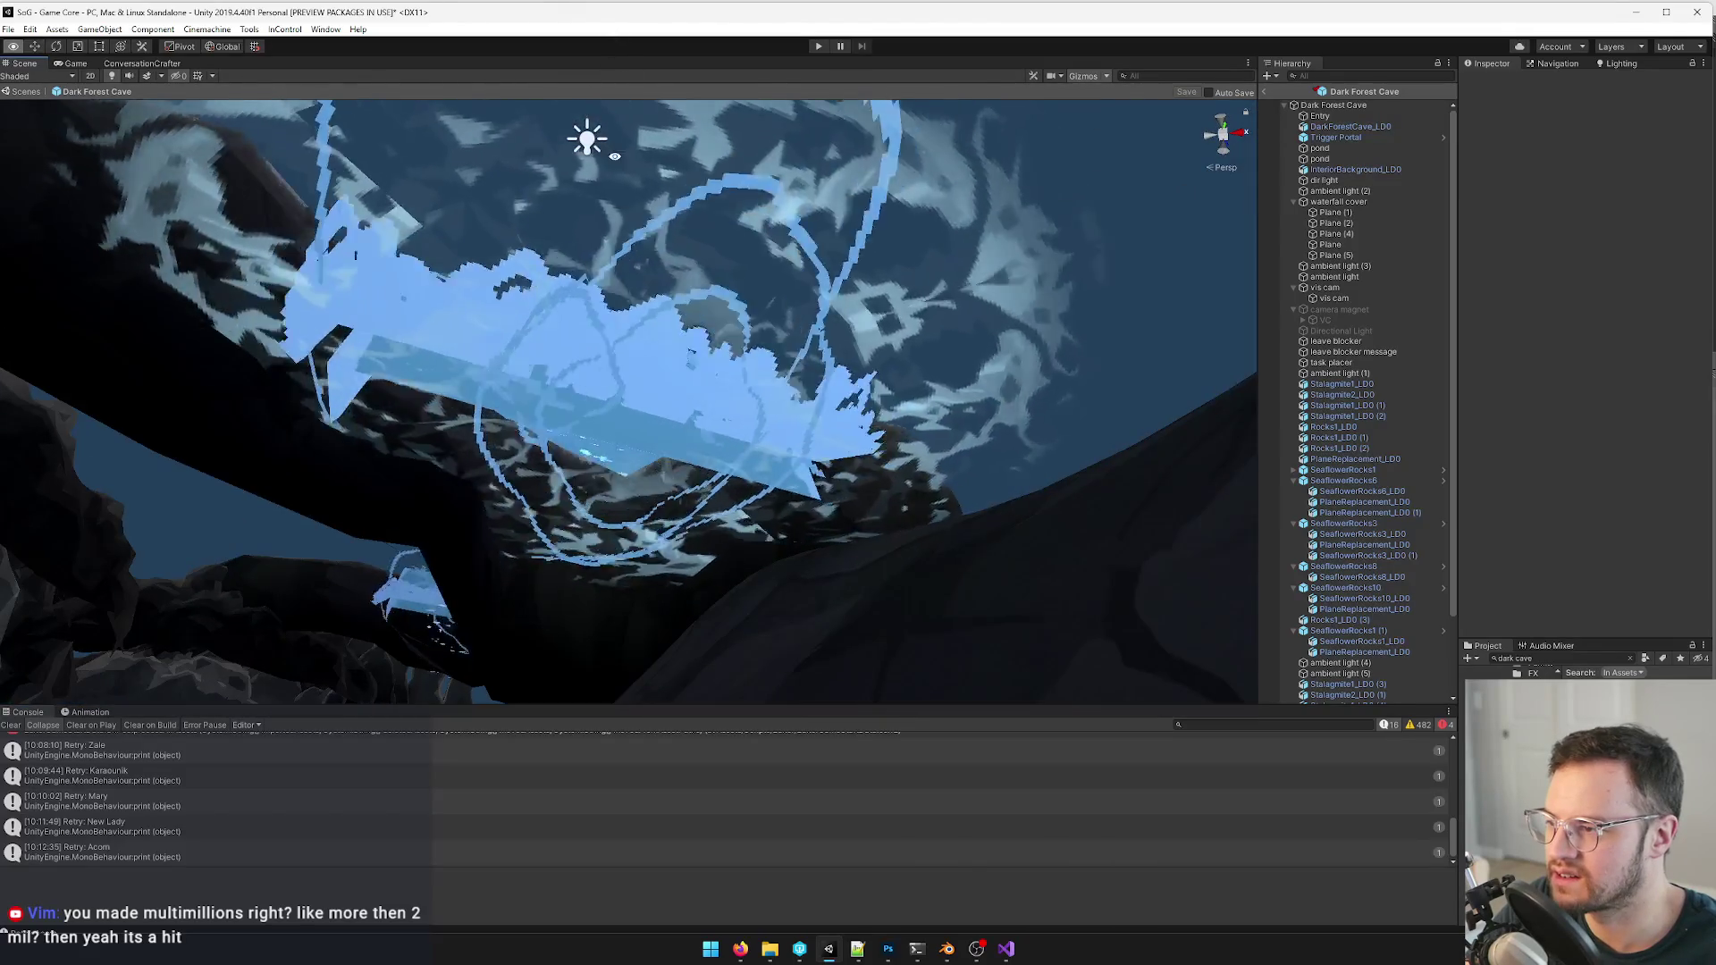
- Switch to the cave model in Blender and briefly inspect the waterfall mesh in edit mode
{"action": "key", "text": "alt+Tab"}
{"action": "middle_click_drag", "start_coordinate": [513, 525], "coordinate": [583, 543]}
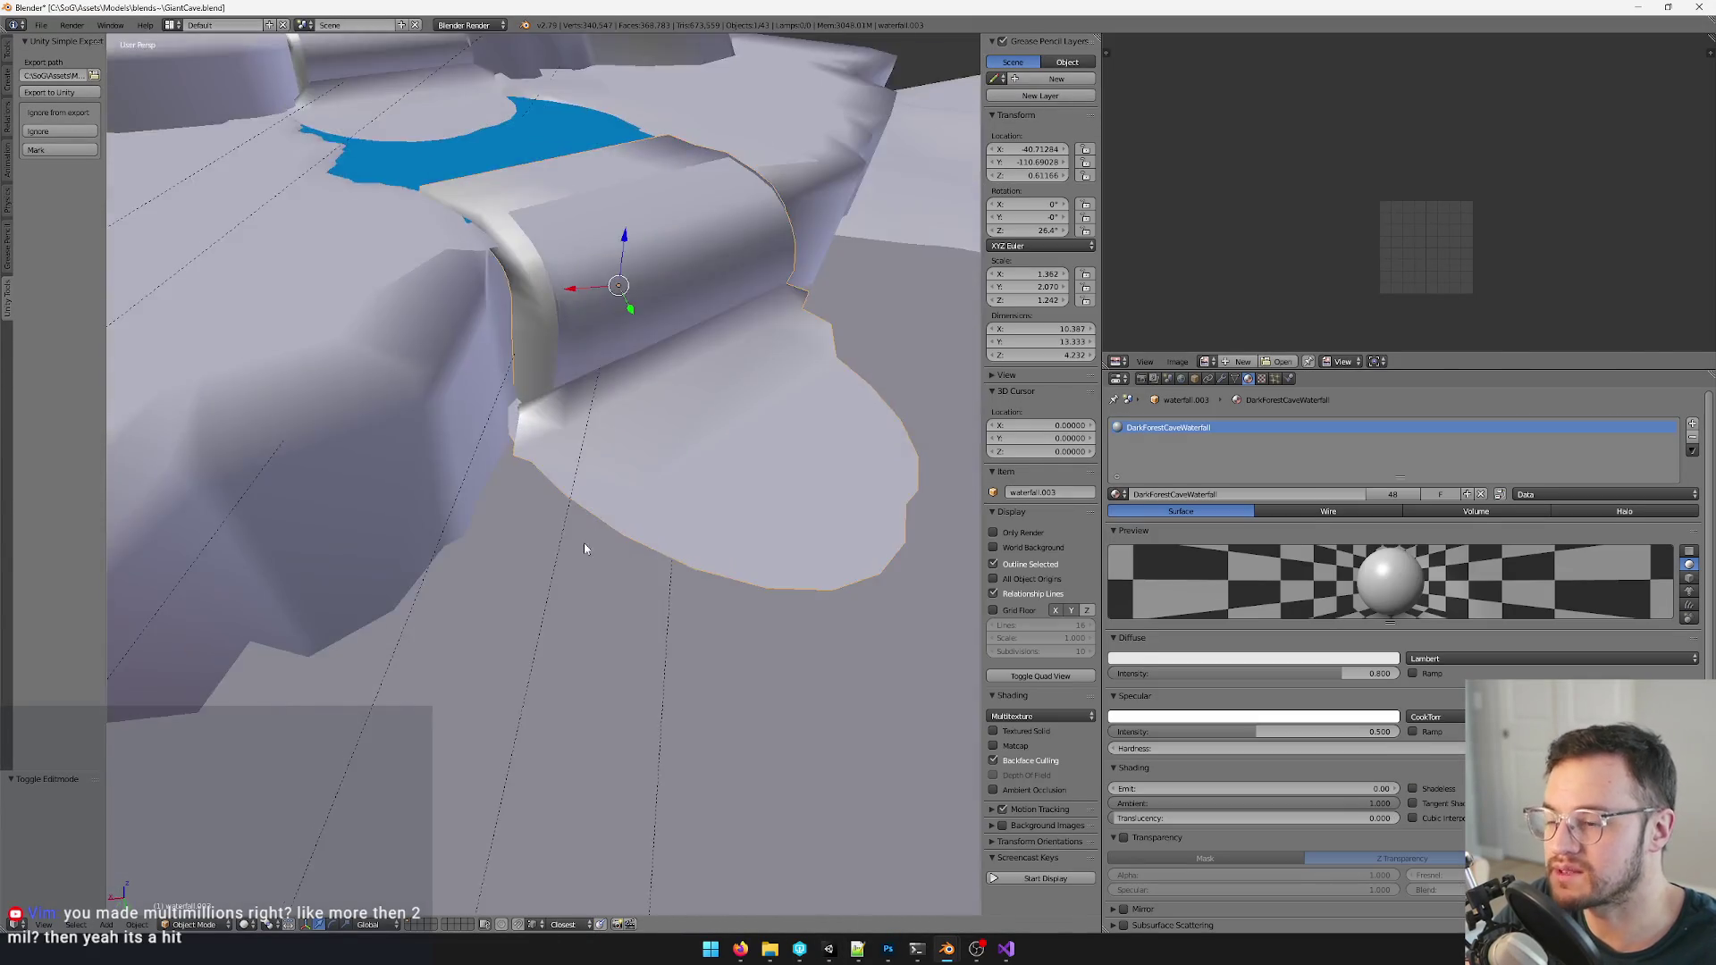
{"action": "key", "text": "Tab"}
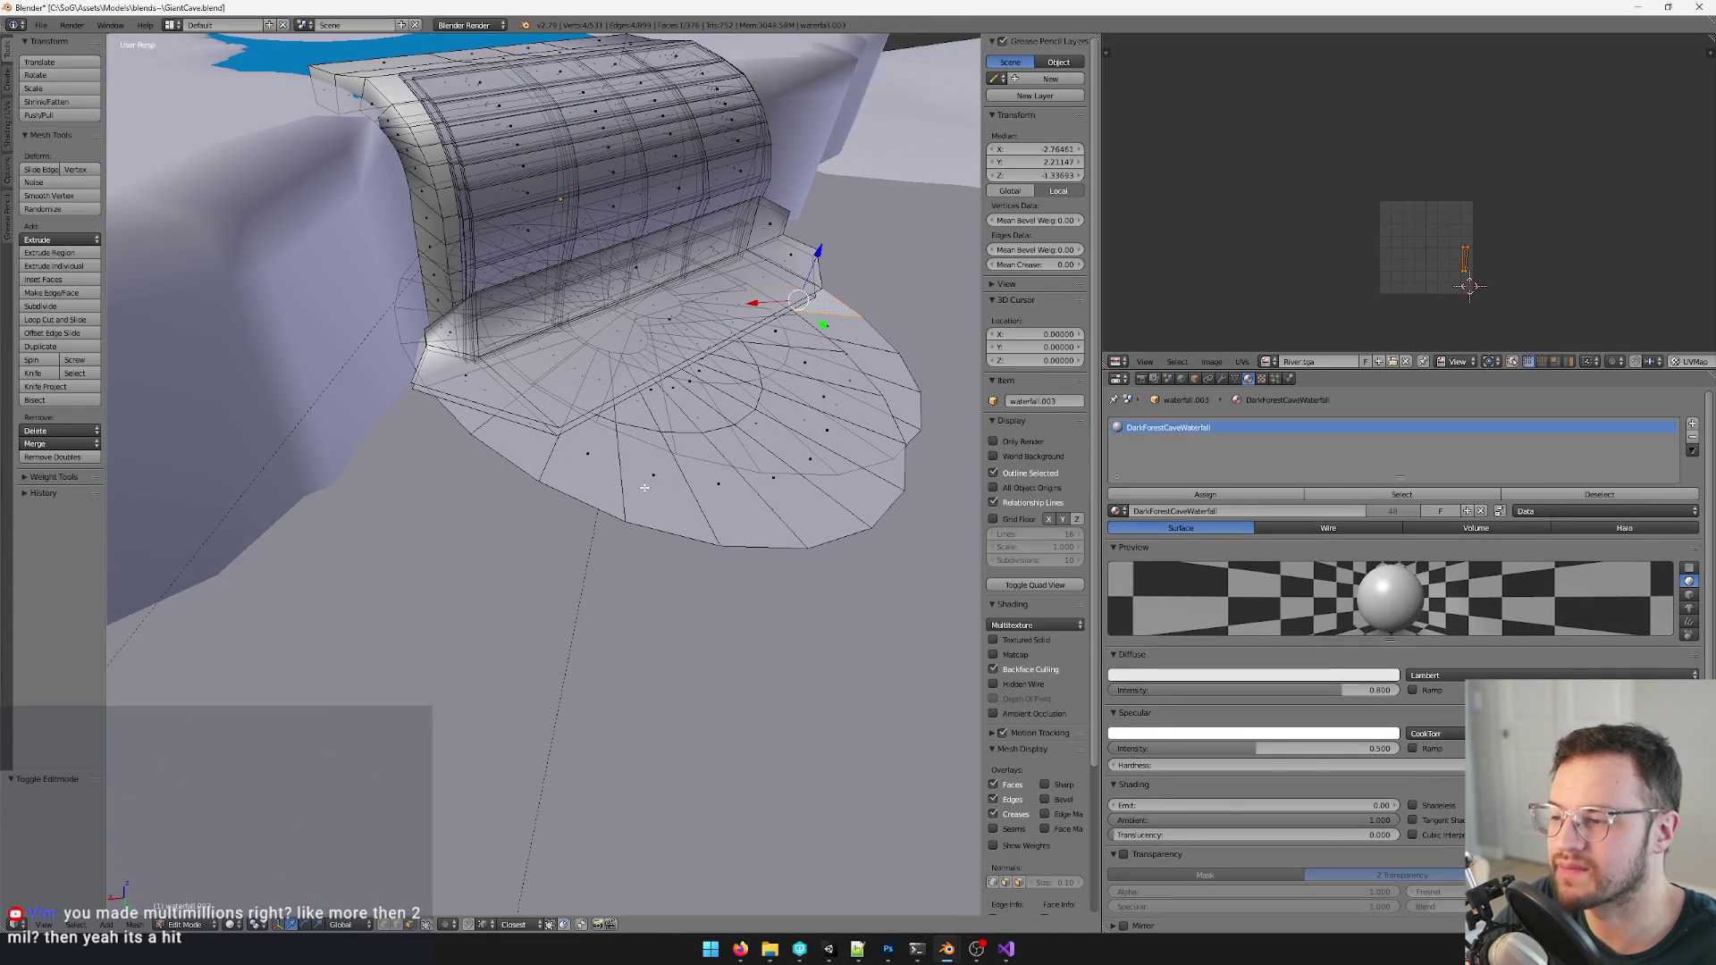
{"action": "right_click", "coordinate": [643, 489]}
{"action": "key", "text": "Tab"}
{"action": "scroll", "coordinate": [489, 473], "scroll_direction": "down", "scroll_amount": 5}
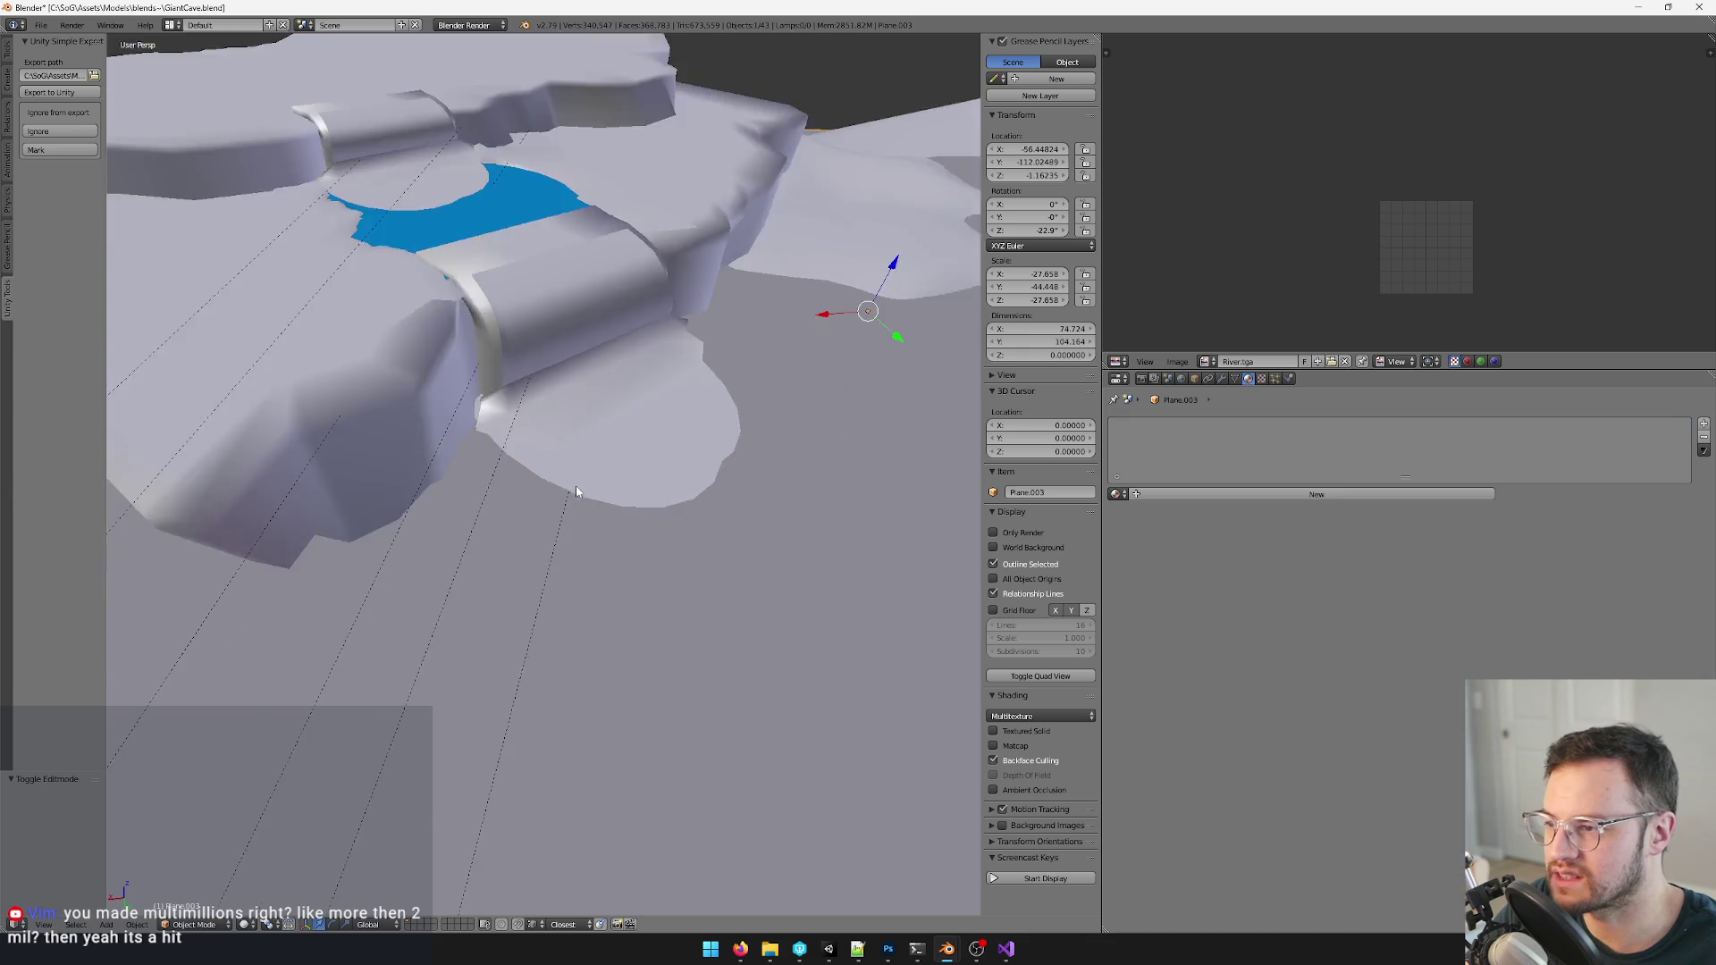
- Flip the normals on all faces of the foam piece at the waterfall base
{"action": "middle_click_drag", "start_coordinate": [488, 473], "coordinate": [496, 340]}
{"action": "right_click", "coordinate": [563, 305]}
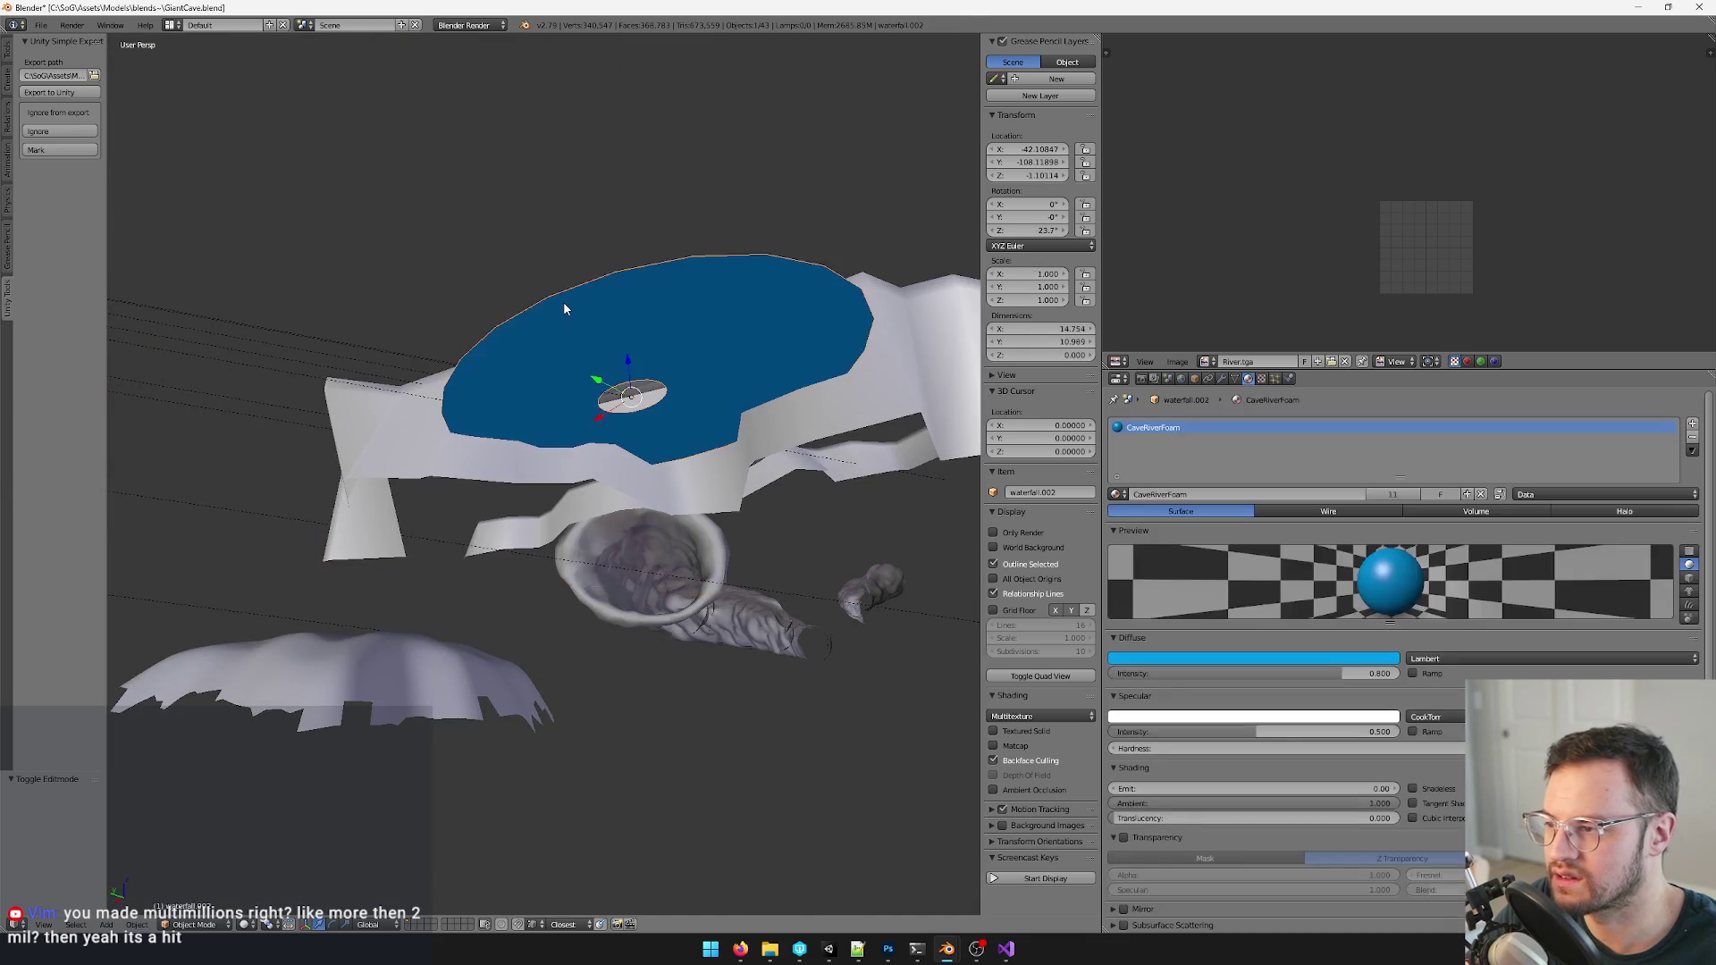
{"action": "key", "text": "period"}
{"action": "key", "text": "Tab"}
{"action": "key", "text": "space"}
{"action": "type", "text": "fli"}
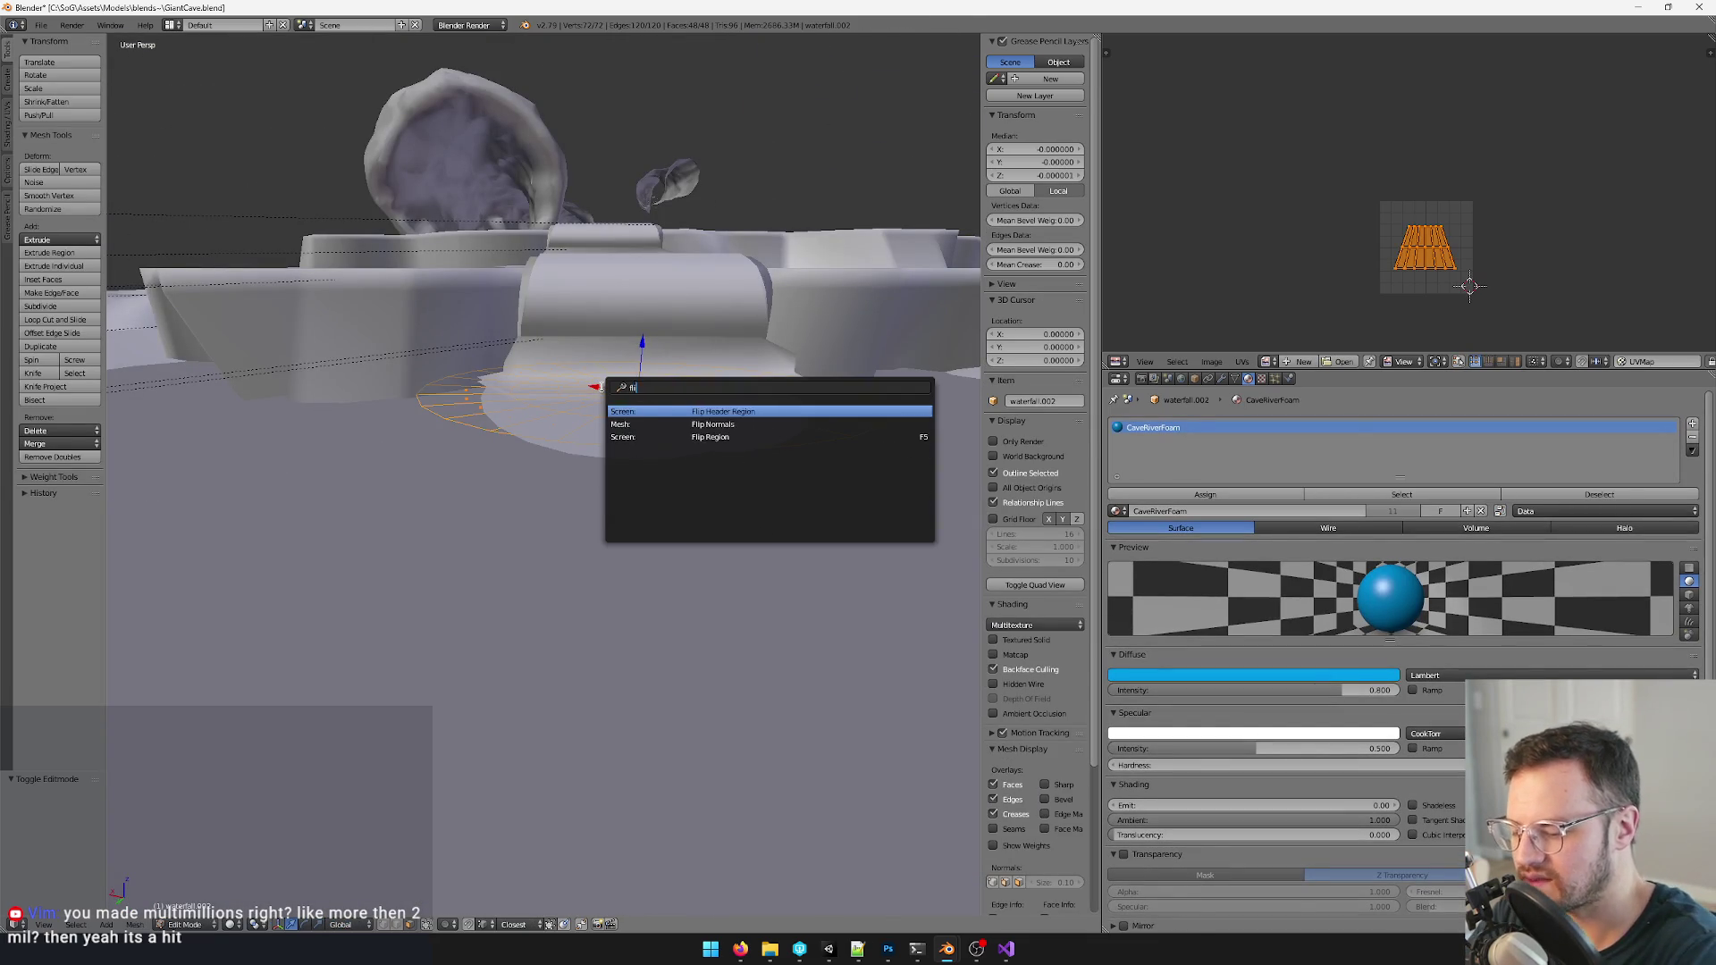
{"action": "key", "text": "Return"}
{"action": "key", "text": "Tab"}
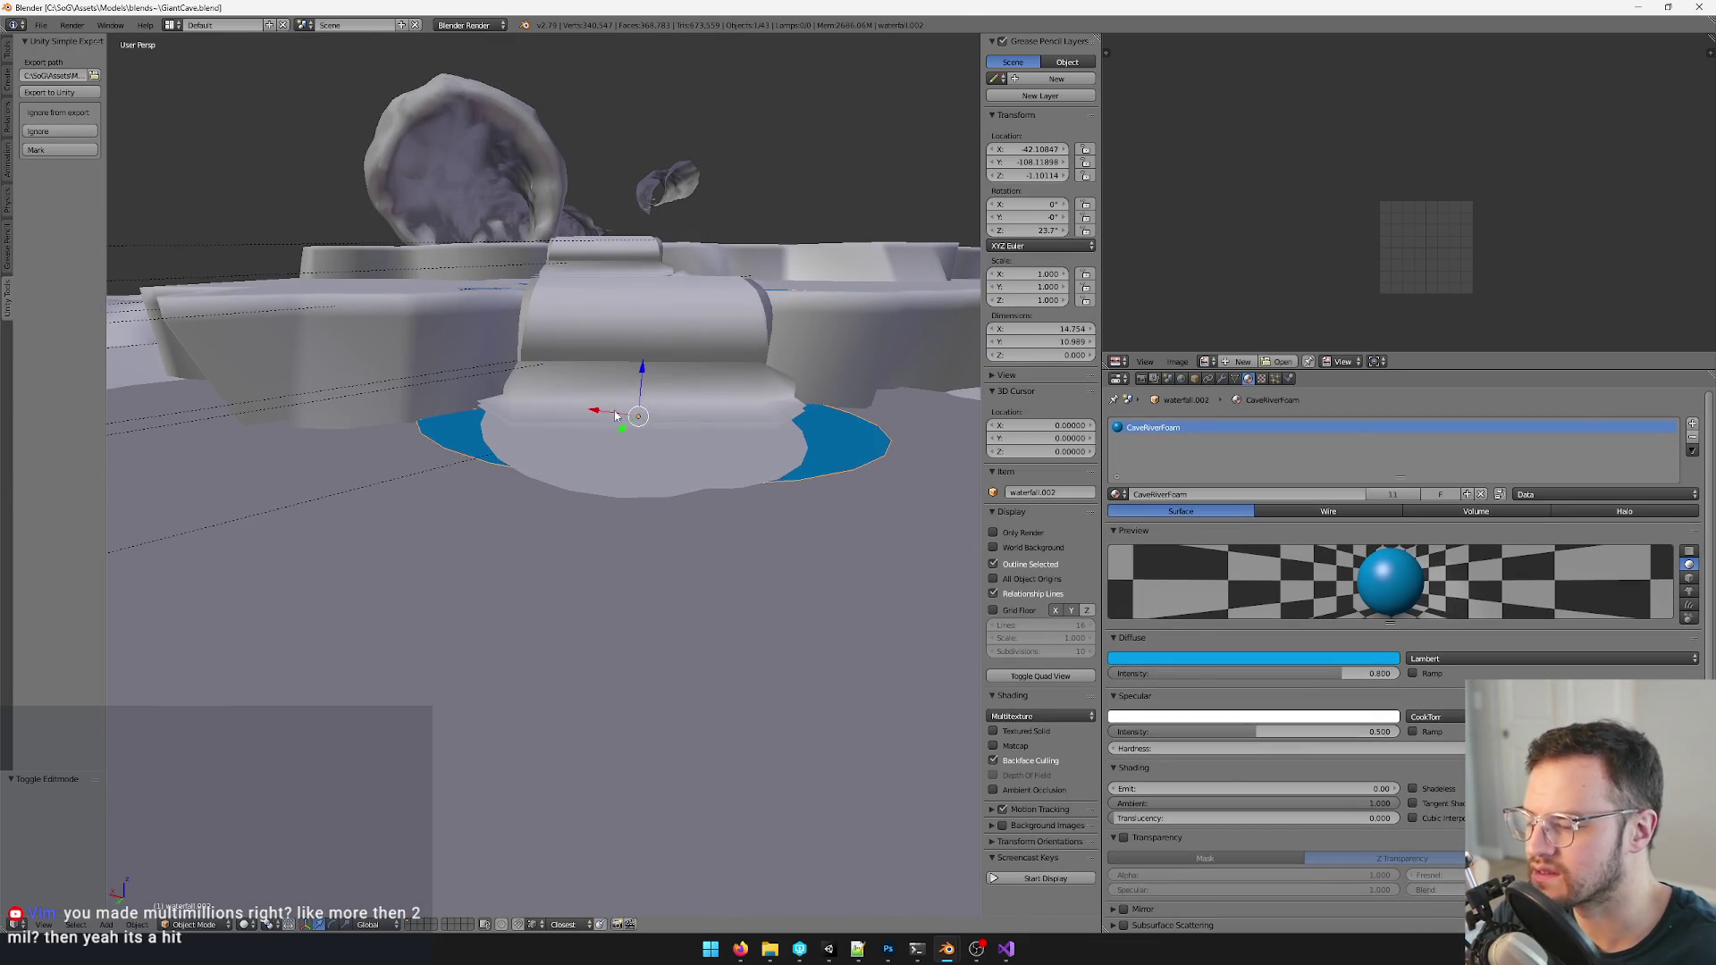
- Export the cave model to Unity, view the waterfall and pool there, then return to Blender
{"action": "left_click", "coordinate": [1179, 376]}
{"action": "key", "text": "ctrl+s"}
{"action": "key", "text": "alt+Tab"}
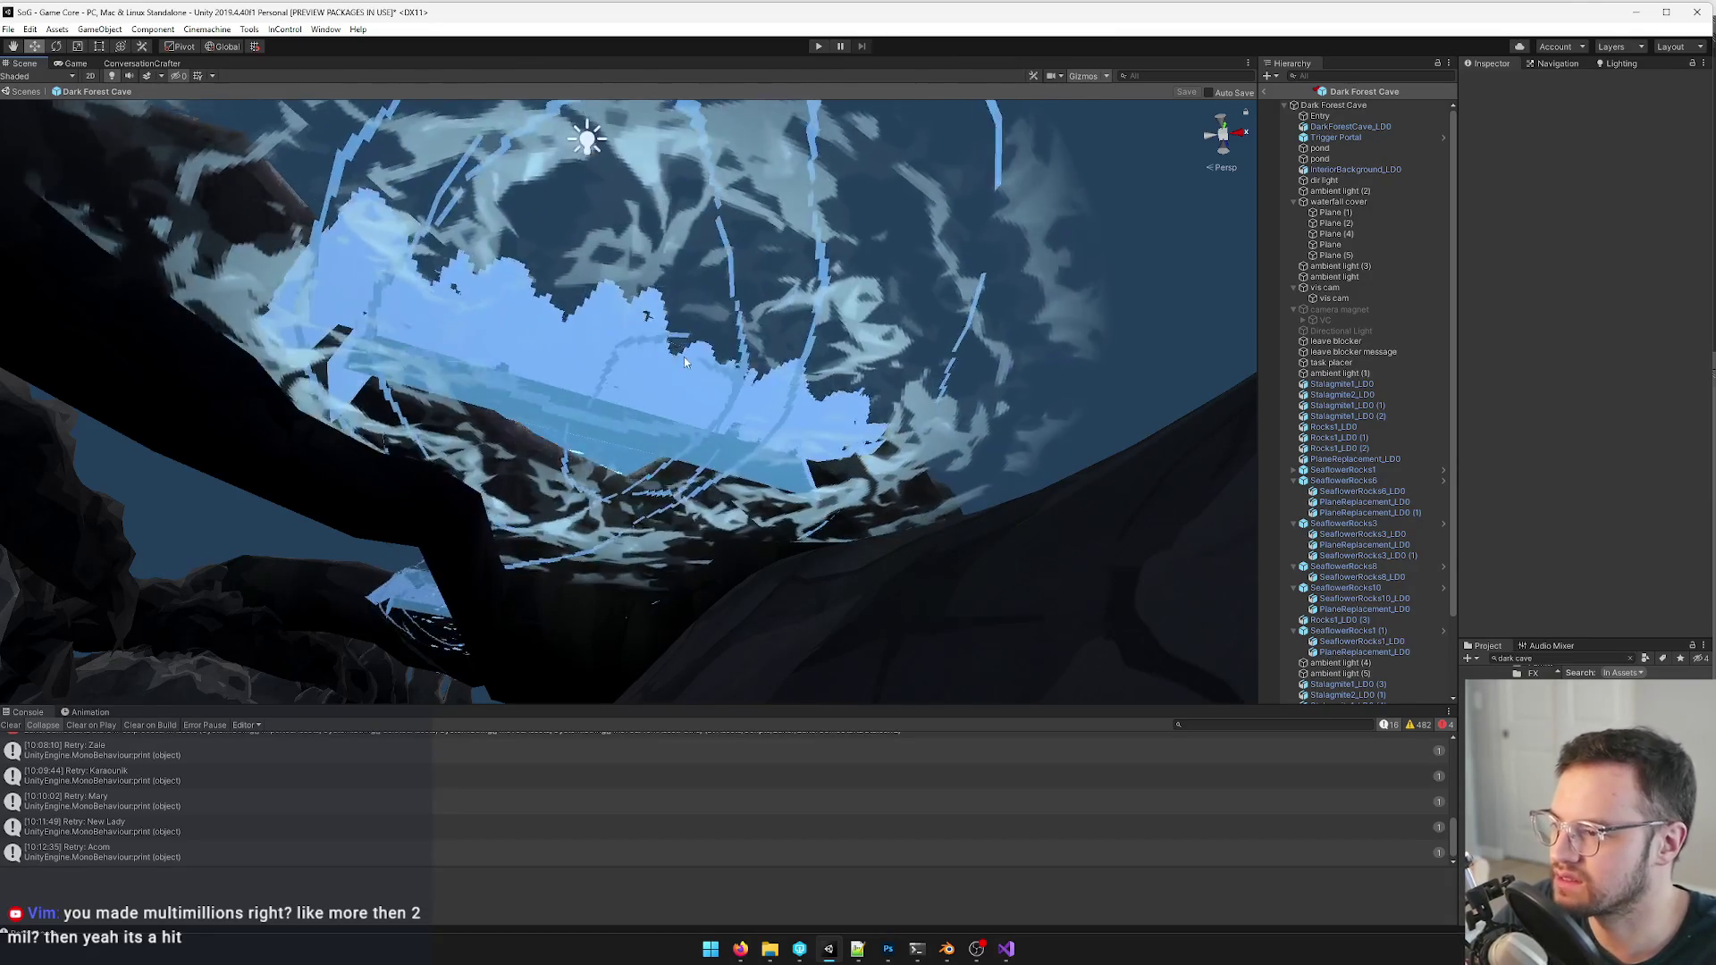
{"action": "right_click_drag", "start_coordinate": [657, 363], "coordinate": [629, 721]}
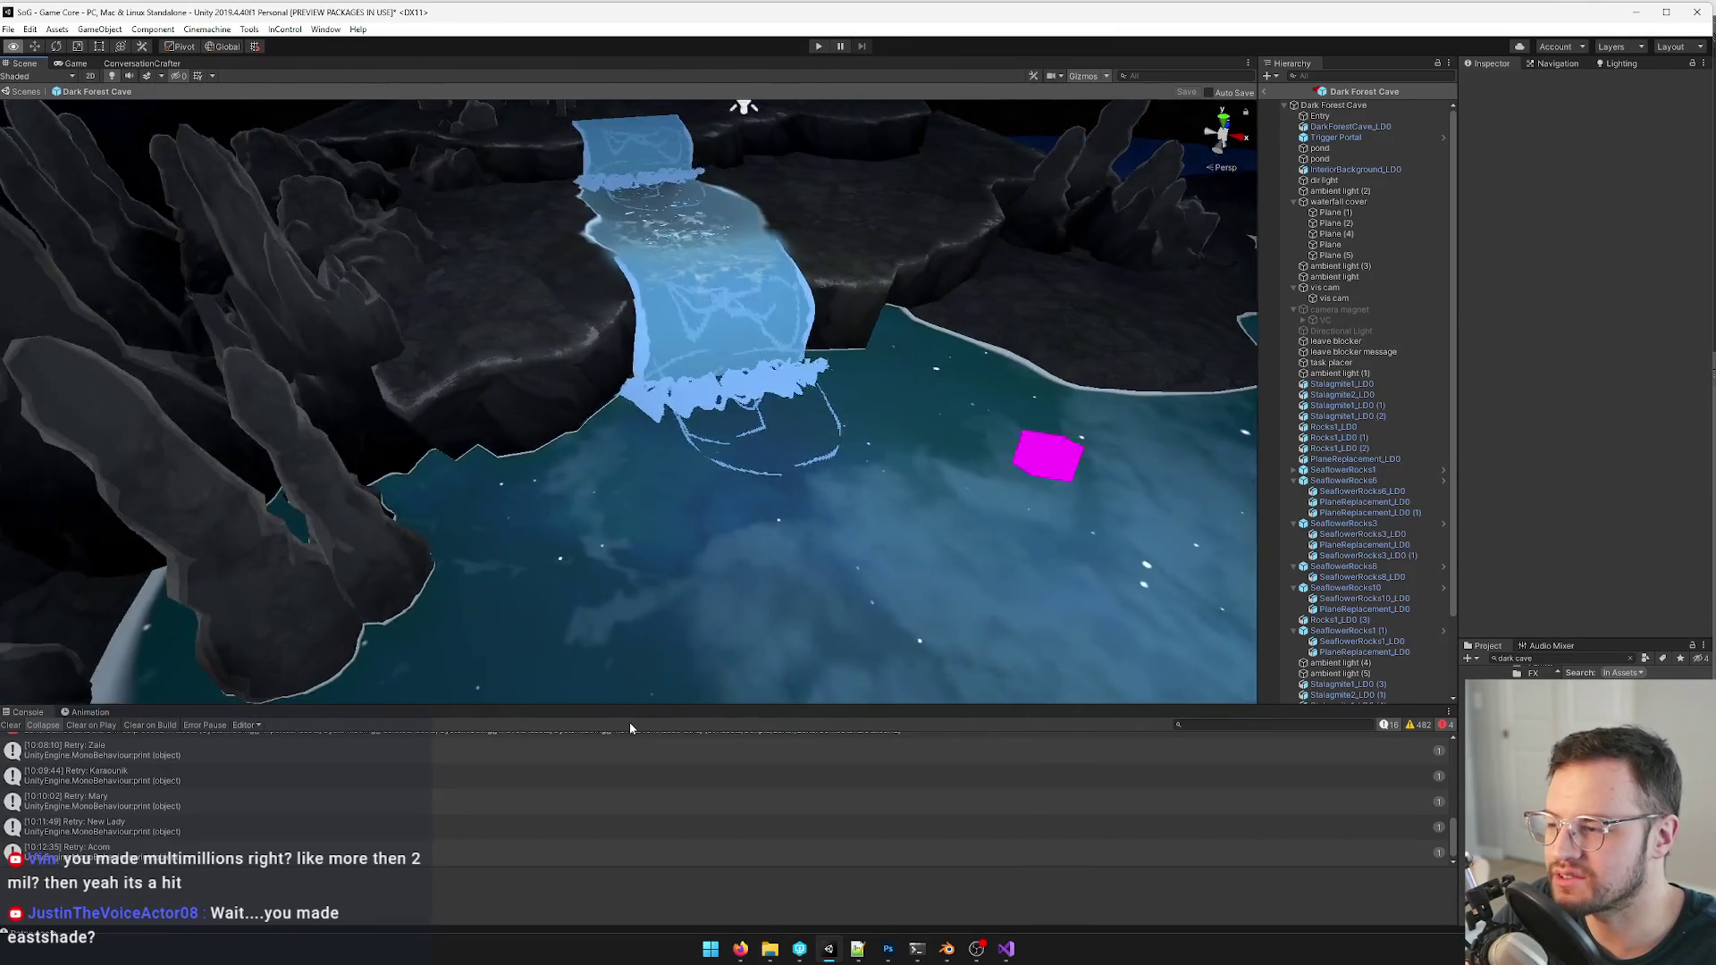
{"action": "right_click_drag", "start_coordinate": [628, 537], "coordinate": [805, 510]}
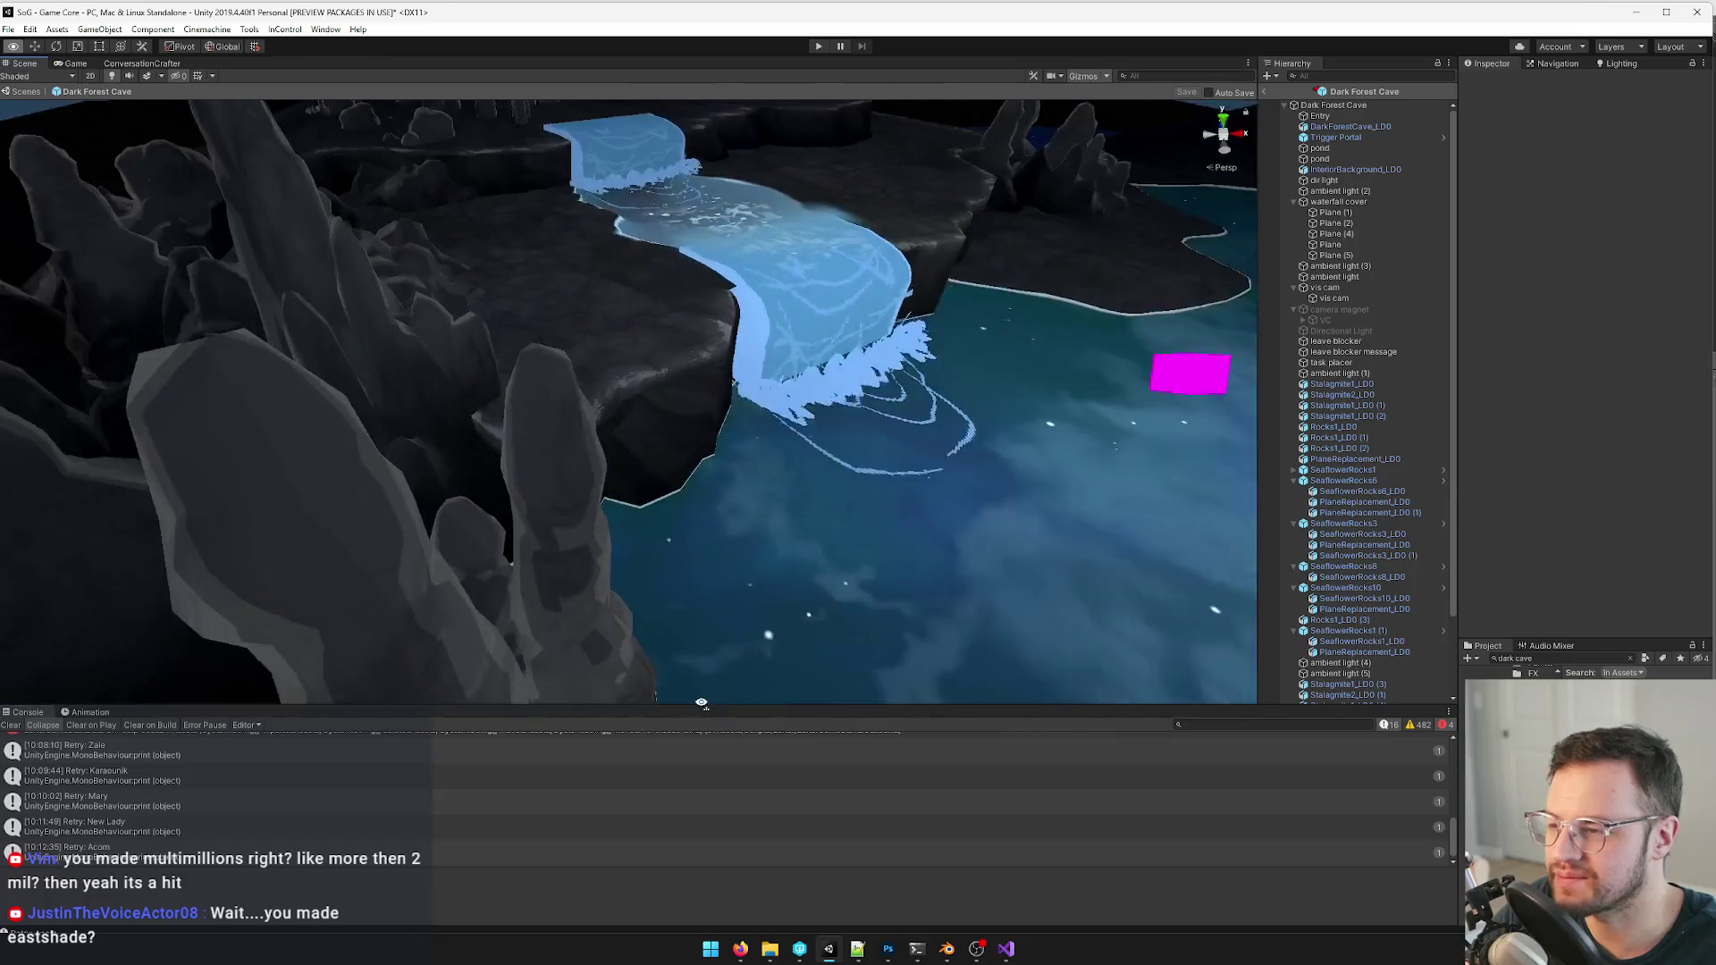
{"action": "key", "text": "alt+Tab"}
{"action": "scroll", "coordinate": [809, 479], "scroll_direction": "up", "scroll_amount": 2}
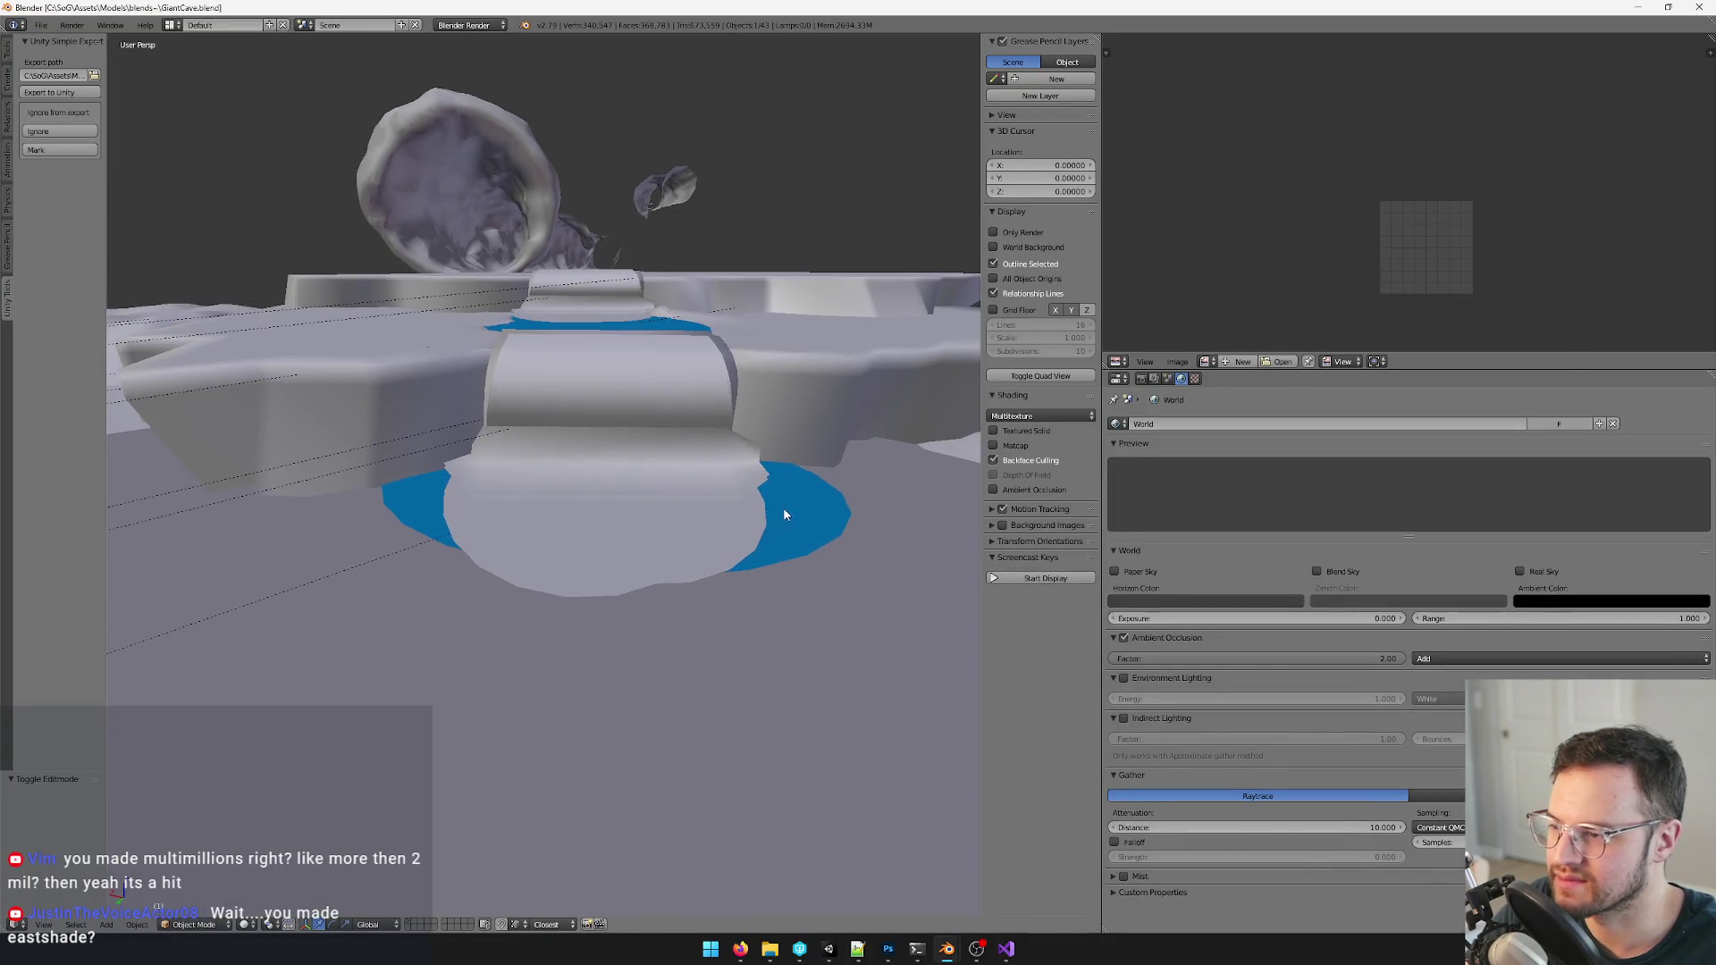
- Nudge the foam piece below the waterfall to a new position and send the model to Unity
{"action": "right_click", "coordinate": [783, 506]}
{"action": "middle_click_drag", "start_coordinate": [783, 508], "coordinate": [653, 477]}
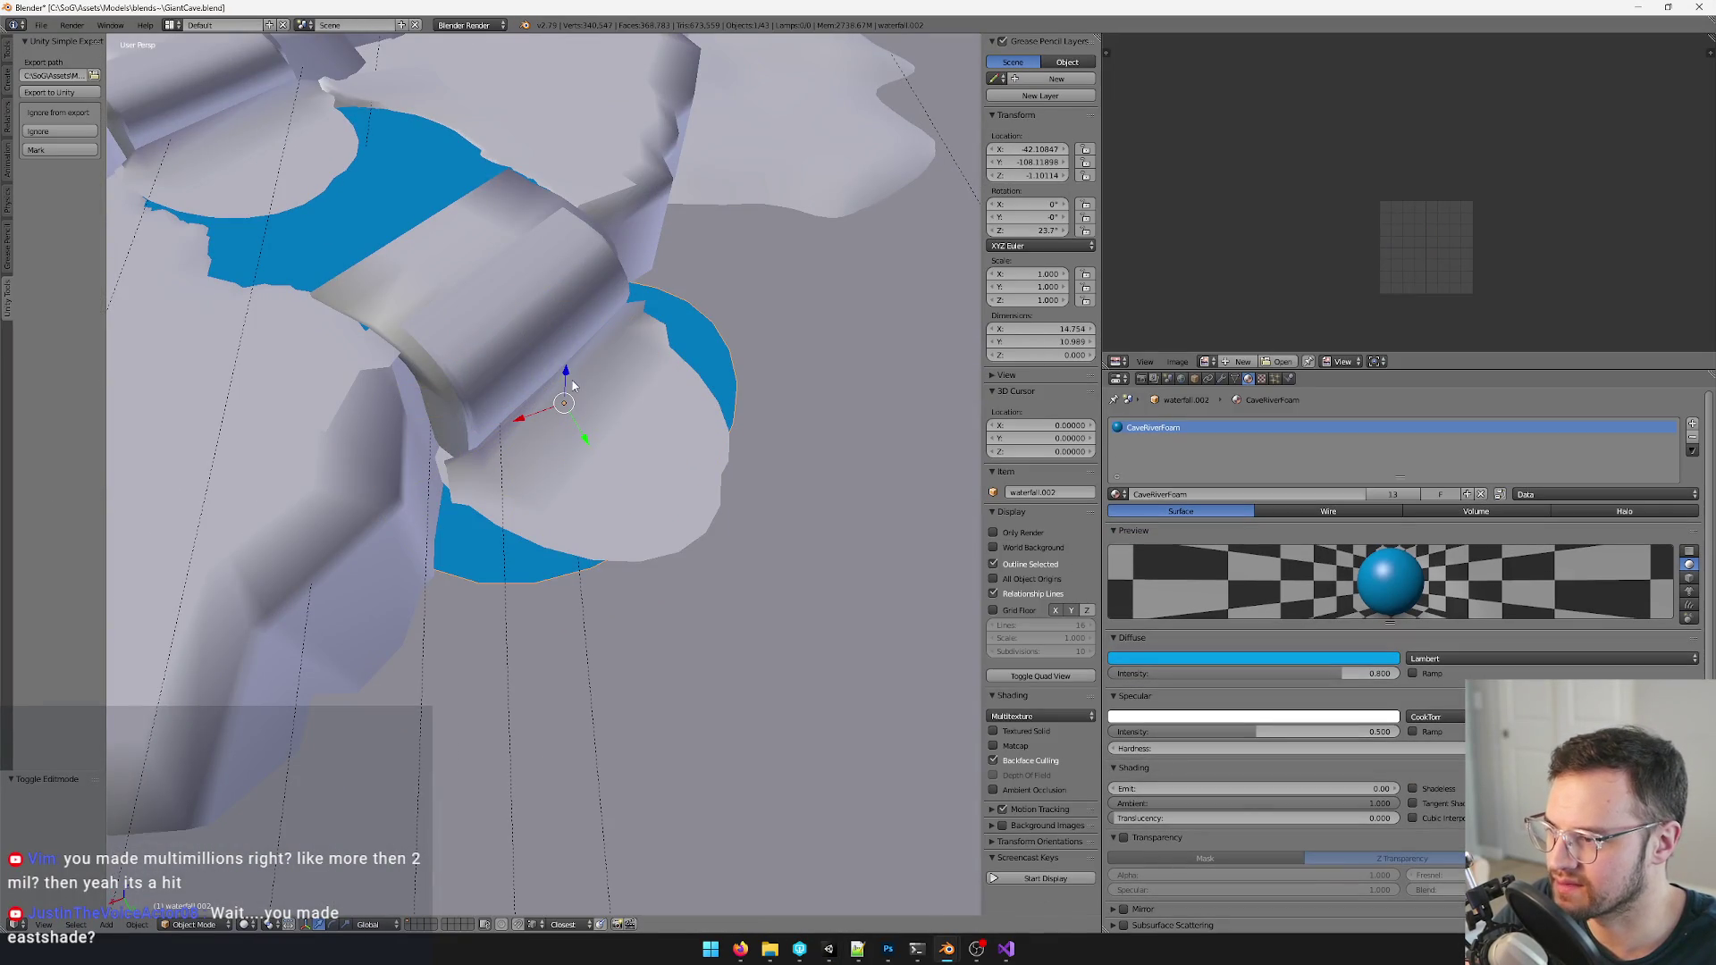
{"action": "key", "text": "g"}
{"action": "left_click", "coordinate": [560, 376]}
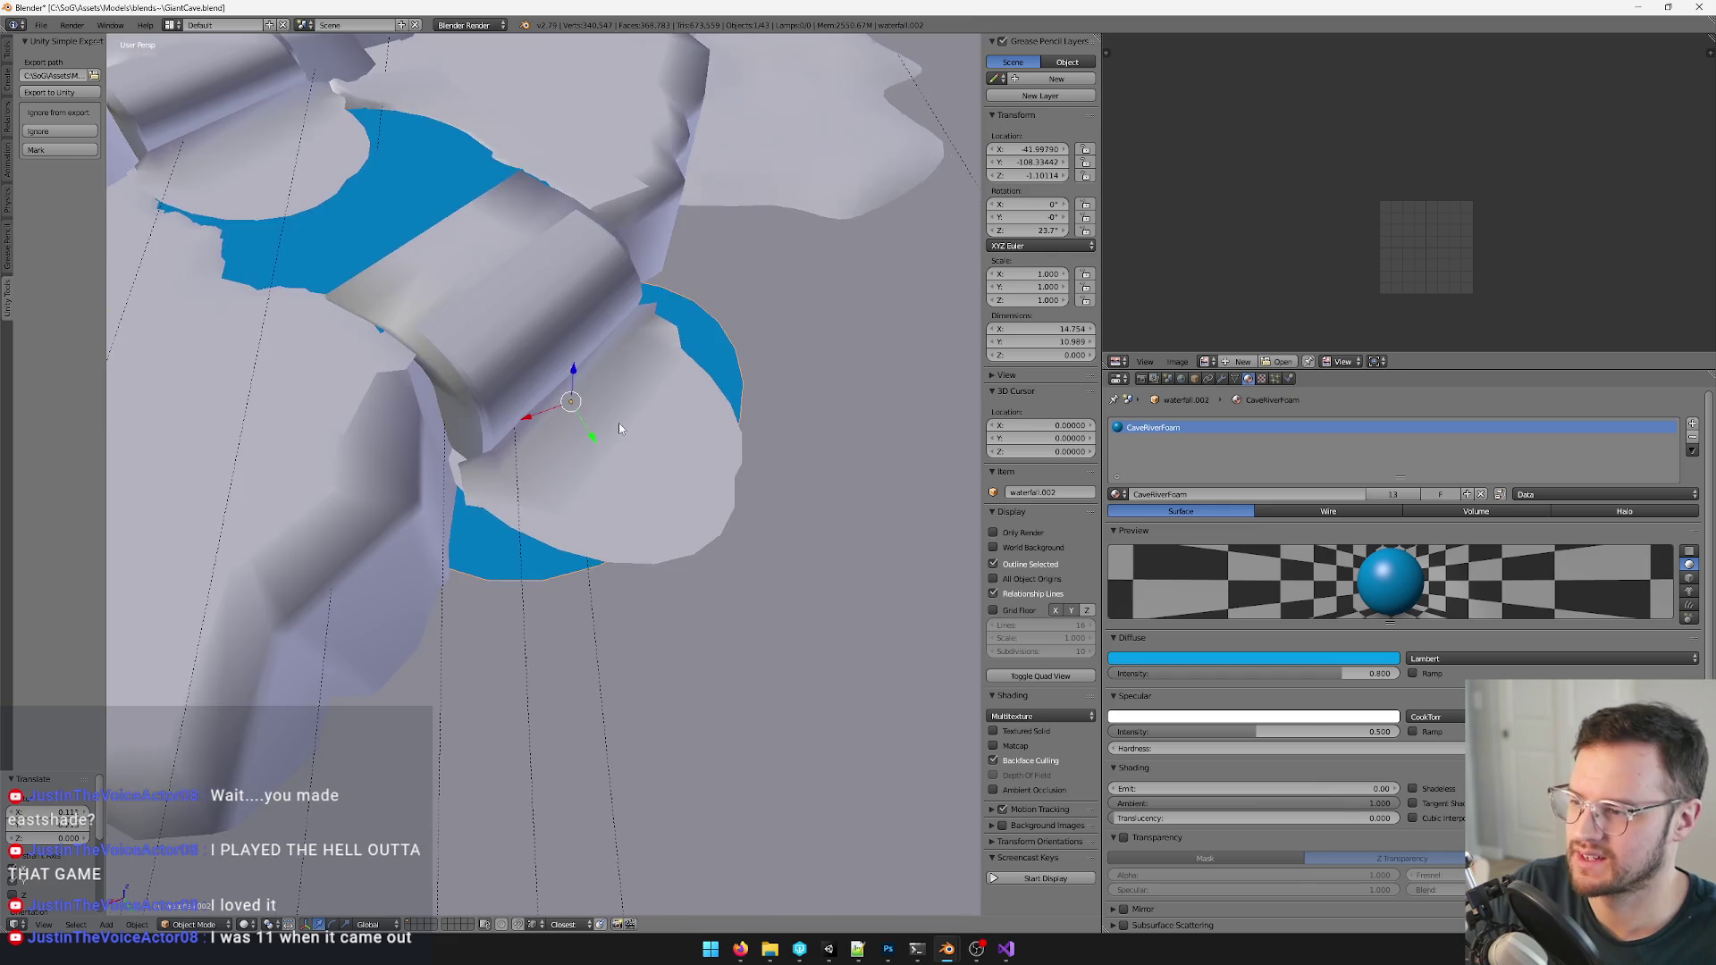
{"action": "middle_click_drag", "start_coordinate": [617, 423], "coordinate": [658, 454]}
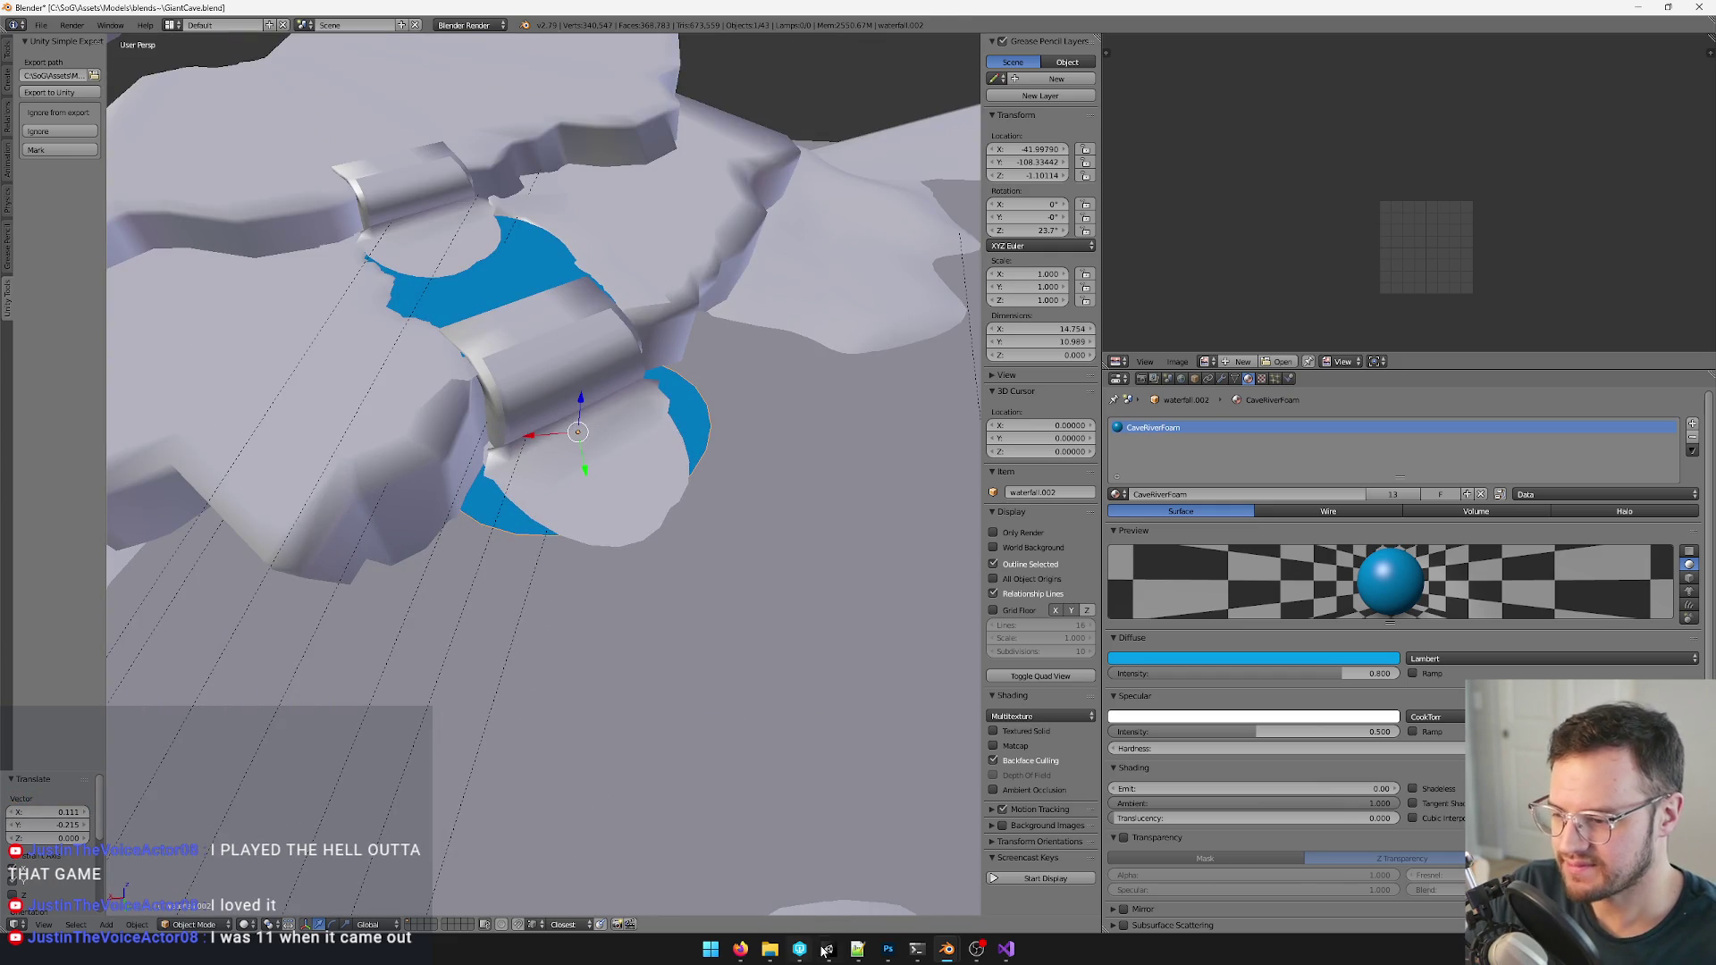
{"action": "key", "text": "alt+Tab"}
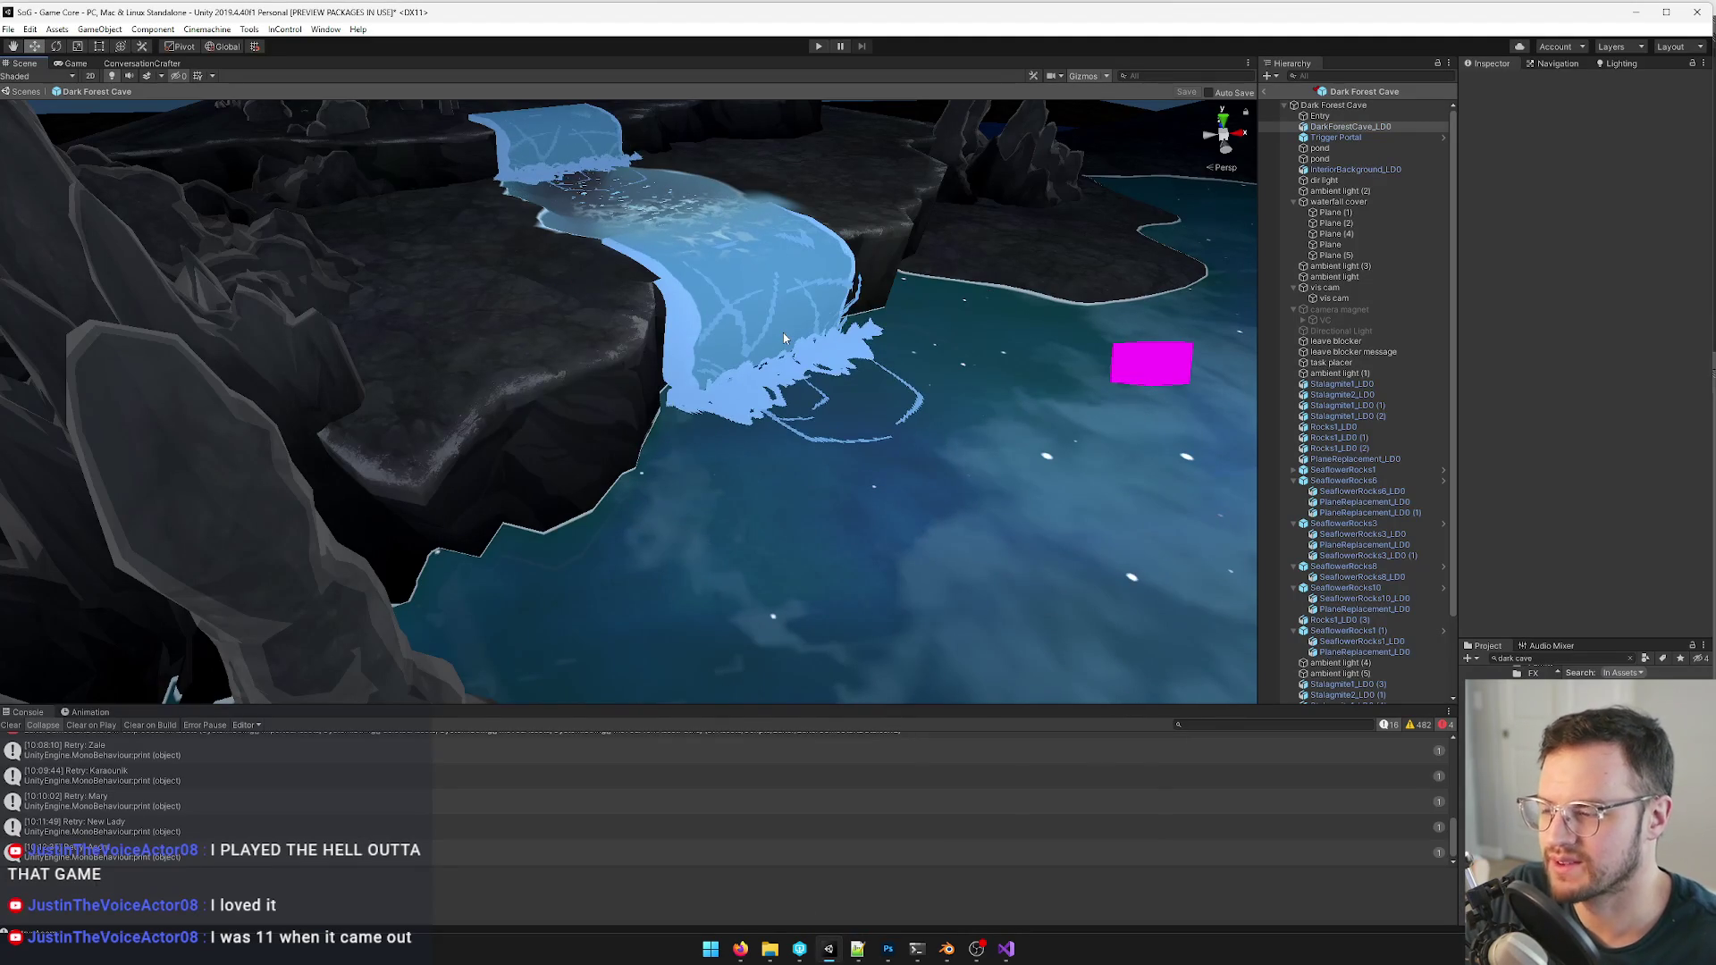
- Select the DarkForestCave_LD0 mesh and review its Materials list while flying toward the waterfall
{"action": "left_click", "coordinate": [783, 333]}
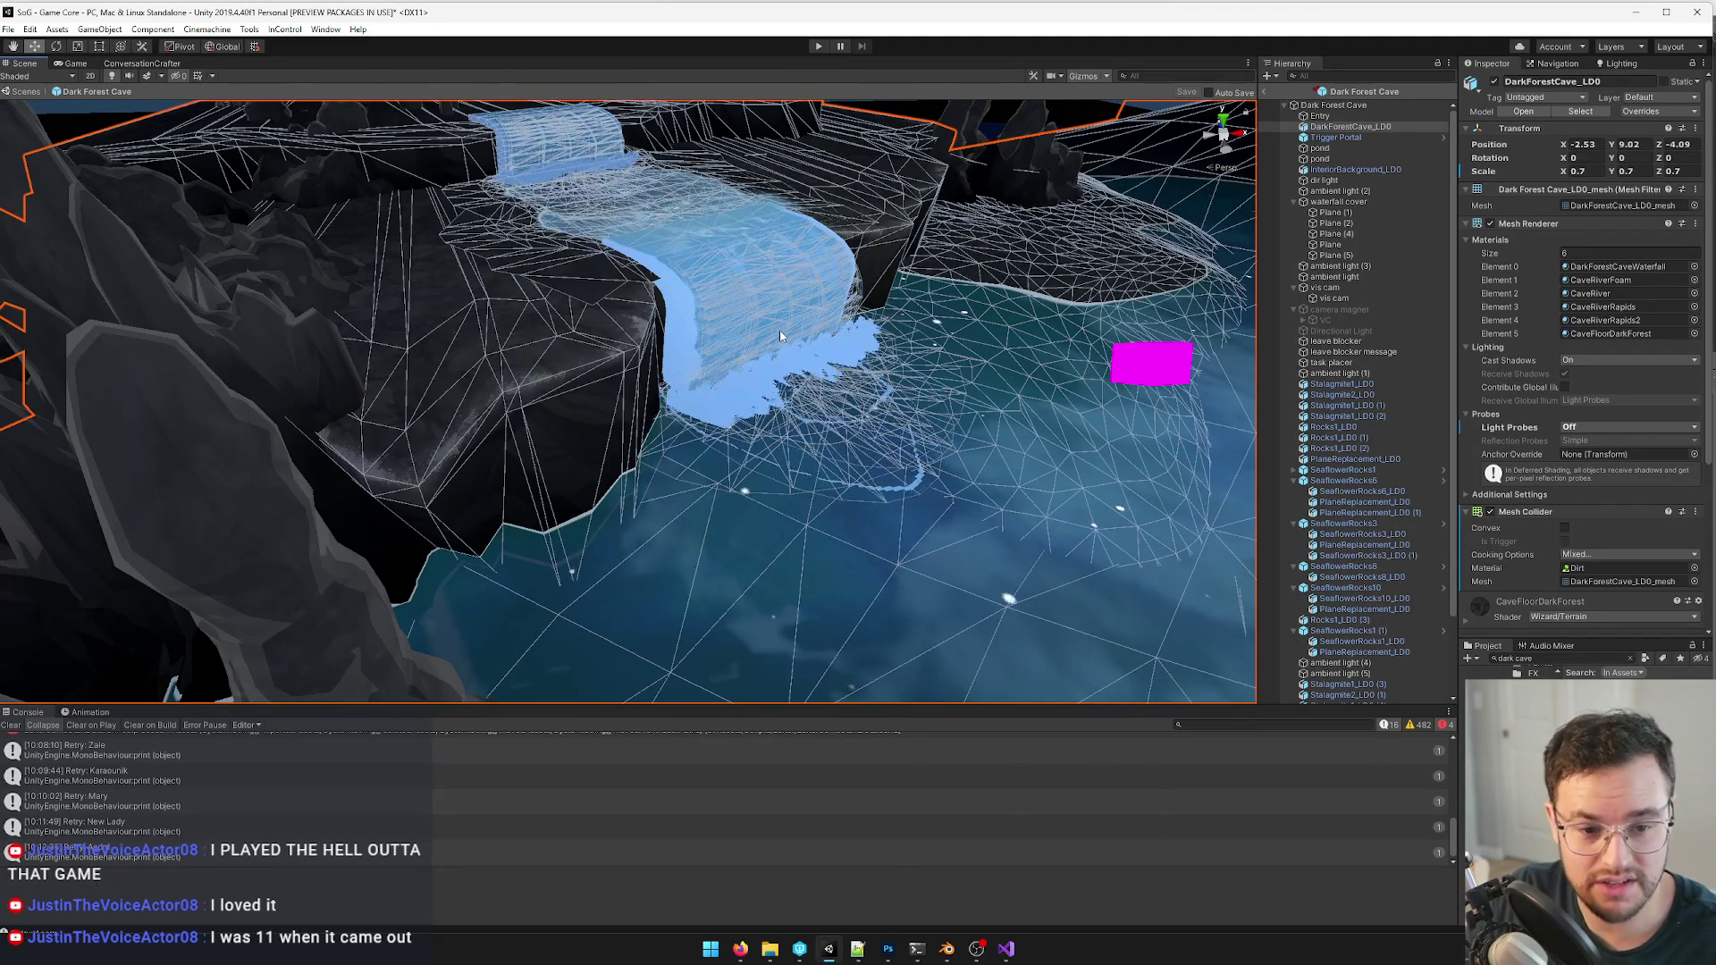
{"action": "right_click_drag", "start_coordinate": [733, 335], "coordinate": [624, 329]}
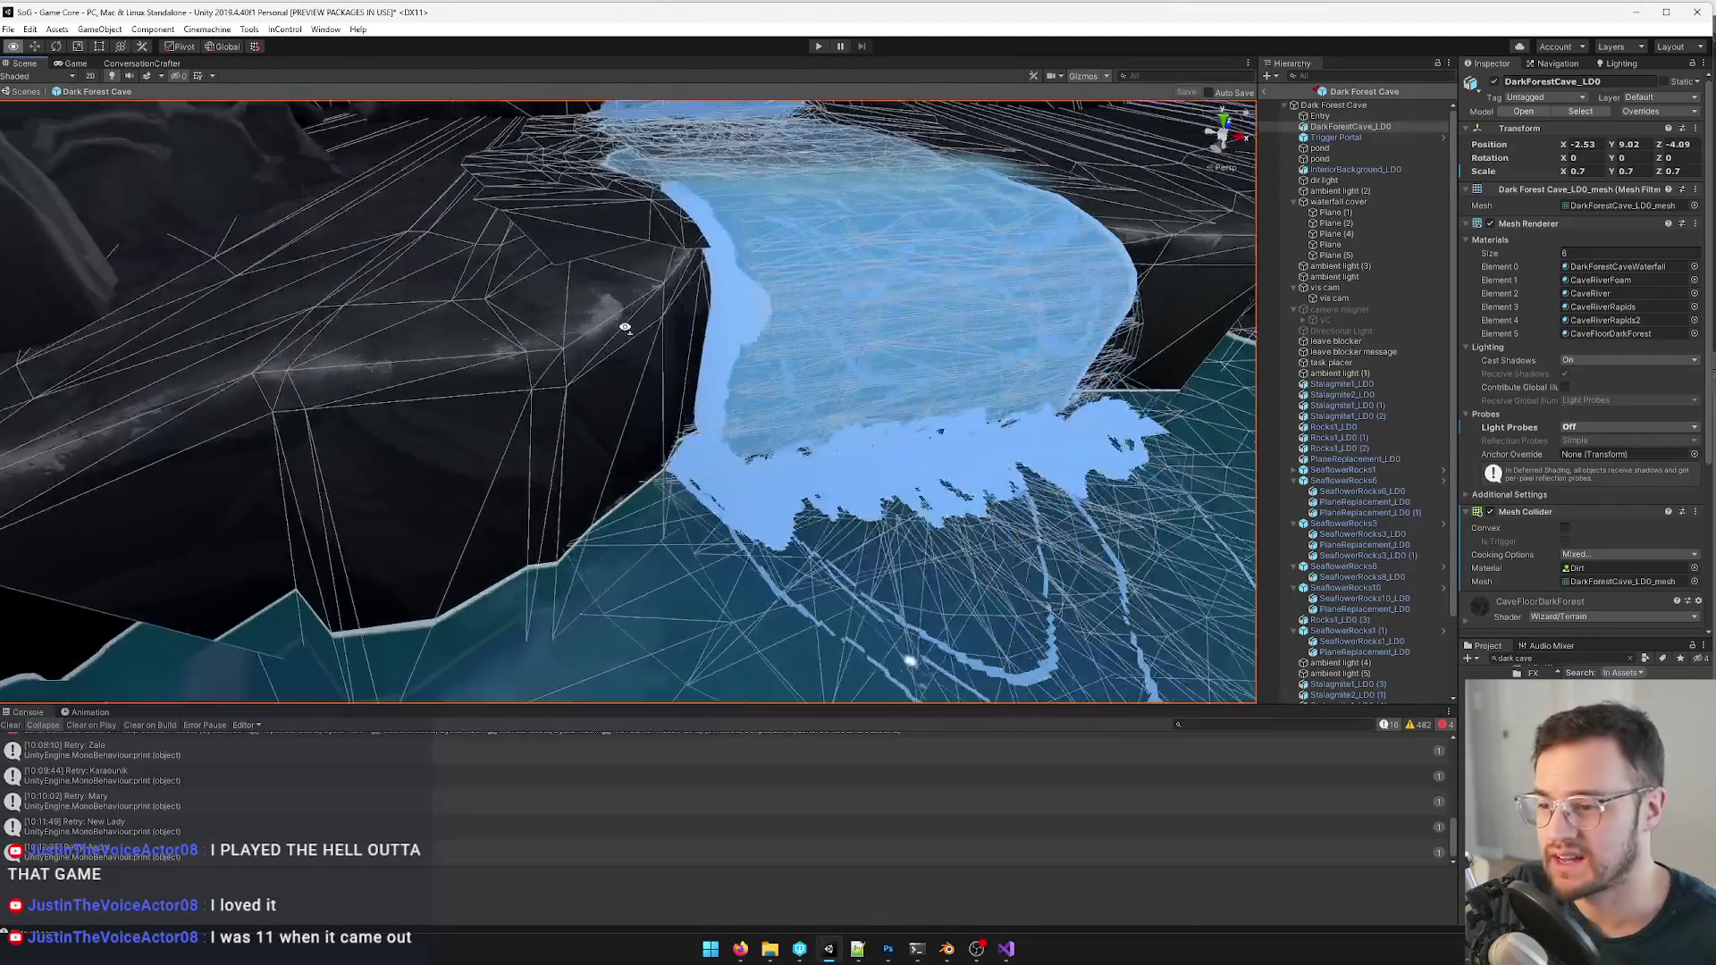
{"action": "right_click_drag", "start_coordinate": [623, 329], "coordinate": [697, 336]}
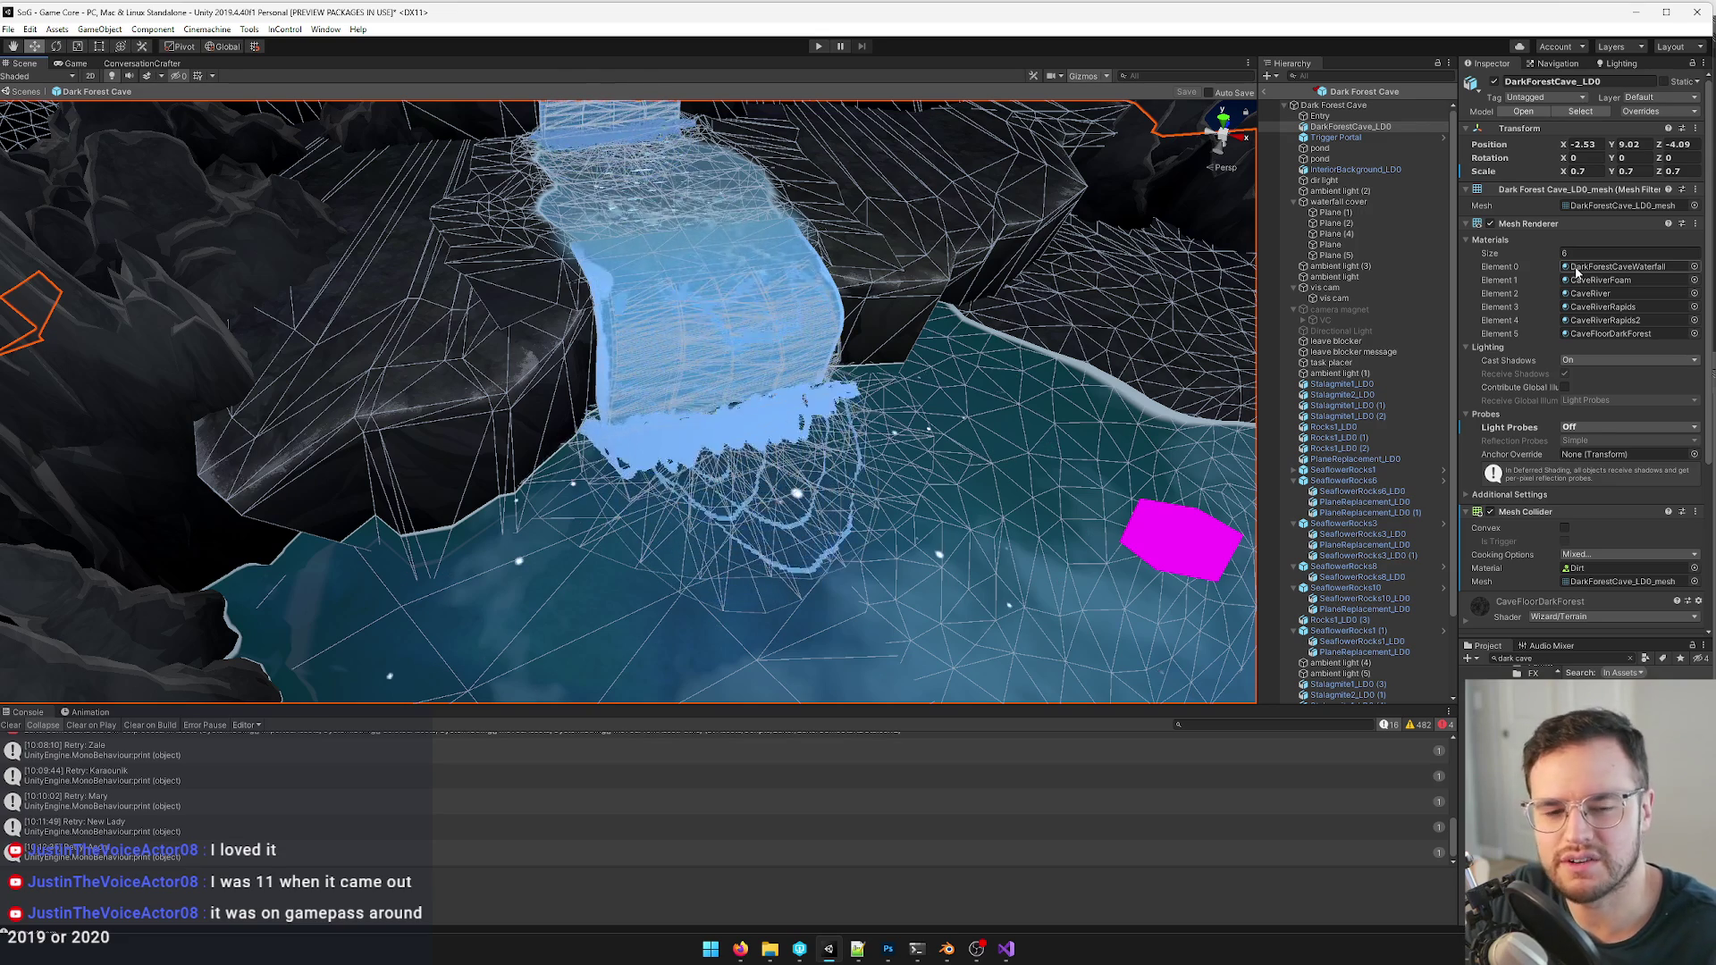
{"action": "right_click_drag", "start_coordinate": [1081, 300], "coordinate": [938, 336]}
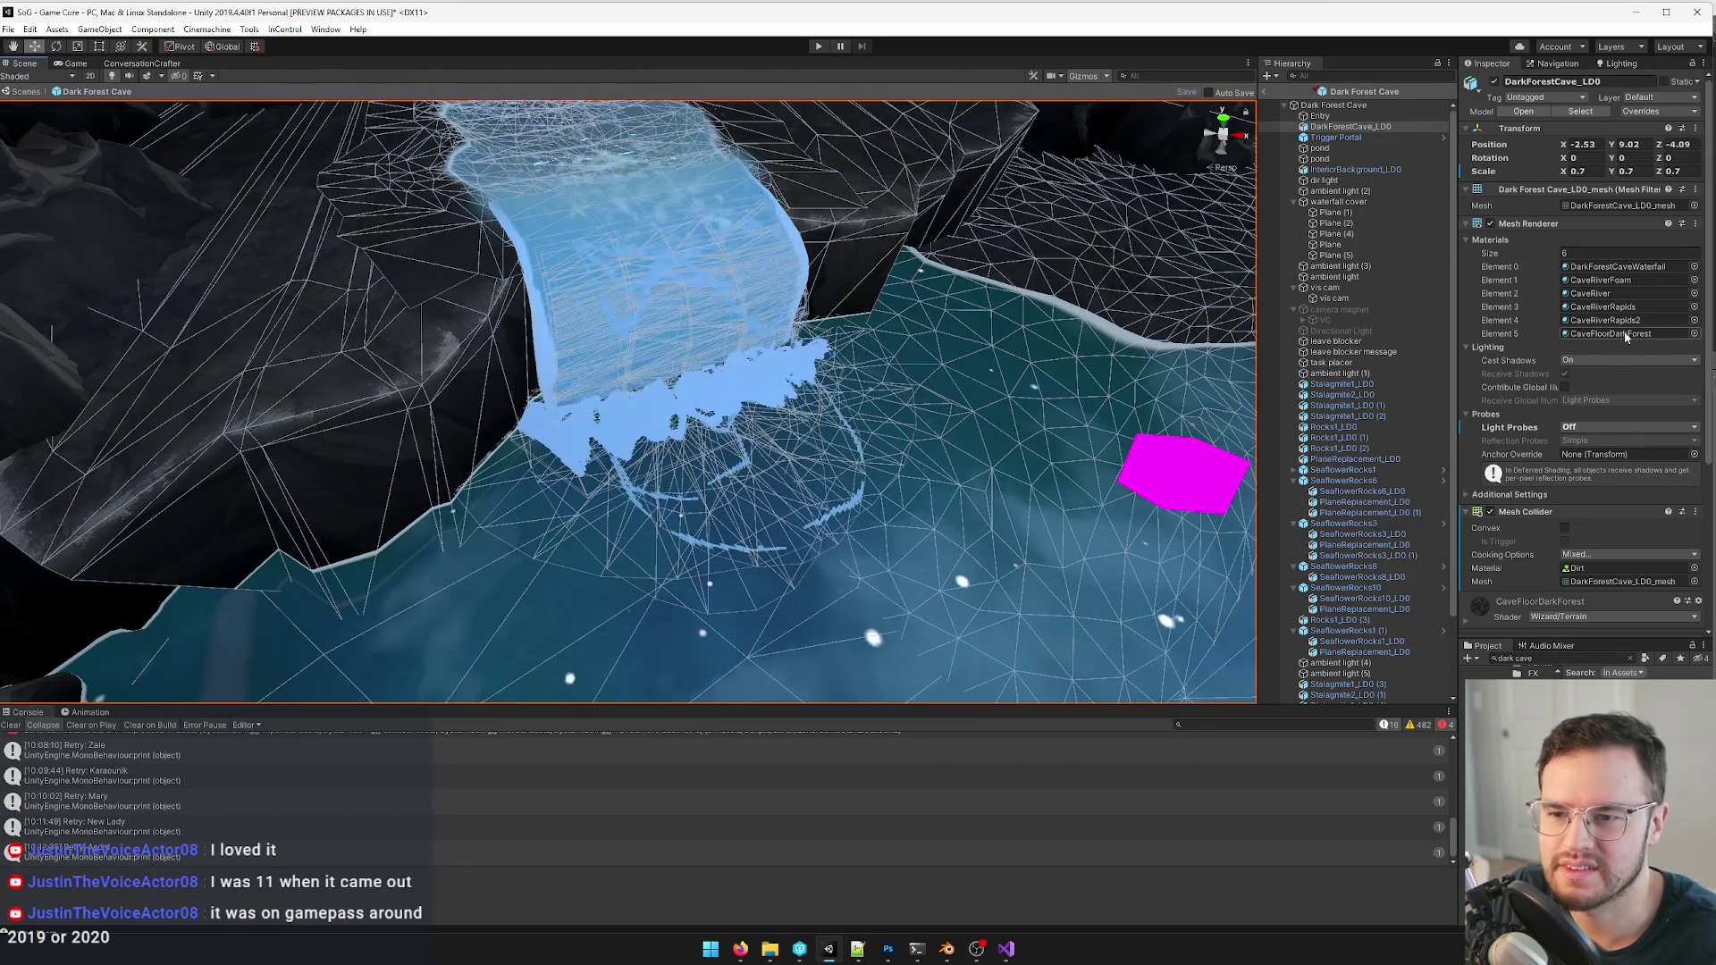
- Open the CaveRiverFoam material and browse its base map texture picker
{"action": "double_click", "coordinate": [1615, 279]}
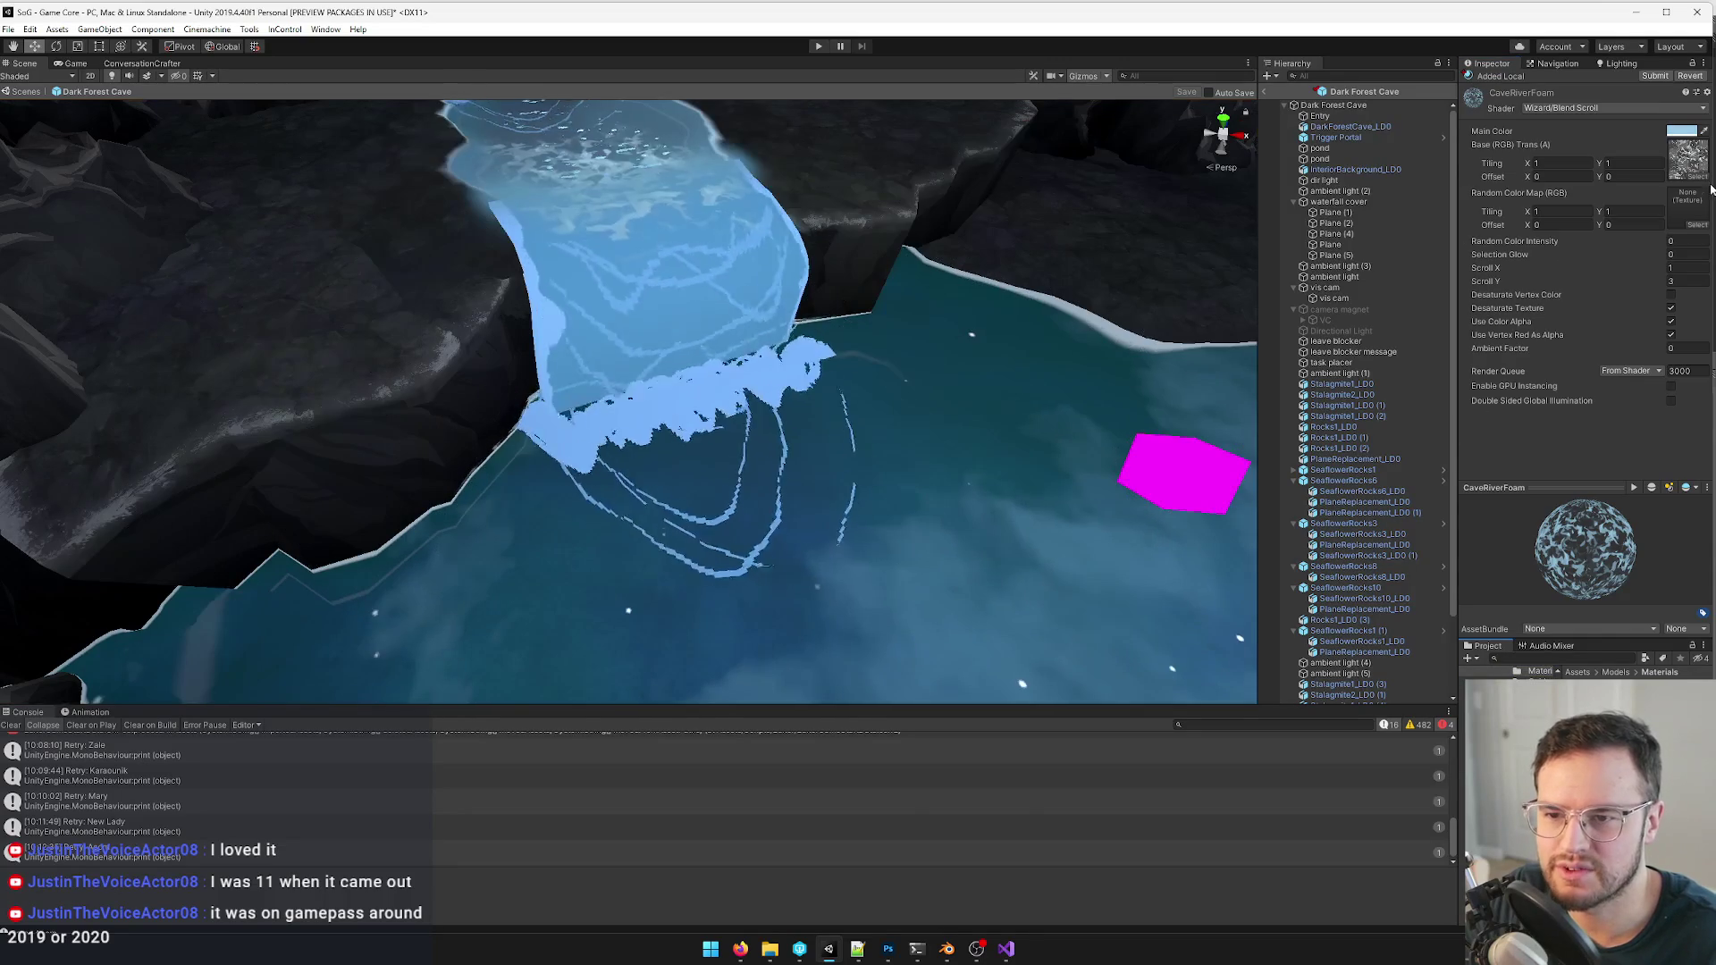
{"action": "left_click", "coordinate": [1698, 194]}
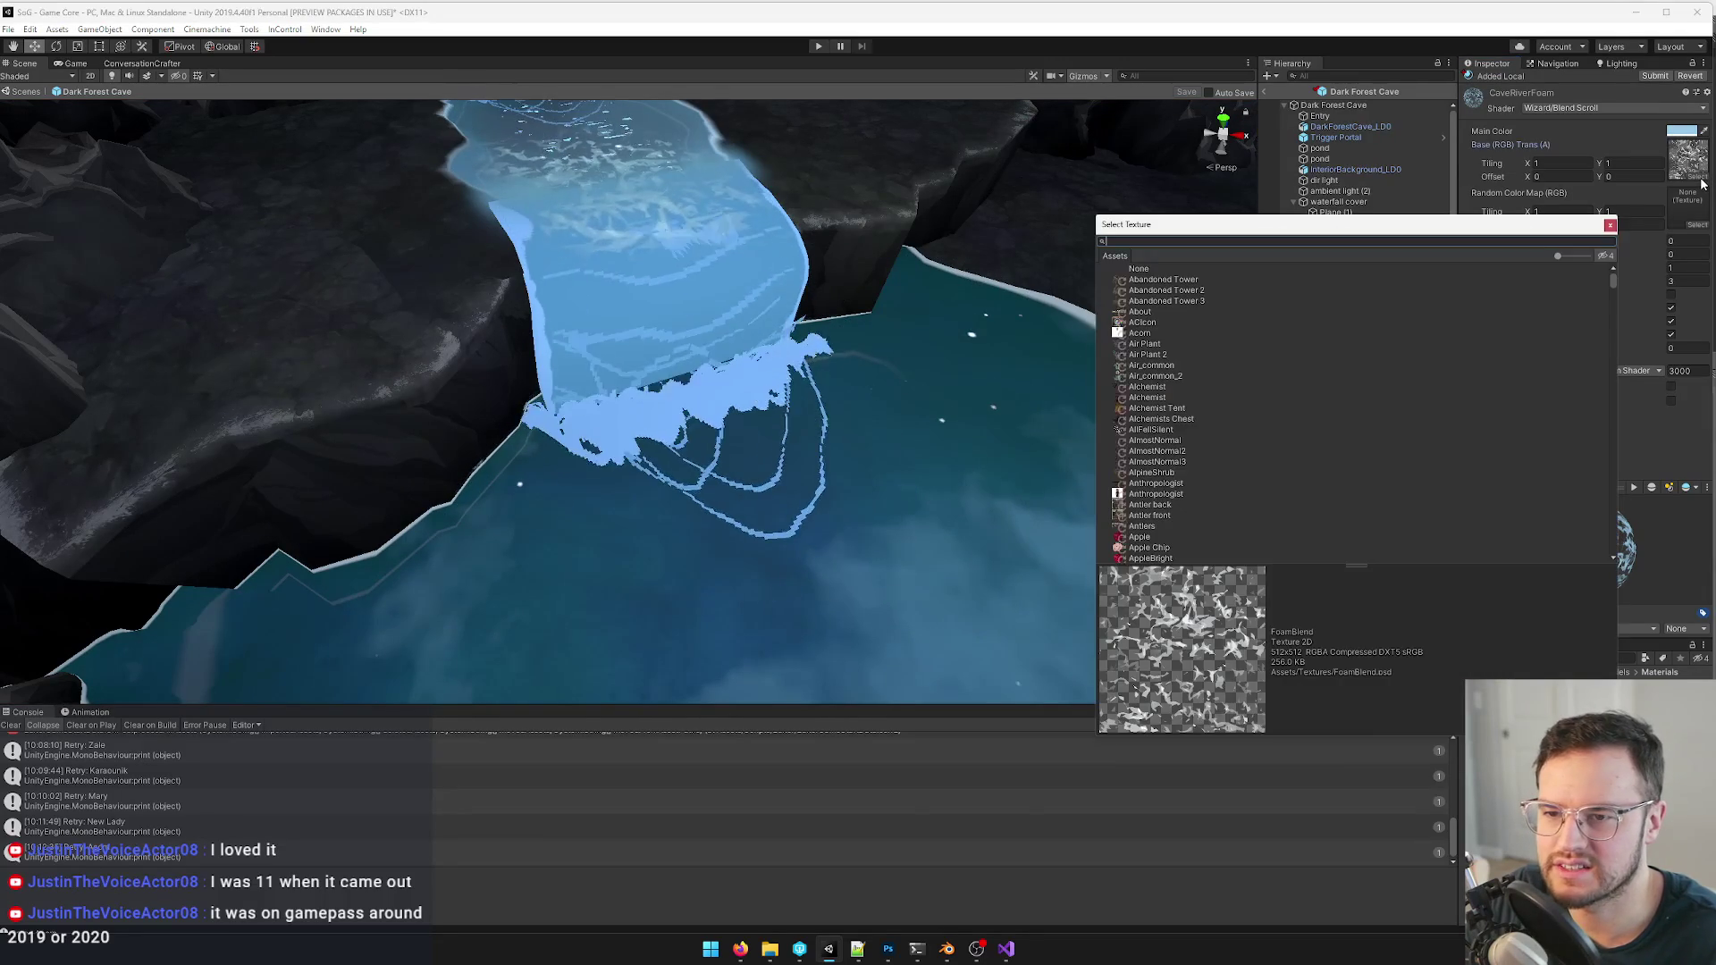
{"action": "left_click", "coordinate": [1610, 223]}
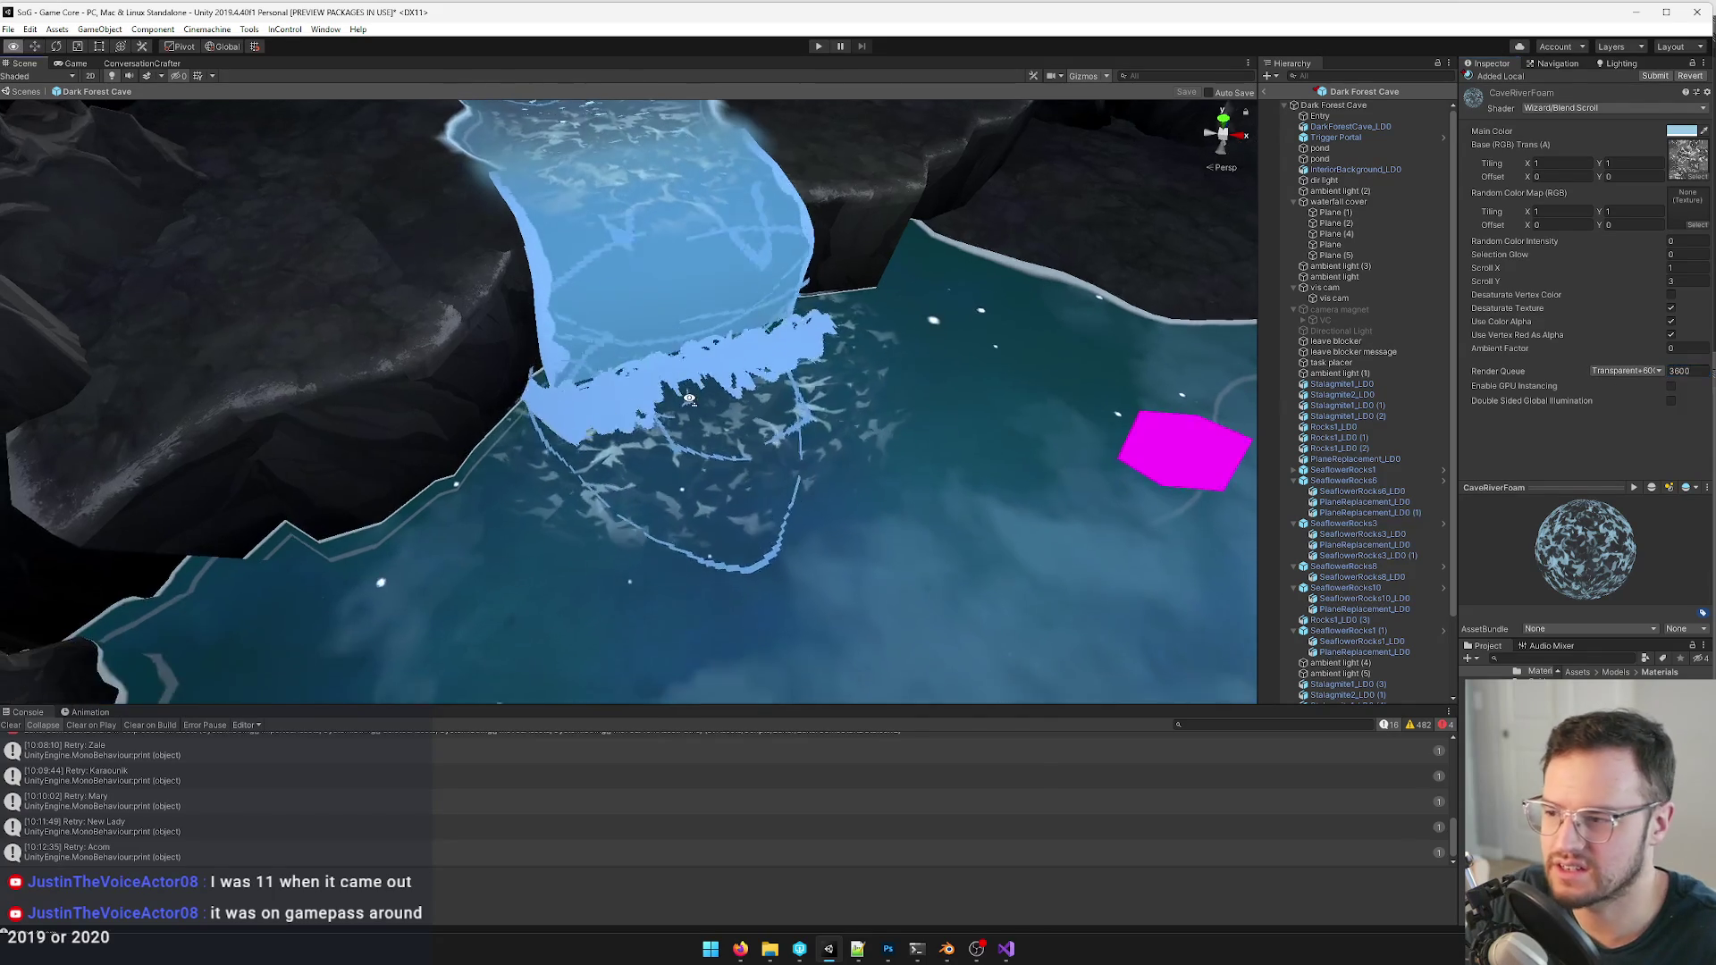
{"action": "scroll", "coordinate": [690, 400], "scroll_direction": "up", "scroll_amount": 5}
{"action": "mouse_move", "coordinate": [689, 399]}
{"action": "right_mouse_down"}
{"action": "mouse_move", "coordinate": [515, 366]}
{"action": "mouse_move", "coordinate": [756, 388]}
{"action": "mouse_move", "coordinate": [1167, 363]}
{"action": "right_mouse_up"}
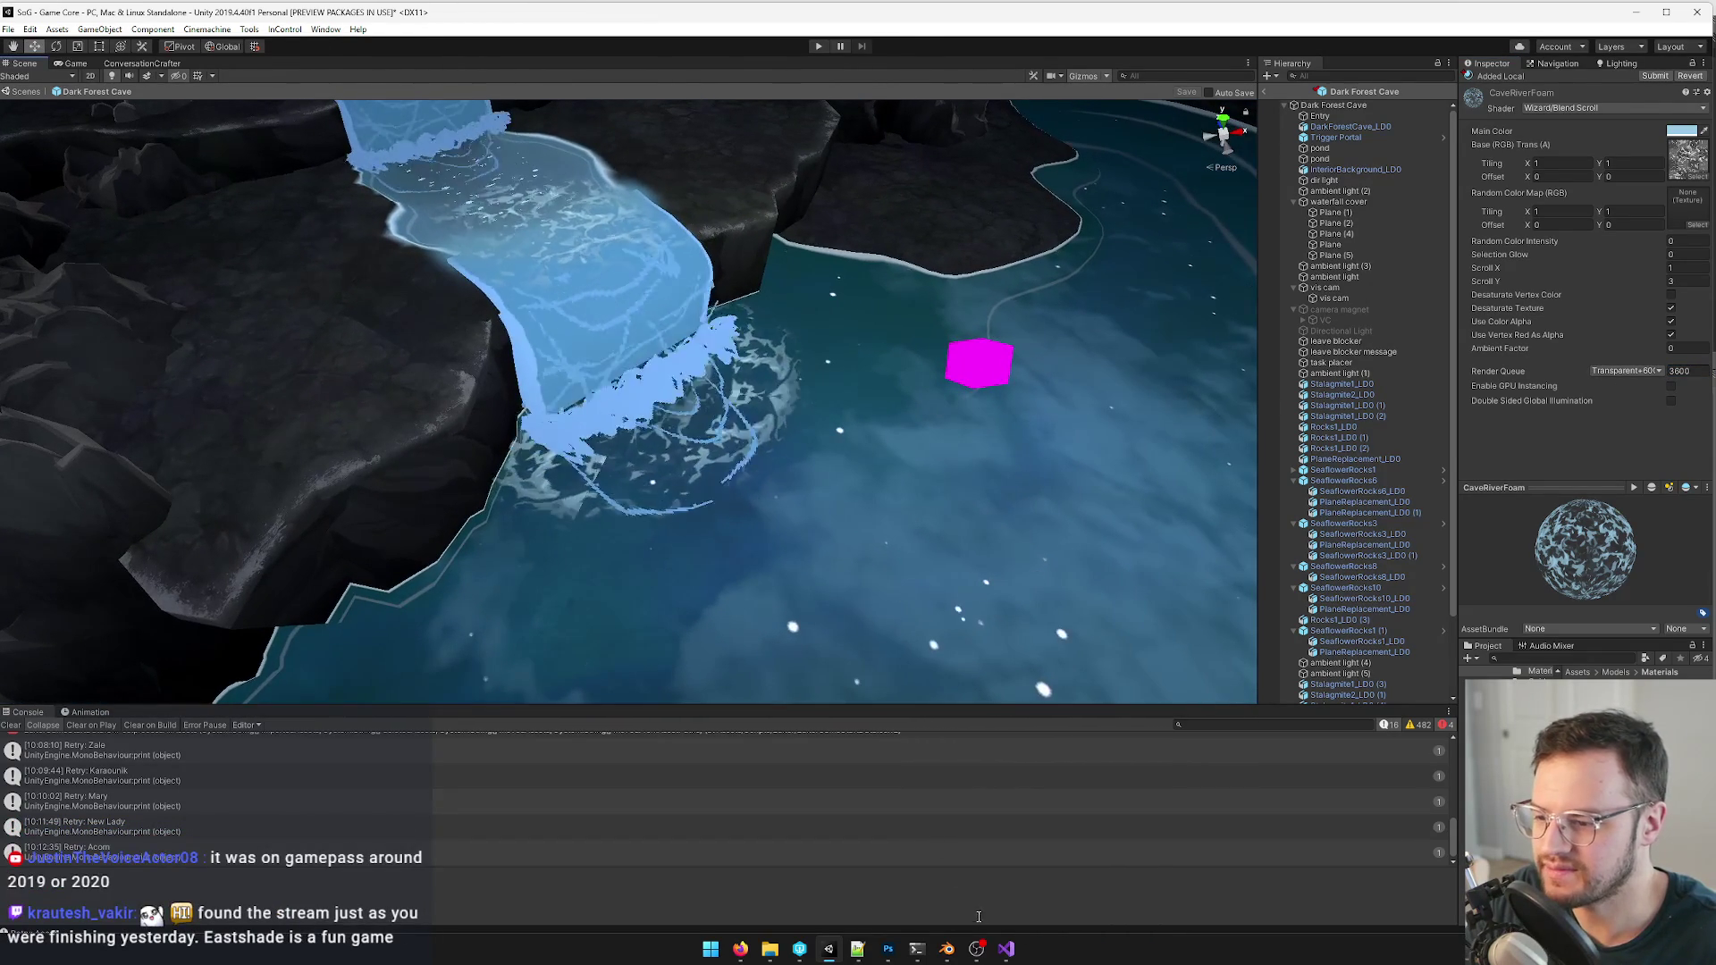
- Rotate the foam piece about 17 degrees around Z in Blender and re-export it to Unity
{"action": "mouse_move", "coordinate": [857, 950]}
{"action": "left_click", "coordinate": [804, 883]}
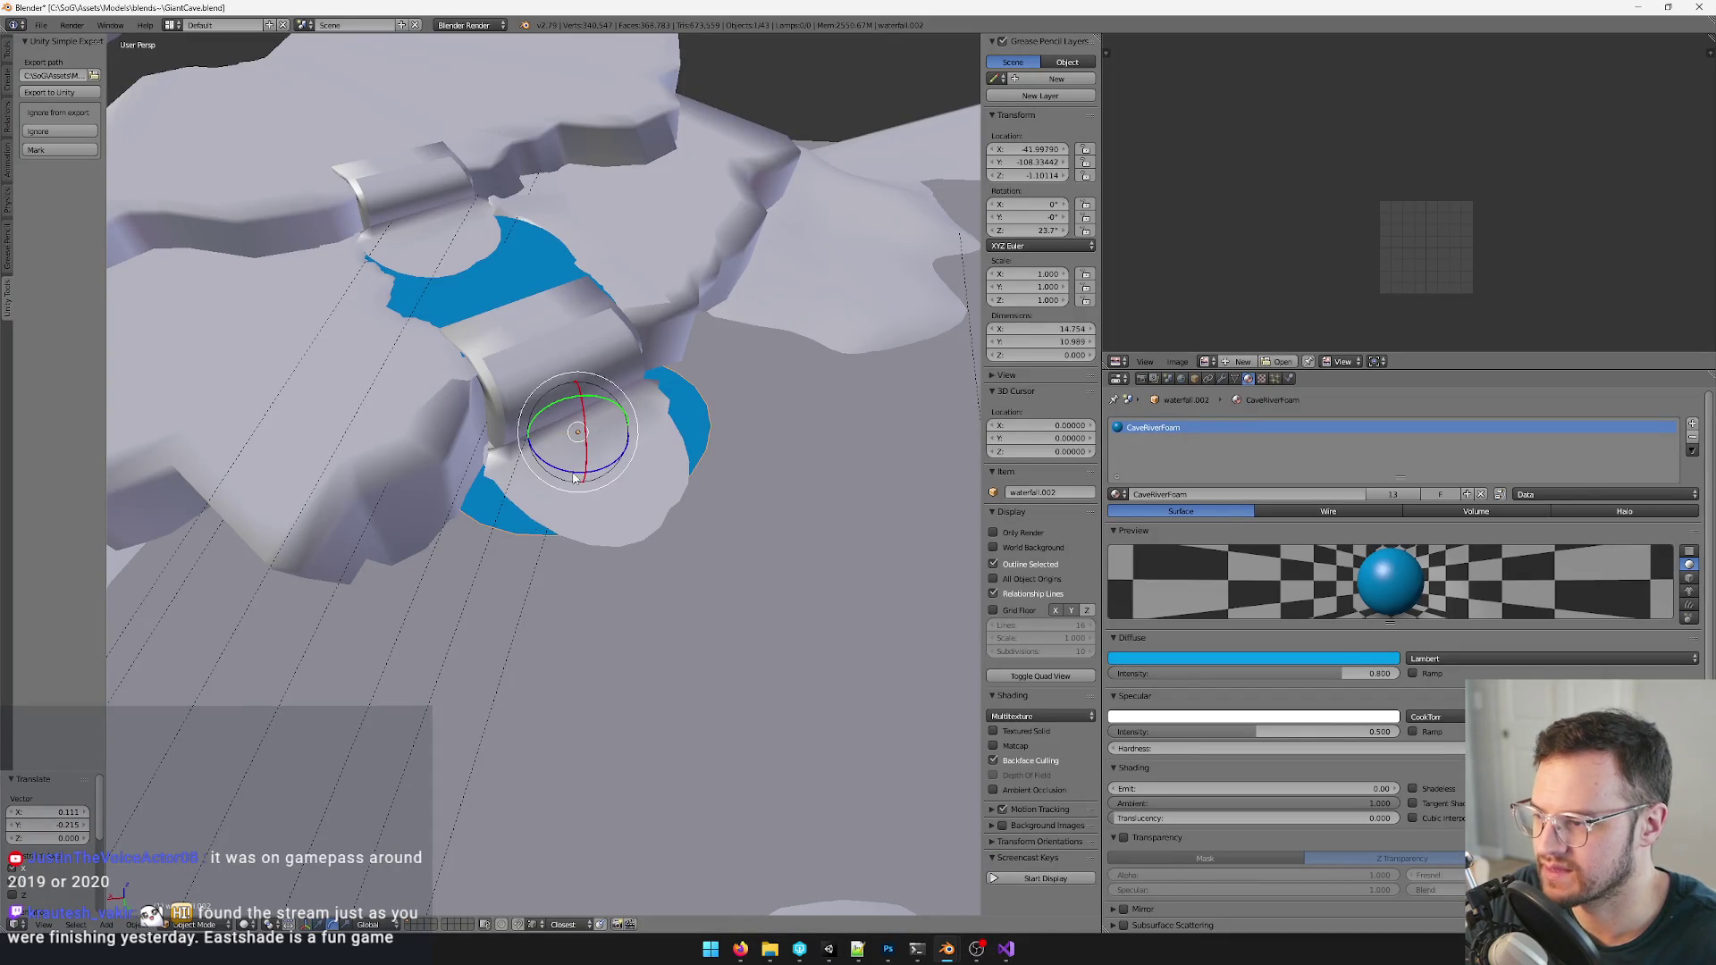
{"action": "key", "text": "g"}
{"action": "key", "text": "z"}
{"action": "left_click", "coordinate": [552, 466]}
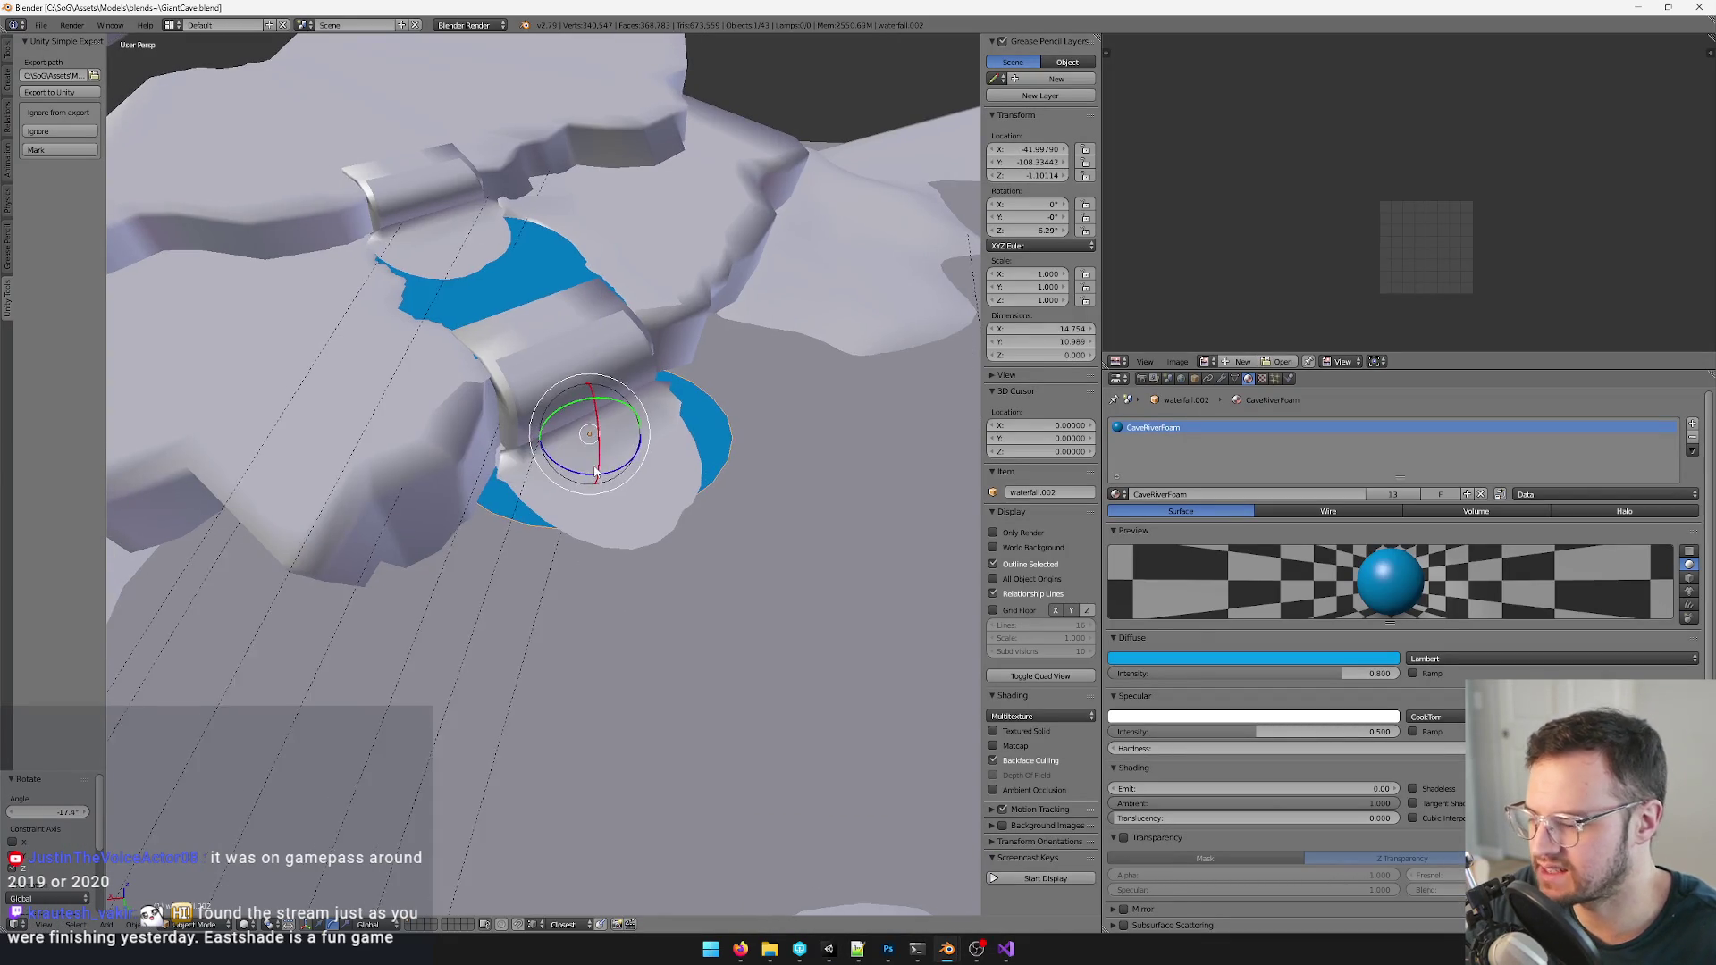
{"action": "left_click", "coordinate": [582, 467]}
{"action": "key", "text": "ctrl+s"}
{"action": "key", "text": "alt+Tab"}
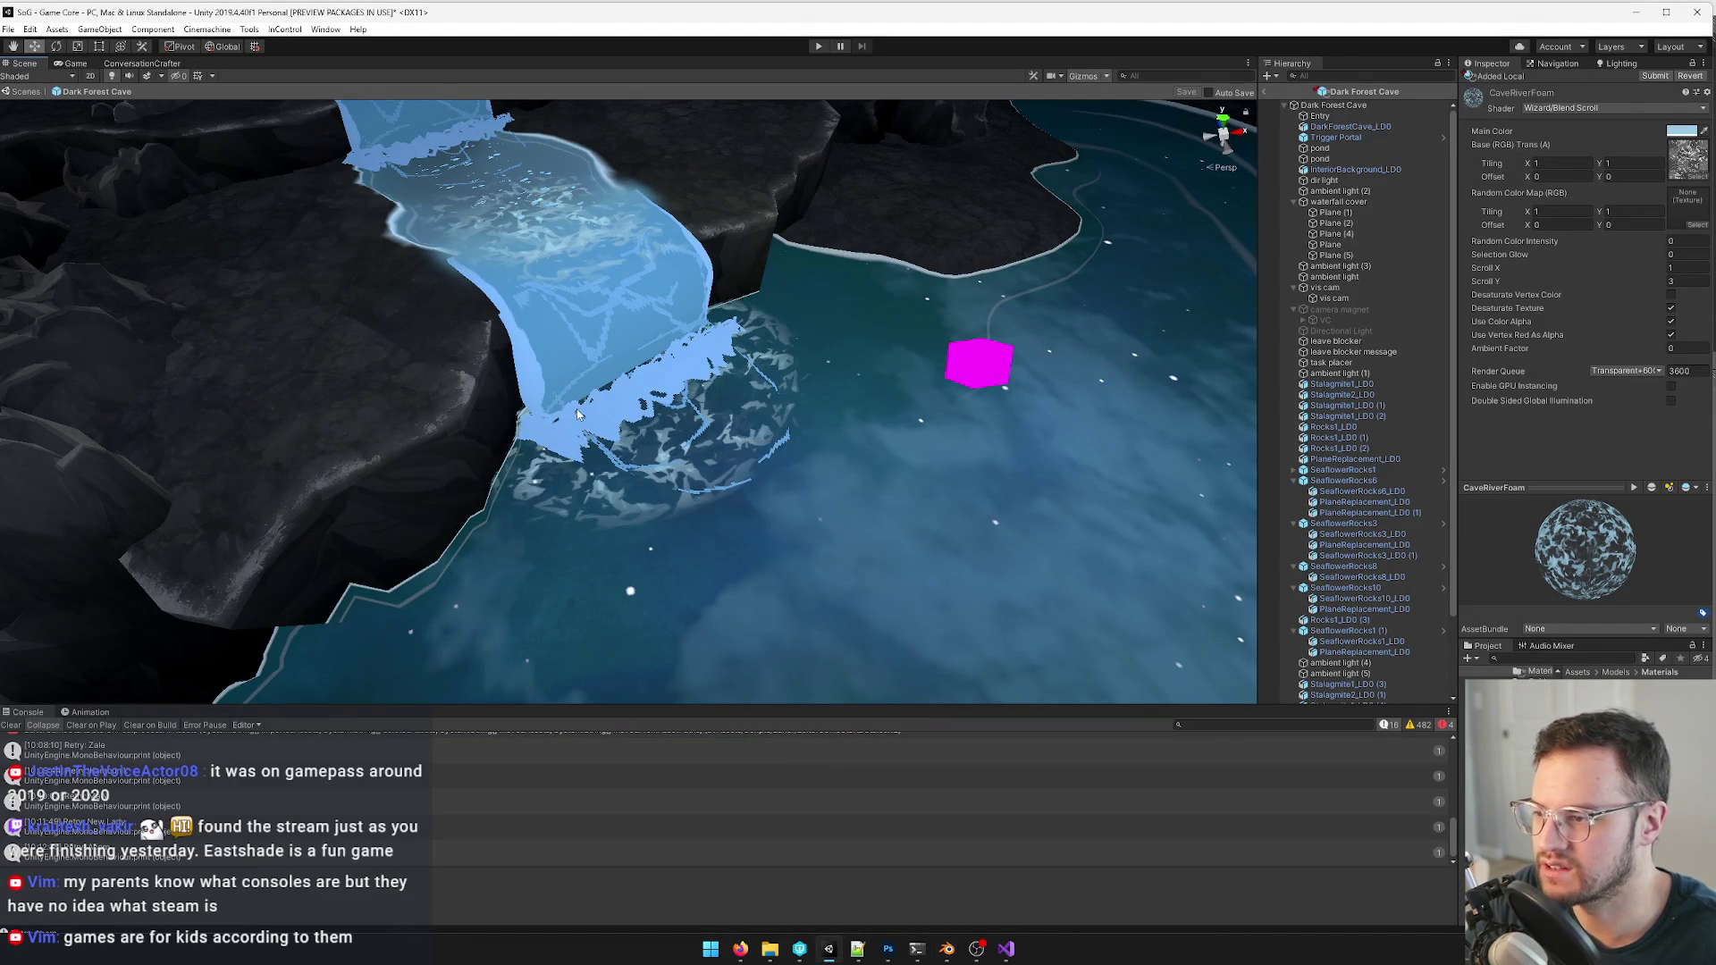
{"action": "scroll", "coordinate": [824, 431], "scroll_direction": "down", "scroll_amount": 5}
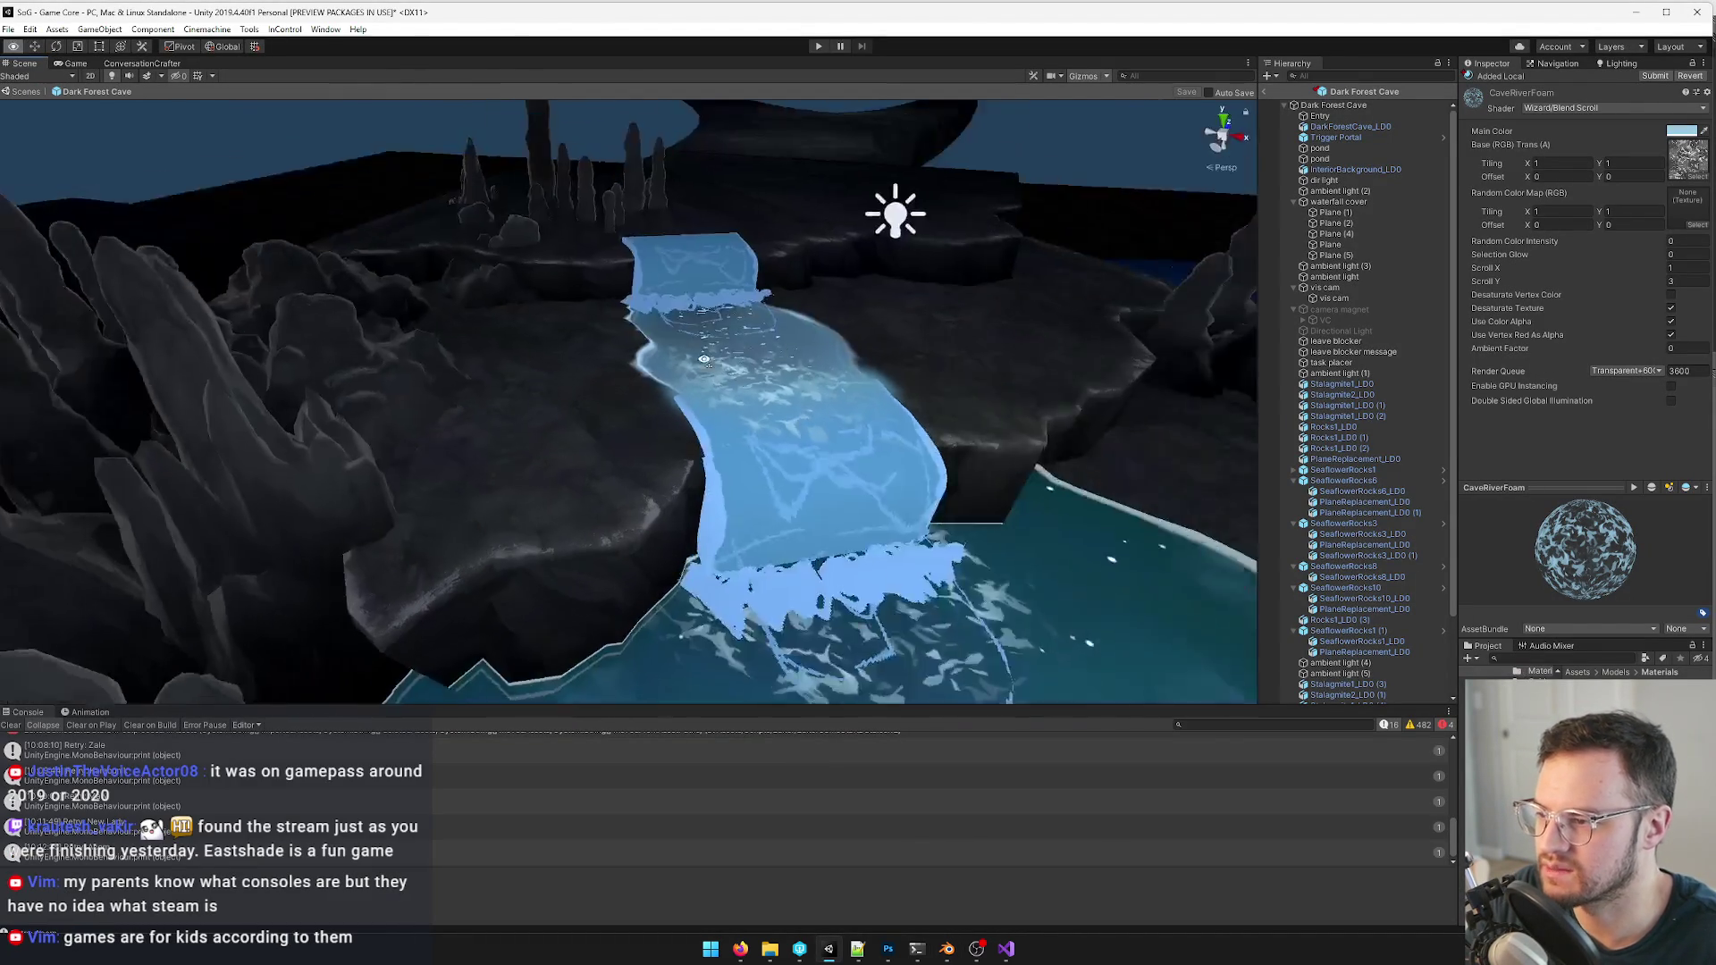
- Inspect the reimported waterfall from several angles, then select the waterfall piece in Blender
{"action": "right_click_drag", "start_coordinate": [824, 431], "coordinate": [777, 483]}
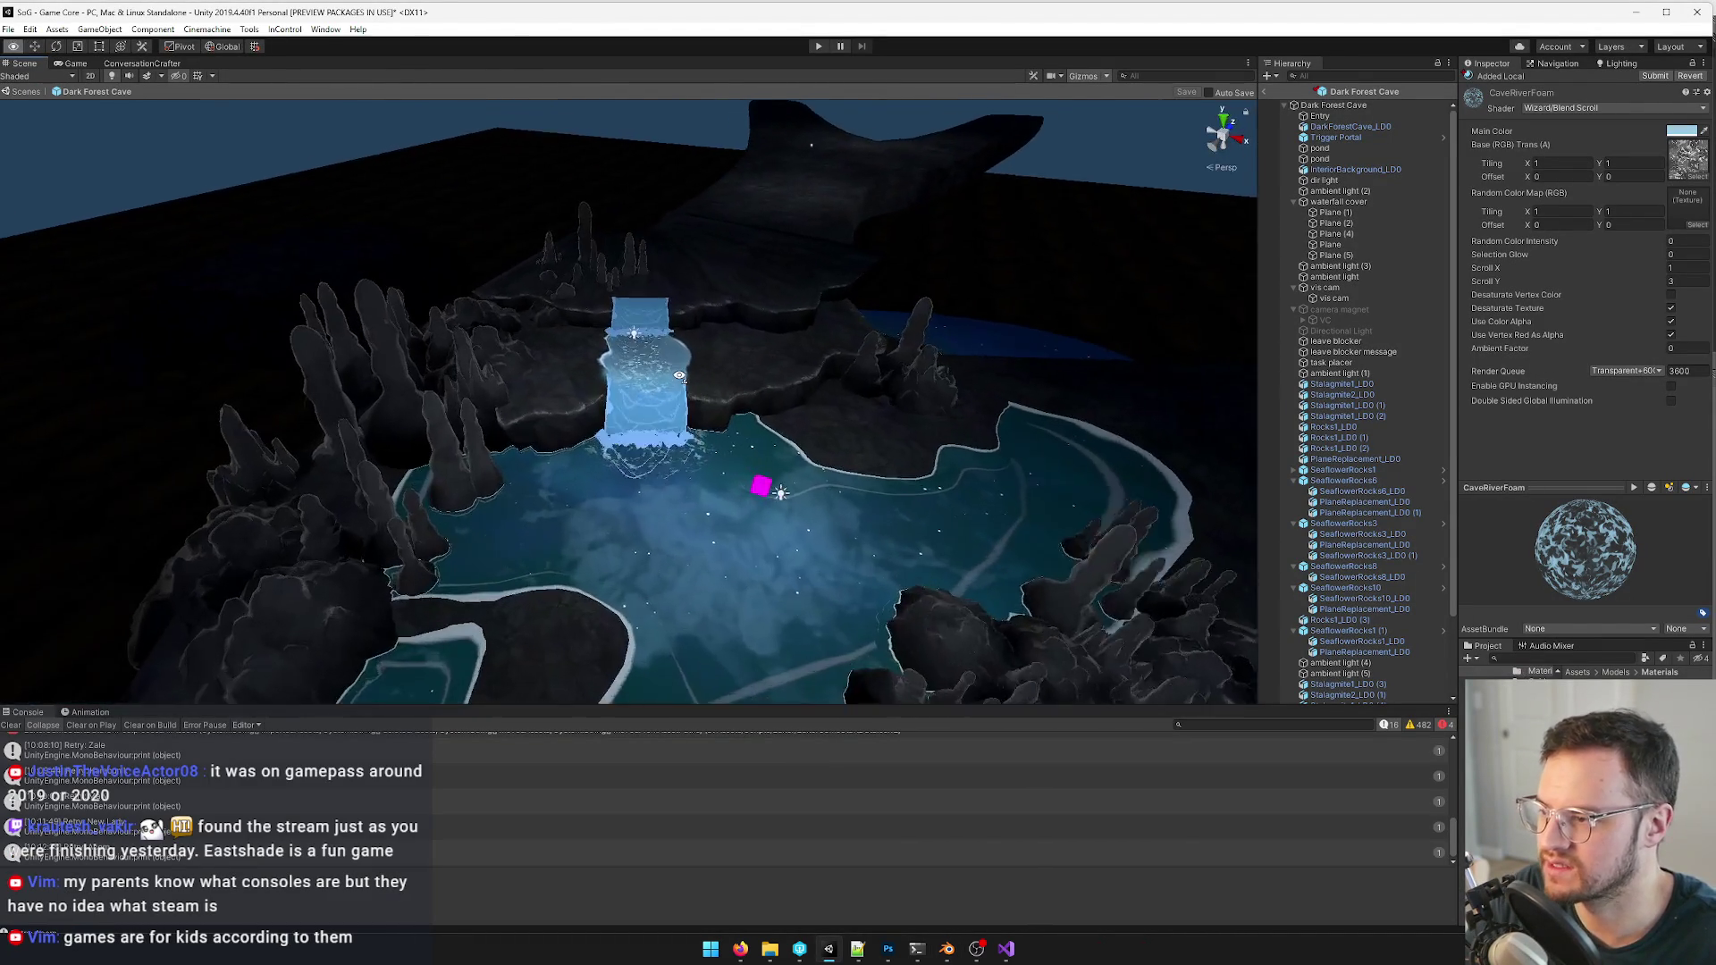
{"action": "scroll", "coordinate": [680, 376], "scroll_direction": "up", "scroll_amount": 5}
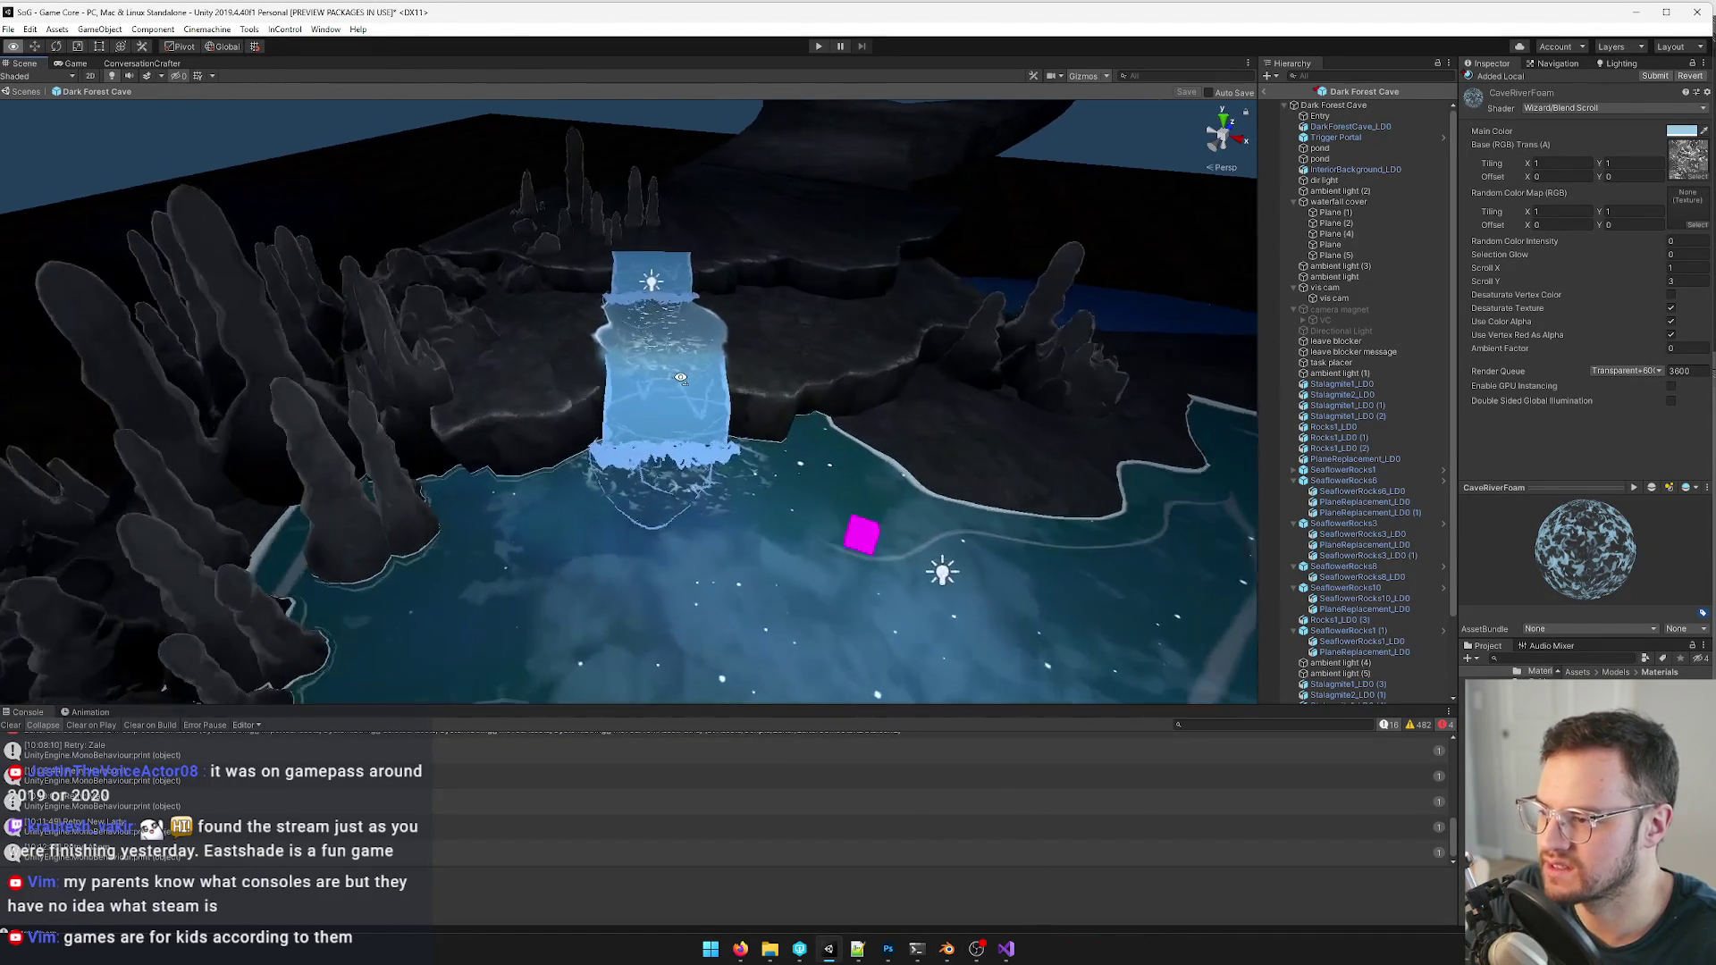
{"action": "right_click_drag", "start_coordinate": [680, 377], "coordinate": [695, 491]}
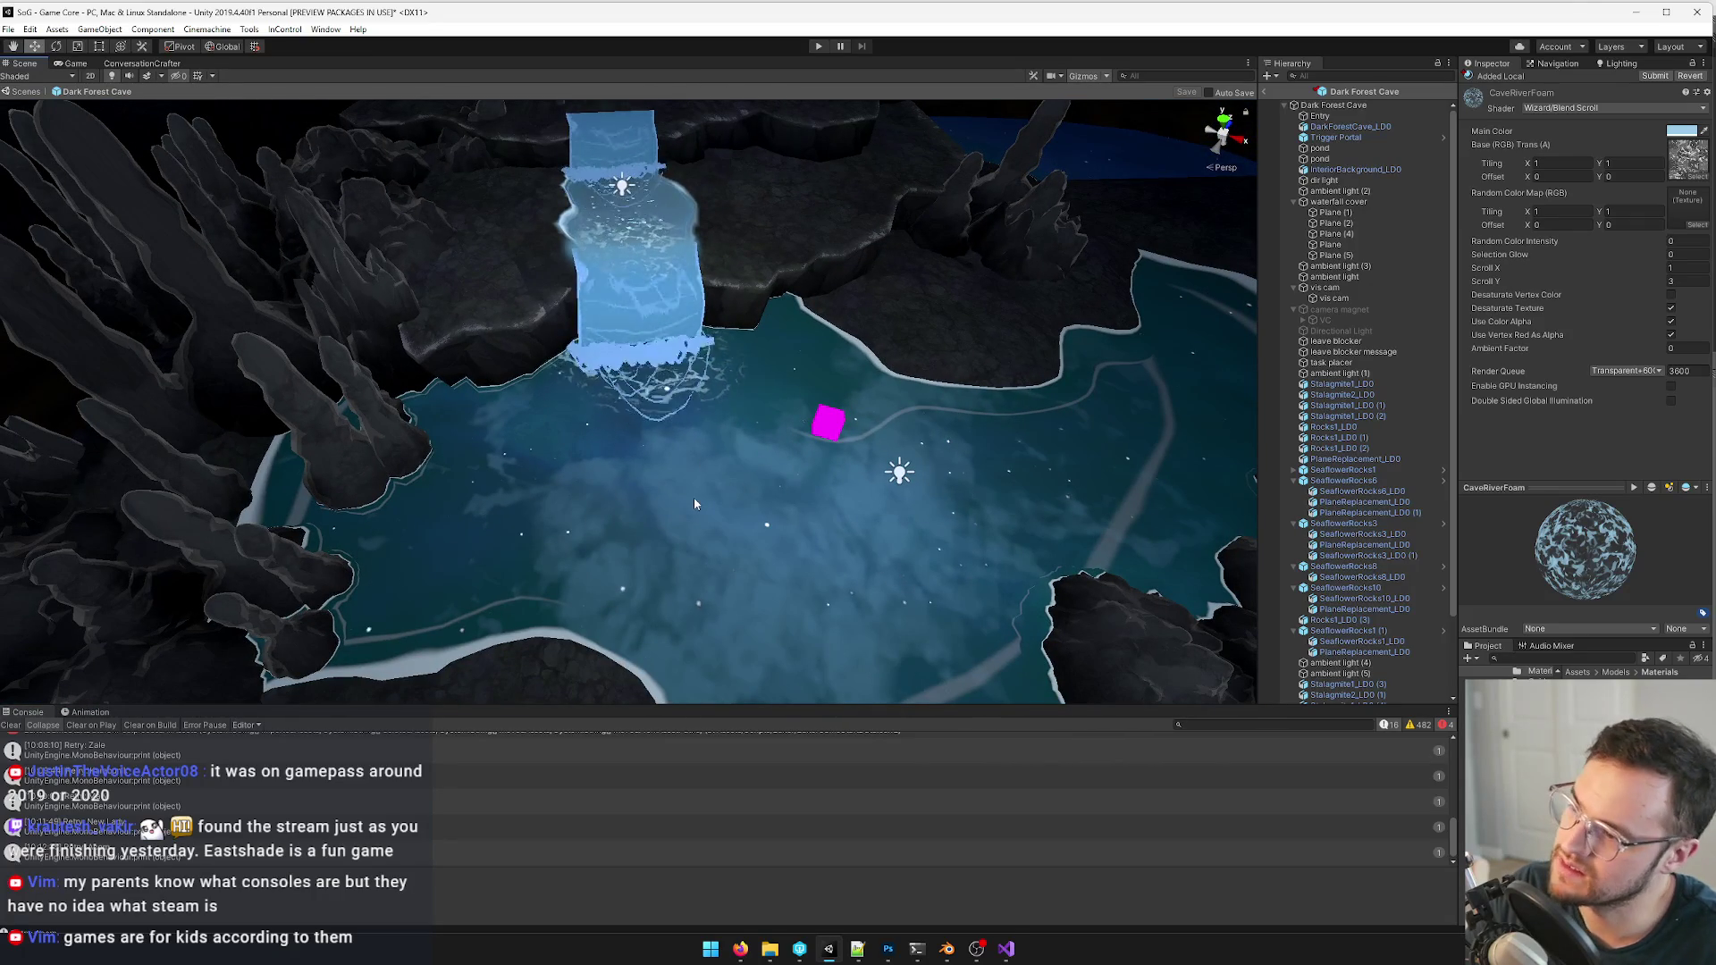
{"action": "key", "text": "alt+Tab"}
{"action": "middle_click_drag", "start_coordinate": [654, 546], "coordinate": [574, 490]}
{"action": "right_click", "coordinate": [575, 490]}
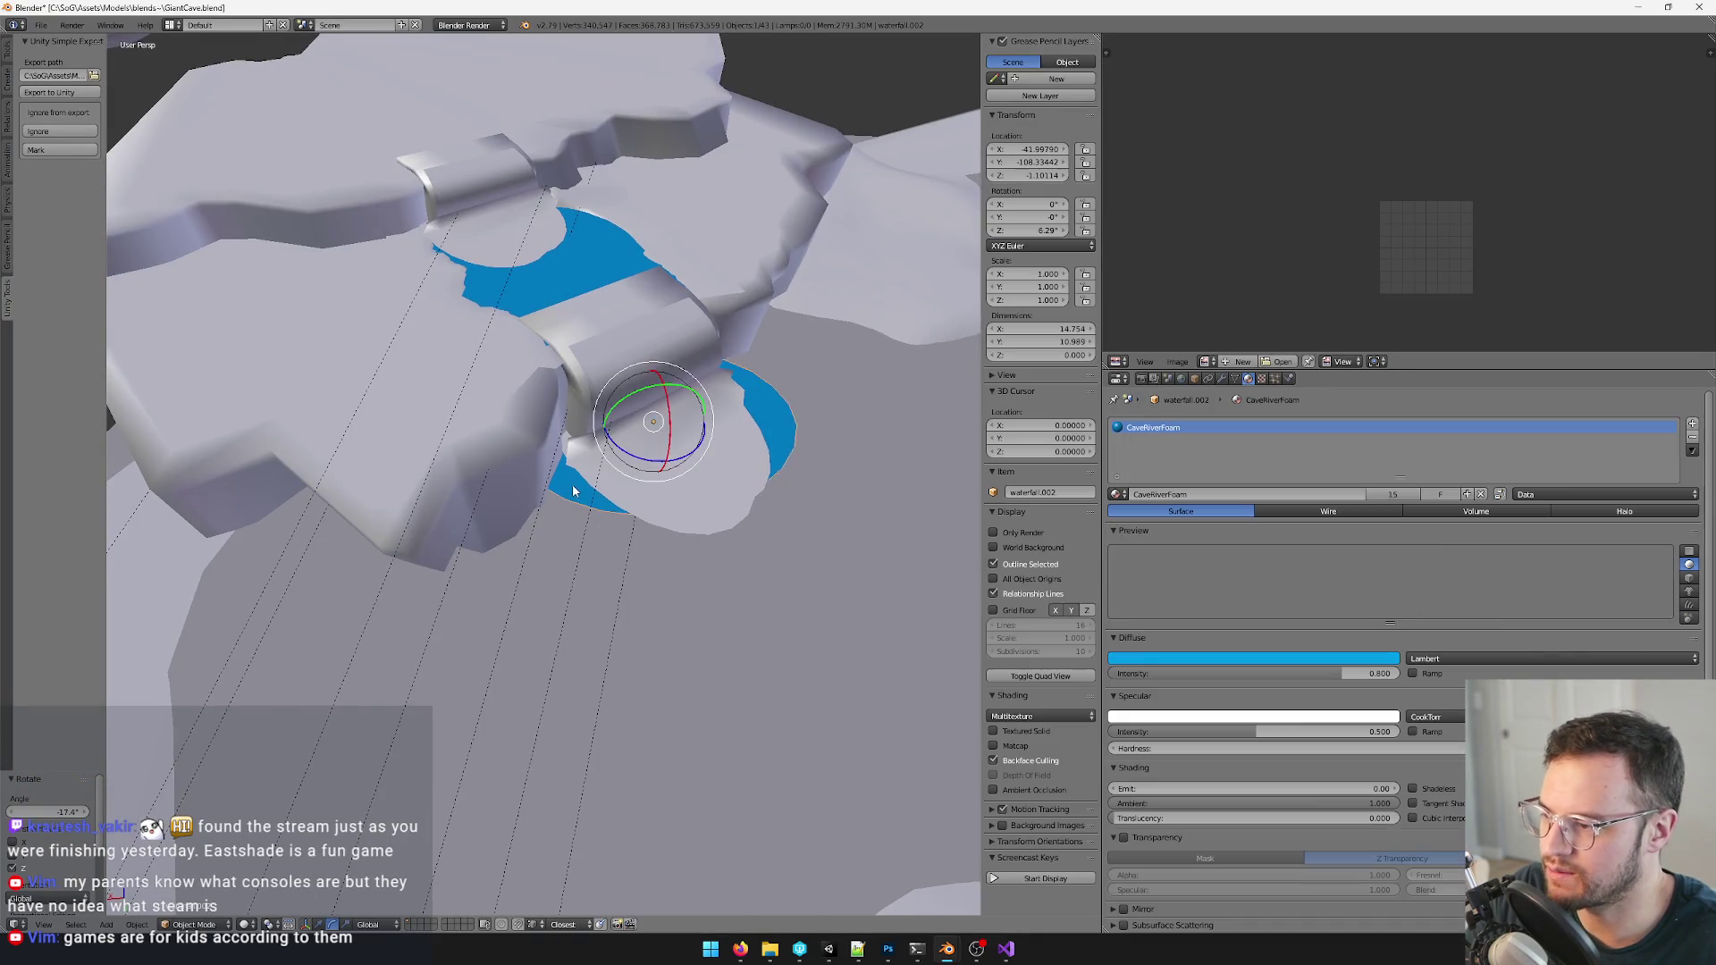
{"action": "scroll", "coordinate": [688, 452], "scroll_direction": "up", "scroll_amount": 2}
- Rotate and move the waterfall.001 foam piece into place
{"action": "middle_click_drag", "start_coordinate": [689, 452], "coordinate": [639, 450]}
{"action": "scroll", "coordinate": [645, 449], "scroll_direction": "up", "scroll_amount": 3}
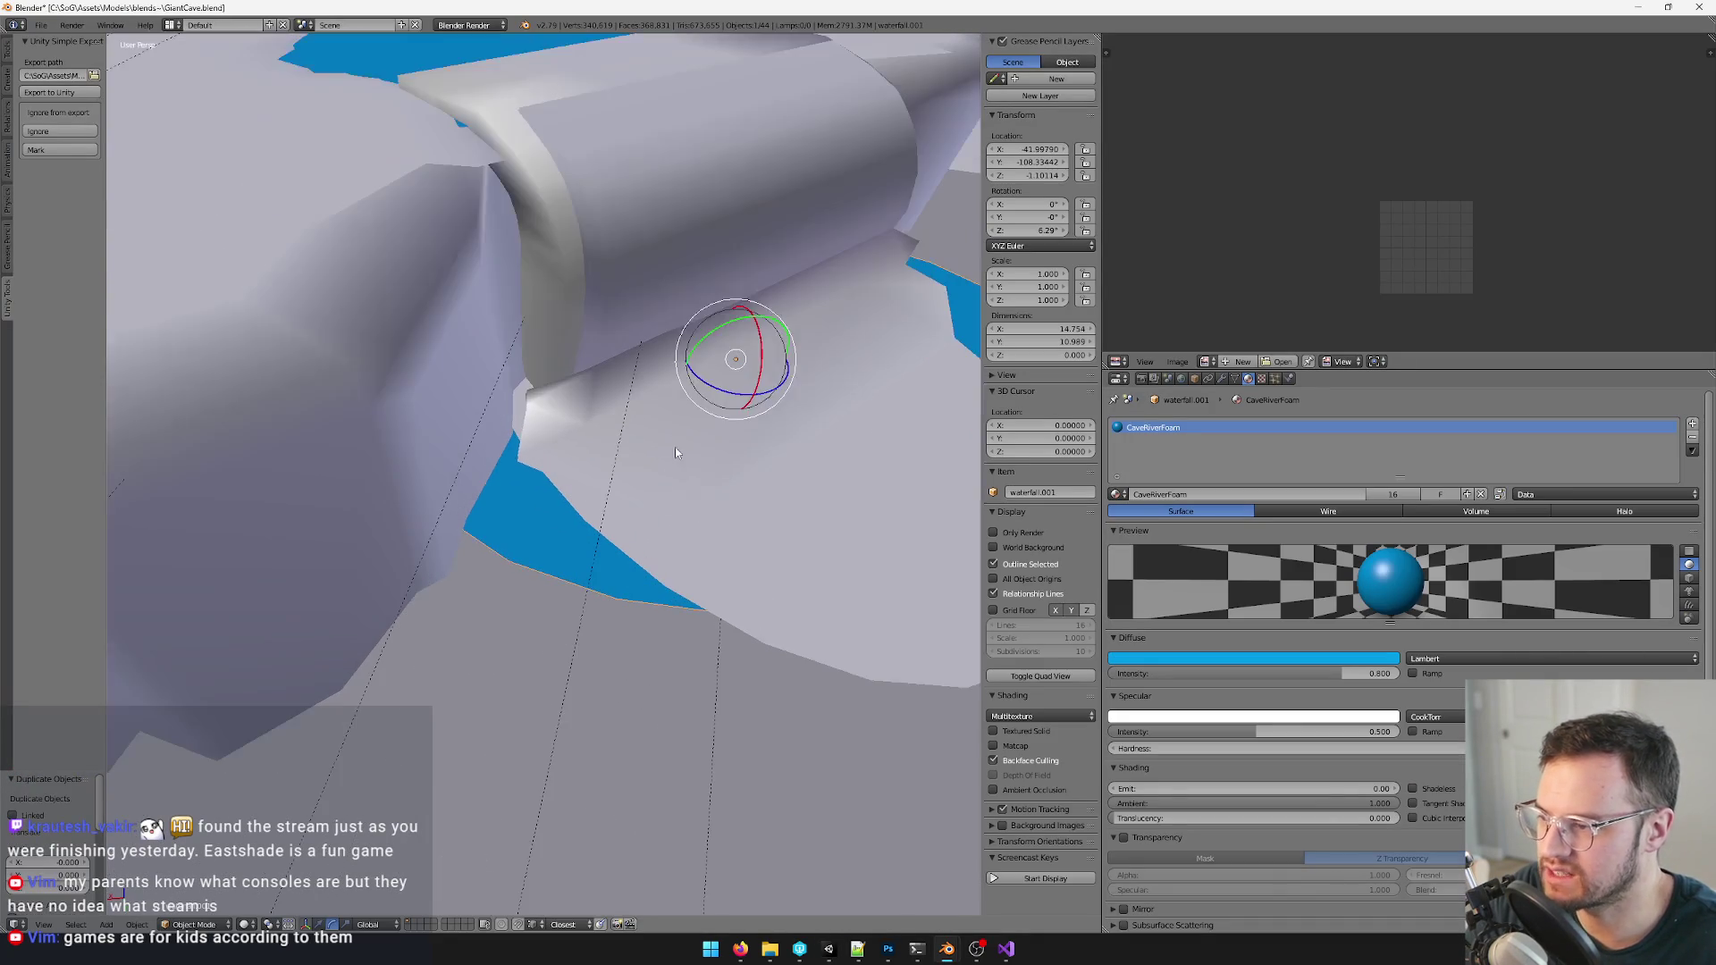
{"action": "key", "text": "r"}
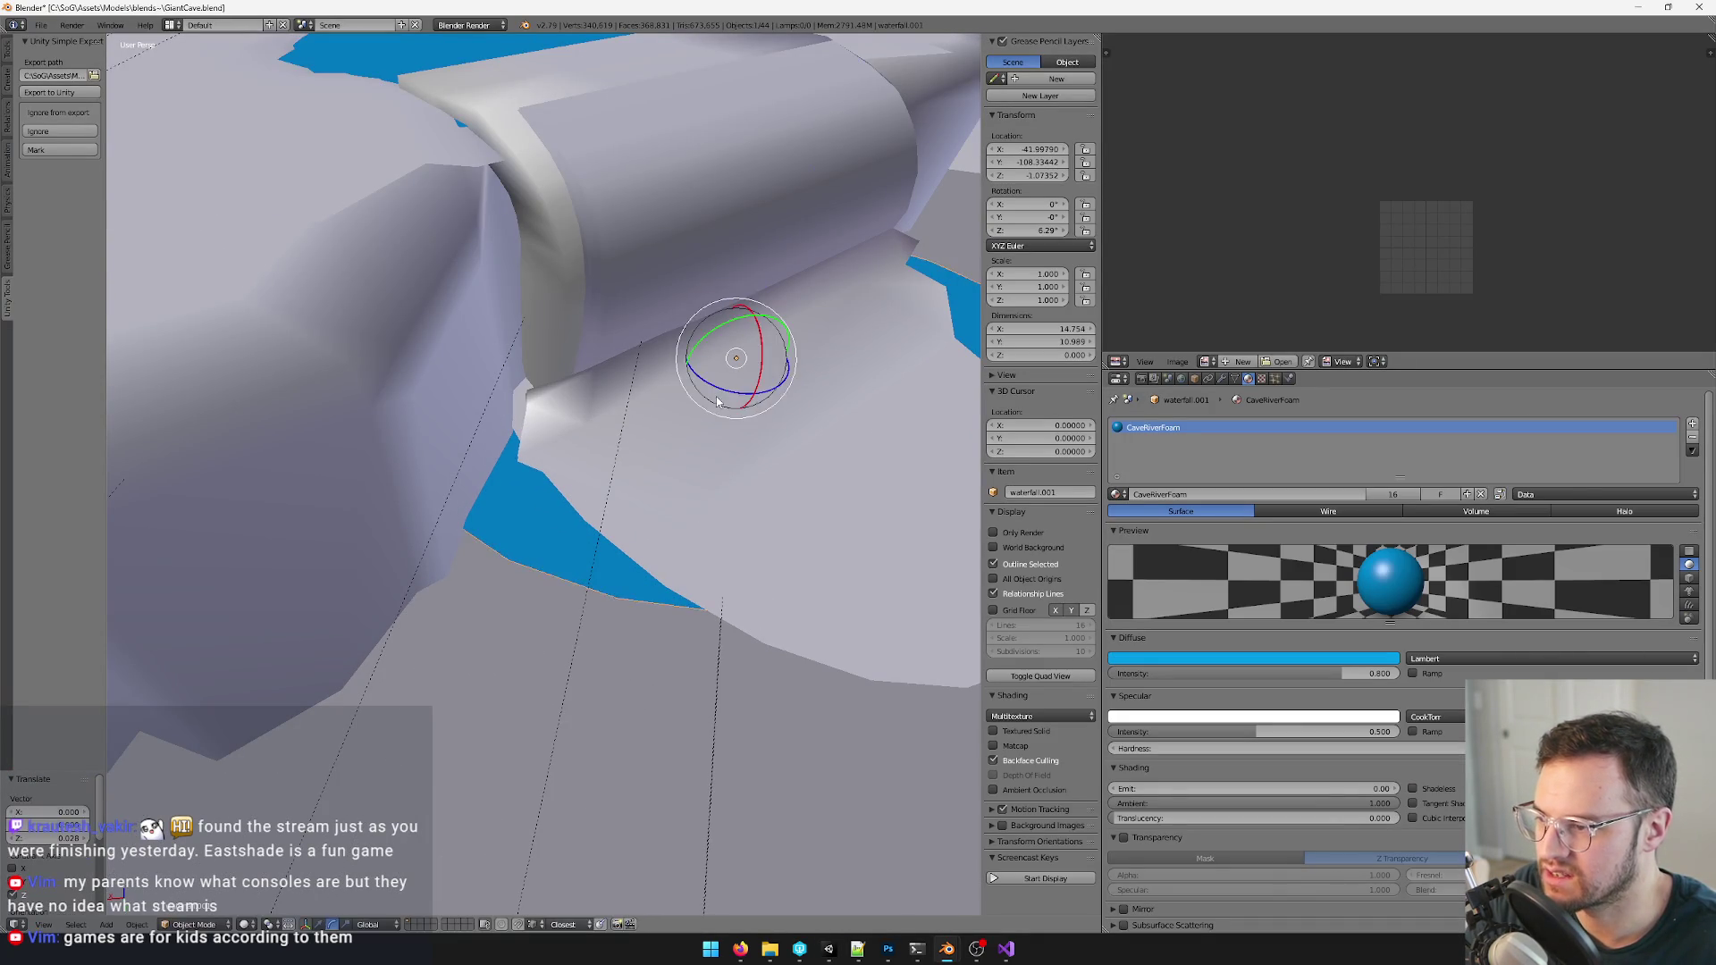
{"action": "left_click", "coordinate": [724, 401]}
{"action": "key", "text": "g"}
{"action": "left_click", "coordinate": [747, 410]}
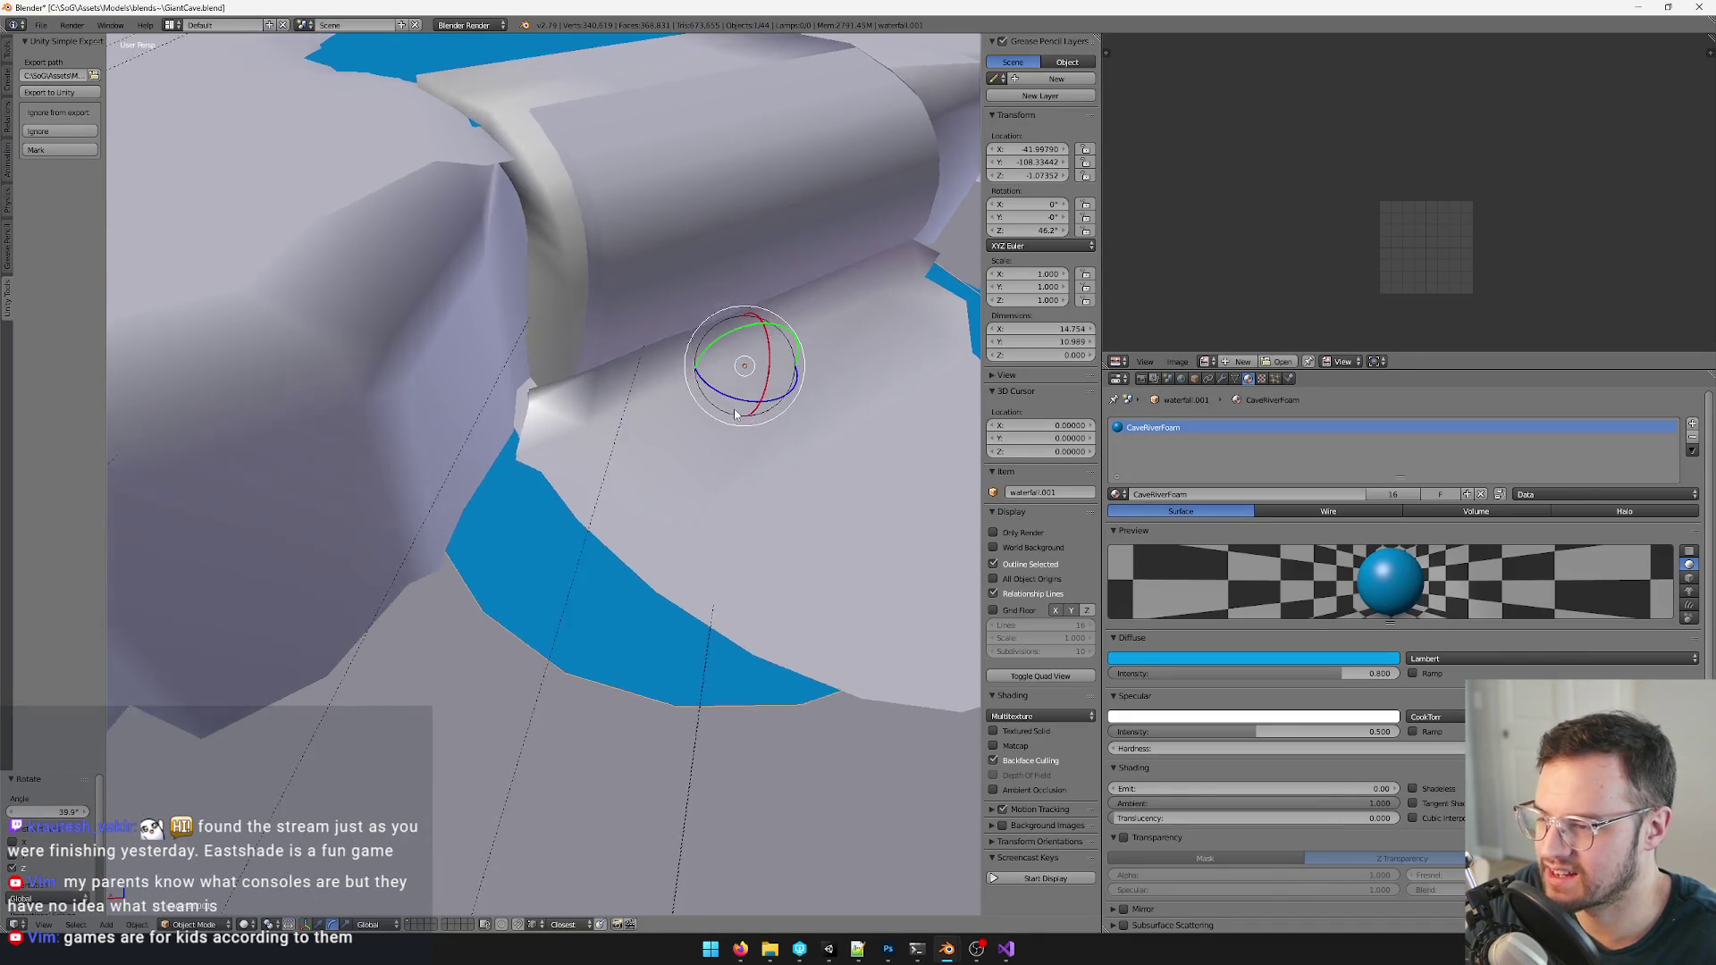
{"action": "middle_click_drag", "start_coordinate": [670, 402], "coordinate": [563, 443]}
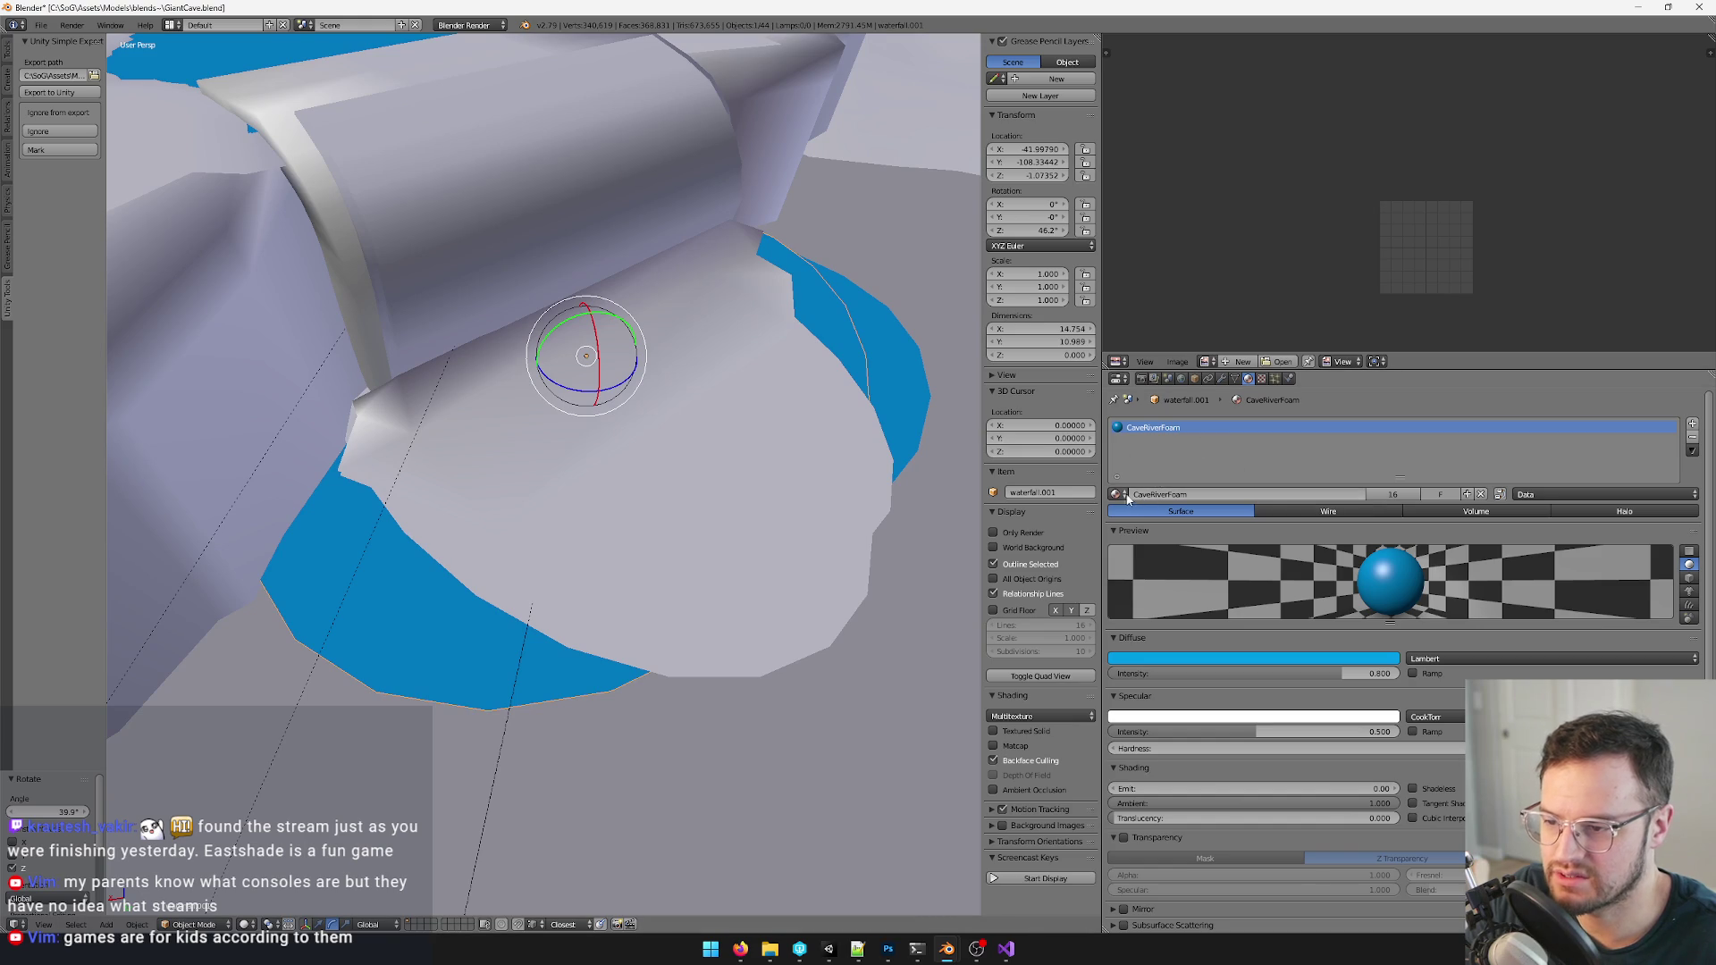
- Make the foam piece's material single-user, delete waterfall.001, and switch to Unity
{"action": "left_click", "coordinate": [1394, 493]}
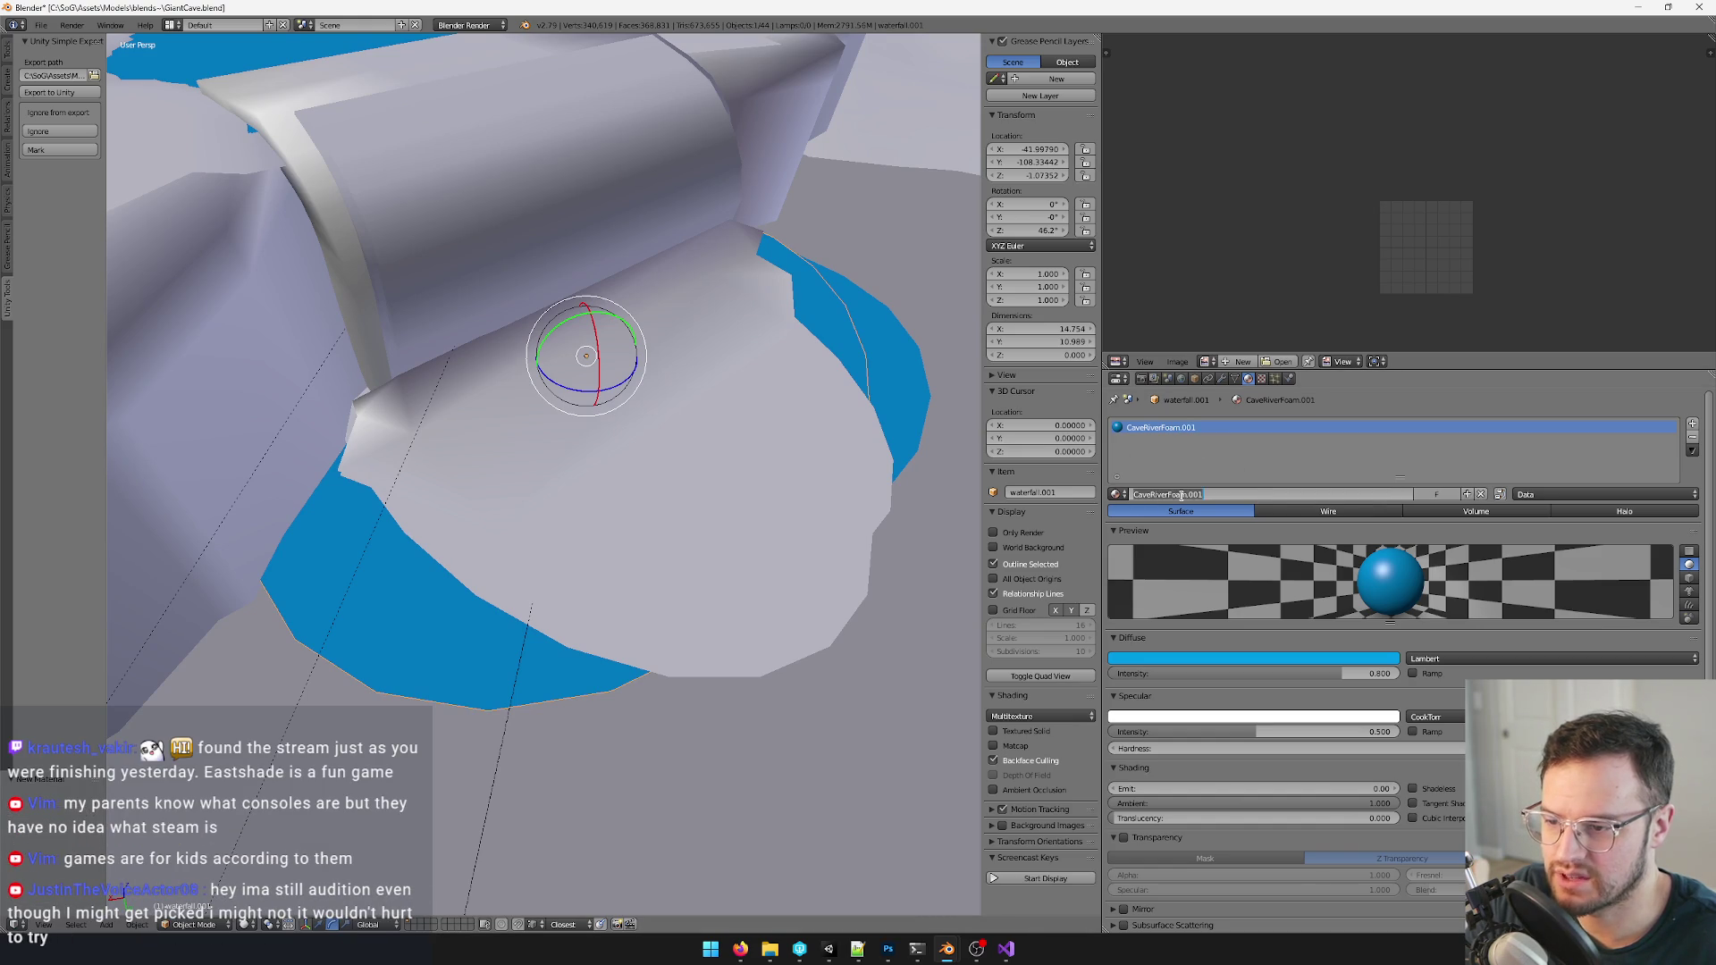
{"action": "key", "text": "x"}
{"action": "left_click", "coordinate": [591, 431]}
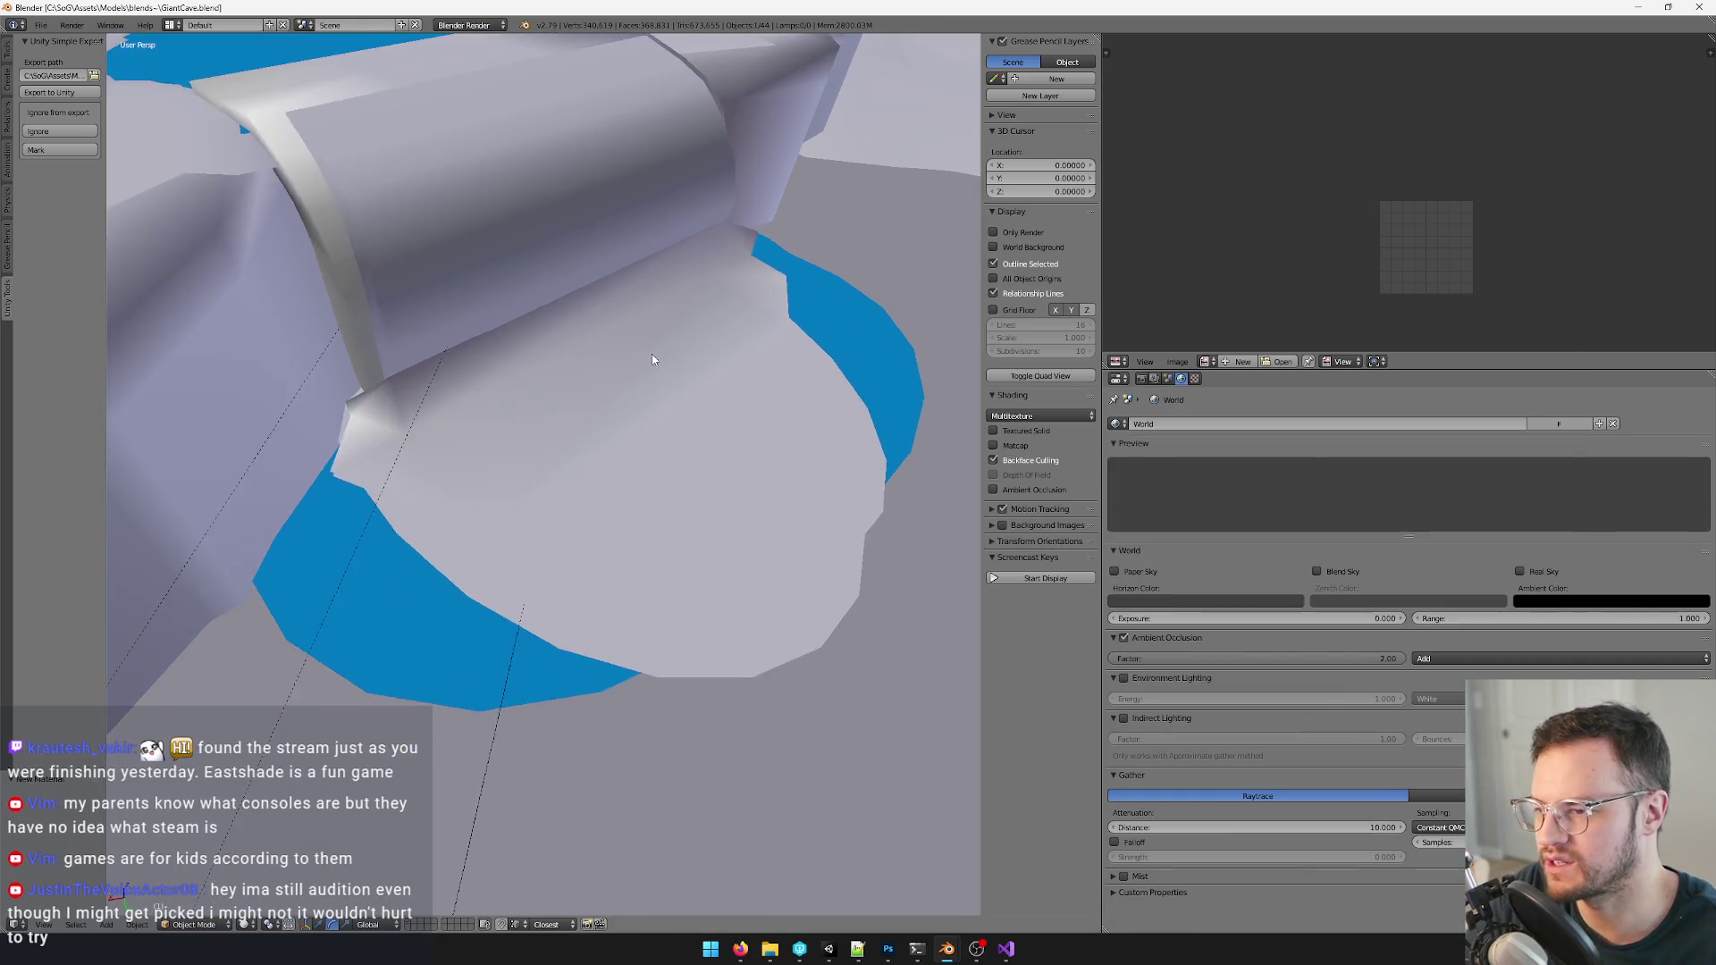
{"action": "key", "text": "alt+Tab"}
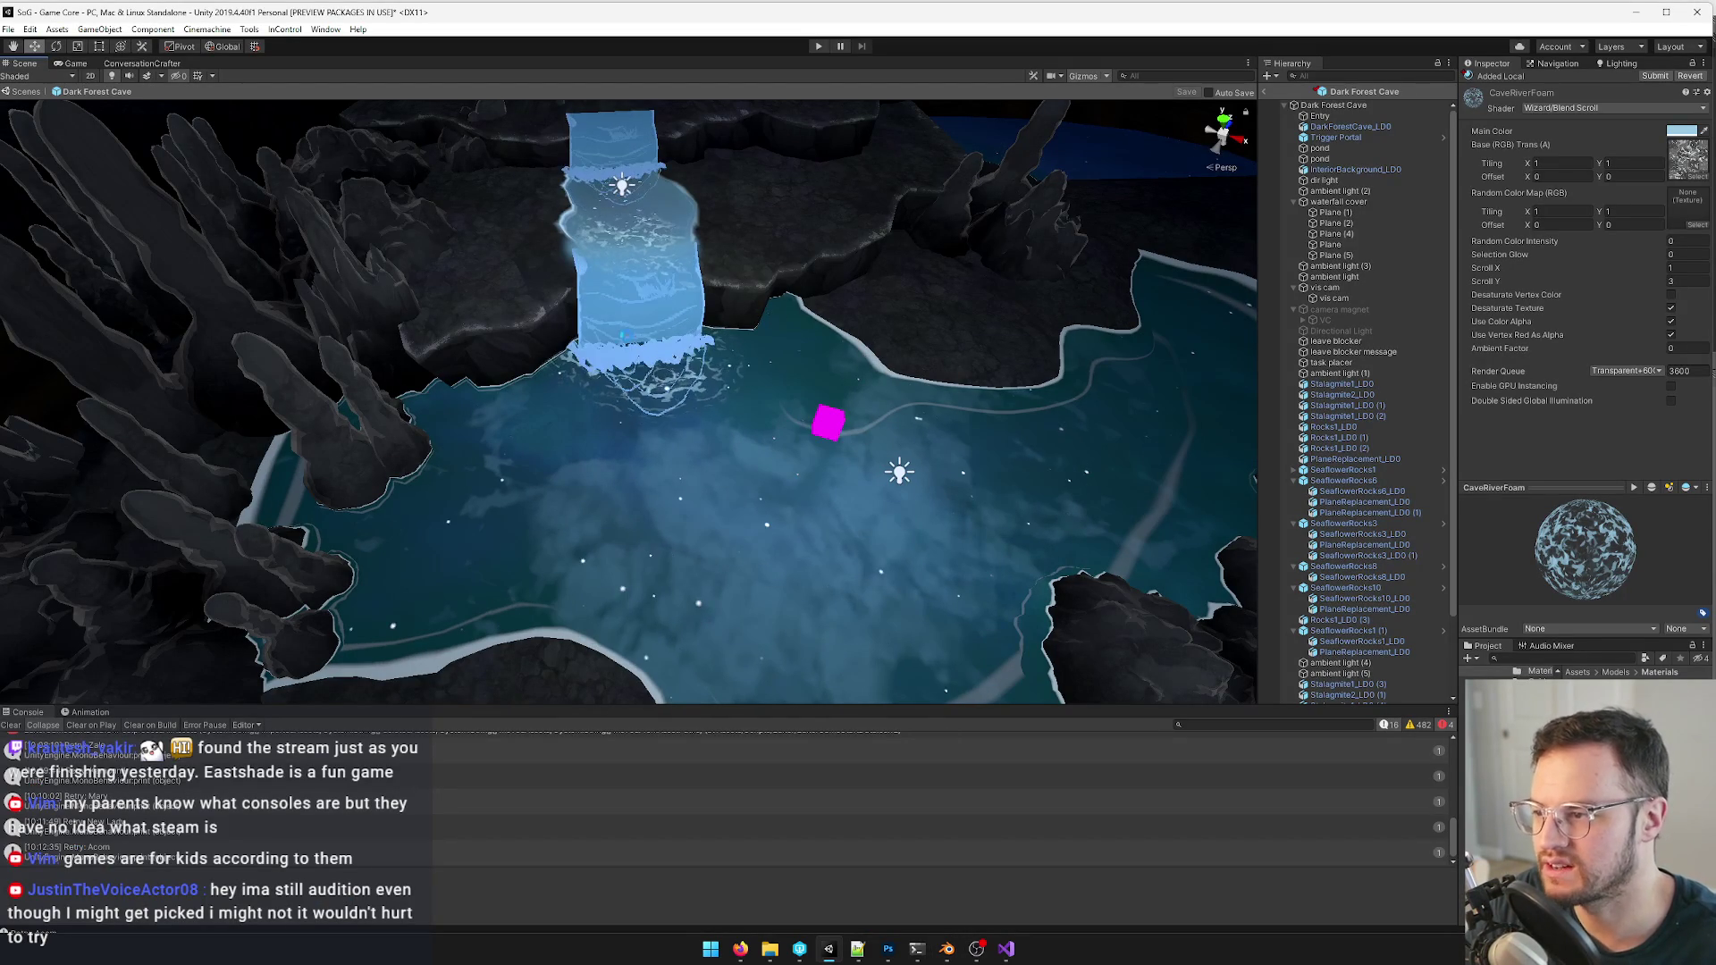
{"action": "scroll", "coordinate": [595, 336], "scroll_direction": "up", "scroll_amount": 5}
{"action": "scroll", "coordinate": [595, 337], "scroll_direction": "up", "scroll_amount": 5}
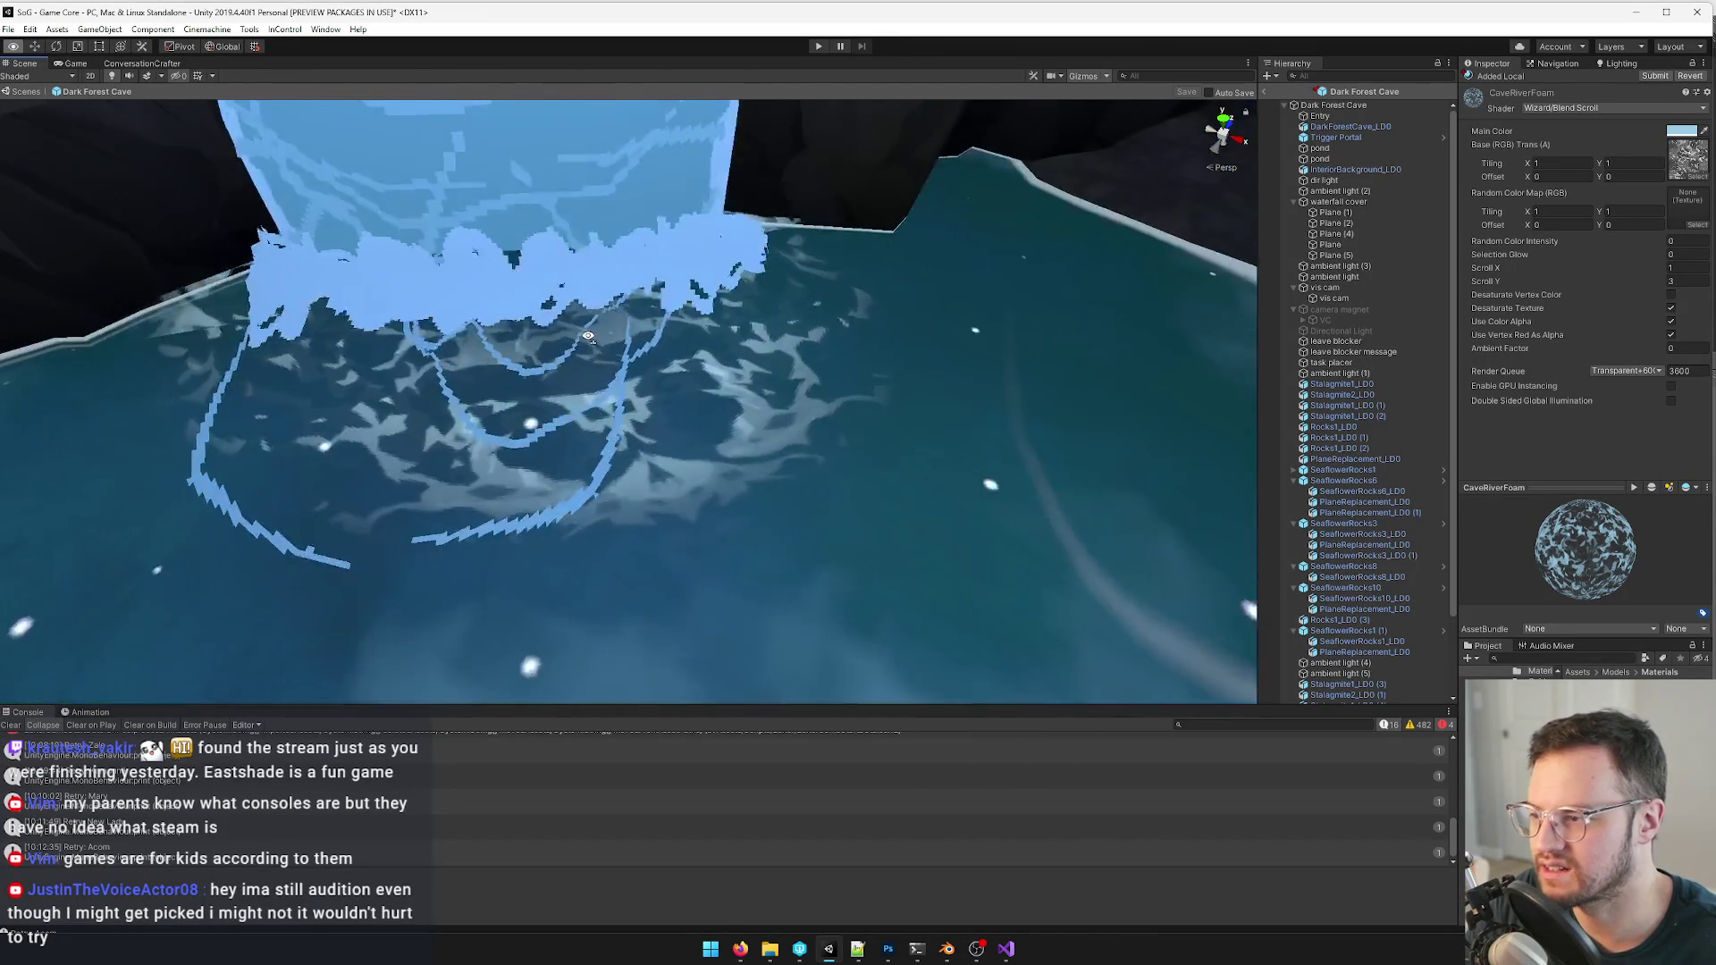
{"action": "scroll", "coordinate": [588, 337], "scroll_direction": "down", "scroll_amount": 5}
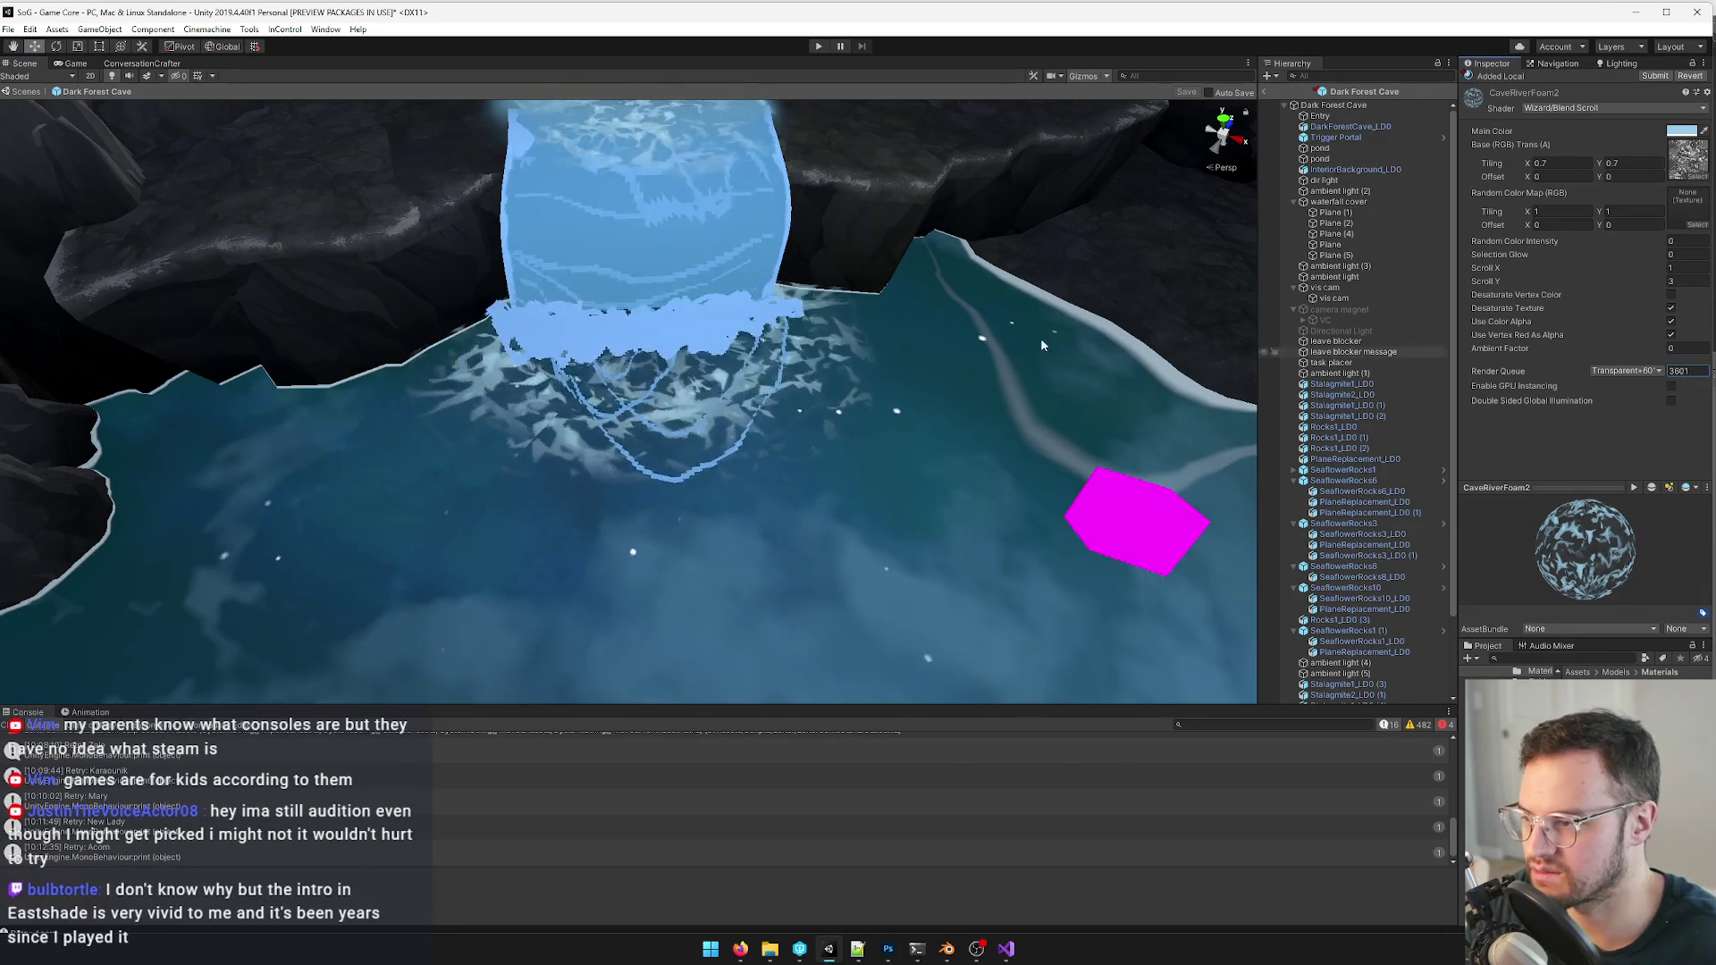
- Lower the CaveRiverFoam2 main colour alpha to about 76 and preview the pond in the Game view
{"action": "right_click_drag", "start_coordinate": [805, 268], "coordinate": [805, 321]}
{"action": "scroll", "coordinate": [806, 321], "scroll_direction": "down", "scroll_amount": 5}
{"action": "scroll", "coordinate": [778, 348], "scroll_direction": "down", "scroll_amount": 3}
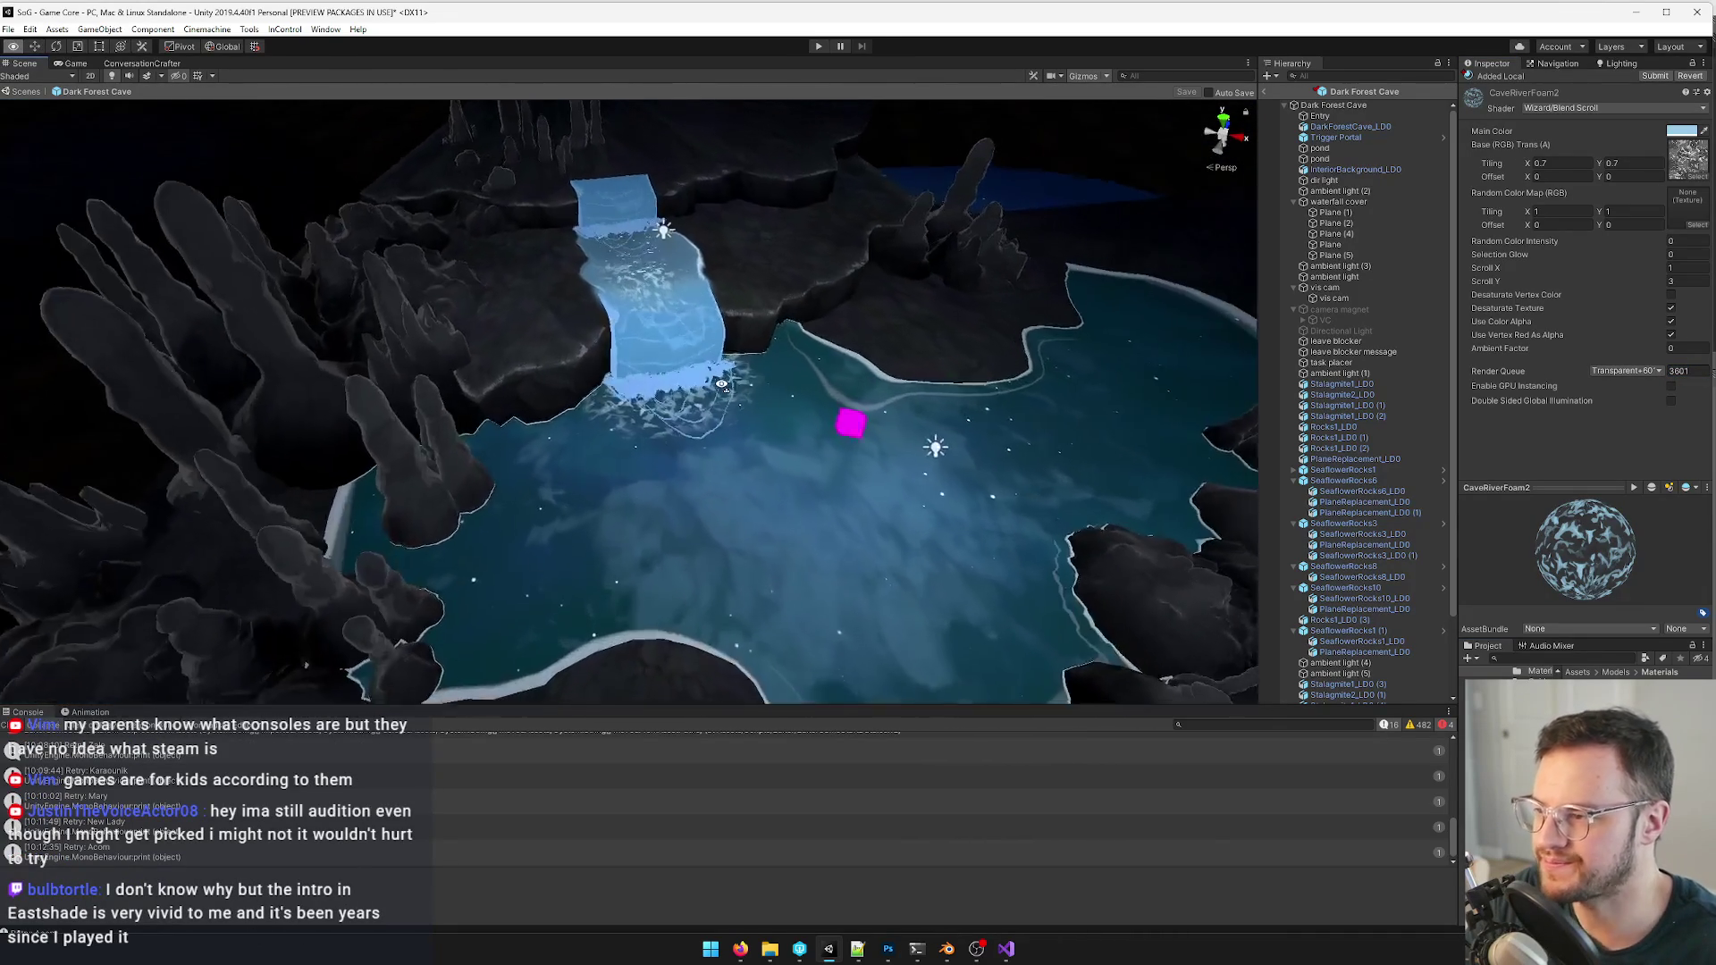
{"action": "scroll", "coordinate": [721, 386], "scroll_direction": "up", "scroll_amount": 4}
{"action": "right_click_drag", "start_coordinate": [721, 385], "coordinate": [750, 336]}
{"action": "scroll", "coordinate": [751, 336], "scroll_direction": "up", "scroll_amount": 4}
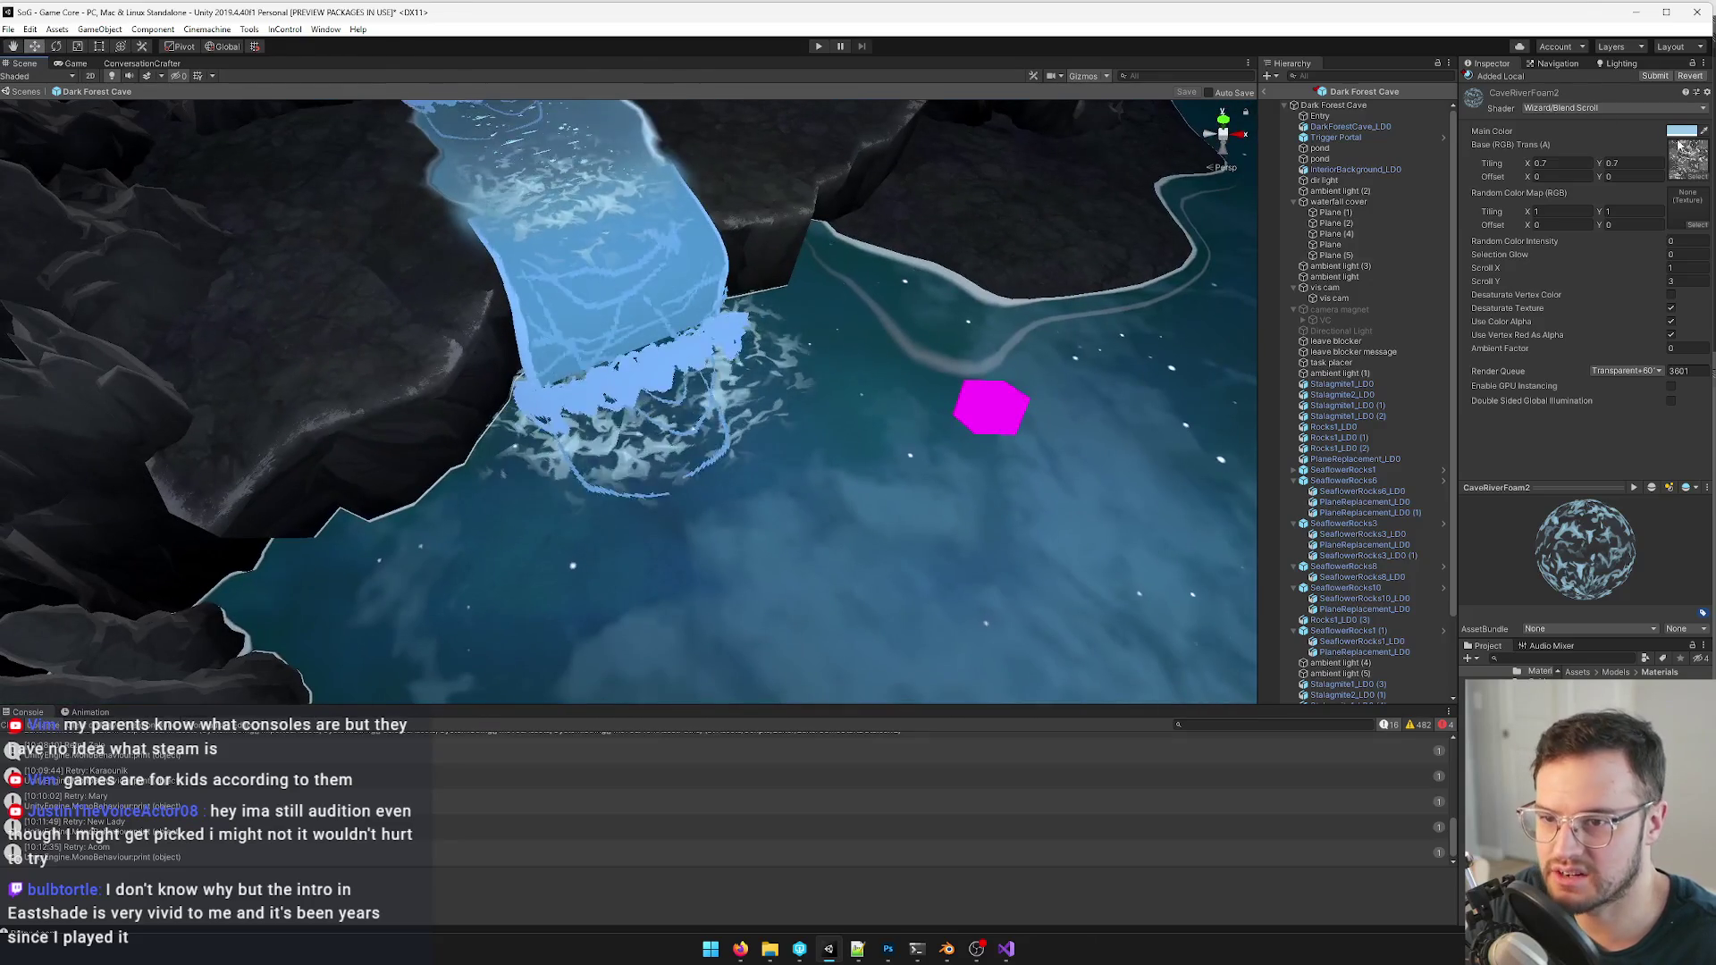
{"action": "left_click", "coordinate": [1681, 131]}
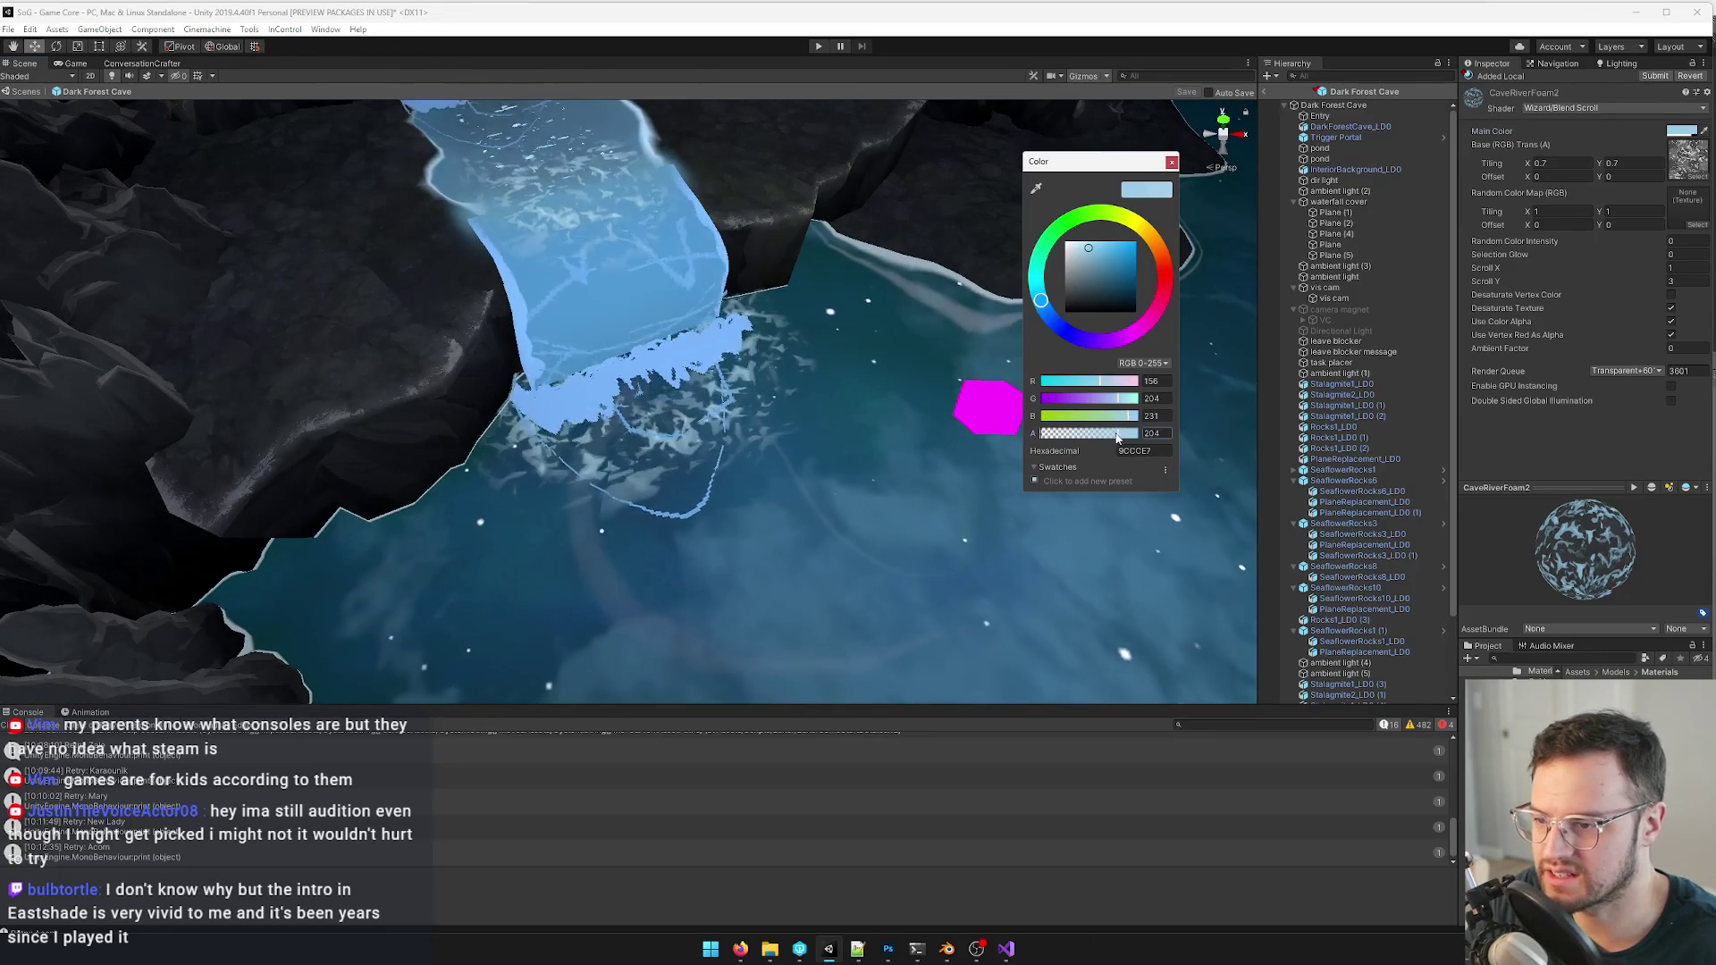
{"action": "left_click_drag", "start_coordinate": [1102, 433], "coordinate": [1084, 434]}
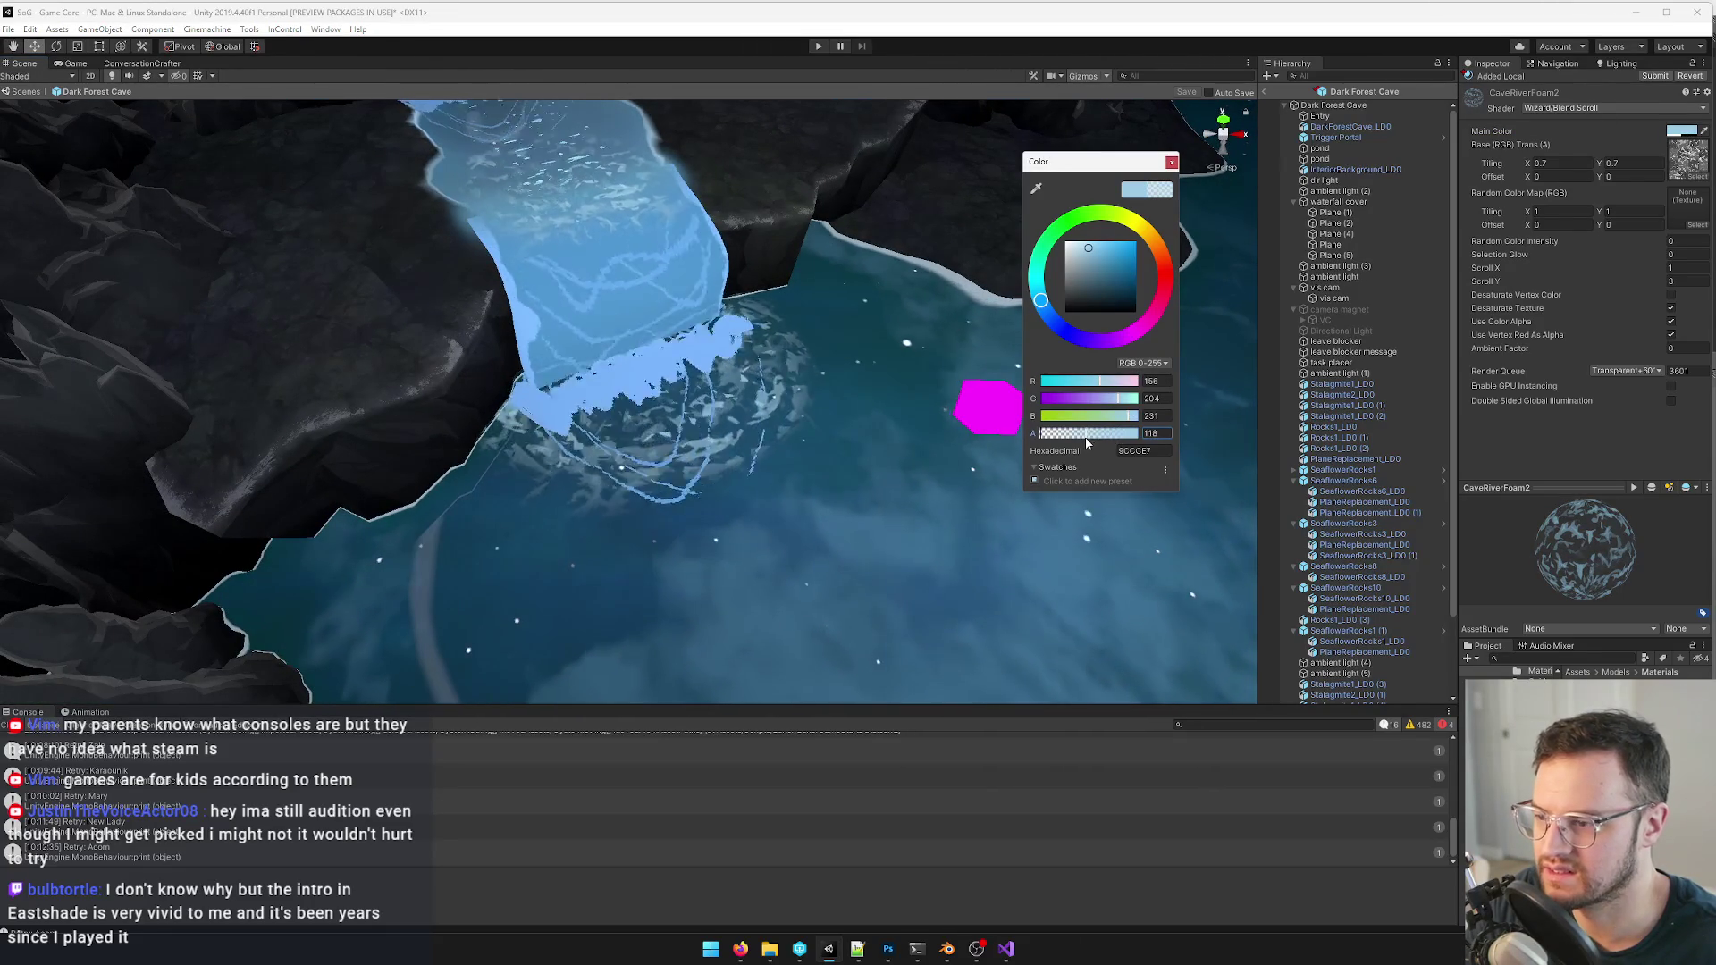
{"action": "left_click", "coordinate": [1170, 161]}
{"action": "scroll", "coordinate": [627, 323], "scroll_direction": "down", "scroll_amount": 5}
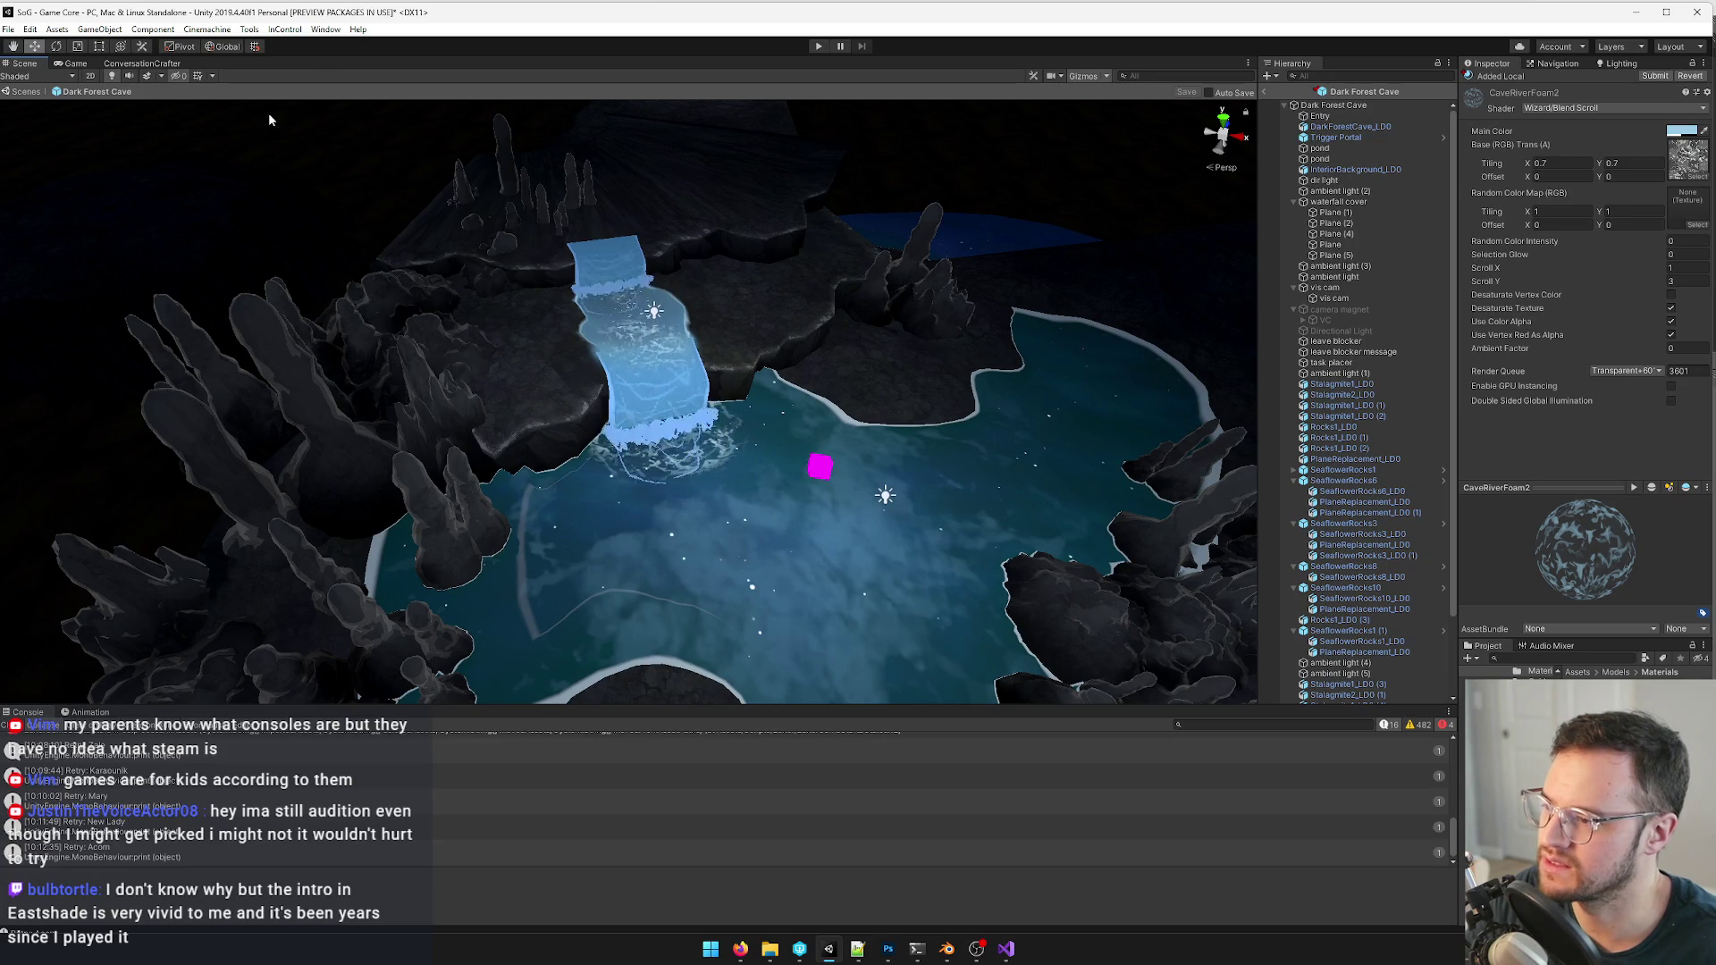
{"action": "left_click", "coordinate": [74, 63]}
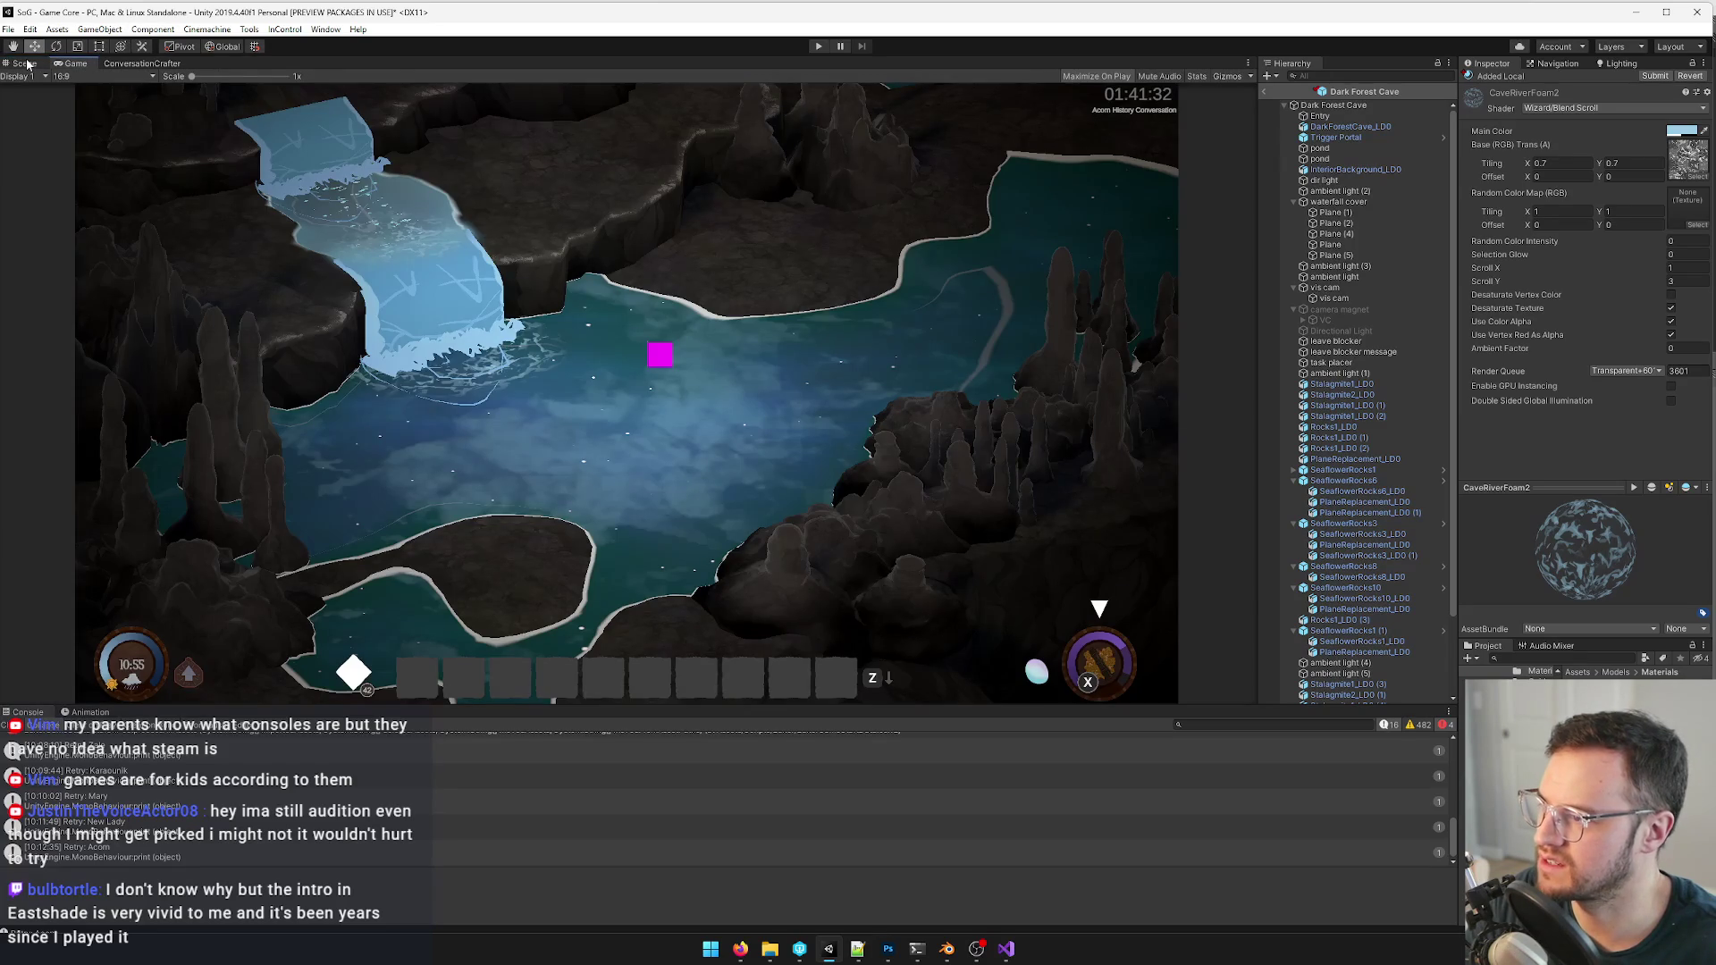
{"action": "left_click", "coordinate": [27, 63]}
{"action": "scroll", "coordinate": [626, 376], "scroll_direction": "up", "scroll_amount": 5}
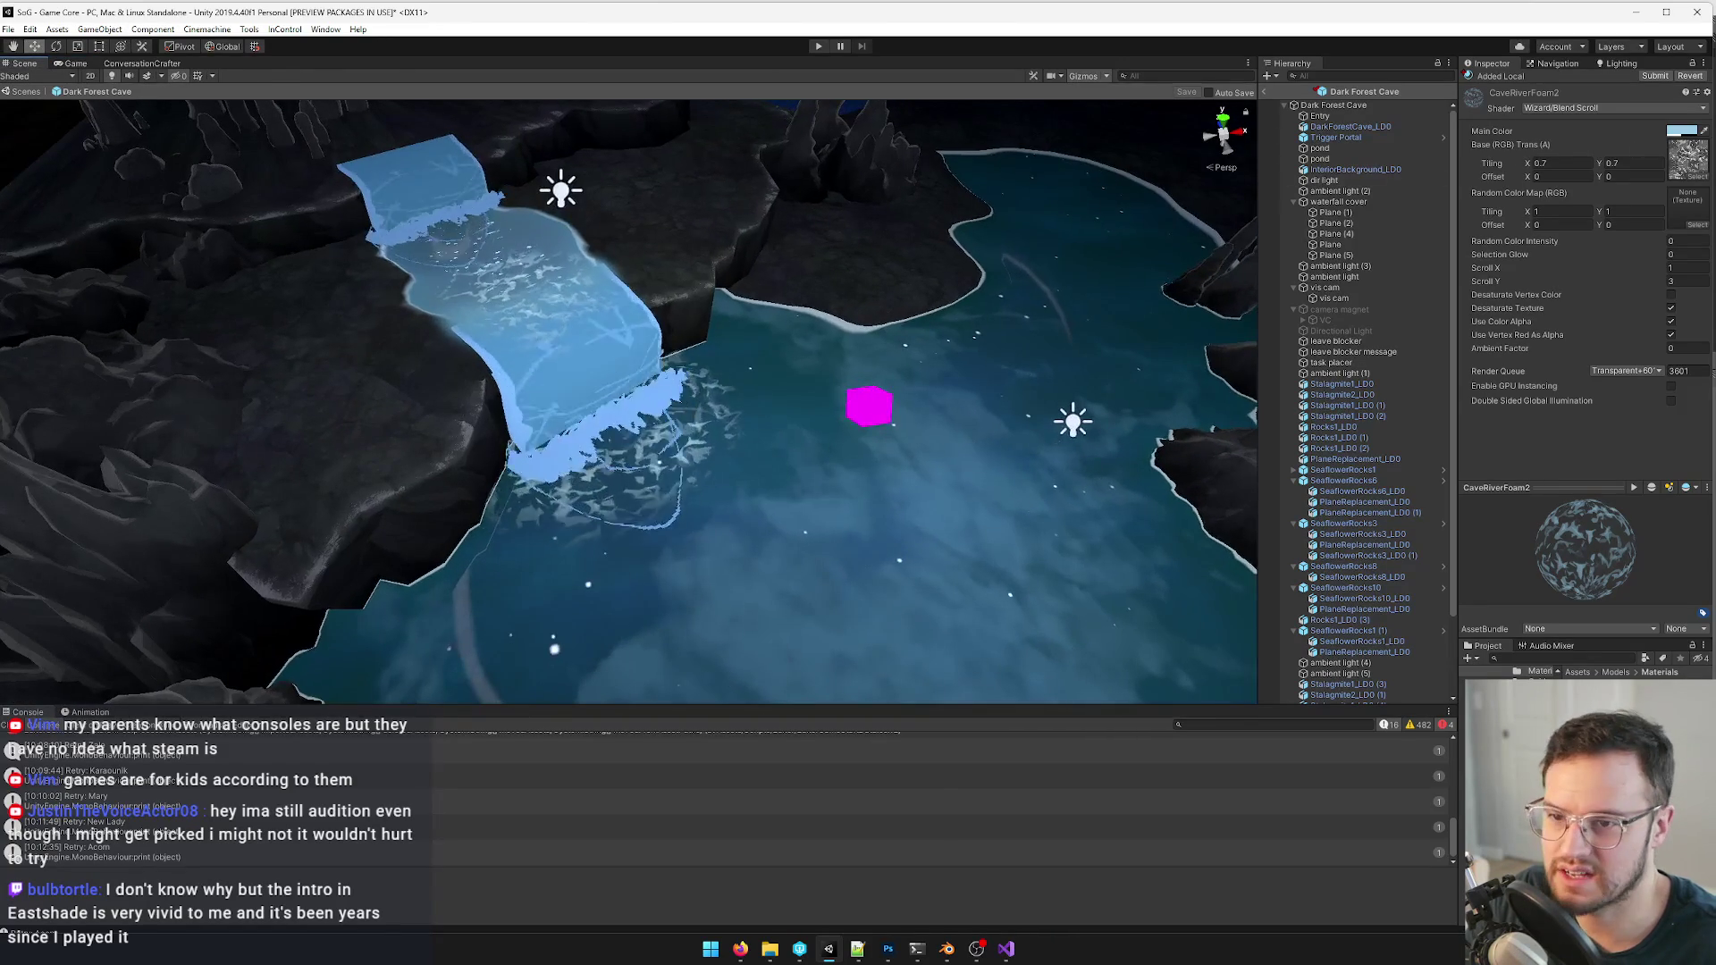
- Shift the foam colour toward blue (9CBEE7) and make it even more transparent
{"action": "left_click", "coordinate": [1682, 130]}
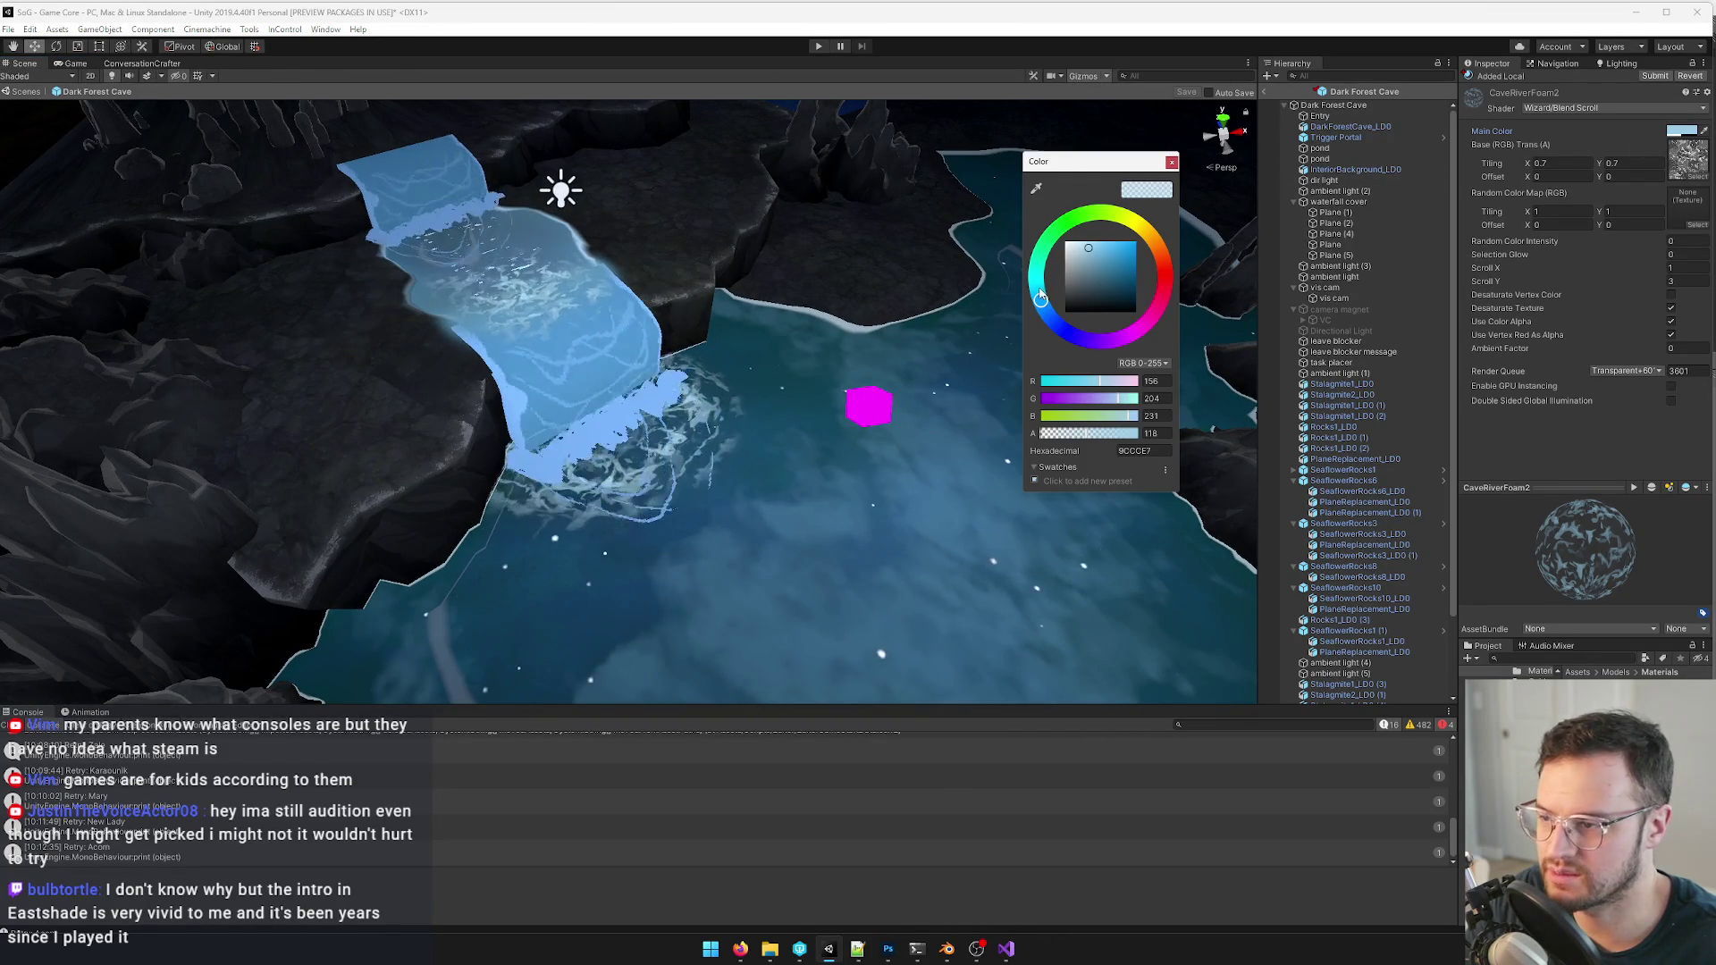
{"action": "left_click_drag", "start_coordinate": [1041, 299], "coordinate": [1043, 306]}
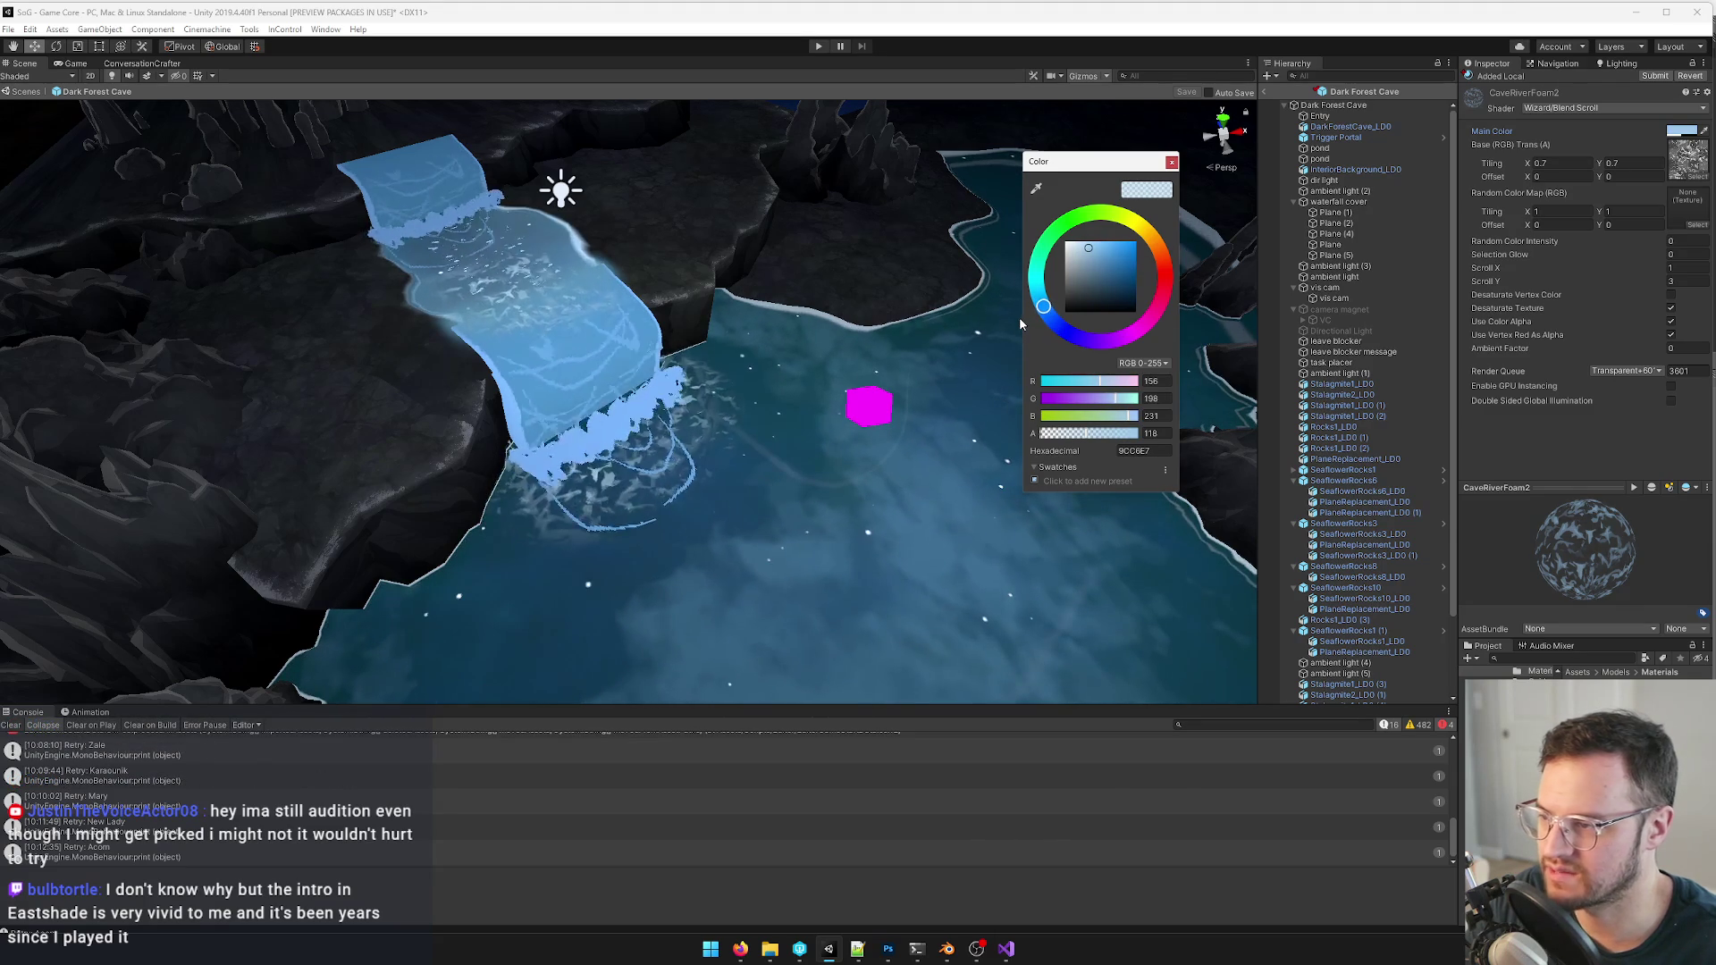
{"action": "left_click_drag", "start_coordinate": [1083, 434], "coordinate": [1072, 435]}
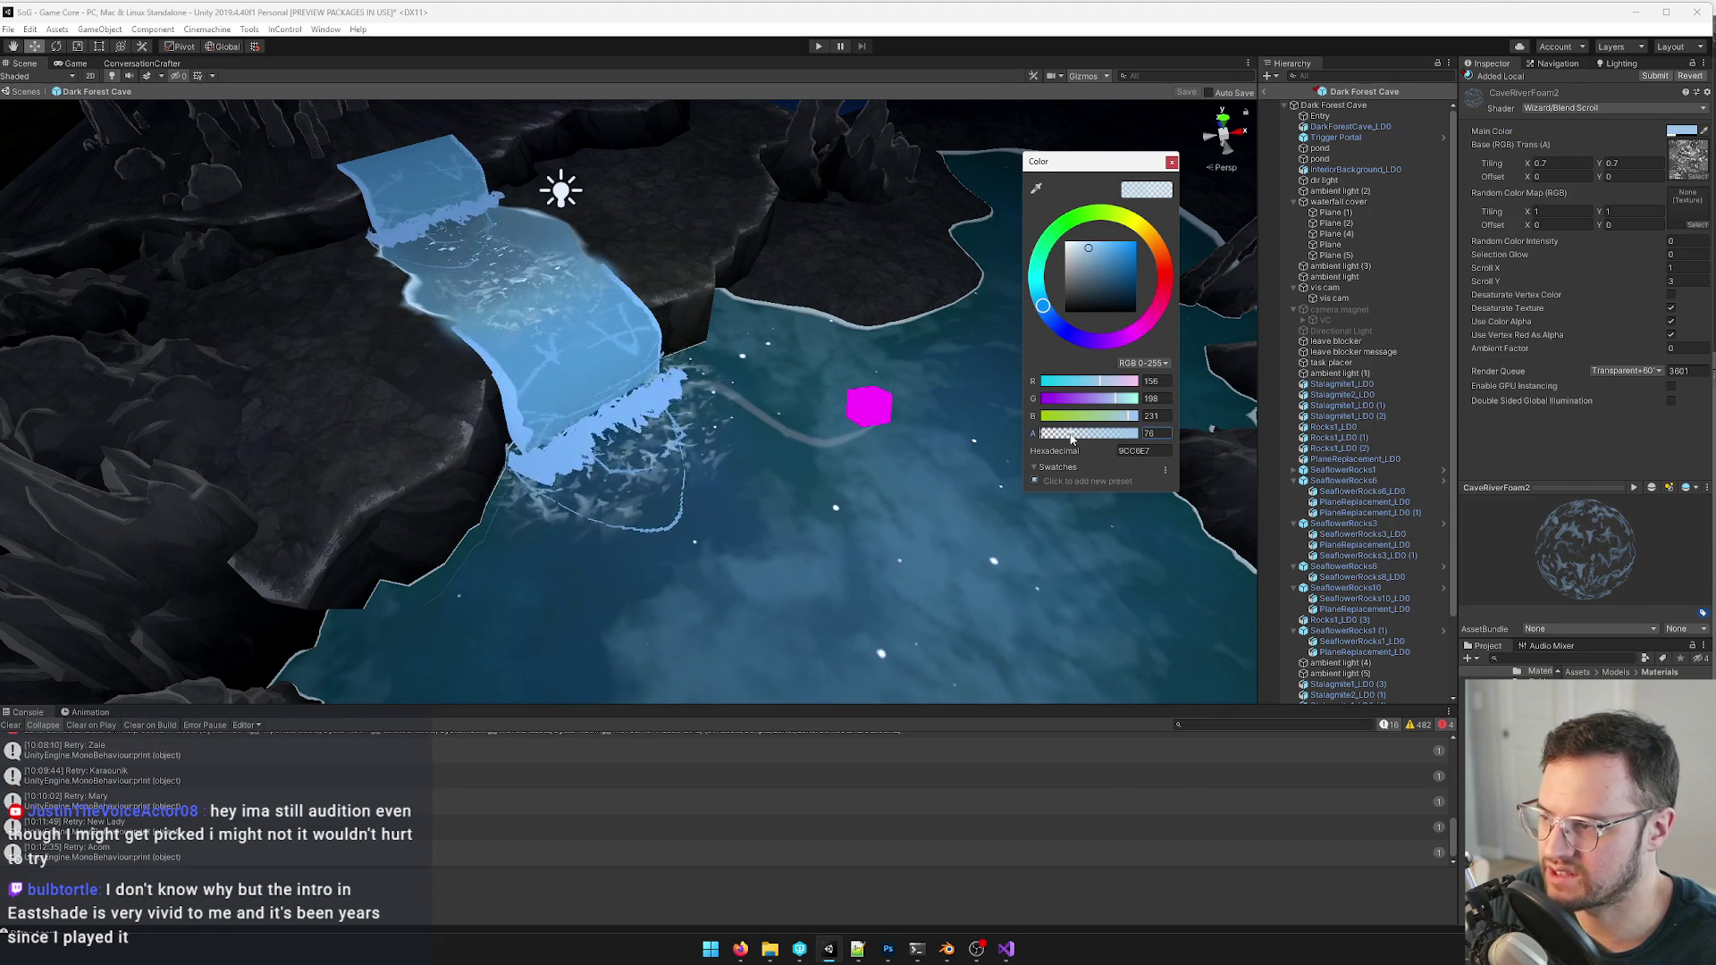
{"action": "mouse_move", "coordinate": [804, 403]}
{"action": "right_mouse_down"}
{"action": "mouse_move", "coordinate": [752, 191]}
{"action": "mouse_move", "coordinate": [728, 197]}
{"action": "mouse_move", "coordinate": [722, 252]}
{"action": "right_mouse_up"}
{"action": "scroll", "coordinate": [751, 268], "scroll_direction": "down", "scroll_amount": 5}
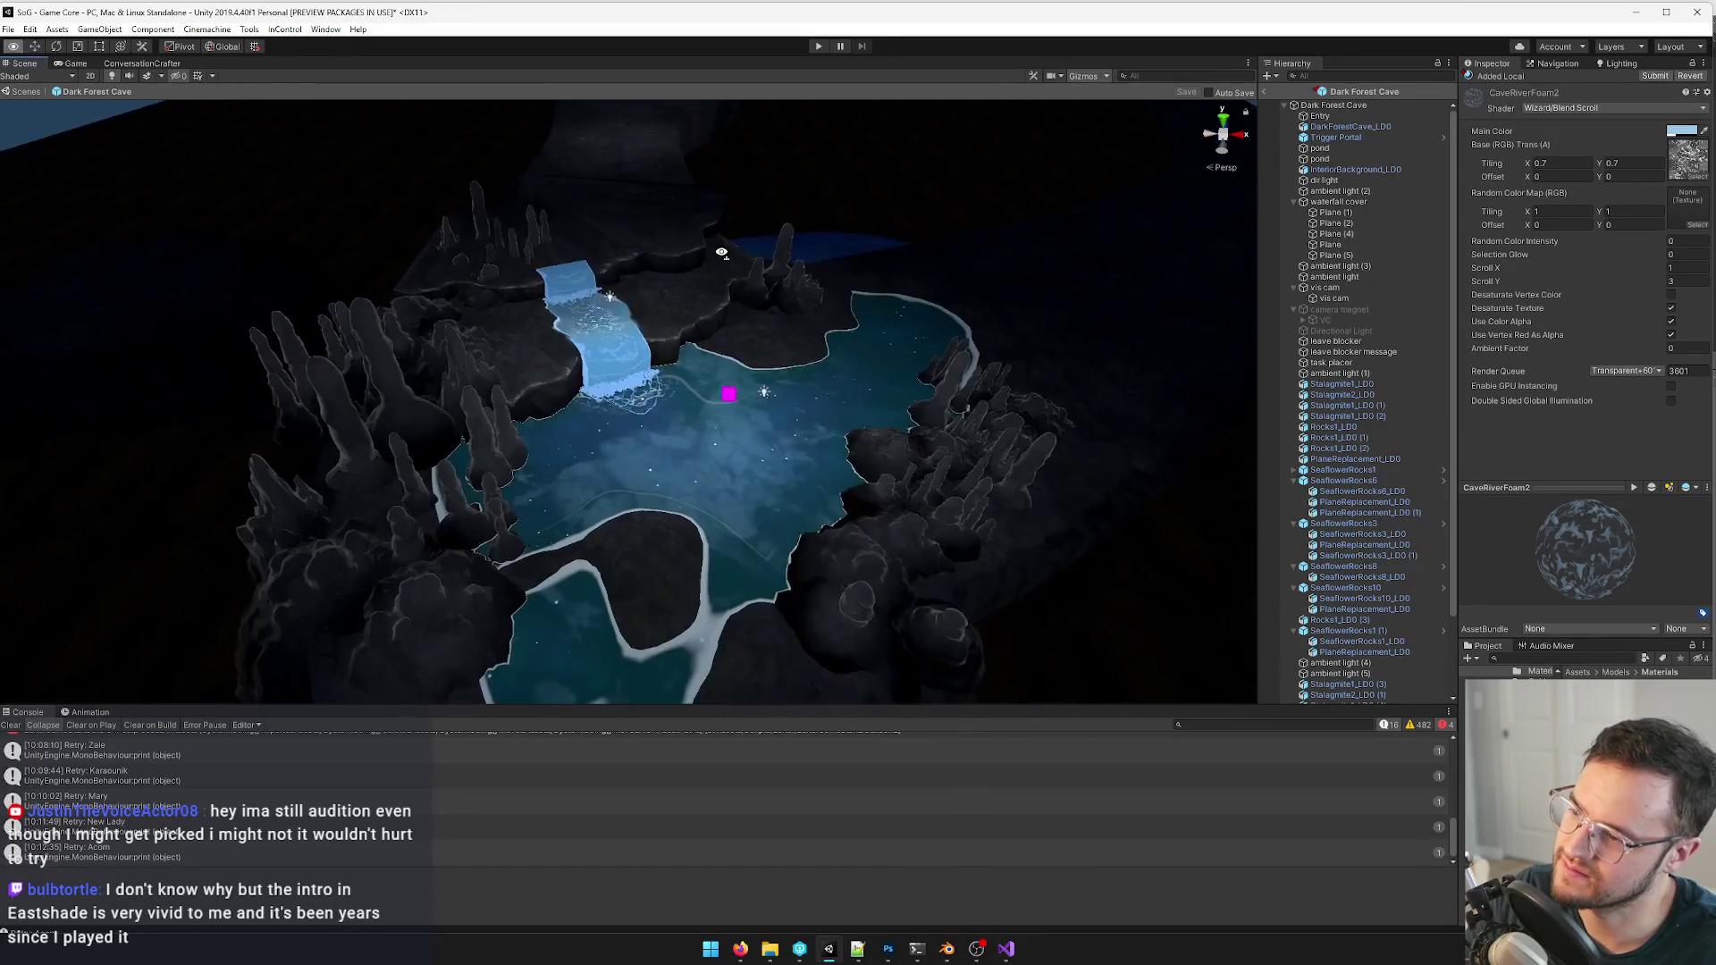
{"action": "scroll", "coordinate": [721, 268], "scroll_direction": "up", "scroll_amount": 8}
{"action": "scroll", "coordinate": [723, 335], "scroll_direction": "up", "scroll_amount": 5}
- Select the pond surface and open its DarkForestCavePondWater material to the reflection properties
{"action": "left_click", "coordinate": [726, 370]}
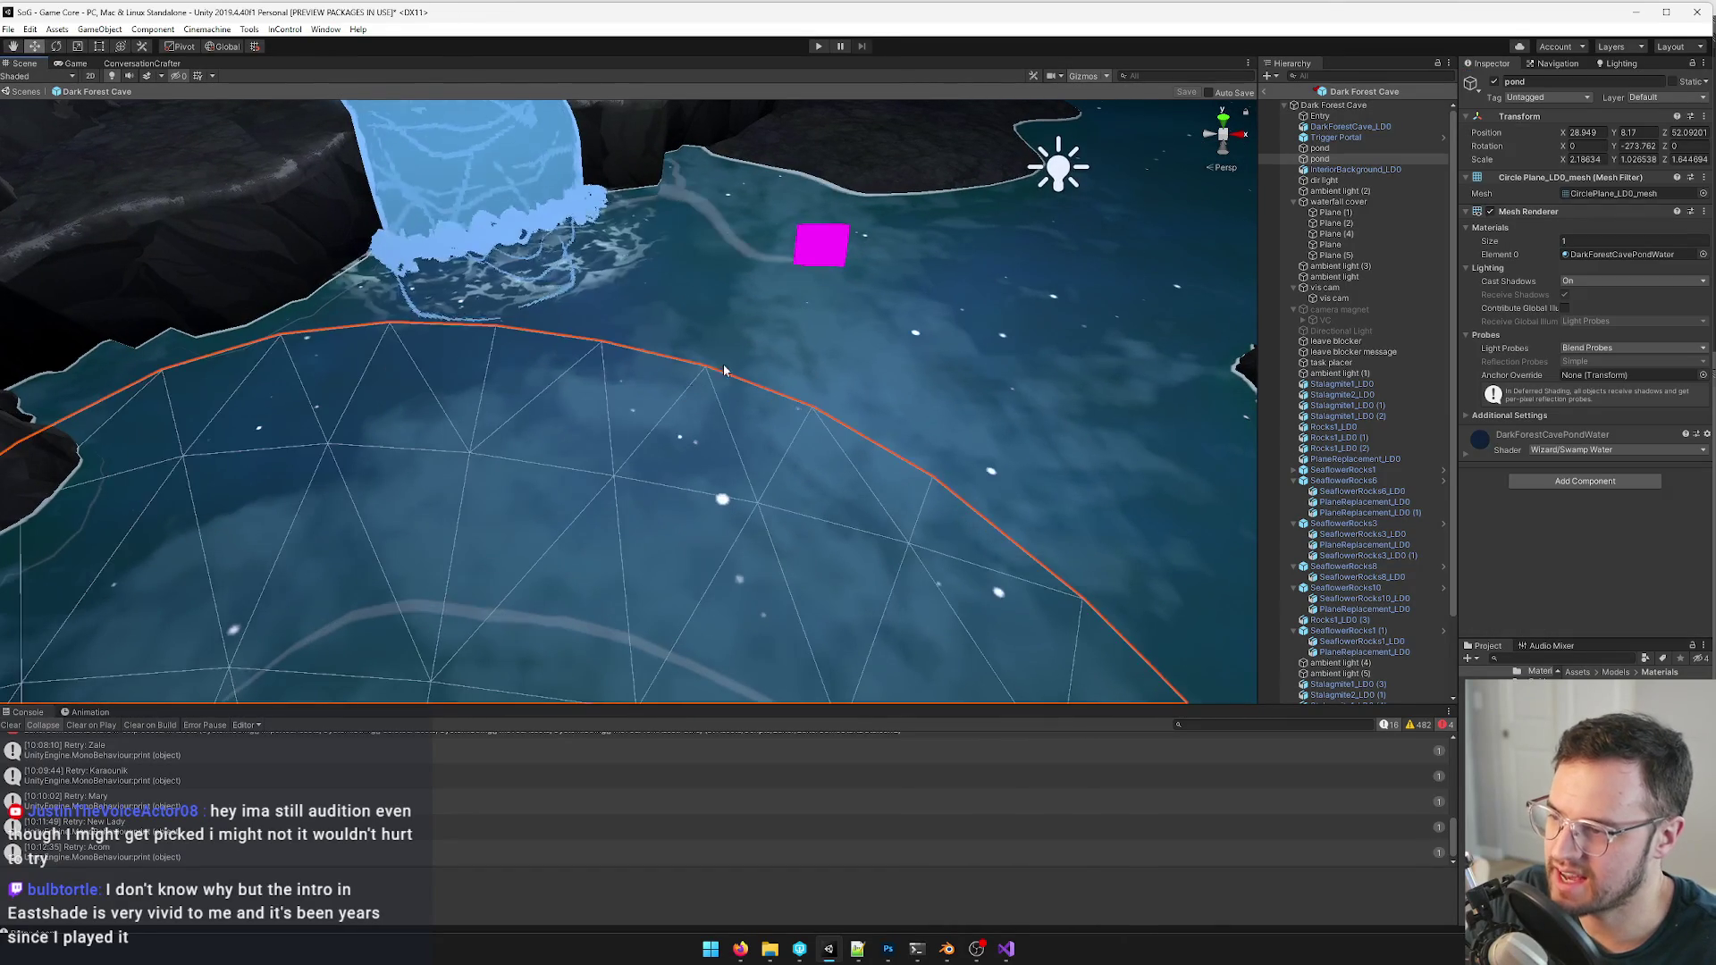
{"action": "right_click_drag", "start_coordinate": [809, 314], "coordinate": [751, 402]}
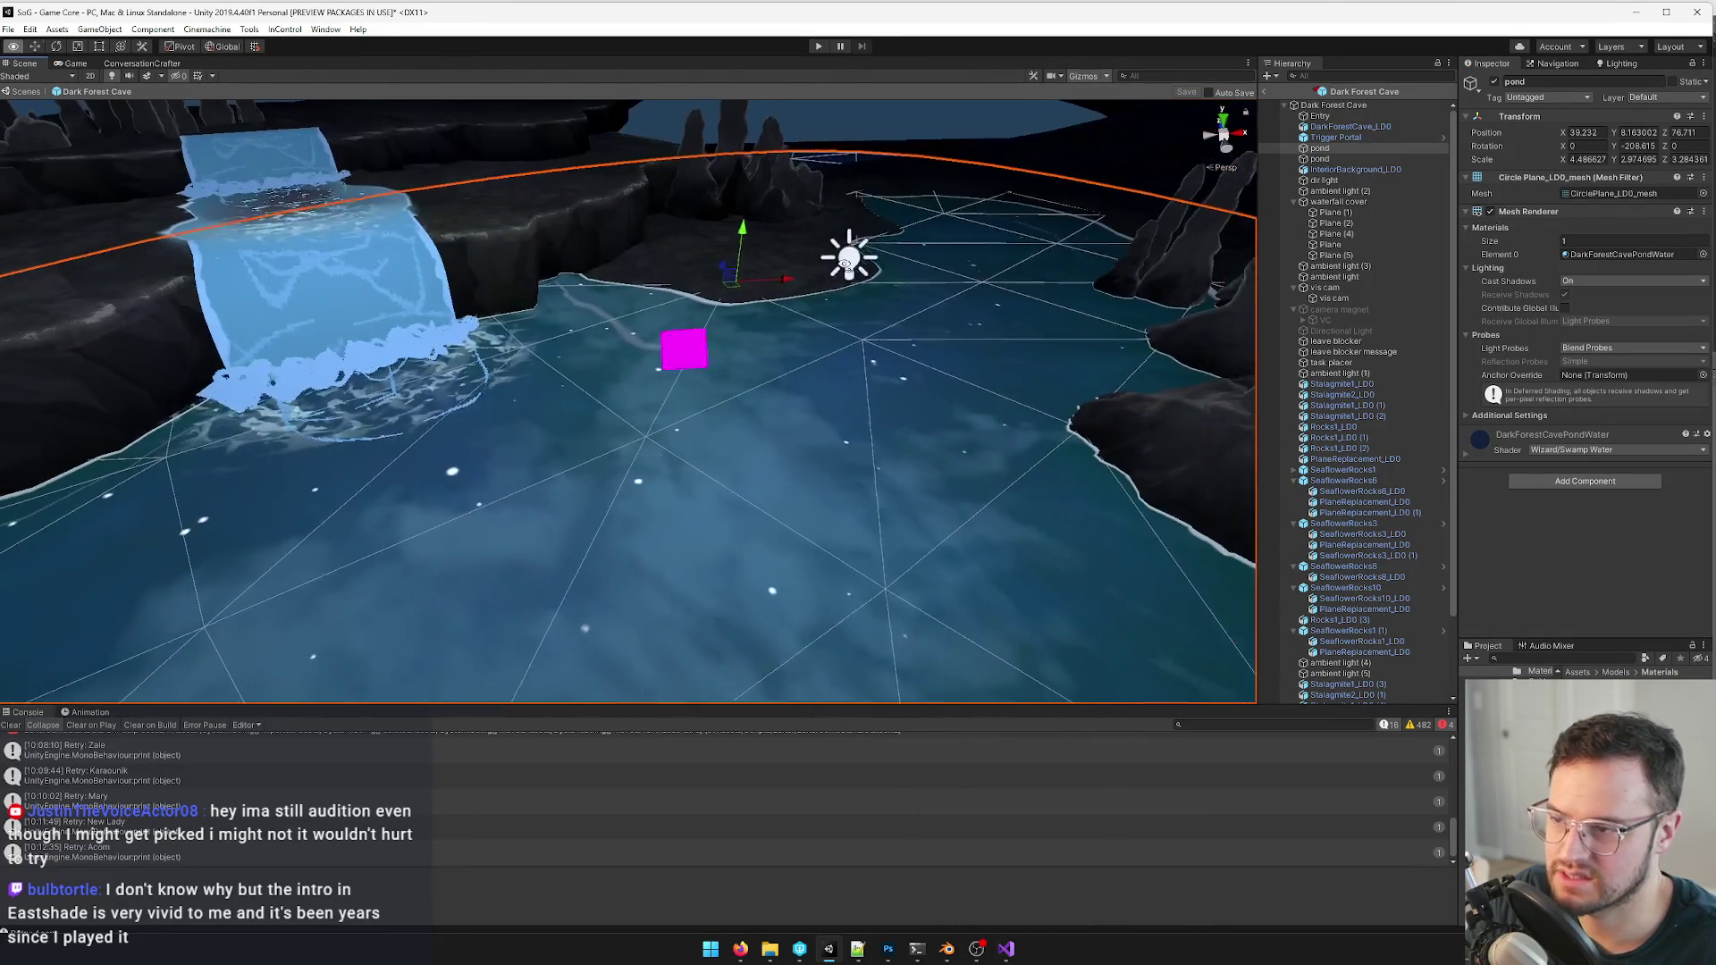
{"action": "right_click_drag", "start_coordinate": [848, 259], "coordinate": [805, 268]}
{"action": "double_click", "coordinate": [1582, 435]}
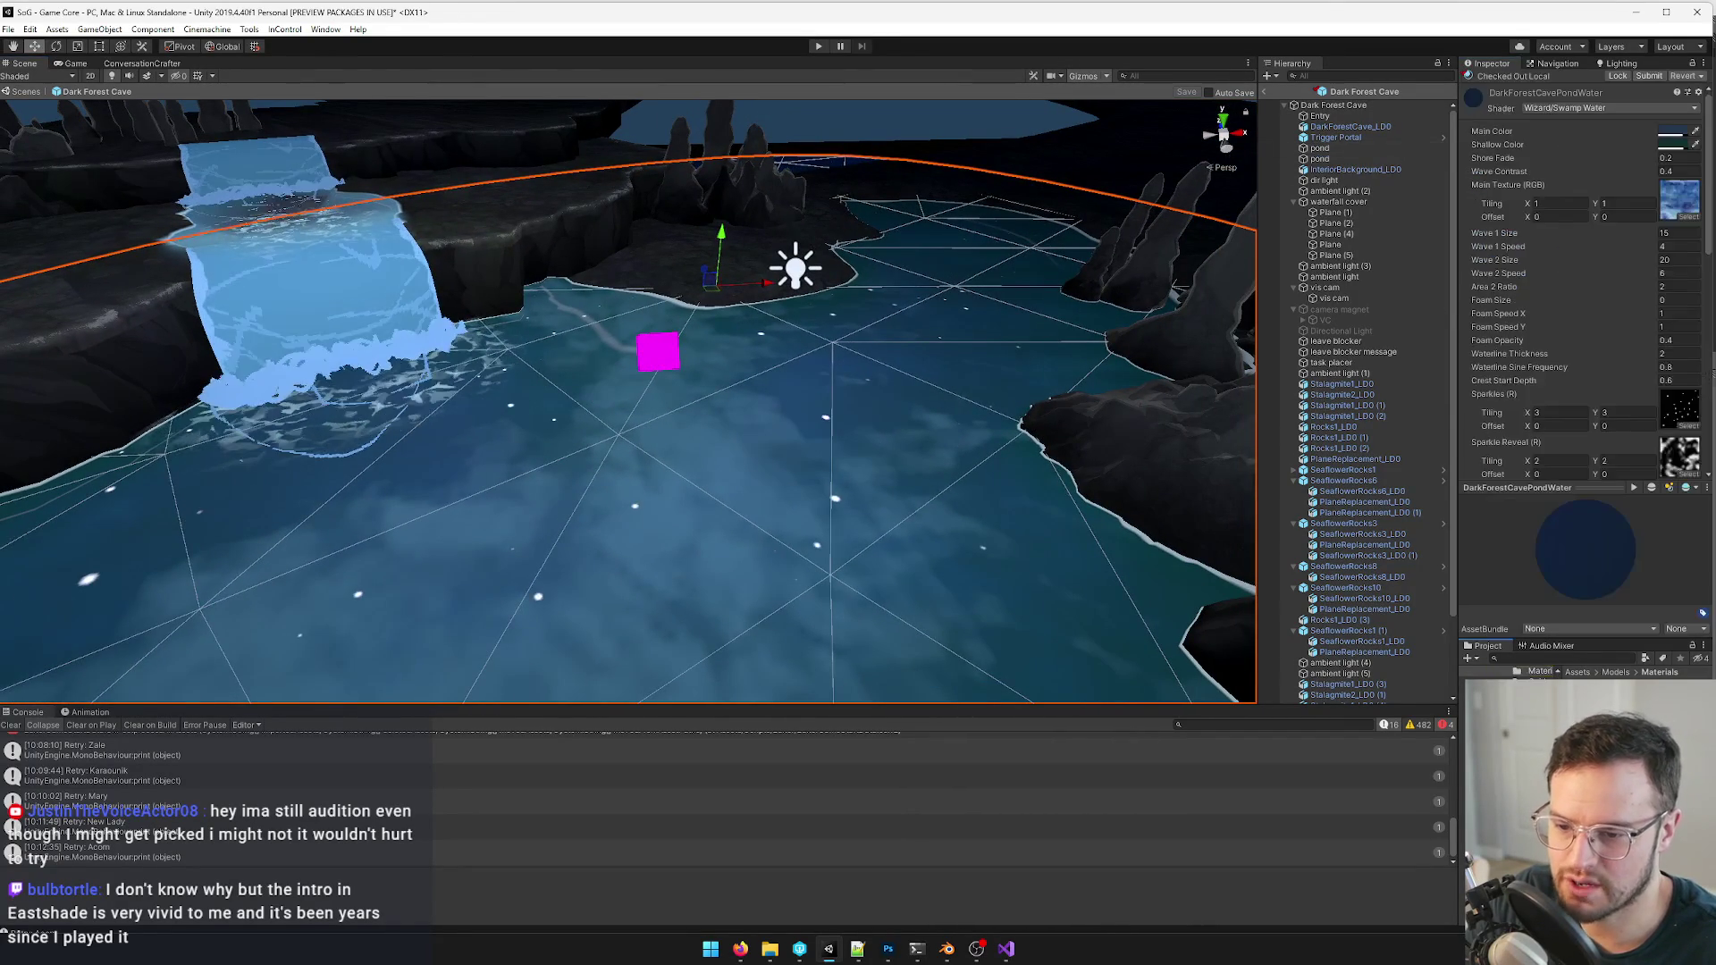
{"action": "scroll", "coordinate": [1582, 402], "scroll_direction": "down", "scroll_amount": 3}
{"action": "scroll", "coordinate": [1589, 349], "scroll_direction": "down", "scroll_amount": 3}
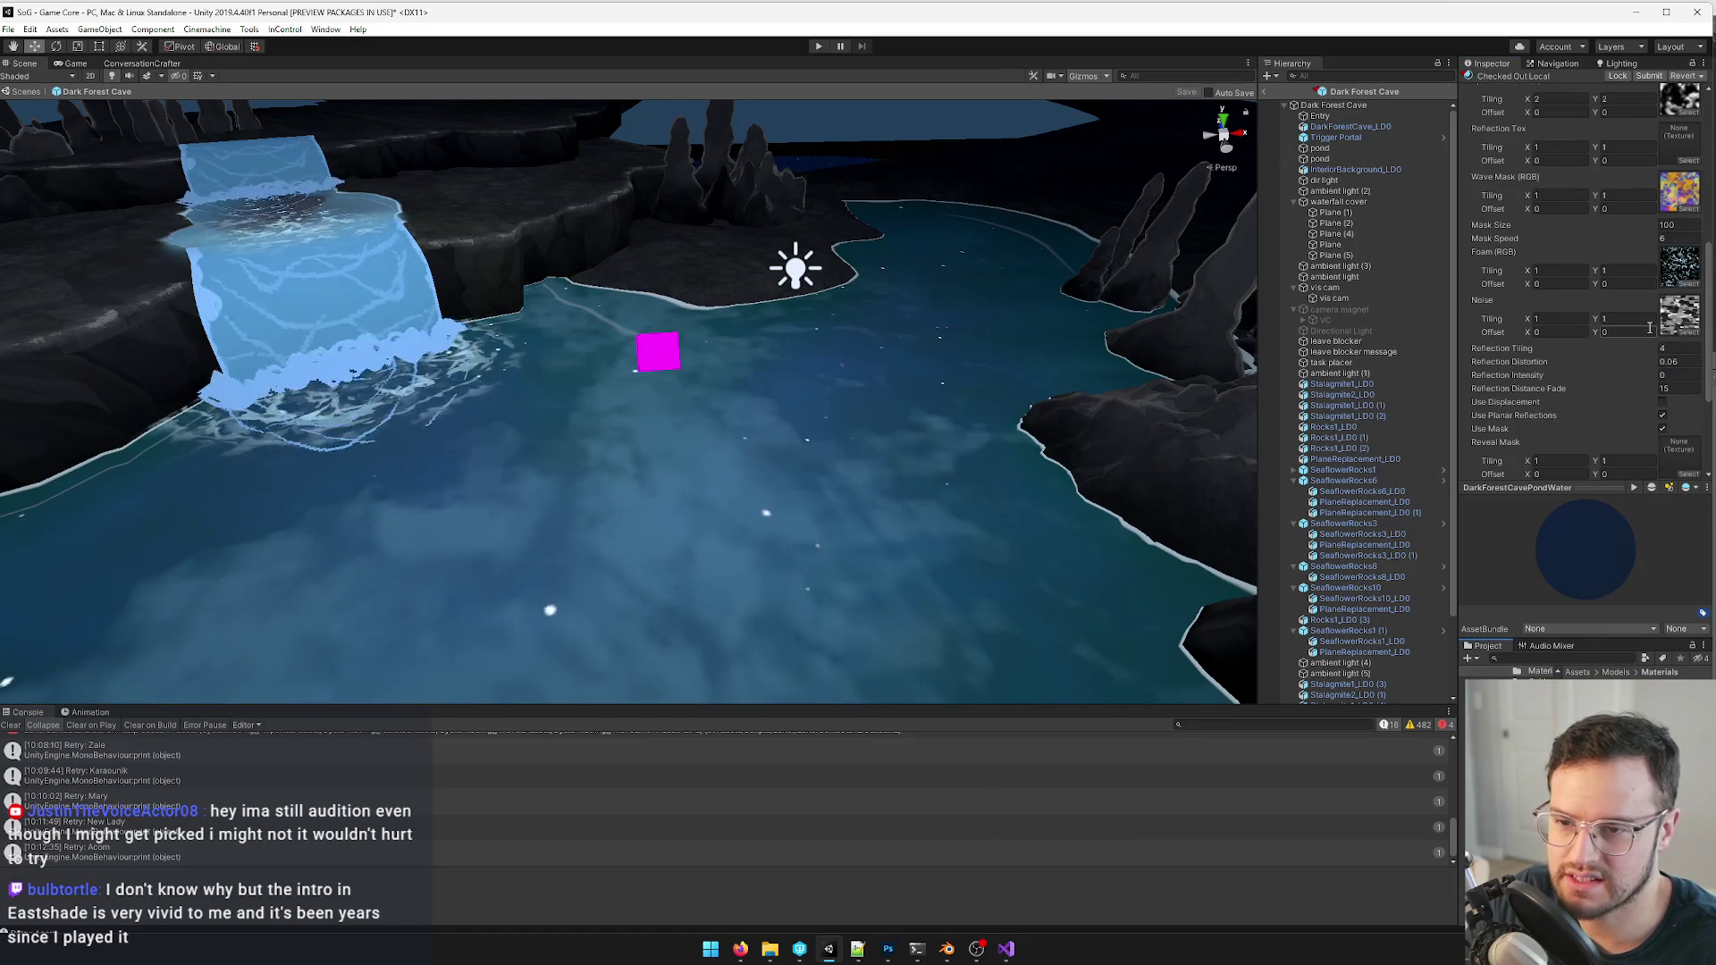
{"action": "scroll", "coordinate": [1649, 326], "scroll_direction": "up", "scroll_amount": 3}
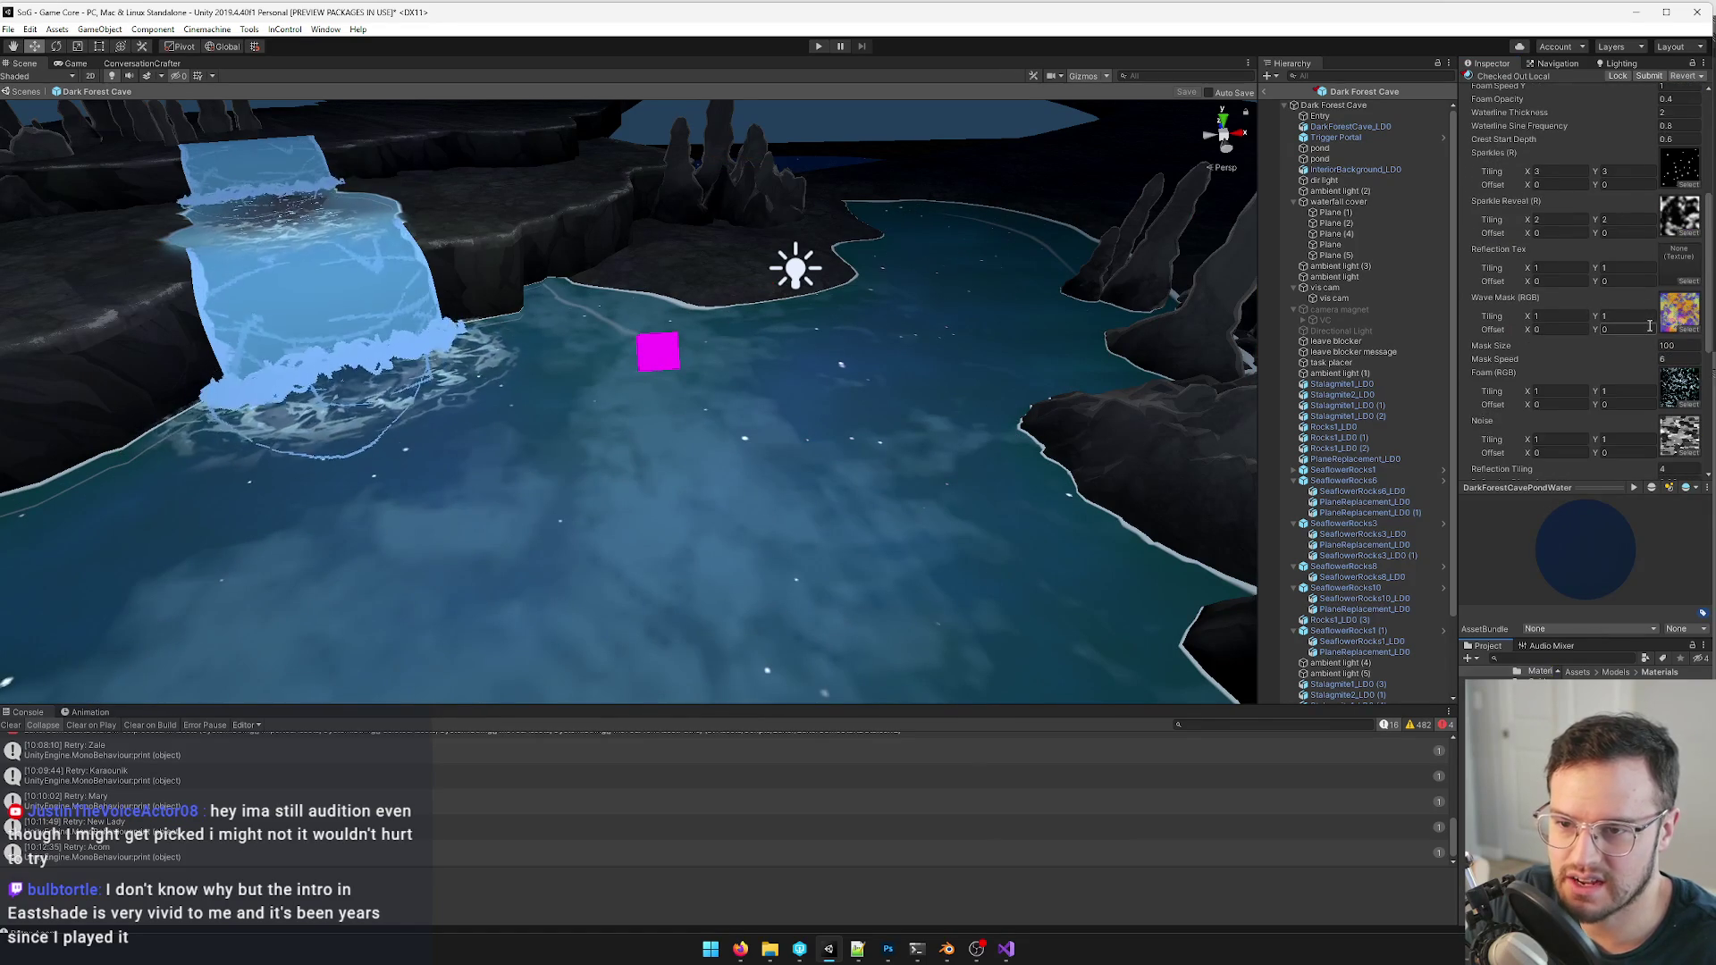
- Assign the SwampForestReflection texture to the water's Reflection Tex slot
{"action": "left_click", "coordinate": [1692, 283]}
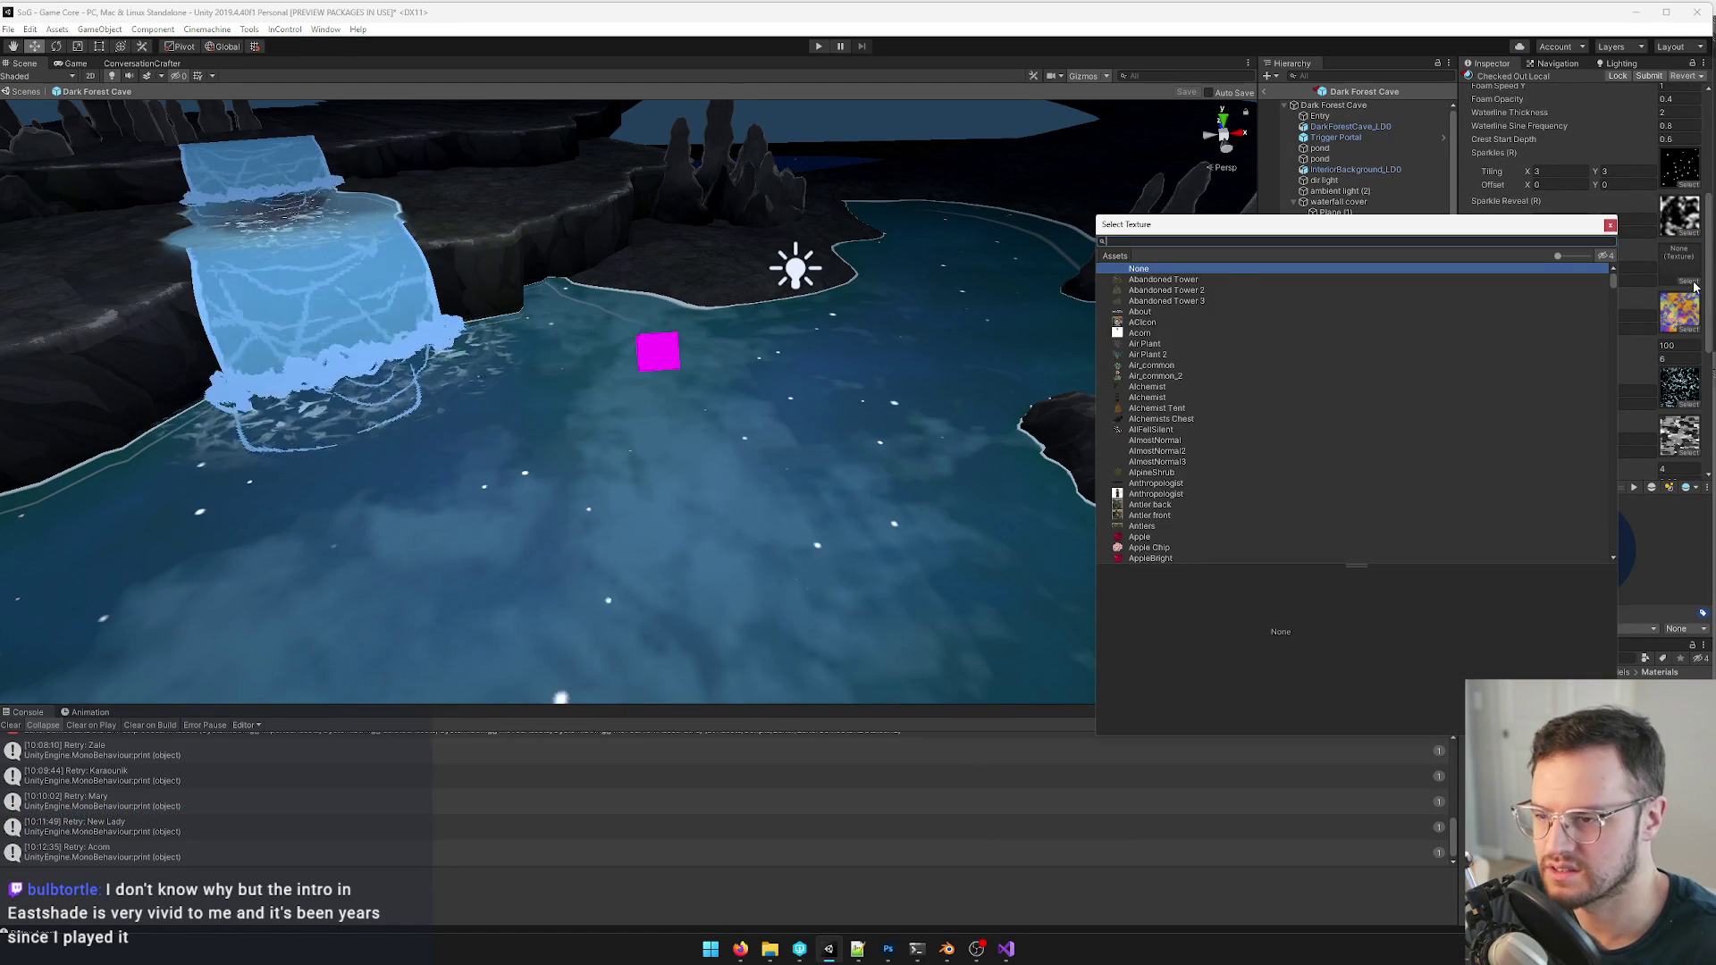
{"action": "type", "text": "swa"}
{"action": "double_click", "coordinate": [1170, 311]}
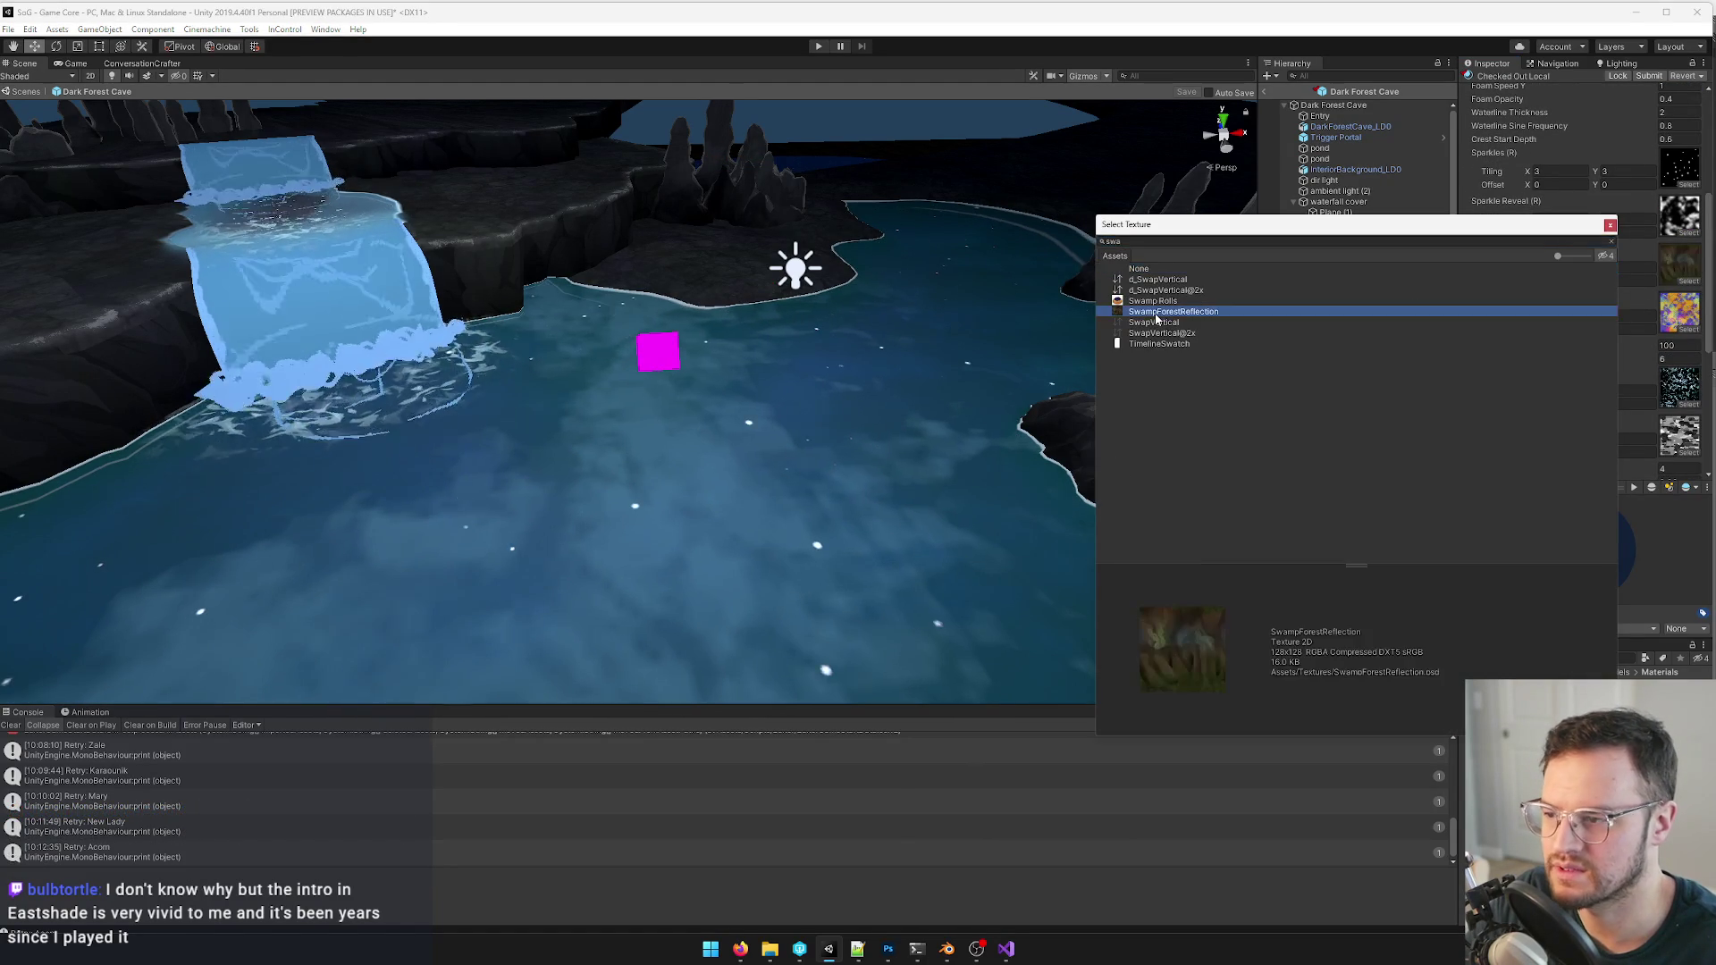
{"action": "right_click_drag", "start_coordinate": [801, 436], "coordinate": [1019, 402]}
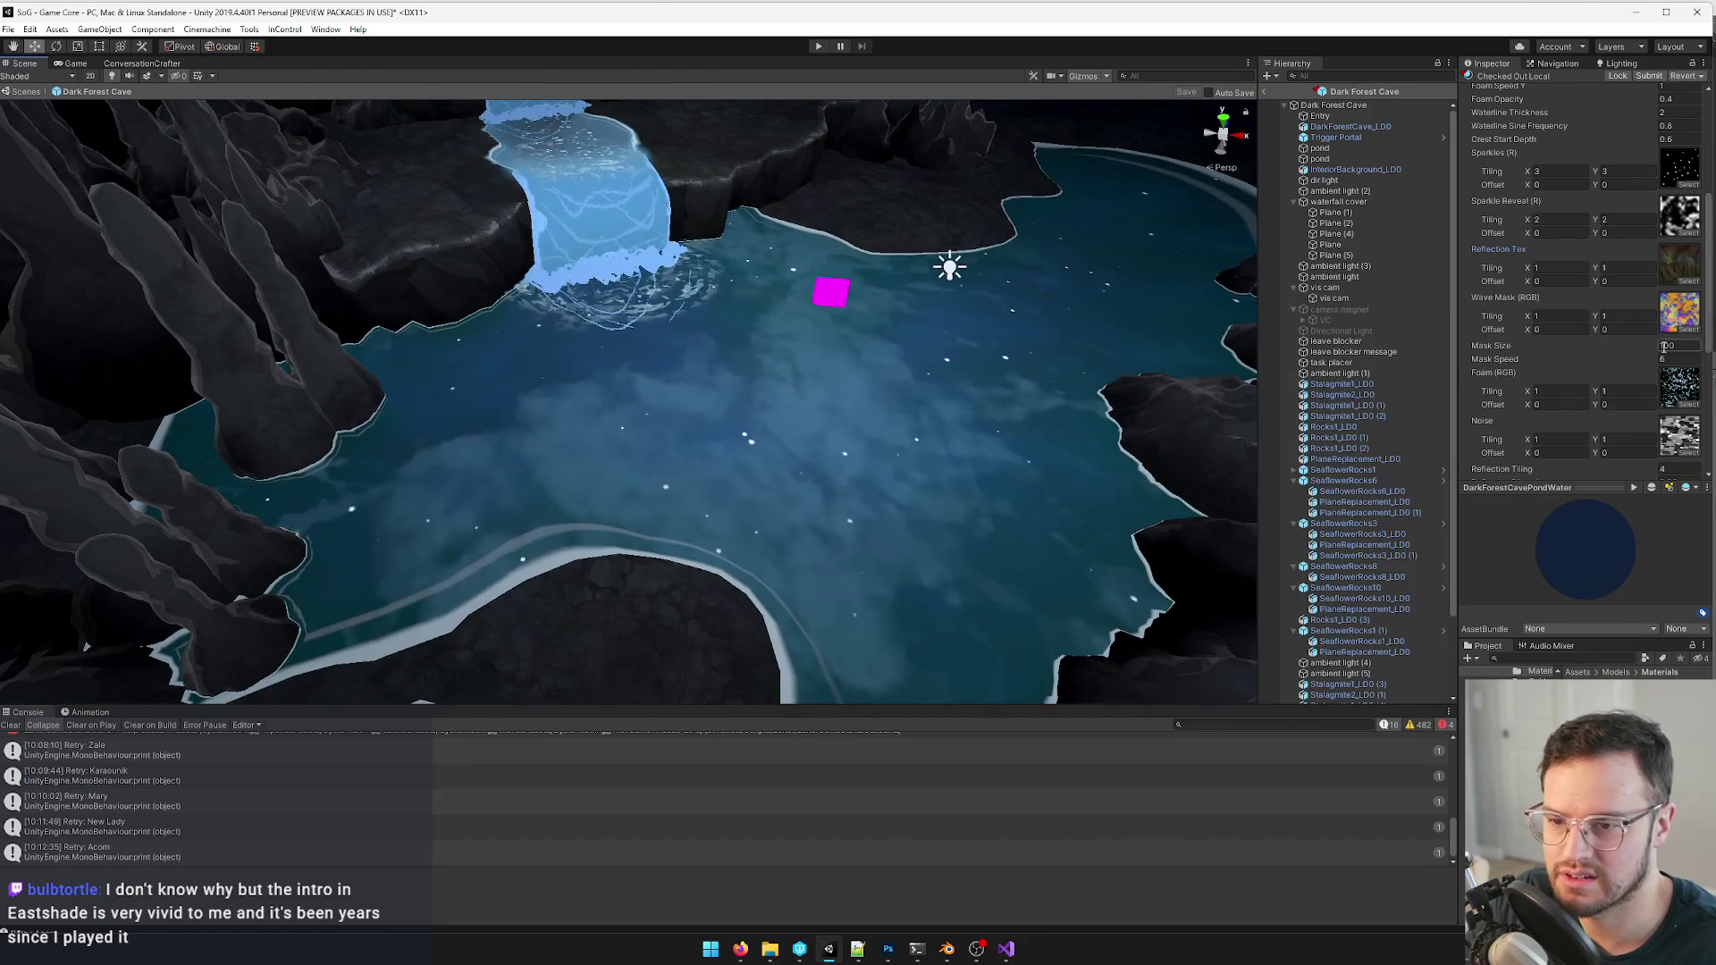
{"action": "scroll", "coordinate": [1665, 346], "scroll_direction": "down", "scroll_amount": 3}
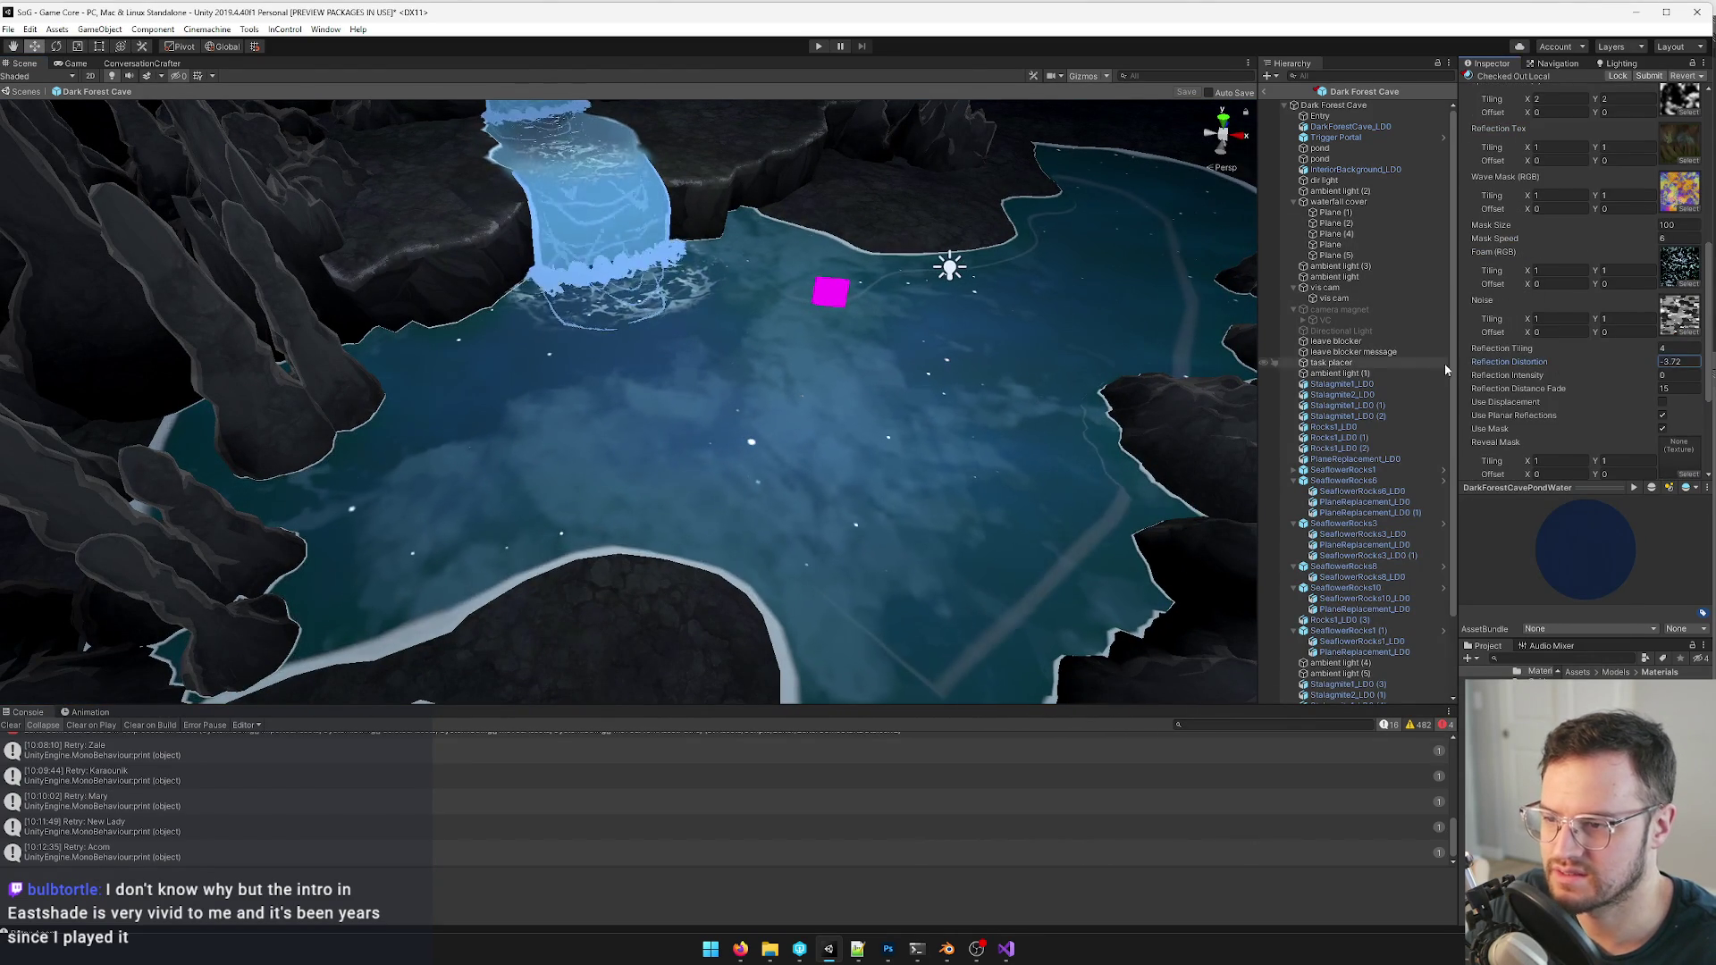
- Set the pond water's Reflection Intensity to 0.4 and Reflection Distance Fade to 40
{"action": "left_click_drag", "start_coordinate": [1508, 378], "coordinate": [1681, 376]}
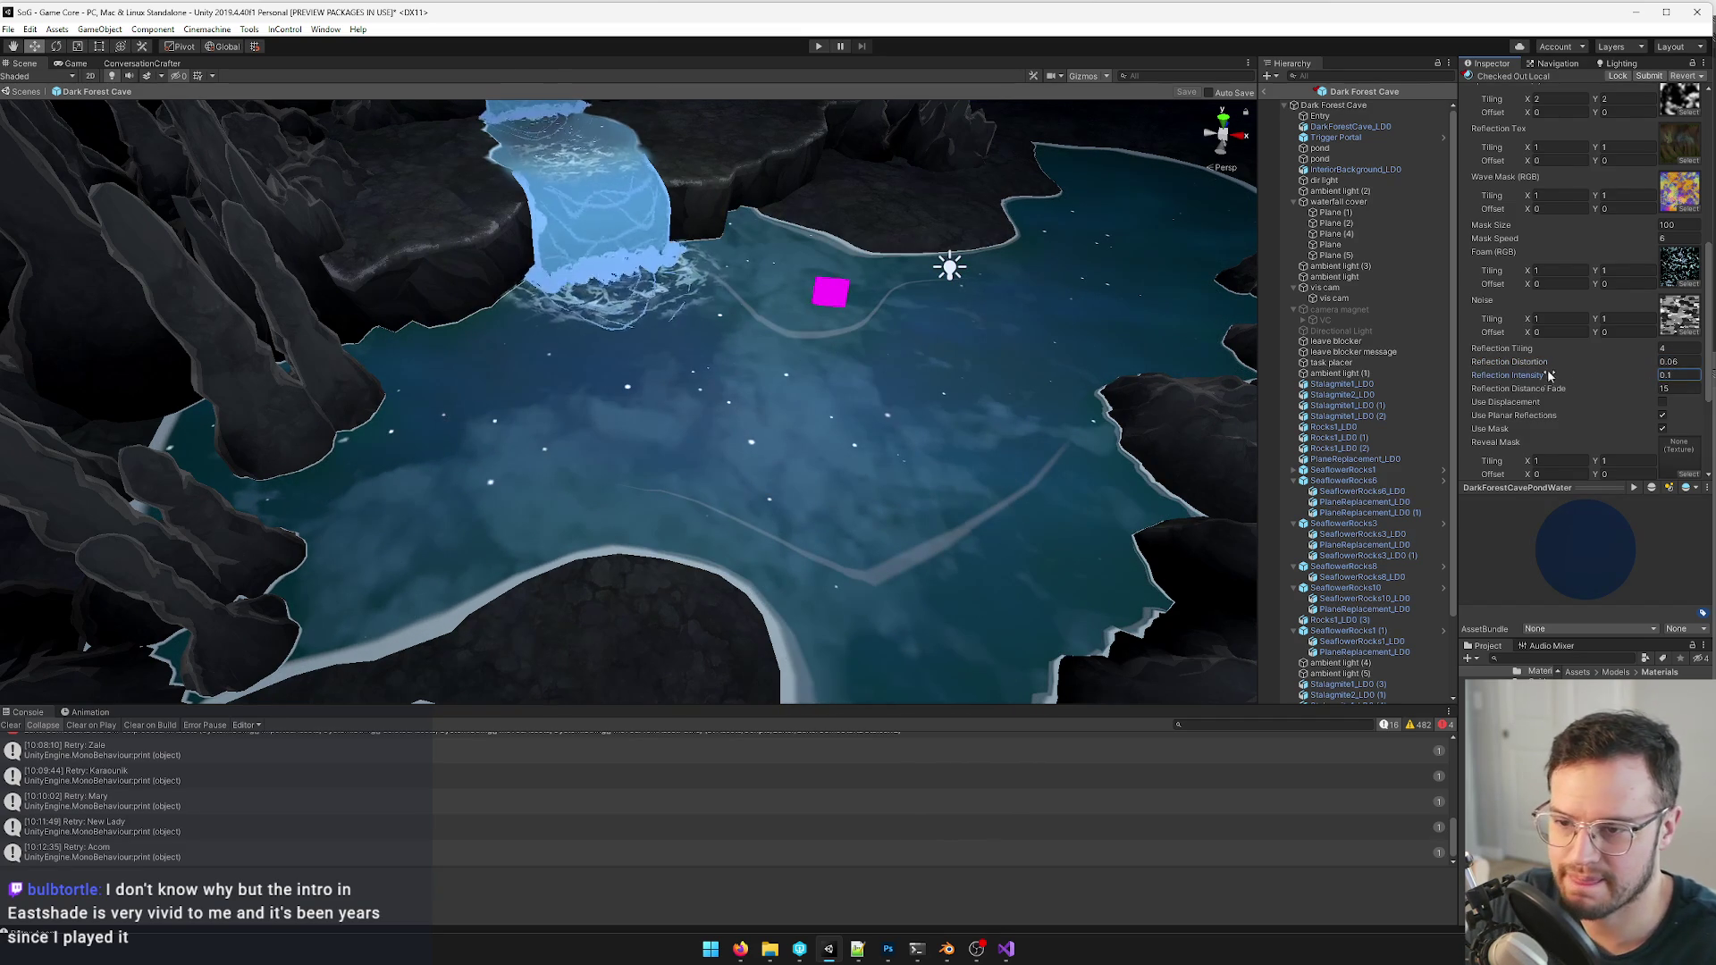
{"action": "left_click_drag", "start_coordinate": [1549, 375], "coordinate": [1548, 379]}
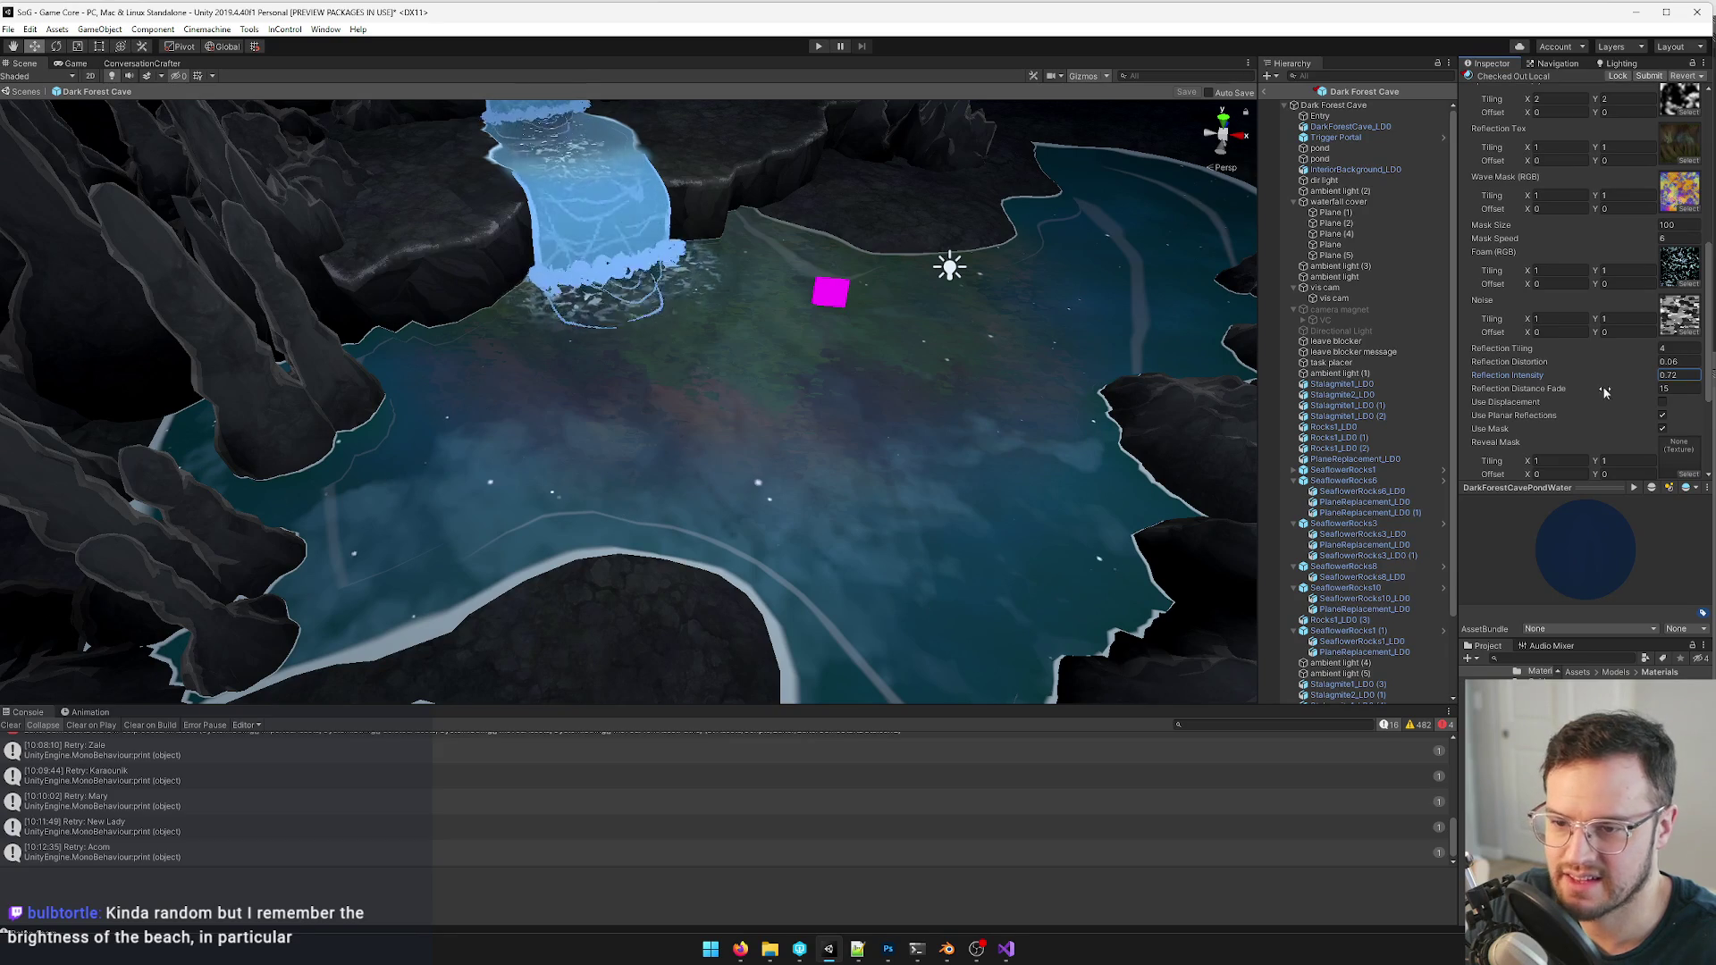
{"action": "mouse_move", "coordinate": [1606, 391]}
{"action": "left_mouse_down"}
{"action": "mouse_move", "coordinate": [1478, 404]}
{"action": "mouse_move", "coordinate": [1646, 386]}
{"action": "left_mouse_up"}
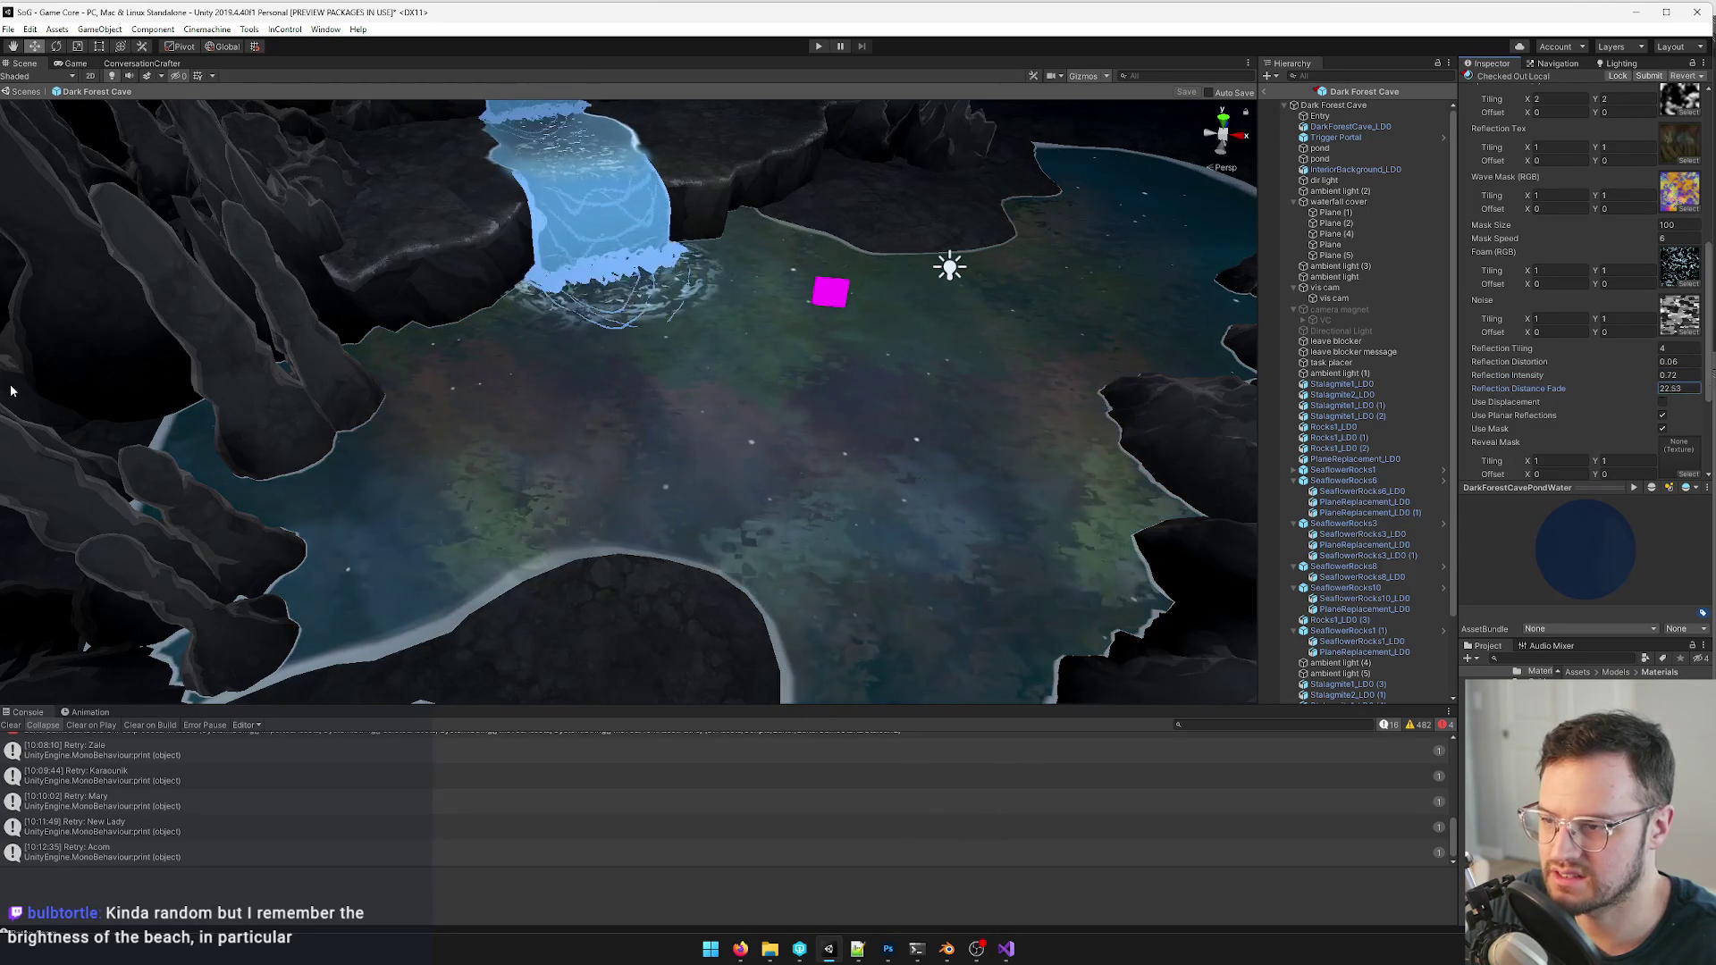
{"action": "left_click_drag", "start_coordinate": [1646, 387], "coordinate": [1703, 392]}
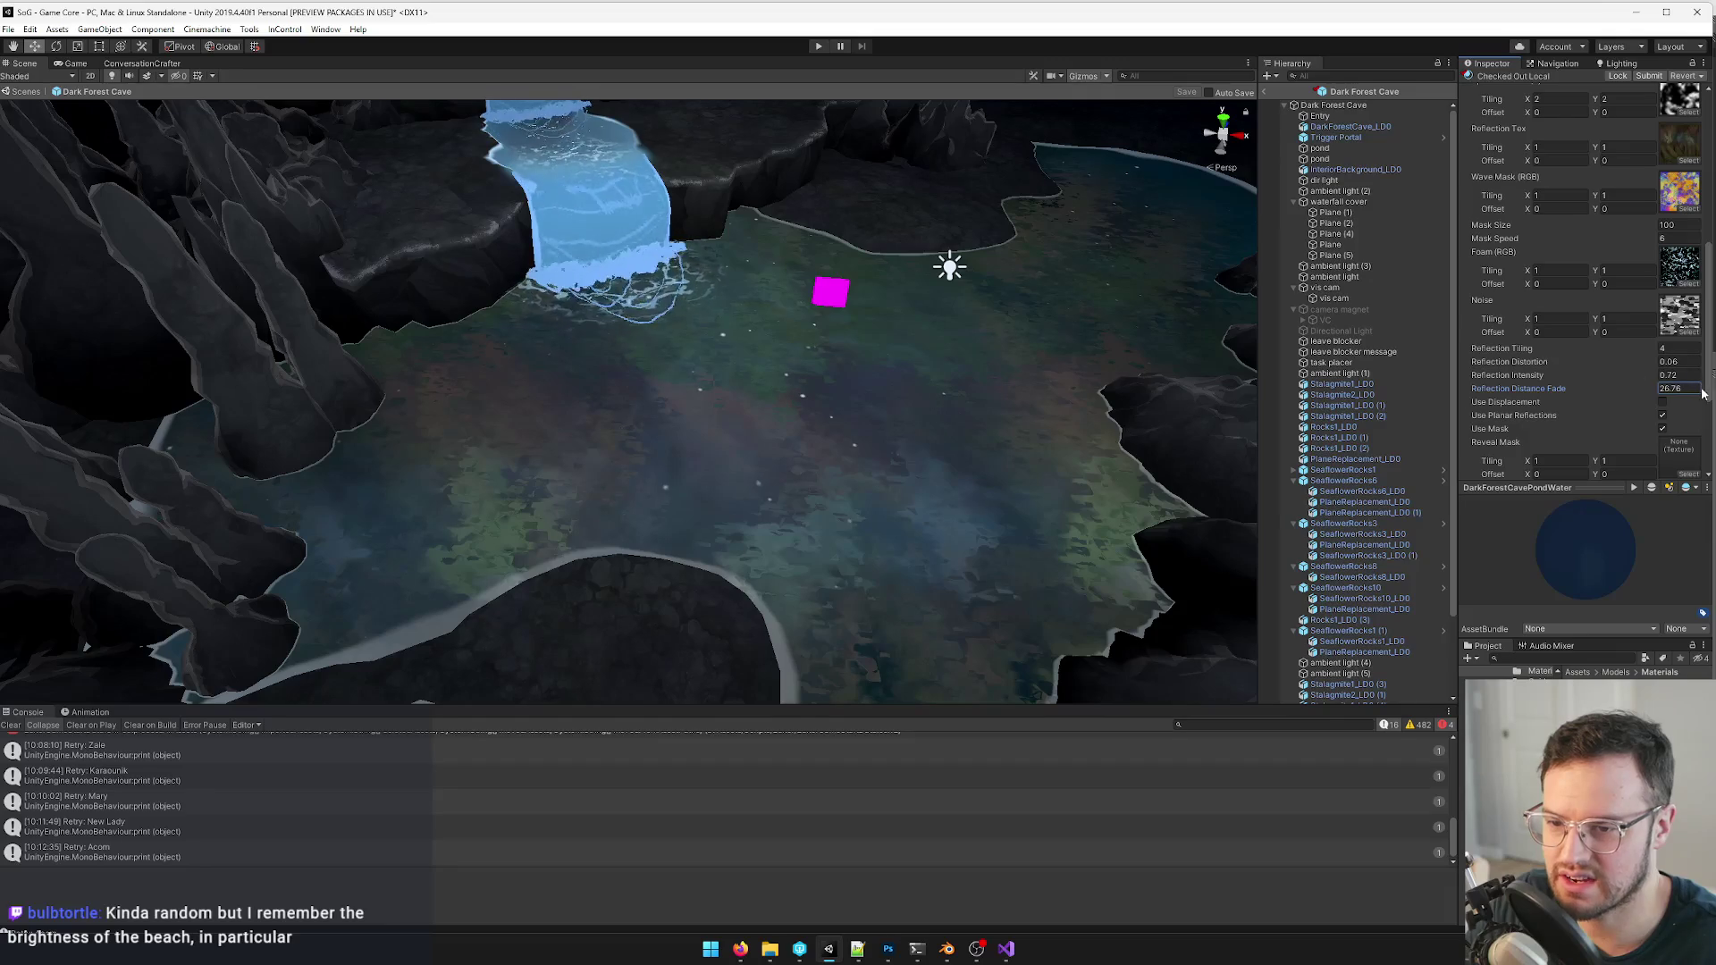
{"action": "mouse_move", "coordinate": [374, 355]}
{"action": "right_mouse_down"}
{"action": "mouse_move", "coordinate": [295, 309]}
{"action": "mouse_move", "coordinate": [598, 364]}
{"action": "mouse_move", "coordinate": [590, 376]}
{"action": "right_mouse_up"}
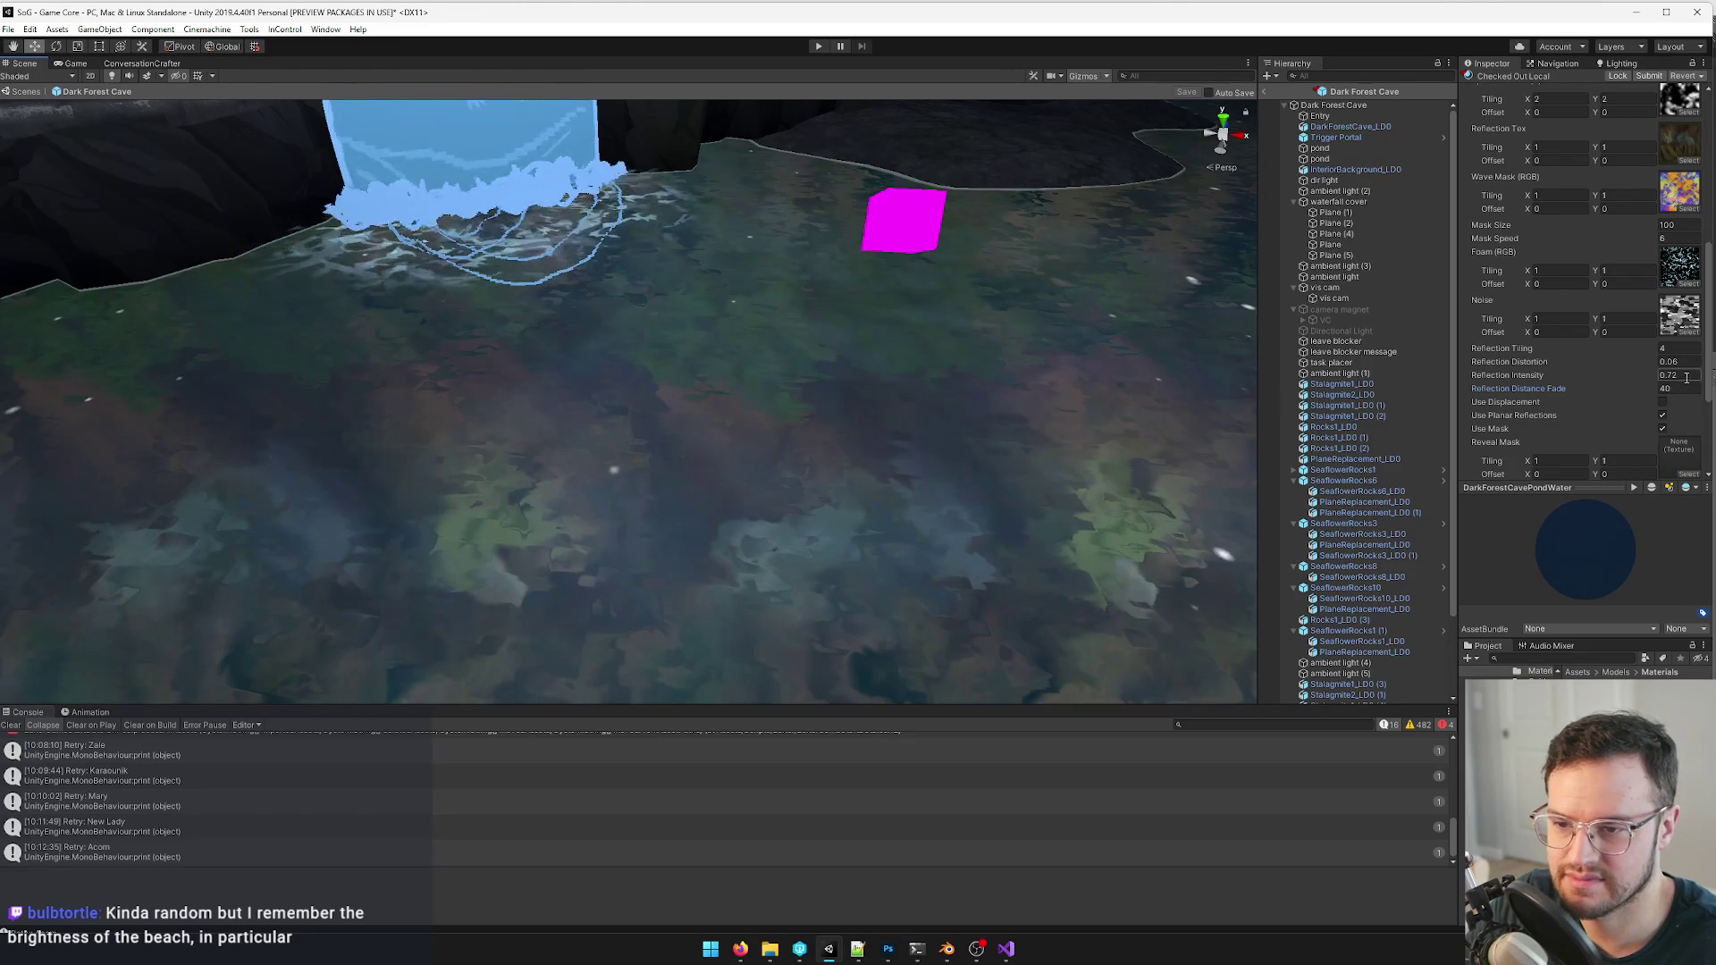
{"action": "mouse_move", "coordinate": [317, 262]}
{"action": "right_mouse_down"}
{"action": "mouse_move", "coordinate": [382, 228]}
{"action": "mouse_move", "coordinate": [327, 238]}
{"action": "mouse_move", "coordinate": [402, 268]}
{"action": "right_mouse_up"}
{"action": "scroll", "coordinate": [382, 229], "scroll_direction": "down", "scroll_amount": 5}
{"action": "scroll", "coordinate": [349, 235], "scroll_direction": "up", "scroll_amount": 5}
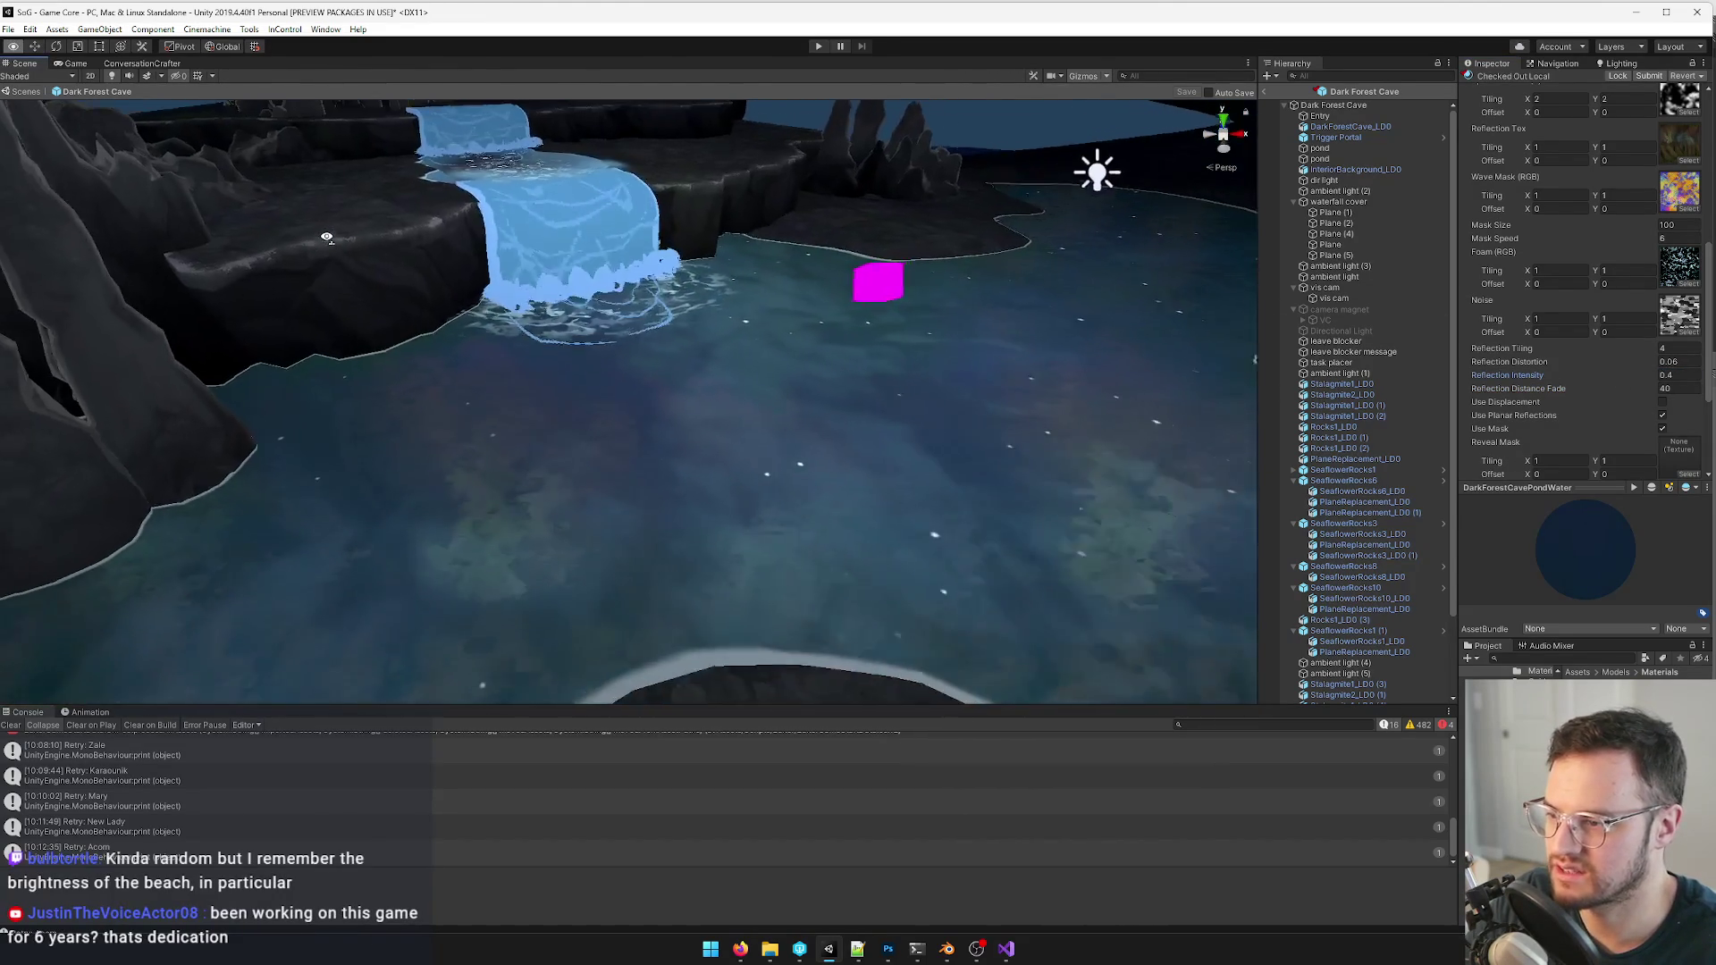
{"action": "scroll", "coordinate": [325, 238], "scroll_direction": "down", "scroll_amount": 5}
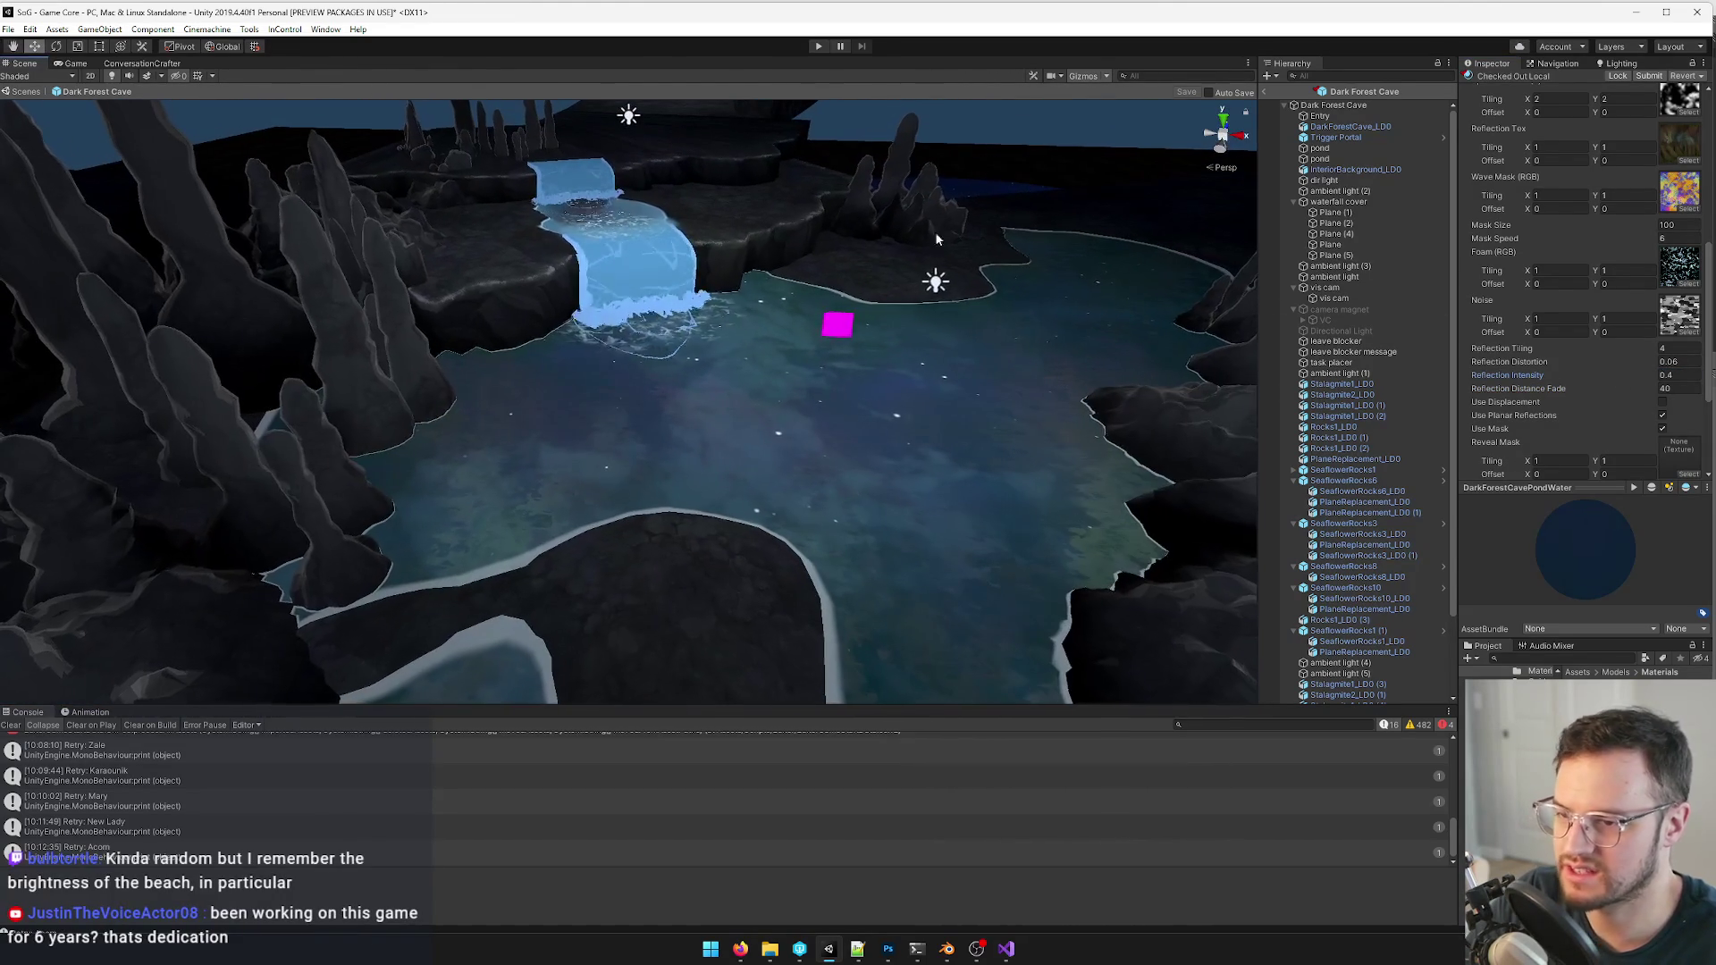
{"action": "scroll", "coordinate": [1549, 215], "scroll_direction": "up", "scroll_amount": 3}
{"action": "left_click", "coordinate": [1690, 282]}
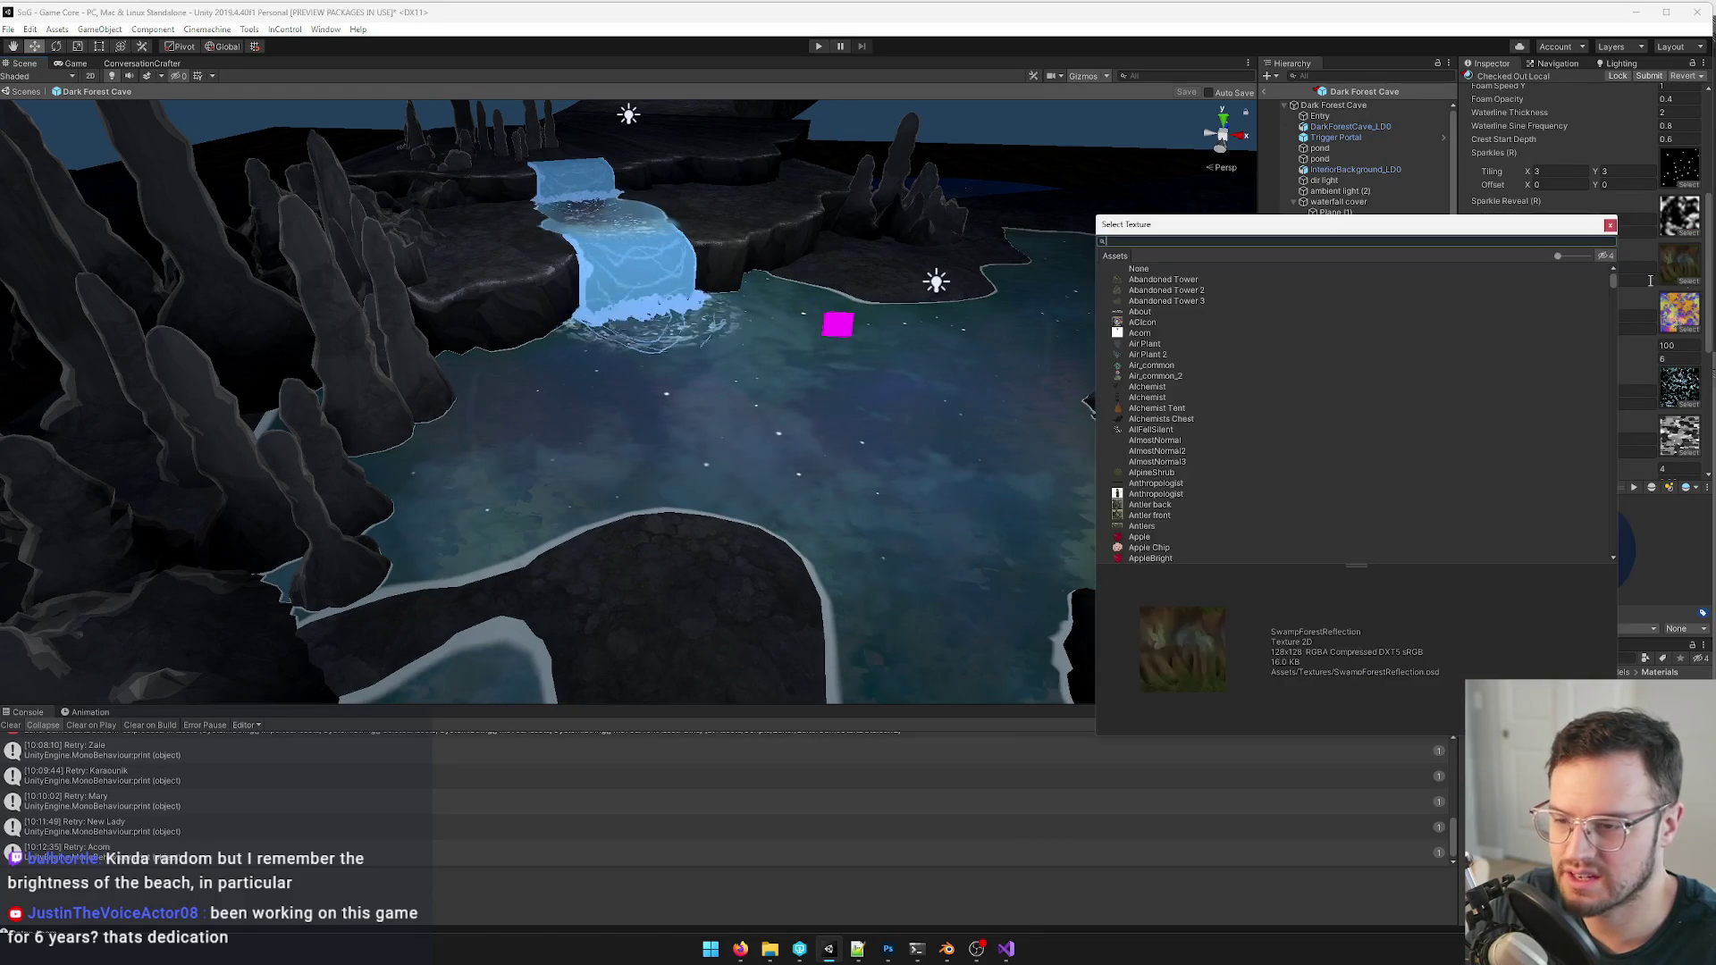
- Try Beds_stonecave as the pond water's reflection texture and inspect it around the cave
{"action": "left_click_drag", "start_coordinate": [1176, 224], "coordinate": [822, 184]}
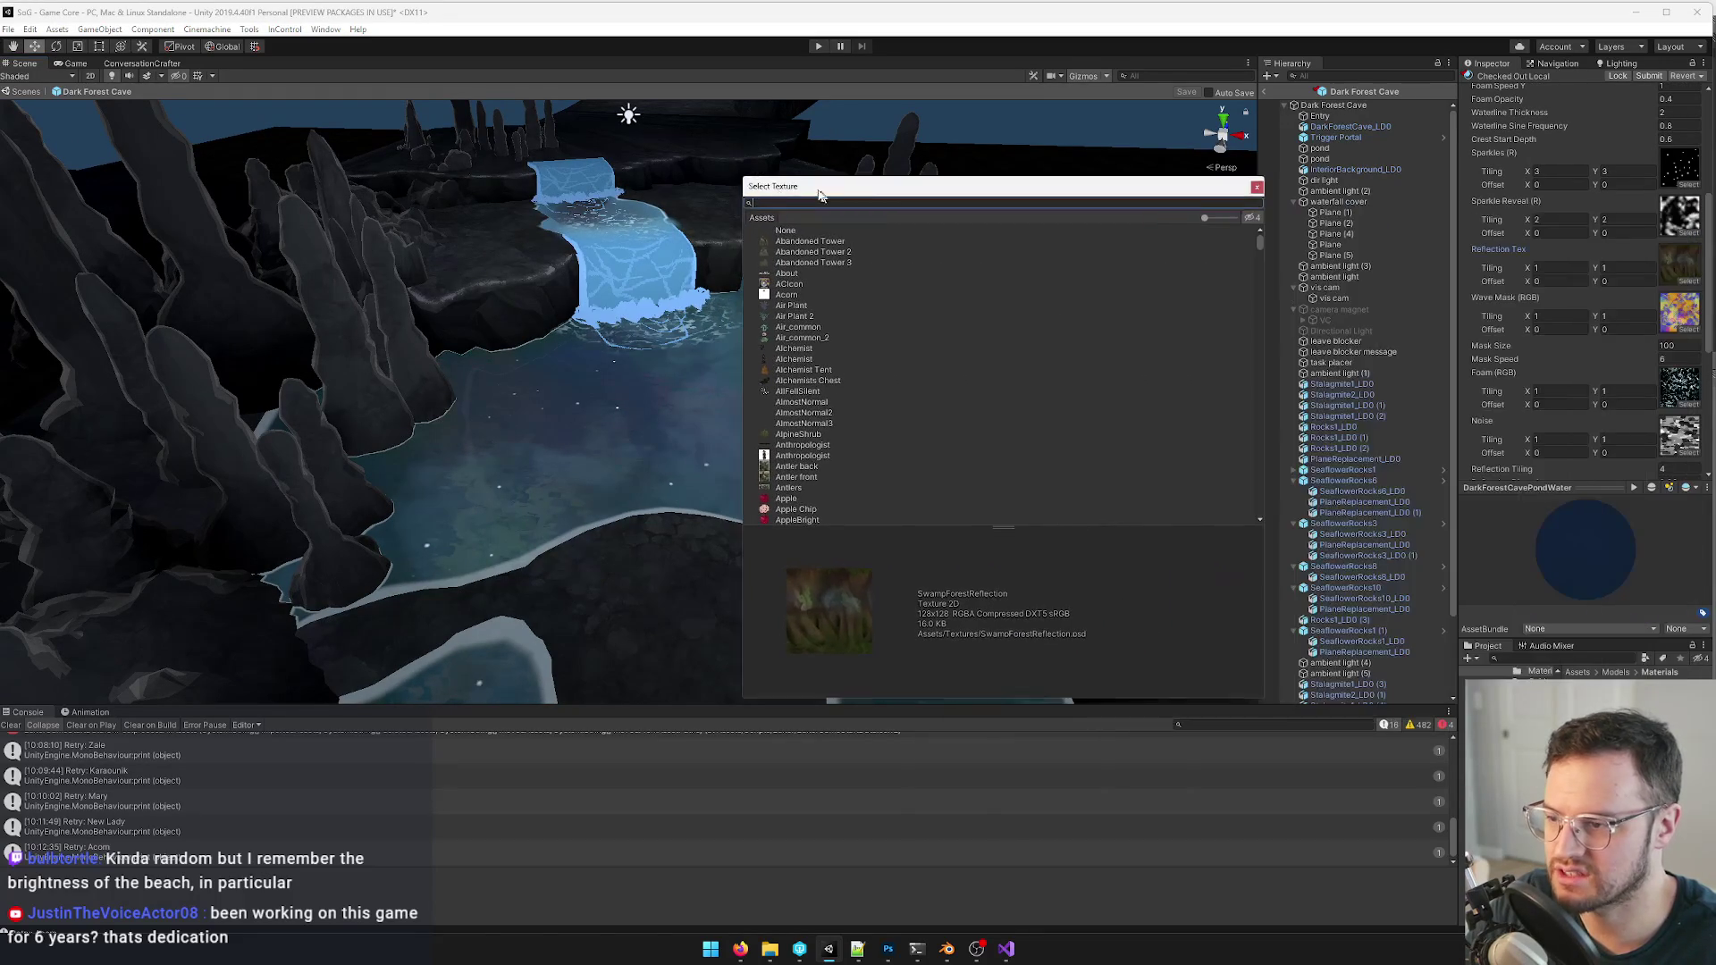
{"action": "type", "text": "cave"}
{"action": "left_click", "coordinate": [796, 239]}
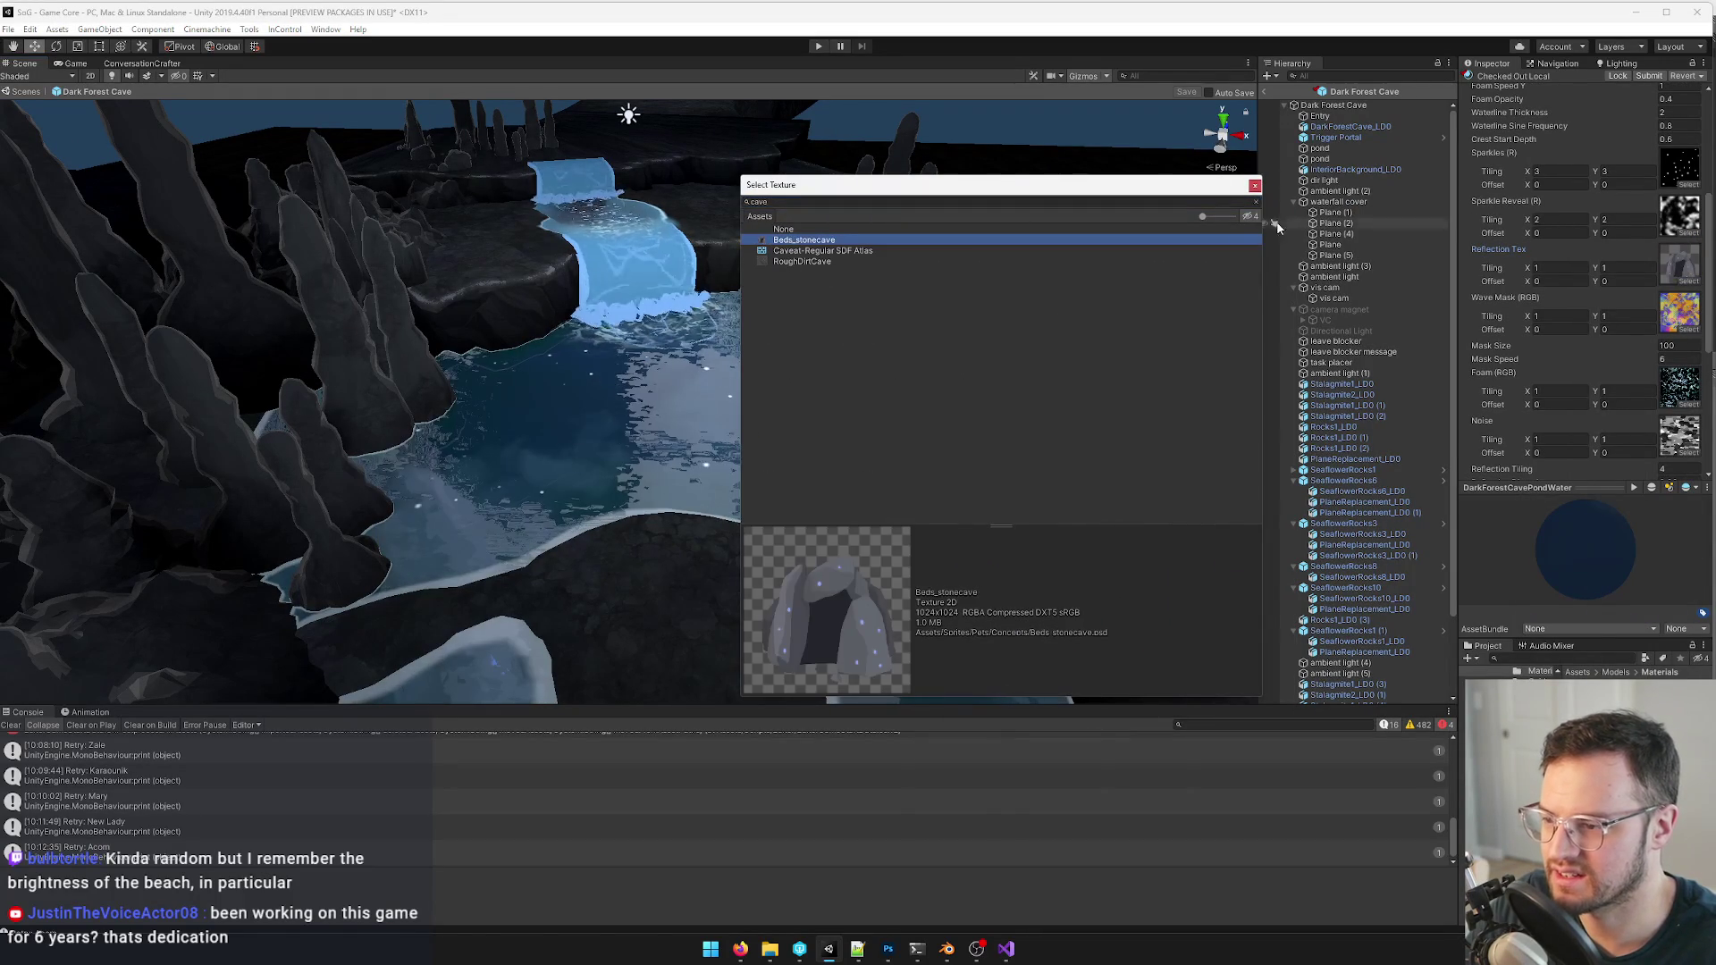
{"action": "left_click", "coordinate": [1255, 185]}
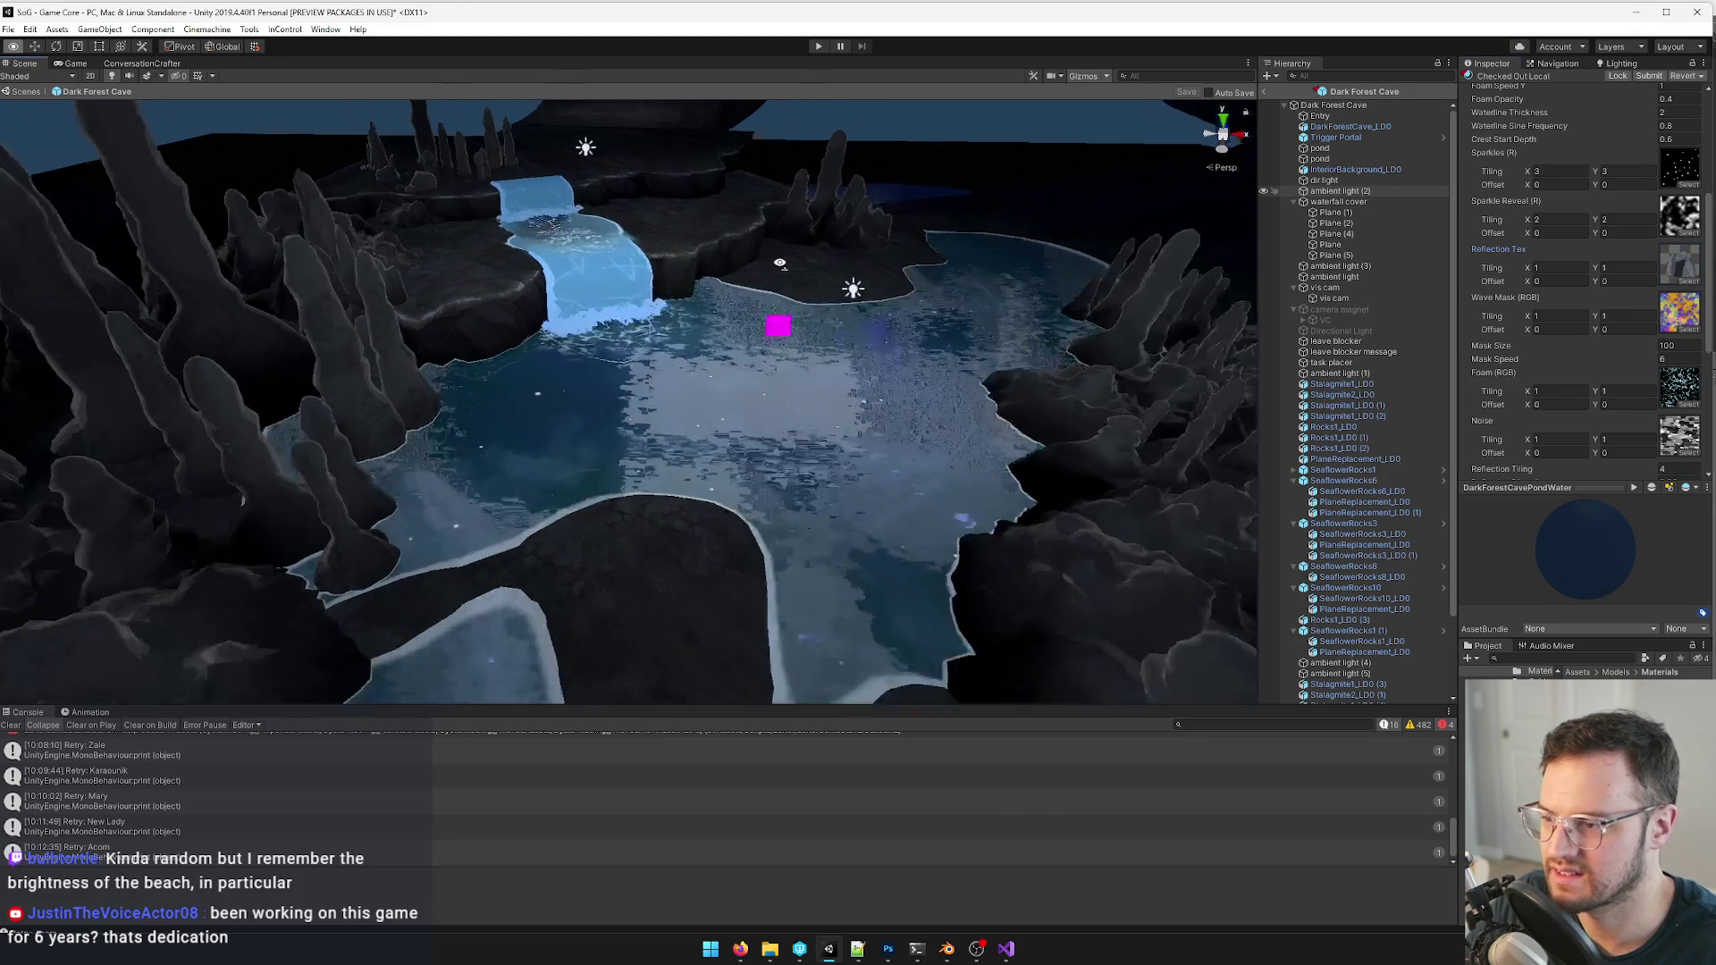
{"action": "scroll", "coordinate": [804, 244], "scroll_direction": "down", "scroll_amount": 5}
{"action": "mouse_move", "coordinate": [805, 265]}
{"action": "right_mouse_down"}
{"action": "mouse_move", "coordinate": [778, 265]}
{"action": "mouse_move", "coordinate": [832, 269]}
{"action": "right_mouse_up"}
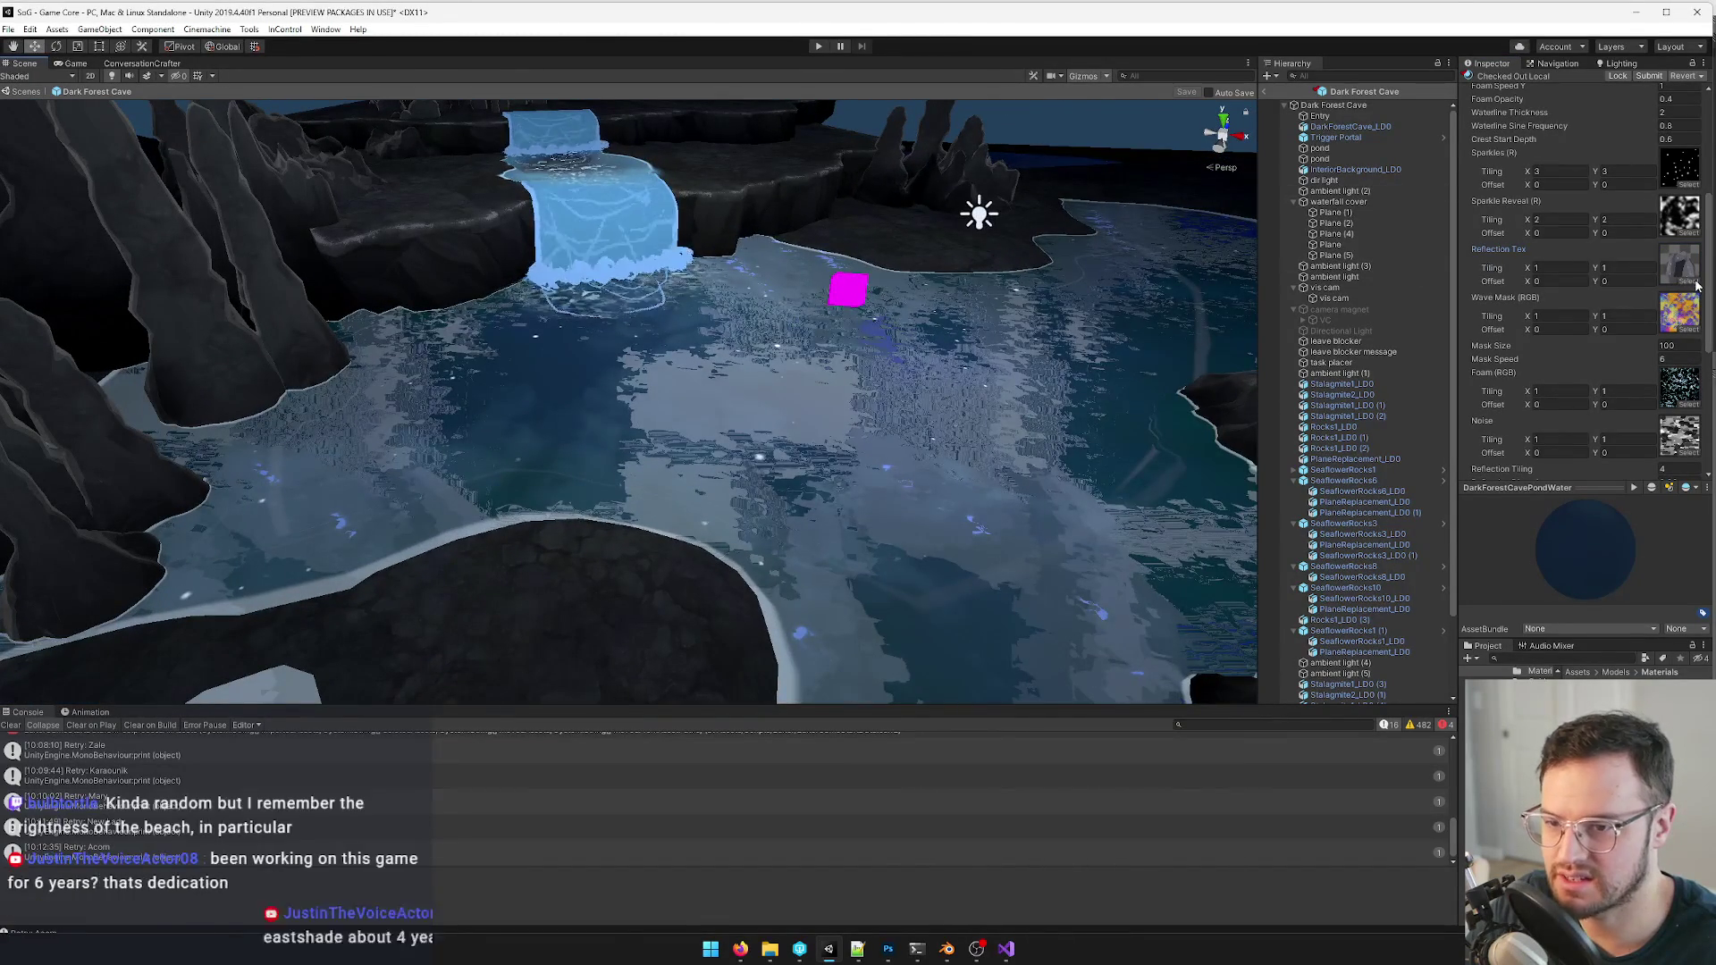
- Try StarSparkle and Stars, then settle on Starkwood Berry as the reflection texture
{"action": "left_click", "coordinate": [1672, 276]}
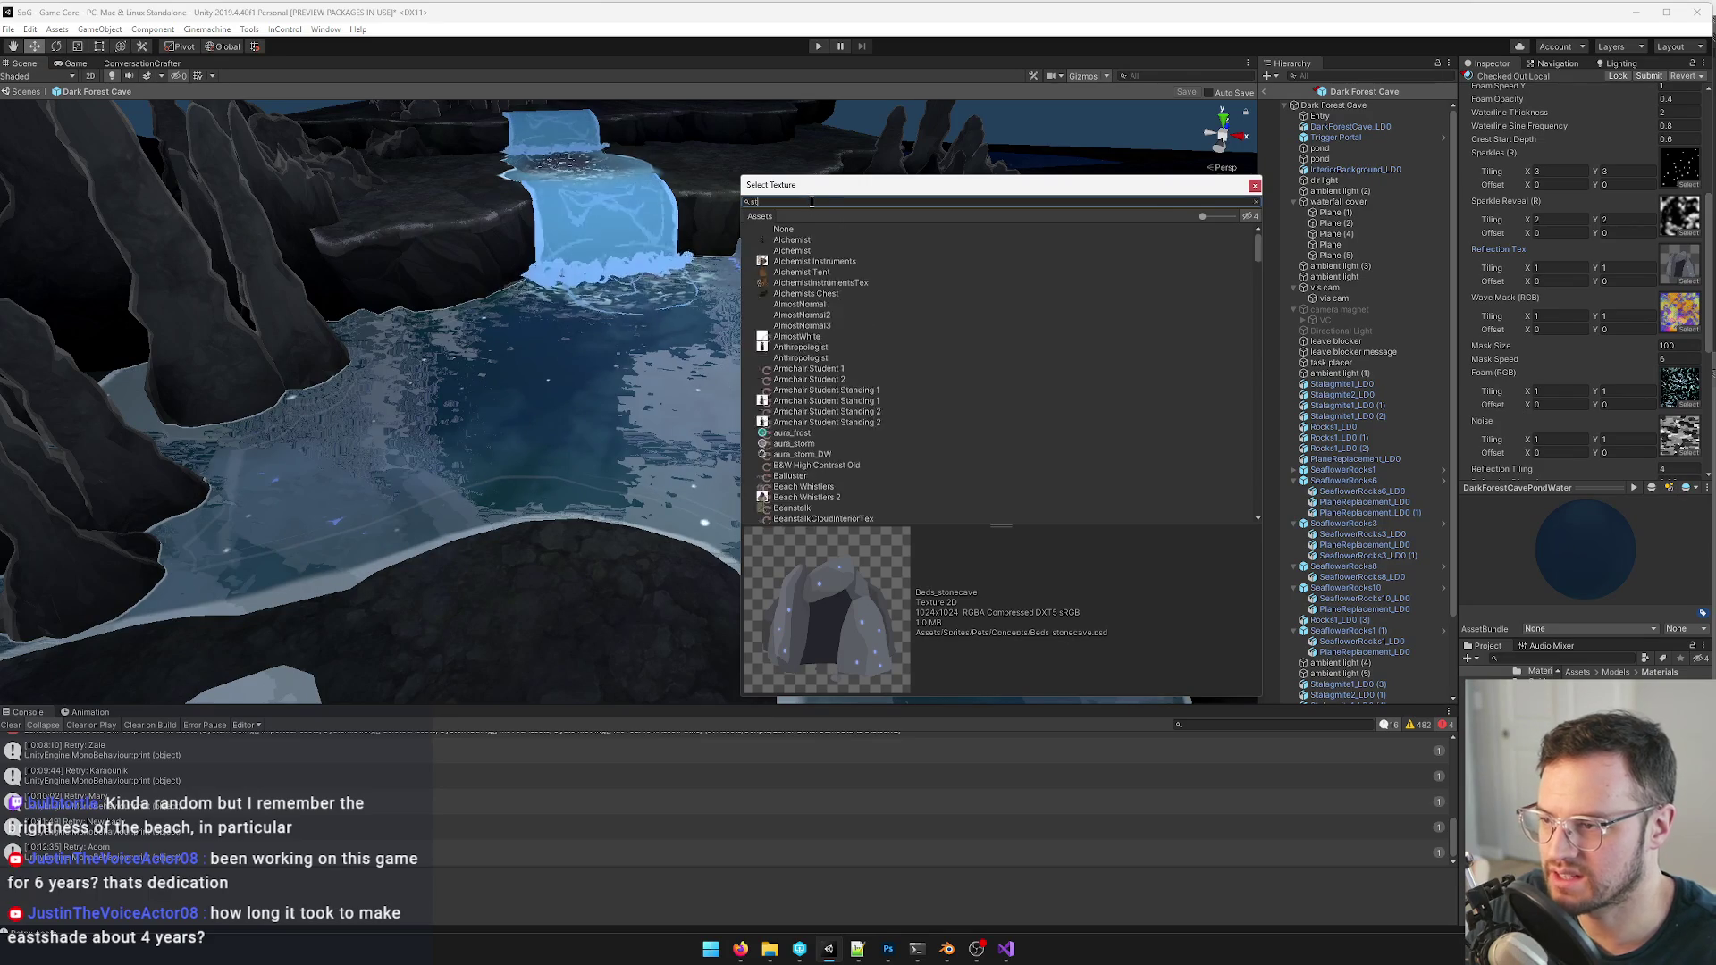
{"action": "type", "text": "star"}
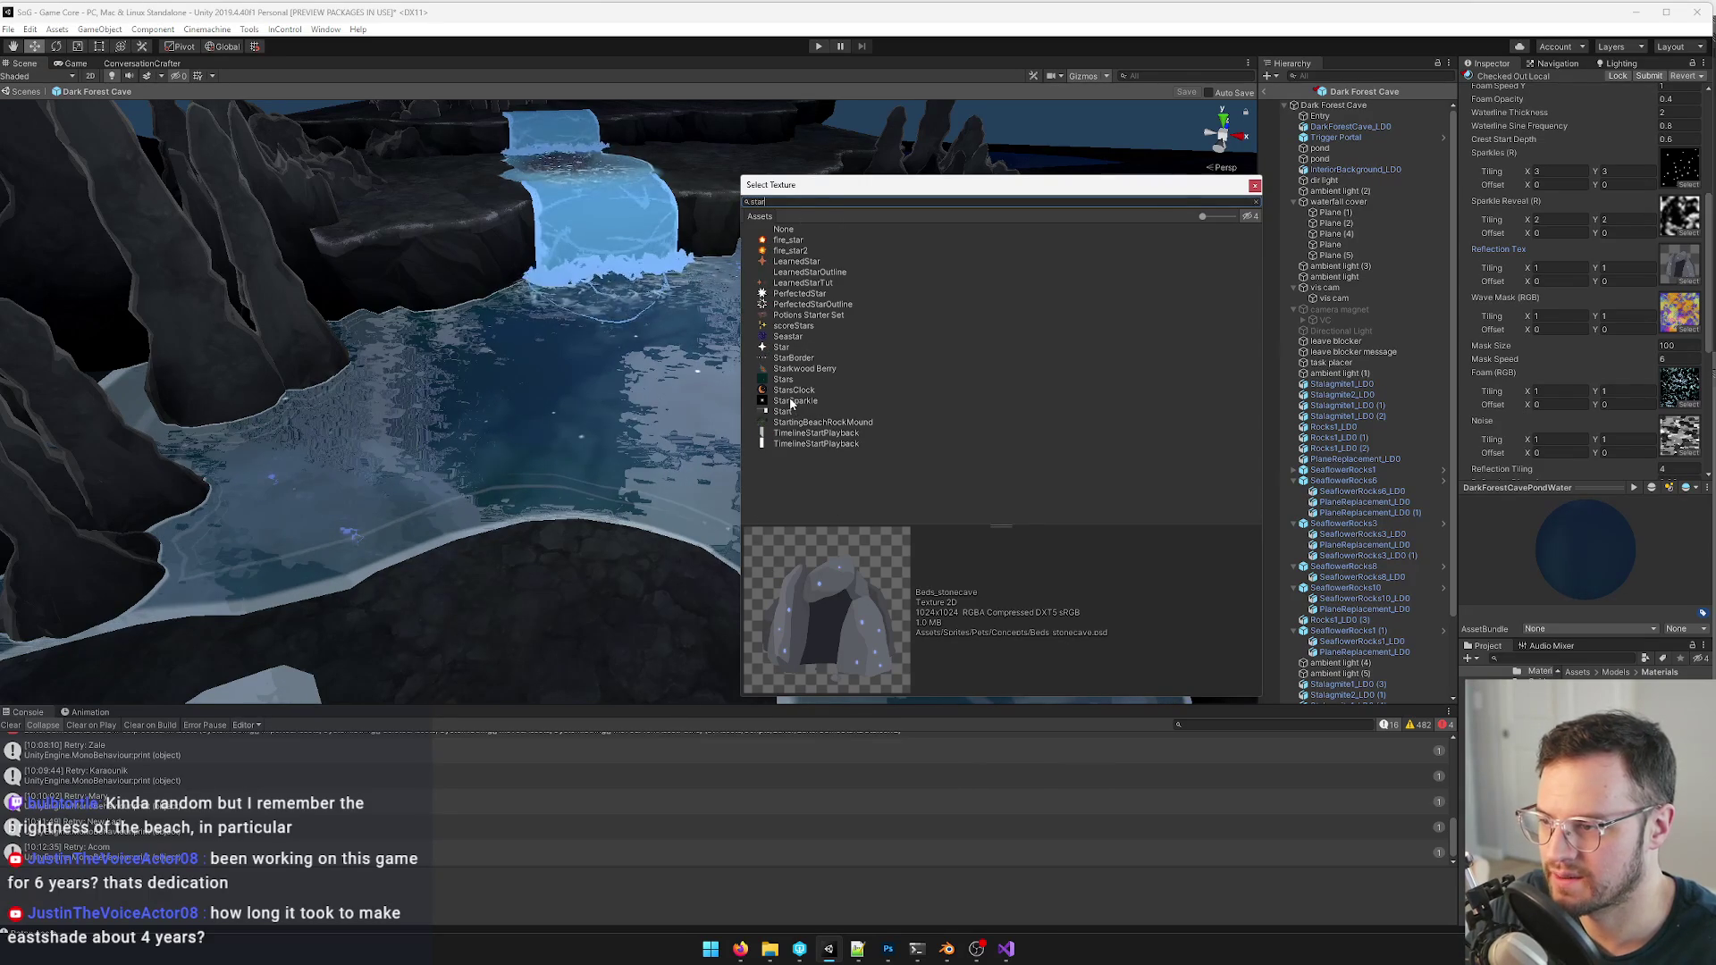
{"action": "left_click", "coordinate": [793, 401]}
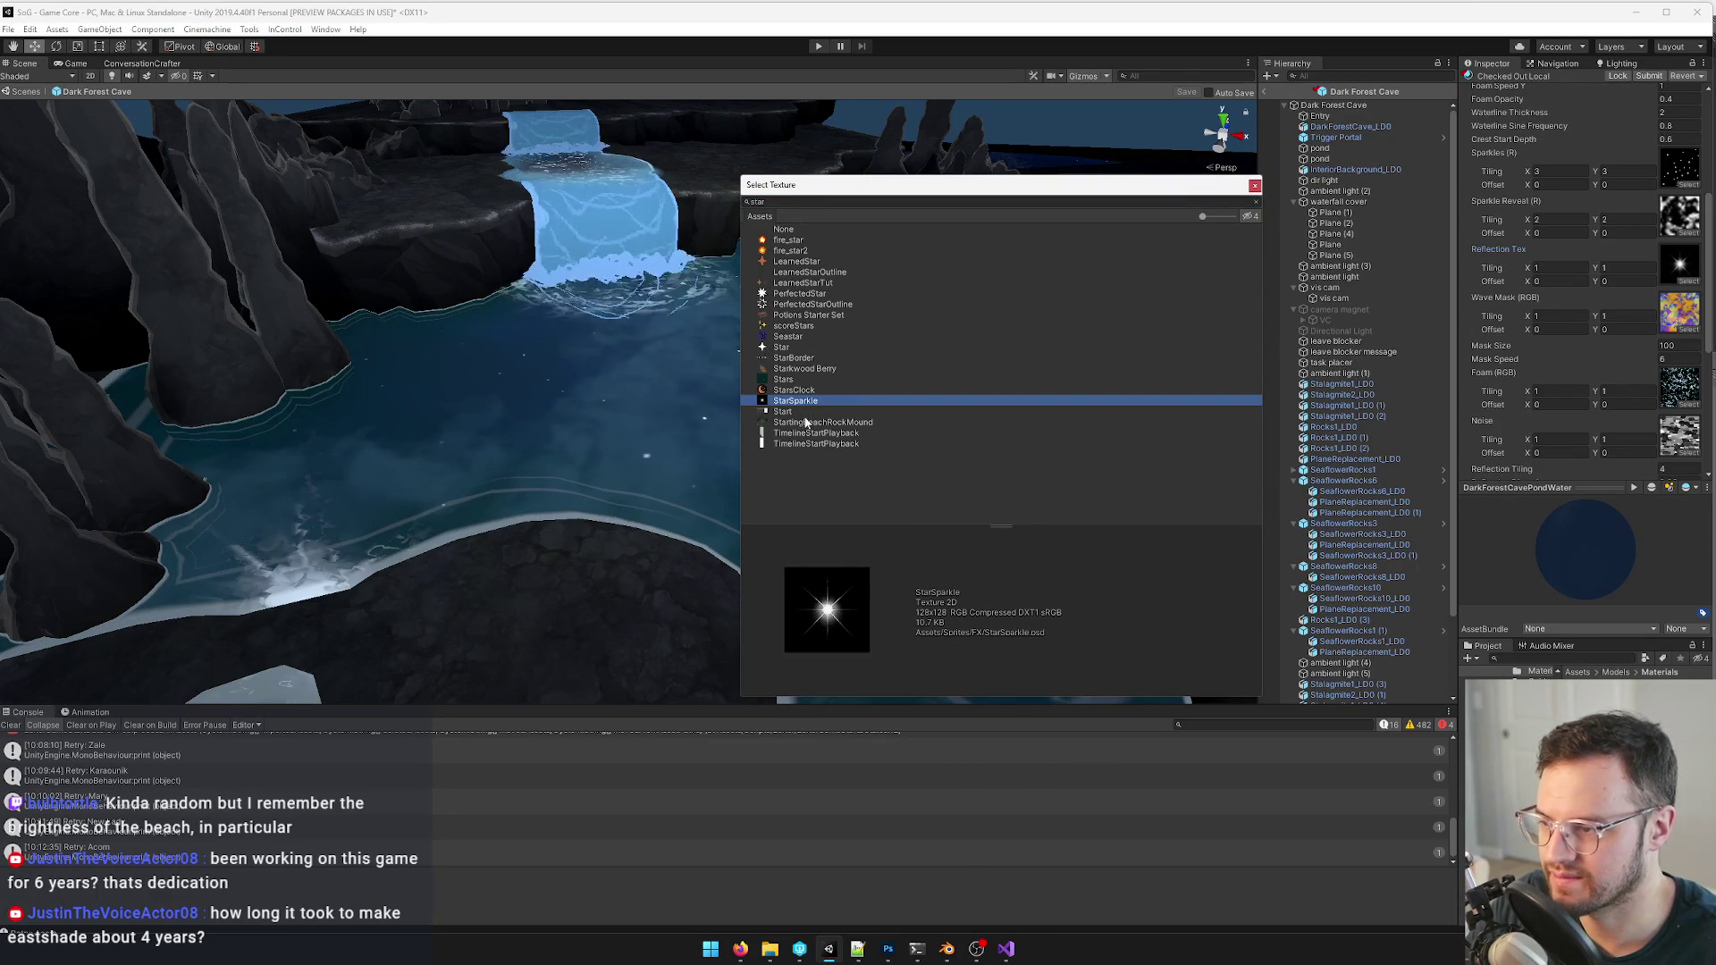
{"action": "left_click", "coordinate": [793, 381]}
{"action": "left_click_drag", "start_coordinate": [894, 180], "coordinate": [959, 154]}
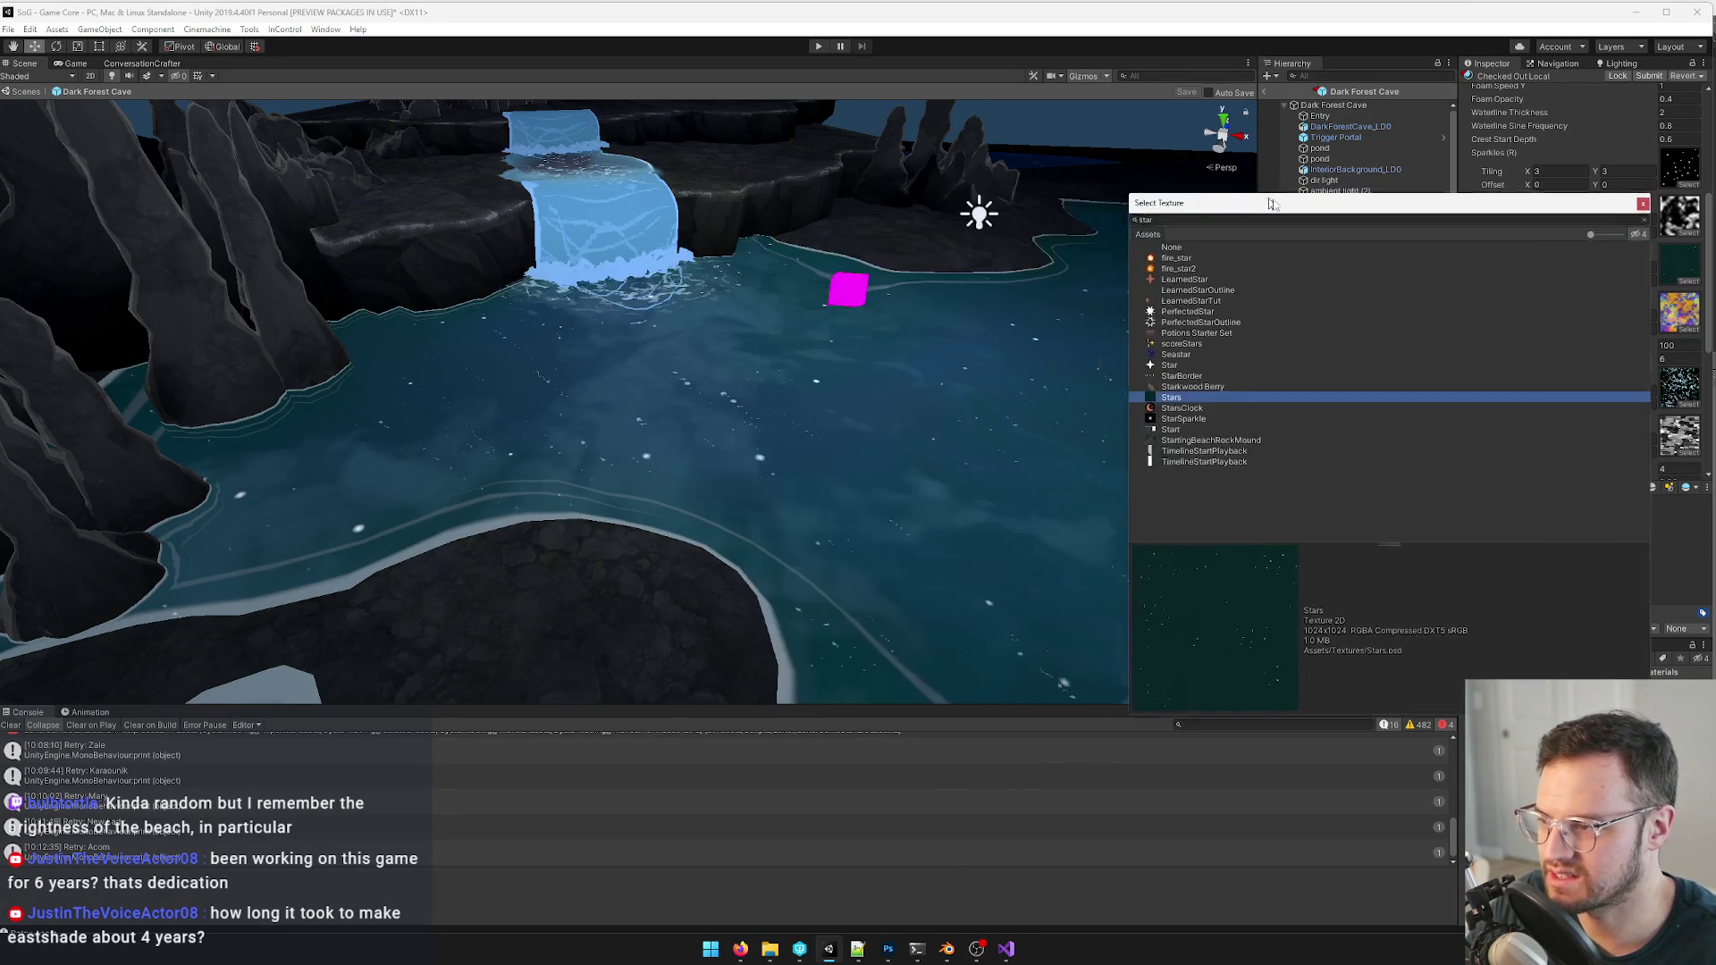
{"action": "left_click", "coordinate": [864, 320]}
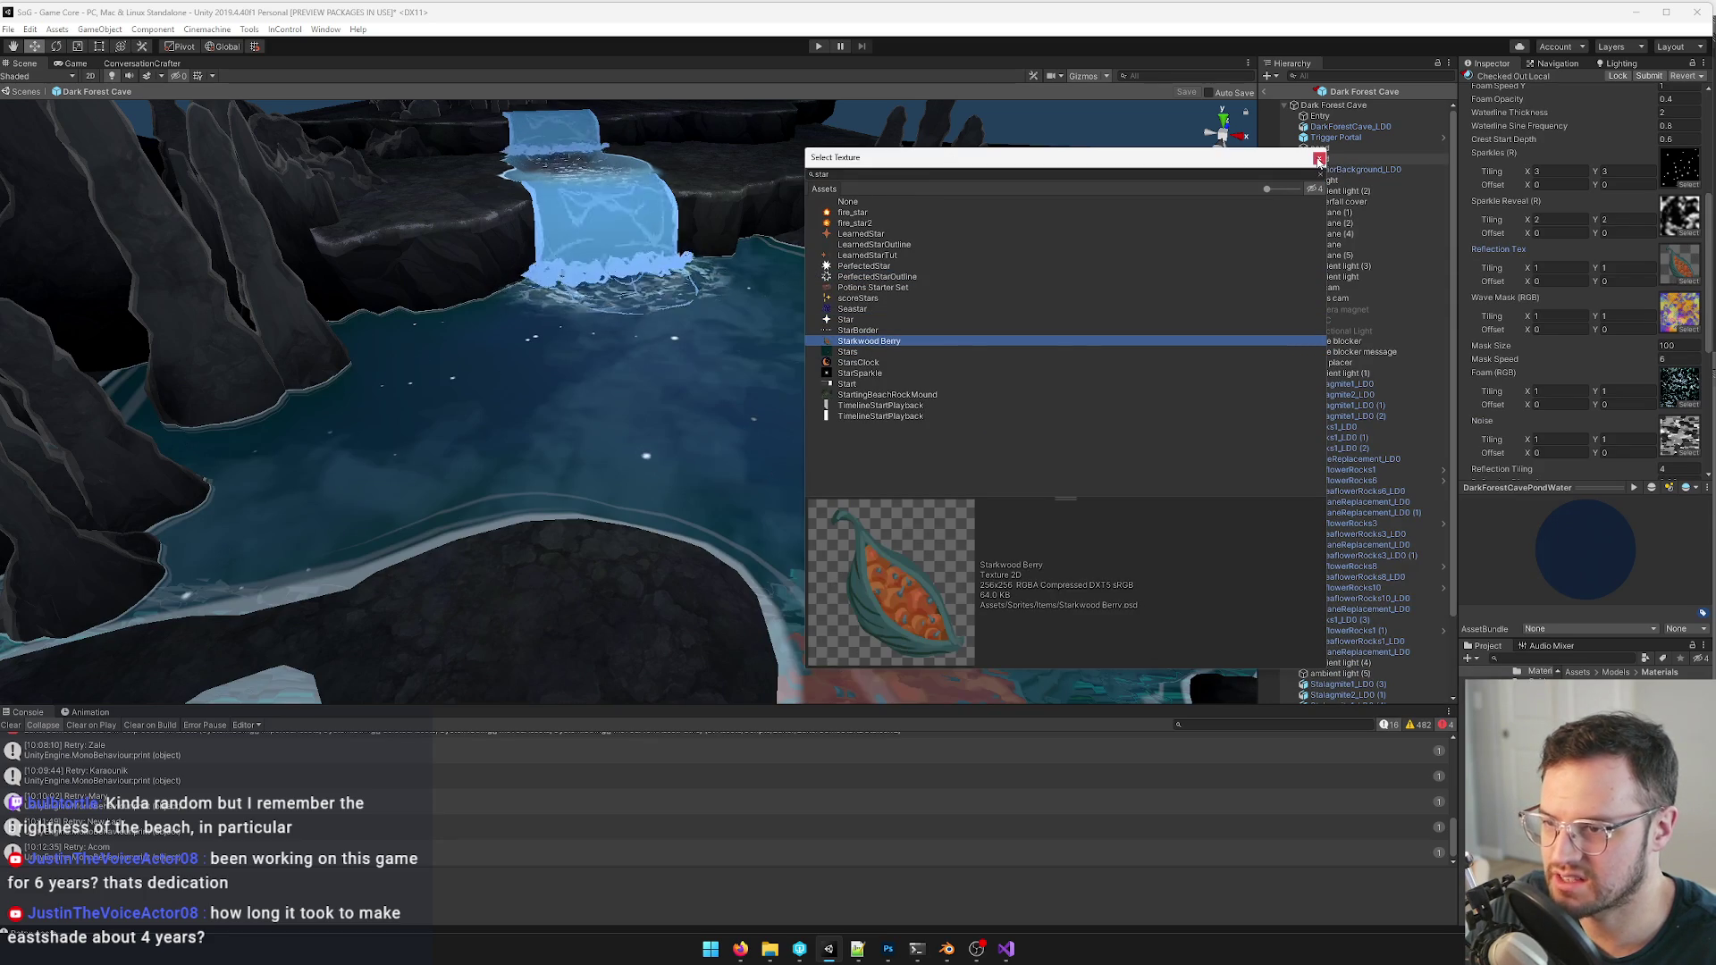
{"action": "left_click", "coordinate": [1320, 157]}
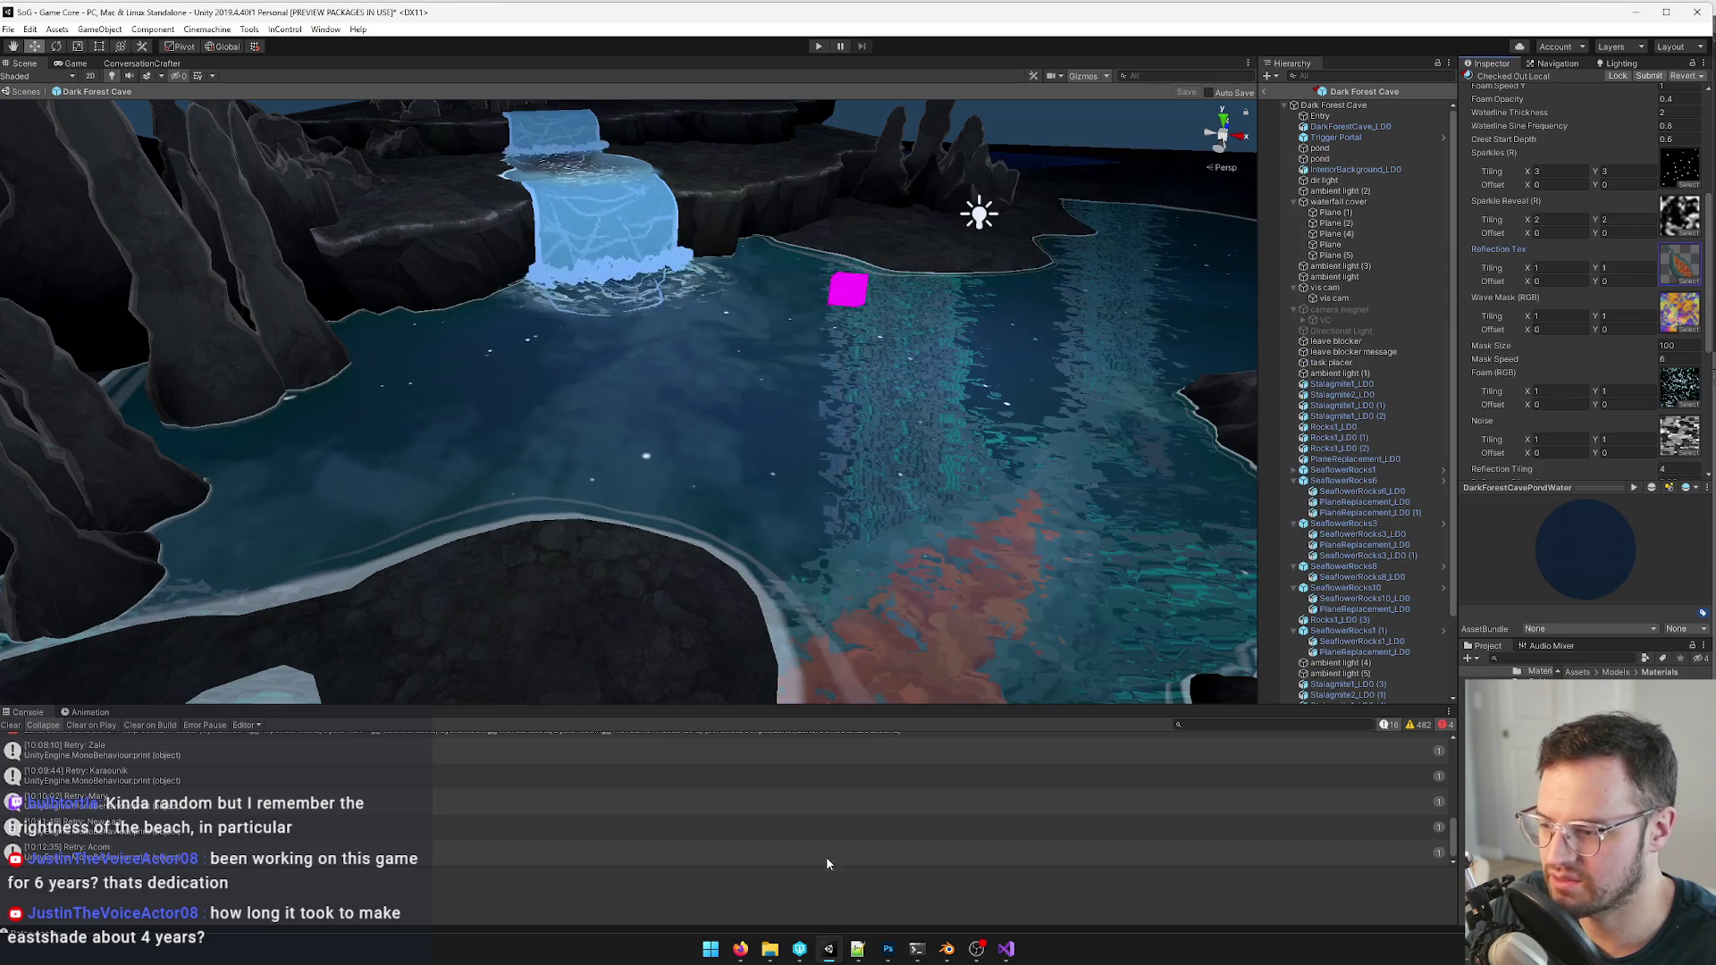
- Bring the Firefox cave image search to the front
{"action": "left_click", "coordinate": [742, 949]}
{"action": "left_click", "coordinate": [671, 878]}
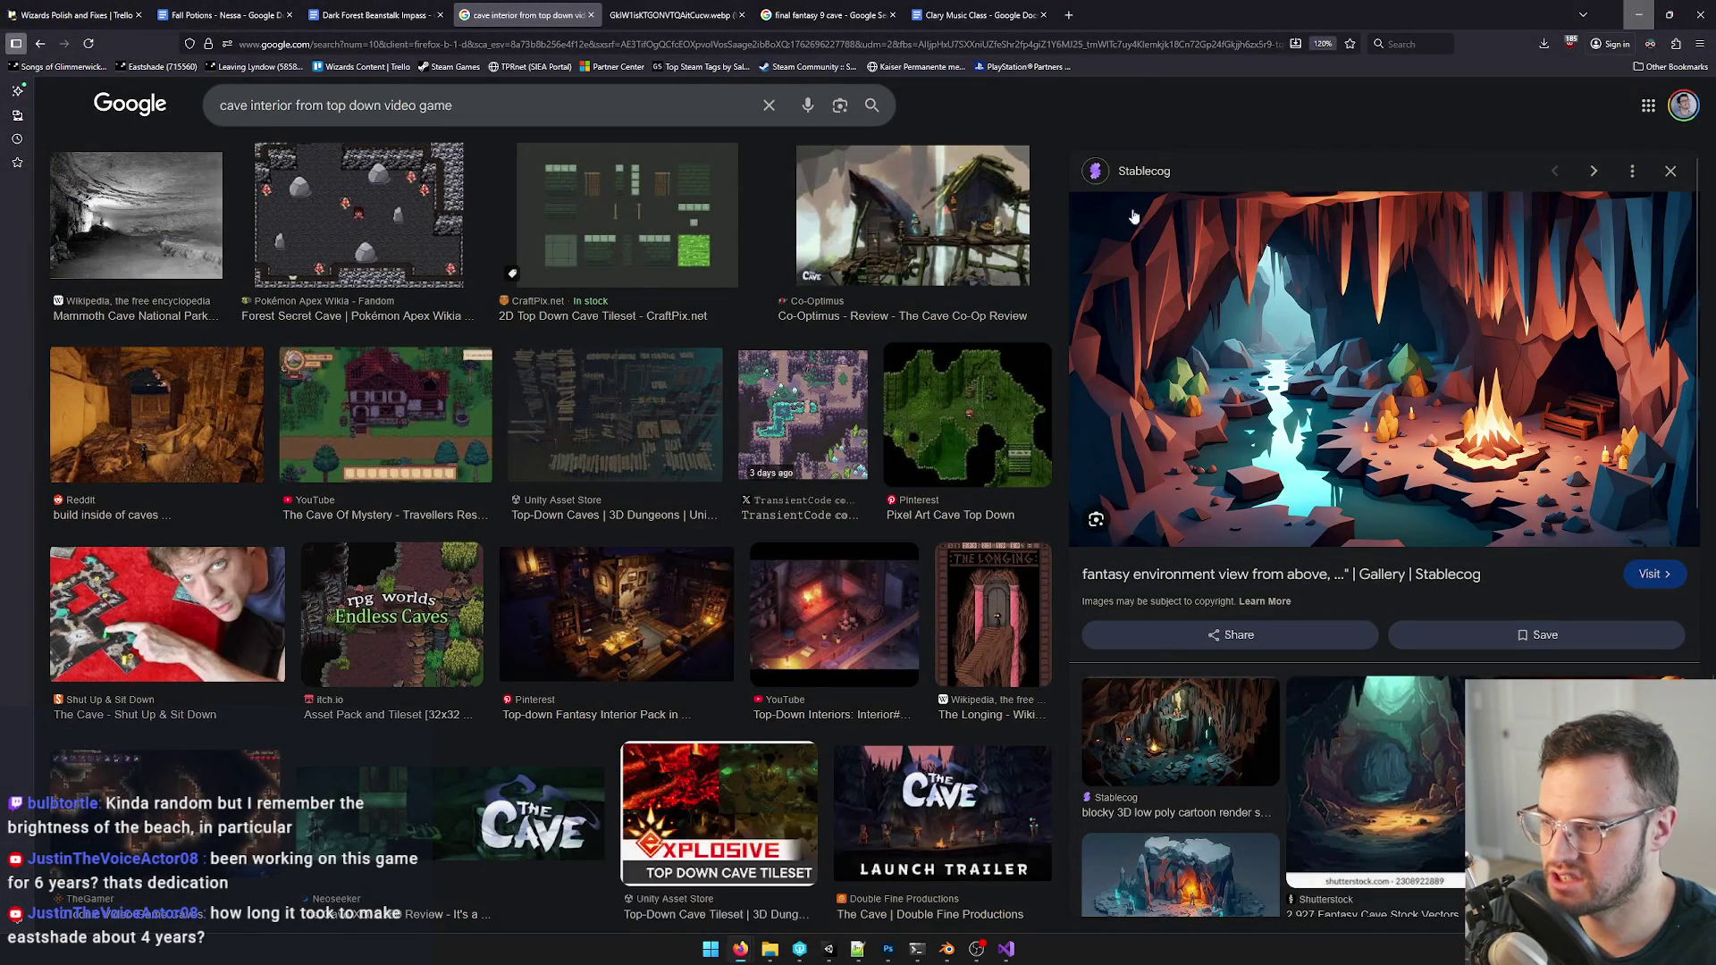
- Search 'eastshade steam' in a new tab and open the Eastshade Steam store page
{"action": "left_click", "coordinate": [1638, 15]}
{"action": "left_click", "coordinate": [741, 950]}
{"action": "left_click", "coordinate": [731, 591]}
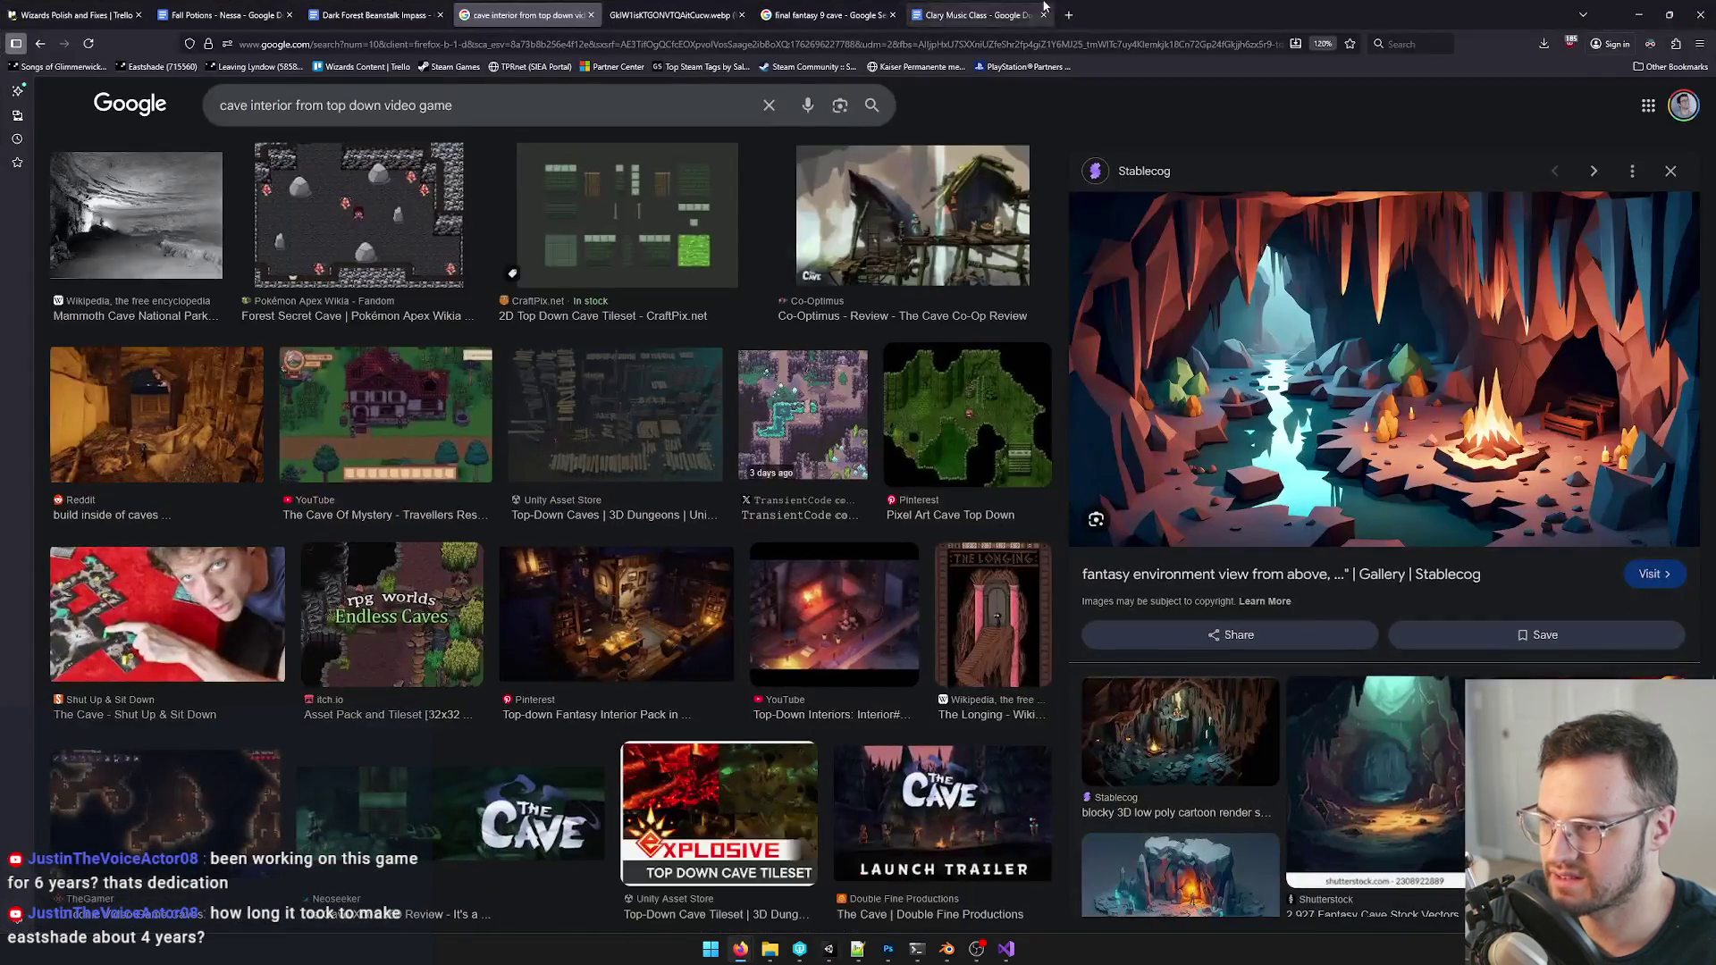
{"action": "left_click", "coordinate": [1069, 16]}
{"action": "left_click", "coordinate": [745, 432]}
{"action": "type", "text": "eastshade steam"}
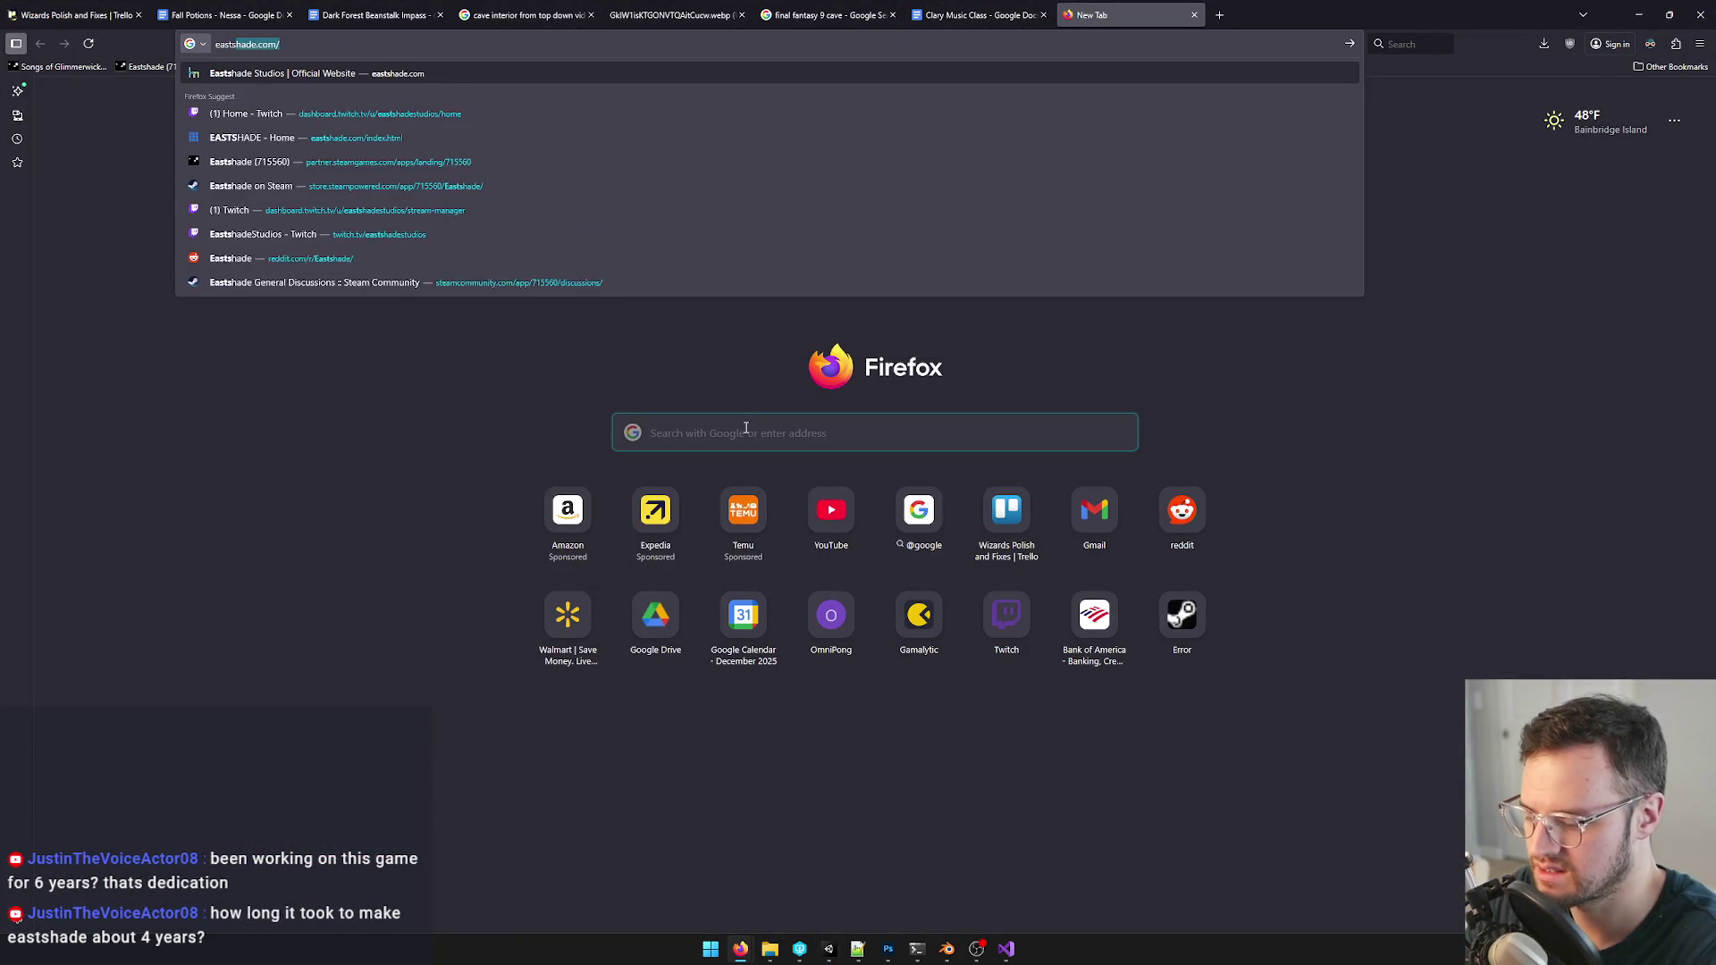
{"action": "key", "text": "Return"}
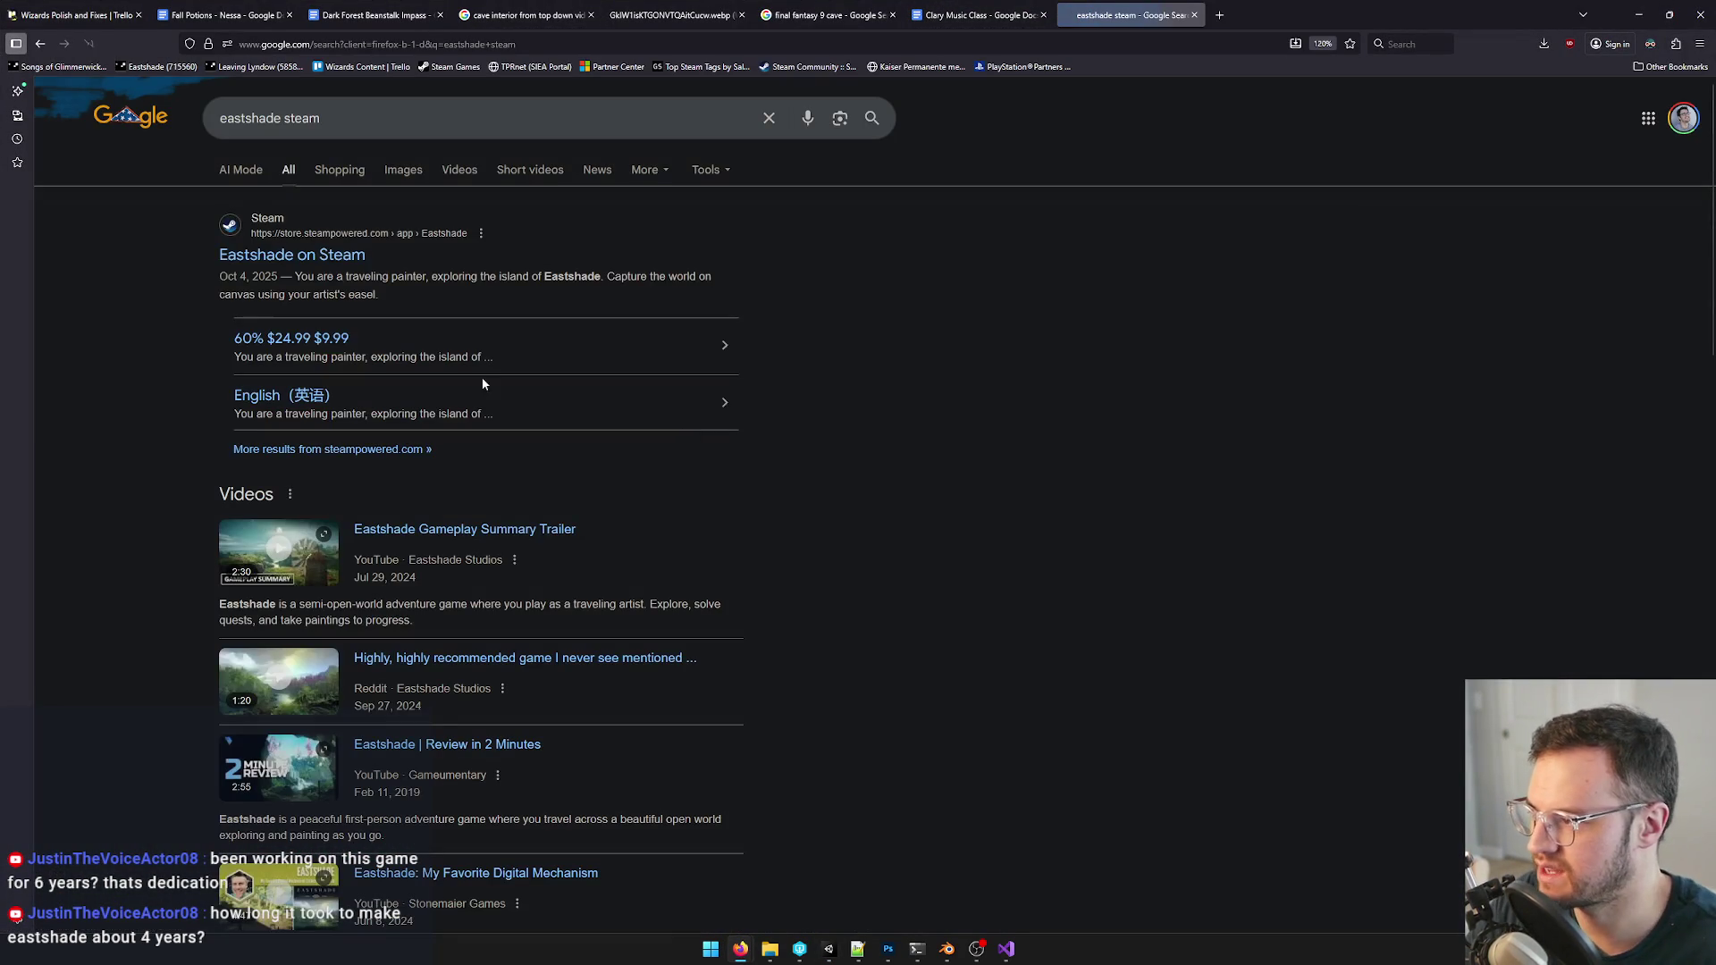
{"action": "left_click", "coordinate": [298, 255]}
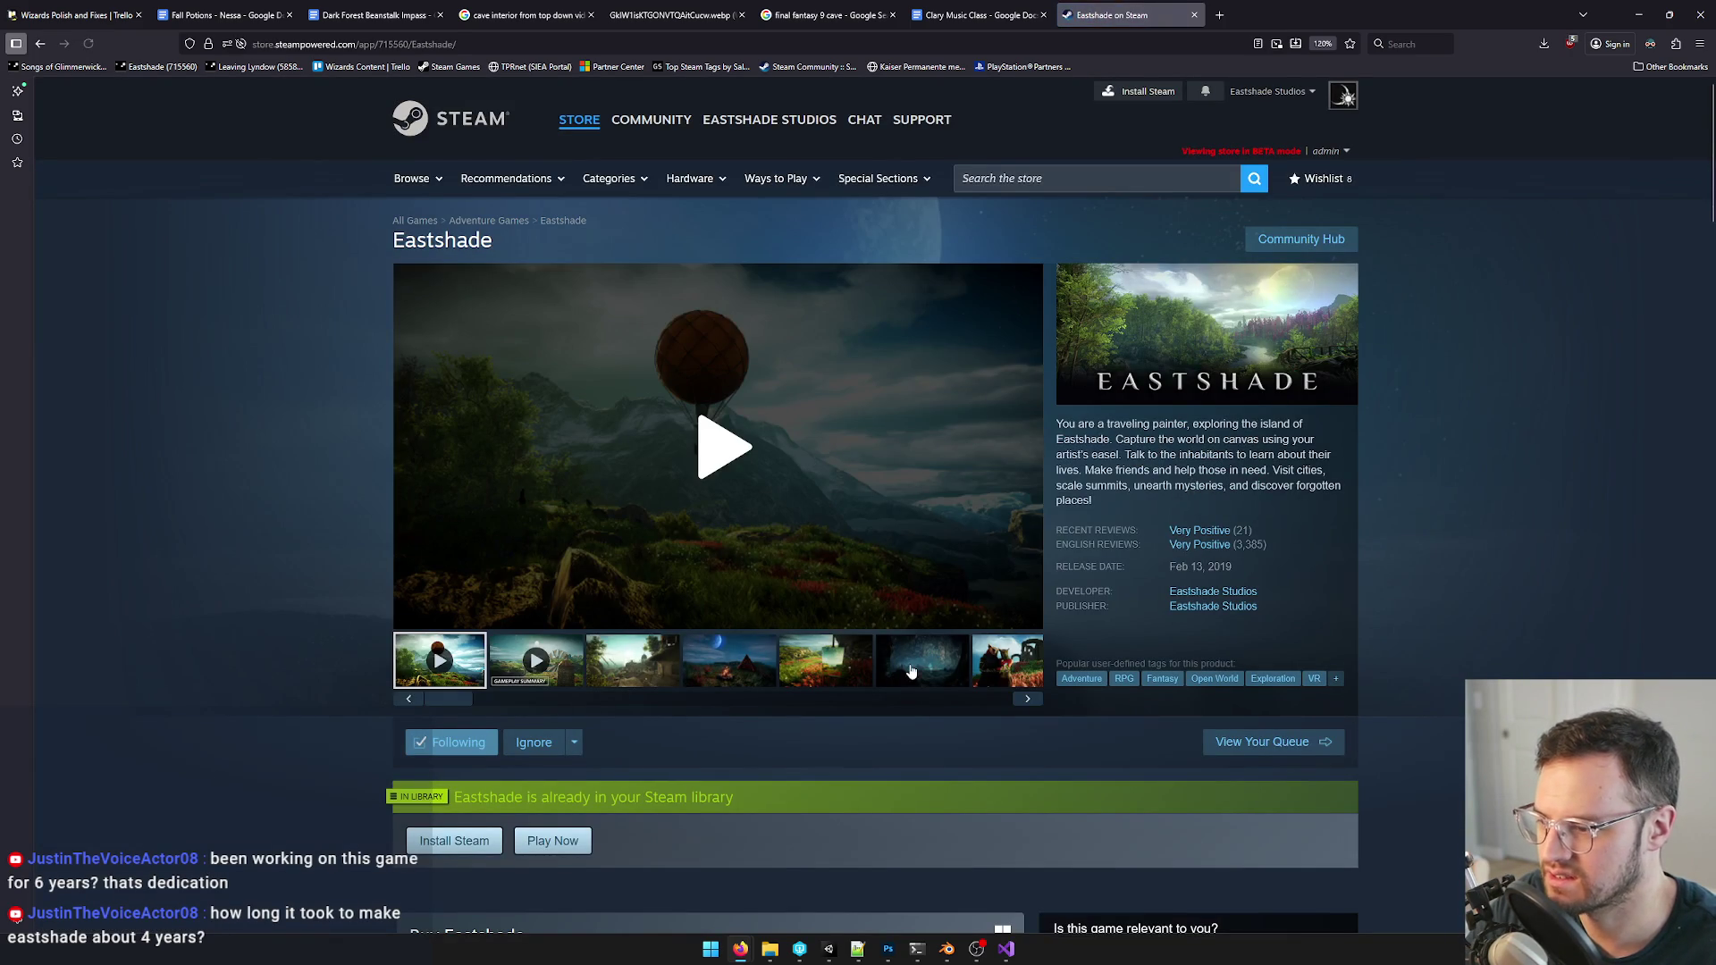
- Open the cave screenshot full-size in its own tab, then switch to Photoshop
{"action": "left_click", "coordinate": [912, 663]}
{"action": "right_click", "coordinate": [758, 455]}
{"action": "left_click", "coordinate": [757, 456]}
{"action": "right_click", "coordinate": [781, 380]}
{"action": "left_click", "coordinate": [803, 384]}
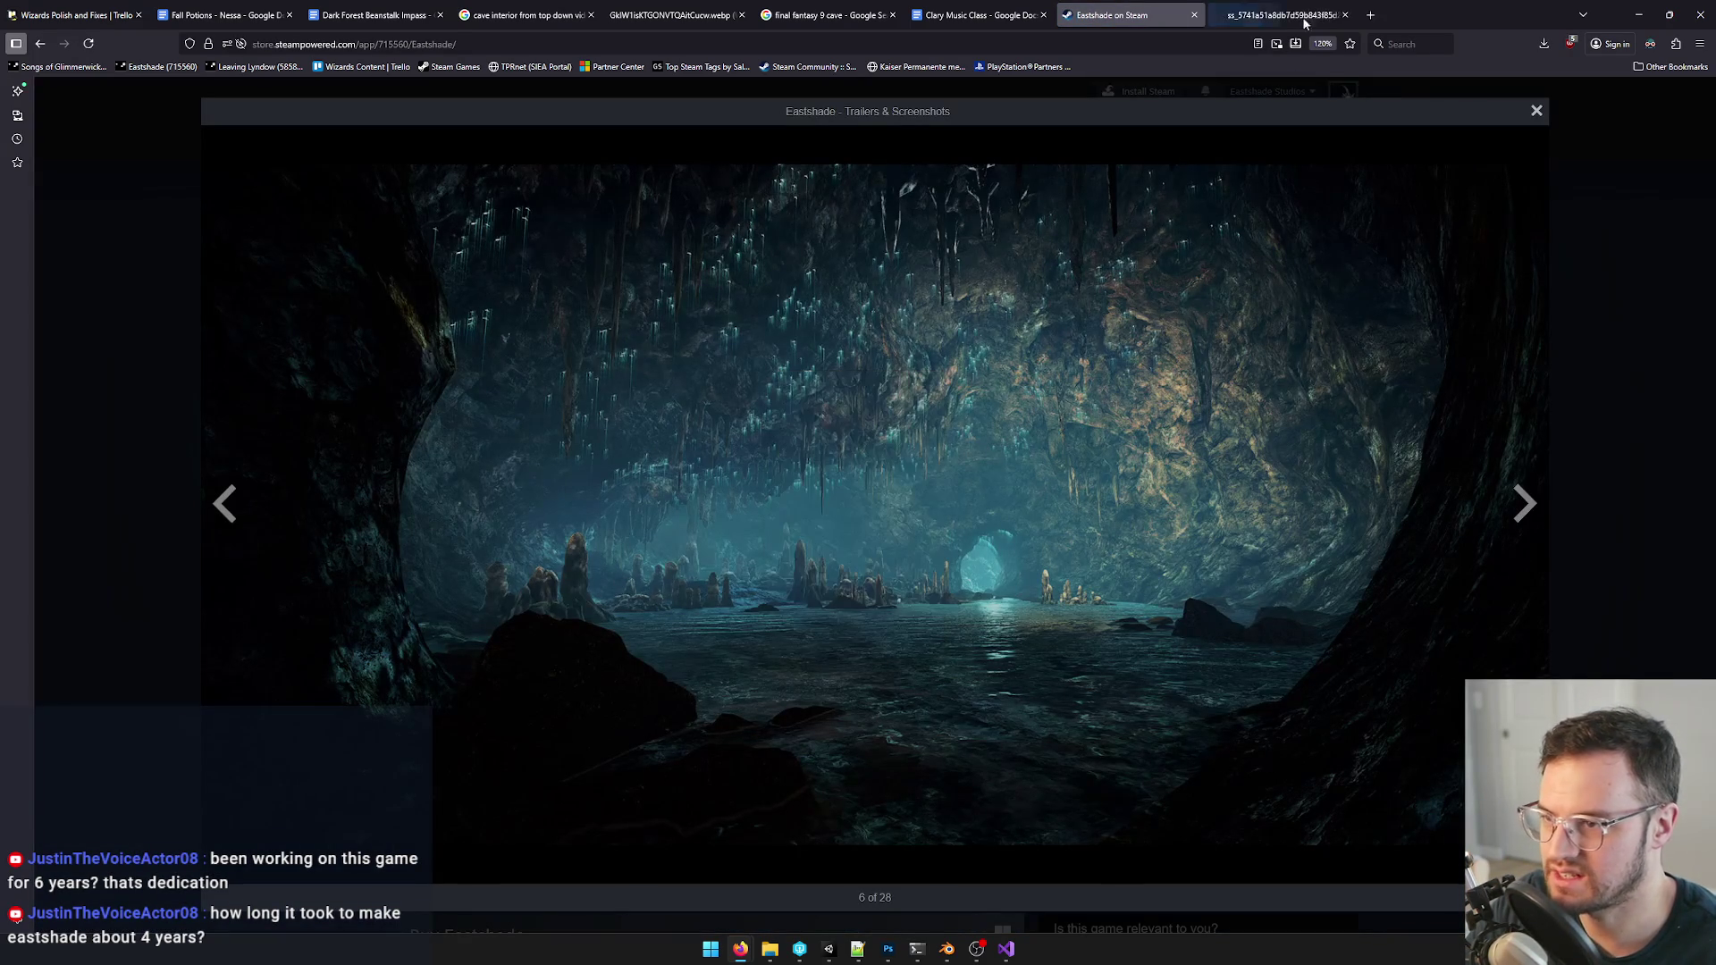
{"action": "left_click", "coordinate": [1281, 14]}
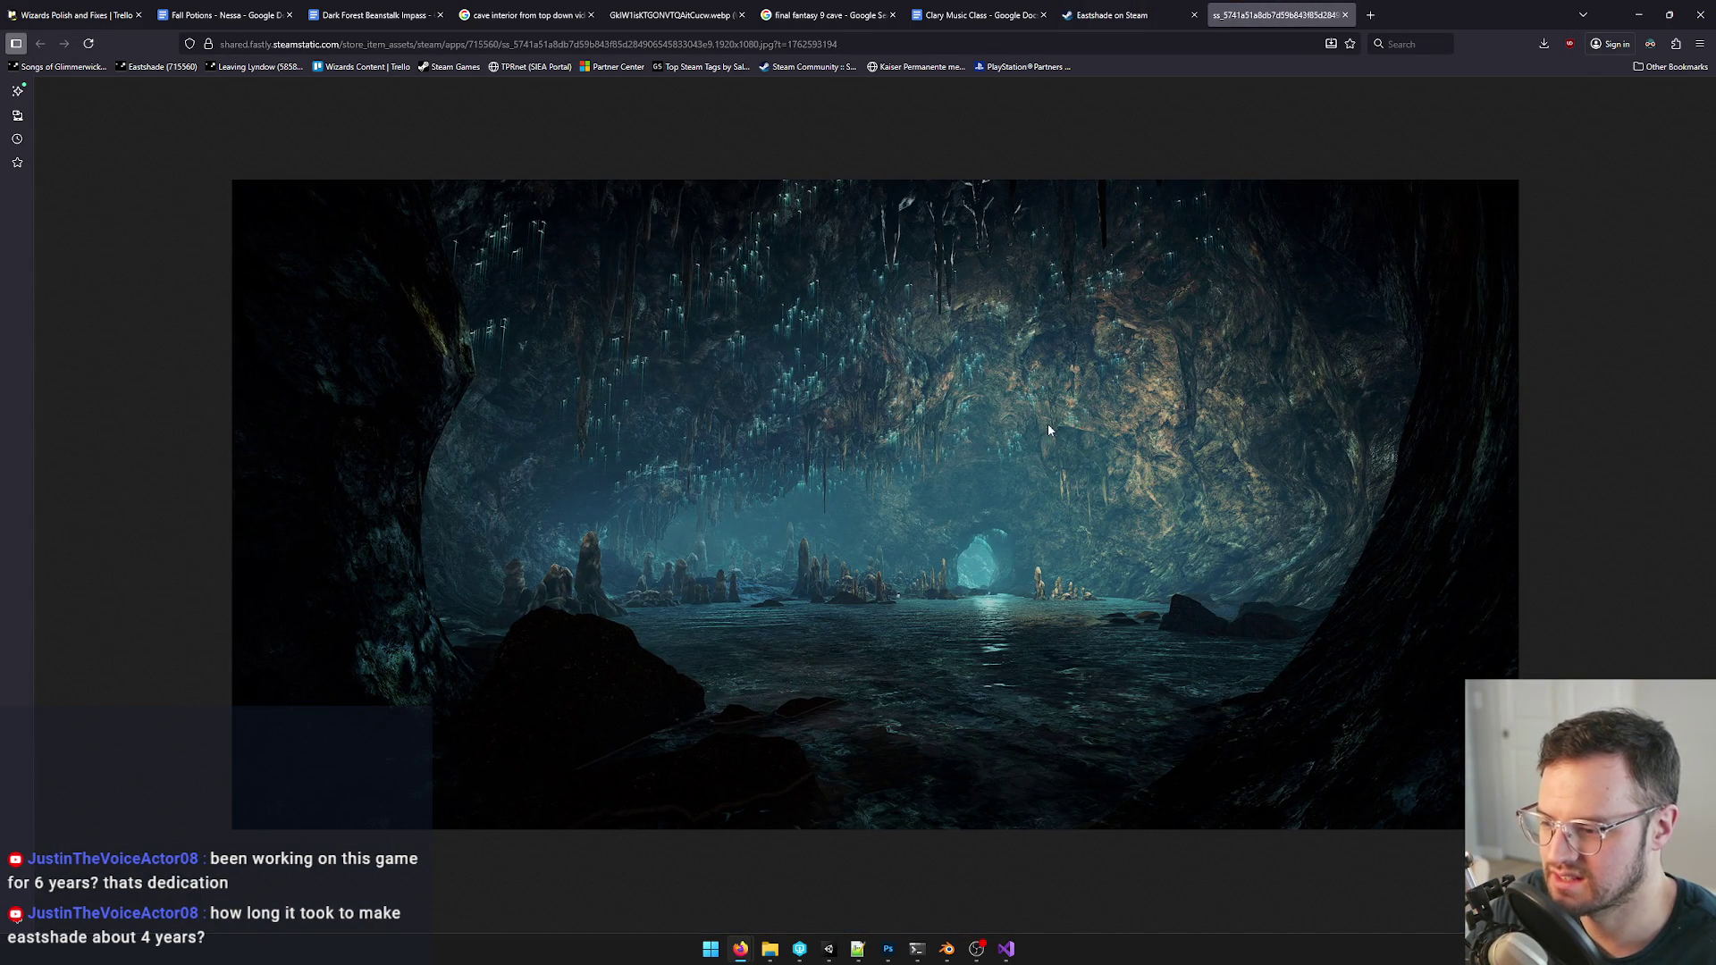
{"action": "left_click", "coordinate": [887, 949]}
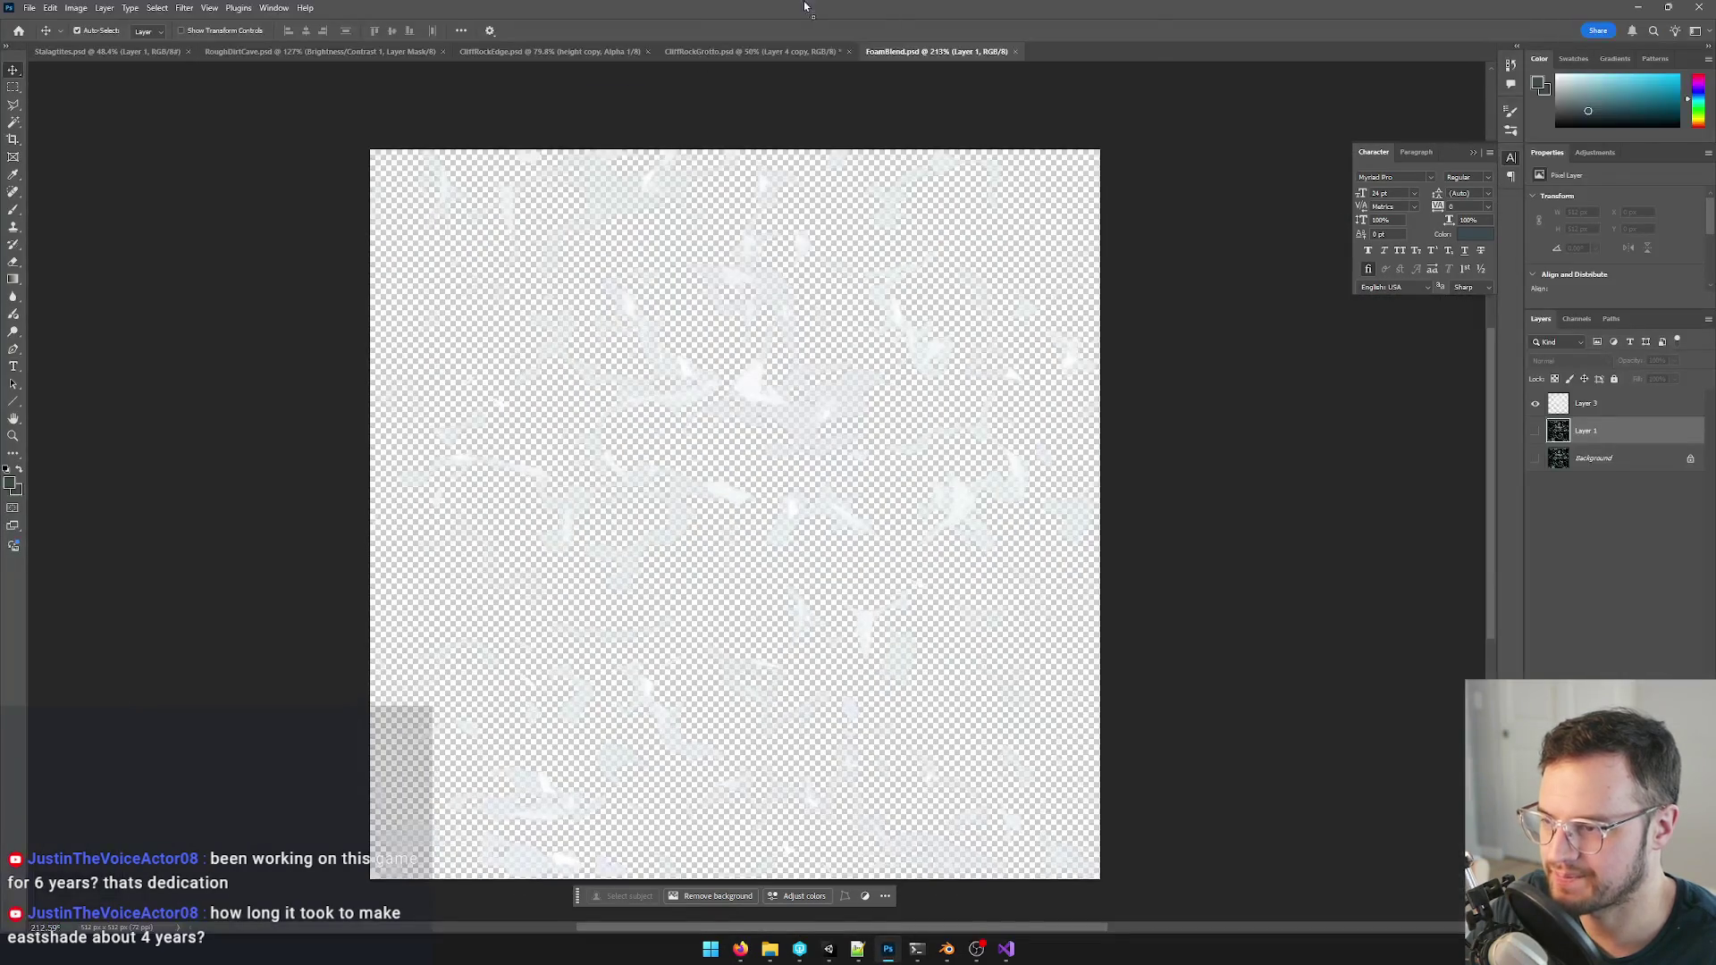
- Bring the cave screenshot into Photoshop and crop it to a square over the cave water
{"action": "left_click_drag", "start_coordinate": [805, 7], "coordinate": [1100, 53]}
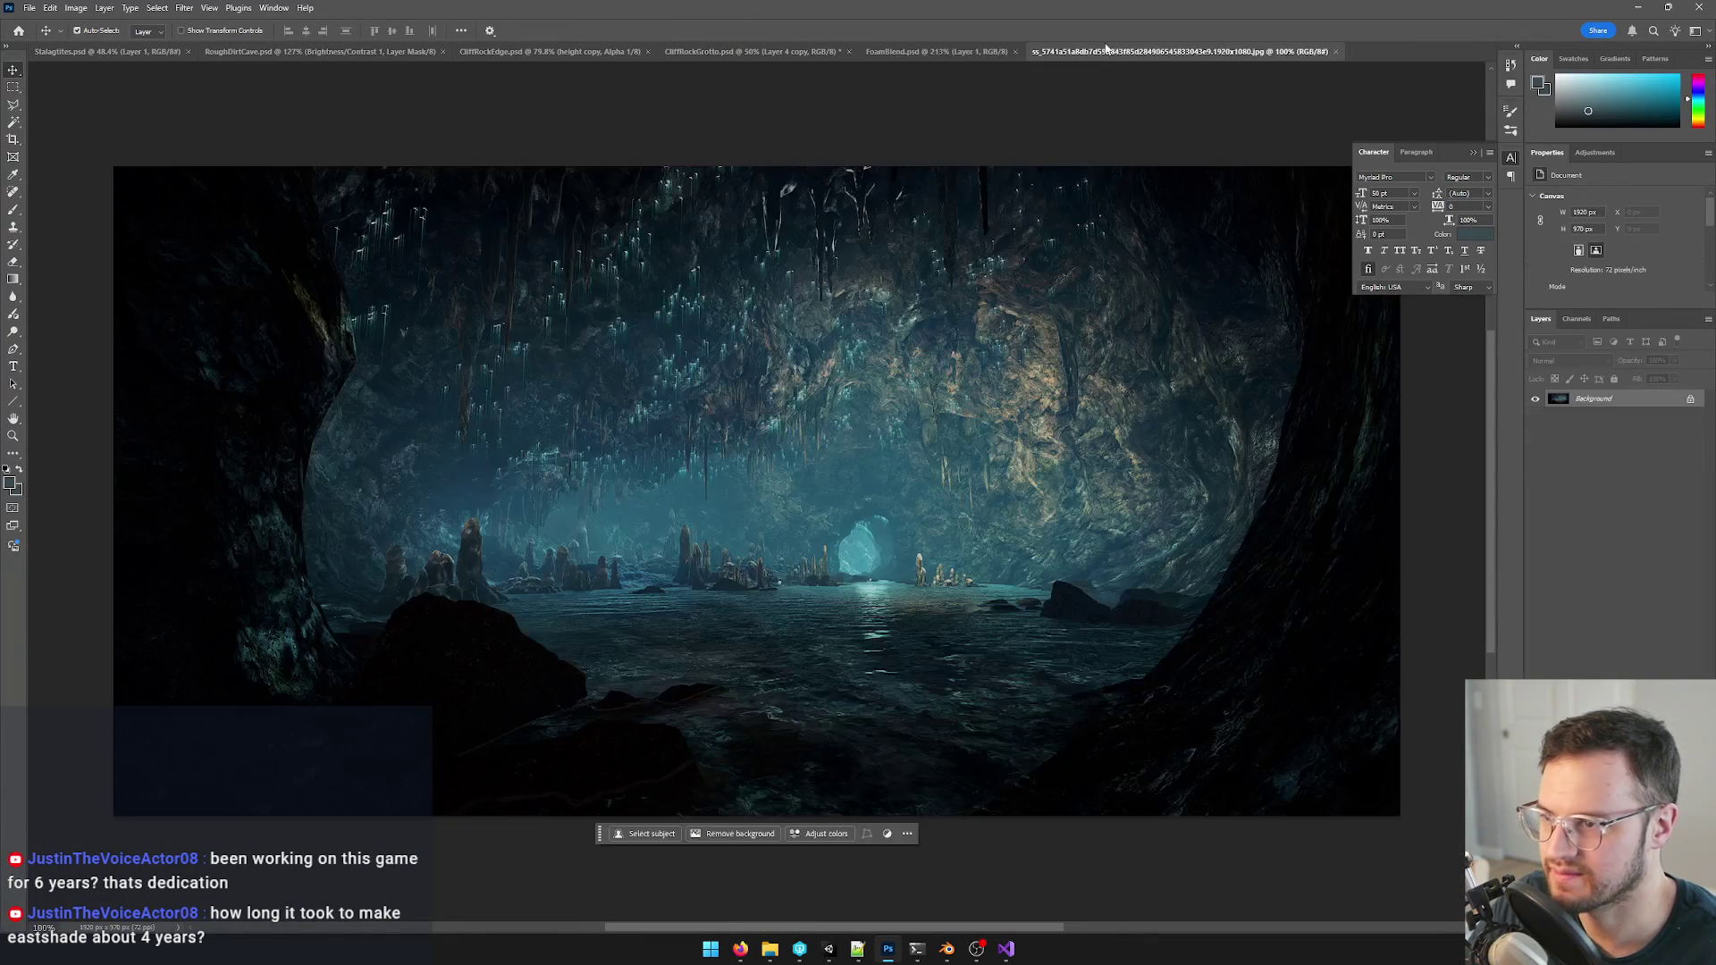
{"action": "key", "text": "c"}
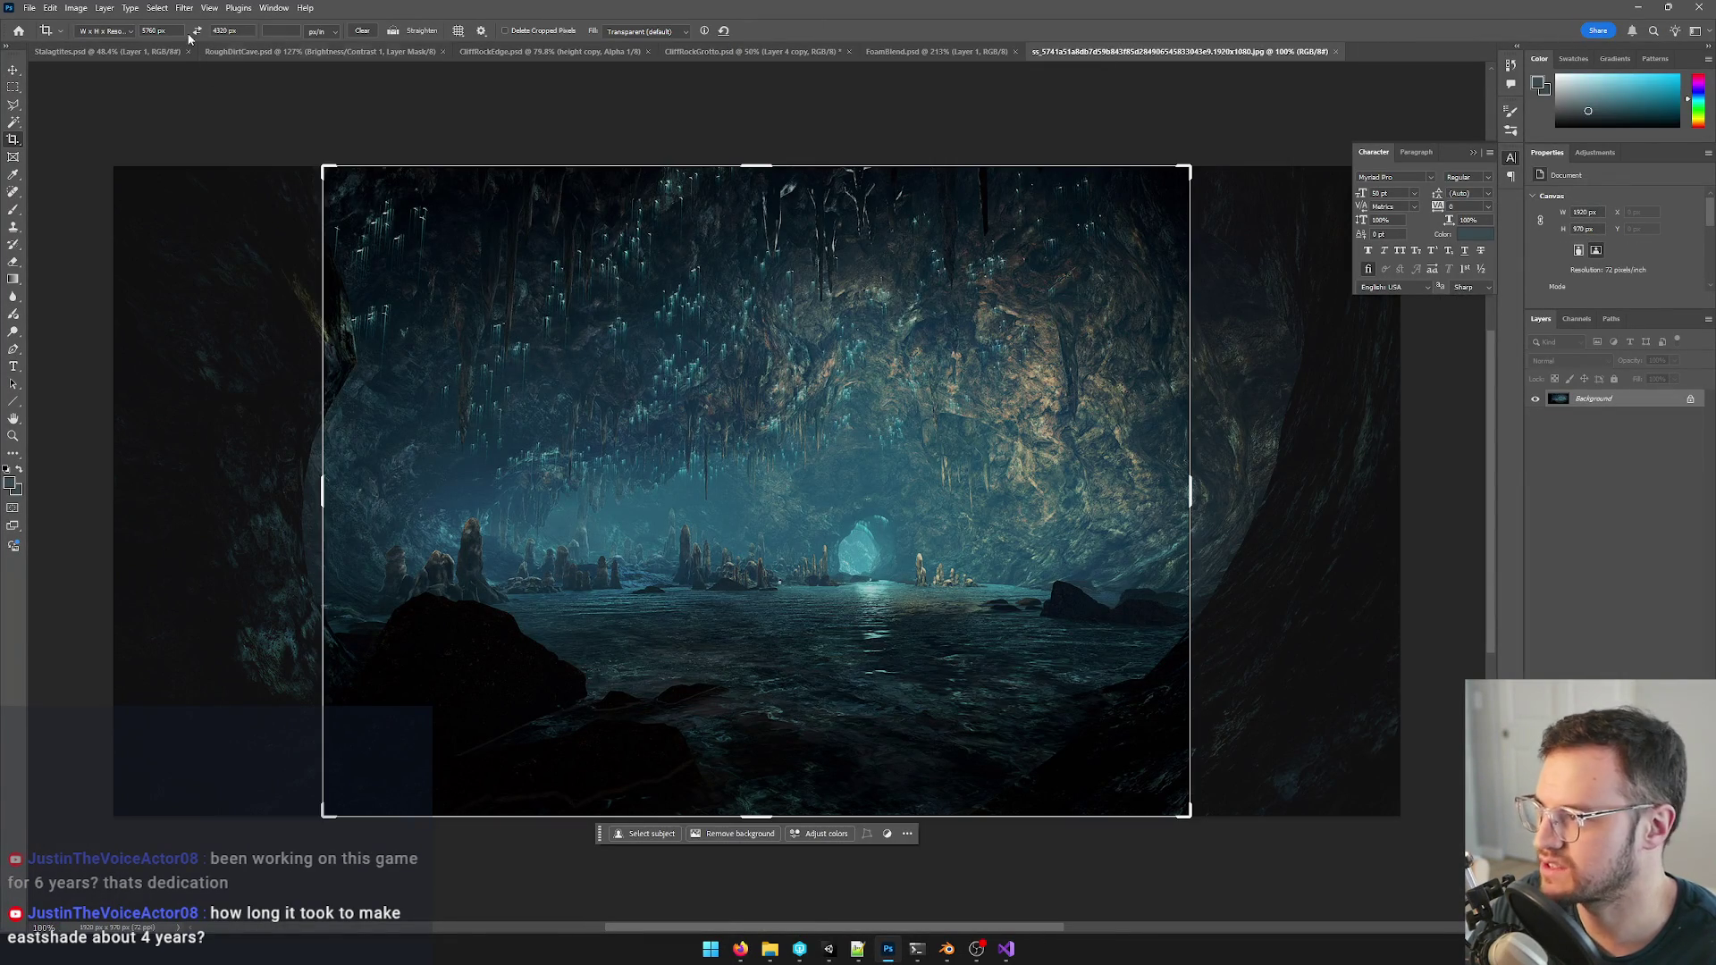
{"action": "left_click", "coordinate": [56, 37]}
{"action": "type", "text": "1"}
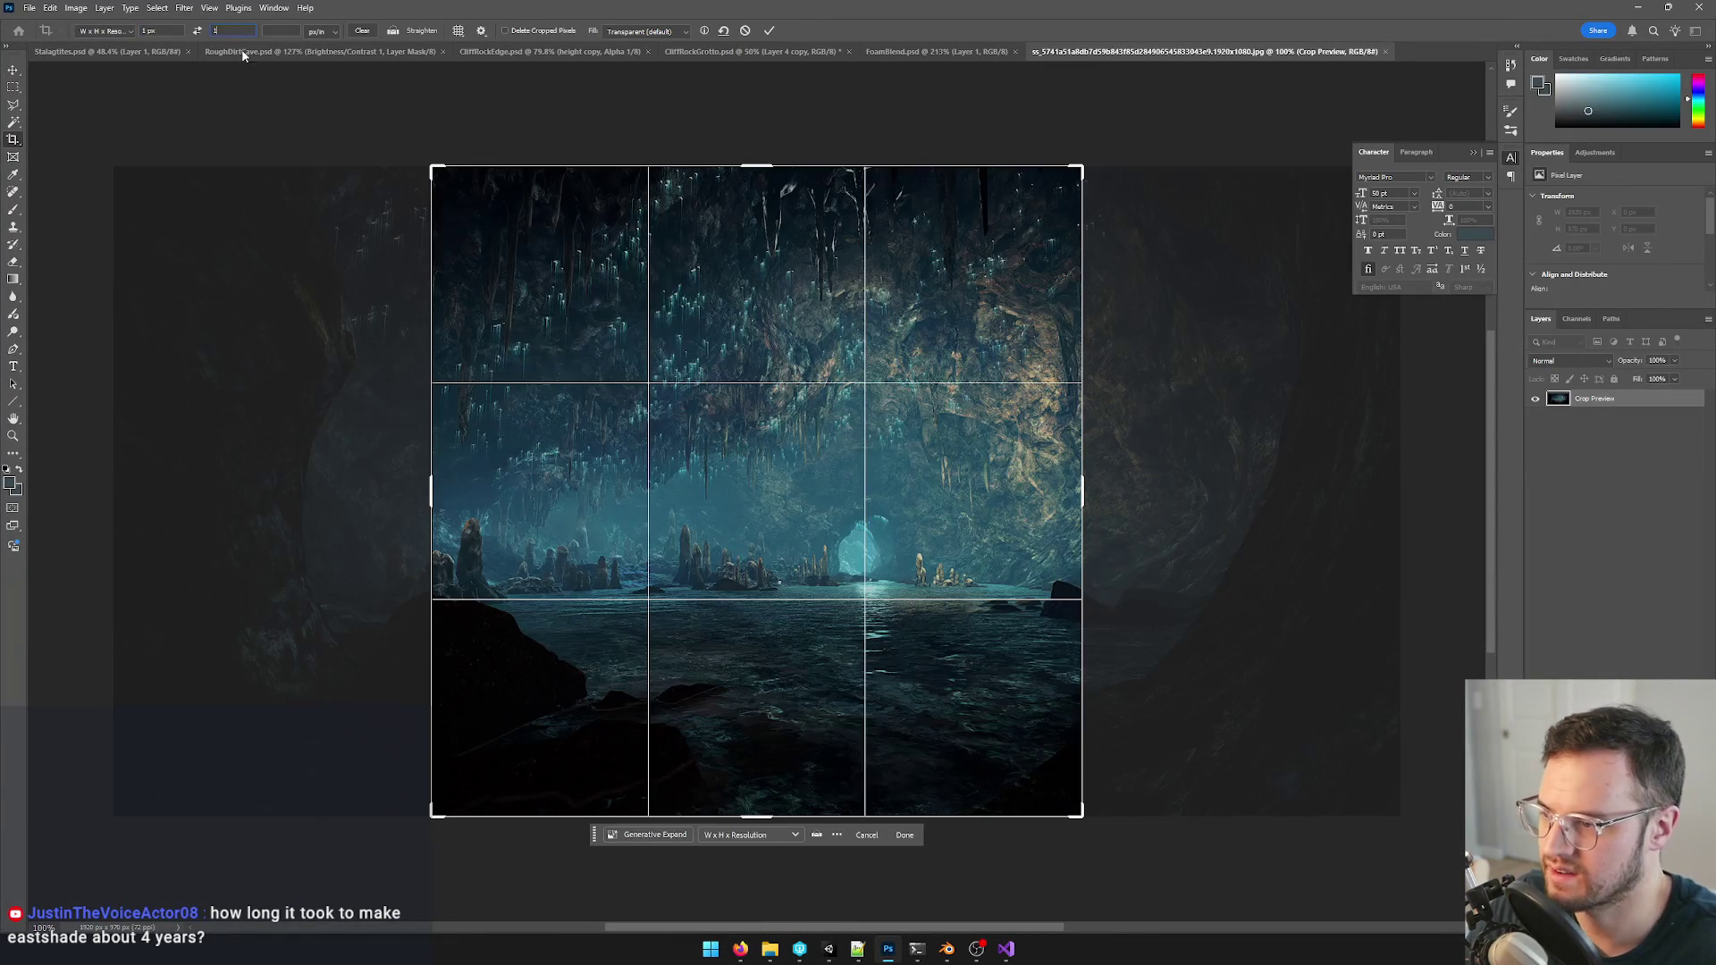
{"action": "left_click_drag", "start_coordinate": [1075, 174], "coordinate": [979, 282]}
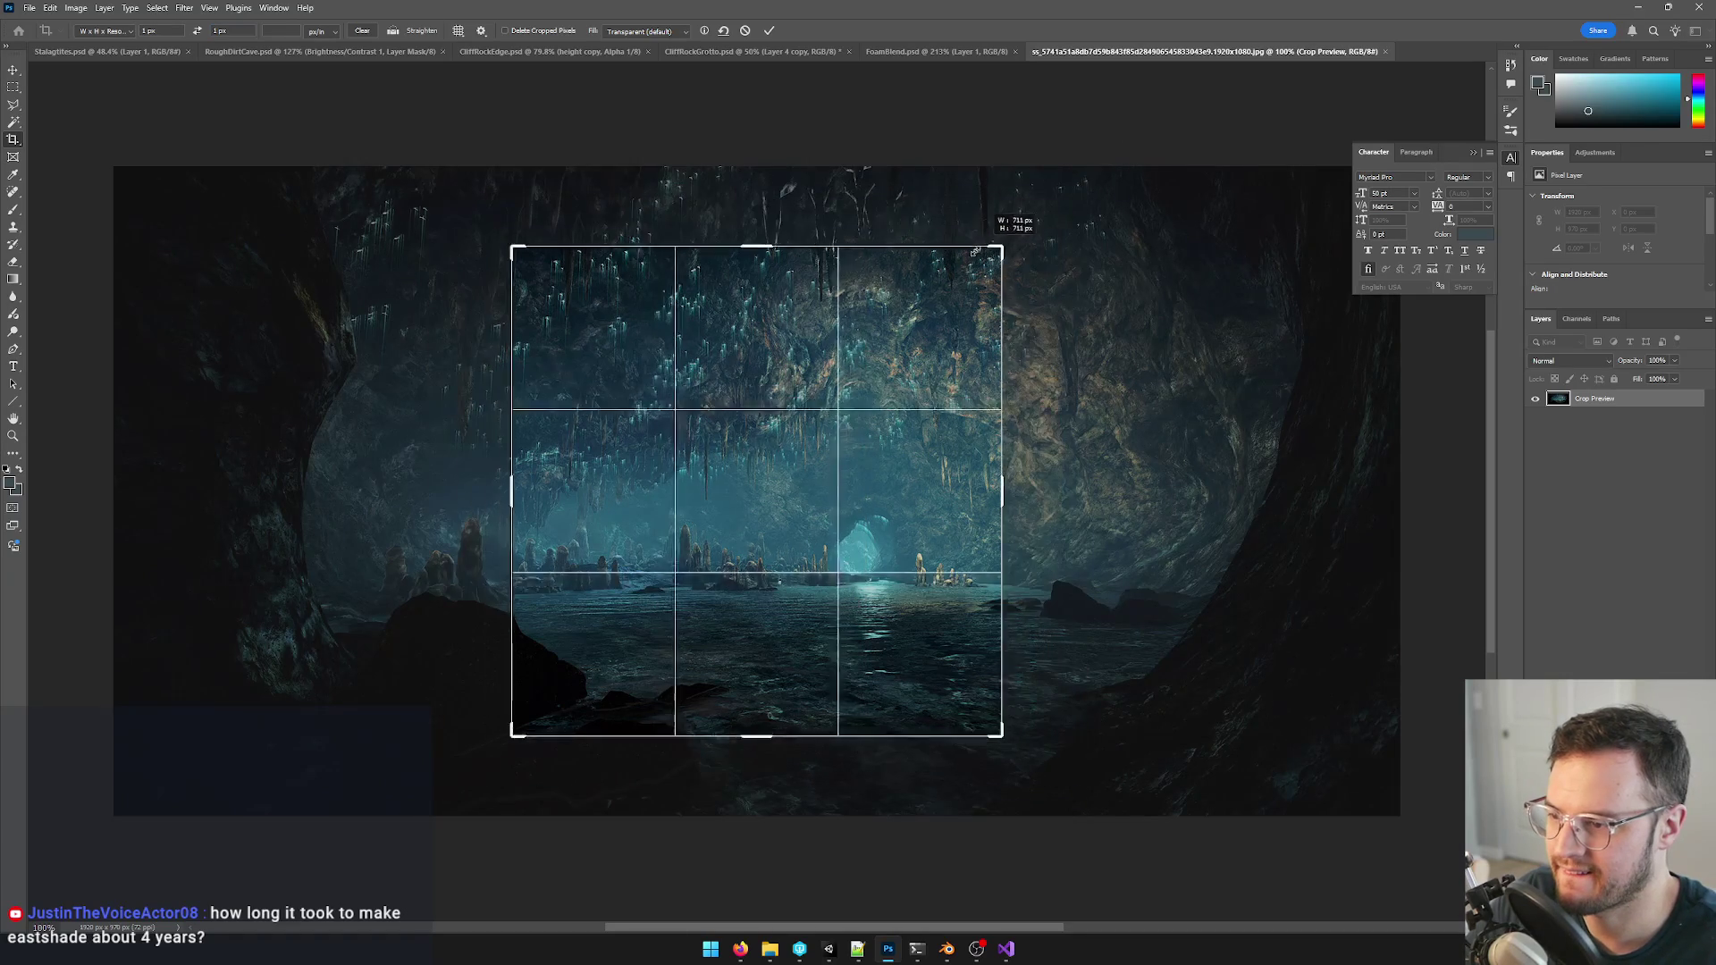
{"action": "mouse_move", "coordinate": [912, 429]}
{"action": "left_mouse_down"}
{"action": "mouse_move", "coordinate": [912, 454]}
{"action": "mouse_move", "coordinate": [946, 449]}
{"action": "left_mouse_up"}
{"action": "left_click_drag", "start_coordinate": [978, 279], "coordinate": [974, 362]}
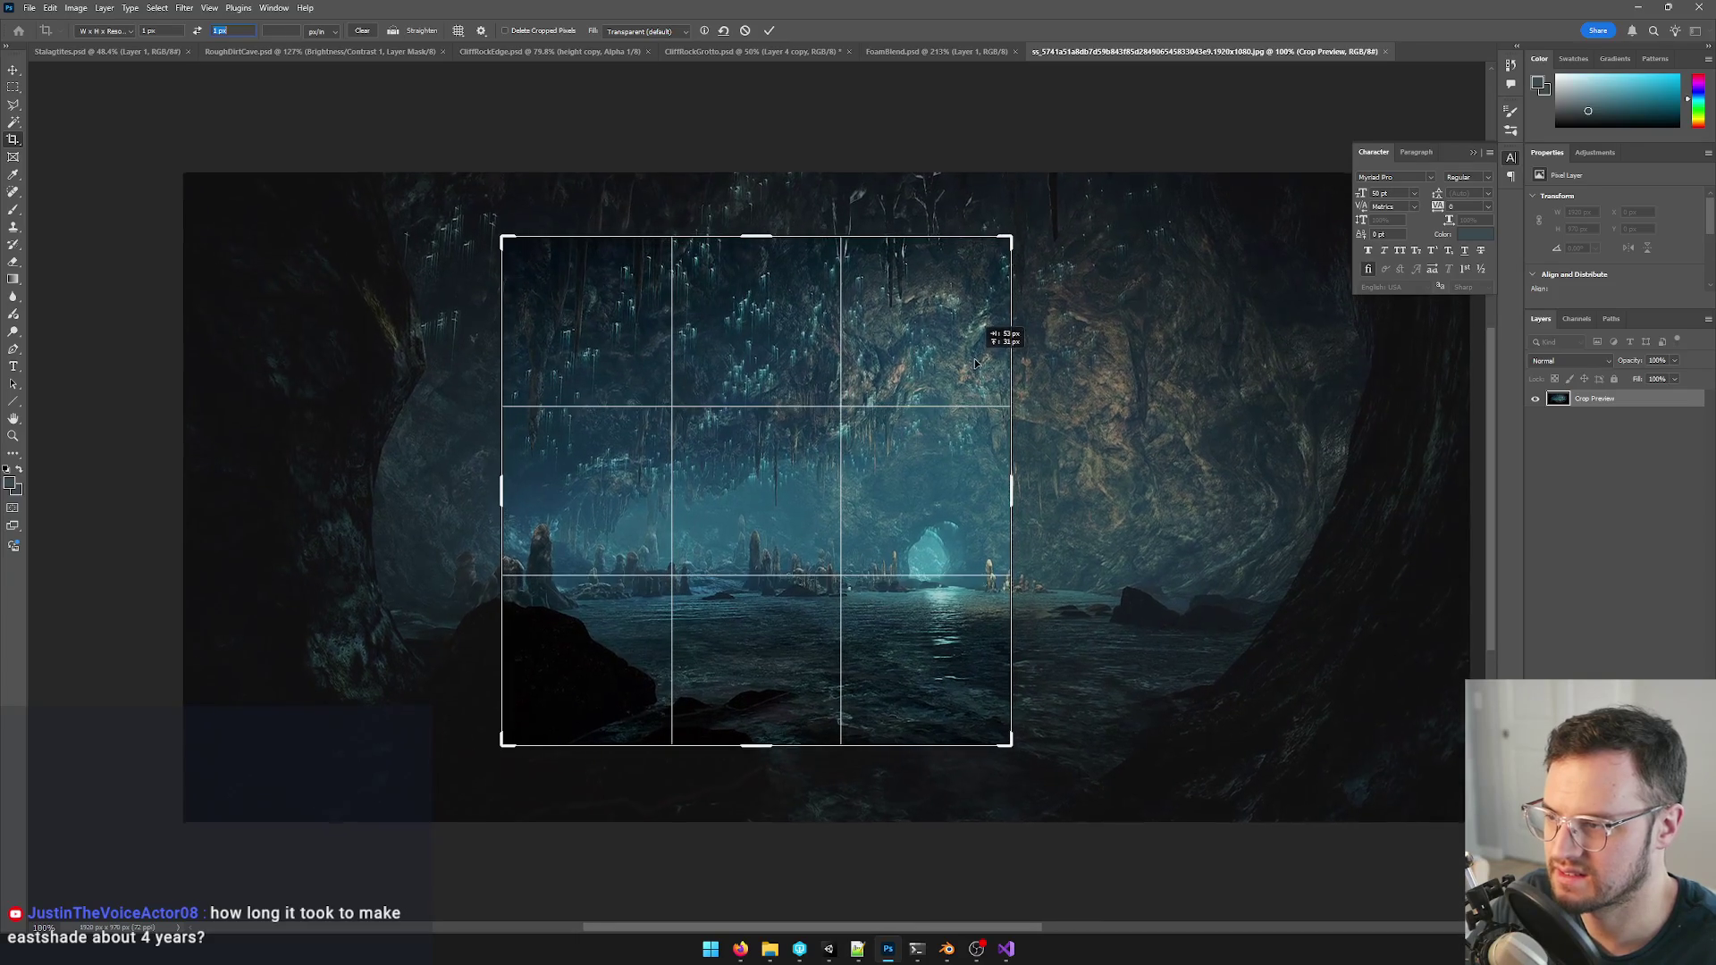
{"action": "left_click_drag", "start_coordinate": [1009, 236], "coordinate": [1049, 209]}
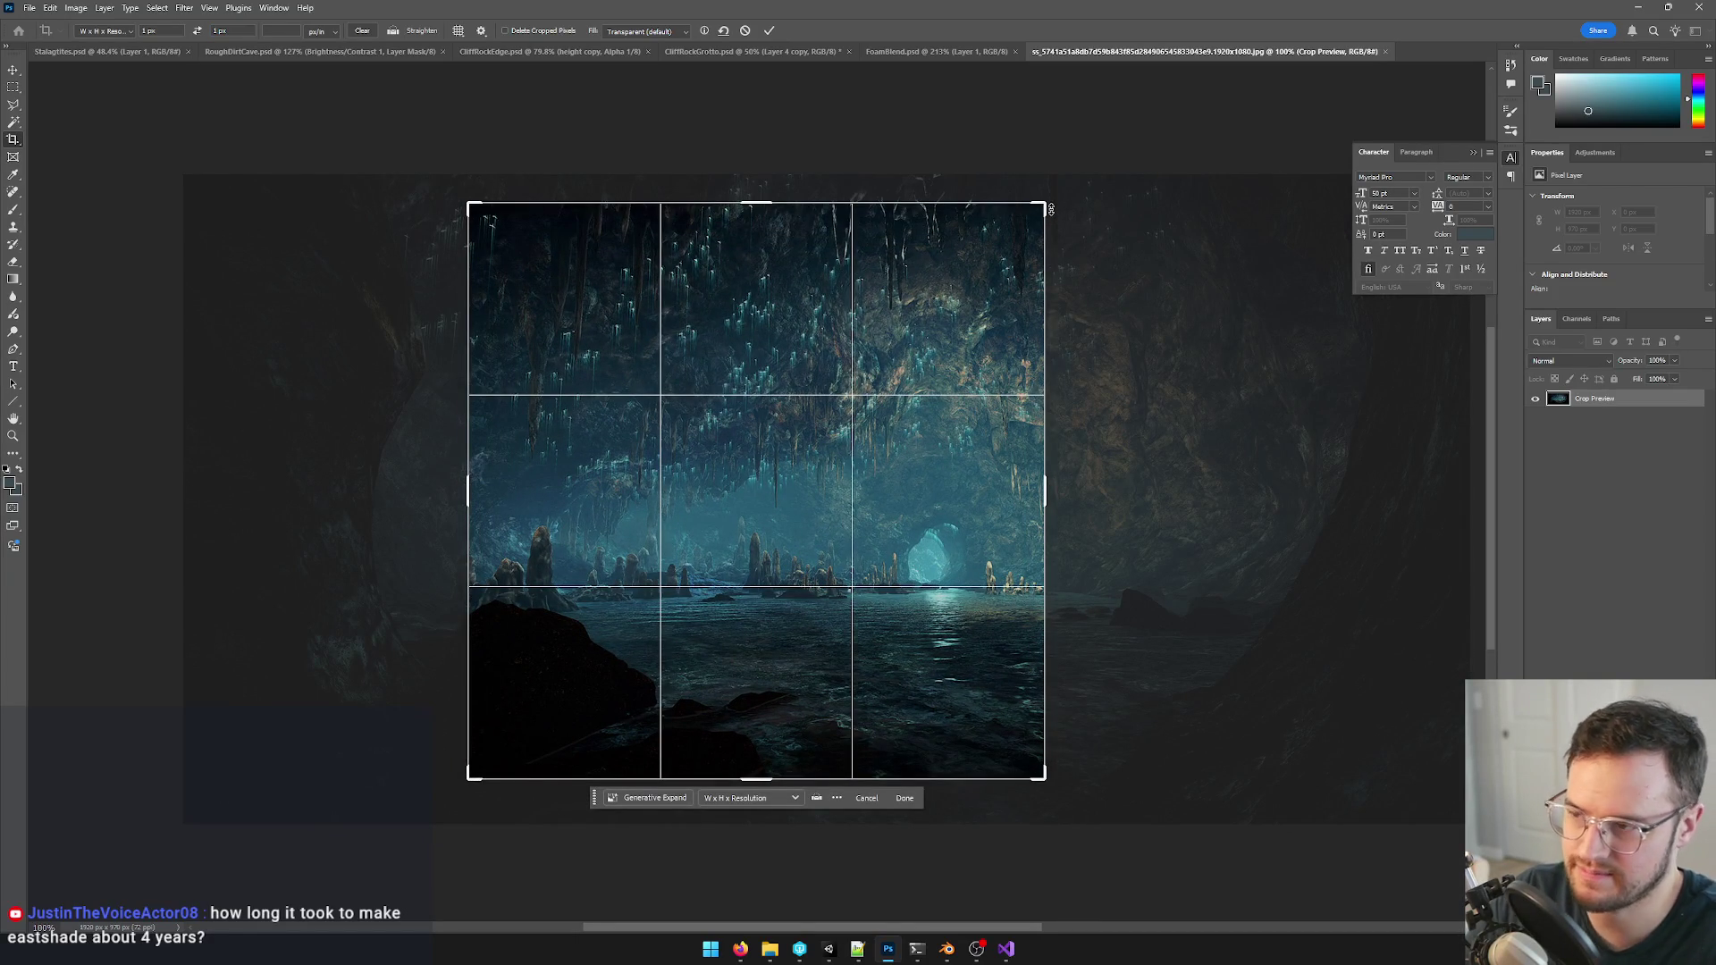
{"action": "key", "text": "Return"}
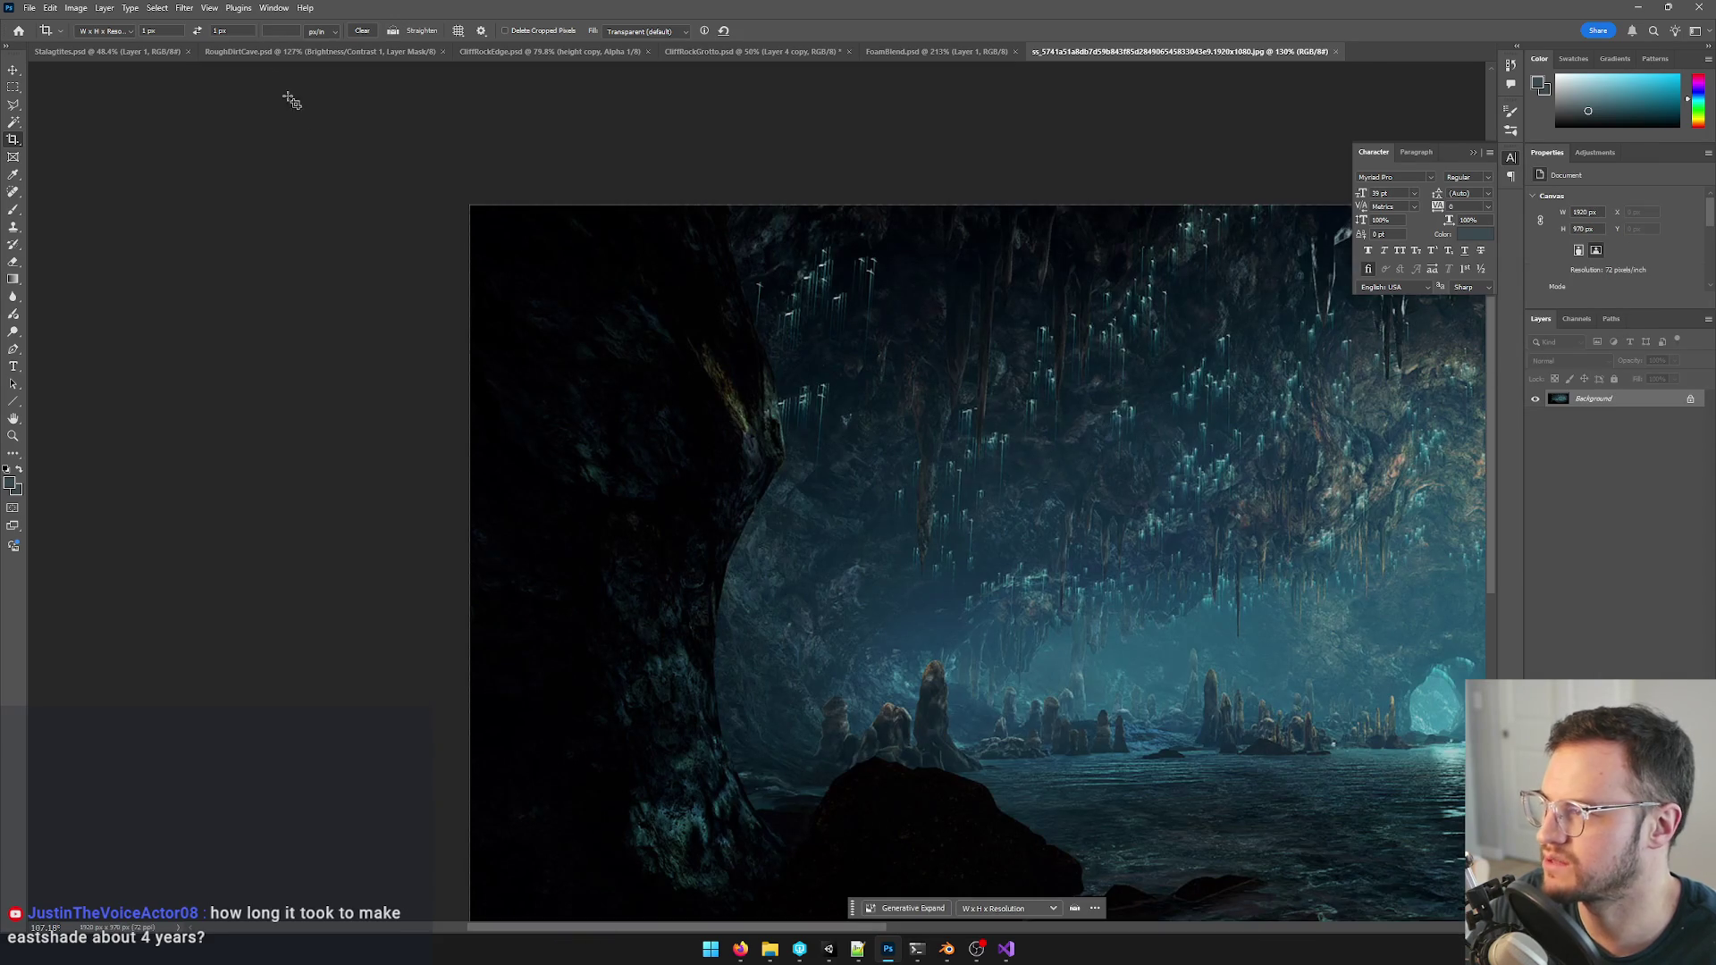
- Set a 1:1 crop ratio, maximize the window and commit the square crop
{"action": "left_click", "coordinate": [106, 31]}
{"action": "left_click", "coordinate": [107, 61]}
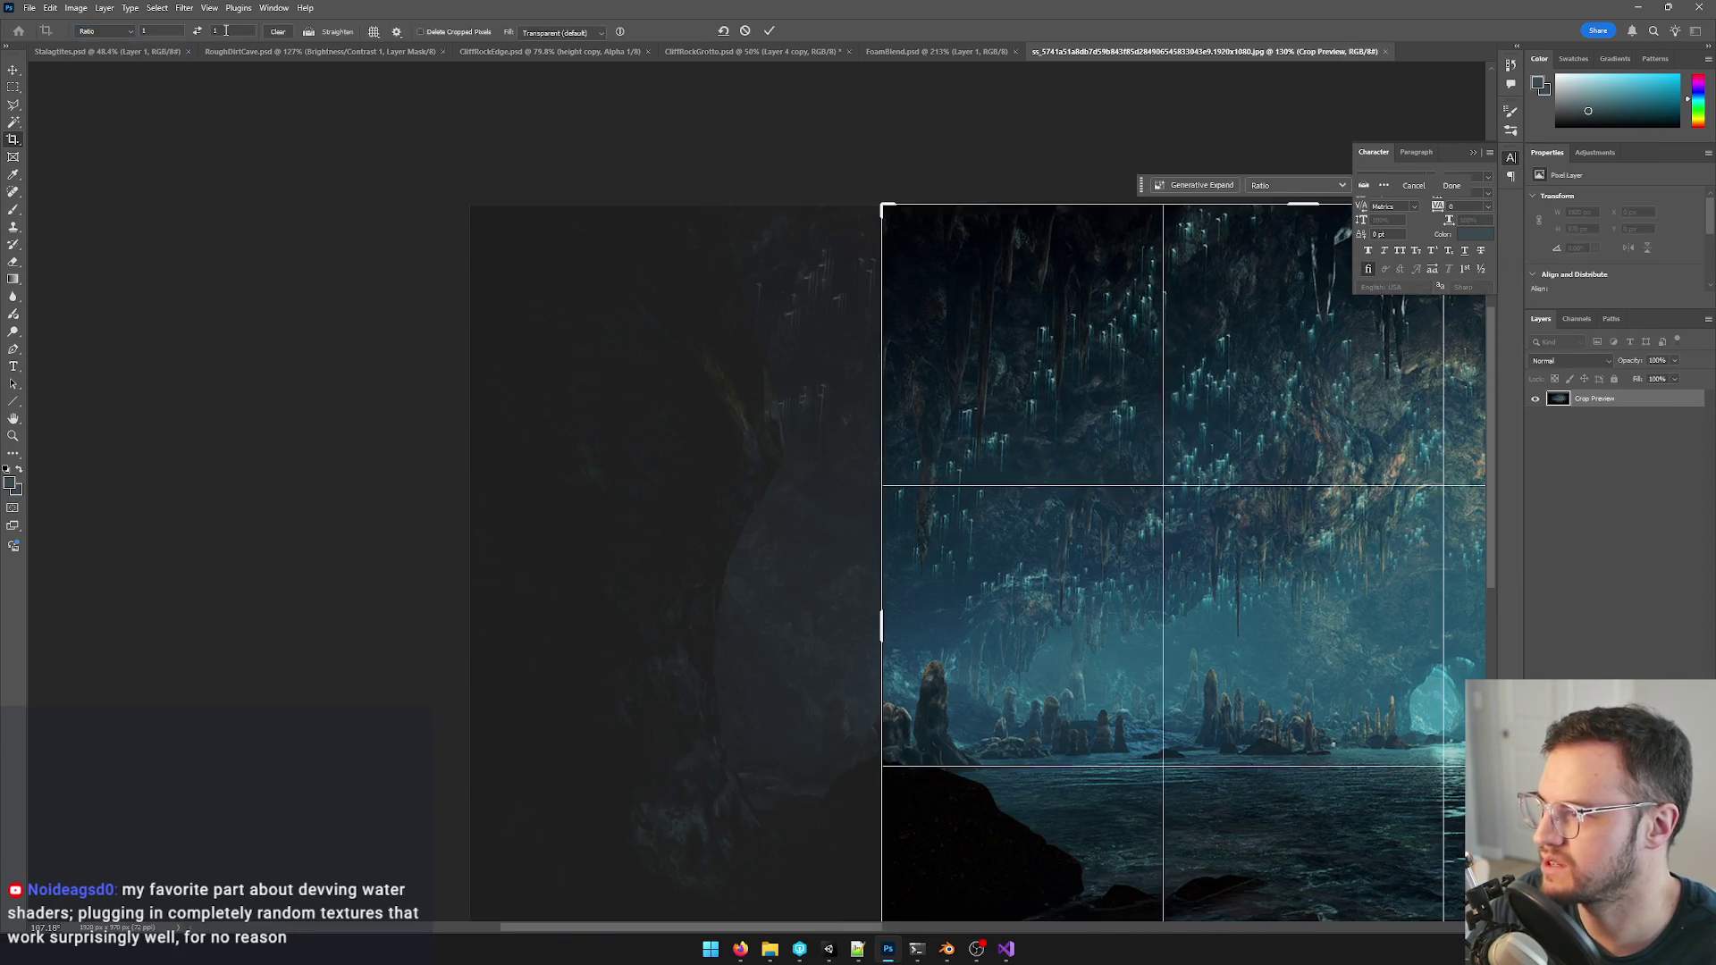
{"action": "scroll", "coordinate": [938, 389], "scroll_direction": "down", "scroll_amount": 3, "text": "alt"}
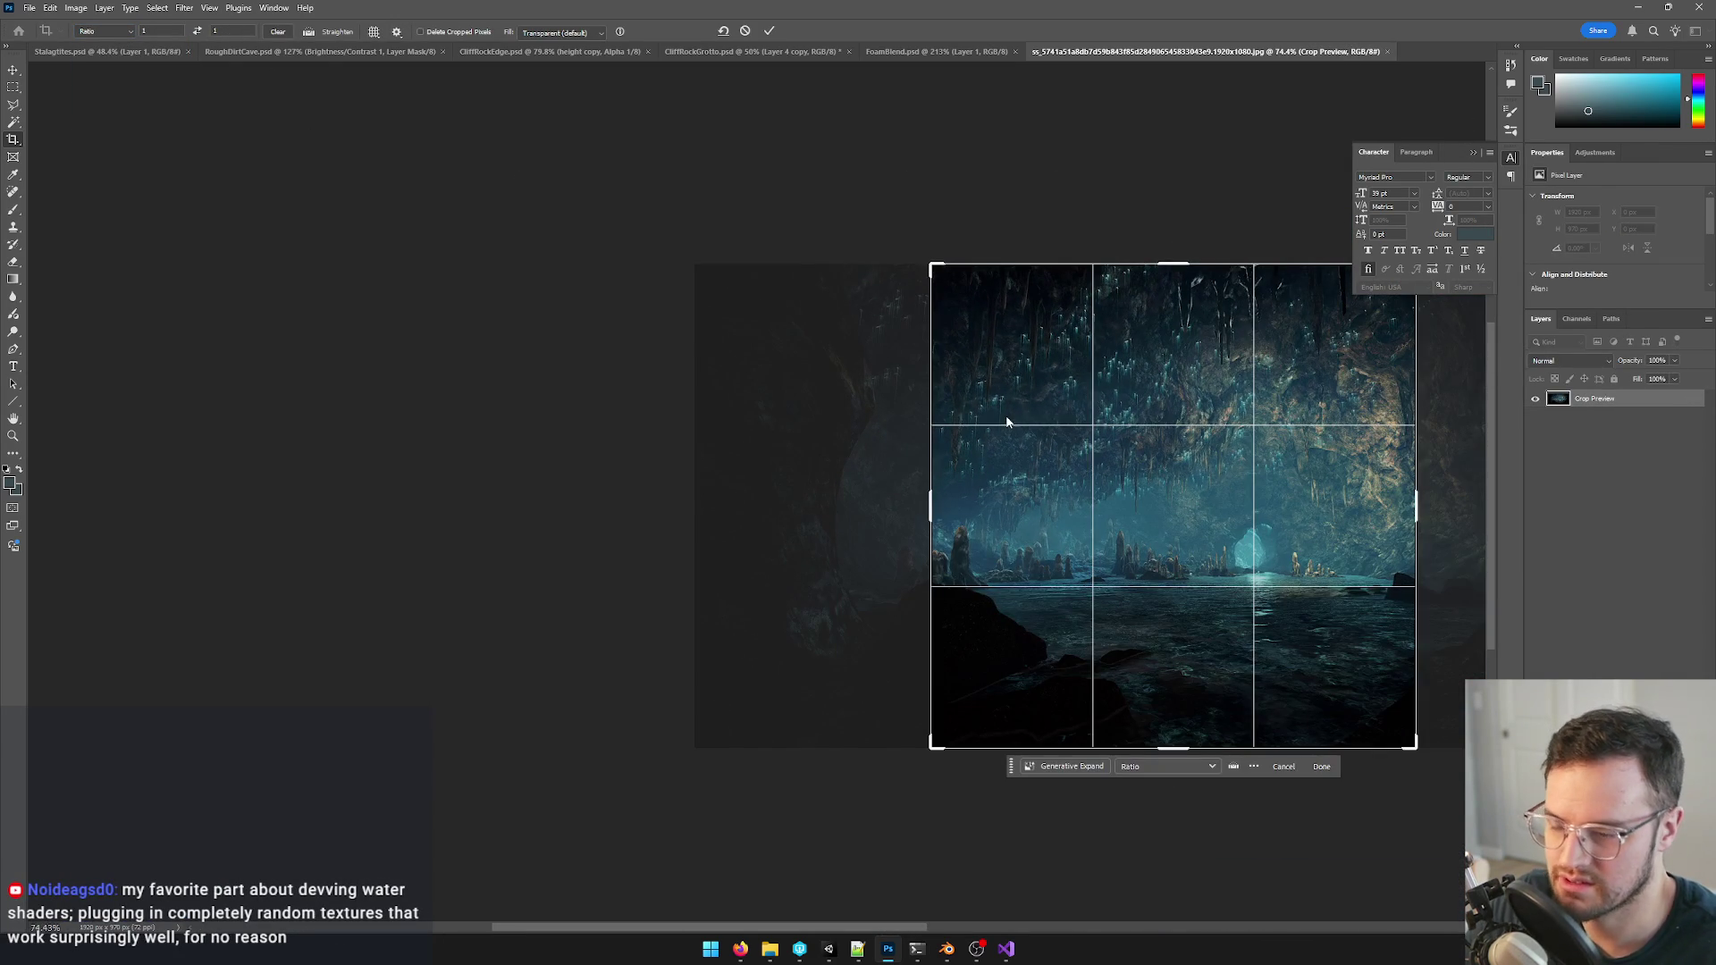
{"action": "key", "text": "alt+space"}
{"action": "key", "text": "r"}
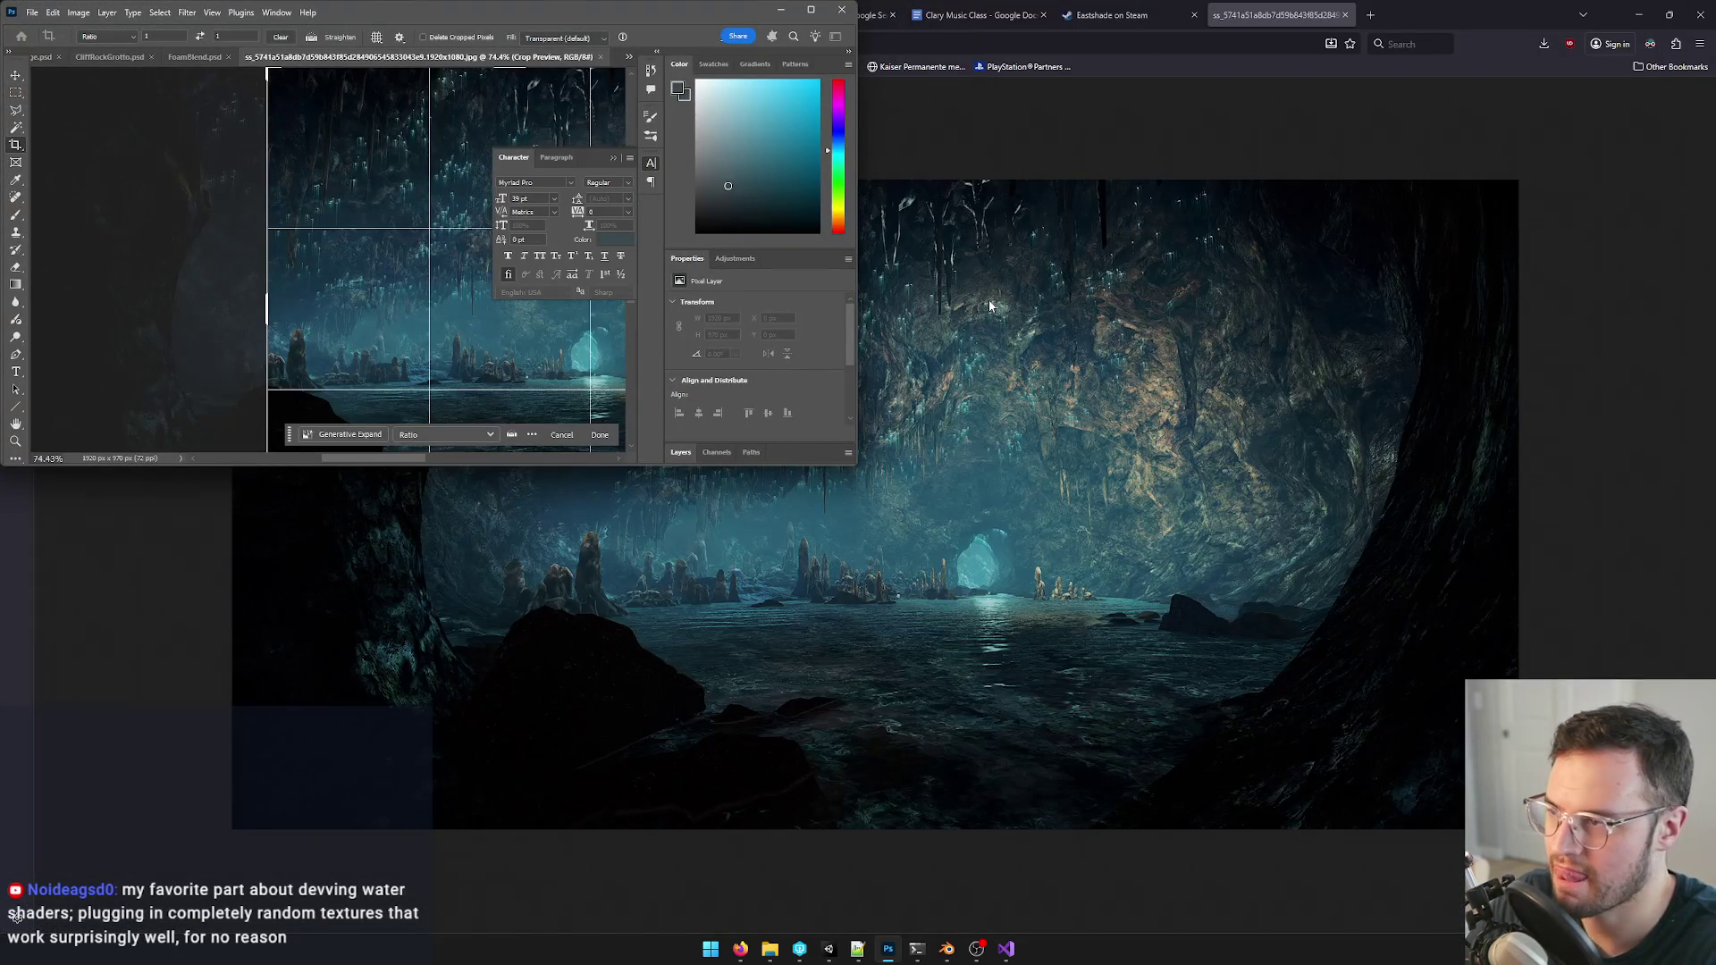
{"action": "left_click", "coordinate": [810, 11]}
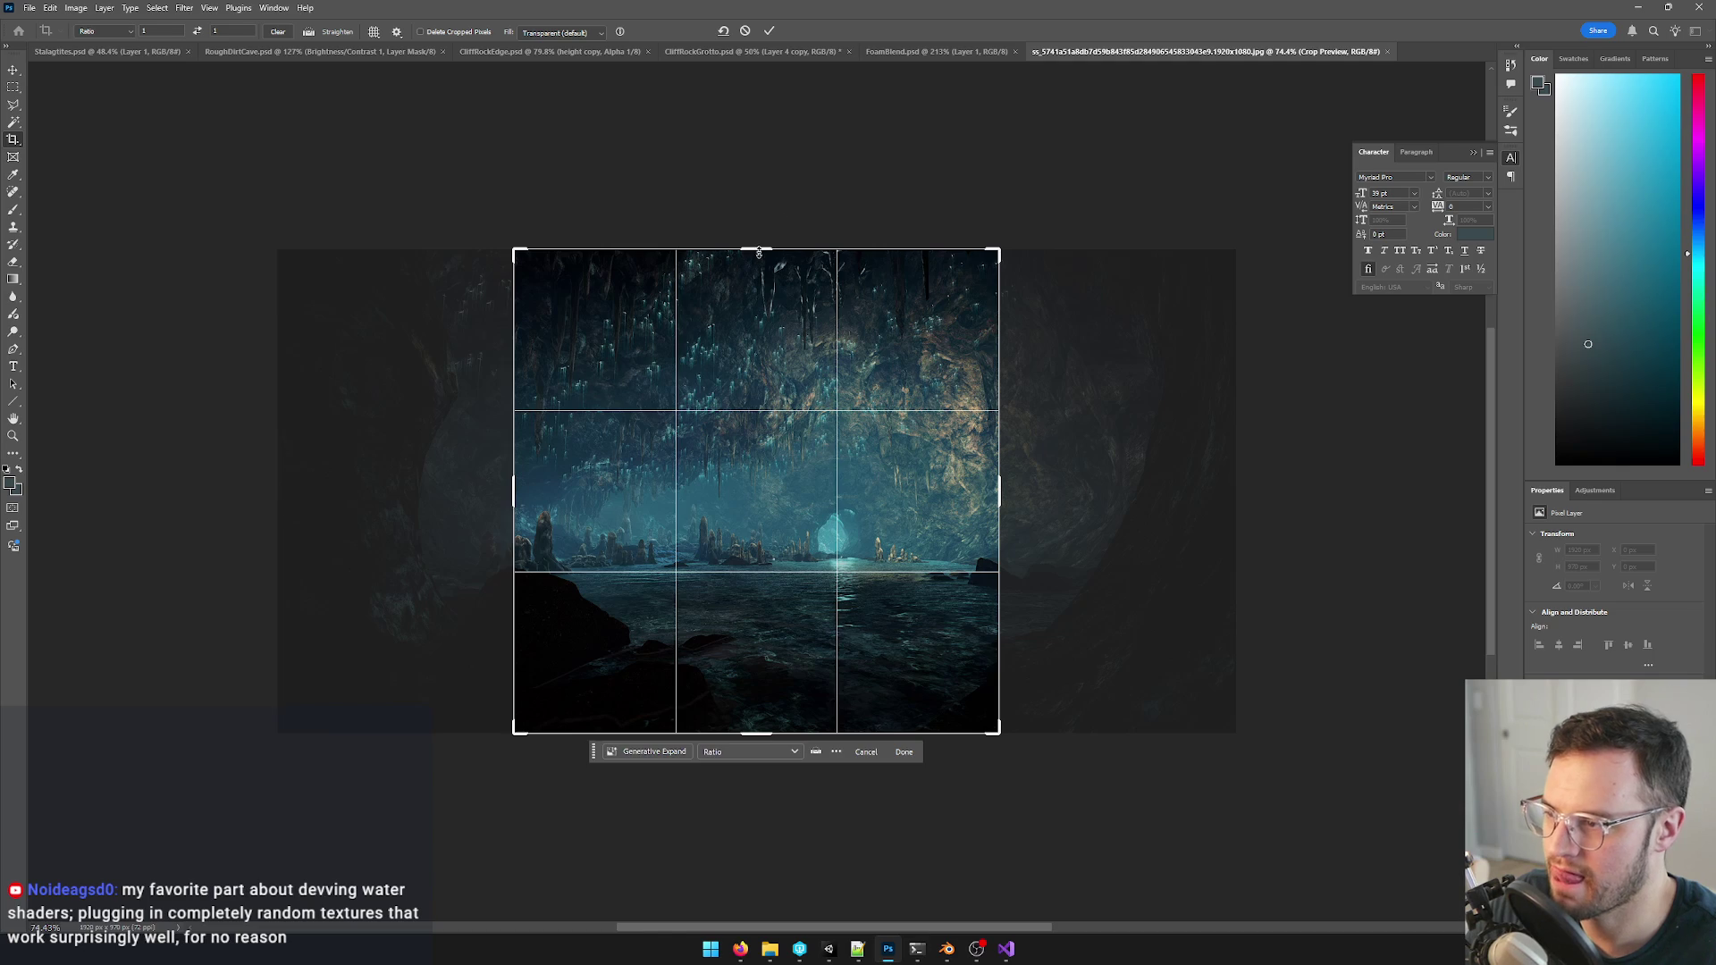
{"action": "key", "text": "Return"}
{"action": "scroll", "coordinate": [871, 398], "scroll_direction": "up", "scroll_amount": 2, "text": "alt"}
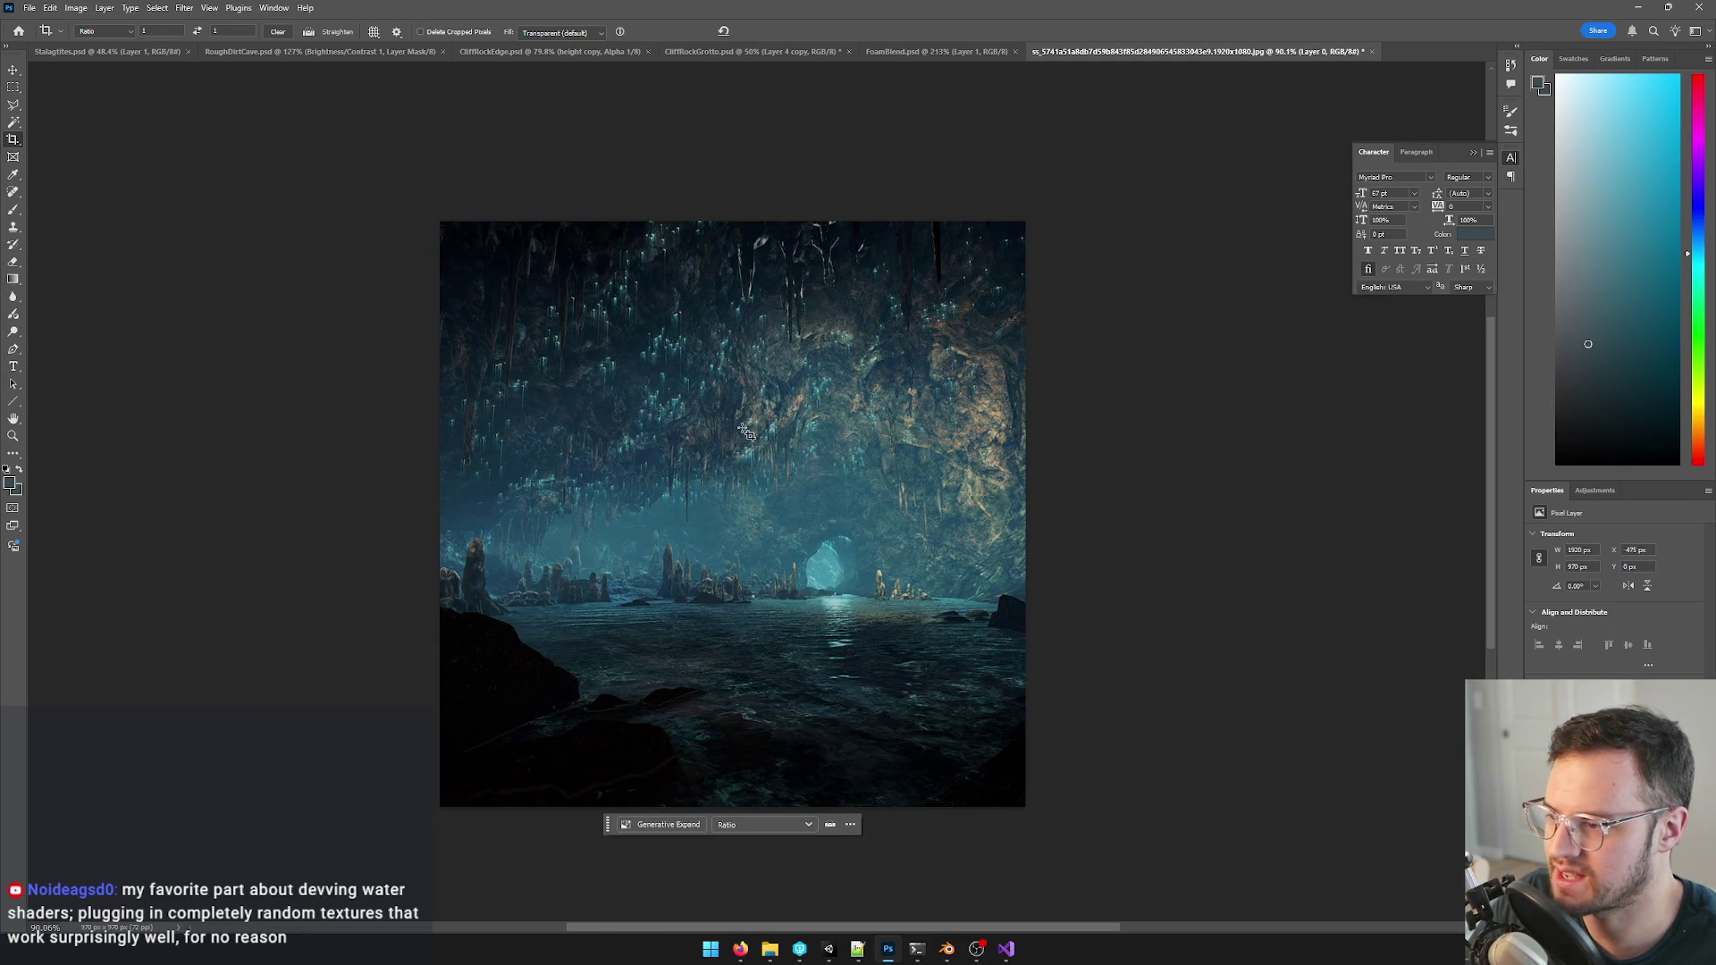
- Start a Levels adjustment and drag the white input slider left to brighten
{"action": "key", "text": "ctrl+l"}
{"action": "left_click_drag", "start_coordinate": [1232, 481], "coordinate": [1154, 483]}
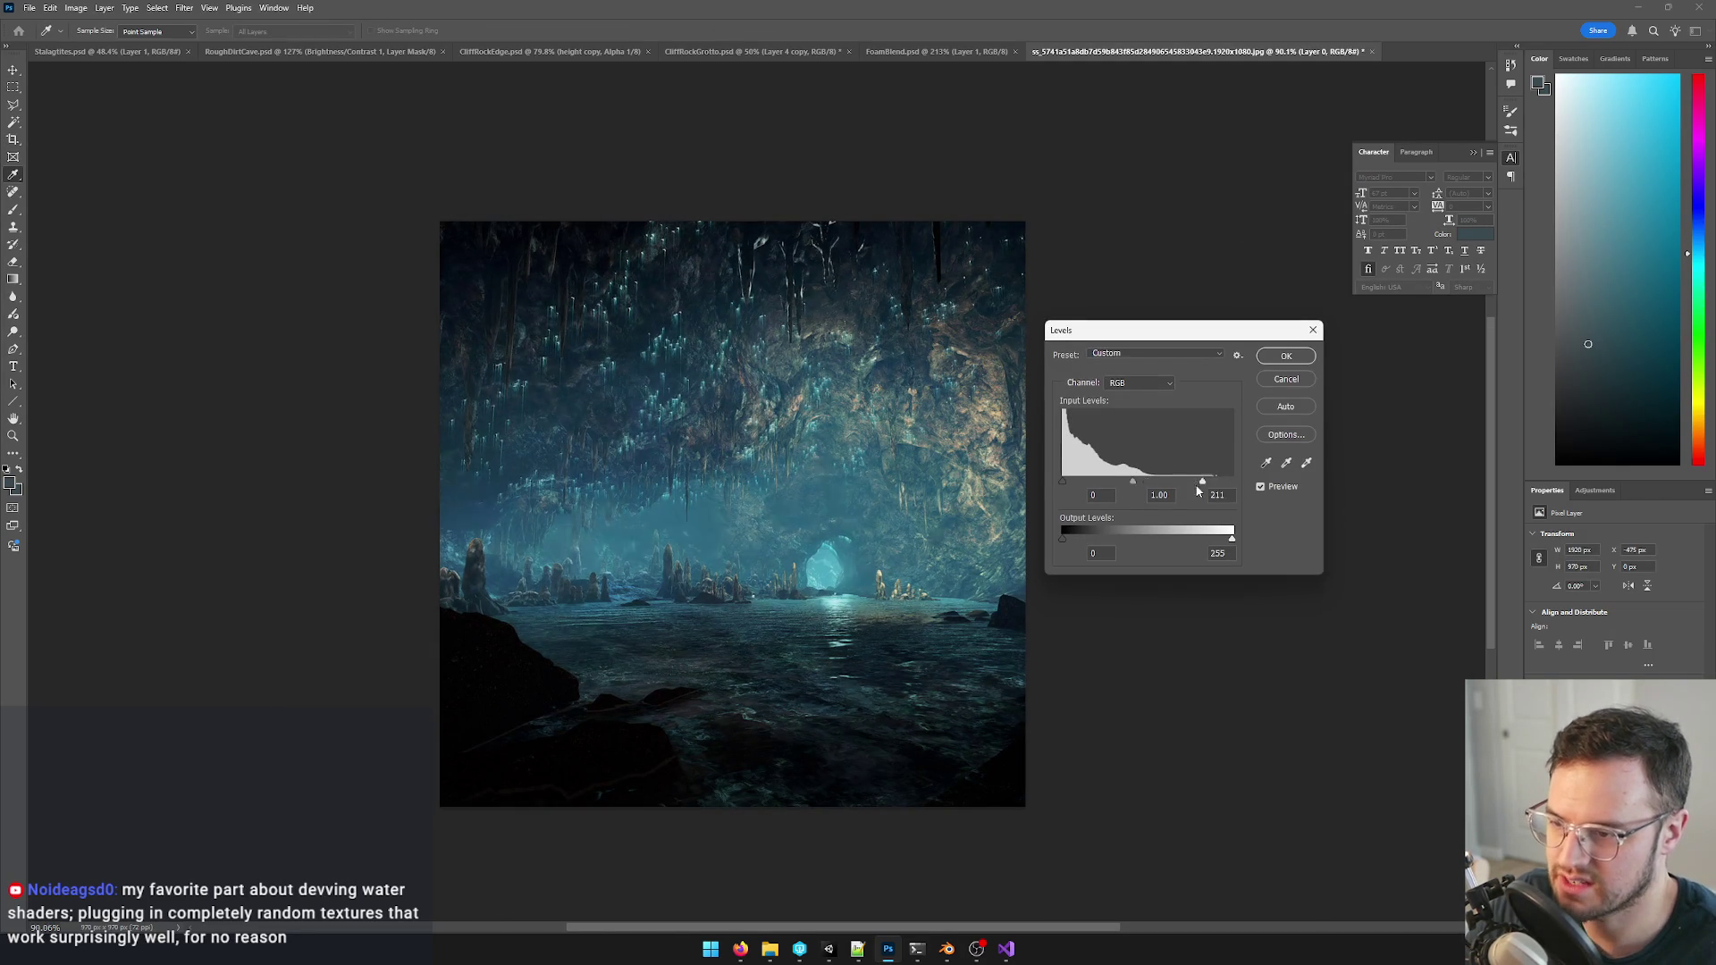
- Apply the Levels brightening and briefly visit the Offset filter without changes
{"action": "left_click", "coordinate": [1286, 356]}
{"action": "key", "text": "c"}
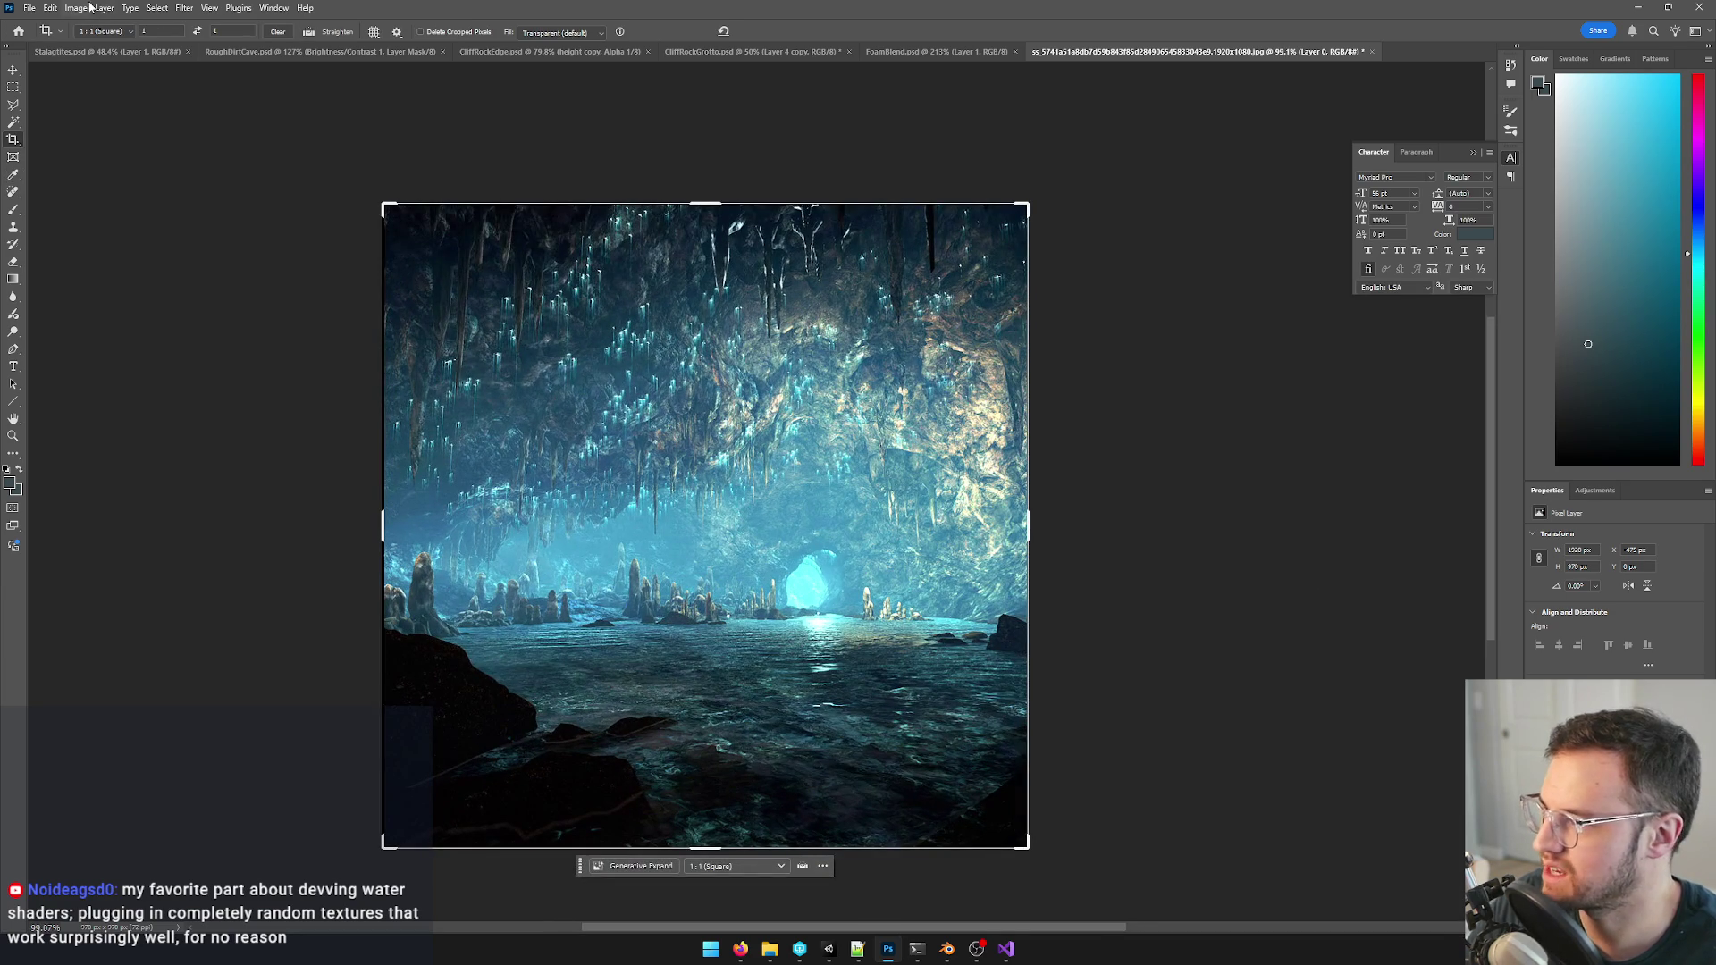
{"action": "left_click", "coordinate": [73, 8]}
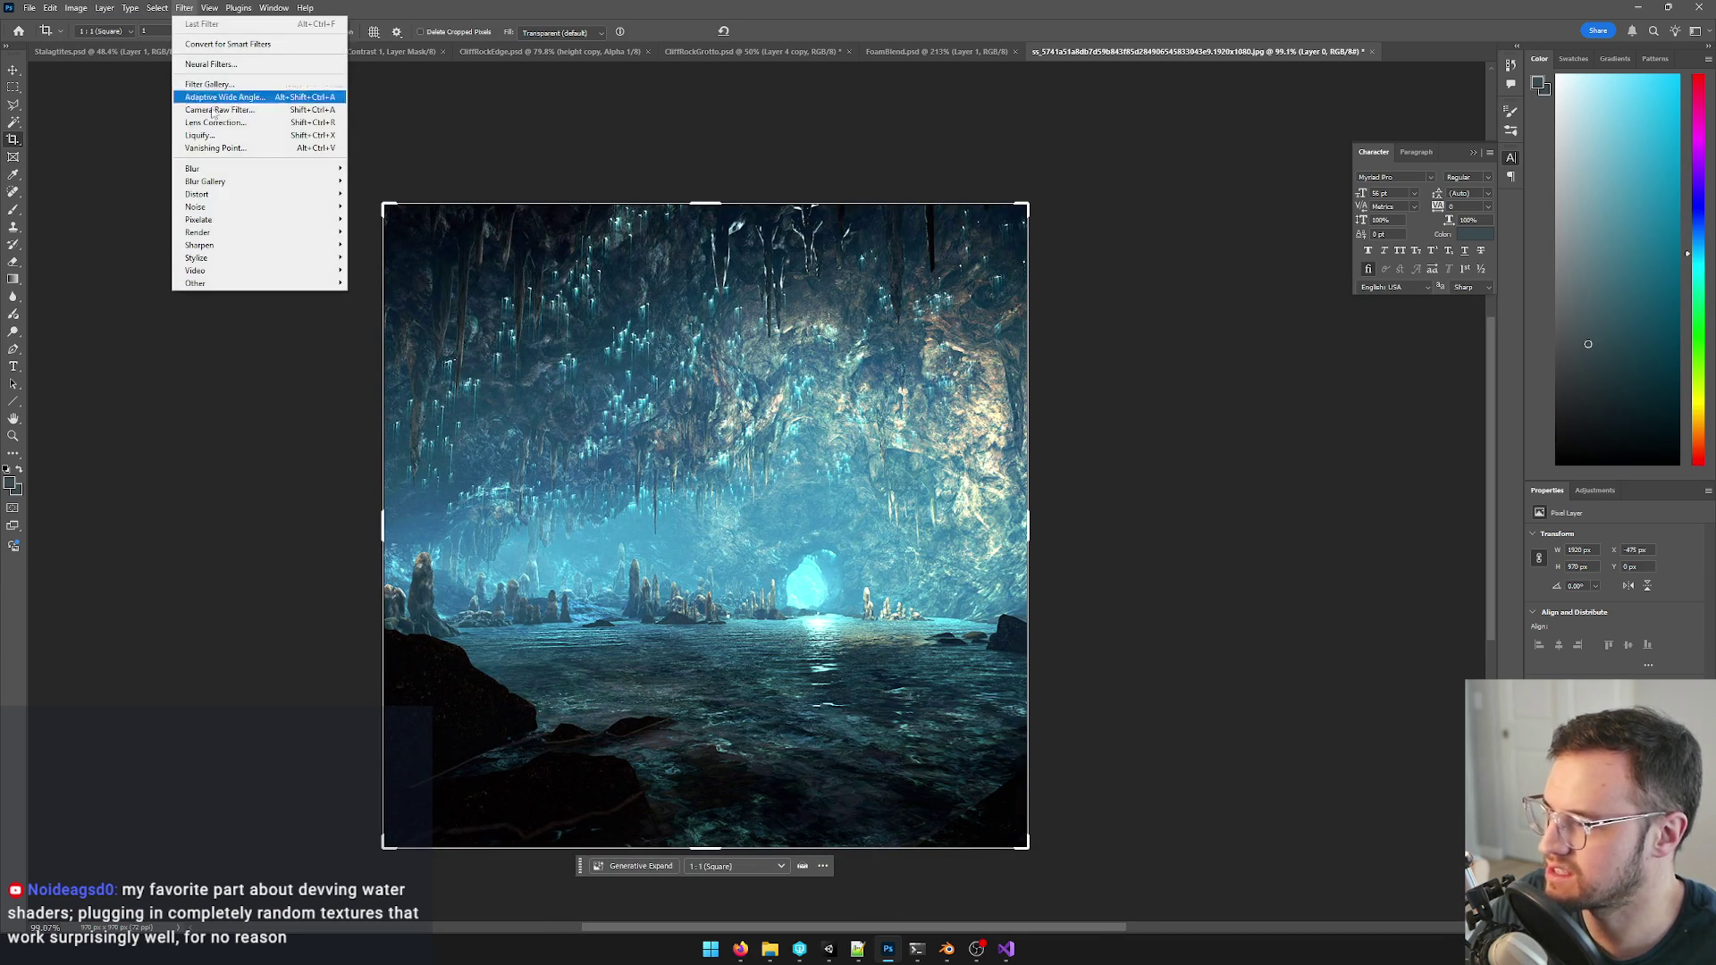
{"action": "left_click", "coordinate": [369, 347]}
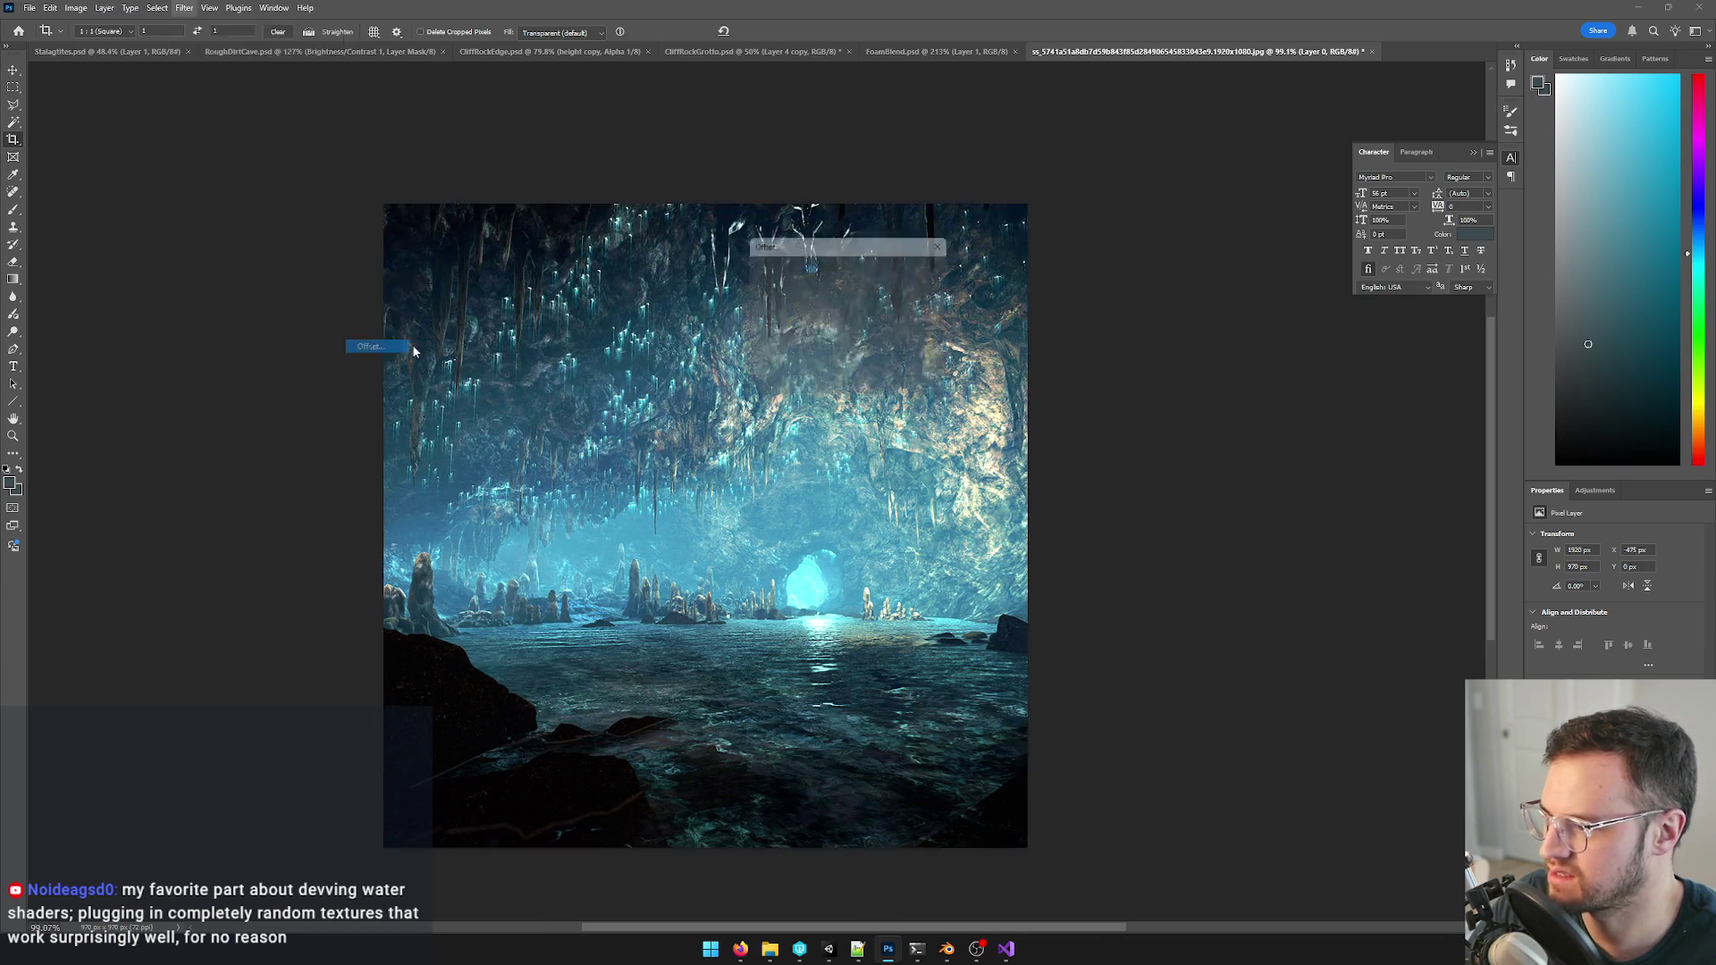
{"action": "key", "text": "Return"}
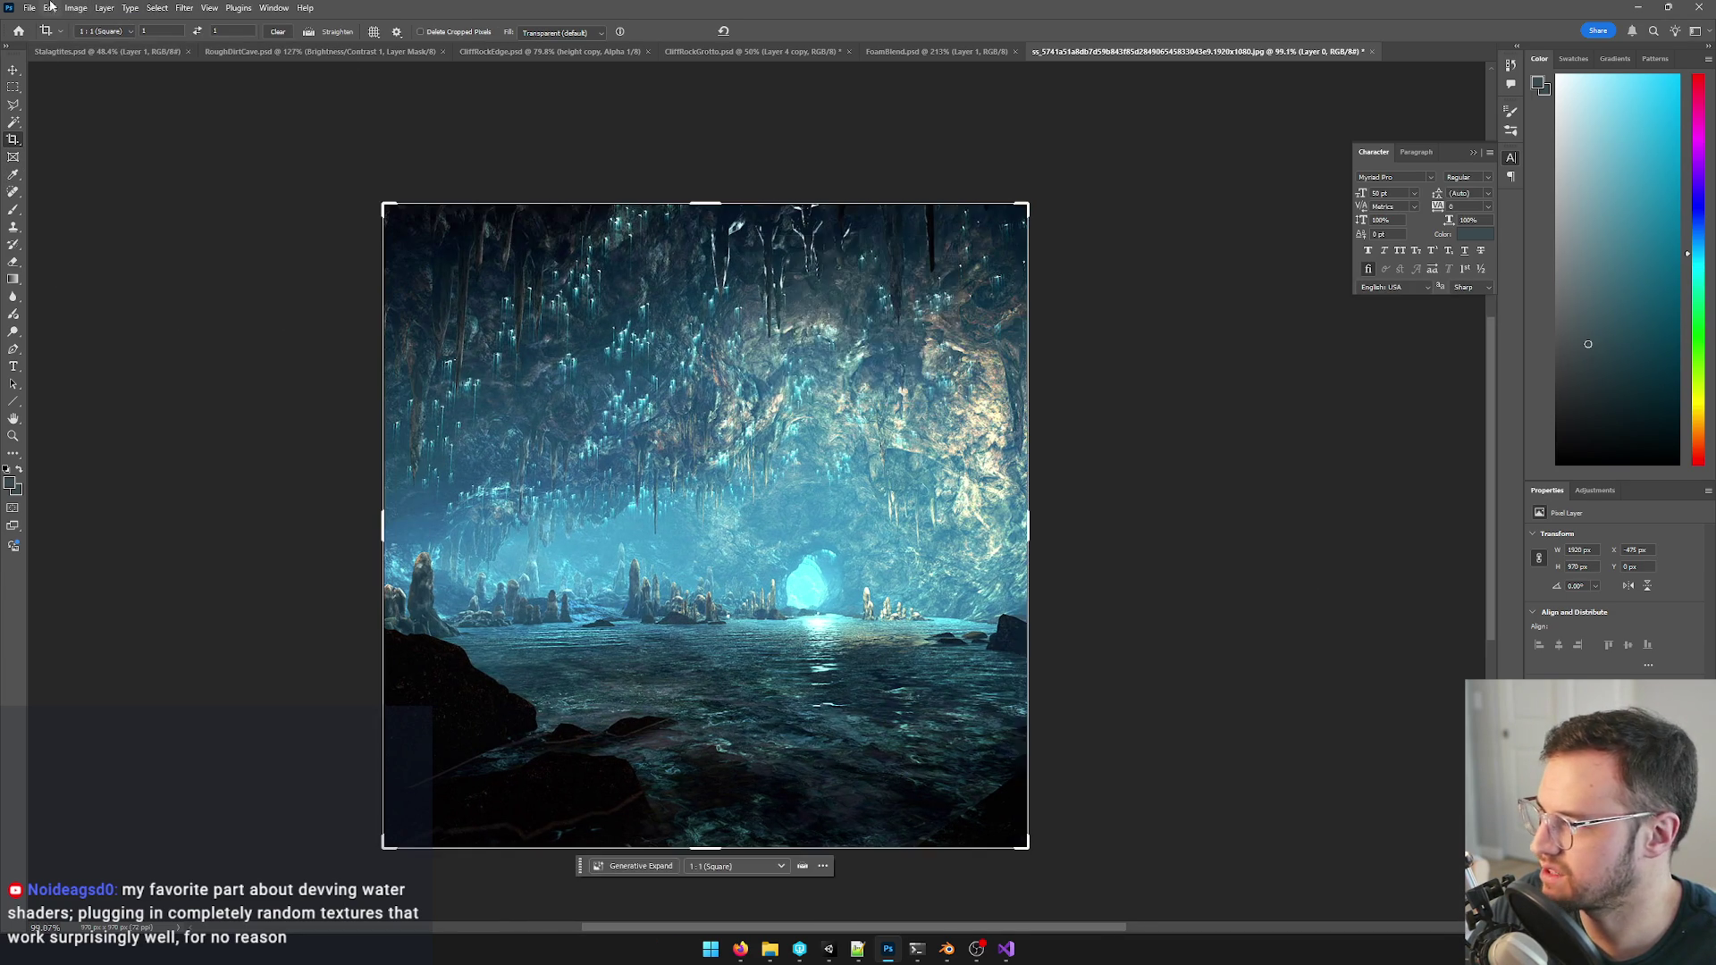
- Resize the square cave image to 512 × 512 pixels via Image Size
{"action": "left_click", "coordinate": [74, 8]}
{"action": "left_click", "coordinate": [96, 109]}
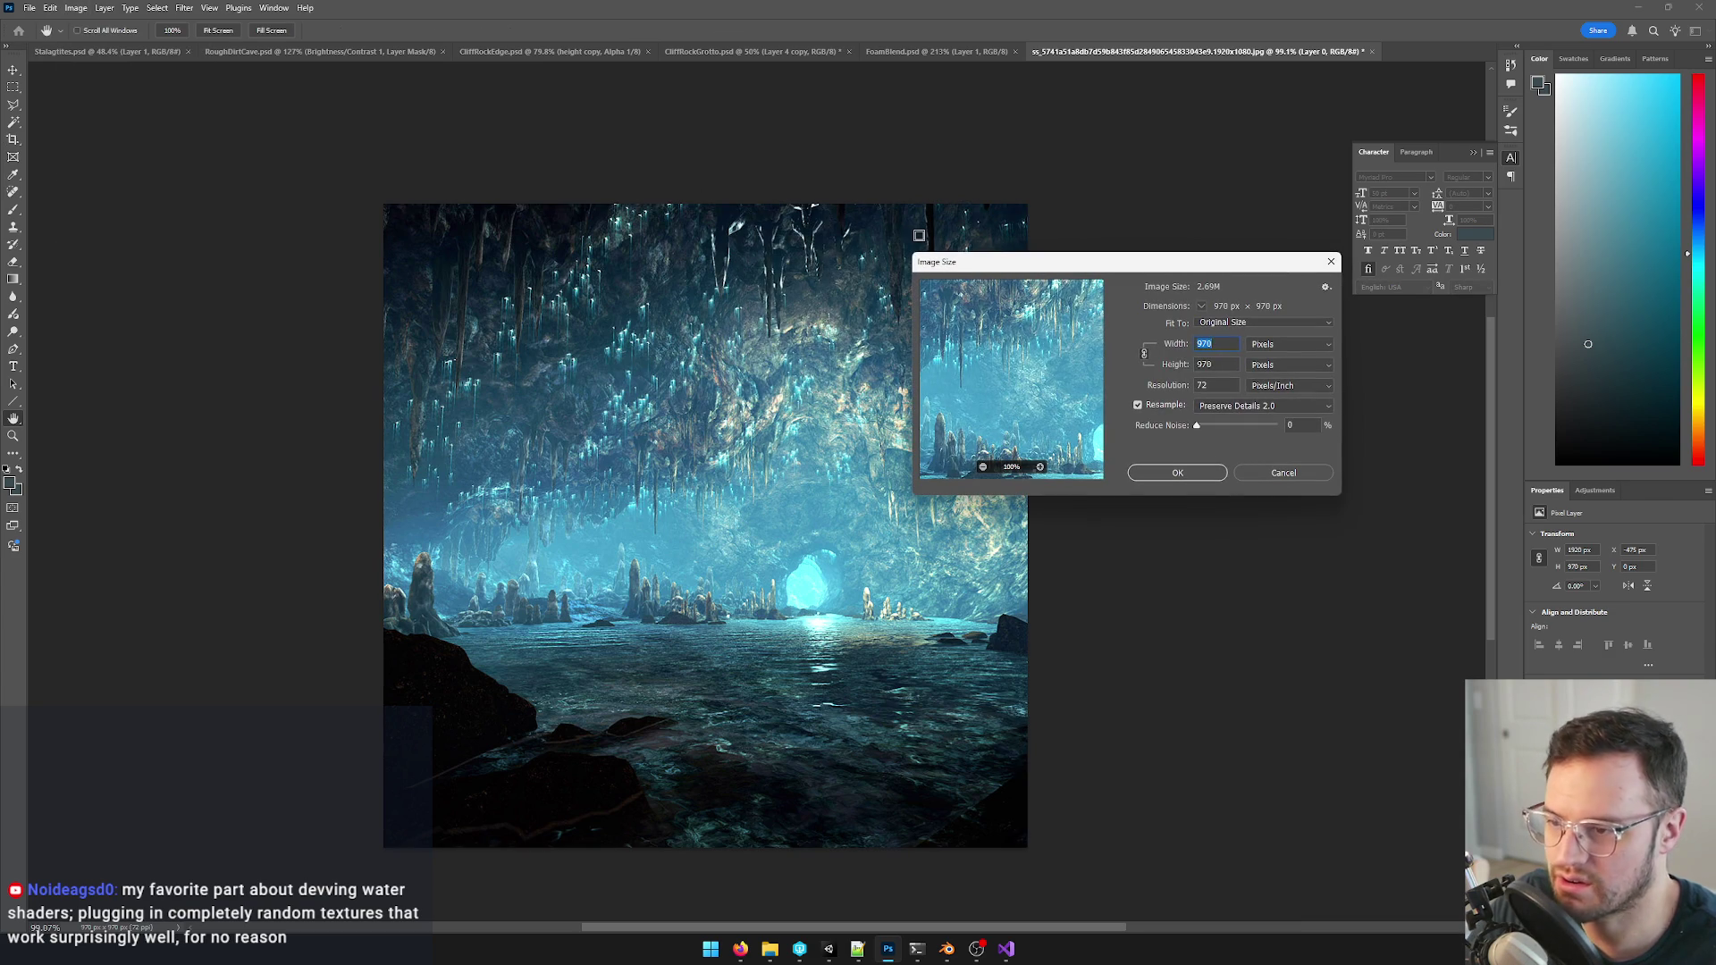
{"action": "type", "text": "12"}
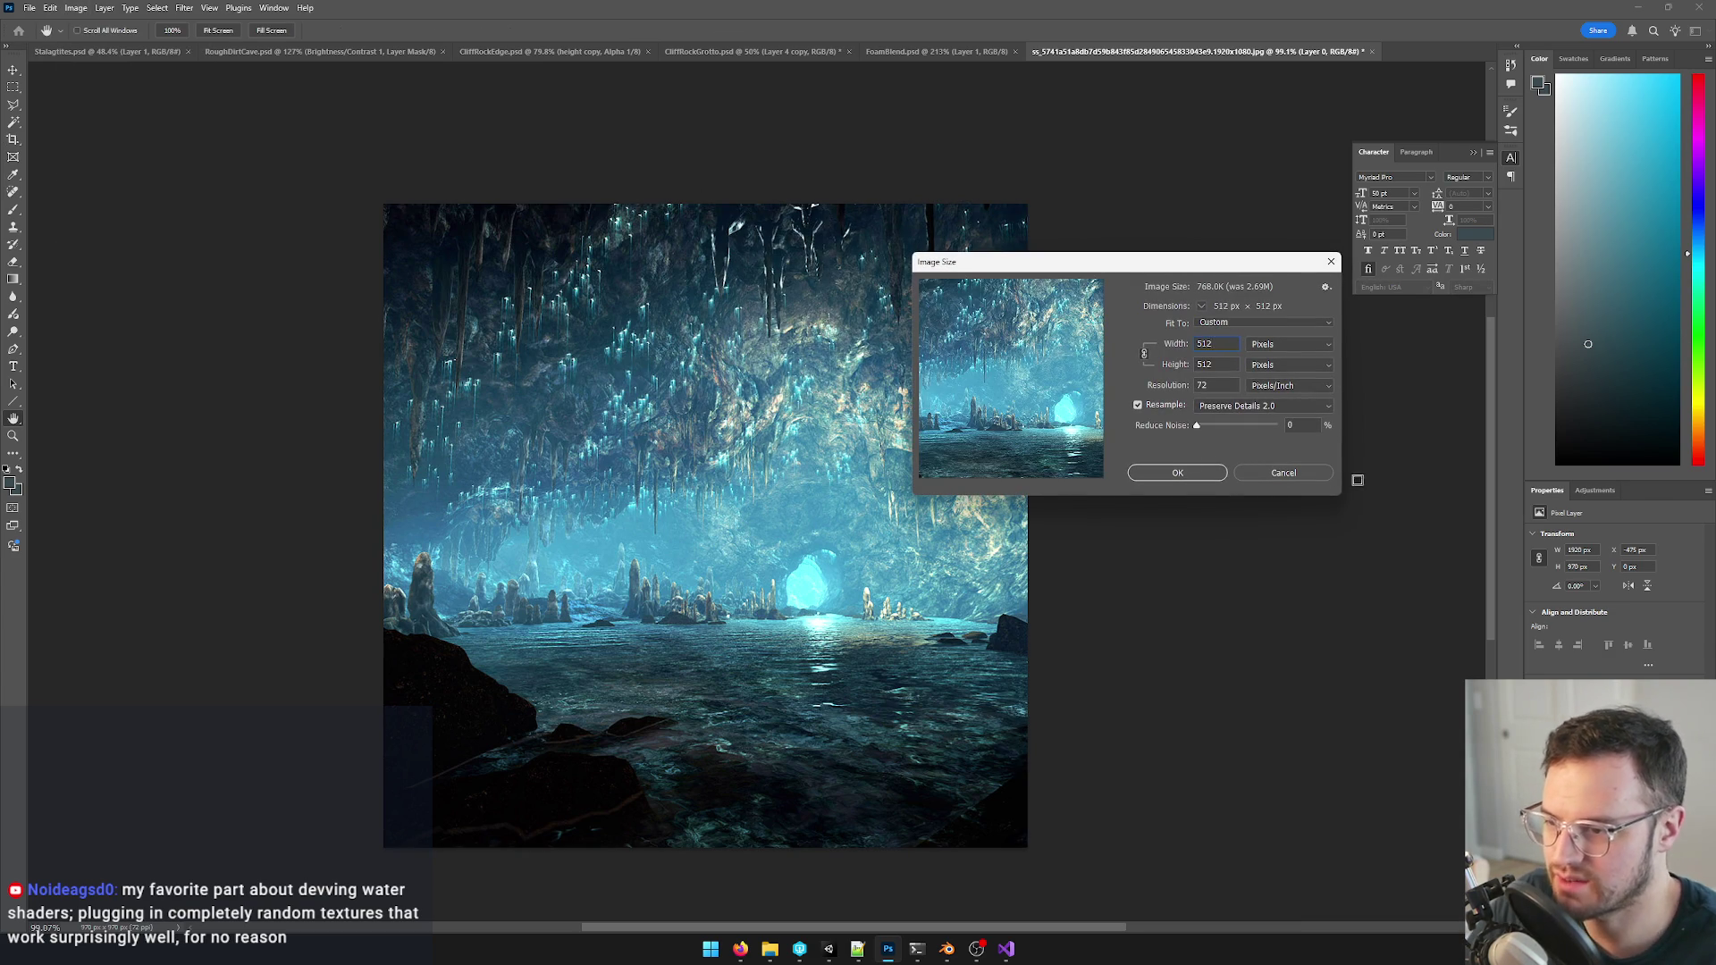
{"action": "left_click", "coordinate": [1168, 473]}
{"action": "scroll", "coordinate": [576, 285], "scroll_direction": "up", "scroll_amount": 1}
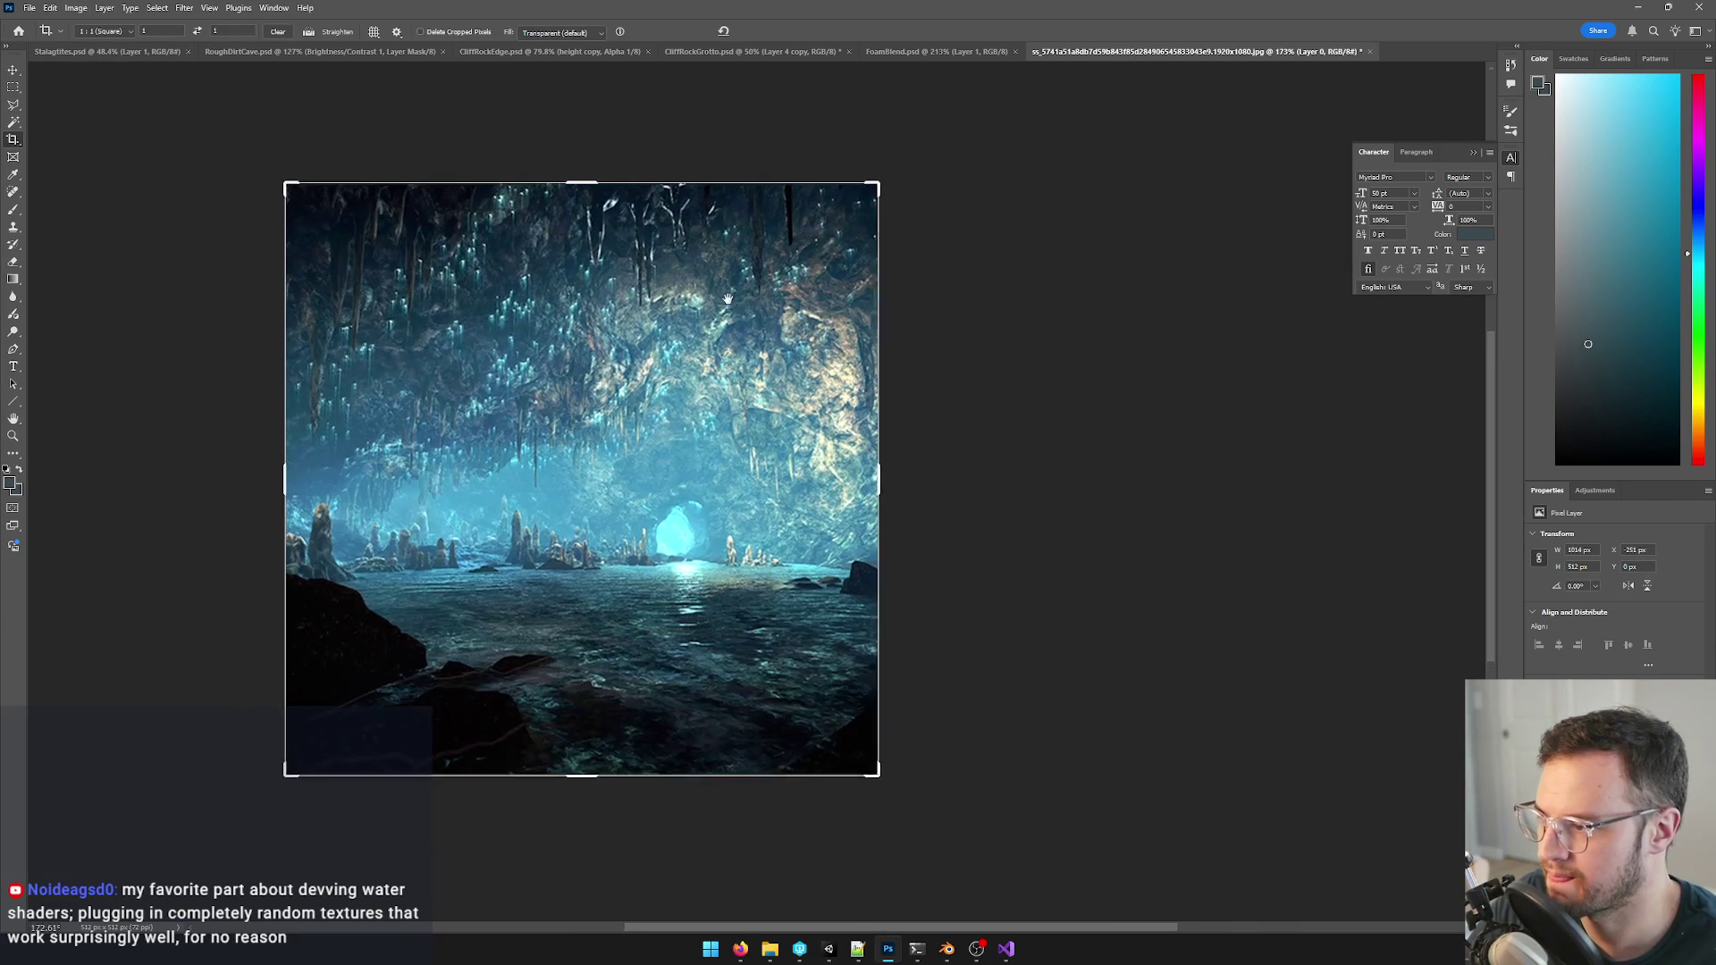
{"action": "scroll", "coordinate": [671, 336], "scroll_direction": "up", "scroll_amount": 3}
{"action": "scroll", "coordinate": [771, 342], "scroll_direction": "down", "scroll_amount": 1}
{"action": "scroll", "coordinate": [758, 351], "scroll_direction": "up", "scroll_amount": 1}
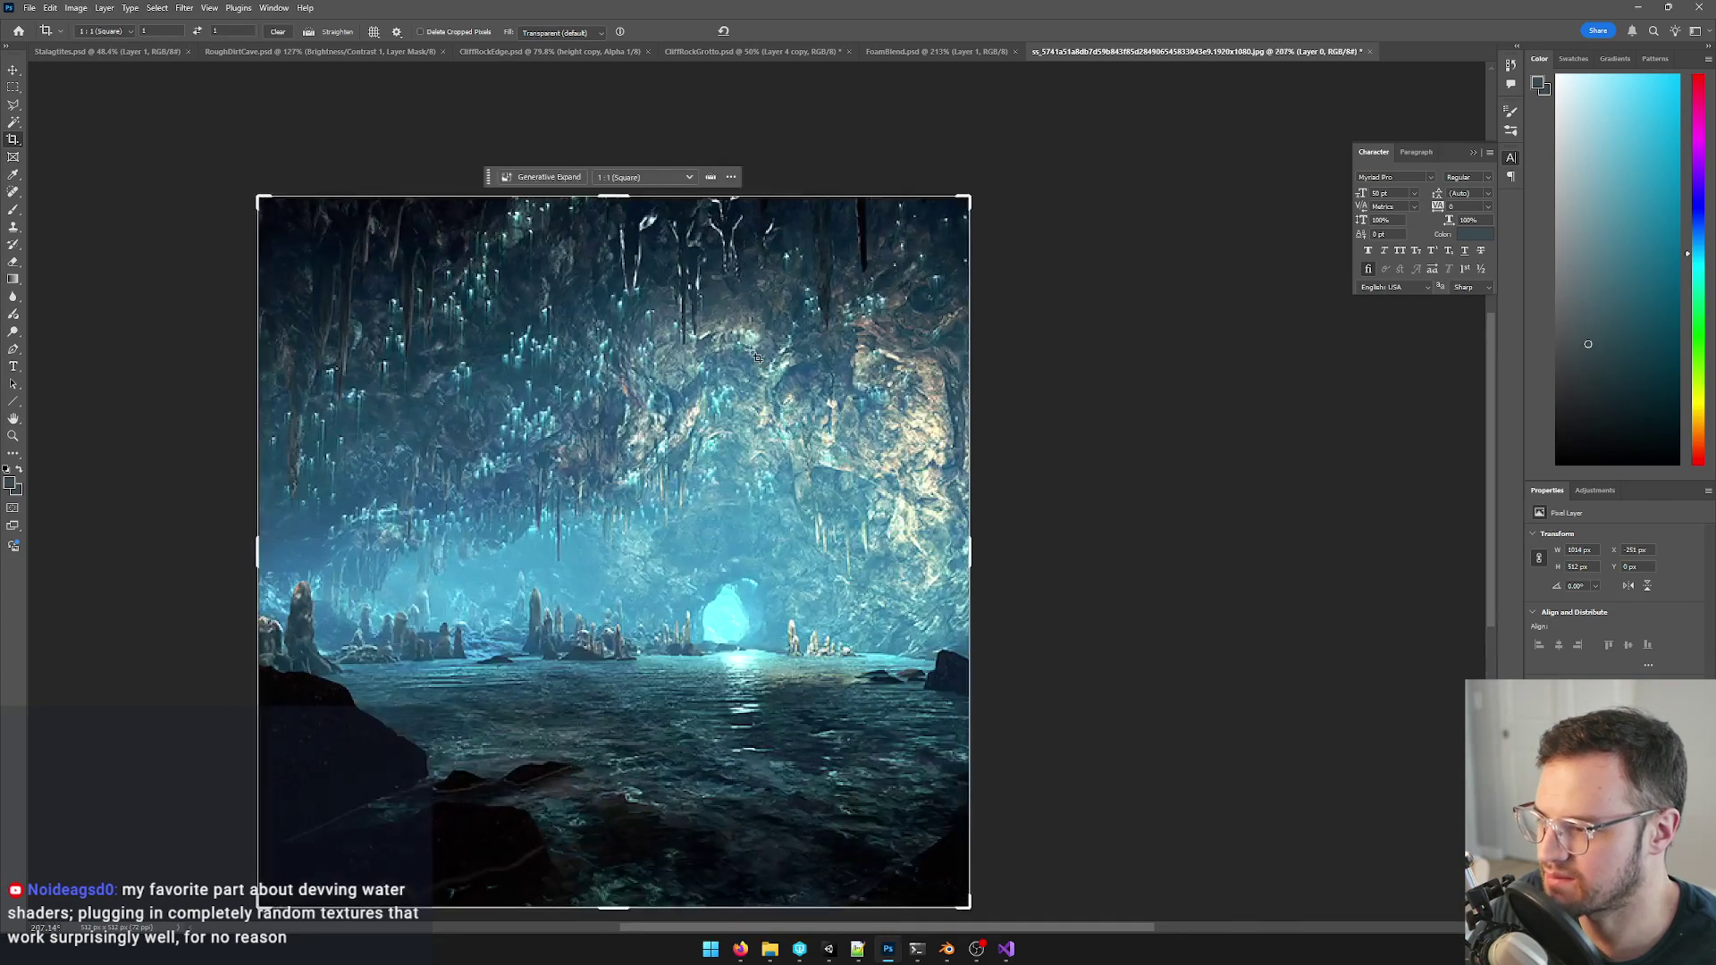
{"action": "scroll", "coordinate": [730, 356], "scroll_direction": "down", "scroll_amount": 1}
{"action": "left_click_drag", "start_coordinate": [700, 362], "coordinate": [721, 362]}
{"action": "left_click", "coordinate": [131, 7]}
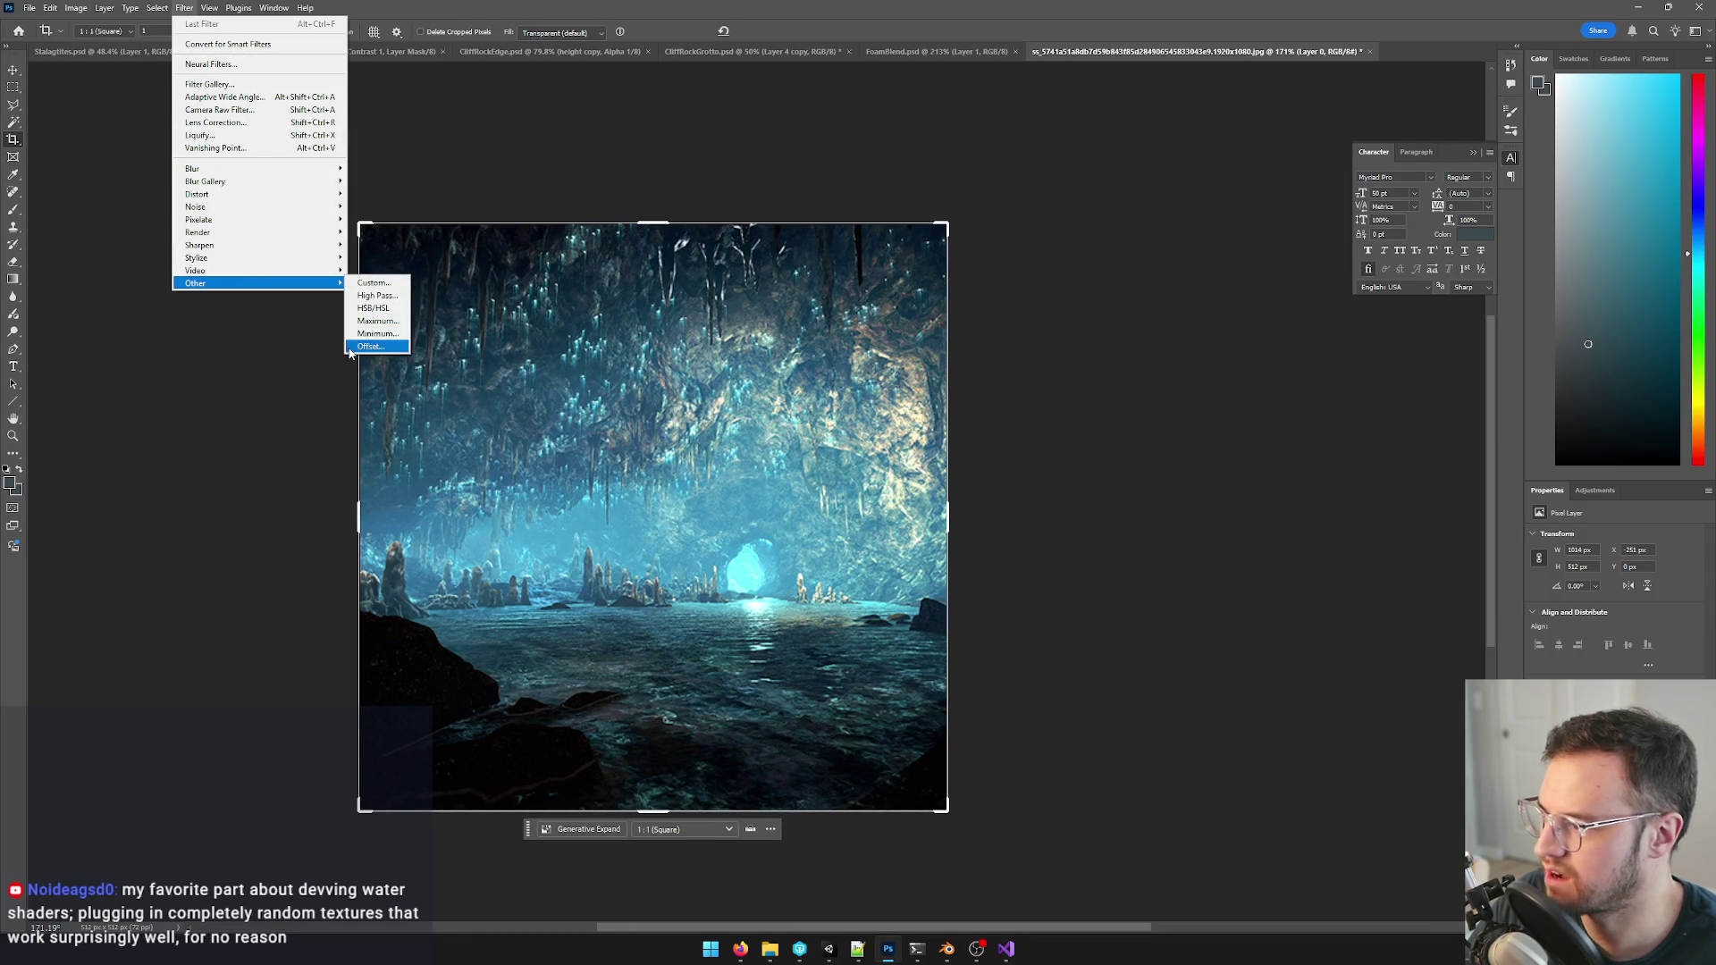
- Apply an Offset of +256 horizontal and 256 vertical with wrap-around to expose tiling seams
{"action": "left_click", "coordinate": [368, 346]}
{"action": "key", "text": "Tab"}
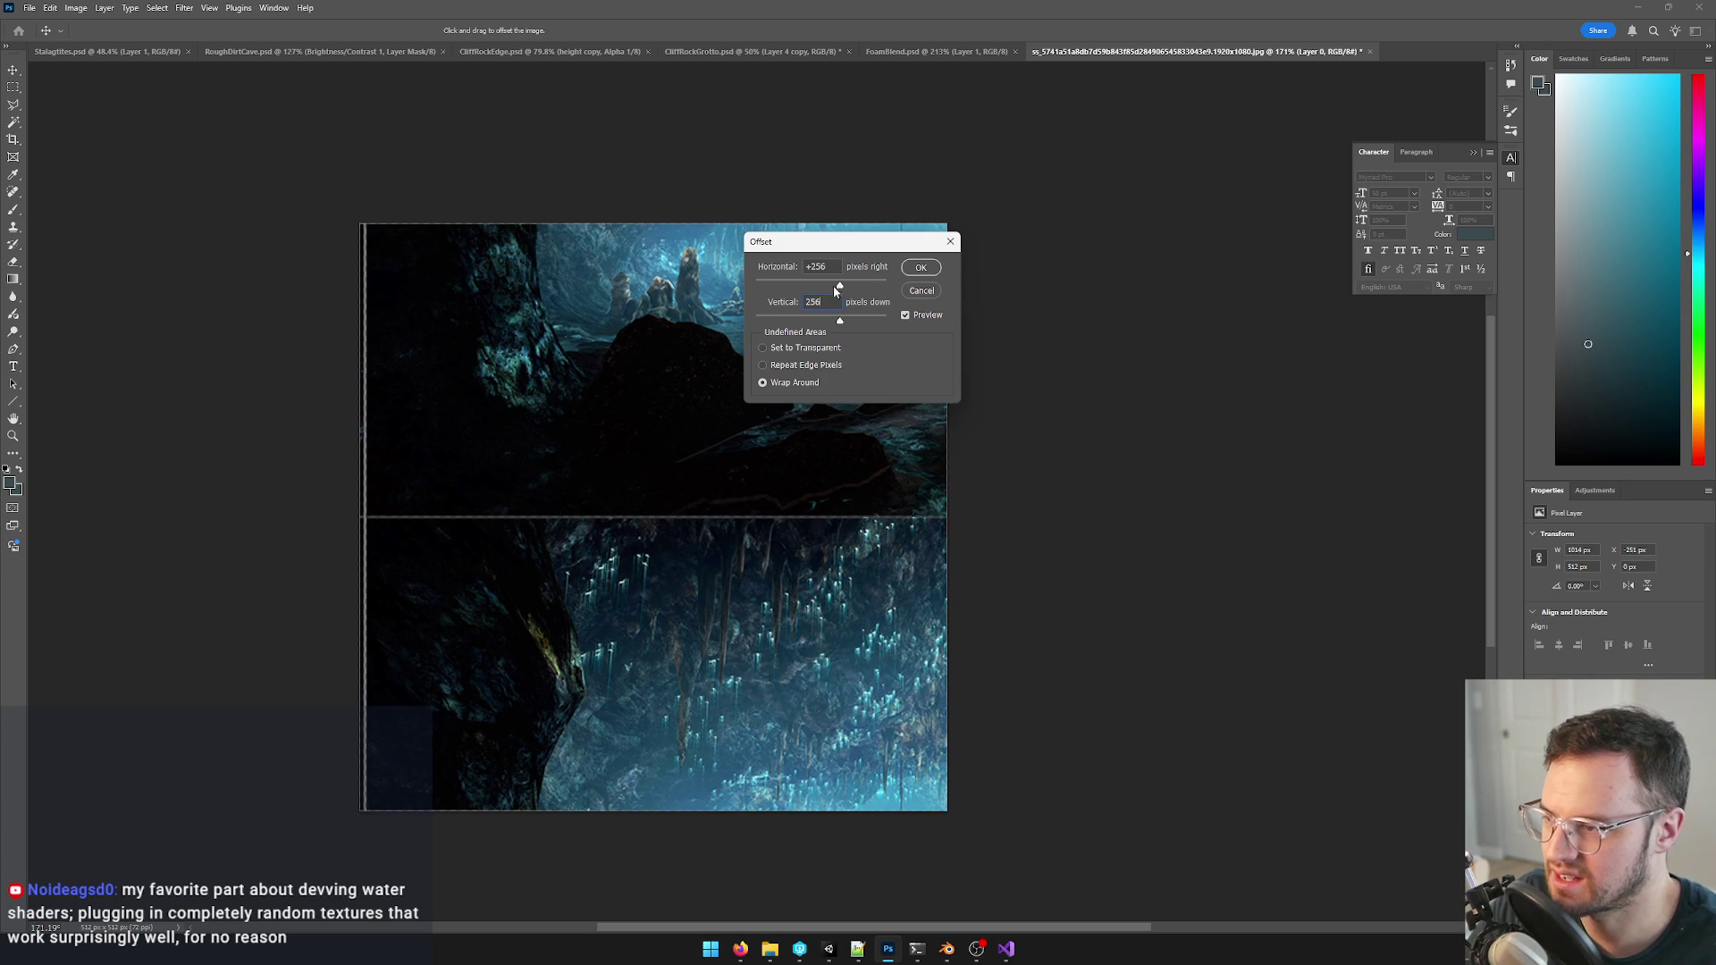
{"action": "mouse_move", "coordinate": [839, 323]}
{"action": "left_mouse_down"}
{"action": "mouse_move", "coordinate": [829, 287]}
{"action": "mouse_move", "coordinate": [812, 288]}
{"action": "left_mouse_up"}
{"action": "left_click_drag", "start_coordinate": [831, 317], "coordinate": [867, 320]}
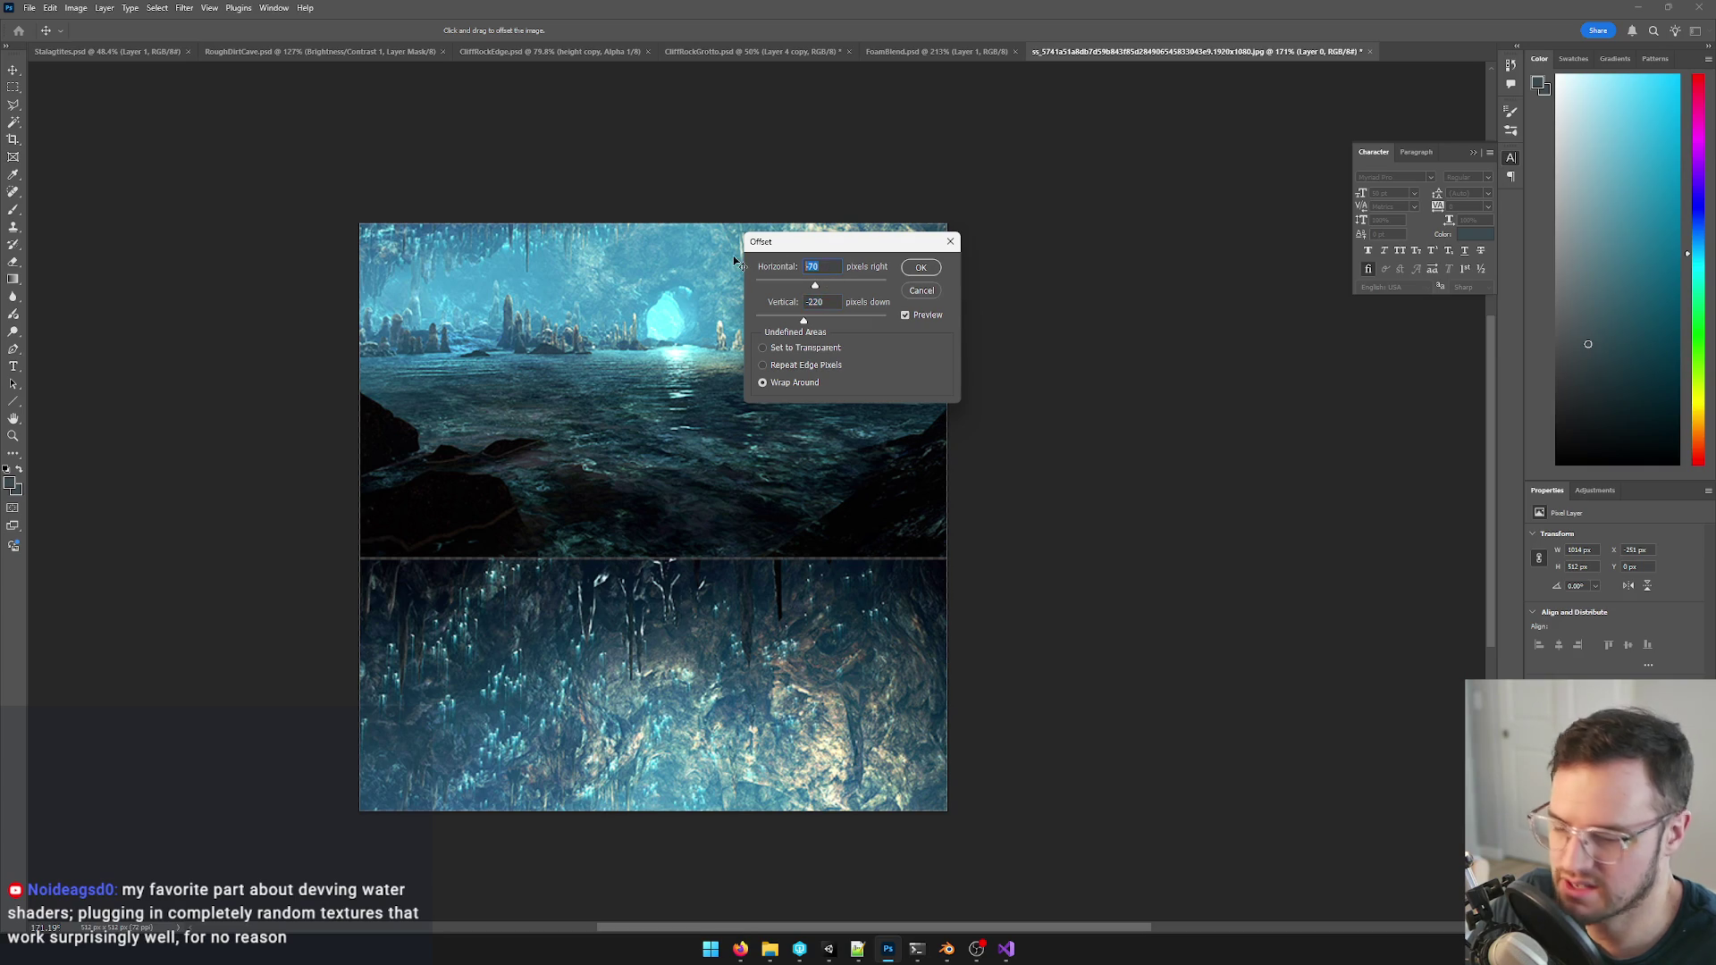
{"action": "type", "text": "256"}
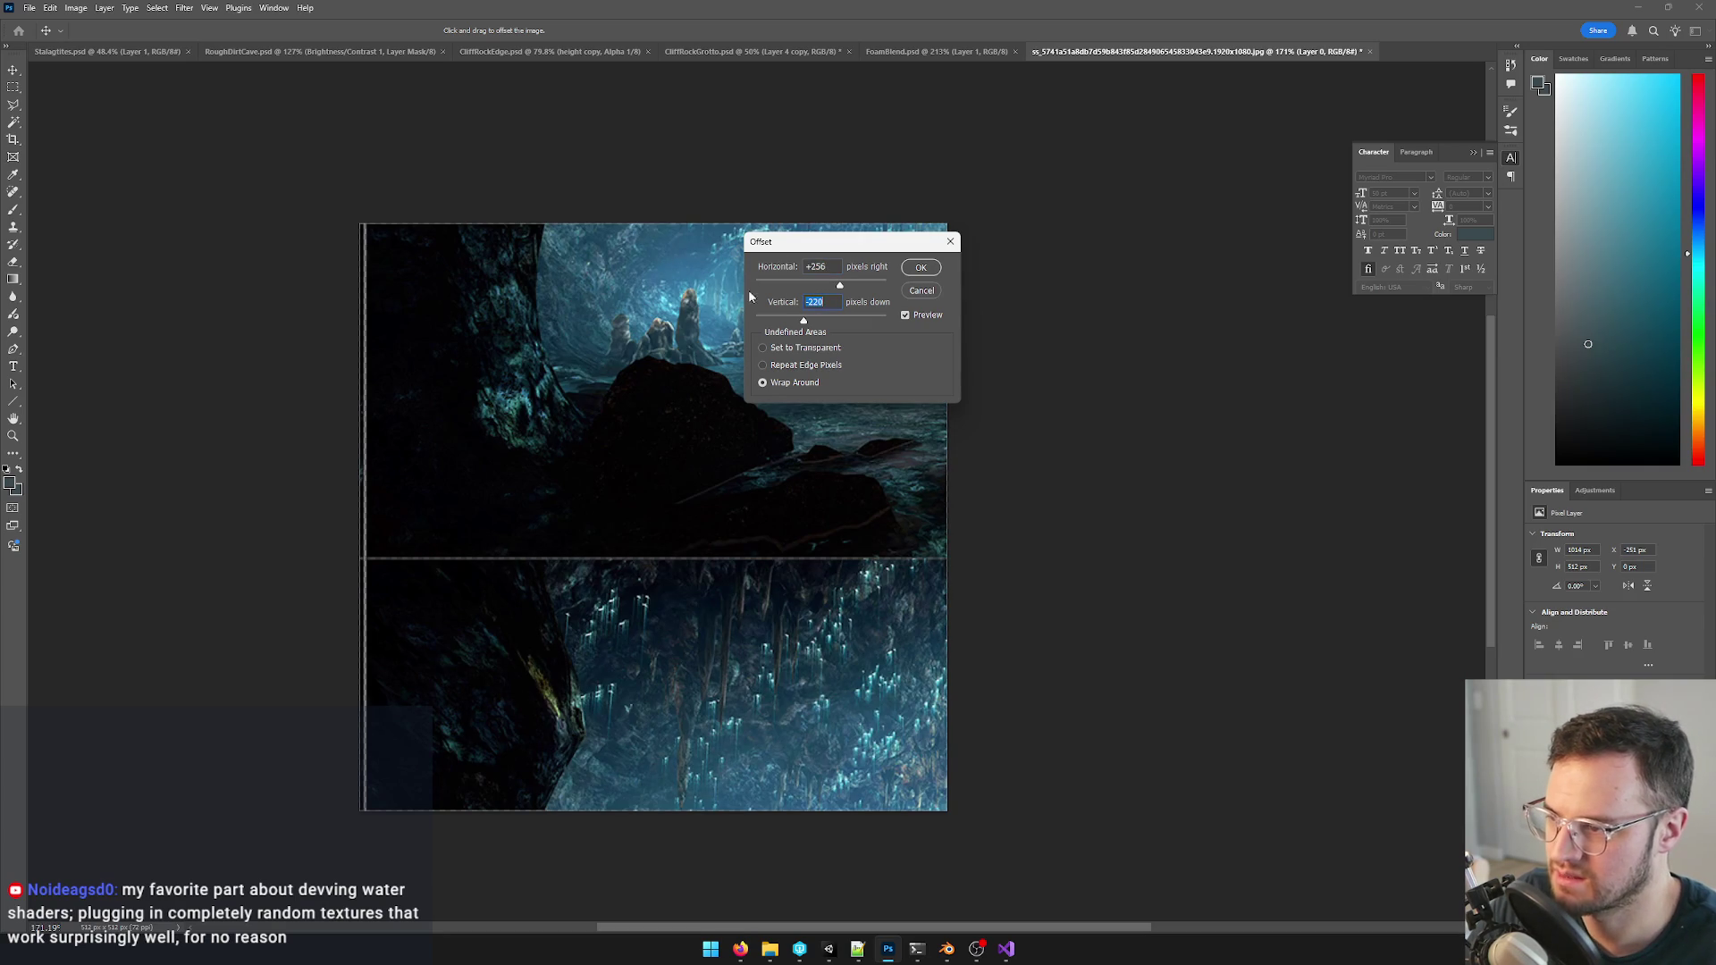
{"action": "type", "text": "256"}
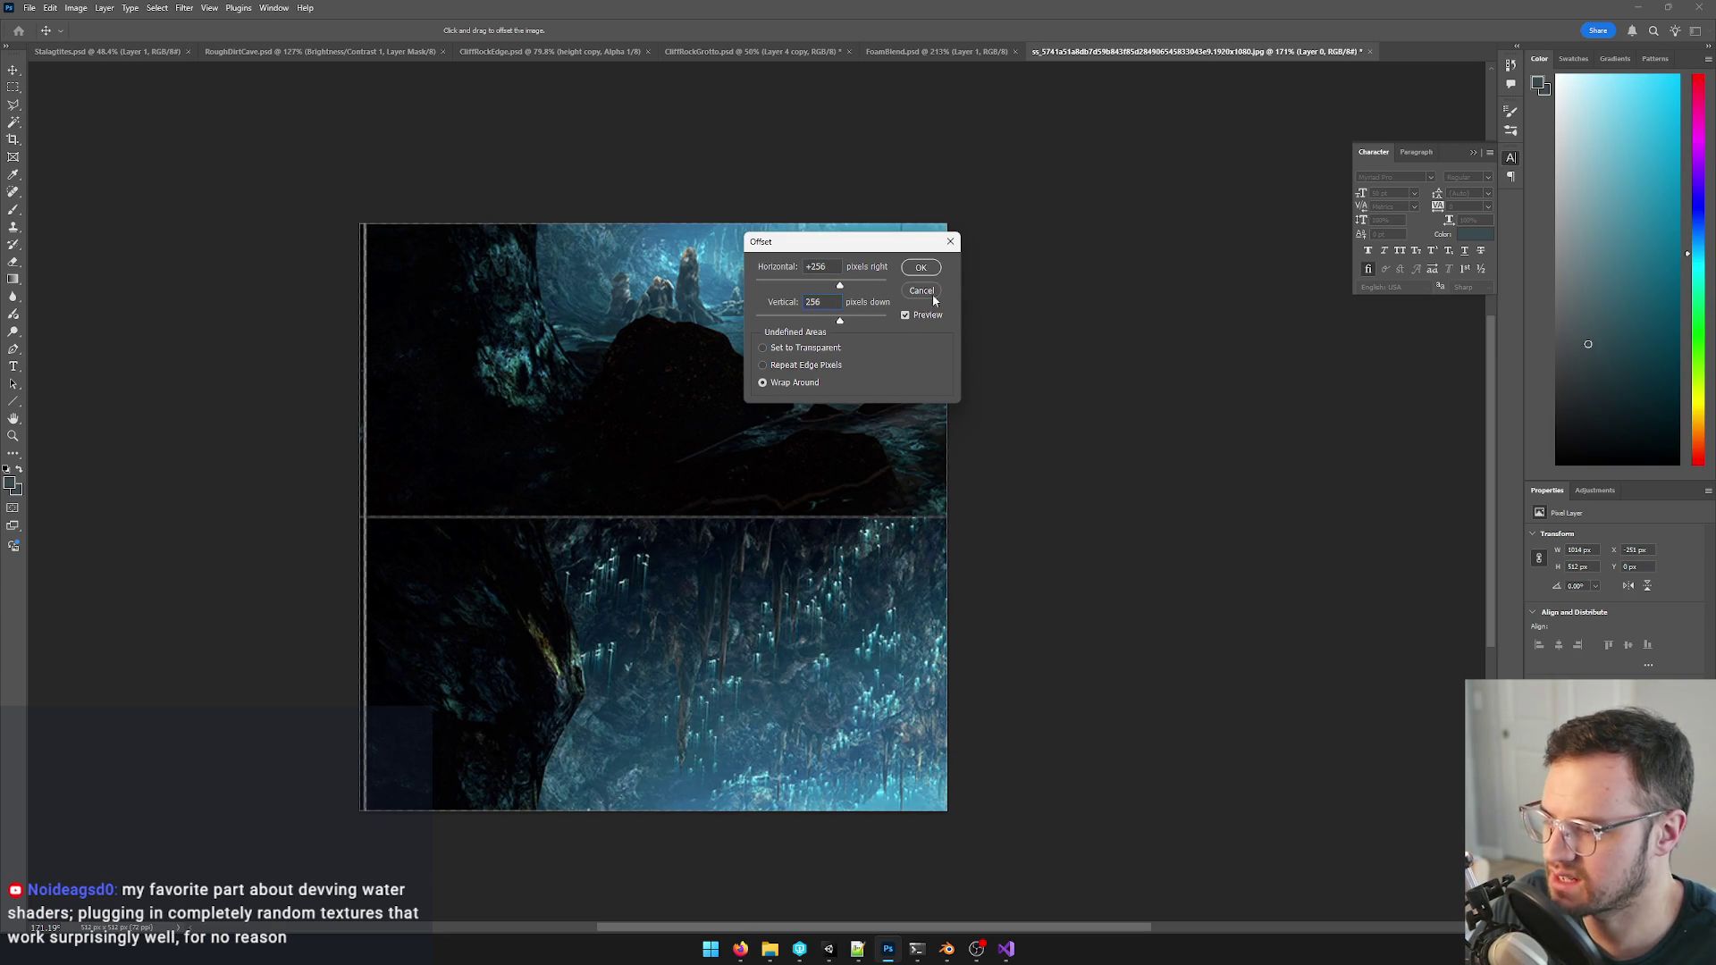
{"action": "mouse_move", "coordinate": [817, 243]}
{"action": "left_mouse_down"}
{"action": "mouse_move", "coordinate": [1057, 249]}
{"action": "mouse_move", "coordinate": [1099, 295]}
{"action": "left_mouse_up"}
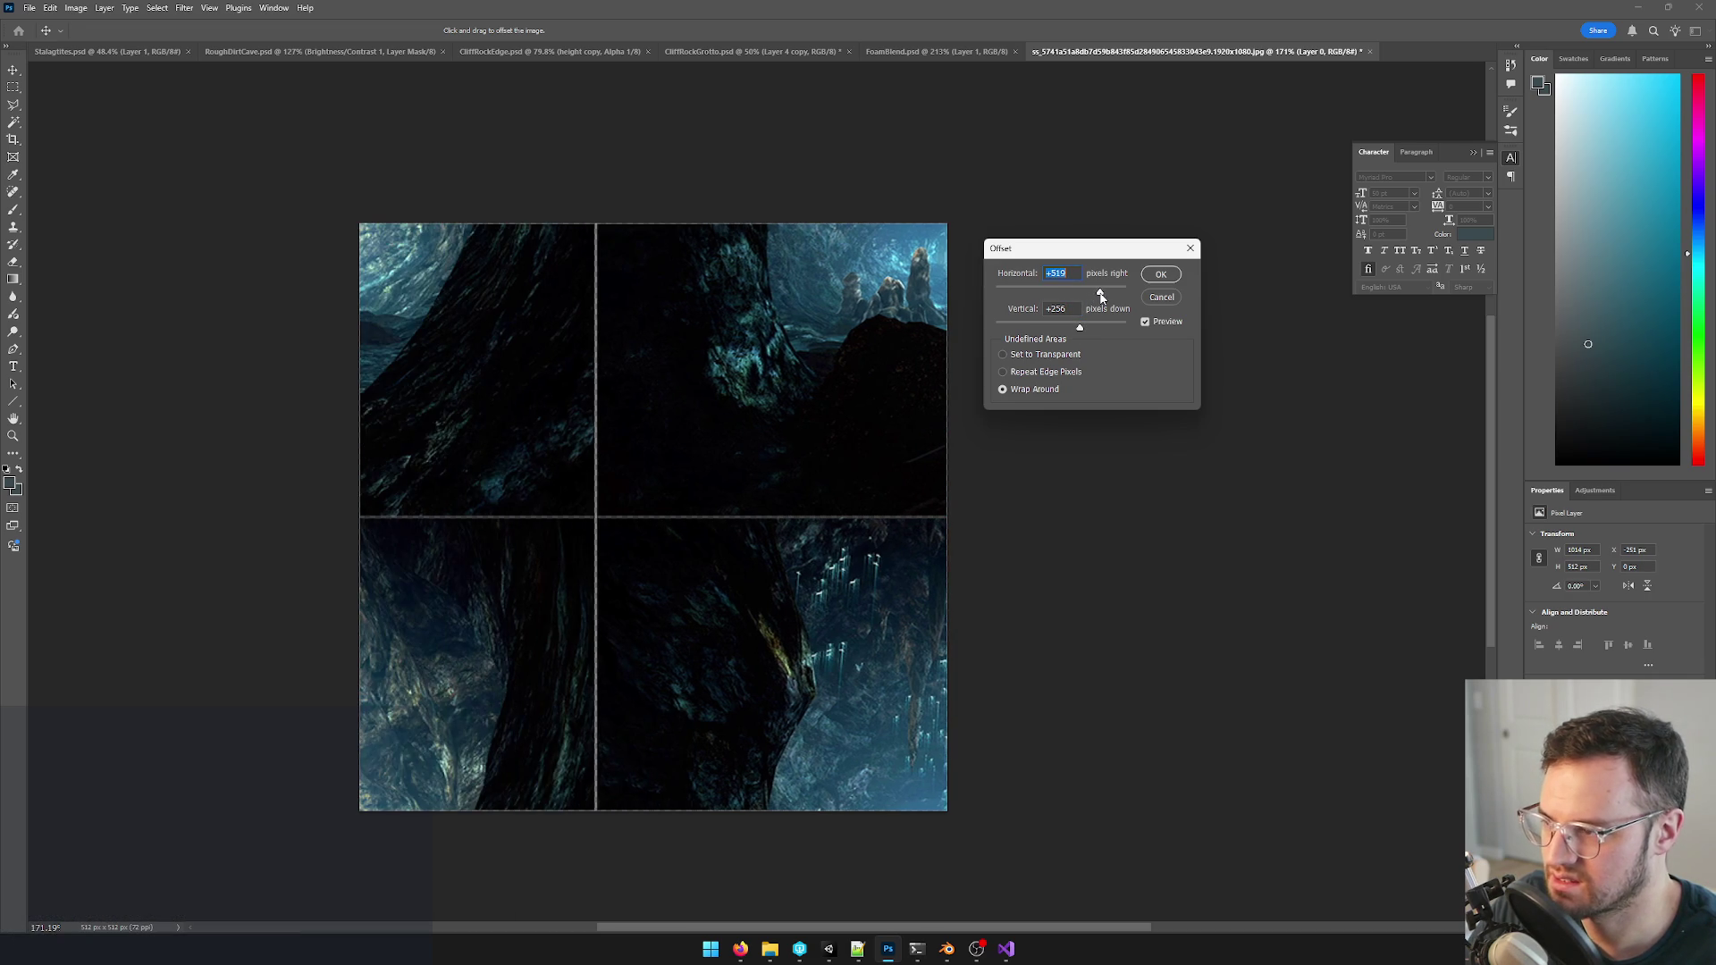
{"action": "left_click", "coordinate": [1167, 275]}
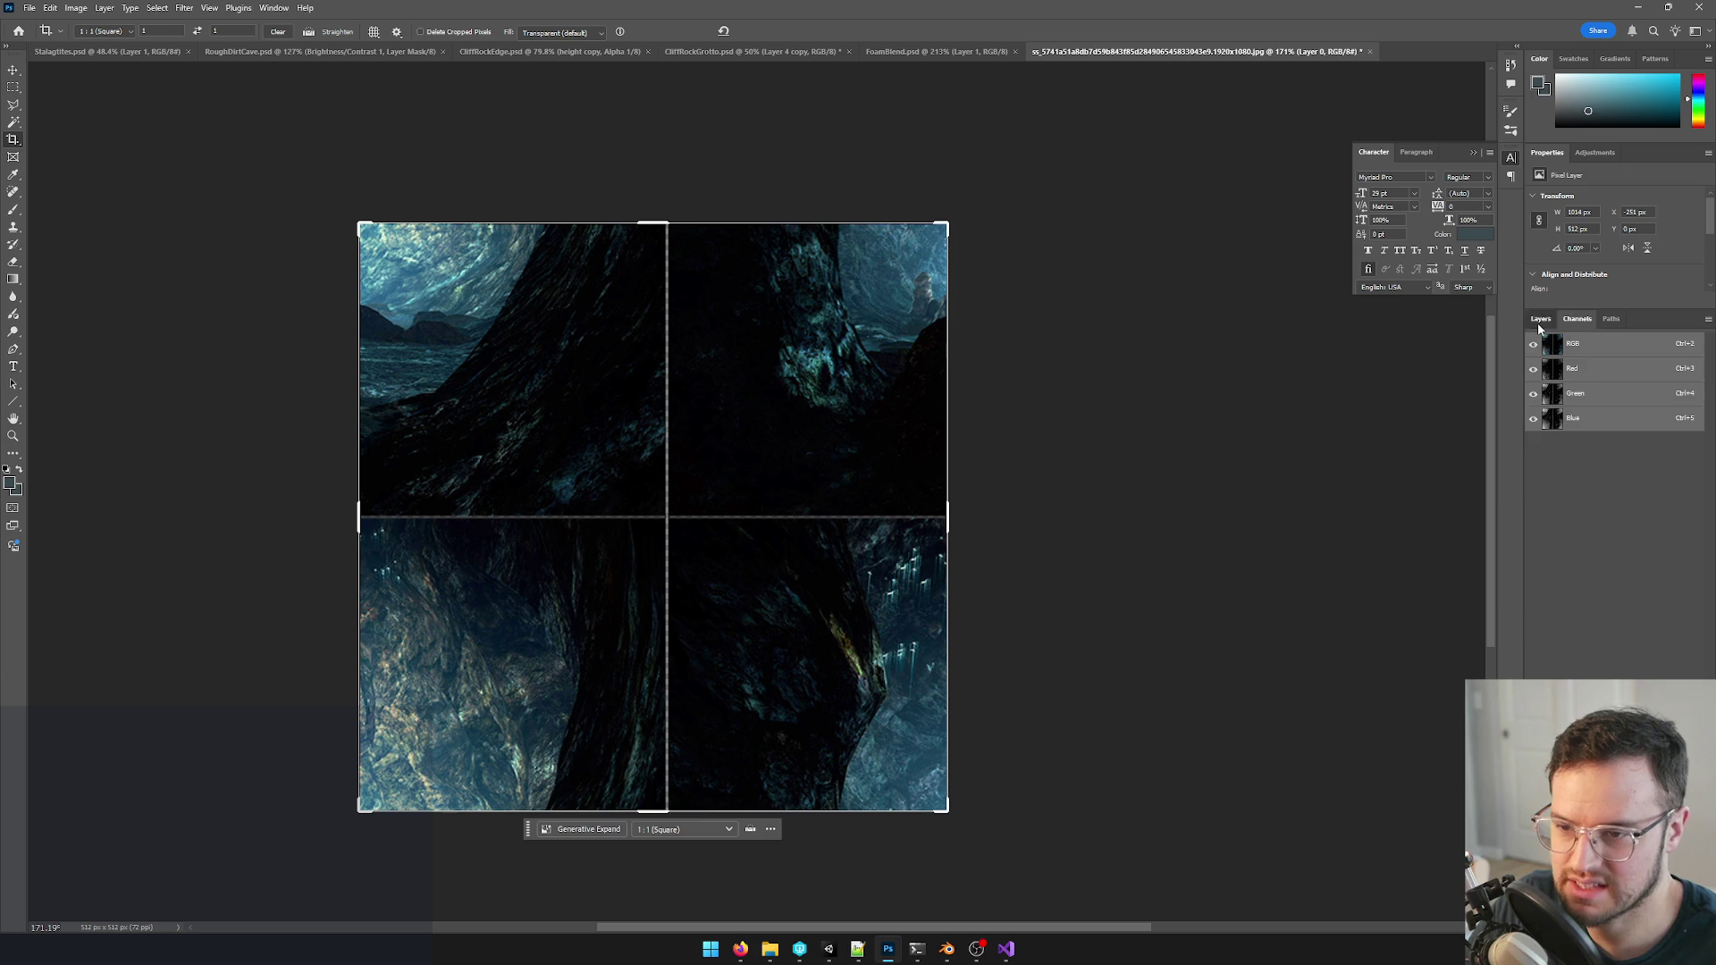
- Duplicate the cave layer in the Layers panel (Ctrl+J)
{"action": "left_click", "coordinate": [1539, 319]}
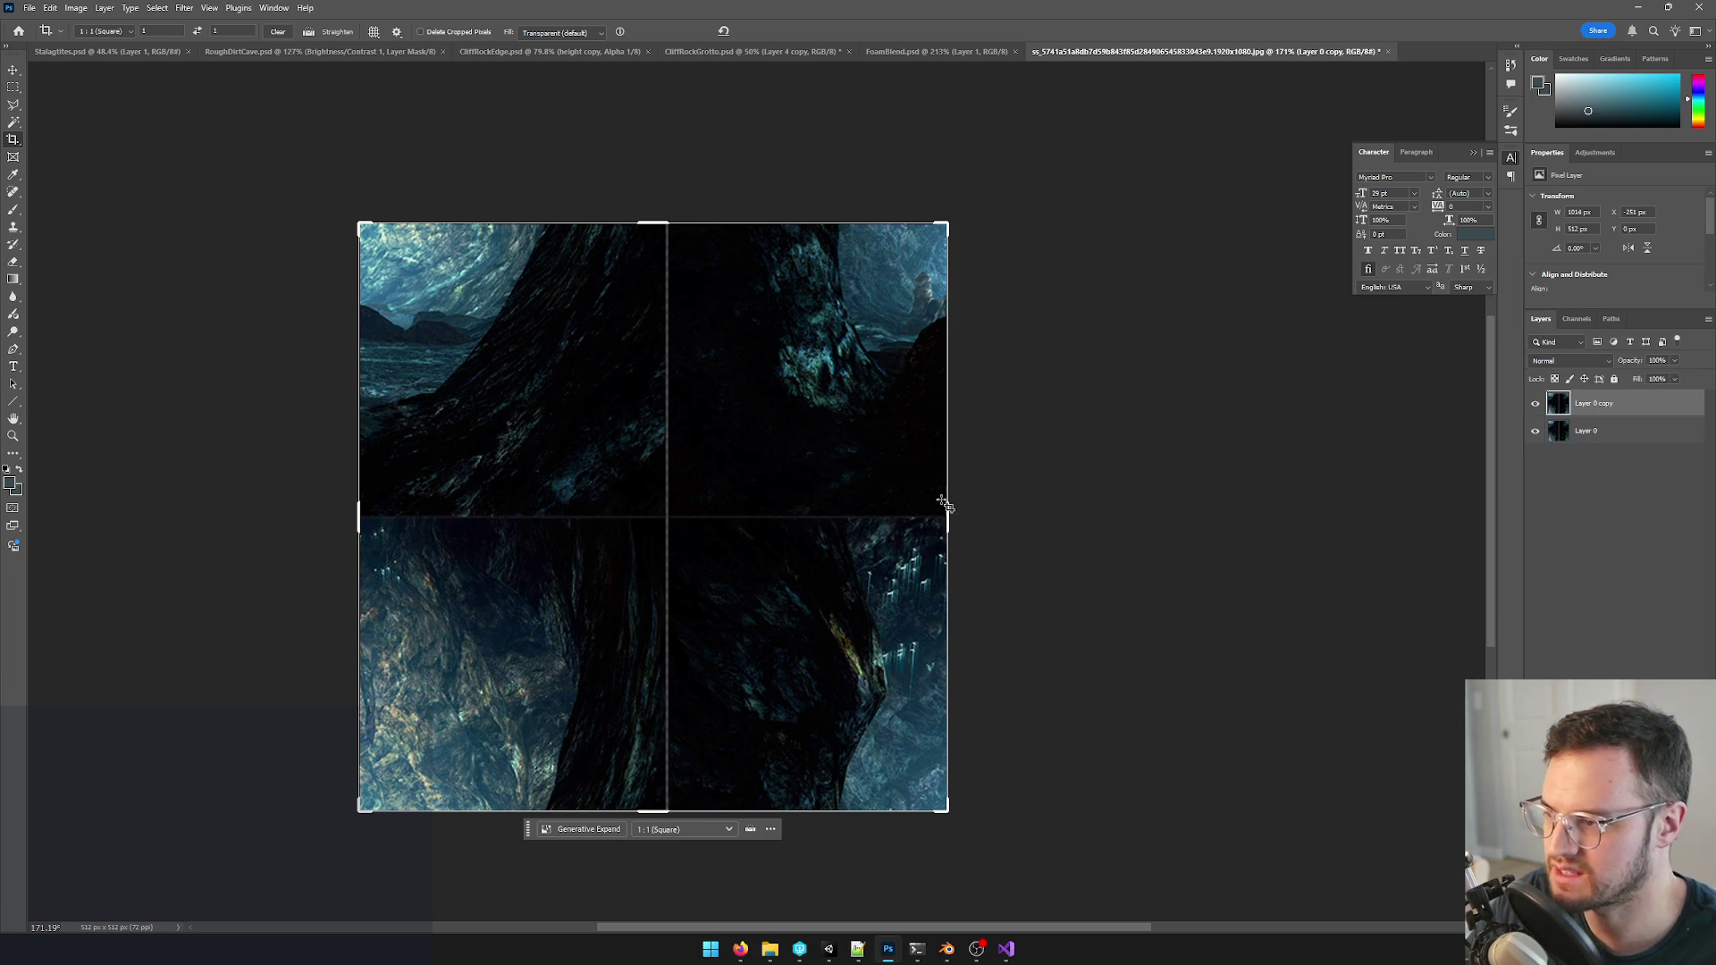
{"action": "key", "text": "ctrl+j"}
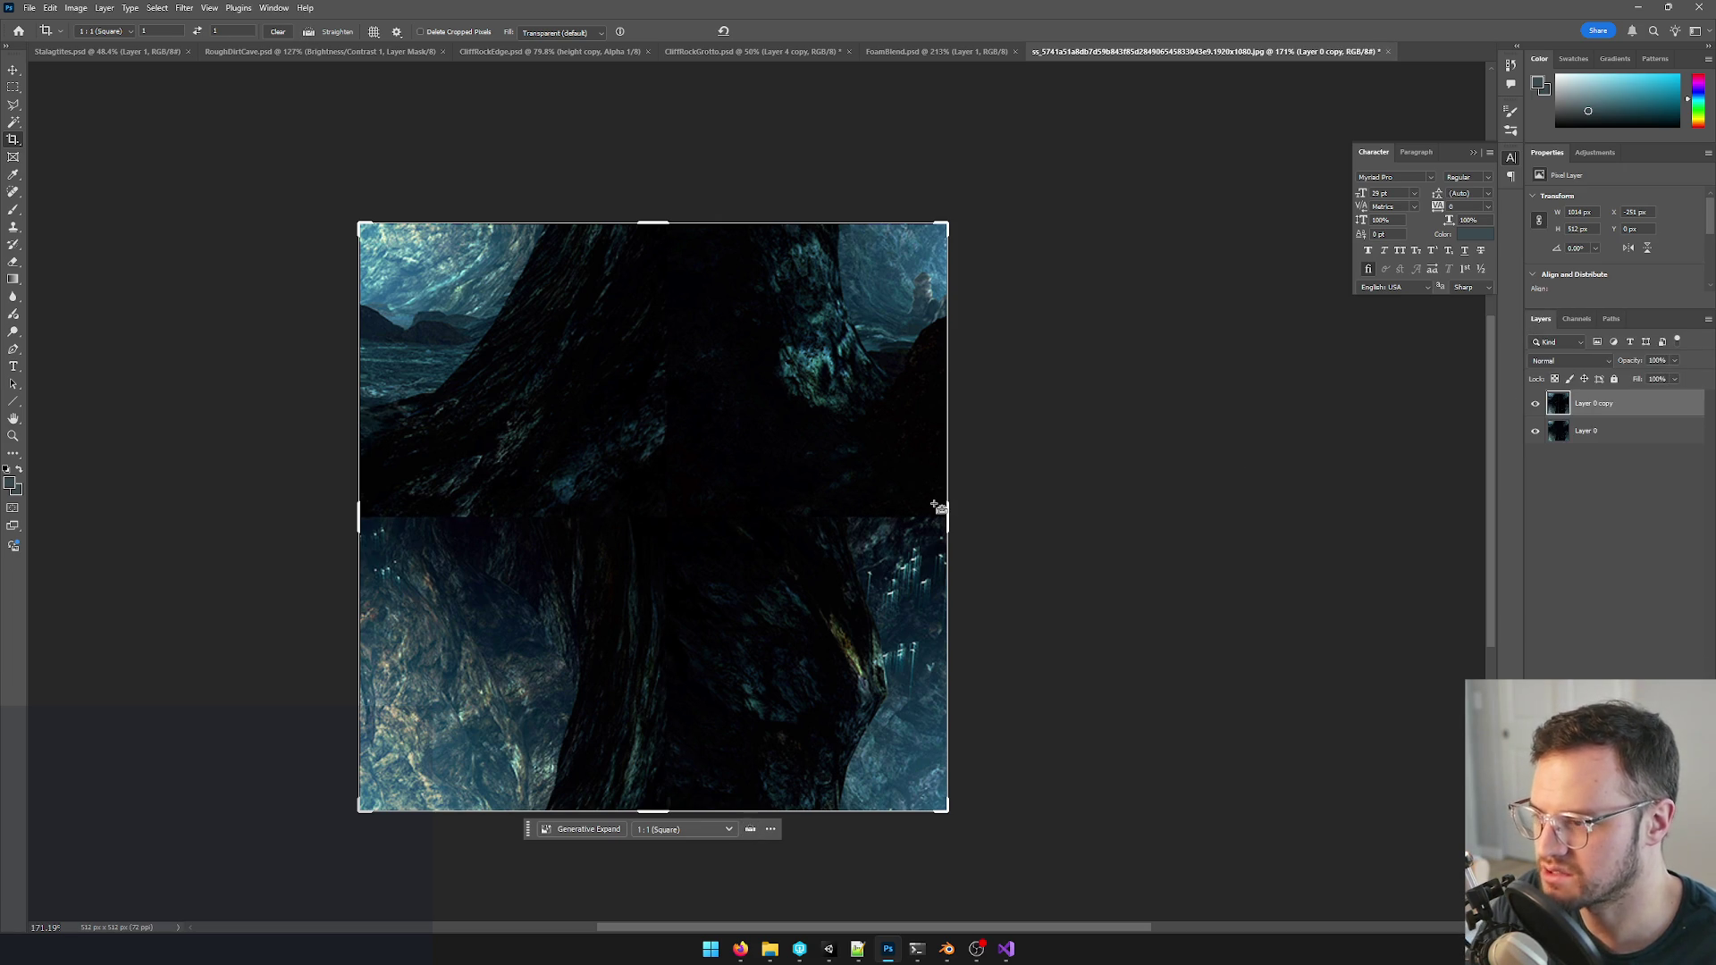
{"action": "key", "text": "ctrl+z"}
{"action": "key", "text": "ctrl+shift+z"}
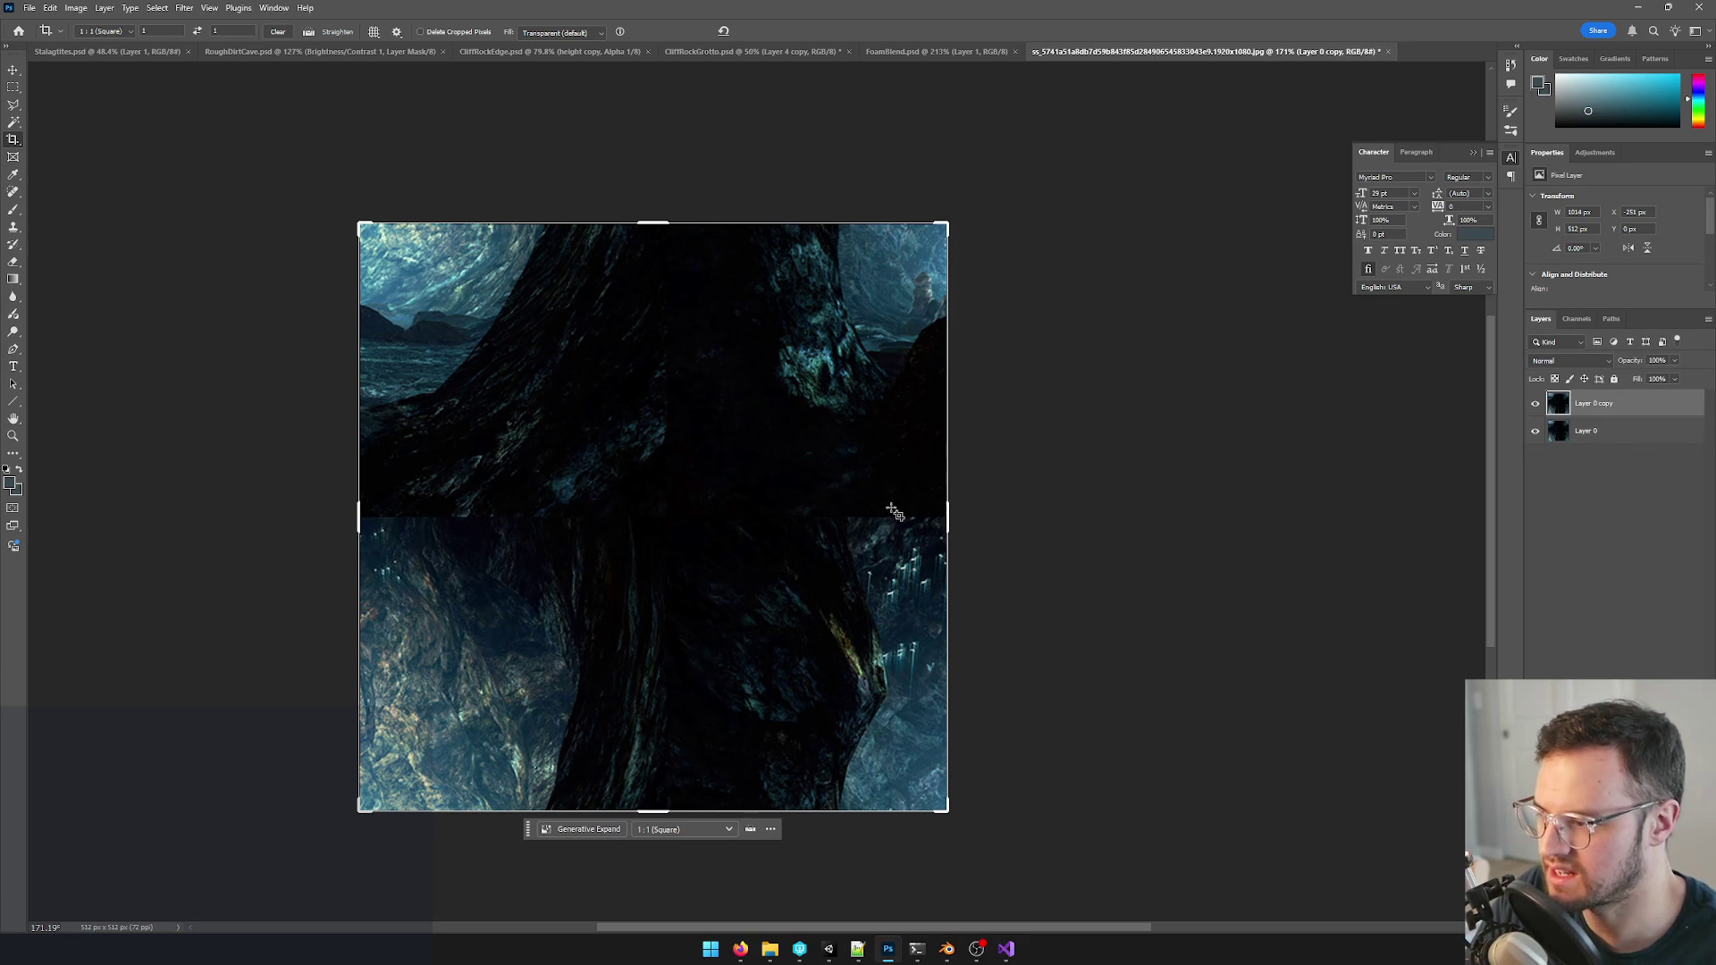
{"action": "scroll", "coordinate": [751, 517], "scroll_direction": "down", "scroll_amount": 2, "text": "alt"}
{"action": "scroll", "coordinate": [752, 516], "scroll_direction": "down", "scroll_amount": 2, "text": "alt"}
{"action": "scroll", "coordinate": [678, 537], "scroll_direction": "up", "scroll_amount": 1, "text": "alt"}
{"action": "scroll", "coordinate": [676, 536], "scroll_direction": "up", "scroll_amount": 1, "text": "alt"}
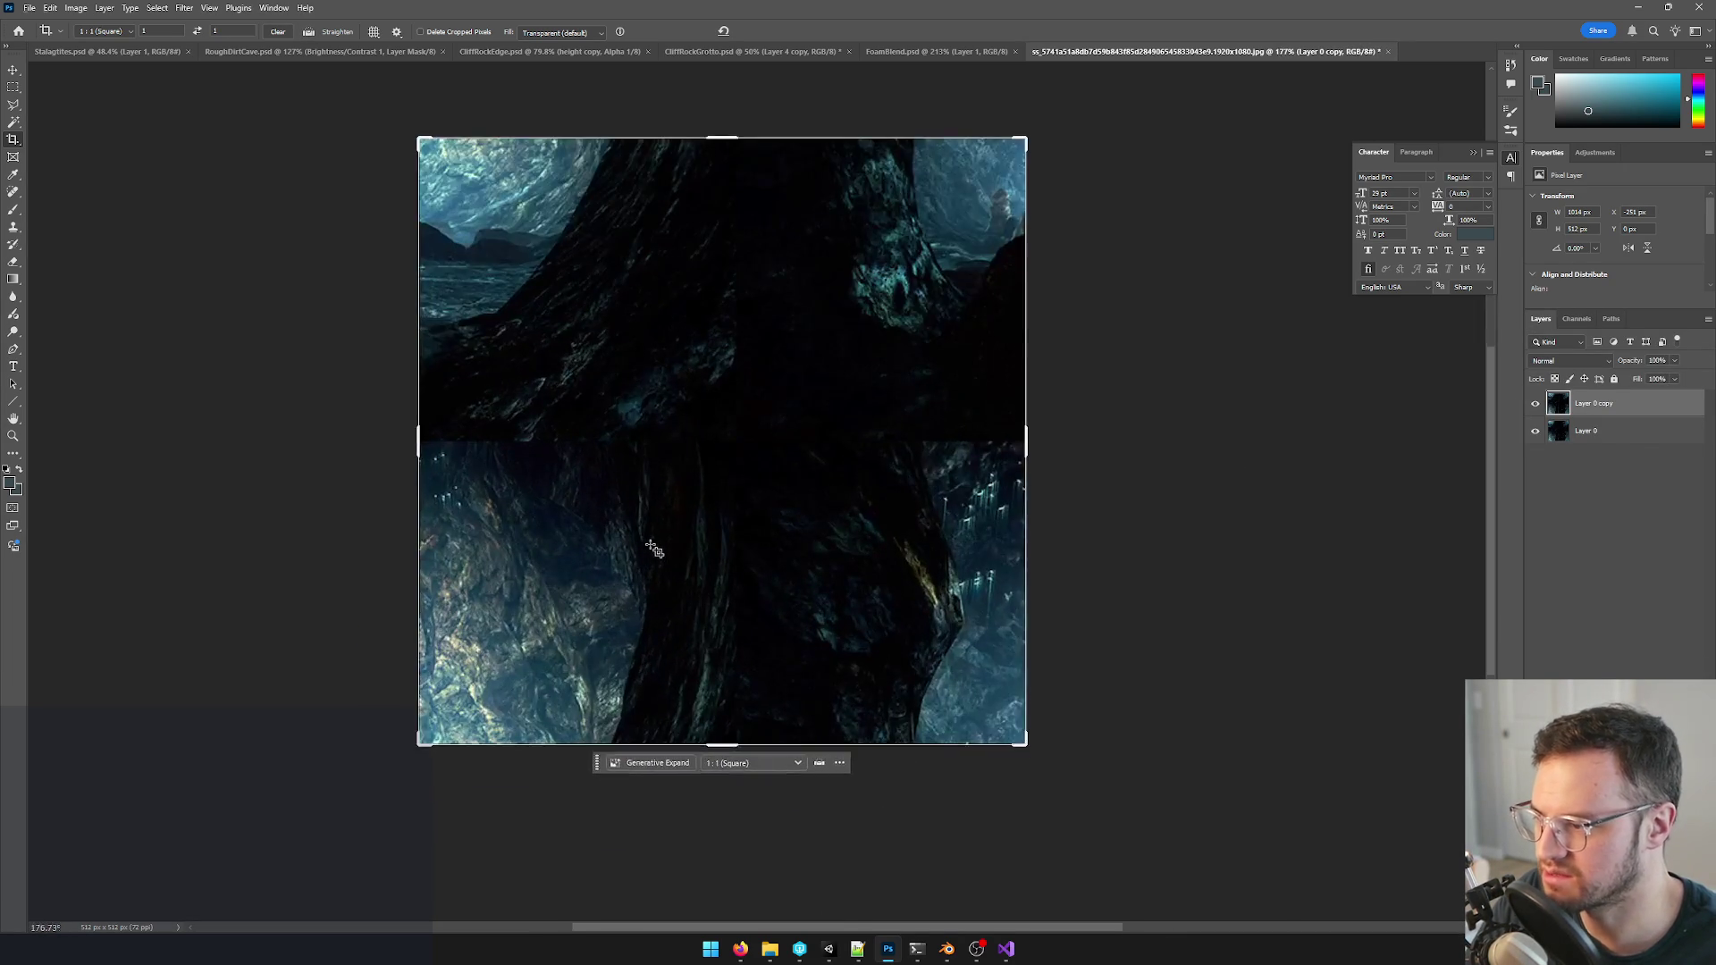
{"action": "scroll", "coordinate": [677, 536], "scroll_direction": "up", "scroll_amount": 1, "text": "alt"}
{"action": "scroll", "coordinate": [643, 543], "scroll_direction": "up", "scroll_amount": 2, "text": "alt"}
- Heal away the bright crystal cluster in the lower half with a smaller Spot Healing Brush
{"action": "key", "text": "s"}
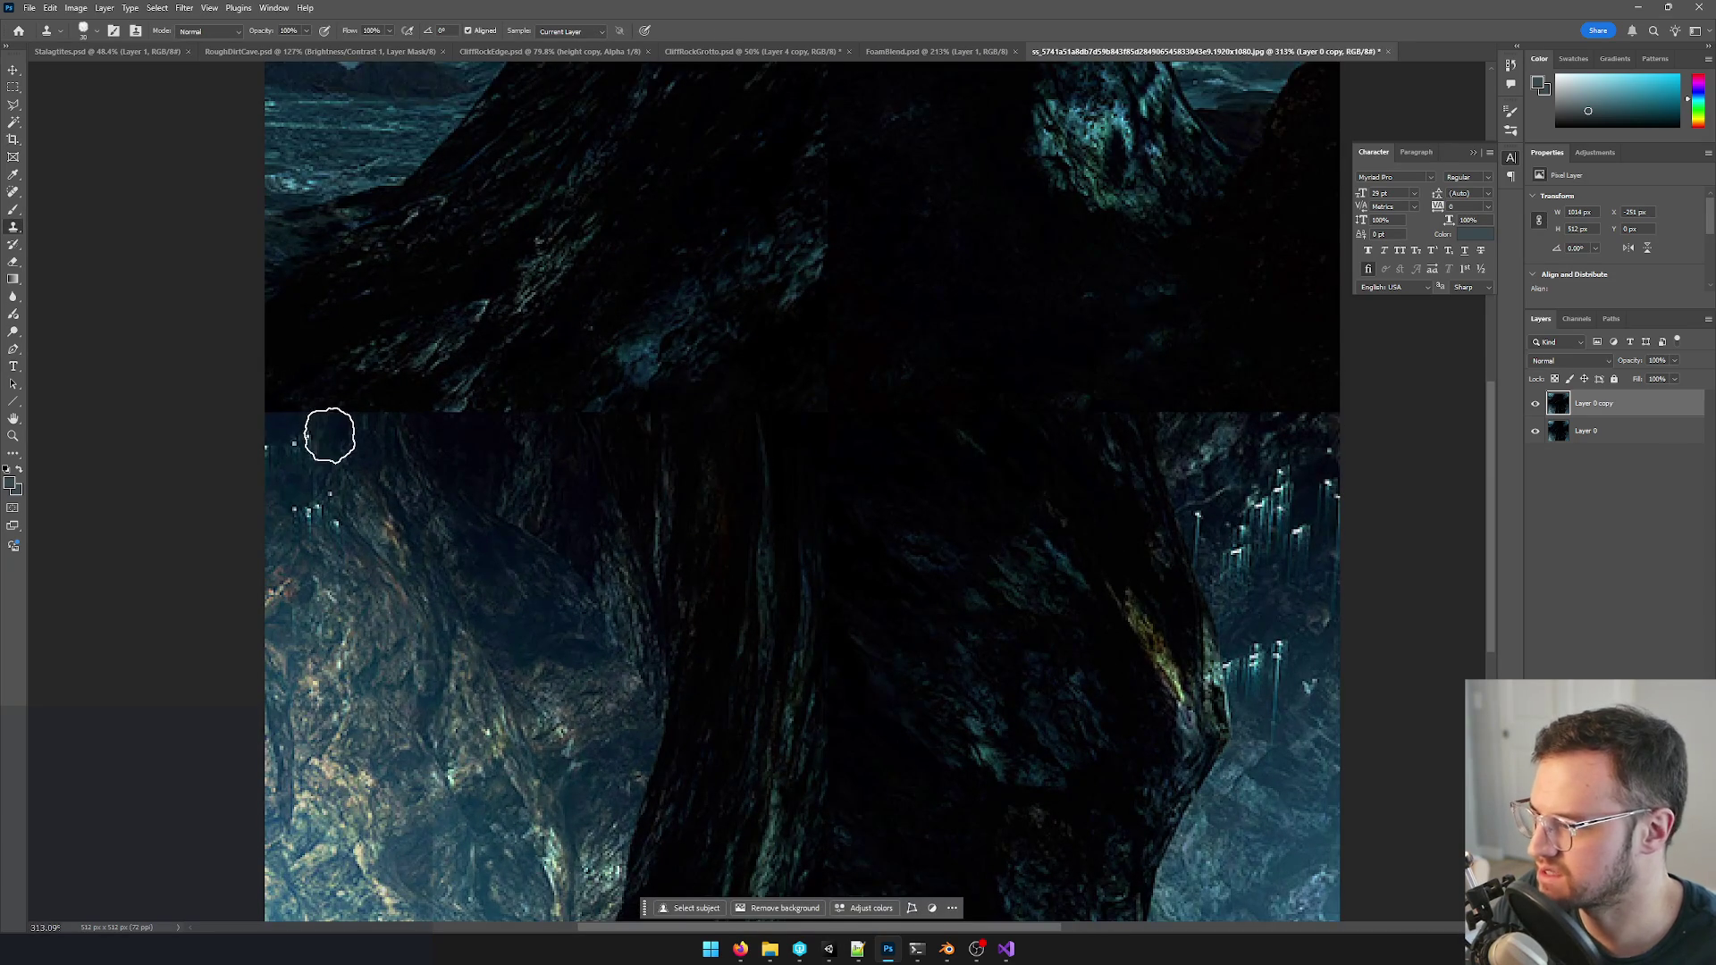
{"action": "left_click", "coordinate": [11, 199]}
{"action": "key", "text": "bracketleft"}
{"action": "key", "text": "bracketleft"}
{"action": "key", "text": "bracketleft"}
{"action": "key", "text": "bracketleft"}
{"action": "key", "text": "bracketleft"}
{"action": "scroll", "coordinate": [722, 408], "scroll_direction": "down", "scroll_amount": 2, "text": "alt"}
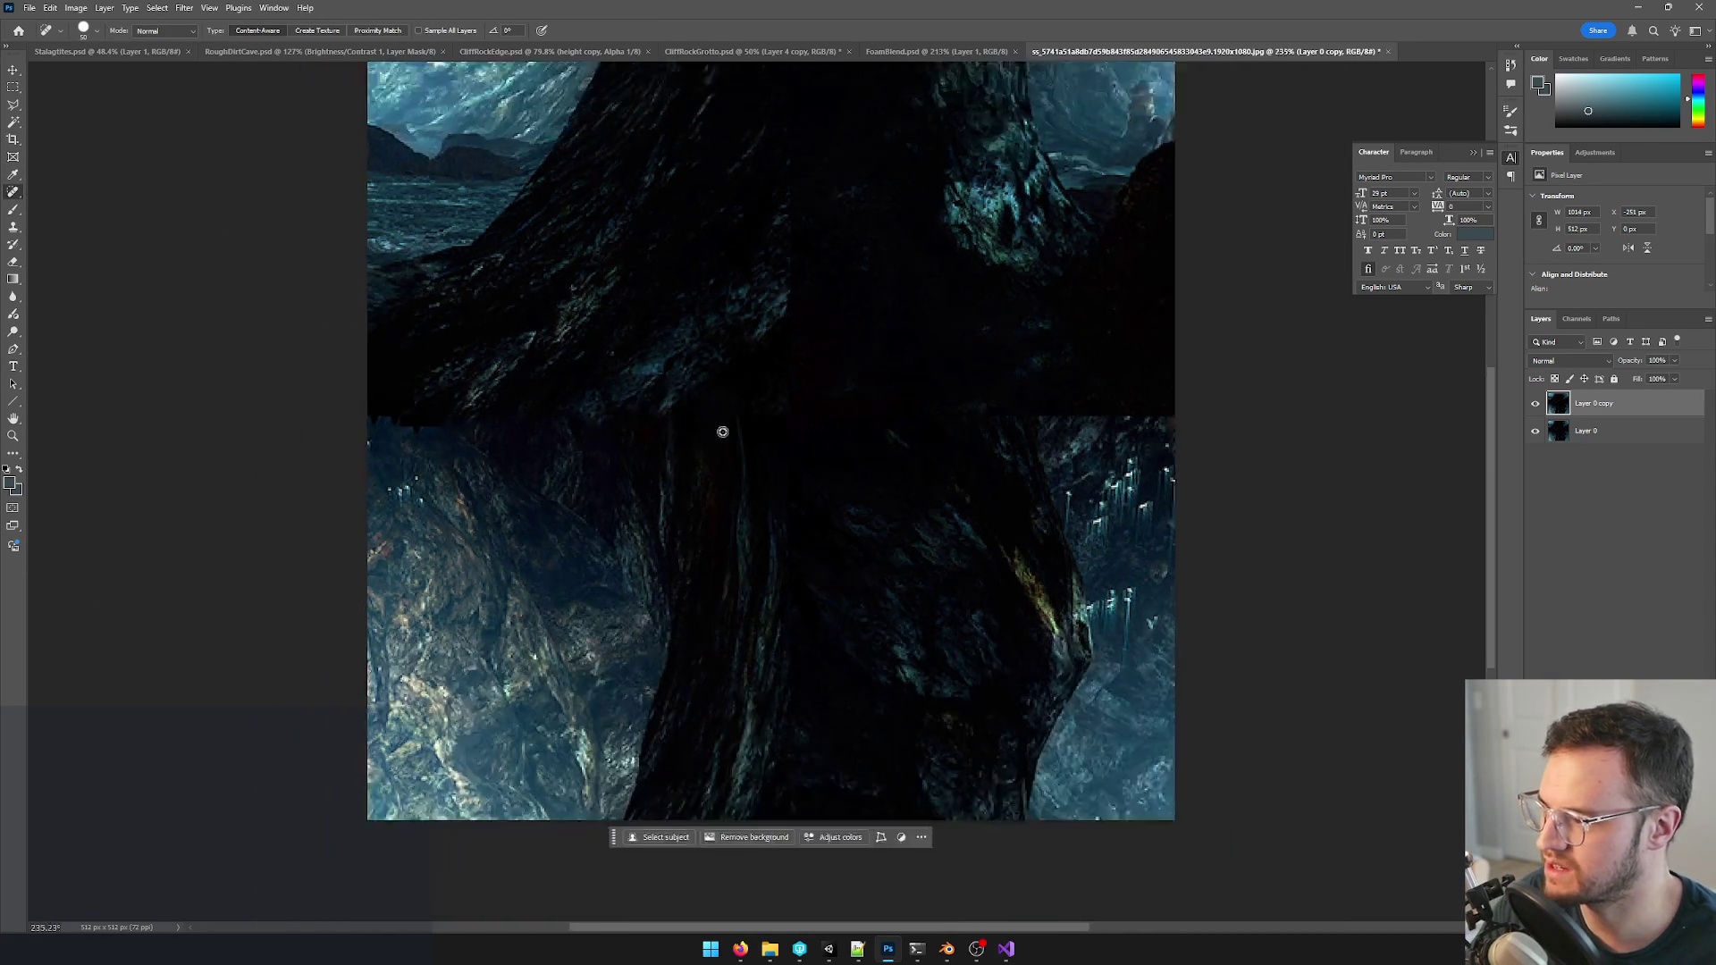
{"action": "scroll", "coordinate": [722, 430], "scroll_direction": "down", "scroll_amount": 1, "text": "alt"}
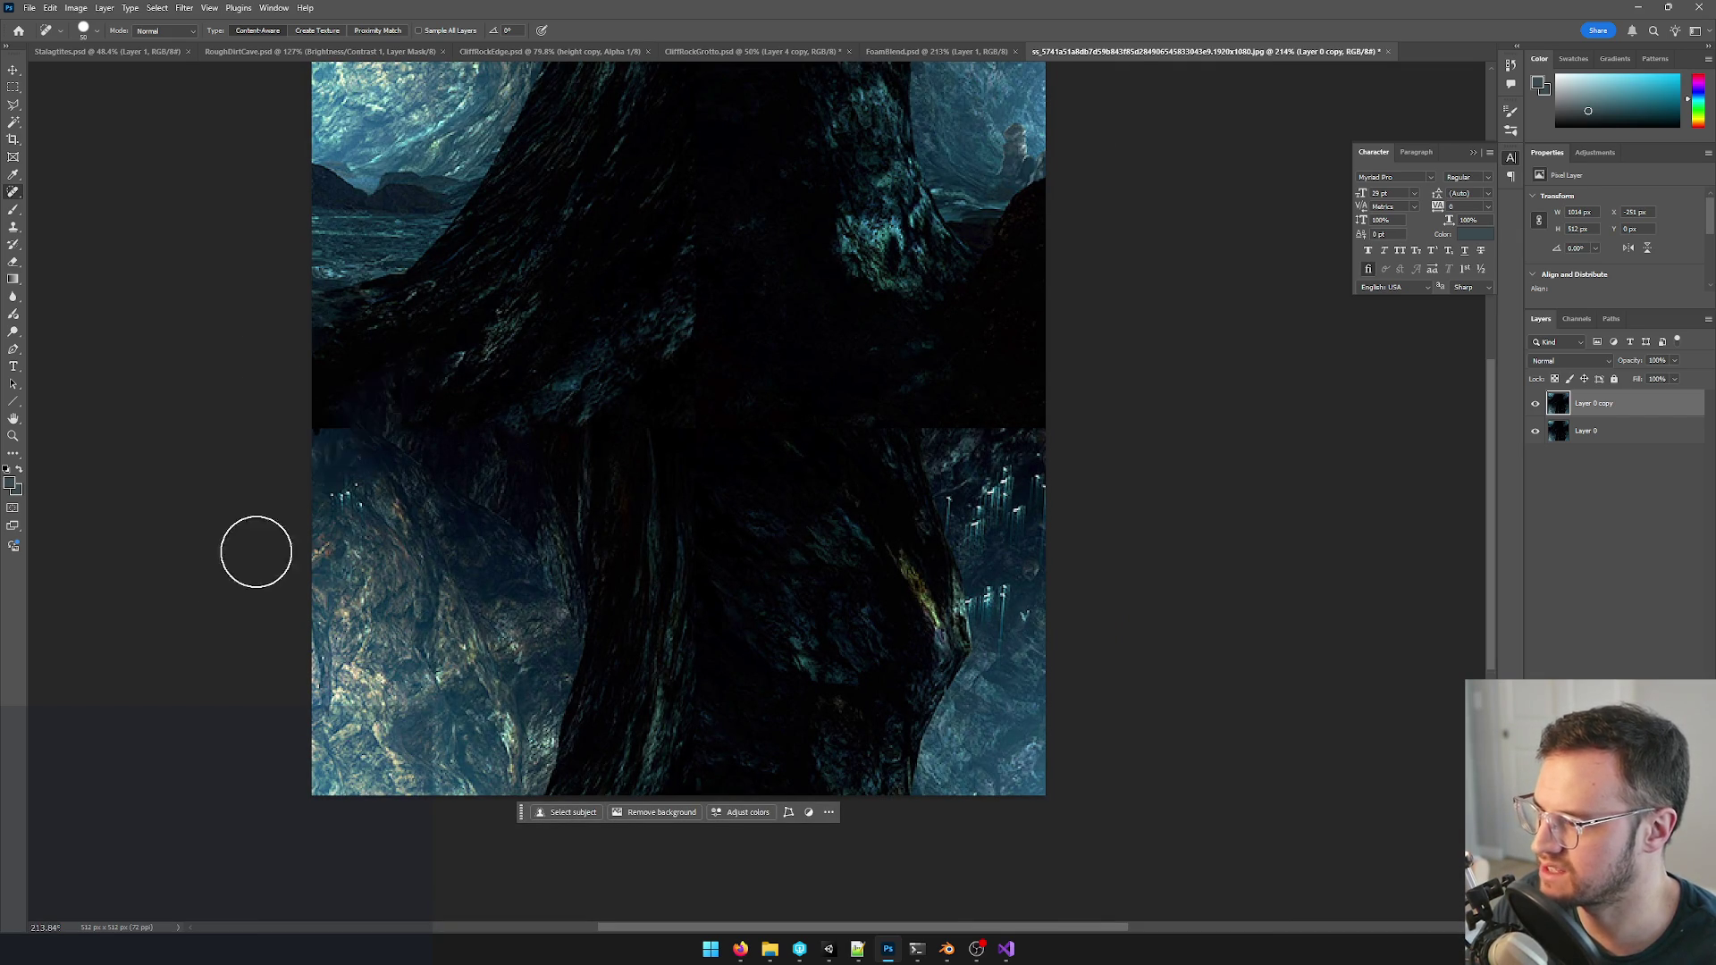
{"action": "left_click_drag", "start_coordinate": [1032, 462], "coordinate": [939, 483]}
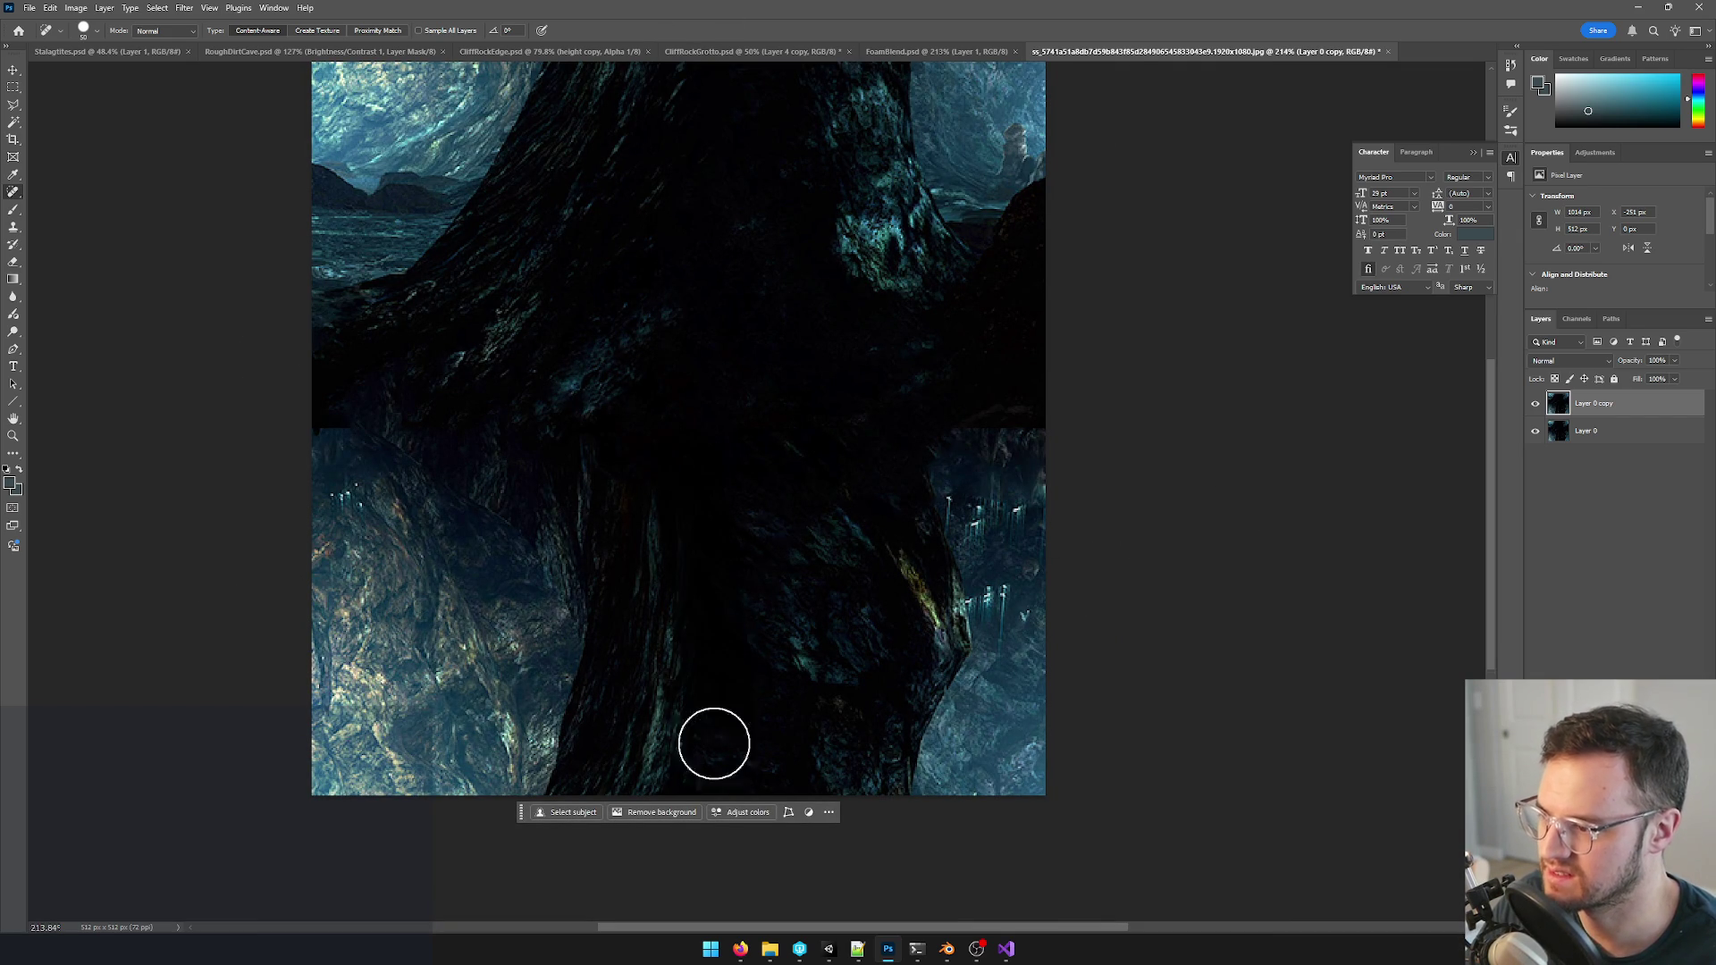
{"action": "scroll", "coordinate": [805, 671], "scroll_direction": "down", "scroll_amount": 4, "text": "alt"}
{"action": "scroll", "coordinate": [804, 671], "scroll_direction": "down", "scroll_amount": 1, "text": "alt"}
{"action": "scroll", "coordinate": [775, 682], "scroll_direction": "up", "scroll_amount": 3, "text": "alt"}
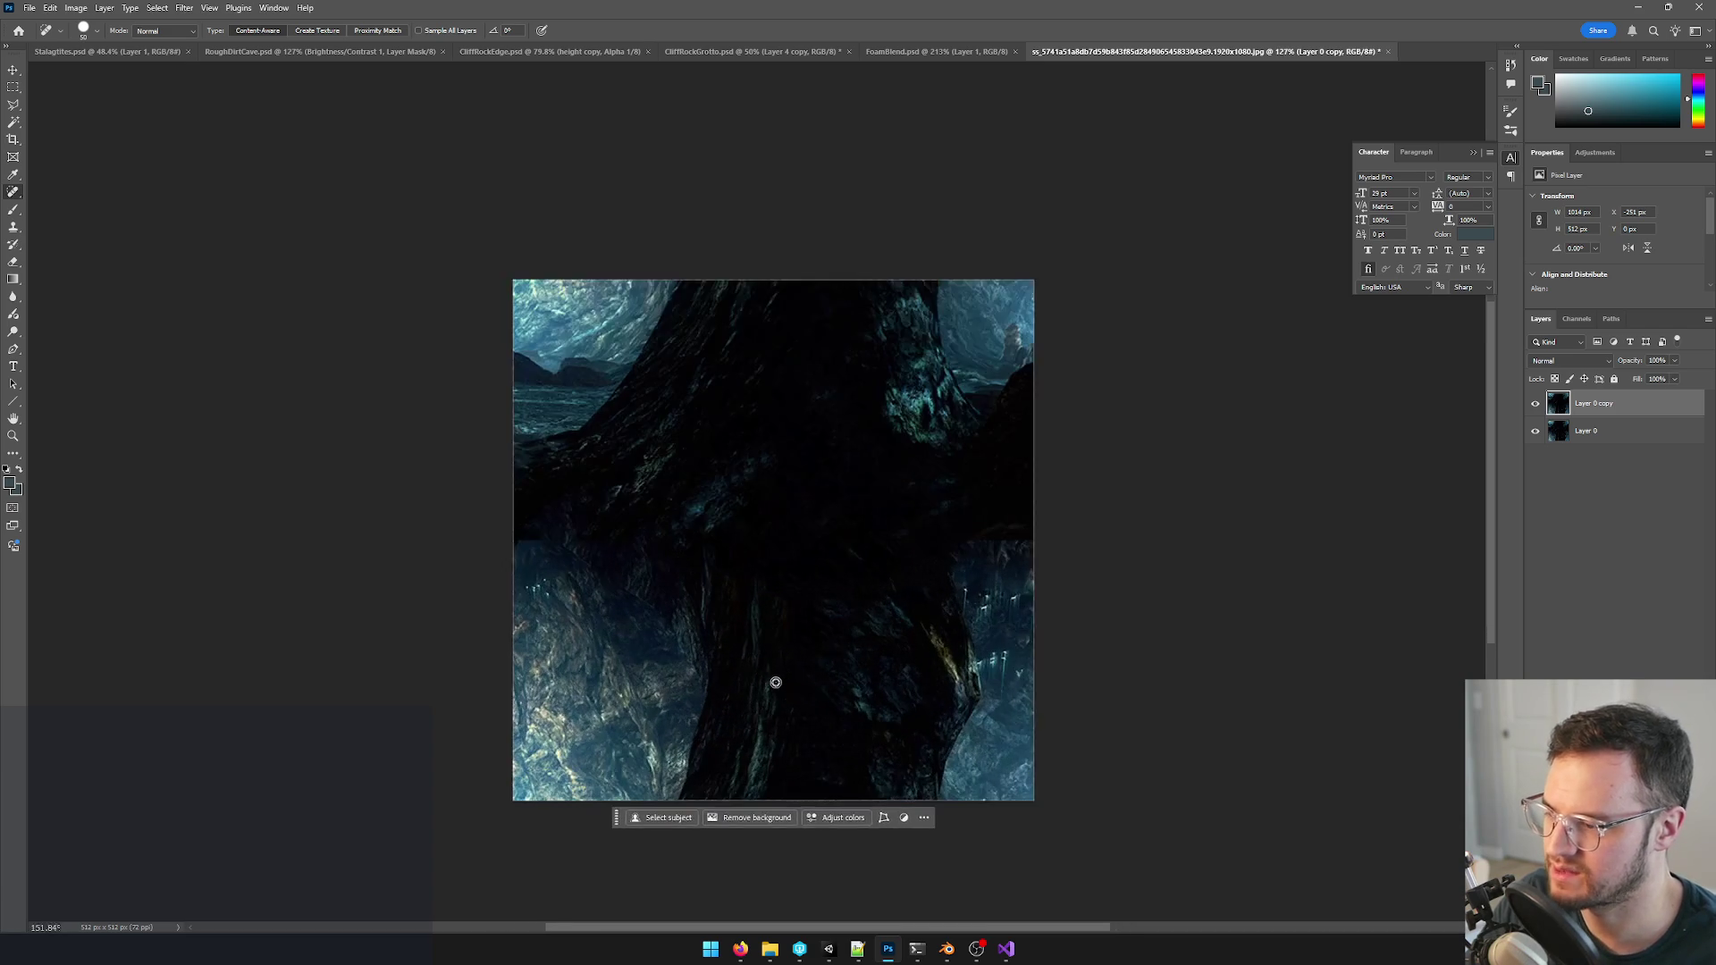
{"action": "scroll", "coordinate": [775, 682], "scroll_direction": "up", "scroll_amount": 1, "text": "alt"}
{"action": "scroll", "coordinate": [631, 496], "scroll_direction": "up", "scroll_amount": 1, "text": "alt"}
{"action": "scroll", "coordinate": [642, 460], "scroll_direction": "up", "scroll_amount": 1, "text": "alt"}
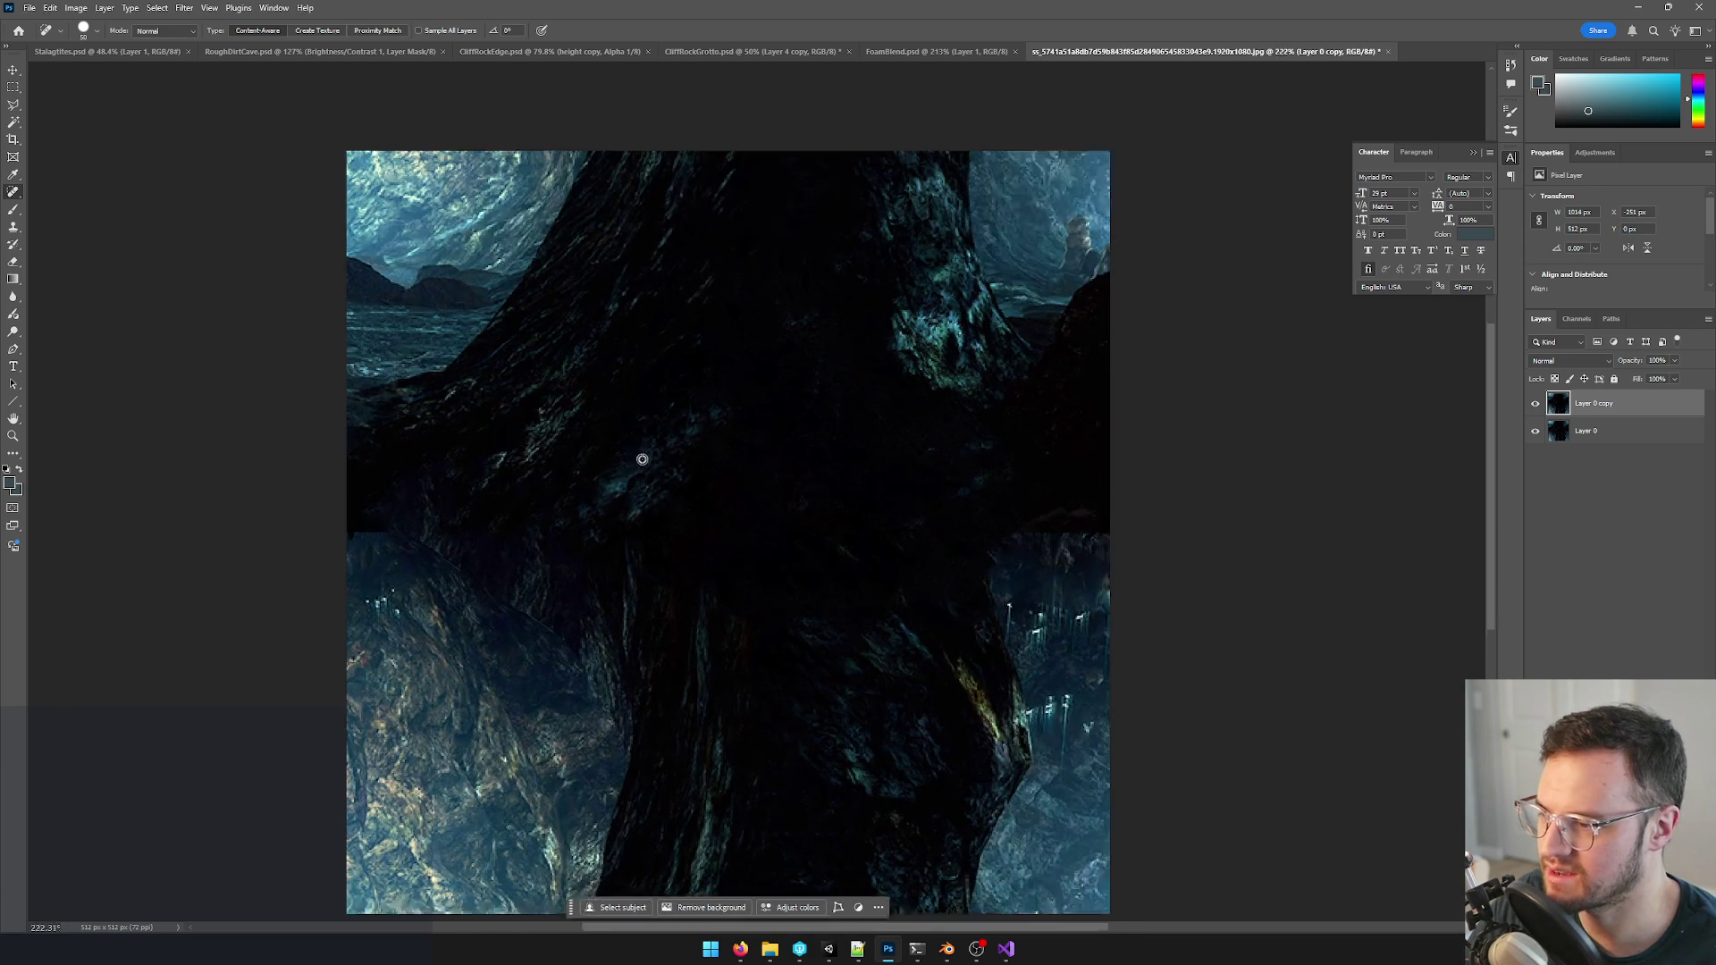
{"action": "scroll", "coordinate": [642, 460], "scroll_direction": "down", "scroll_amount": 1, "text": "alt"}
{"action": "scroll", "coordinate": [641, 460], "scroll_direction": "up", "scroll_amount": 1, "text": "alt"}
- Add a new empty Layer 1 on top
{"action": "key", "text": "ctrl+shift+n"}
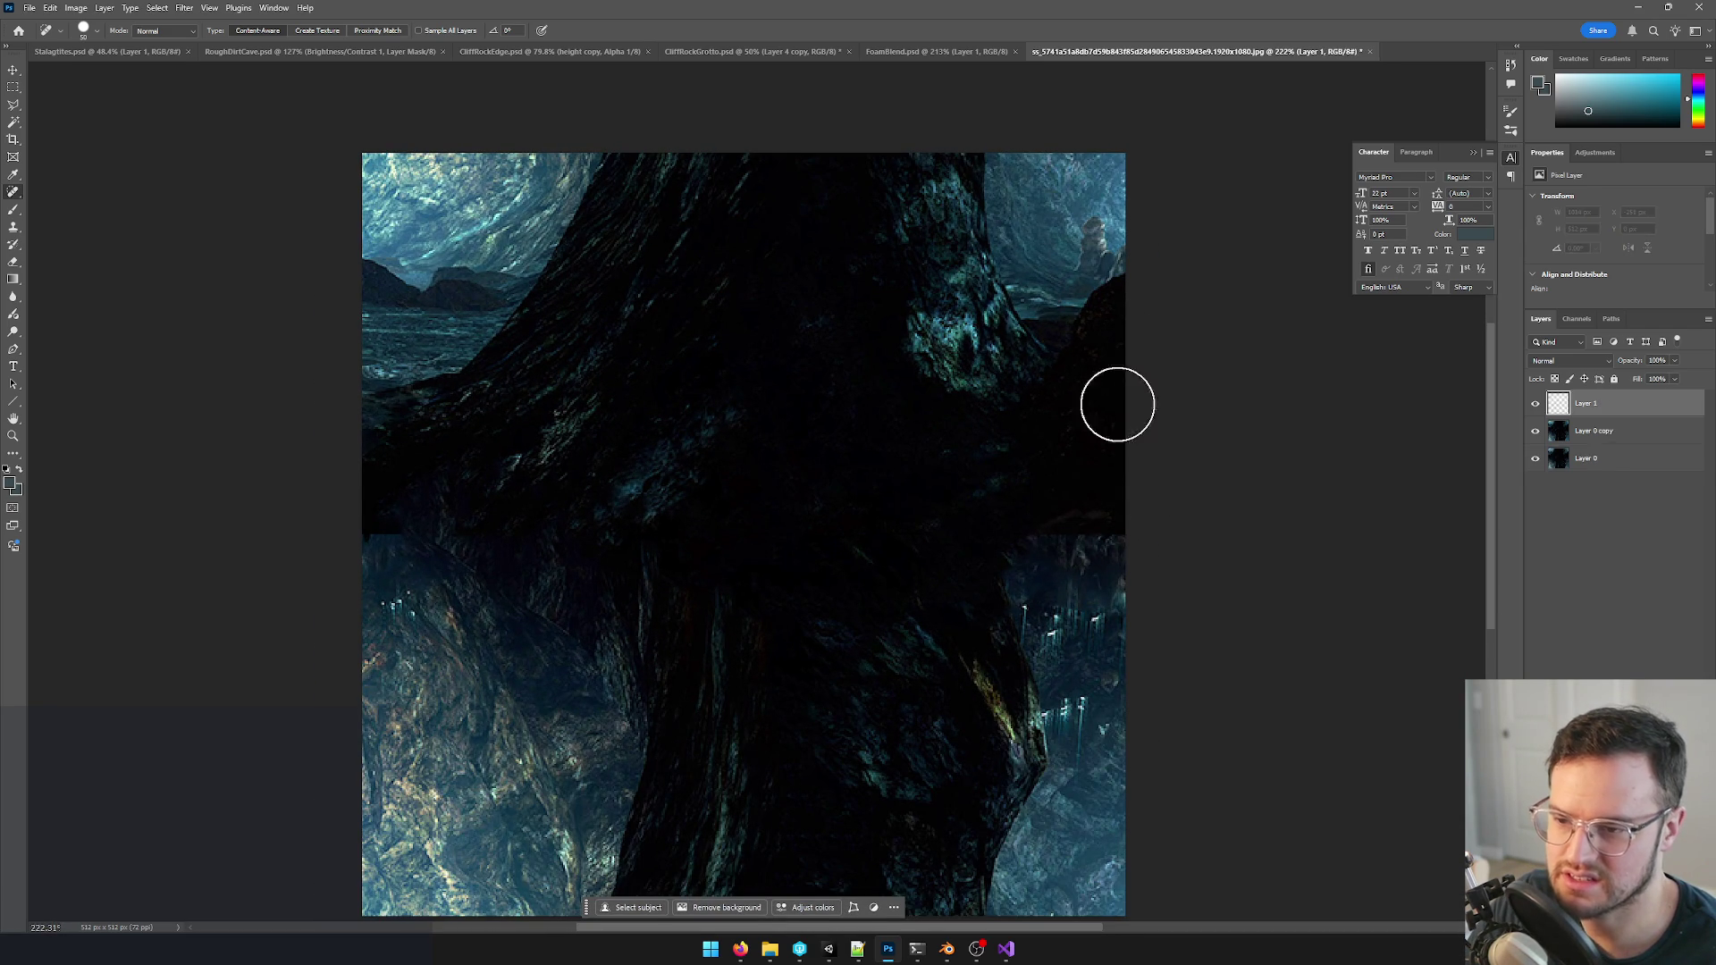
{"action": "left_click", "coordinate": [1114, 196], "text": "alt"}
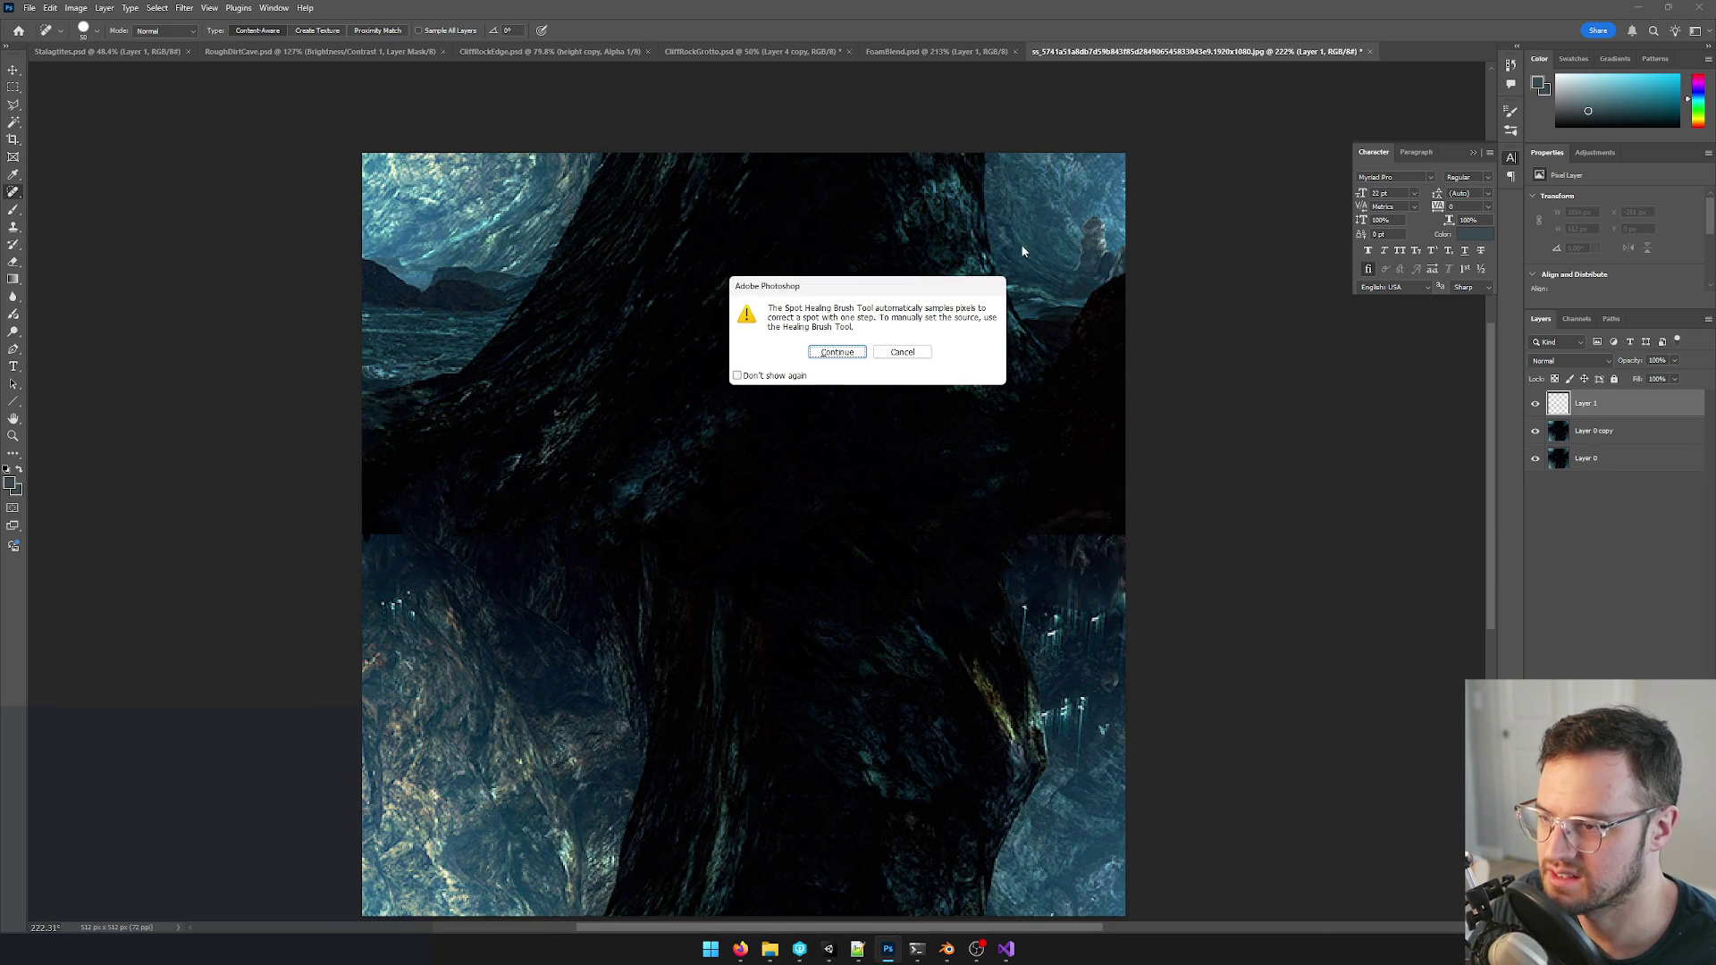
- Set a light-blue foreground colour and dab two light-blue dots on the blank layer
{"action": "left_click", "coordinate": [902, 353]}
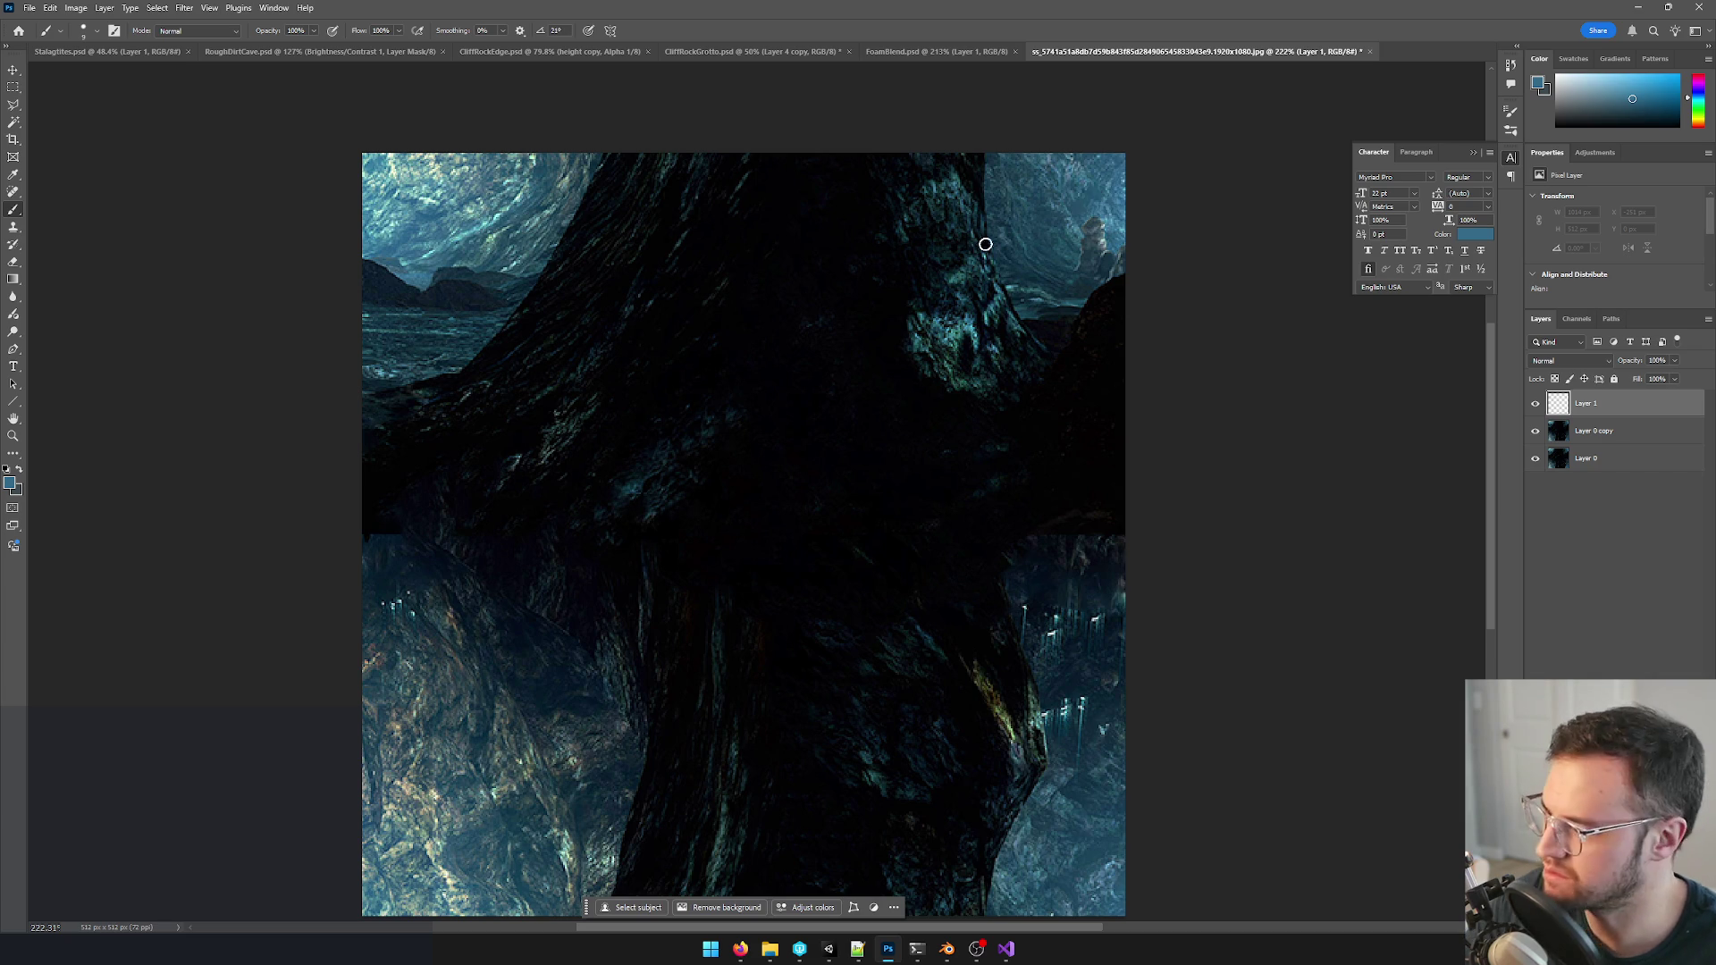
{"action": "left_click", "coordinate": [12, 473]}
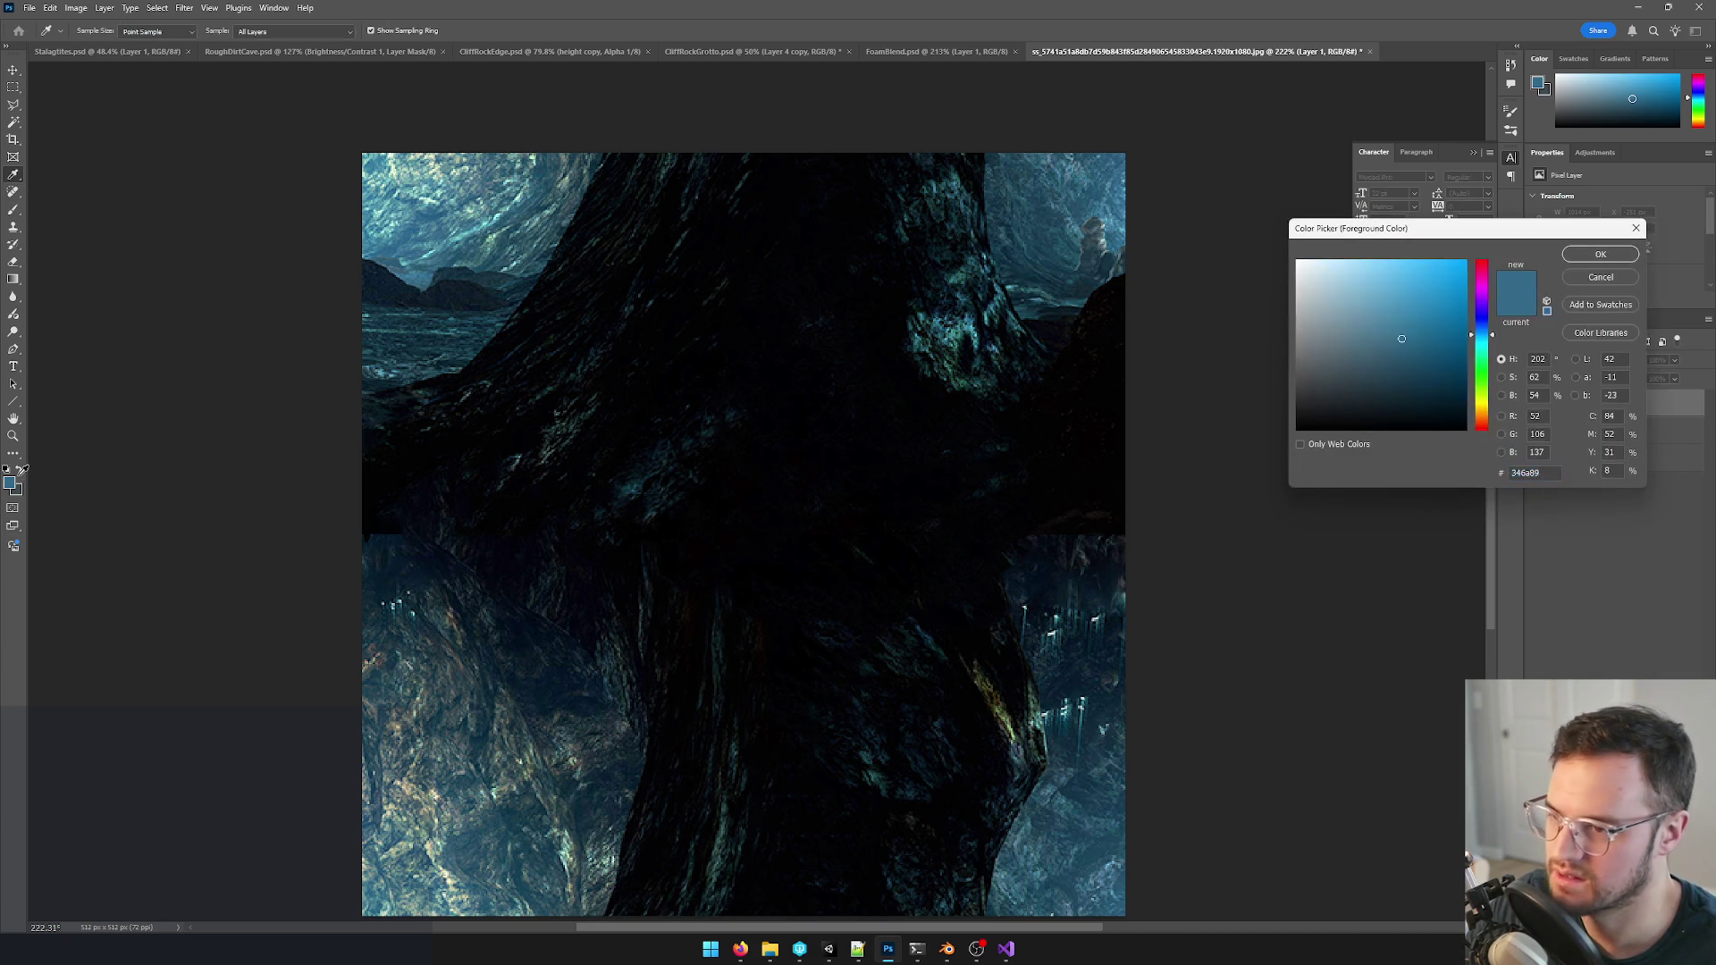
{"action": "left_click", "coordinate": [1600, 255]}
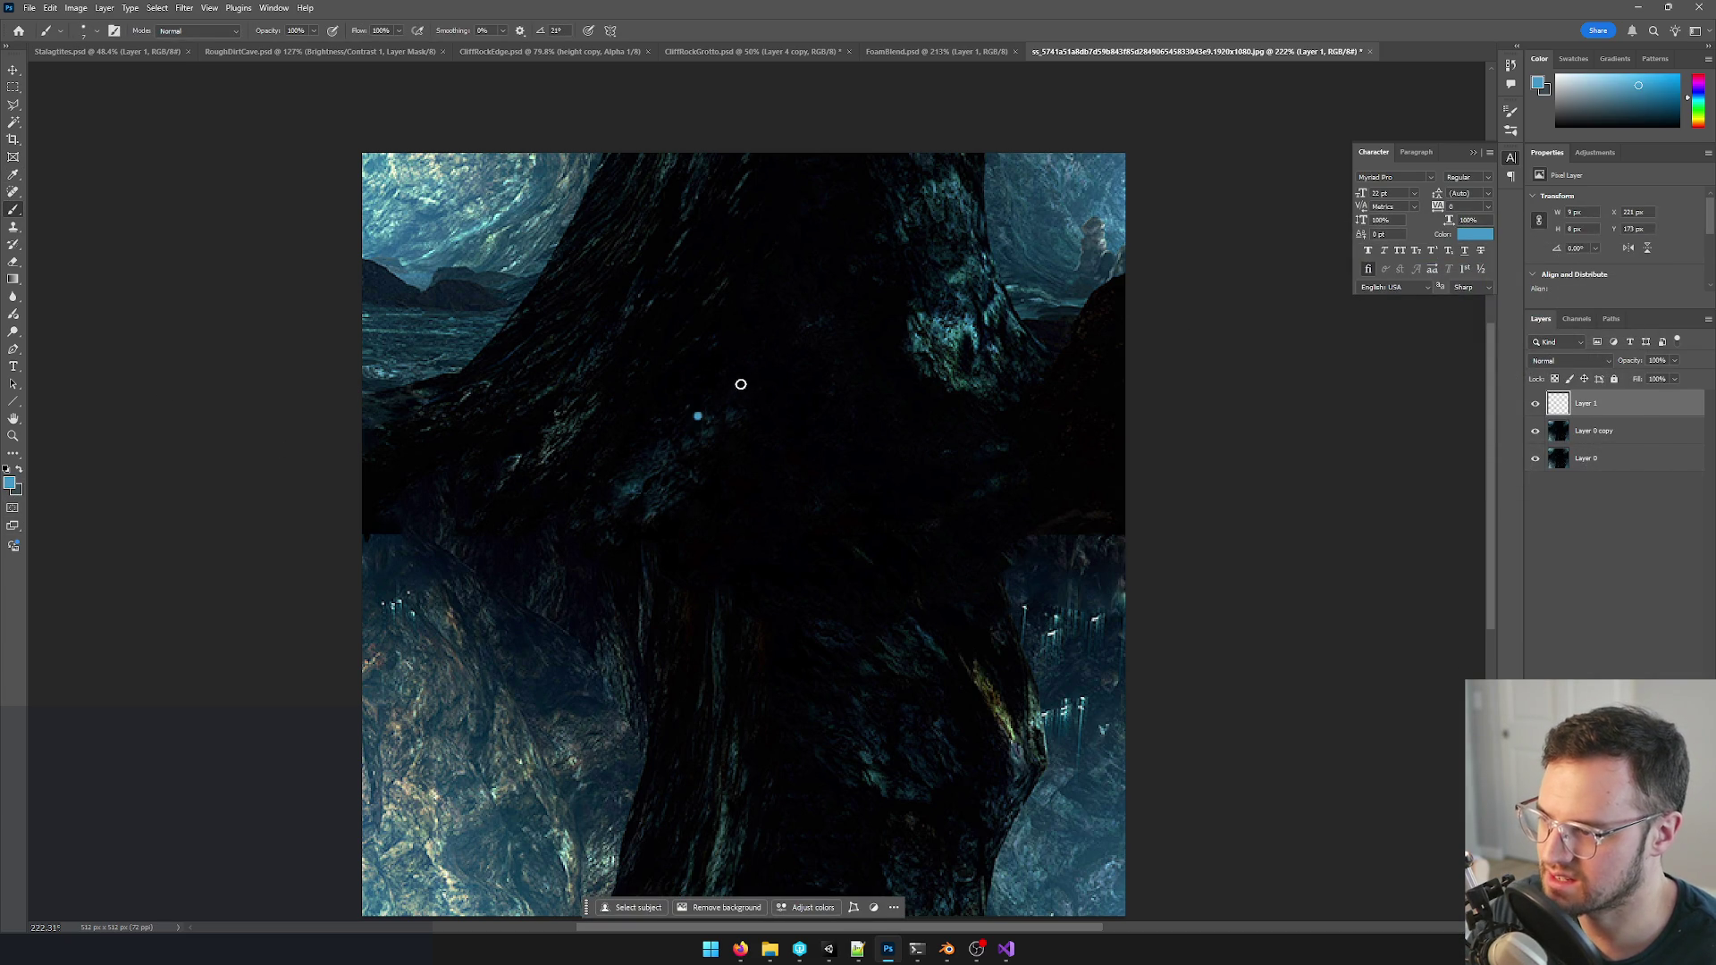
{"action": "left_click", "coordinate": [9, 485]}
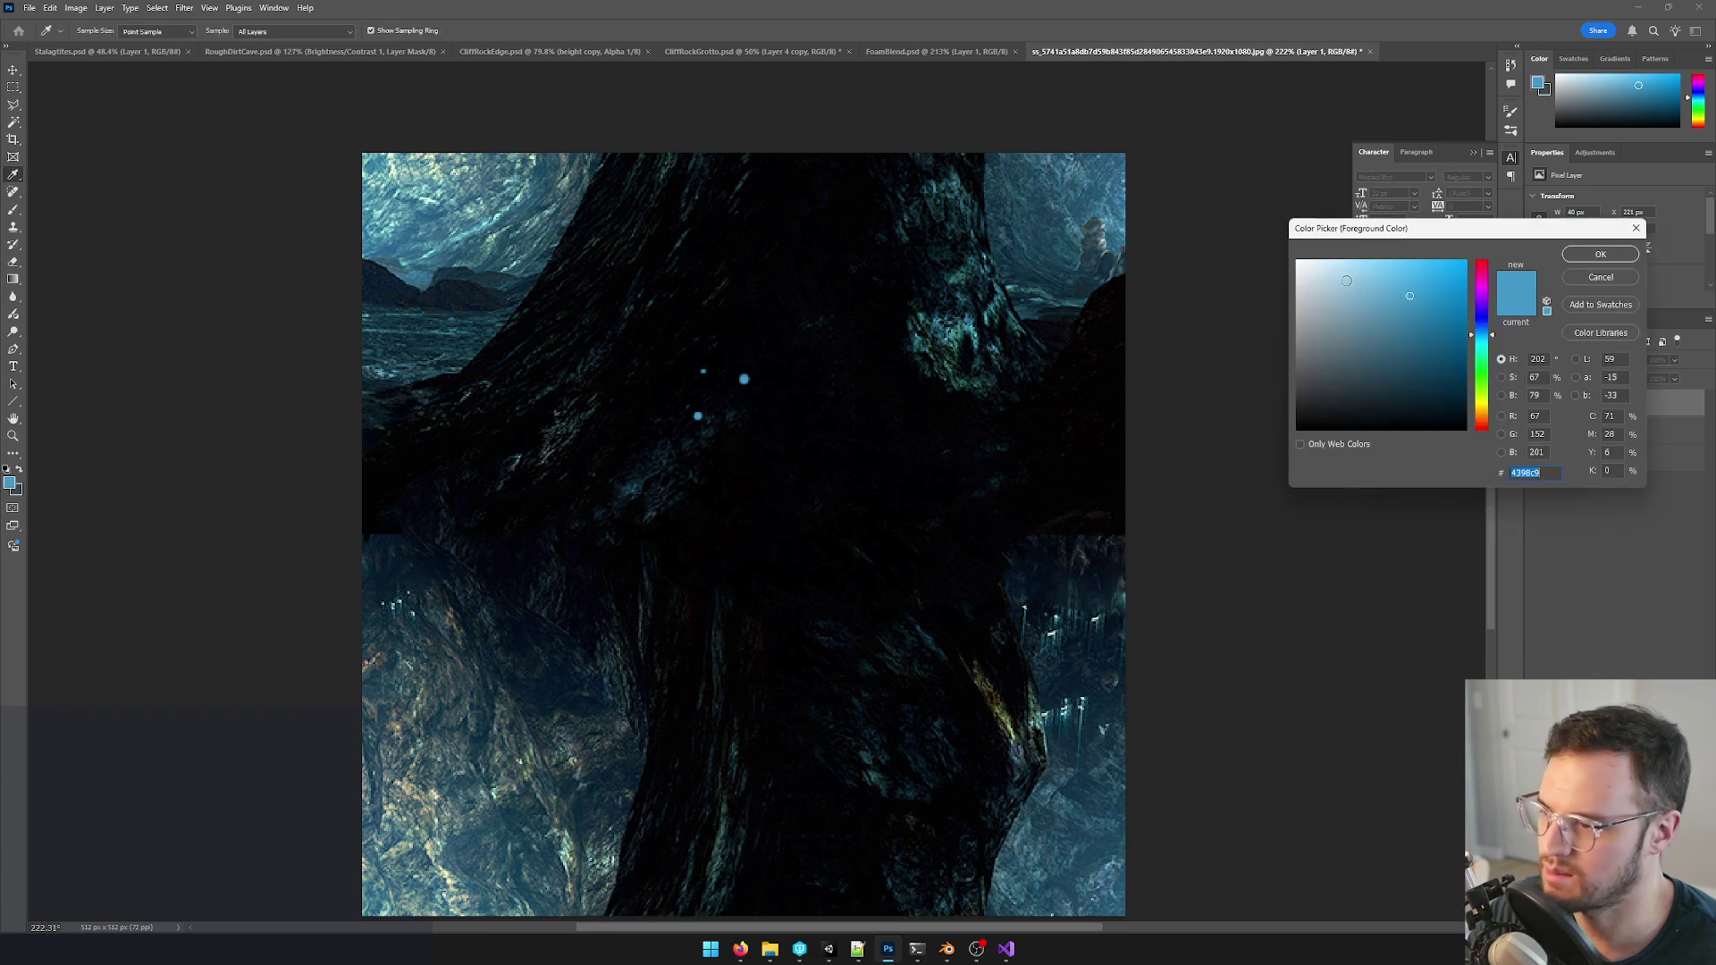
{"action": "left_click", "coordinate": [1603, 255]}
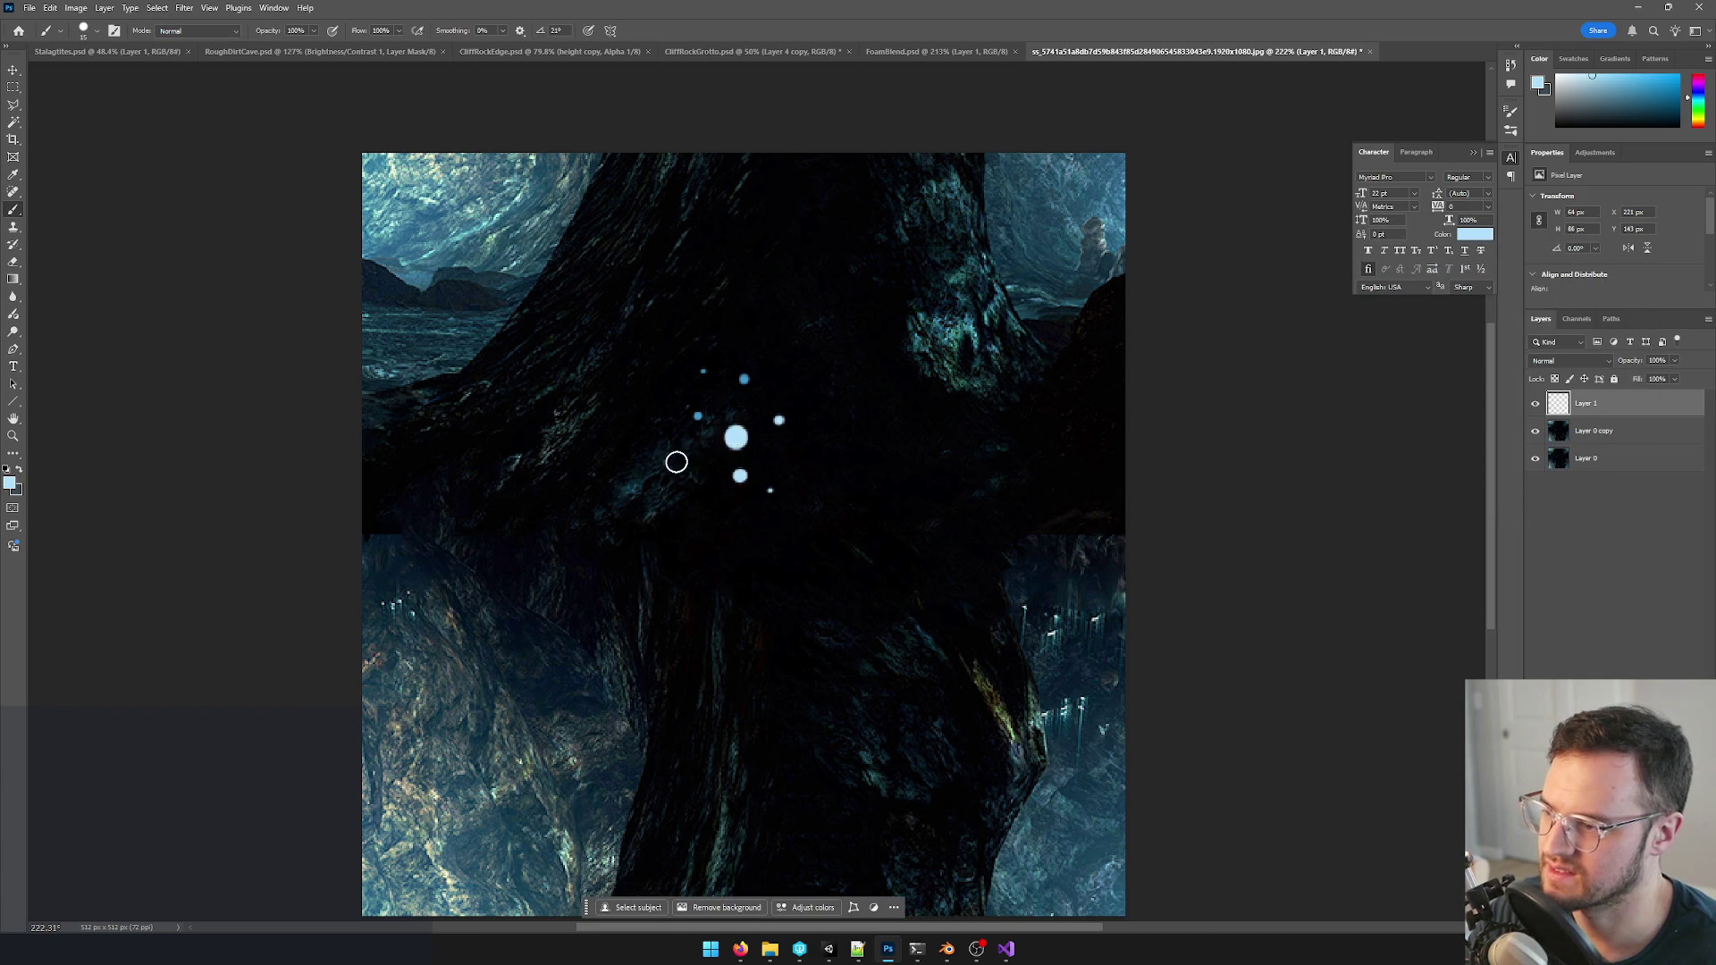
{"action": "left_click", "coordinate": [747, 307]}
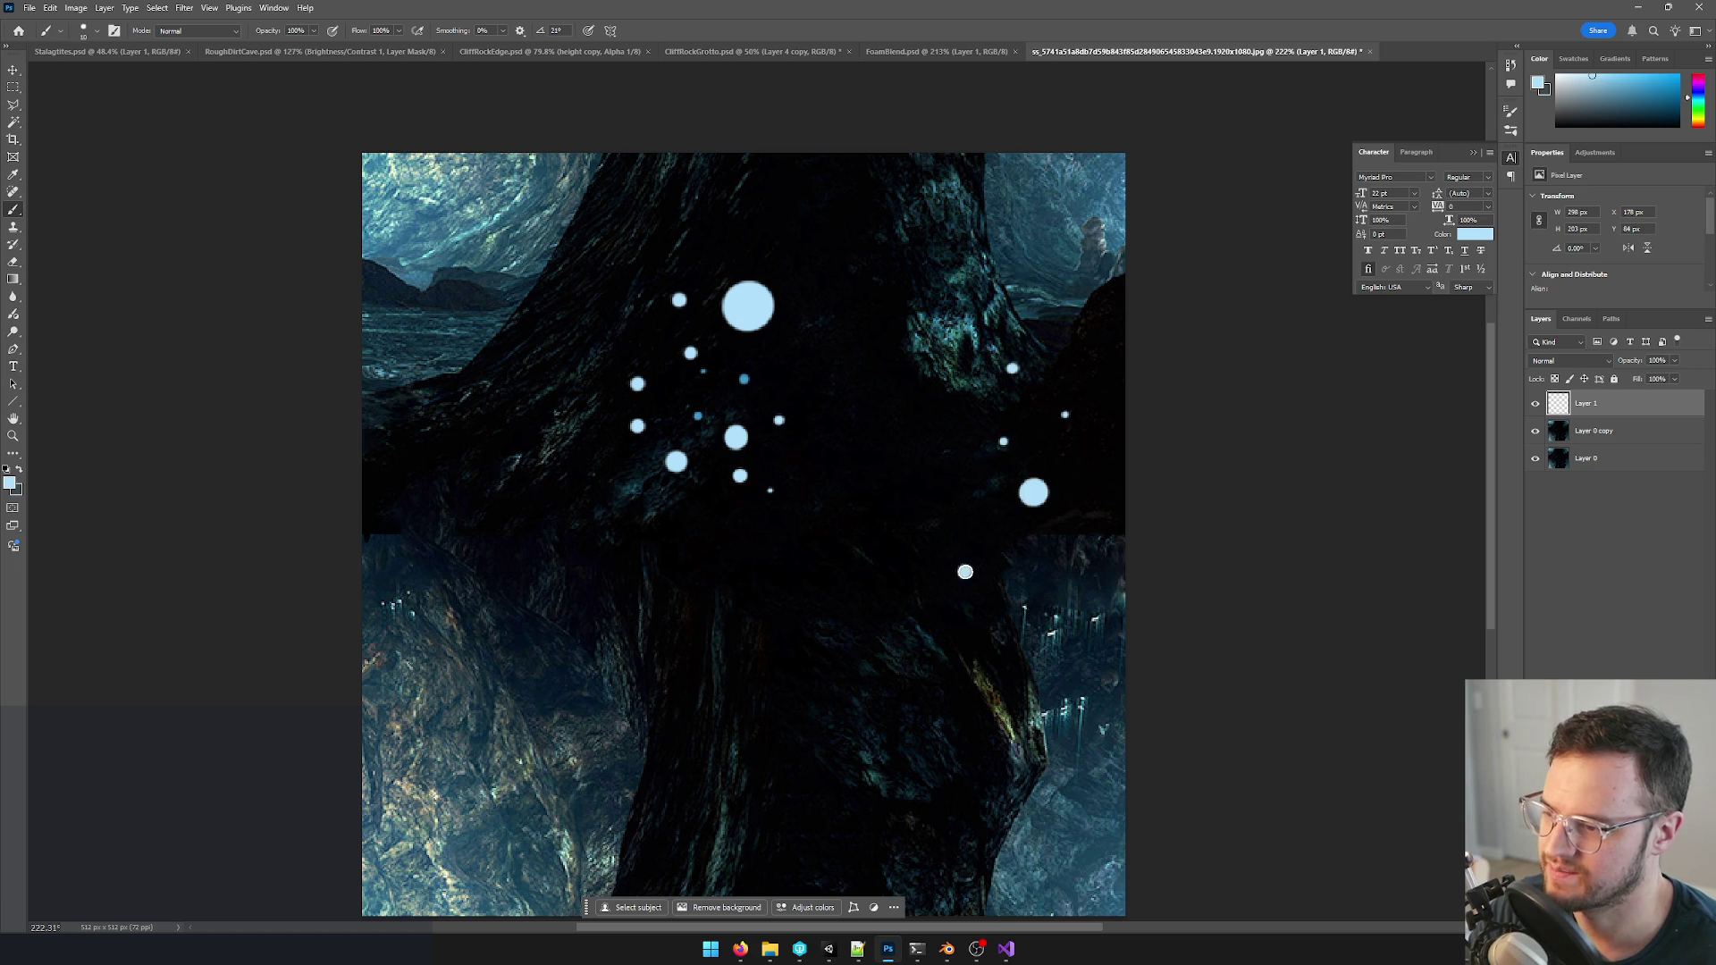
{"action": "left_click", "coordinate": [1012, 561]}
- Switch the colour to gold and dab several gold dots of varying sizes toward the lower right
{"action": "left_click", "coordinate": [10, 482]}
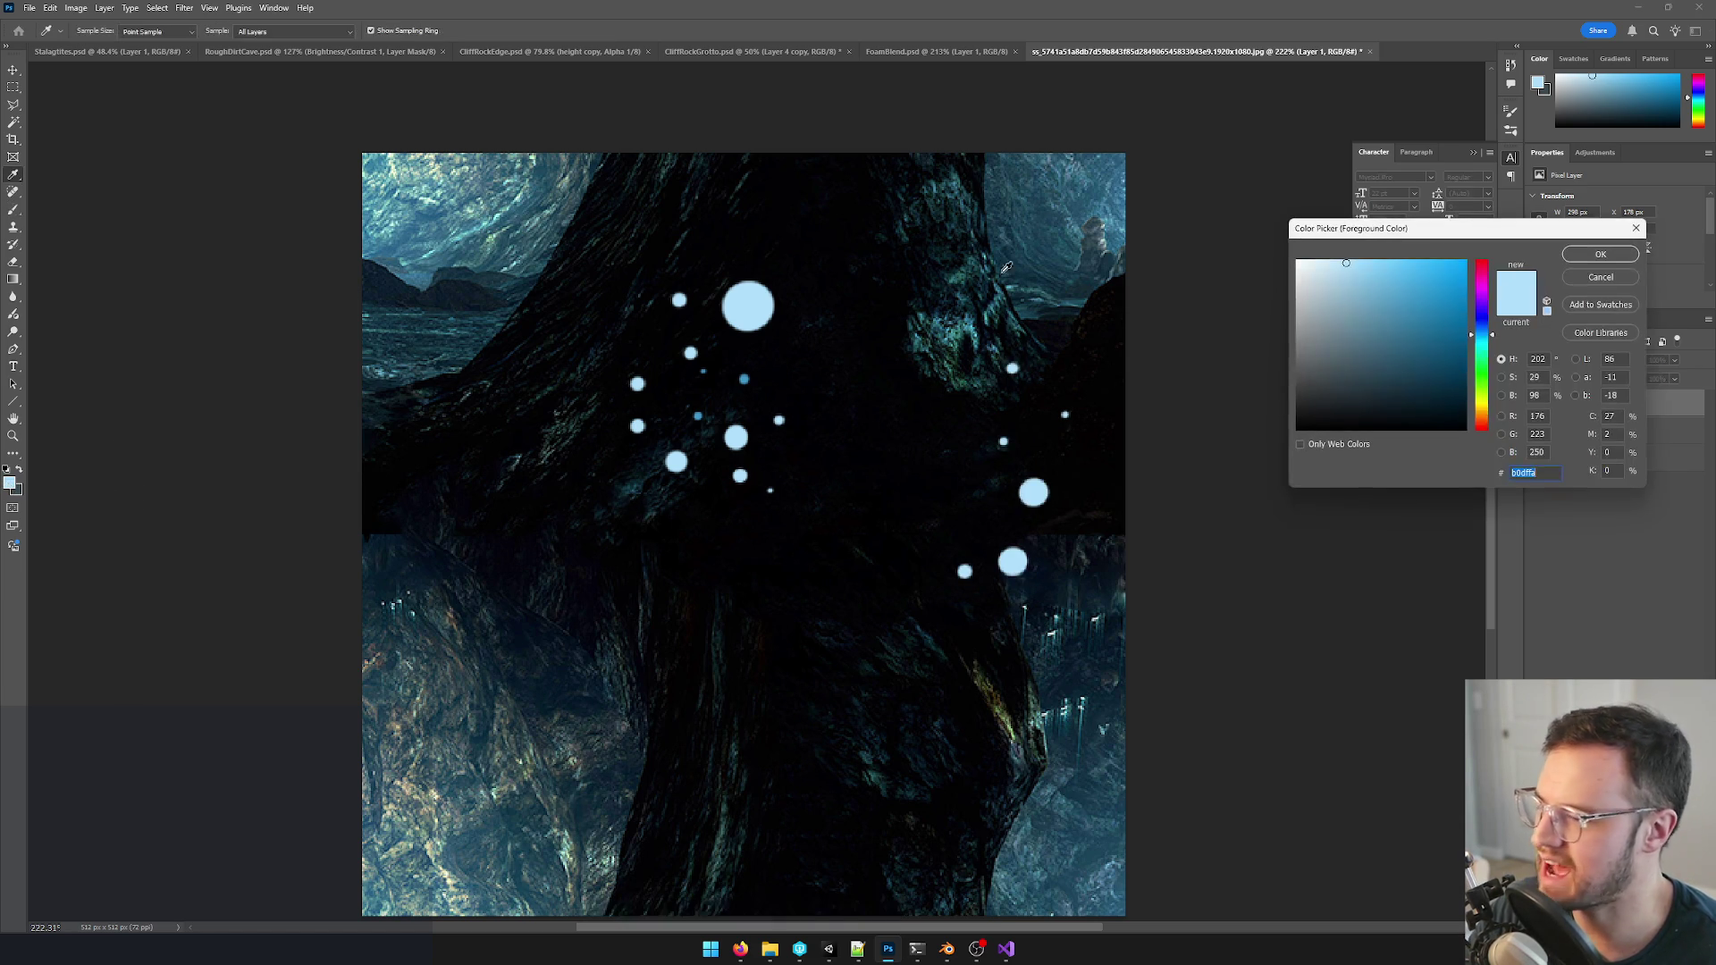
{"action": "left_click", "coordinate": [1374, 281]}
{"action": "left_click", "coordinate": [1481, 405]}
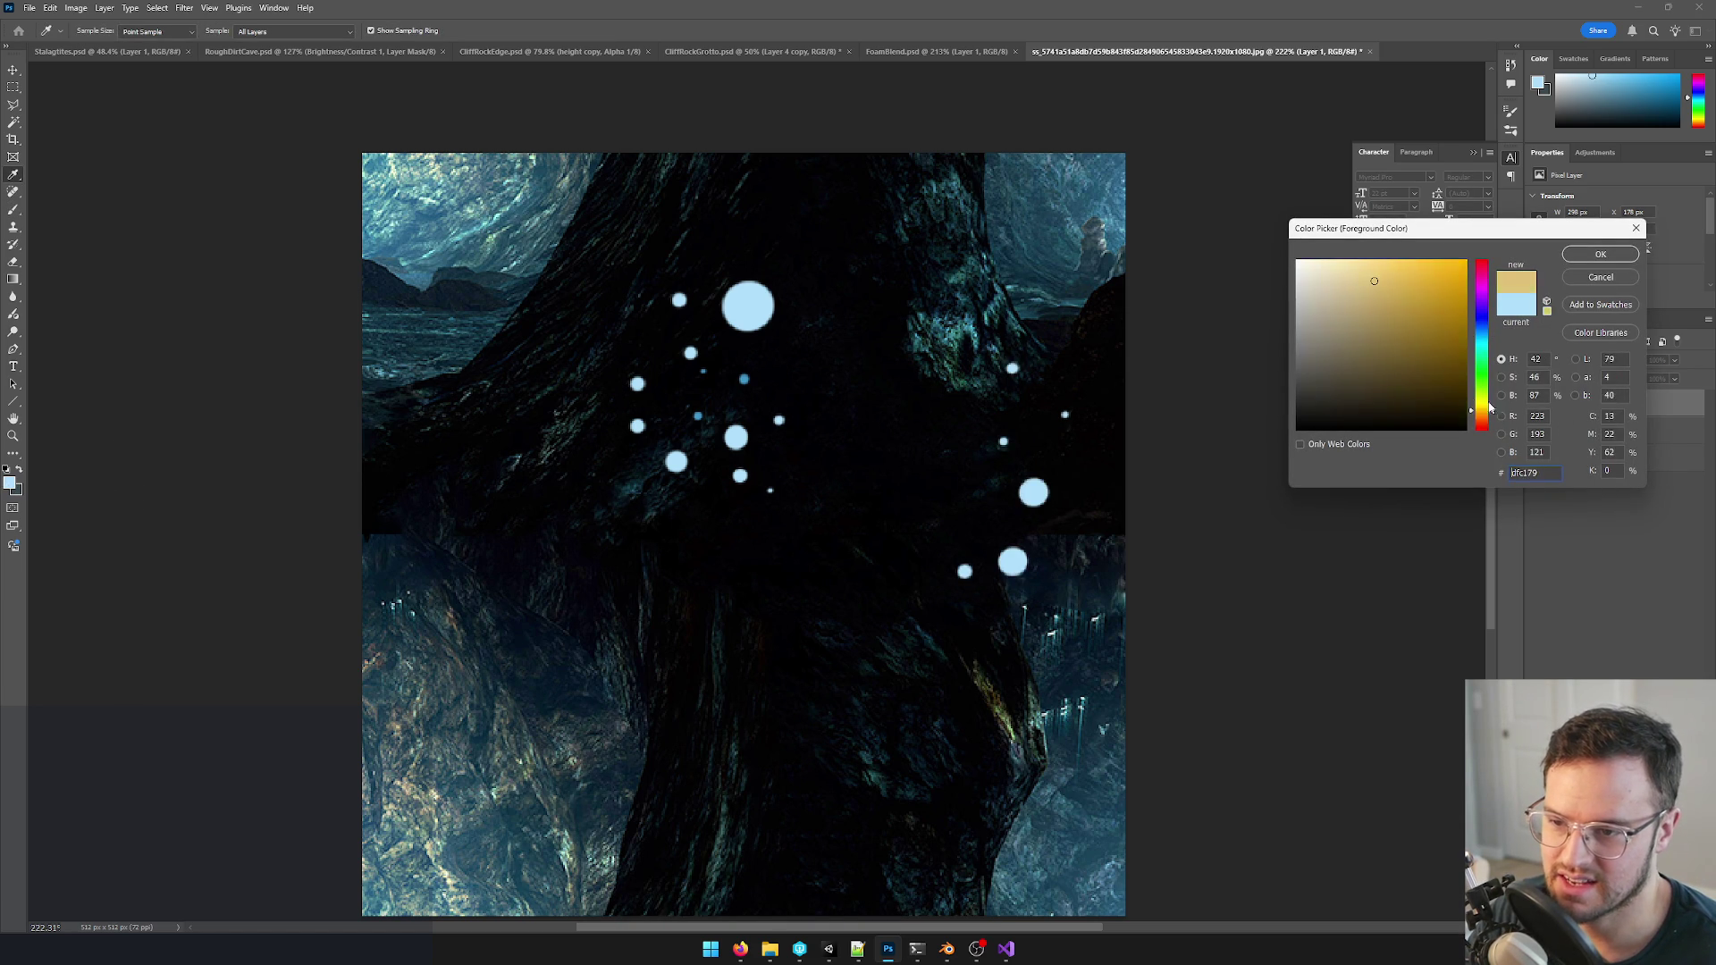
{"action": "left_click", "coordinate": [1596, 256]}
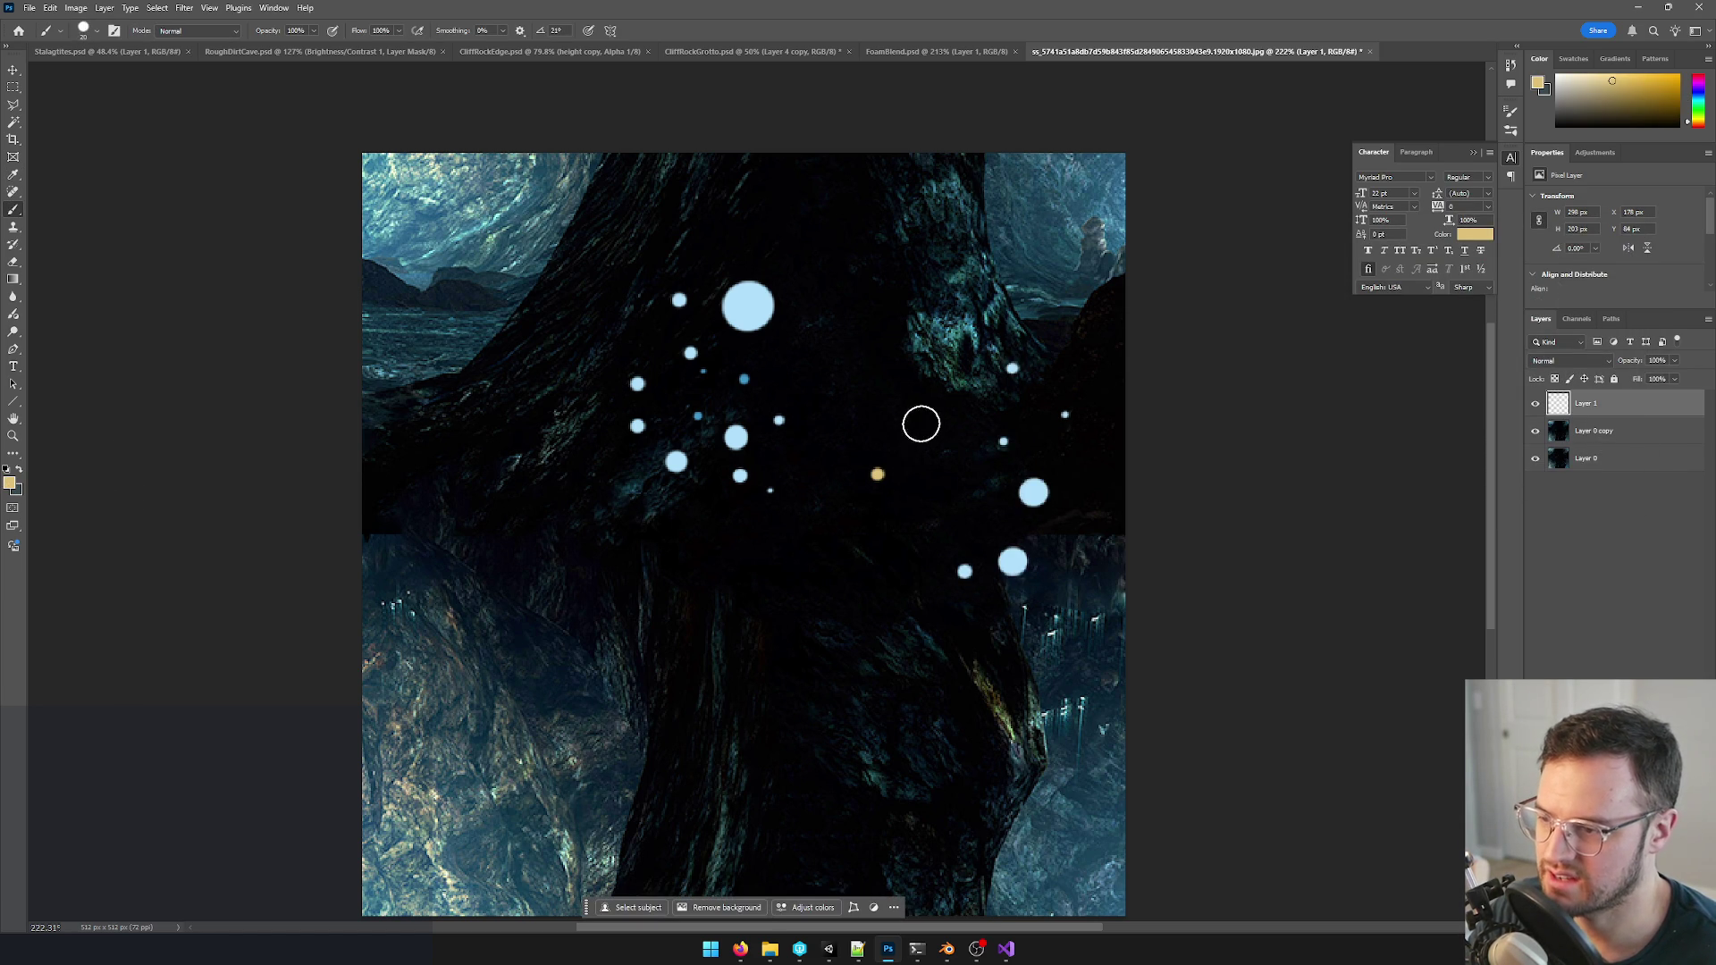
{"action": "left_click", "coordinate": [930, 383]}
{"action": "left_click", "coordinate": [746, 688]}
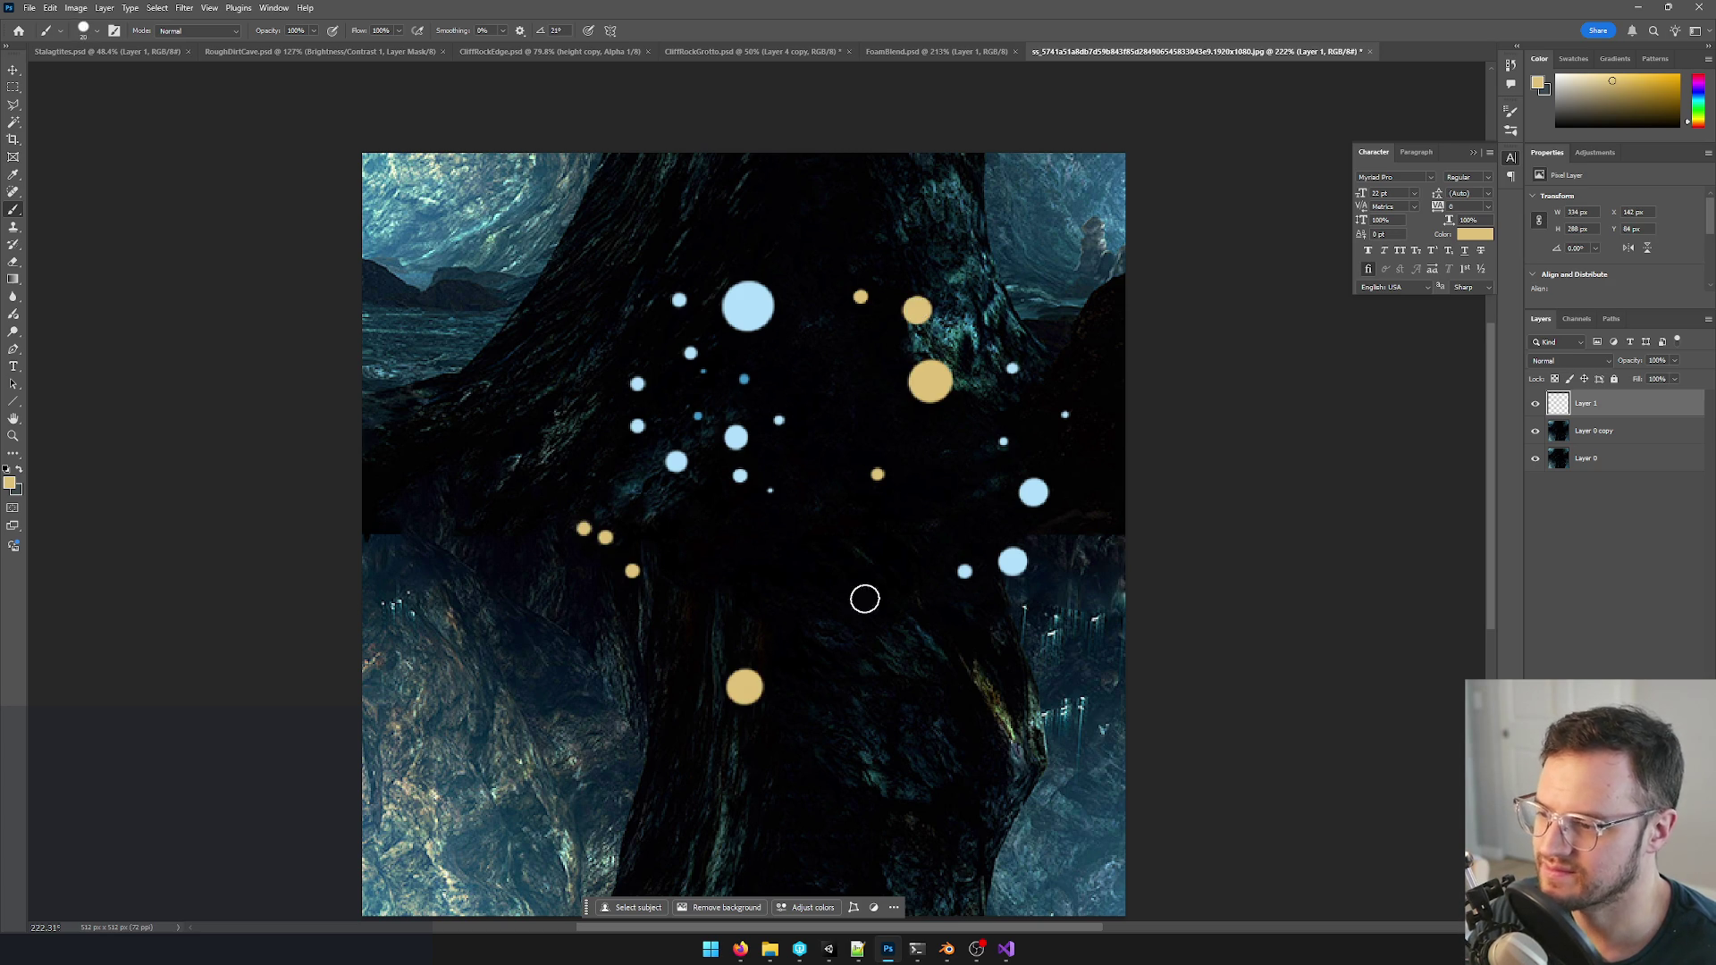
{"action": "left_click", "coordinate": [889, 575]}
{"action": "left_click", "coordinate": [929, 665]}
{"action": "left_click", "coordinate": [1006, 717]}
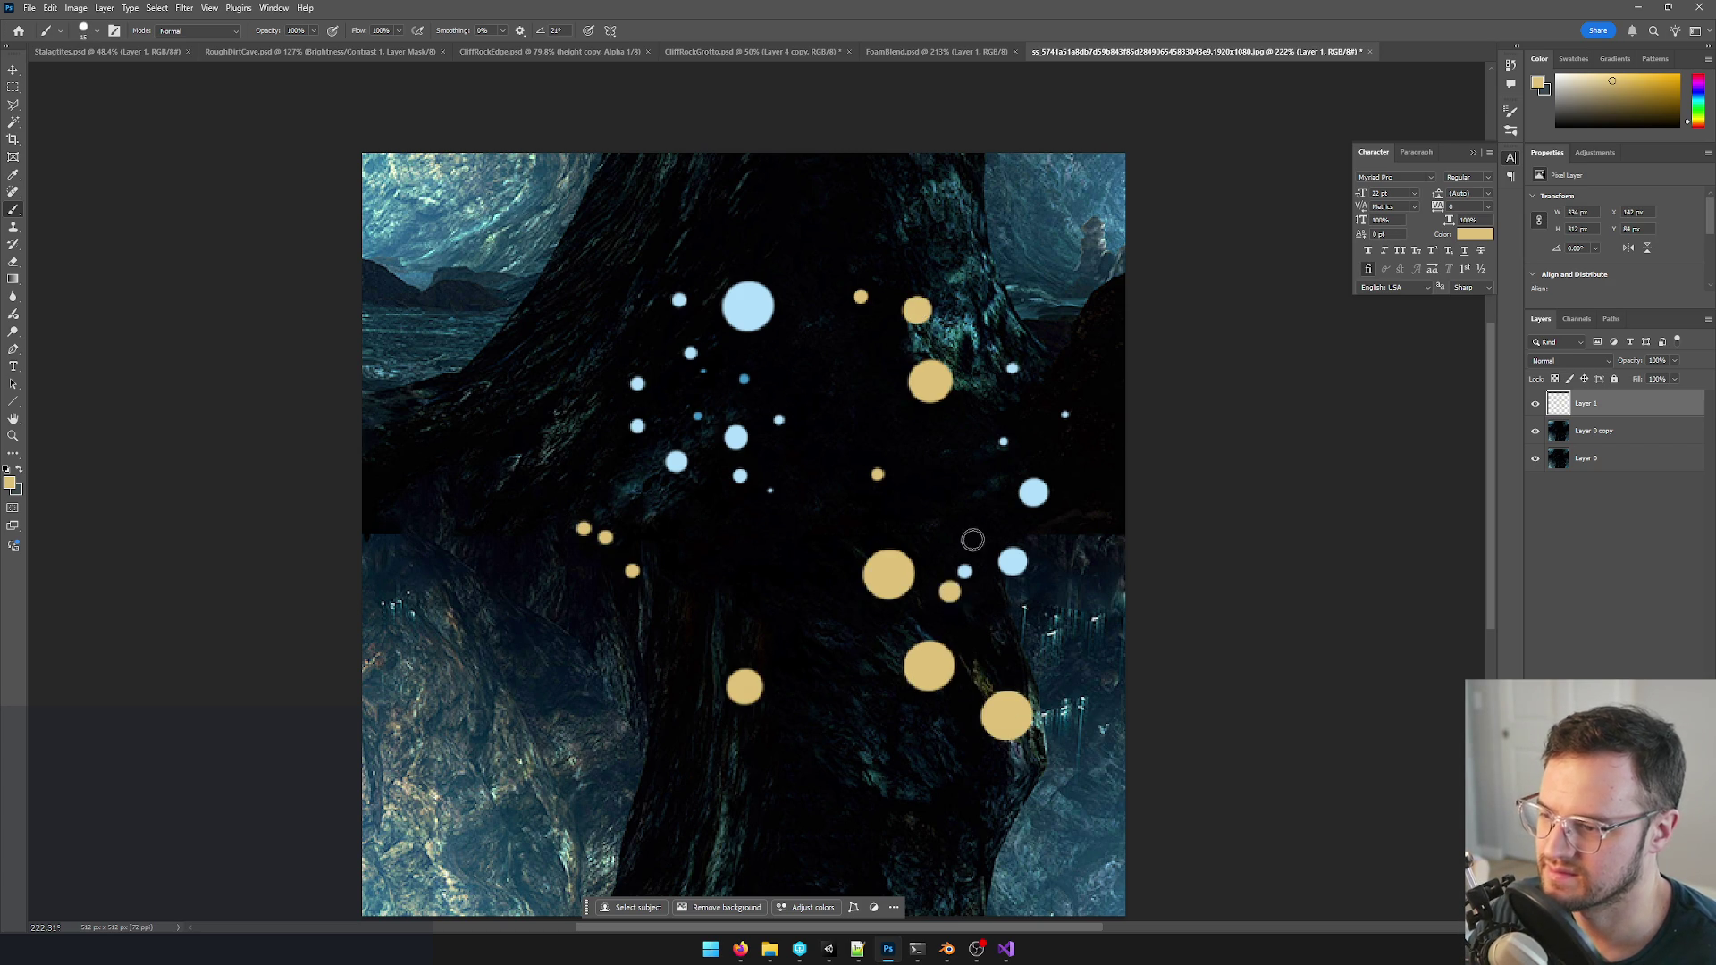
{"action": "scroll", "coordinate": [971, 488], "scroll_direction": "down", "scroll_amount": 3, "text": "alt"}
{"action": "scroll", "coordinate": [938, 536], "scroll_direction": "down", "scroll_amount": 3, "text": "alt"}
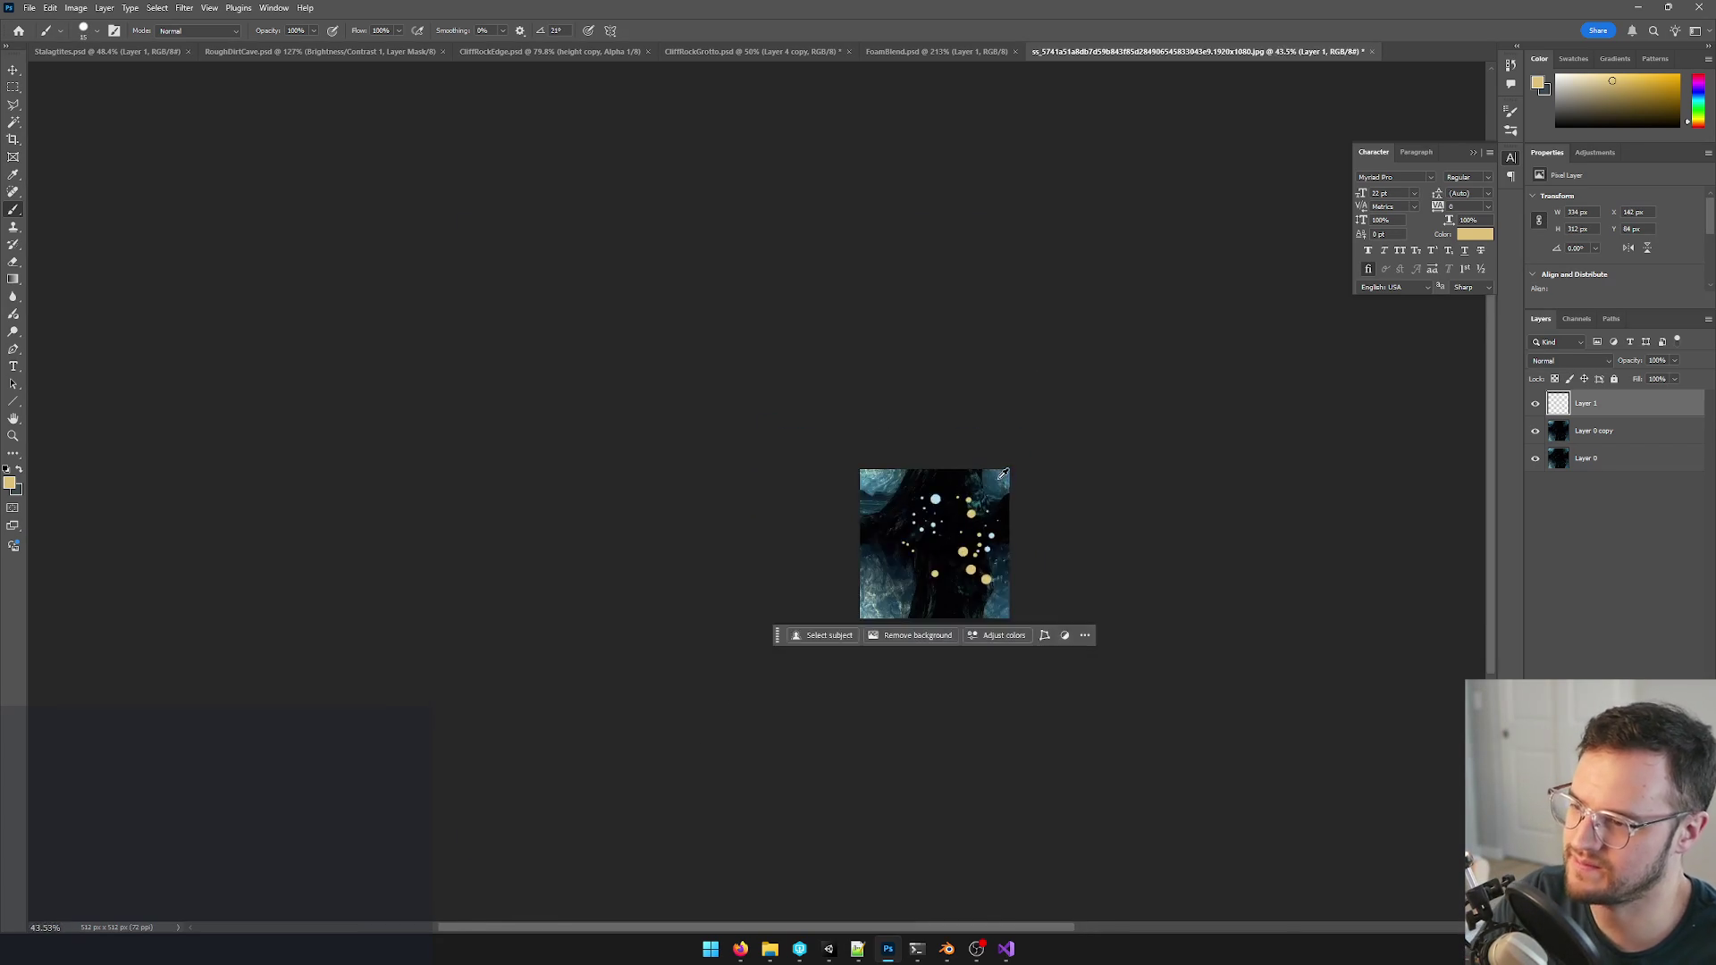
{"action": "scroll", "coordinate": [921, 497], "scroll_direction": "up", "scroll_amount": 4, "text": "alt"}
- Paint two more gold dots near the top of the texture
{"action": "left_click", "coordinate": [838, 506]}
{"action": "left_click", "coordinate": [833, 467]}
{"action": "scroll", "coordinate": [917, 479], "scroll_direction": "down", "scroll_amount": 4, "text": "alt"}
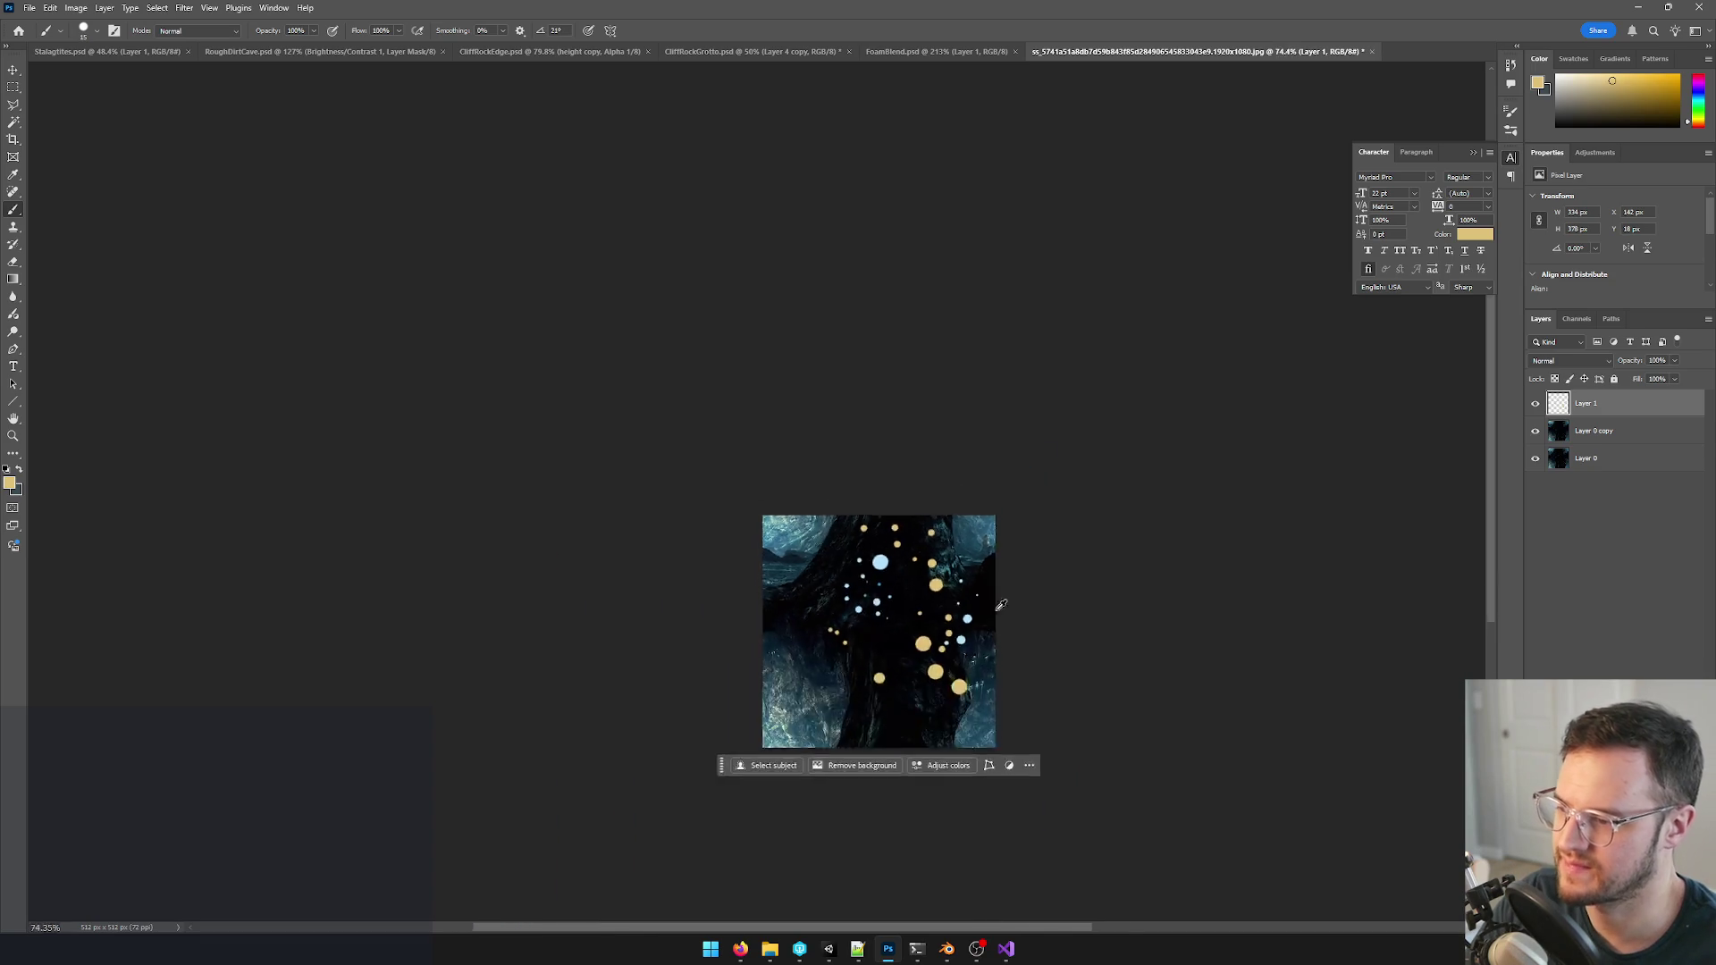
{"action": "scroll", "coordinate": [917, 482], "scroll_direction": "up", "scroll_amount": 2, "text": "alt"}
{"action": "scroll", "coordinate": [912, 487], "scroll_direction": "up", "scroll_amount": 1, "text": "alt"}
{"action": "scroll", "coordinate": [911, 485], "scroll_direction": "up", "scroll_amount": 2, "text": "alt"}
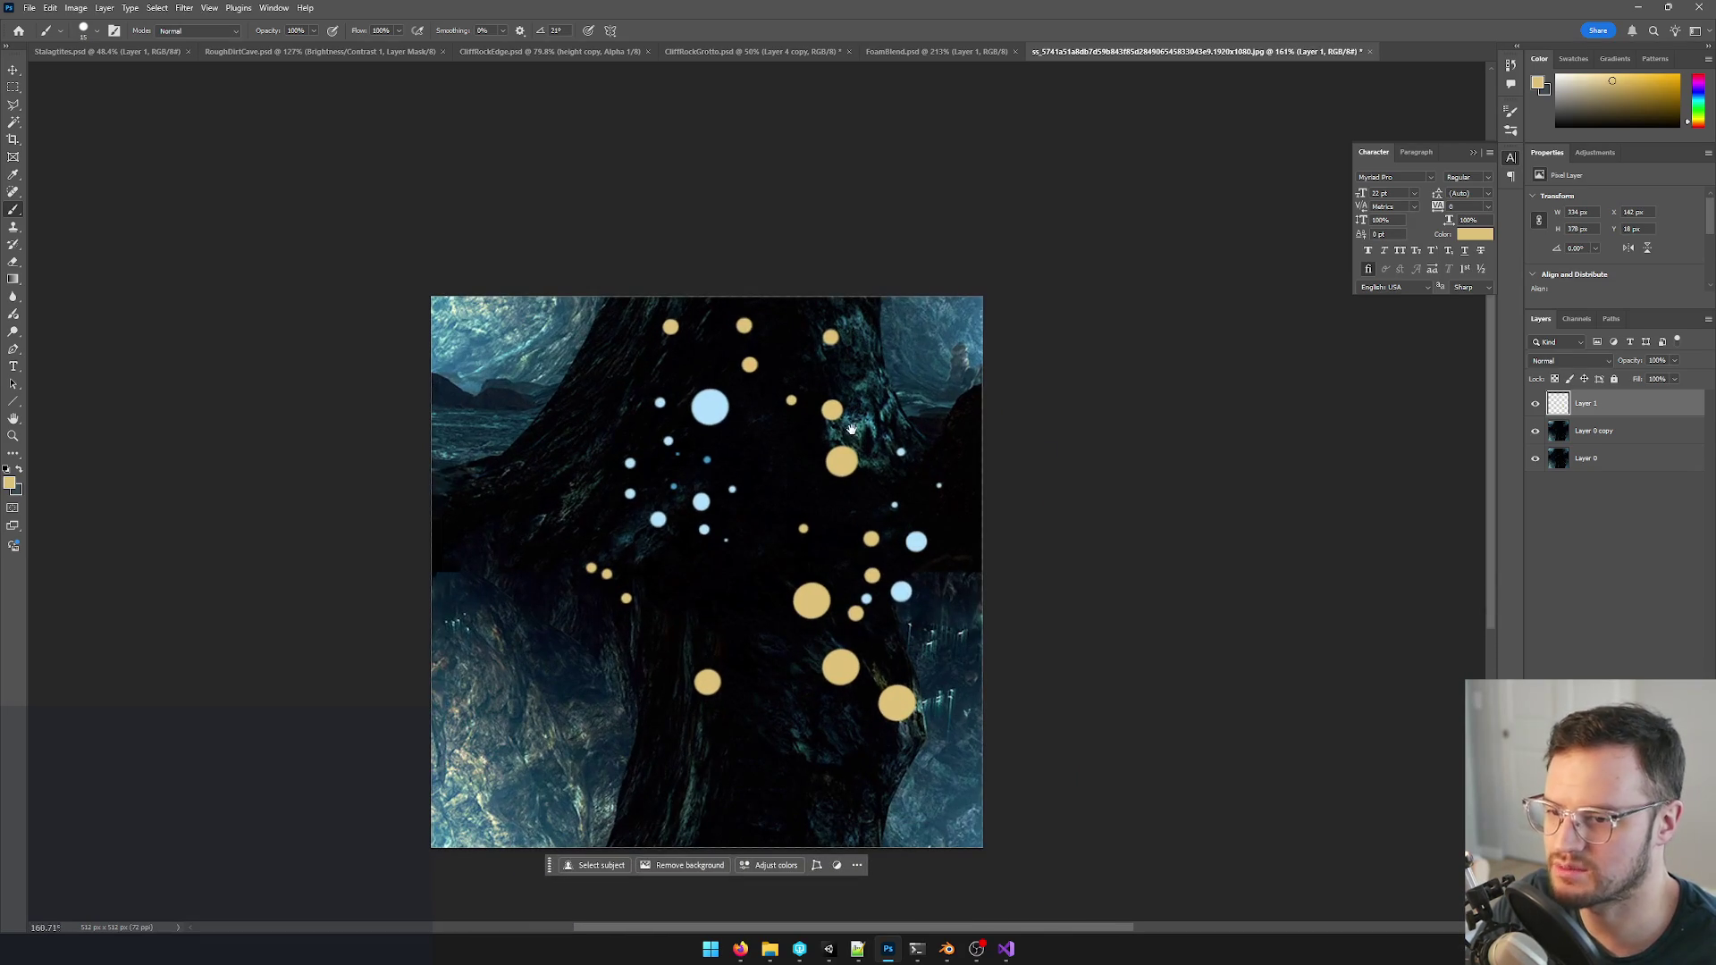
{"action": "left_click", "coordinate": [27, 8]}
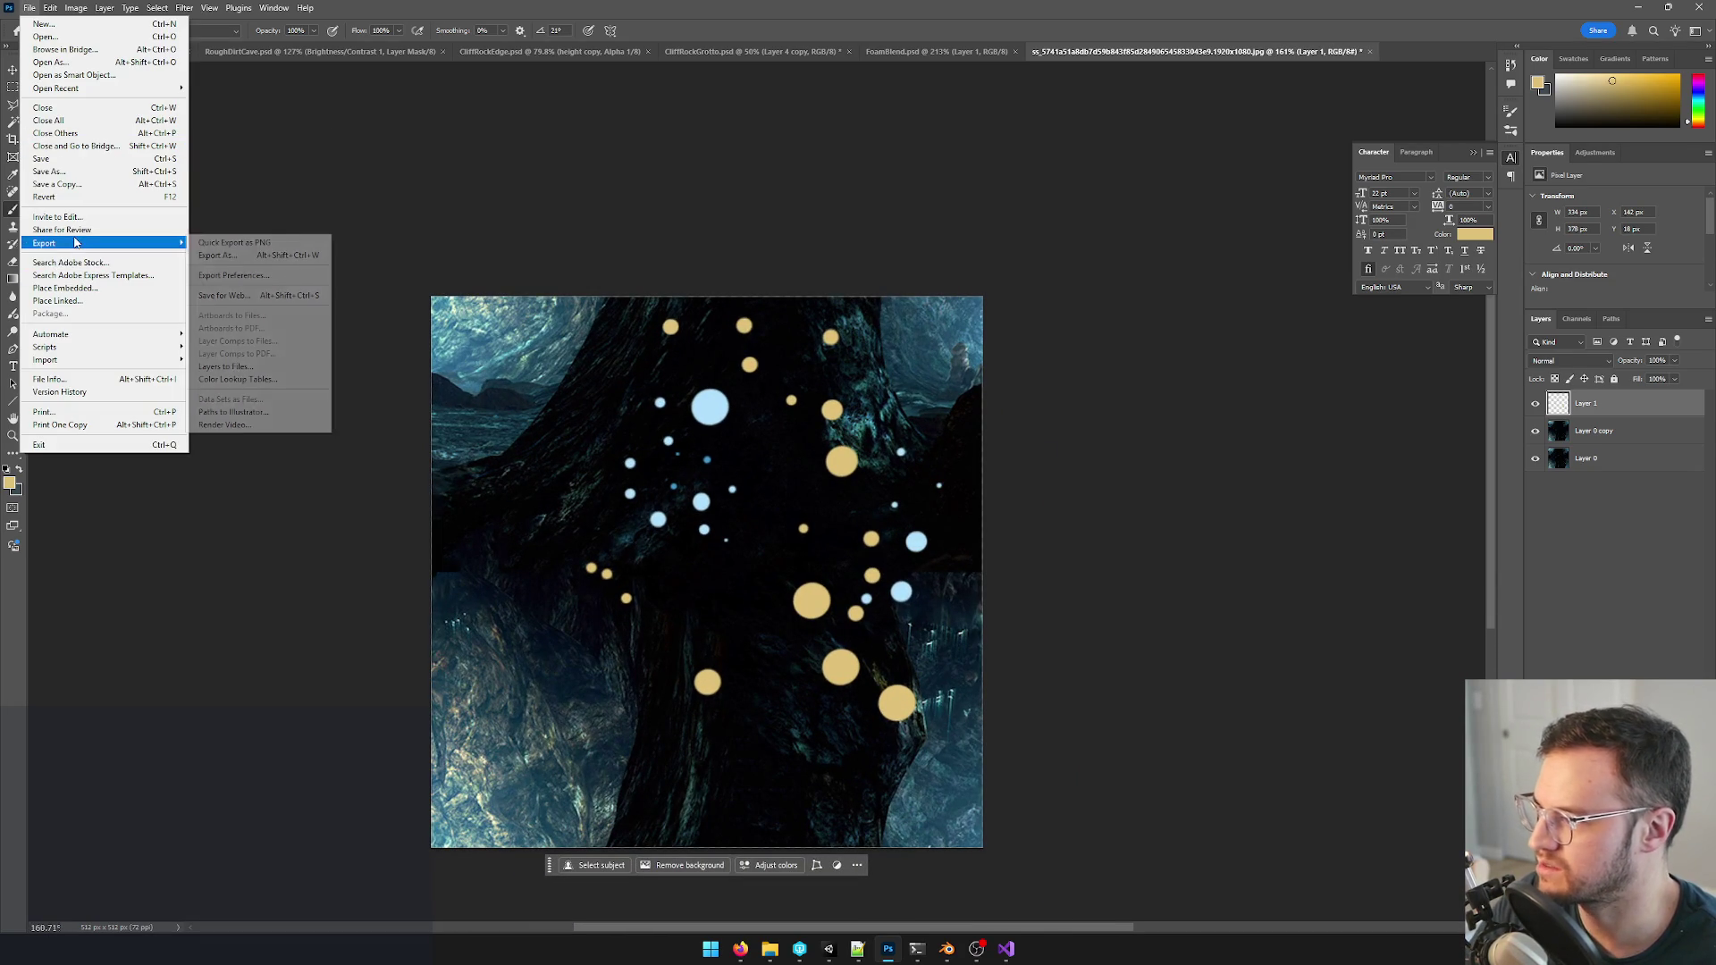
- Start Save As, dismissing the JPEG warning (after one cancelled attempt)
{"action": "left_click", "coordinate": [61, 170]}
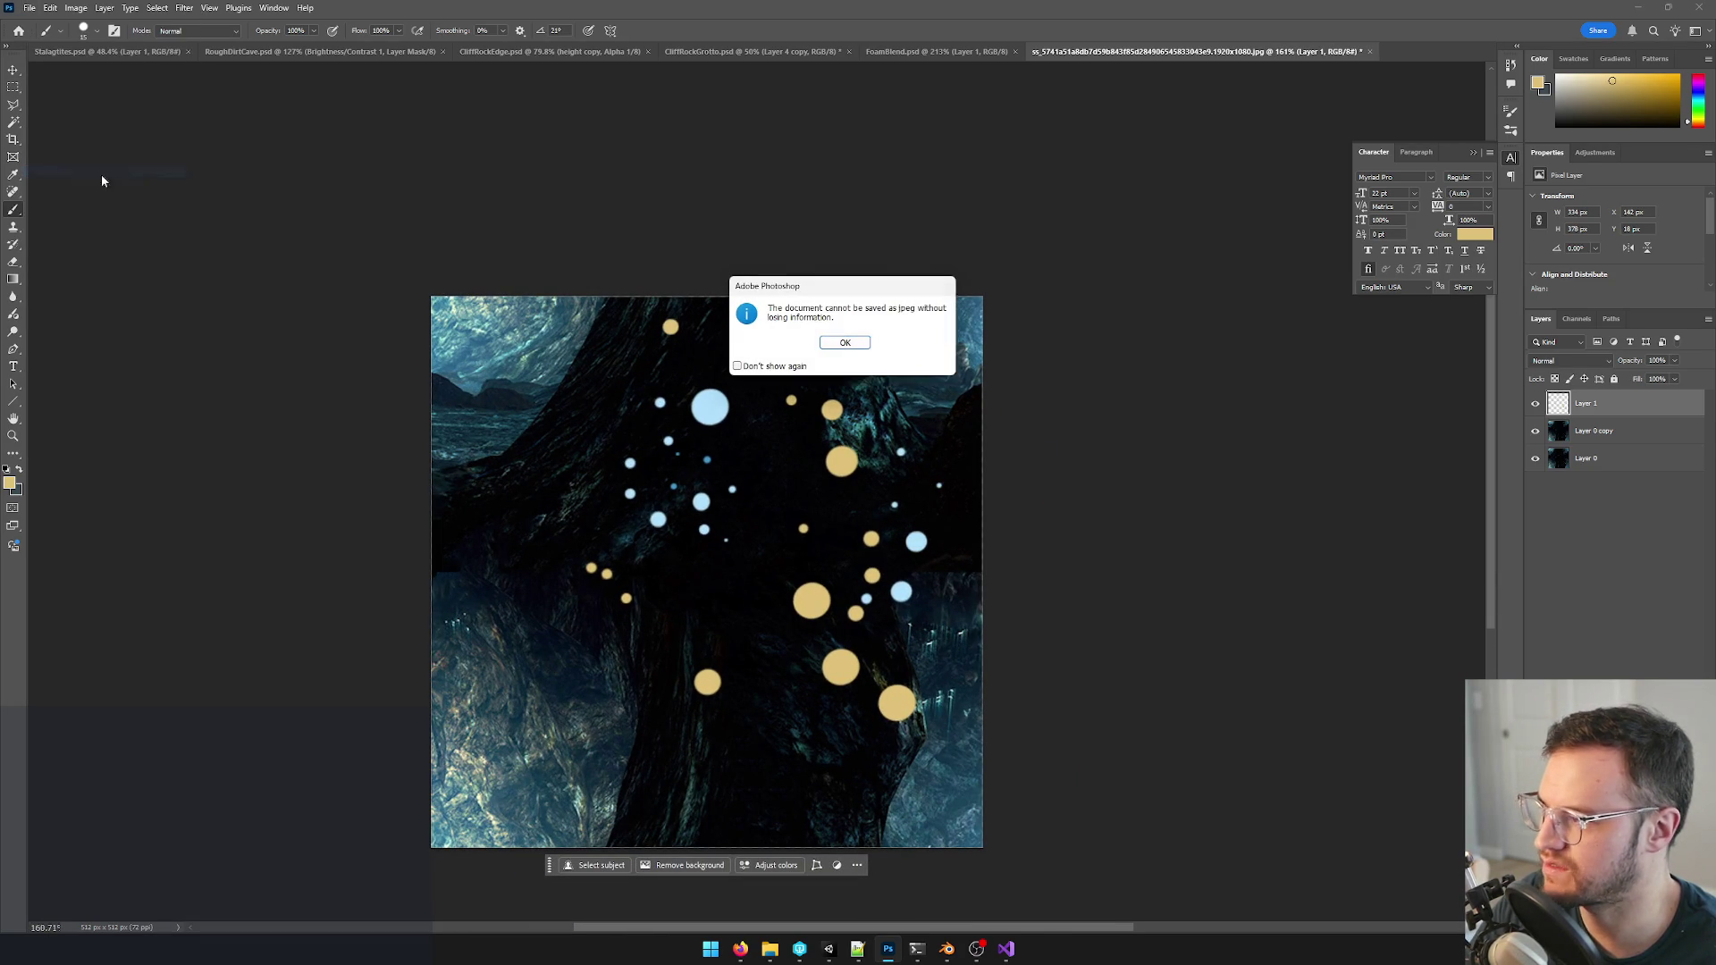
{"action": "left_click", "coordinate": [846, 343]}
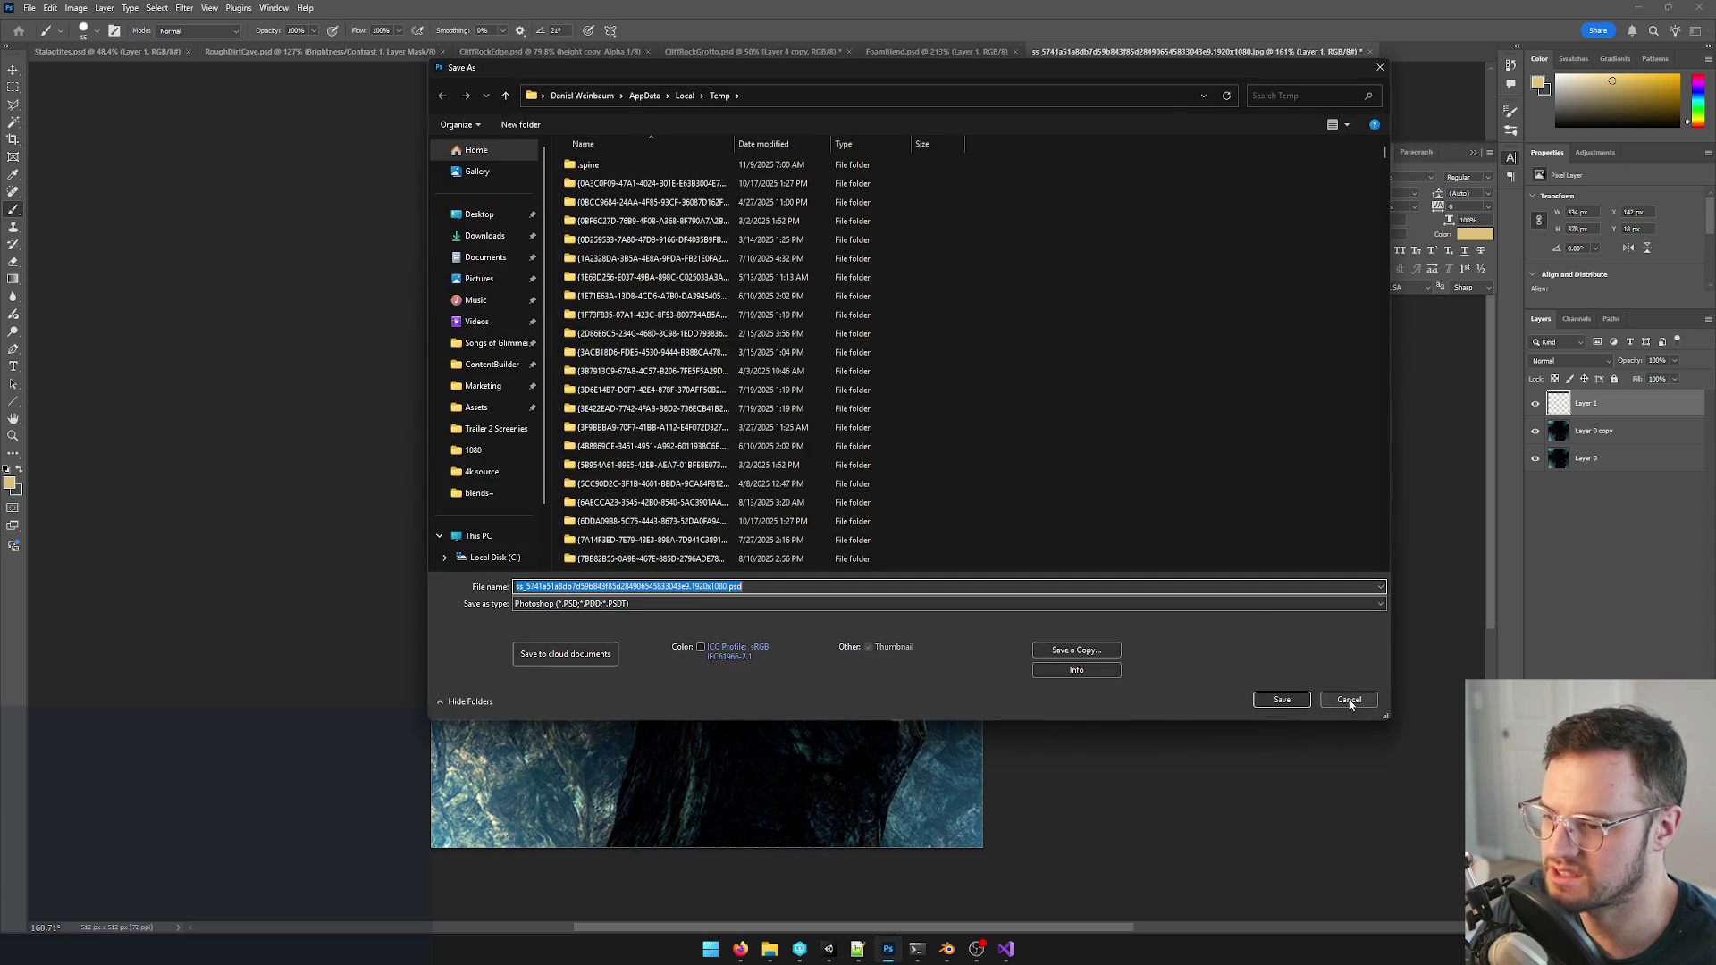
{"action": "left_click", "coordinate": [1350, 701]}
{"action": "left_click", "coordinate": [32, 9]}
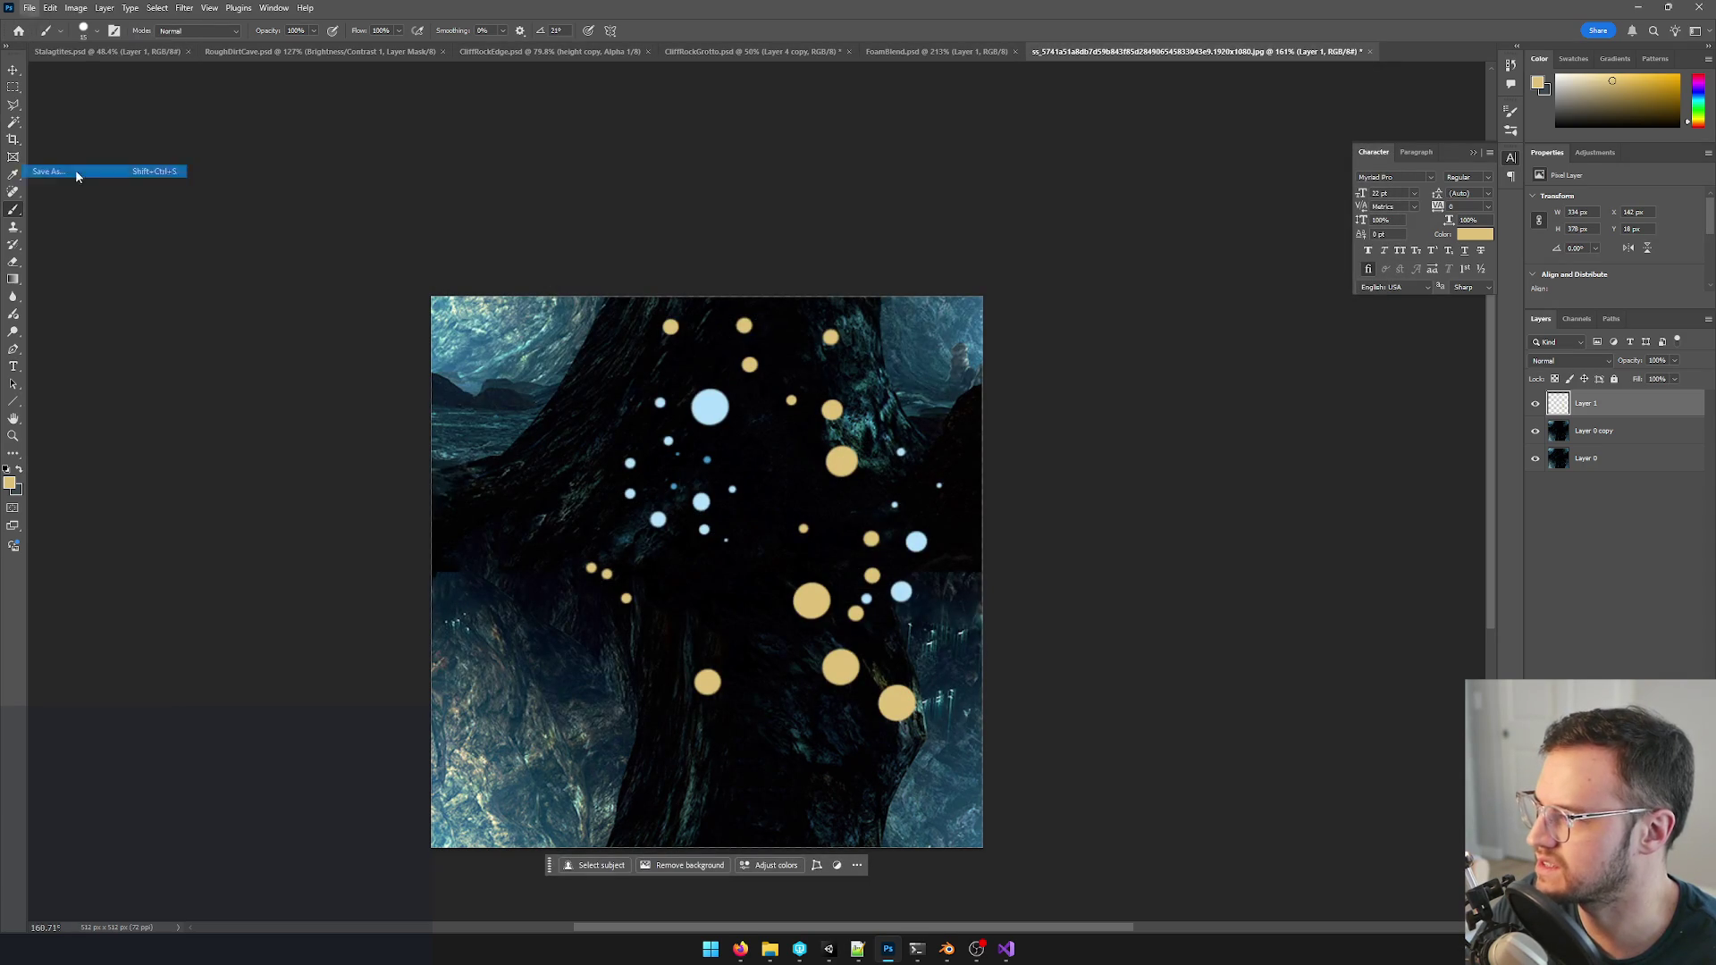
{"action": "left_click", "coordinate": [76, 169]}
{"action": "left_click", "coordinate": [846, 343]}
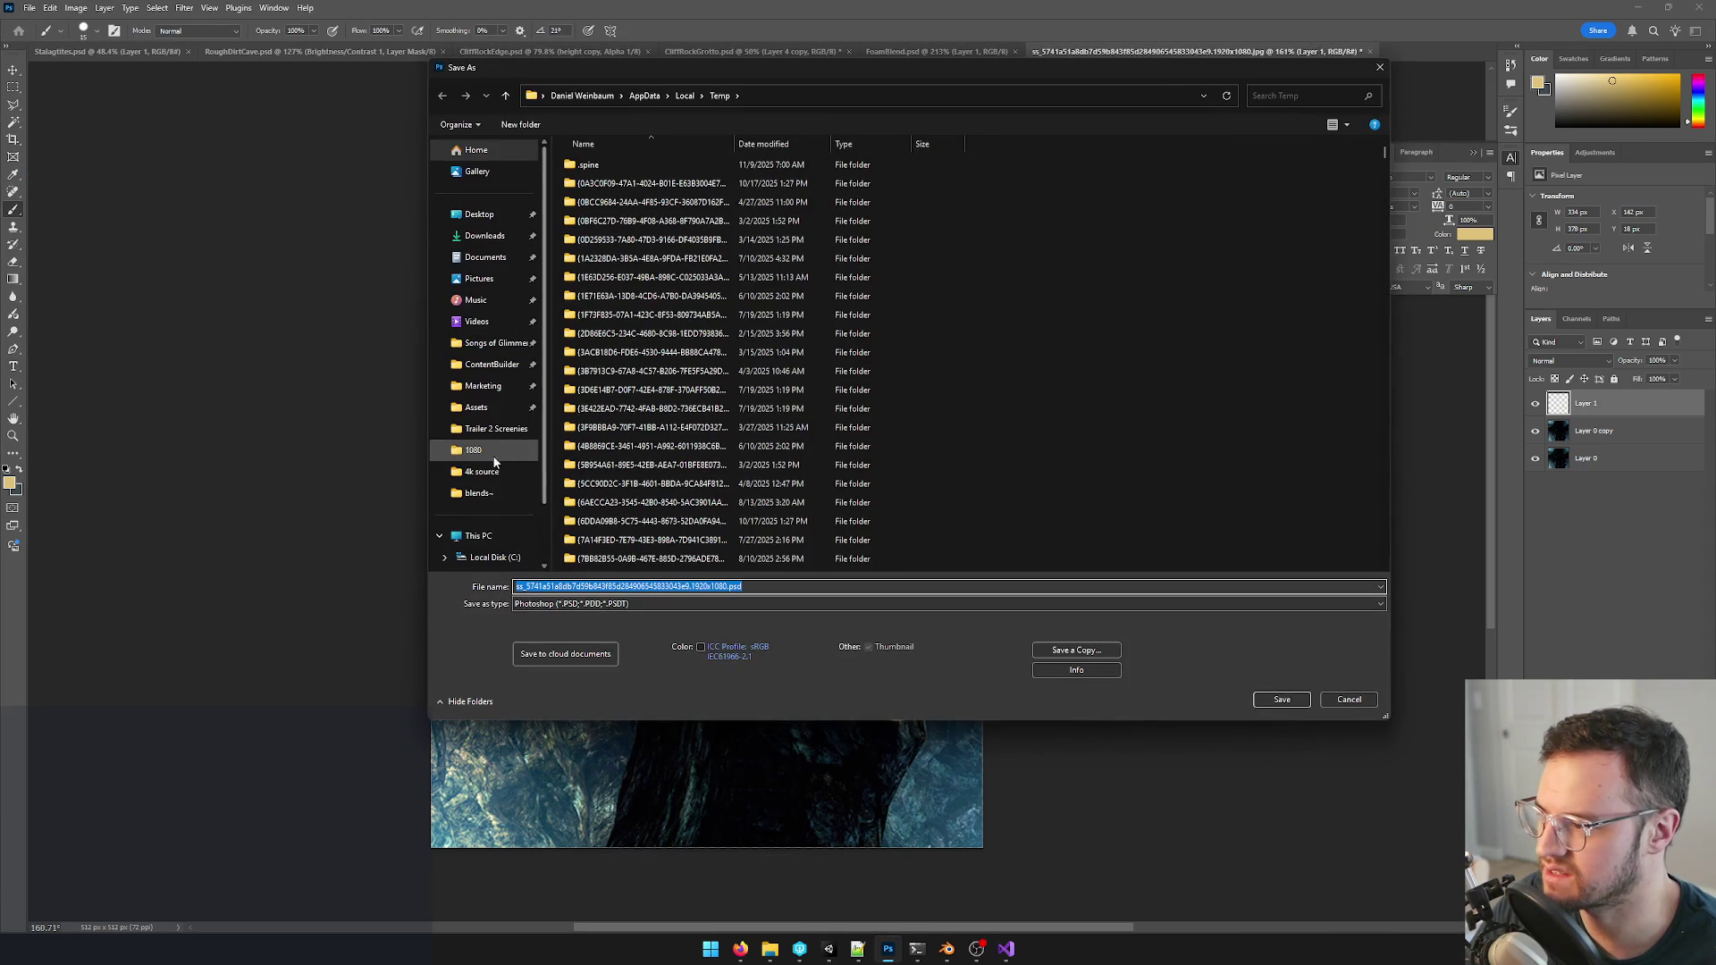
- Save as caveReflections.psd in SoG/Assets/Textures, accepting Format Options, then return to Unity
{"action": "left_click", "coordinate": [476, 406]}
{"action": "scroll", "coordinate": [642, 528], "scroll_direction": "down", "scroll_amount": 3}
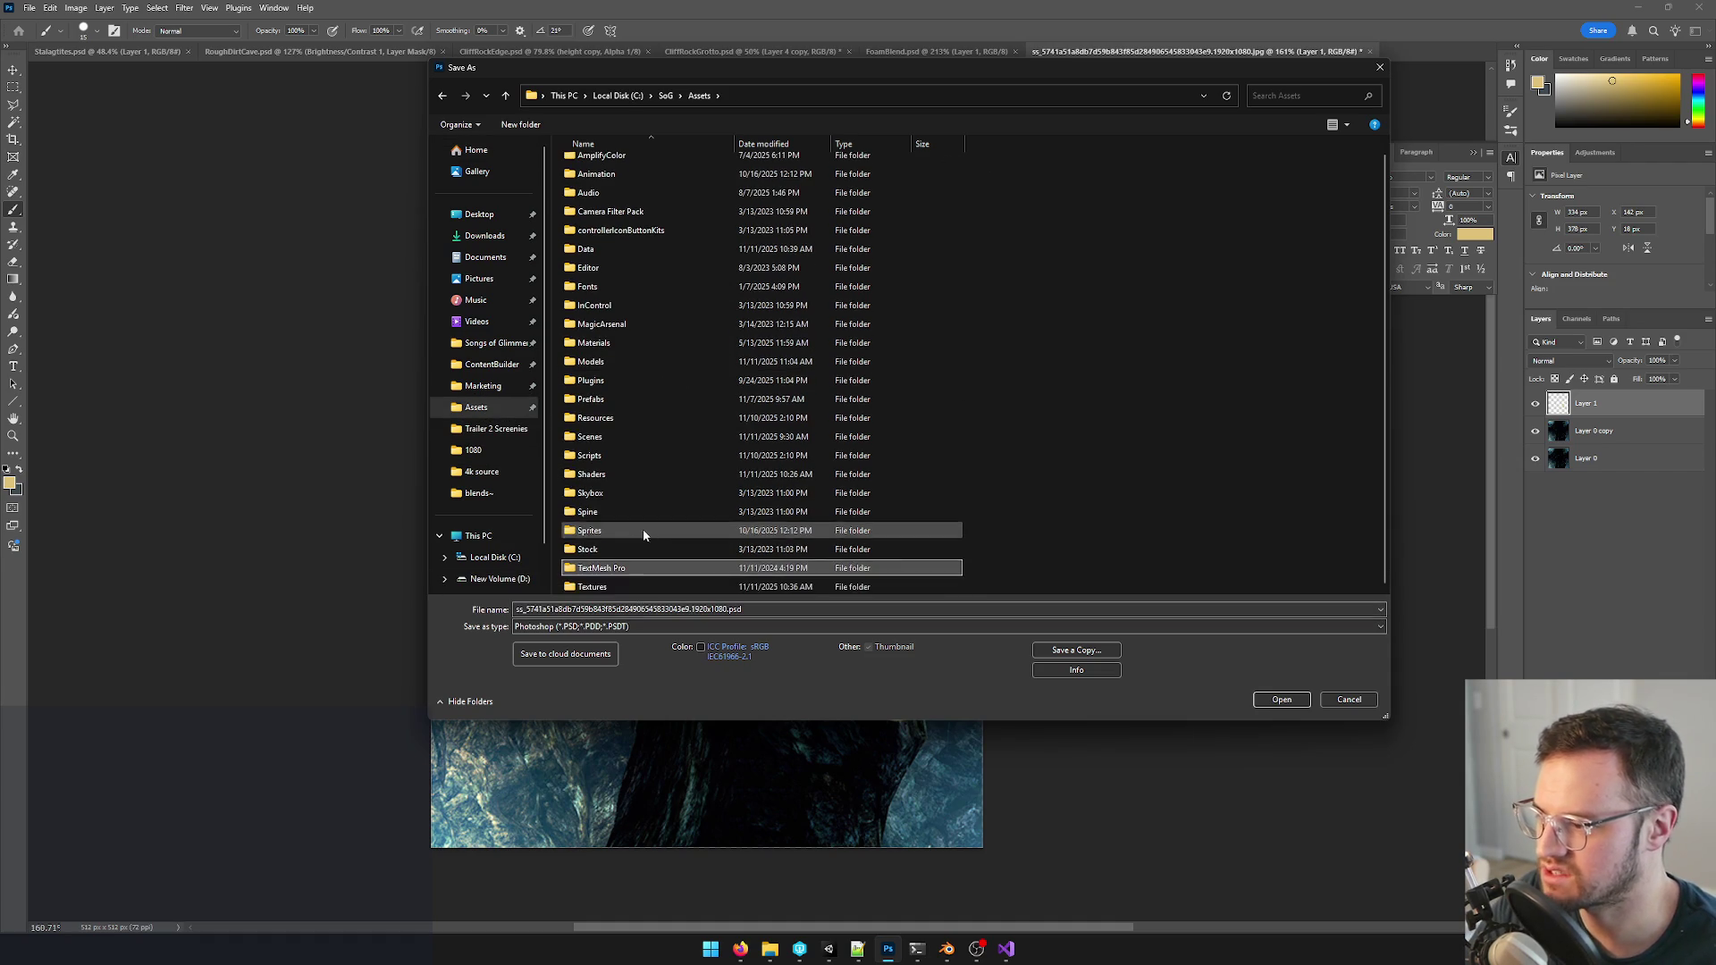
{"action": "double_click", "coordinate": [604, 576]}
{"action": "left_click", "coordinate": [725, 586]}
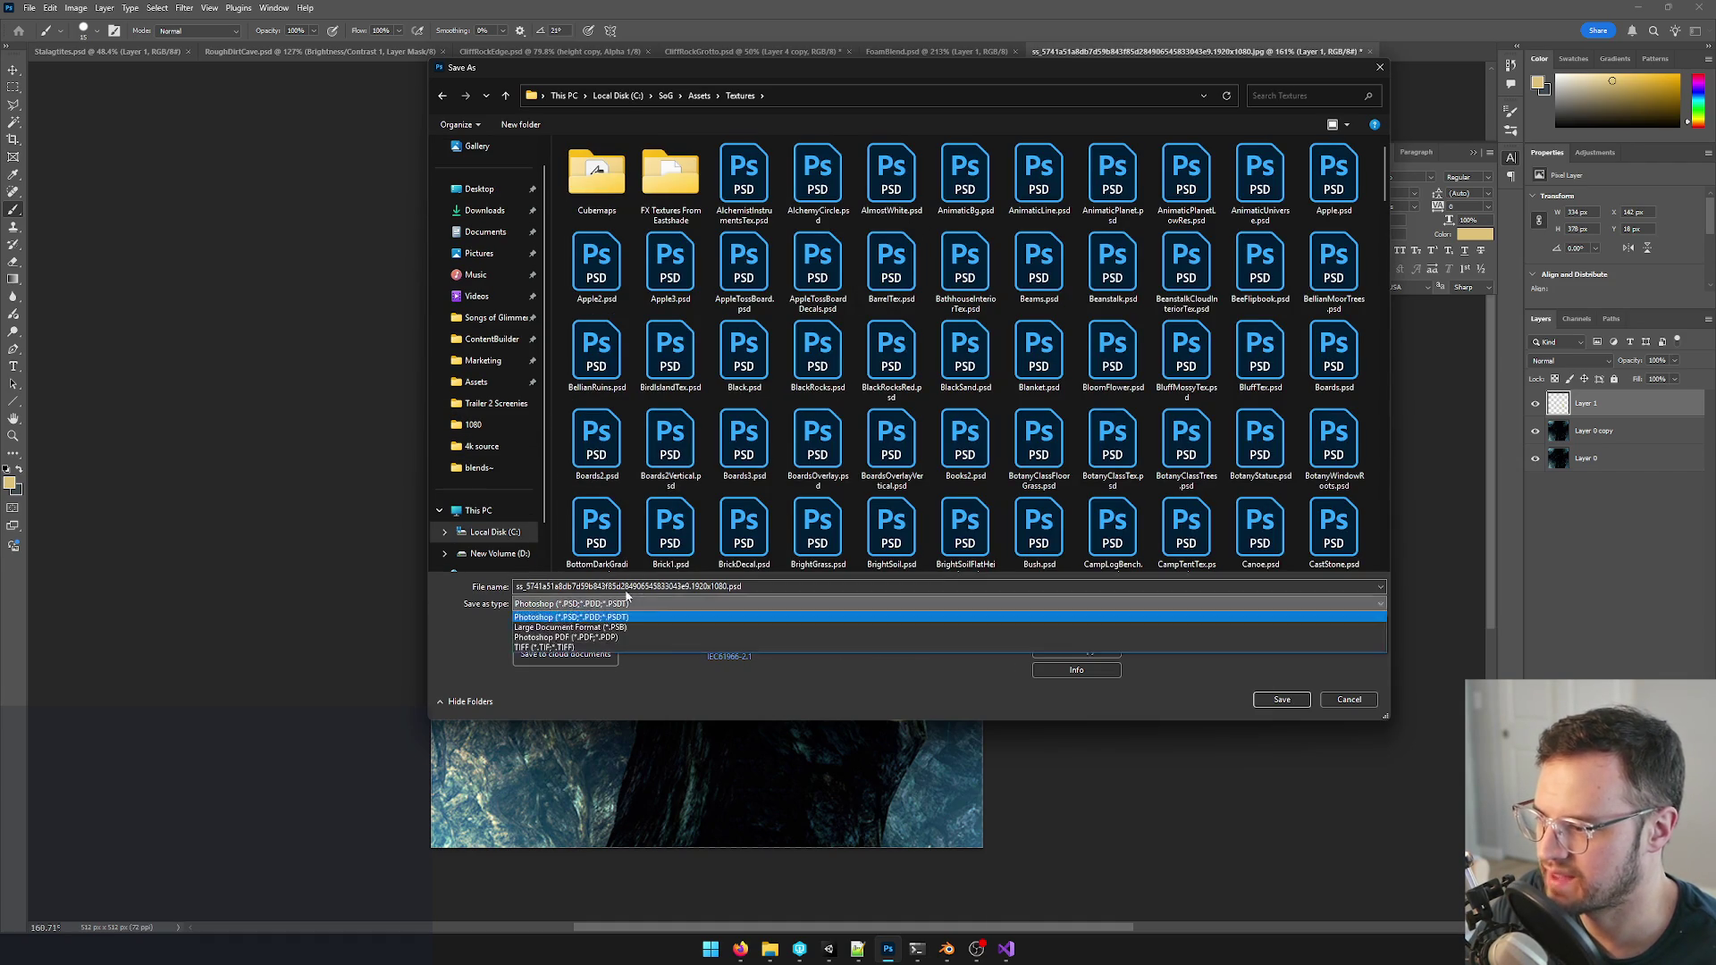
{"action": "left_click", "coordinate": [726, 585]}
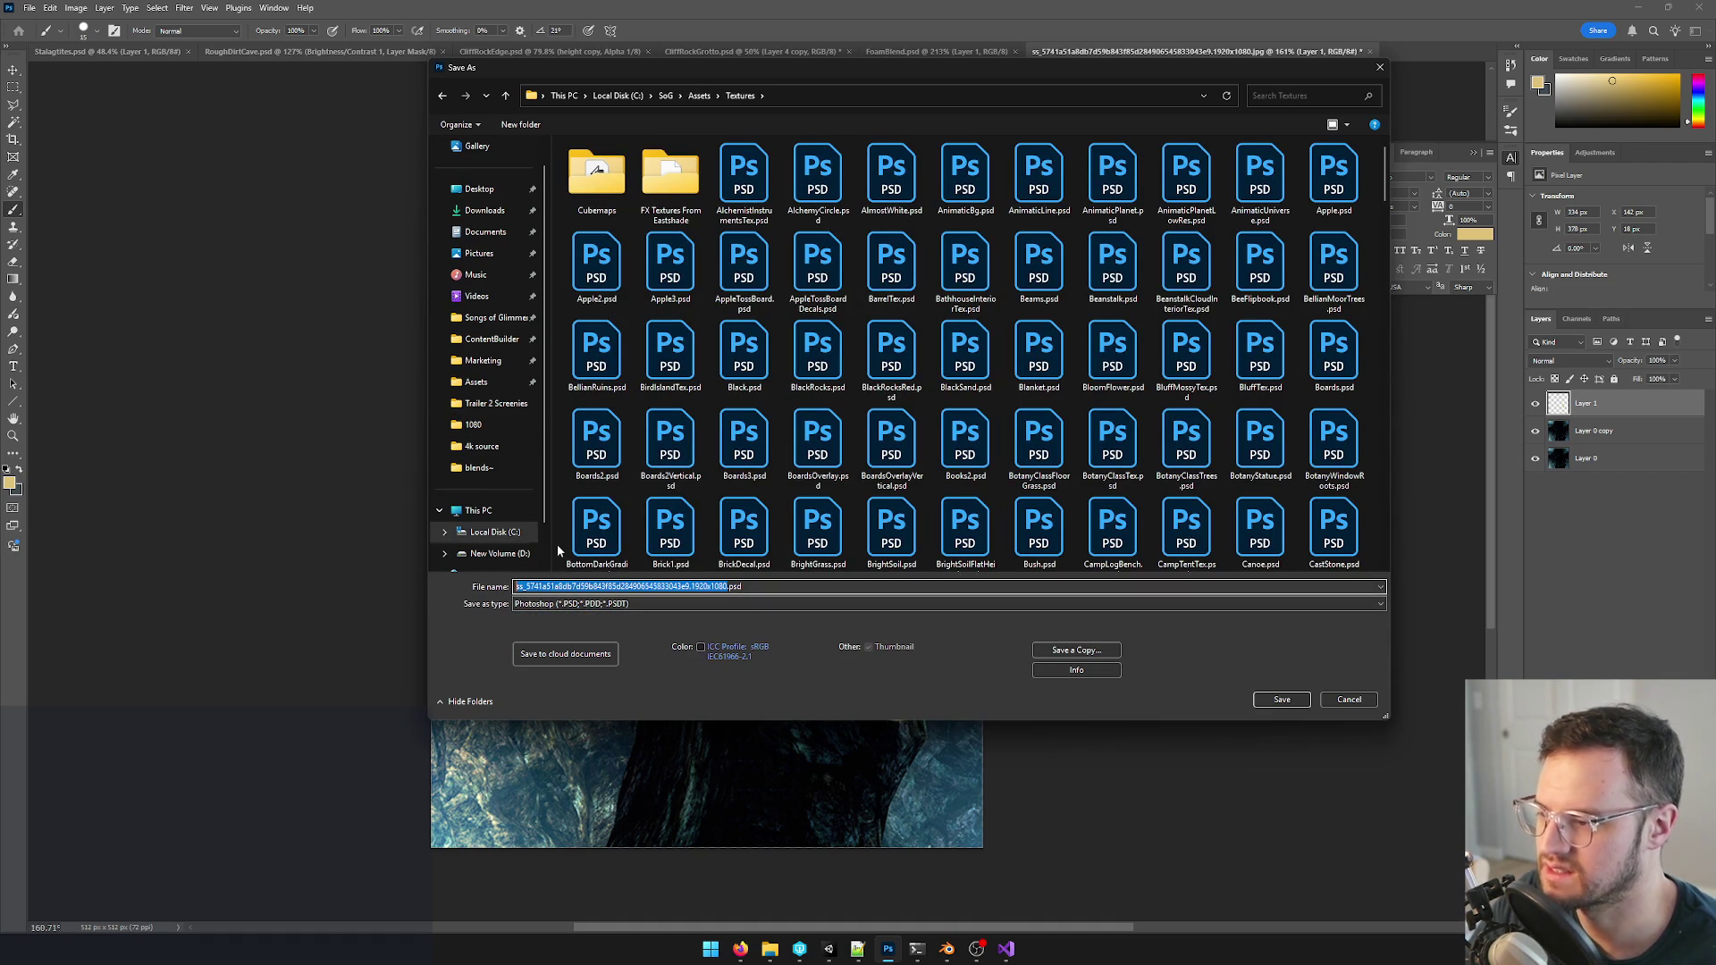
{"action": "type", "text": "caveReflections"}
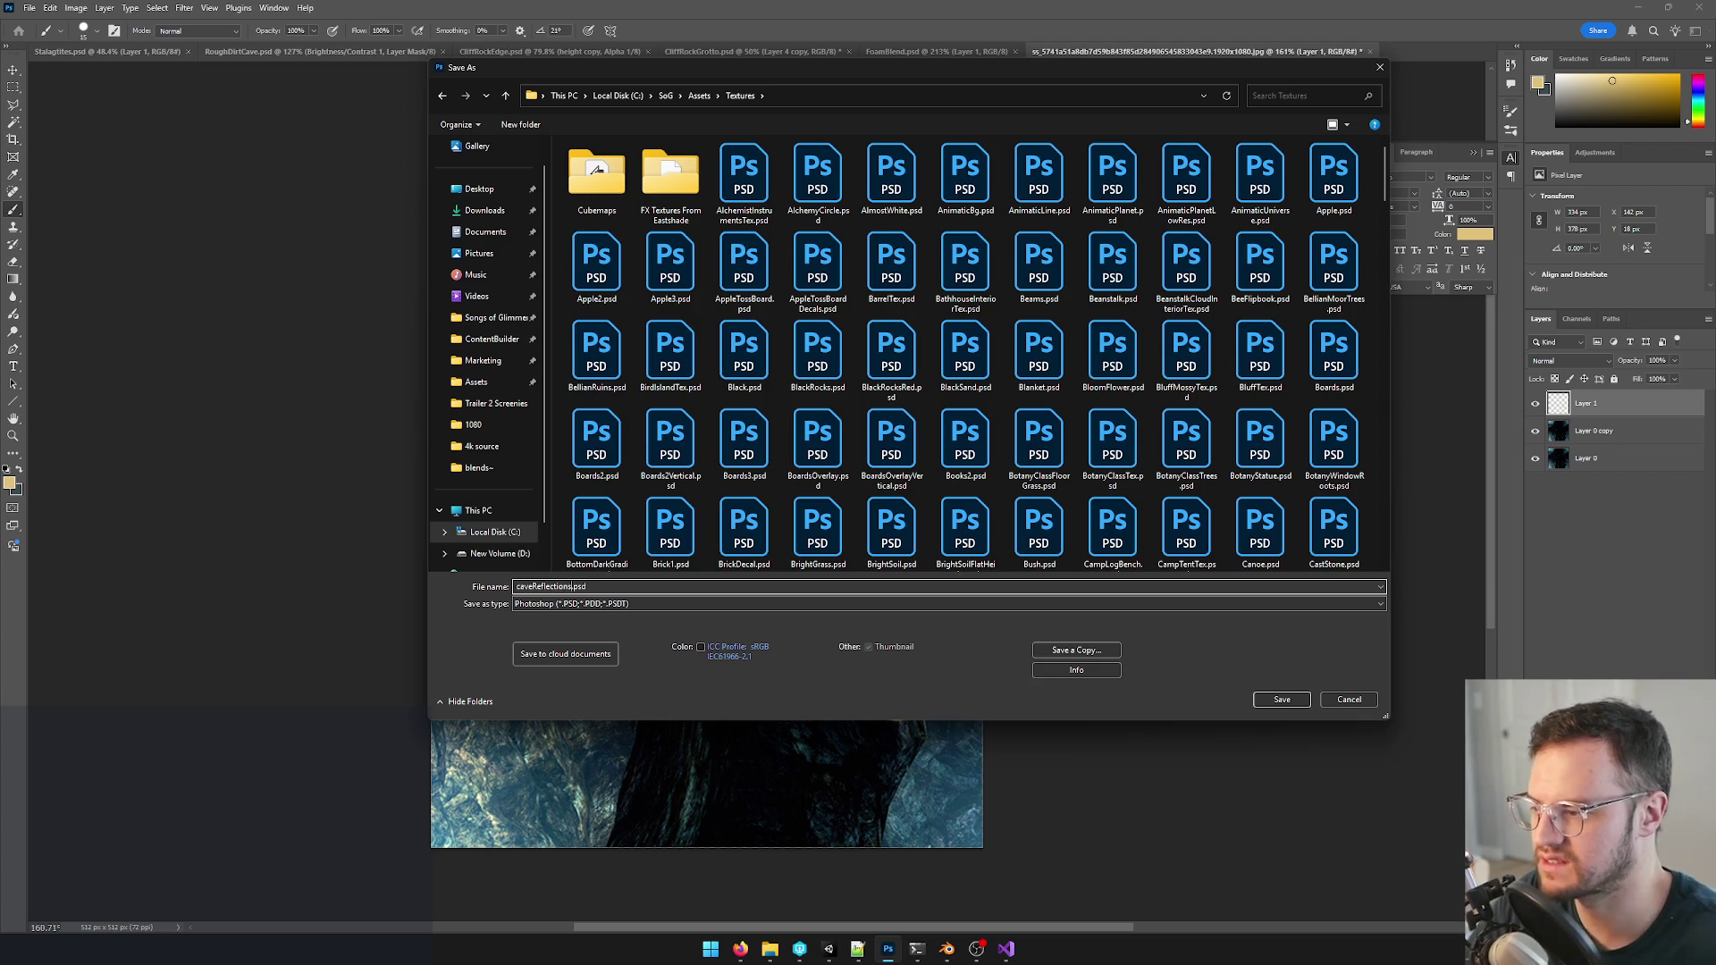
{"action": "left_click", "coordinate": [1281, 700]}
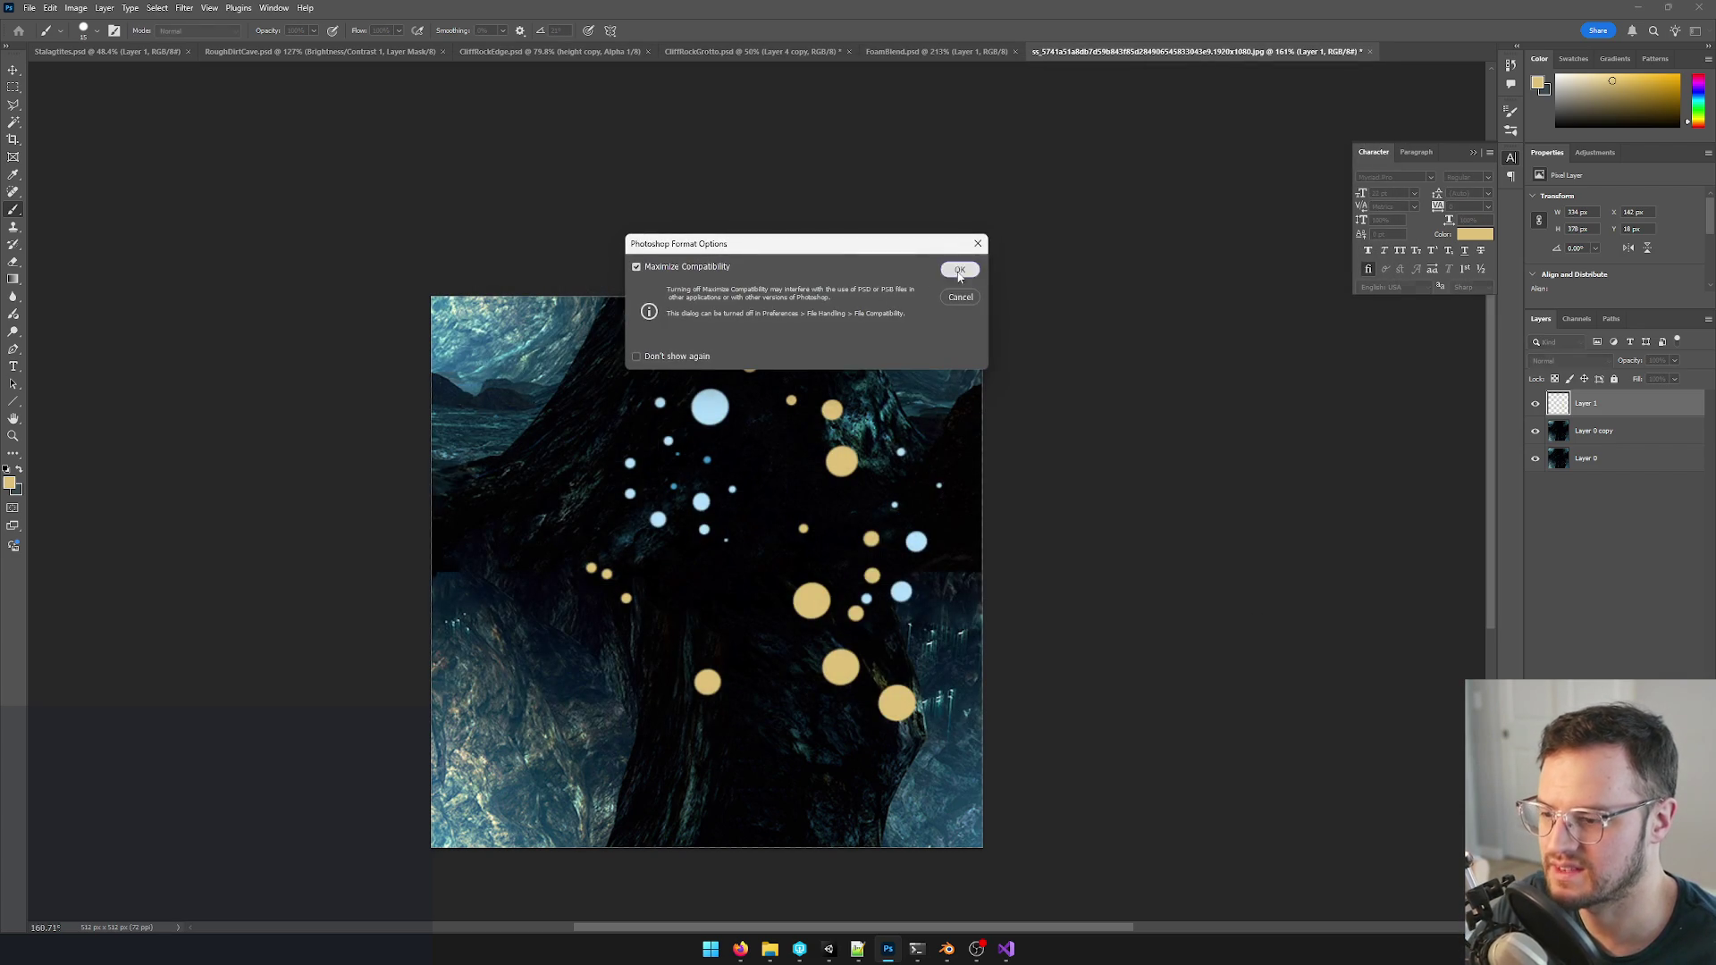
{"action": "left_click", "coordinate": [960, 273]}
{"action": "left_click", "coordinate": [834, 951]}
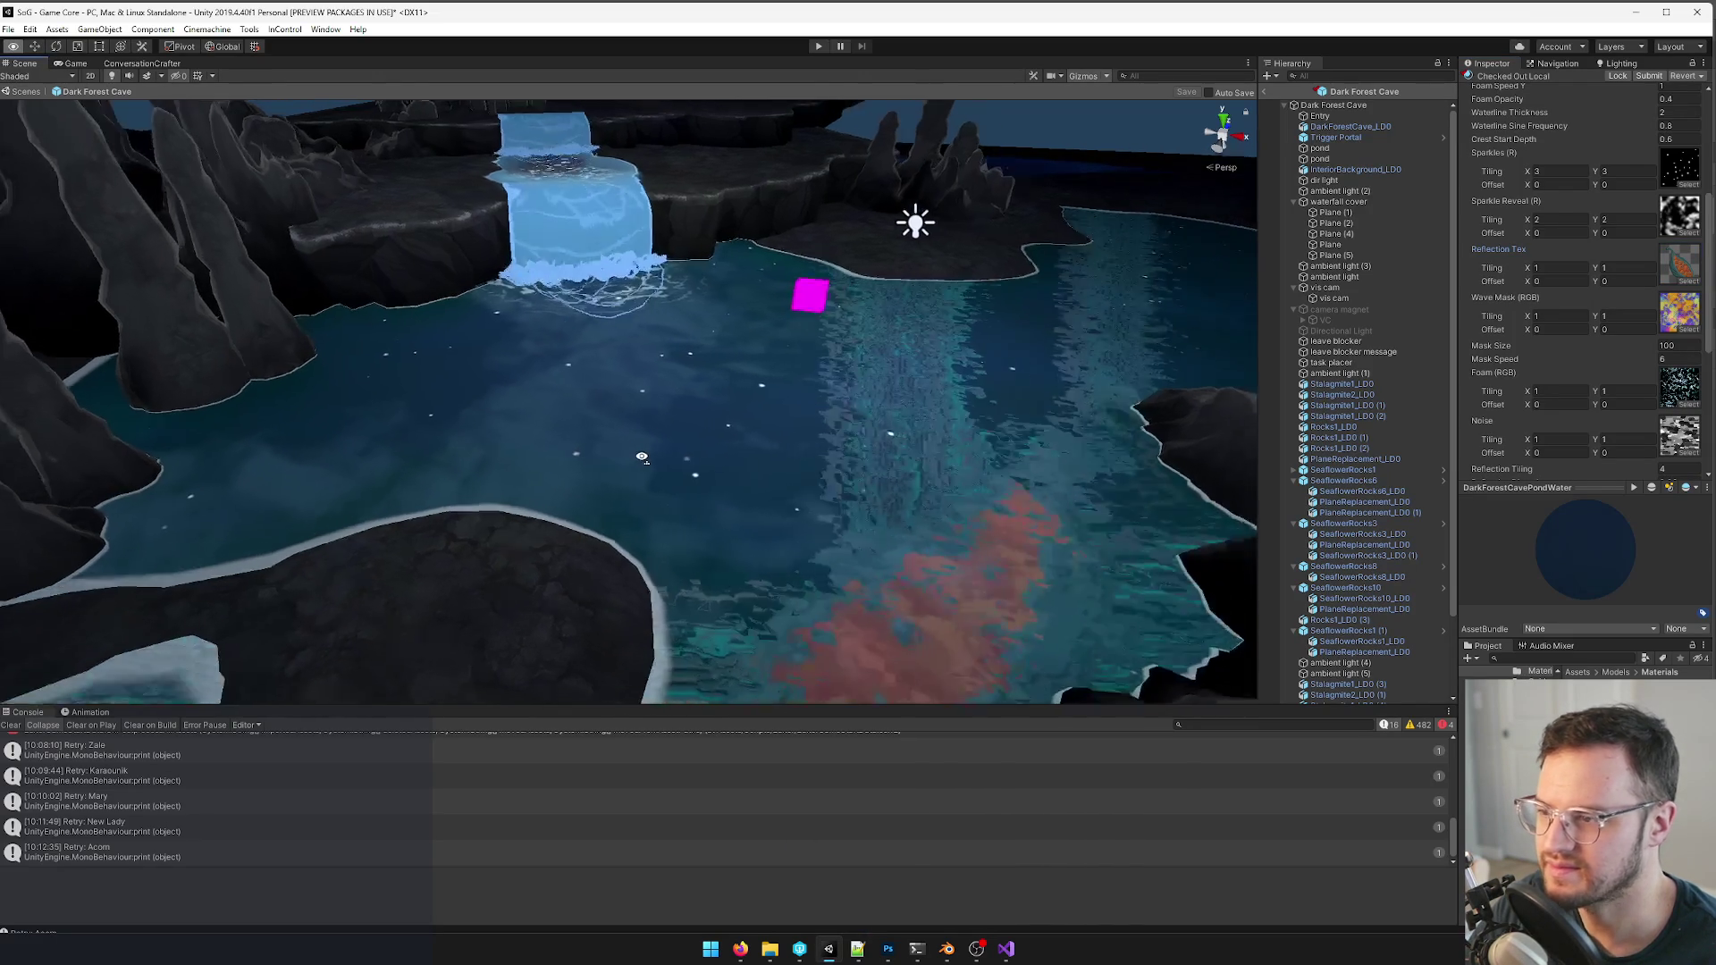
- Select the pond water plane, open its DarkForestCavePondWater material and bring up the Reflection Tex picker
{"action": "right_click_drag", "start_coordinate": [659, 454], "coordinate": [646, 429]}
{"action": "left_click", "coordinate": [646, 430]}
{"action": "left_click", "coordinate": [936, 398]}
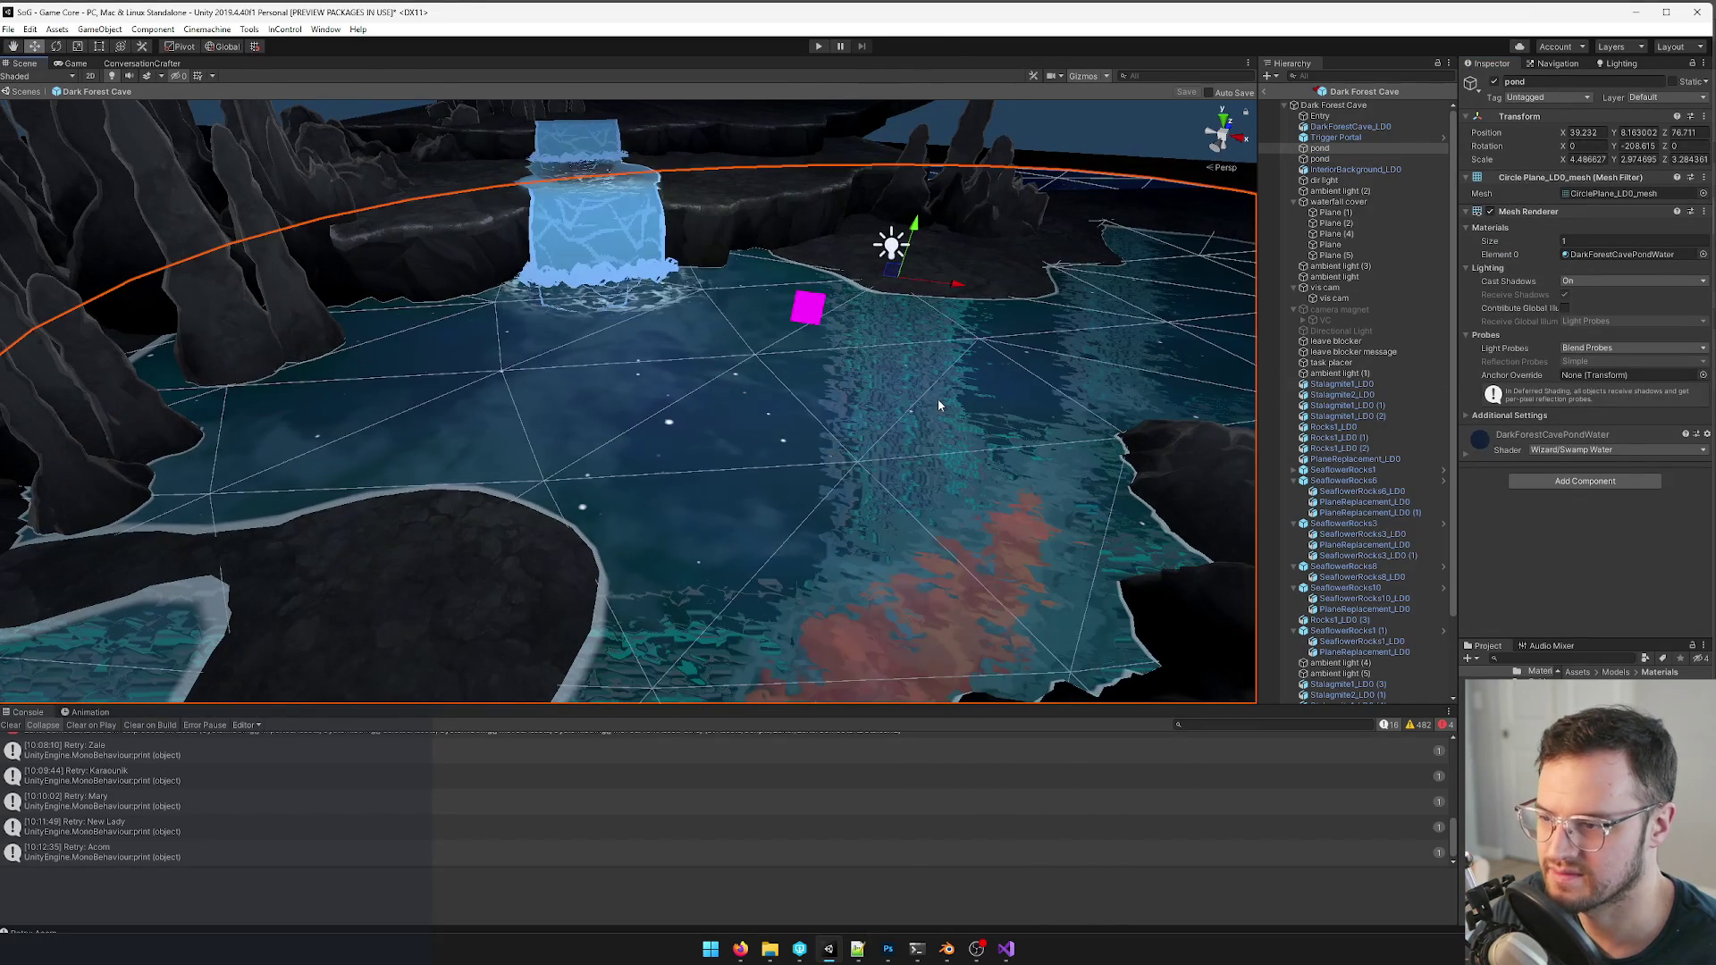
{"action": "double_click", "coordinate": [1612, 256]}
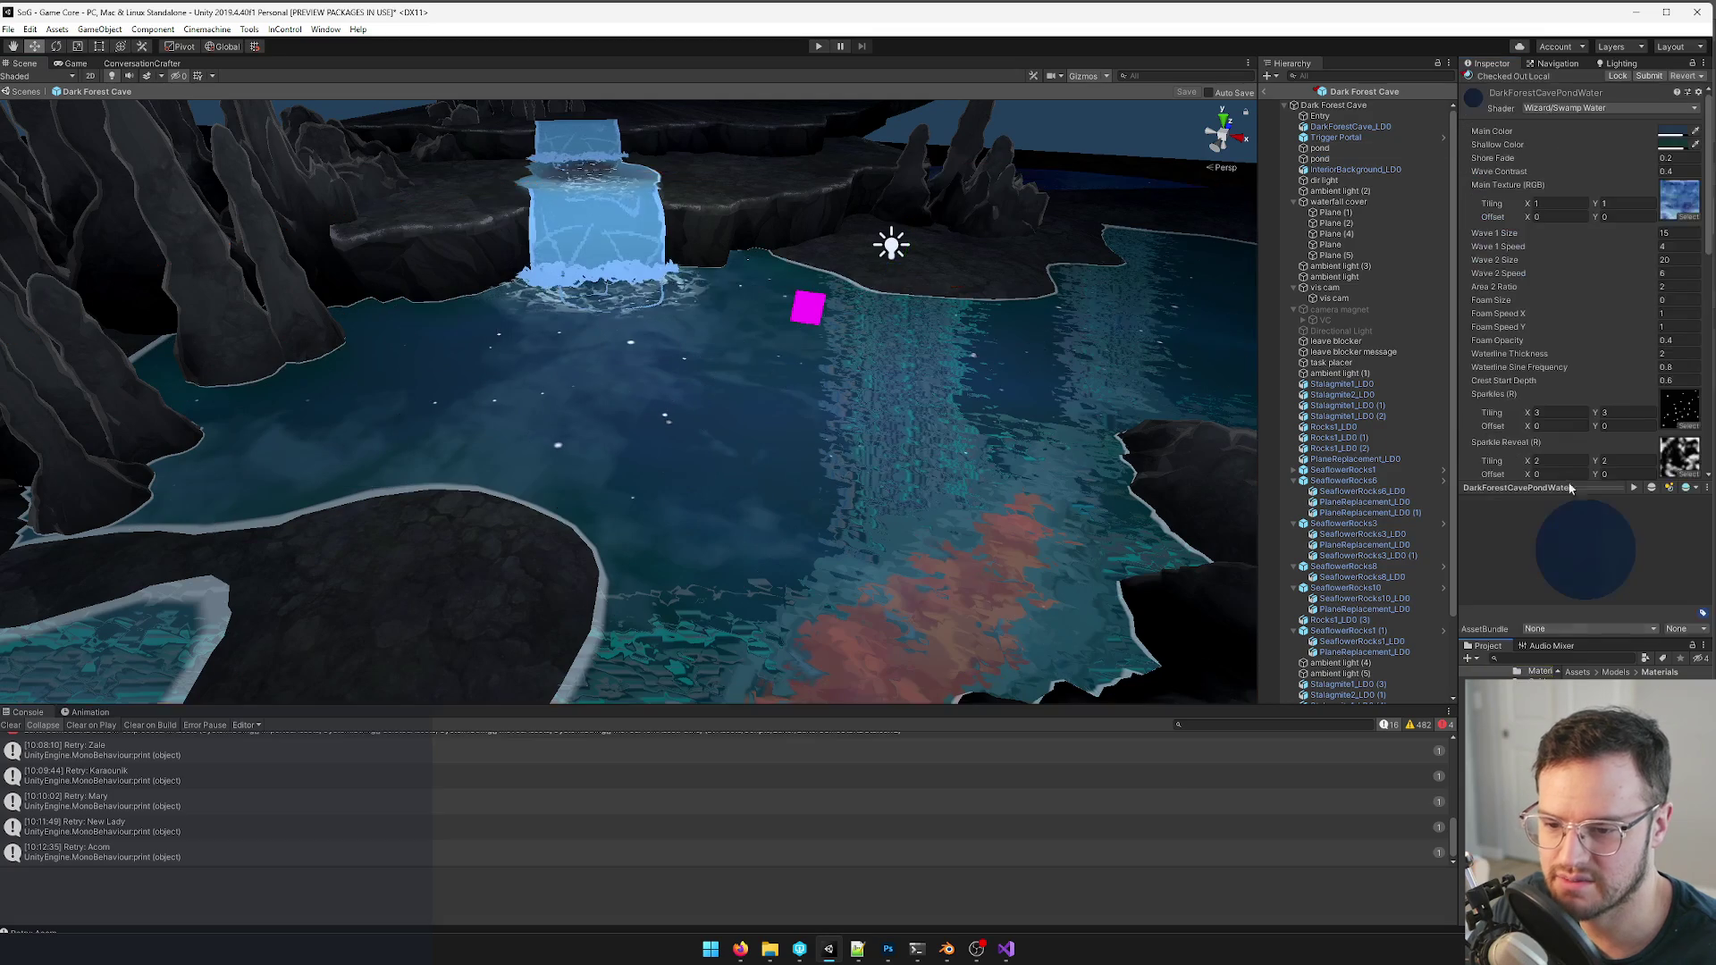
{"action": "scroll", "coordinate": [1667, 346], "scroll_direction": "down", "scroll_amount": 5}
{"action": "scroll", "coordinate": [1667, 347], "scroll_direction": "down", "scroll_amount": 3}
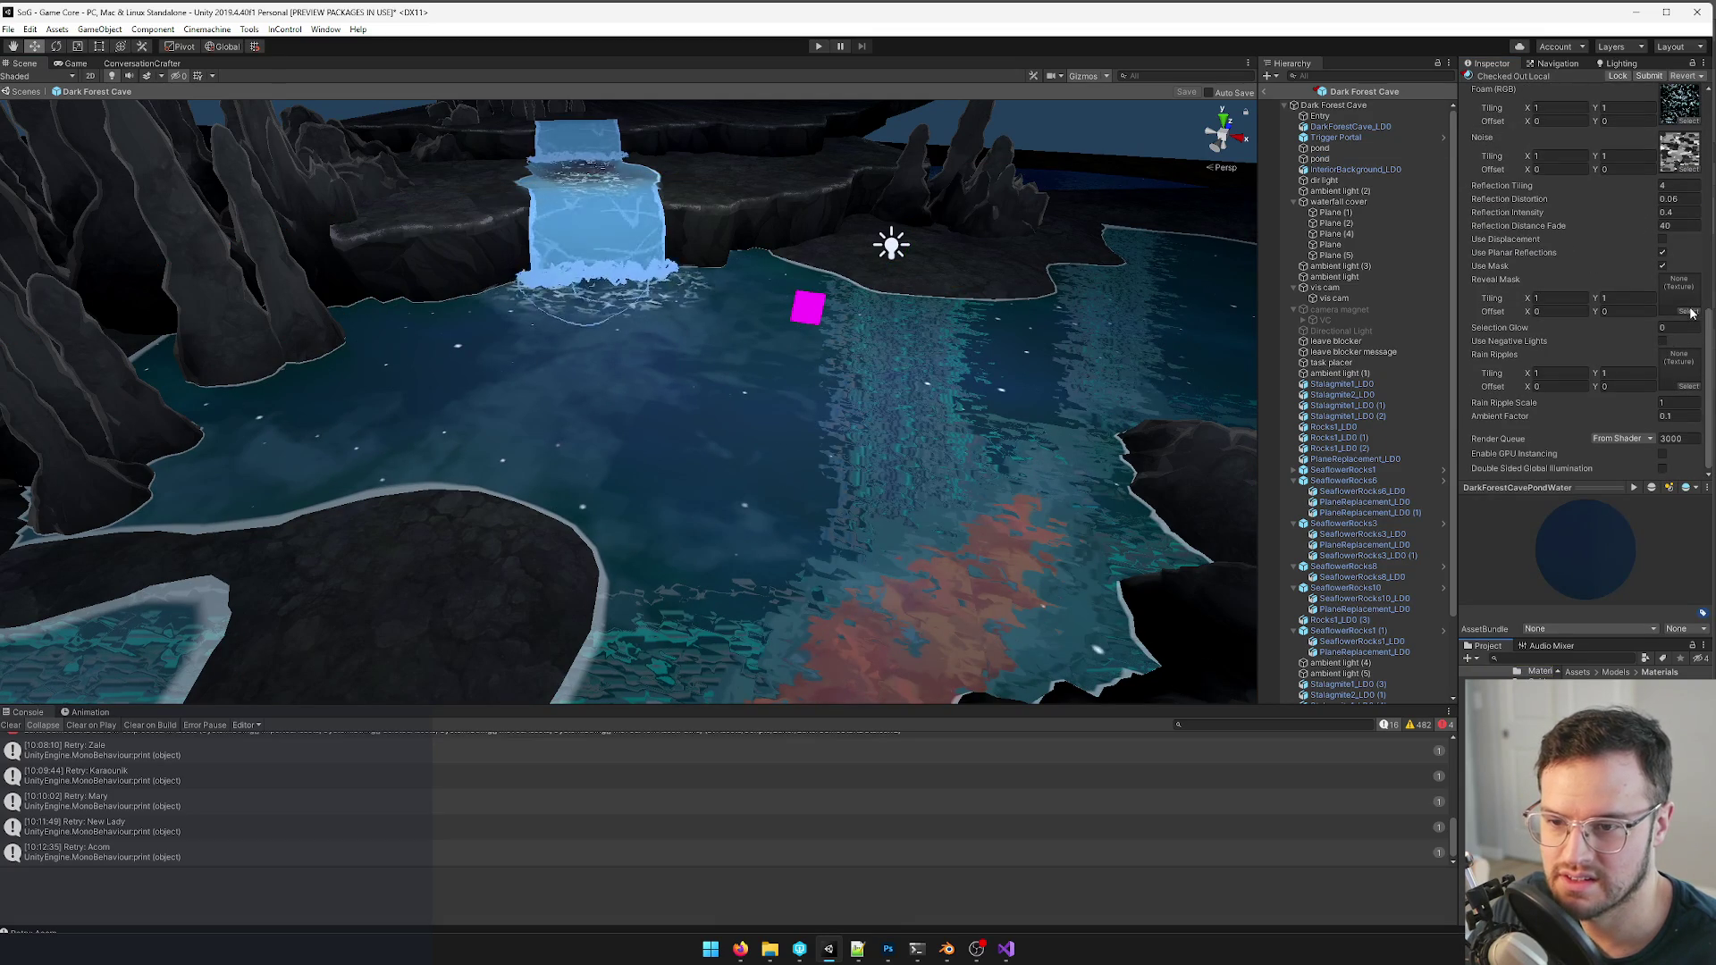
{"action": "scroll", "coordinate": [1679, 369], "scroll_direction": "up", "scroll_amount": 3}
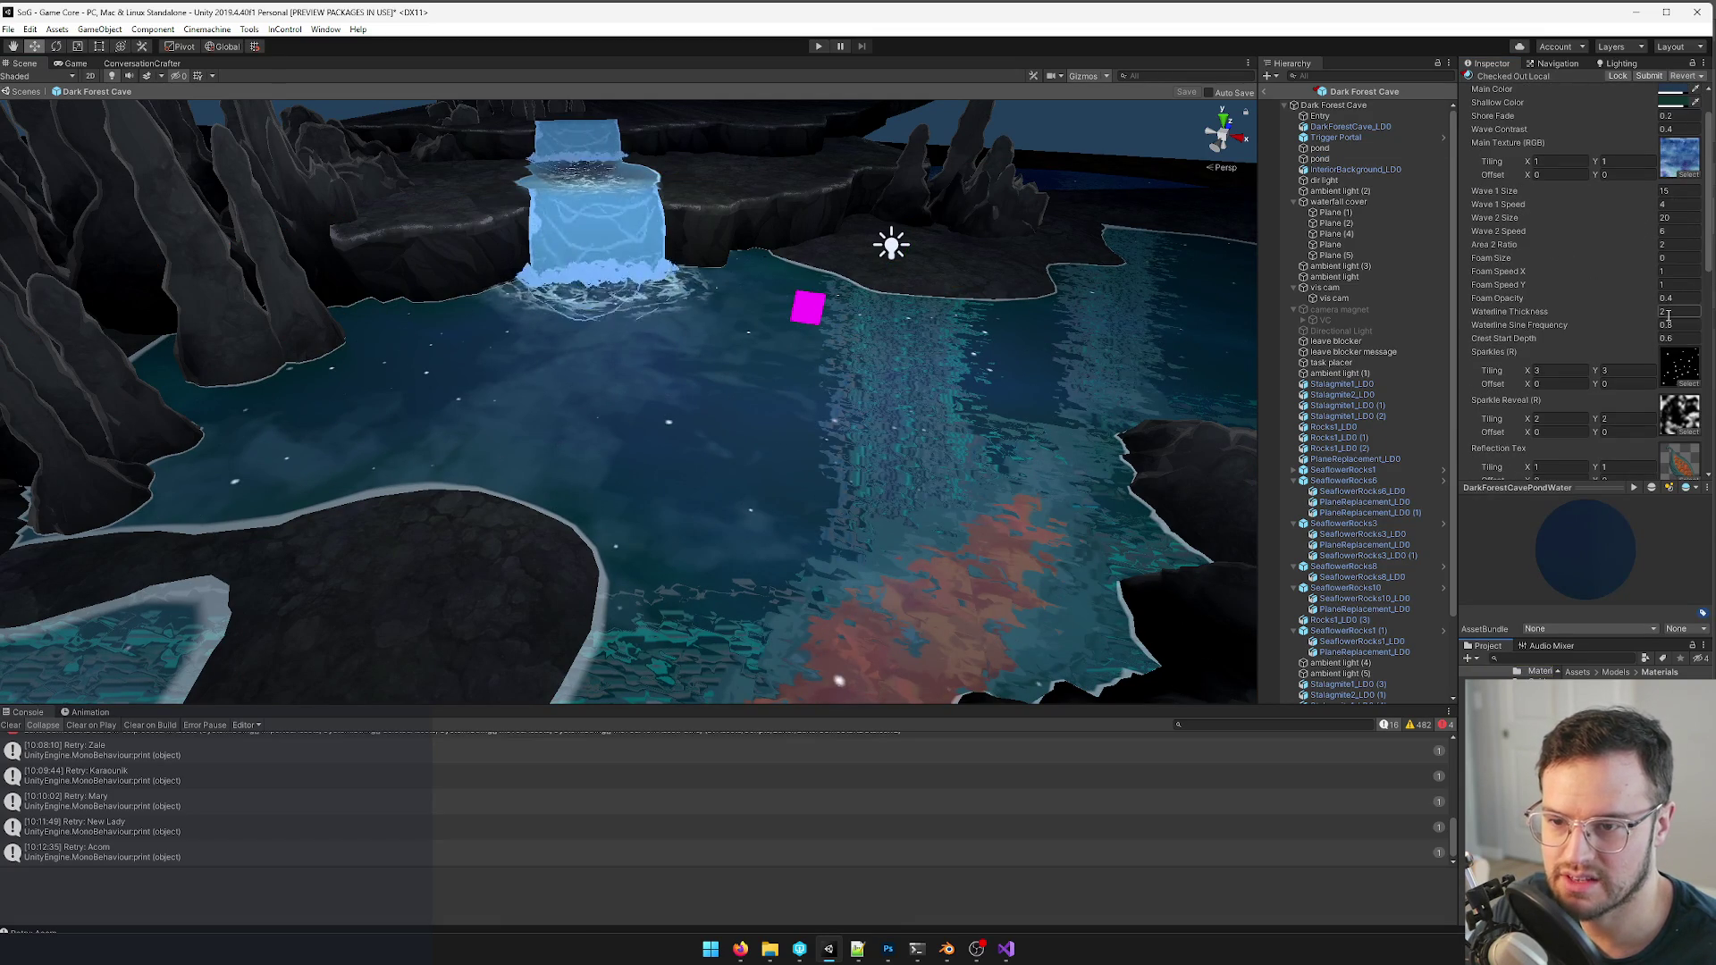
{"action": "scroll", "coordinate": [1678, 362], "scroll_direction": "up", "scroll_amount": 2}
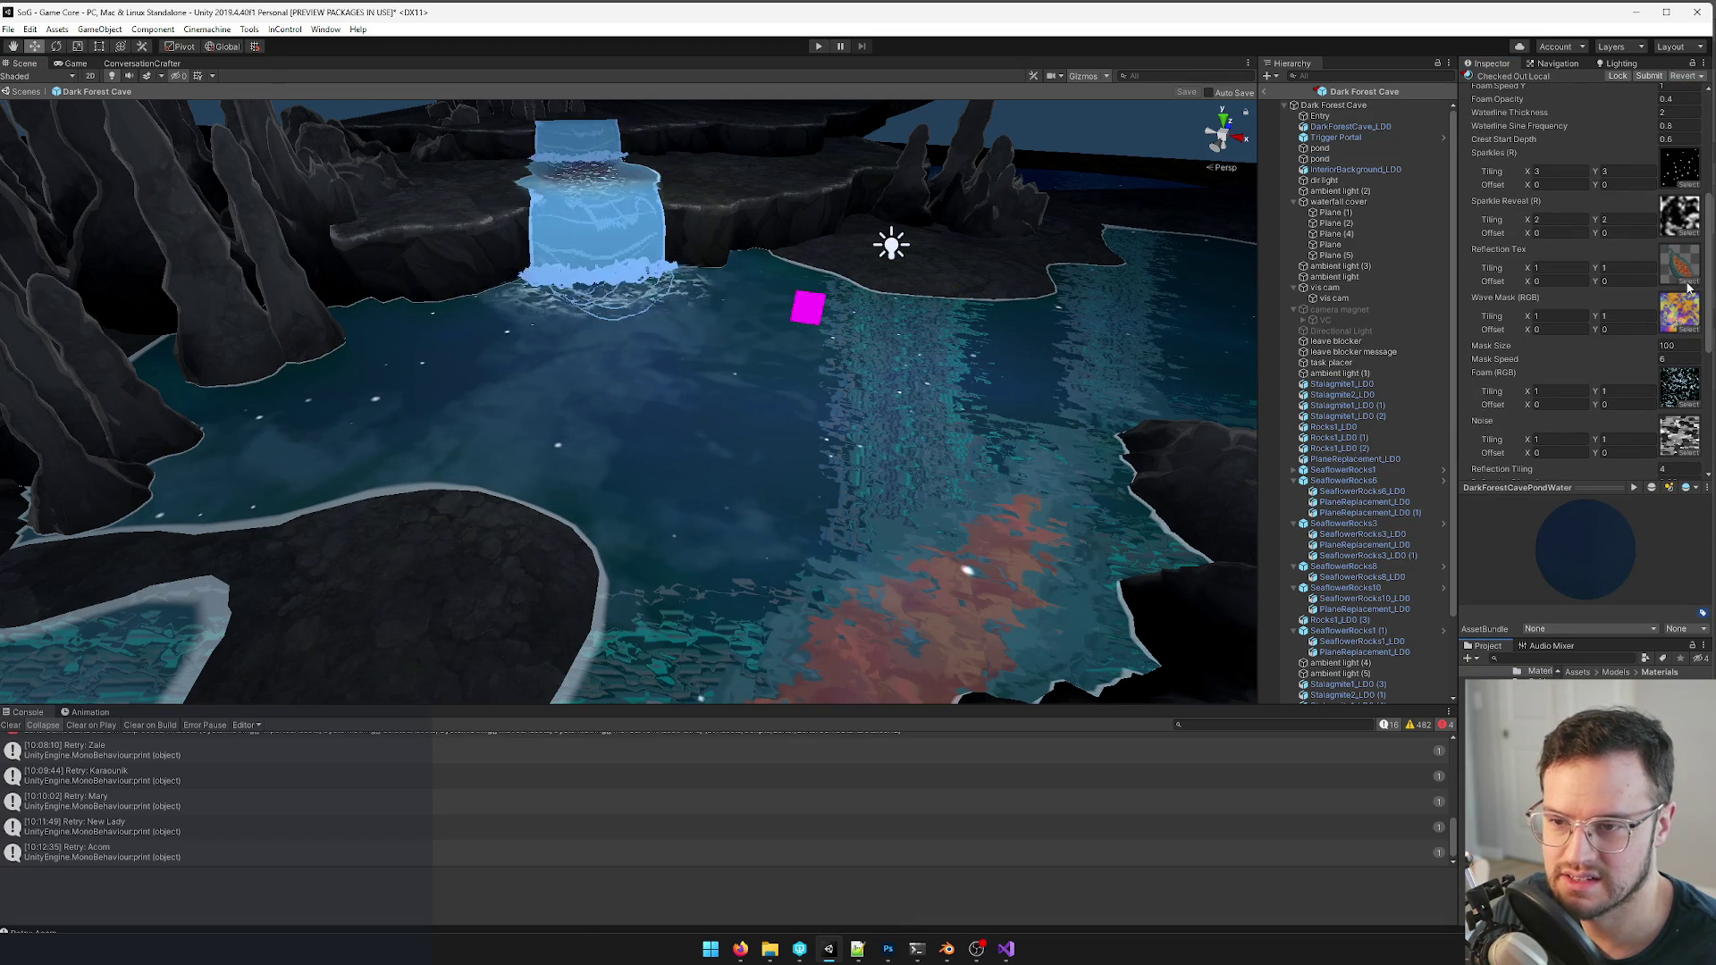
{"action": "left_click", "coordinate": [1693, 285]}
{"action": "type", "text": "caverefl"}
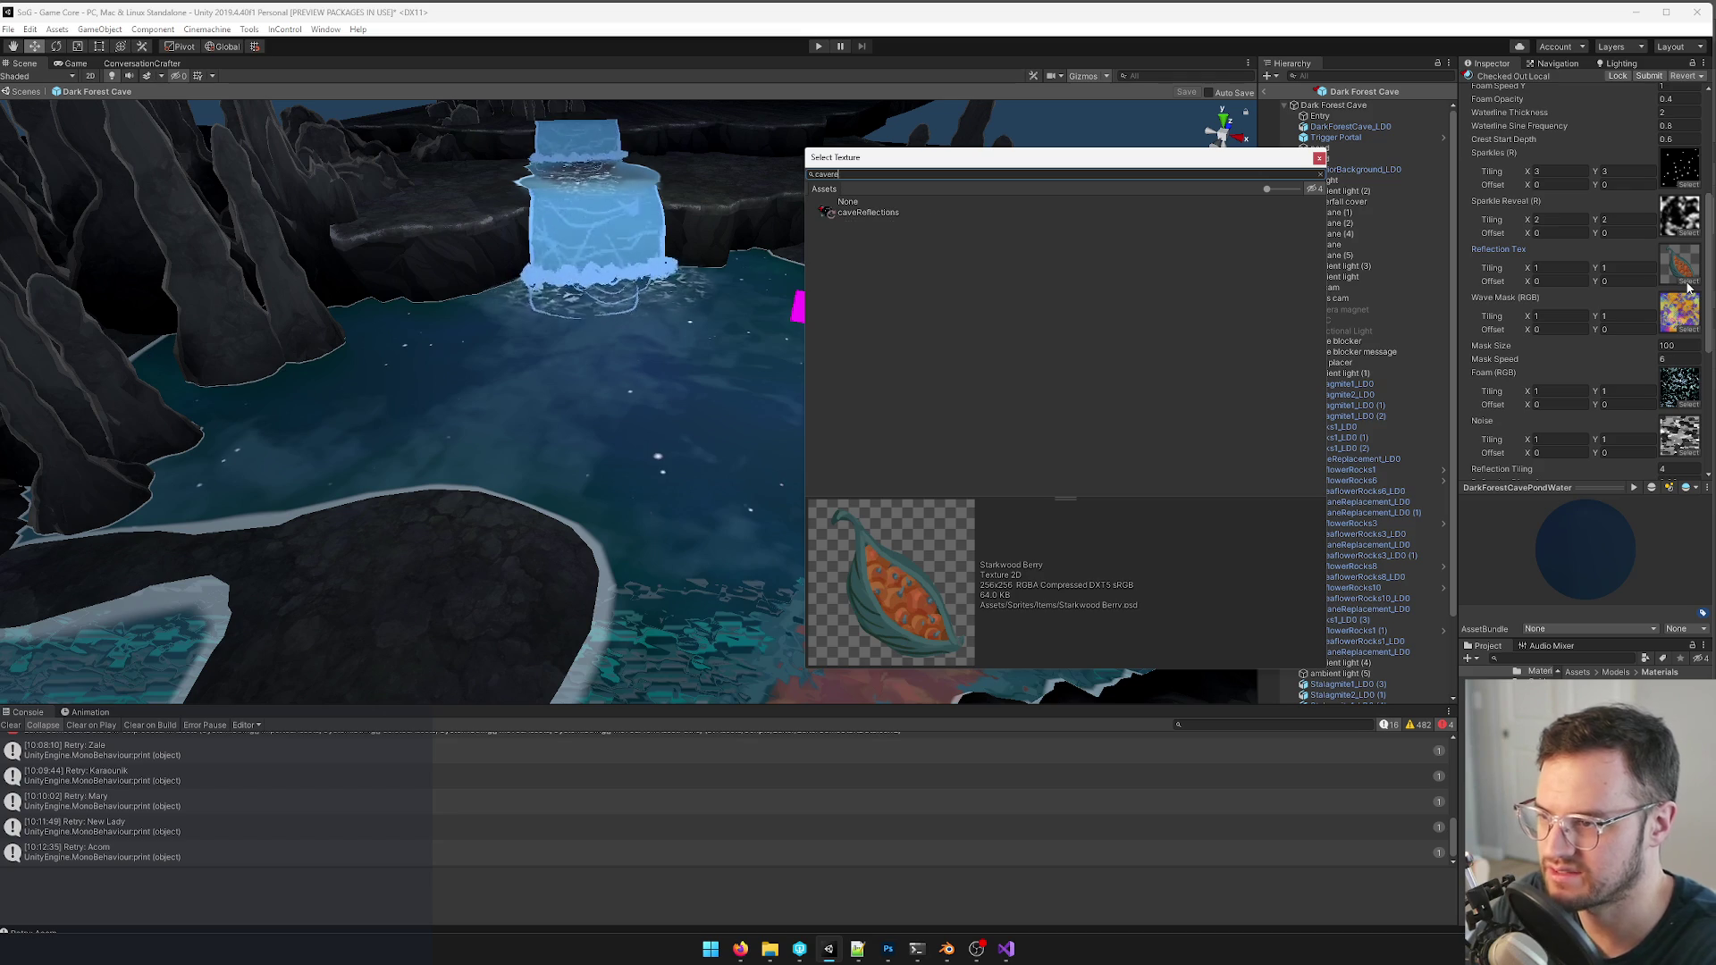
- Assign caveReflections as the pond water's reflection texture and preview the pond in the Game view
{"action": "double_click", "coordinate": [869, 213]}
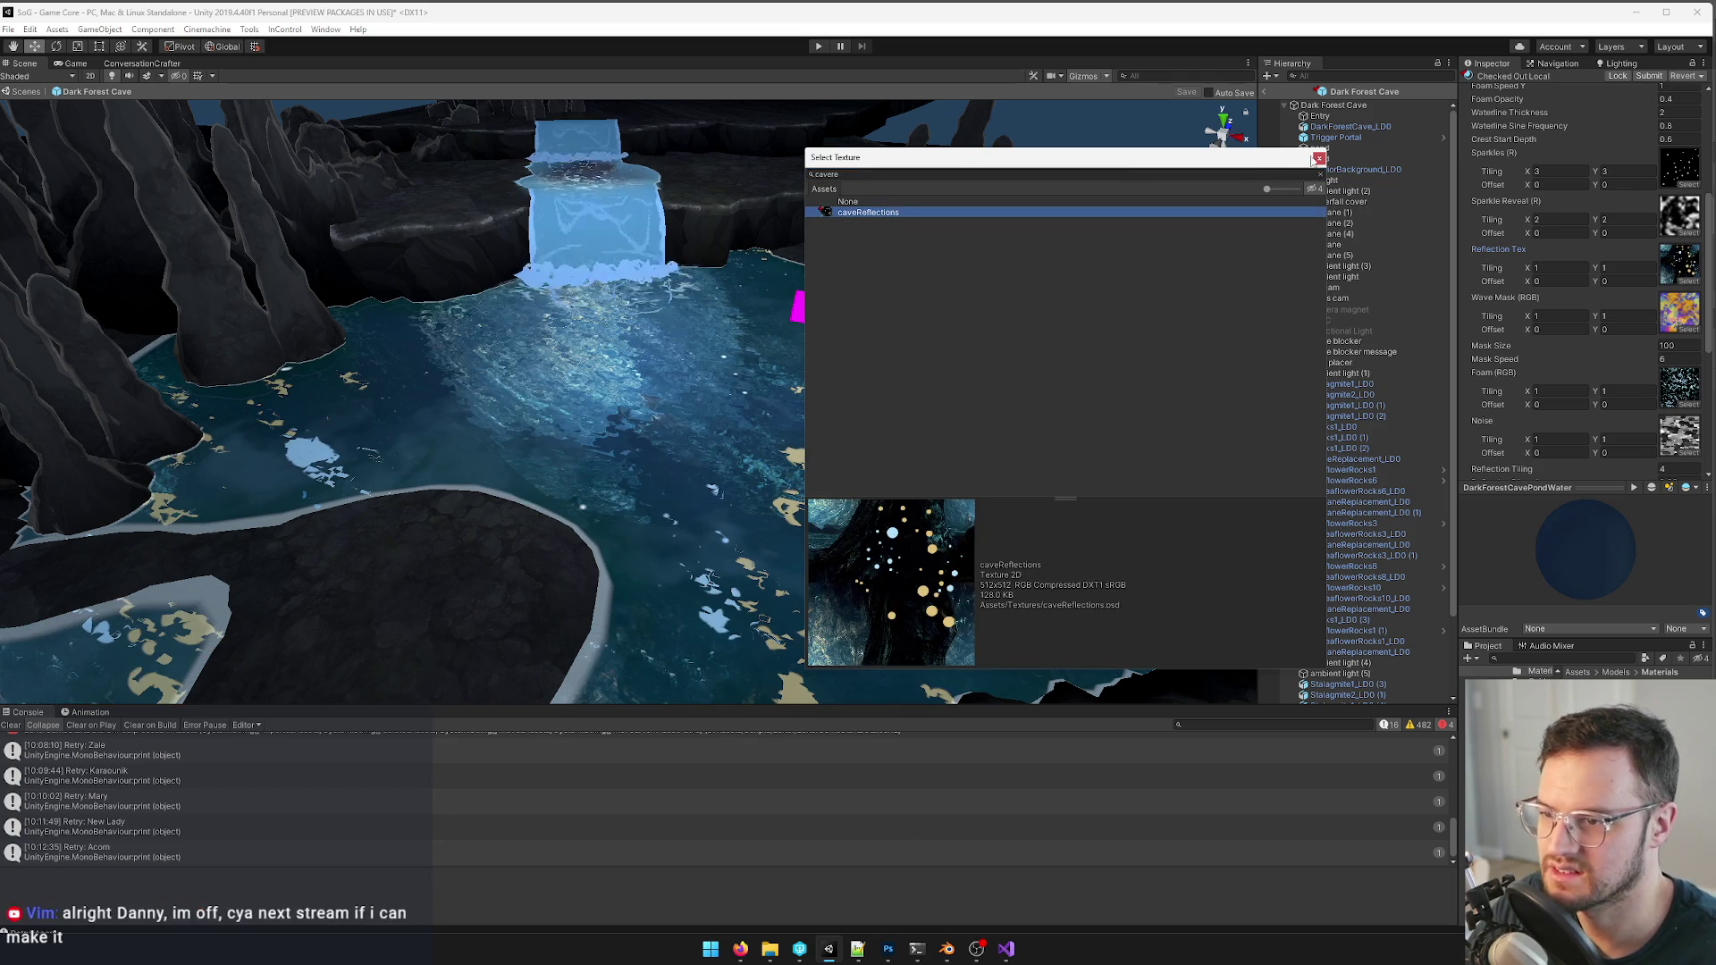
{"action": "middle_click_drag", "start_coordinate": [711, 302], "coordinate": [686, 335]}
{"action": "scroll", "coordinate": [687, 335], "scroll_direction": "down", "scroll_amount": 3}
{"action": "scroll", "coordinate": [687, 335], "scroll_direction": "up", "scroll_amount": 5}
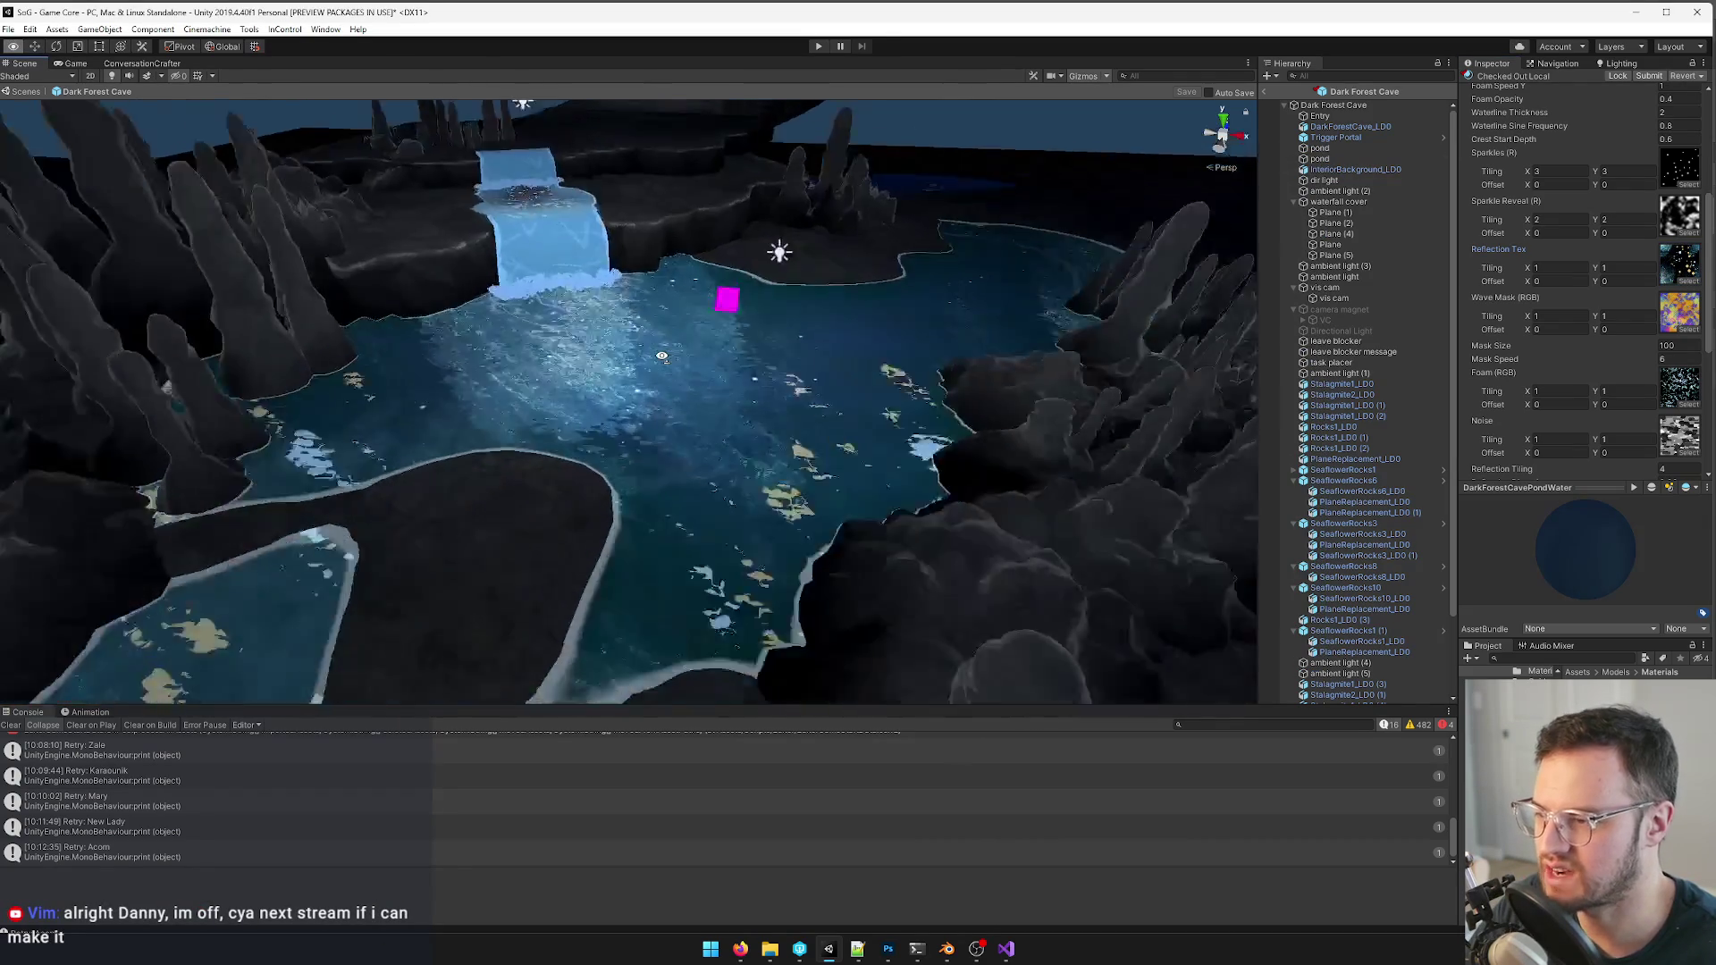
{"action": "left_click", "coordinate": [79, 65]}
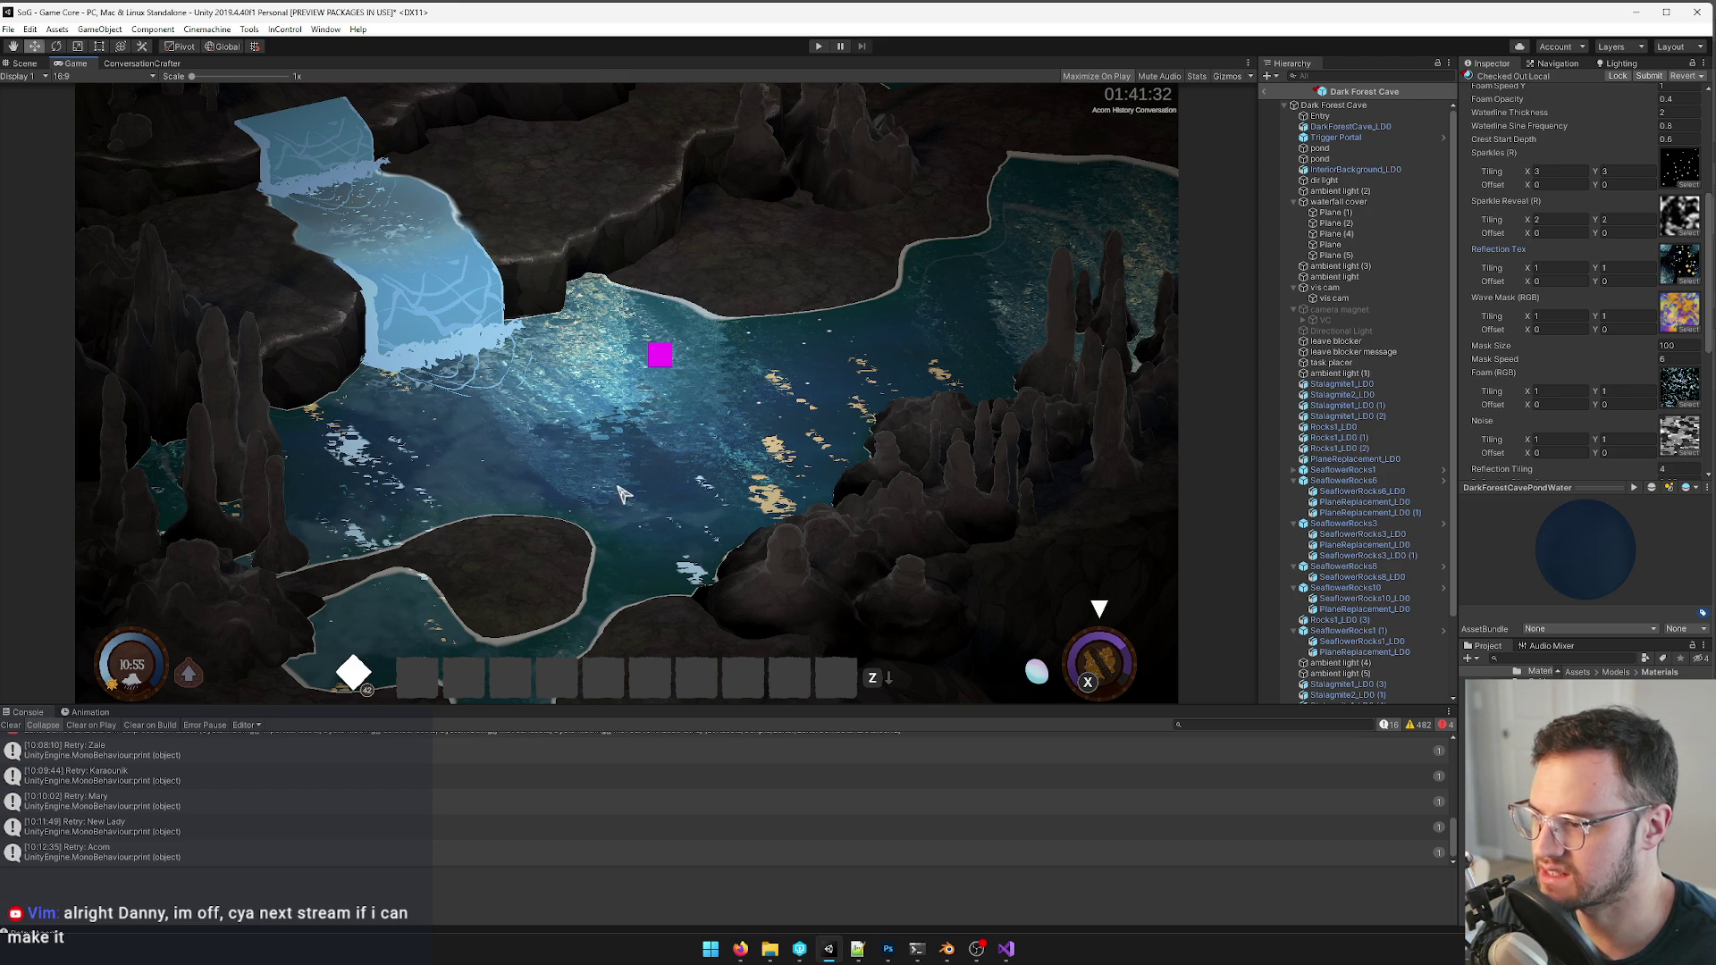
{"action": "key", "text": "alt+Tab"}
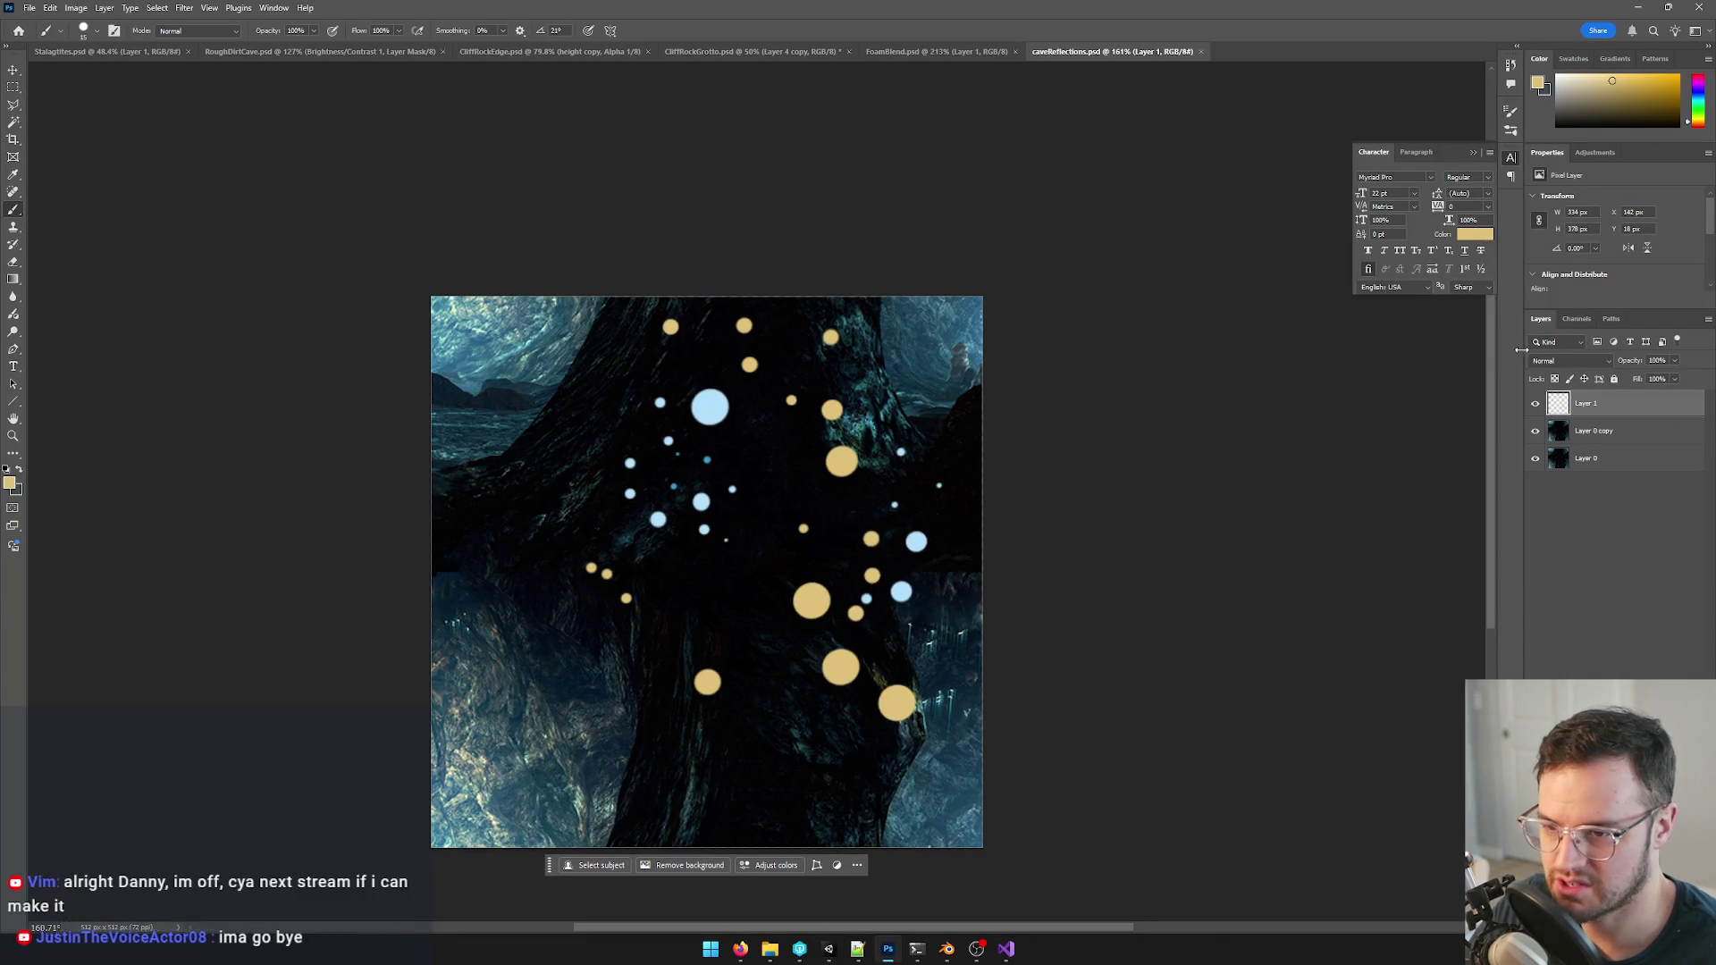
- Soften the blue and gold glow dots with a Gaussian Blur at a reduced radius
{"action": "left_click", "coordinate": [186, 6]}
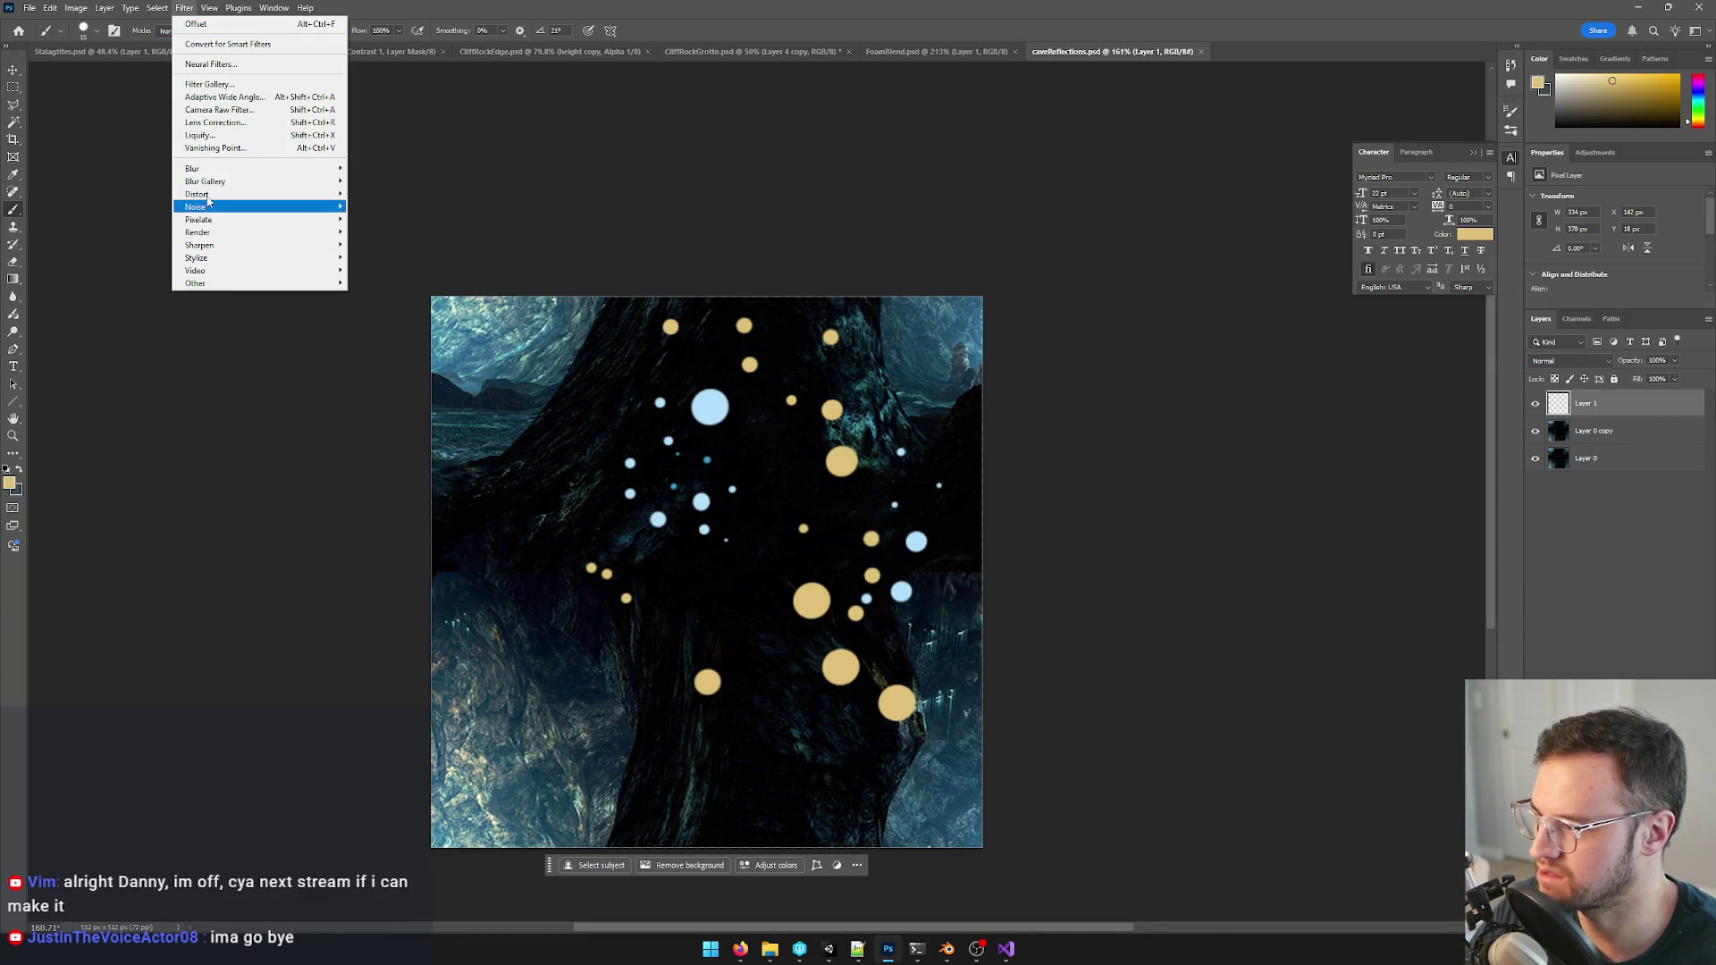
{"action": "mouse_move", "coordinate": [229, 170]}
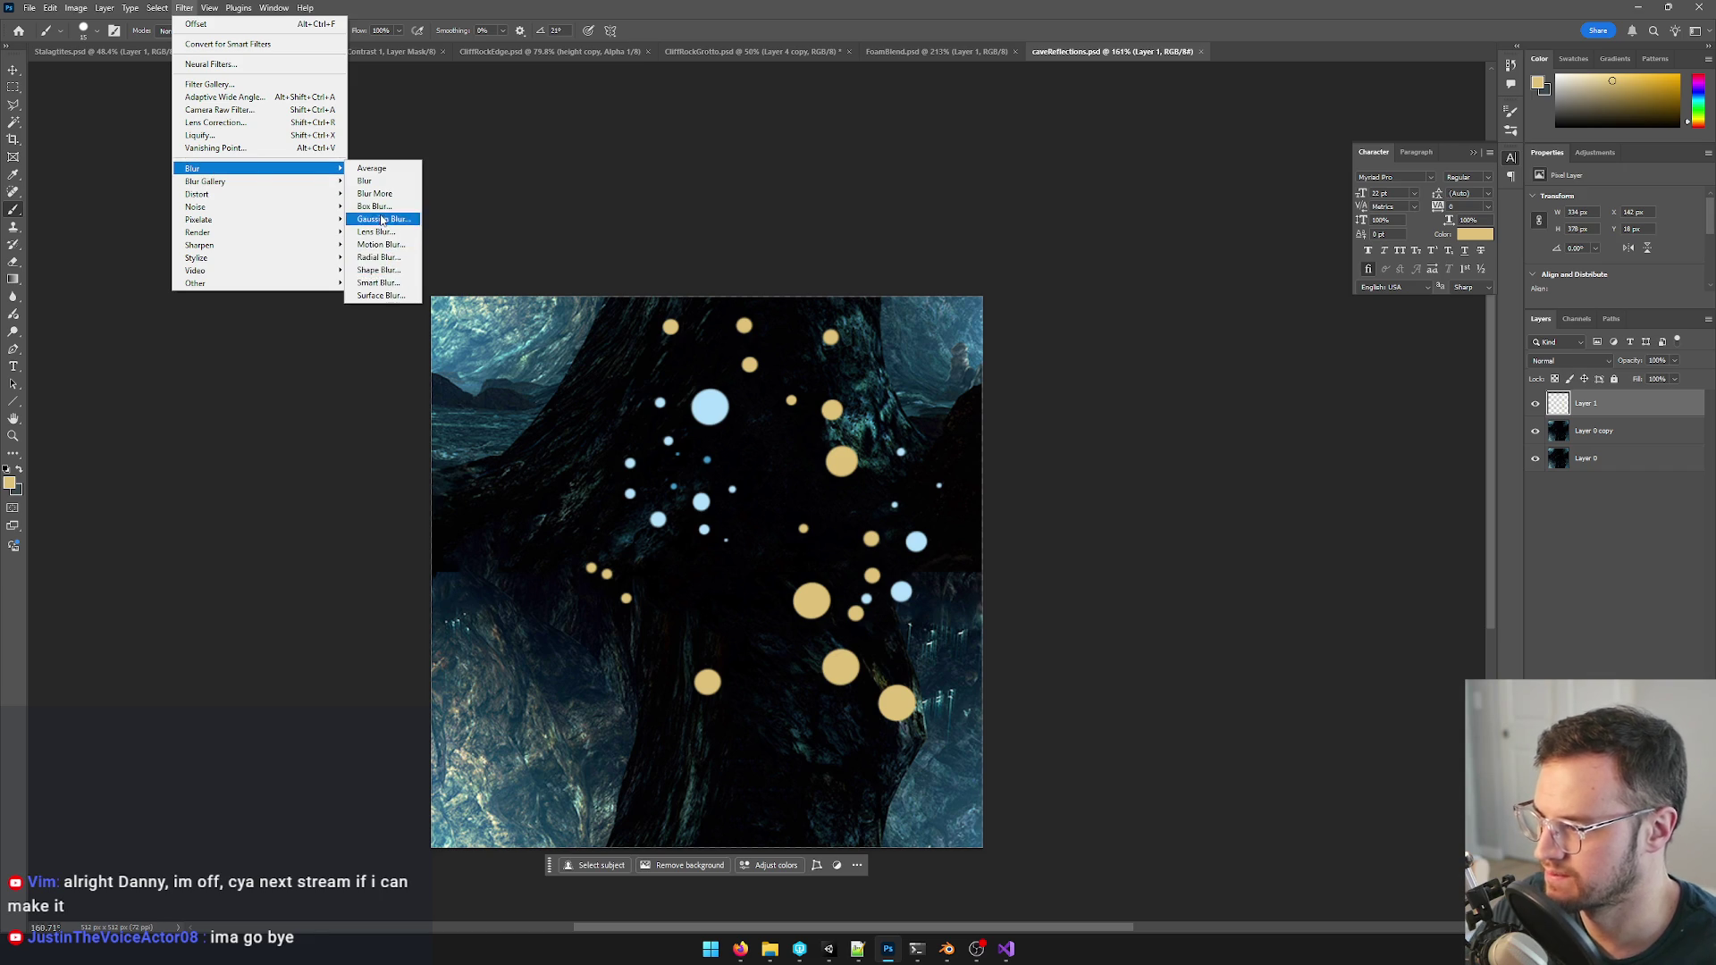
{"action": "left_click", "coordinate": [382, 219]}
{"action": "left_click_drag", "start_coordinate": [1018, 418], "coordinate": [1013, 419]}
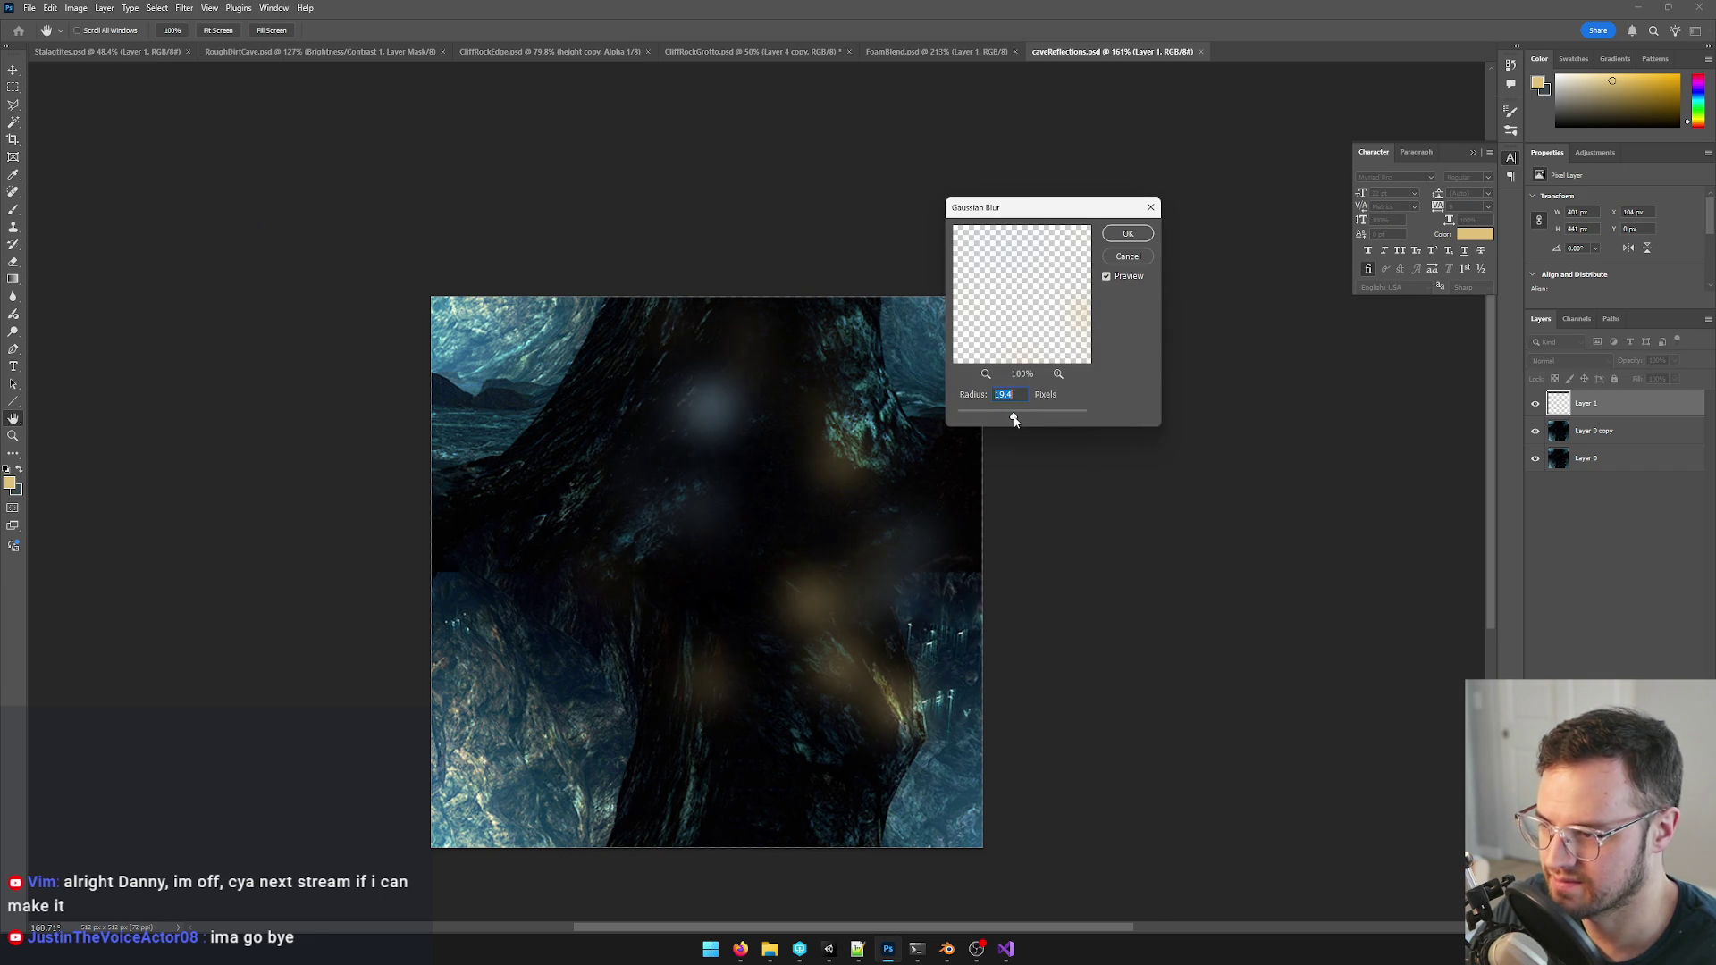
{"action": "left_click", "coordinate": [1115, 239]}
- Duplicate the blurred glow layer and merge it down to brighten the blobs, then leave Photoshop
{"action": "key", "text": "ctrl+j"}
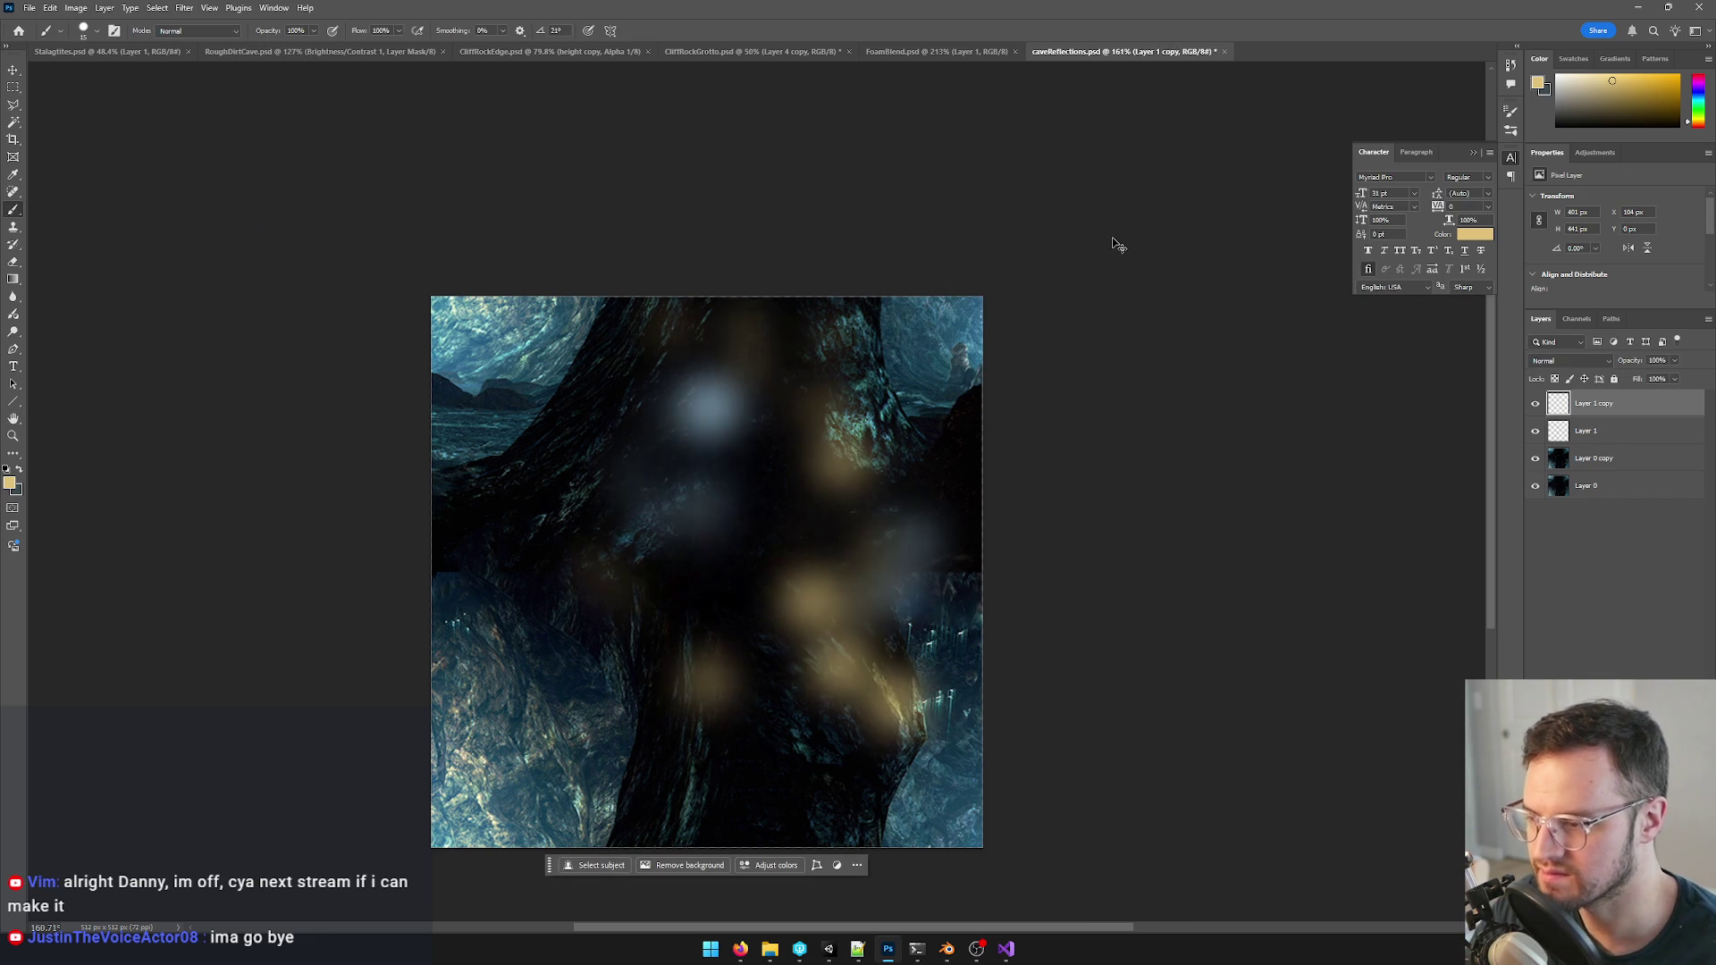
{"action": "key", "text": "ctrl+e"}
{"action": "key", "text": "ctrl+j"}
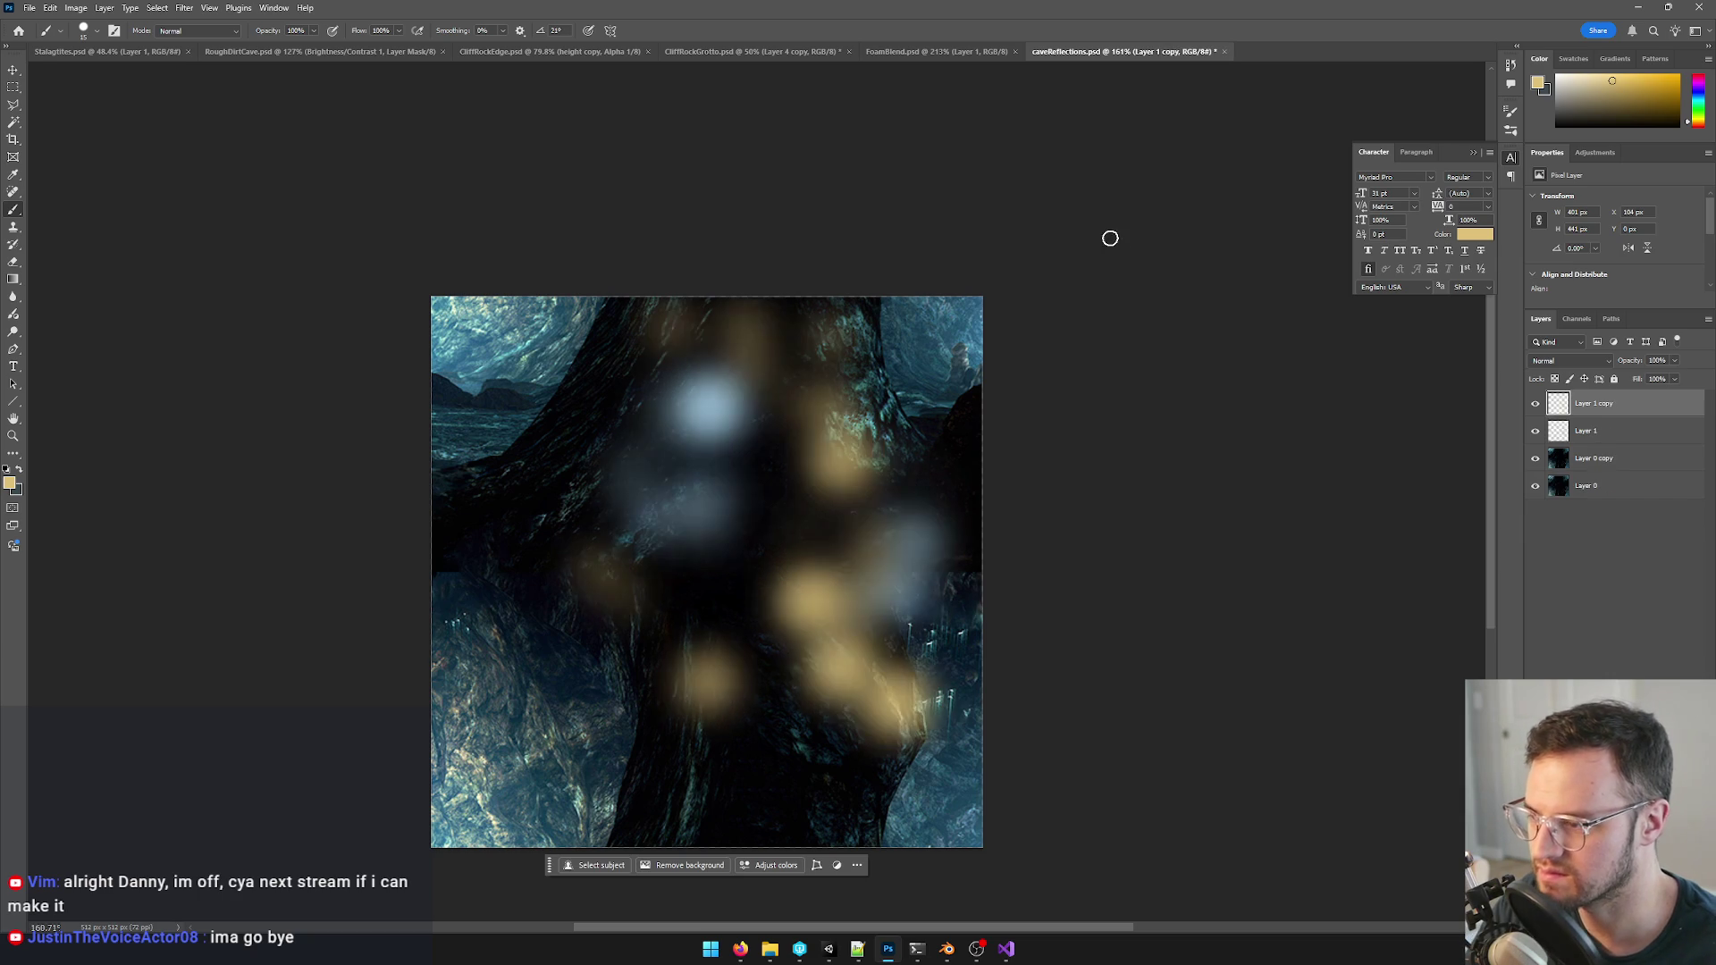
{"action": "key", "text": "ctrl+e"}
{"action": "scroll", "coordinate": [993, 429], "scroll_direction": "down", "scroll_amount": 3, "text": "alt"}
{"action": "scroll", "coordinate": [978, 440], "scroll_direction": "up", "scroll_amount": 3, "text": "alt"}
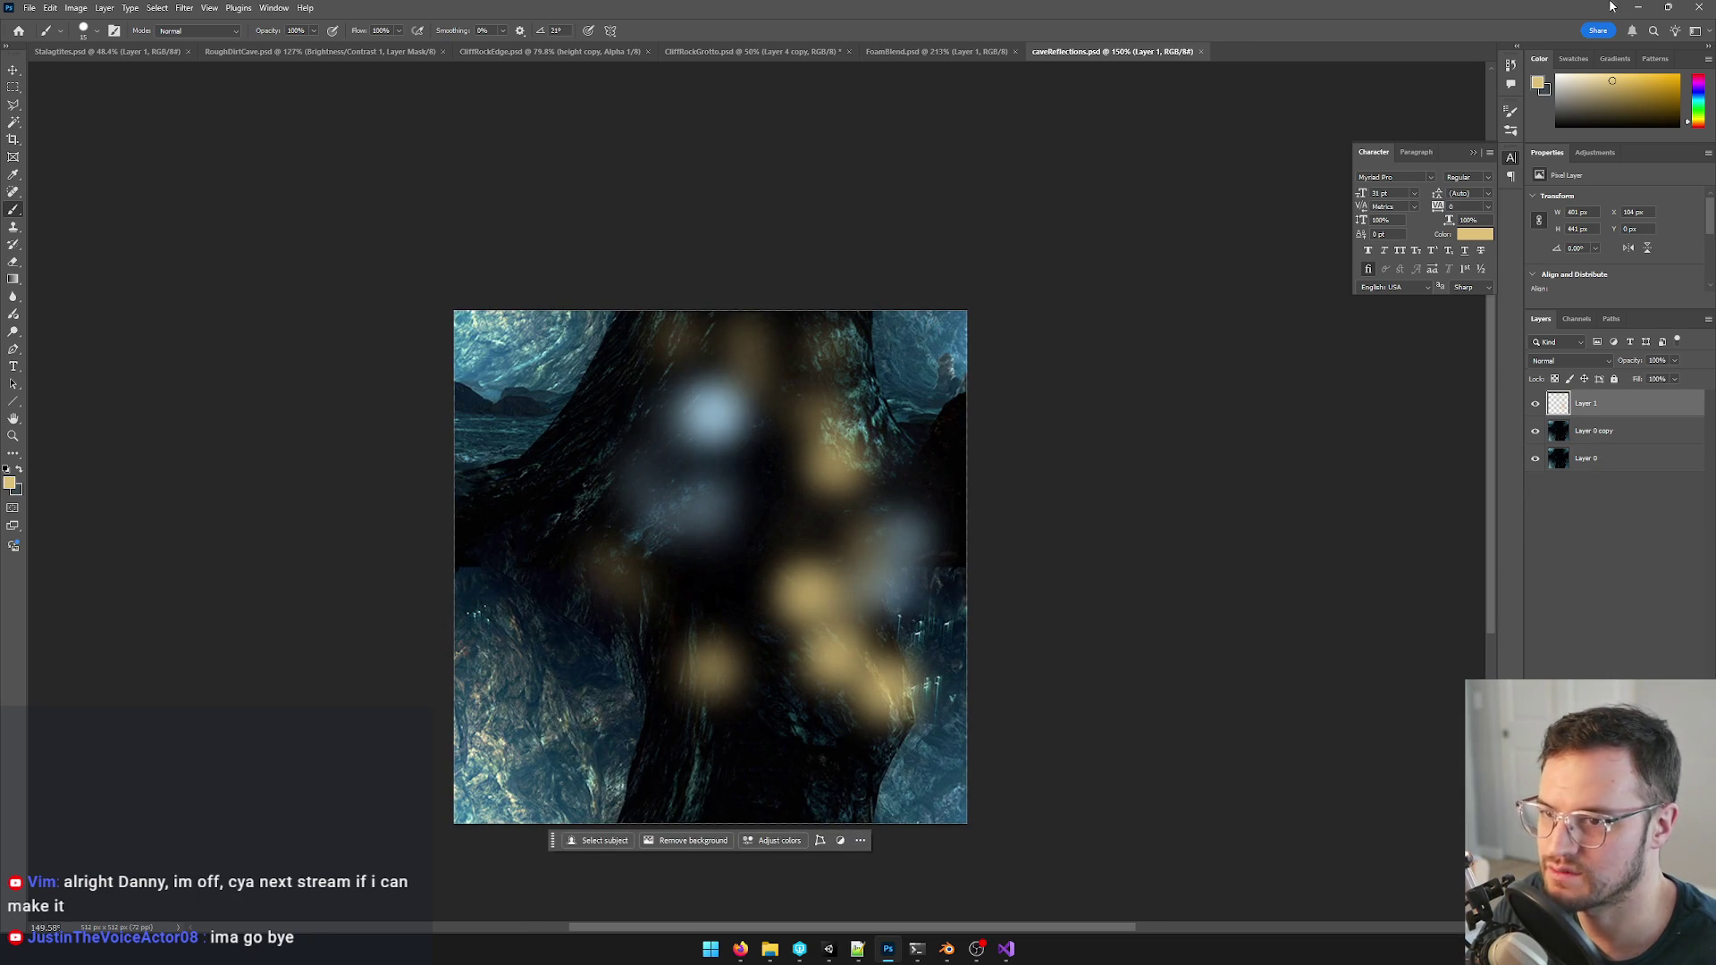
{"action": "left_click", "coordinate": [1636, 9]}
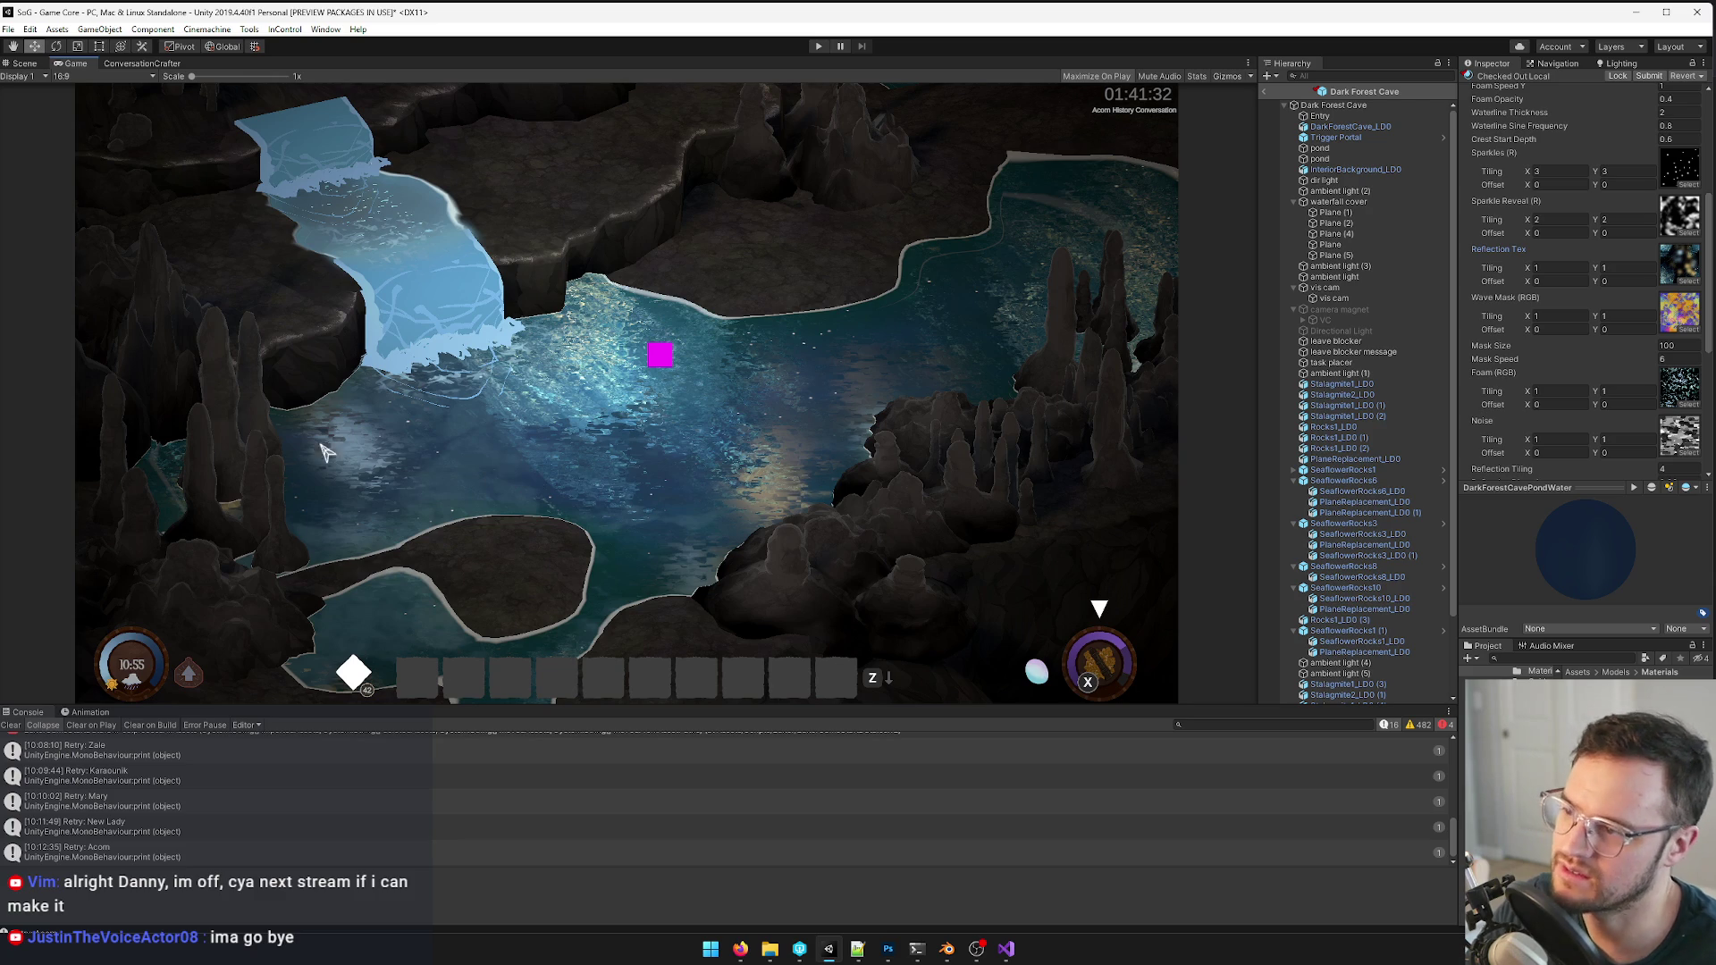
- Lower the glow blobs' saturation with a Hue/Saturation adjustment
{"action": "key", "text": "alt+Tab"}
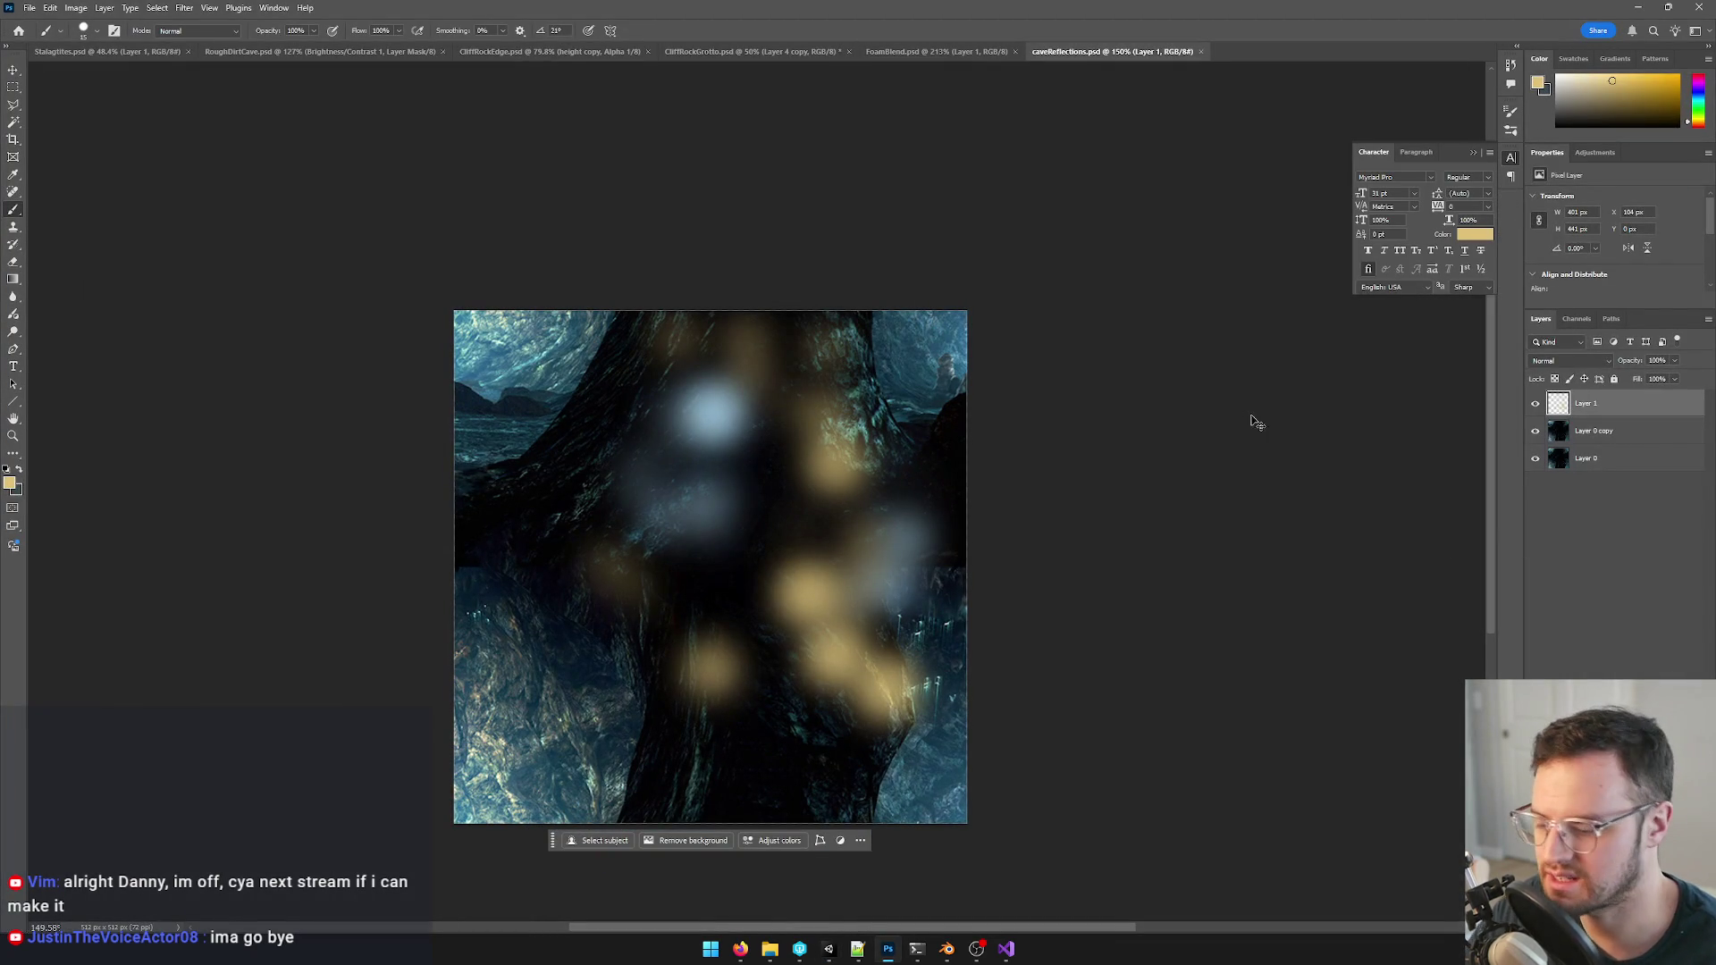
{"action": "key", "text": "ctrl+u"}
{"action": "left_click_drag", "start_coordinate": [1381, 408], "coordinate": [1359, 411]}
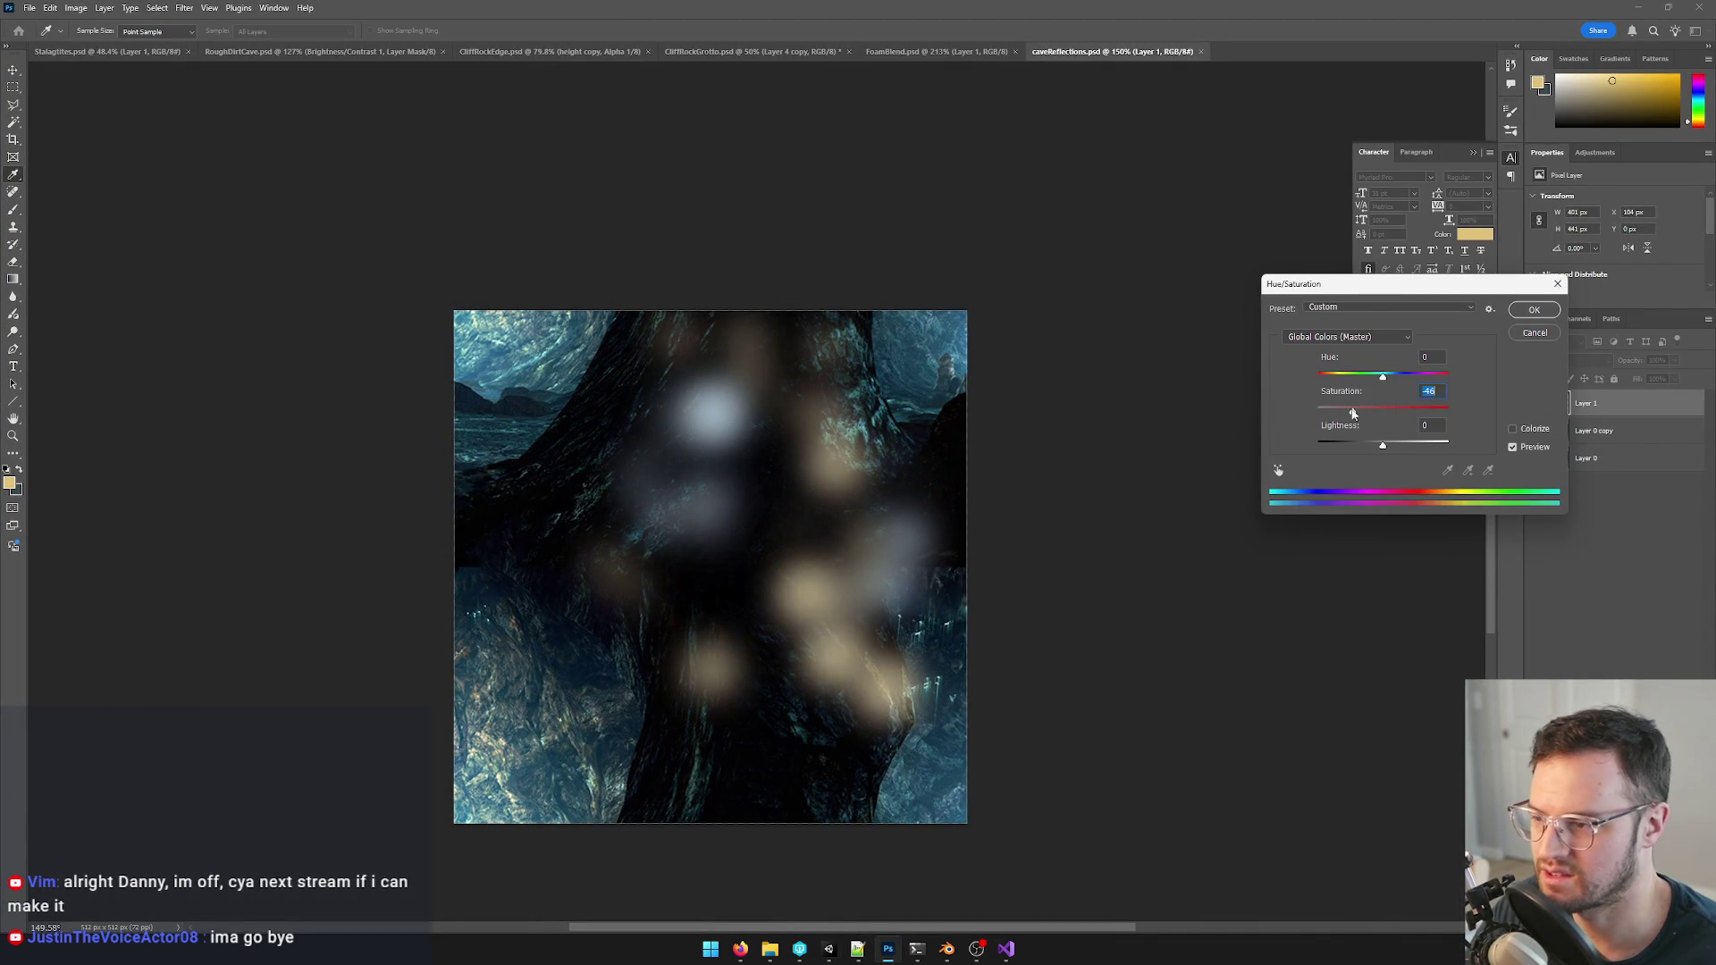
{"action": "left_click", "coordinate": [1534, 312]}
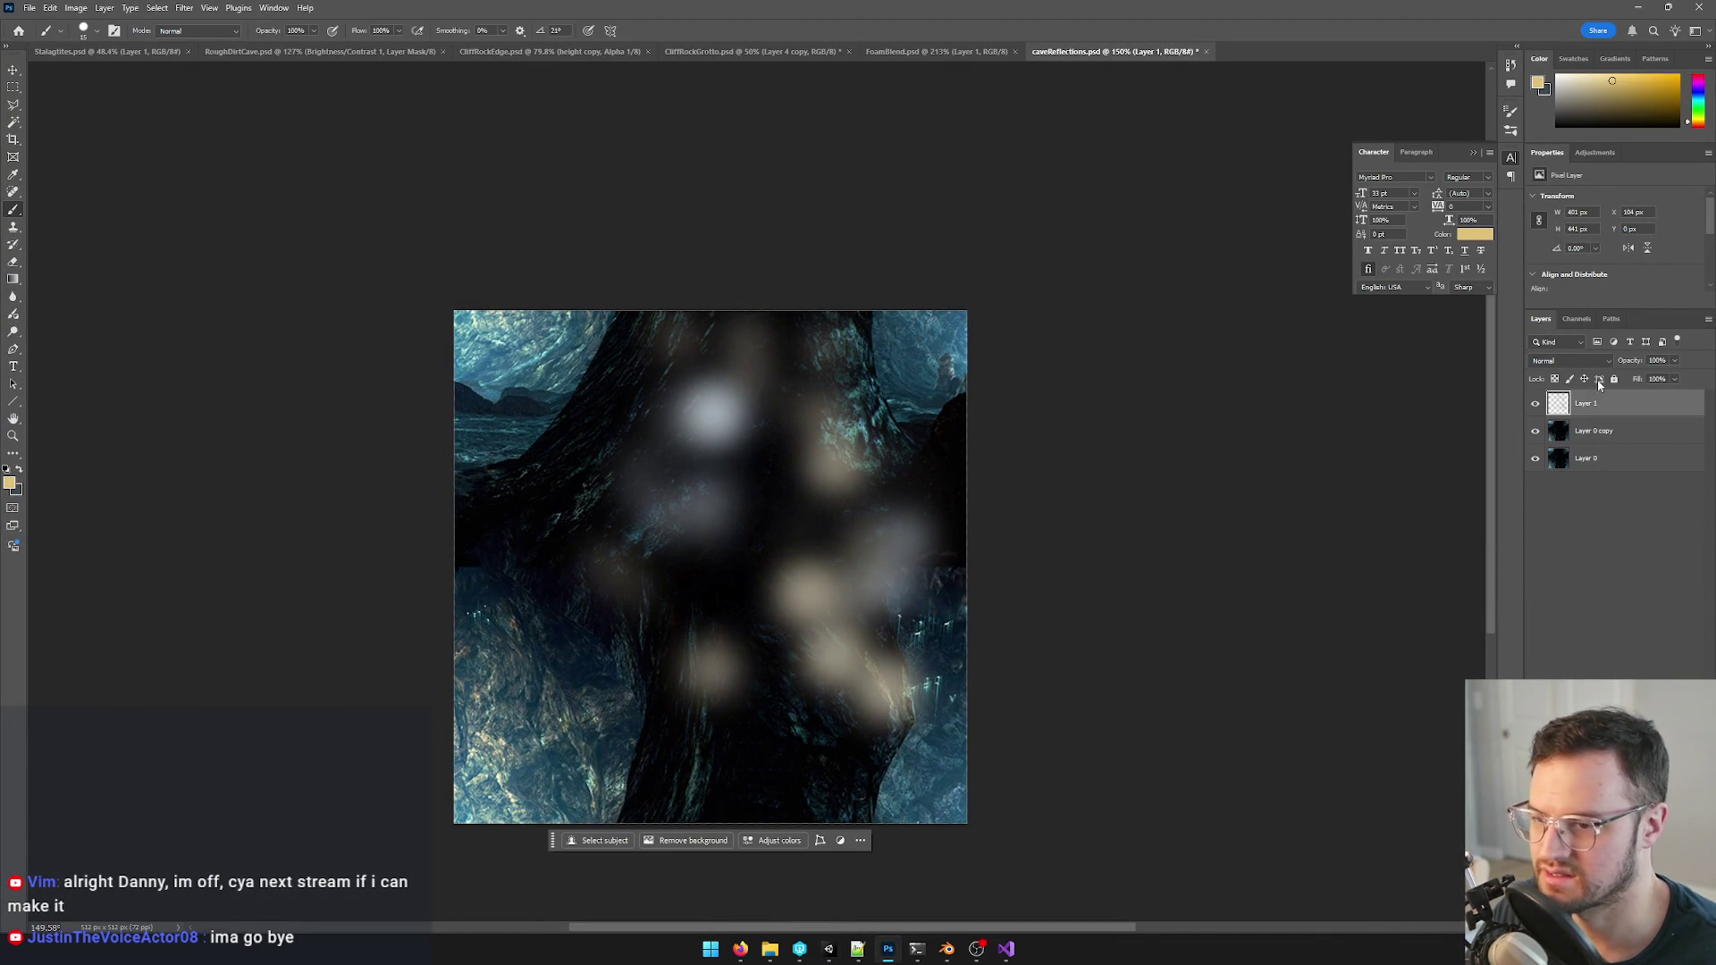
- Reduce the glow layer's opacity and save caveReflections so Unity reimports it
{"action": "left_click", "coordinate": [1674, 363]}
{"action": "left_click_drag", "start_coordinate": [1679, 378], "coordinate": [1652, 378]}
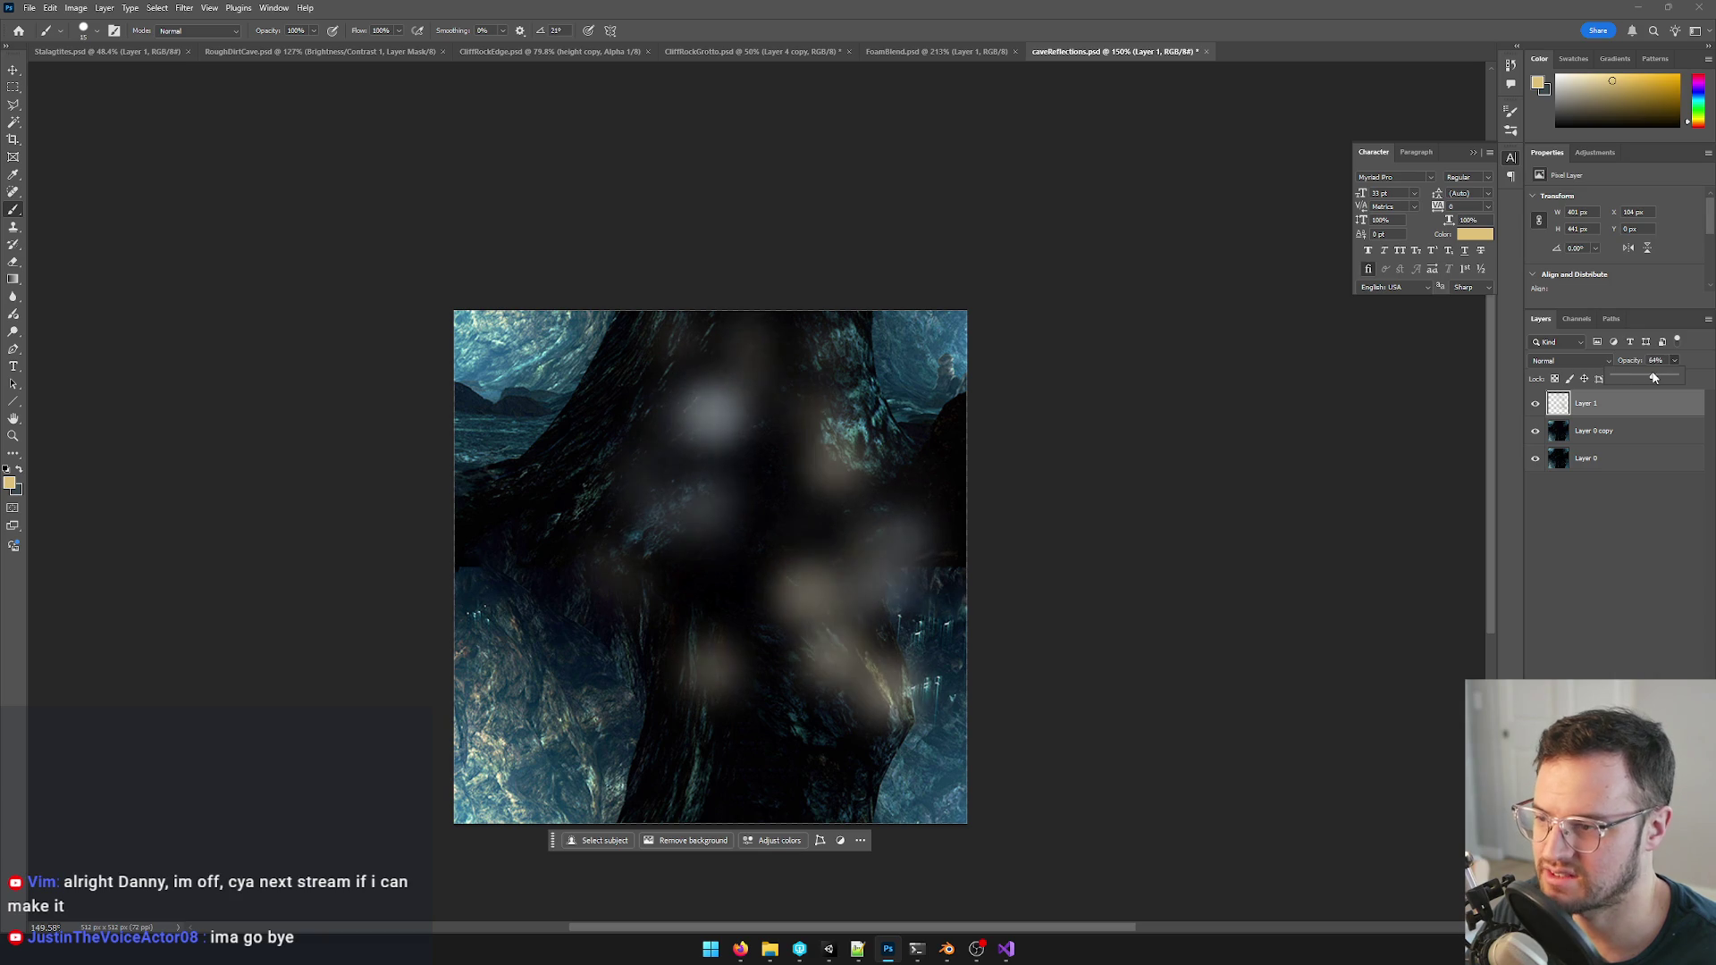
{"action": "key", "text": "ctrl+s"}
{"action": "key", "text": "alt+Tab"}
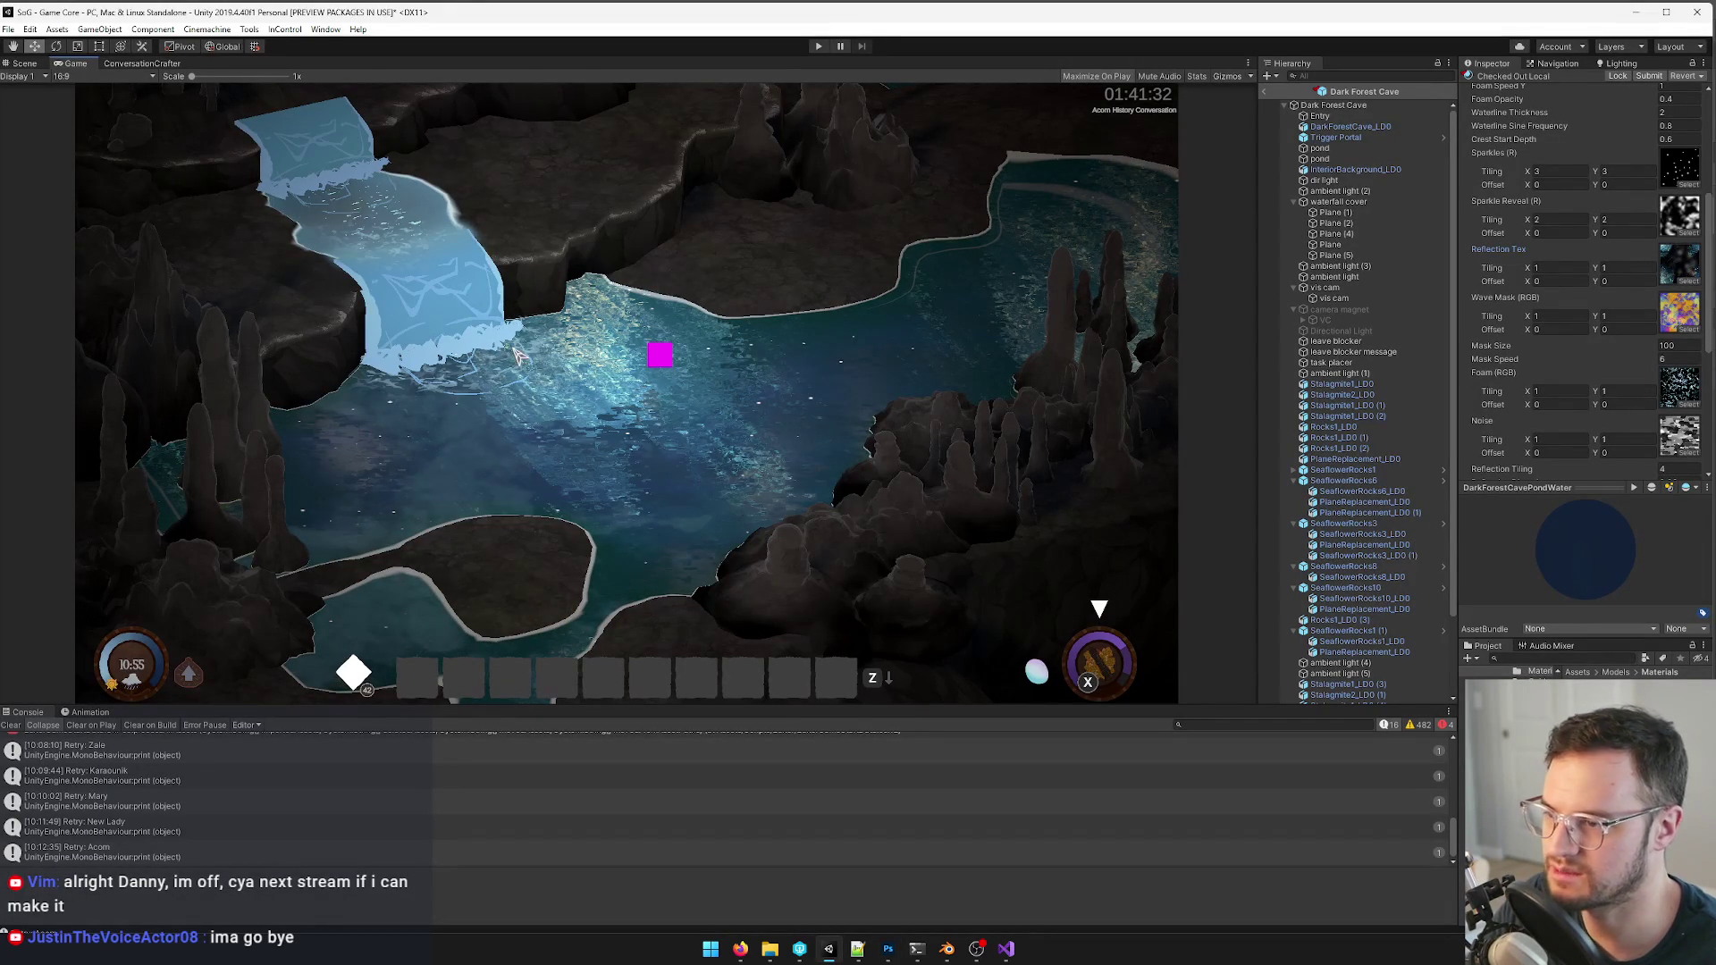
- Review the caveReflections texture's import settings while flying toward the waterfall and pond
{"action": "left_click", "coordinate": [24, 64]}
{"action": "right_click_drag", "start_coordinate": [376, 232], "coordinate": [400, 249]}
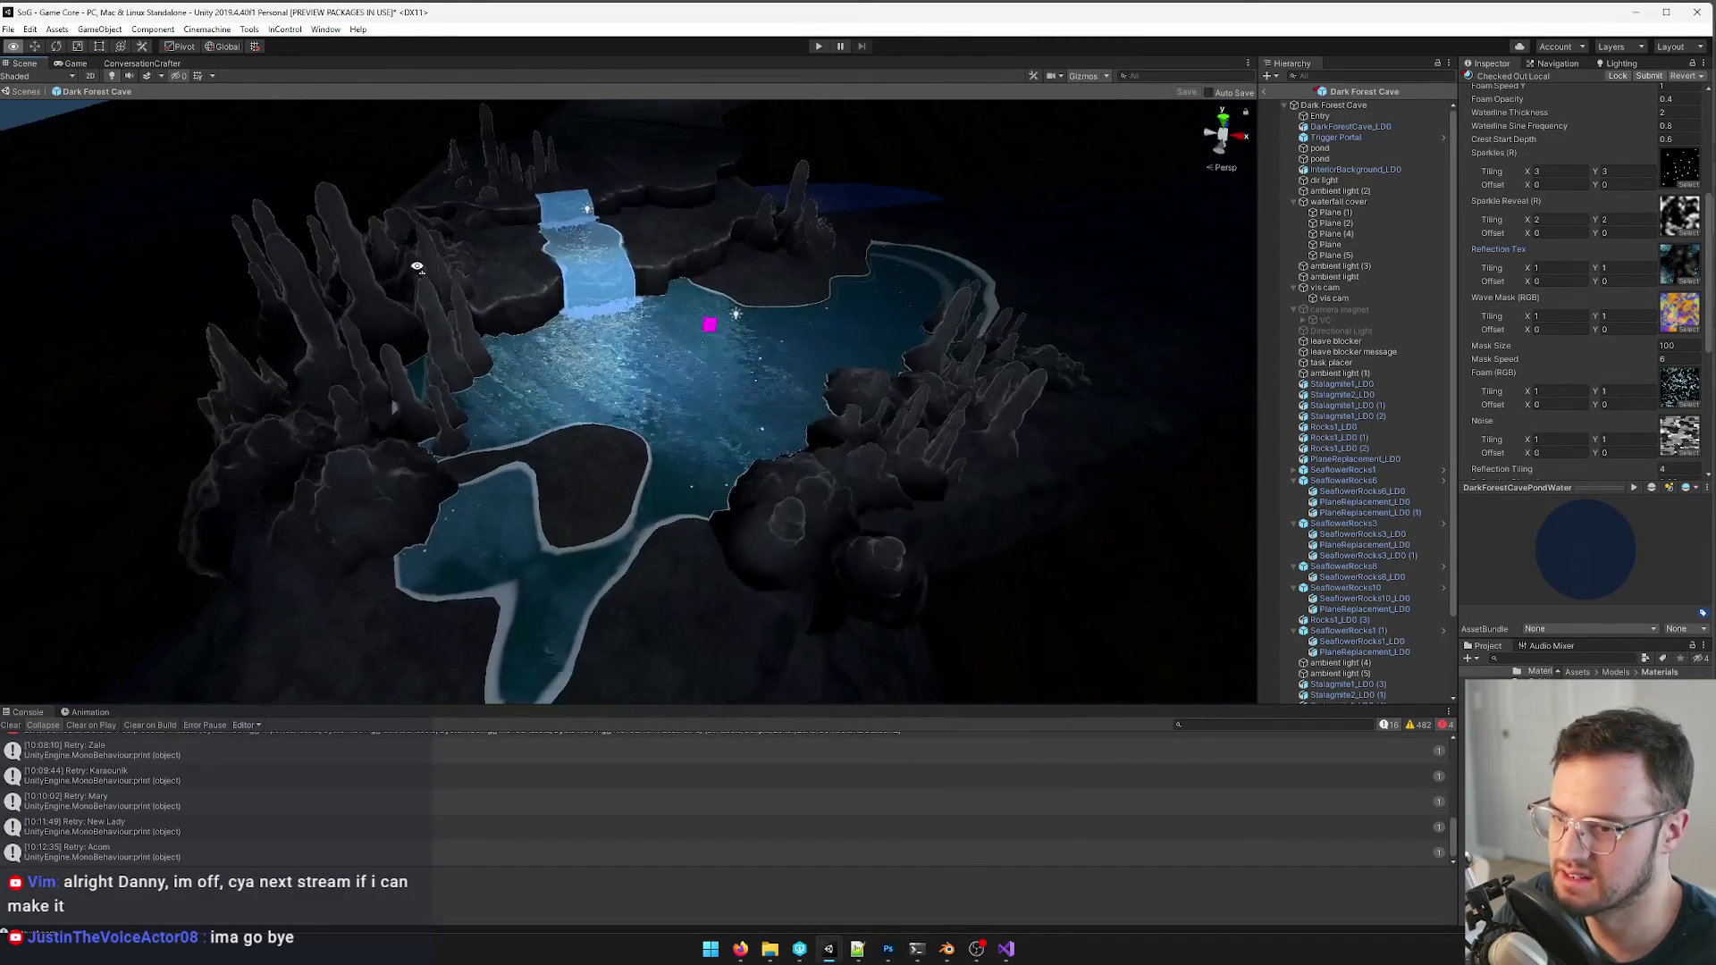
{"action": "left_click", "coordinate": [1680, 265]}
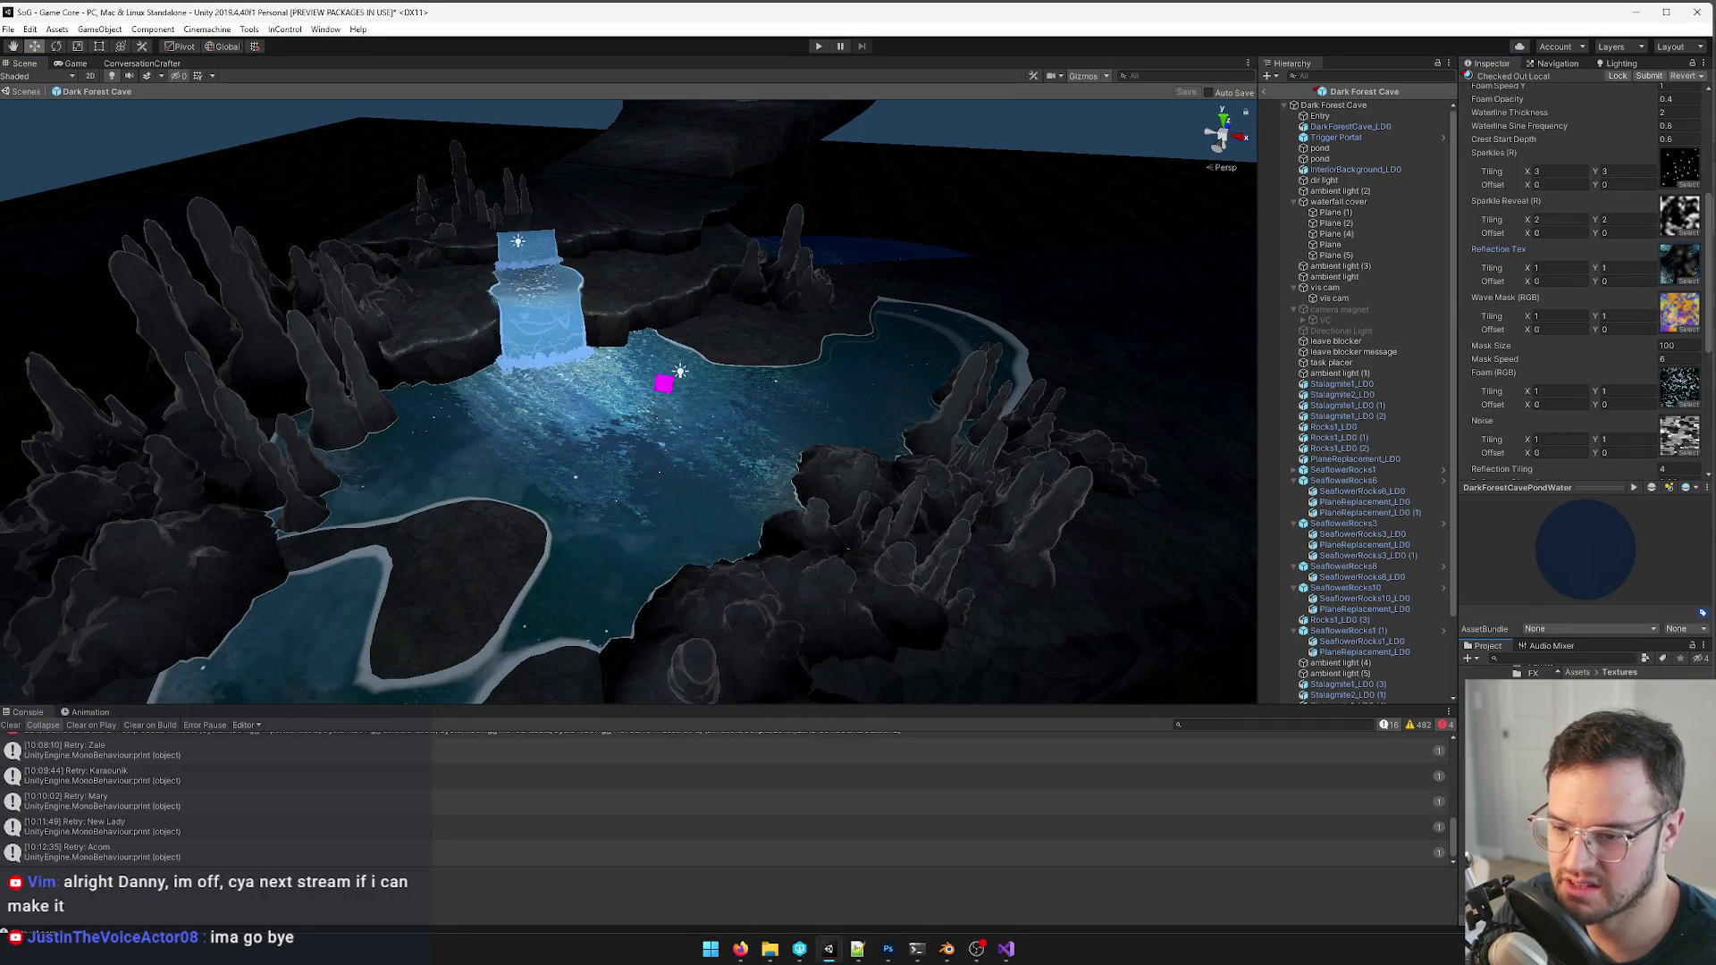
{"action": "mouse_move", "coordinate": [751, 376]}
{"action": "right_mouse_down"}
{"action": "mouse_move", "coordinate": [922, 292]}
{"action": "mouse_move", "coordinate": [913, 314]}
{"action": "right_mouse_up"}
{"action": "scroll", "coordinate": [920, 293], "scroll_direction": "down", "scroll_amount": 5}
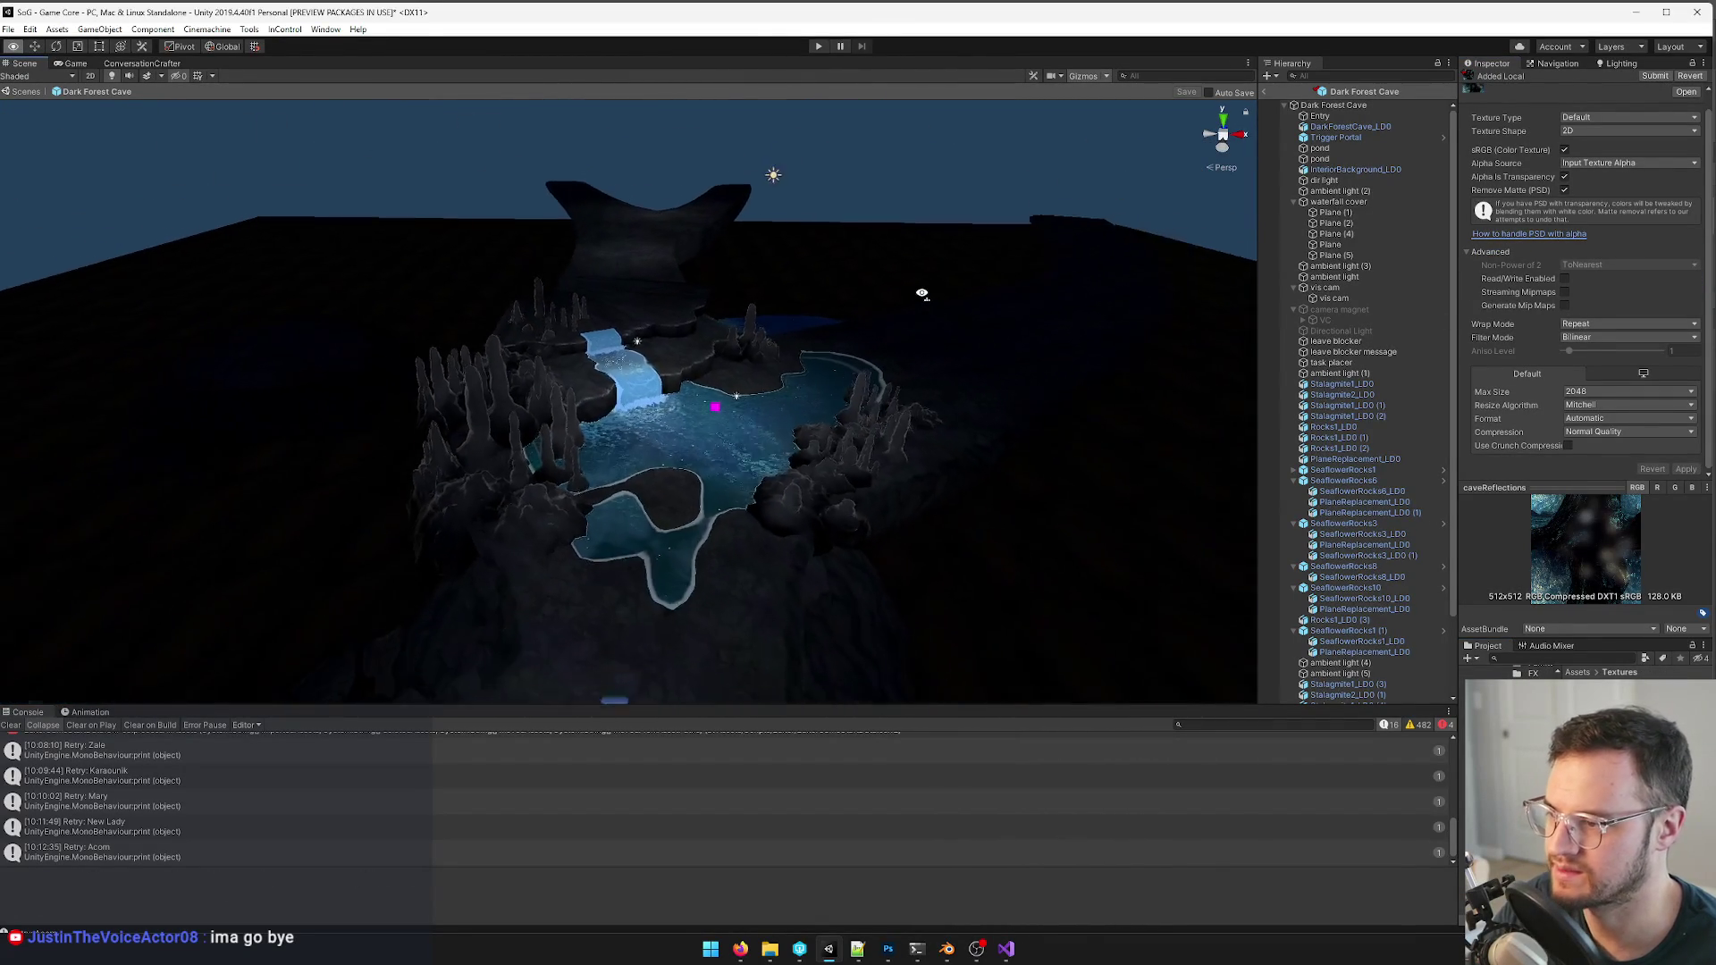
{"action": "scroll", "coordinate": [917, 305], "scroll_direction": "down", "scroll_amount": 3}
{"action": "scroll", "coordinate": [913, 316], "scroll_direction": "up", "scroll_amount": 4}
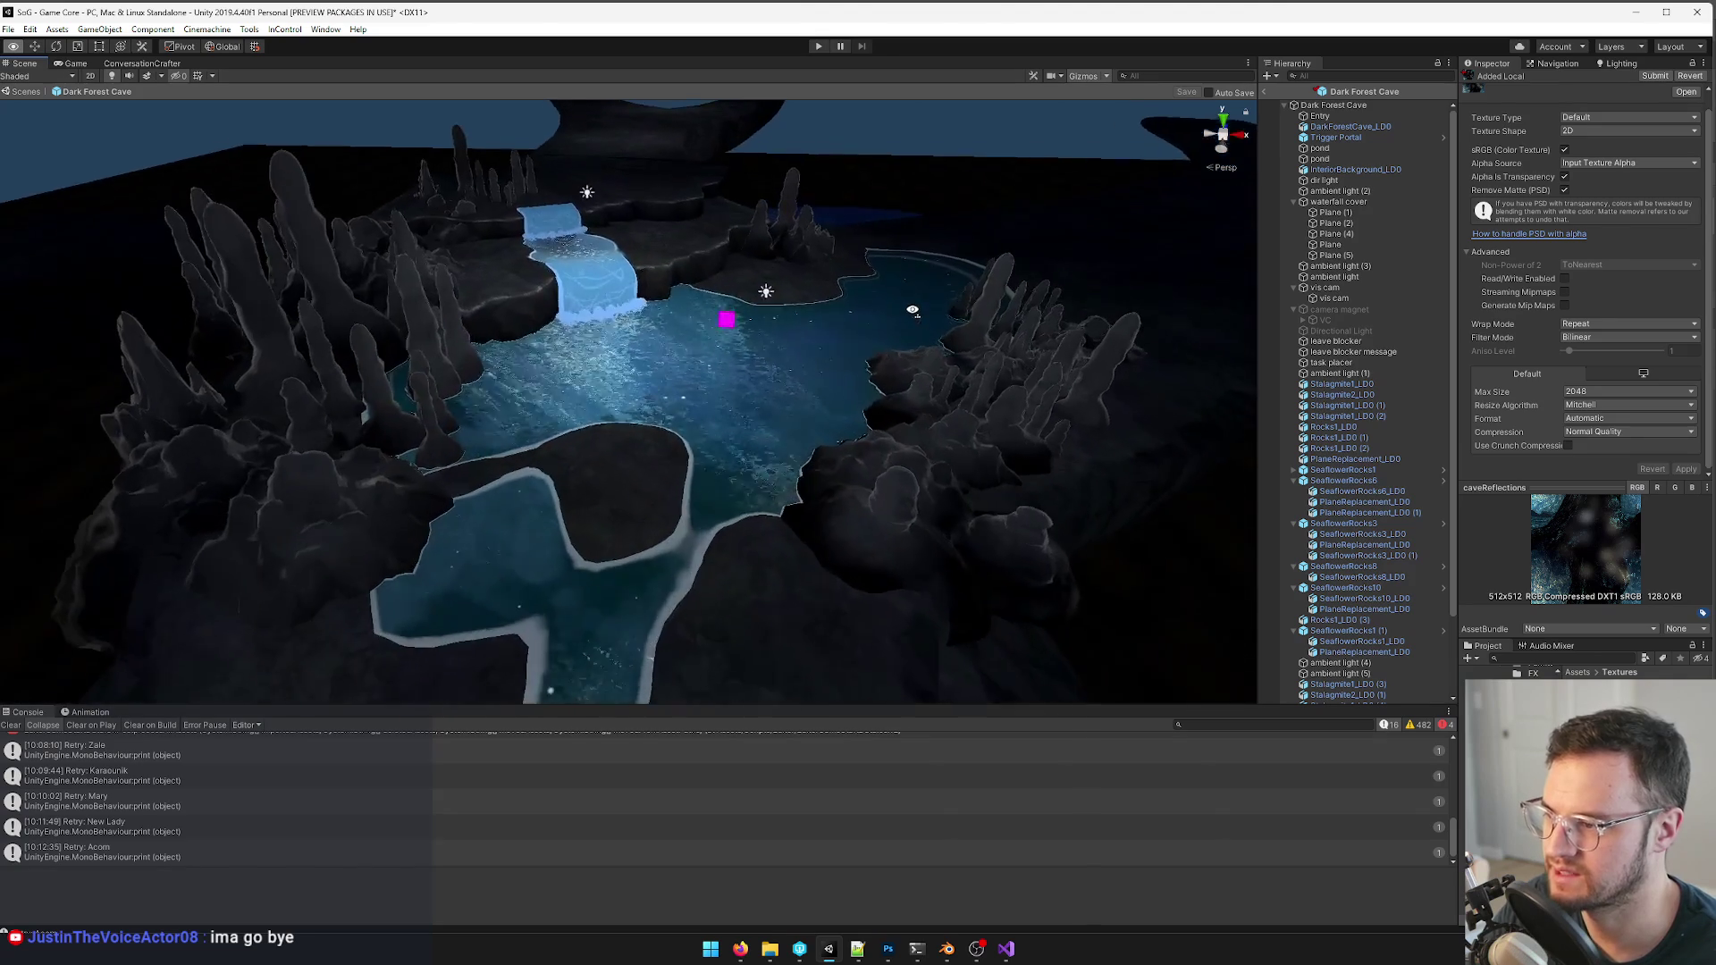
{"action": "scroll", "coordinate": [912, 312], "scroll_direction": "up", "scroll_amount": 8}
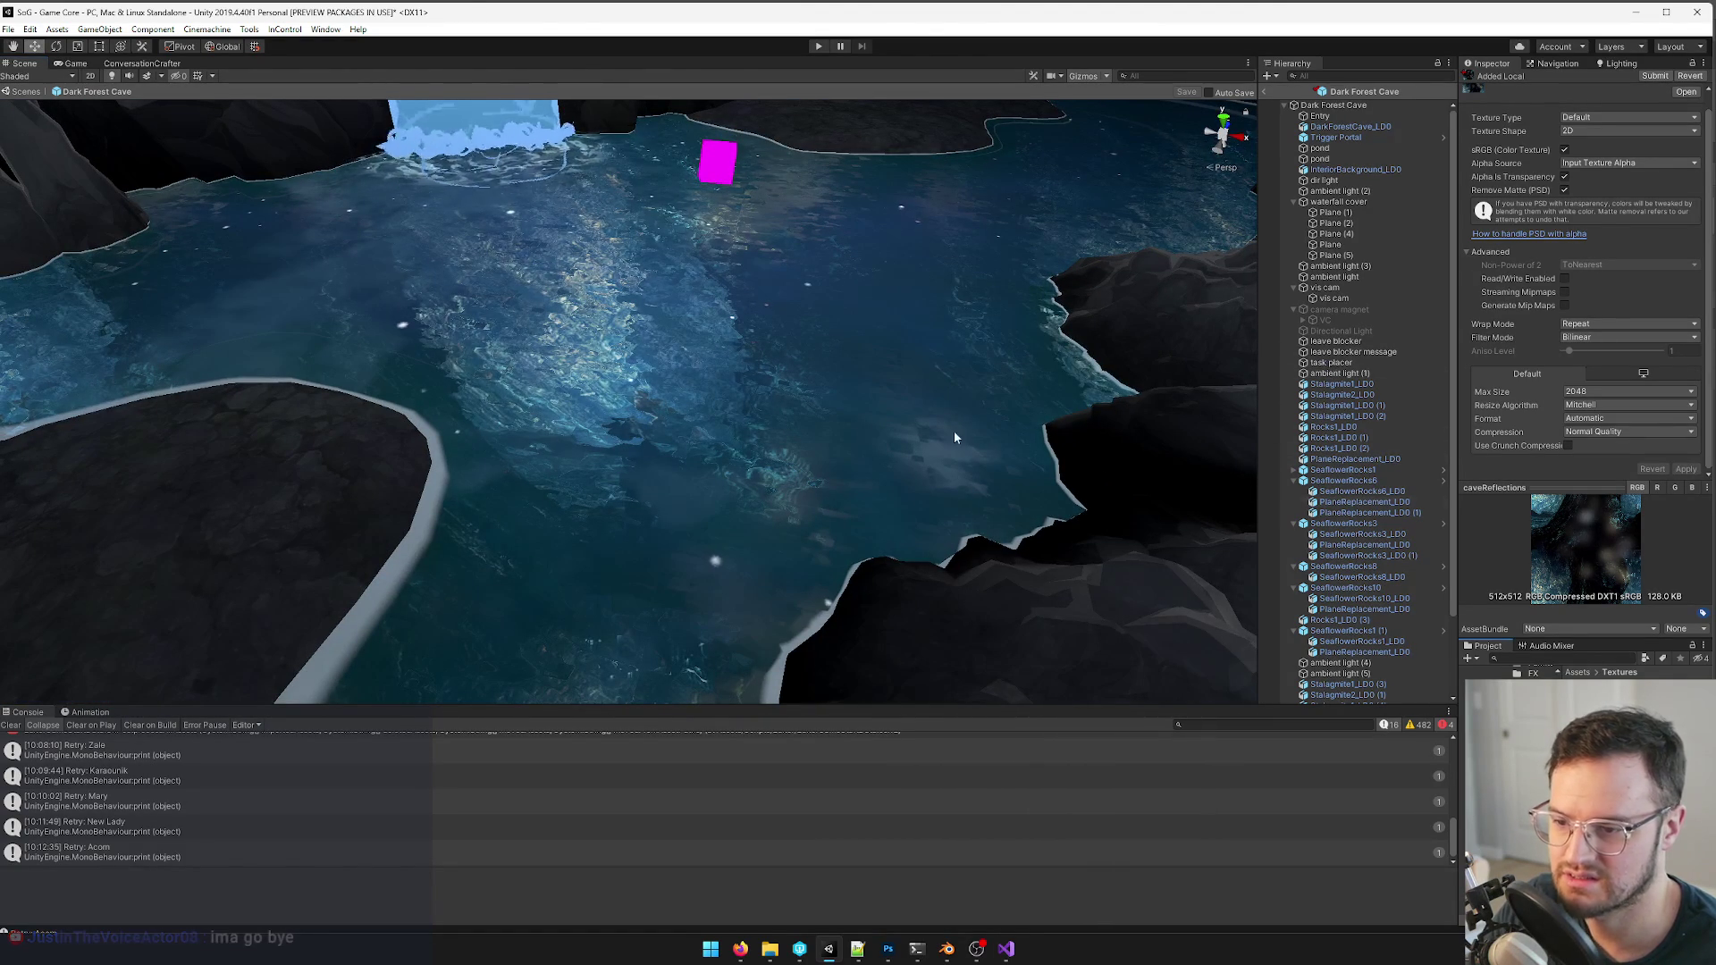
- Select the pond water plane and bring up its material in the Inspector
{"action": "left_click", "coordinate": [759, 398]}
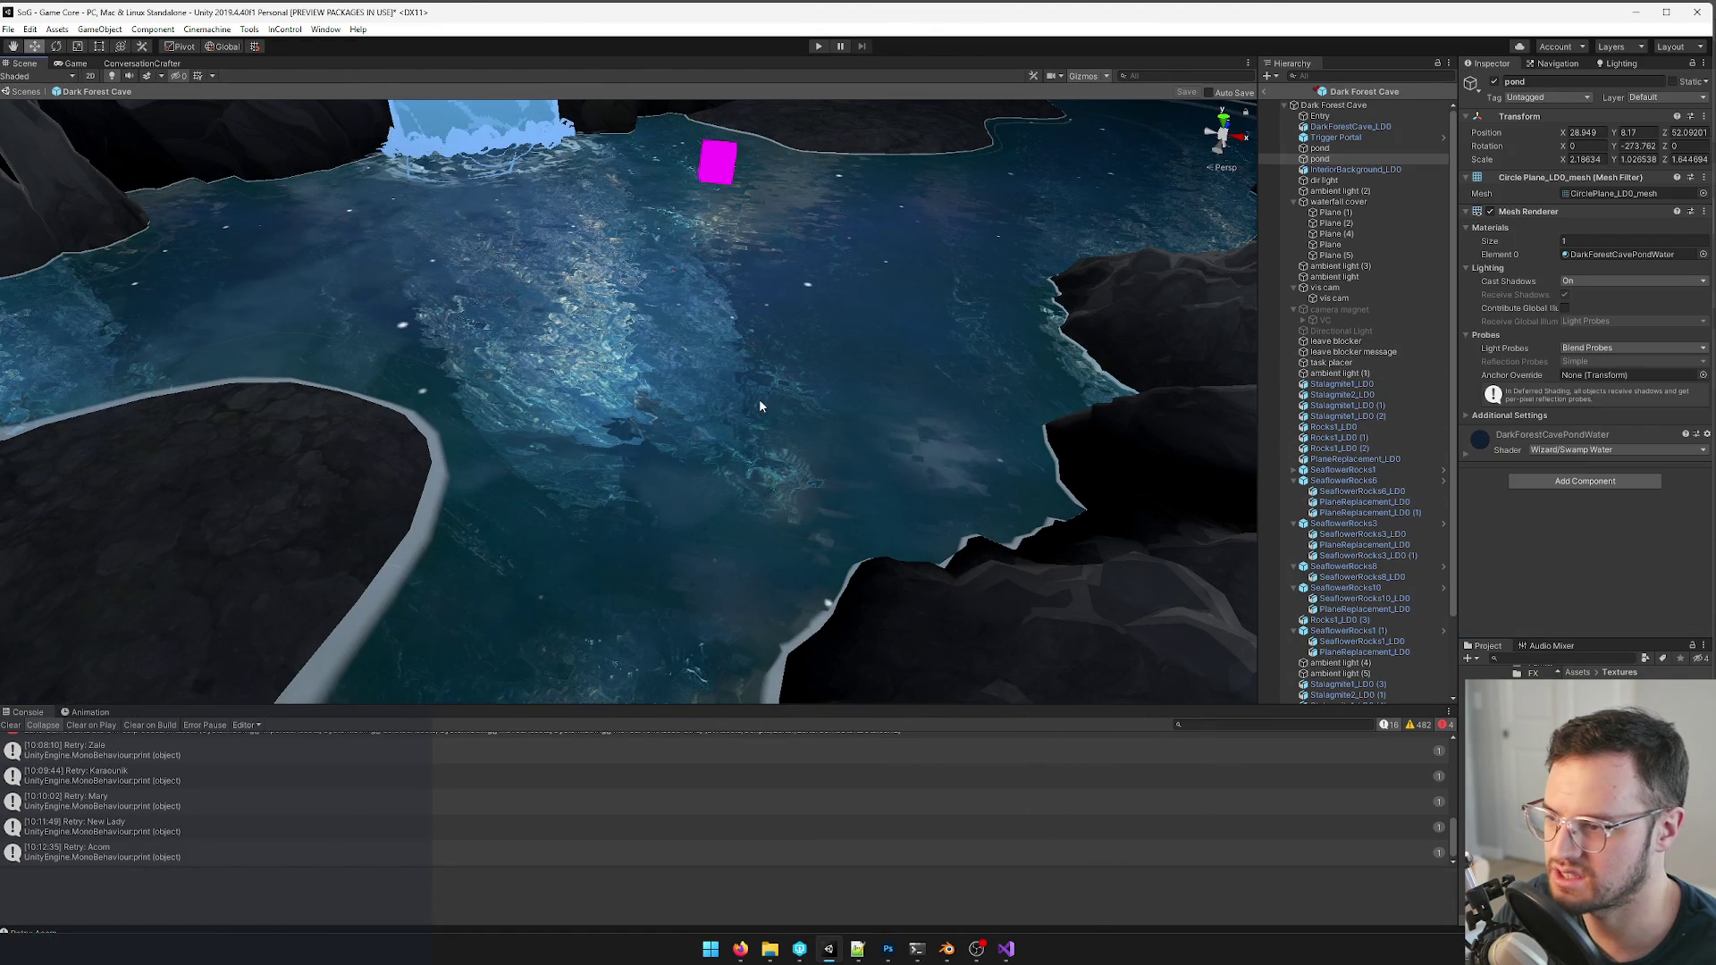
{"action": "left_click", "coordinate": [1589, 263]}
{"action": "double_click", "coordinate": [1480, 385]}
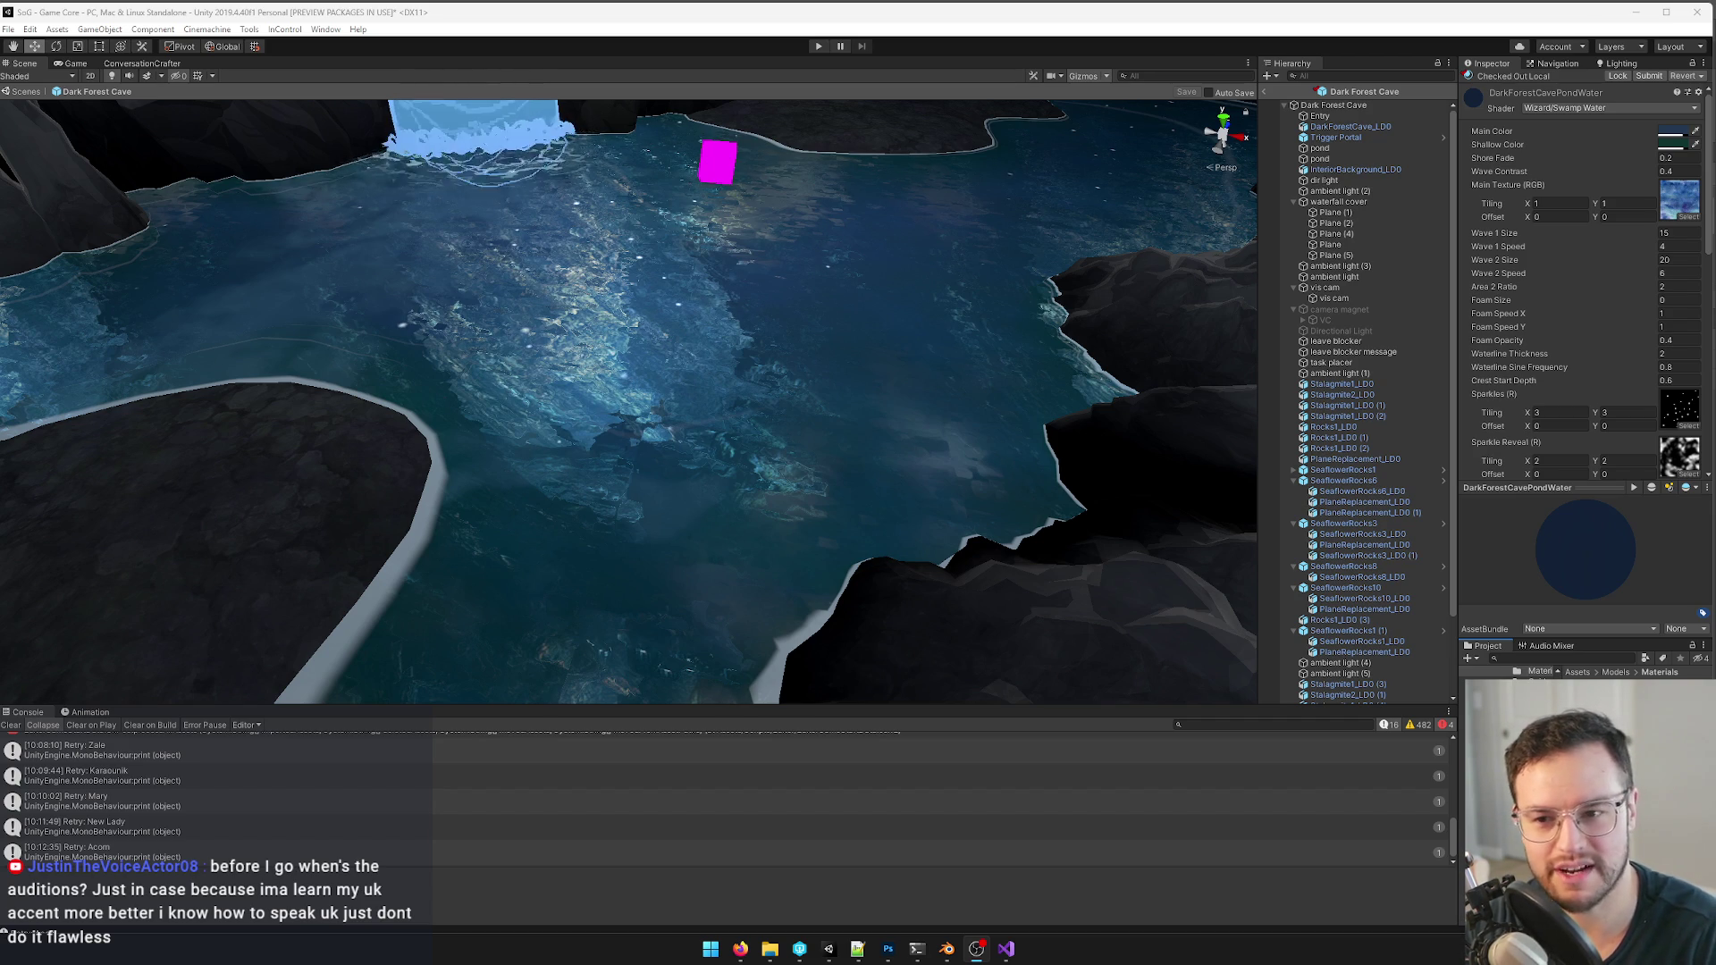
{"action": "scroll", "coordinate": [1551, 402], "scroll_direction": "down", "scroll_amount": 5}
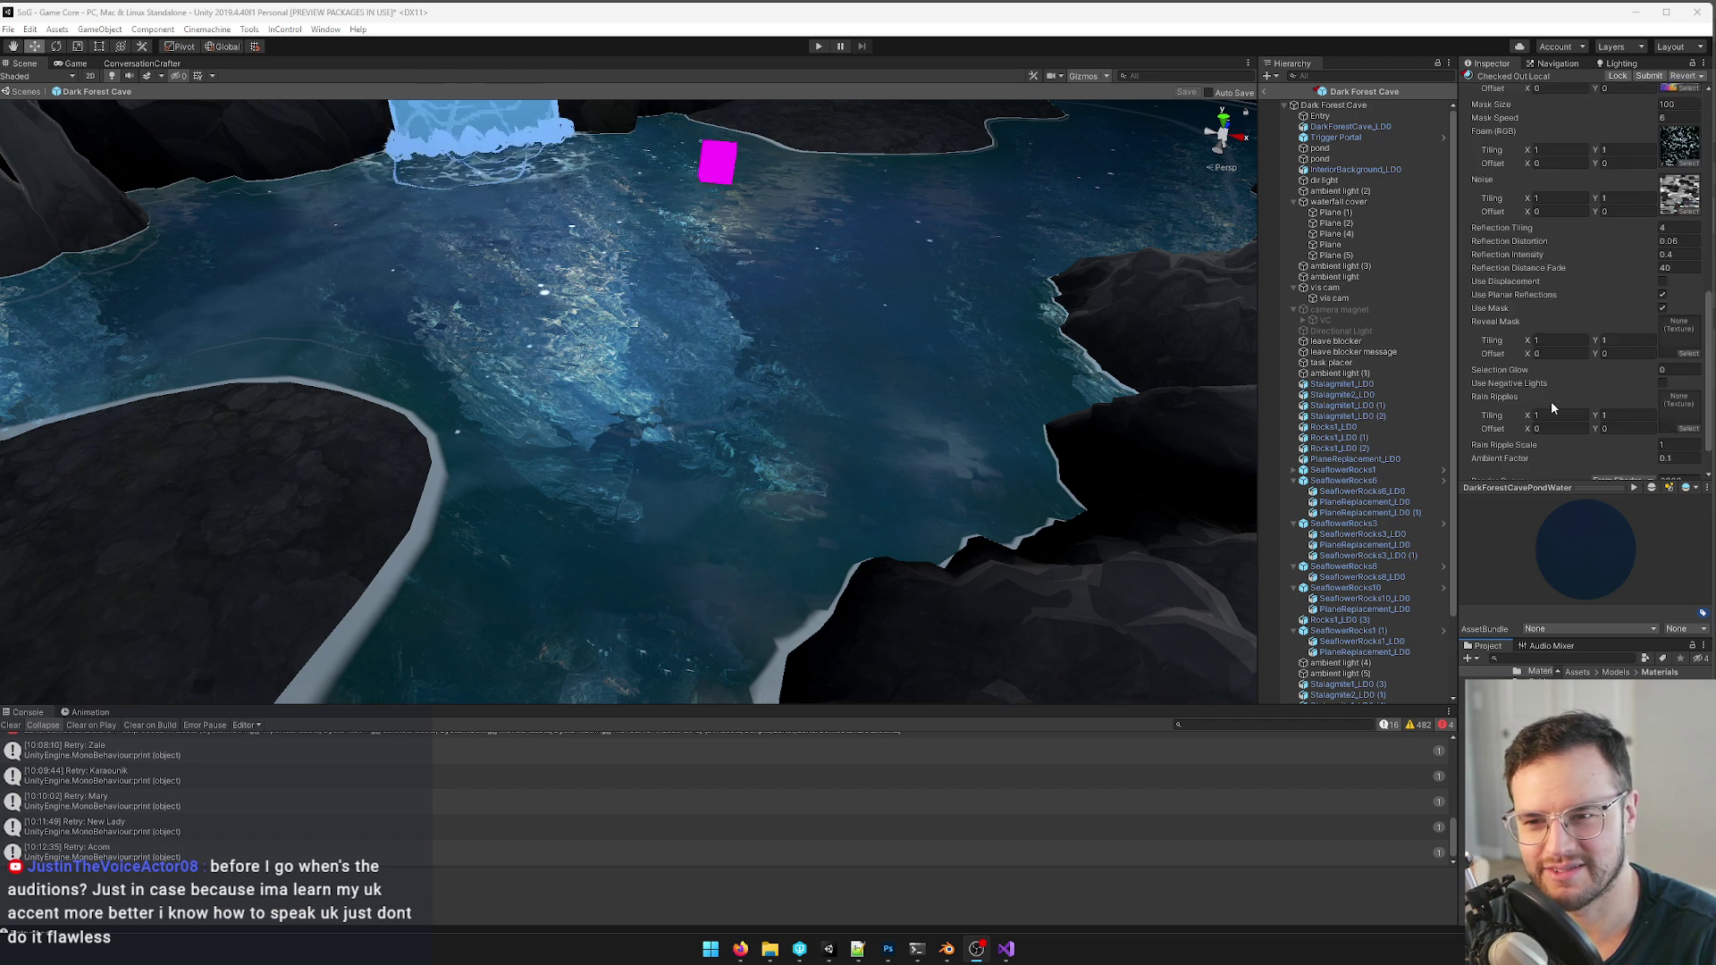
{"action": "scroll", "coordinate": [1552, 402], "scroll_direction": "down", "scroll_amount": 5}
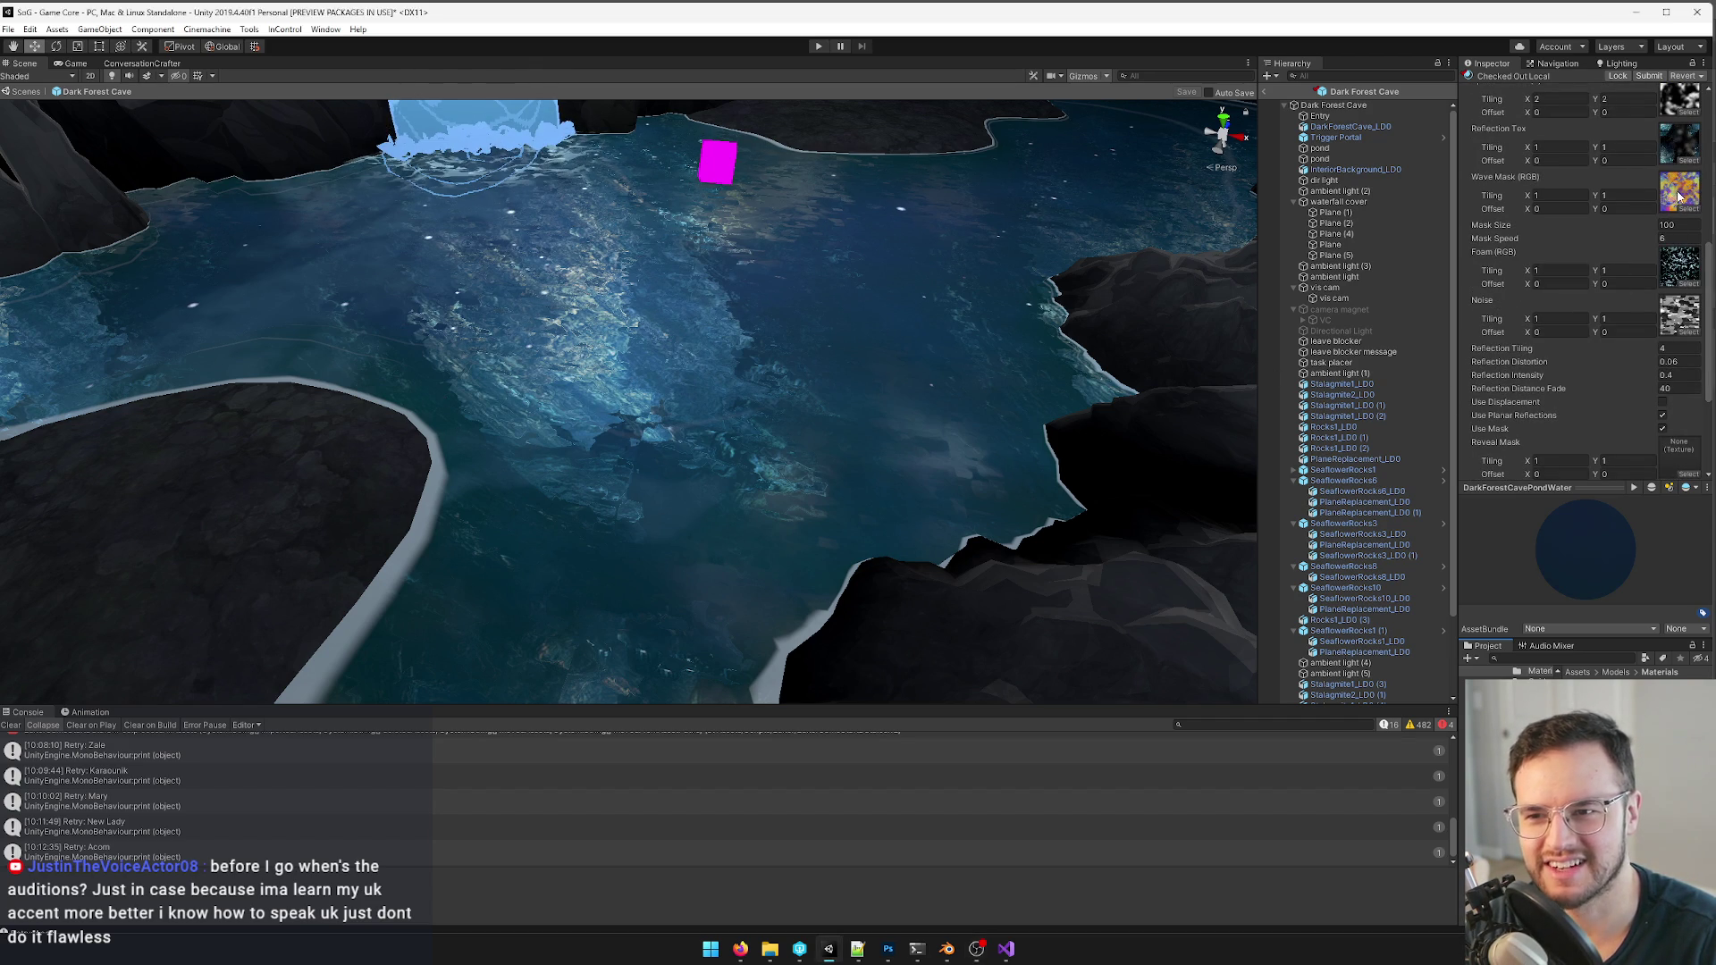
{"action": "scroll", "coordinate": [1582, 268], "scroll_direction": "up", "scroll_amount": 3}
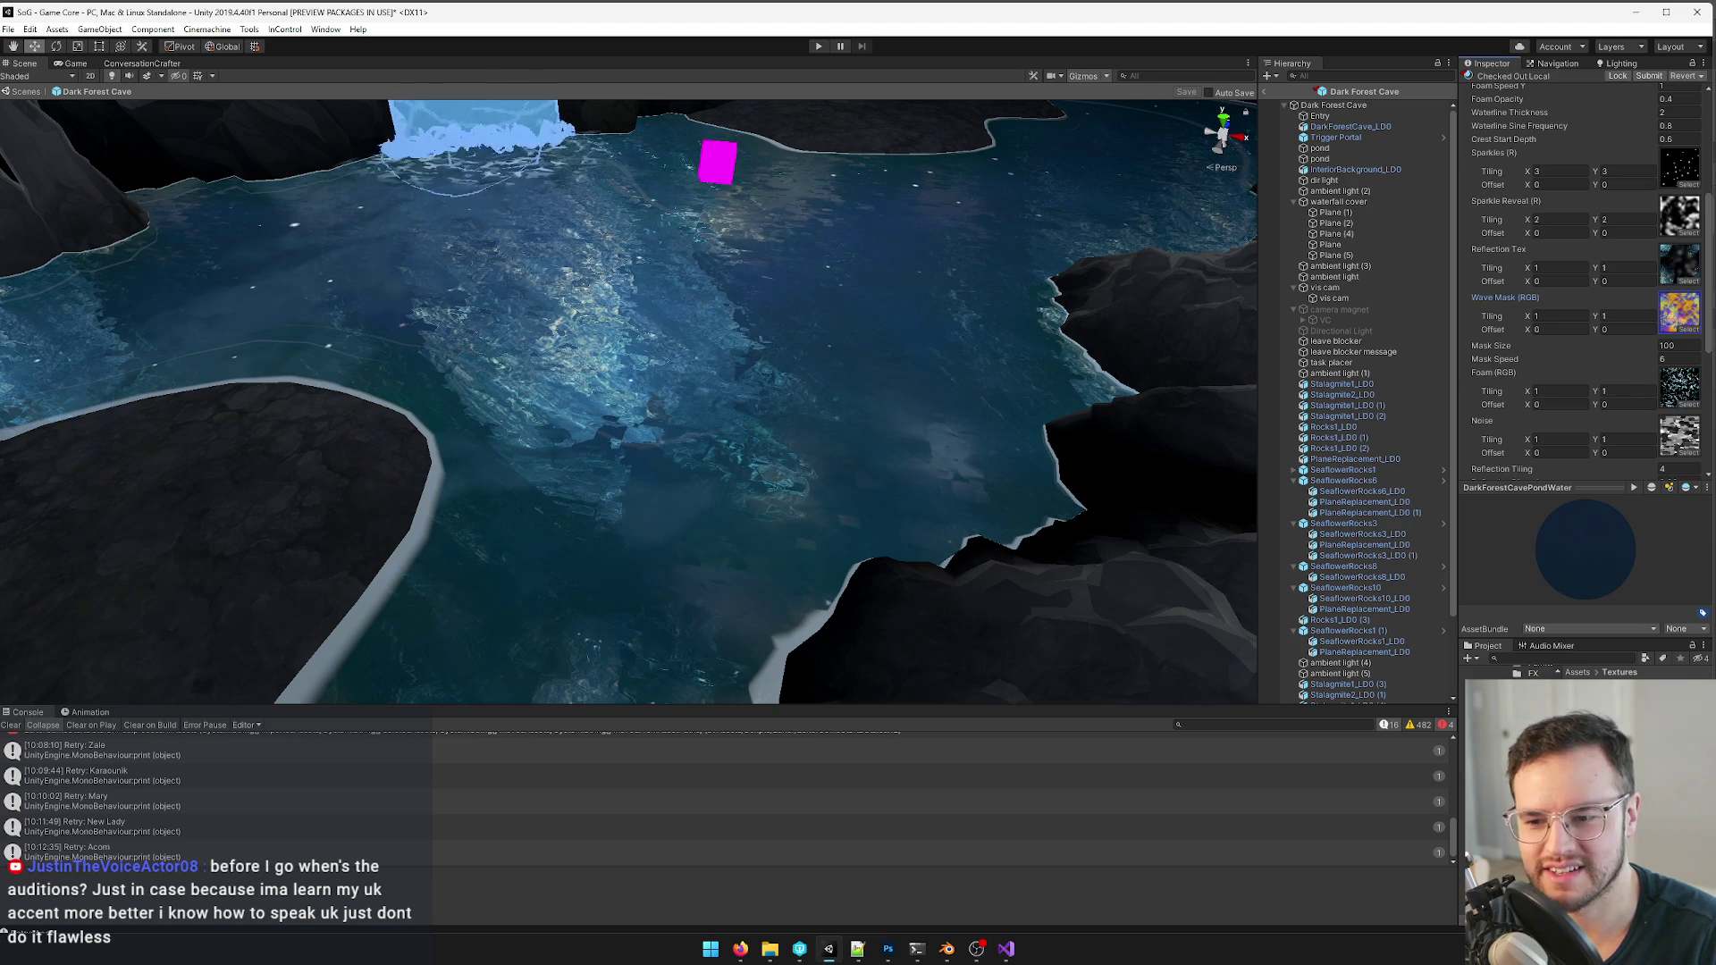
- Open the pond water material's WavesMask texture for editing in Photoshop
{"action": "double_click", "coordinate": [1680, 313]}
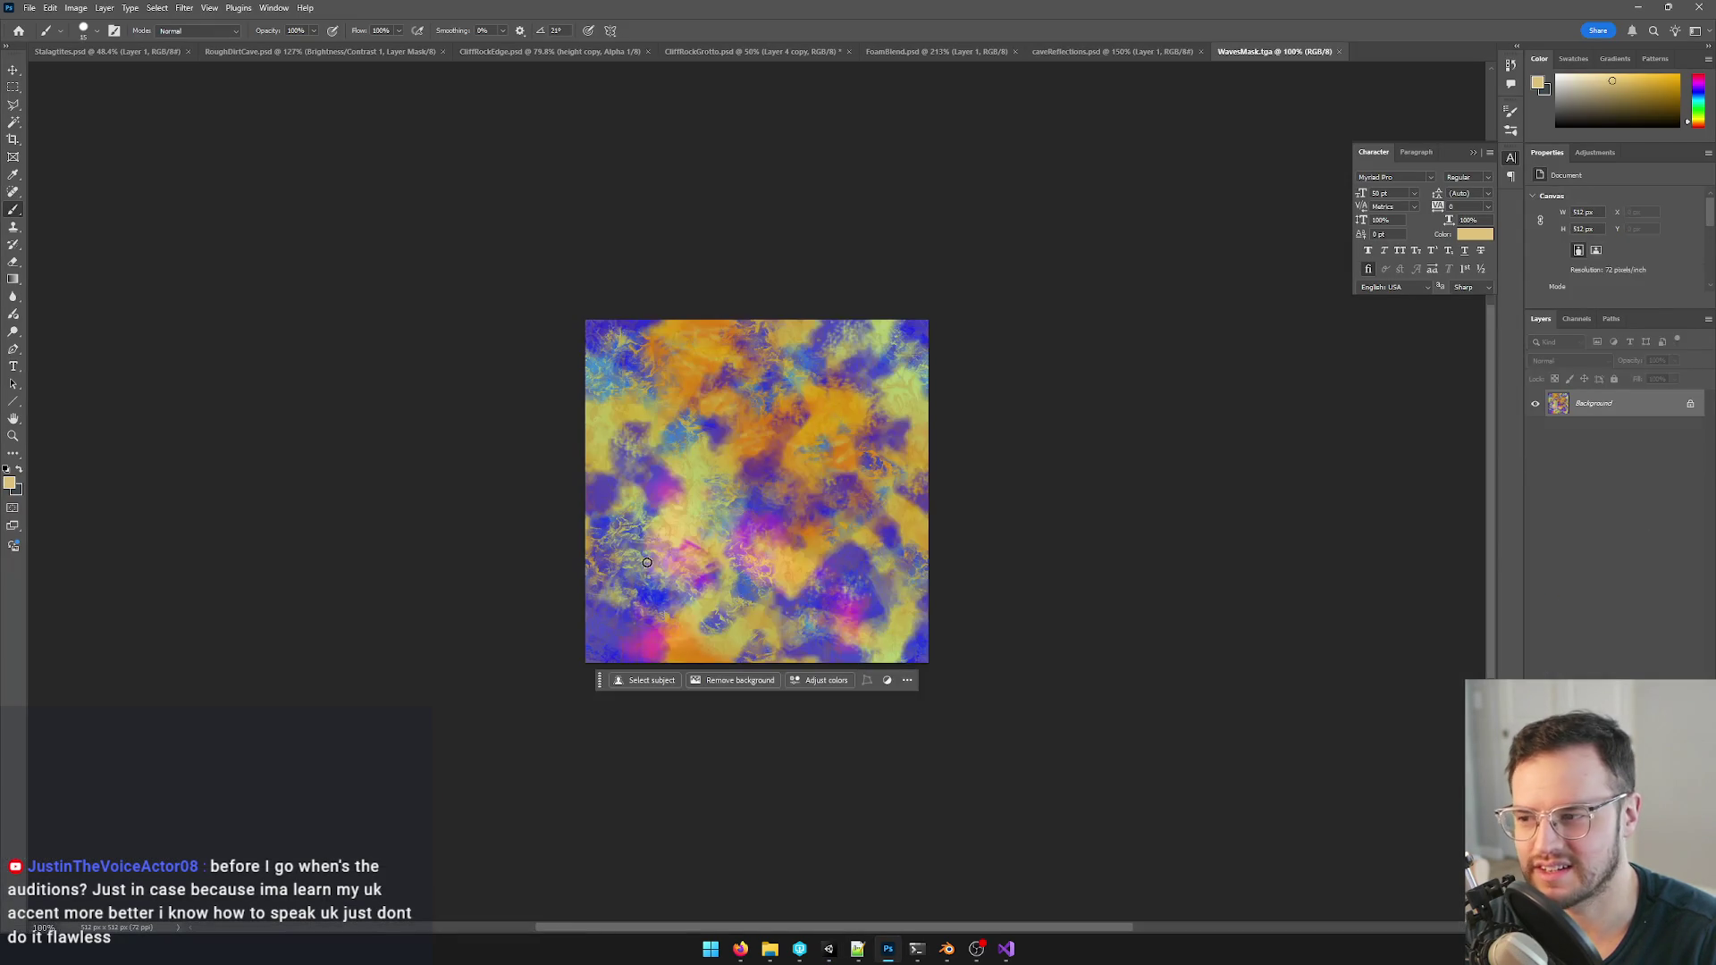
{"action": "scroll", "coordinate": [723, 524], "scroll_direction": "up", "scroll_amount": 3, "text": "alt"}
{"action": "scroll", "coordinate": [722, 525], "scroll_direction": "up", "scroll_amount": 3, "text": "alt"}
- Pan across the zoomed WavesMask detail, close the document and bring Unity back to the front
{"action": "mouse_move", "coordinate": [645, 537]}
{"action": "left_mouse_down"}
{"action": "mouse_move", "coordinate": [437, 574]}
{"action": "mouse_move", "coordinate": [911, 655]}
{"action": "mouse_move", "coordinate": [872, 576]}
{"action": "left_mouse_up"}
{"action": "scroll", "coordinate": [751, 631], "scroll_direction": "up", "scroll_amount": 1, "text": "alt"}
{"action": "scroll", "coordinate": [871, 576], "scroll_direction": "up", "scroll_amount": 1, "text": "alt"}
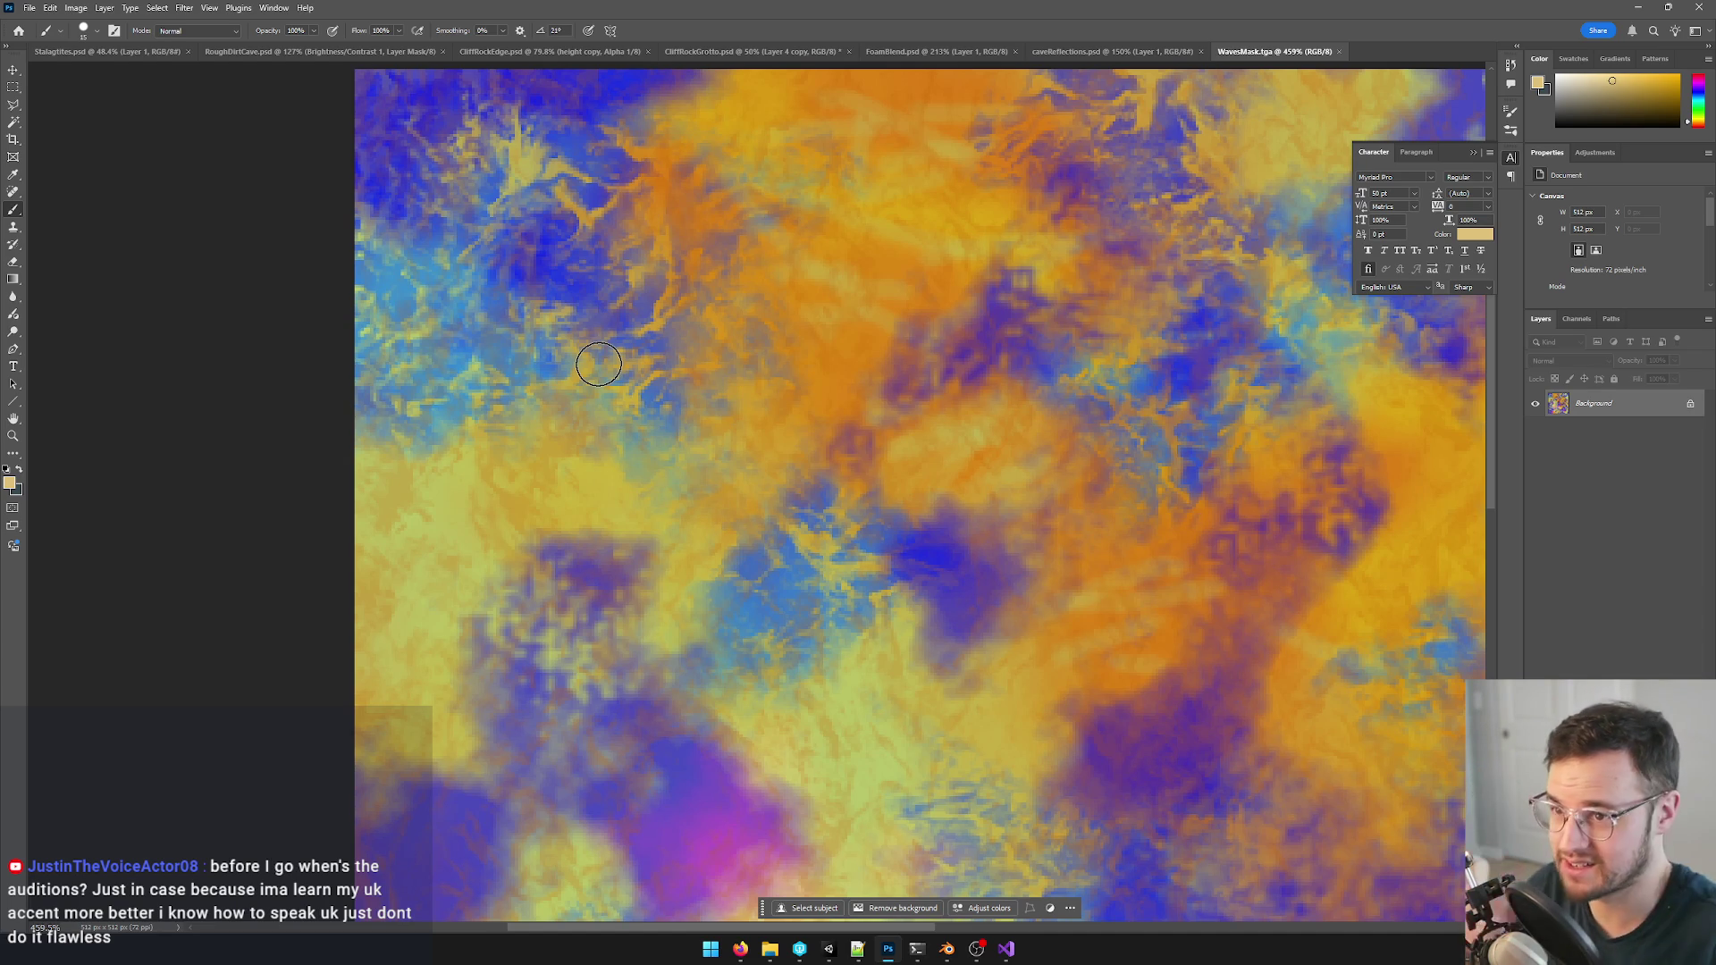
{"action": "left_click", "coordinate": [1339, 52]}
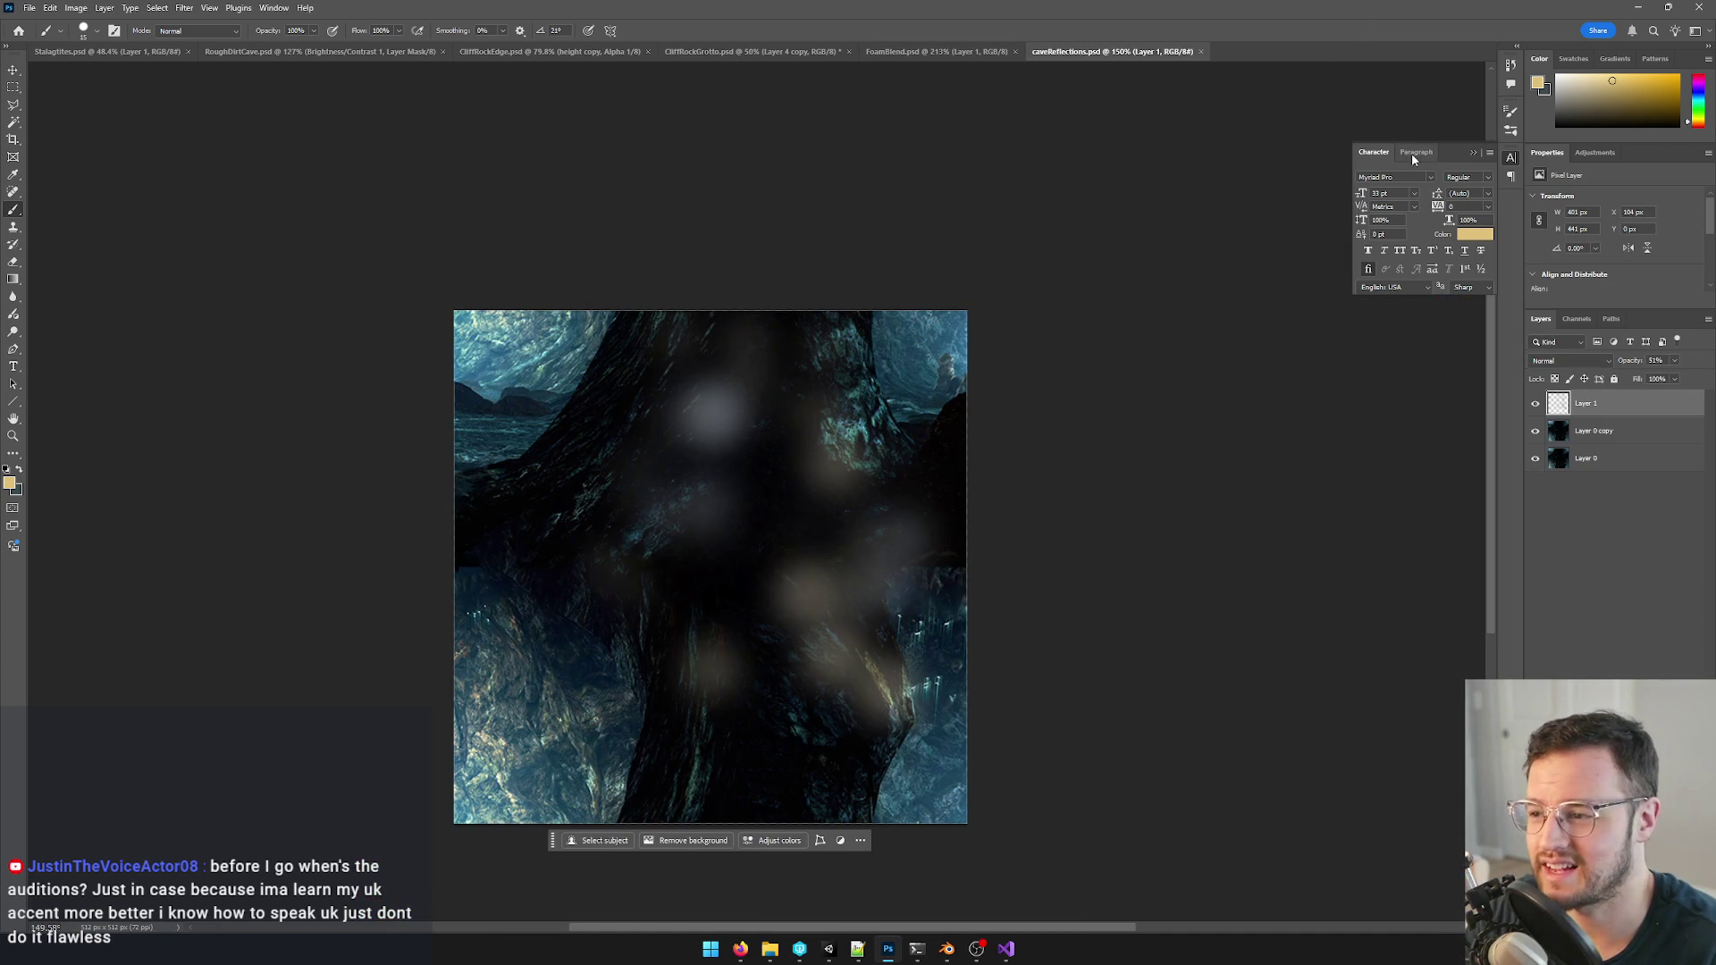
{"action": "left_click", "coordinate": [1638, 9]}
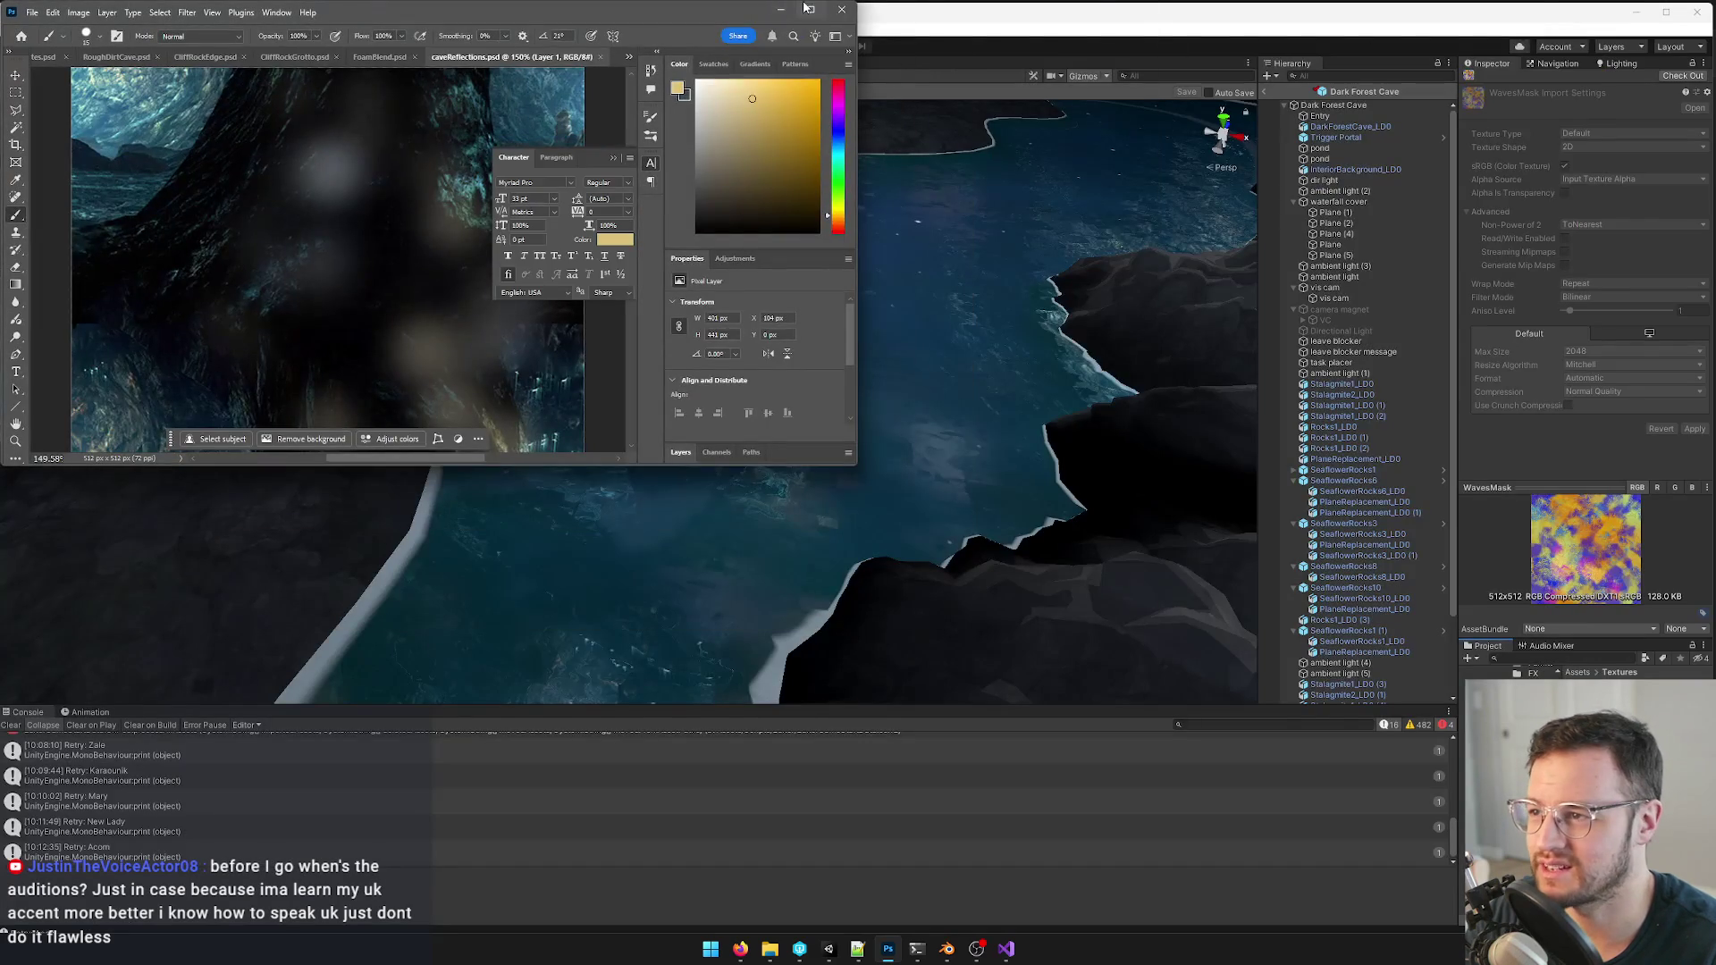
{"action": "left_click", "coordinate": [809, 9]}
{"action": "key", "text": "alt+Tab"}
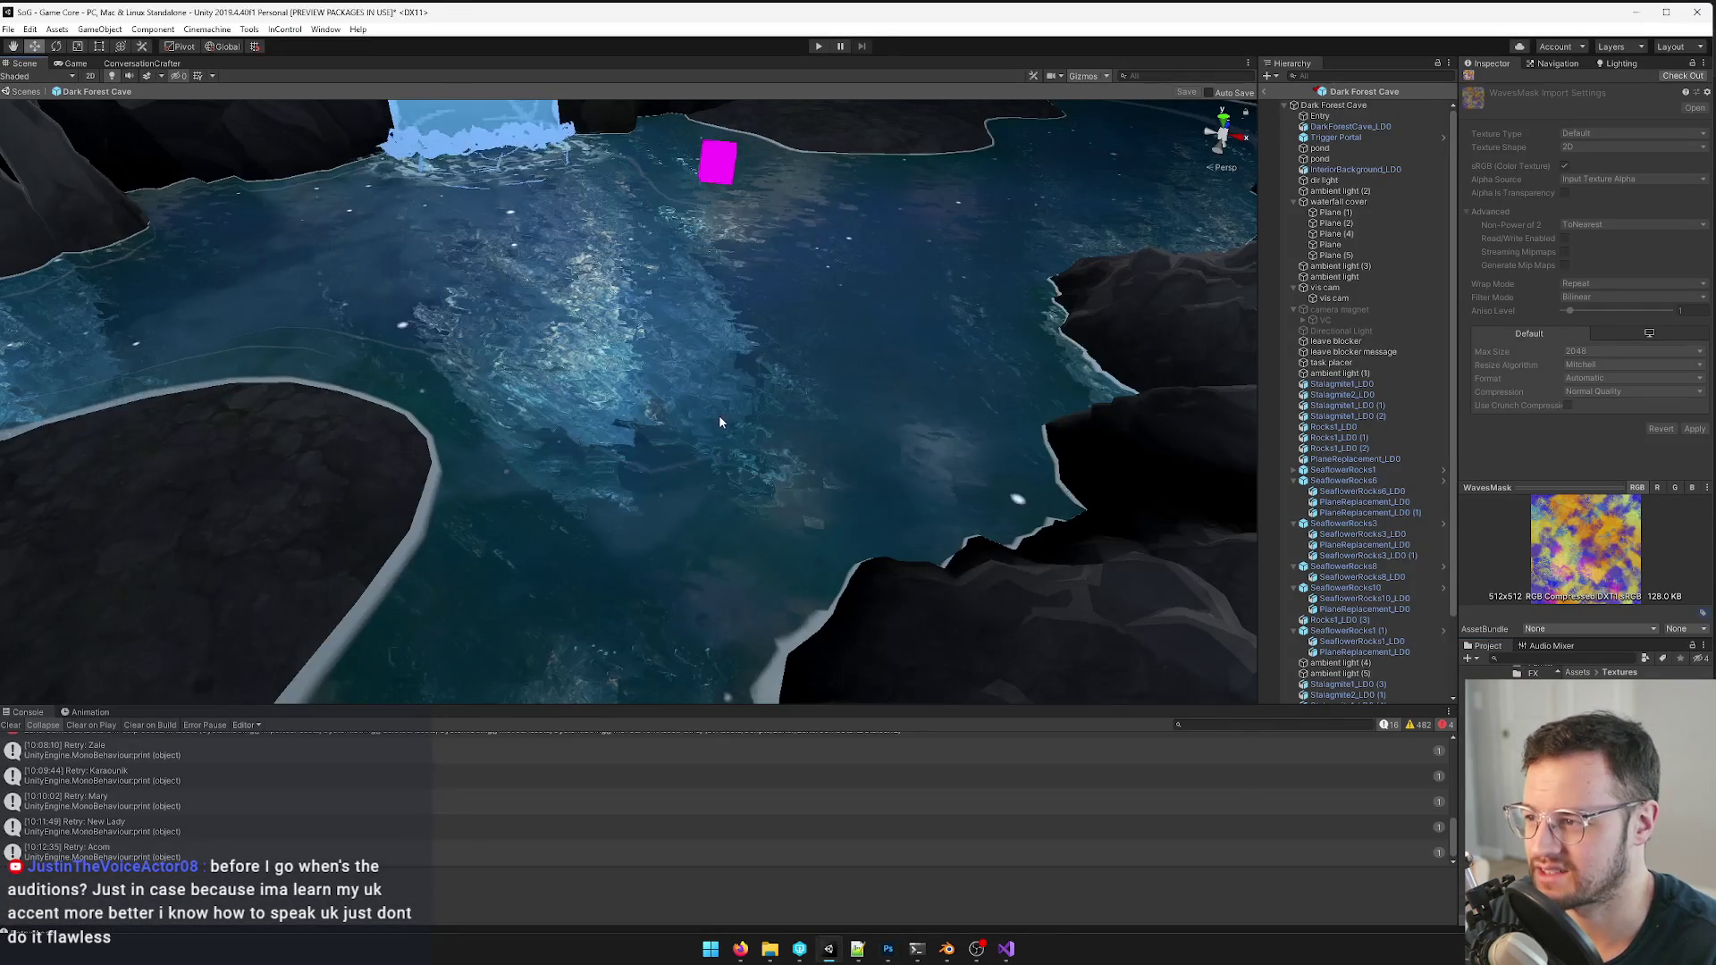
{"action": "right_click_drag", "start_coordinate": [719, 413], "coordinate": [903, 372]}
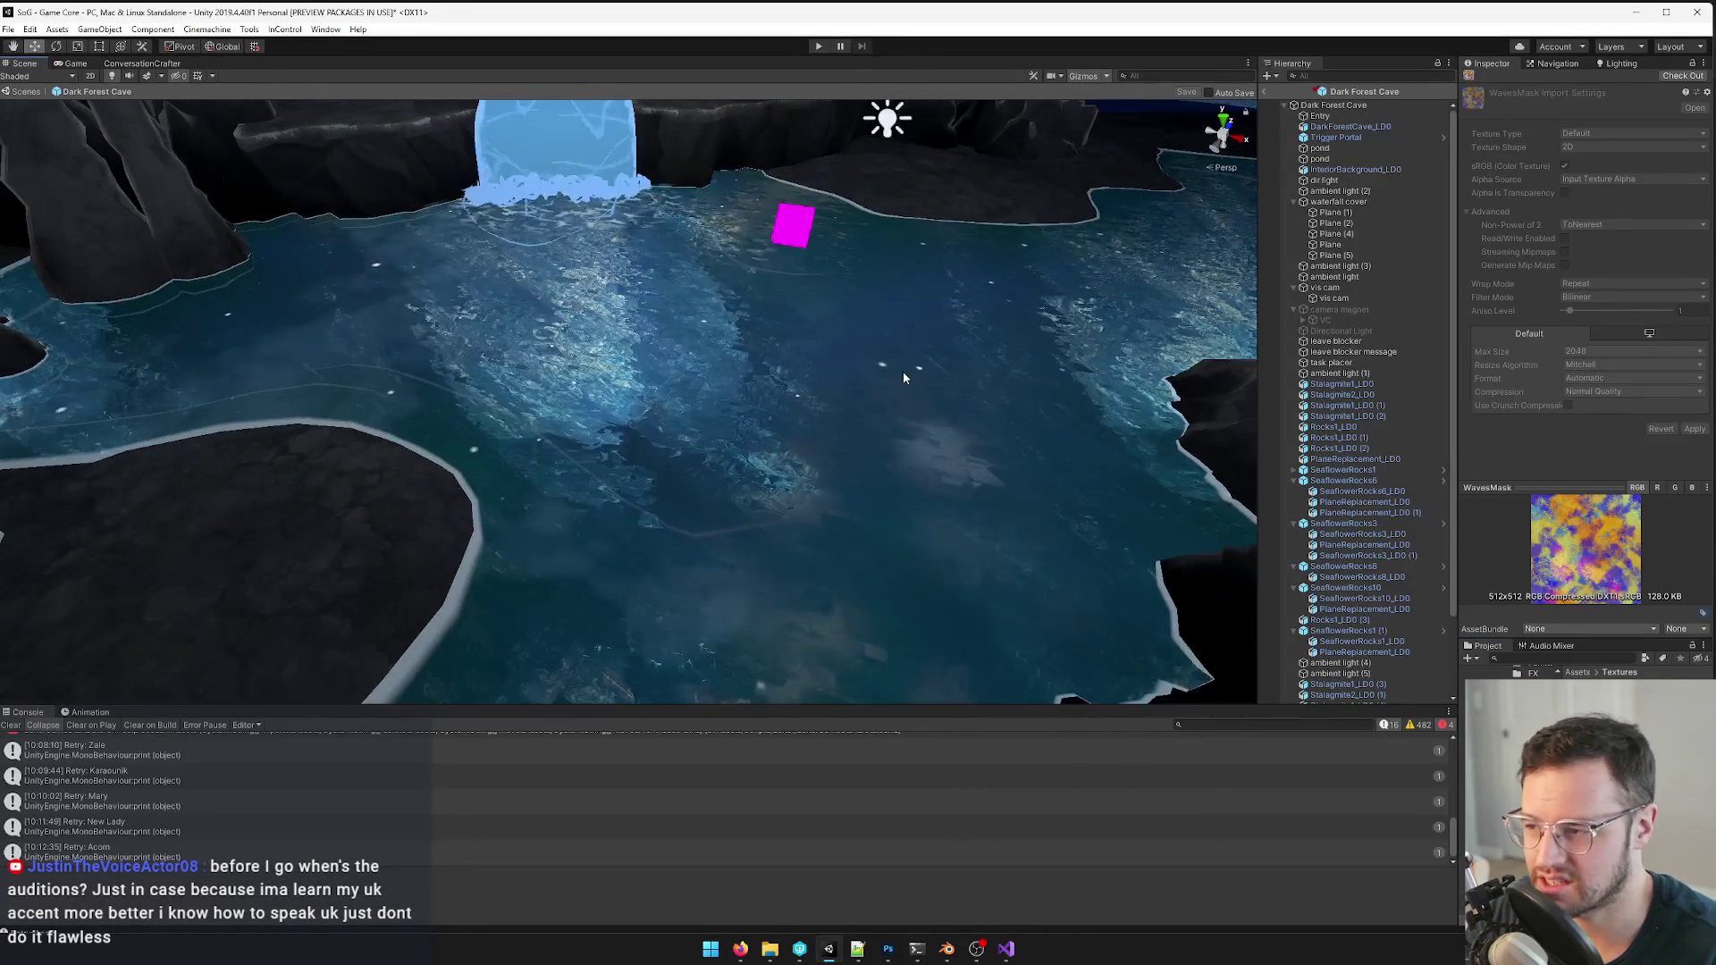
{"action": "left_click", "coordinate": [903, 372]}
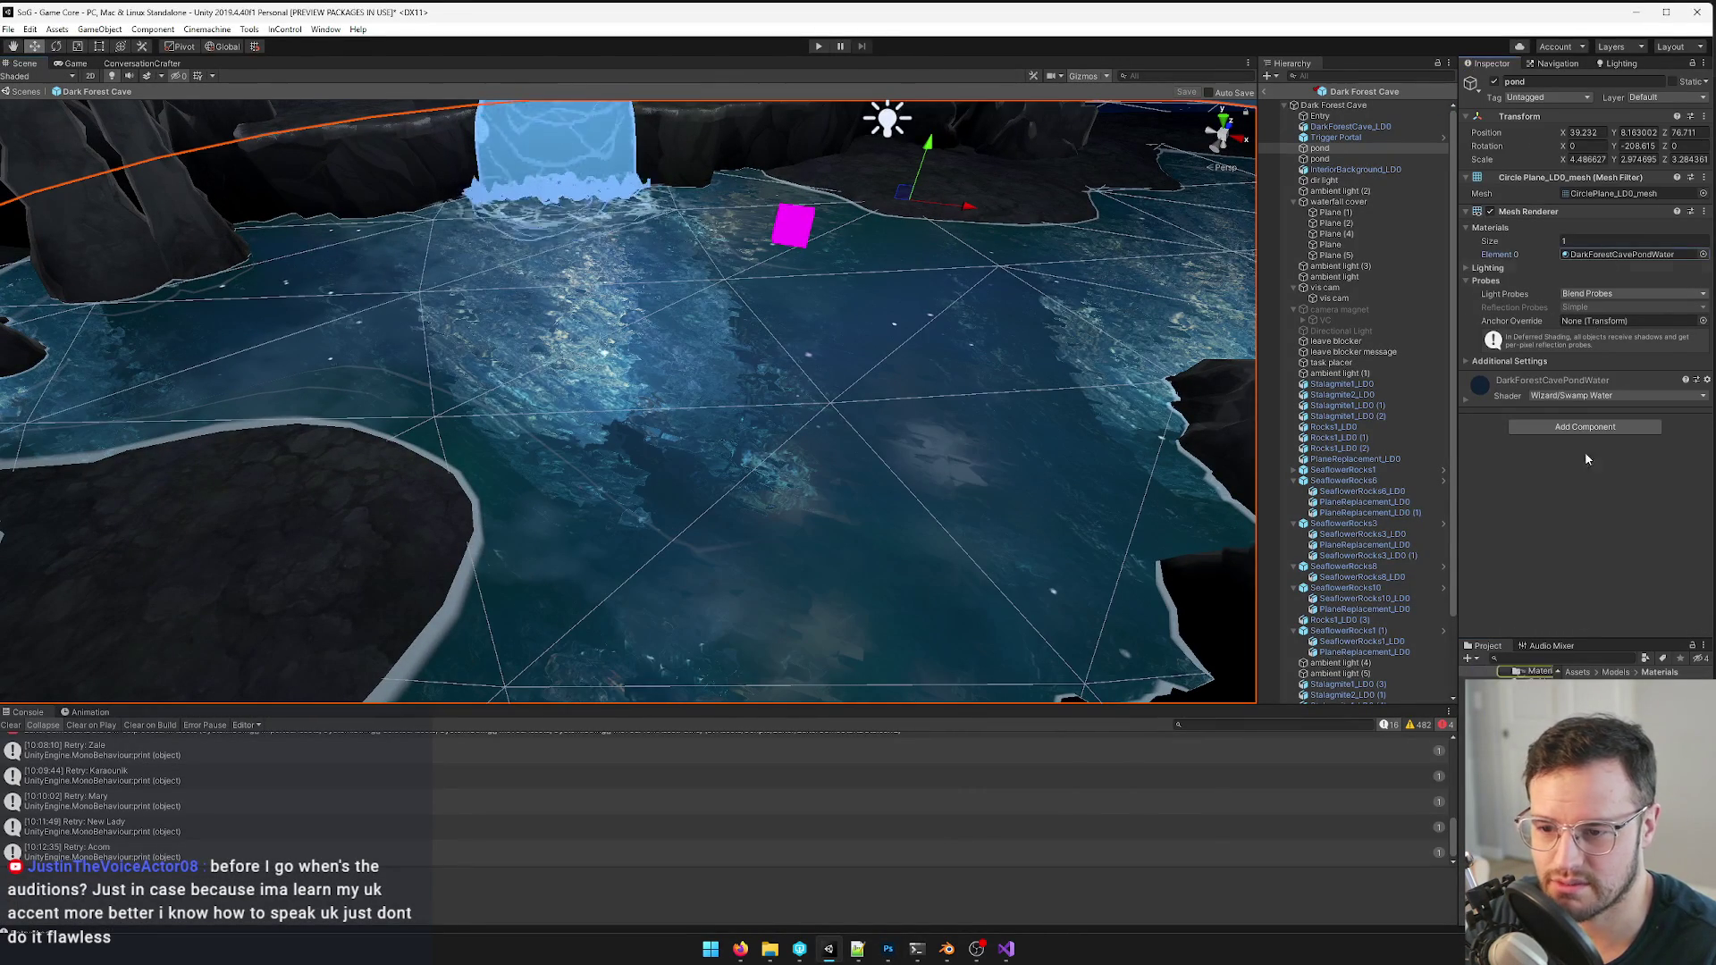
{"action": "double_click", "coordinate": [1622, 253]}
{"action": "scroll", "coordinate": [1649, 335], "scroll_direction": "down", "scroll_amount": 5}
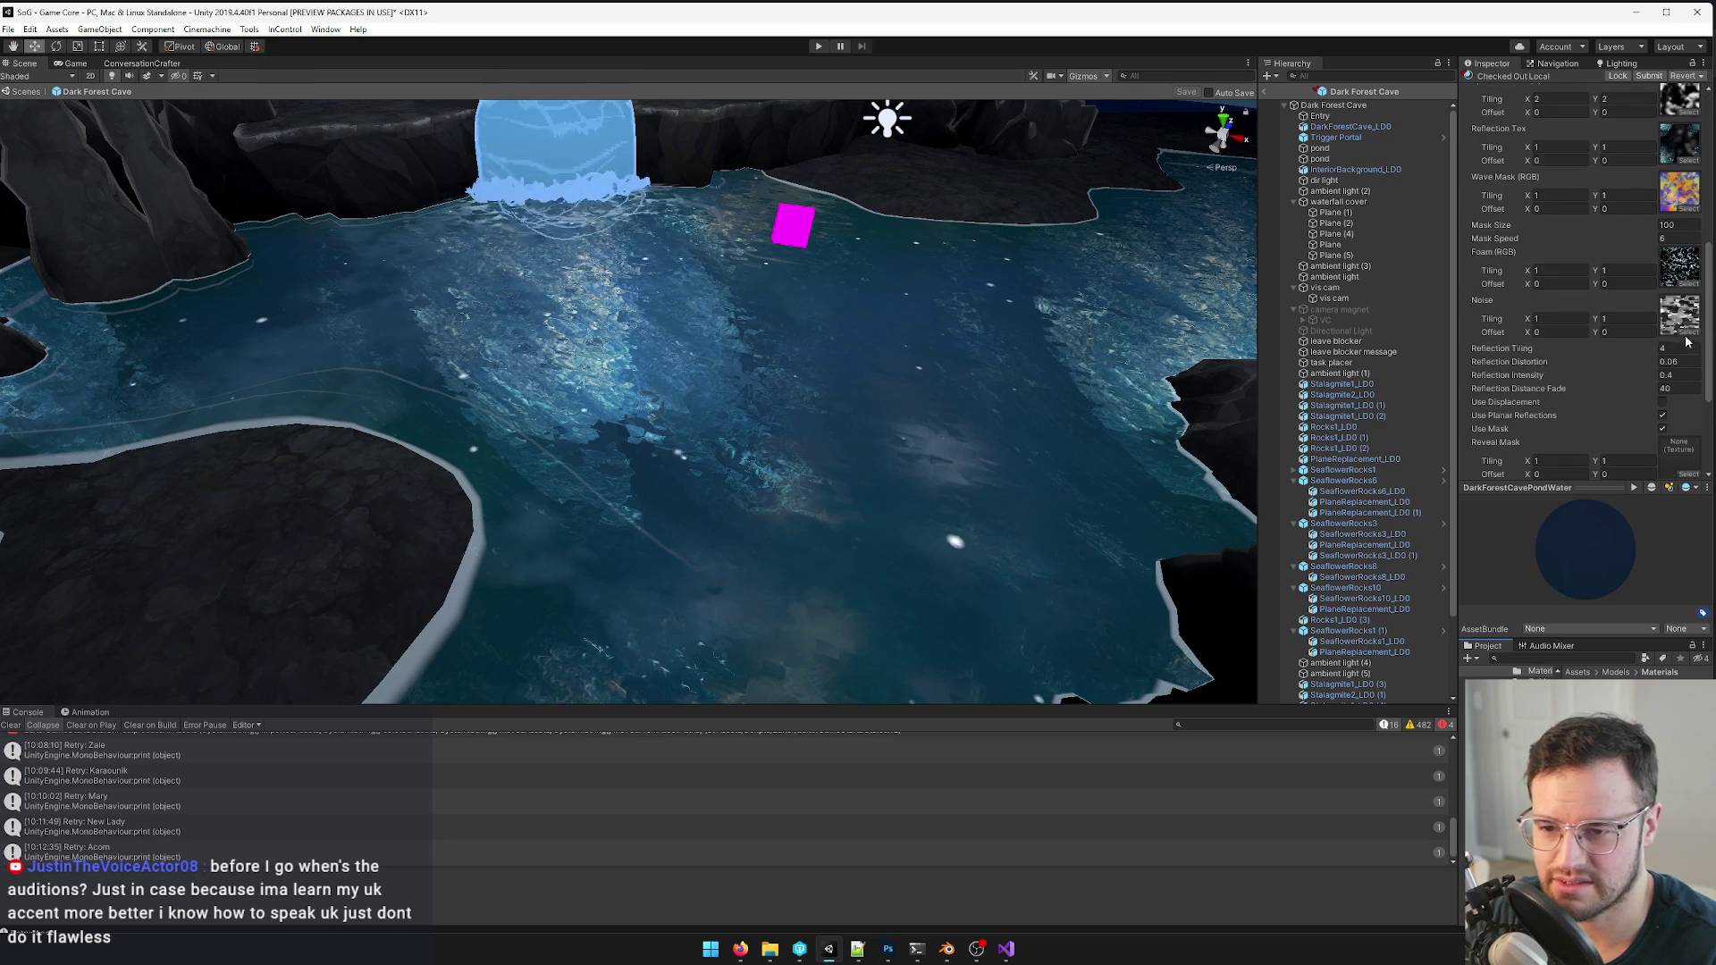
{"action": "left_click", "coordinate": [1685, 201]}
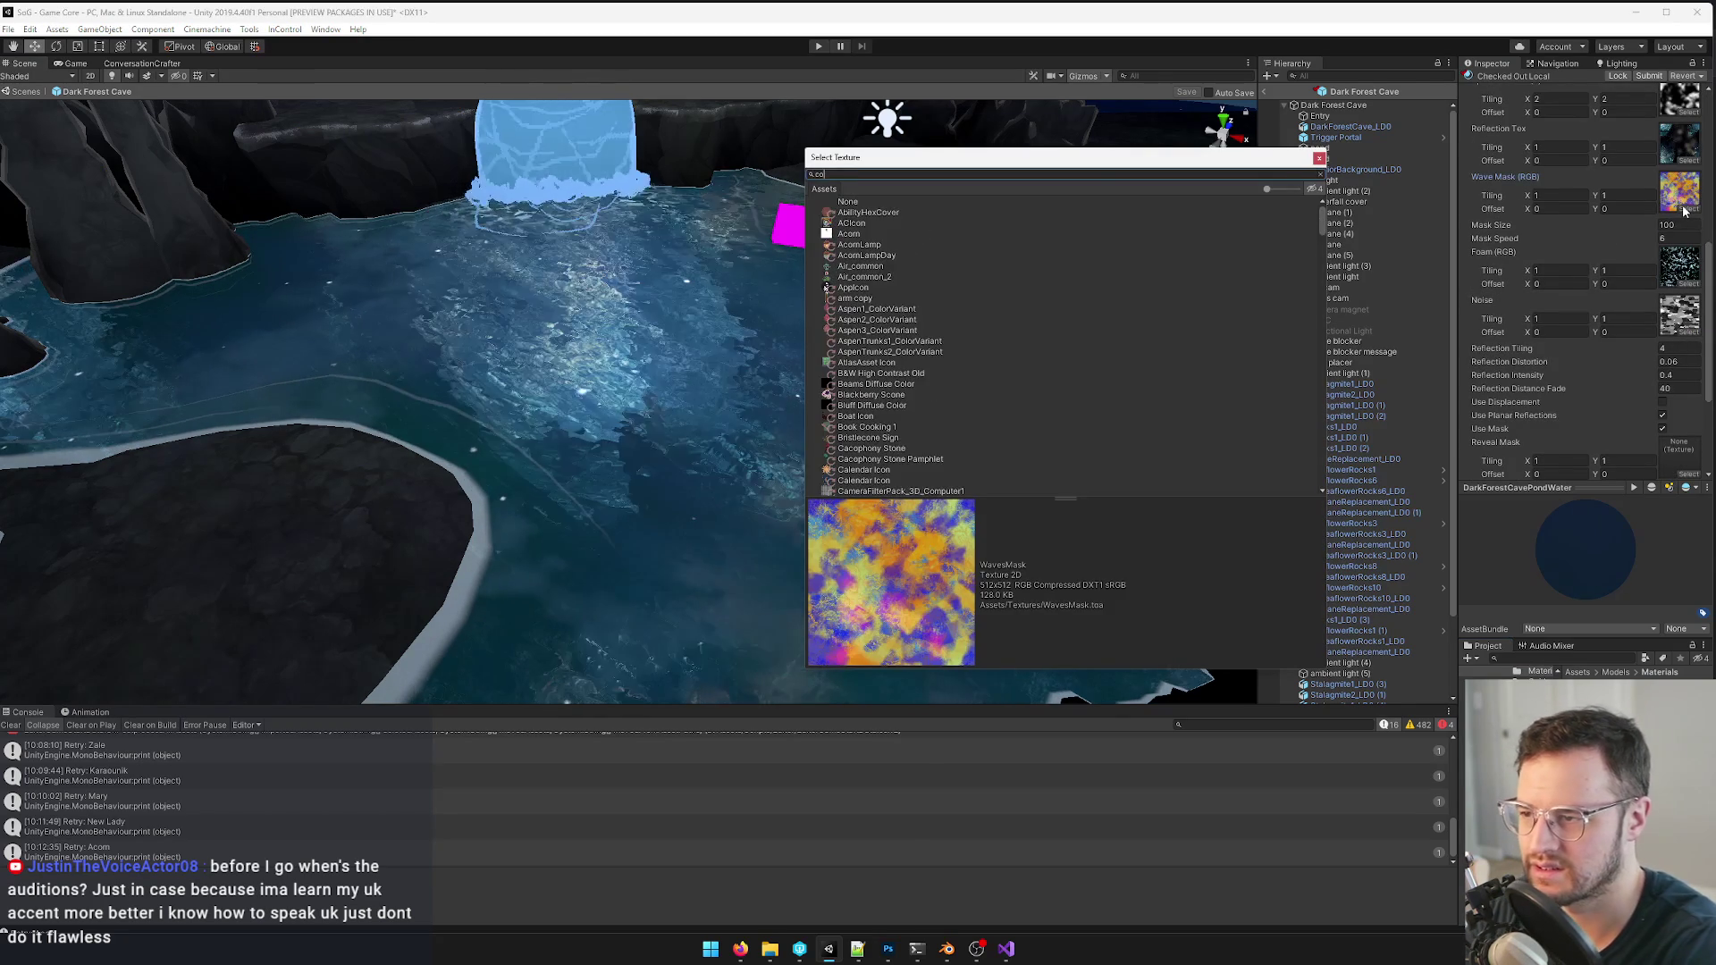
{"action": "type", "text": "coc"}
{"action": "left_click", "coordinate": [873, 233]}
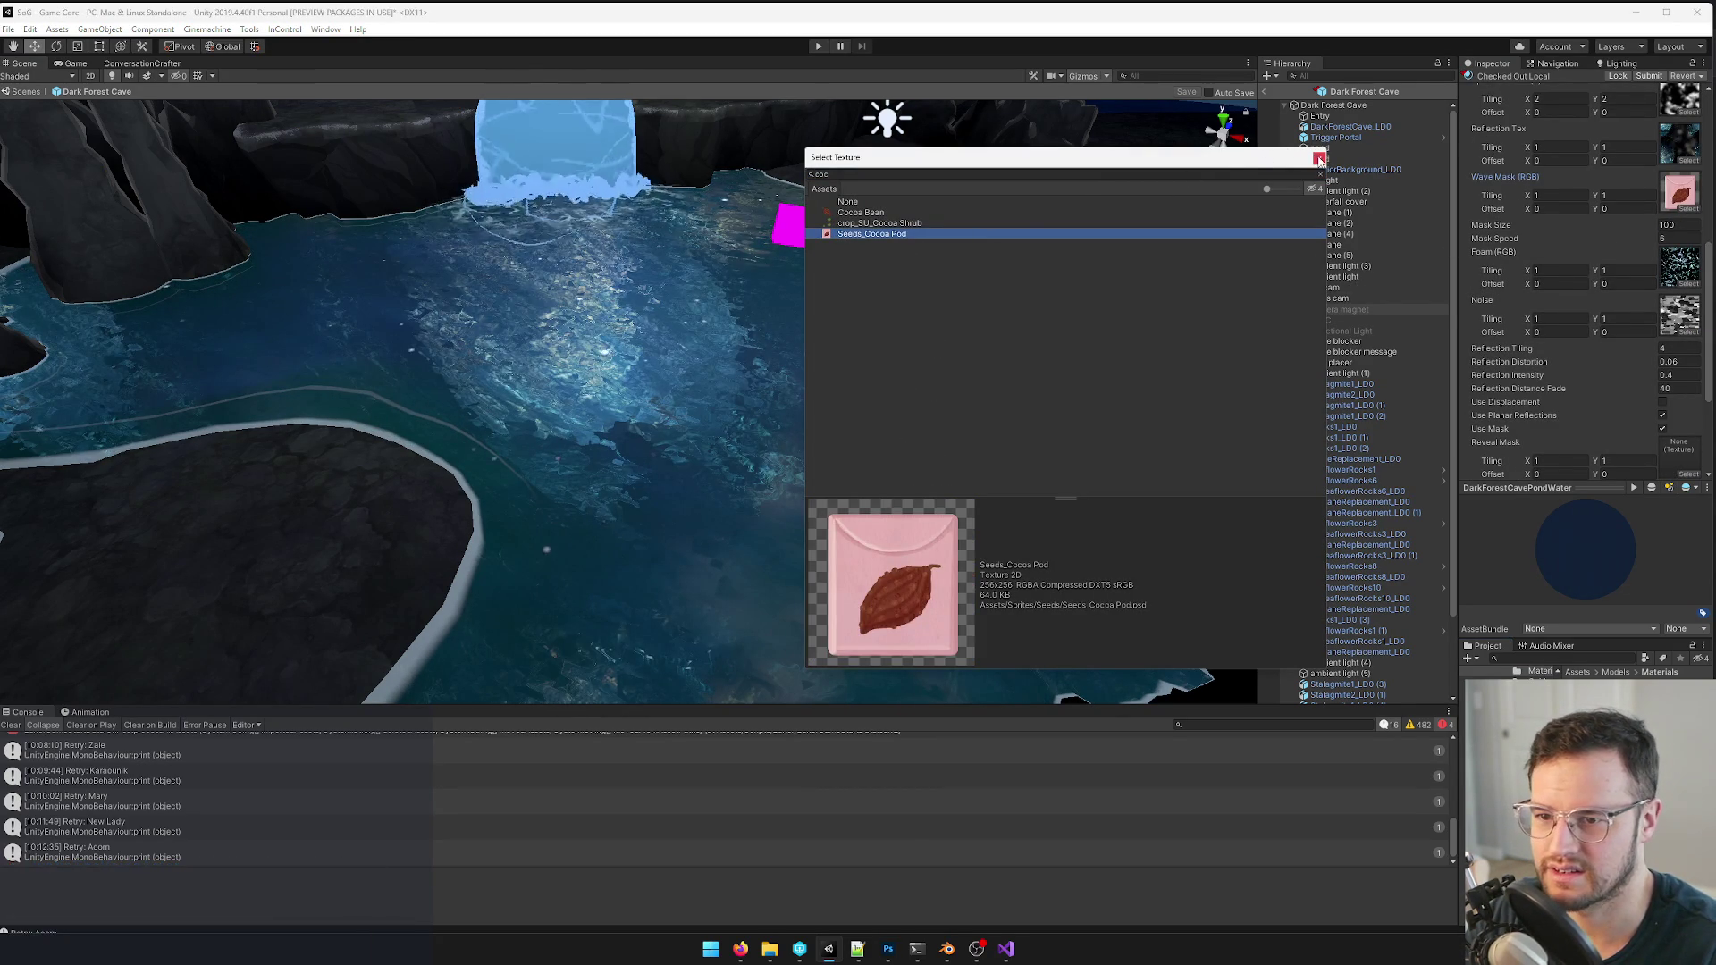
{"action": "left_click", "coordinate": [1320, 159]}
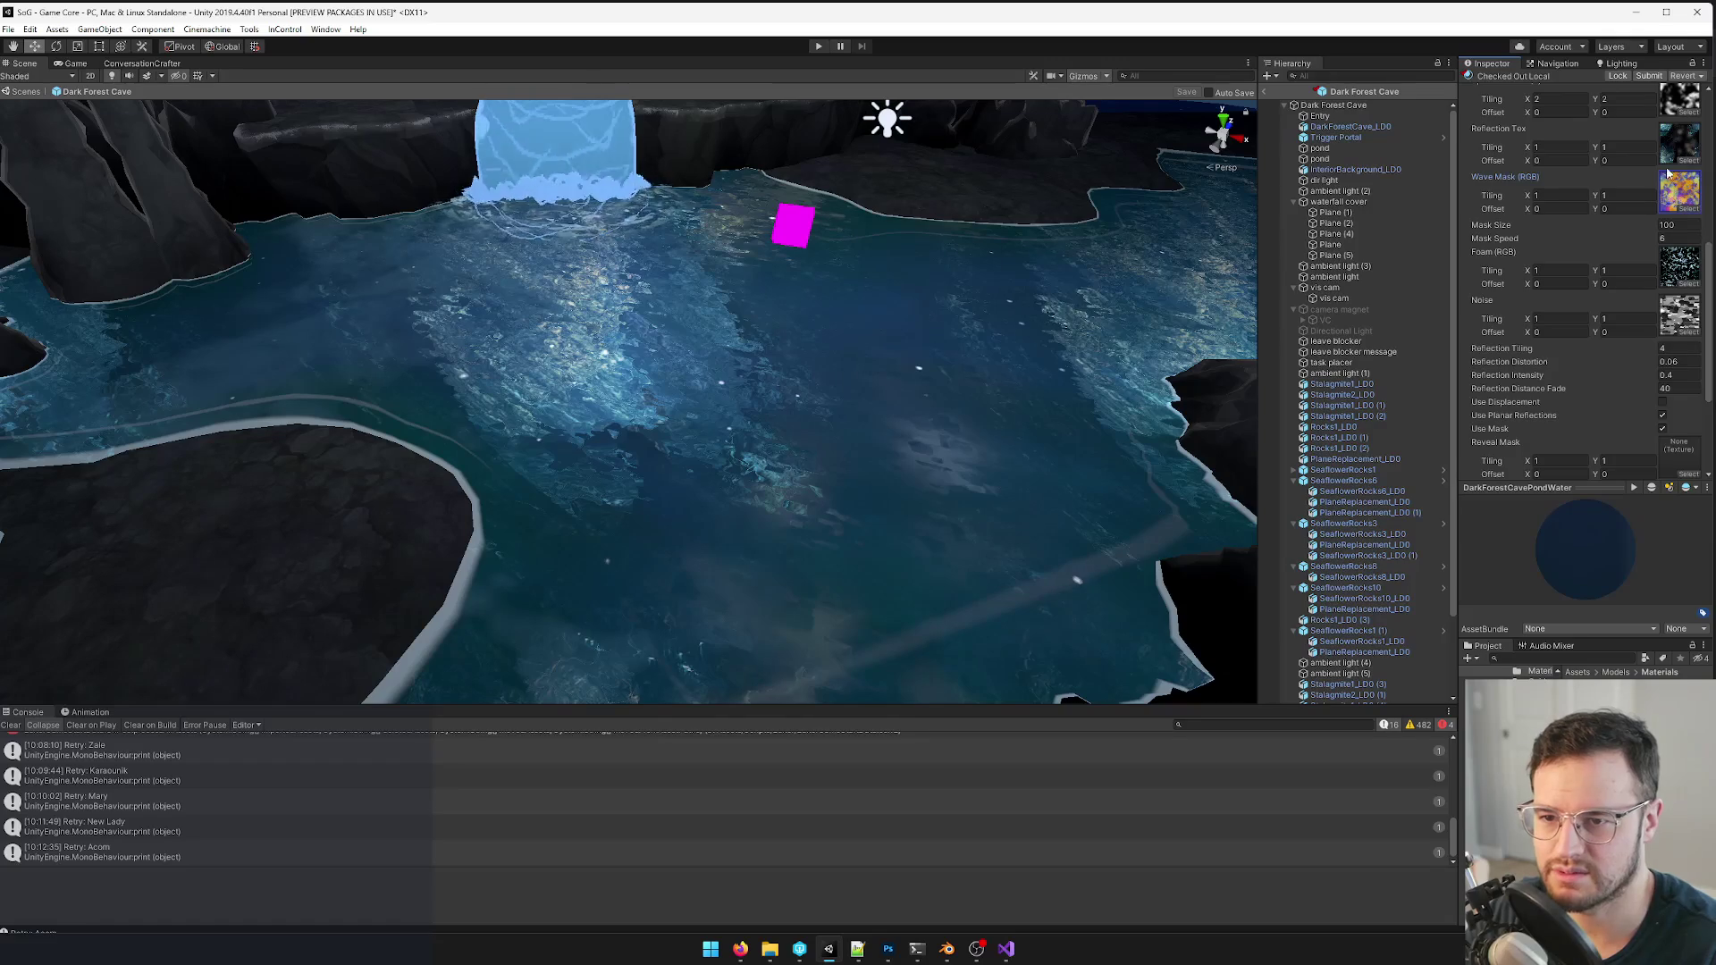
{"action": "left_click", "coordinate": [1680, 461]}
{"action": "type", "text": "oco"}
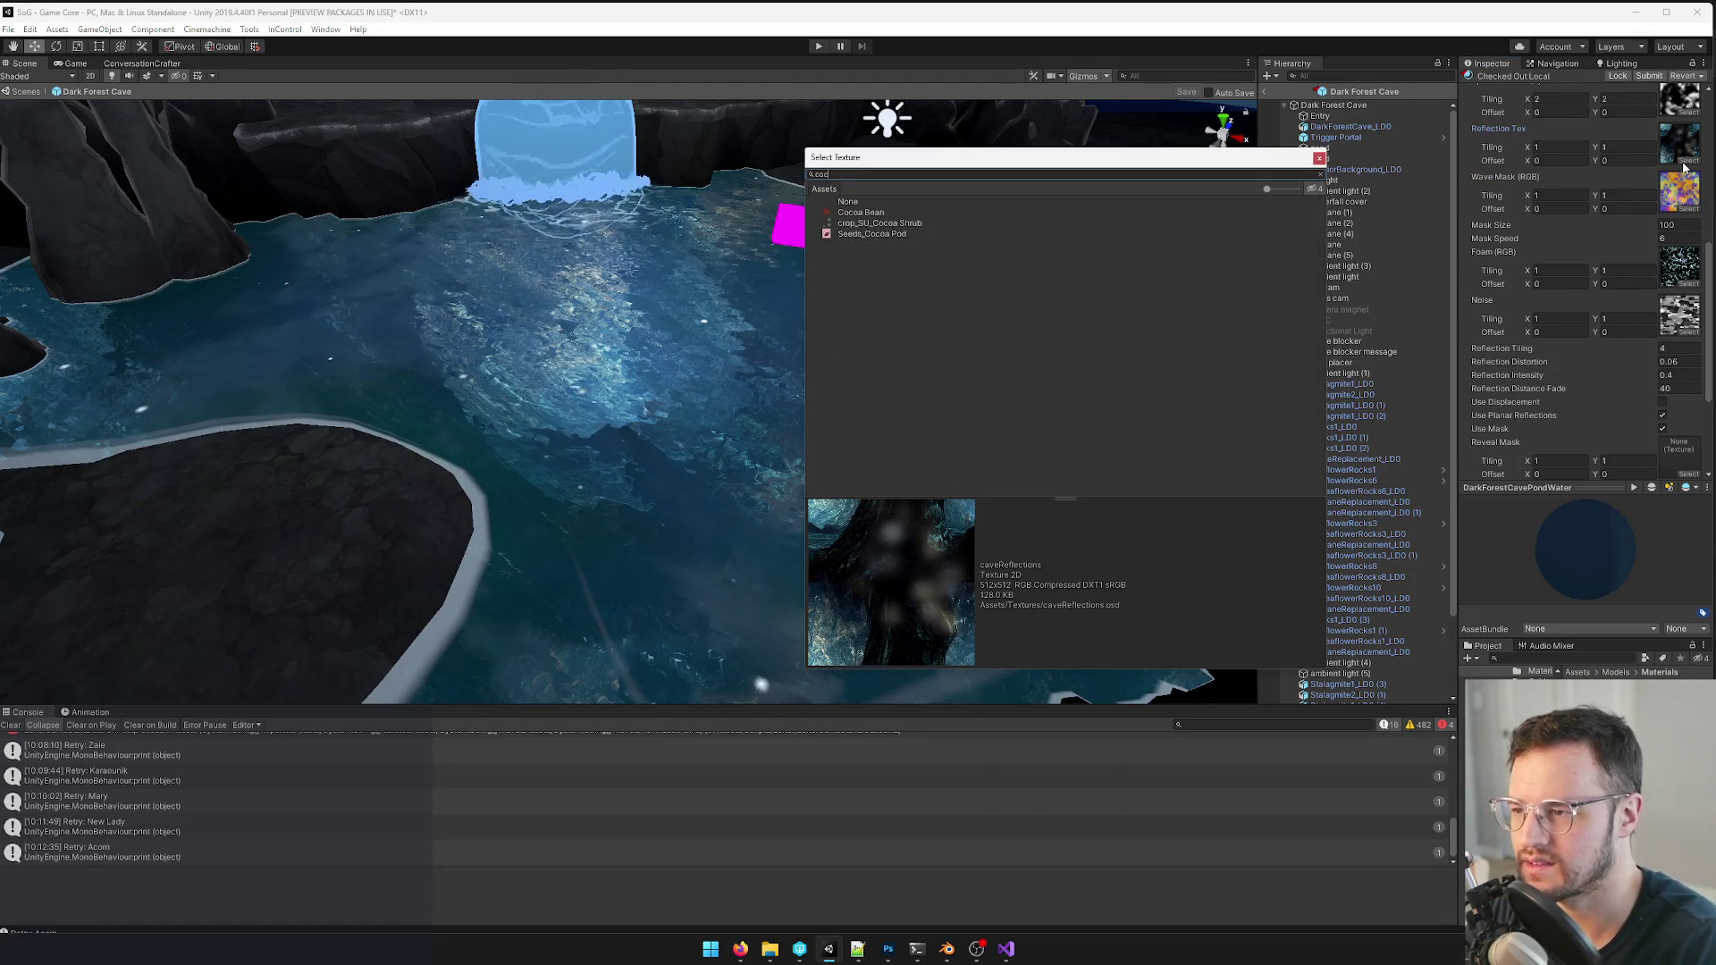
{"action": "left_click", "coordinate": [880, 234]}
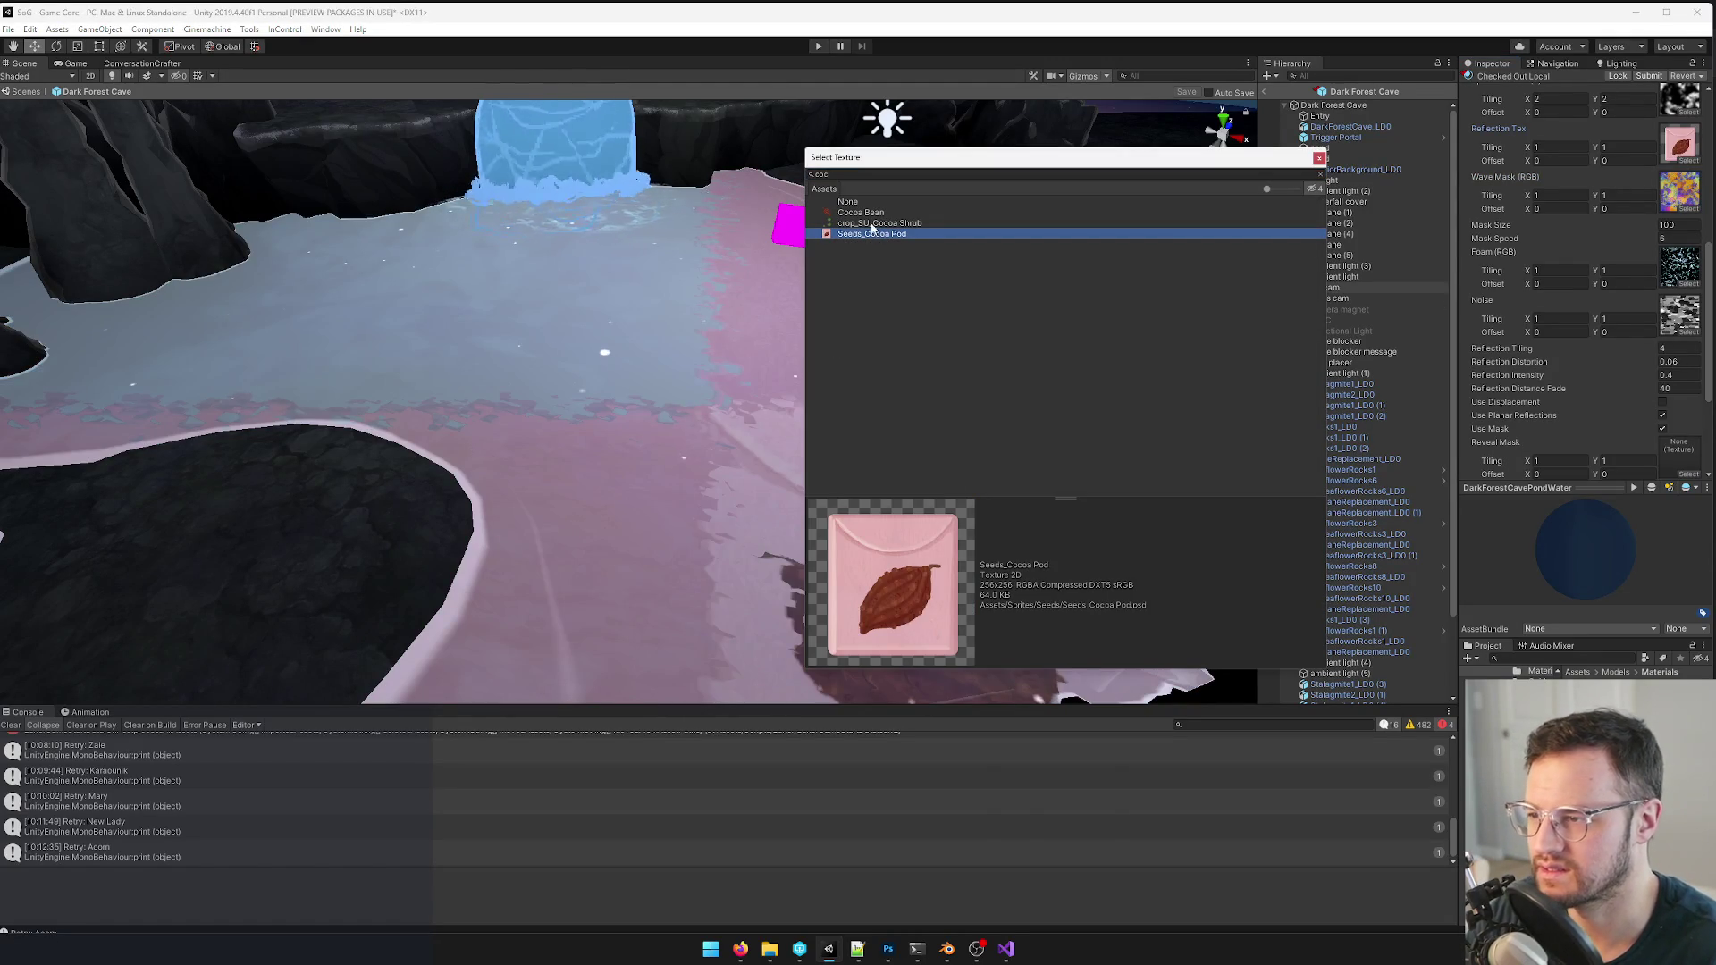
{"action": "left_click", "coordinate": [861, 212]}
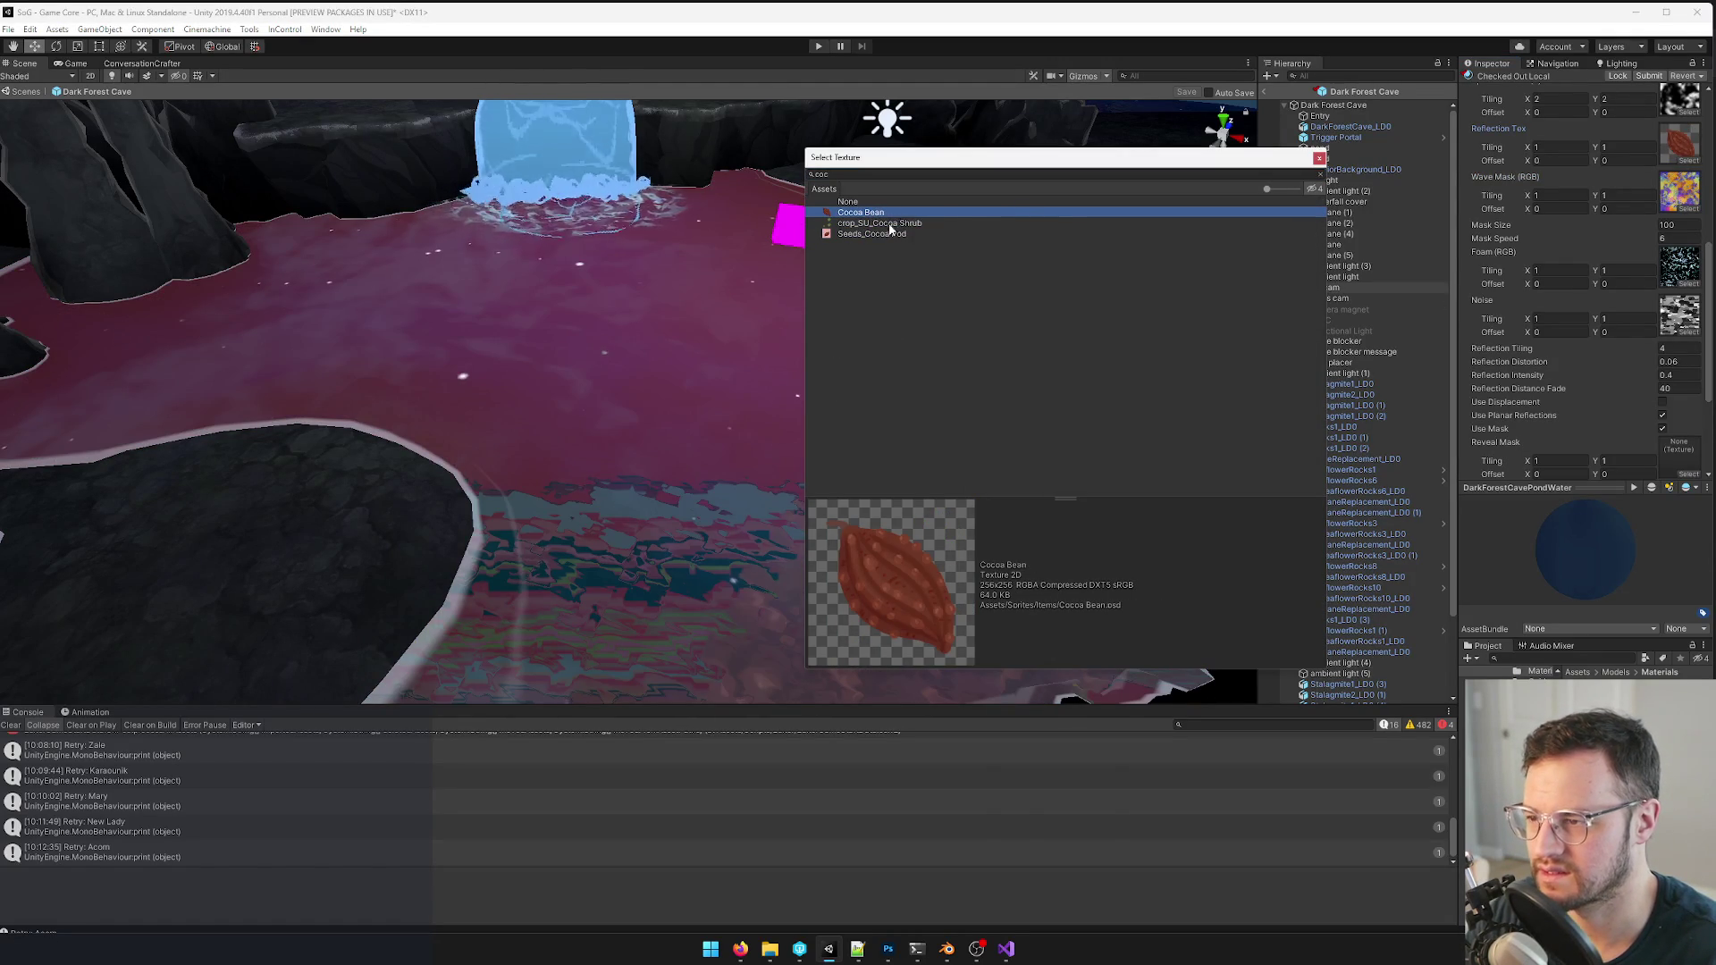
{"action": "left_click", "coordinate": [879, 222]}
{"action": "left_click", "coordinate": [1321, 157]}
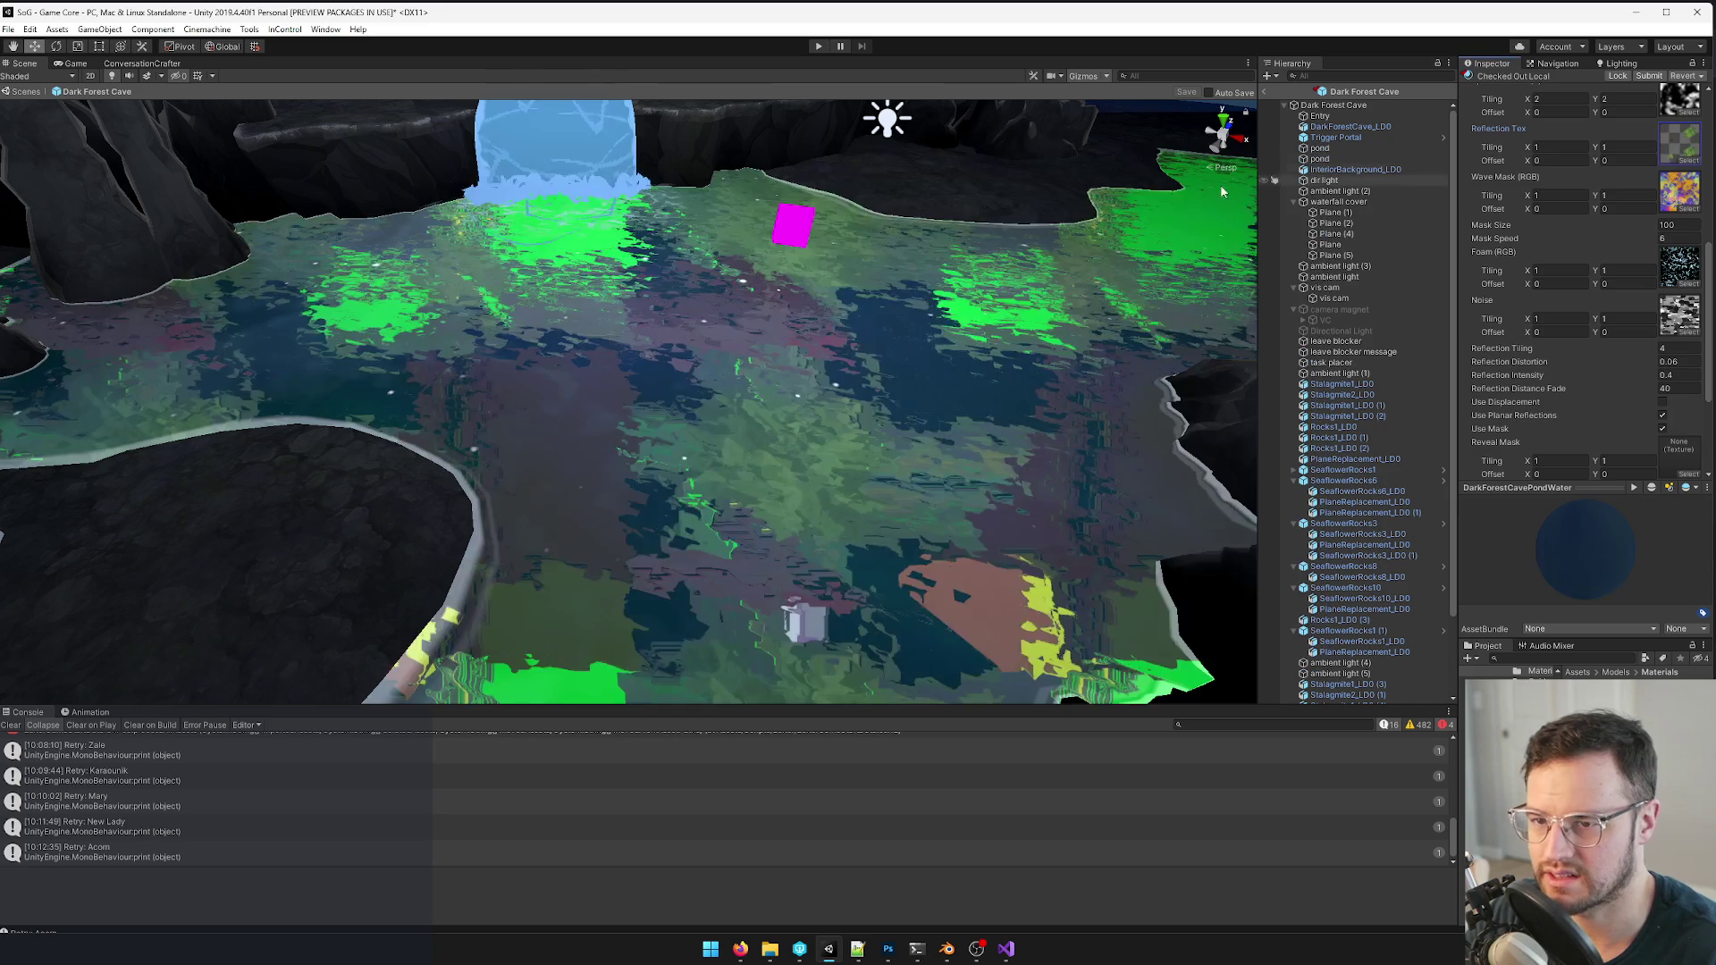
{"action": "key", "text": "ctrl+z"}
{"action": "right_click_drag", "start_coordinate": [1009, 240], "coordinate": [670, 403]}
{"action": "right_click_drag", "start_coordinate": [804, 403], "coordinate": [938, 383]}
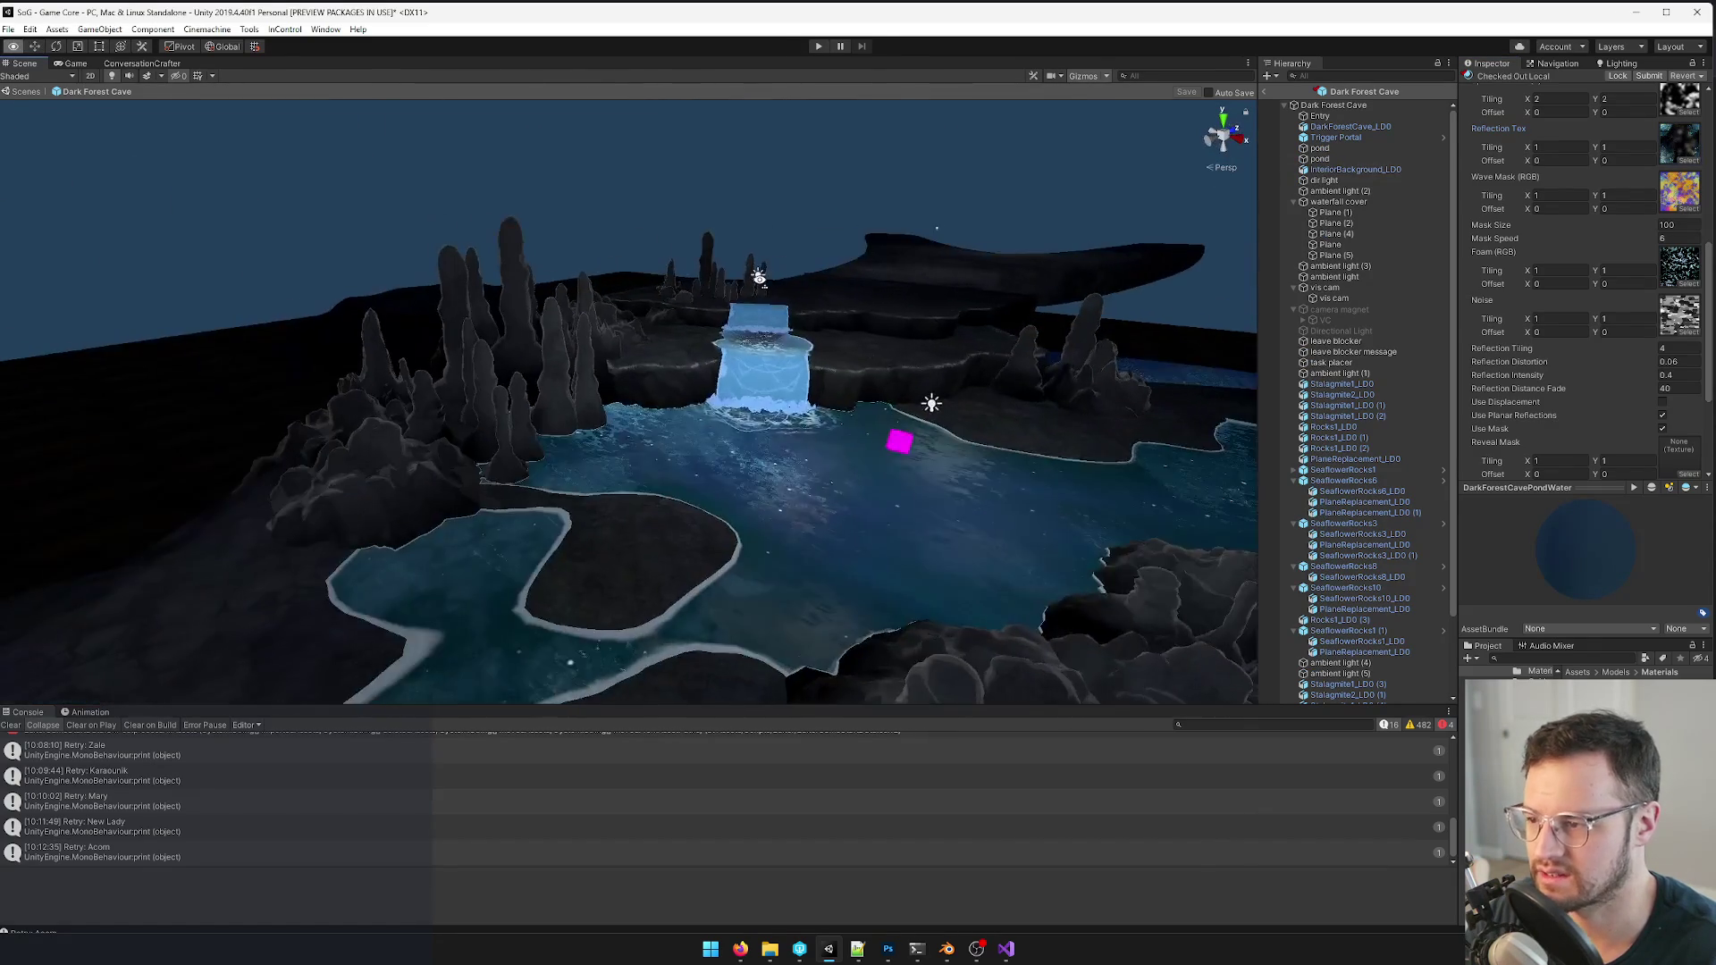
{"action": "scroll", "coordinate": [939, 382], "scroll_direction": "up", "scroll_amount": 5}
- Fly over the pond surface in the Scene view and preview the speckled reflections in the Game view
{"action": "right_click_drag", "start_coordinate": [804, 402], "coordinate": [805, 349]}
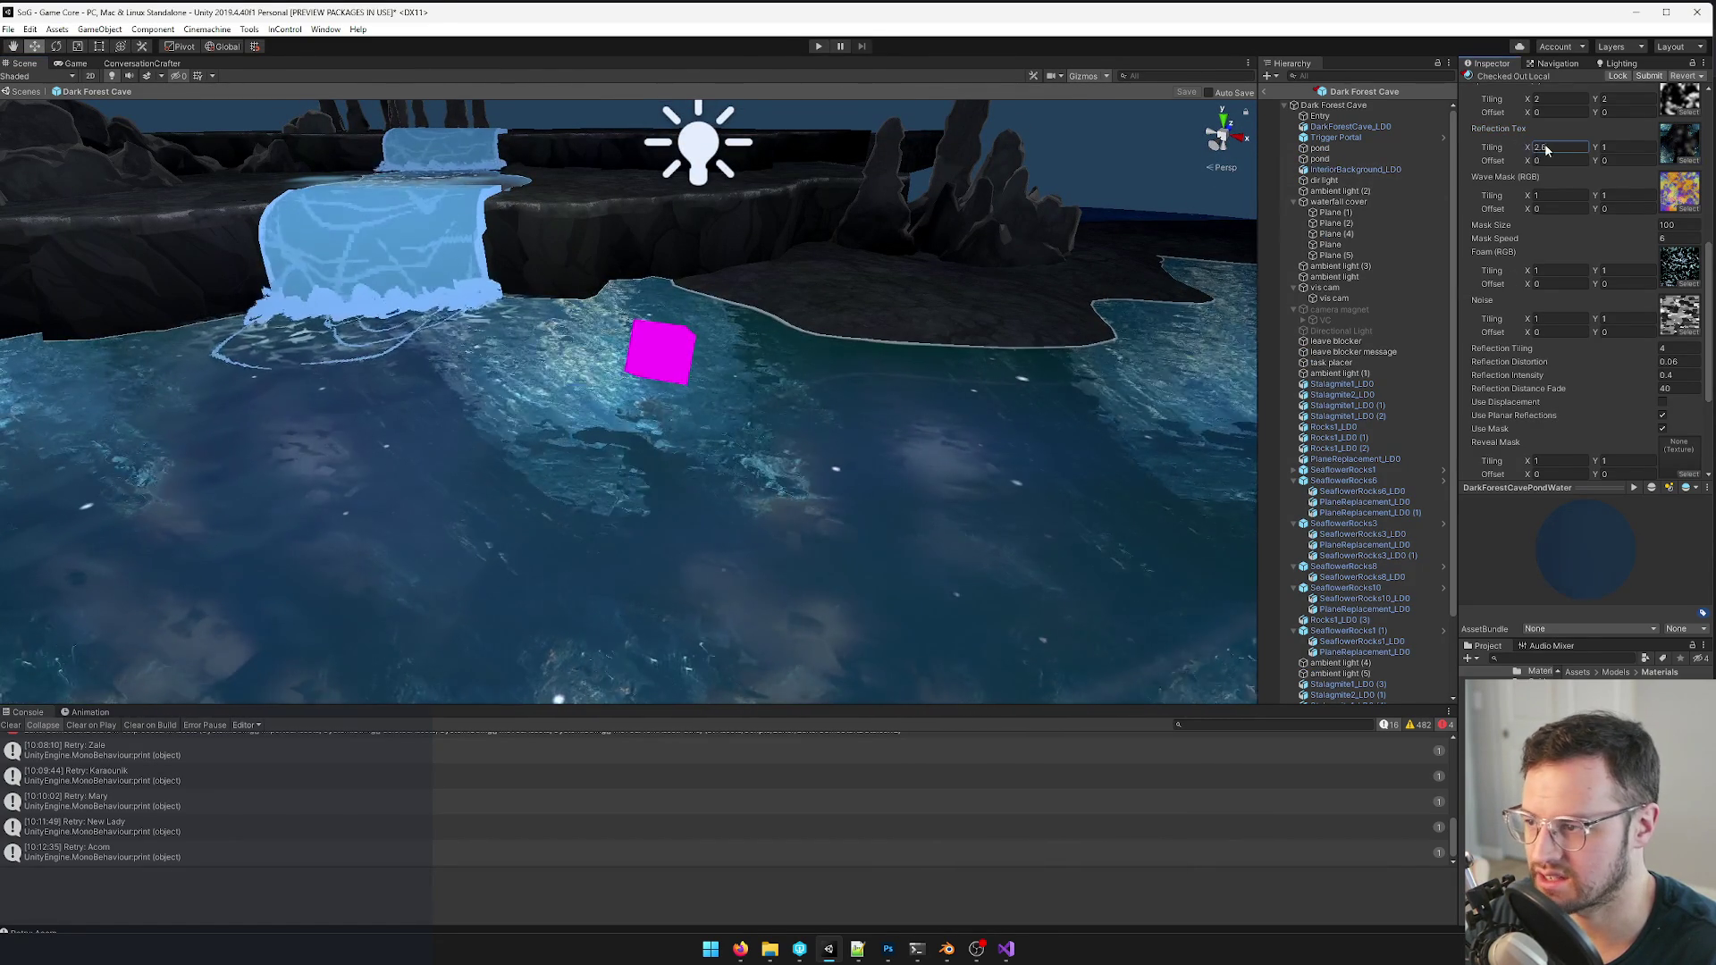
{"action": "mouse_move", "coordinate": [597, 475]}
{"action": "right_mouse_down"}
{"action": "mouse_move", "coordinate": [580, 505]}
{"action": "mouse_move", "coordinate": [527, 391]}
{"action": "right_mouse_up"}
{"action": "scroll", "coordinate": [602, 486], "scroll_direction": "up", "scroll_amount": 8}
{"action": "scroll", "coordinate": [527, 390], "scroll_direction": "down", "scroll_amount": 8}
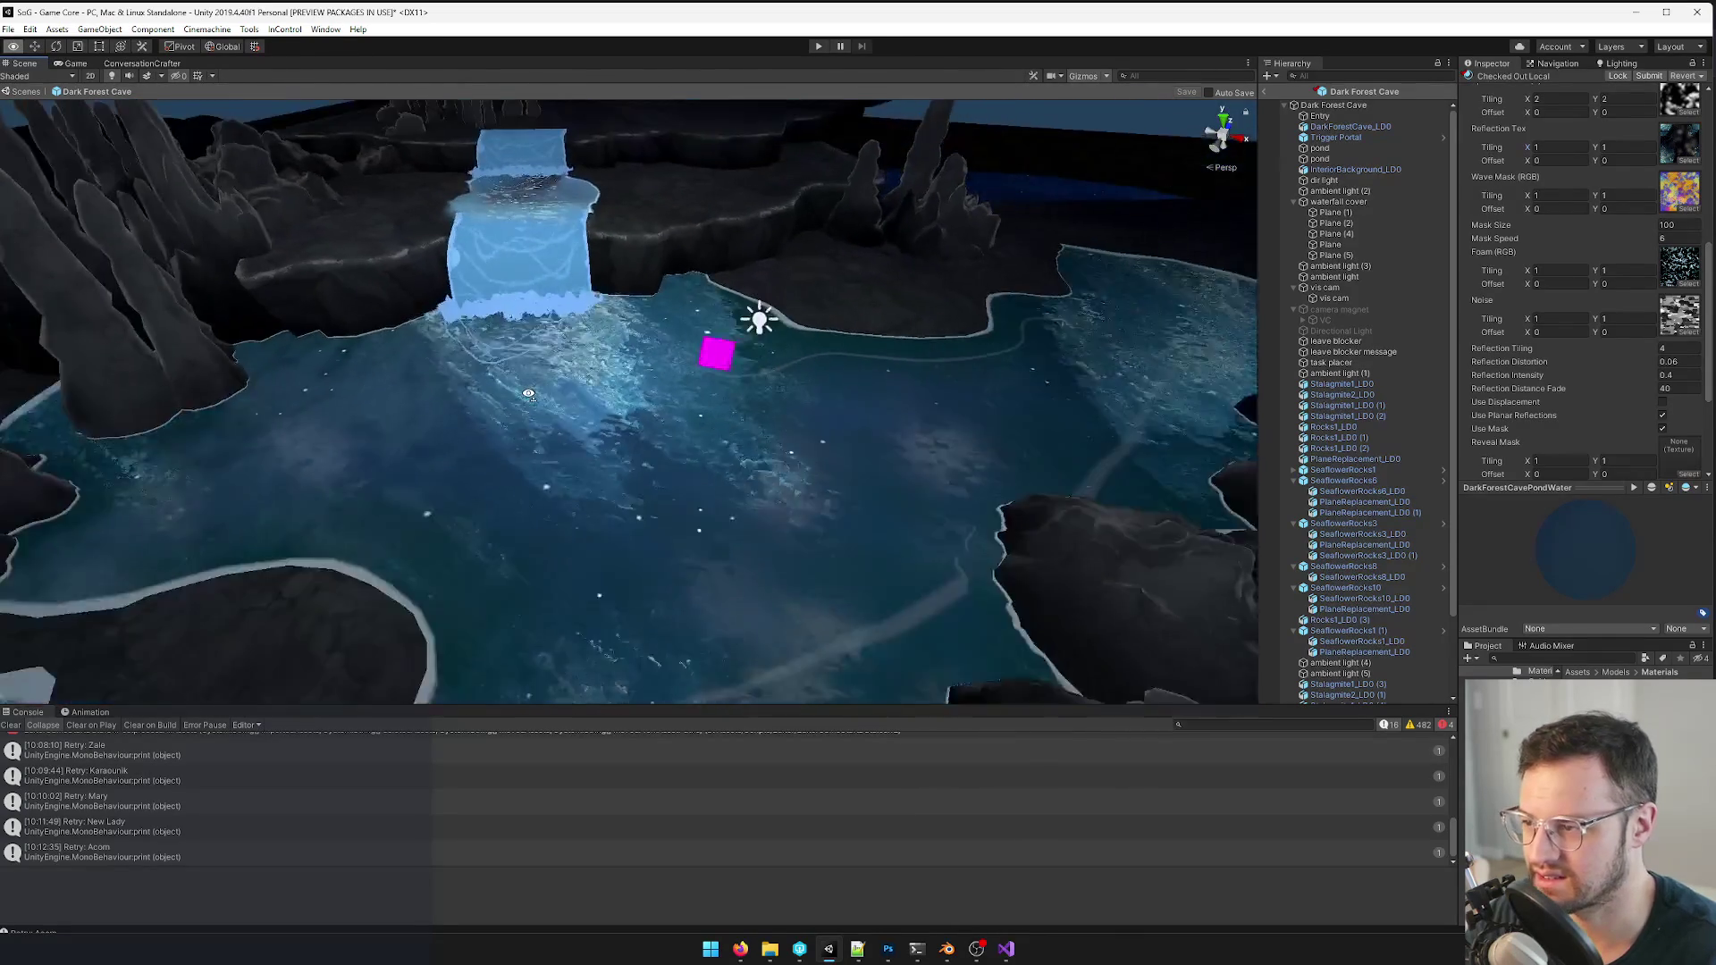
{"action": "scroll", "coordinate": [526, 393], "scroll_direction": "down", "scroll_amount": 4}
{"action": "scroll", "coordinate": [530, 398], "scroll_direction": "down", "scroll_amount": 2}
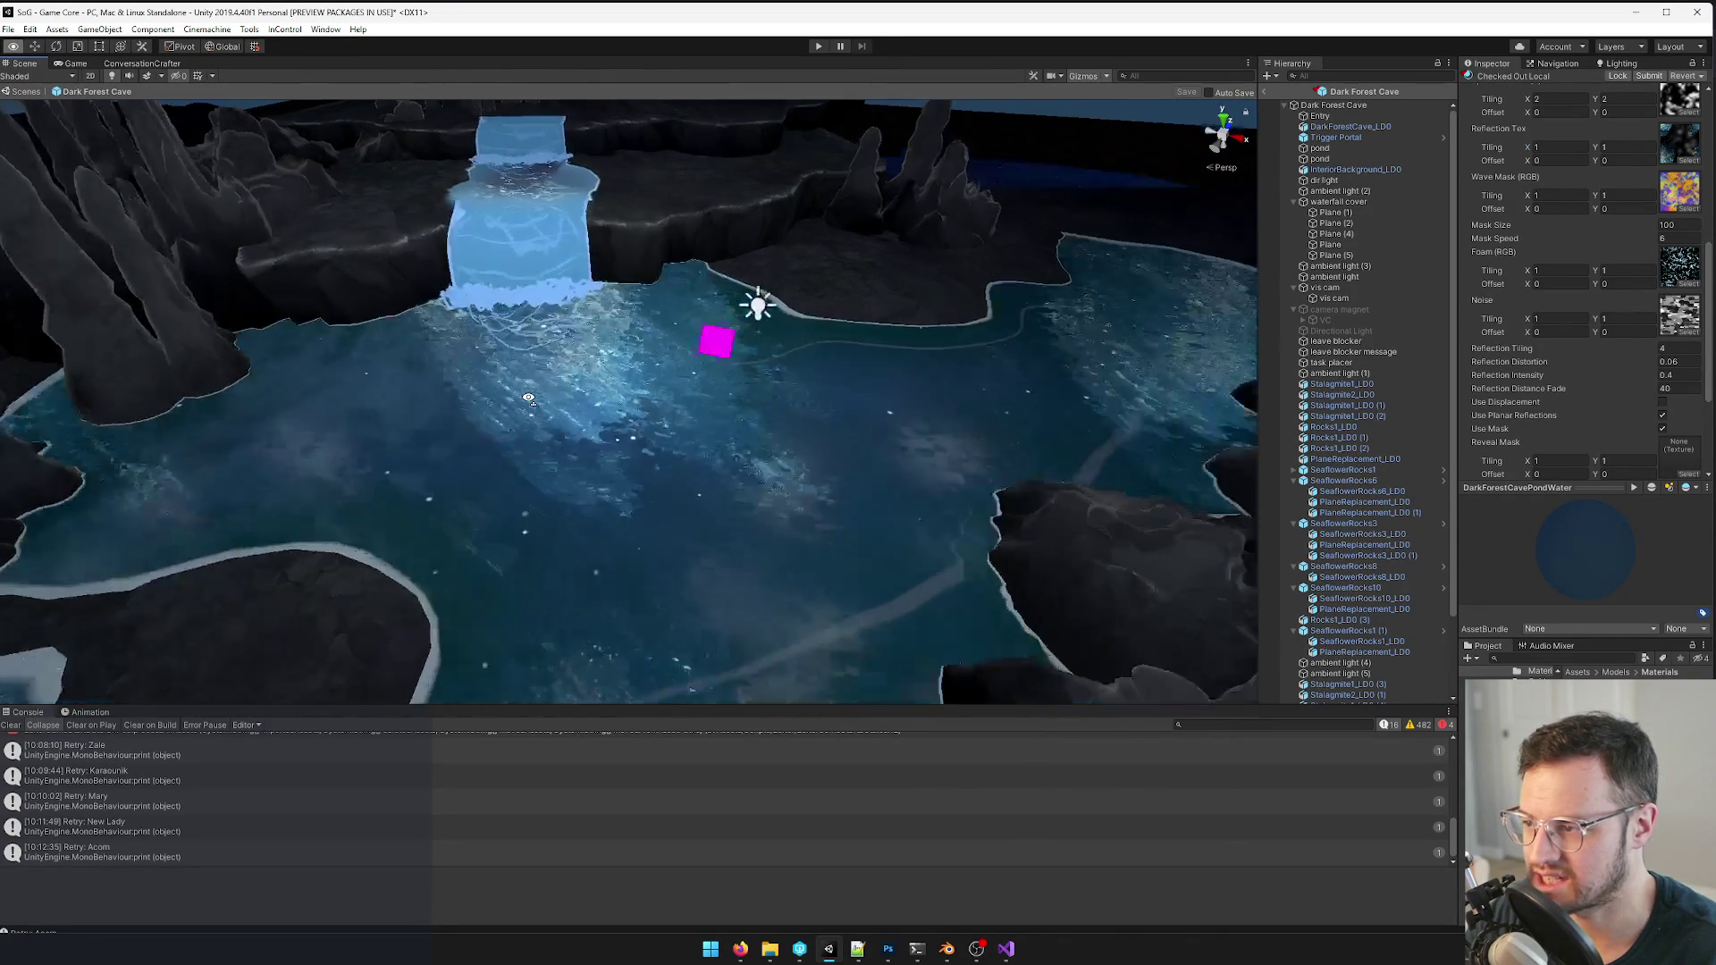
{"action": "scroll", "coordinate": [529, 399], "scroll_direction": "up", "scroll_amount": 6}
{"action": "scroll", "coordinate": [531, 322], "scroll_direction": "down", "scroll_amount": 6}
{"action": "right_click_drag", "start_coordinate": [529, 398], "coordinate": [522, 288]}
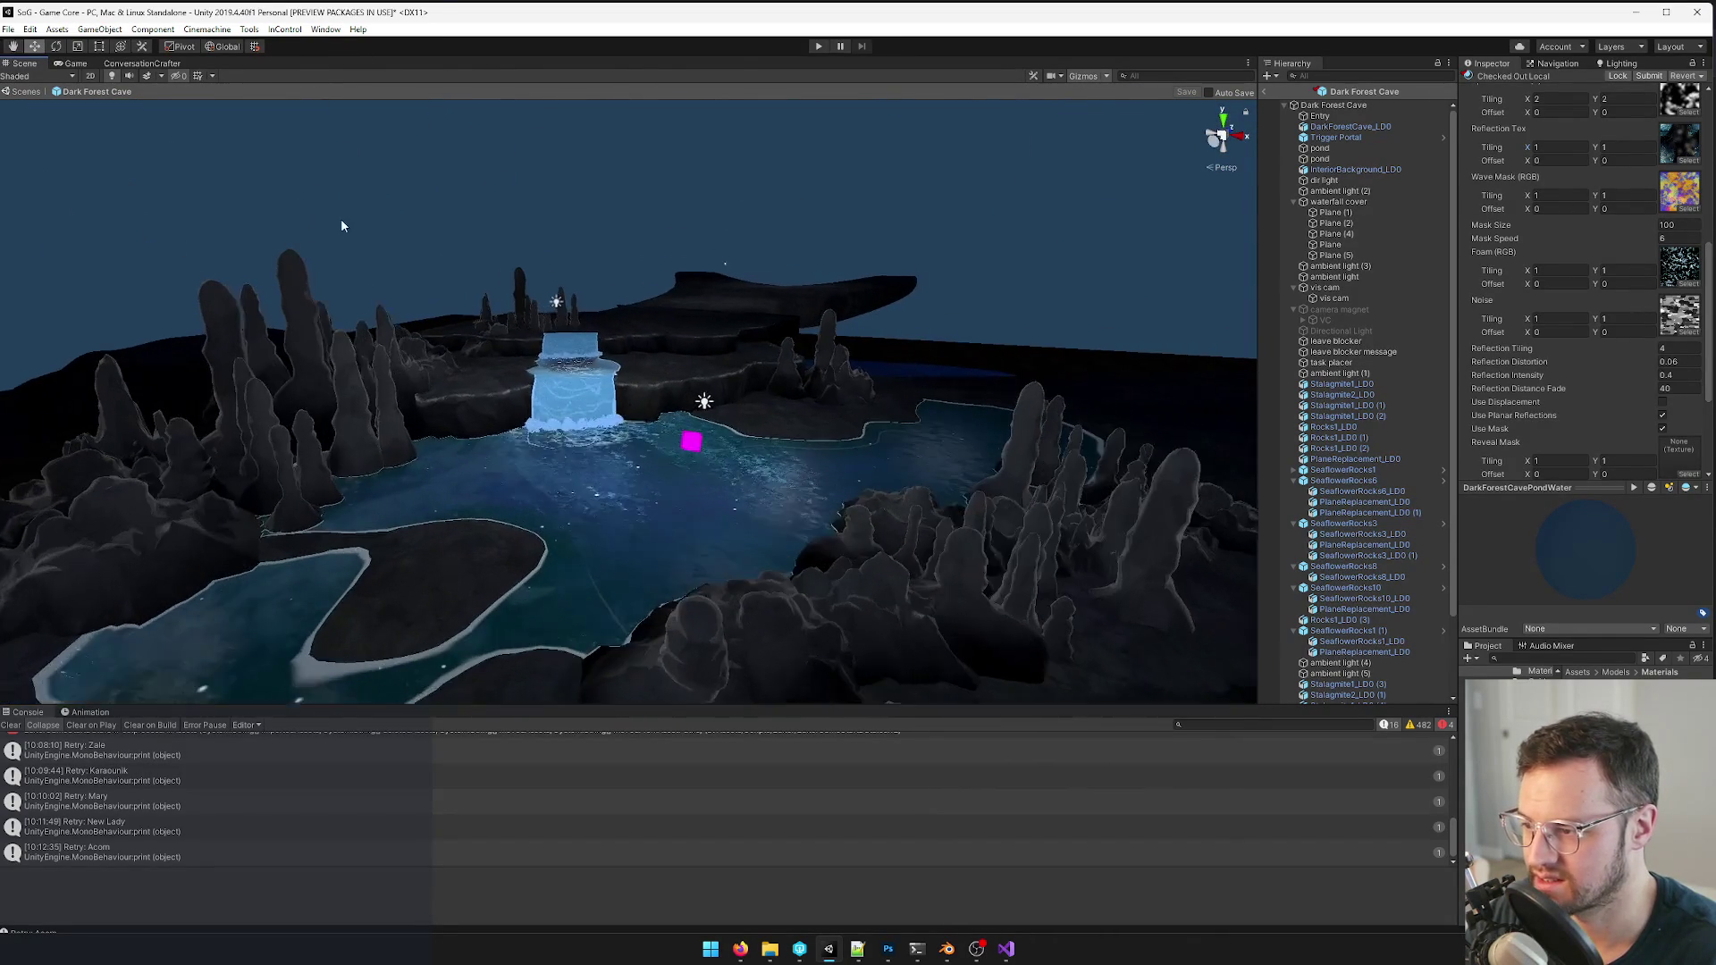
{"action": "left_click", "coordinate": [59, 64]}
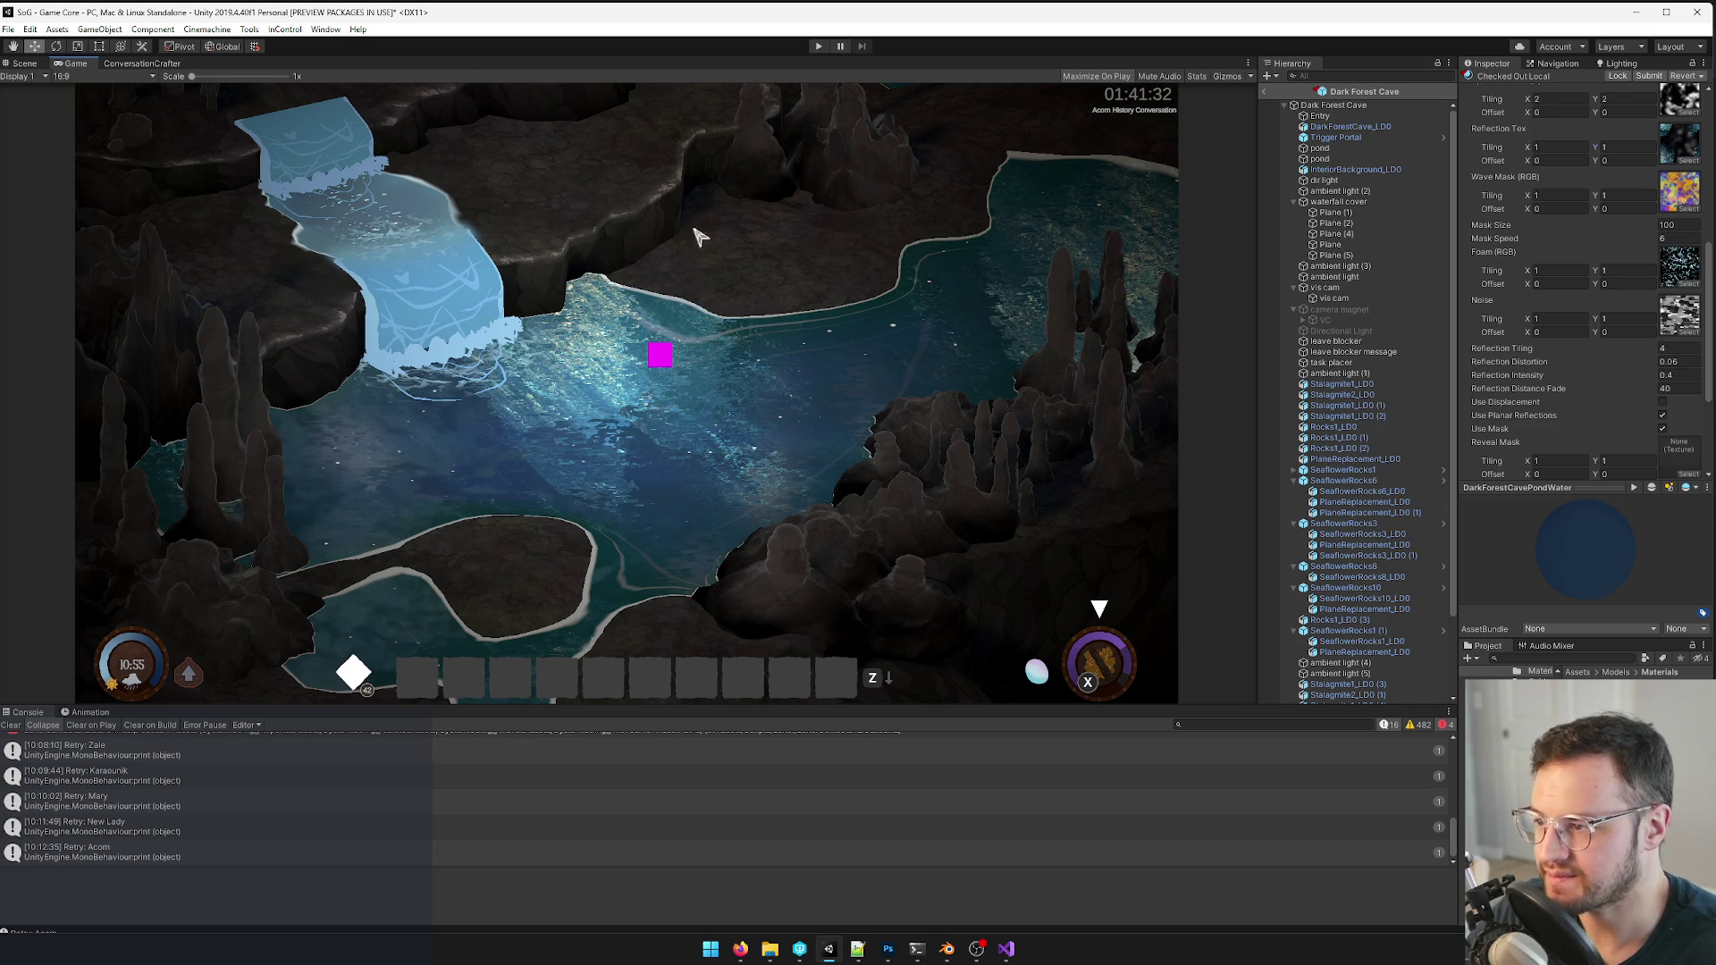
{"action": "key", "text": "alt+Tab"}
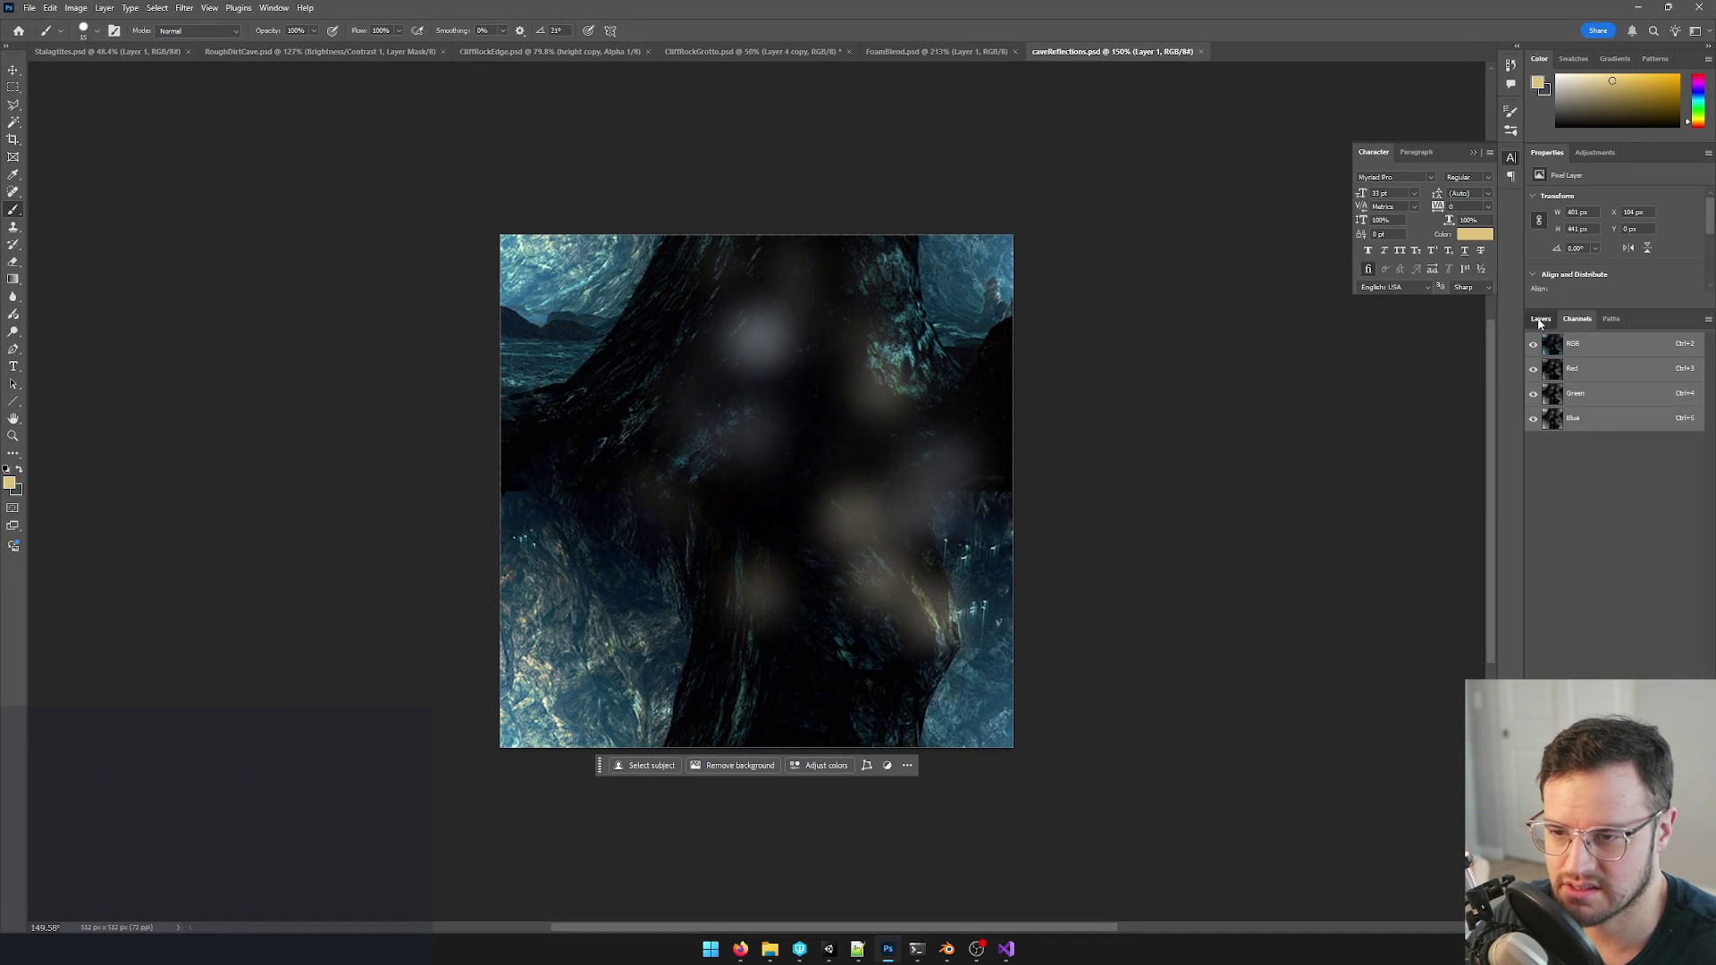
- Gaussian-blur the Layer 0 copy of caveReflections at radius 5.2 and return to Unity
{"action": "left_click", "coordinate": [1540, 320]}
{"action": "left_click", "coordinate": [1588, 431]}
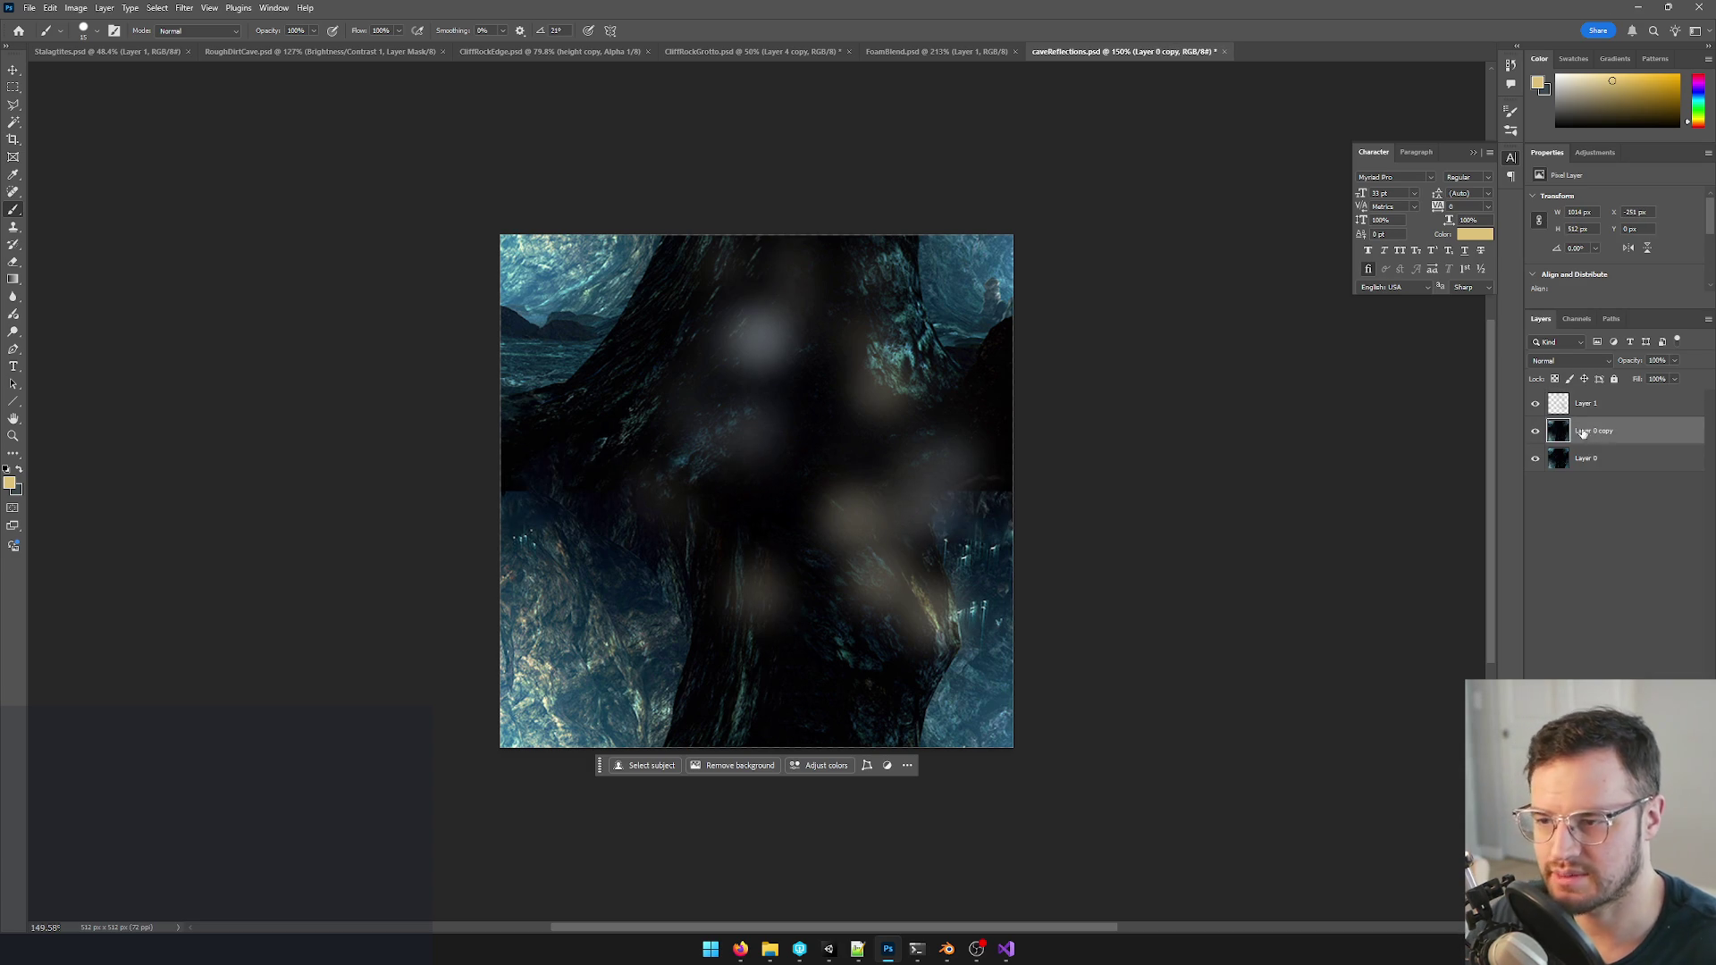
{"action": "left_click", "coordinate": [142, 7]}
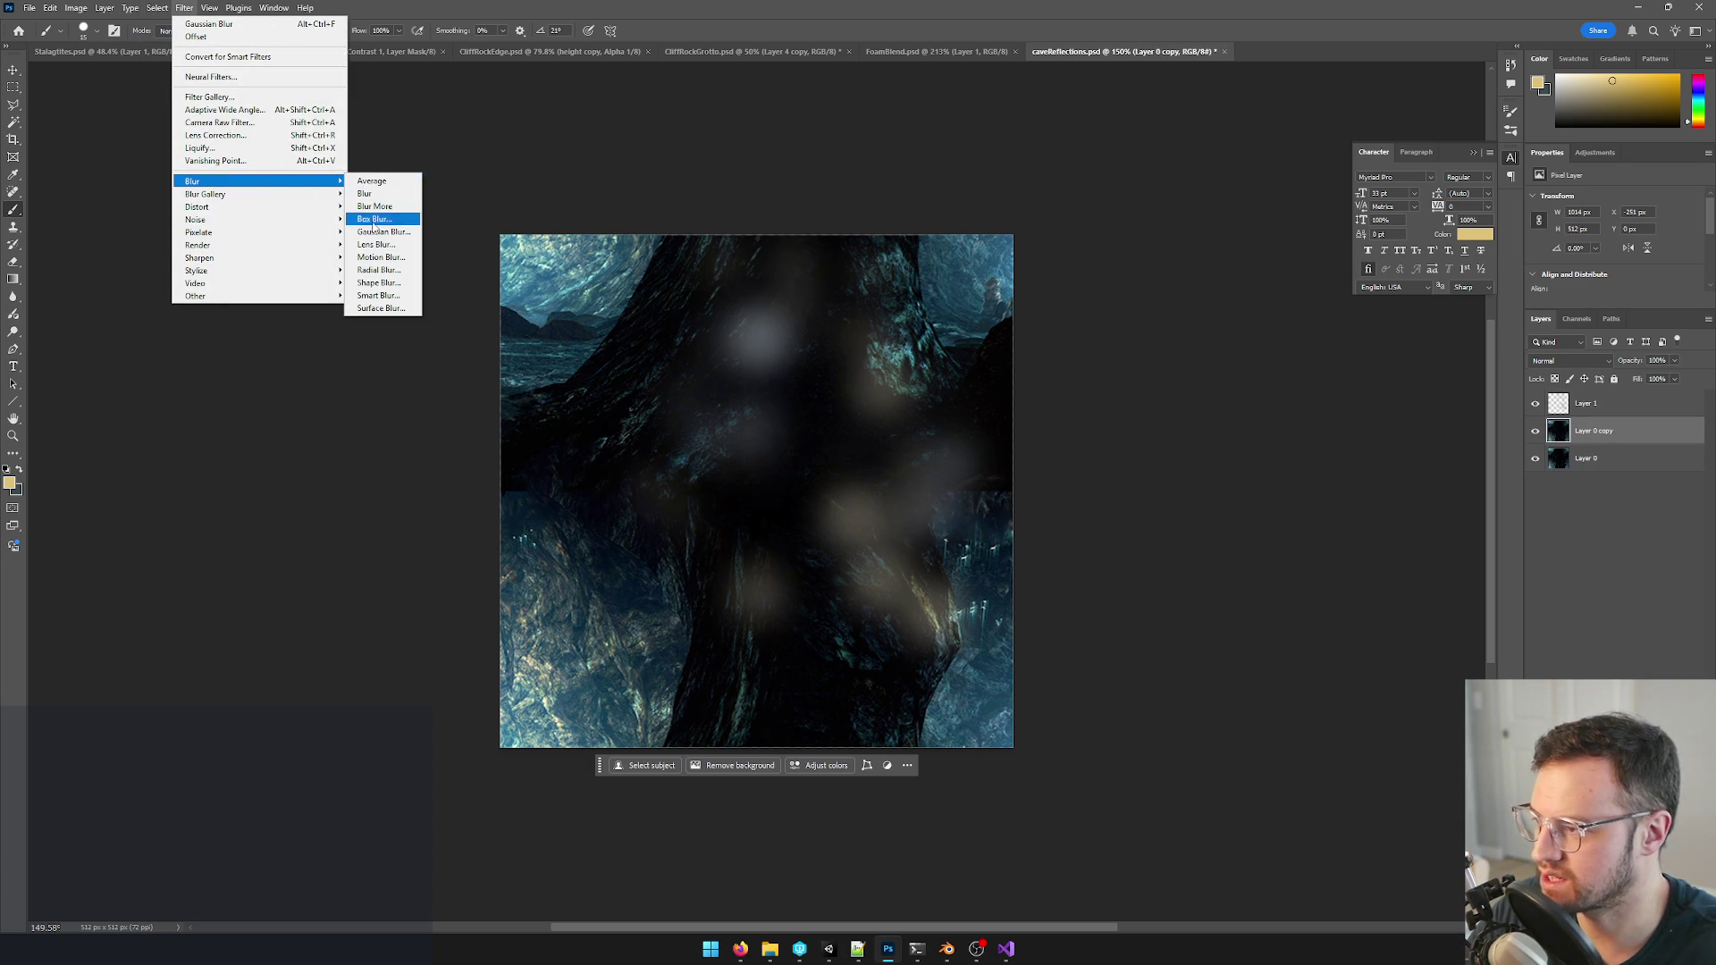
{"action": "left_click", "coordinate": [378, 233]}
{"action": "left_click_drag", "start_coordinate": [998, 417], "coordinate": [992, 418]}
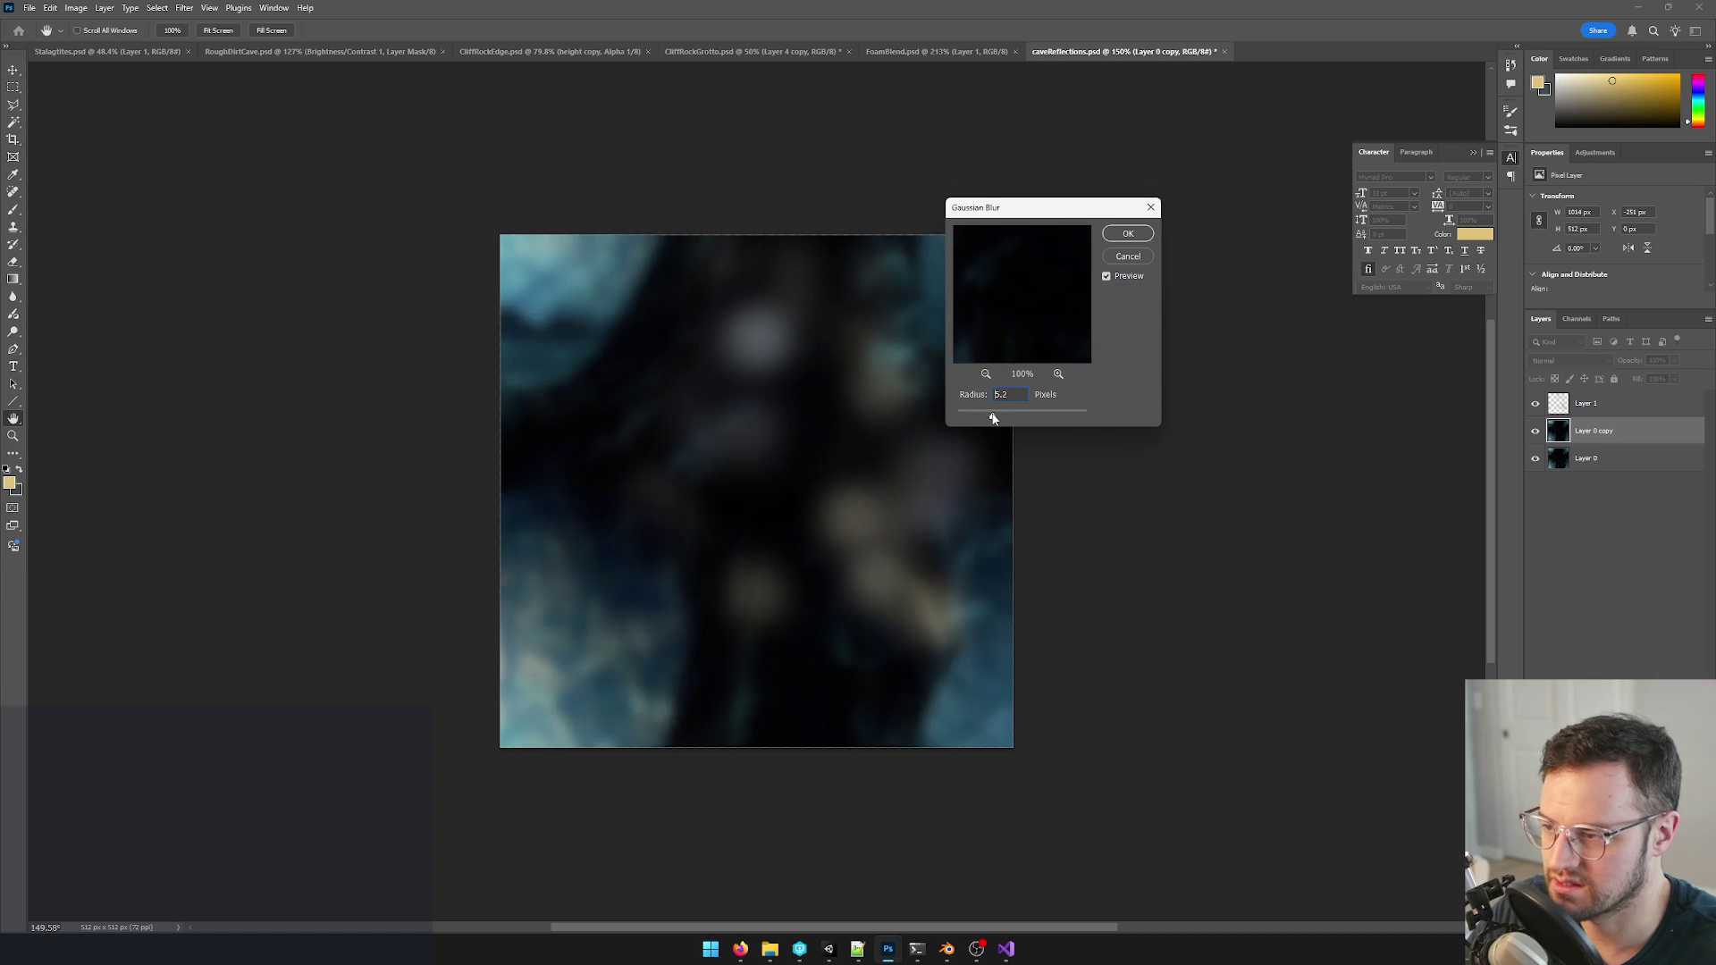
{"action": "left_click", "coordinate": [1128, 233]}
{"action": "key", "text": "alt+Tab"}
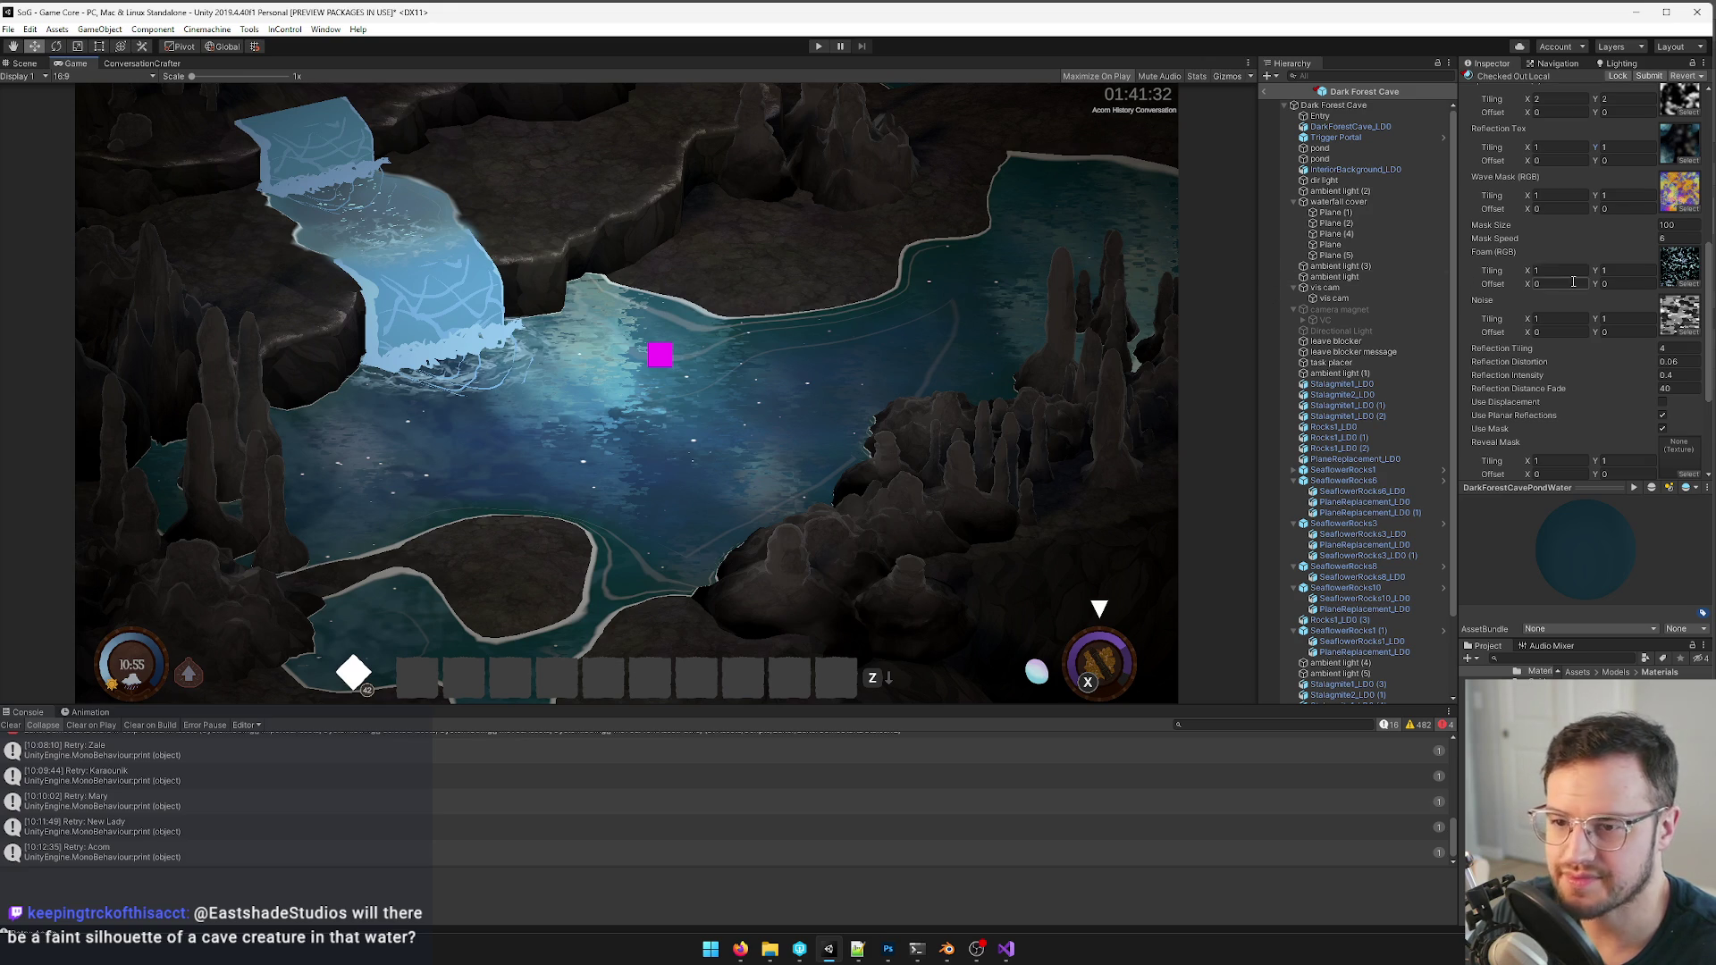
{"action": "scroll", "coordinate": [1611, 276], "scroll_direction": "up", "scroll_amount": 3}
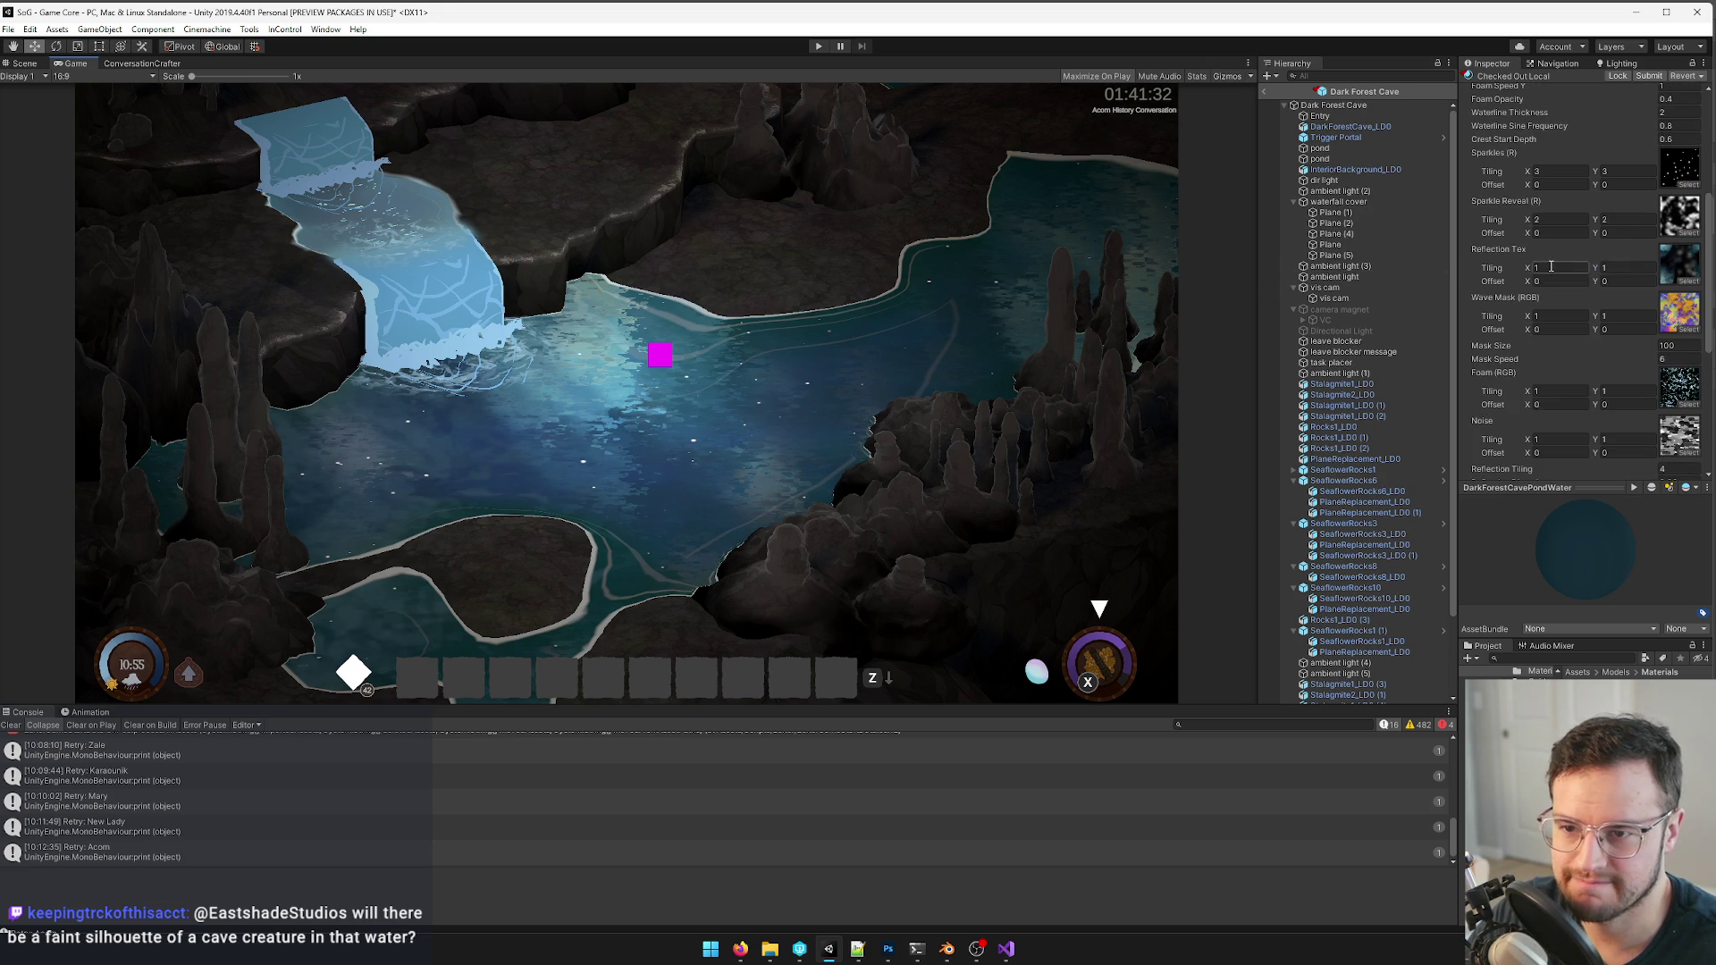
- Scrub the wave mask size and set the pond's reflection distortion to 0.04
{"action": "left_click_drag", "start_coordinate": [1513, 348], "coordinate": [1529, 351]}
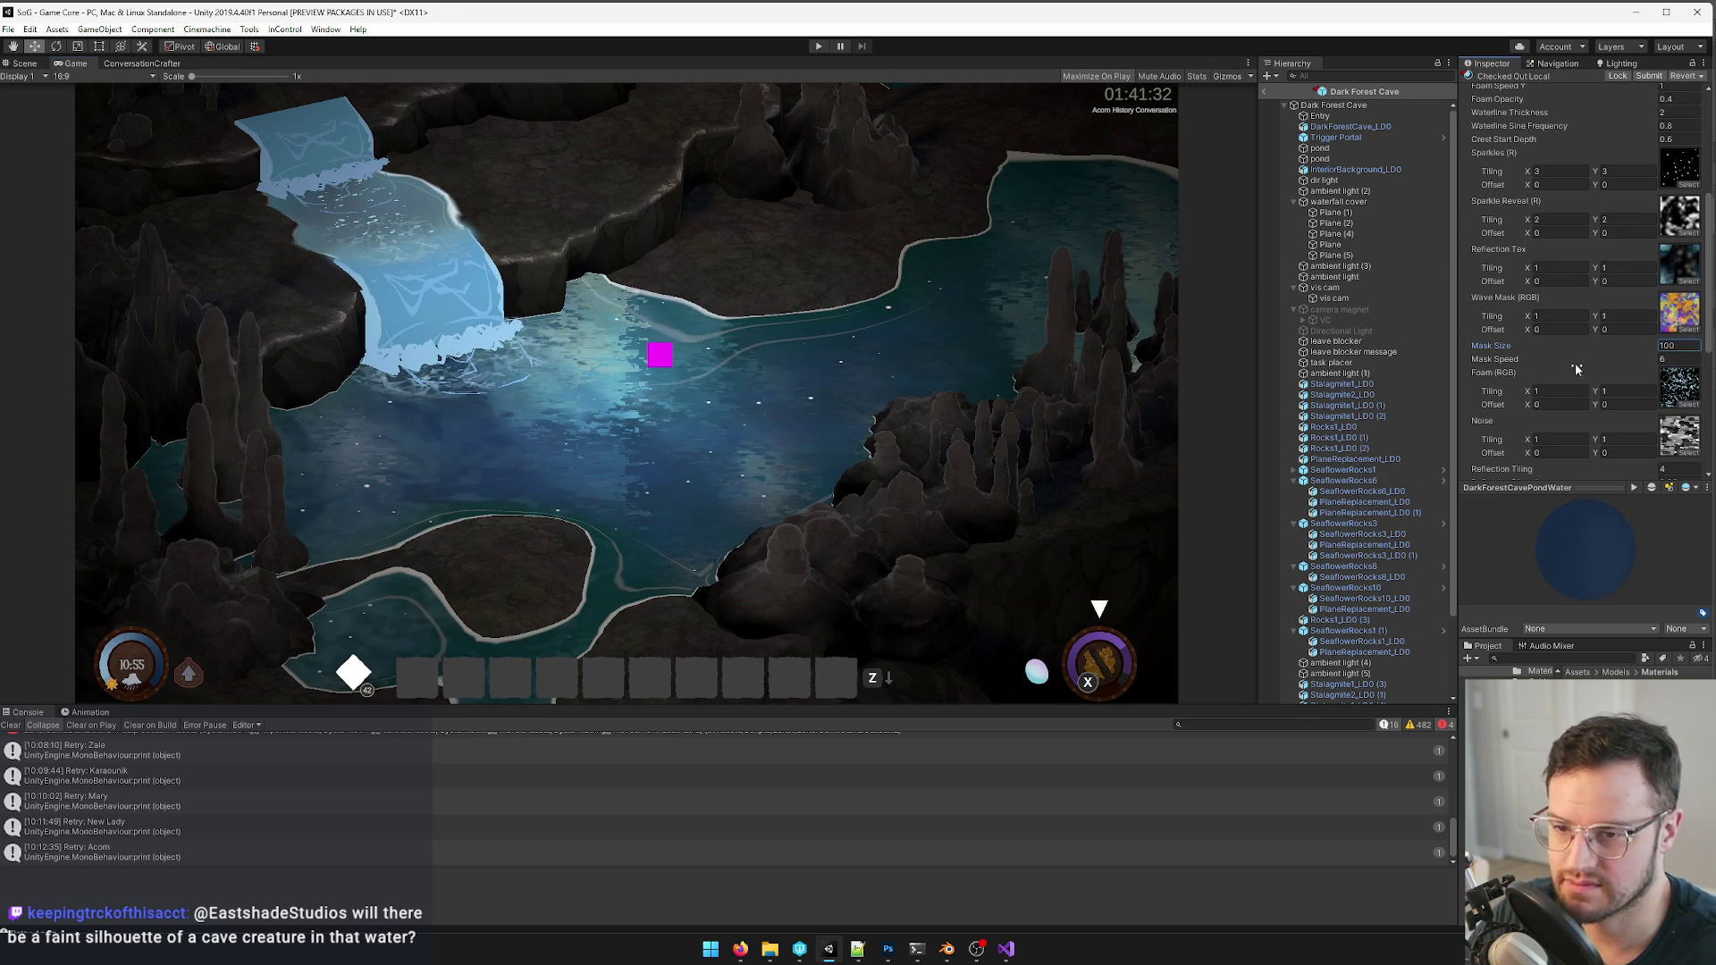
{"action": "scroll", "coordinate": [1507, 362], "scroll_direction": "down", "scroll_amount": 3}
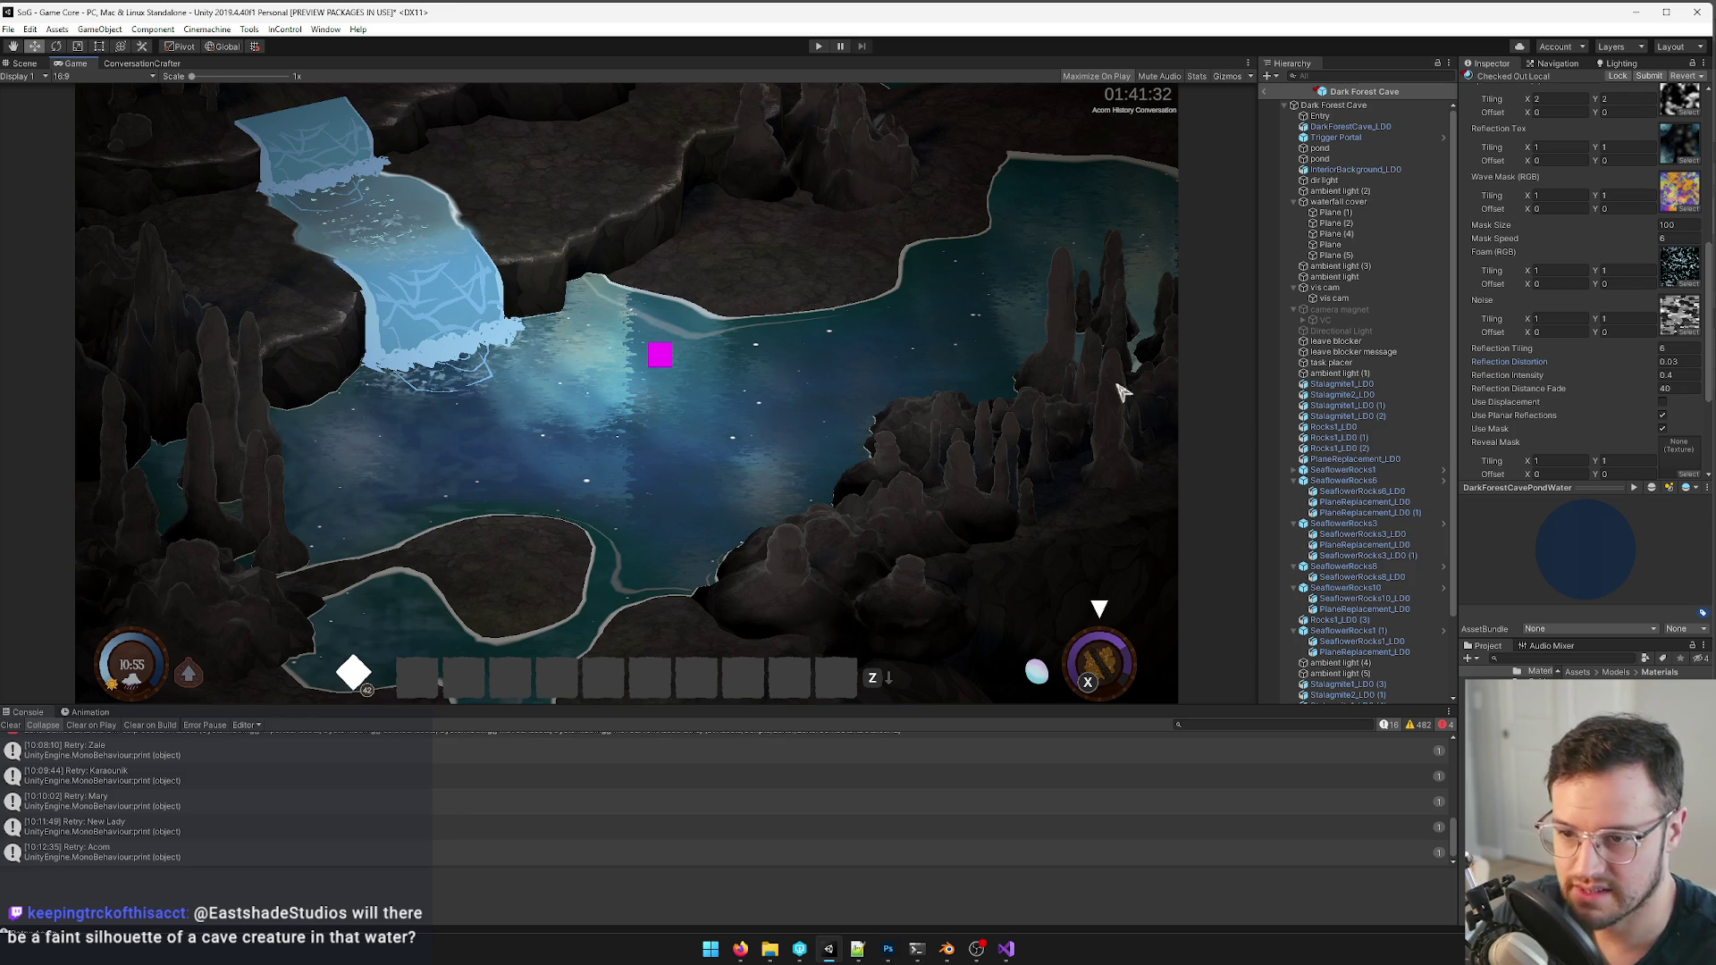
{"action": "type", "text": "4"}
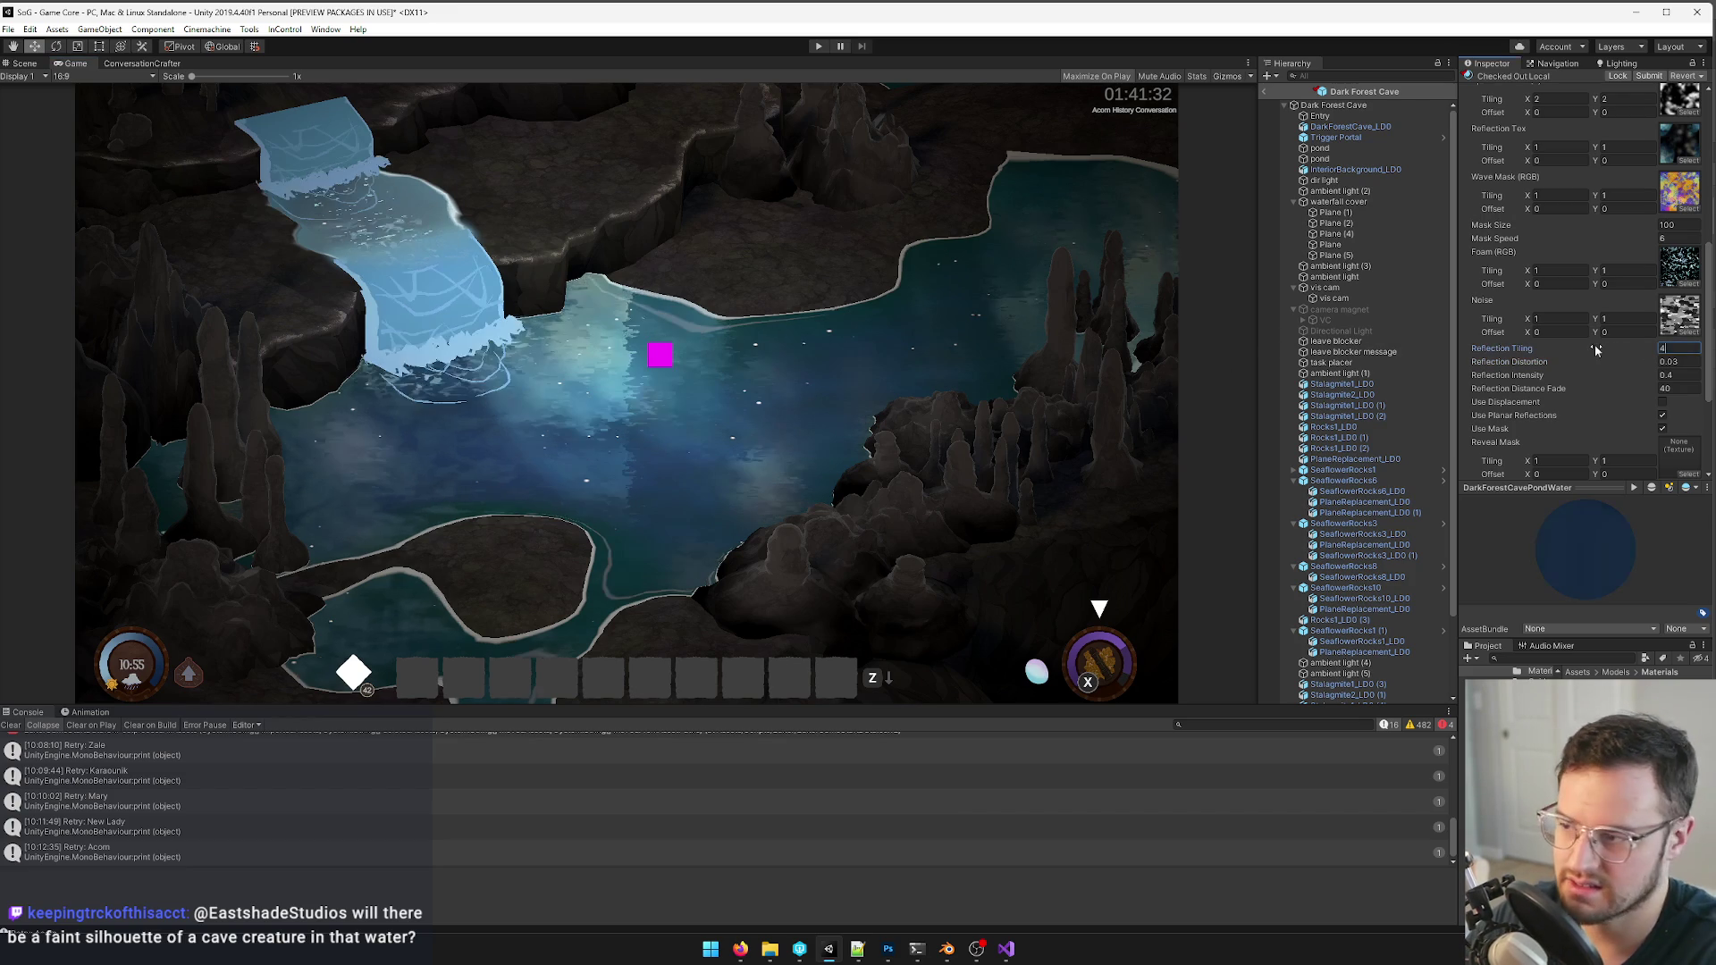
{"action": "left_click", "coordinate": [1675, 362]}
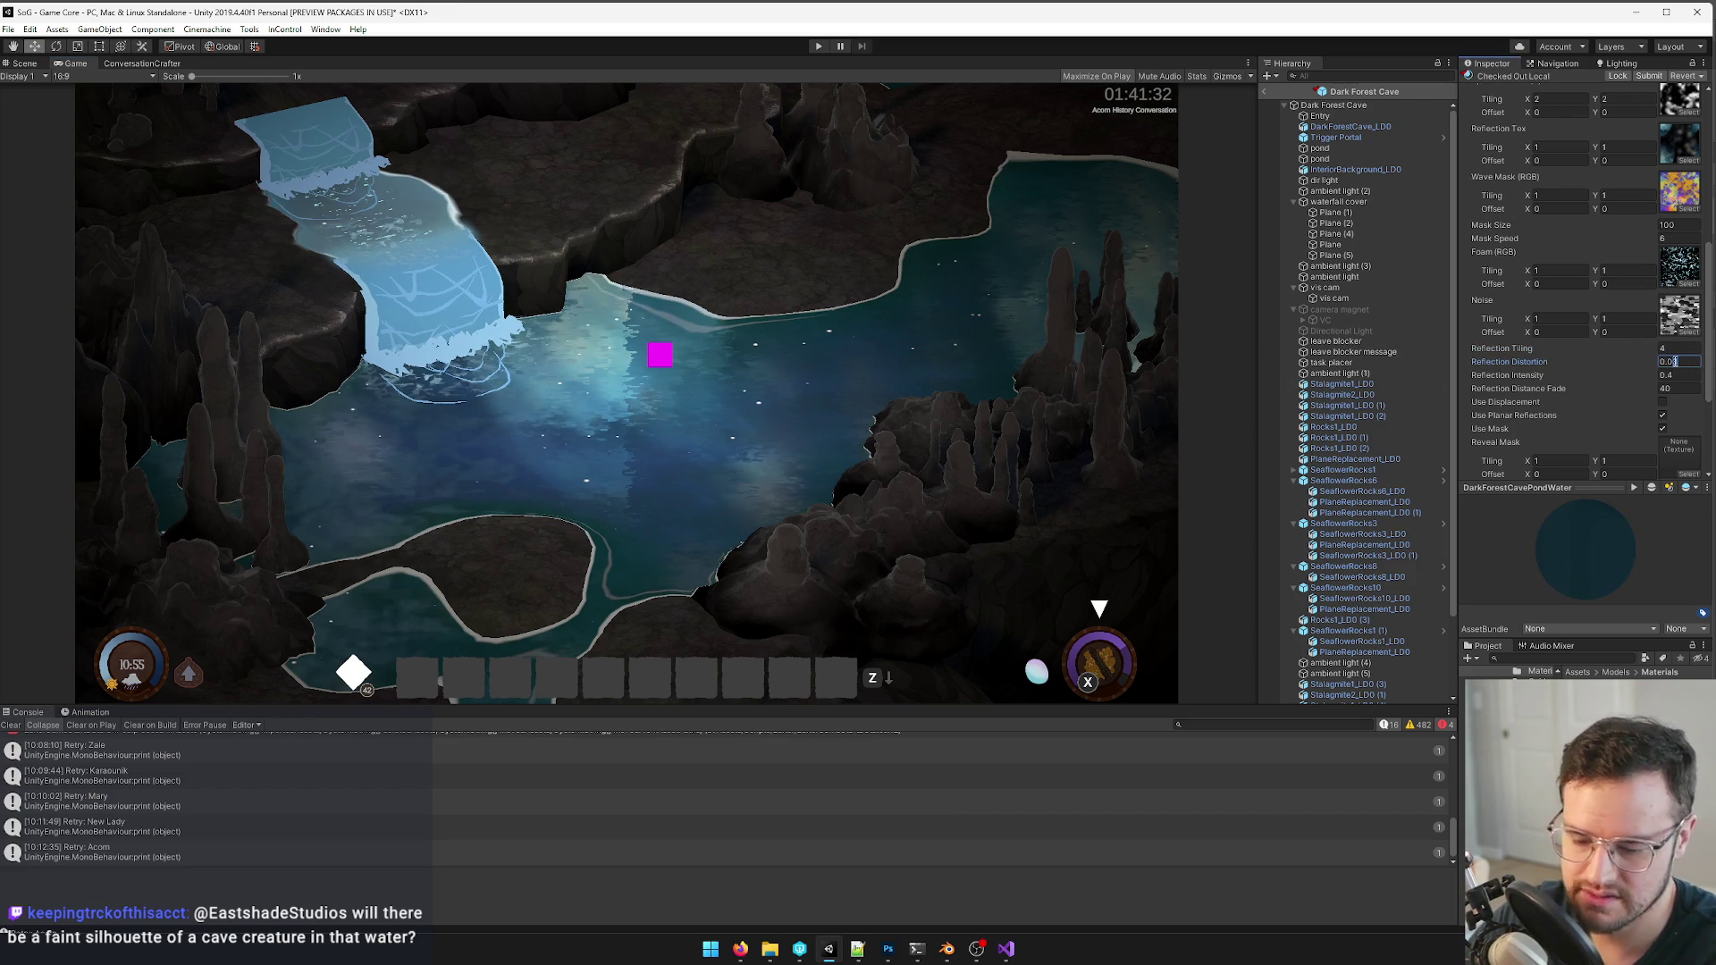
{"action": "key", "text": "Return"}
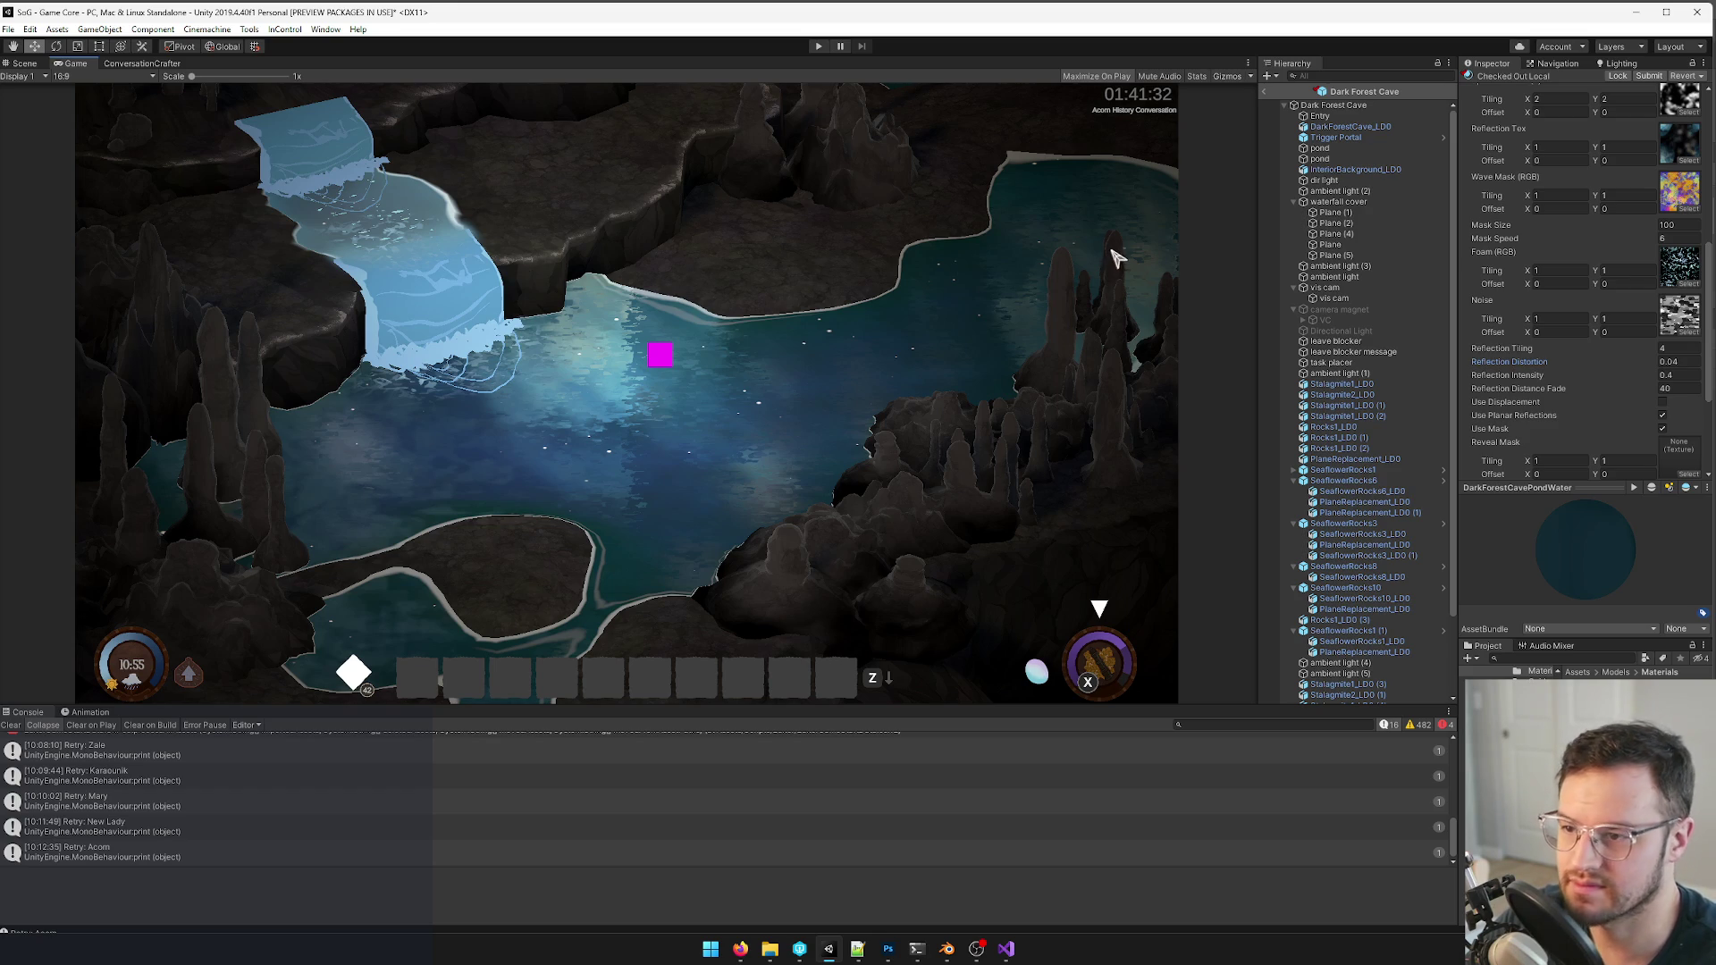
{"action": "key", "text": "alt+Tab"}
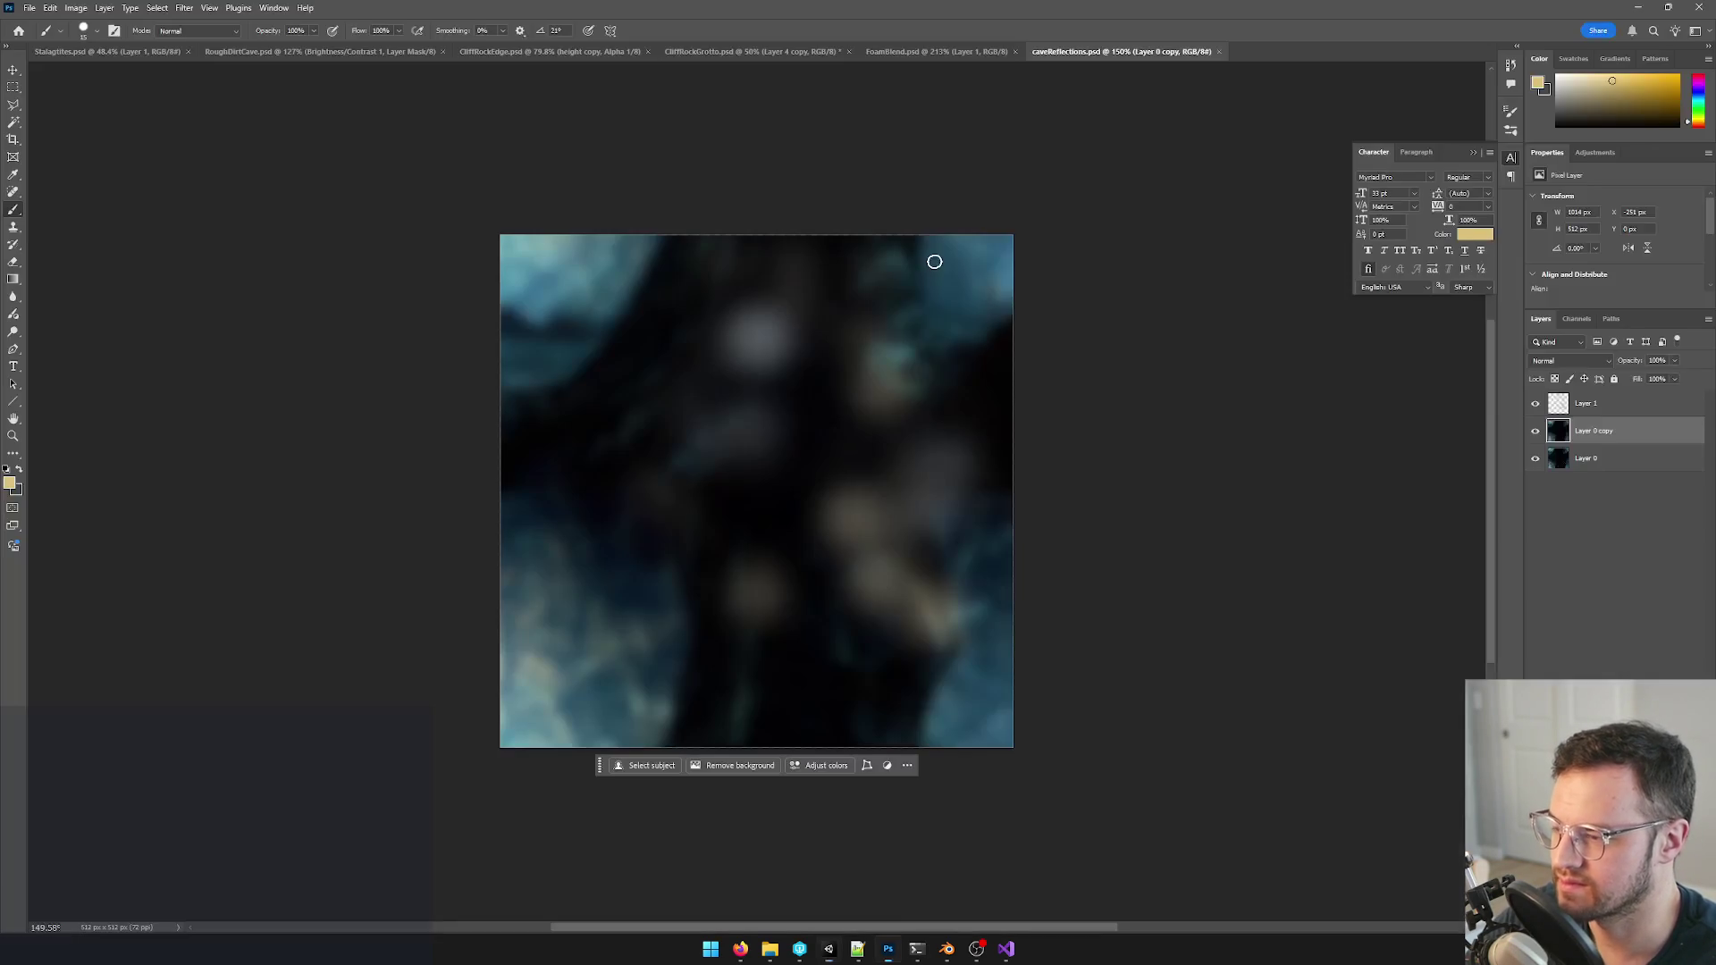
- Apply a stronger Gaussian Blur at radius 18 to the cave reflection layer
{"action": "left_click", "coordinate": [208, 7]}
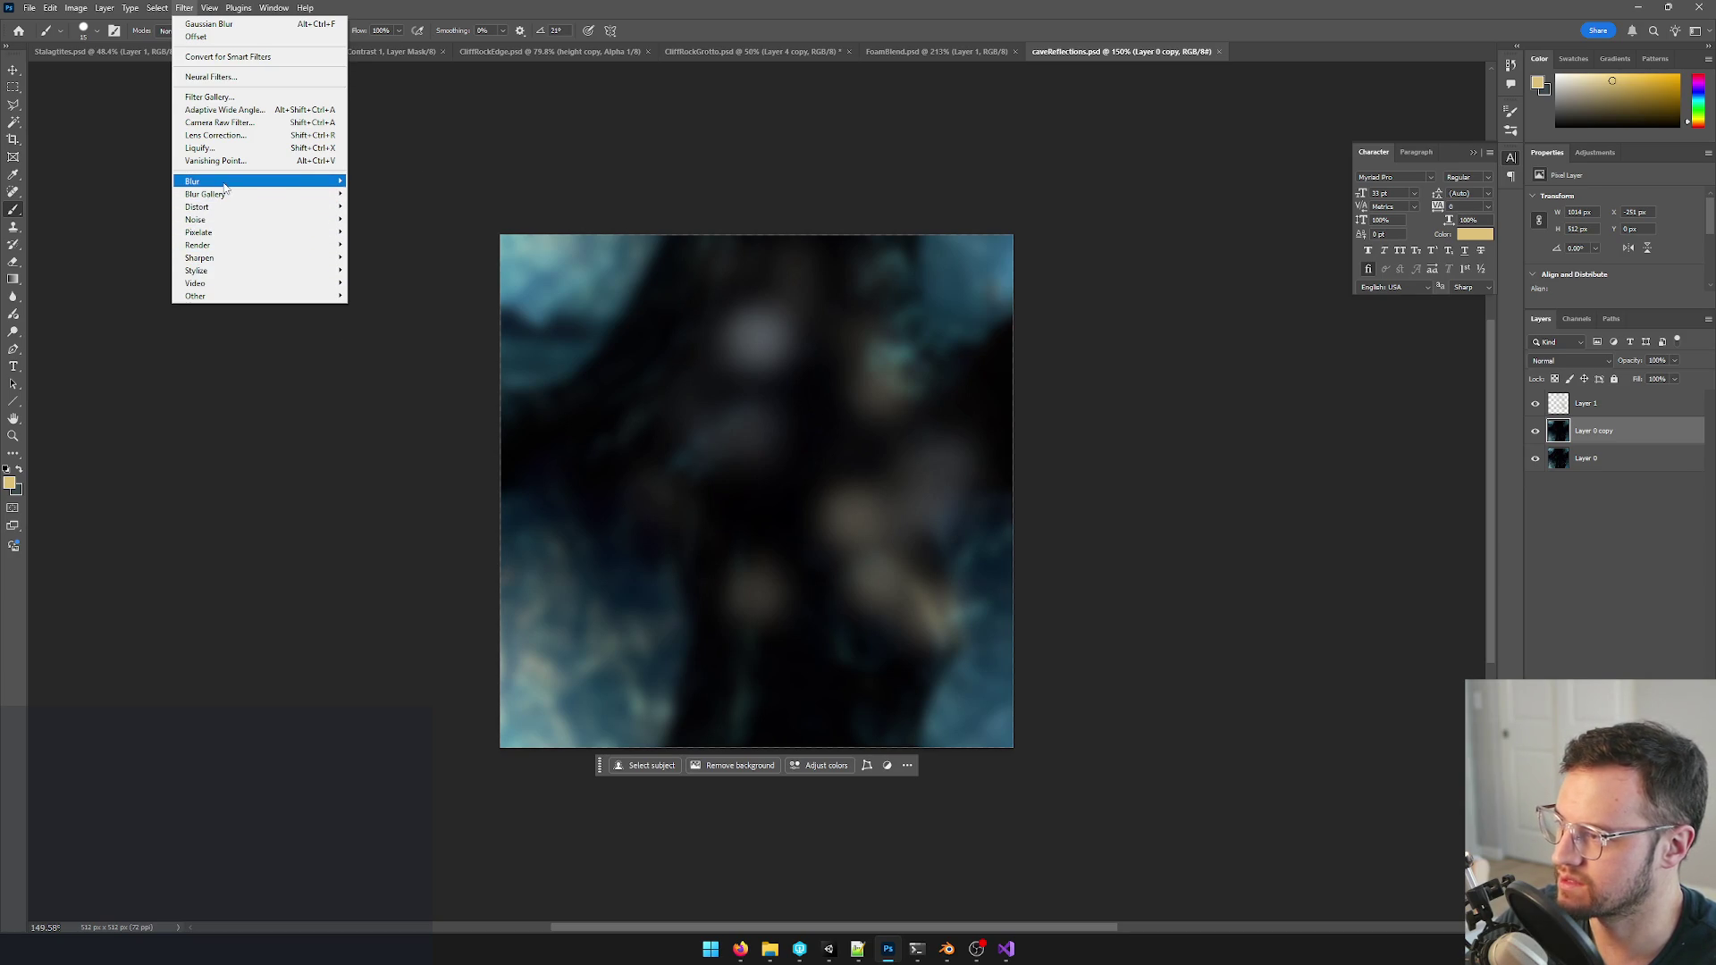
{"action": "mouse_move", "coordinate": [256, 180]}
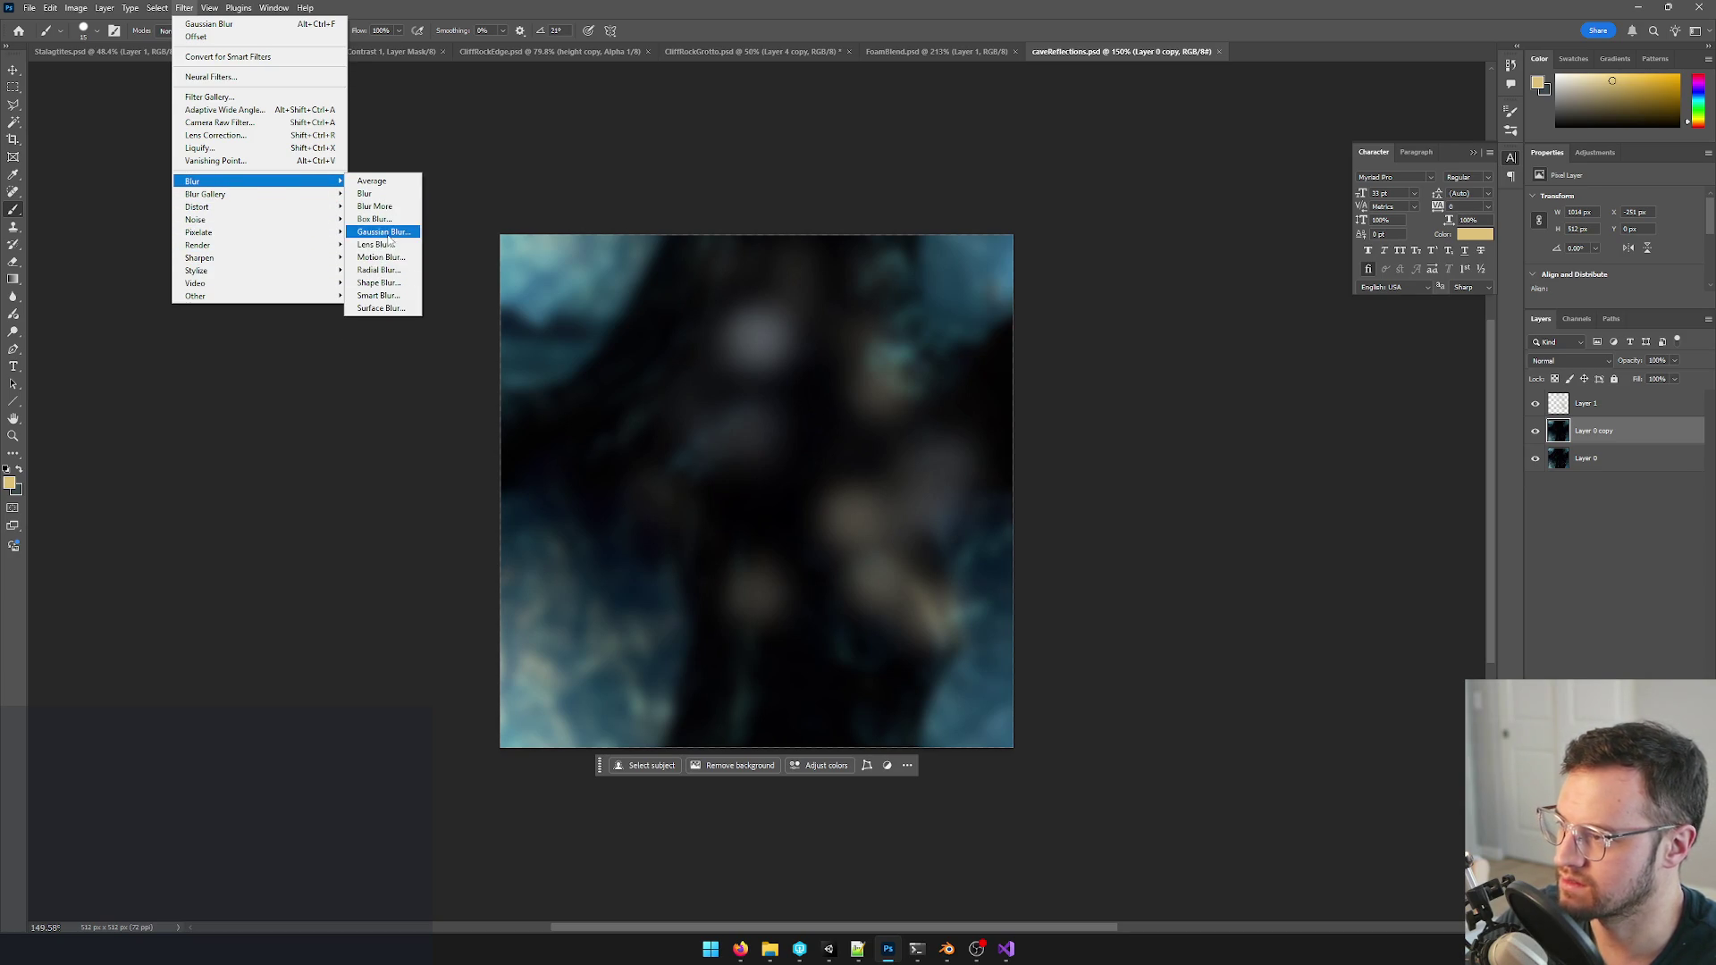
{"action": "left_click", "coordinate": [383, 233]}
{"action": "left_click_drag", "start_coordinate": [995, 417], "coordinate": [1013, 417]}
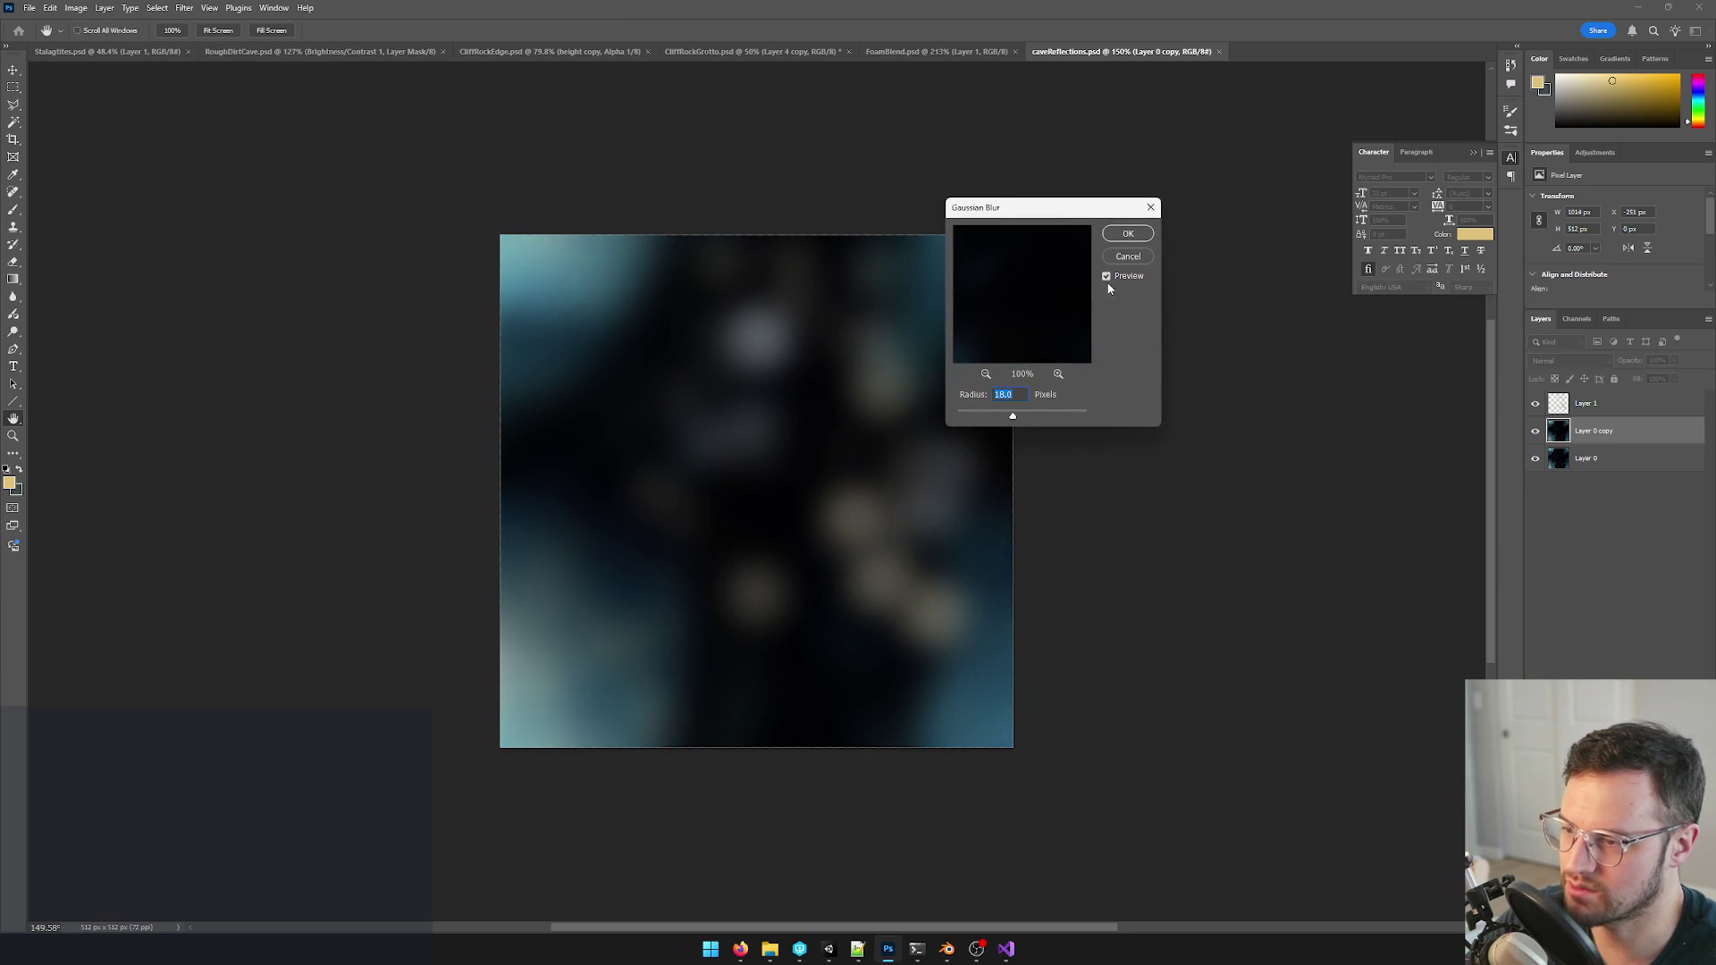
{"action": "left_click", "coordinate": [1128, 233]}
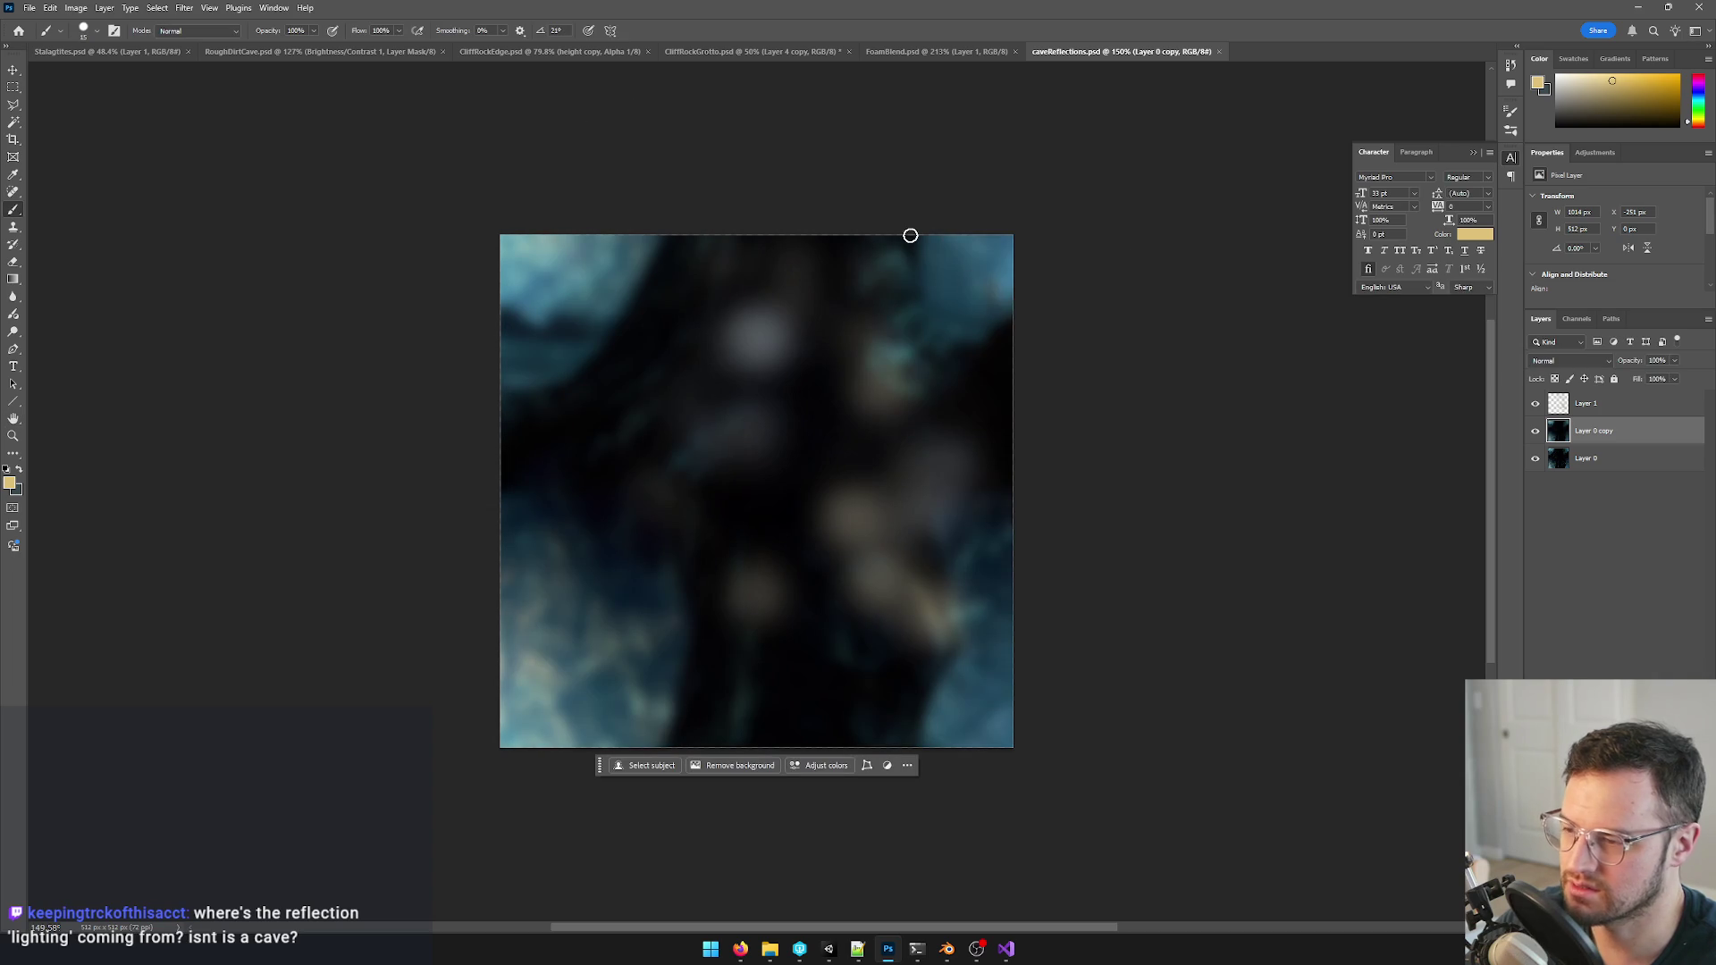
- Brighten the layer's highlights with a Levels adjustment and save the cave reflection file
{"action": "left_click", "coordinate": [186, 6]}
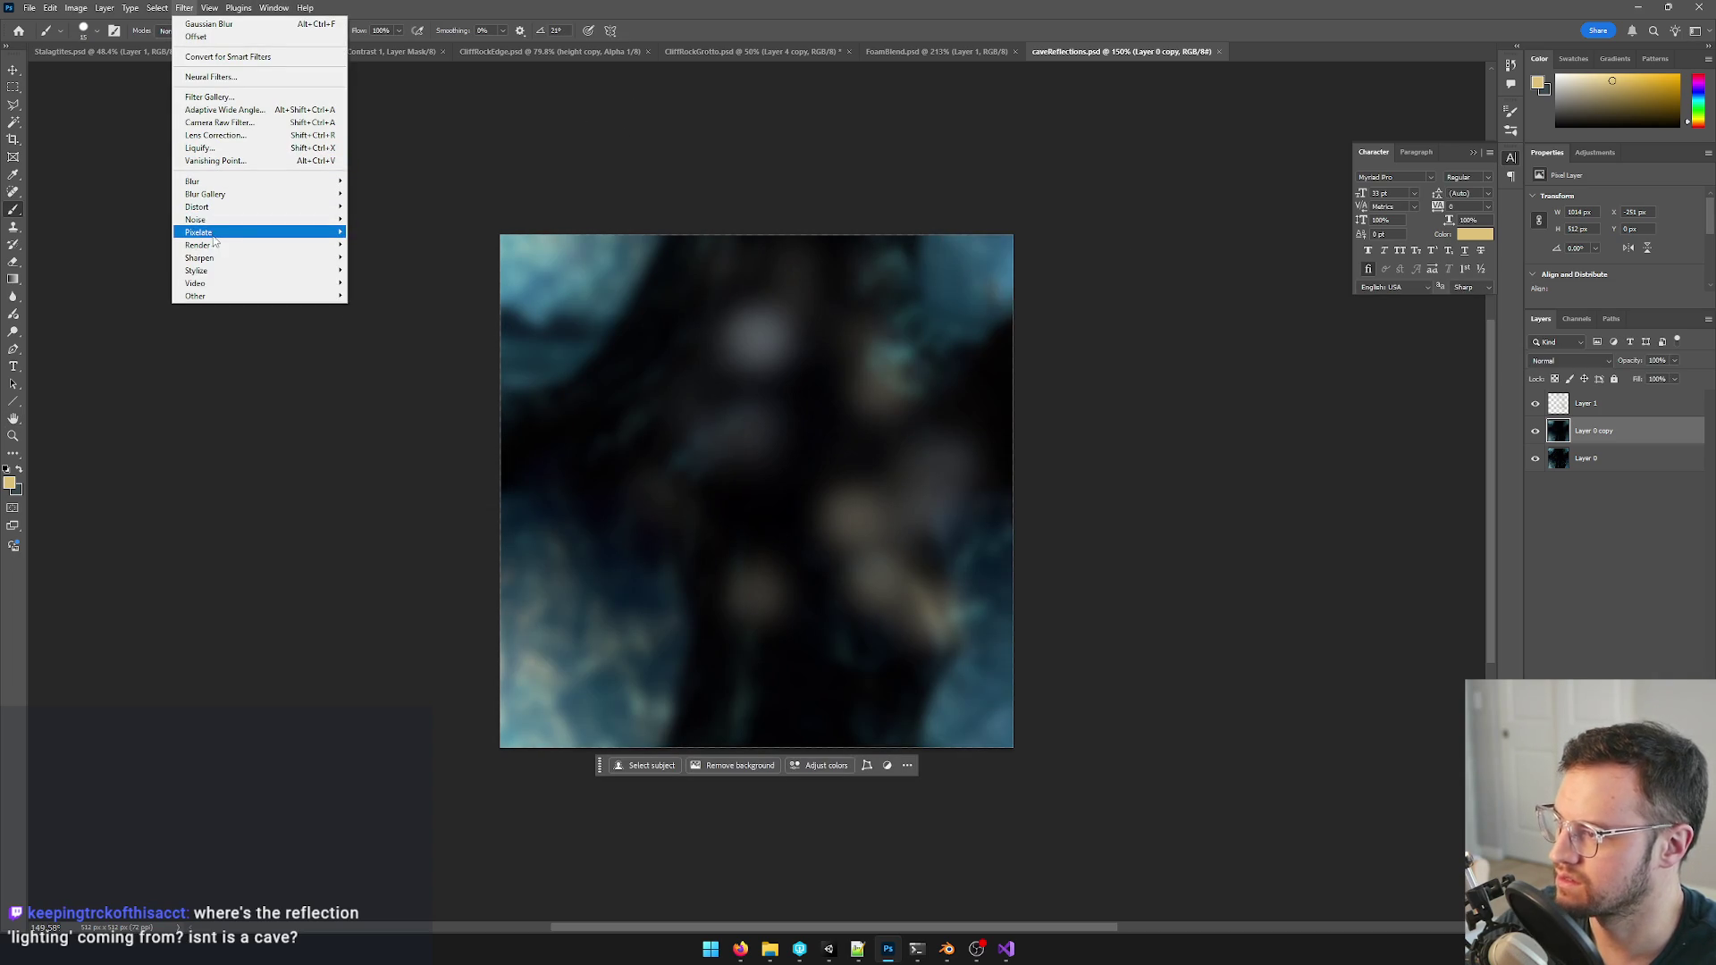
{"action": "key", "text": "ctrl+l"}
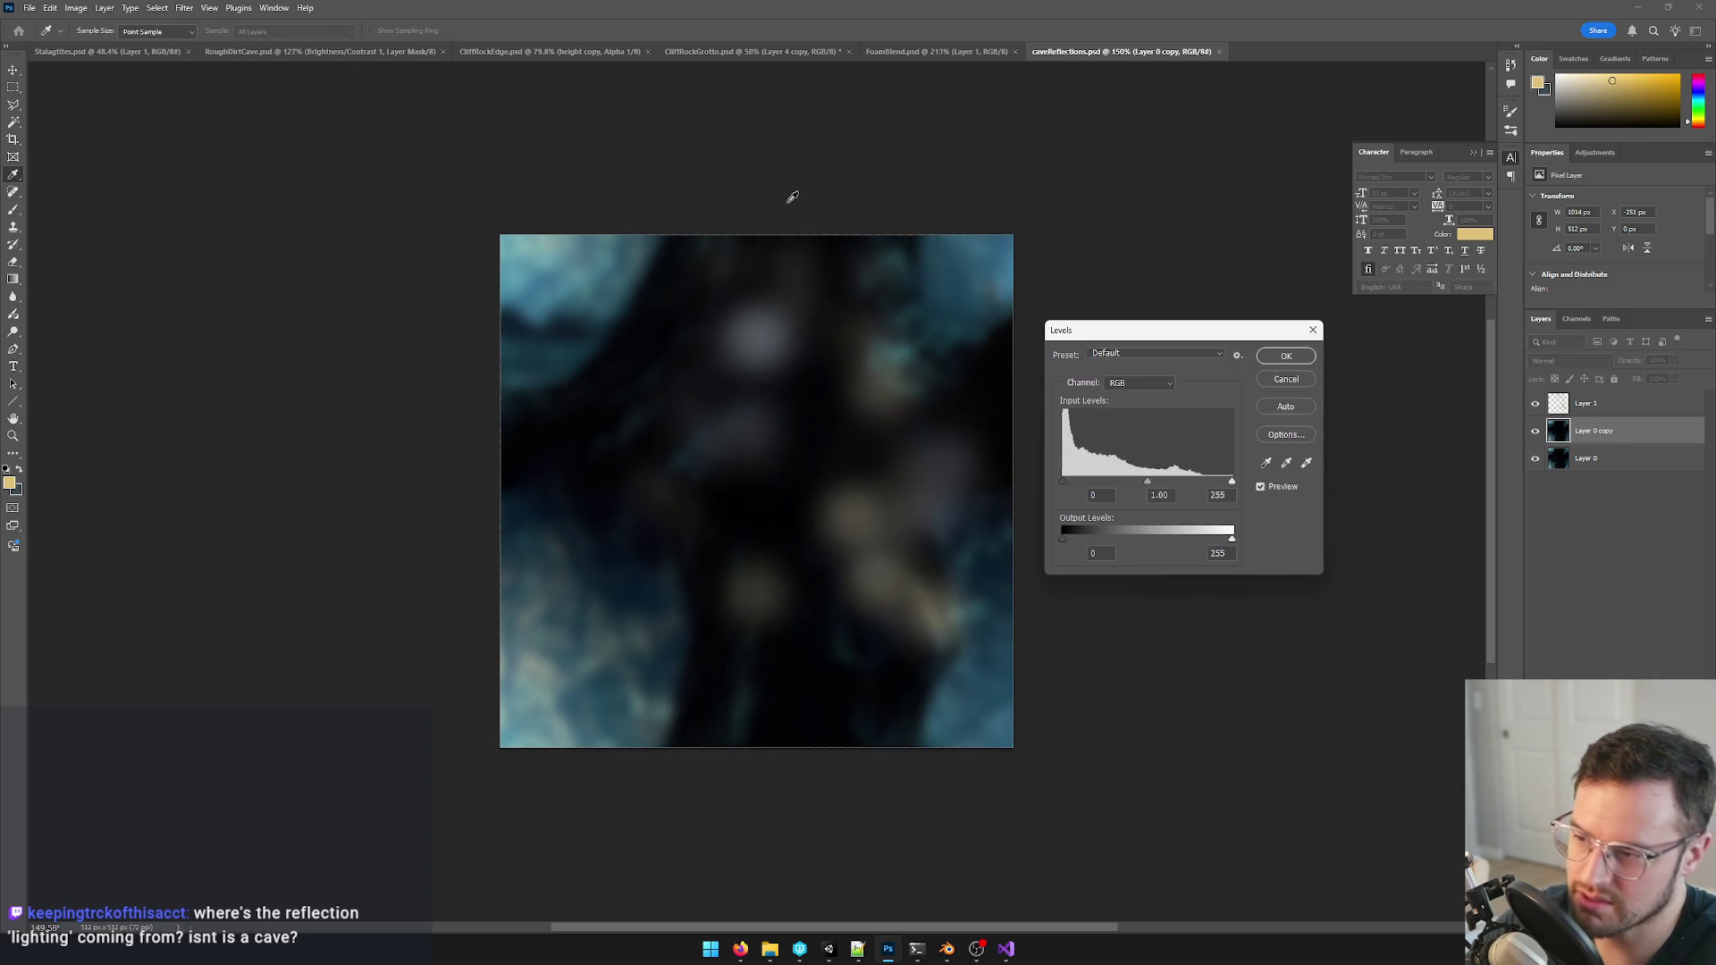
{"action": "left_click_drag", "start_coordinate": [1232, 483], "coordinate": [1113, 486]}
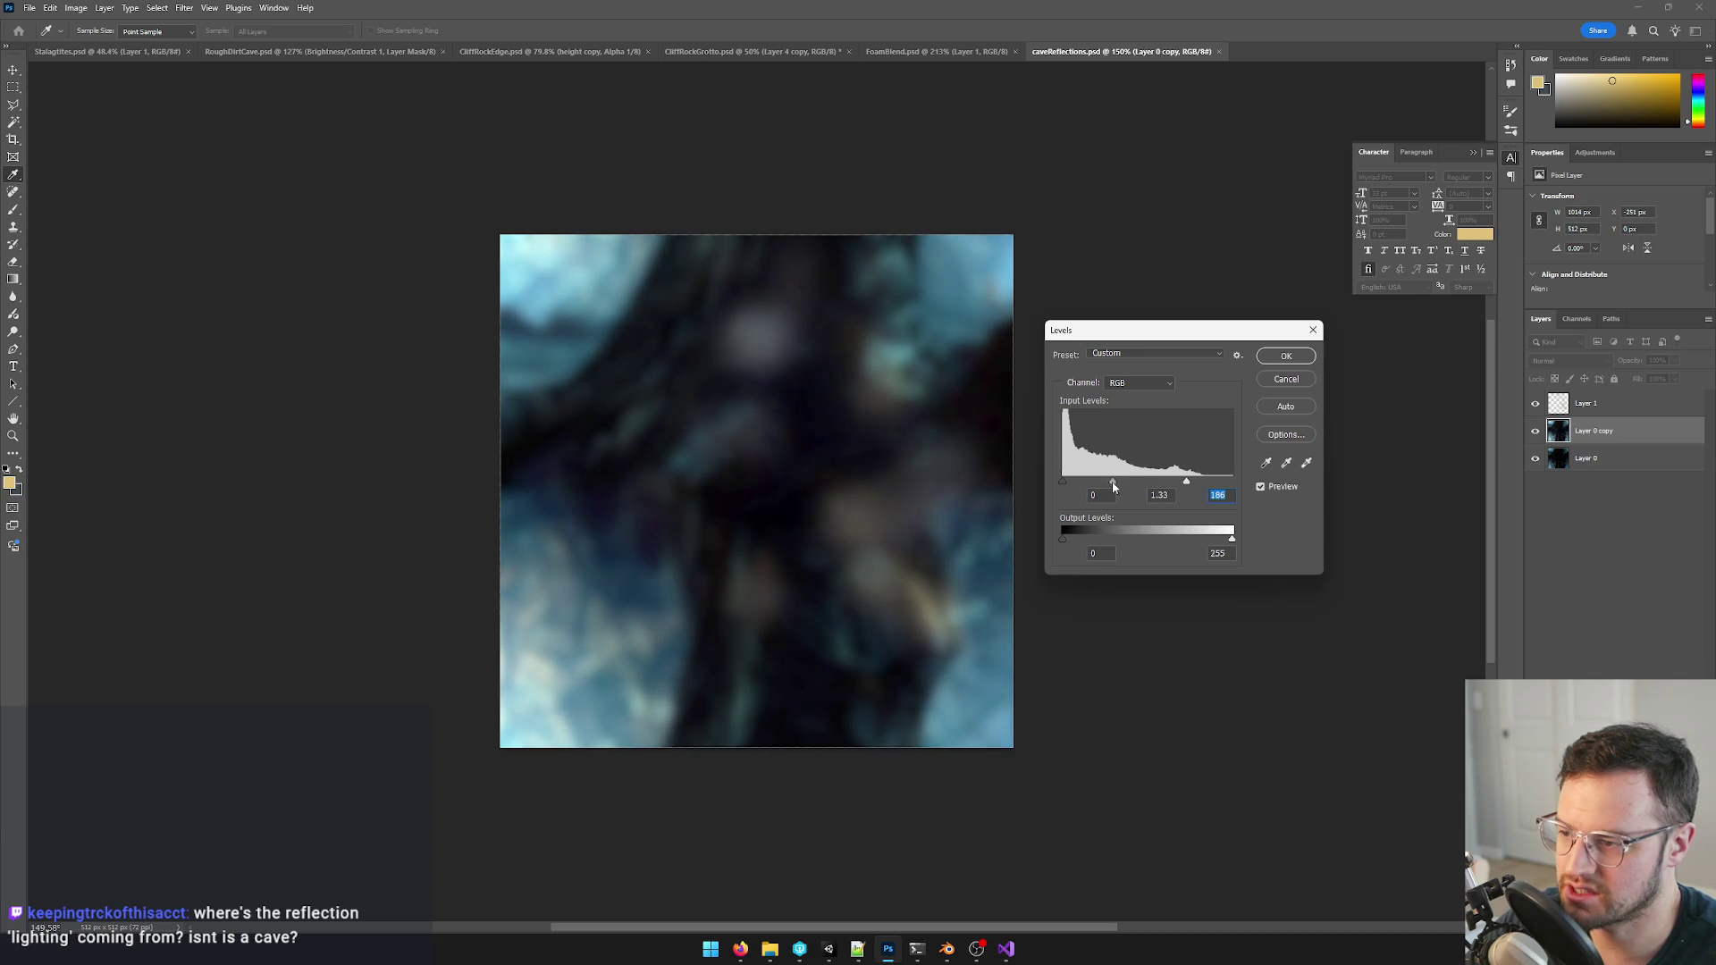
{"action": "left_click", "coordinate": [1286, 355]}
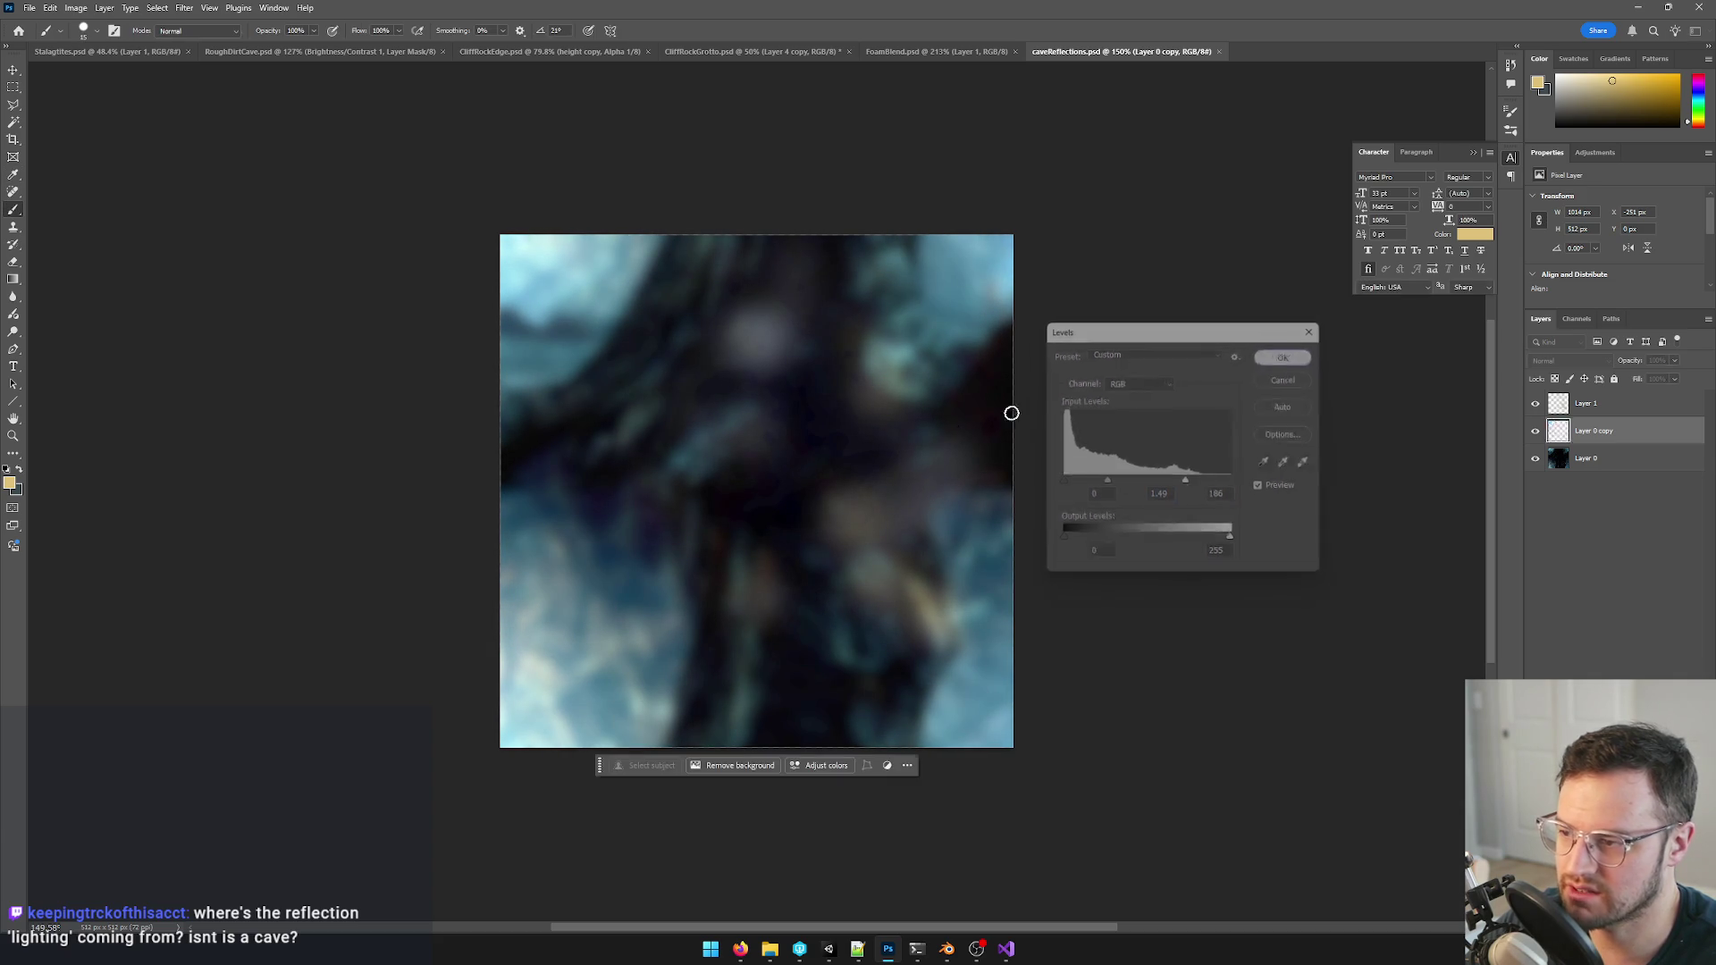
{"action": "key", "text": "ctrl+s"}
{"action": "key", "text": "alt+Tab"}
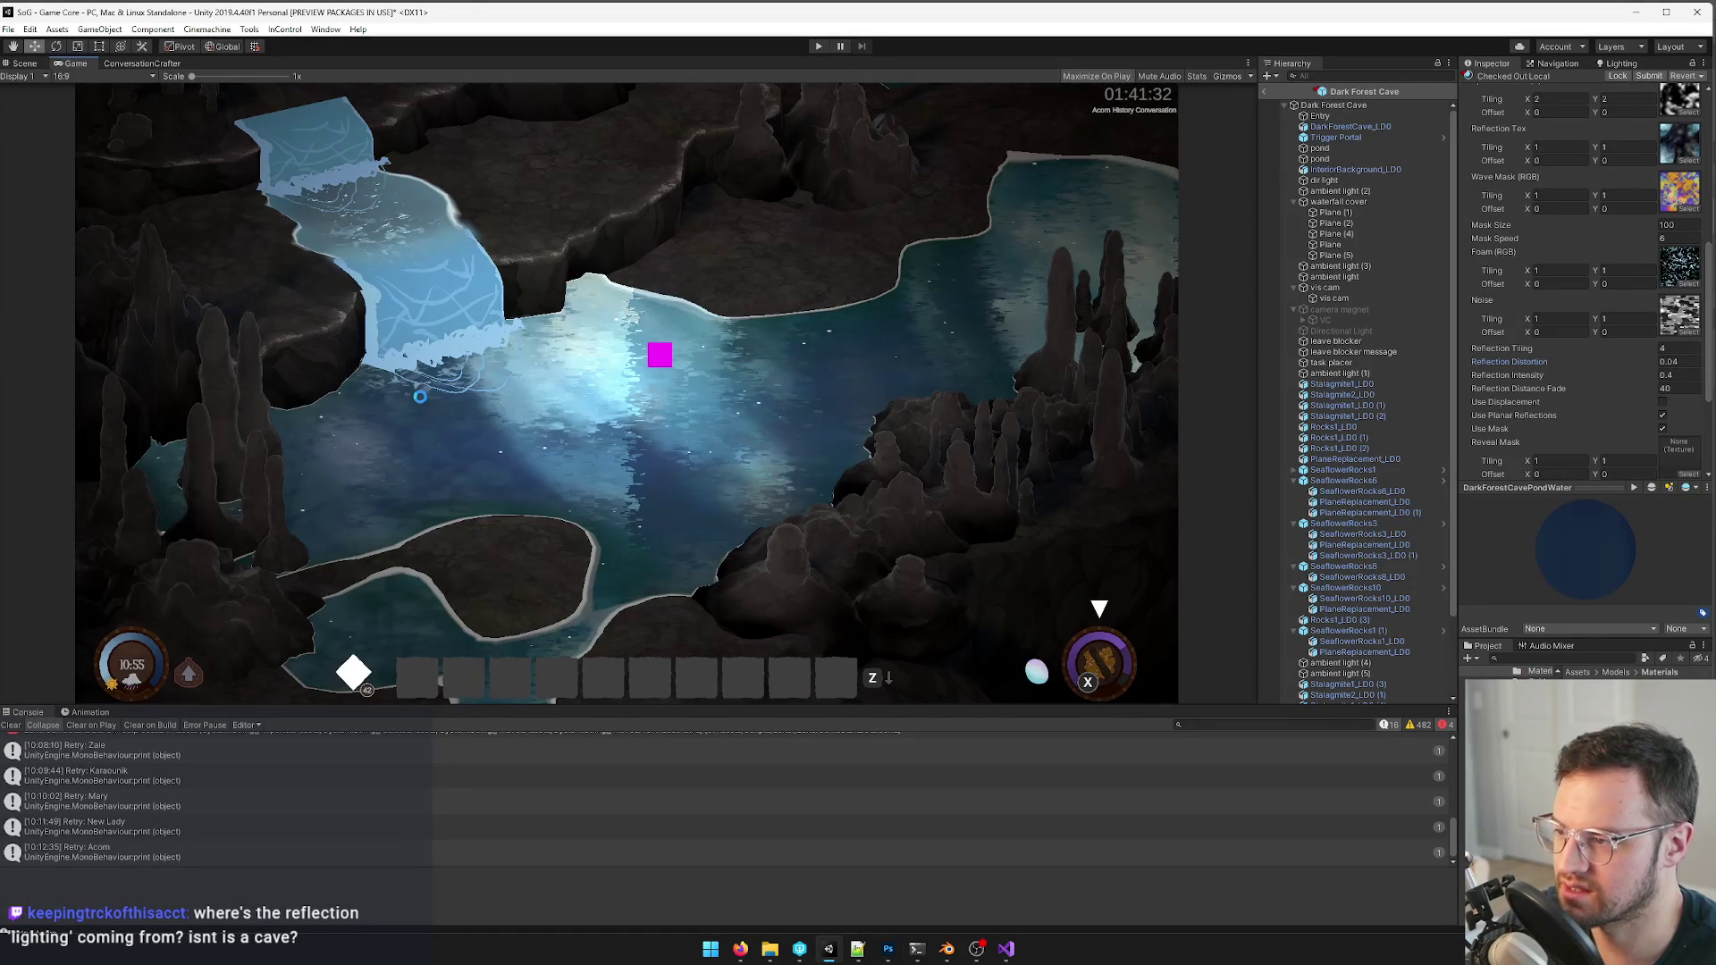
- Duplicate the reflection layer, try Adaptive Wide Angle and High Pass filters, and keep a Color Balance tint
{"action": "key", "text": "alt+Tab"}
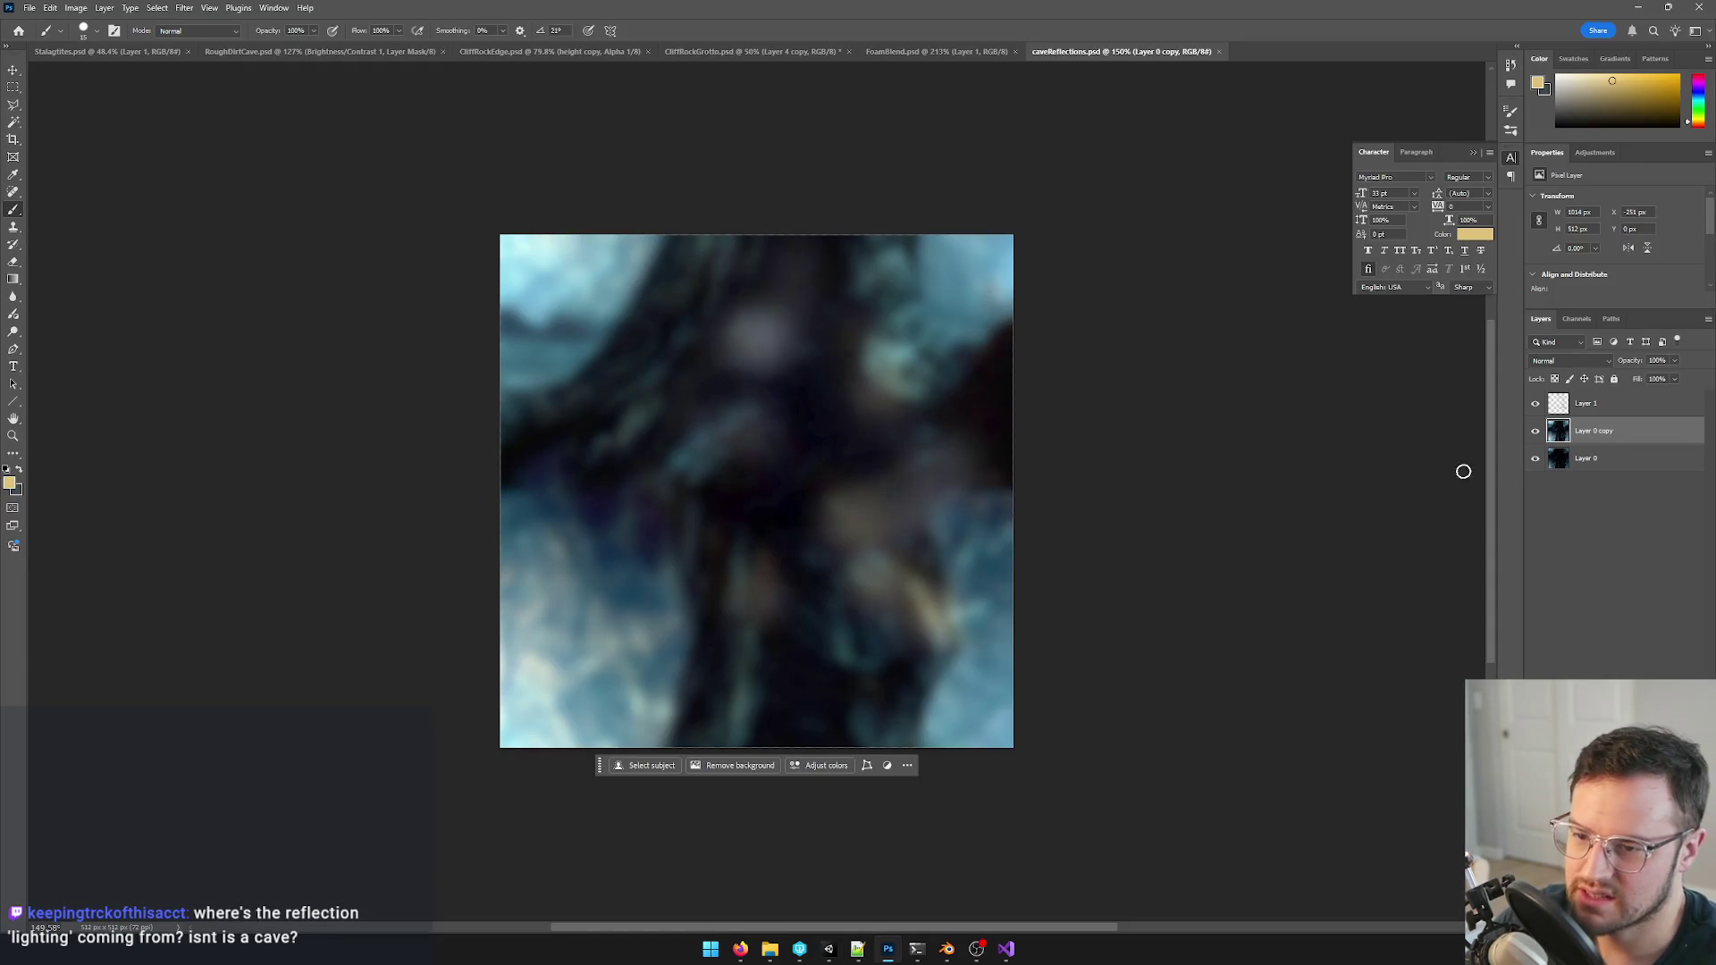
{"action": "key", "text": "ctrl+j"}
{"action": "left_click", "coordinate": [158, 6]}
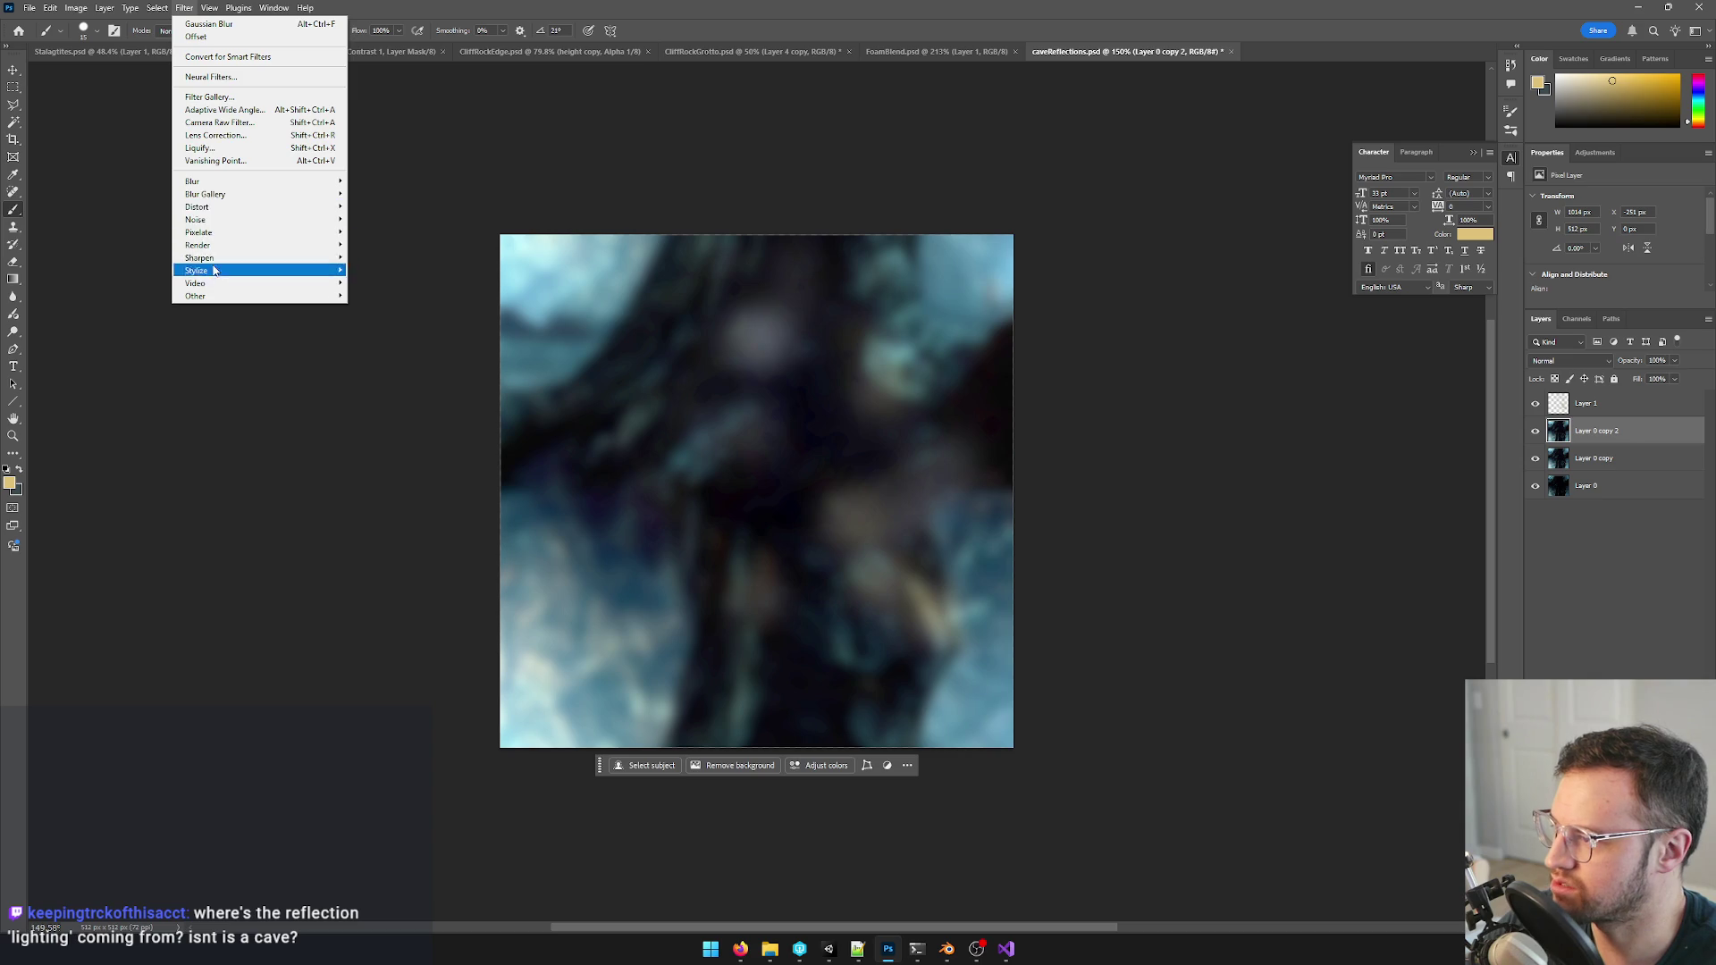
{"action": "key", "text": "Escape"}
{"action": "key", "text": "alt+shift+ctrl+a"}
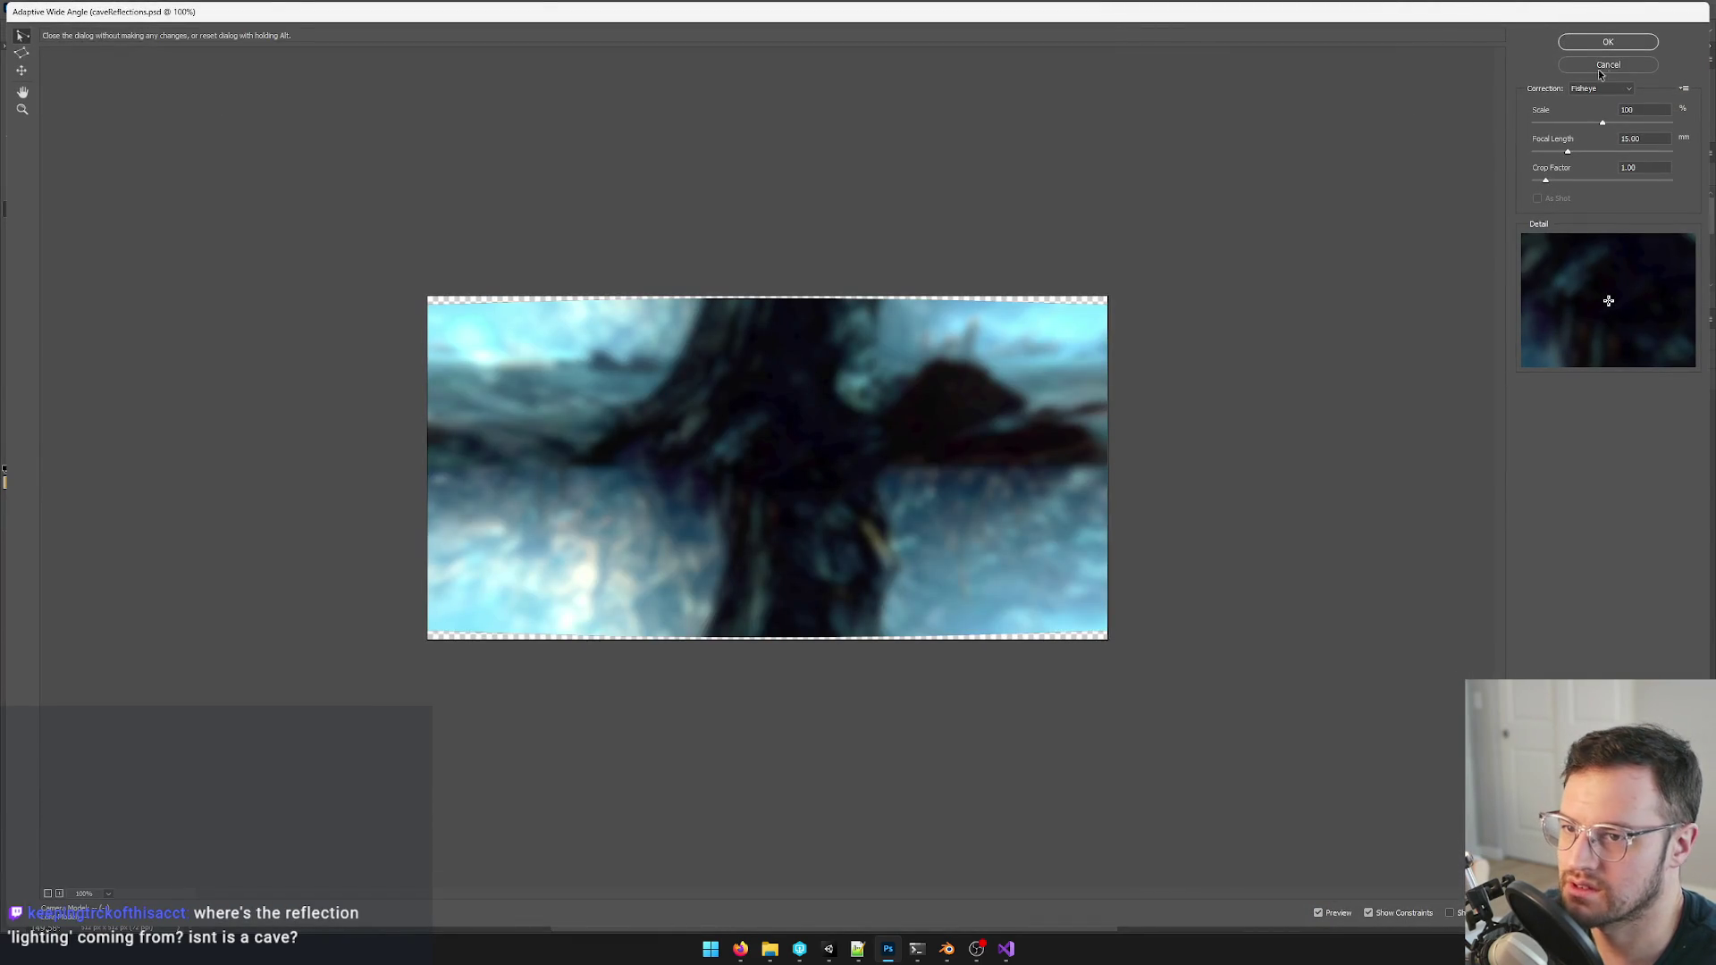
{"action": "left_click", "coordinate": [1630, 69]}
{"action": "left_click", "coordinate": [185, 7]}
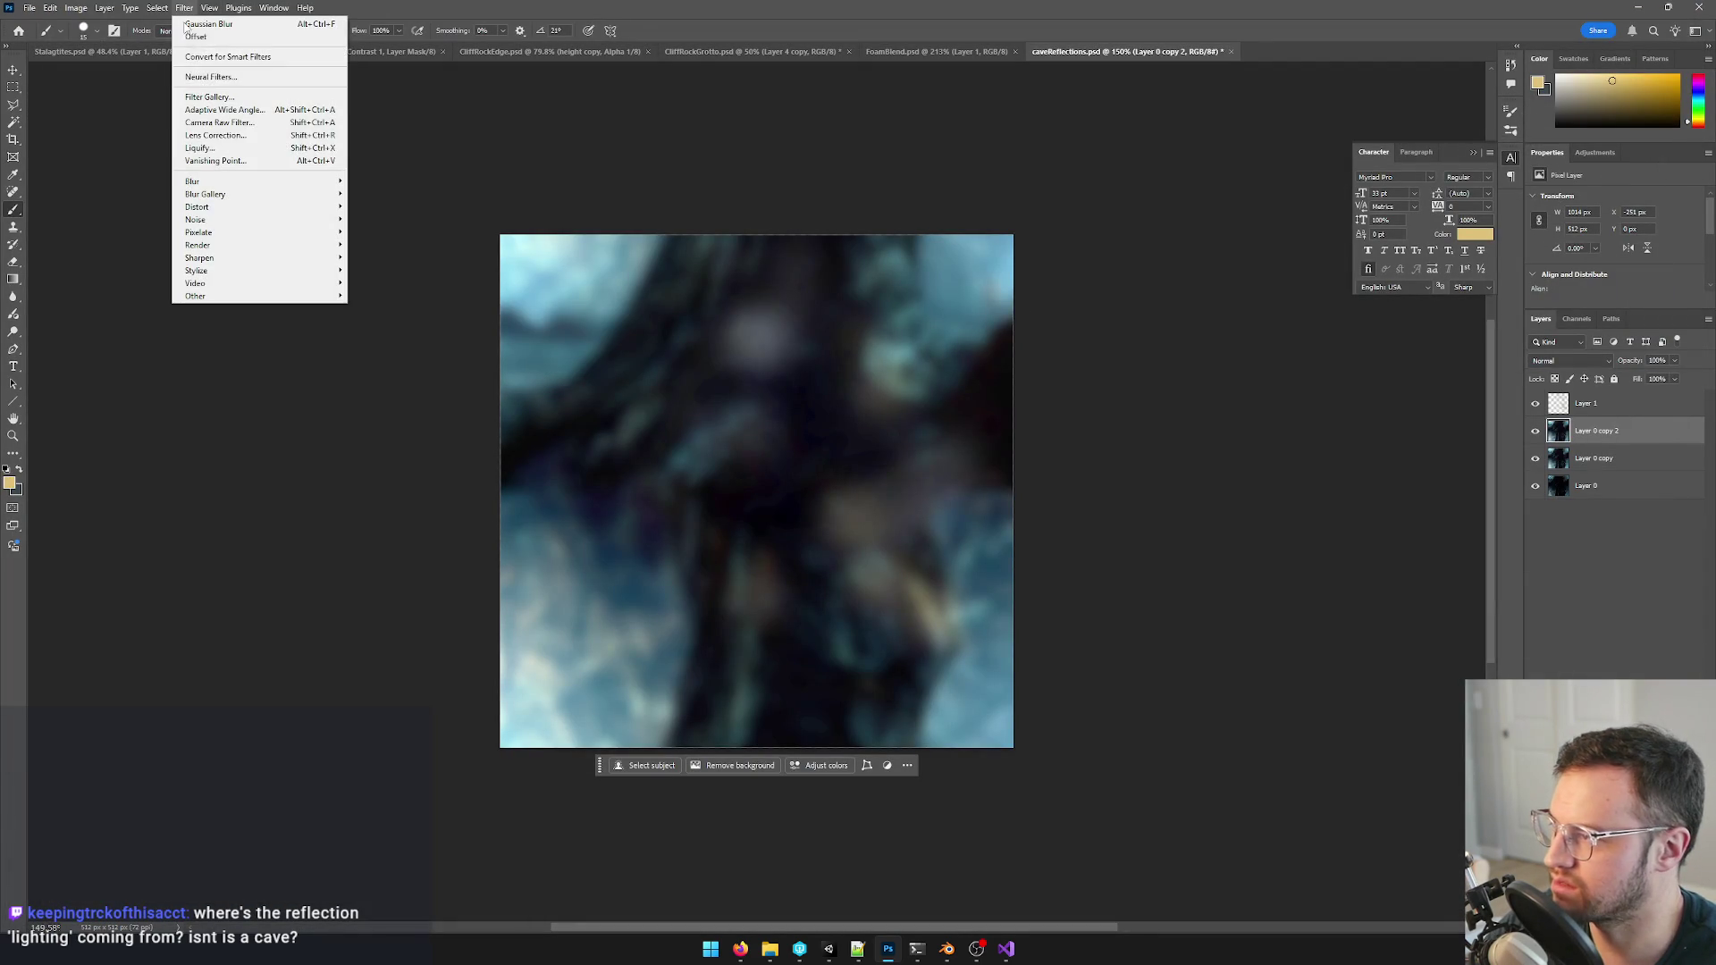
{"action": "mouse_move", "coordinate": [196, 294]}
{"action": "left_click", "coordinate": [376, 307]}
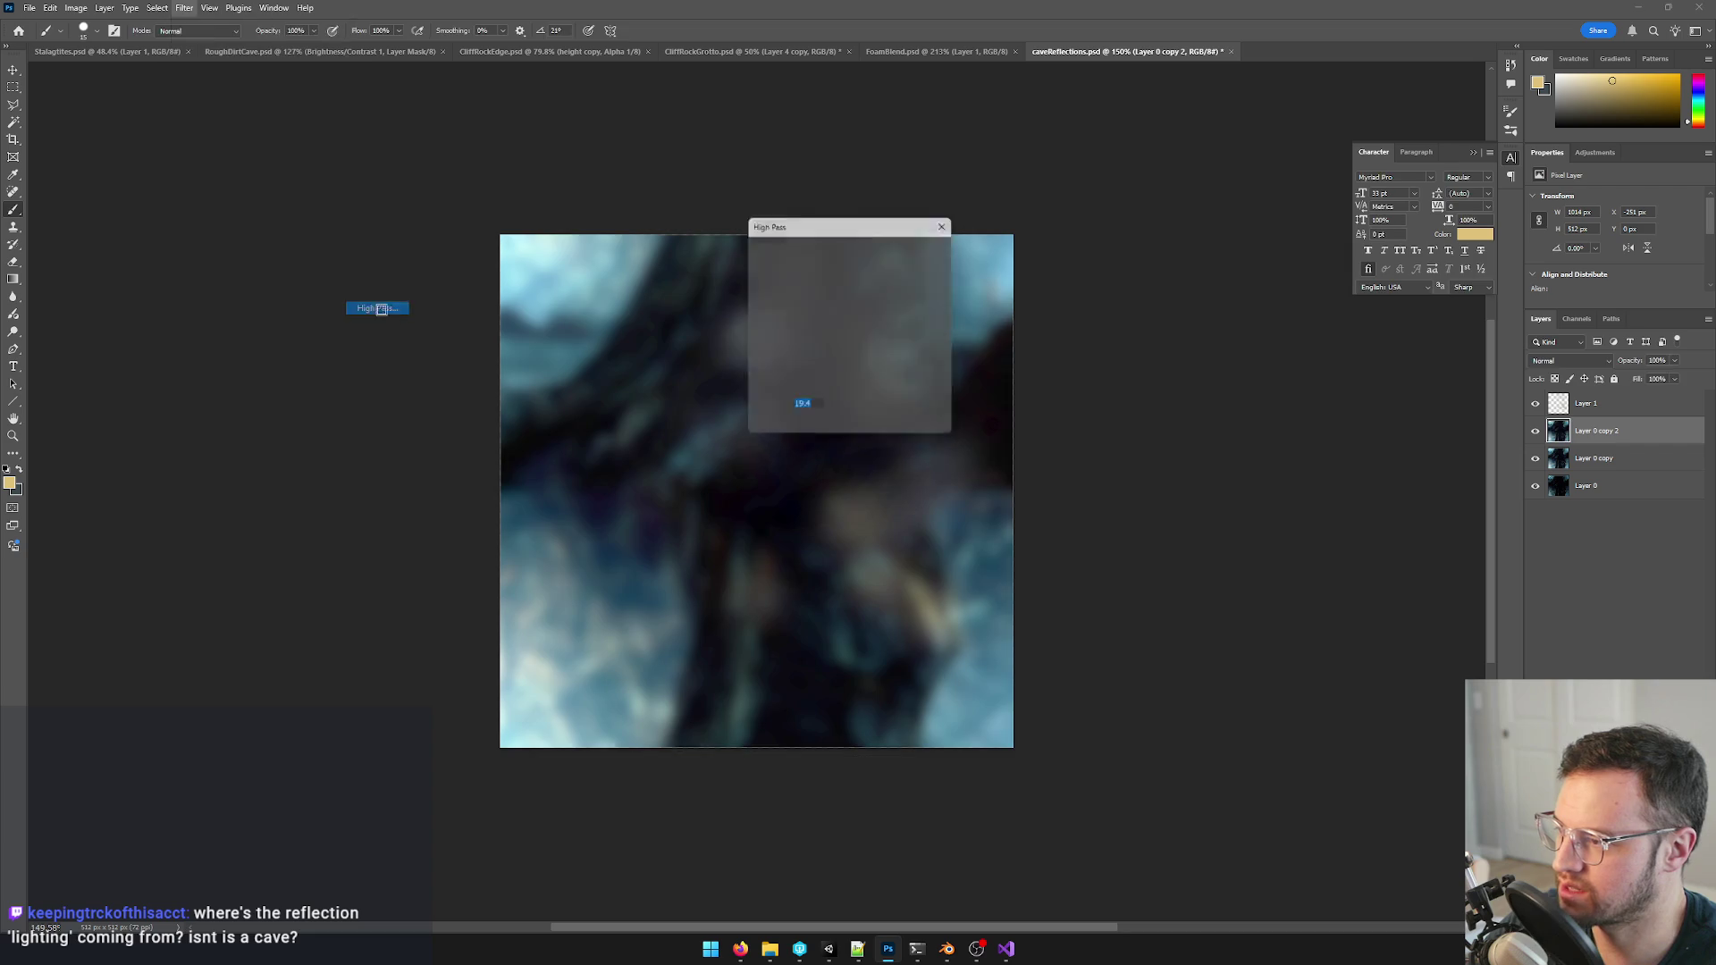
{"action": "key", "text": "Escape"}
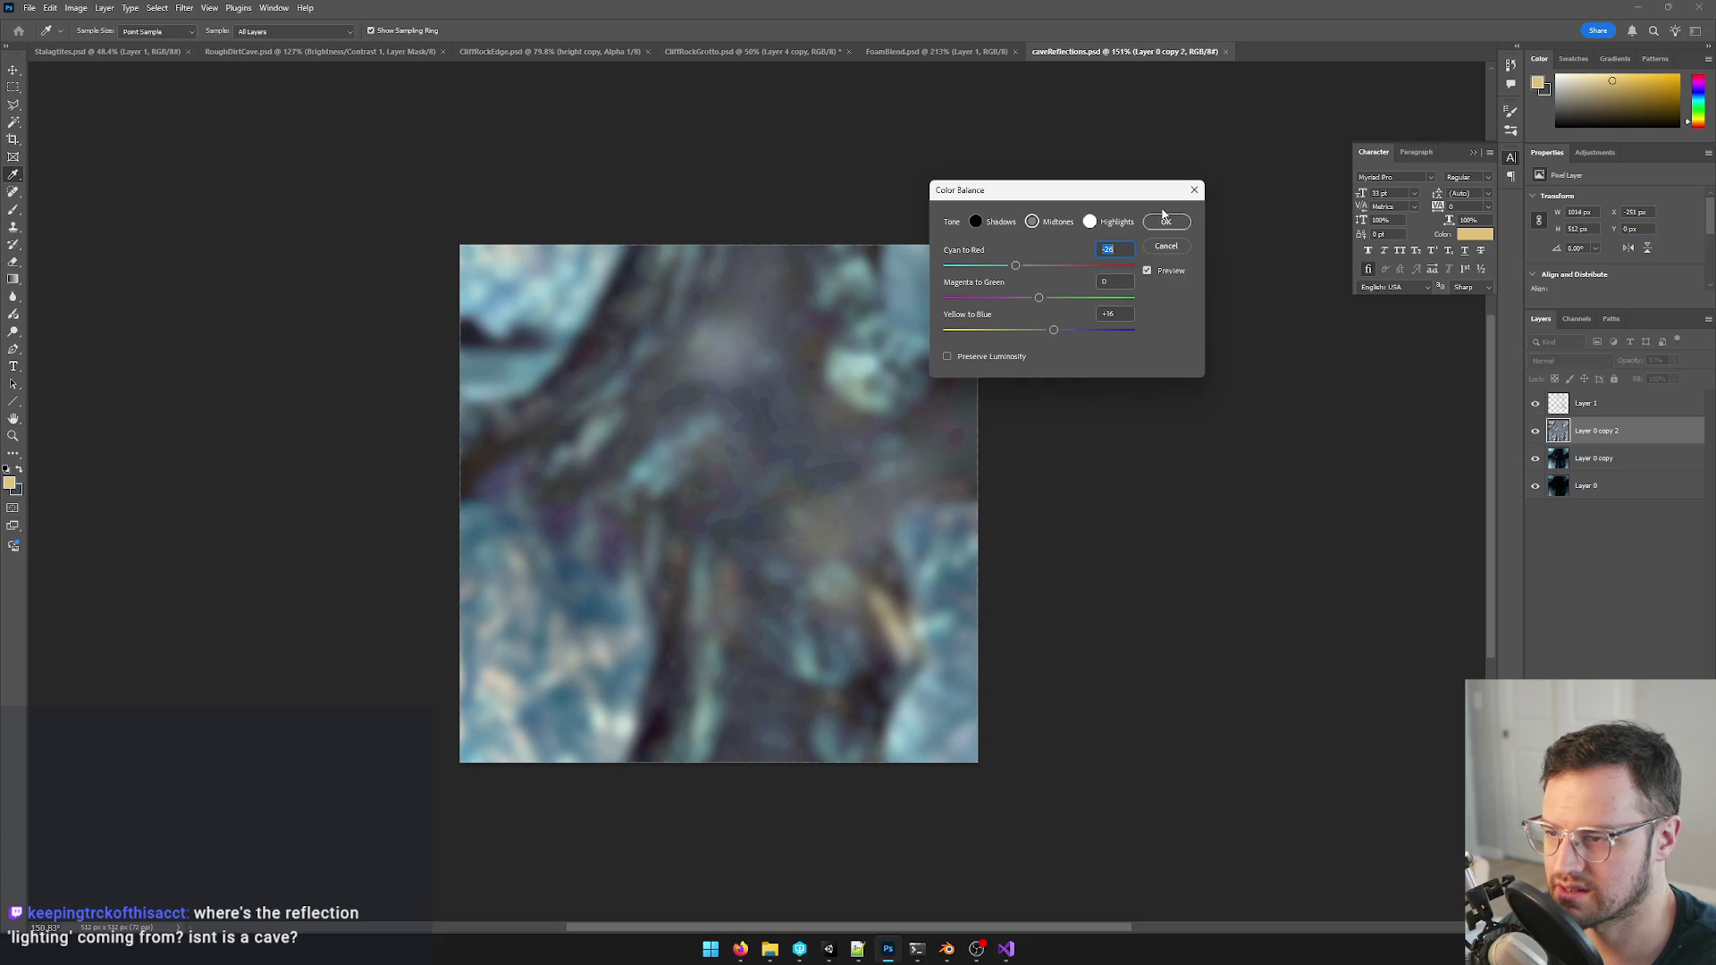
{"action": "key", "text": "Escape"}
- Lower the duplicate layer's opacity and rotate it with a free transform
{"action": "left_click_drag", "start_coordinate": [1675, 378], "coordinate": [1665, 378]}
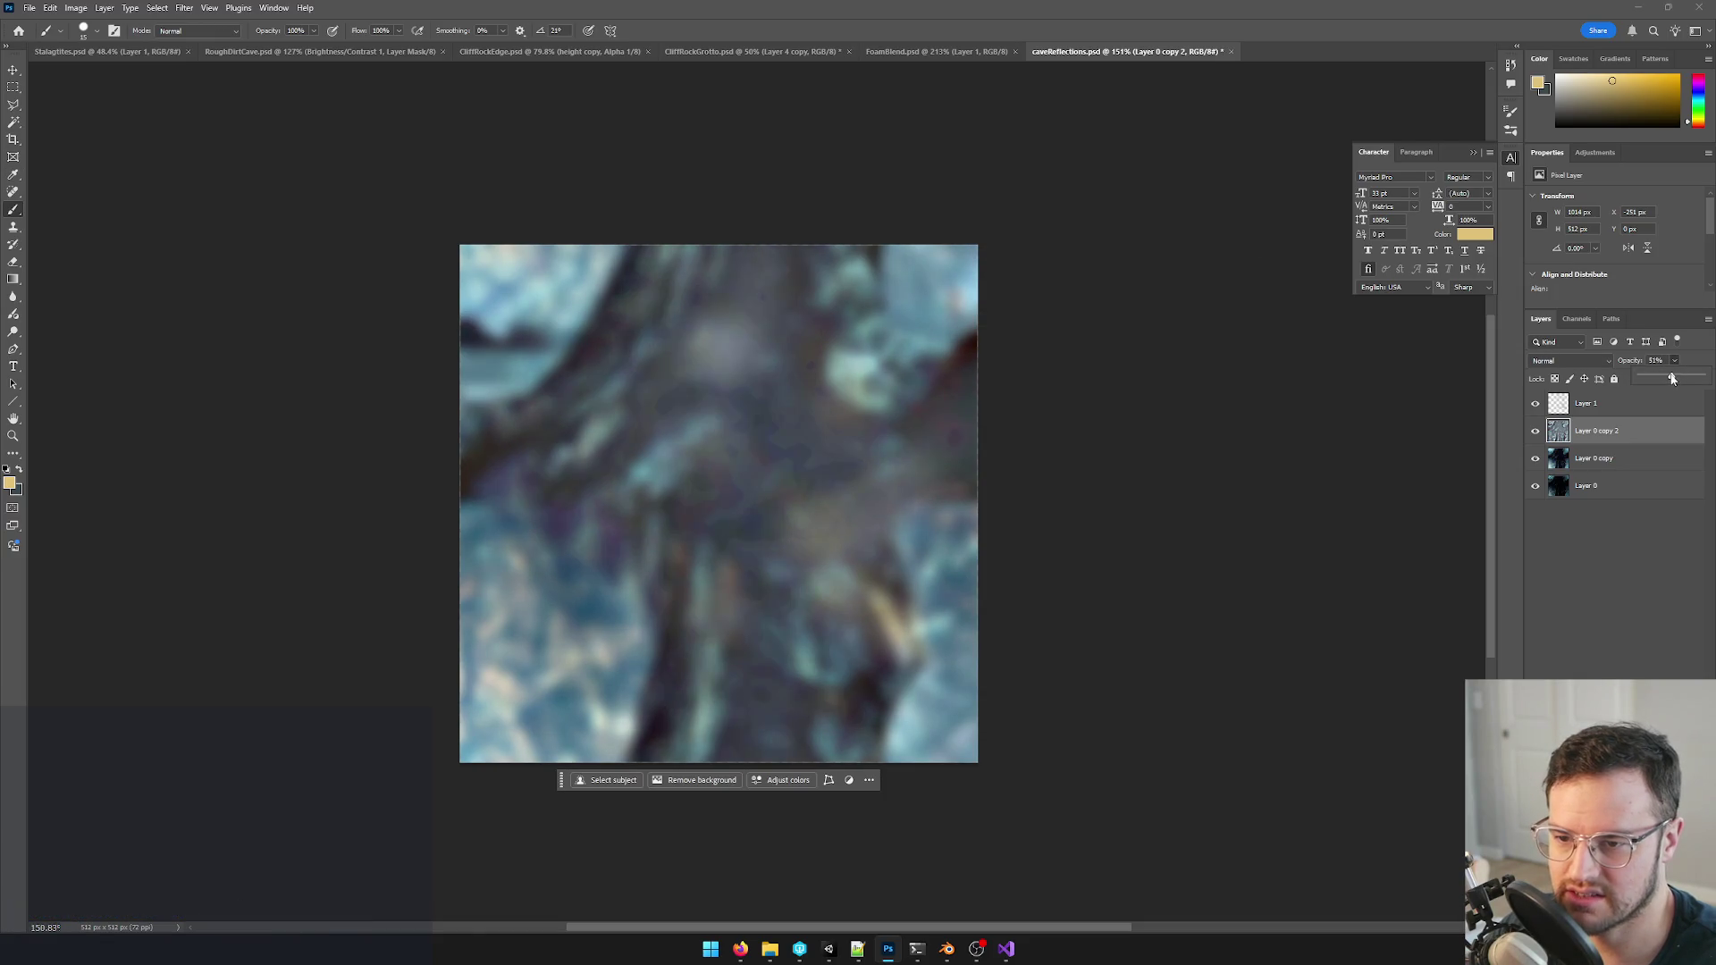
{"action": "key", "text": "ctrl+t"}
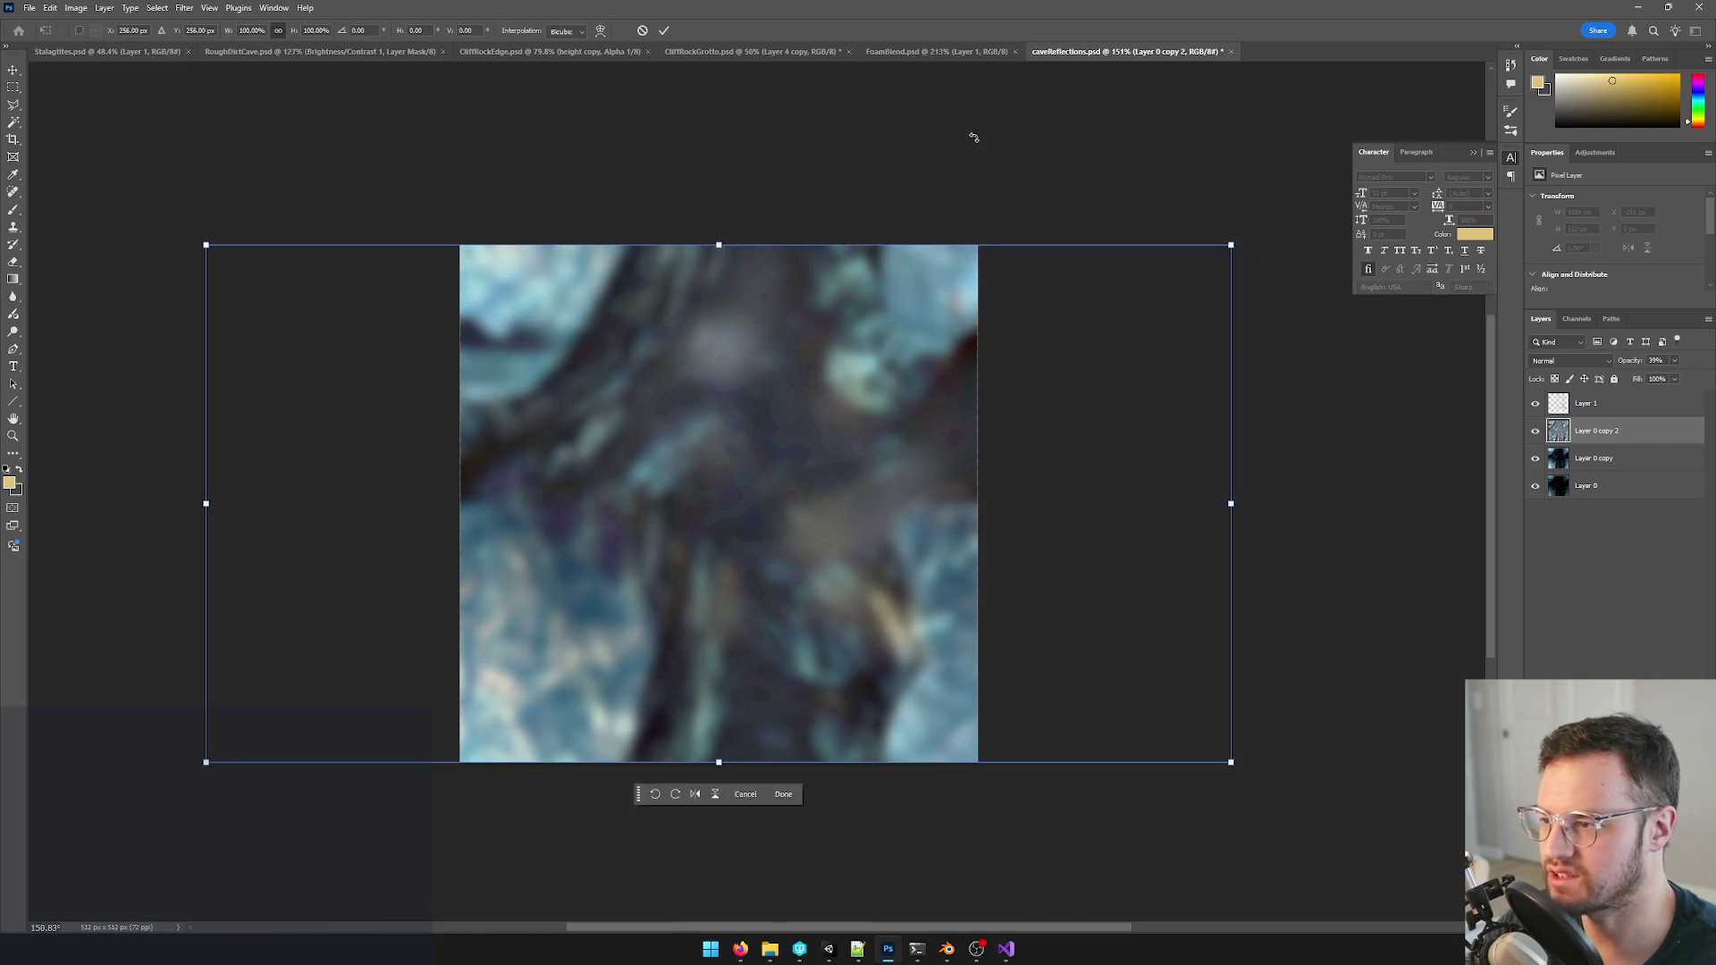
{"action": "left_click_drag", "start_coordinate": [1019, 148], "coordinate": [1249, 861]}
{"action": "key", "text": "Return"}
{"action": "scroll", "coordinate": [1019, 590], "scroll_direction": "down", "scroll_amount": 3, "text": "alt"}
{"action": "scroll", "coordinate": [1020, 590], "scroll_direction": "up", "scroll_amount": 3, "text": "alt"}
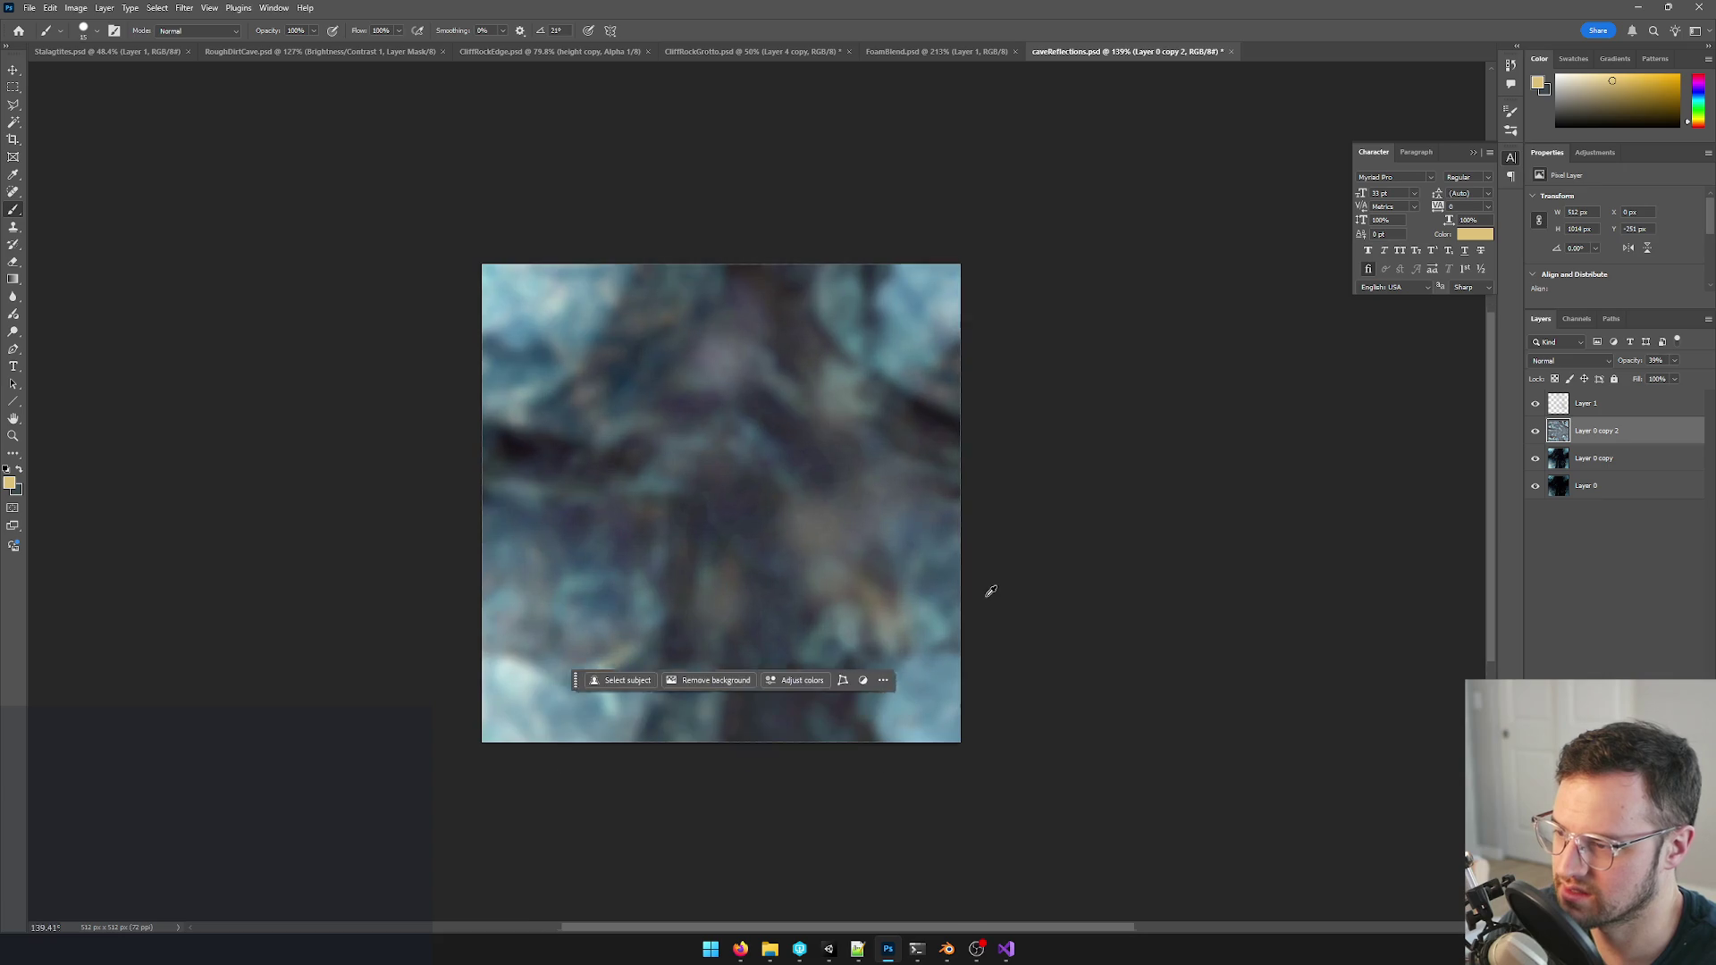
- Nudge Layer 1 upward on the canvas and check the updated texture in Unity
{"action": "key", "text": "v"}
{"action": "left_click", "coordinate": [804, 529]}
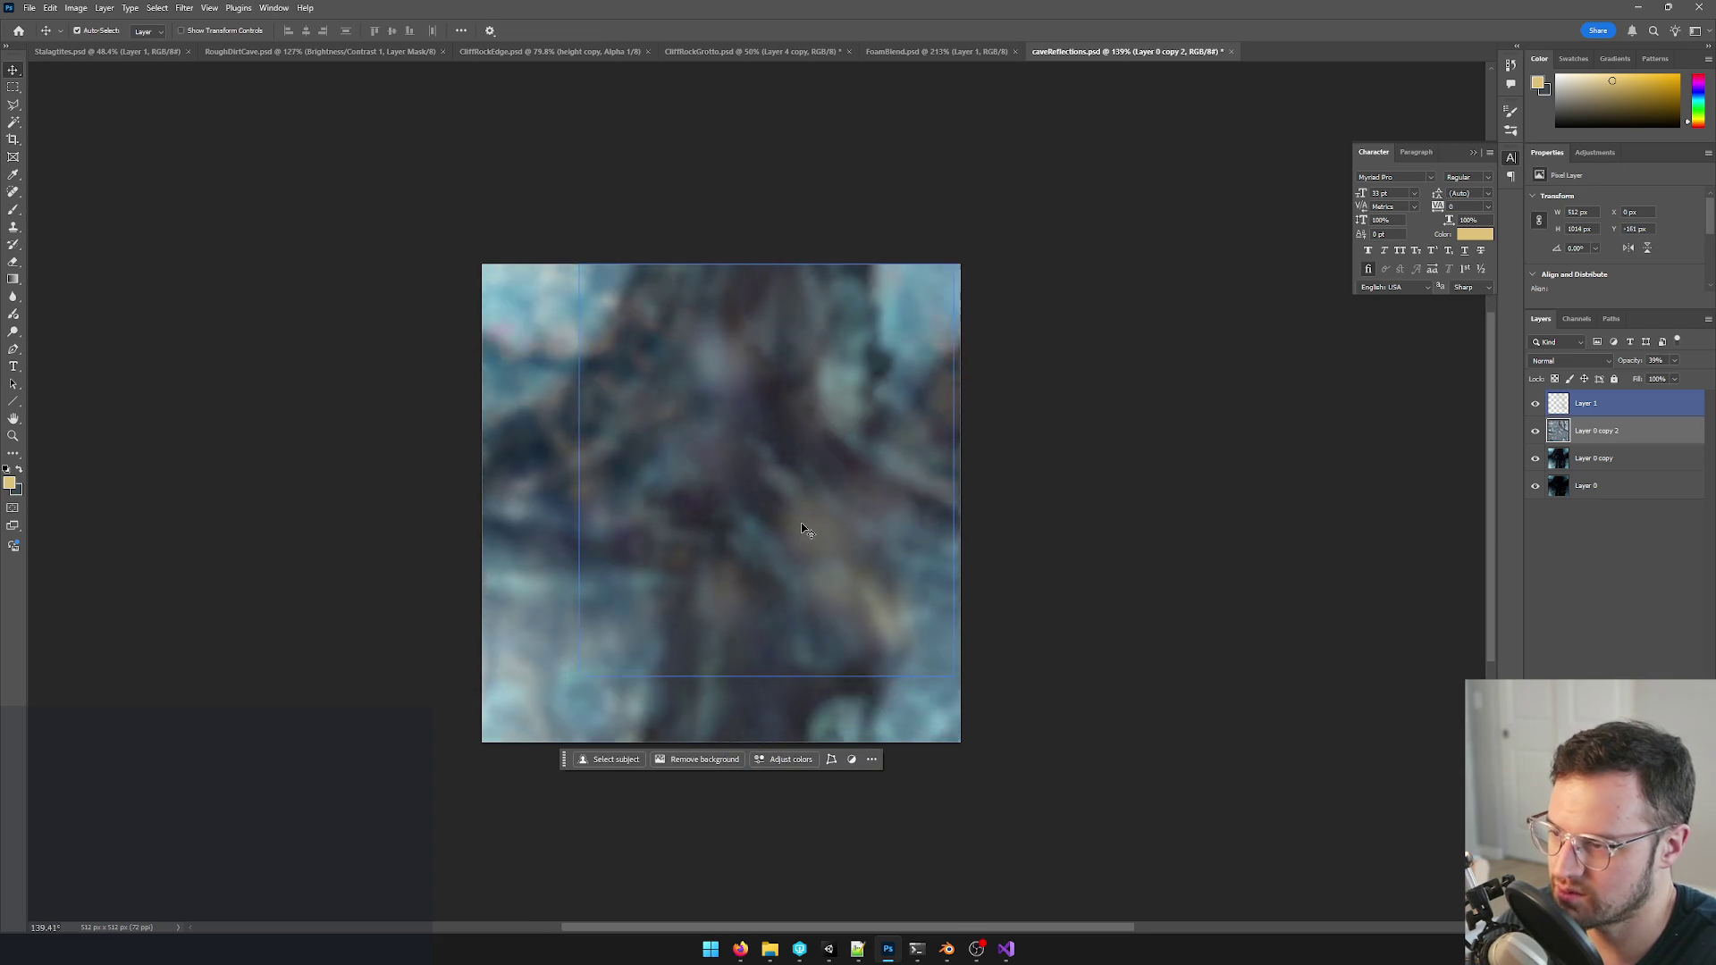
{"action": "key", "text": "Up"}
{"action": "key", "text": "Up"}
{"action": "key", "text": "Up"}
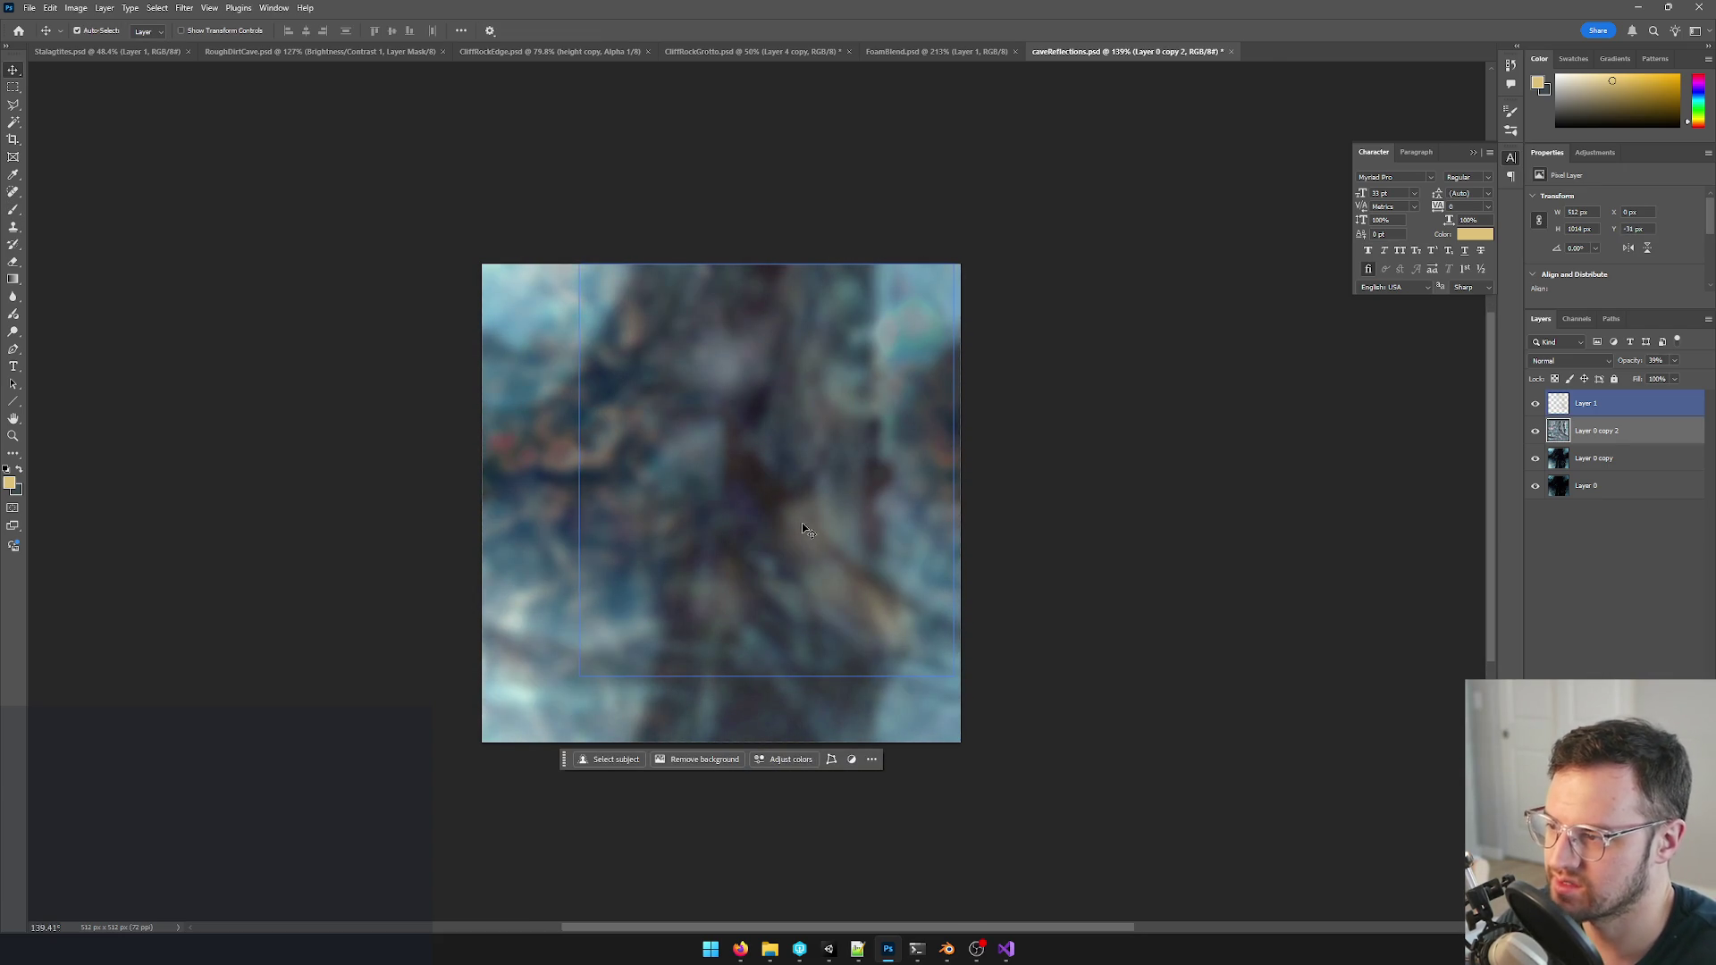
{"action": "key", "text": "alt+Tab"}
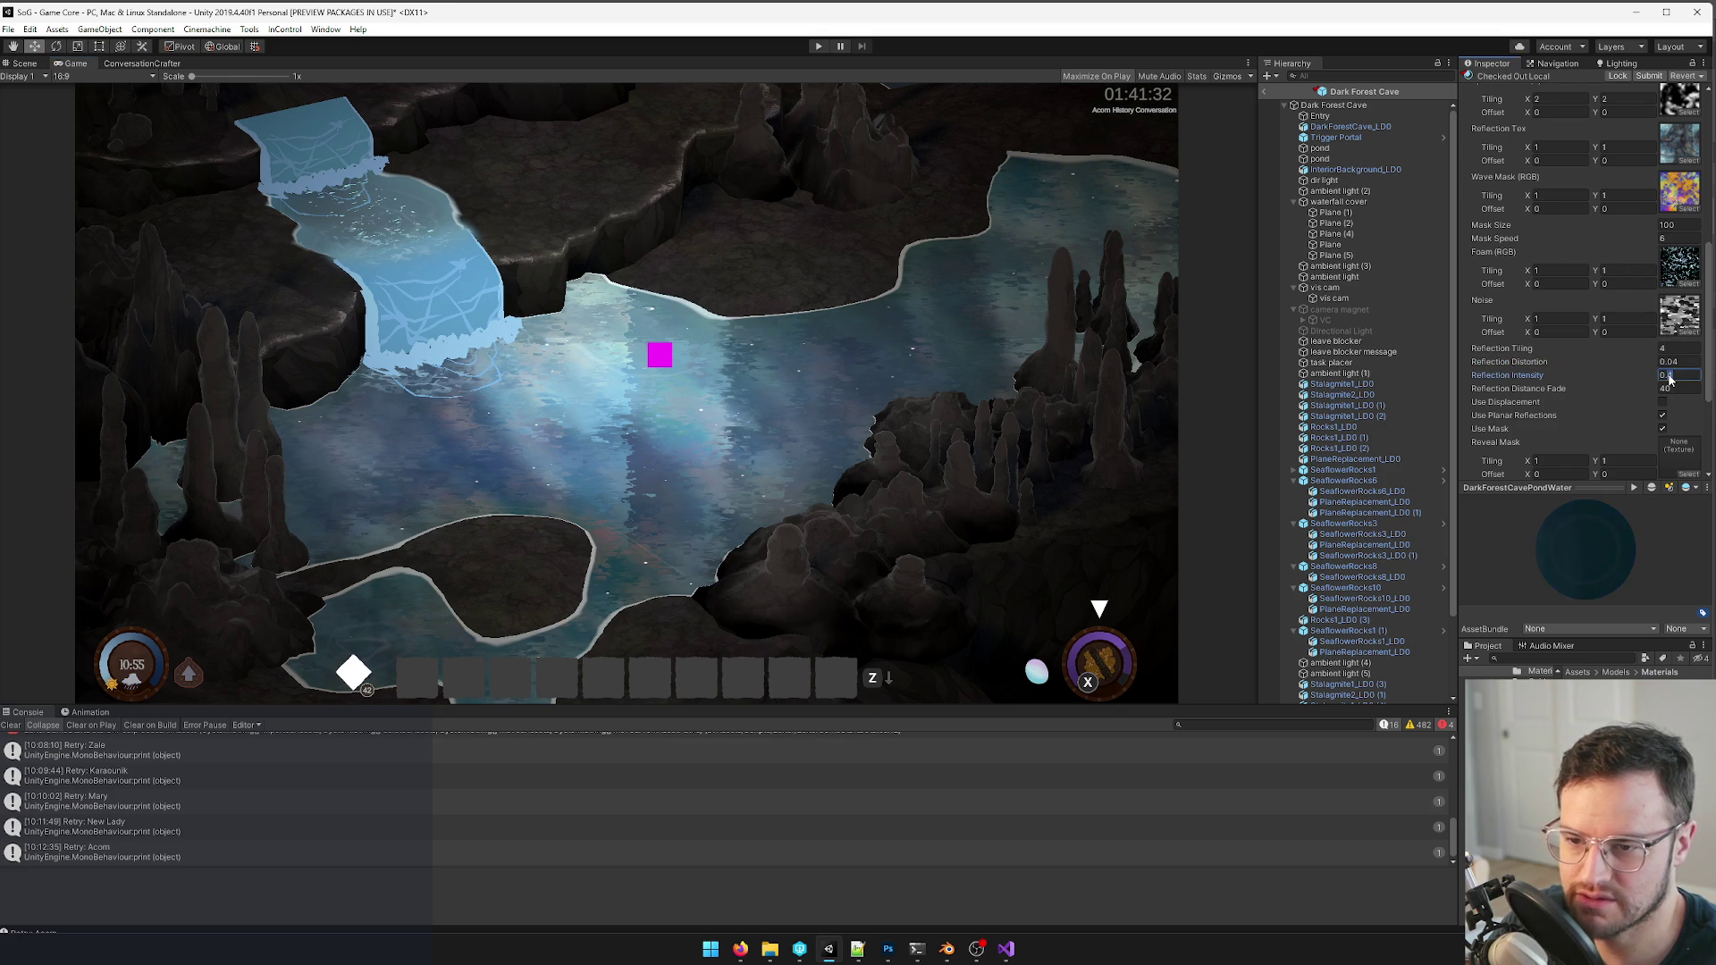
{"action": "type", "text": "1"}
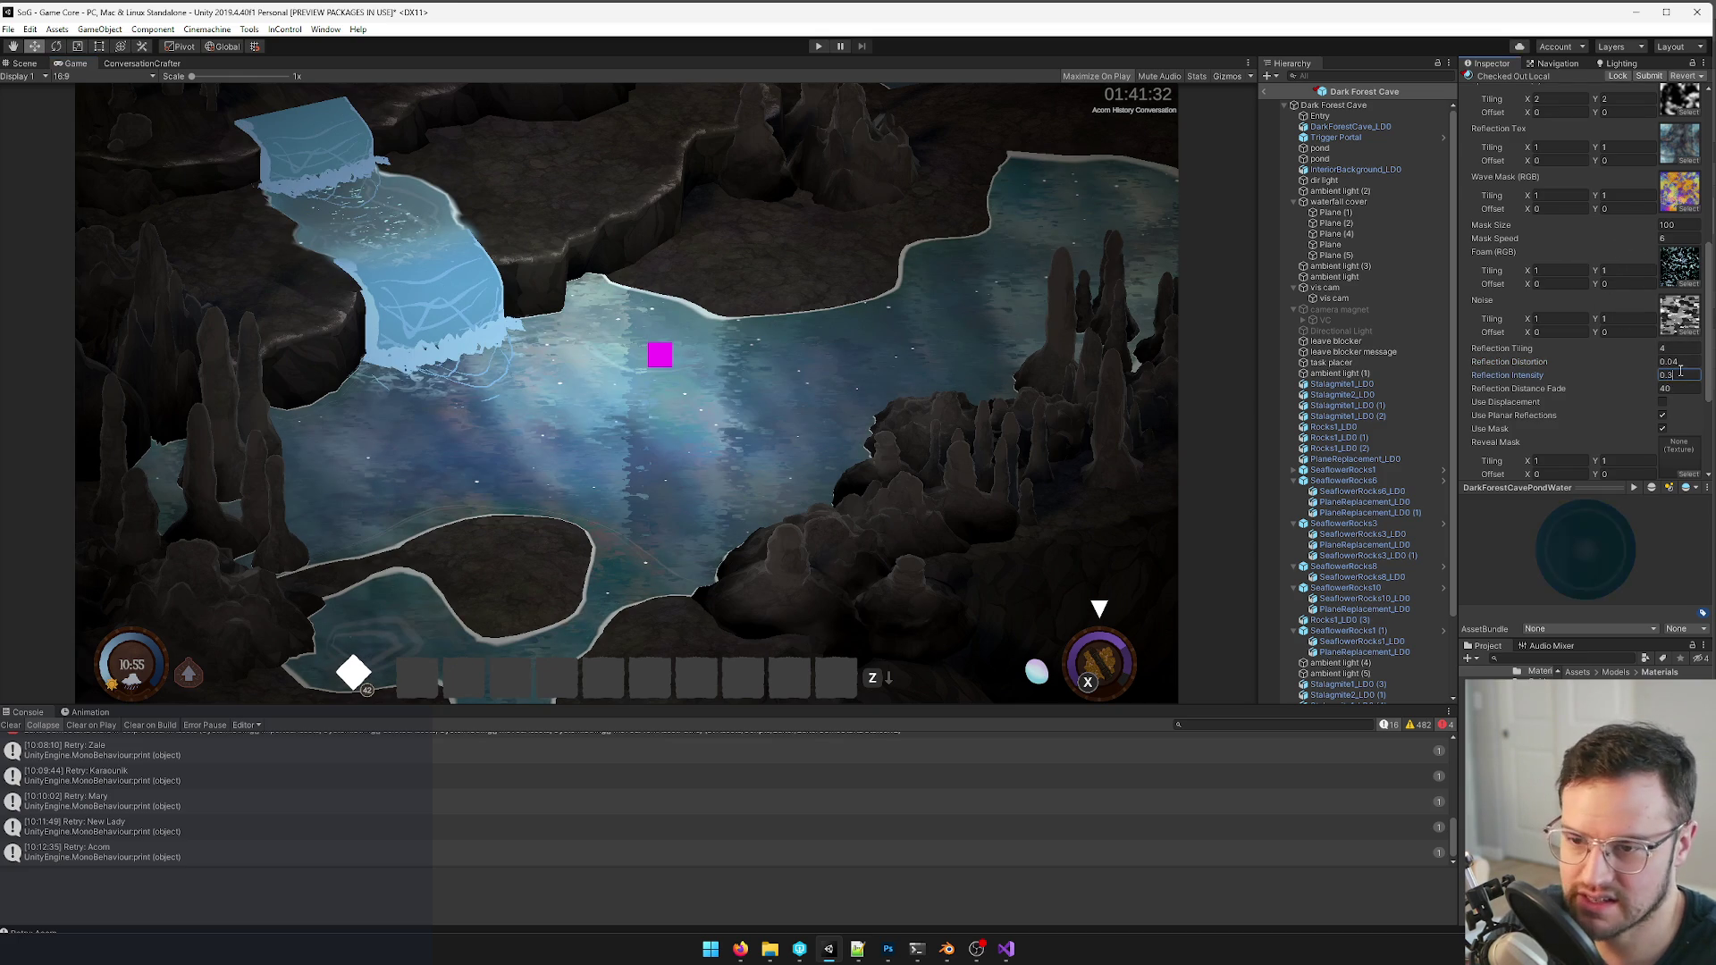
{"action": "type", "text": "4"}
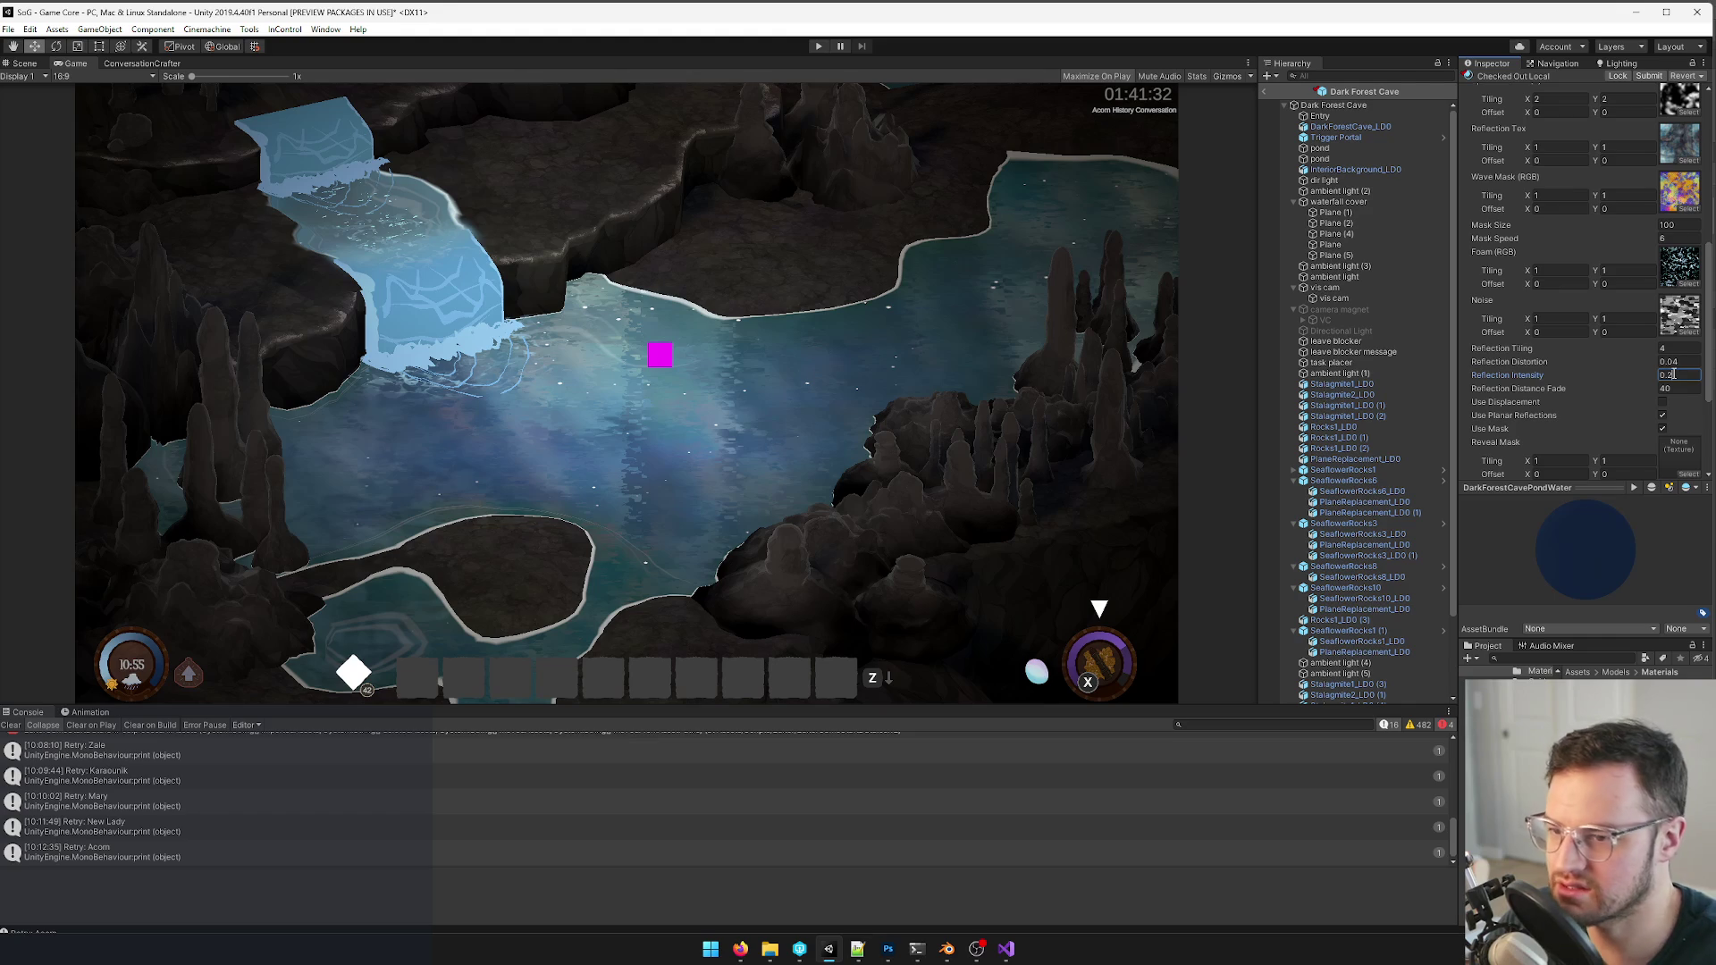
{"action": "type", "text": "2"}
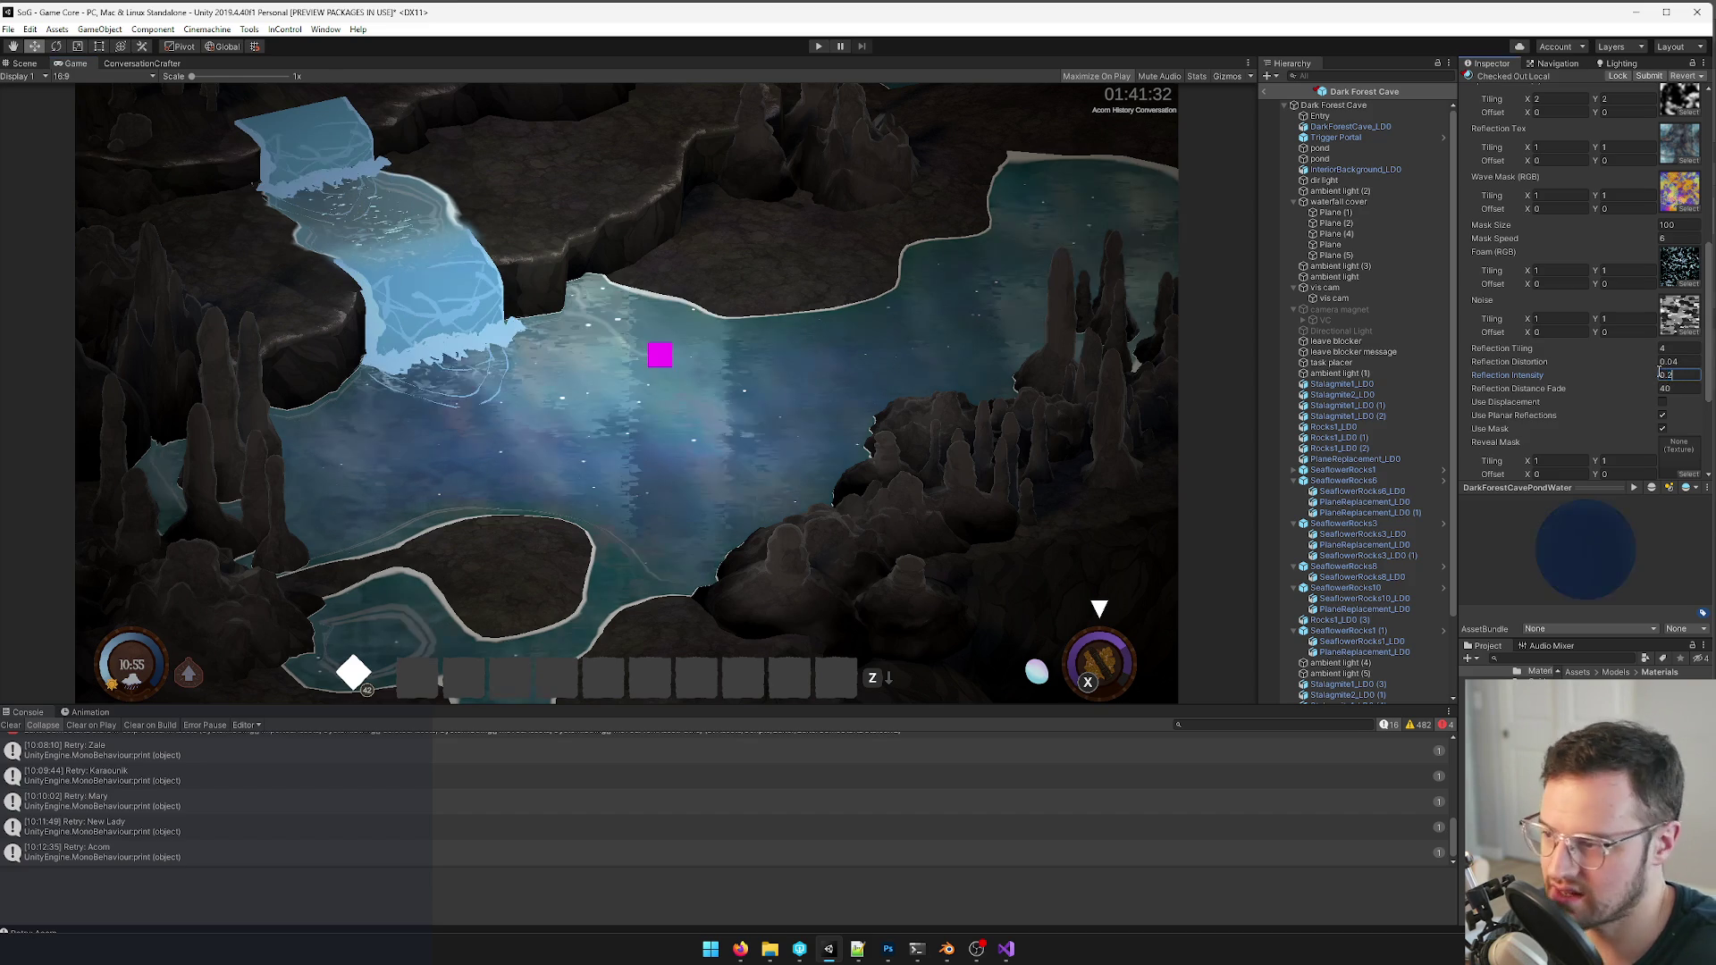
- Re-save the caveReflections PSD, return to Unity, and bring up the Reflection Tex chooser
{"action": "key", "text": "alt+Tab"}
{"action": "key", "text": "ctrl+s"}
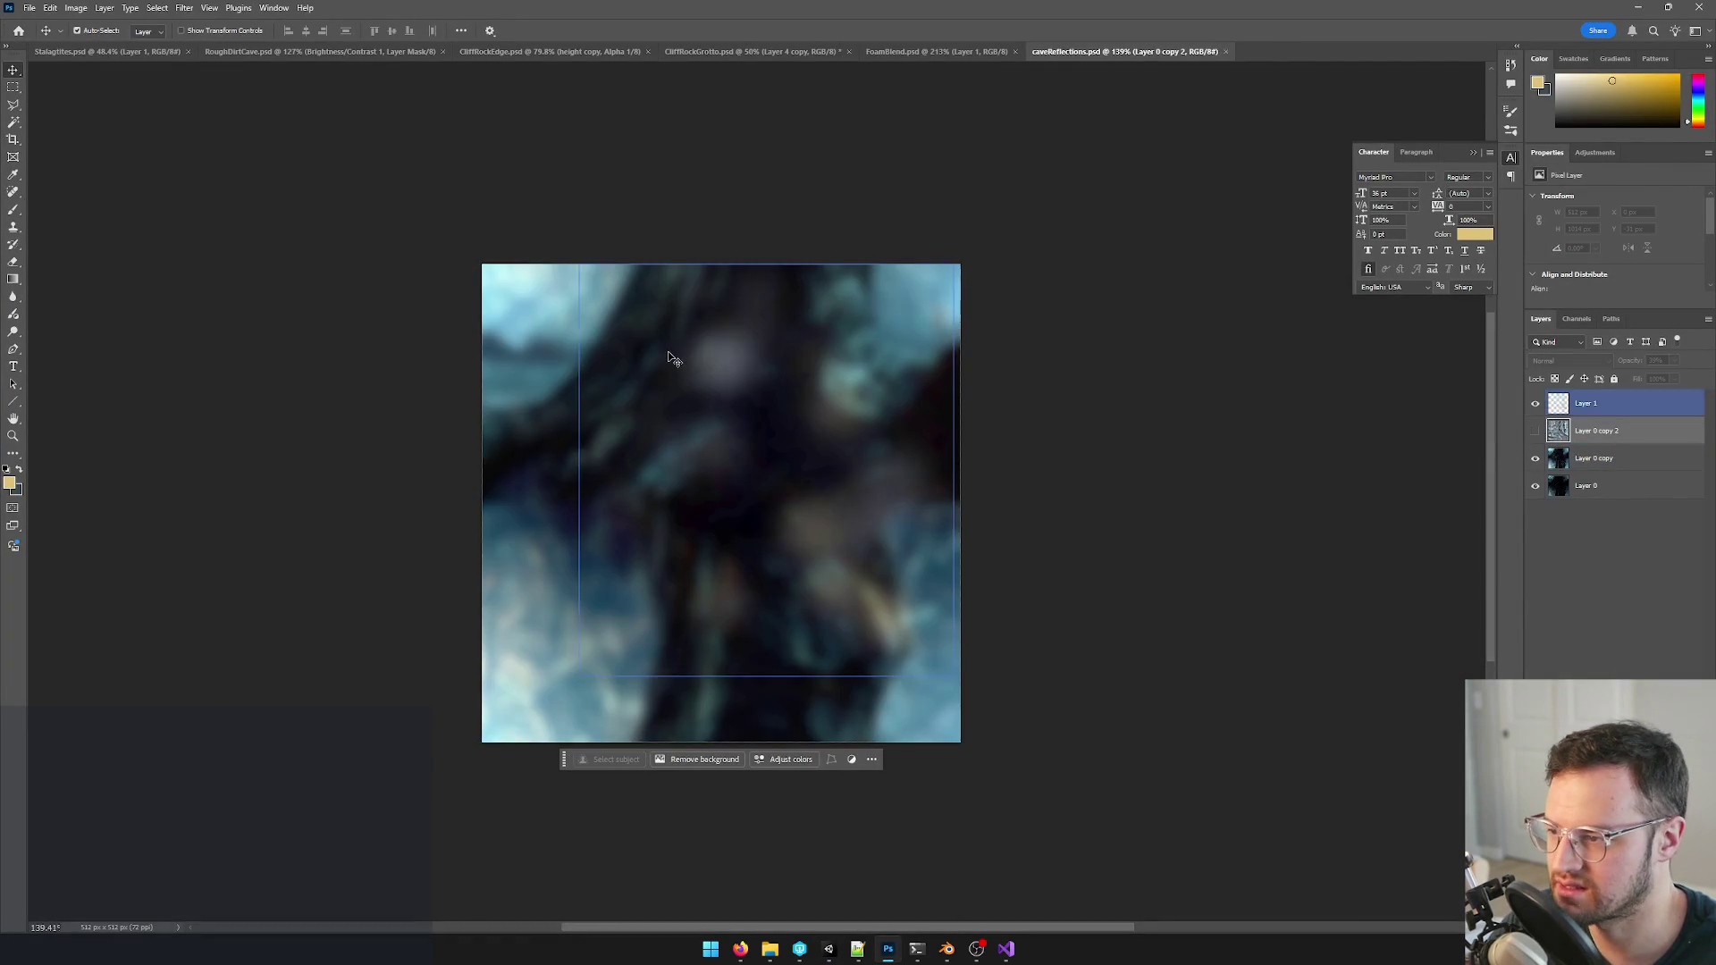
{"action": "key", "text": "alt+Tab"}
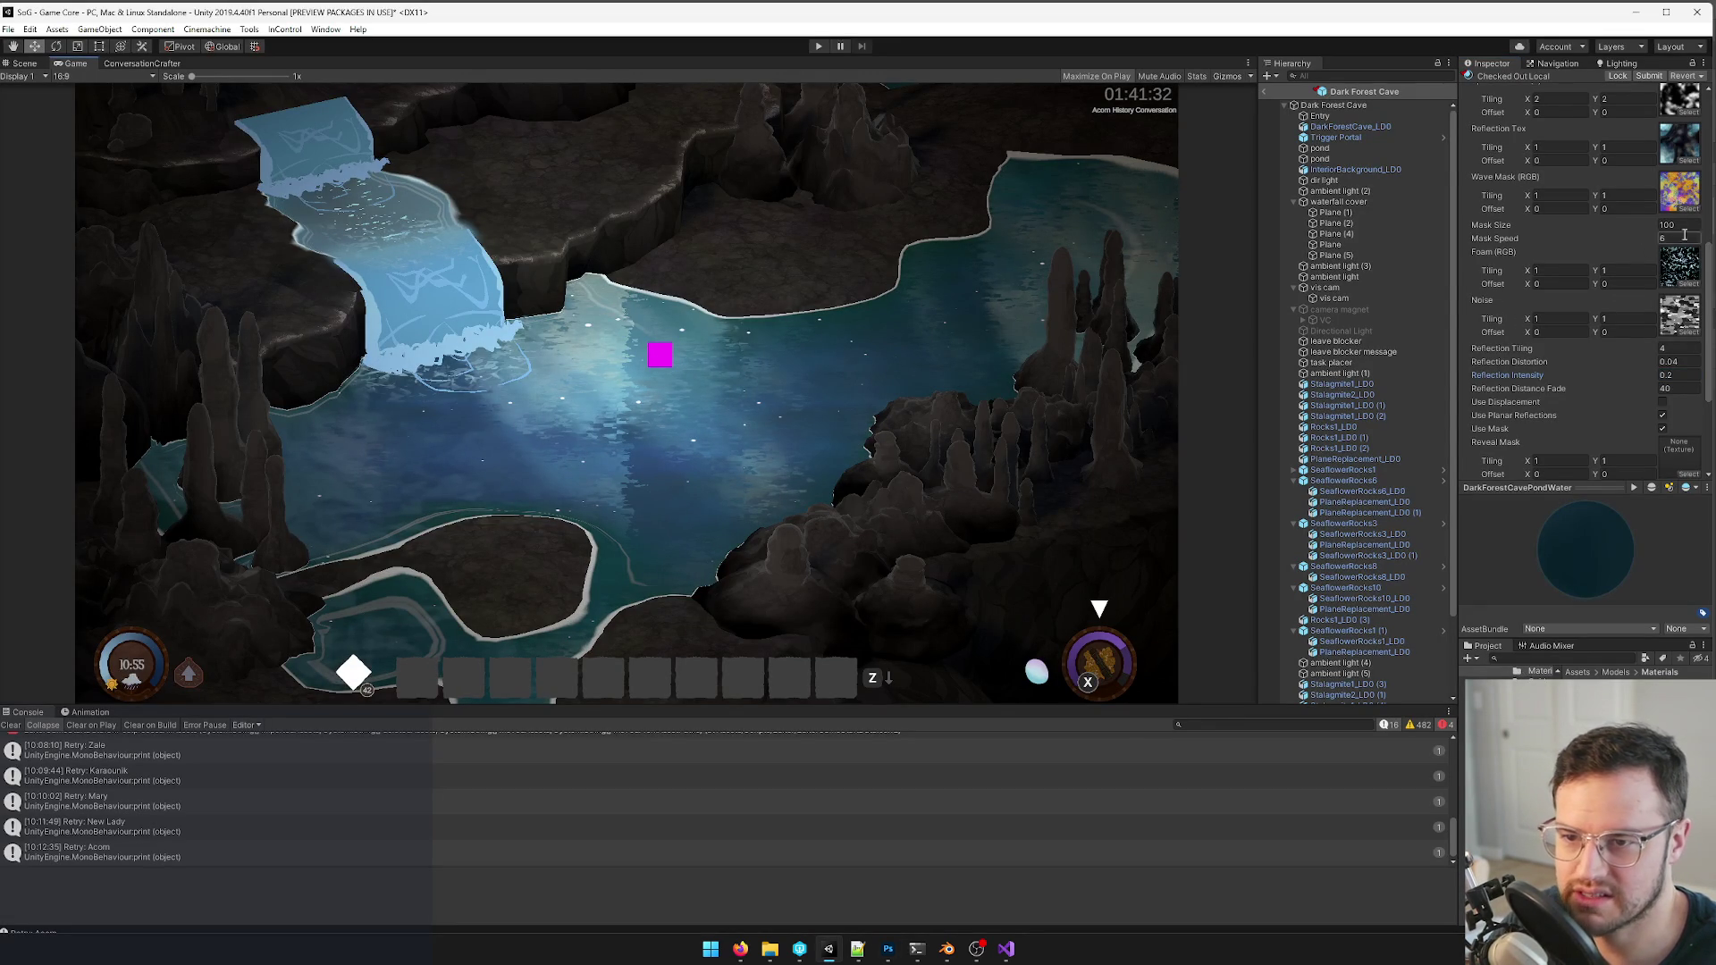
{"action": "left_click", "coordinate": [1682, 171]}
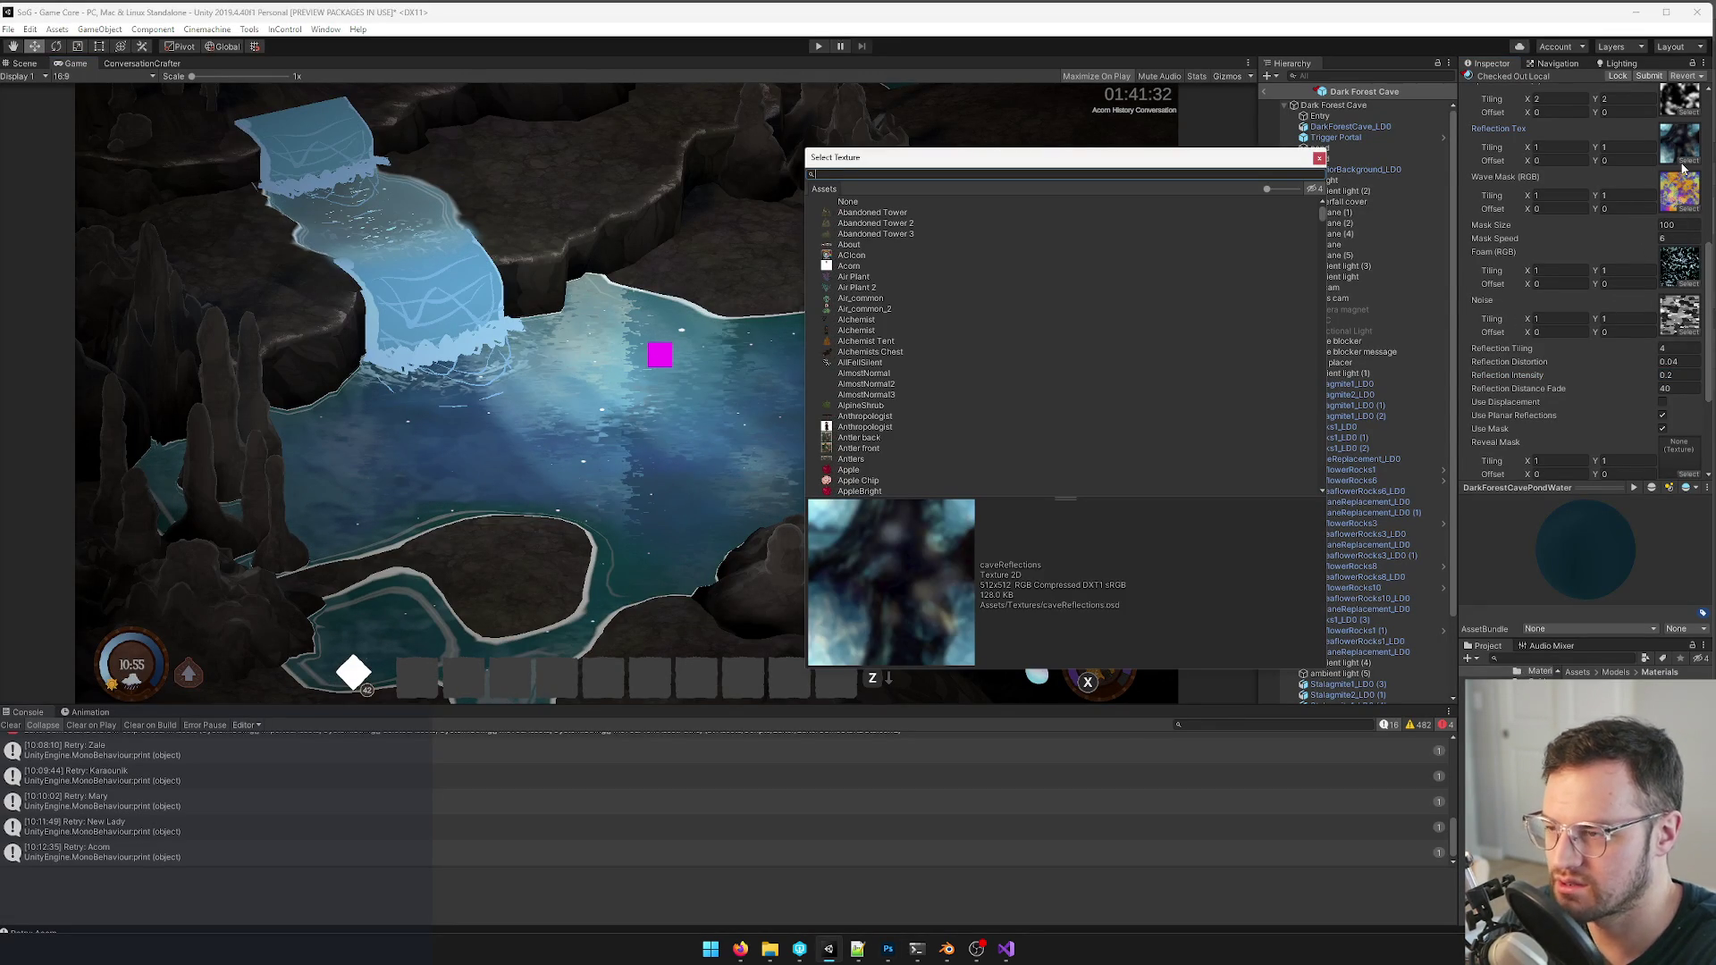
{"action": "type", "text": "swamp"}
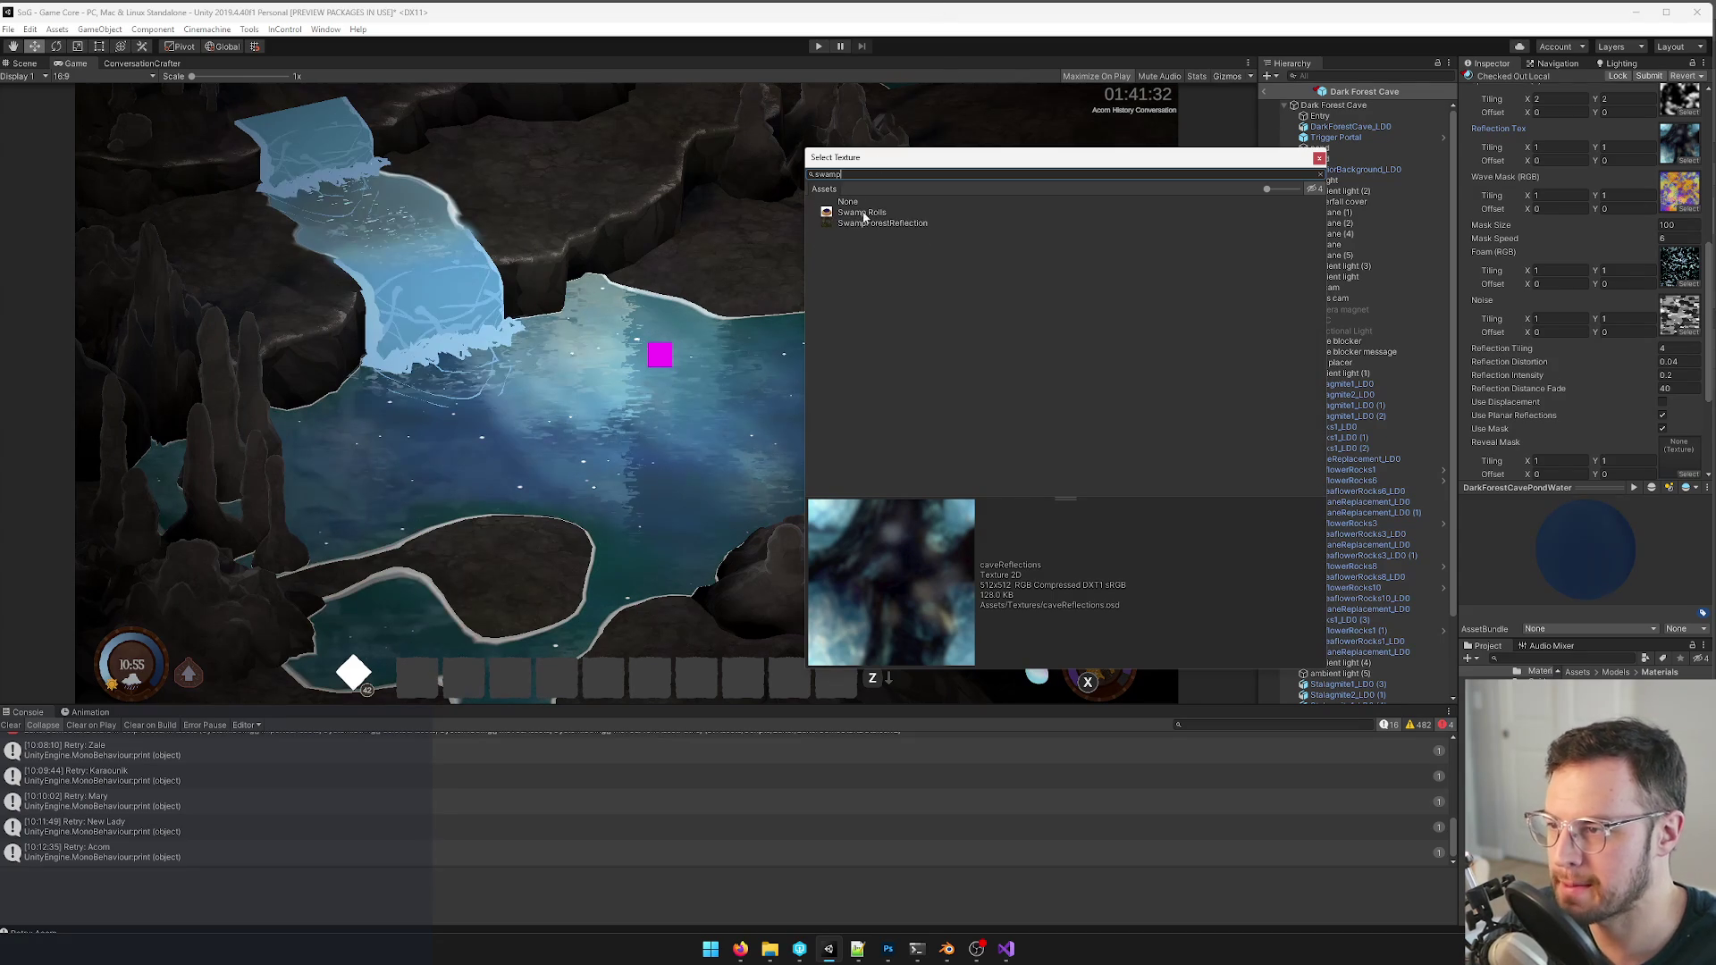
- Assign SwampForestReflection as the pond's reflection texture and raise its reflection intensity
{"action": "left_click", "coordinate": [864, 223]}
{"action": "left_click", "coordinate": [1320, 161]}
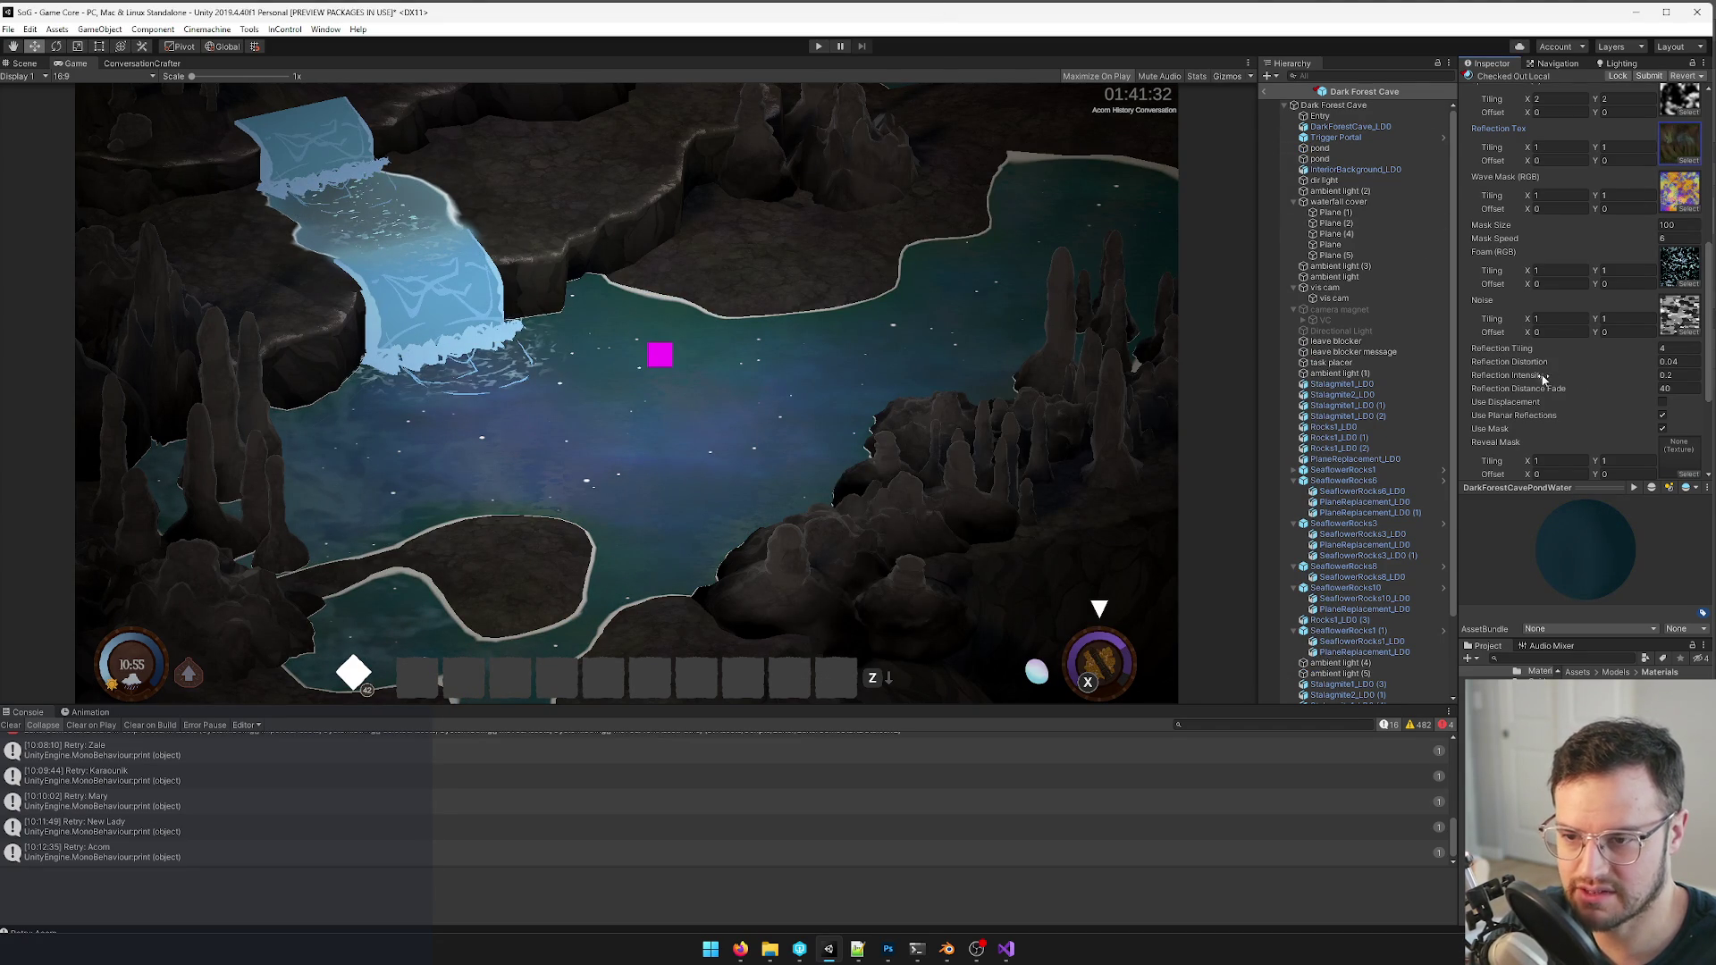
{"action": "left_click_drag", "start_coordinate": [1520, 377], "coordinate": [1538, 378]}
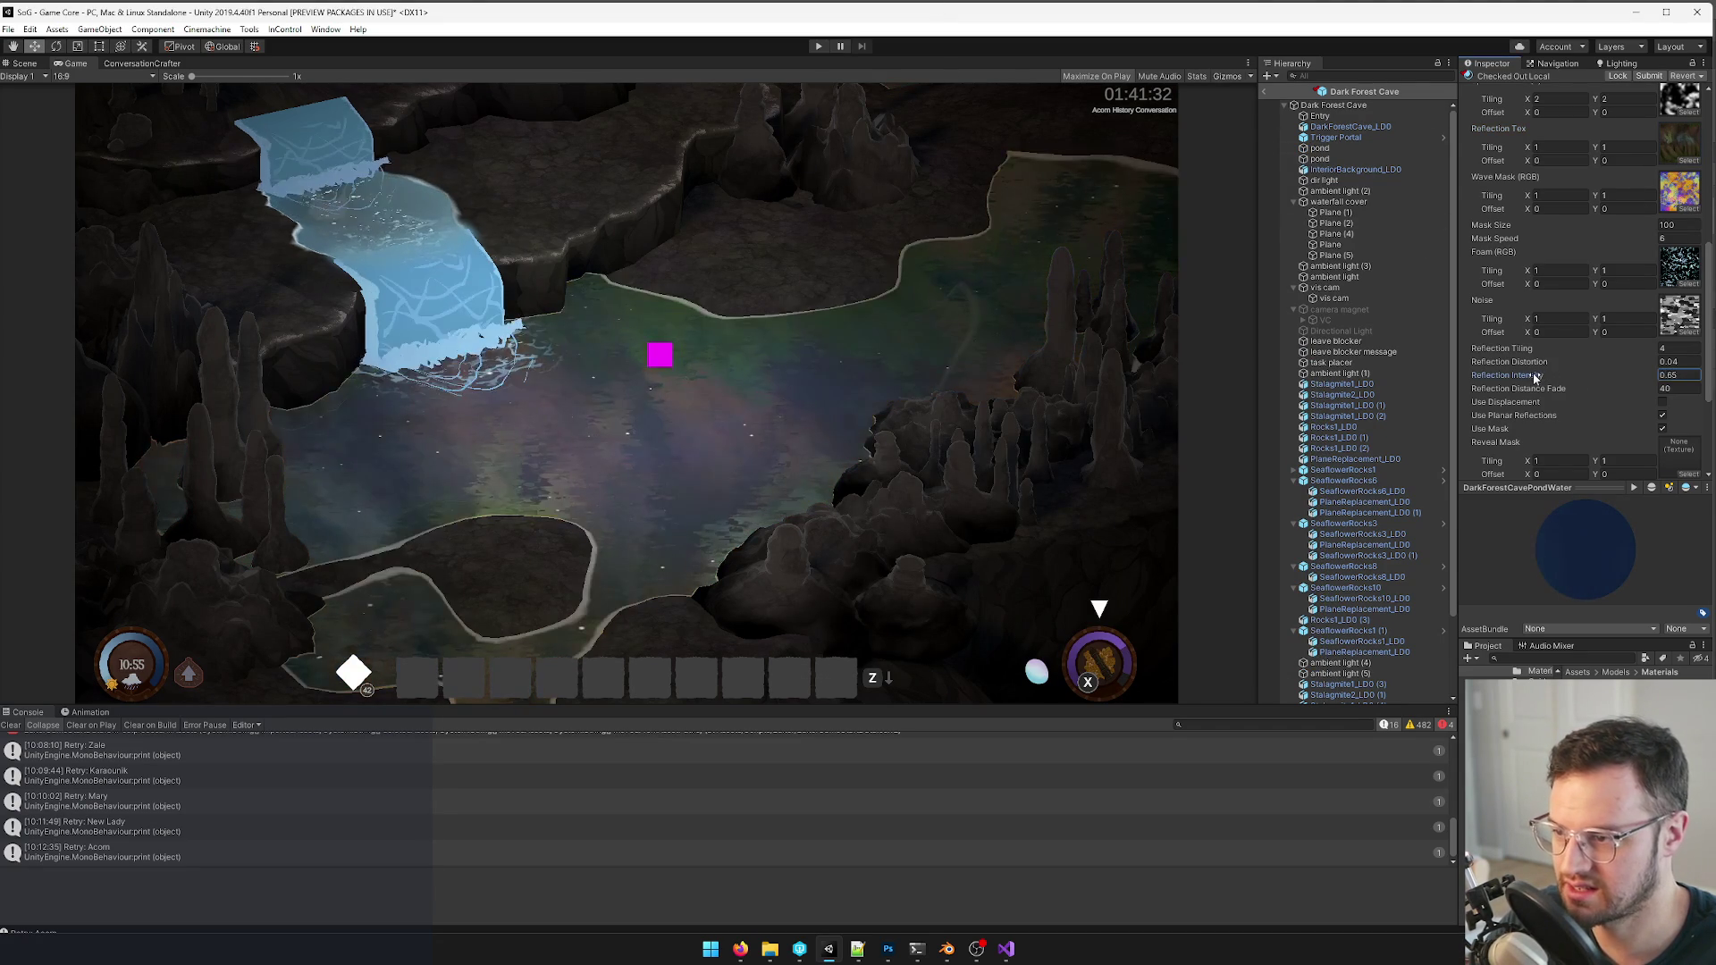
- Show the Textures folder and bring up the SwampForestReflection document in Photoshop
{"action": "left_click", "coordinate": [1679, 145]}
{"action": "key", "text": "alt+Tab"}
{"action": "left_click", "coordinate": [1338, 51]}
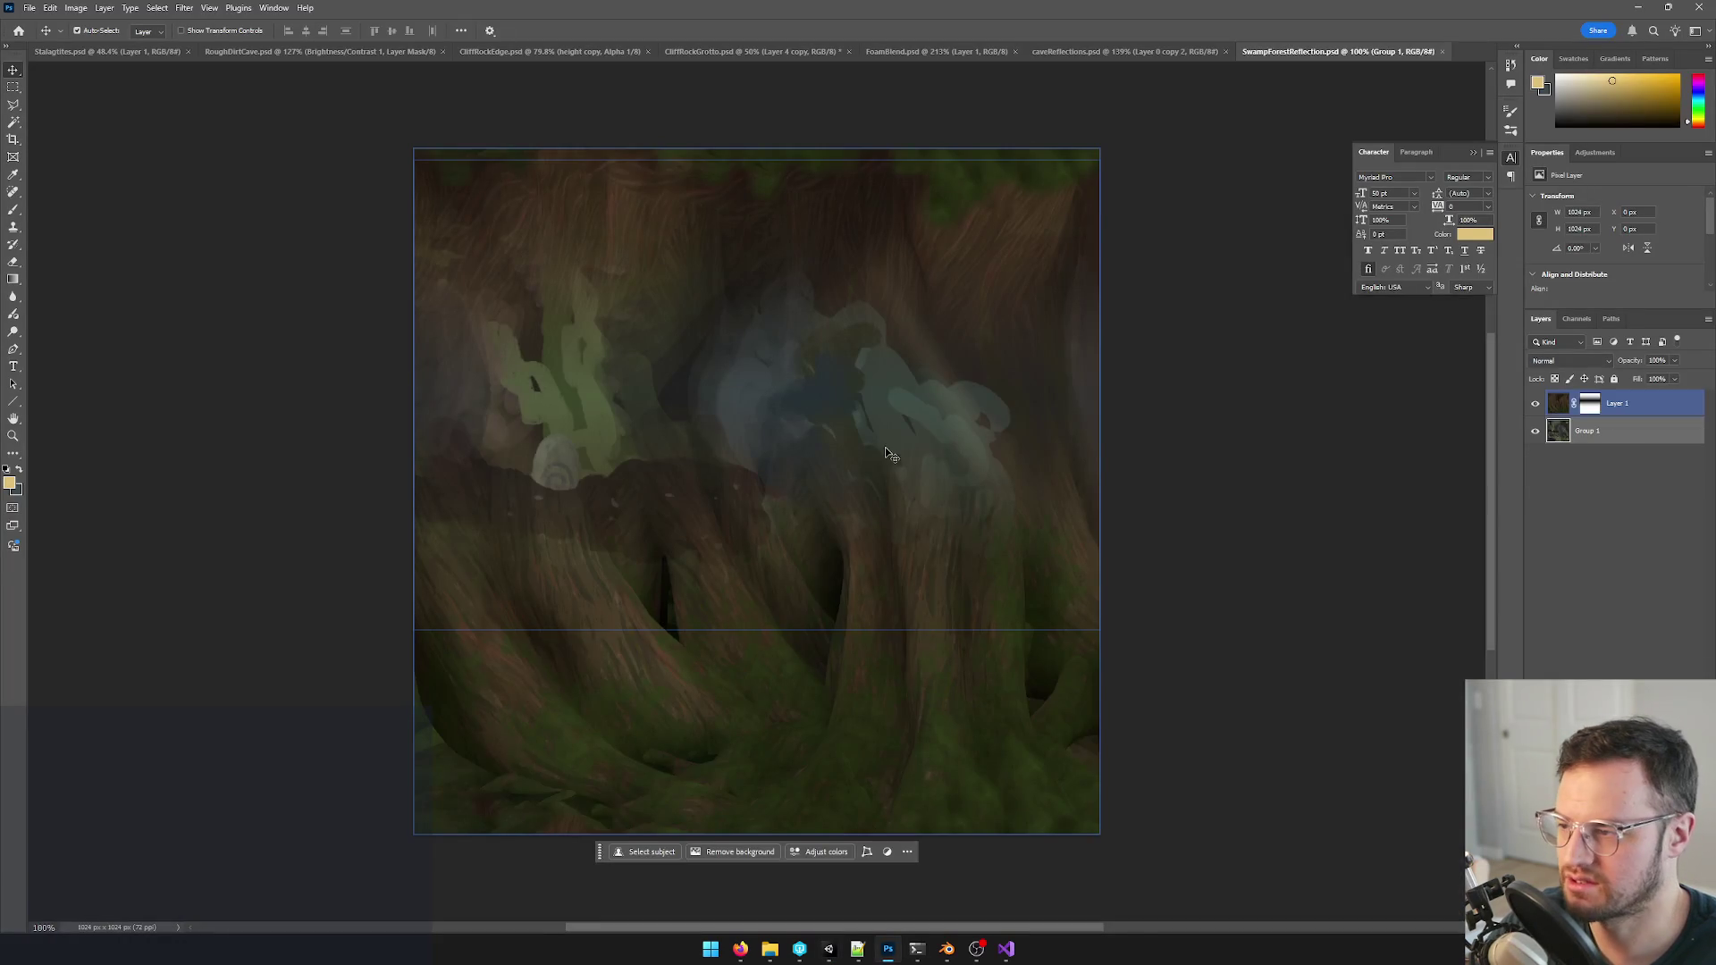
- Move Layer 1 into Group 1, then close the SwampForestReflection document via the save prompt
{"action": "left_click", "coordinate": [1615, 404]}
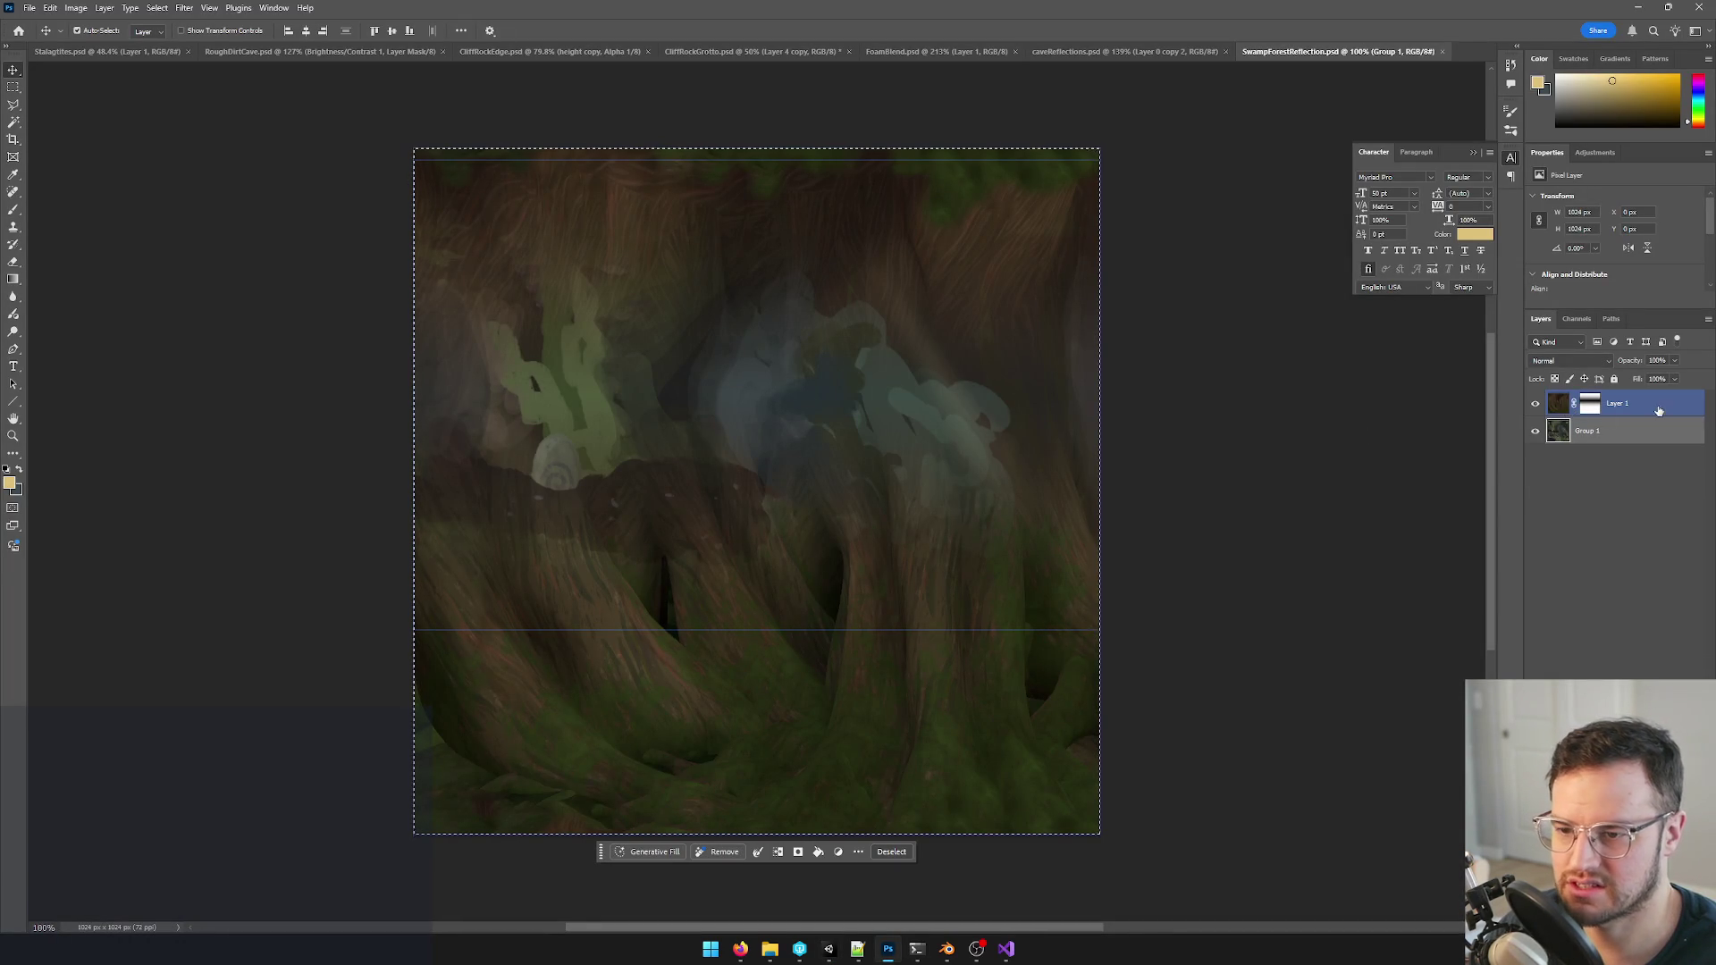
{"action": "left_click_drag", "start_coordinate": [1615, 404], "coordinate": [1611, 430]}
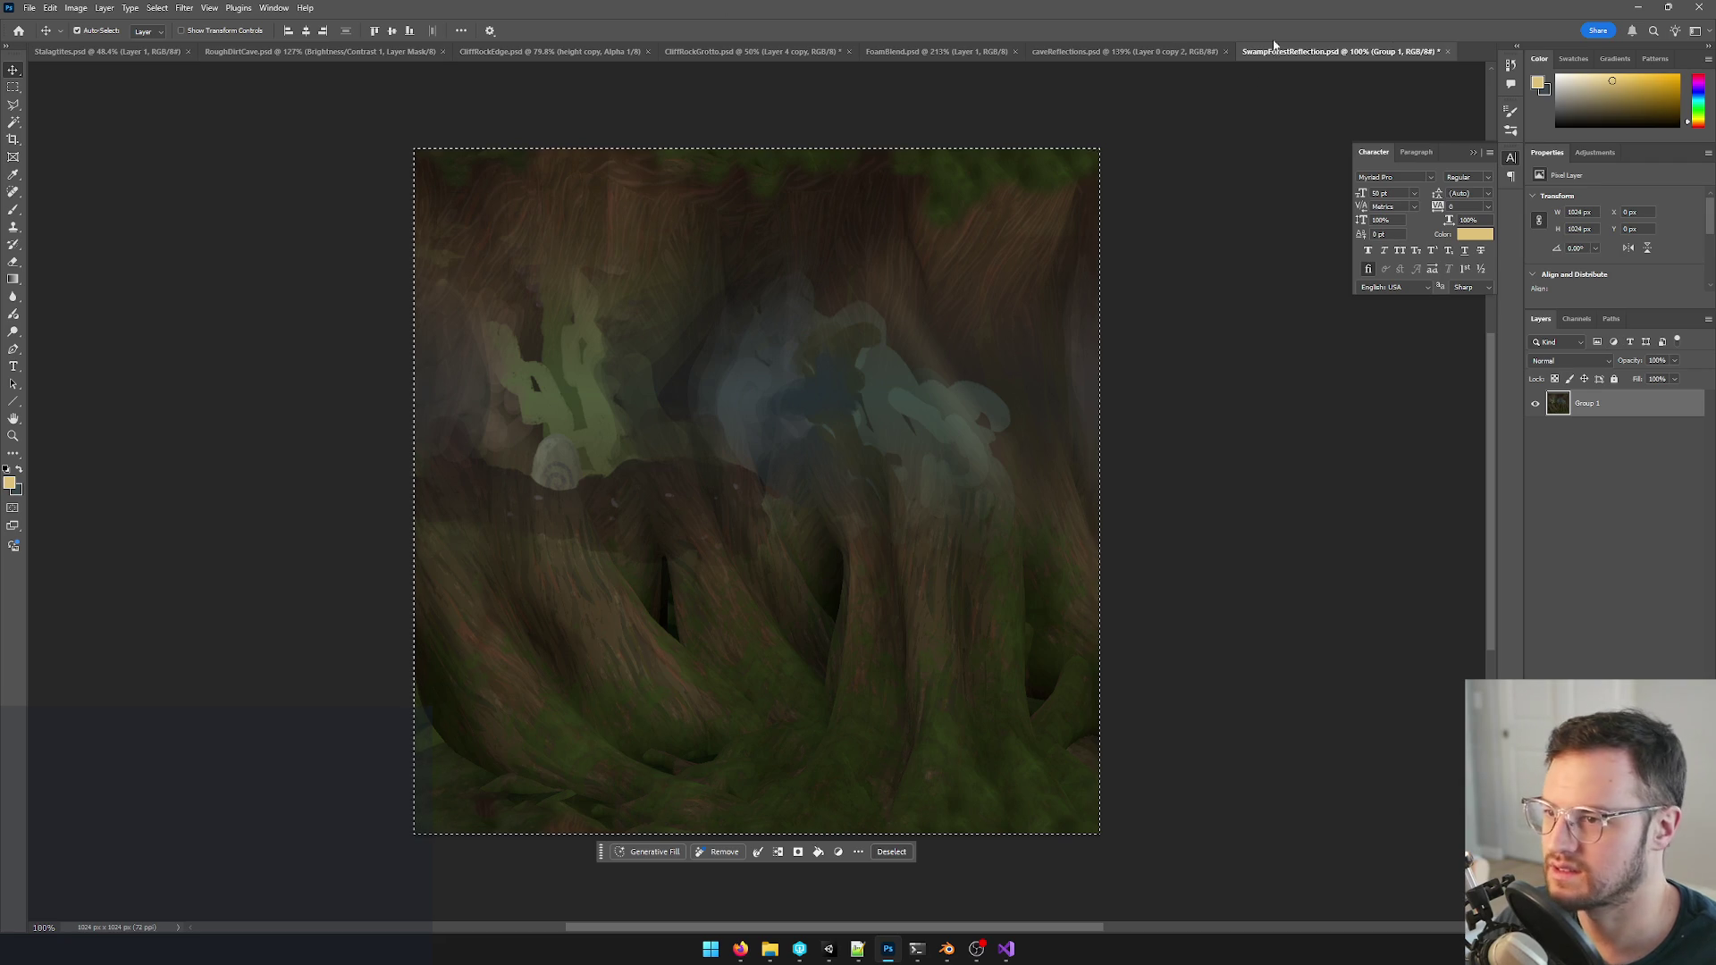
{"action": "left_click", "coordinate": [1450, 51]}
{"action": "left_click", "coordinate": [850, 340]}
{"action": "mouse_move", "coordinate": [754, 948]}
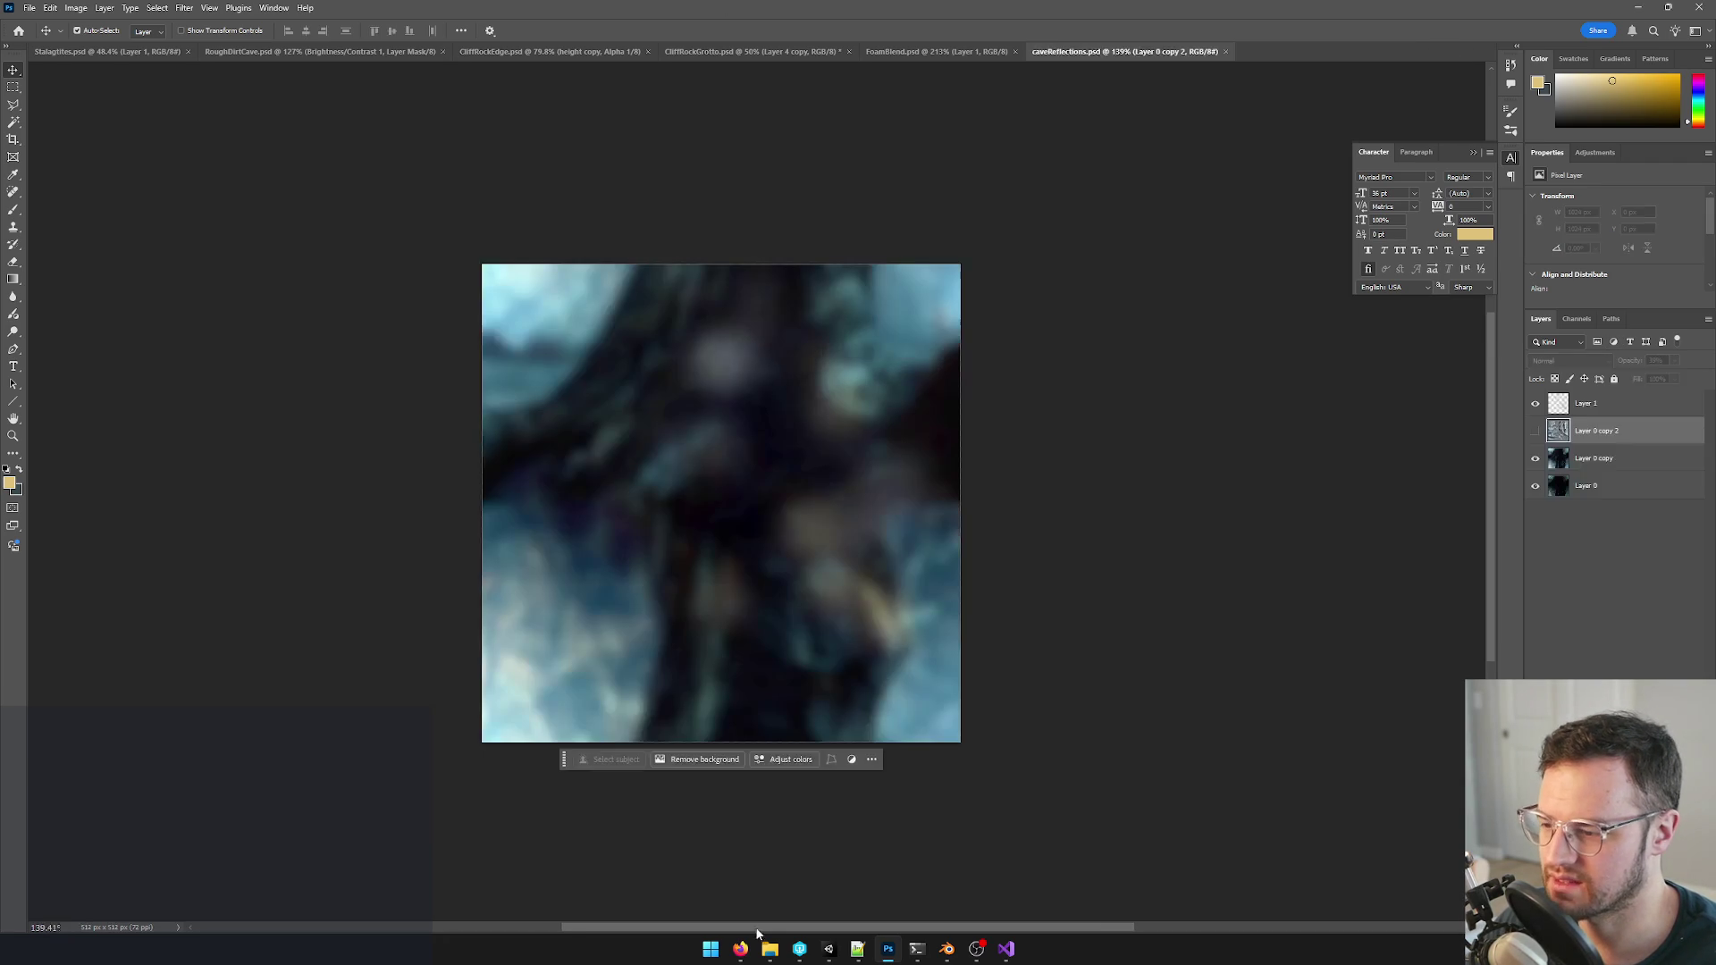
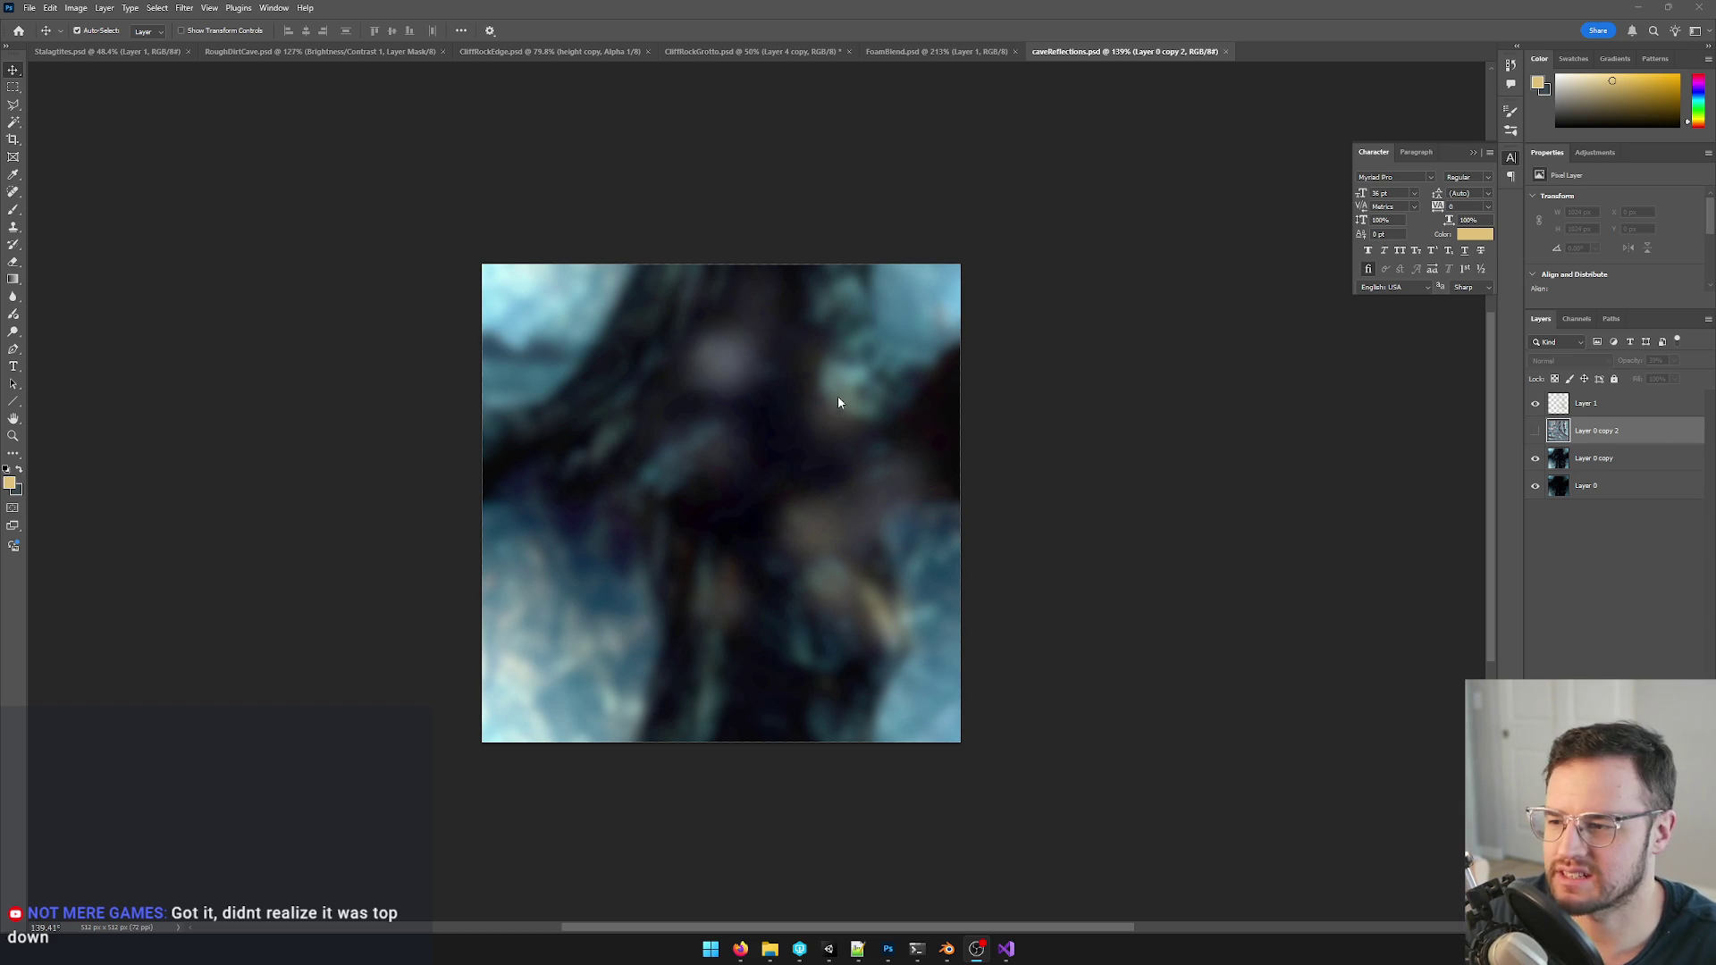
- Compare with the Unity game, then paste the cave painting into the reflections texture as Layer 2
{"action": "left_click", "coordinate": [829, 949]}
{"action": "key", "text": "alt+Tab"}
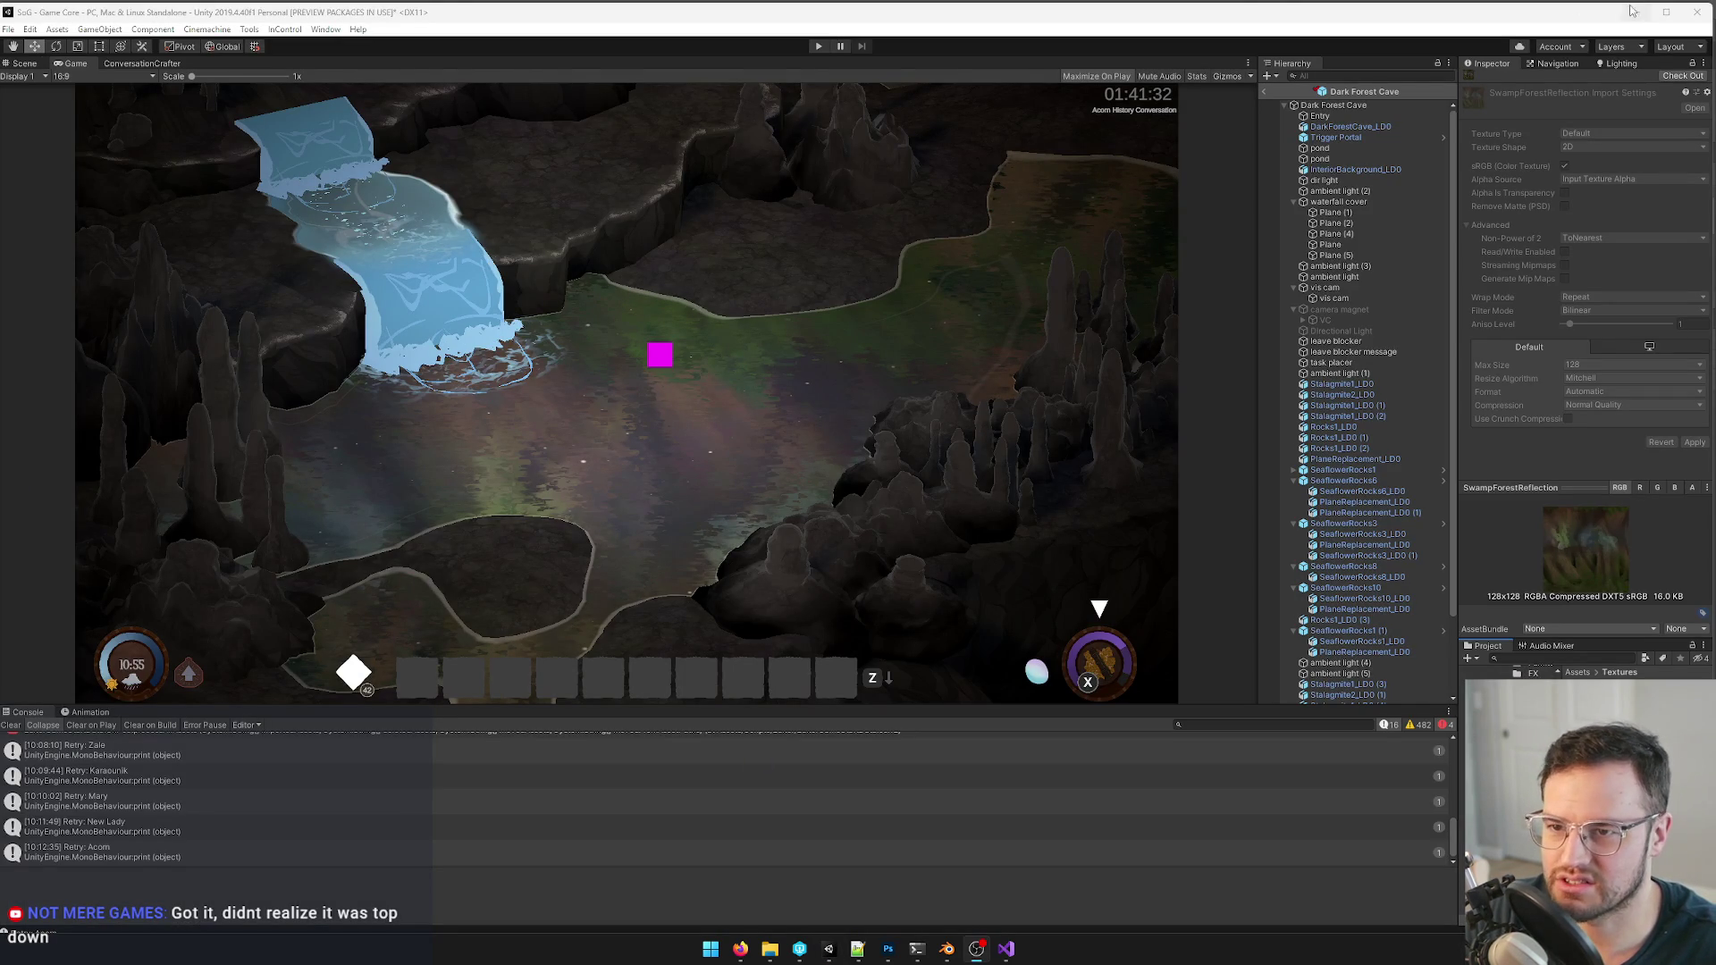
{"action": "key", "text": "alt+Tab"}
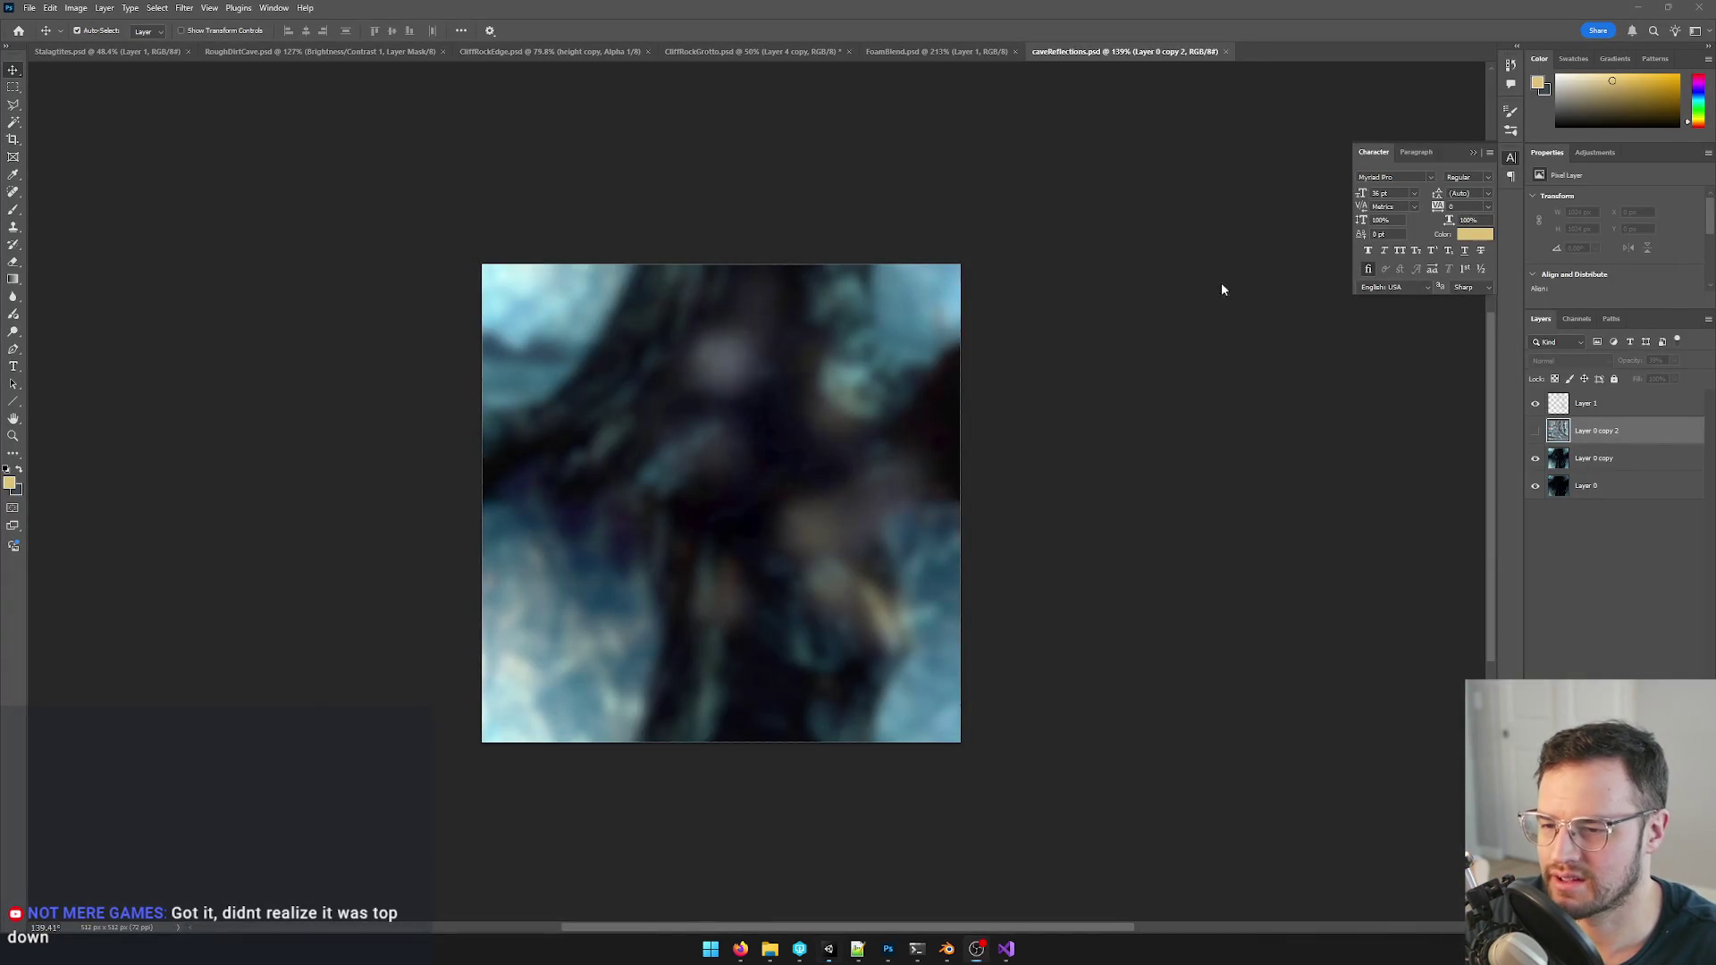
{"action": "key", "text": "alt+Tab"}
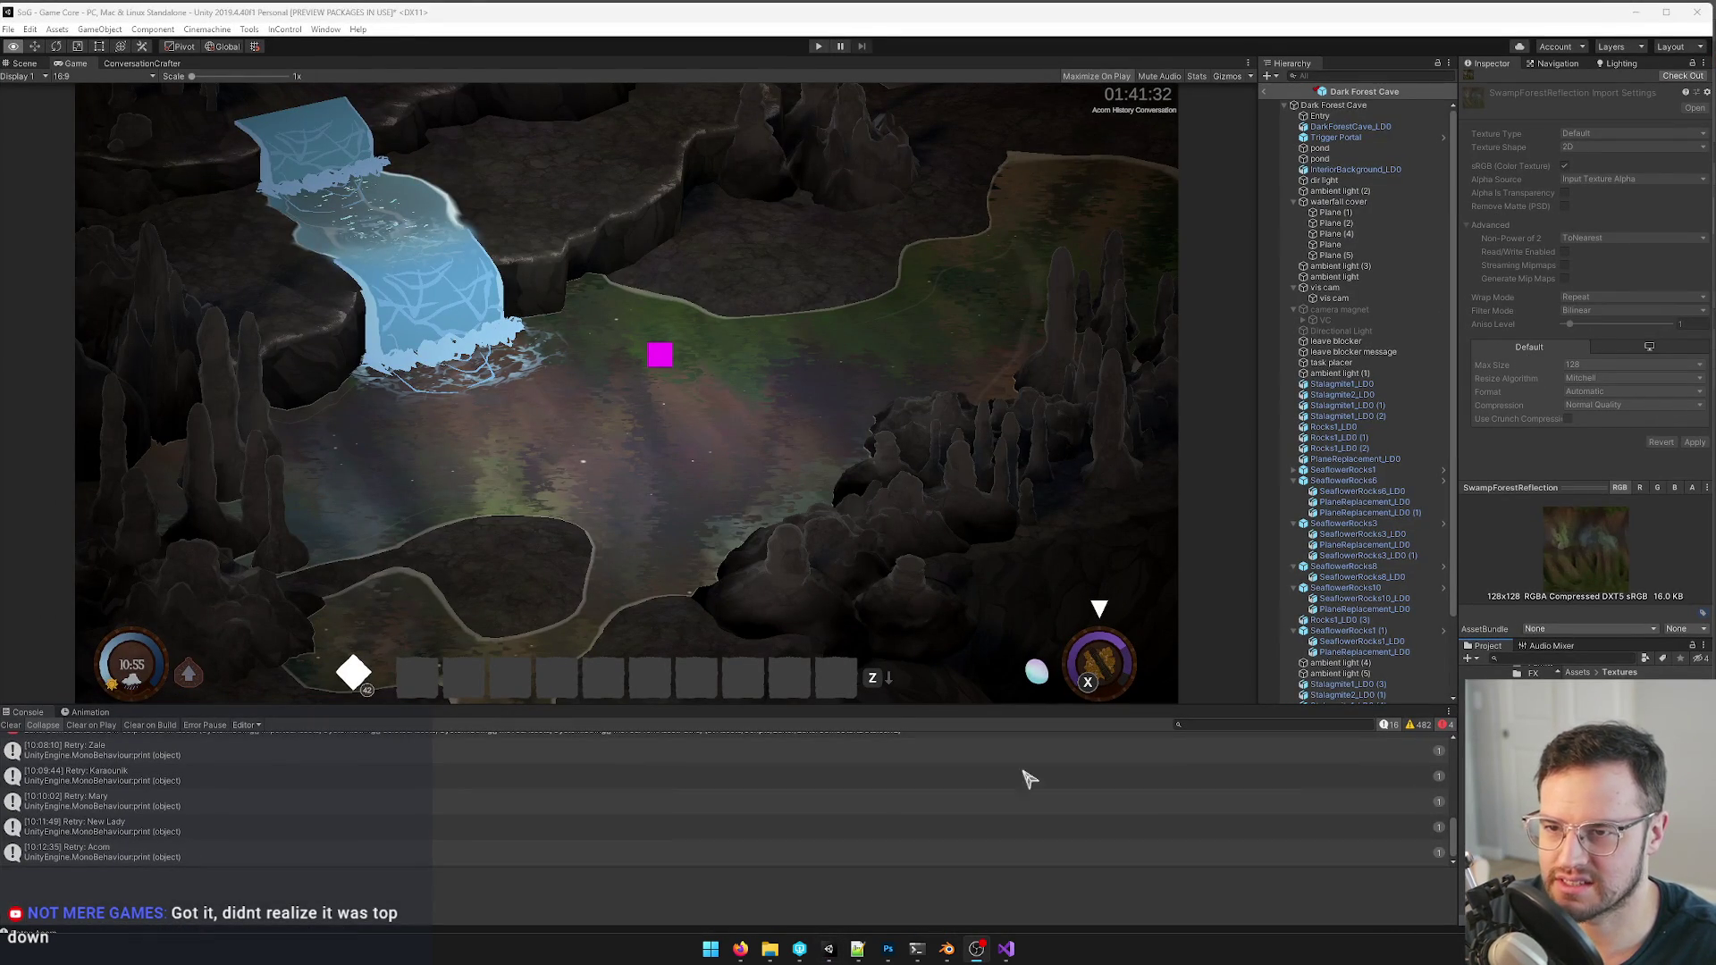
{"action": "left_click", "coordinate": [888, 949]}
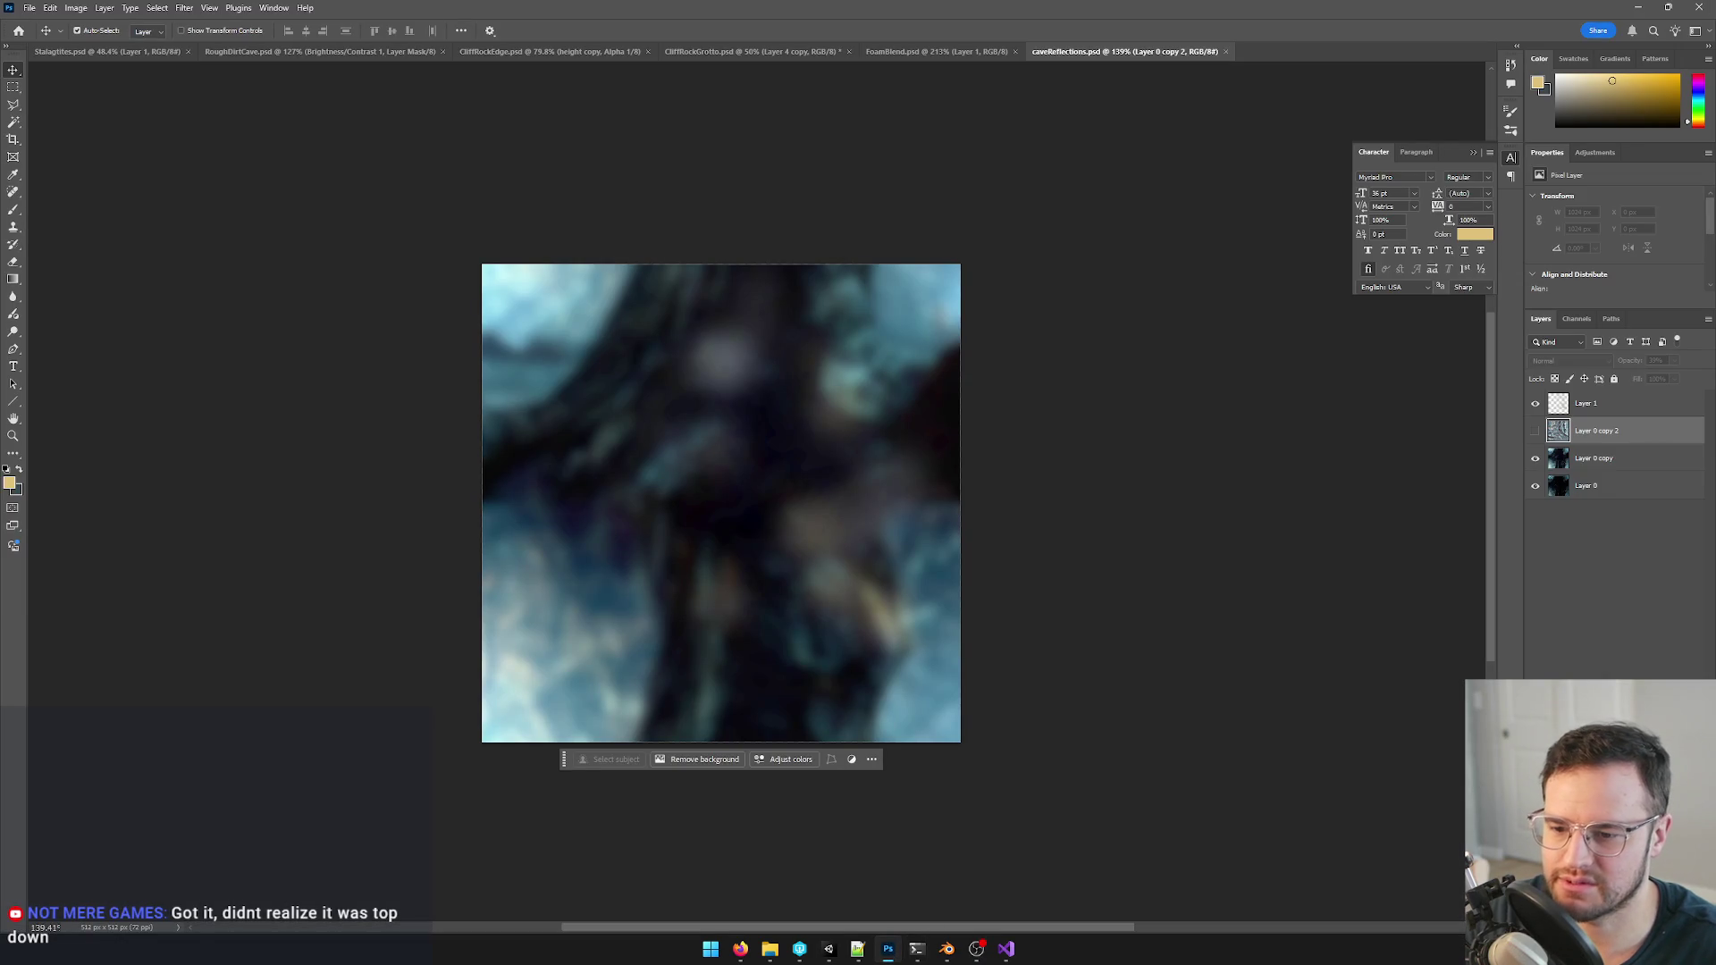
{"action": "key", "text": "ctrl+v"}
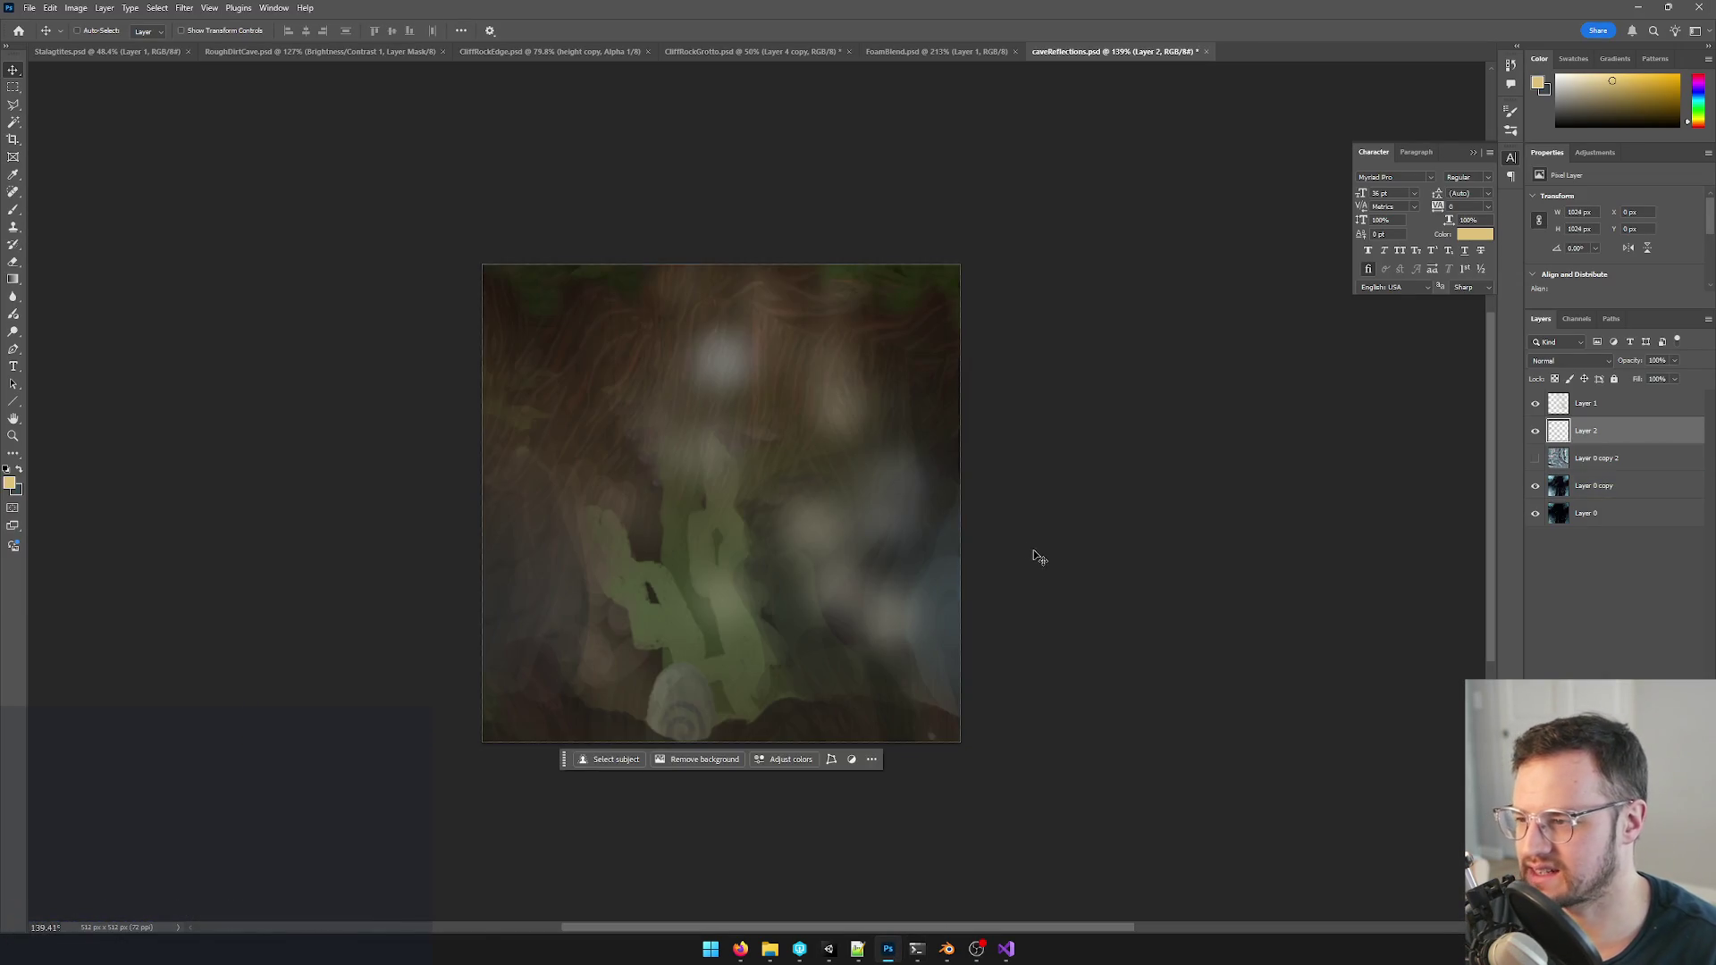
{"action": "scroll", "coordinate": [1001, 523], "scroll_direction": "down", "scroll_amount": 5, "text": "alt"}
{"action": "scroll", "coordinate": [991, 516], "scroll_direction": "down", "scroll_amount": 3, "text": "alt"}
- Free-transform Layer 2 down to canvas size (512px) and hide Layer 1
{"action": "key", "text": "ctrl+t"}
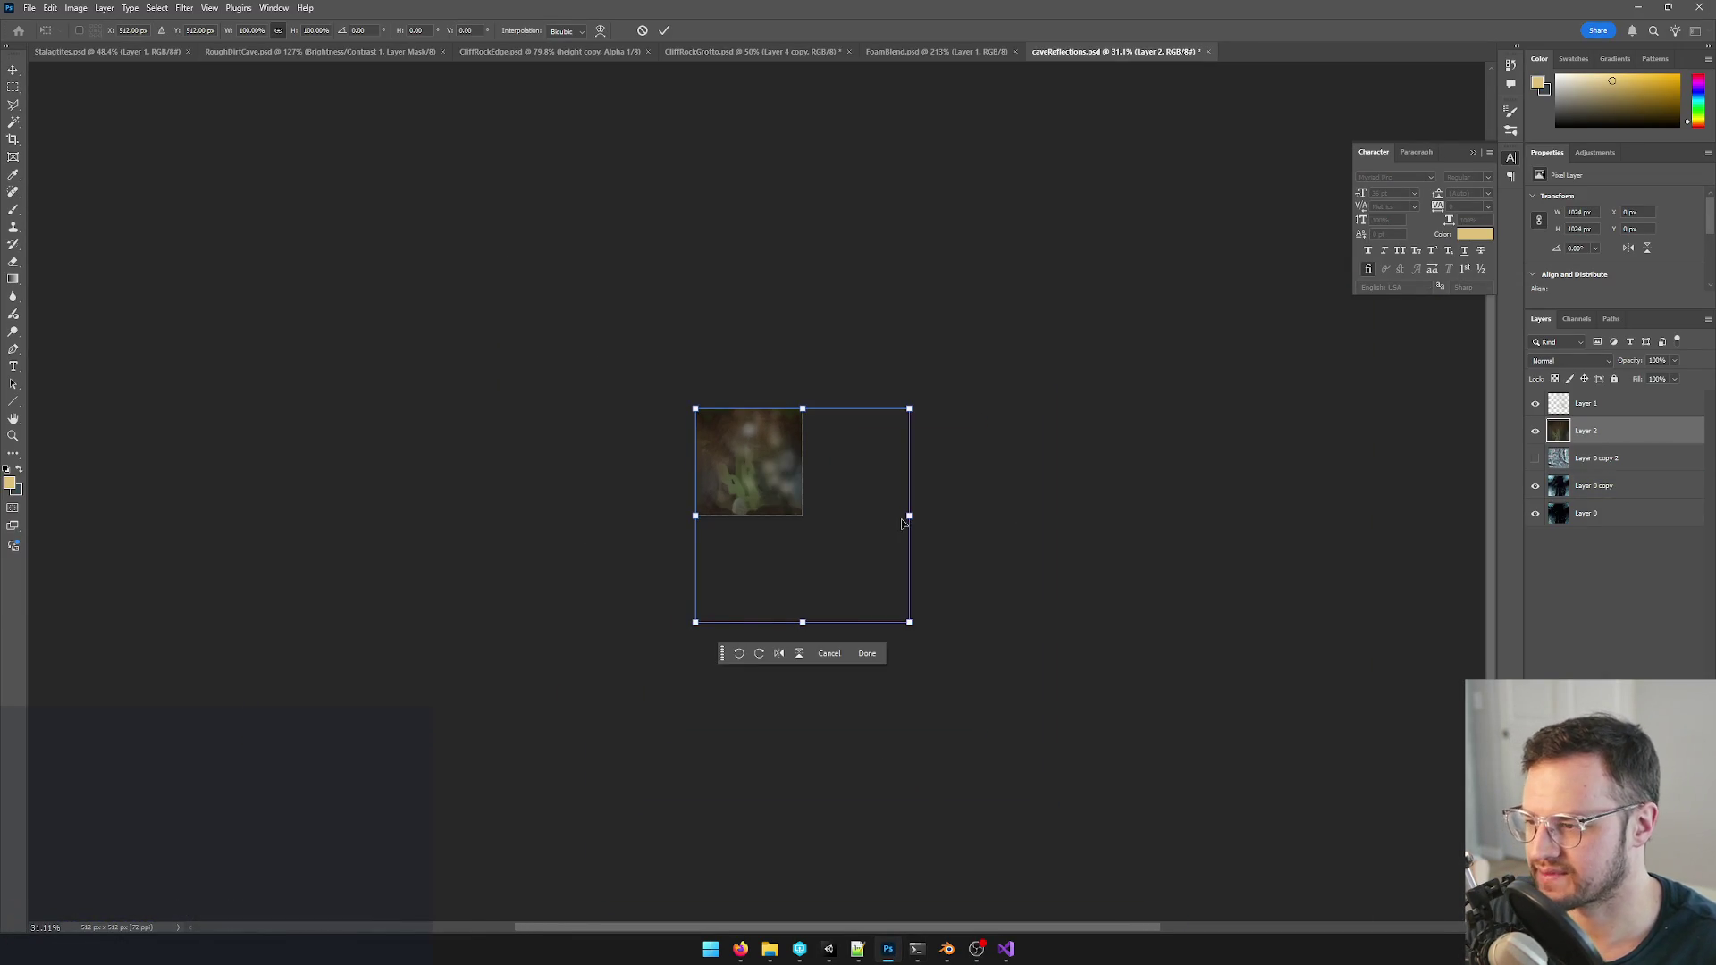
{"action": "left_click_drag", "start_coordinate": [910, 623], "coordinate": [805, 515]}
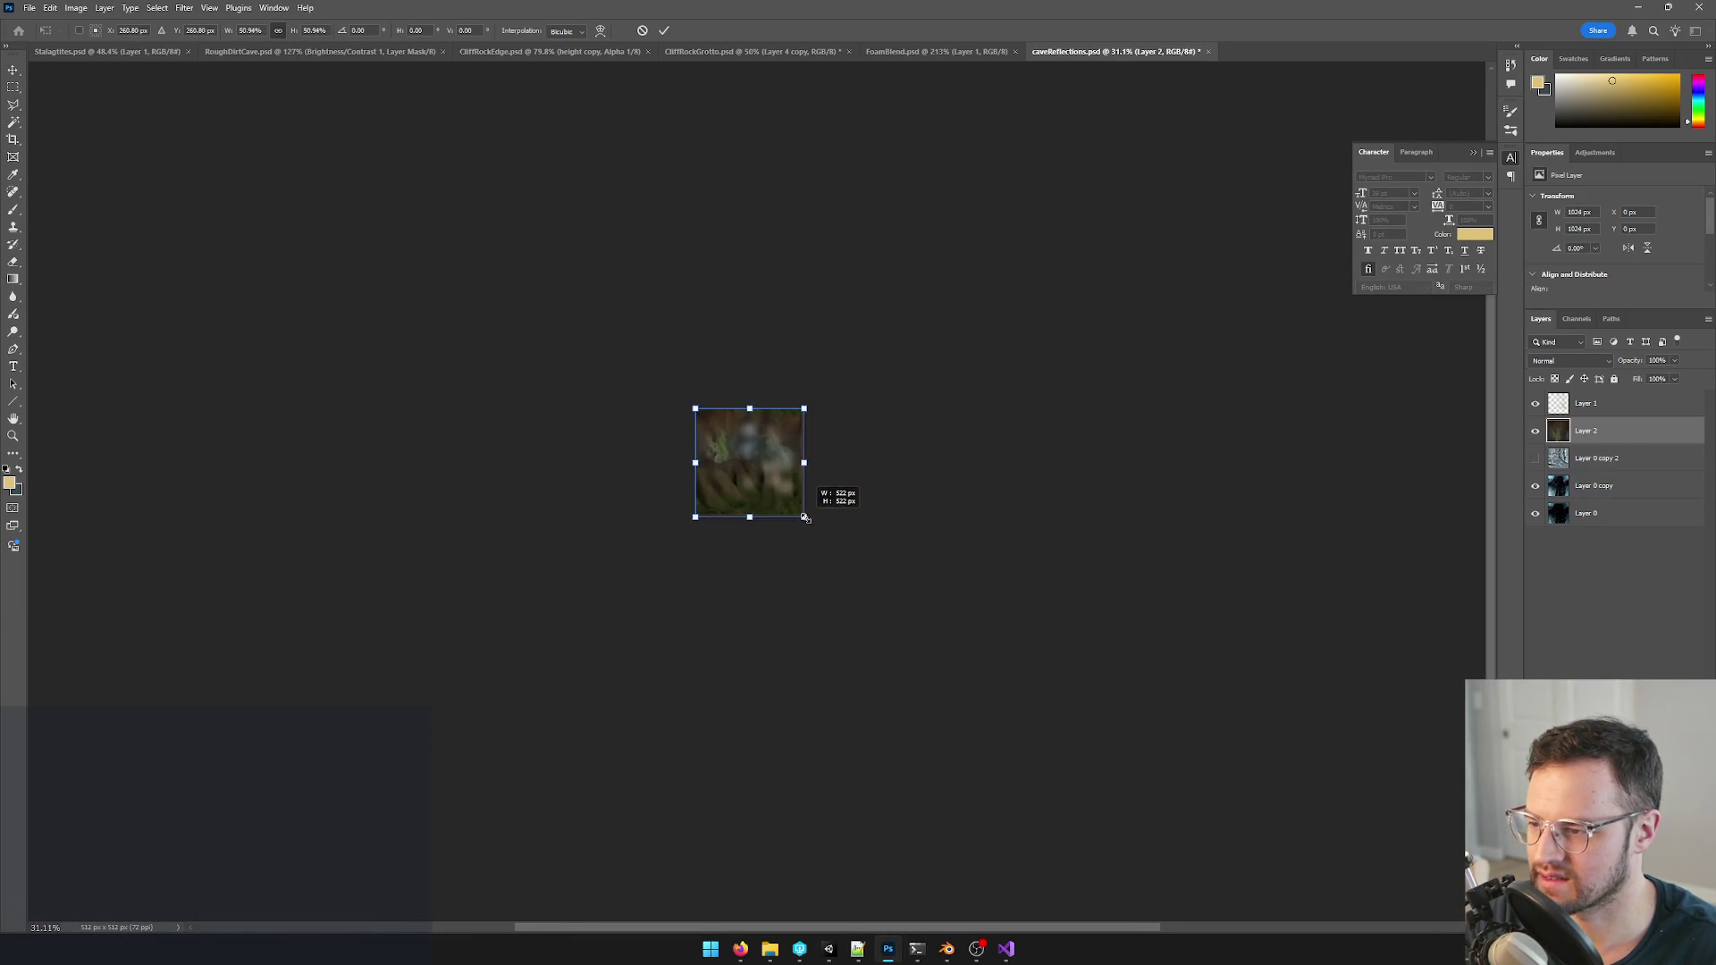
{"action": "key", "text": "Return"}
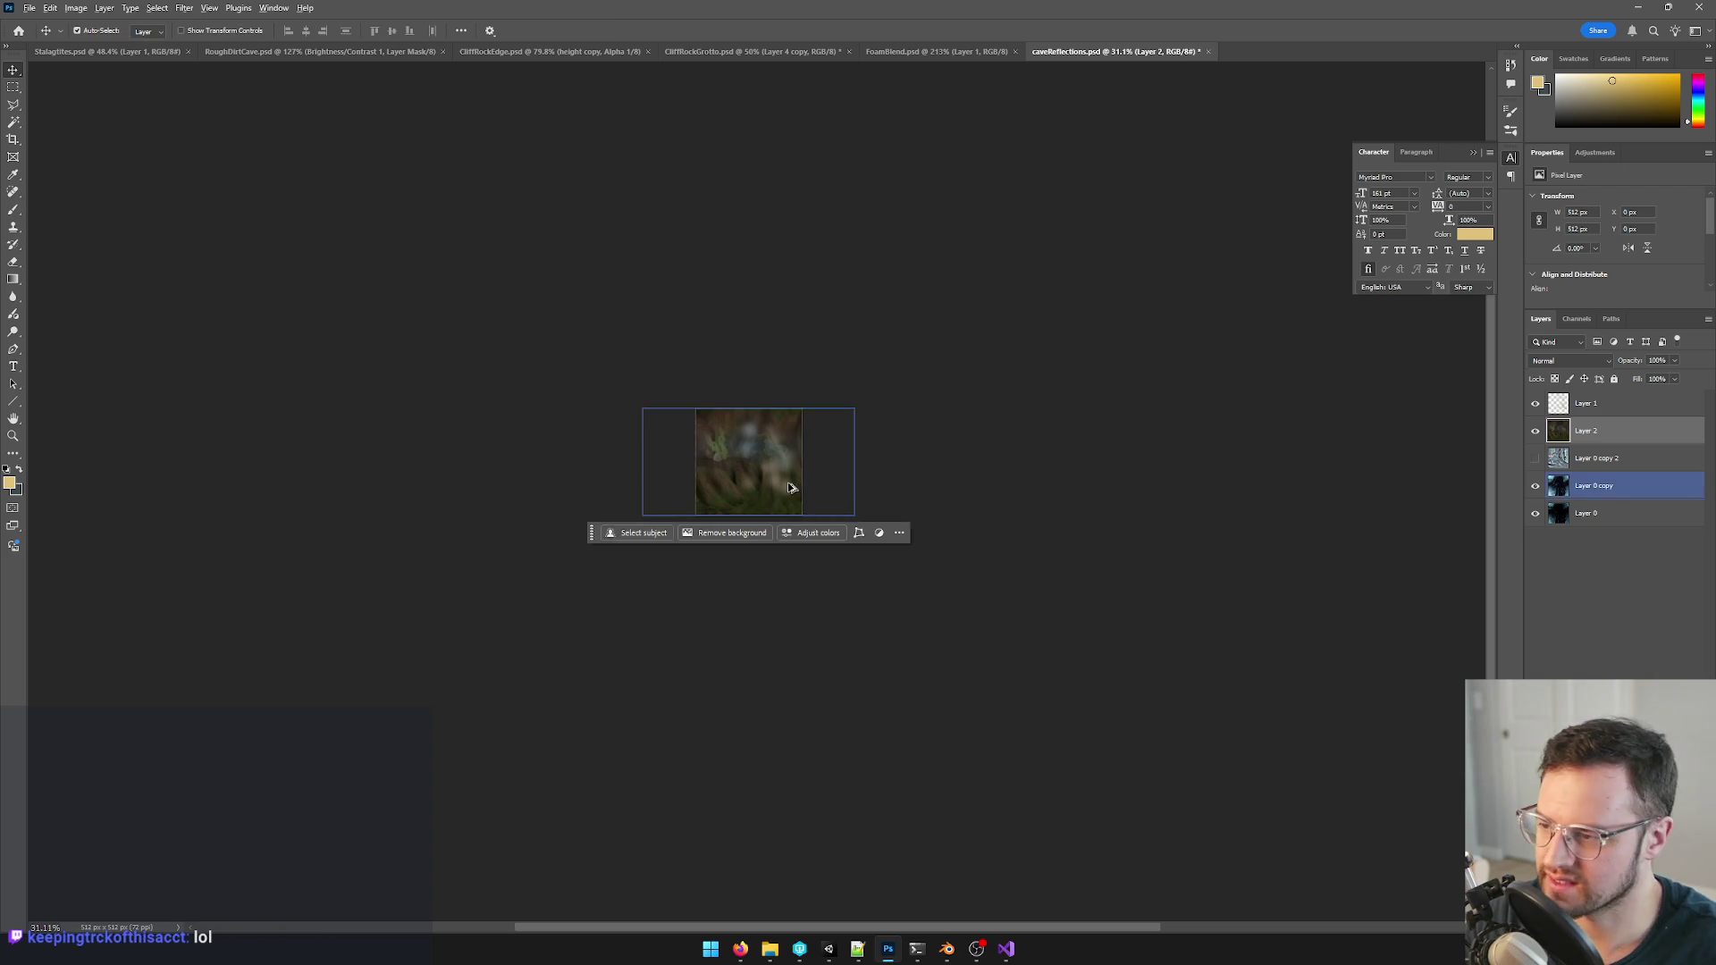
{"action": "scroll", "coordinate": [804, 442], "scroll_direction": "up", "scroll_amount": 5, "text": "alt"}
{"action": "left_click", "coordinate": [1536, 403]}
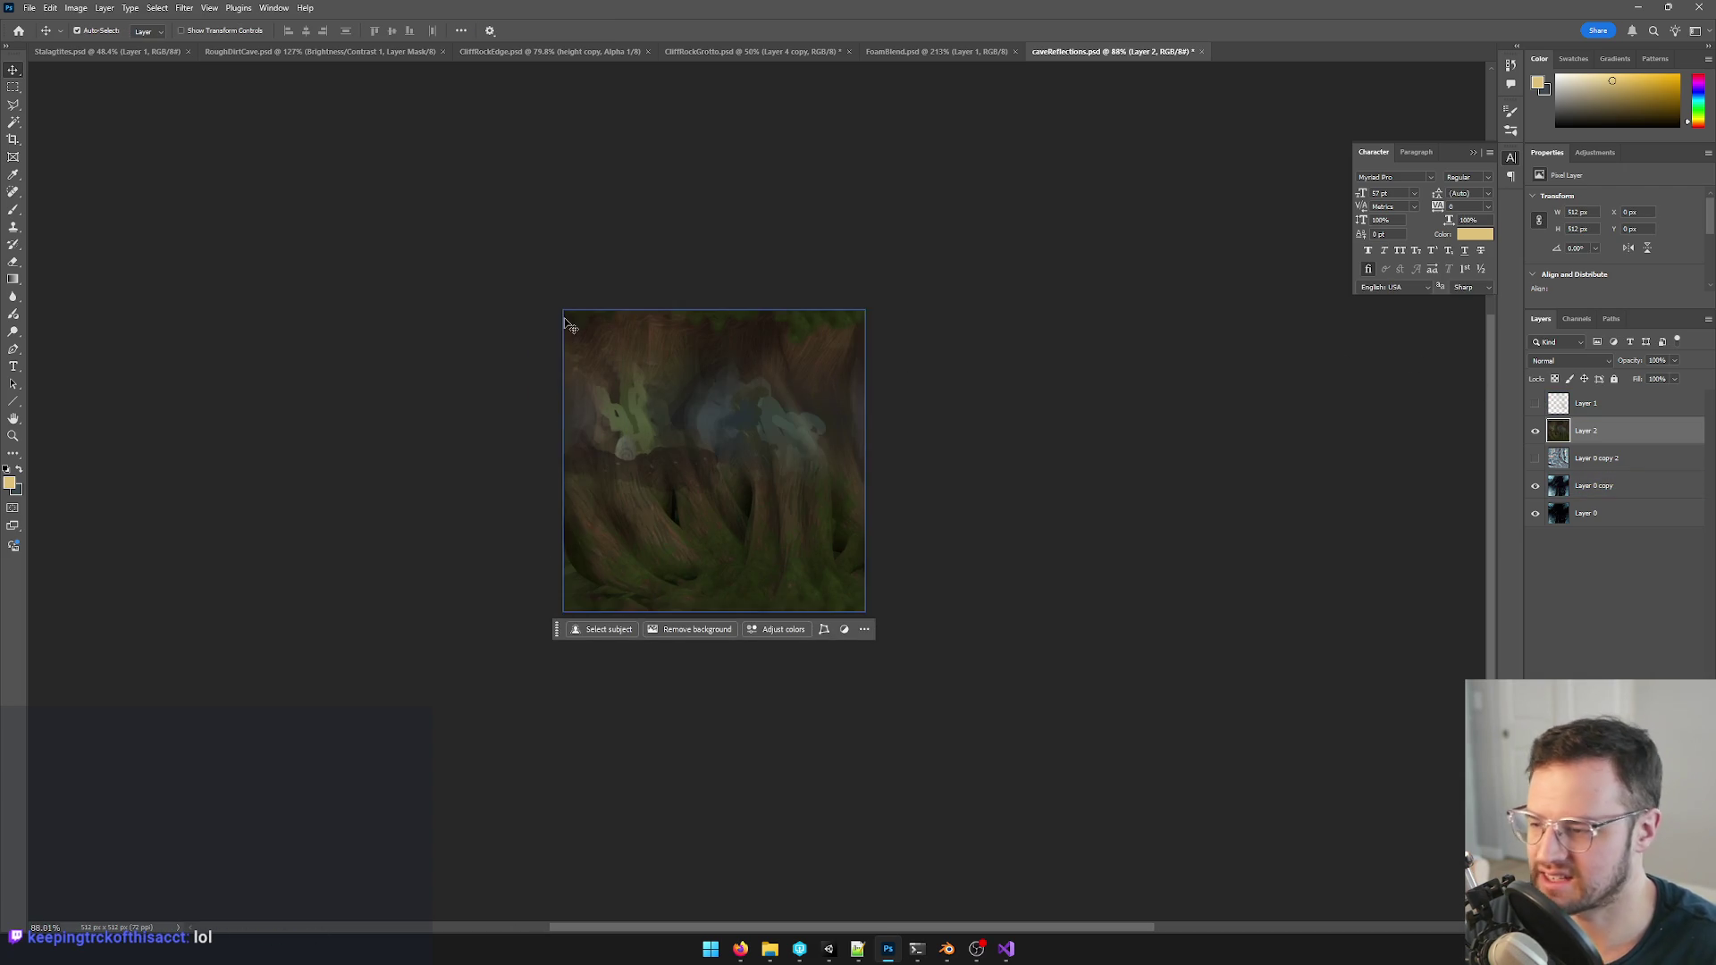
- Apply Color Balance shifting the painting toward cyan and blue
{"action": "key", "text": "ctrl+b"}
{"action": "left_click_drag", "start_coordinate": [1038, 266], "coordinate": [1008, 266]}
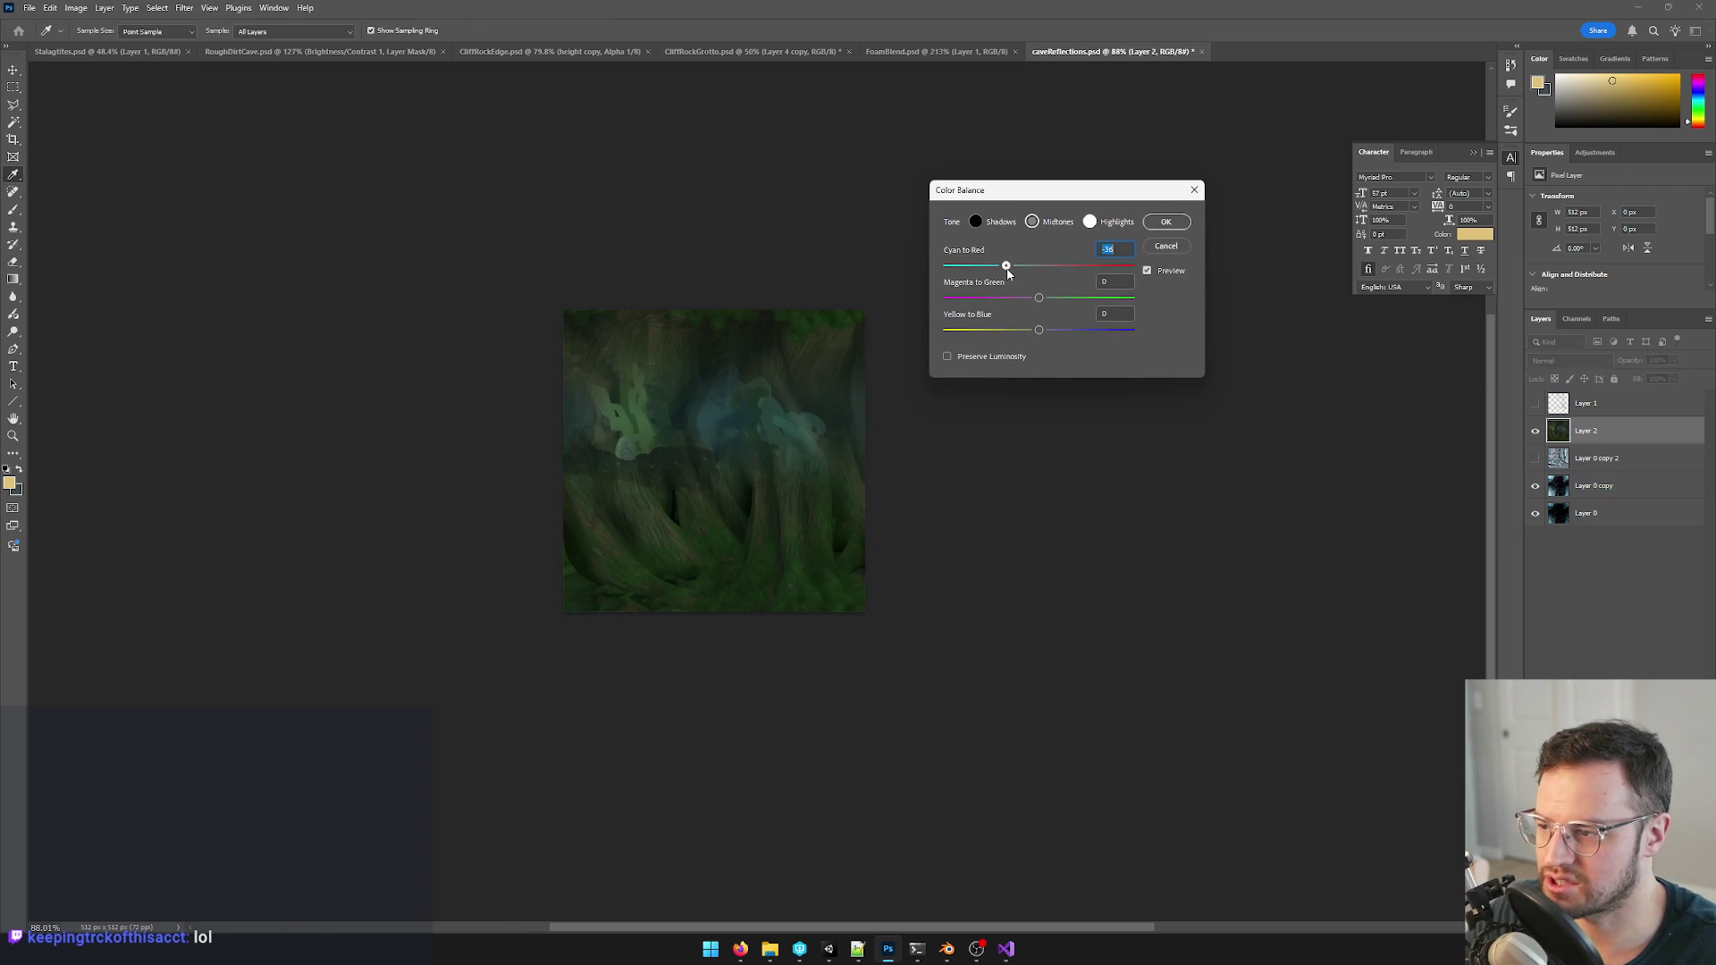
{"action": "left_click_drag", "start_coordinate": [1039, 331], "coordinate": [1082, 331]}
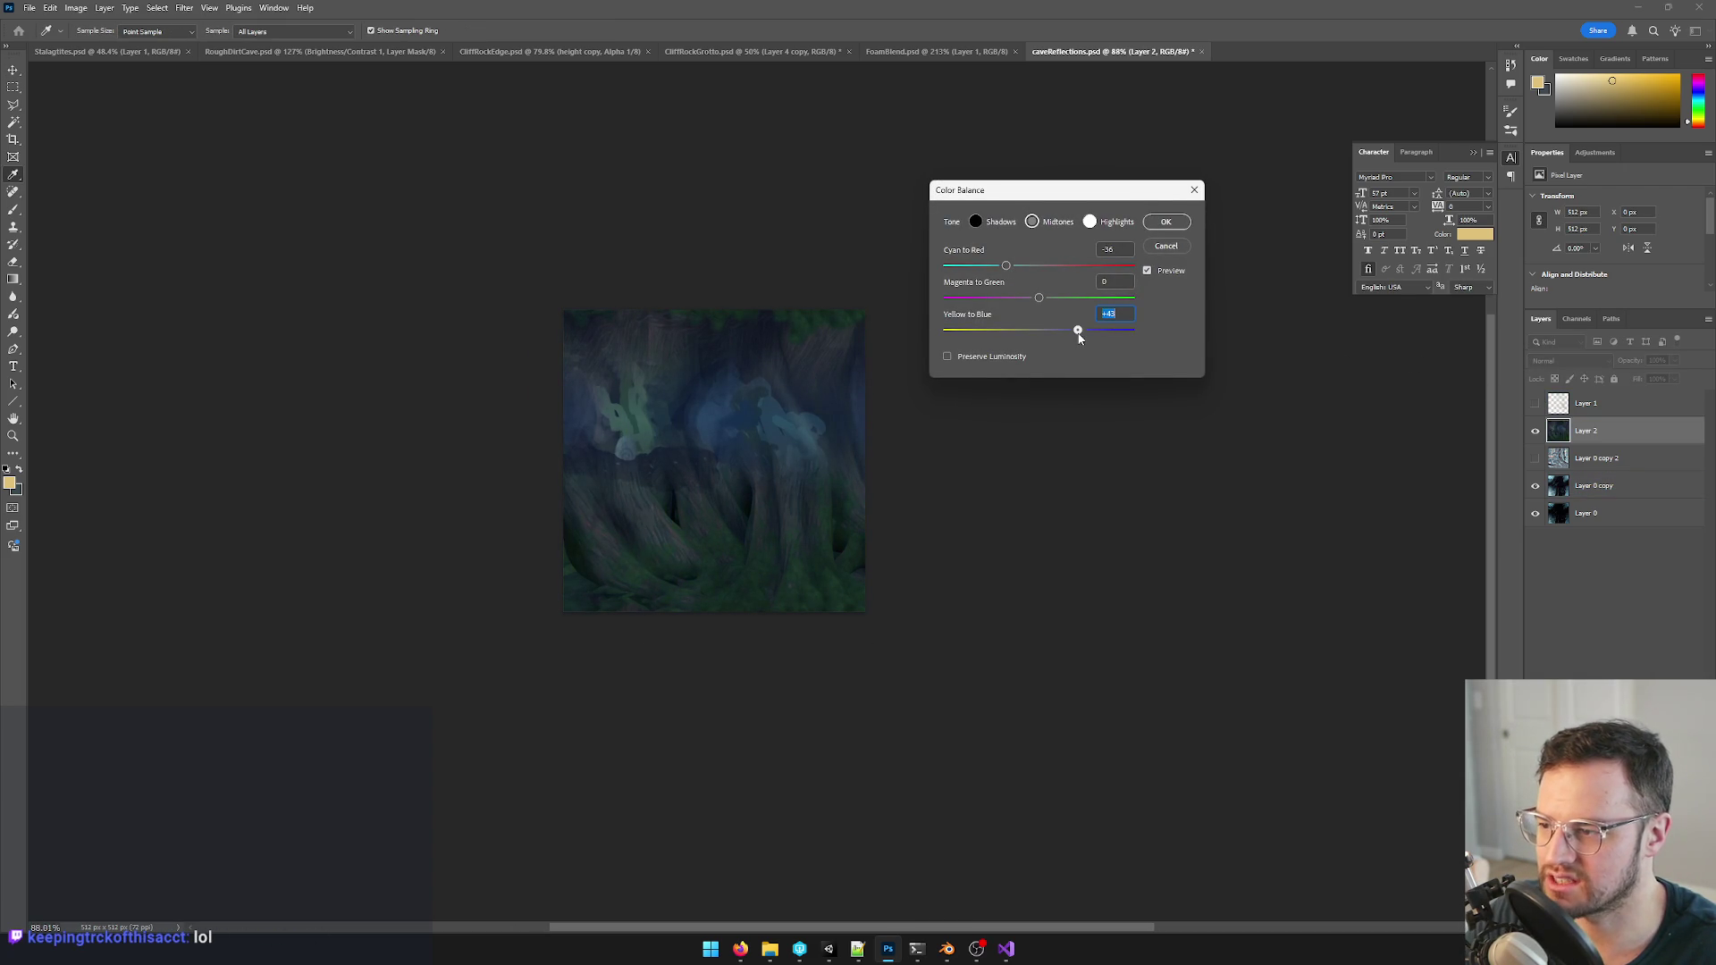
{"action": "left_click", "coordinate": [1166, 222]}
- Apply Levels to brighten highlights and deepen shadows slightly, keeping Layer 2 selected
{"action": "key", "text": "ctrl+l"}
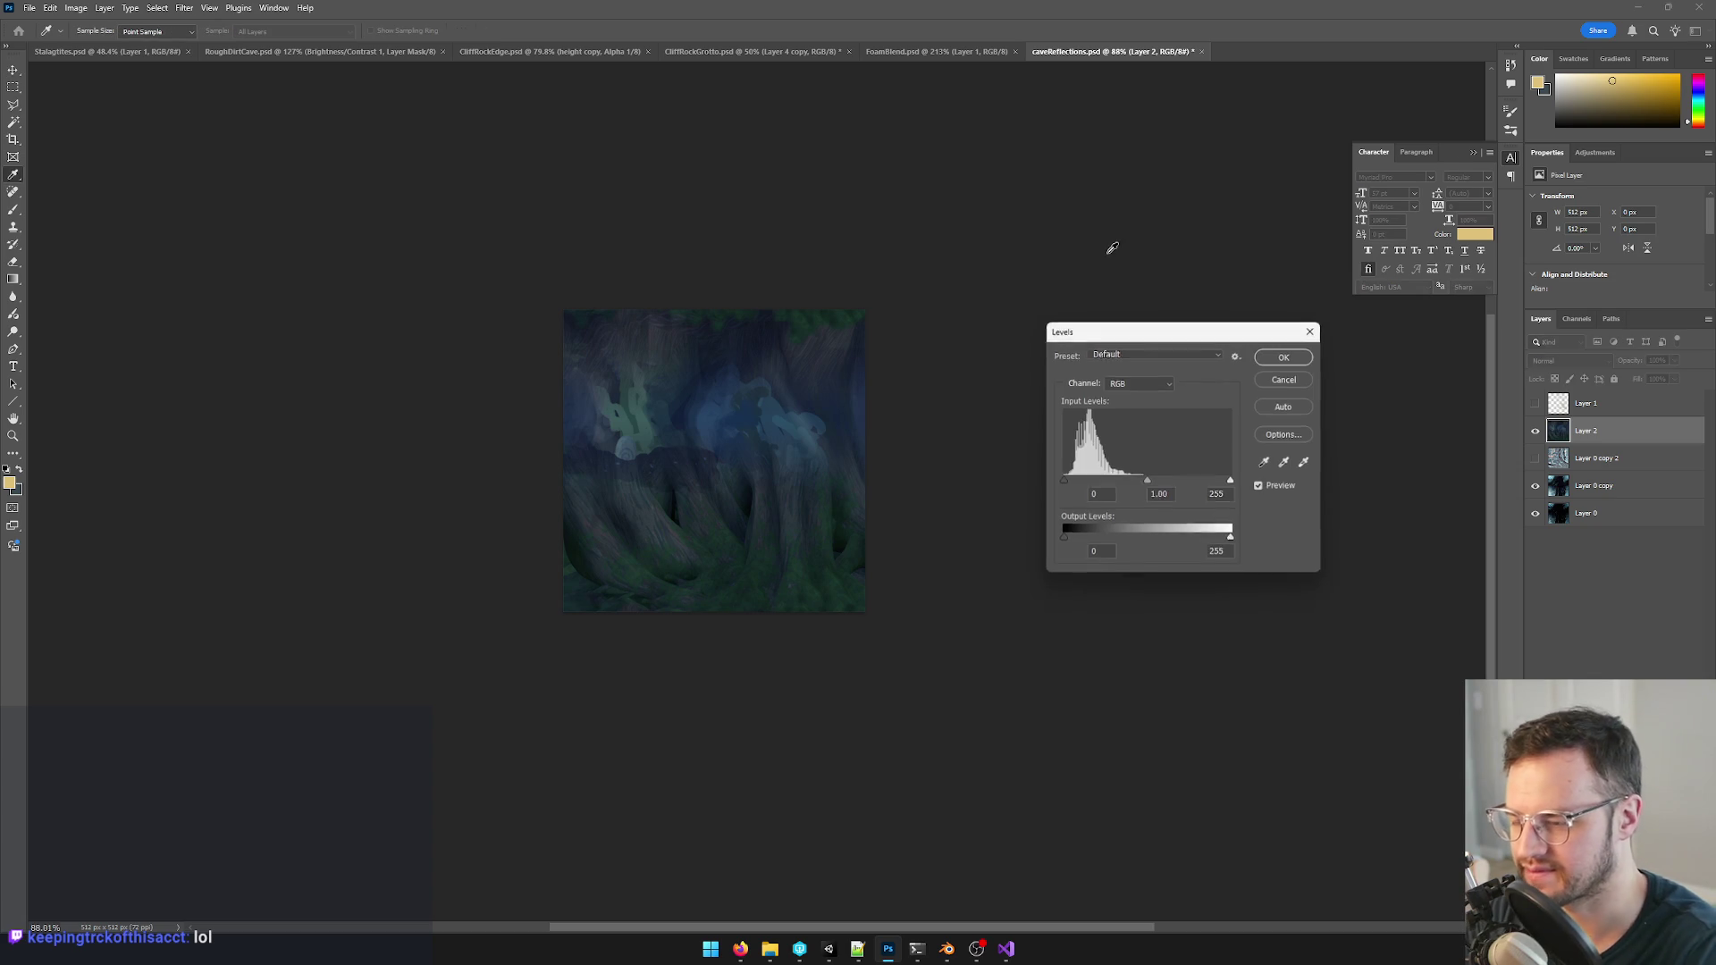
{"action": "left_click_drag", "start_coordinate": [1231, 480], "coordinate": [1130, 480]}
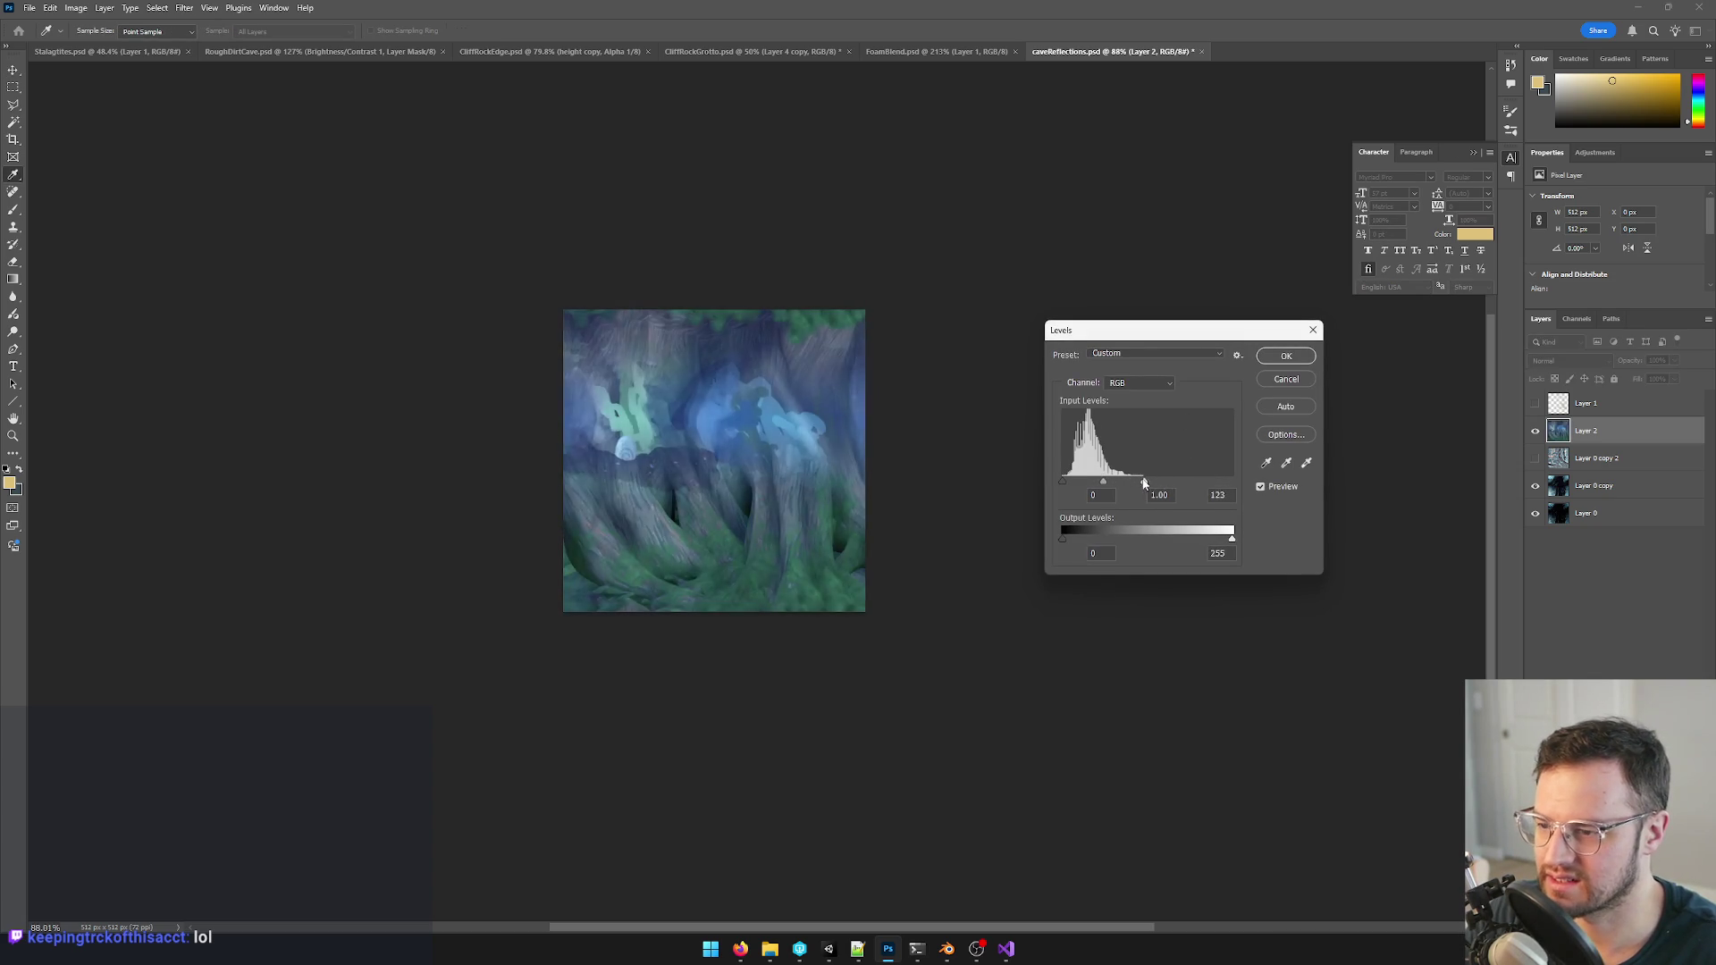
{"action": "left_click_drag", "start_coordinate": [1068, 482], "coordinate": [1073, 483]}
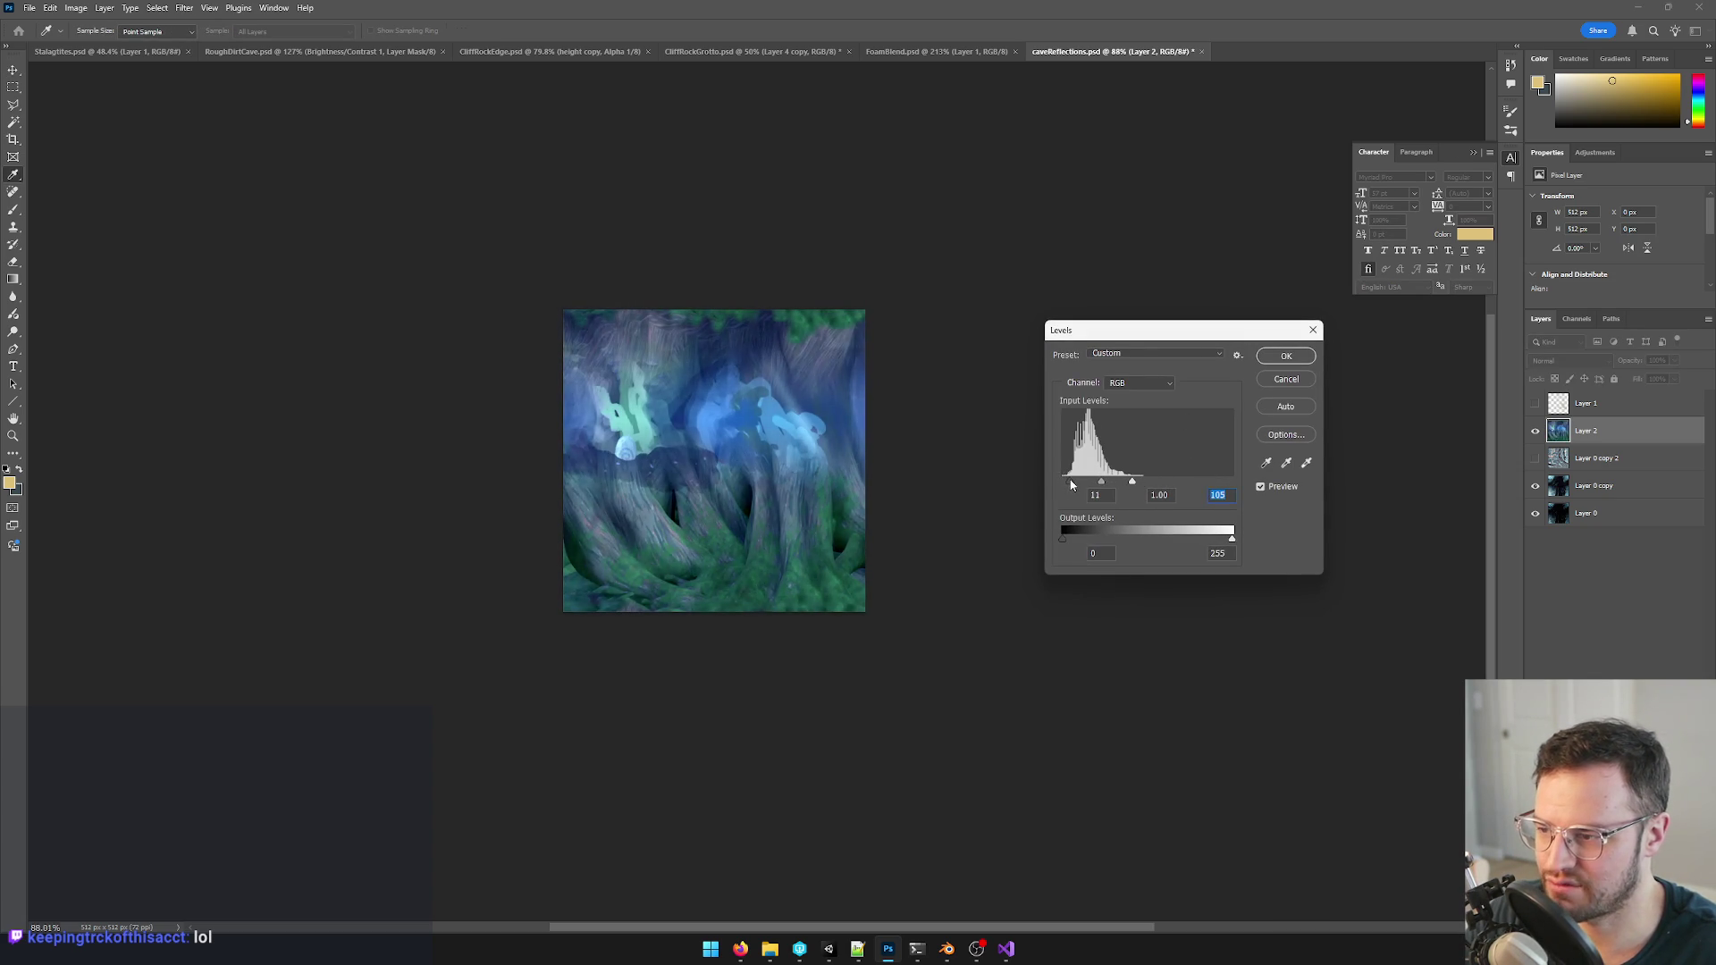
{"action": "left_click", "coordinate": [1286, 354]}
{"action": "scroll", "coordinate": [885, 389], "scroll_direction": "down", "scroll_amount": 3}
{"action": "scroll", "coordinate": [849, 439], "scroll_direction": "up", "scroll_amount": 6}
{"action": "scroll", "coordinate": [849, 441], "scroll_direction": "down", "scroll_amount": 3}
{"action": "left_click", "coordinate": [1087, 395]}
{"action": "scroll", "coordinate": [1072, 417], "scroll_direction": "up", "scroll_amount": 4}
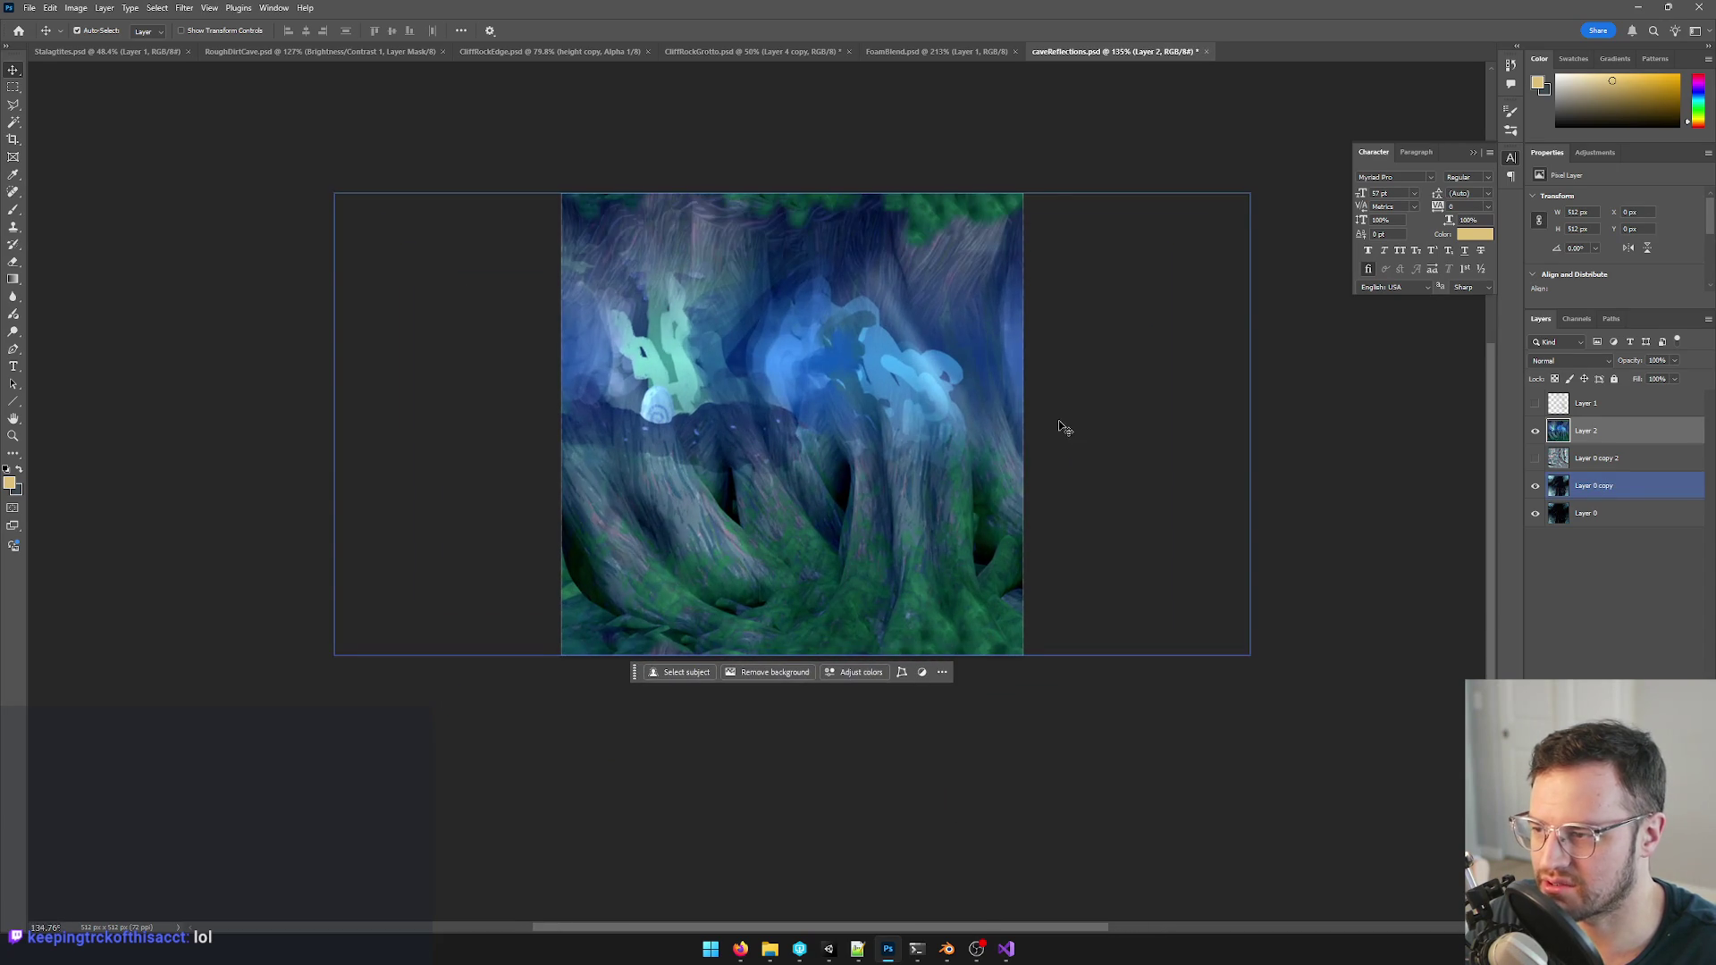
{"action": "left_click", "coordinate": [1062, 428]}
- Preview Hue/Saturation shifts toward purple and other hues, discard both, and minimise Photoshop
{"action": "key", "text": "ctrl+u"}
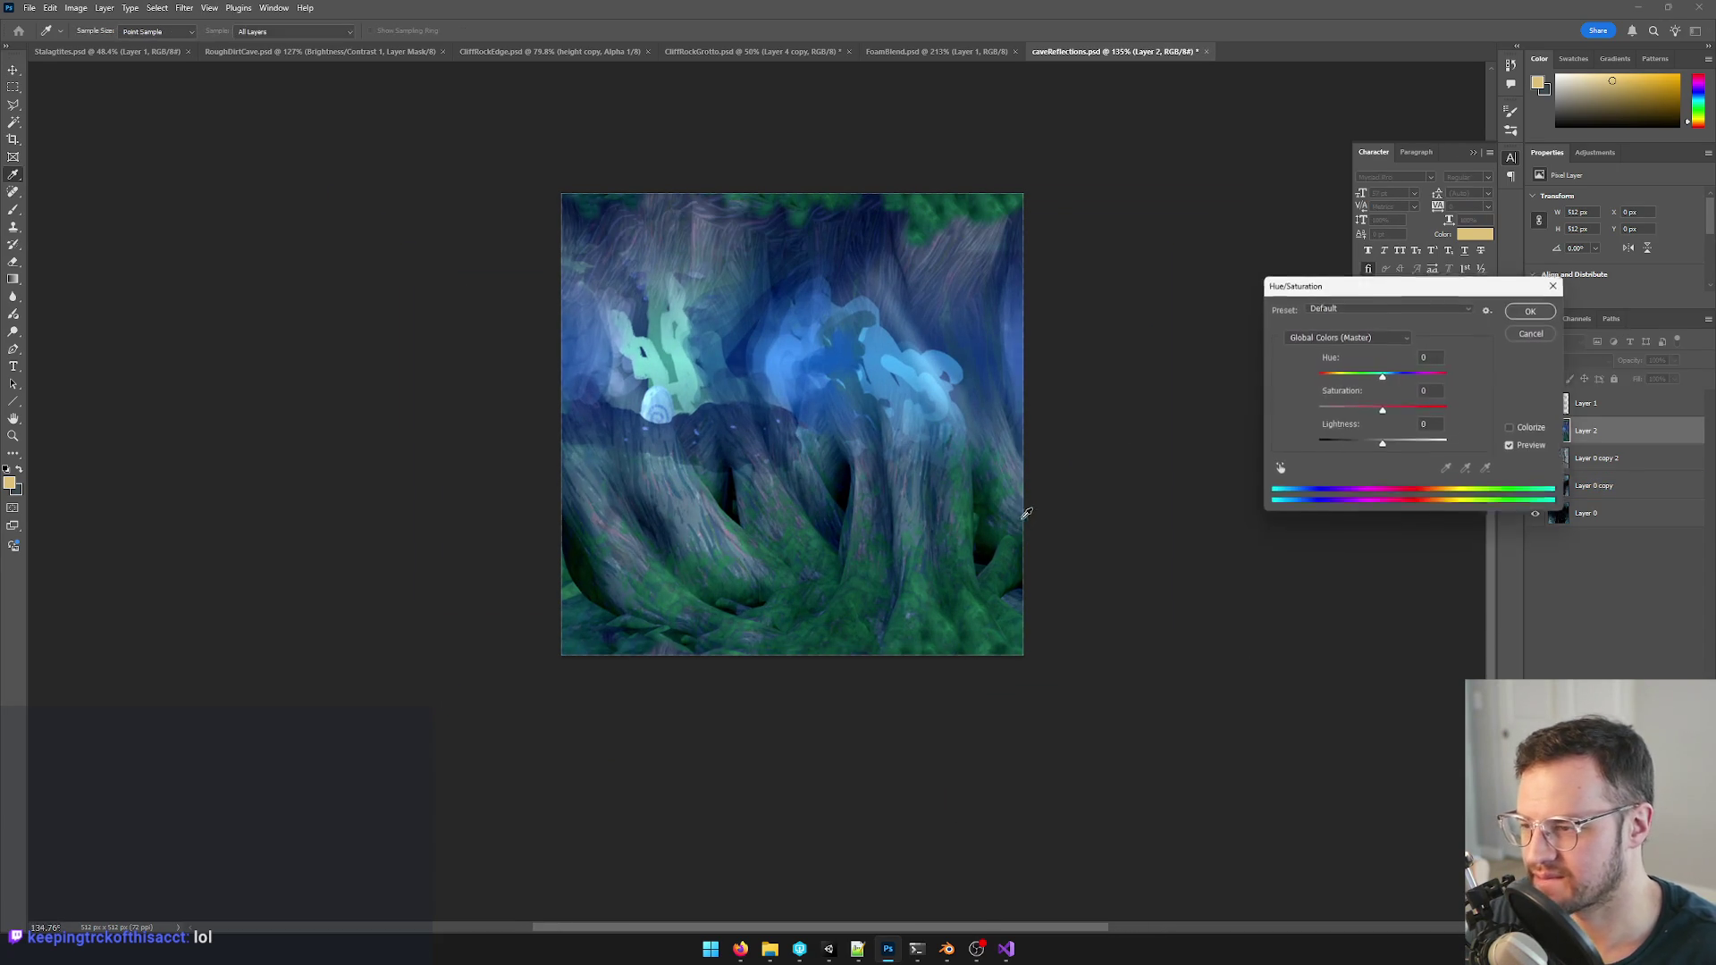
{"action": "left_click_drag", "start_coordinate": [1382, 377], "coordinate": [1412, 380]}
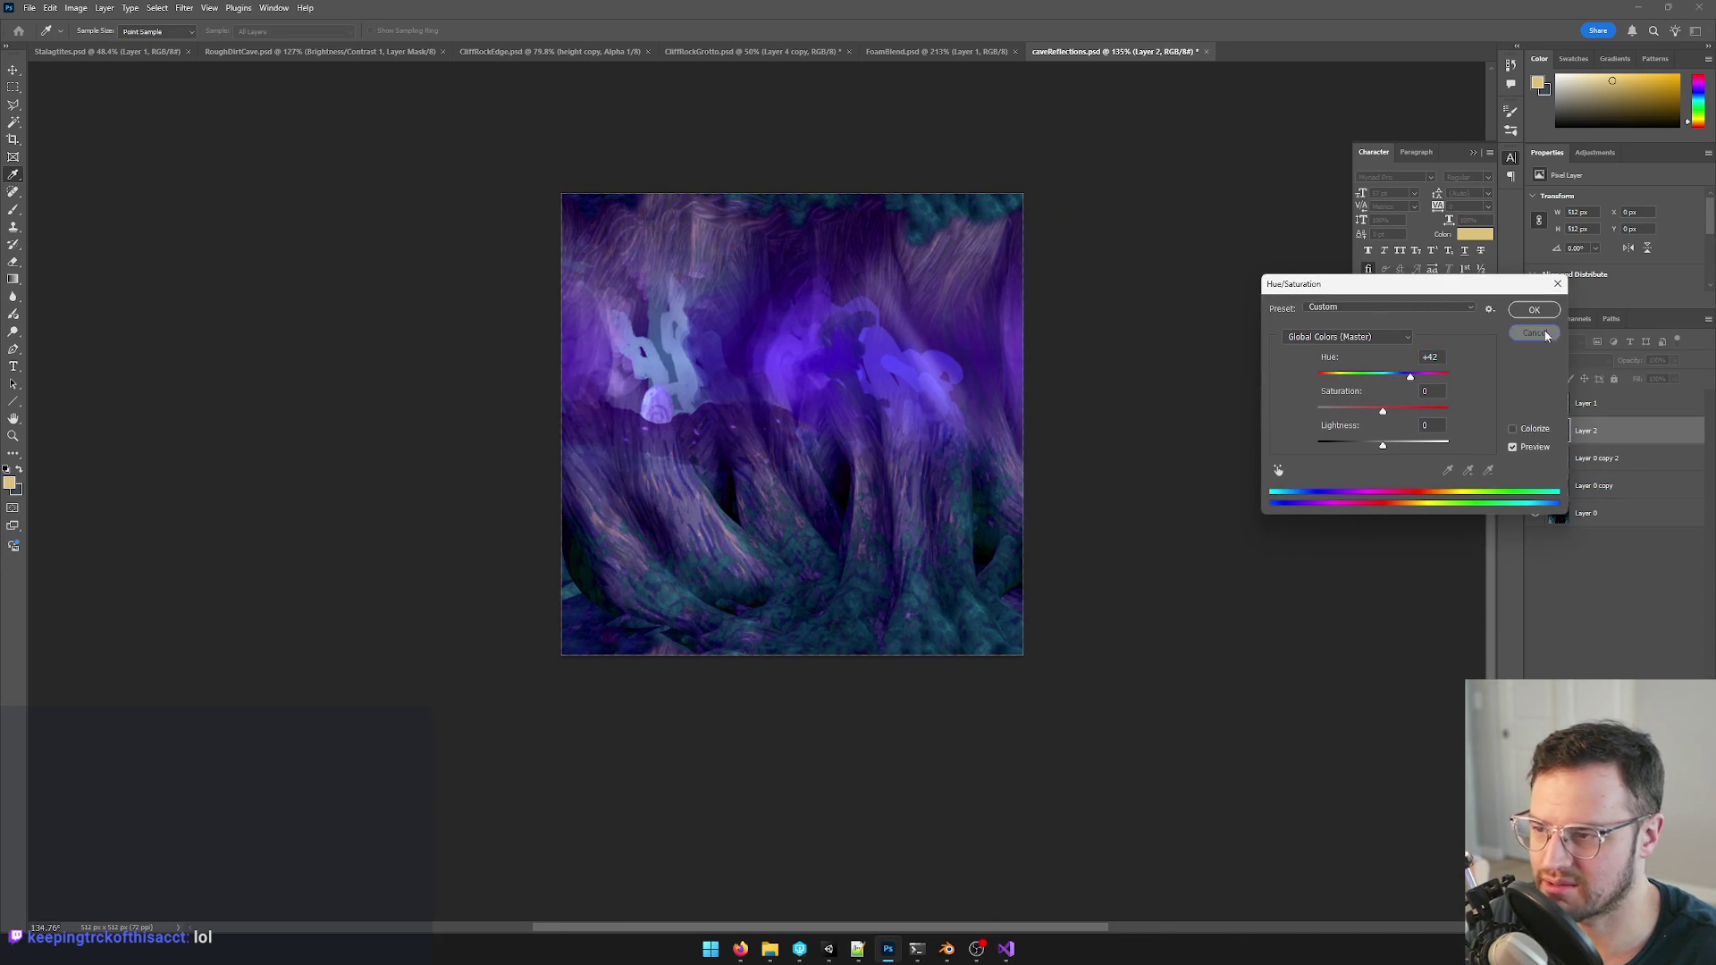
{"action": "left_click", "coordinate": [1536, 332]}
{"action": "scroll", "coordinate": [1021, 434], "scroll_direction": "up", "scroll_amount": 1, "text": "alt"}
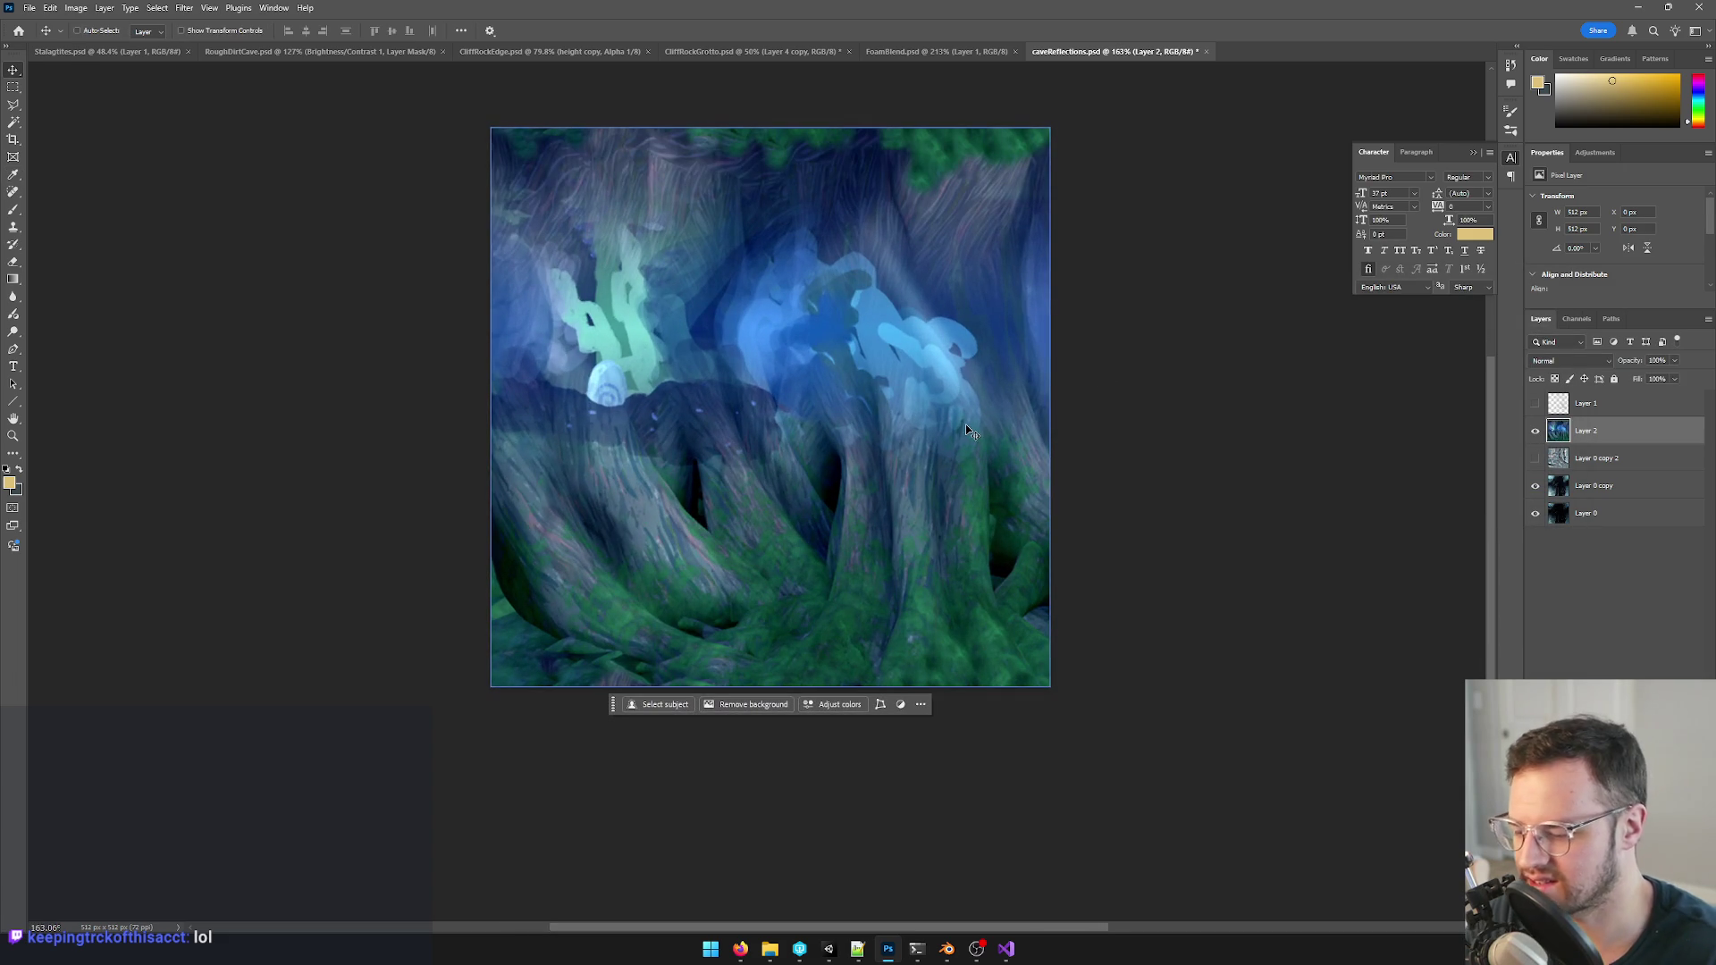
{"action": "key", "text": "ctrl+u"}
{"action": "mouse_move", "coordinate": [1381, 375]}
{"action": "left_mouse_down"}
{"action": "mouse_move", "coordinate": [1411, 380]}
{"action": "mouse_move", "coordinate": [1328, 379]}
{"action": "left_mouse_up"}
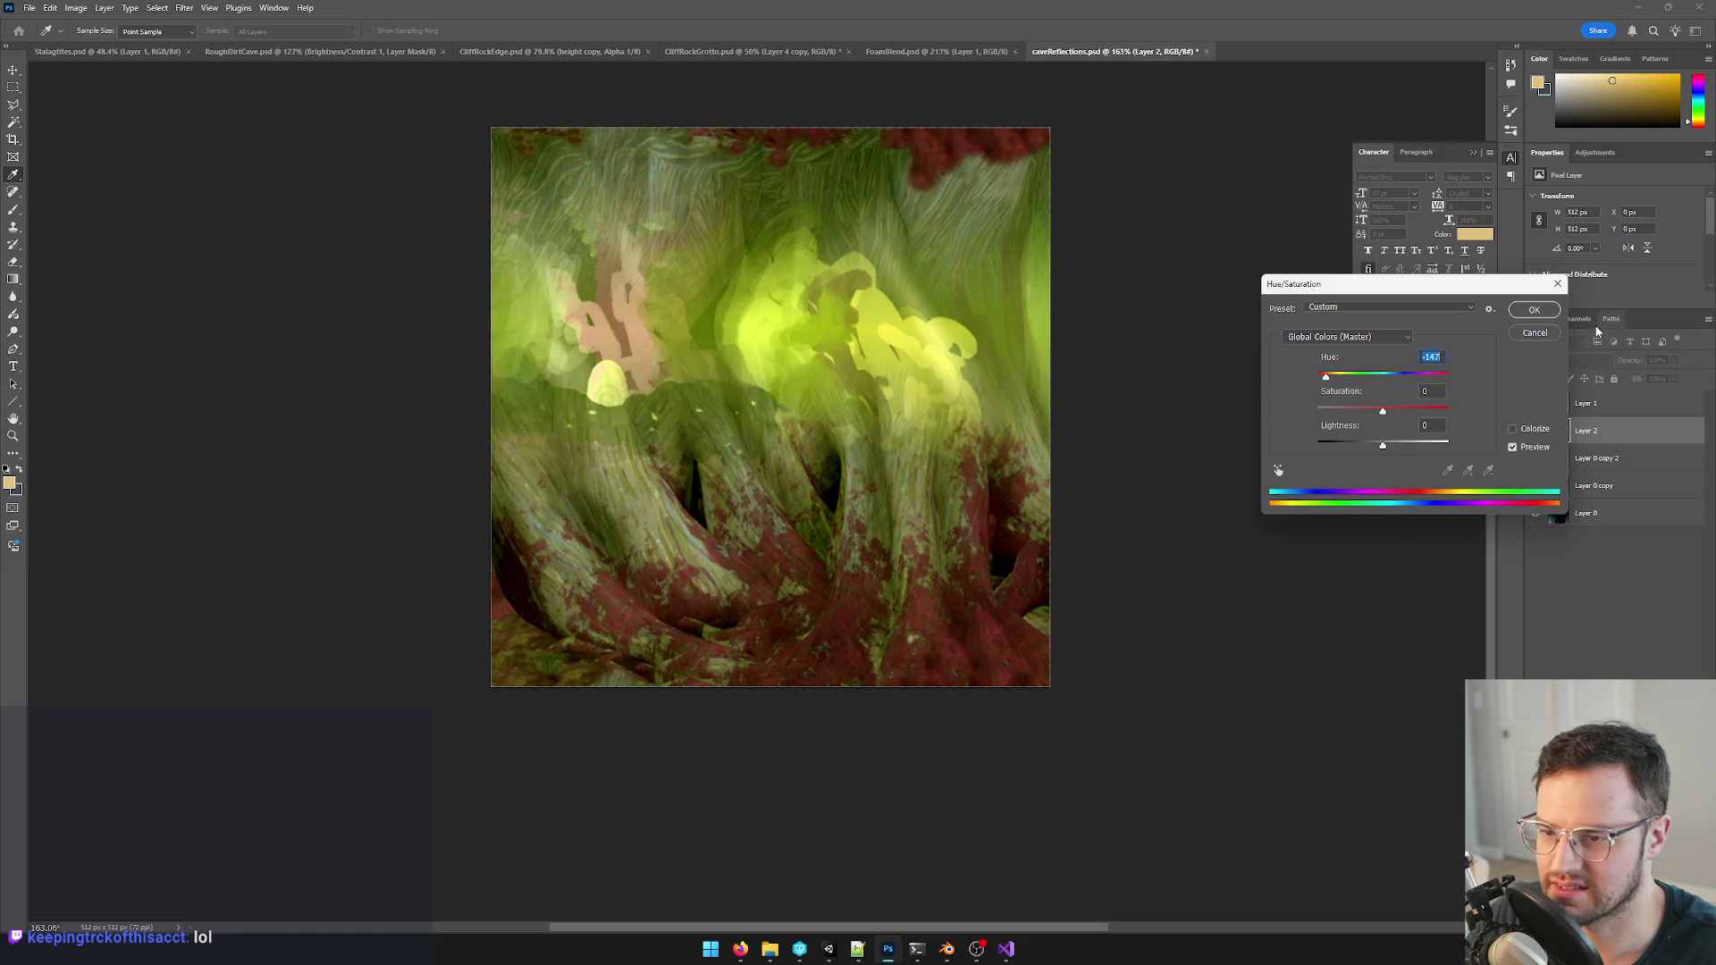
{"action": "key", "text": "Escape"}
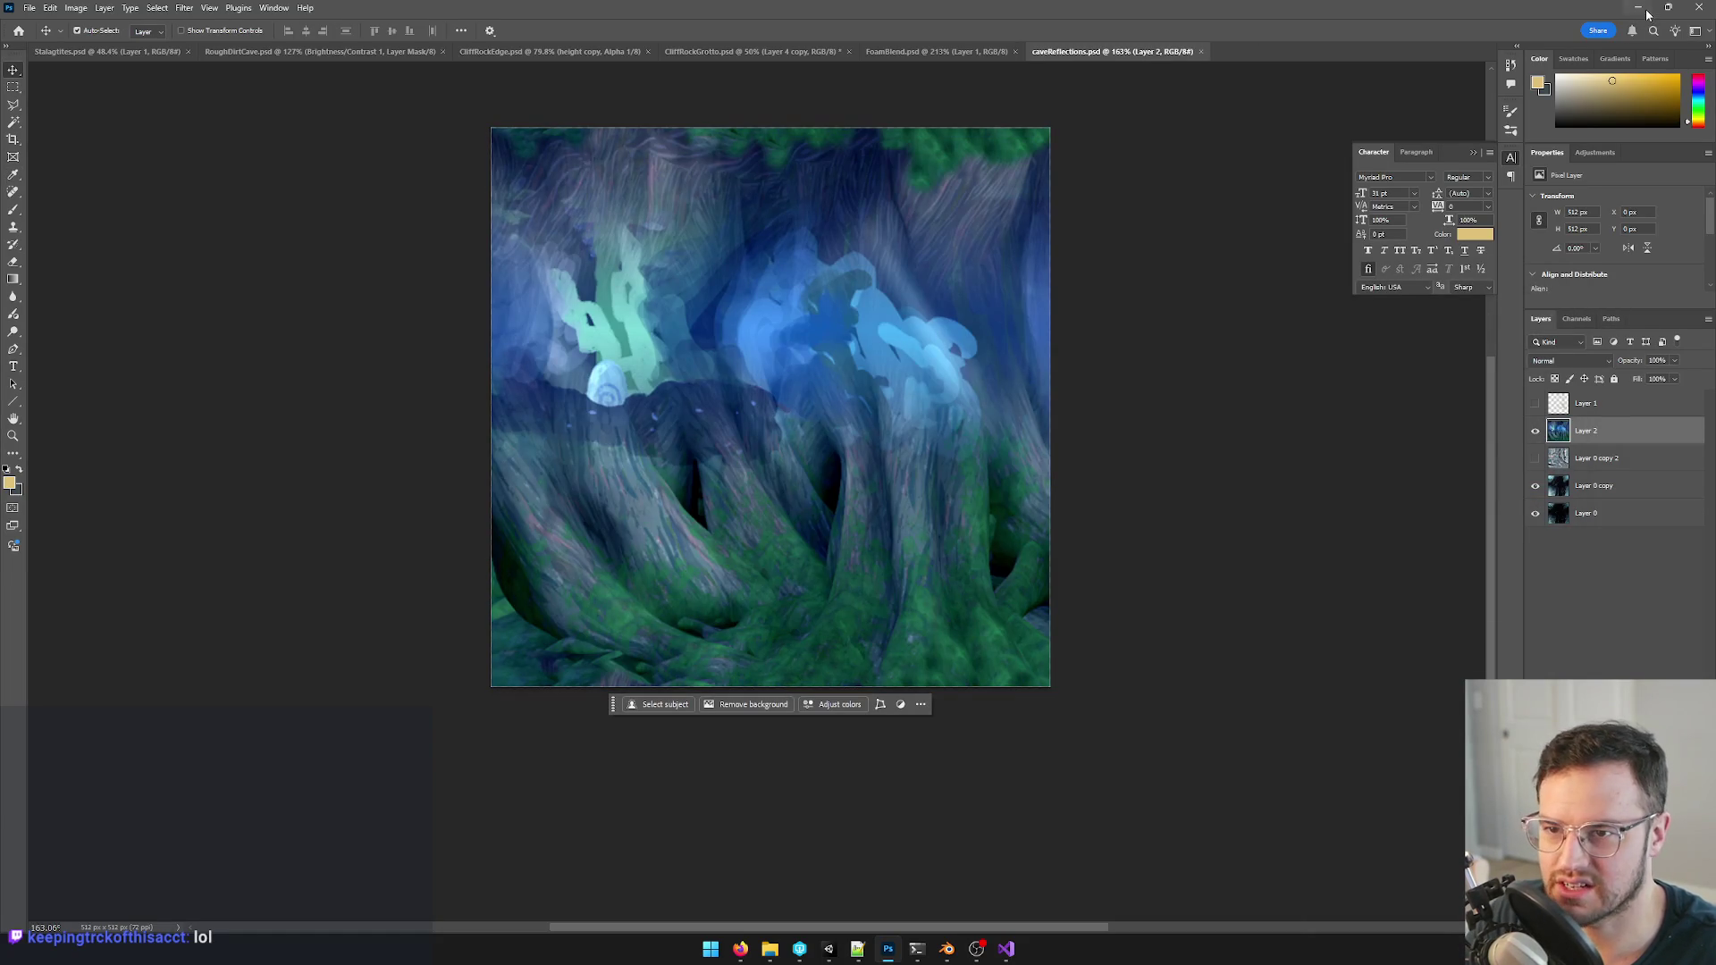
{"action": "left_click", "coordinate": [1638, 9]}
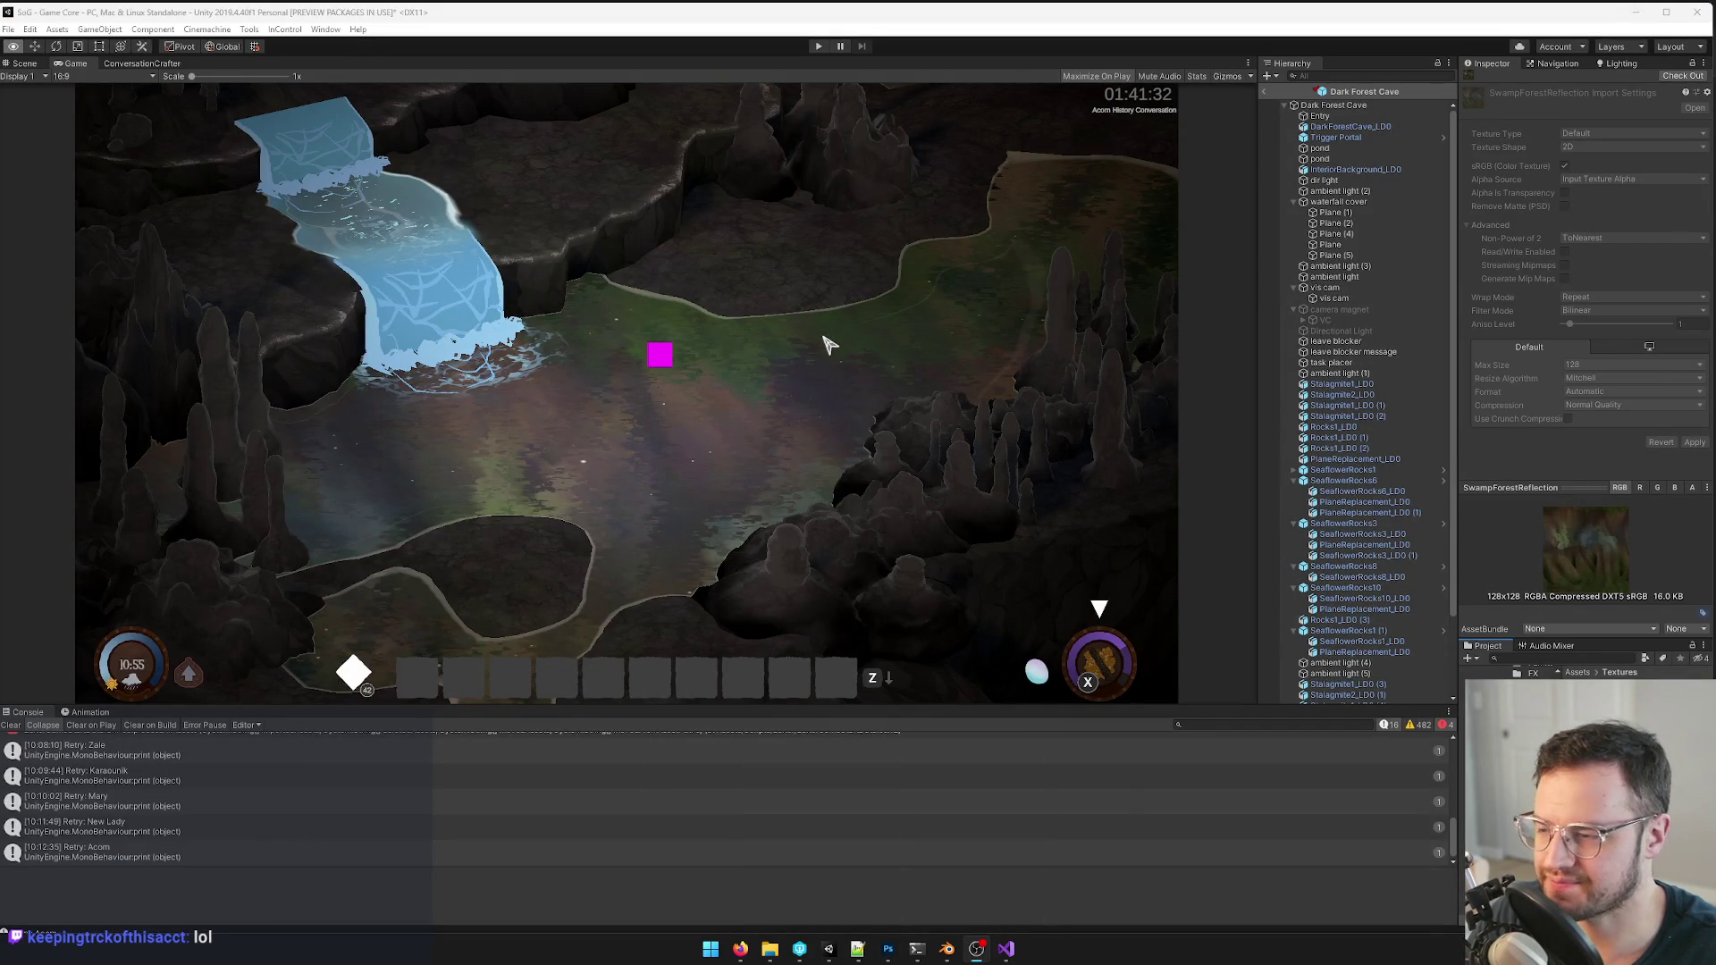
- Flip to Photoshop and back, then refresh Unity so the saved reflections texture reimports
{"action": "key", "text": "alt+Tab"}
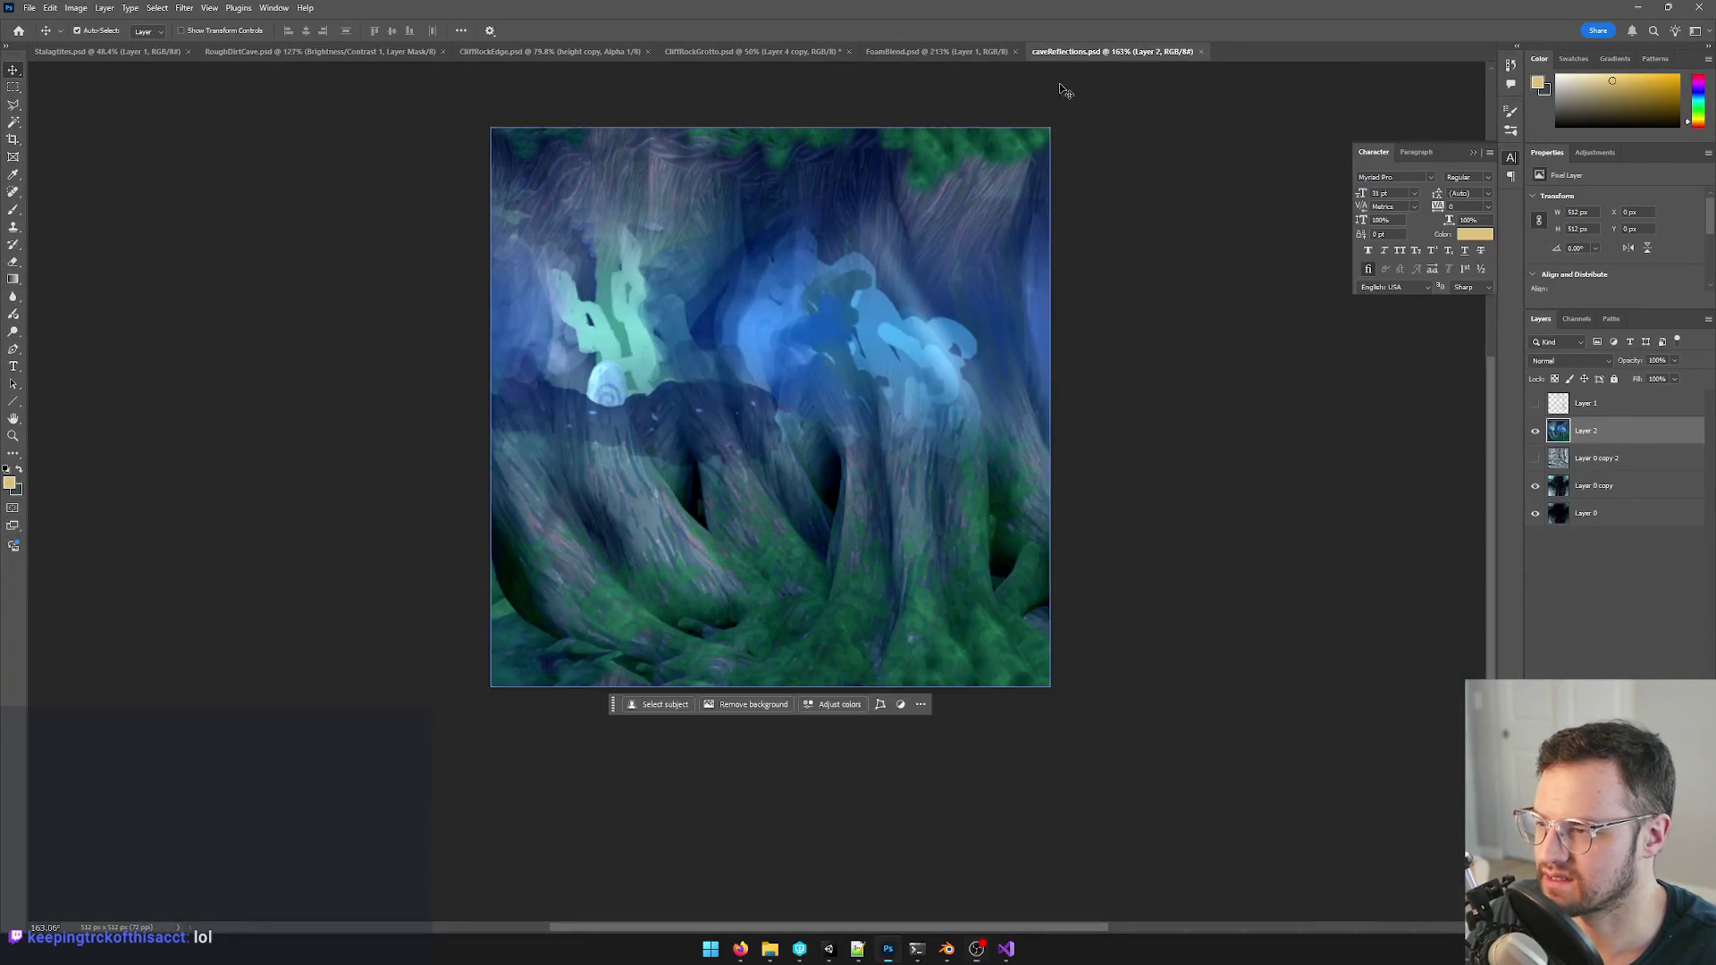
{"action": "left_click", "coordinate": [1639, 10]}
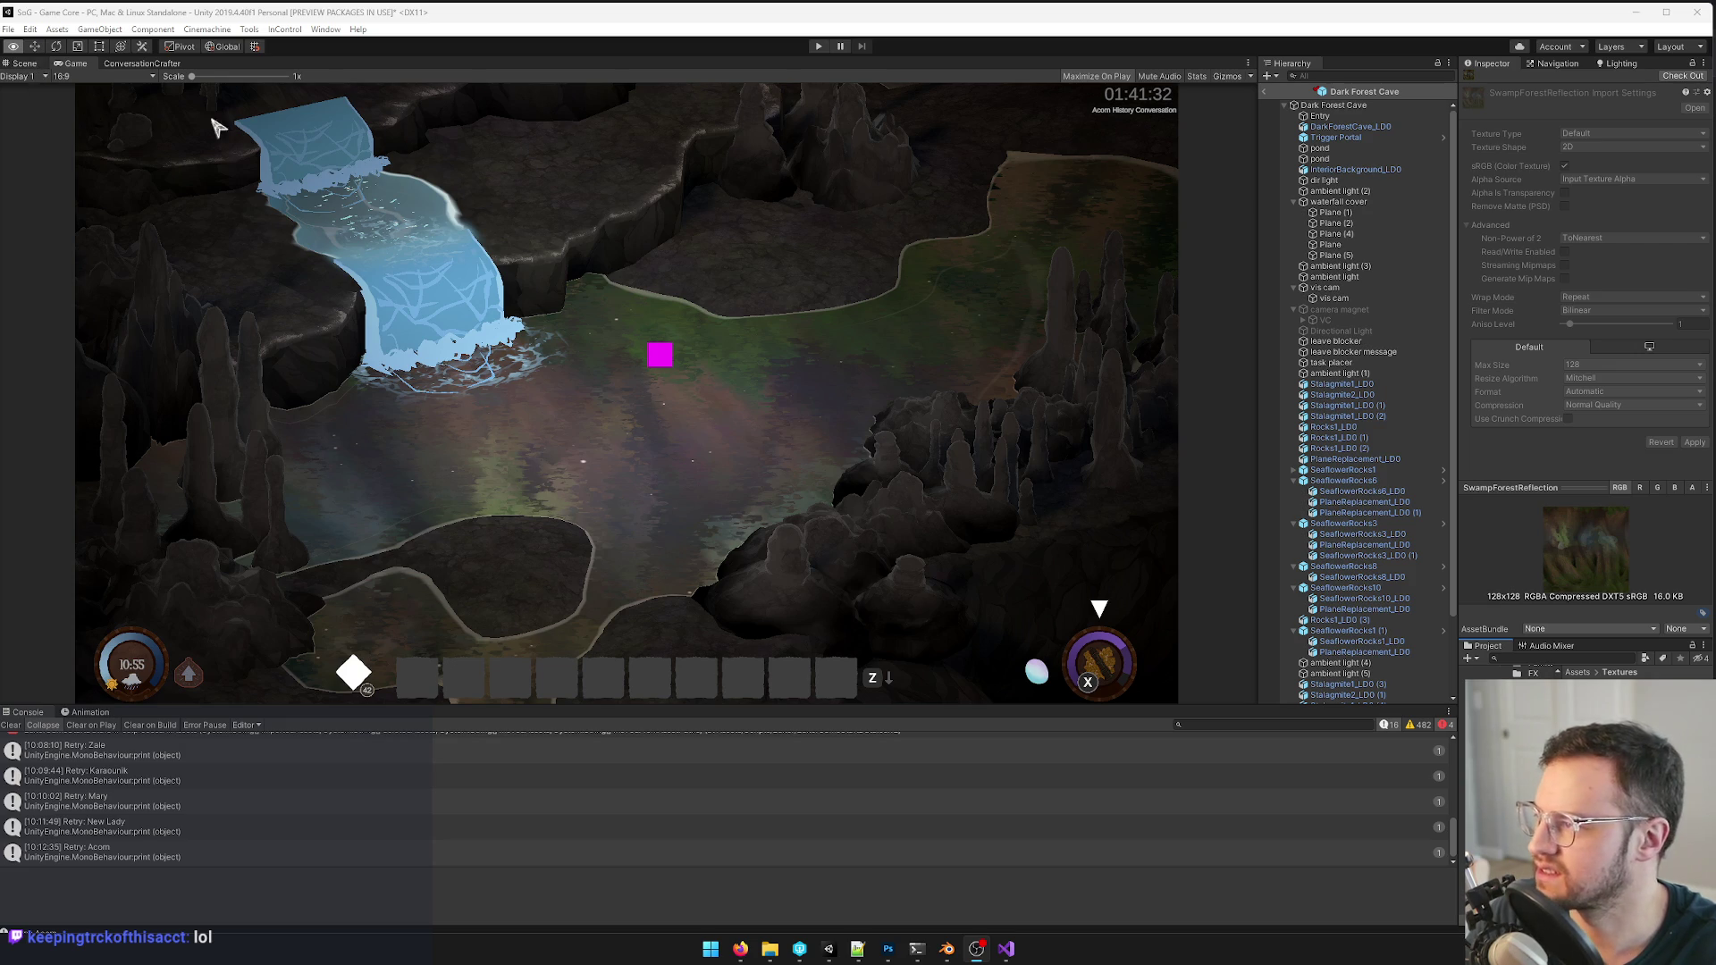
{"action": "key", "text": "ctrl+s"}
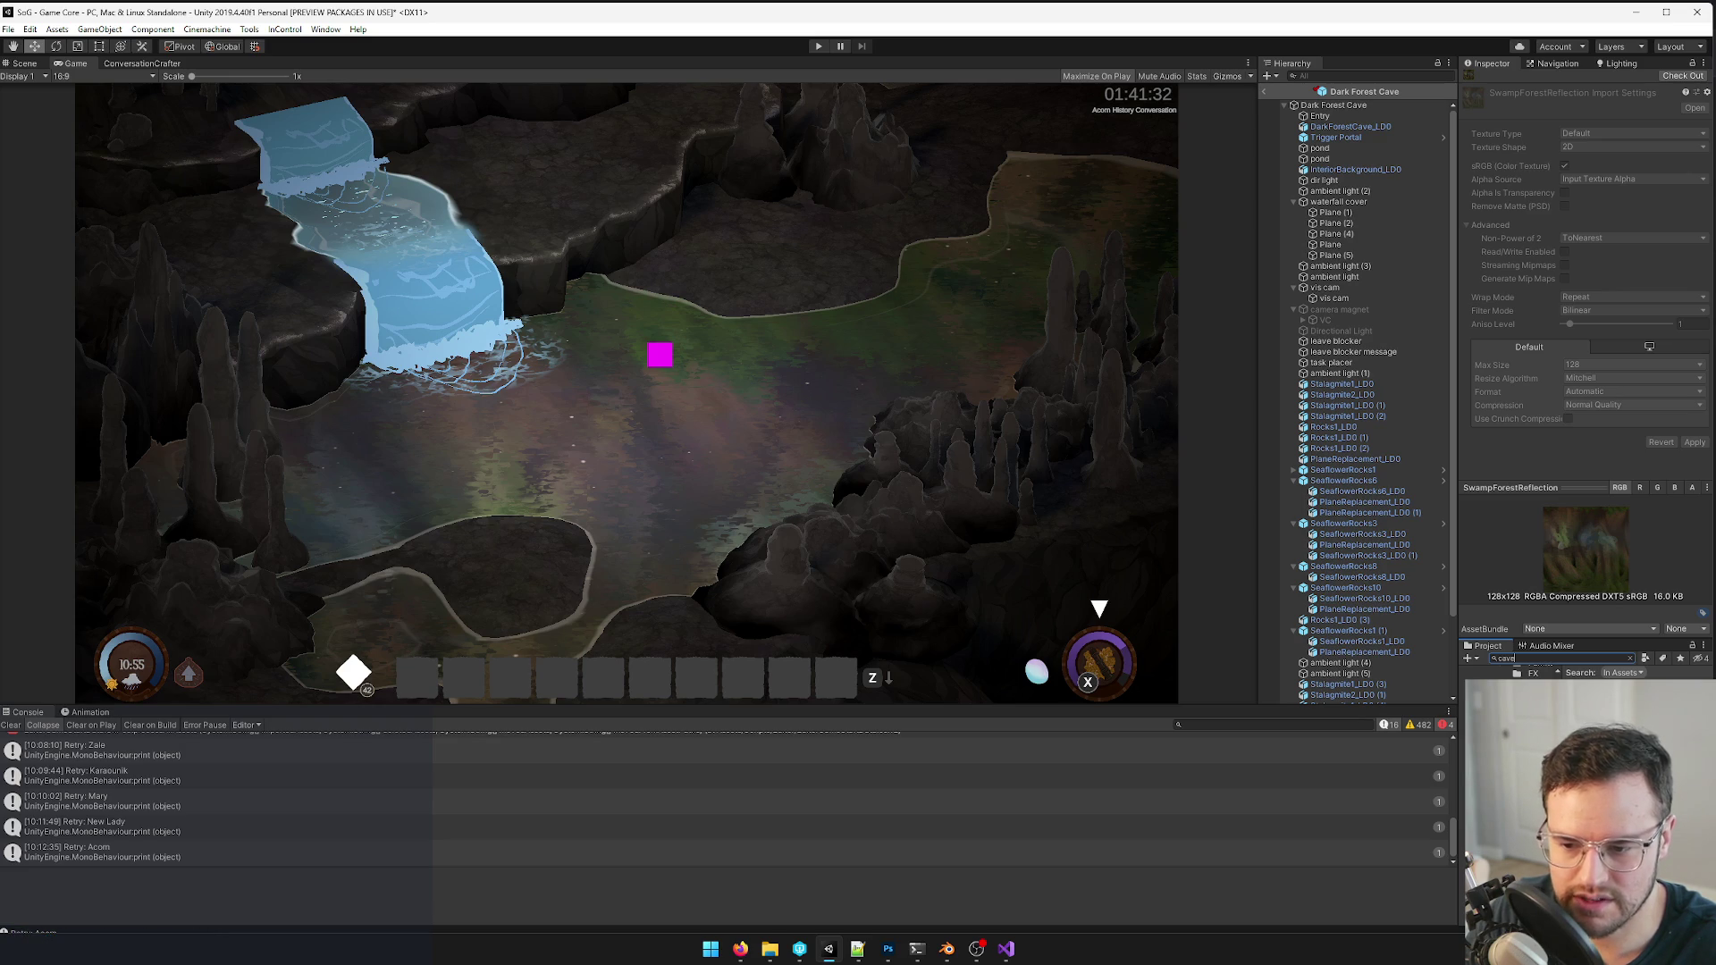
{"action": "left_click", "coordinate": [26, 64]}
{"action": "scroll", "coordinate": [779, 405], "scroll_direction": "up", "scroll_amount": 6}
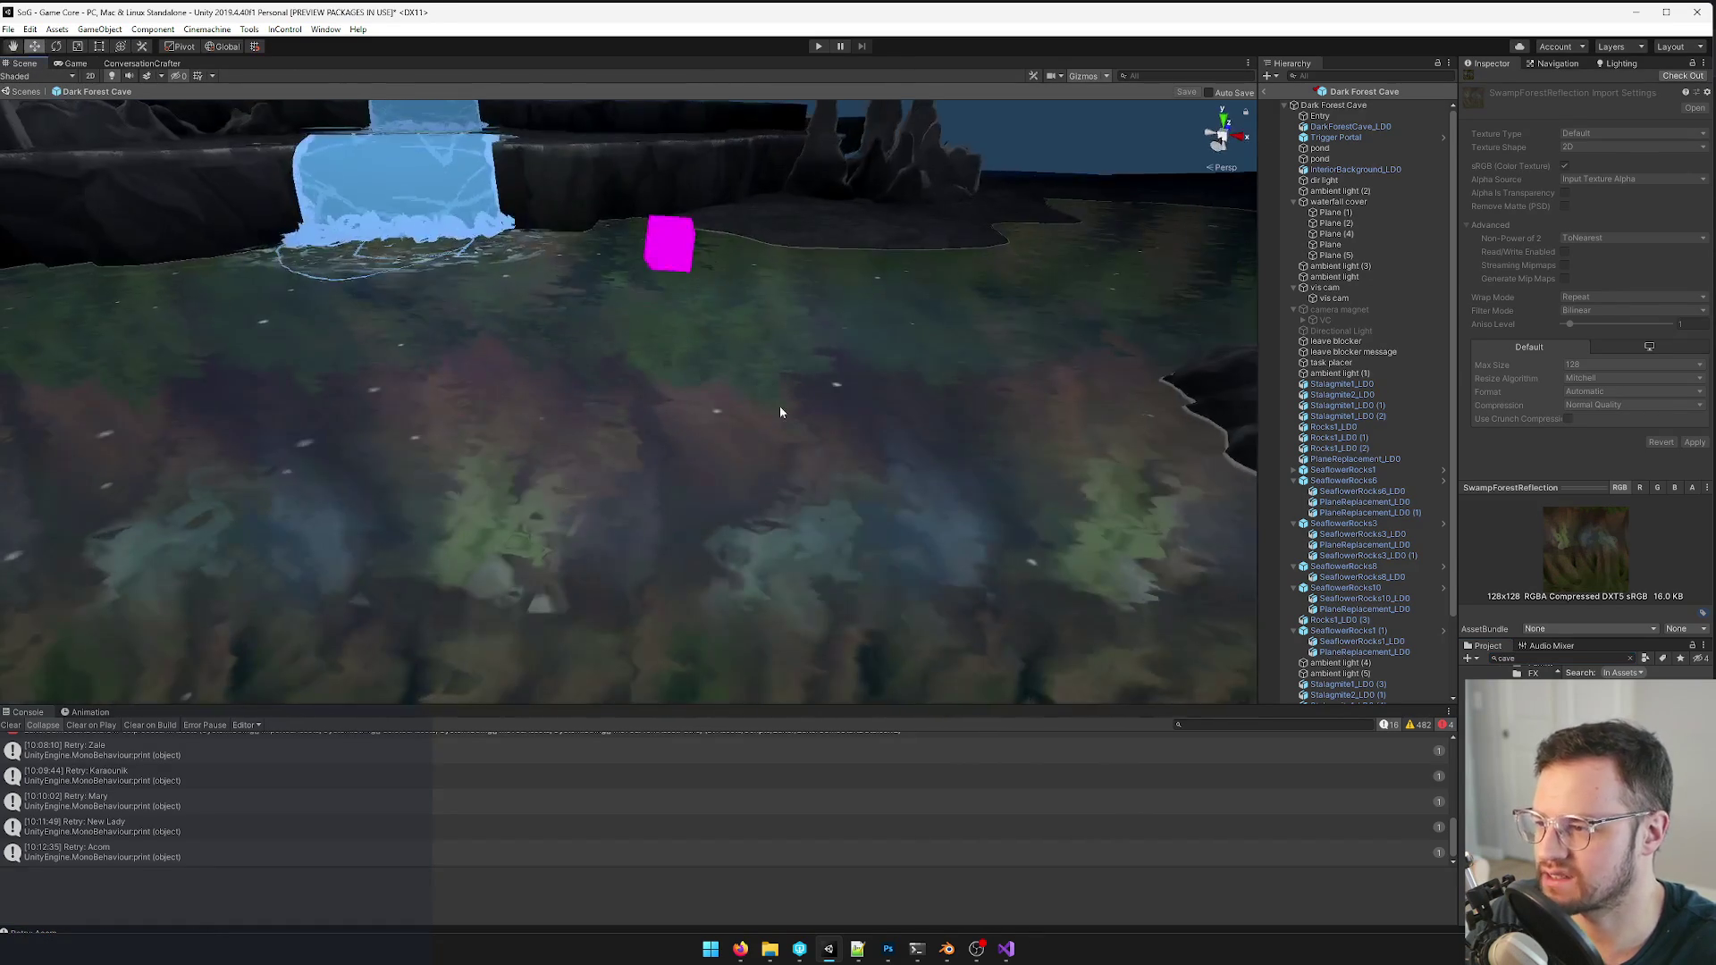
{"action": "left_click", "coordinate": [779, 406]}
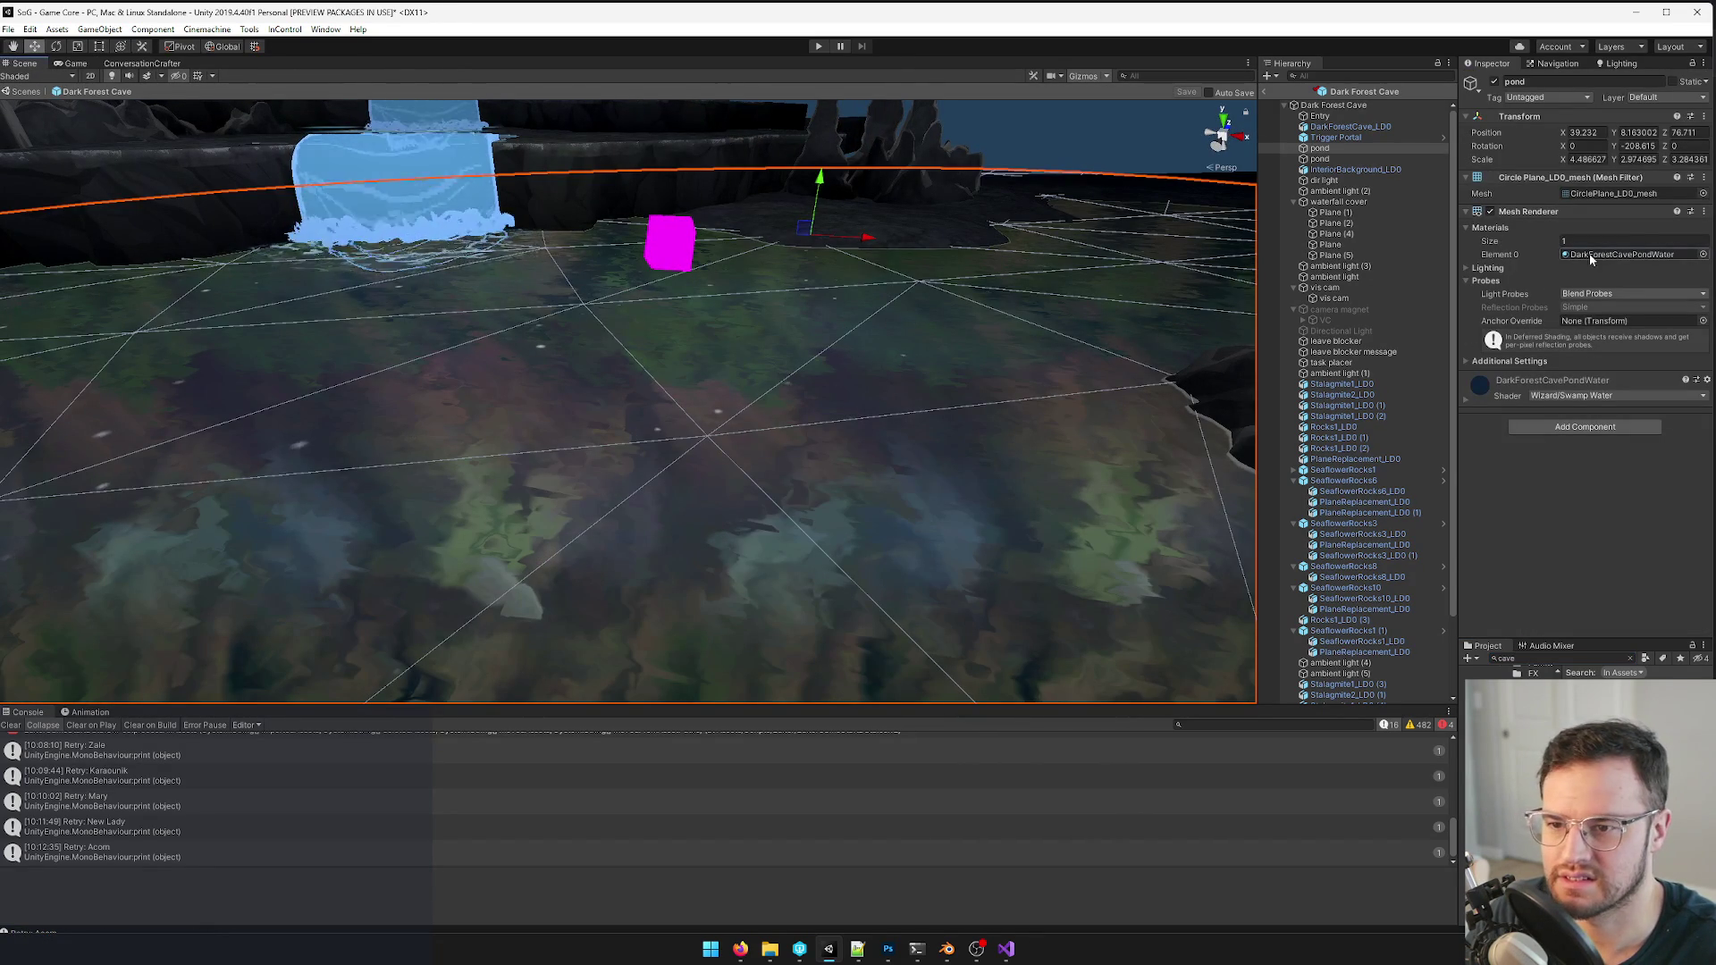
{"action": "left_click", "coordinate": [1582, 394]}
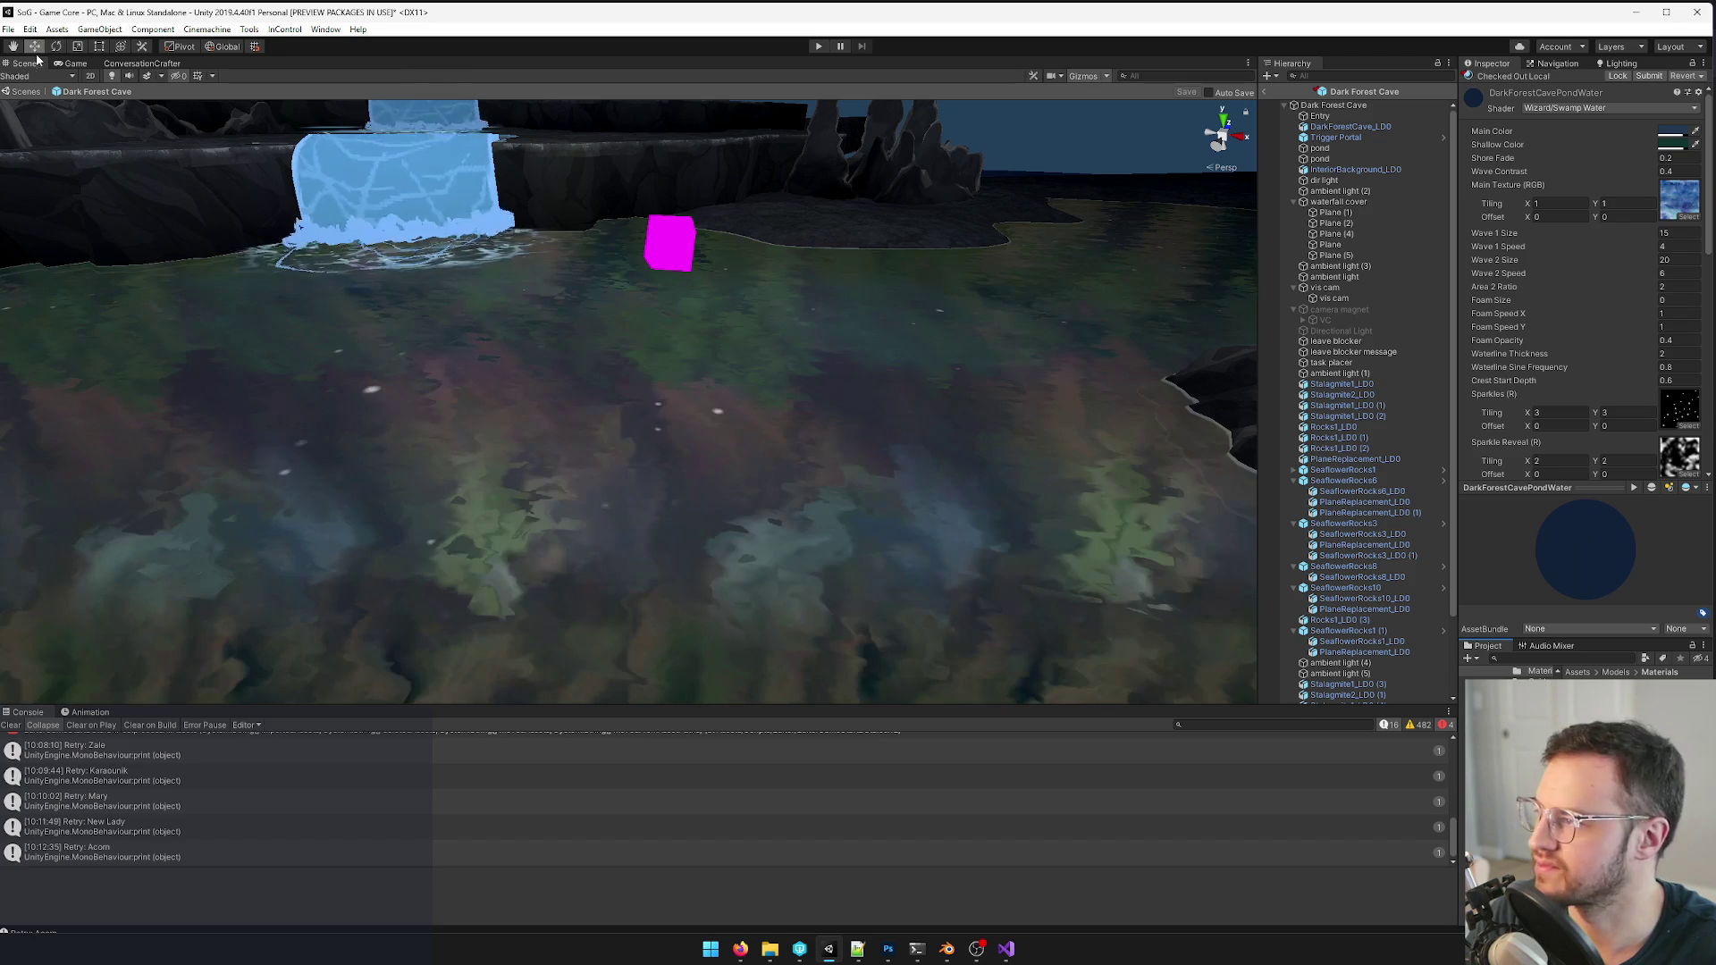
{"action": "left_click", "coordinate": [69, 63]}
{"action": "scroll", "coordinate": [1582, 335], "scroll_direction": "down", "scroll_amount": 3}
{"action": "scroll", "coordinate": [1627, 268], "scroll_direction": "down", "scroll_amount": 3}
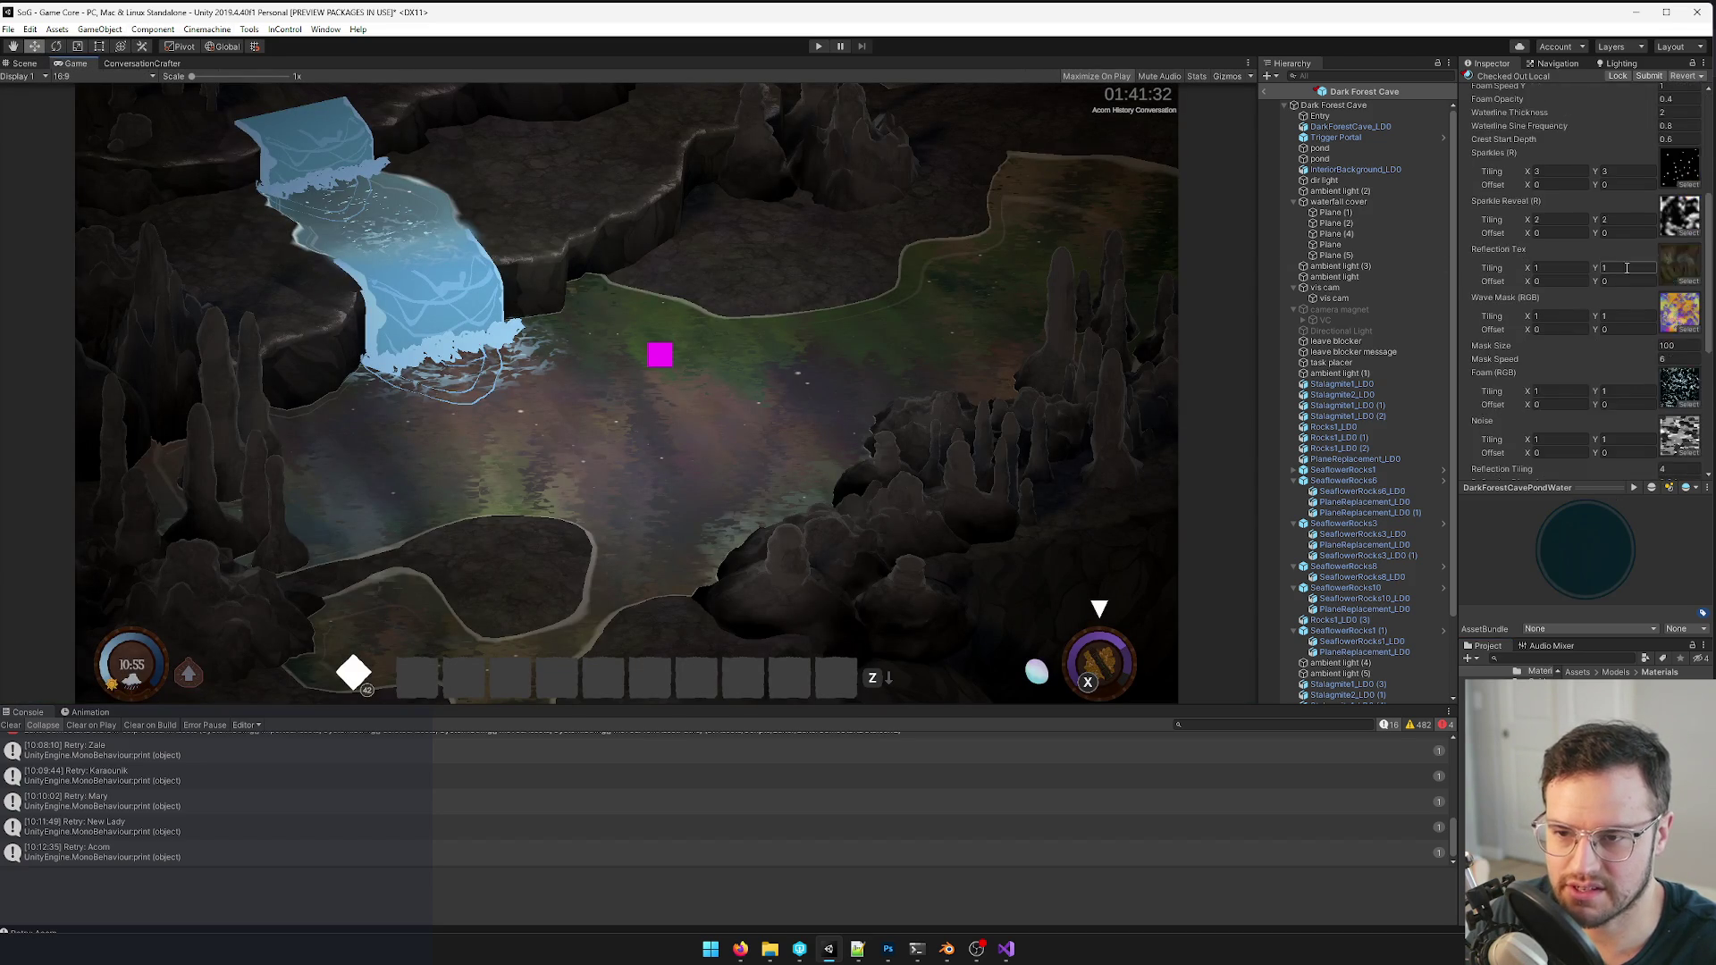
{"action": "left_click", "coordinate": [1688, 278]}
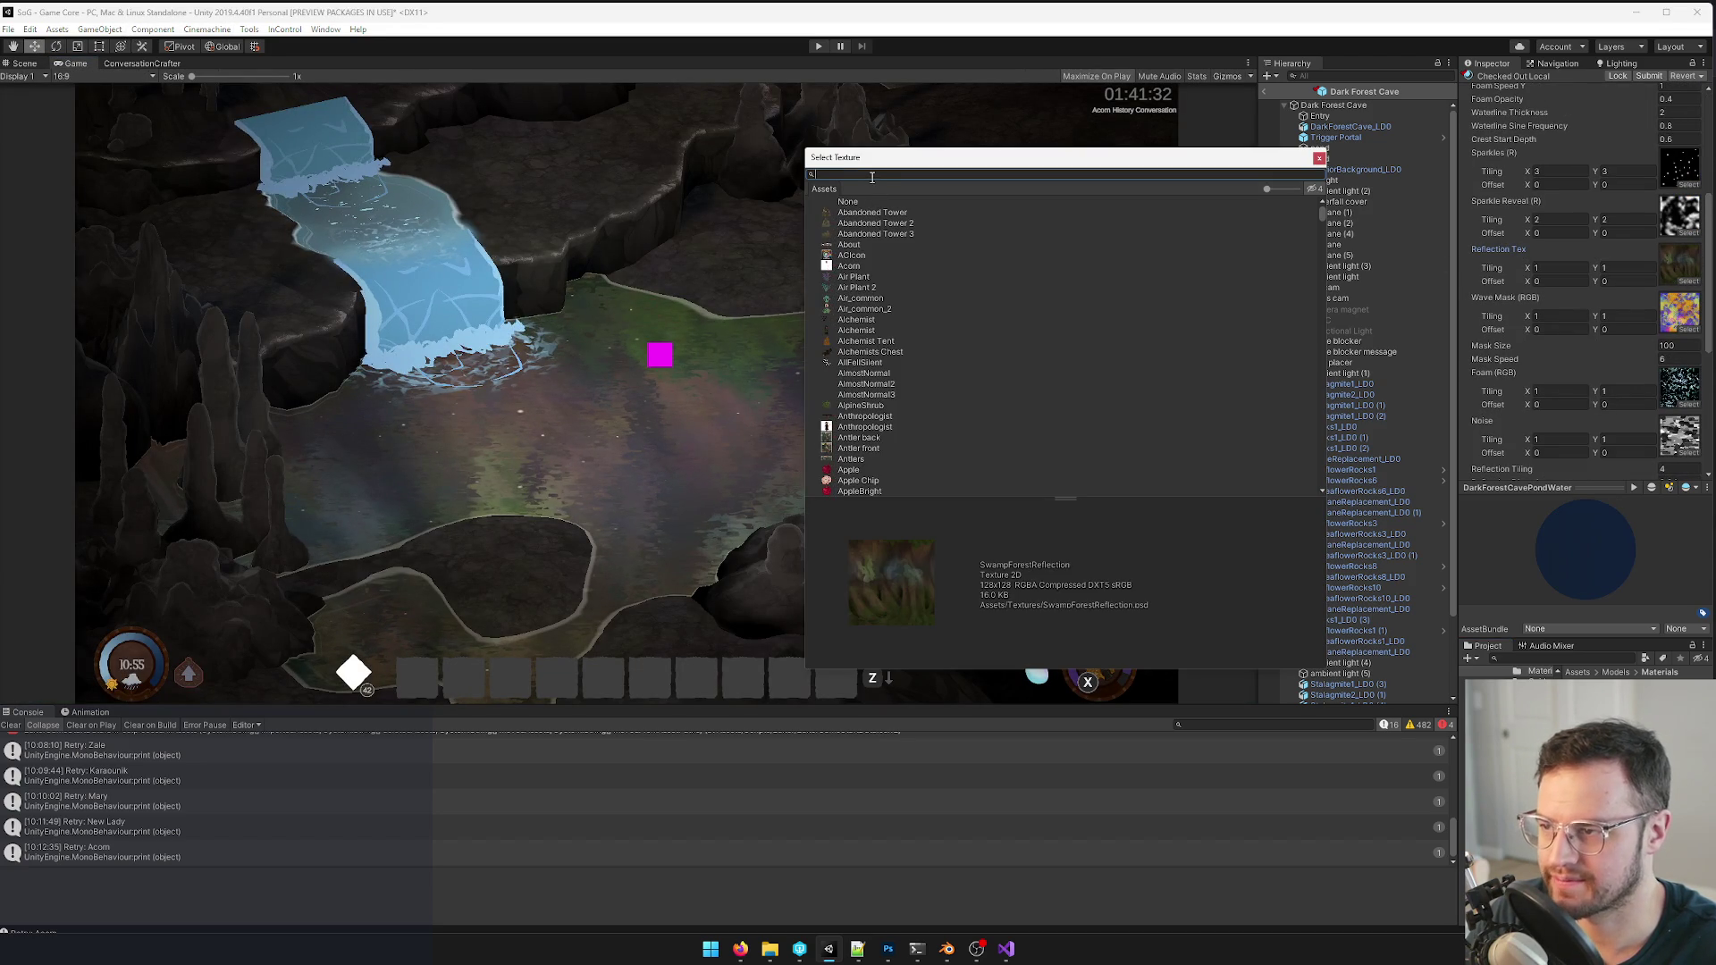
{"action": "type", "text": "cave"}
{"action": "left_click", "coordinate": [869, 212]}
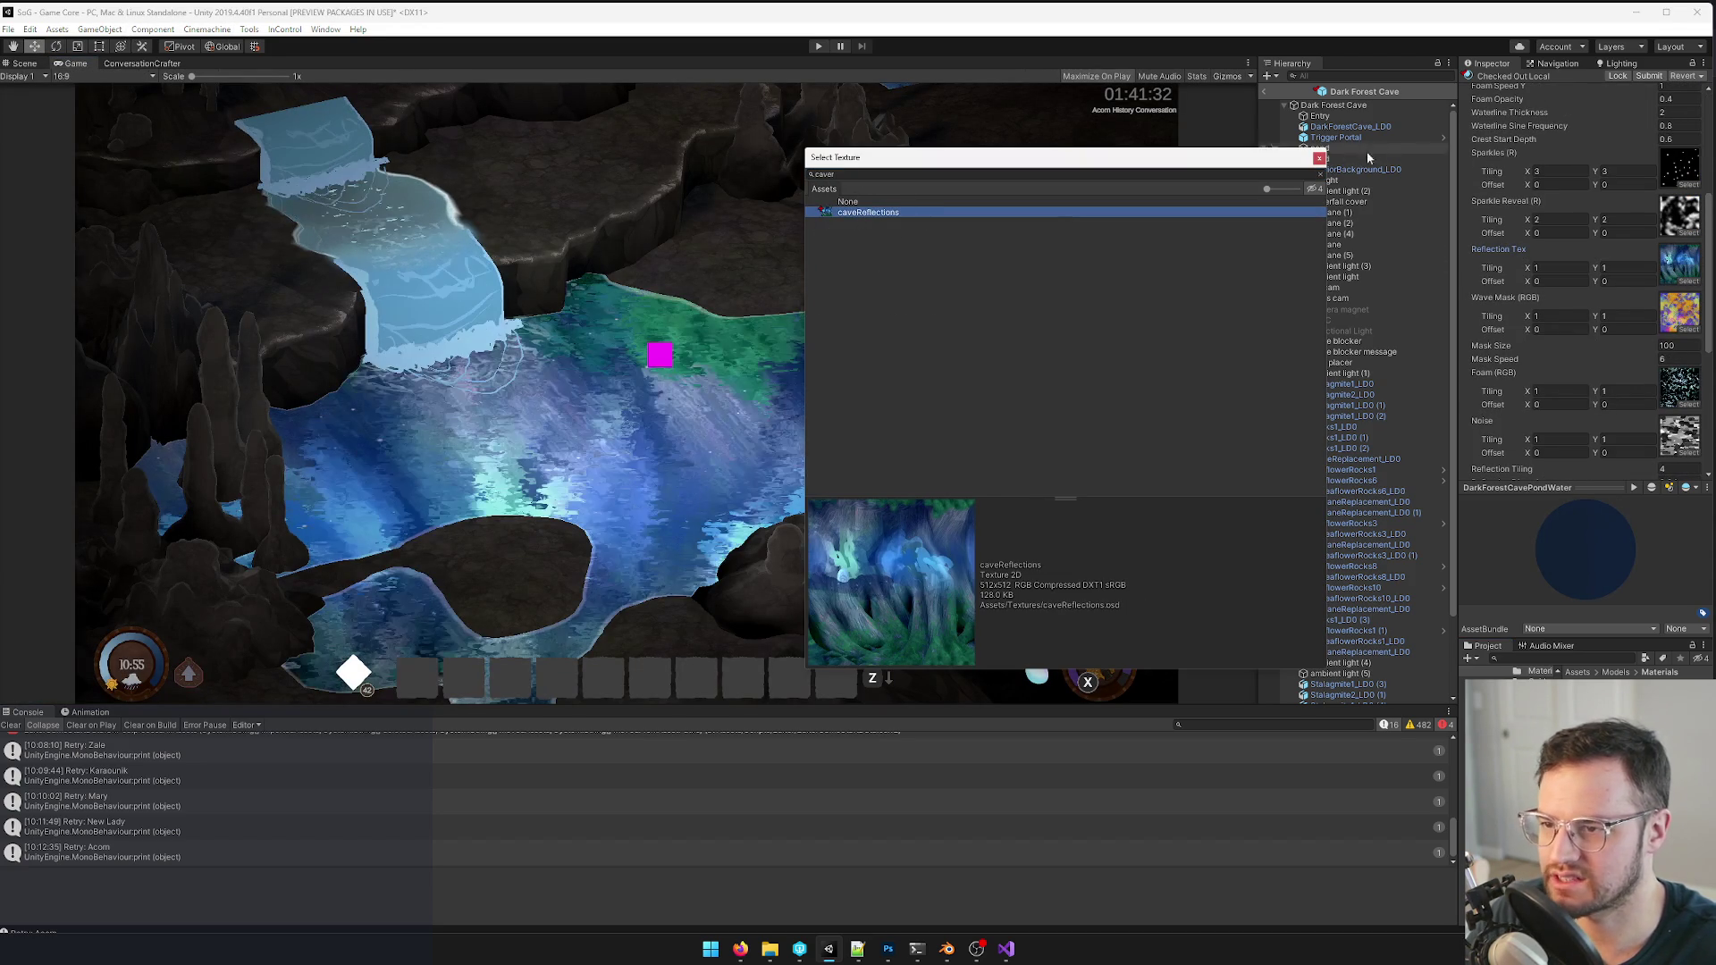
{"action": "left_click", "coordinate": [1319, 158]}
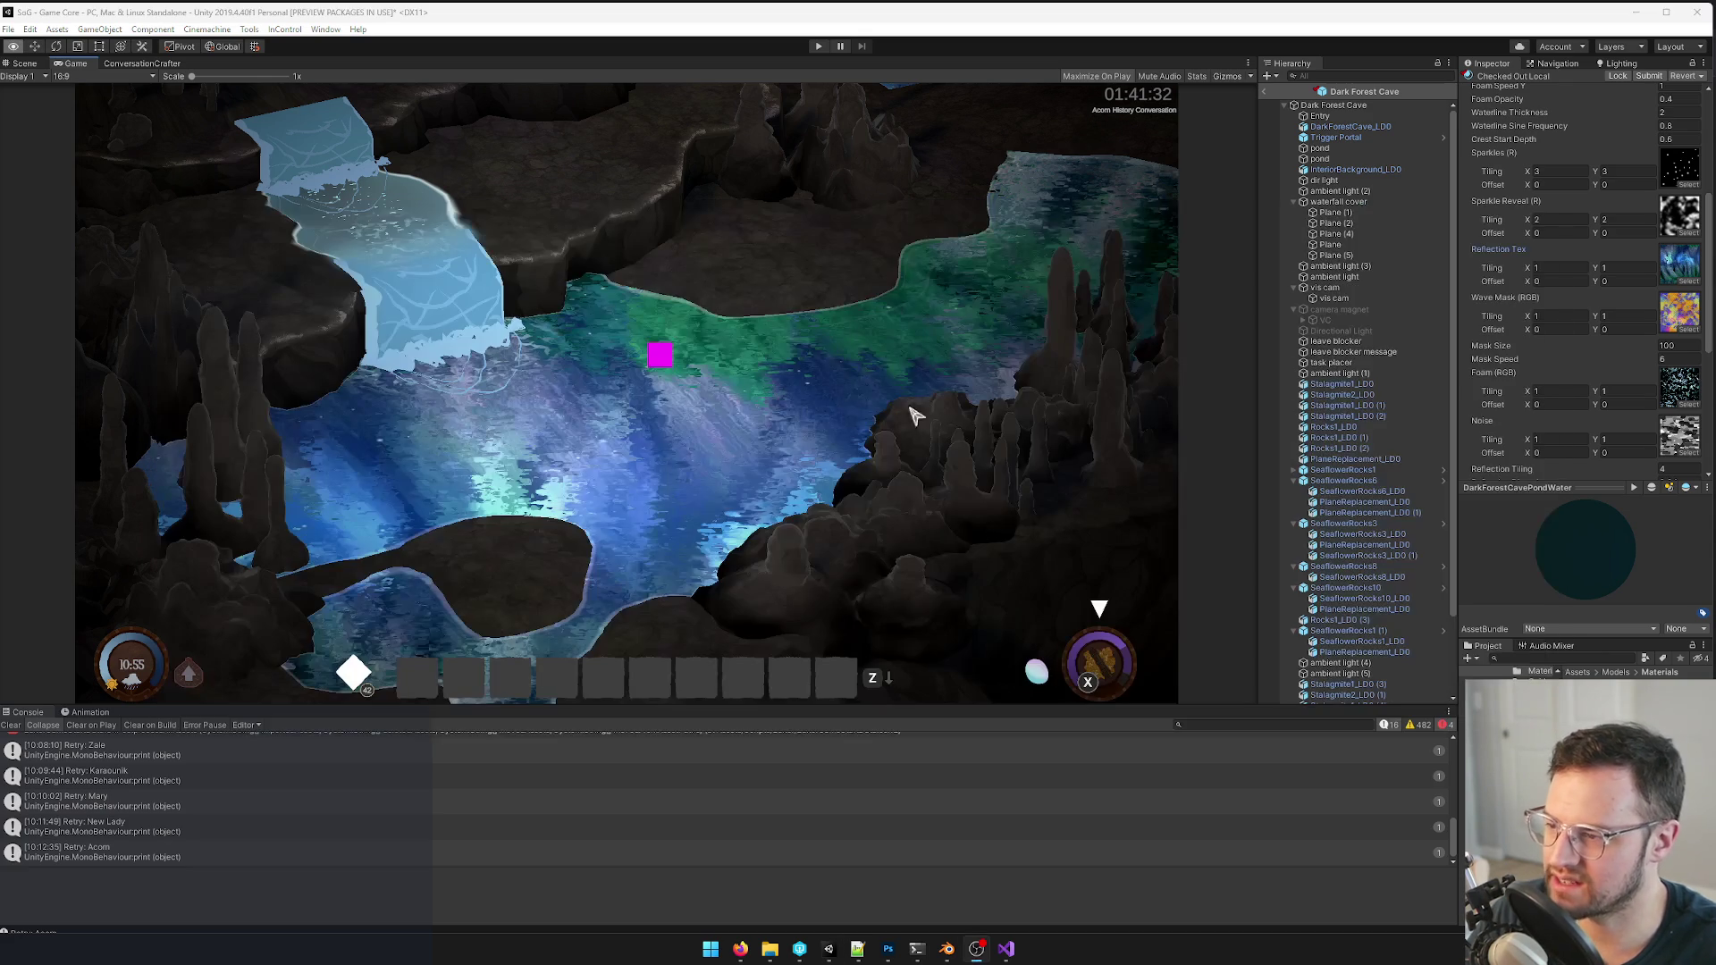
{"action": "left_click", "coordinate": [890, 949]}
- Set Saturation to -14 and Levels white input to 236 on the reflection painting, then return to Unity
{"action": "key", "text": "ctrl+u"}
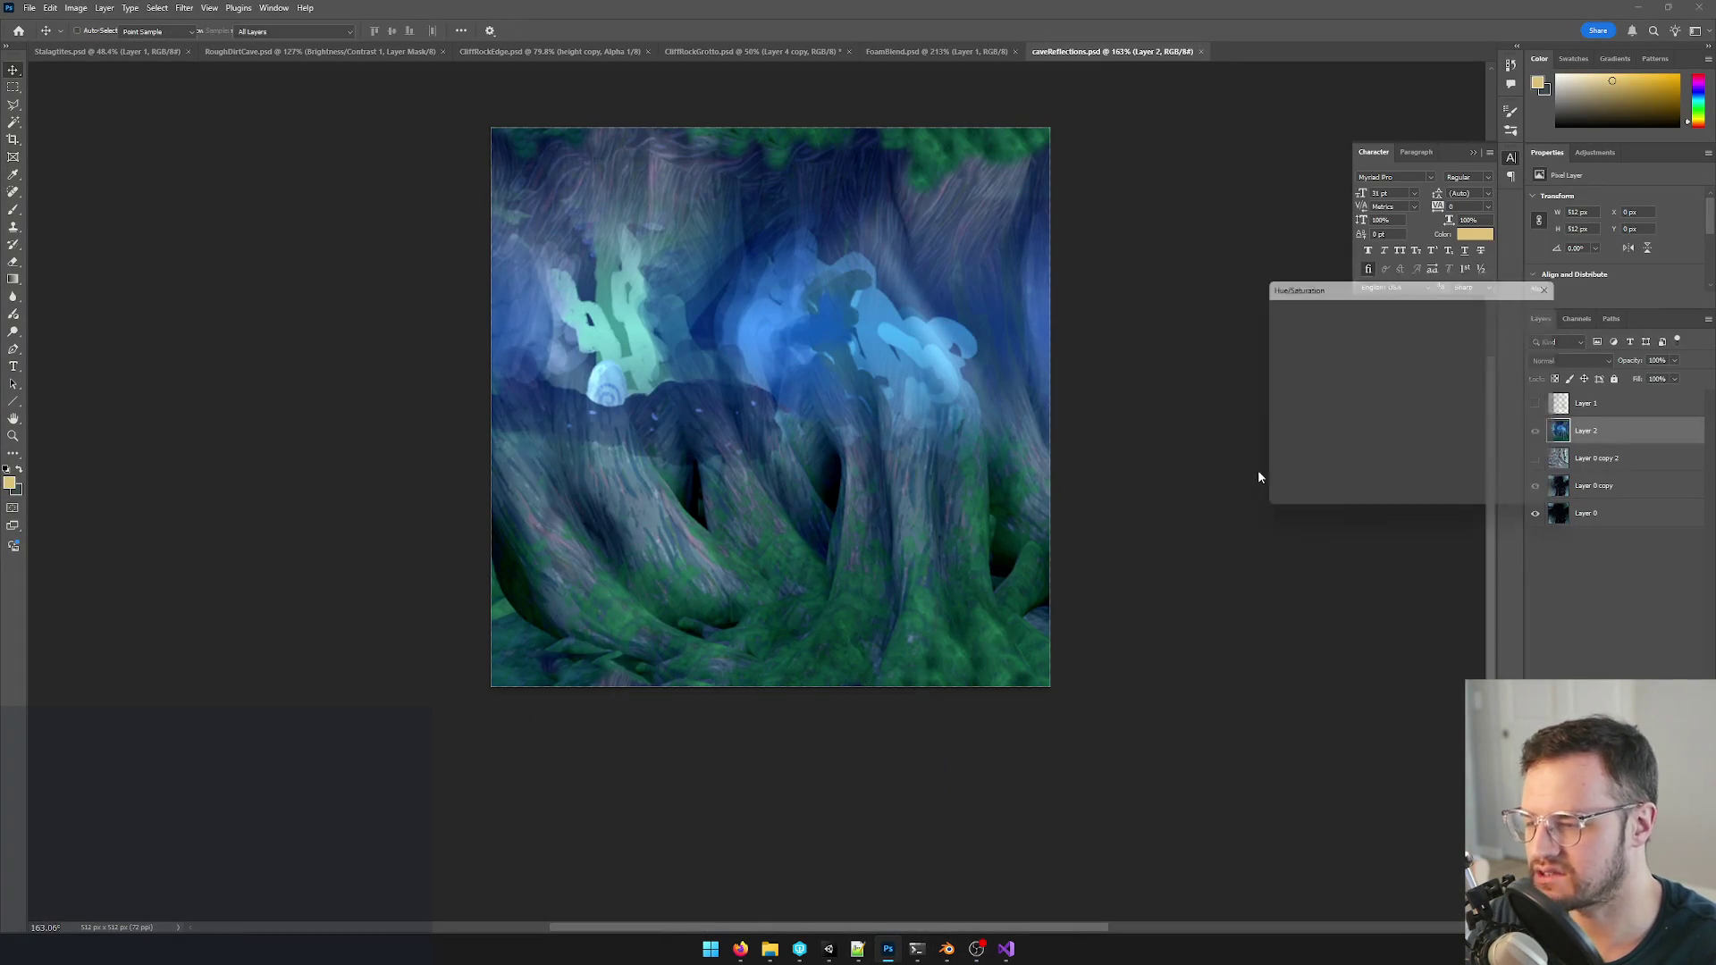
{"action": "left_click_drag", "start_coordinate": [1382, 409], "coordinate": [1380, 412]}
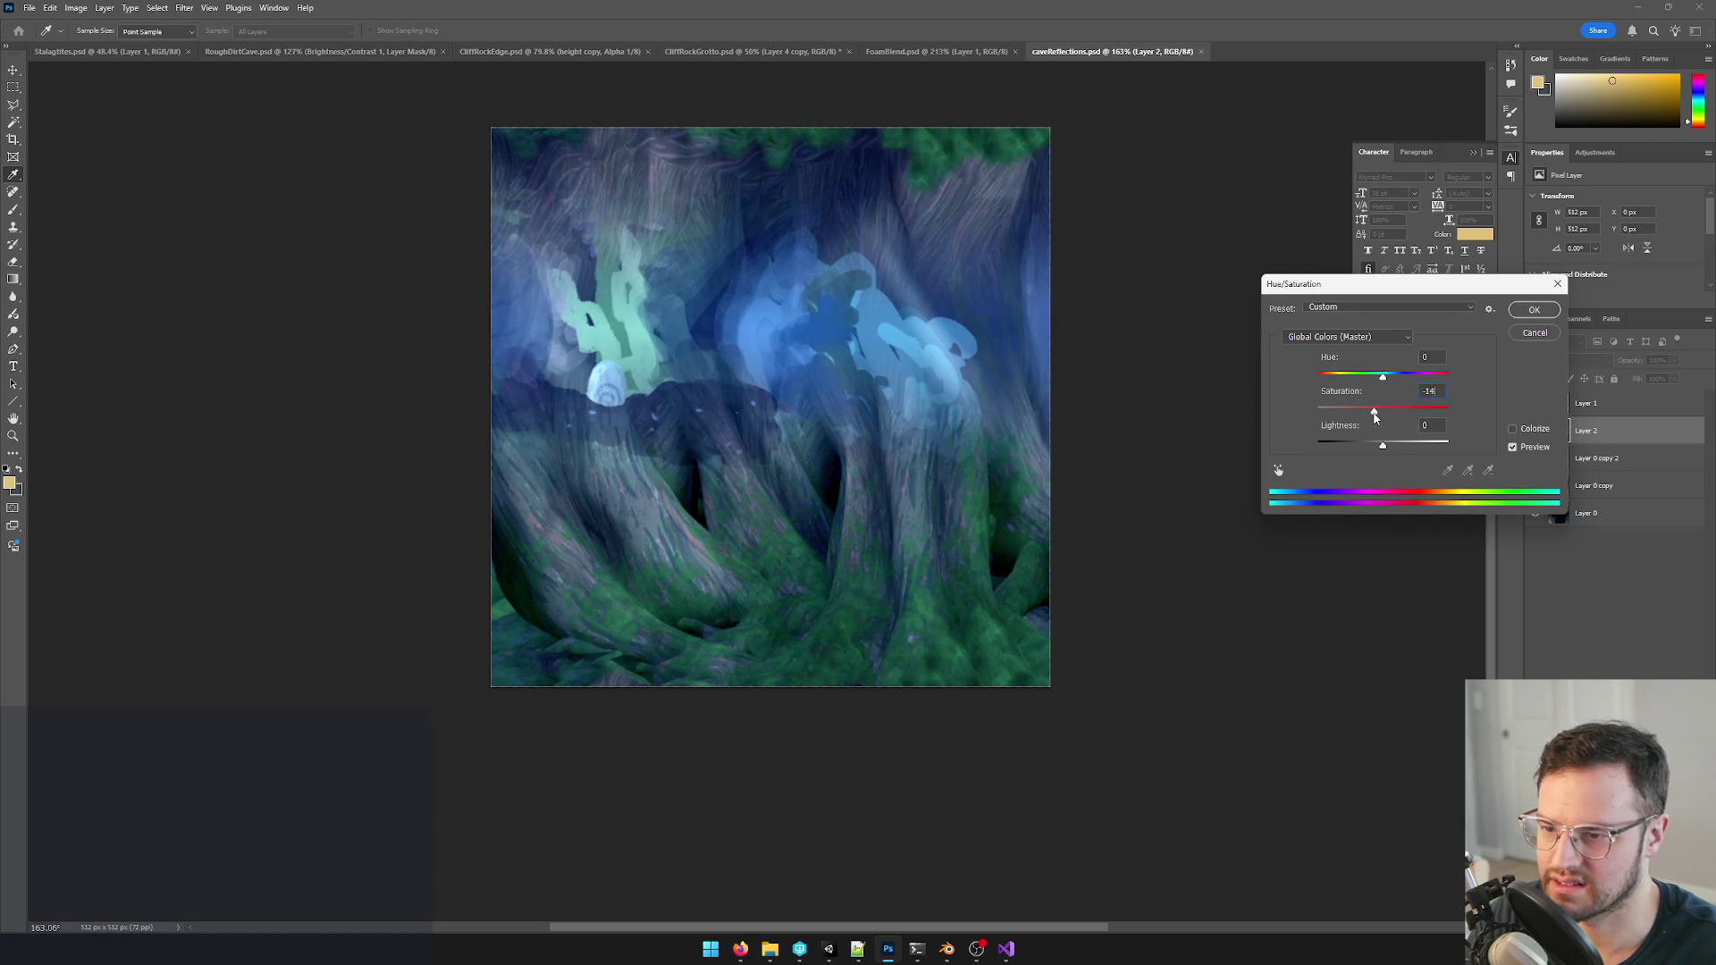
{"action": "left_click", "coordinate": [1536, 311]}
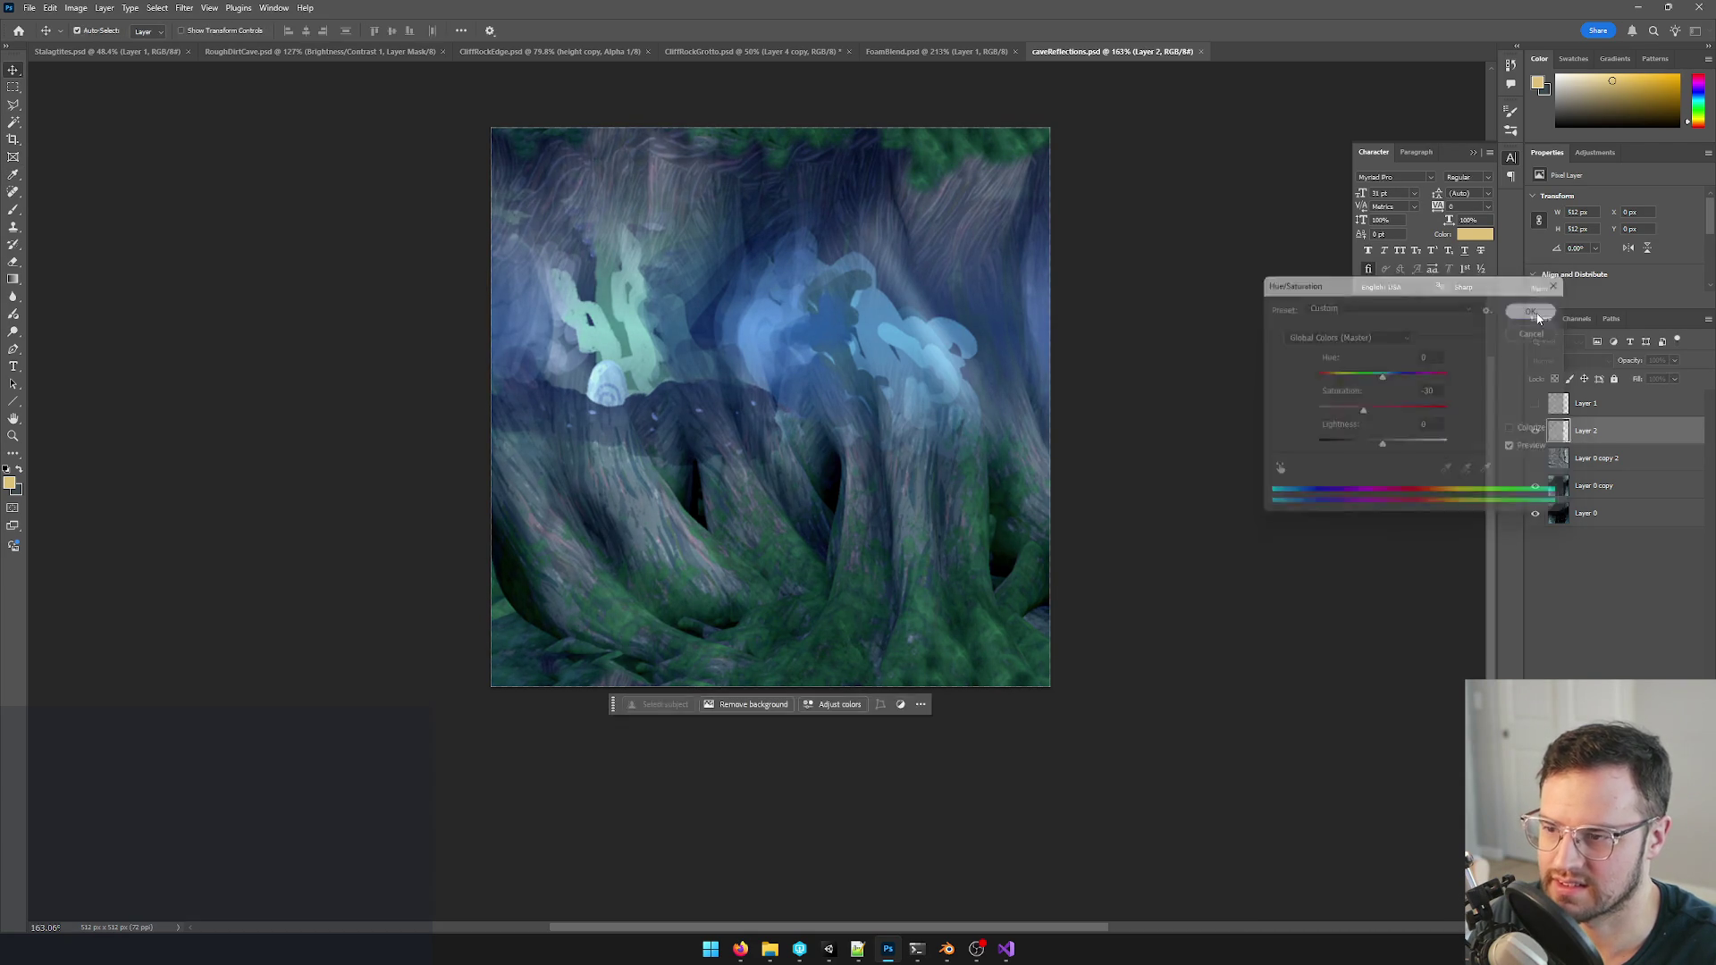
{"action": "key", "text": "ctrl+l"}
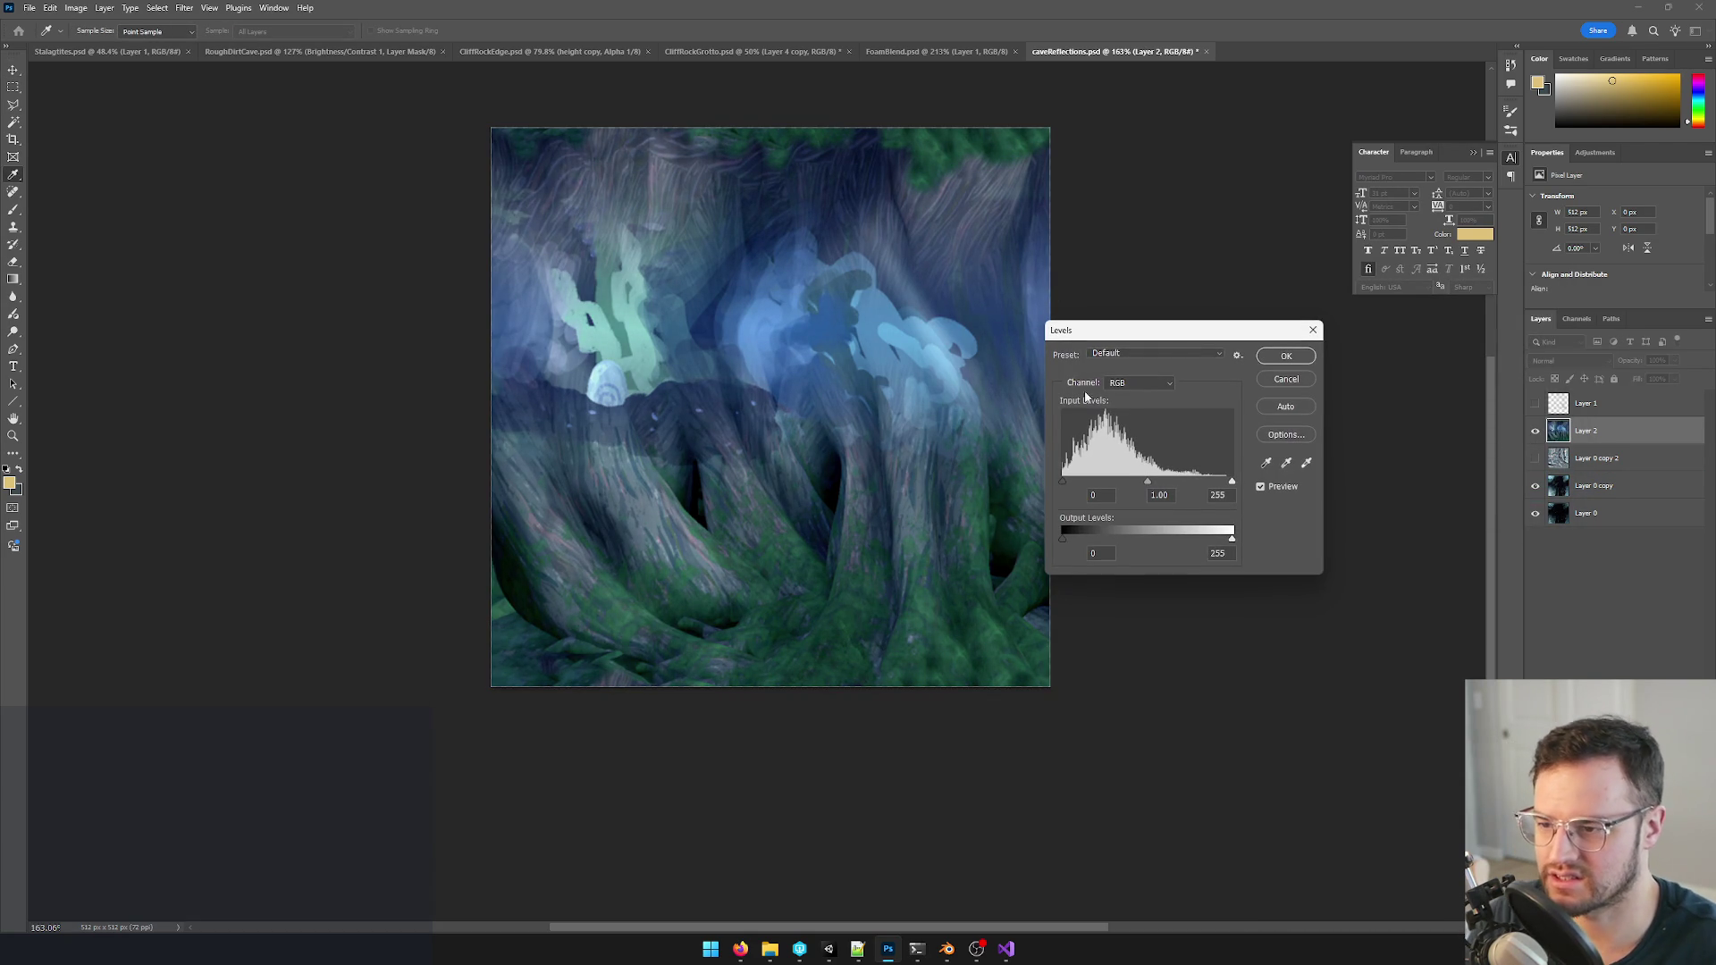
{"action": "left_click_drag", "start_coordinate": [1231, 481], "coordinate": [1220, 483]}
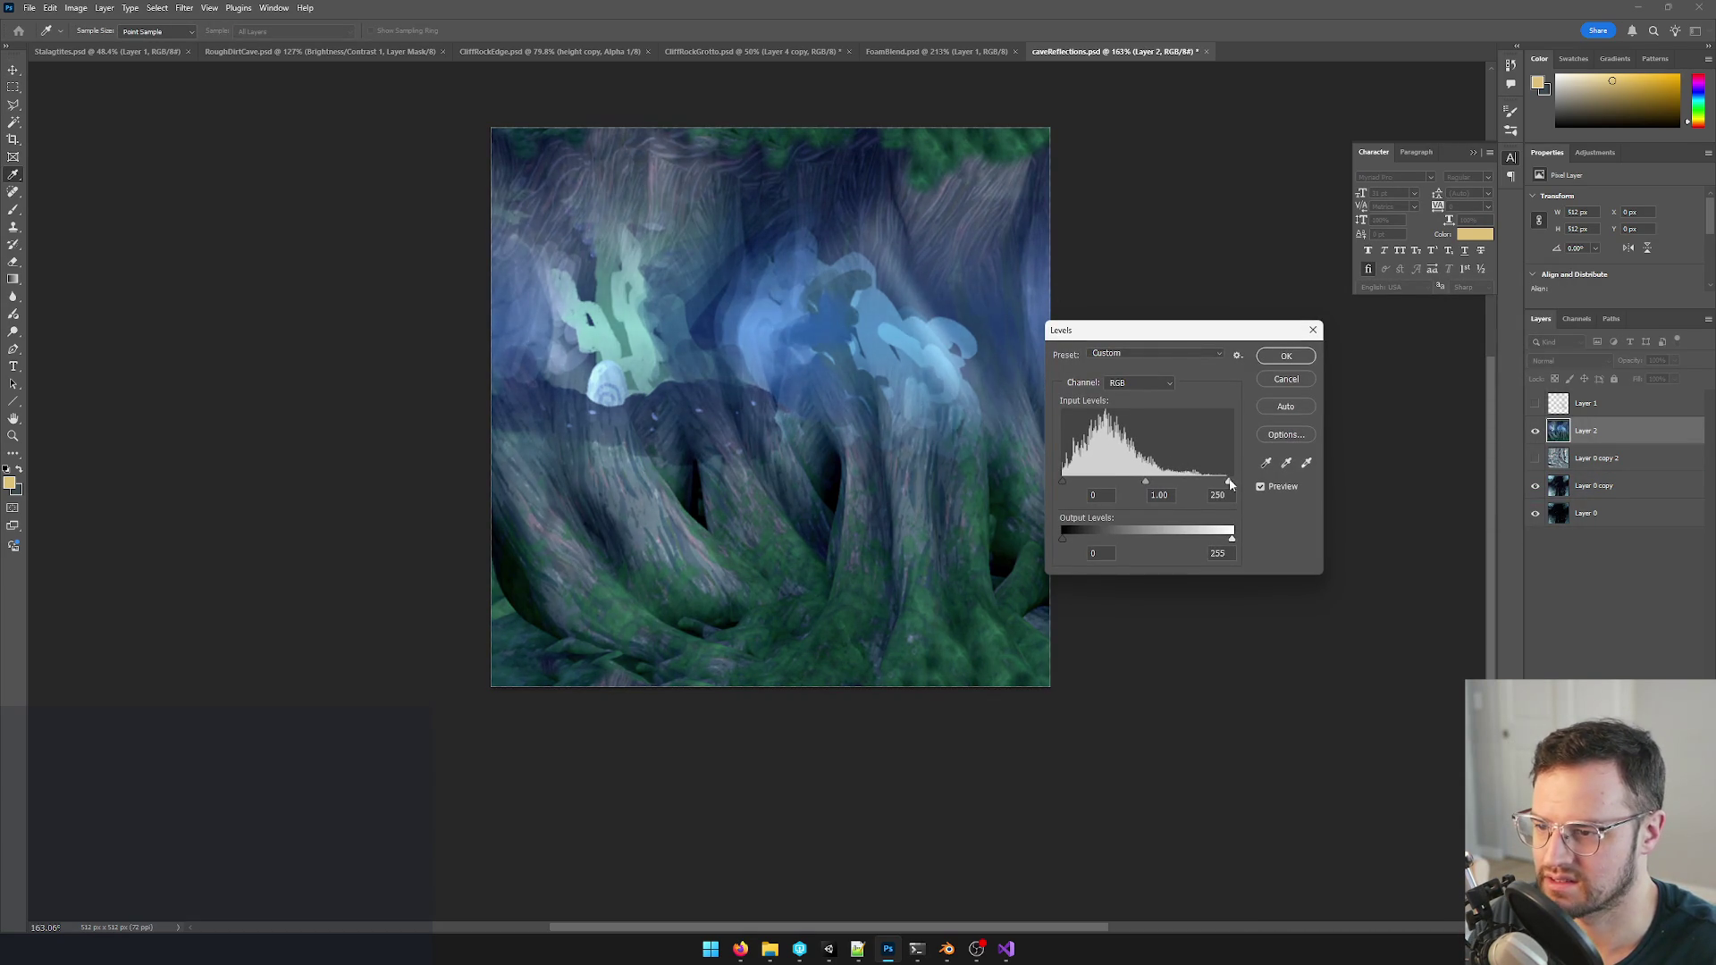
{"action": "left_click", "coordinate": [1284, 356]}
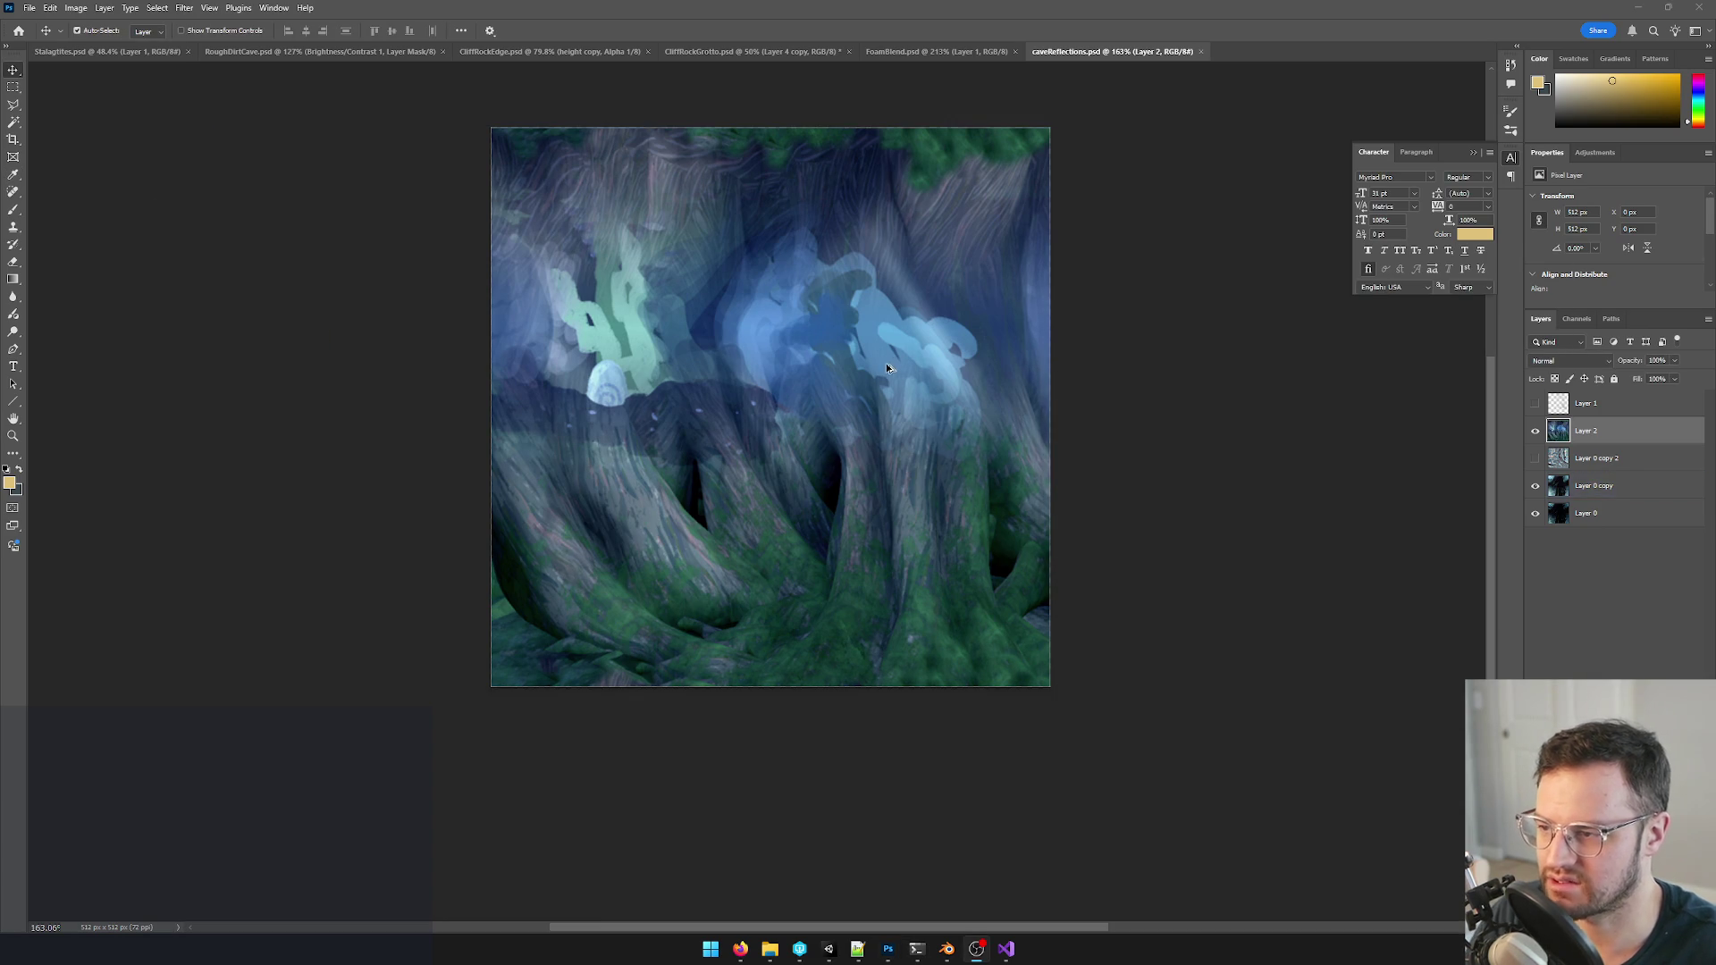
{"action": "left_click", "coordinate": [830, 949]}
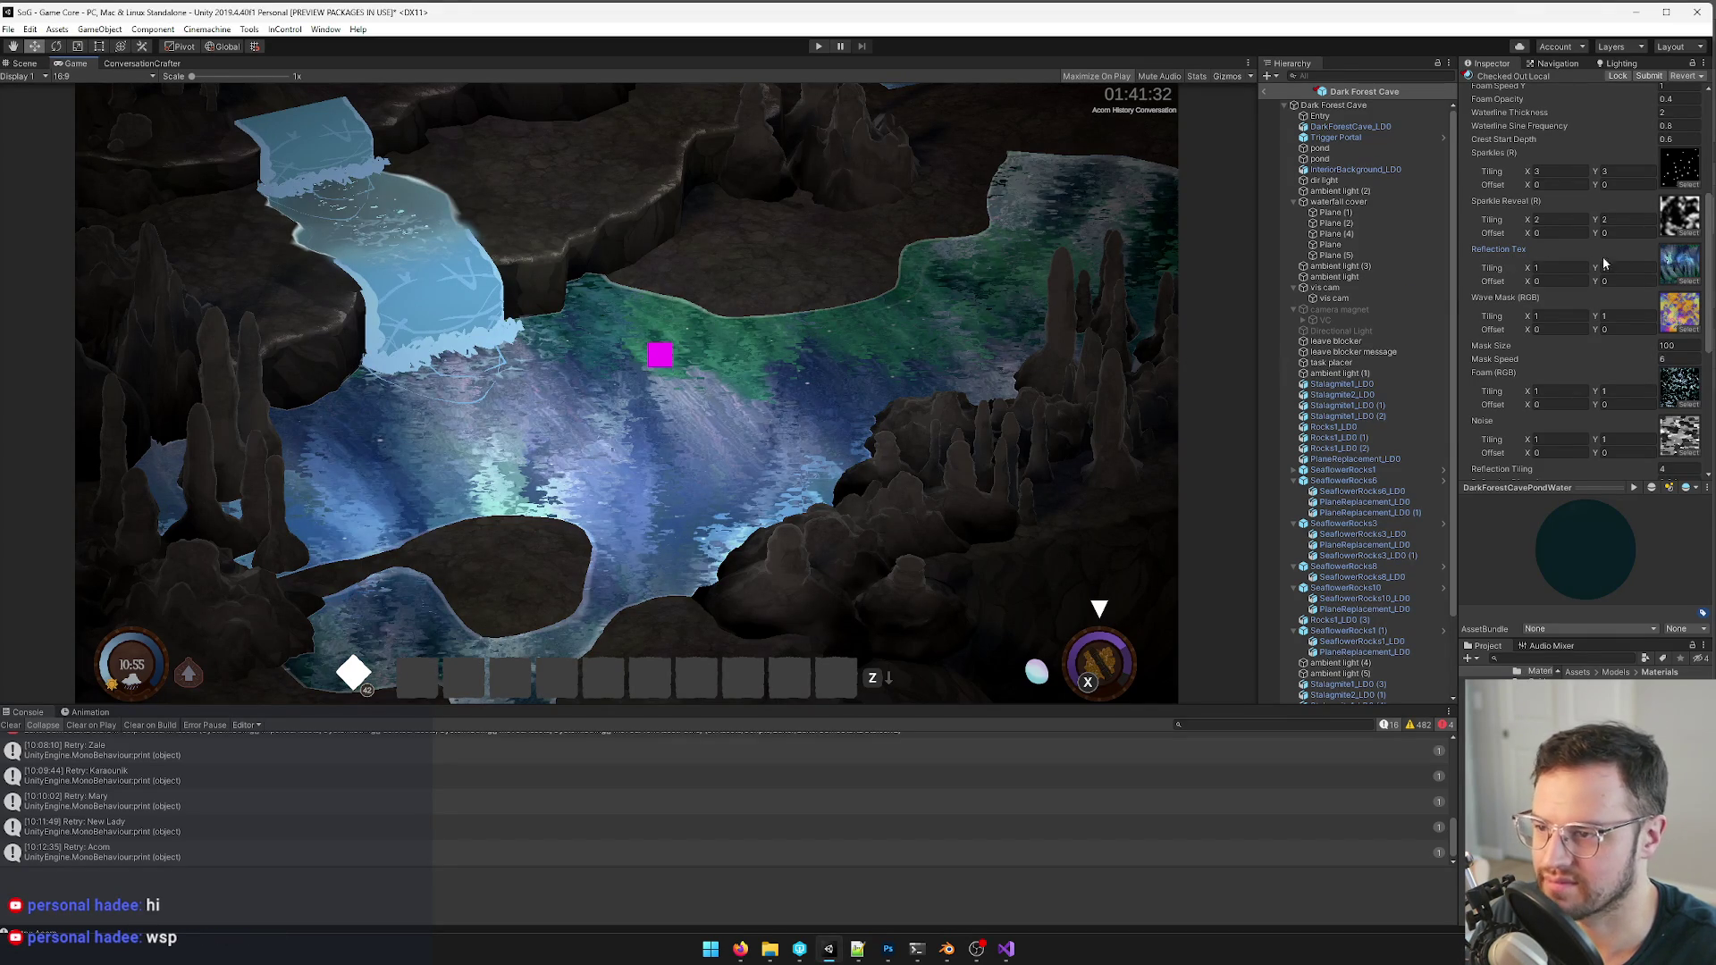
{"action": "scroll", "coordinate": [1656, 327], "scroll_direction": "down", "scroll_amount": 5}
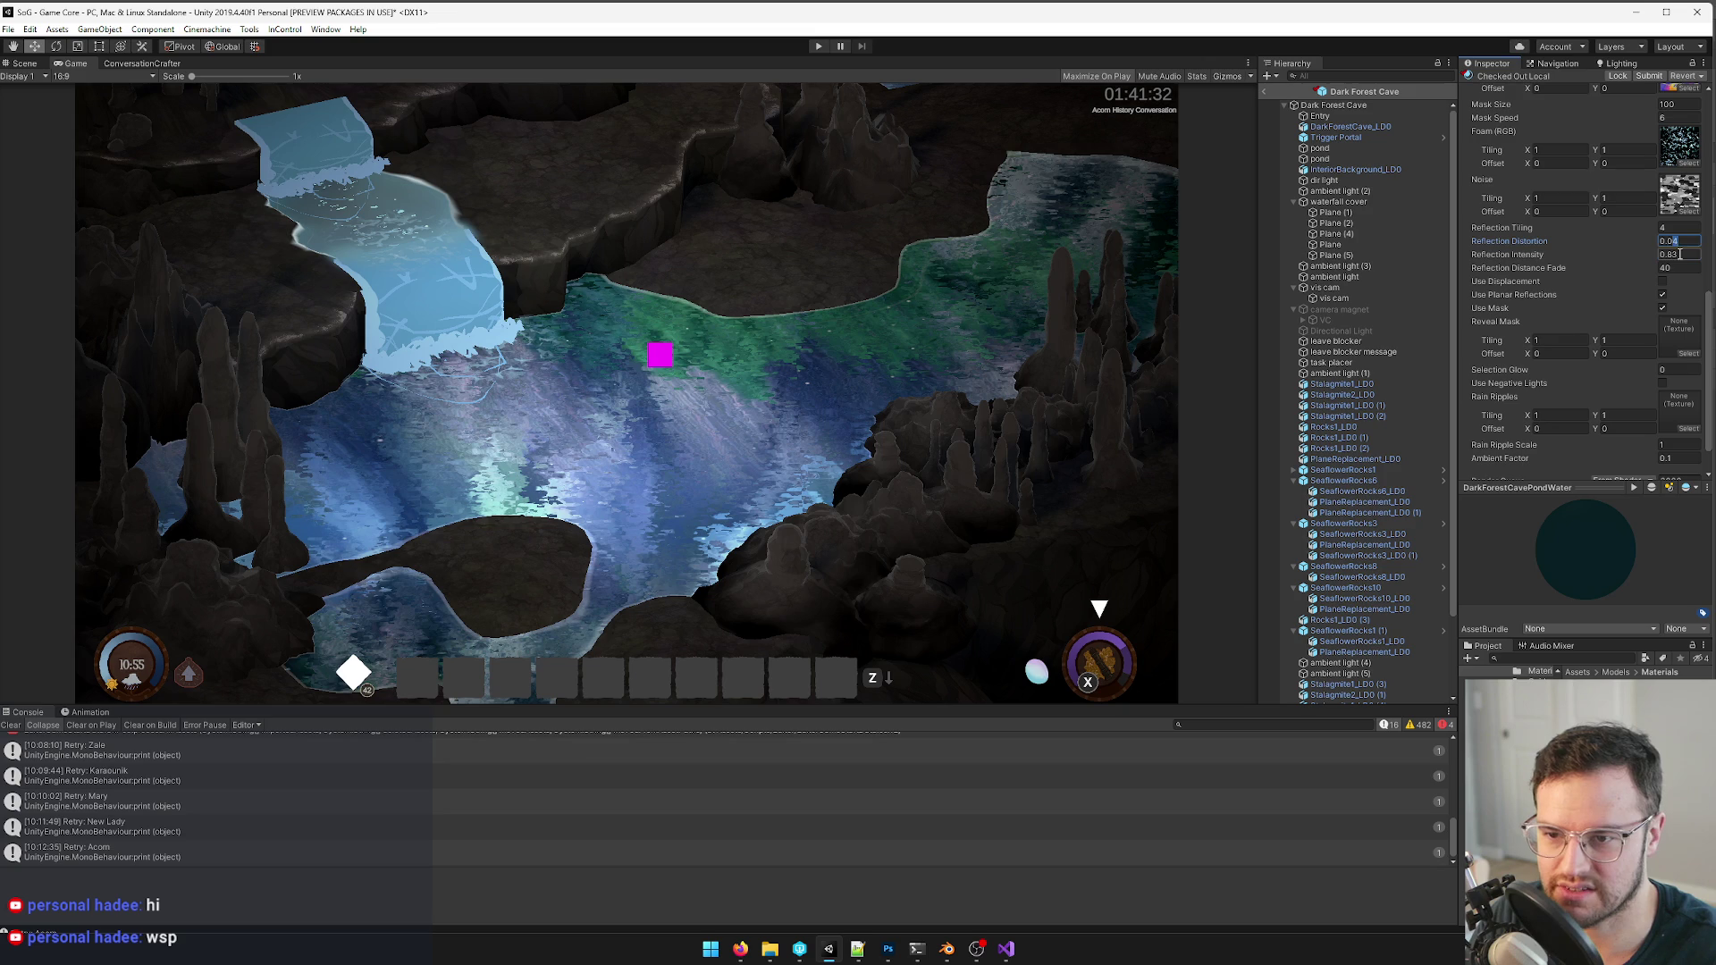
{"action": "type", "text": "1"}
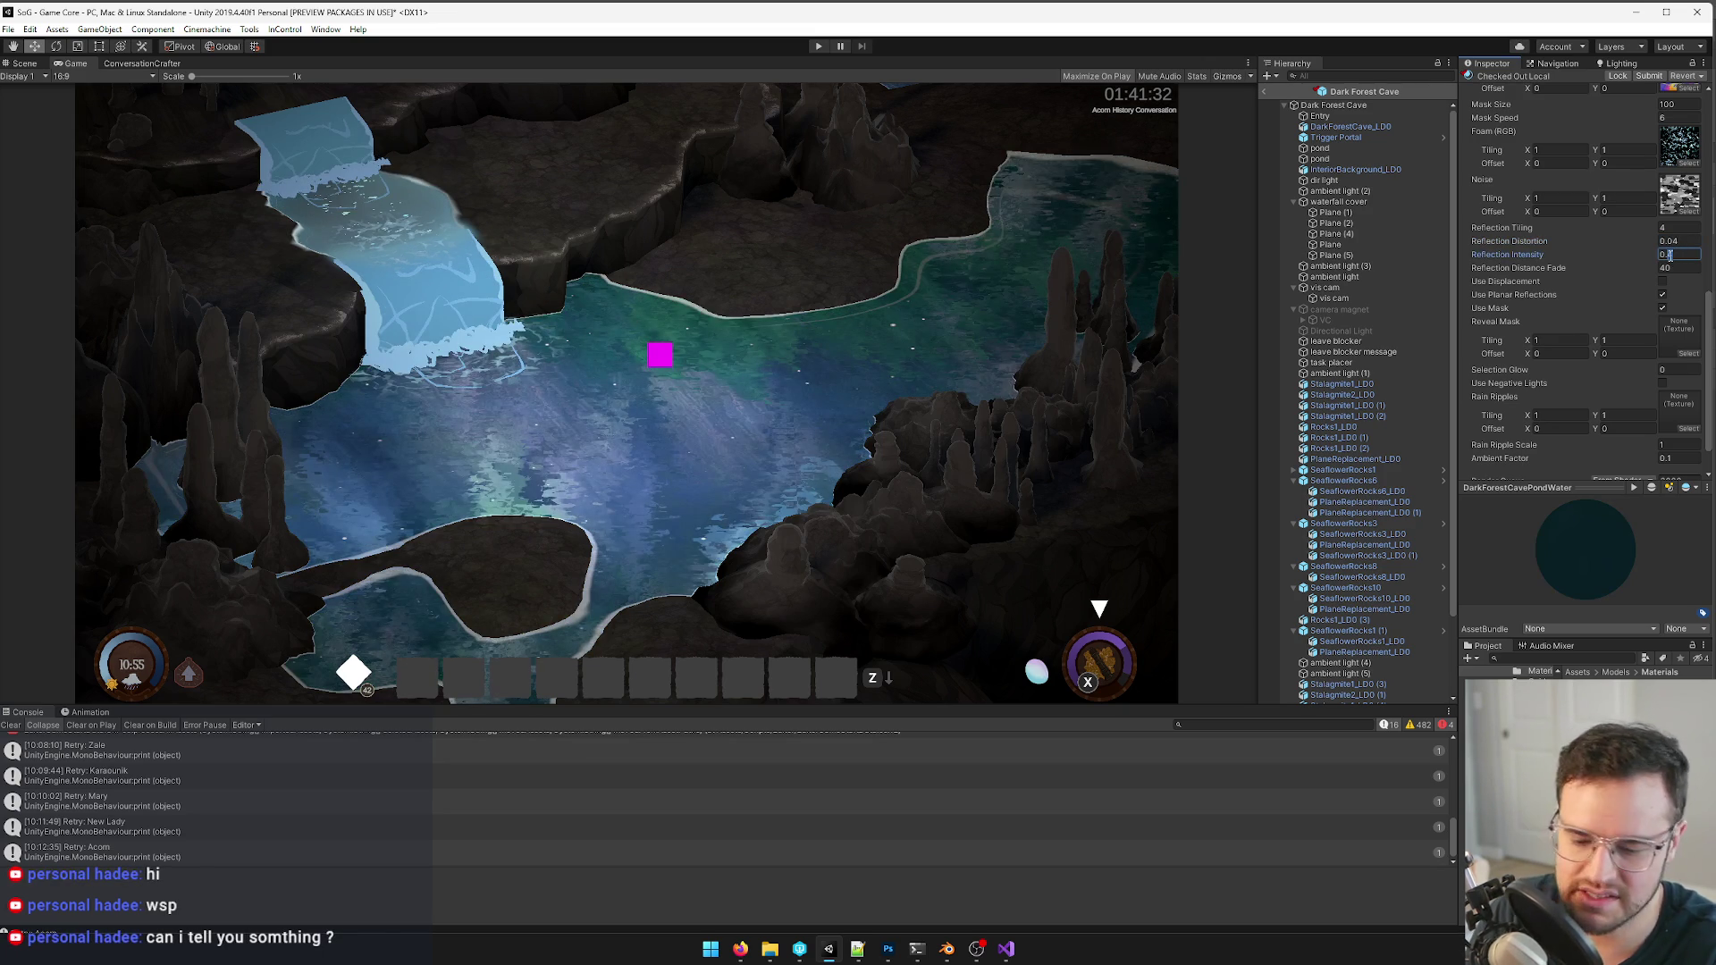
- Confirm the pond water's Reflection Intensity of 0.2 and go back to Photoshop
{"action": "key", "text": "Return"}
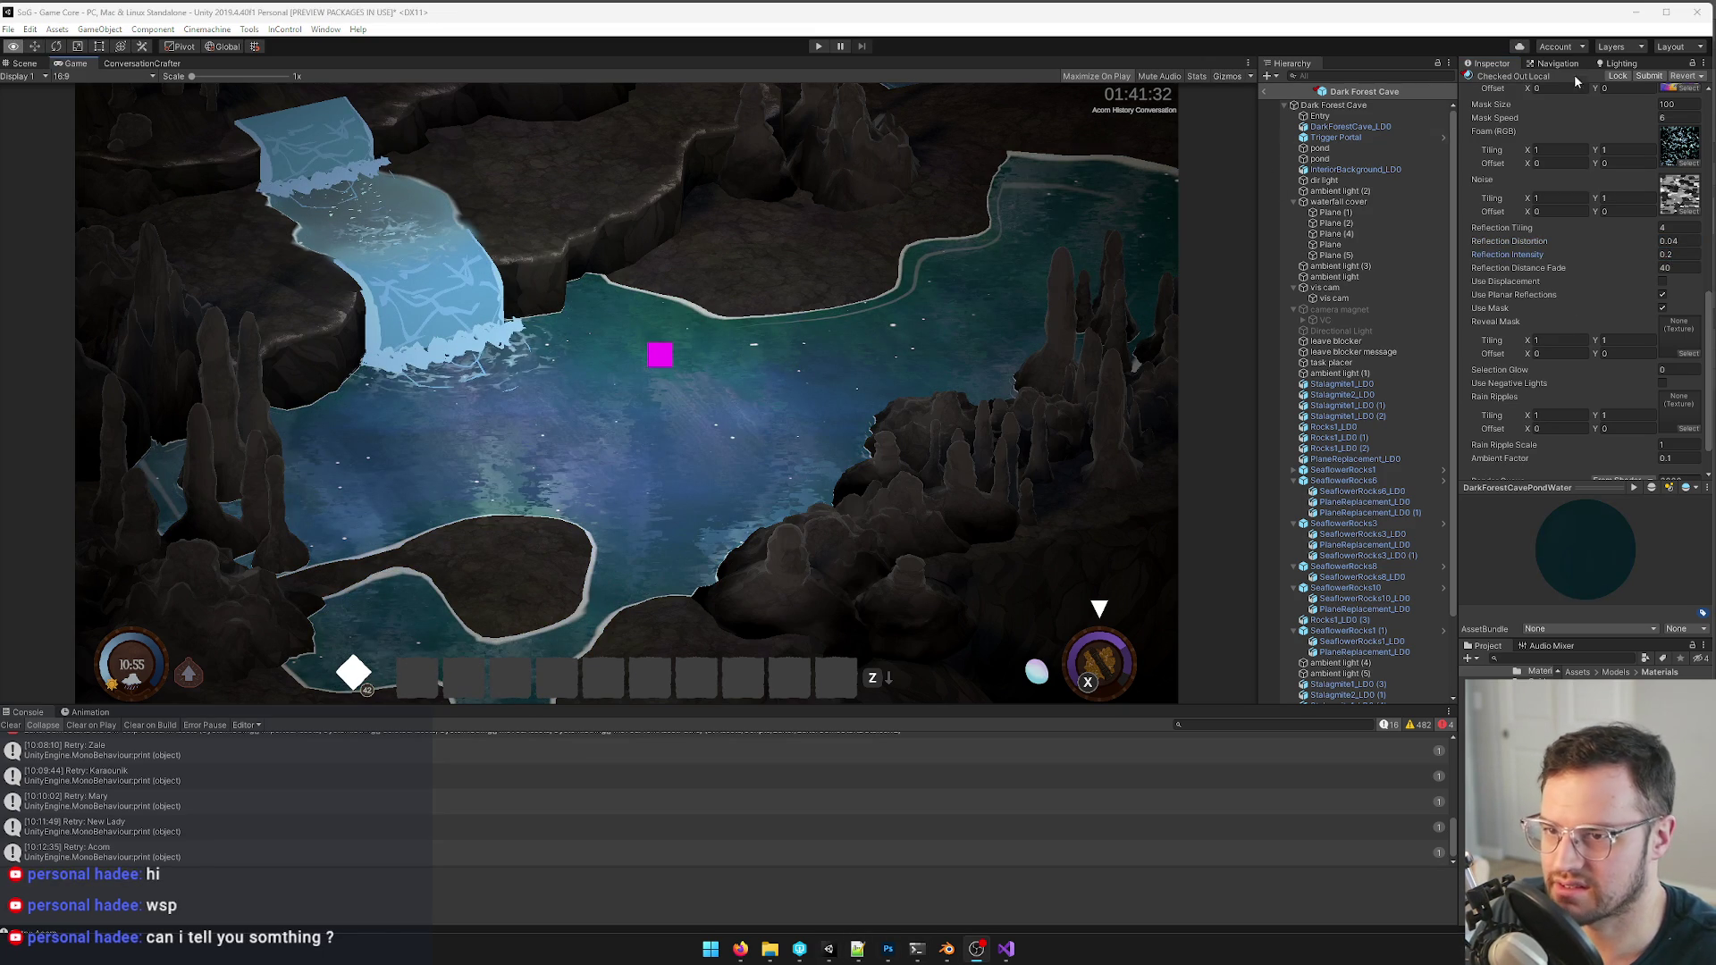
{"action": "left_click", "coordinate": [1627, 17]}
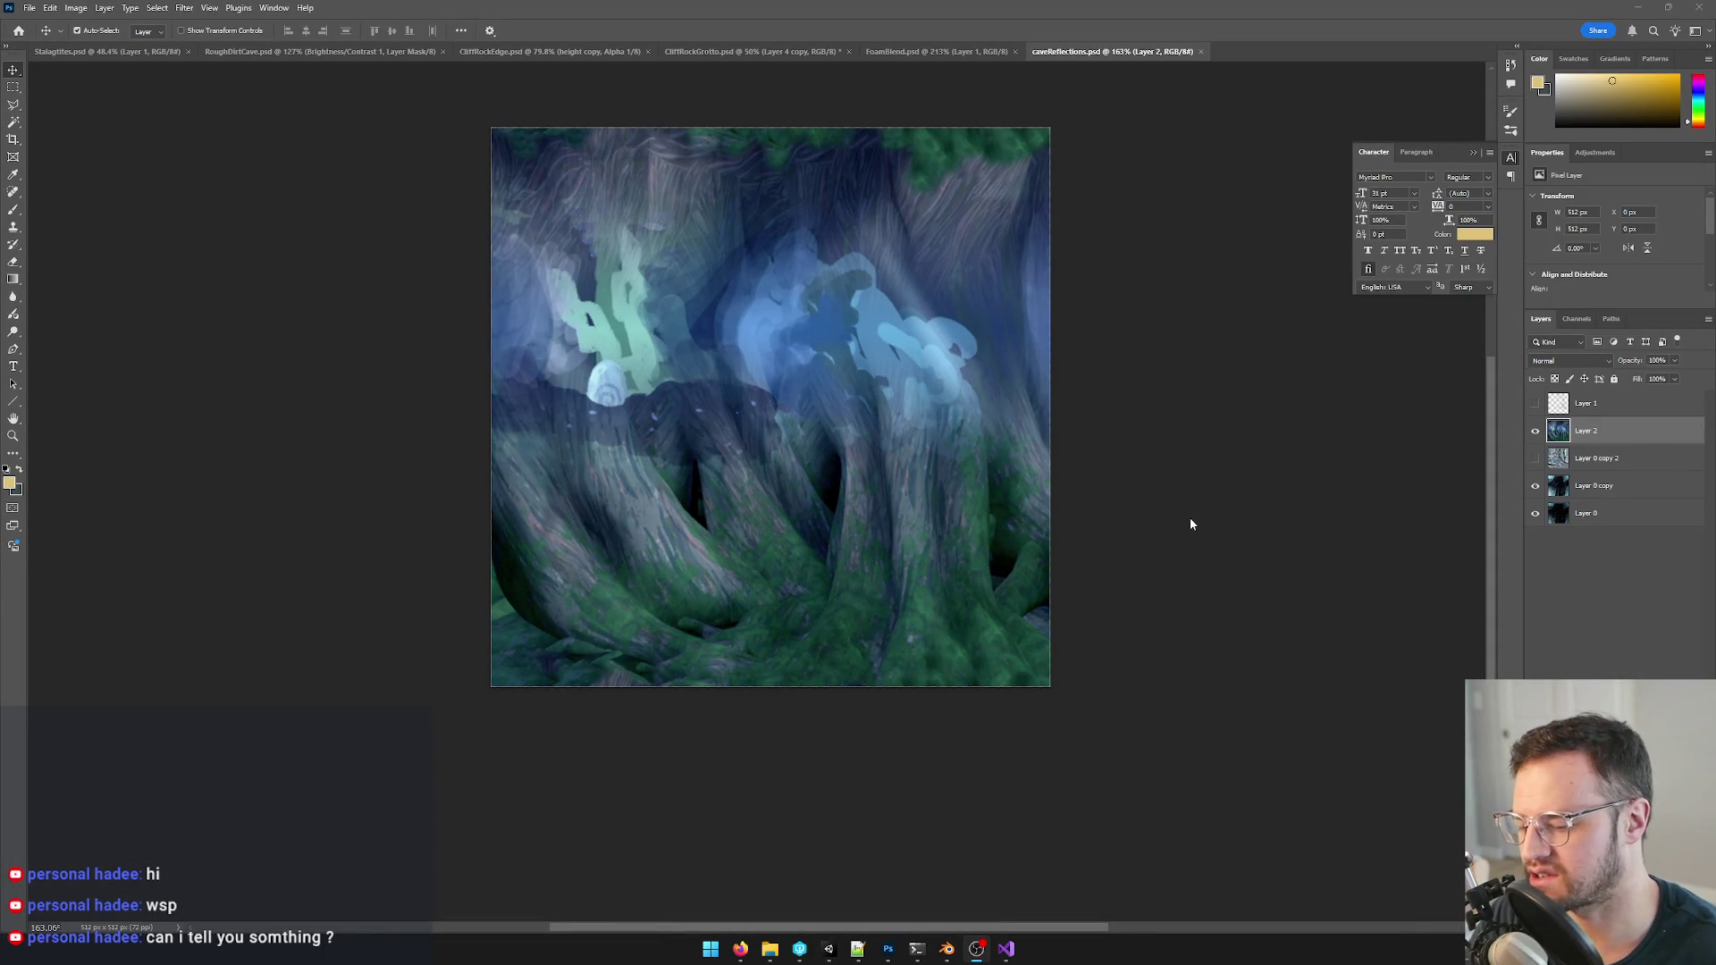
- Duplicate Layer 2 and desaturate the copy to -100 greyscale, then switch to Unity
{"action": "left_click", "coordinate": [1595, 431]}
{"action": "key", "text": "ctrl+j"}
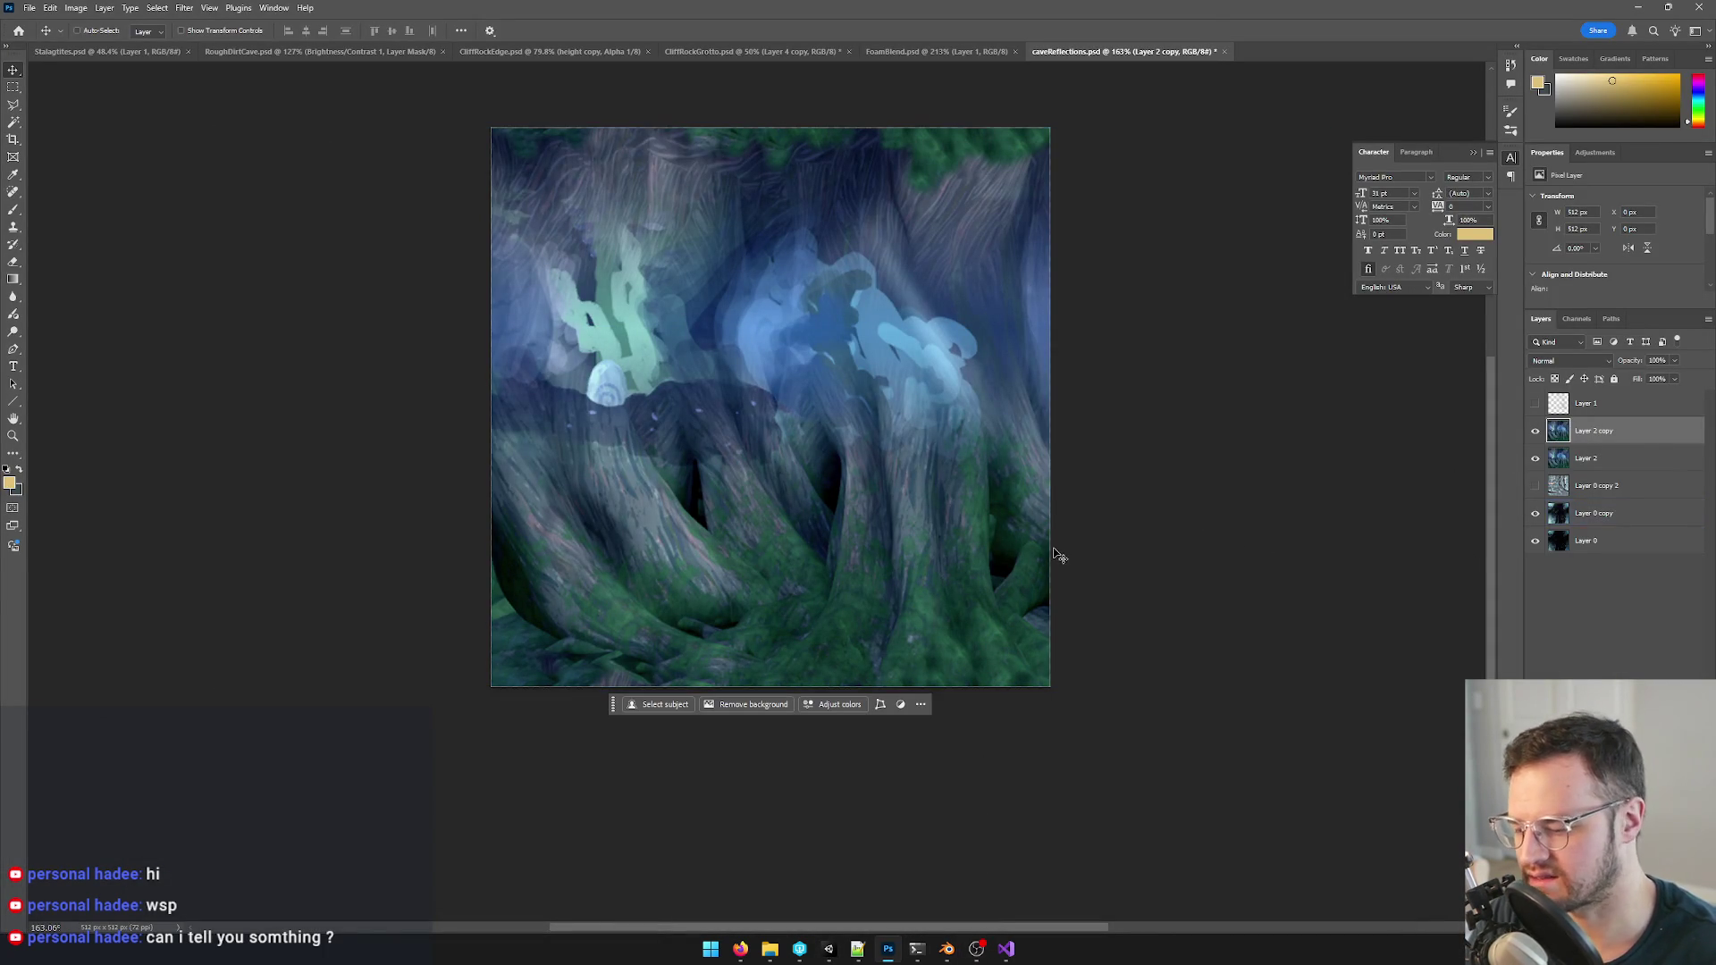
{"action": "key", "text": "ctrl+u"}
{"action": "left_click_drag", "start_coordinate": [1382, 409], "coordinate": [1301, 409]}
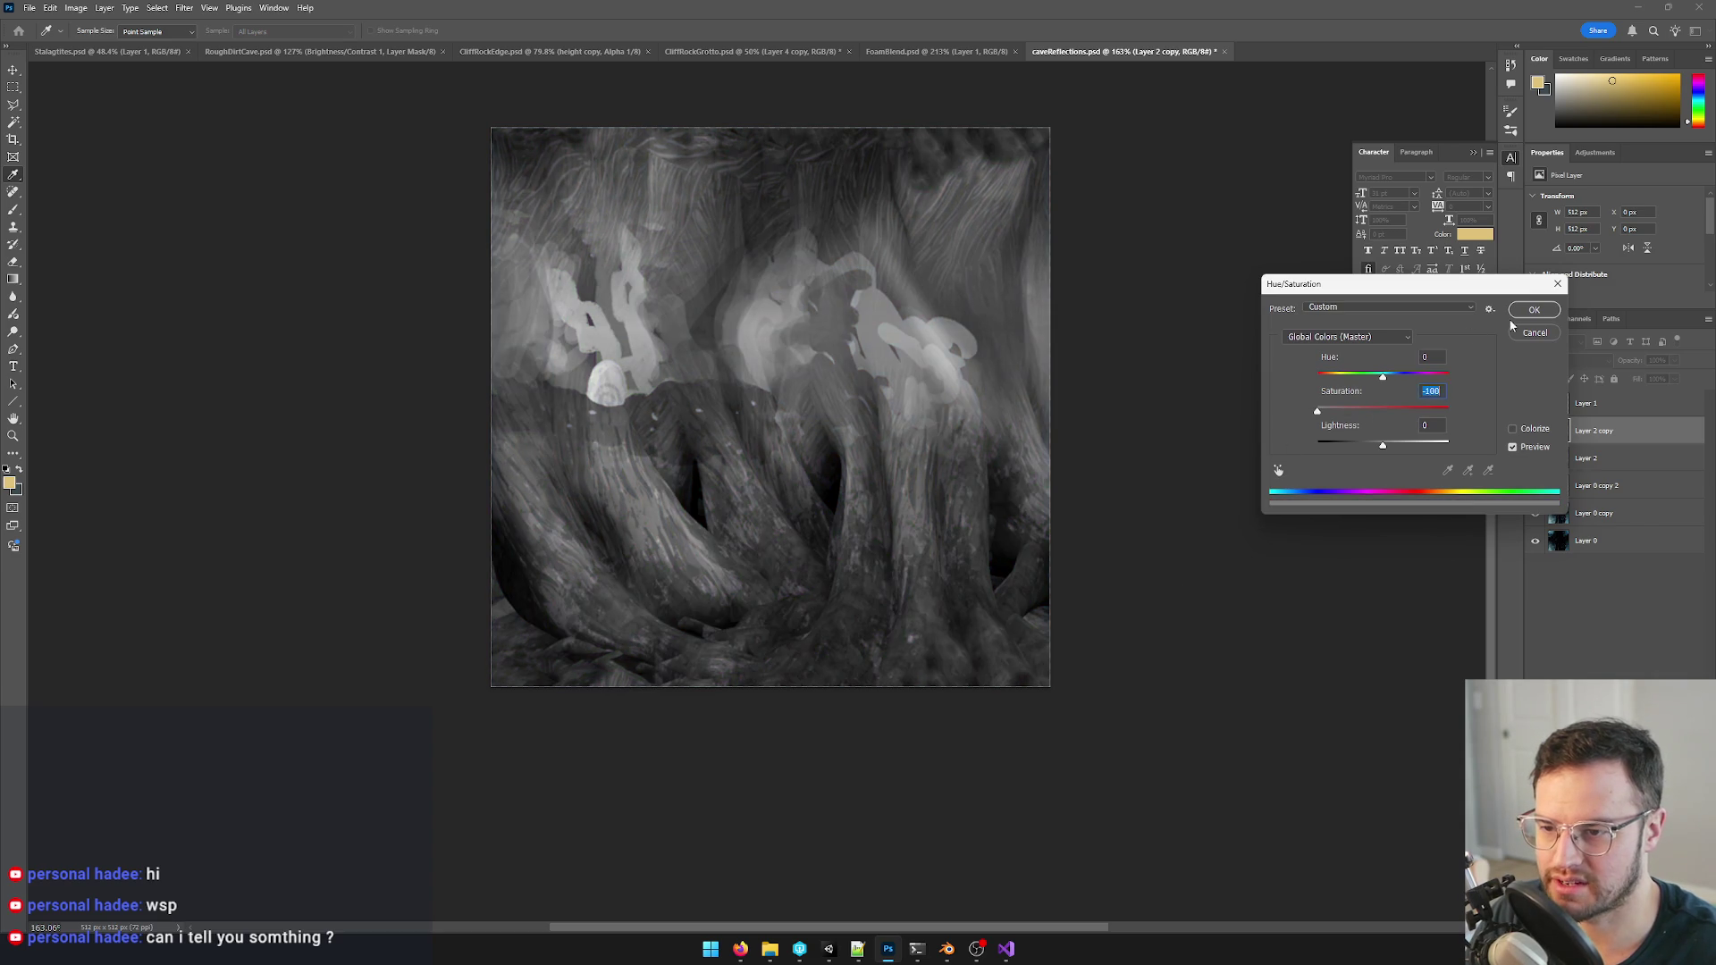
{"action": "left_click", "coordinate": [1535, 310]}
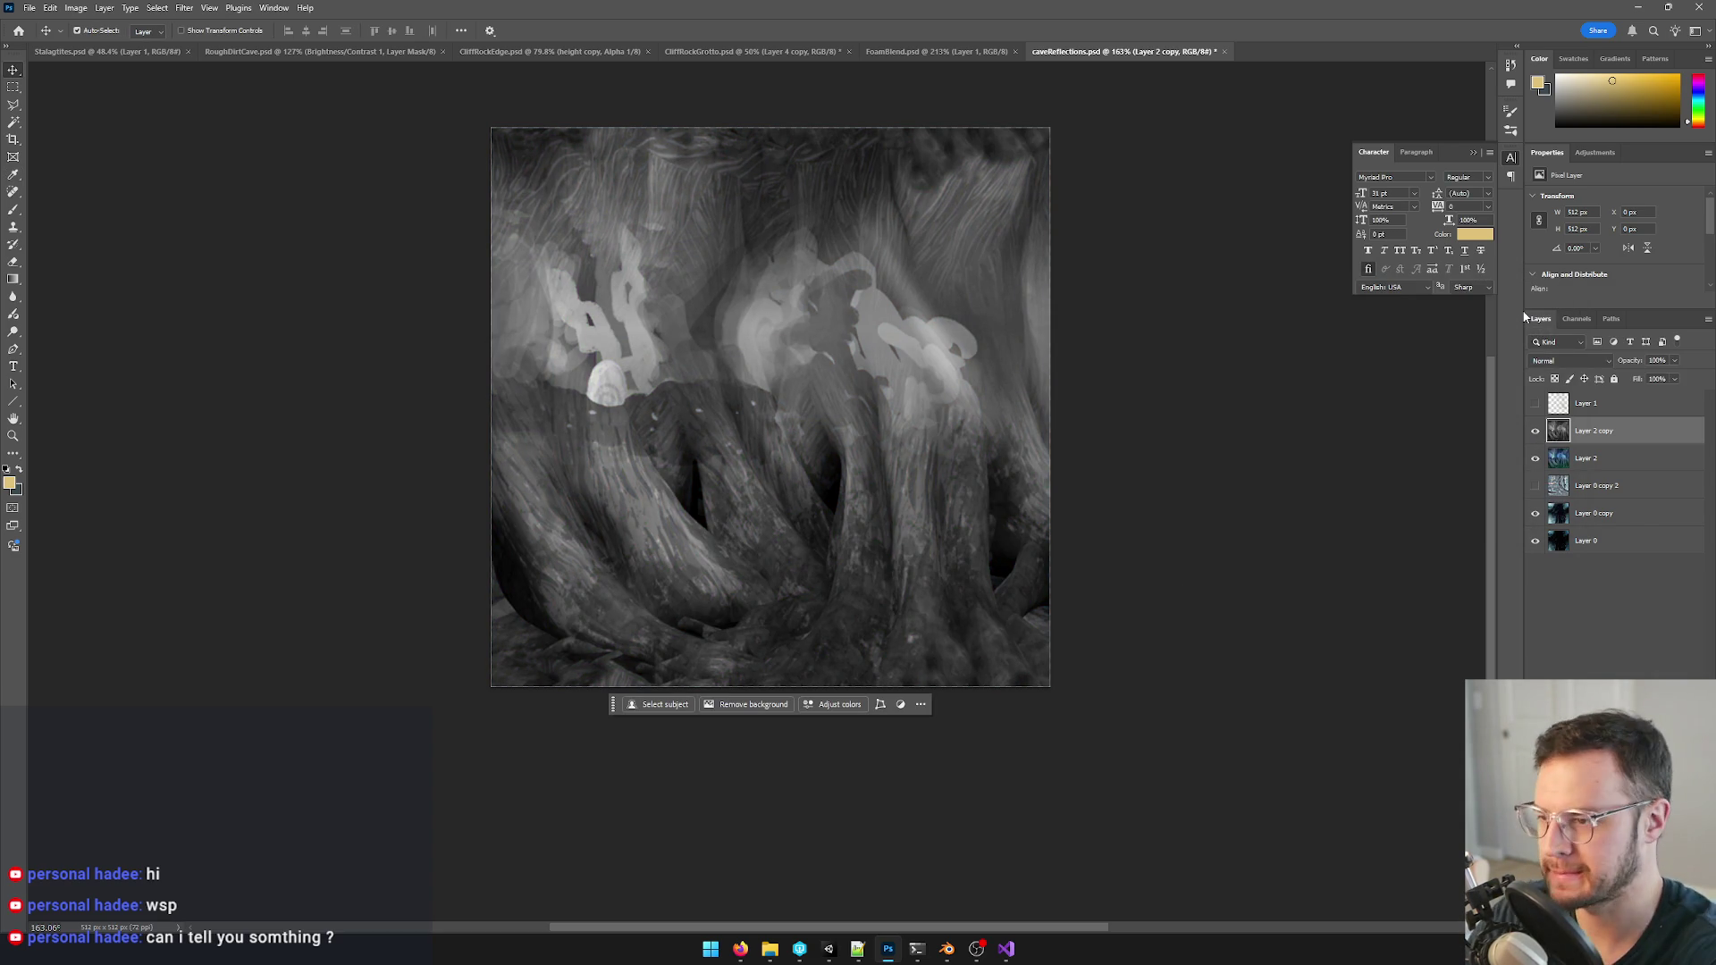
{"action": "left_click", "coordinate": [845, 405]}
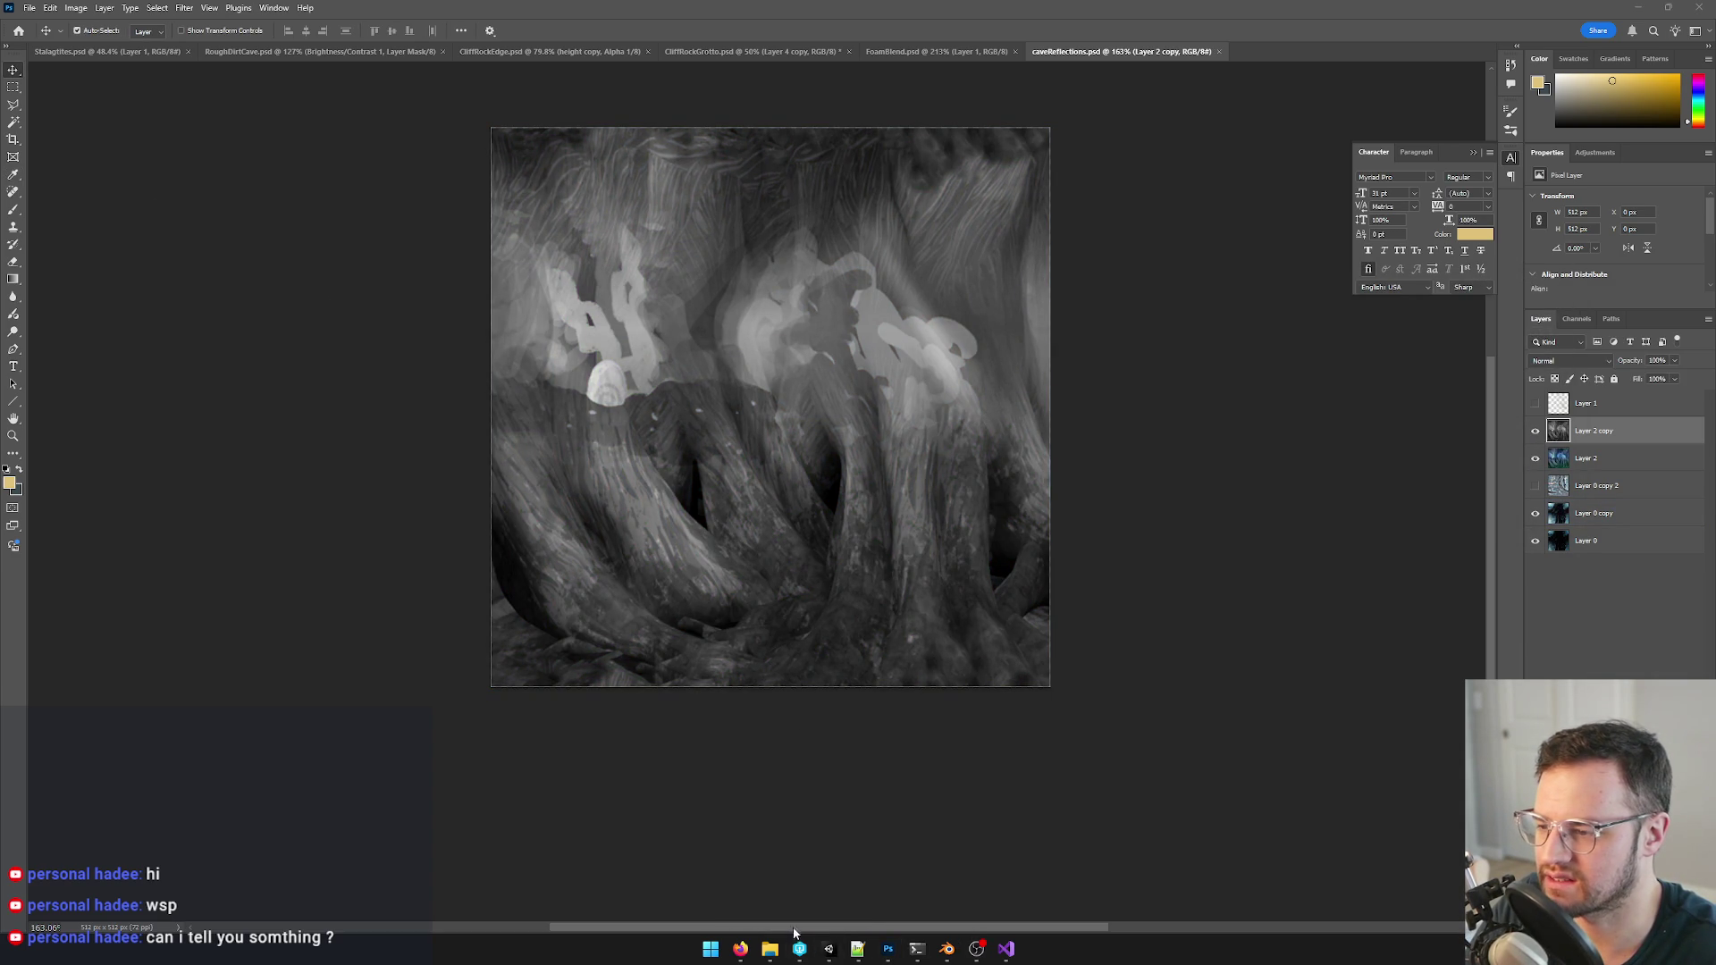
{"action": "left_click", "coordinate": [829, 950]}
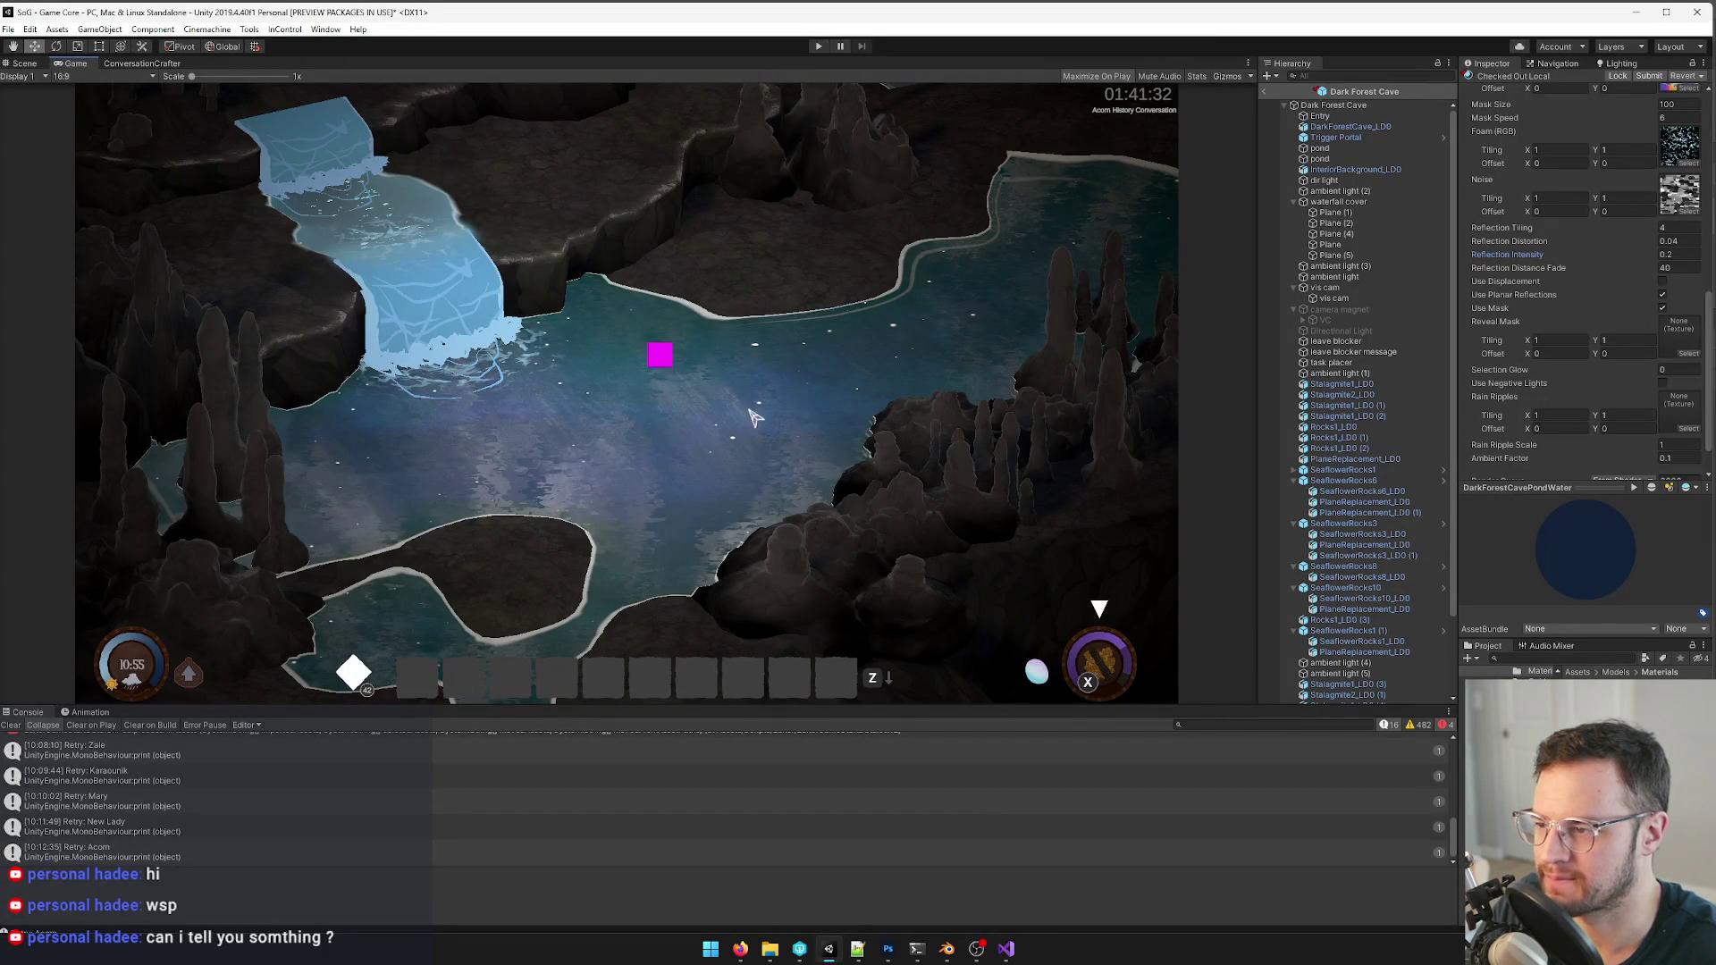
{"action": "scroll", "coordinate": [1586, 312], "scroll_direction": "down", "scroll_amount": 1}
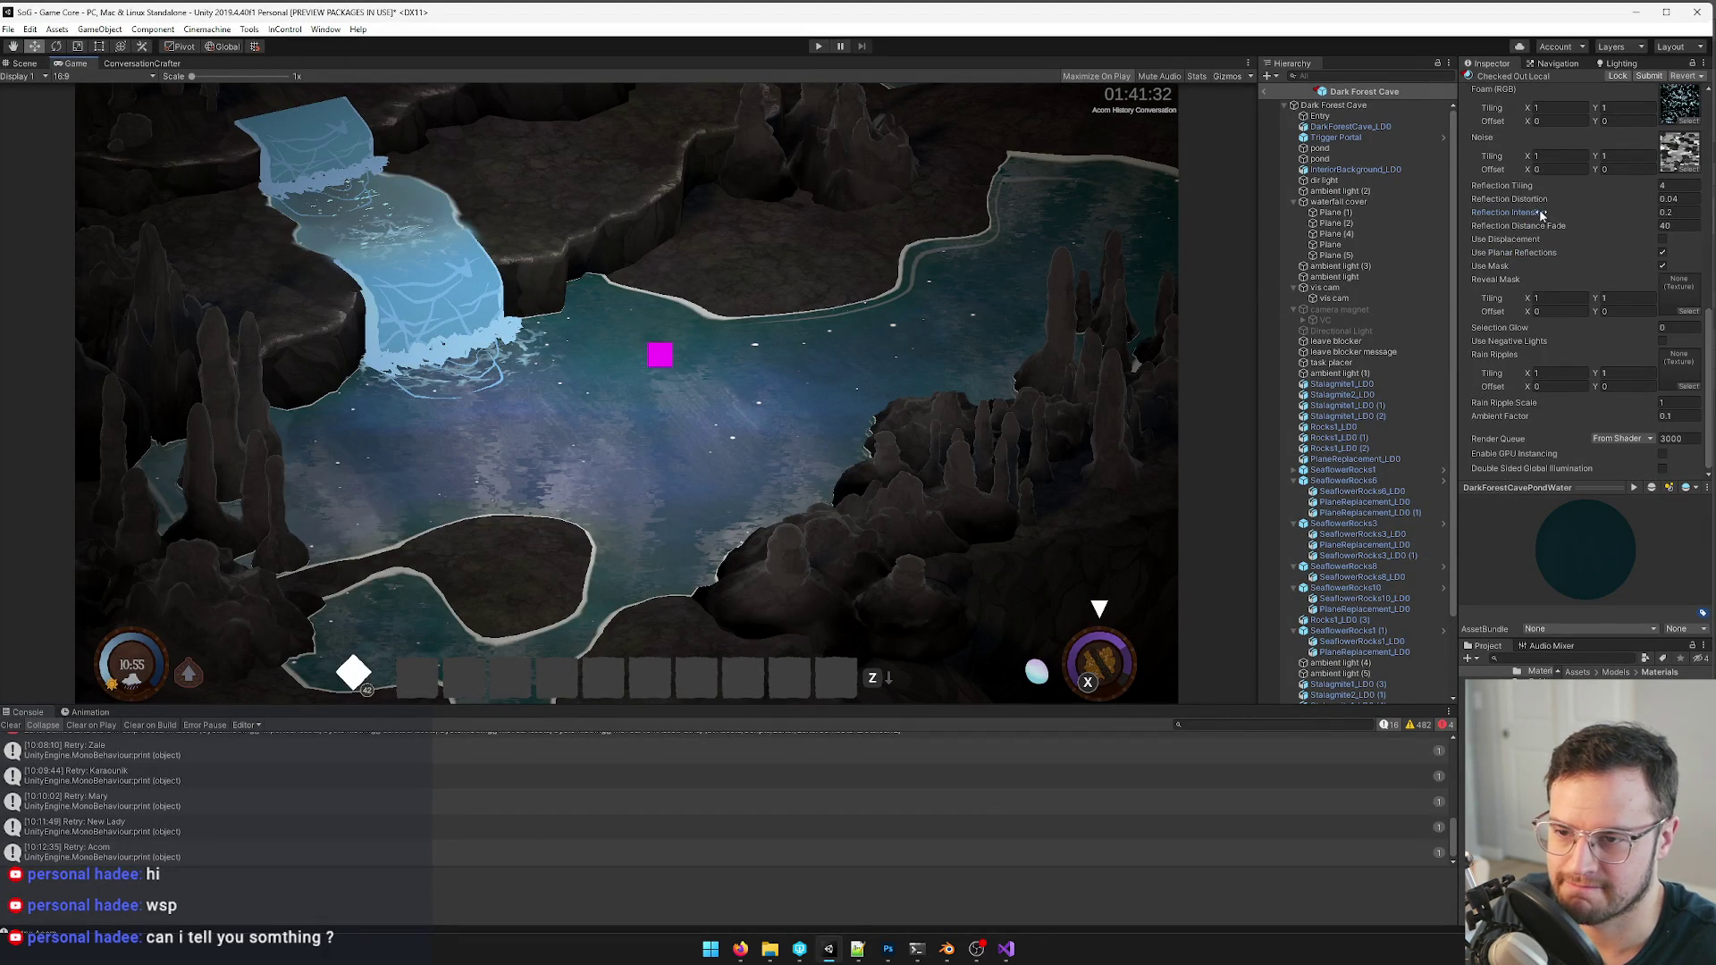
- Scrub the Reflection Intensity field to preview the greyscale reflection, then return to Photoshop
{"action": "left_click_drag", "start_coordinate": [1538, 213], "coordinate": [1541, 211]}
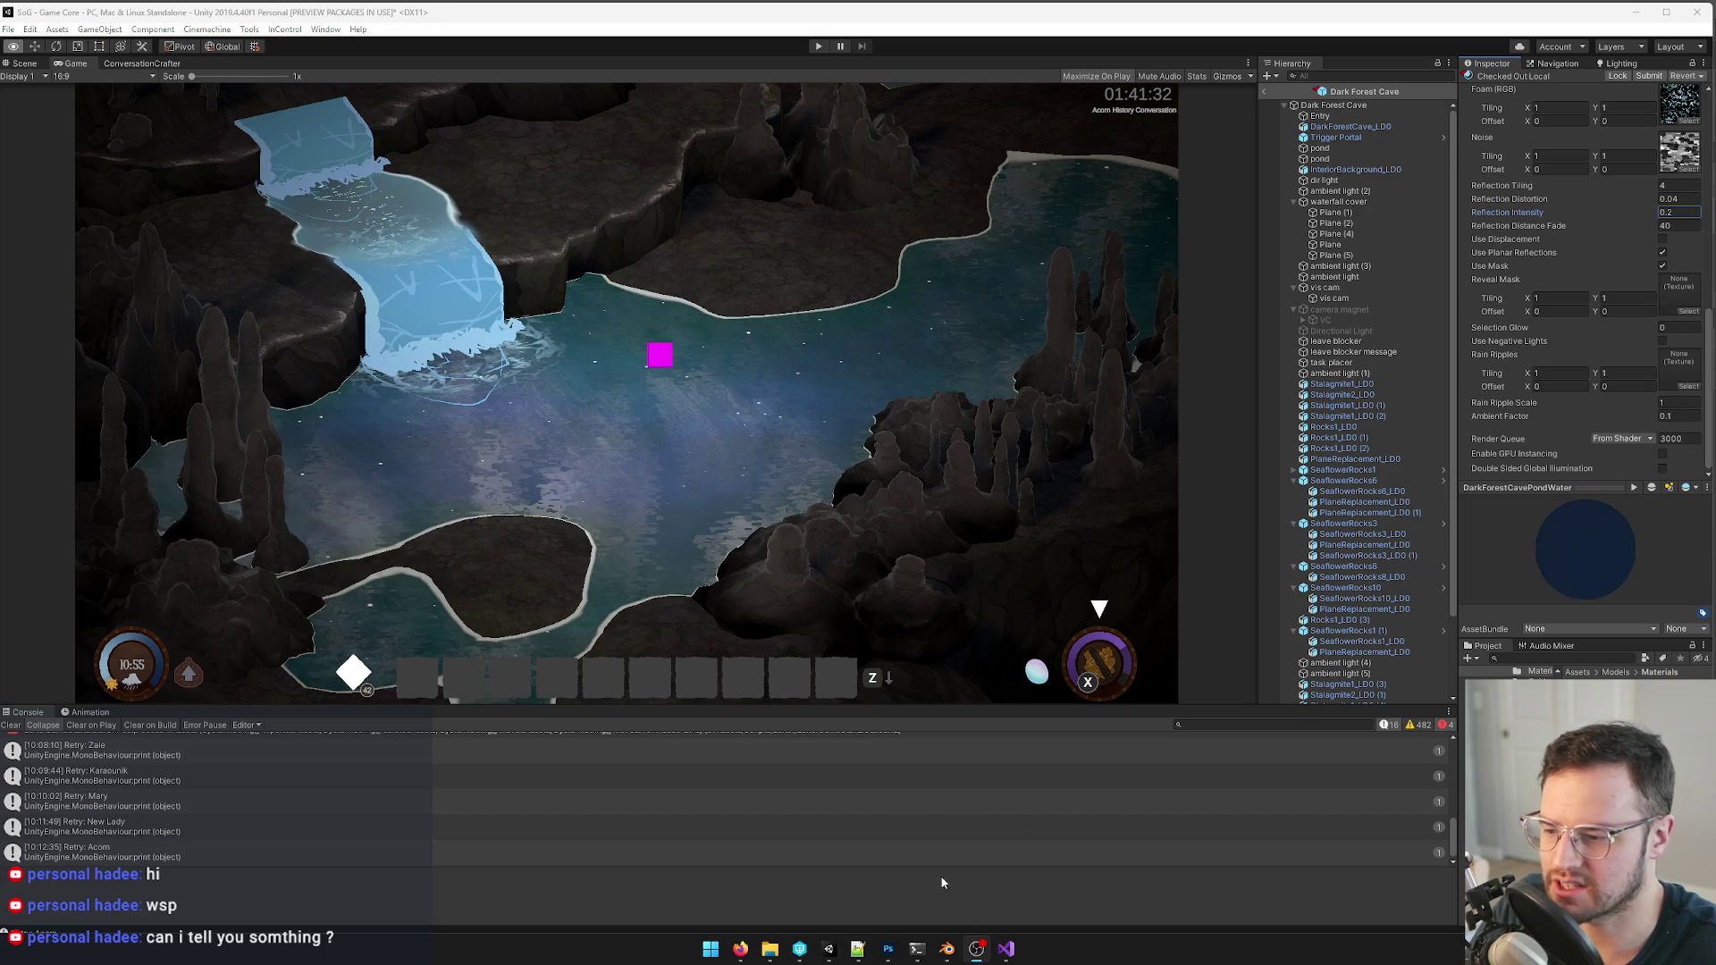
{"action": "left_click", "coordinate": [888, 949]}
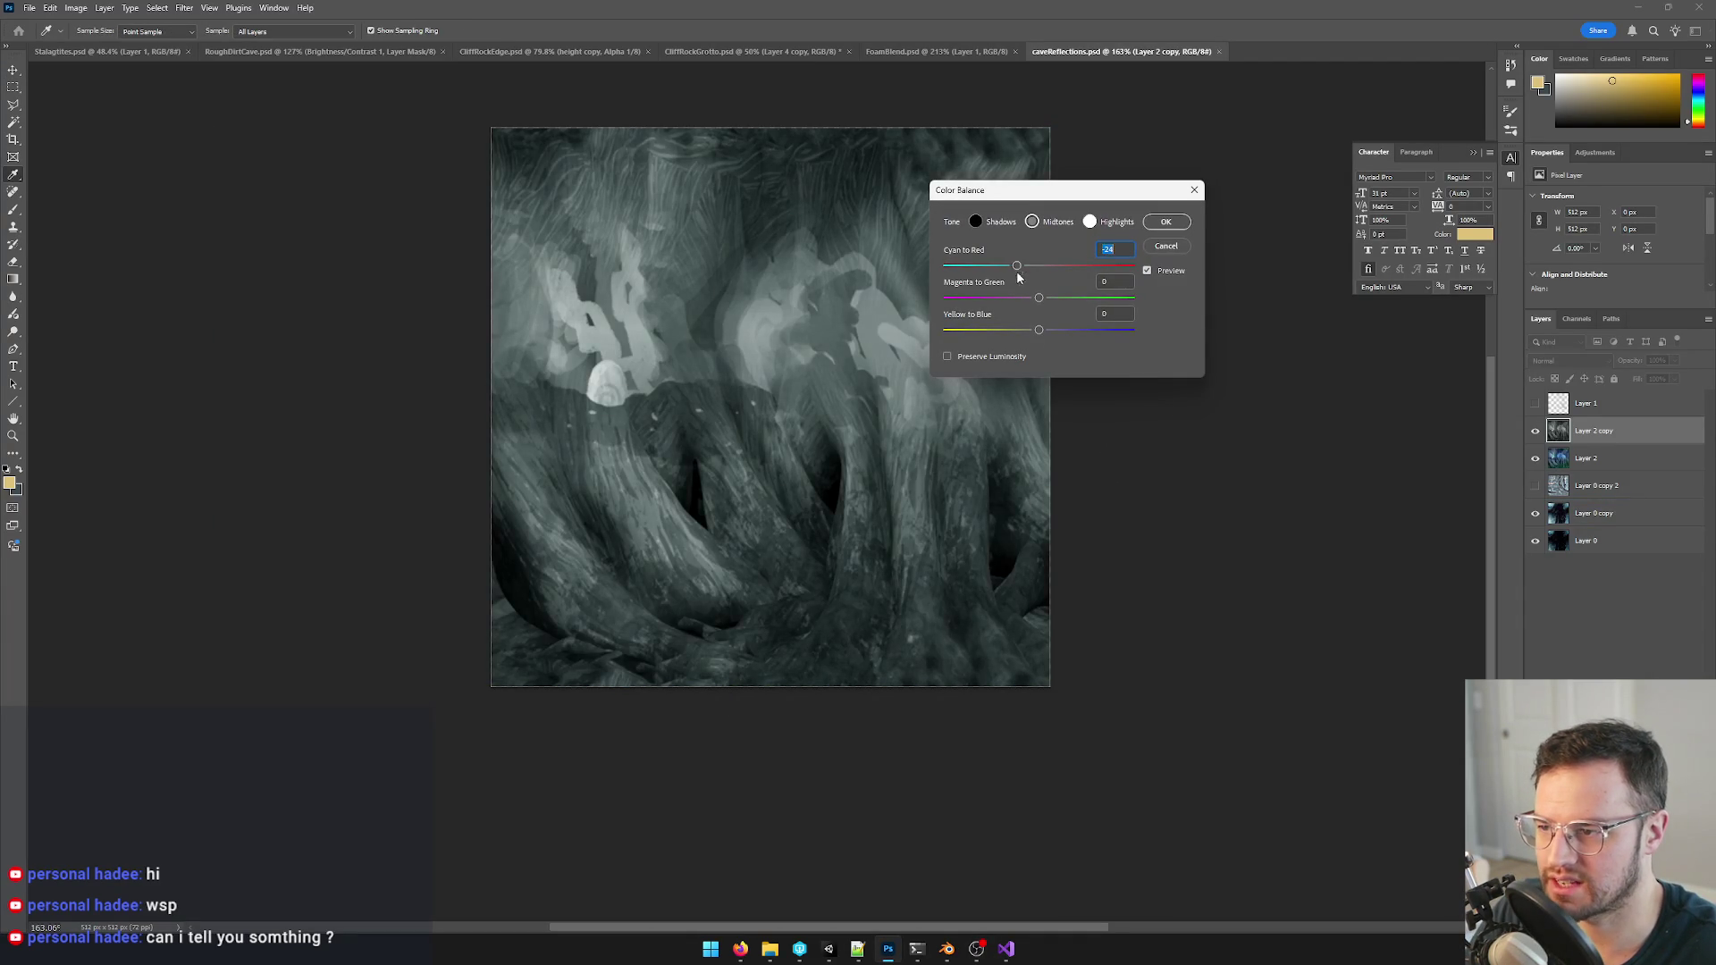
- Try a blue Color Balance shift on the Layer 2 copy and discard it, reselecting the copy
{"action": "left_click_drag", "start_coordinate": [1038, 331], "coordinate": [1053, 332]}
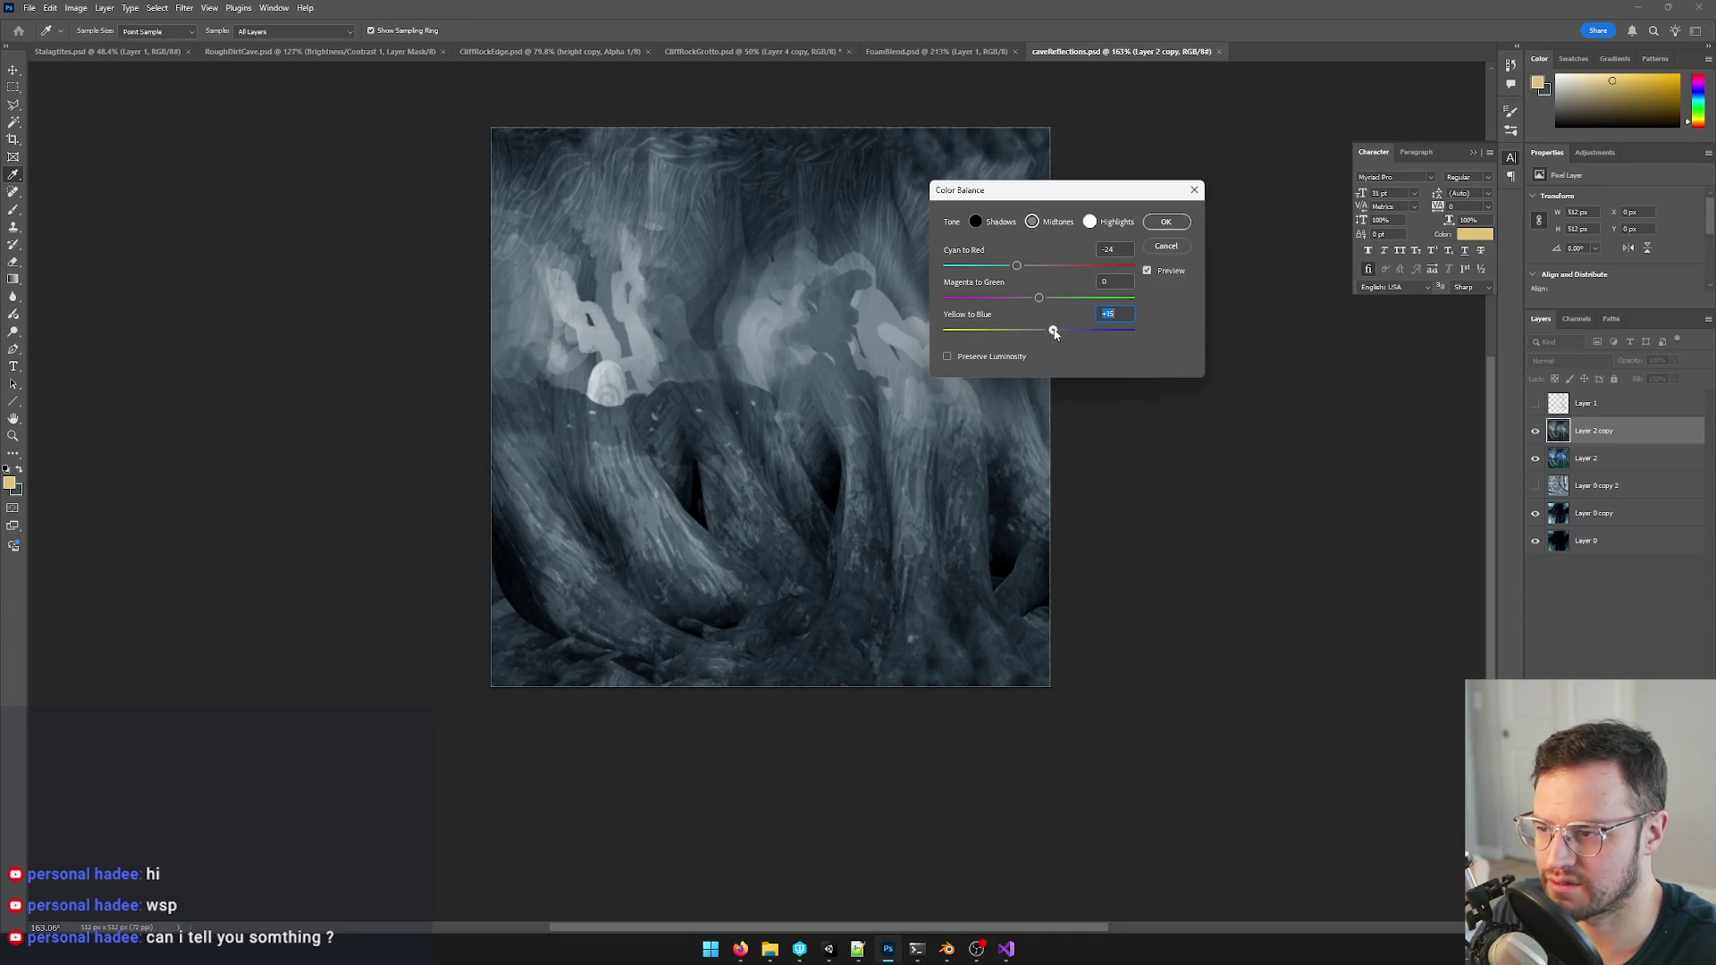
{"action": "left_click", "coordinate": [1173, 244]}
{"action": "left_click", "coordinate": [1595, 512]}
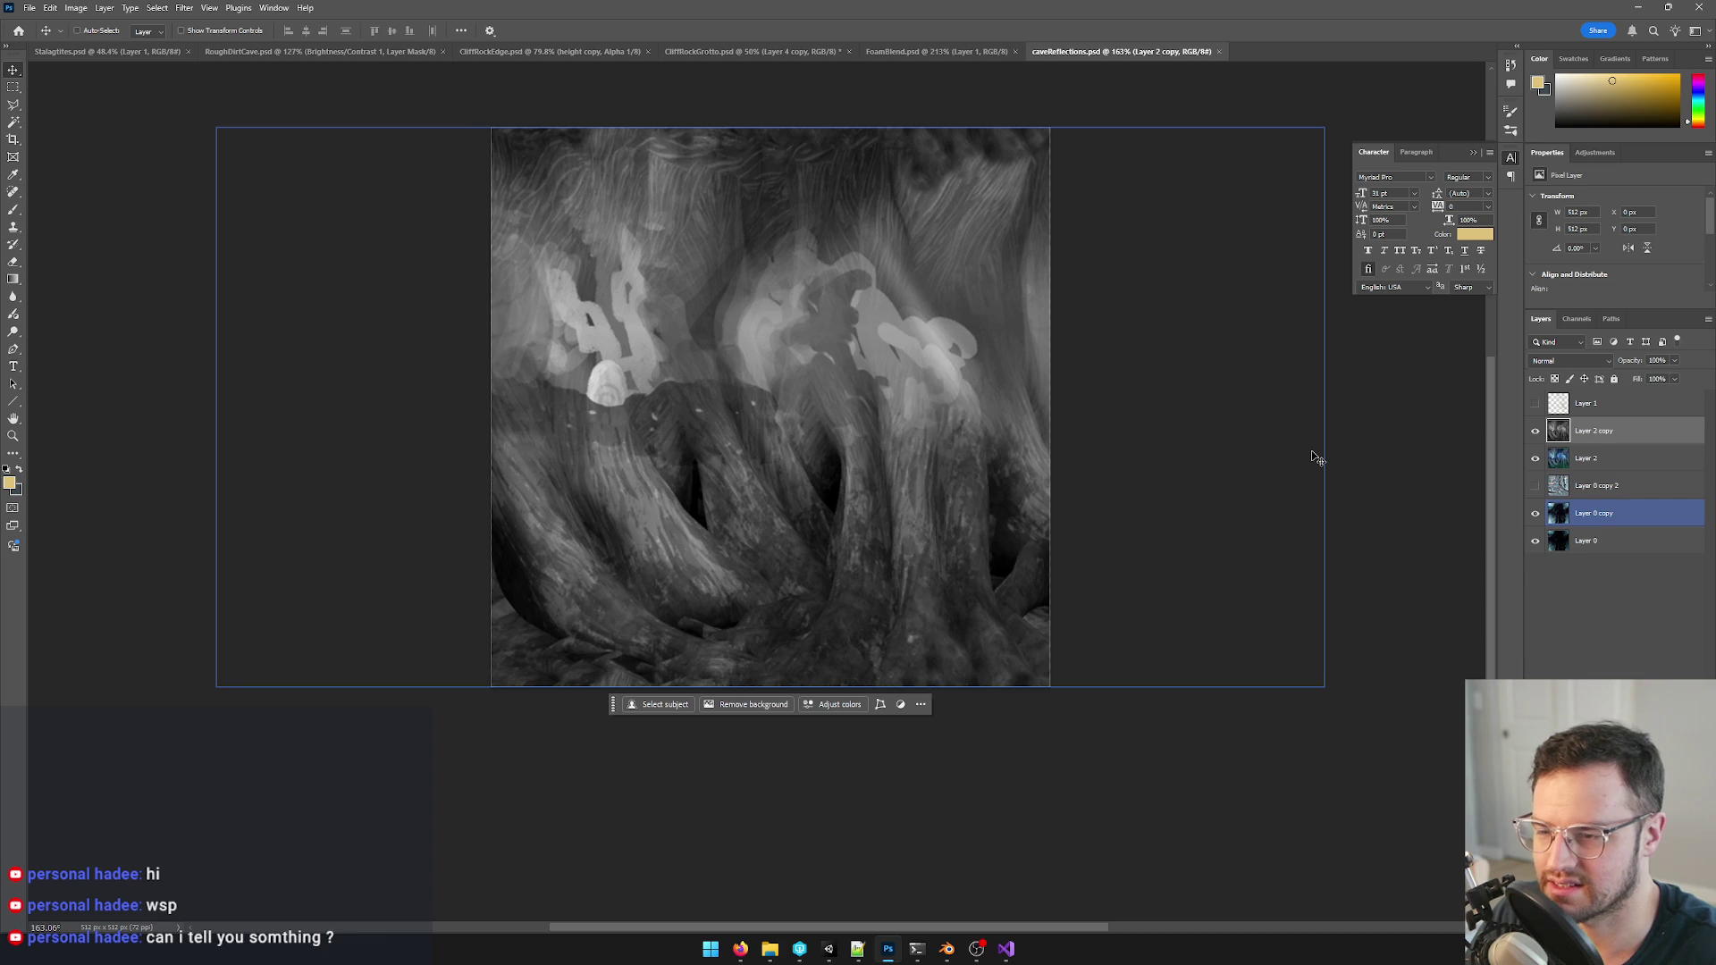
{"action": "left_click", "coordinate": [1555, 431]}
- Apply a cyan-blue Color Balance tint to the greyscale copy, then switch to Unity
{"action": "key", "text": "ctrl+b"}
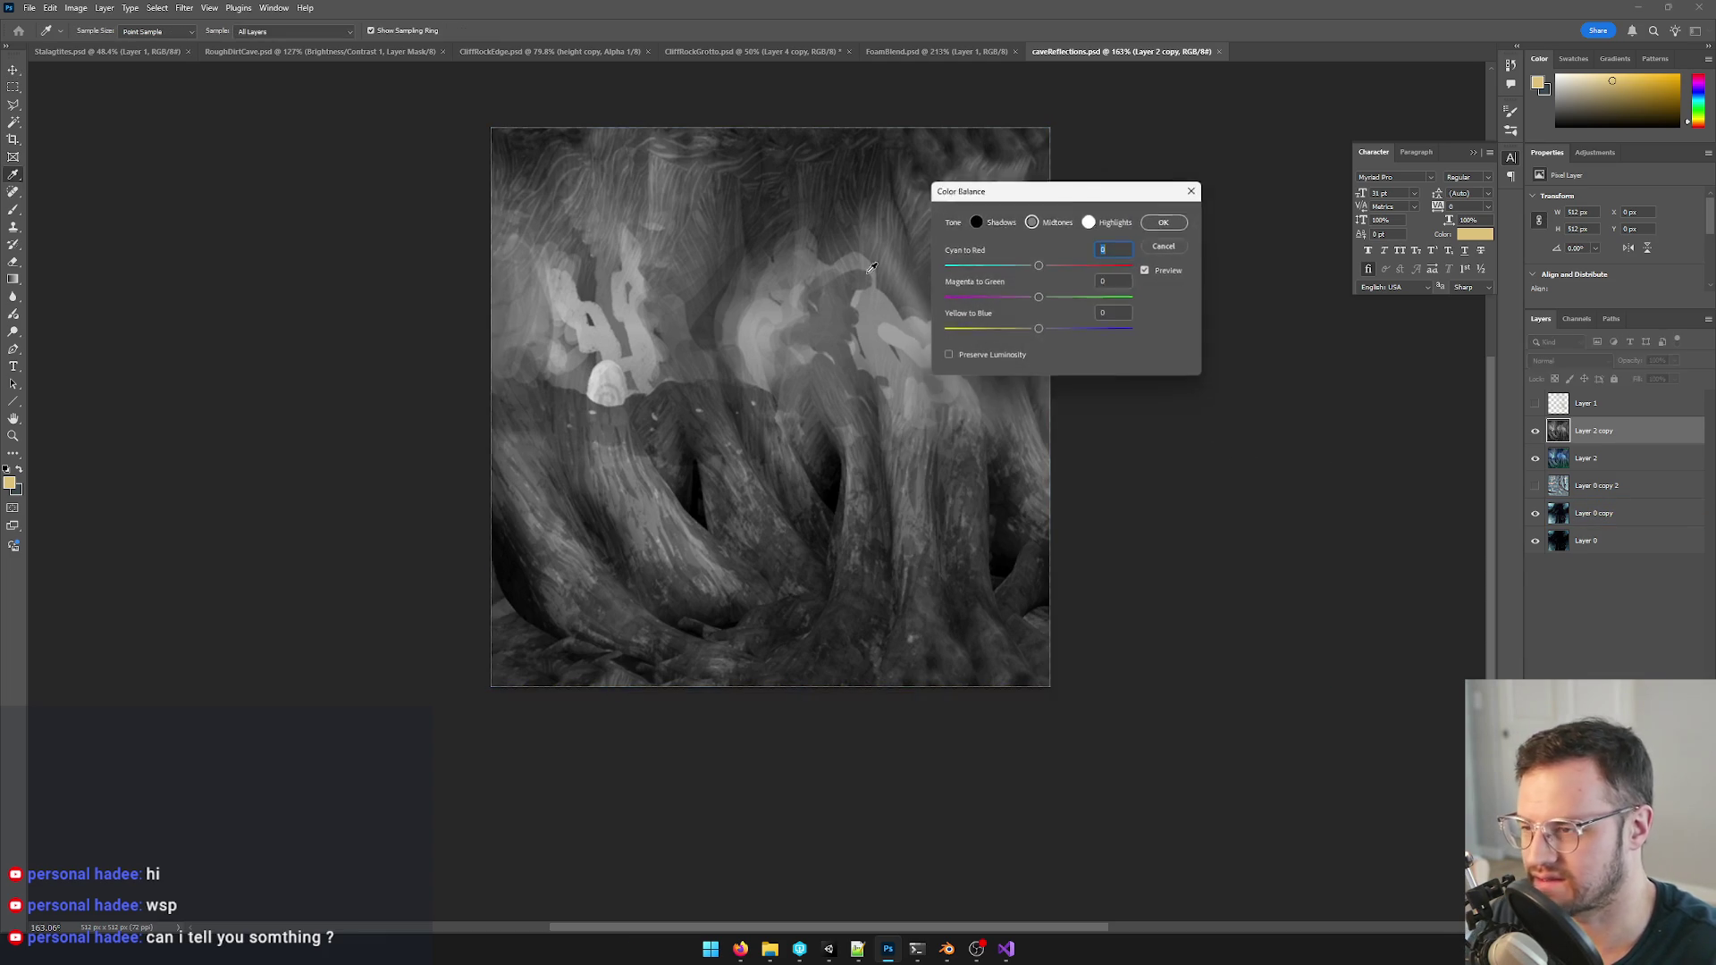
{"action": "left_click_drag", "start_coordinate": [1038, 331], "coordinate": [1047, 333]}
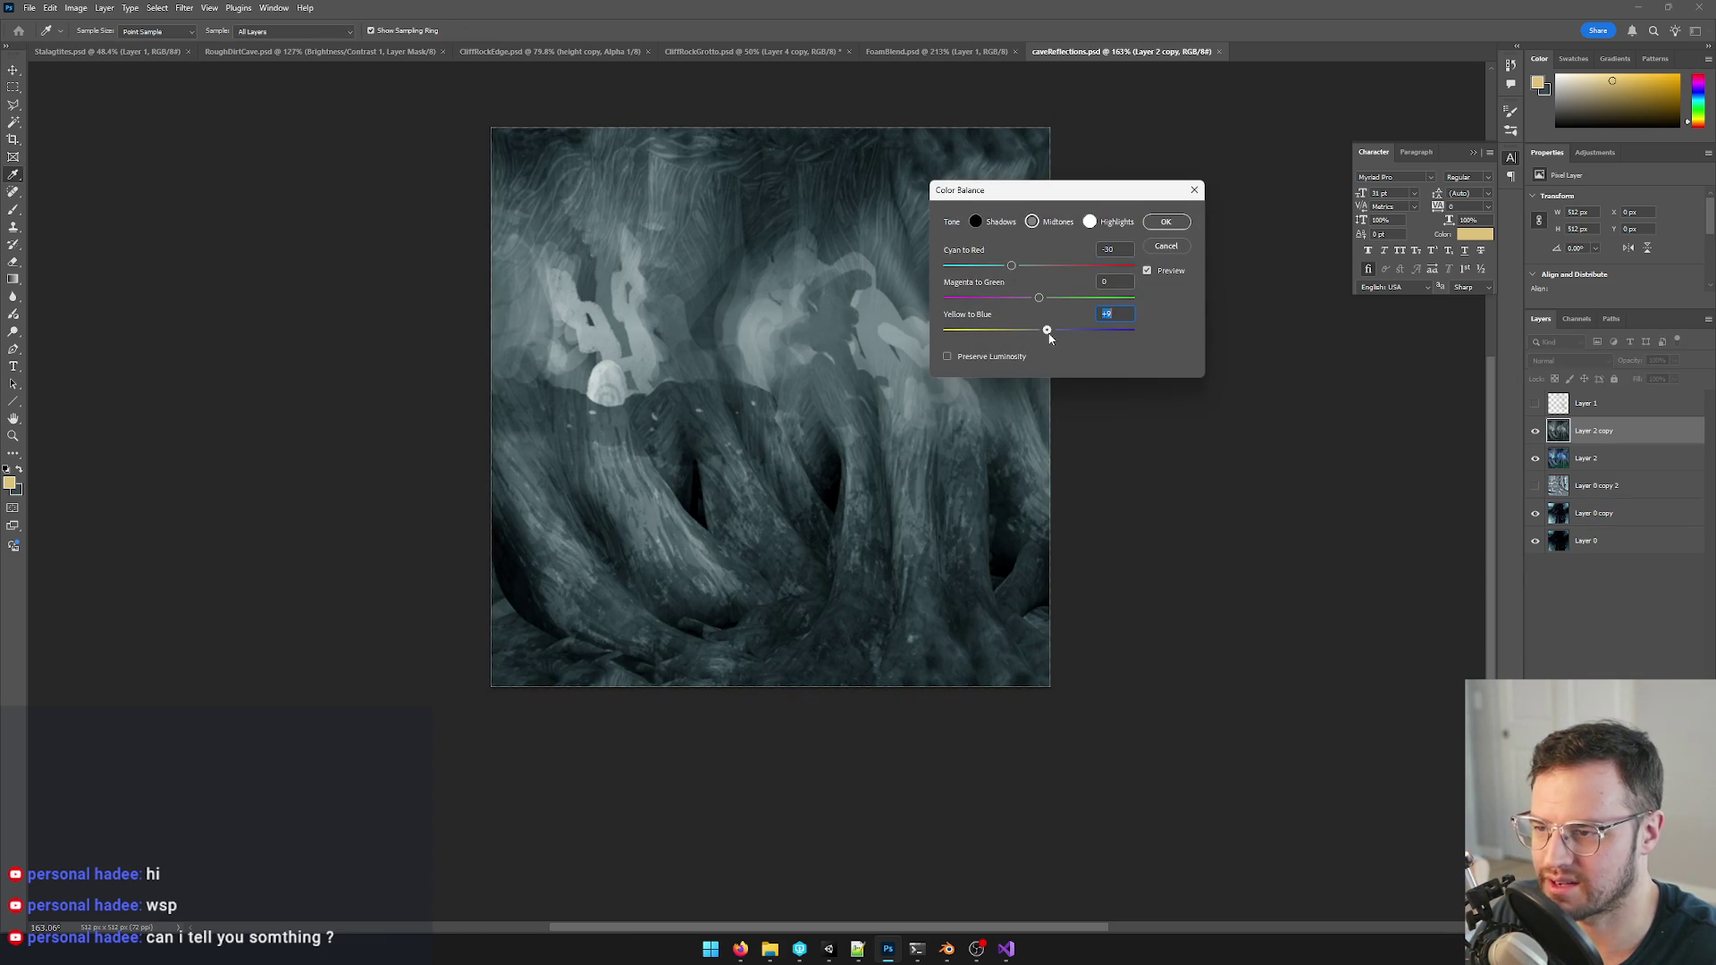
{"action": "left_click", "coordinate": [1166, 221]}
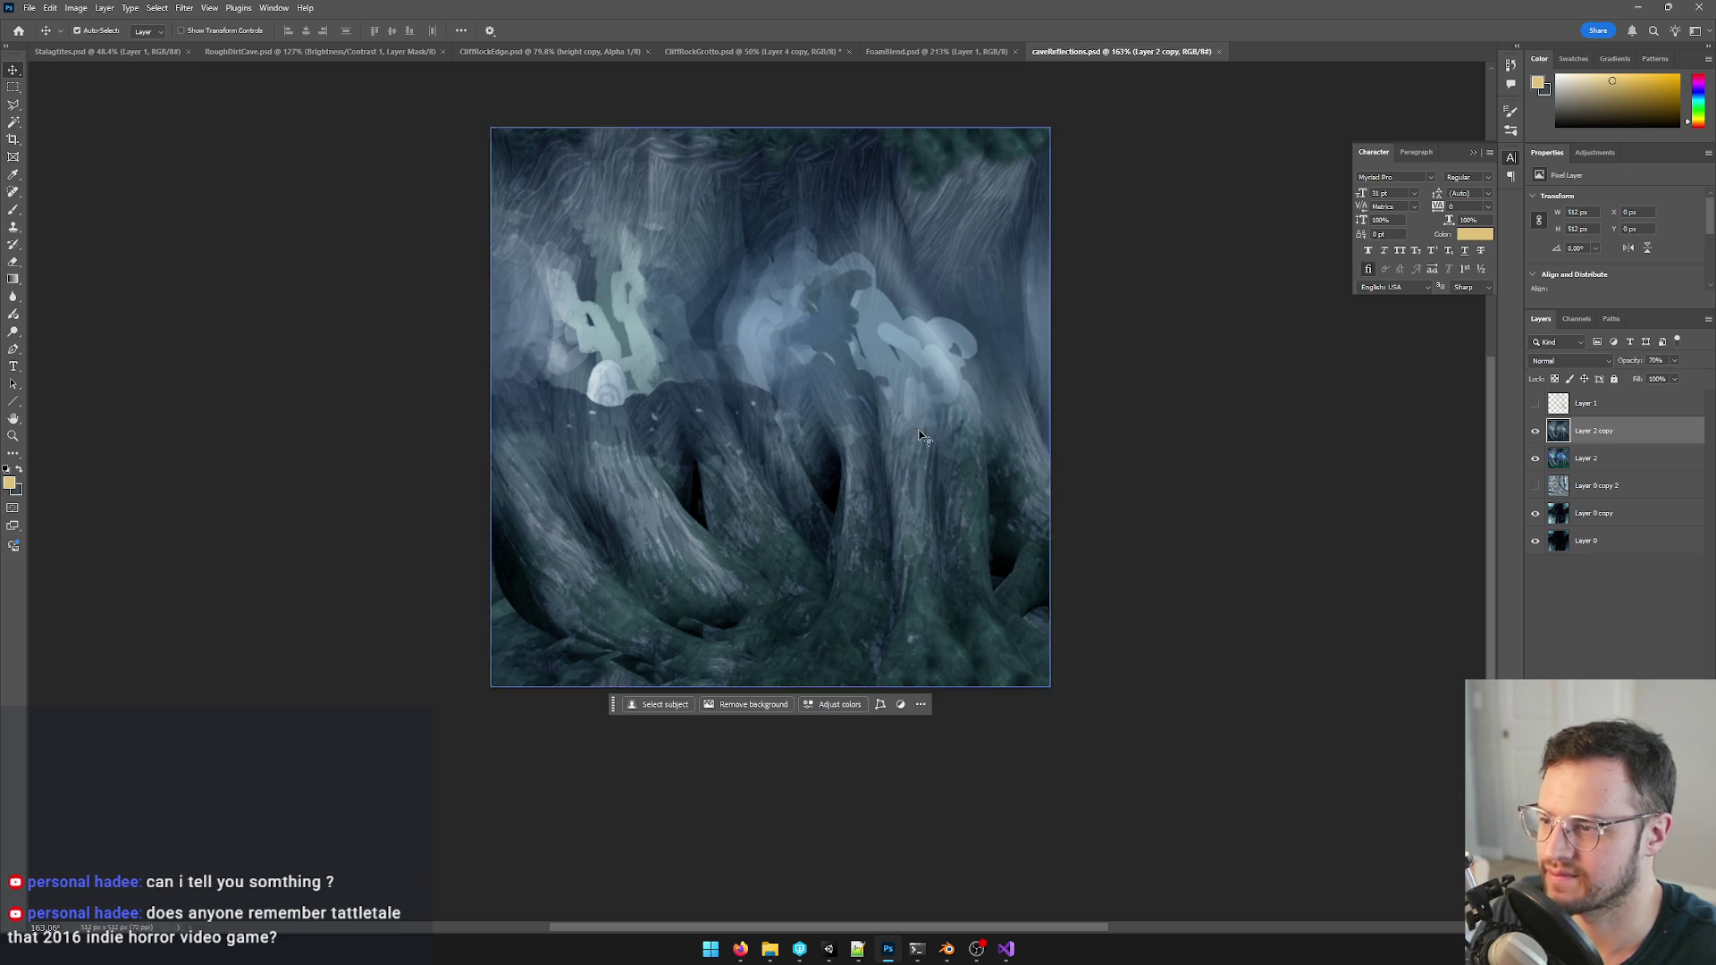
{"action": "left_click", "coordinate": [827, 952]}
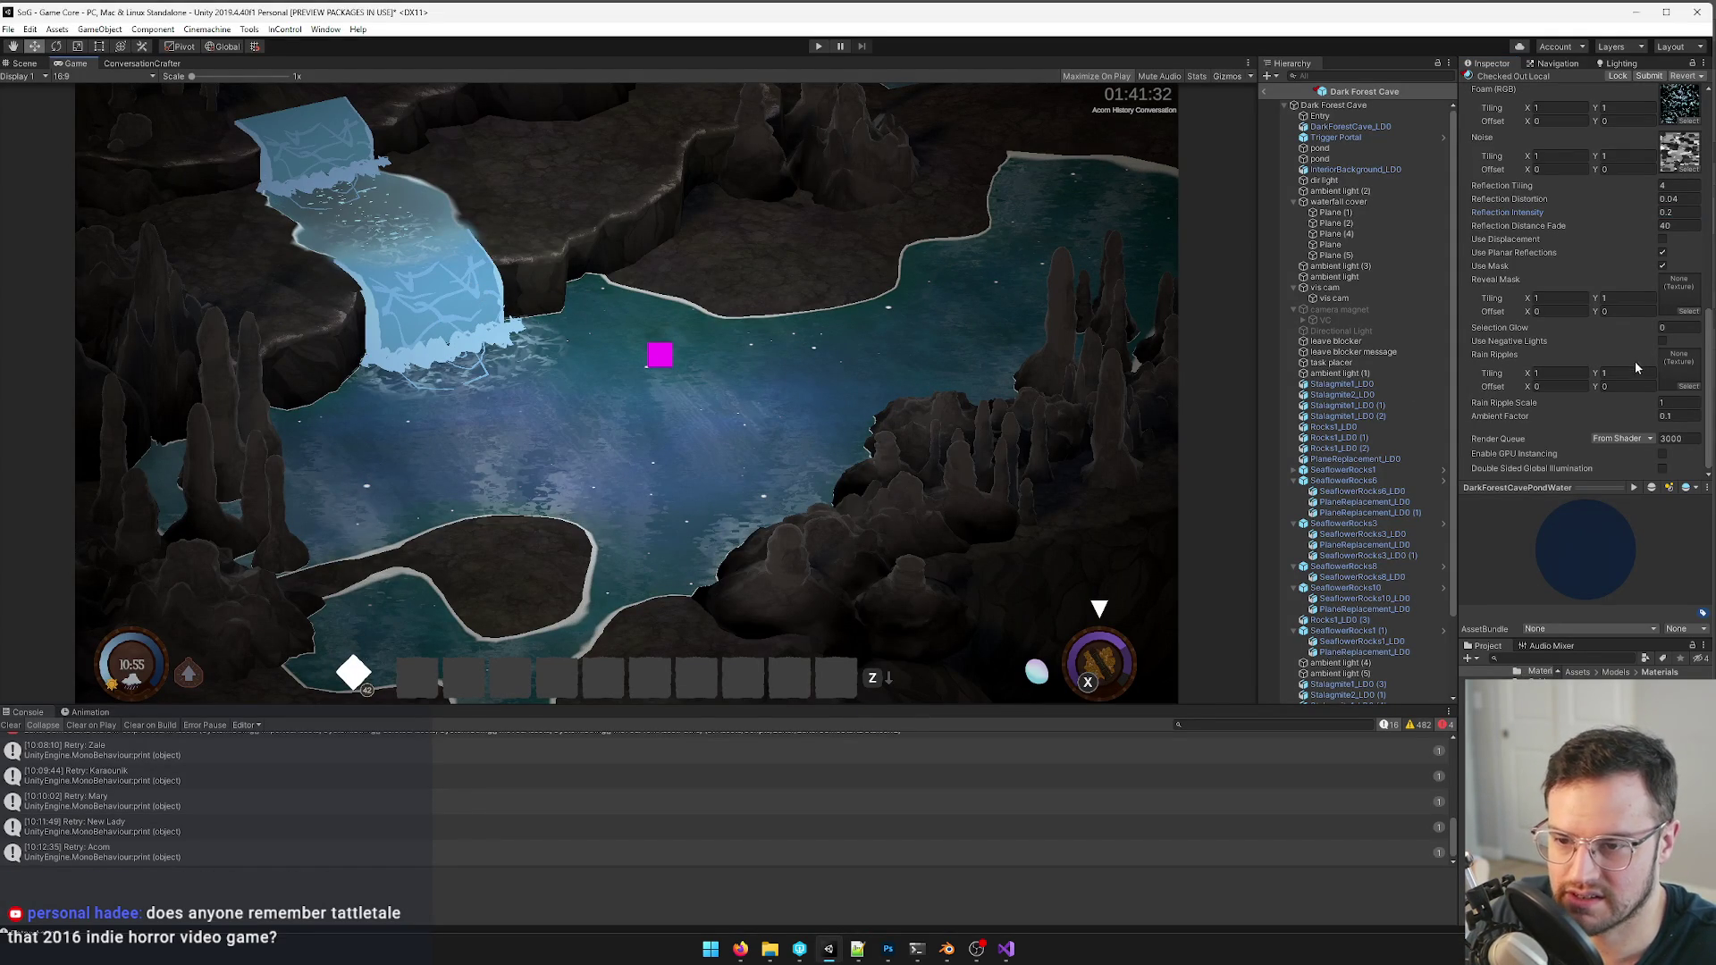
{"action": "scroll", "coordinate": [1635, 365], "scroll_direction": "up", "scroll_amount": 3}
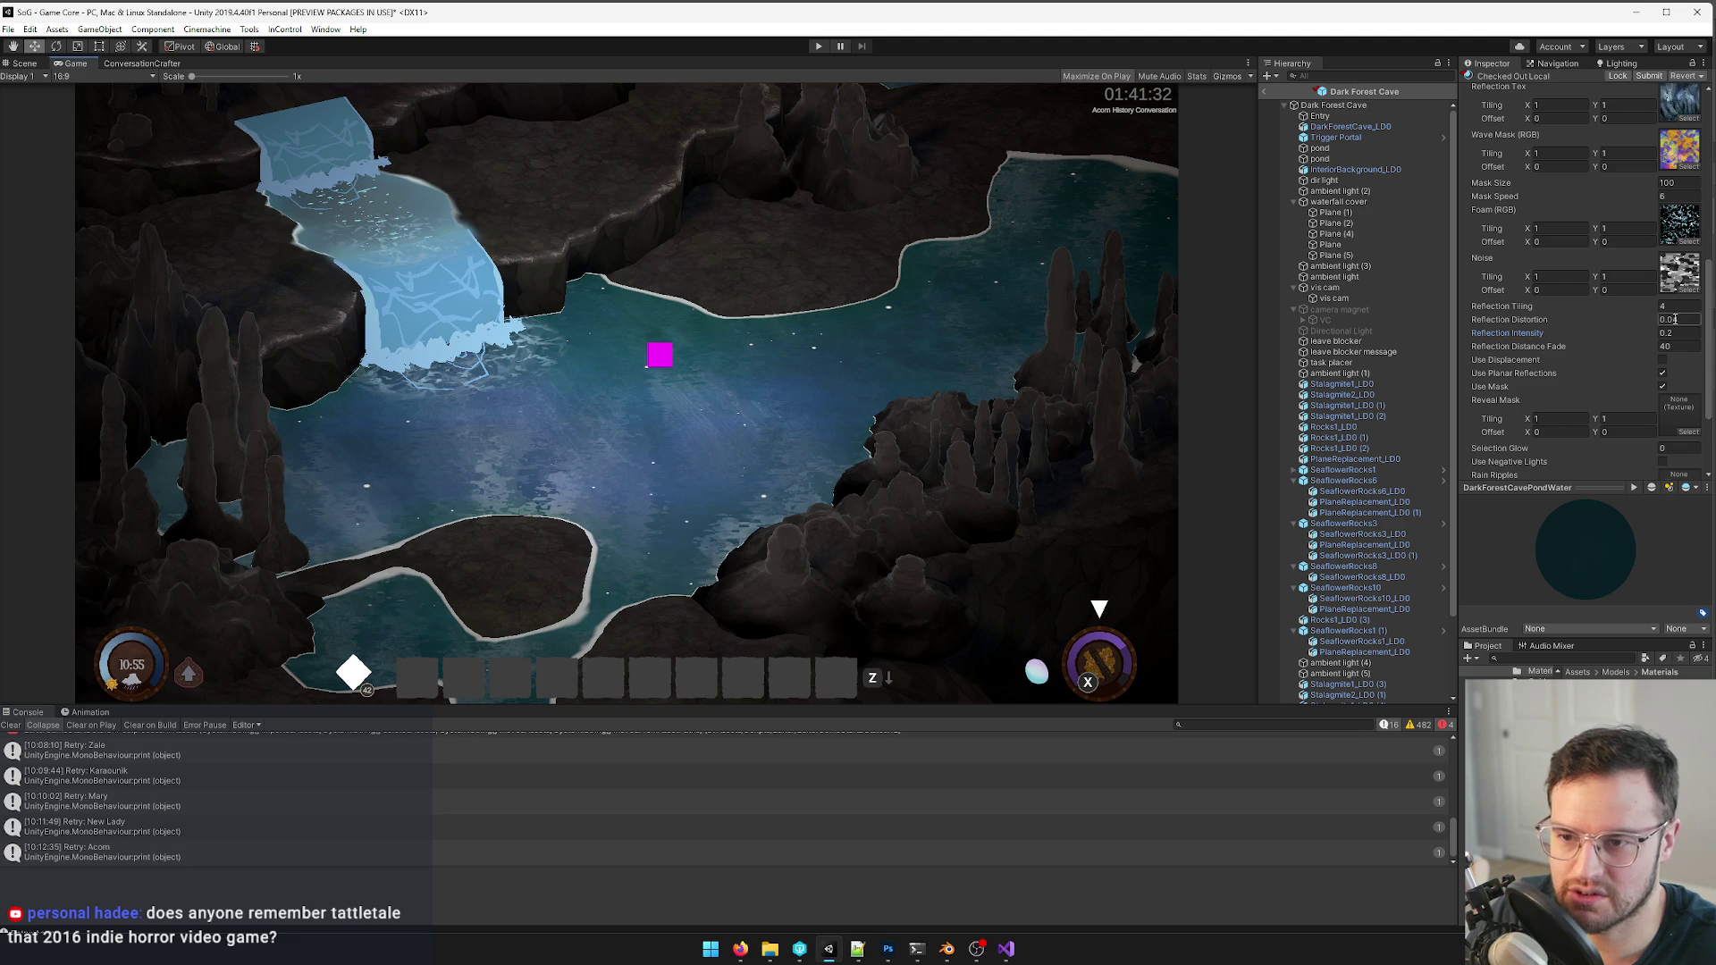
- Edit the DarkForestCavePondWater material's reflection intensity, then switch to the 3D Scene view
{"action": "key", "text": "Tab"}
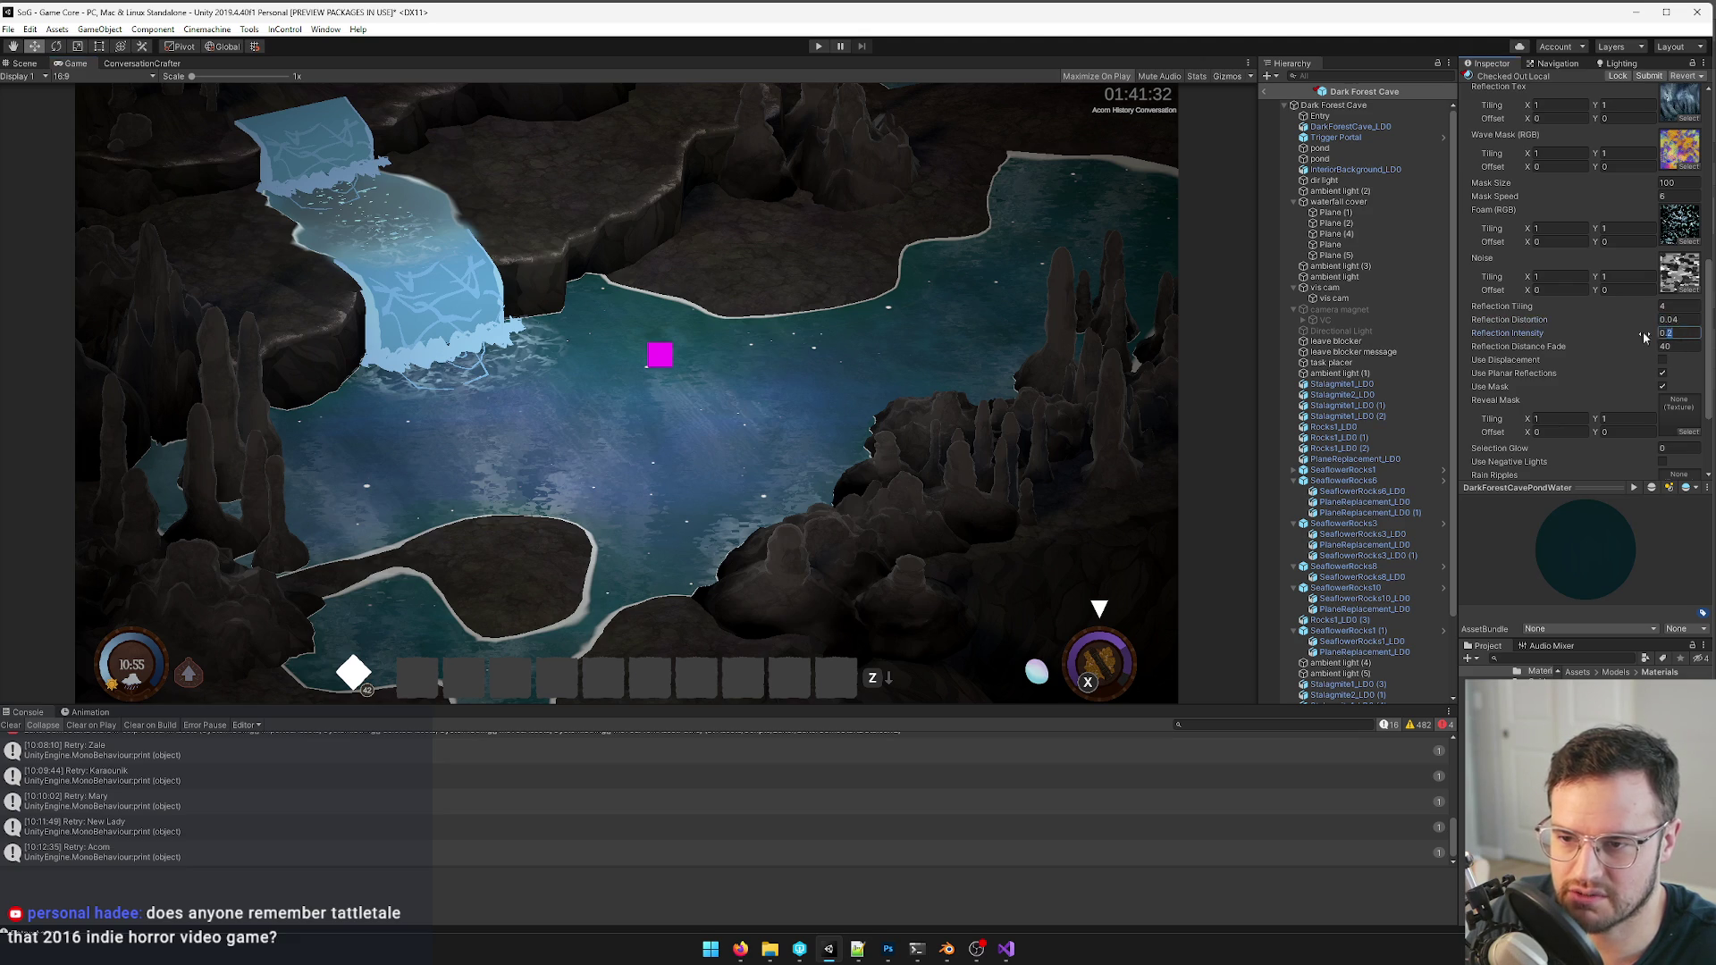
{"action": "type", "text": "0"}
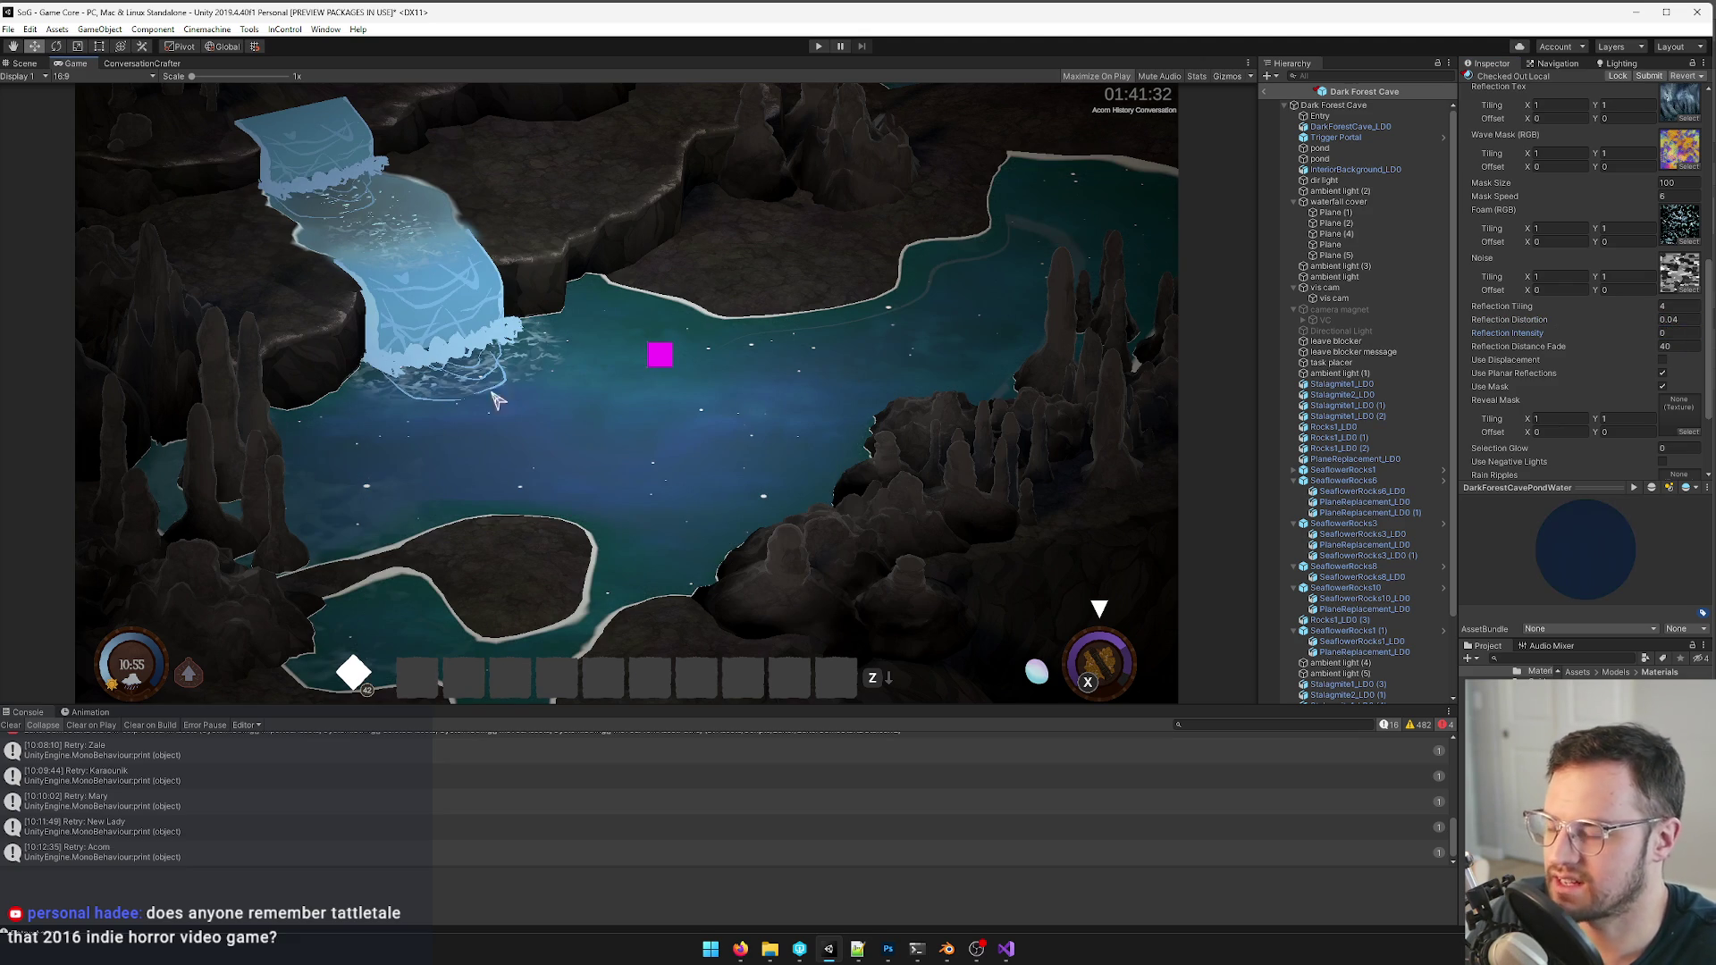
{"action": "type", "text": ".2"}
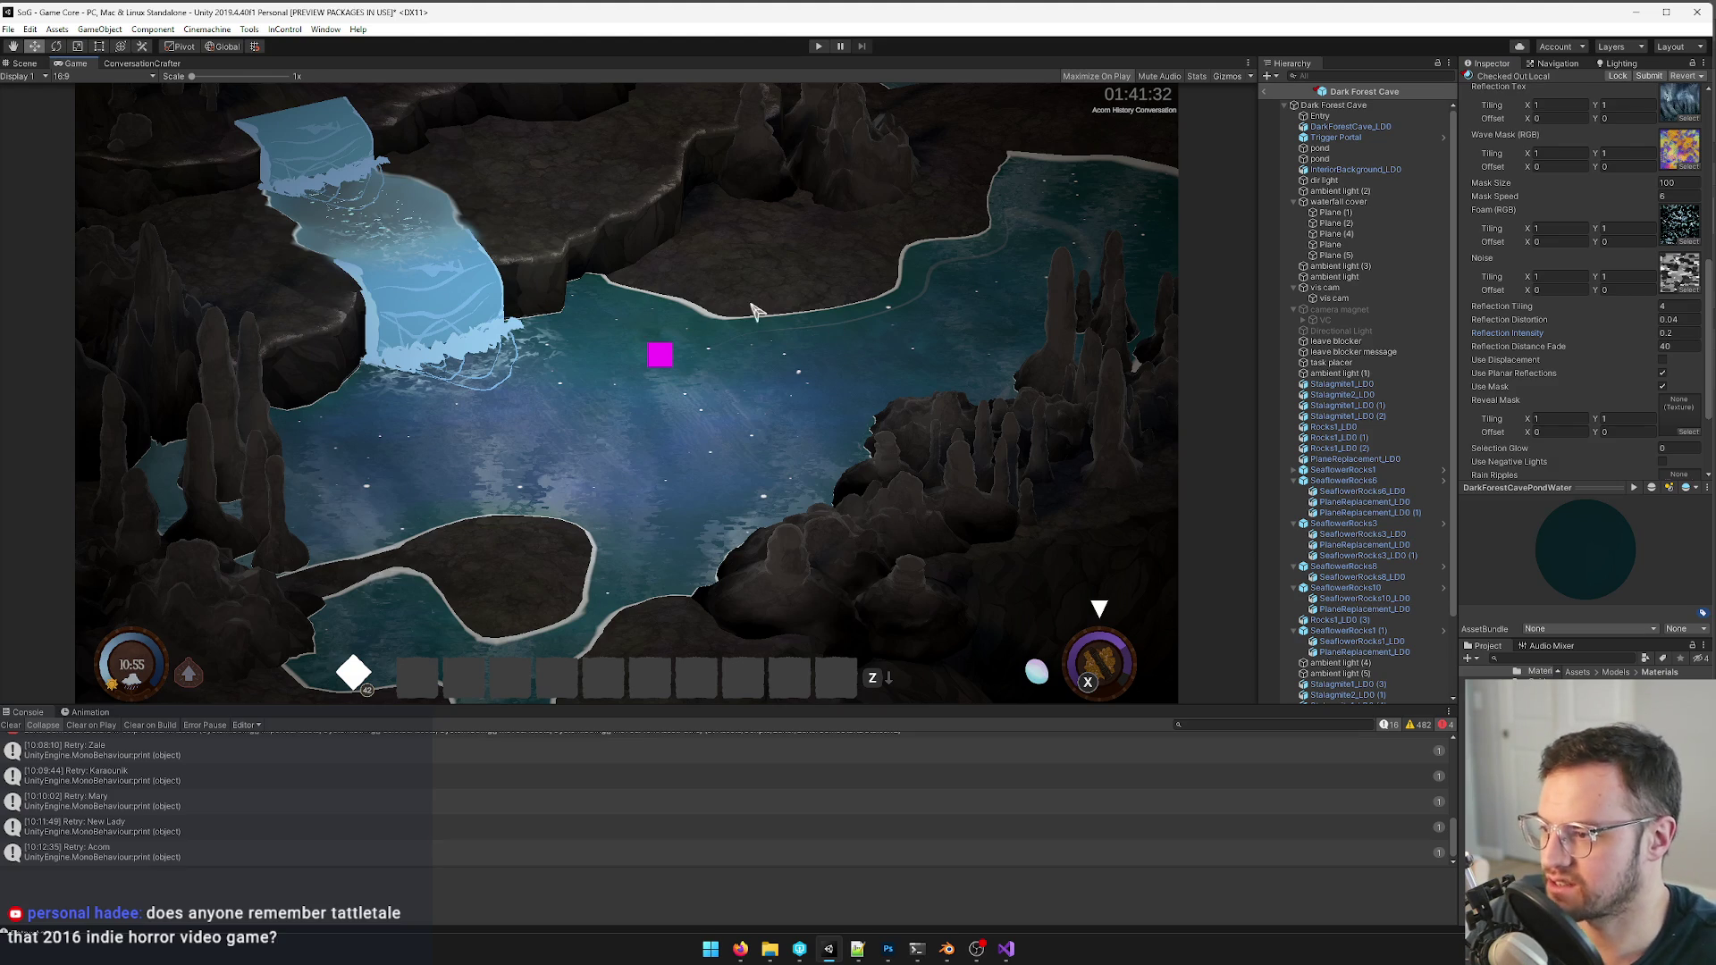
{"action": "left_click", "coordinate": [1667, 334]}
{"action": "type", "text": "0"}
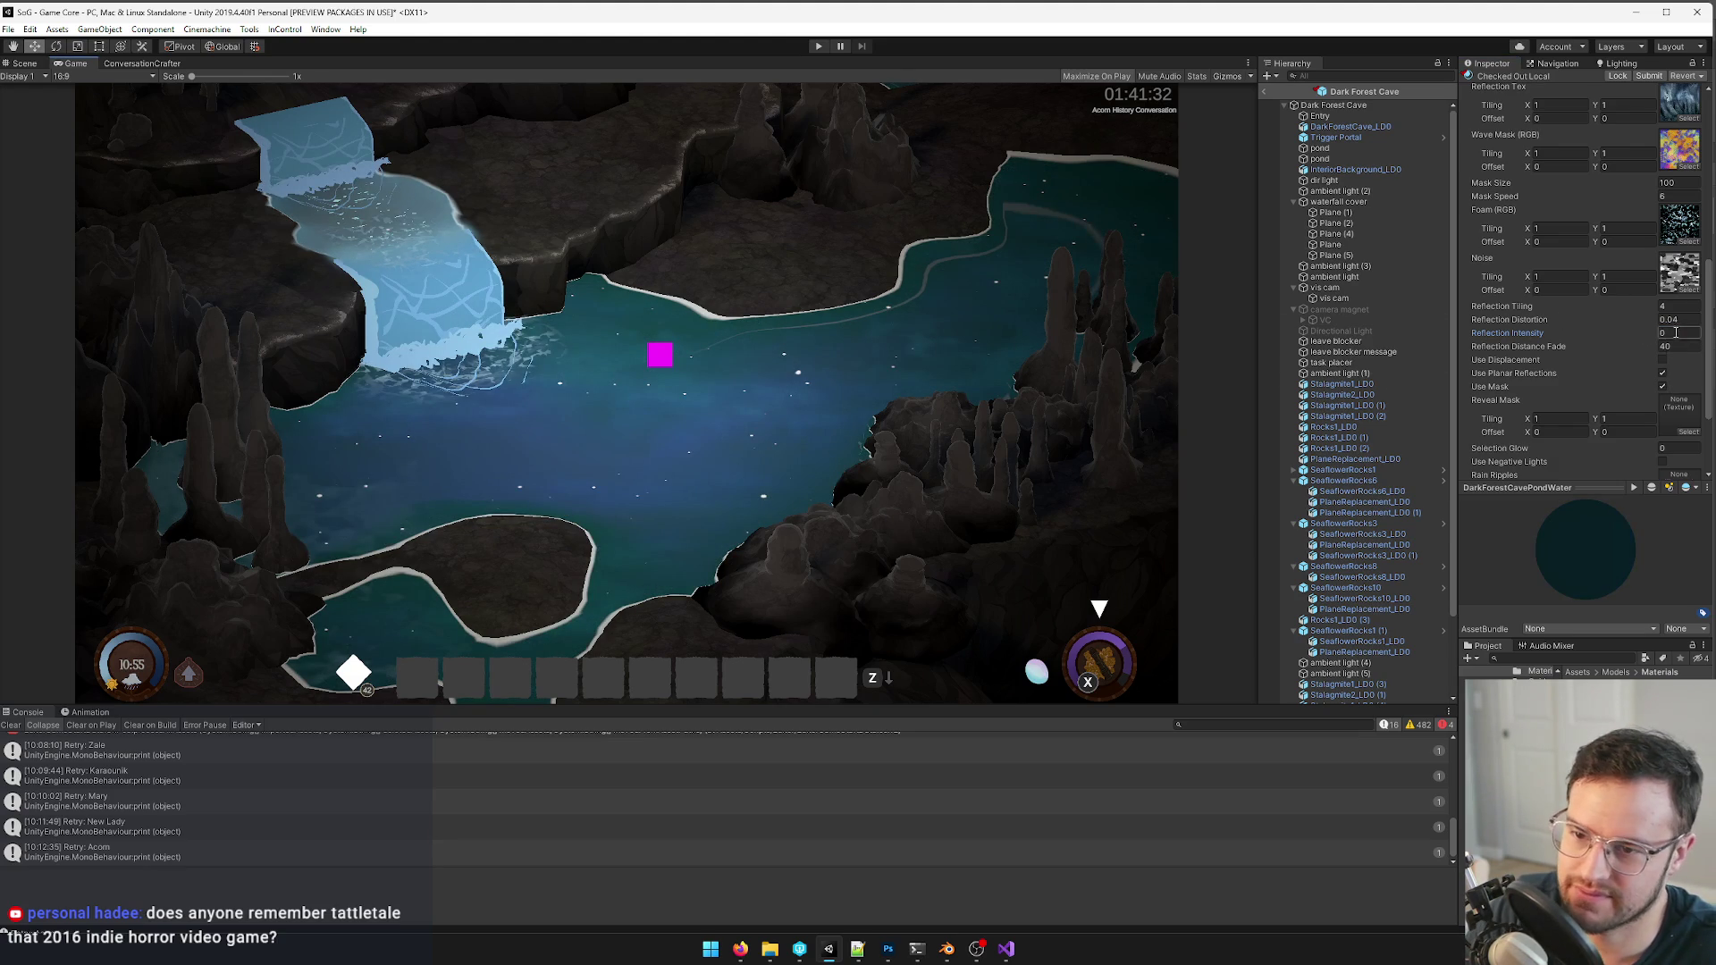
{"action": "type", "text": ".2"}
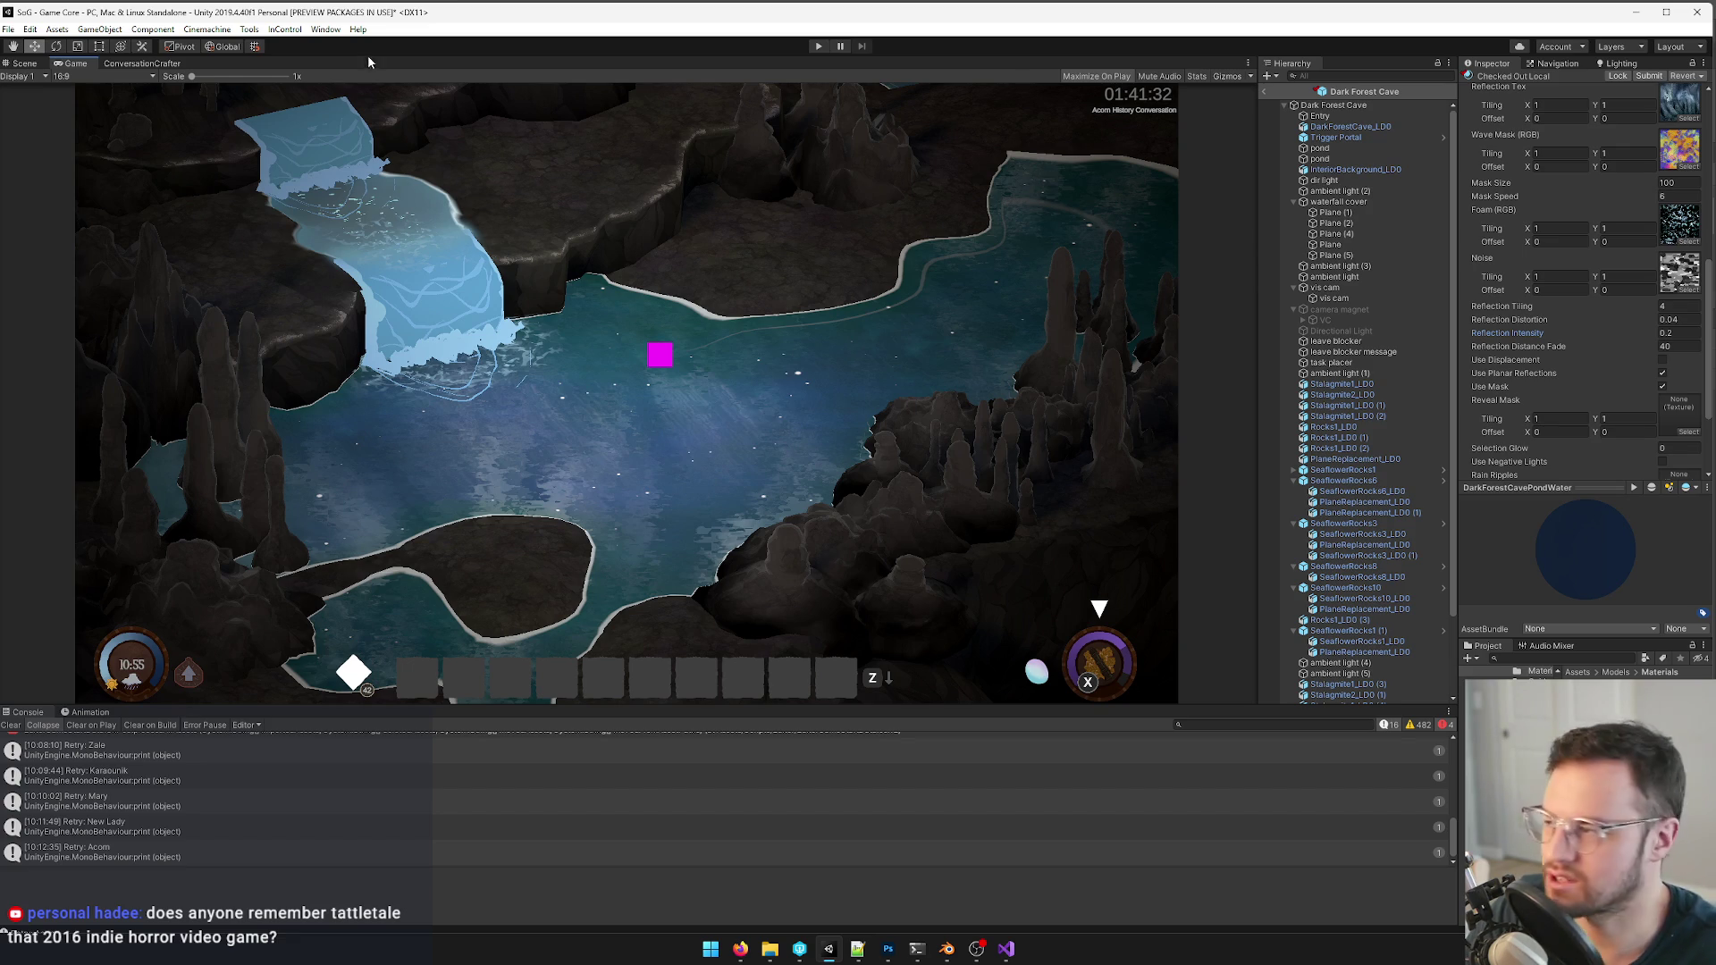
{"action": "left_click", "coordinate": [10, 61]}
- Fly to the waterfall, select the cave mesh and open its CaveRiver material for editing
{"action": "mouse_move", "coordinate": [643, 375]}
{"action": "right_mouse_down"}
{"action": "mouse_move", "coordinate": [553, 397]}
{"action": "mouse_move", "coordinate": [624, 367]}
{"action": "mouse_move", "coordinate": [681, 398]}
{"action": "right_mouse_up"}
{"action": "left_click", "coordinate": [623, 366]}
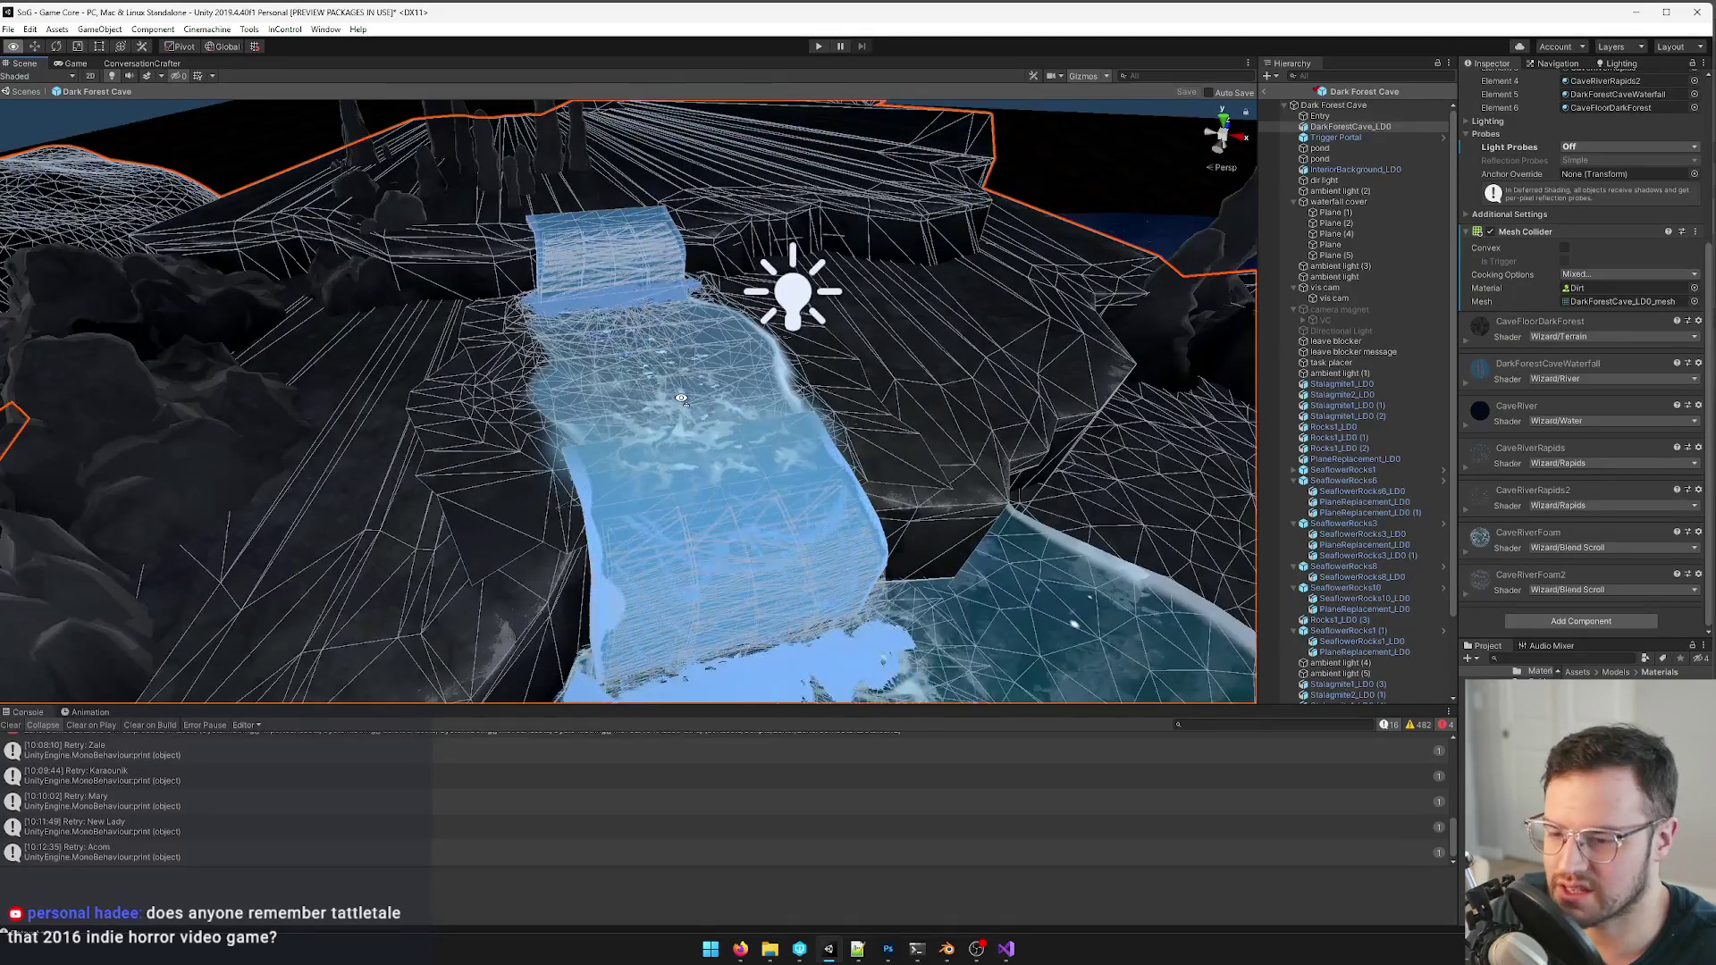
{"action": "right_click_drag", "start_coordinate": [682, 398], "coordinate": [712, 352]}
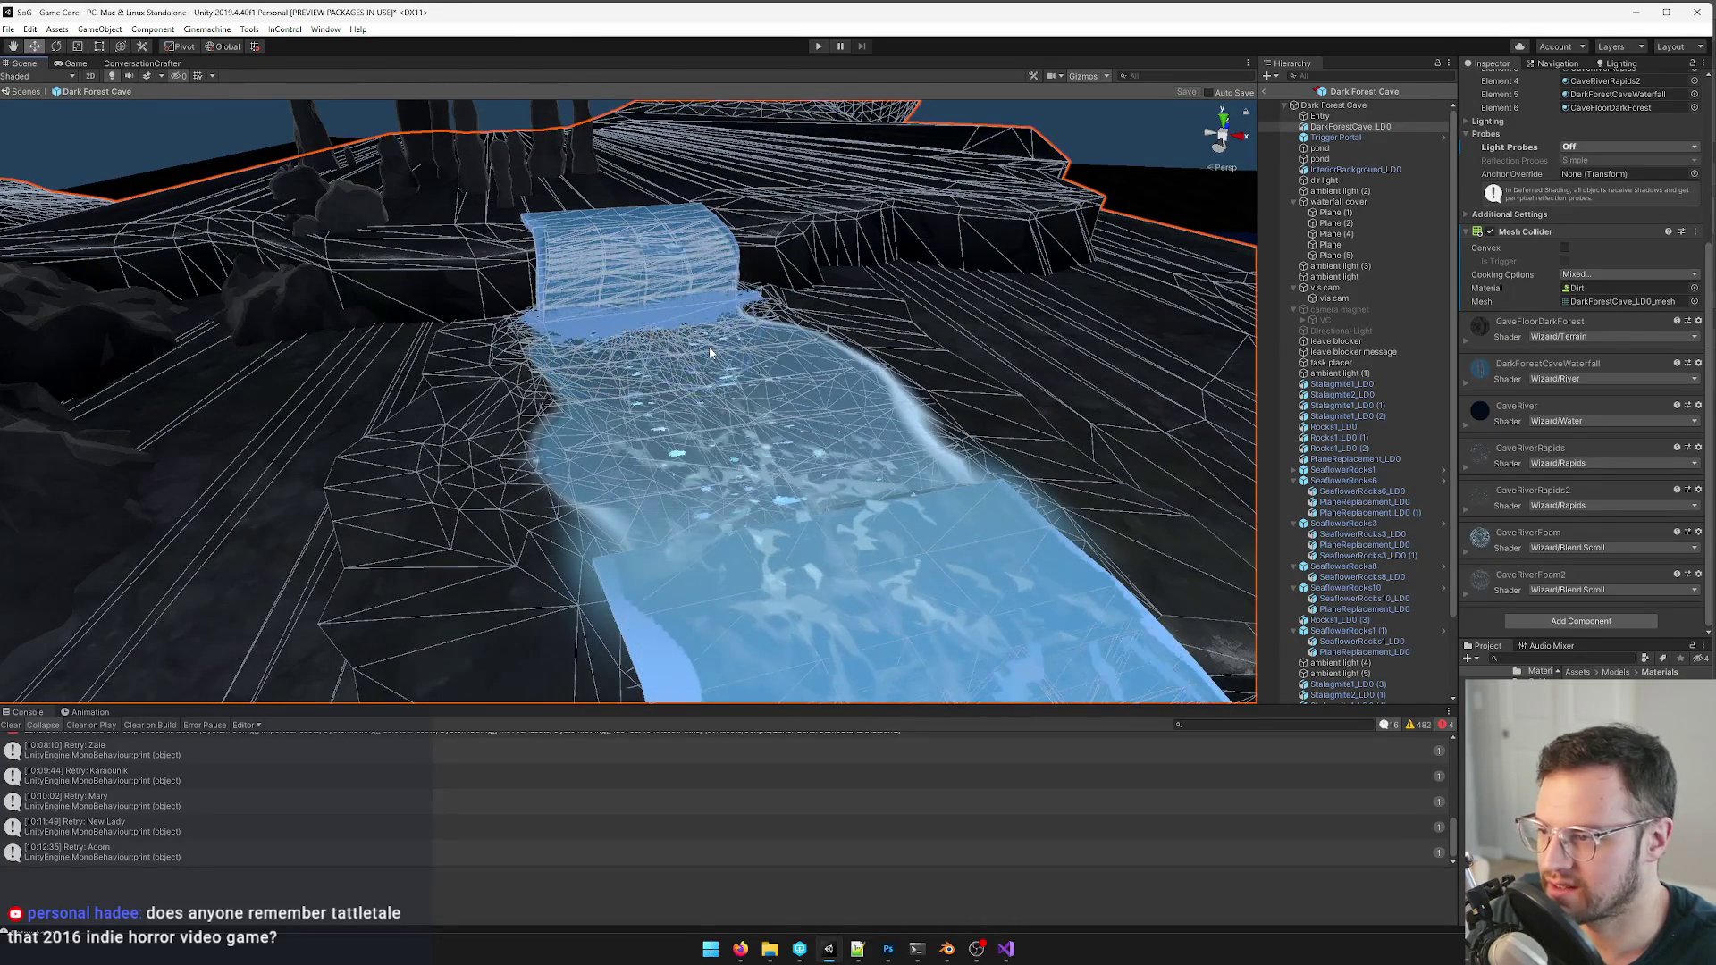
{"action": "scroll", "coordinate": [1560, 326], "scroll_direction": "up", "scroll_amount": 5}
{"action": "mouse_move", "coordinate": [670, 402]}
{"action": "right_mouse_down"}
{"action": "mouse_move", "coordinate": [999, 289]}
{"action": "mouse_move", "coordinate": [804, 335]}
{"action": "right_mouse_up"}
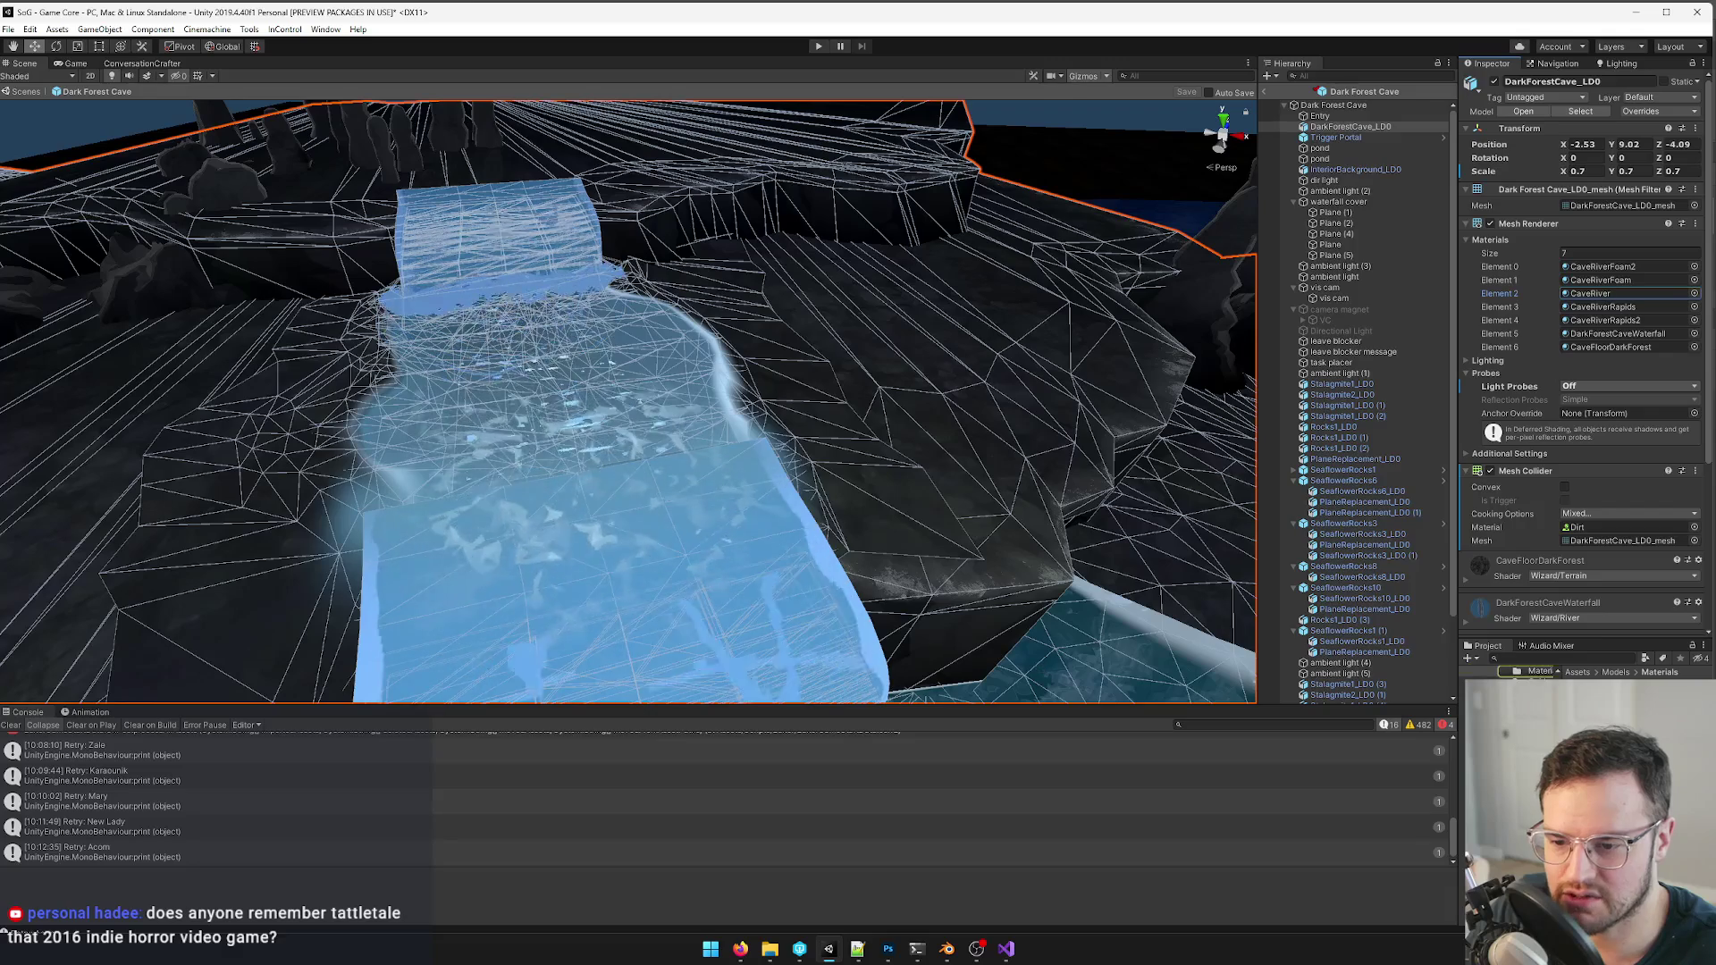
{"action": "double_click", "coordinate": [1606, 295]}
{"action": "scroll", "coordinate": [1595, 275], "scroll_direction": "down", "scroll_amount": 5}
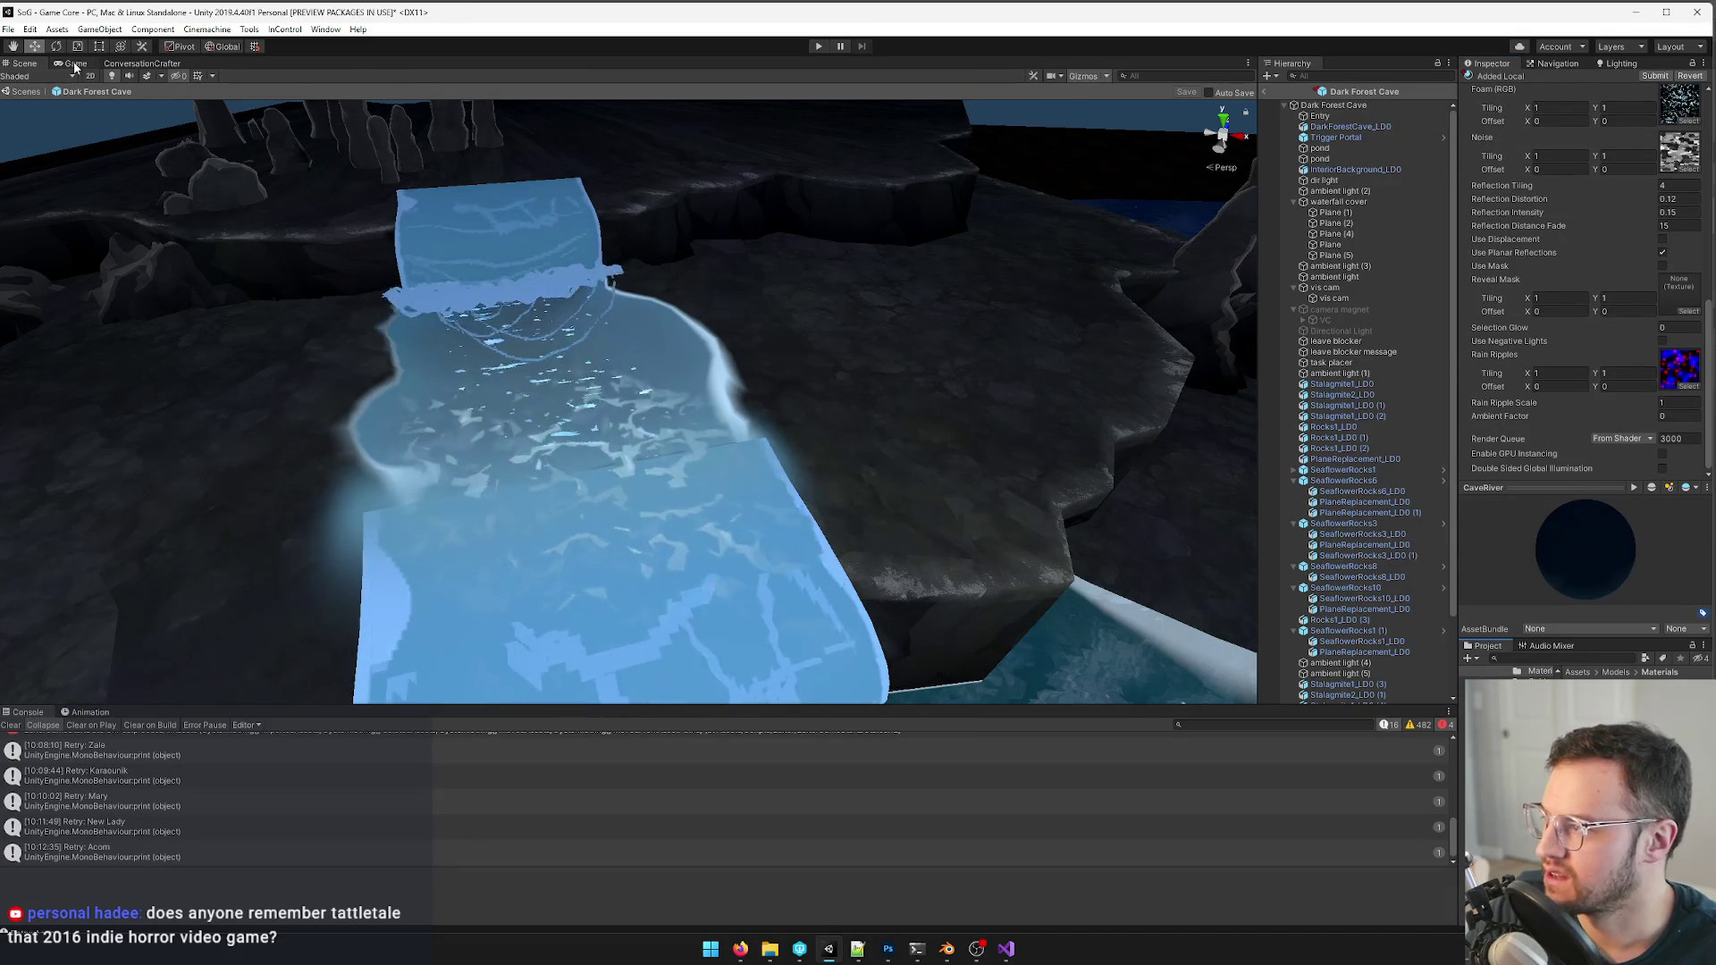
{"action": "left_click", "coordinate": [68, 63]}
- Change the CaveRiver material's shader to Wizard/SwampWater
{"action": "left_click", "coordinate": [1575, 259]}
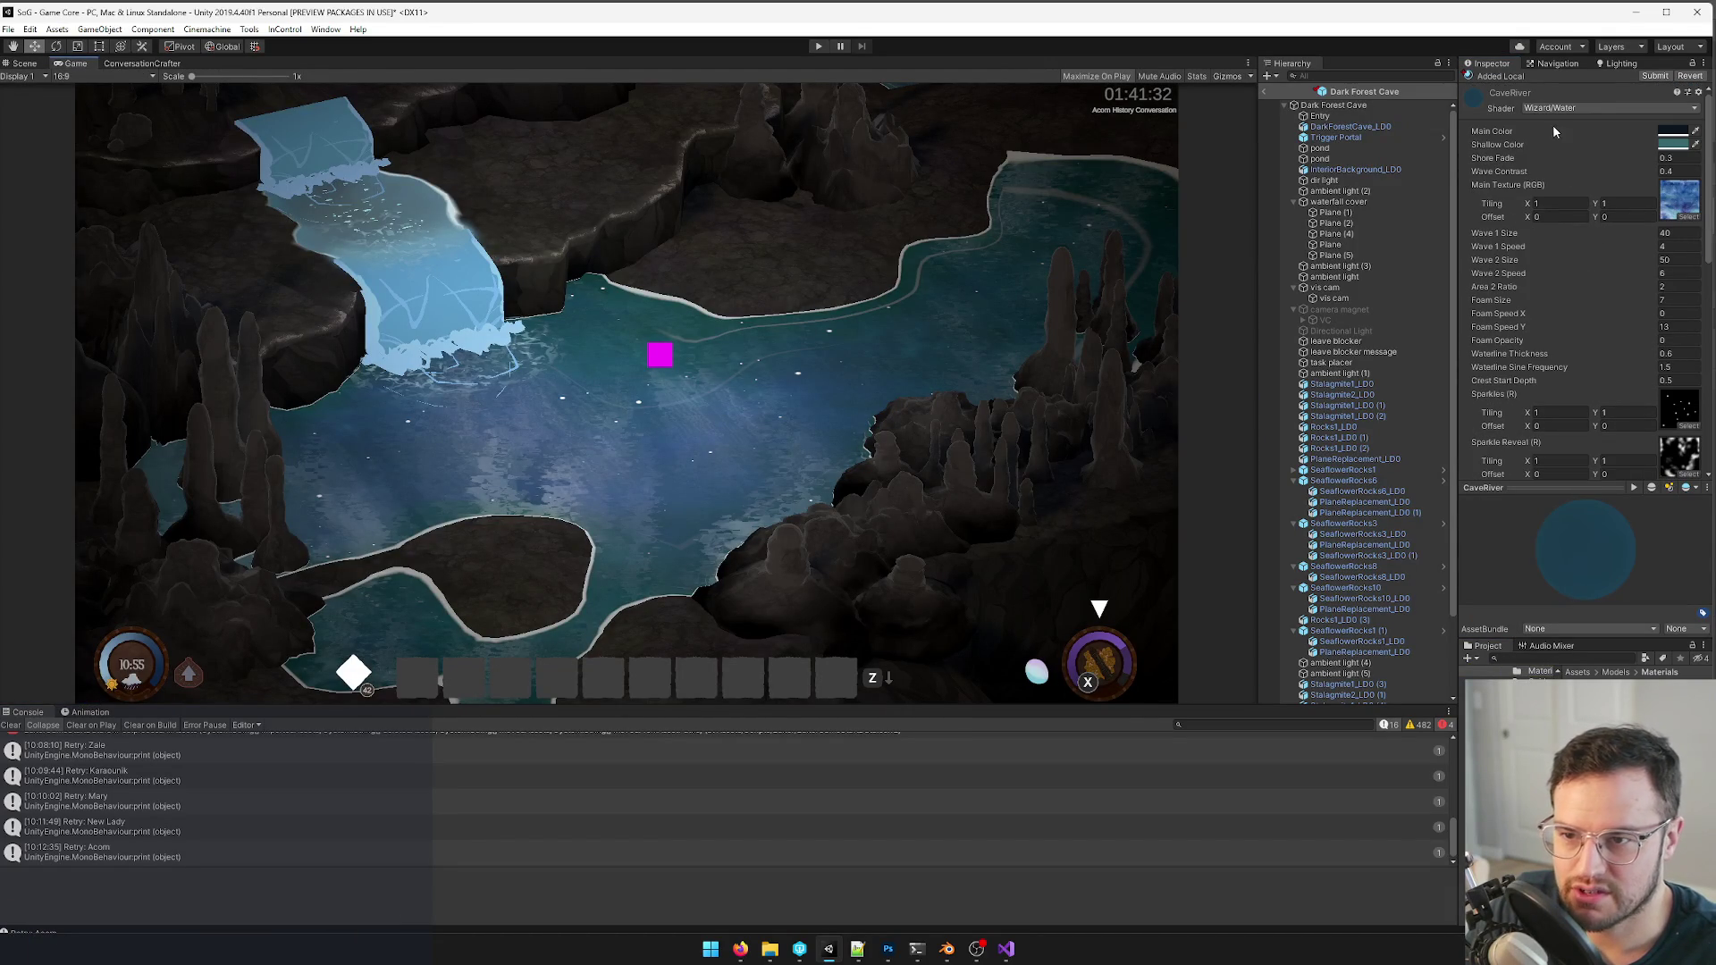
{"action": "left_click", "coordinate": [1601, 111]}
{"action": "type", "text": "swam"}
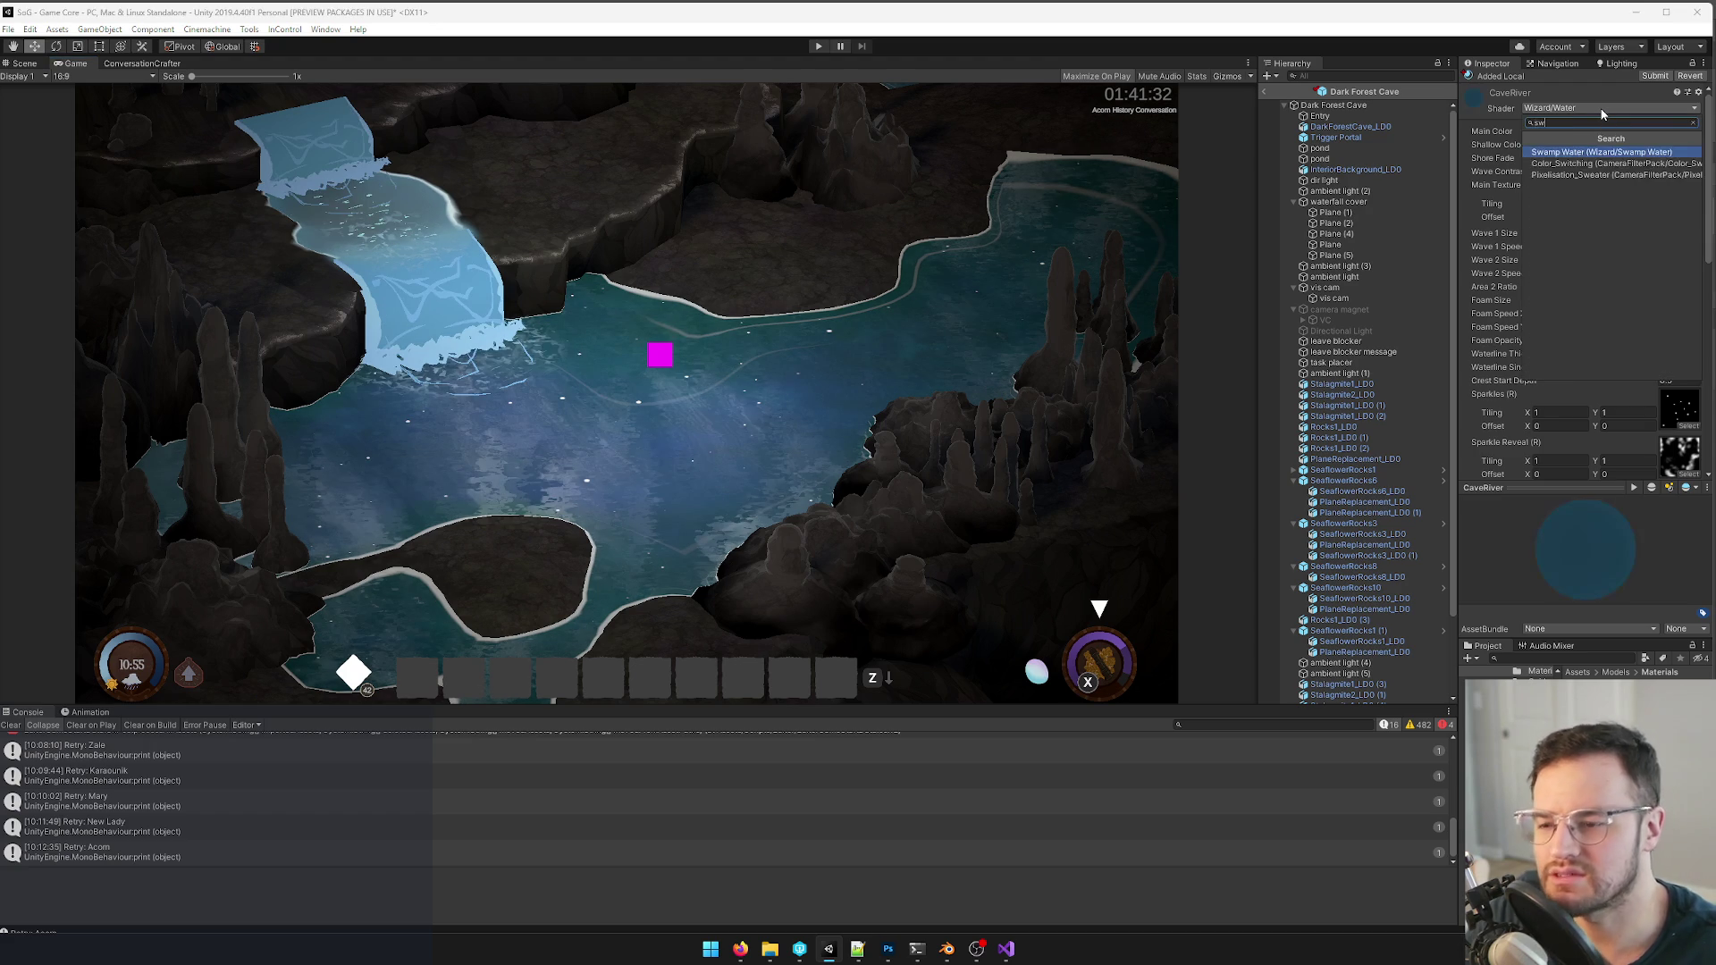
{"action": "key", "text": "Return"}
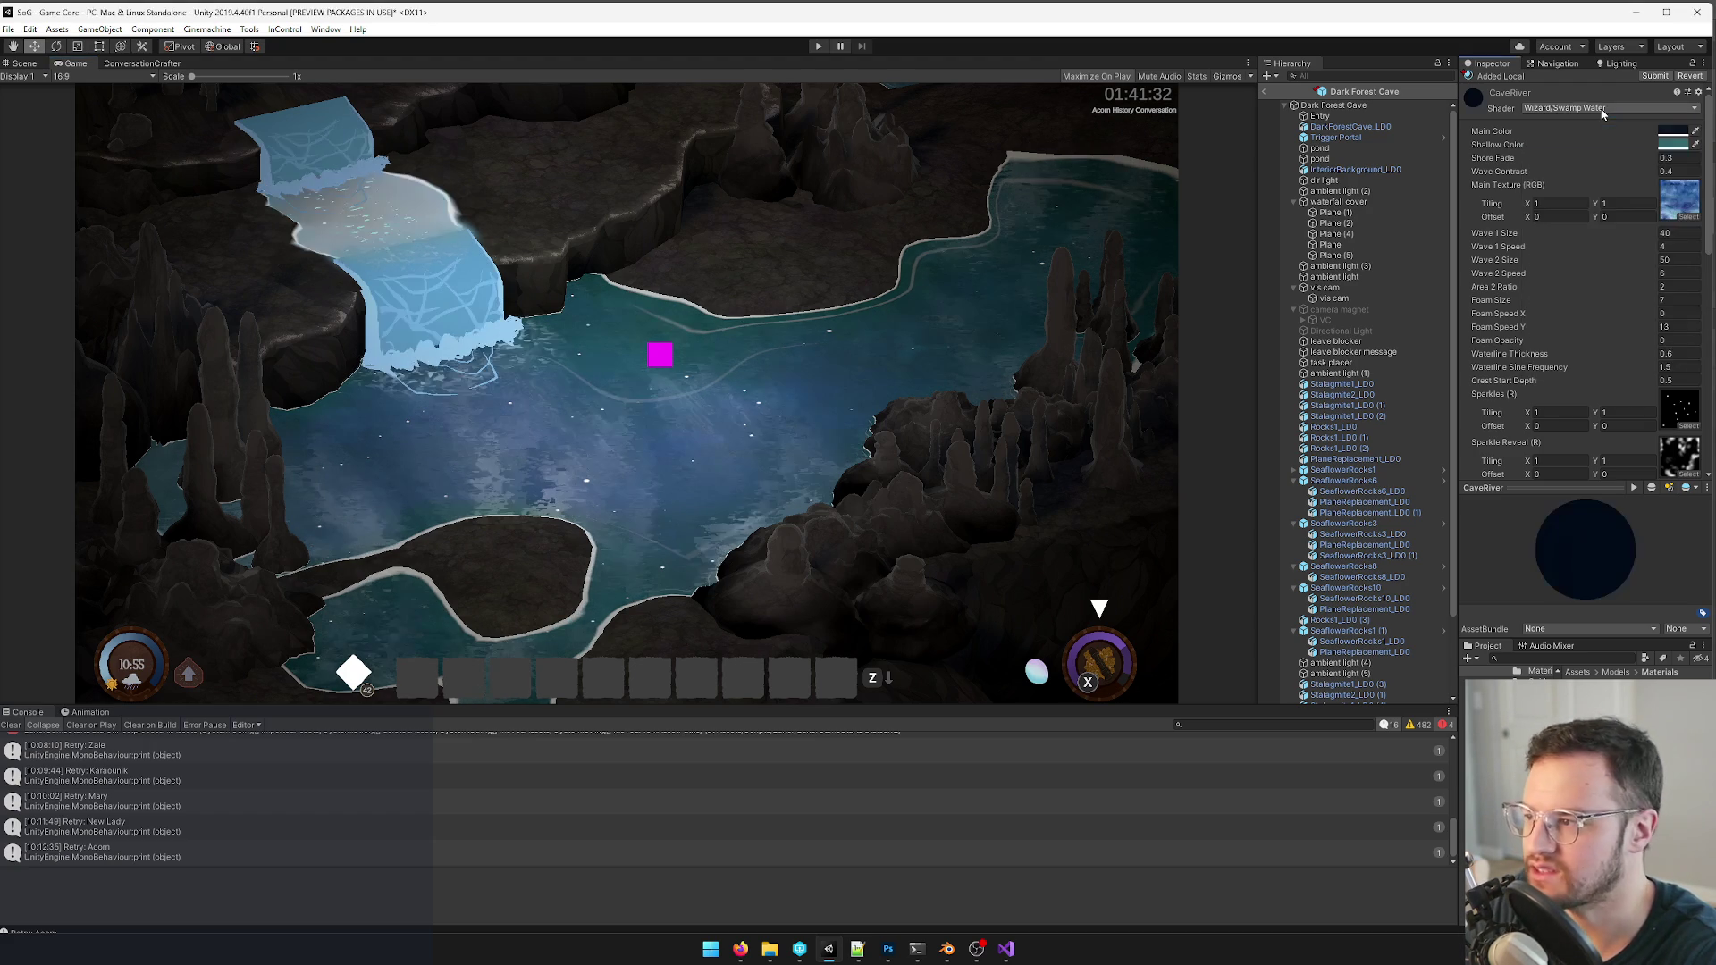
{"action": "scroll", "coordinate": [1576, 205], "scroll_direction": "down", "scroll_amount": 5}
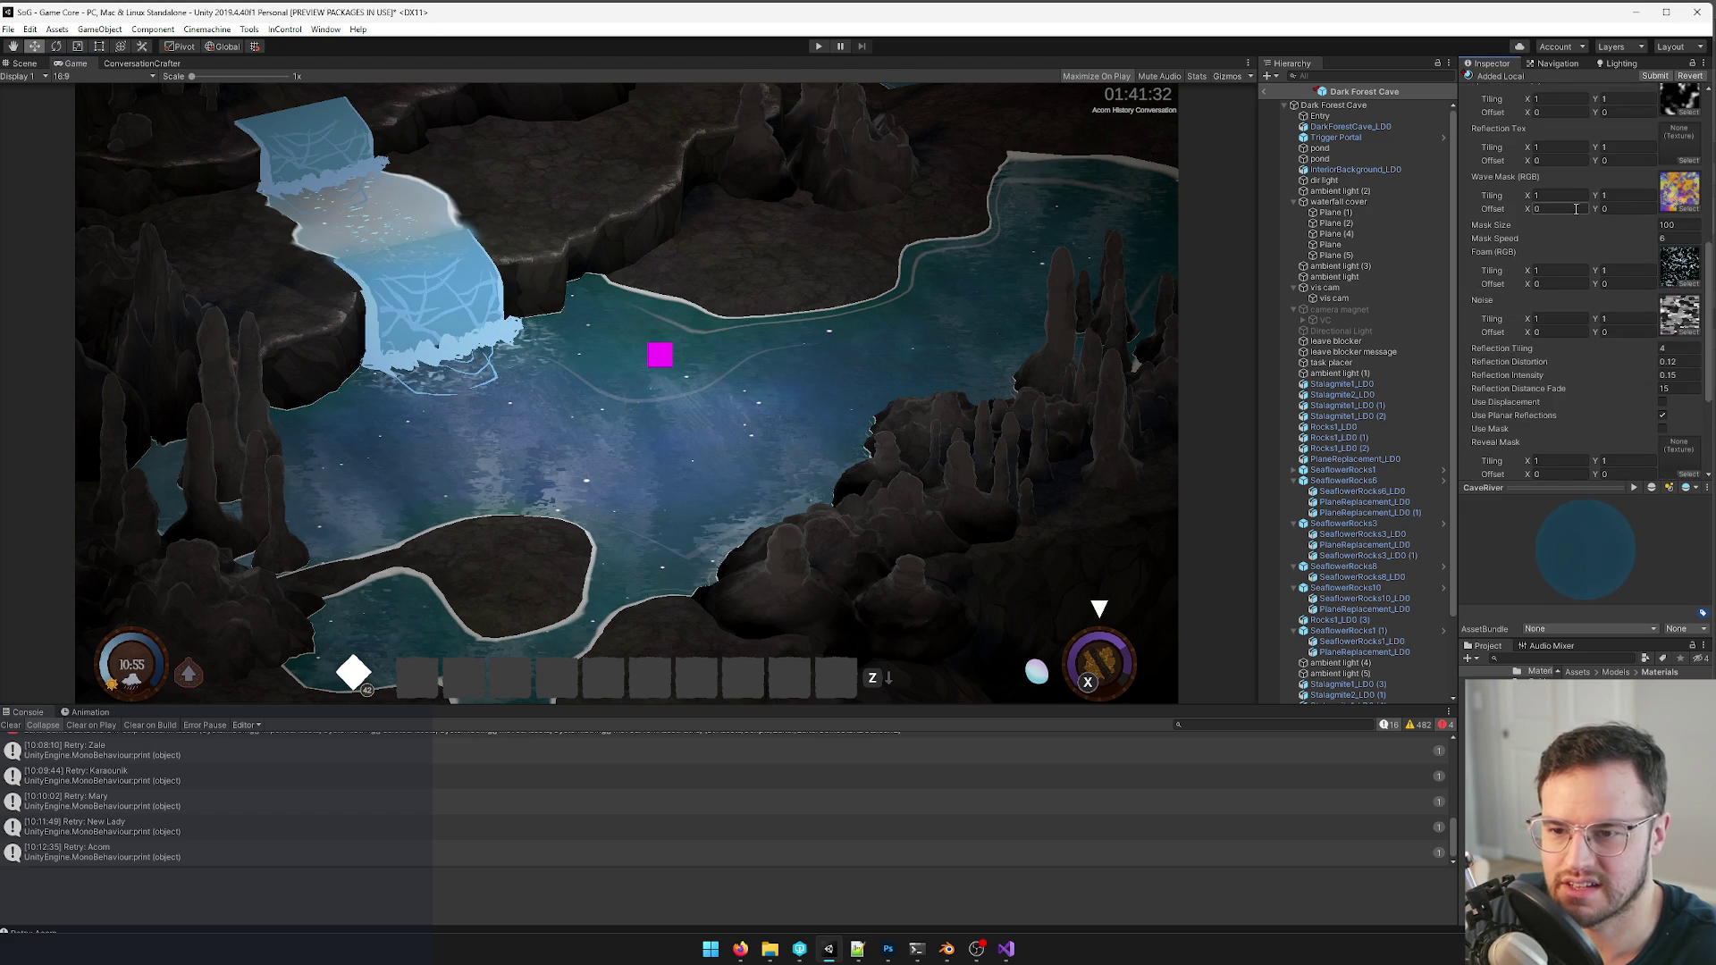
- Assign the caveReflections texture to the material's Reflection Tex slot
{"action": "left_click", "coordinate": [1689, 280]}
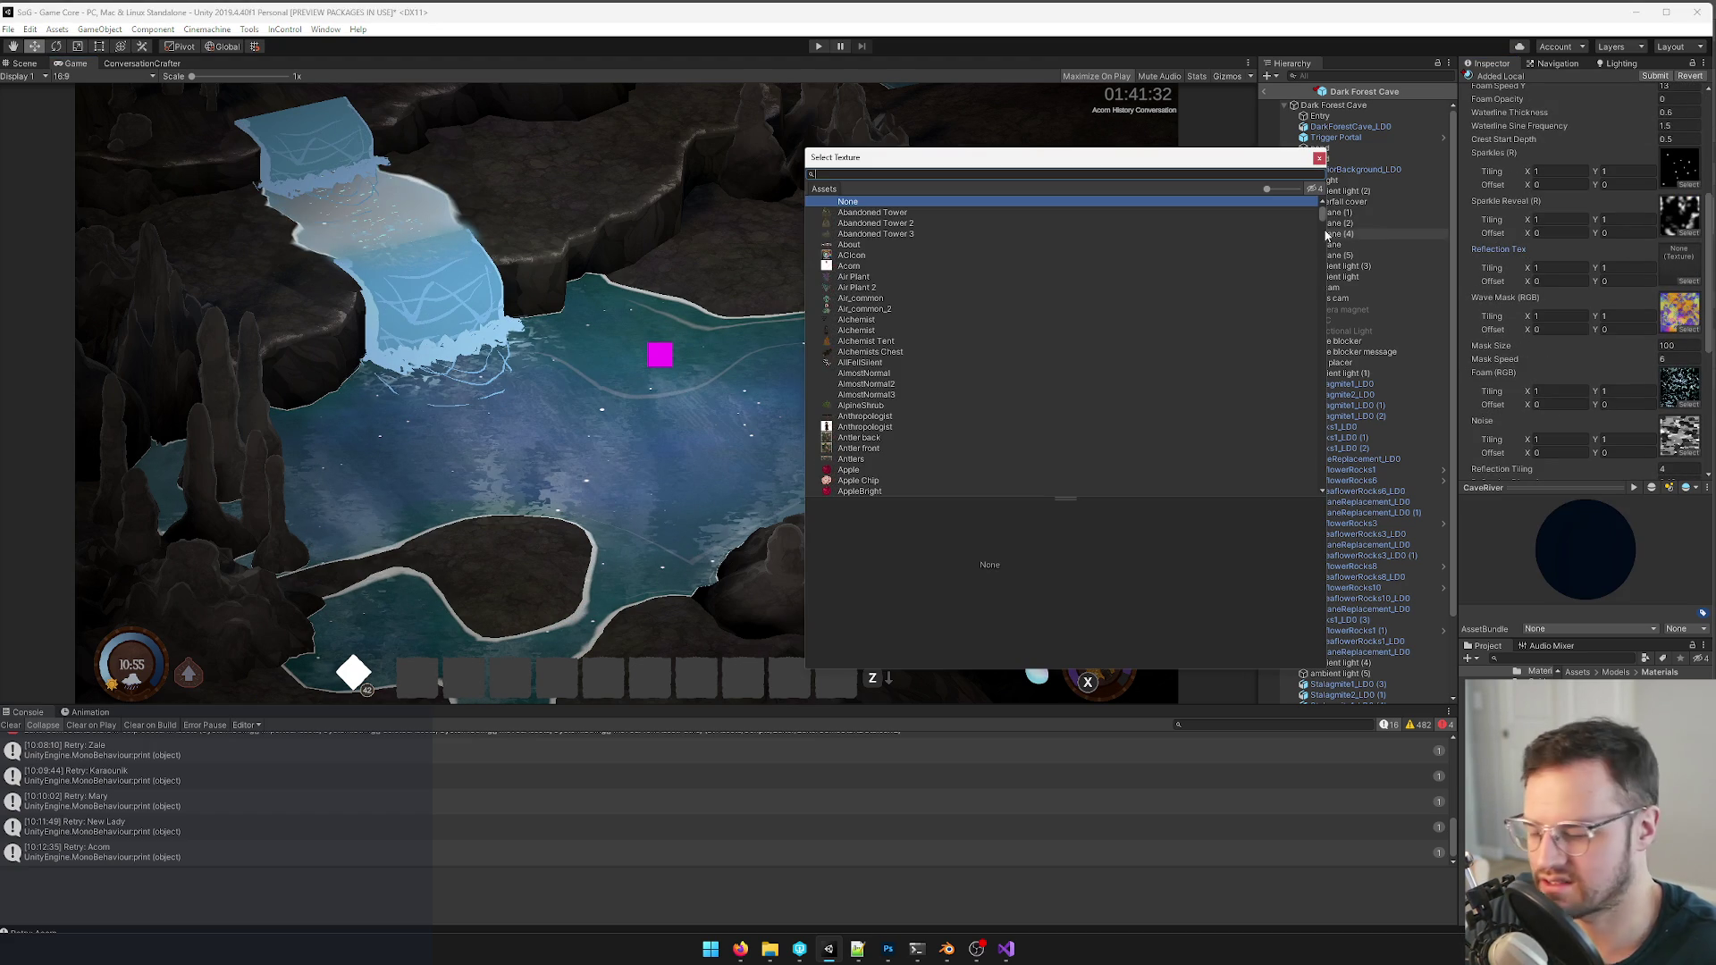
{"action": "type", "text": "caveref"}
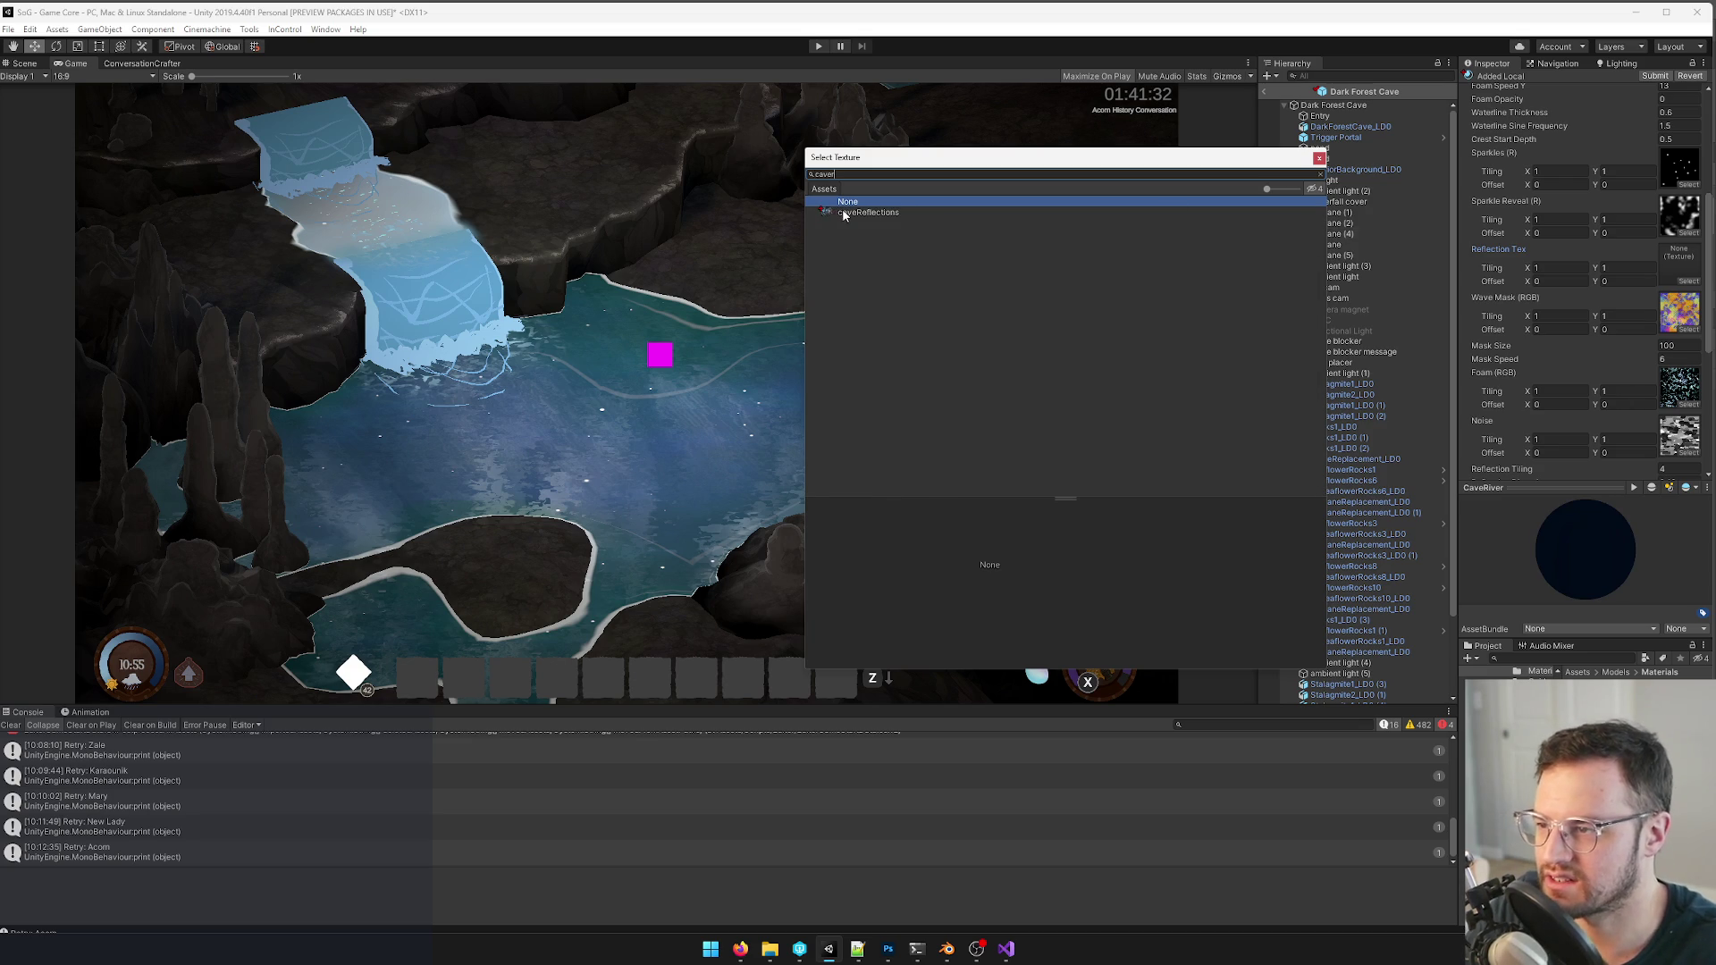
{"action": "key", "text": "Down"}
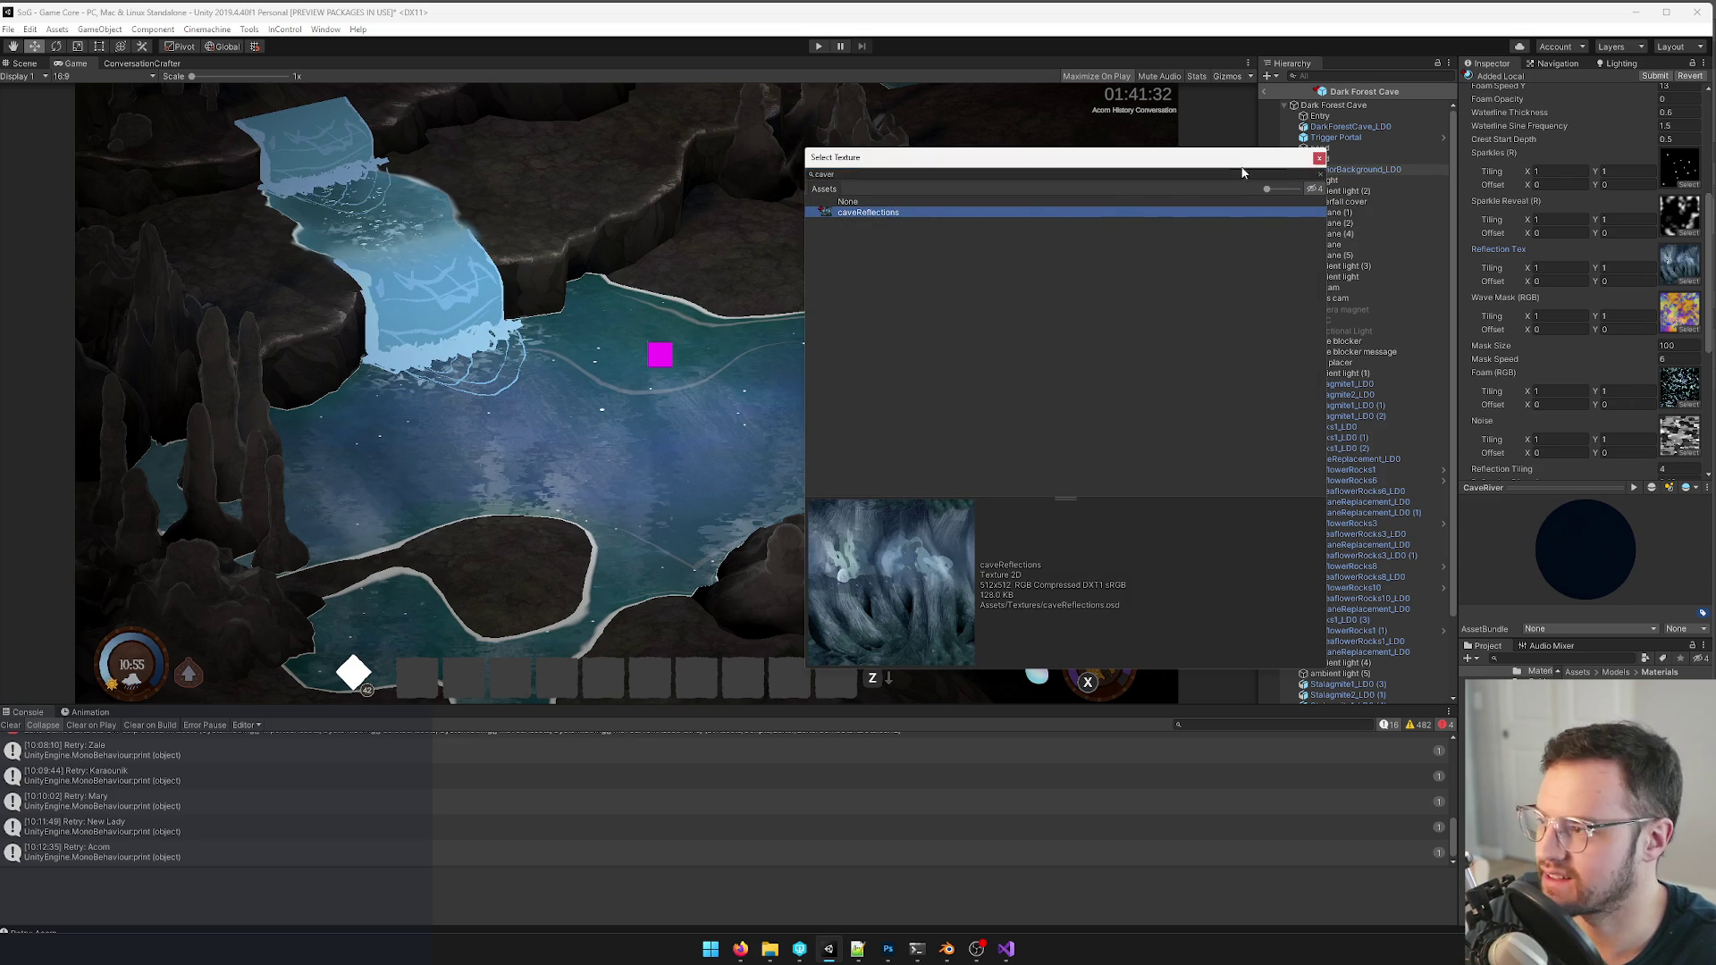
{"action": "left_click", "coordinate": [1320, 161]}
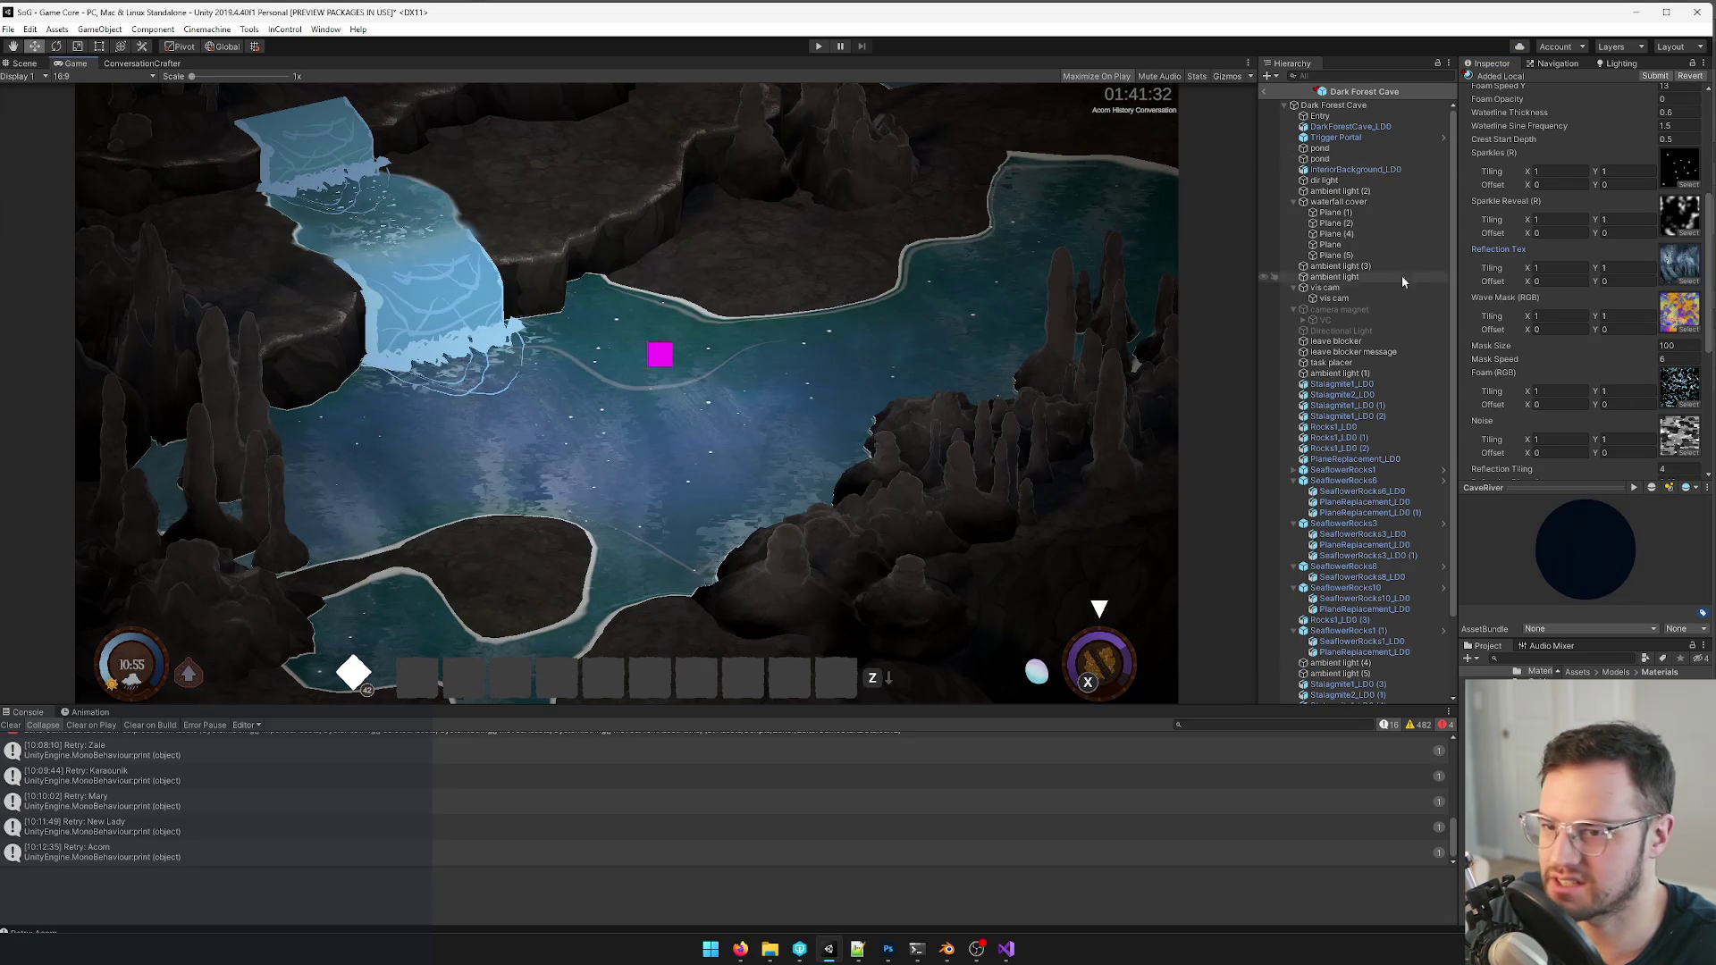
{"action": "scroll", "coordinate": [1615, 322], "scroll_direction": "down", "scroll_amount": 3}
{"action": "scroll", "coordinate": [1616, 323], "scroll_direction": "down", "scroll_amount": 3}
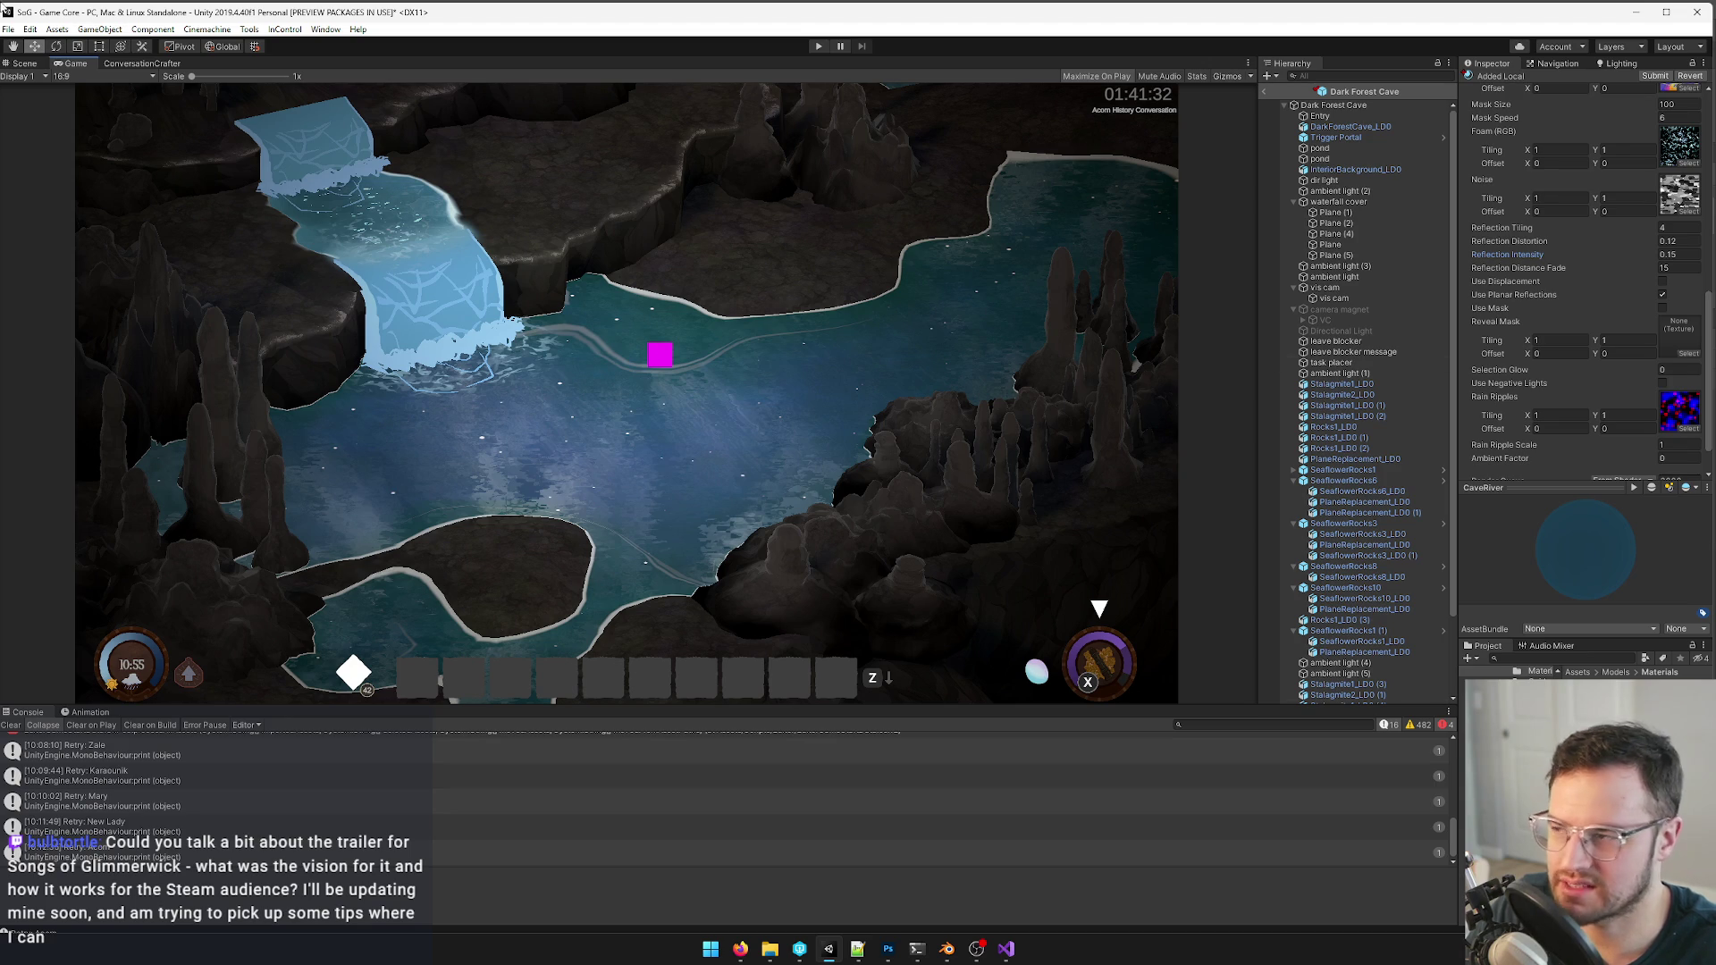
{"action": "key", "text": "ctrl+1"}
- Select the pond water and check the DarkForestCavePondWater material's reflection values
{"action": "mouse_move", "coordinate": [804, 402]}
{"action": "right_mouse_down"}
{"action": "mouse_move", "coordinate": [1206, 566]}
{"action": "mouse_move", "coordinate": [748, 449]}
{"action": "right_mouse_up"}
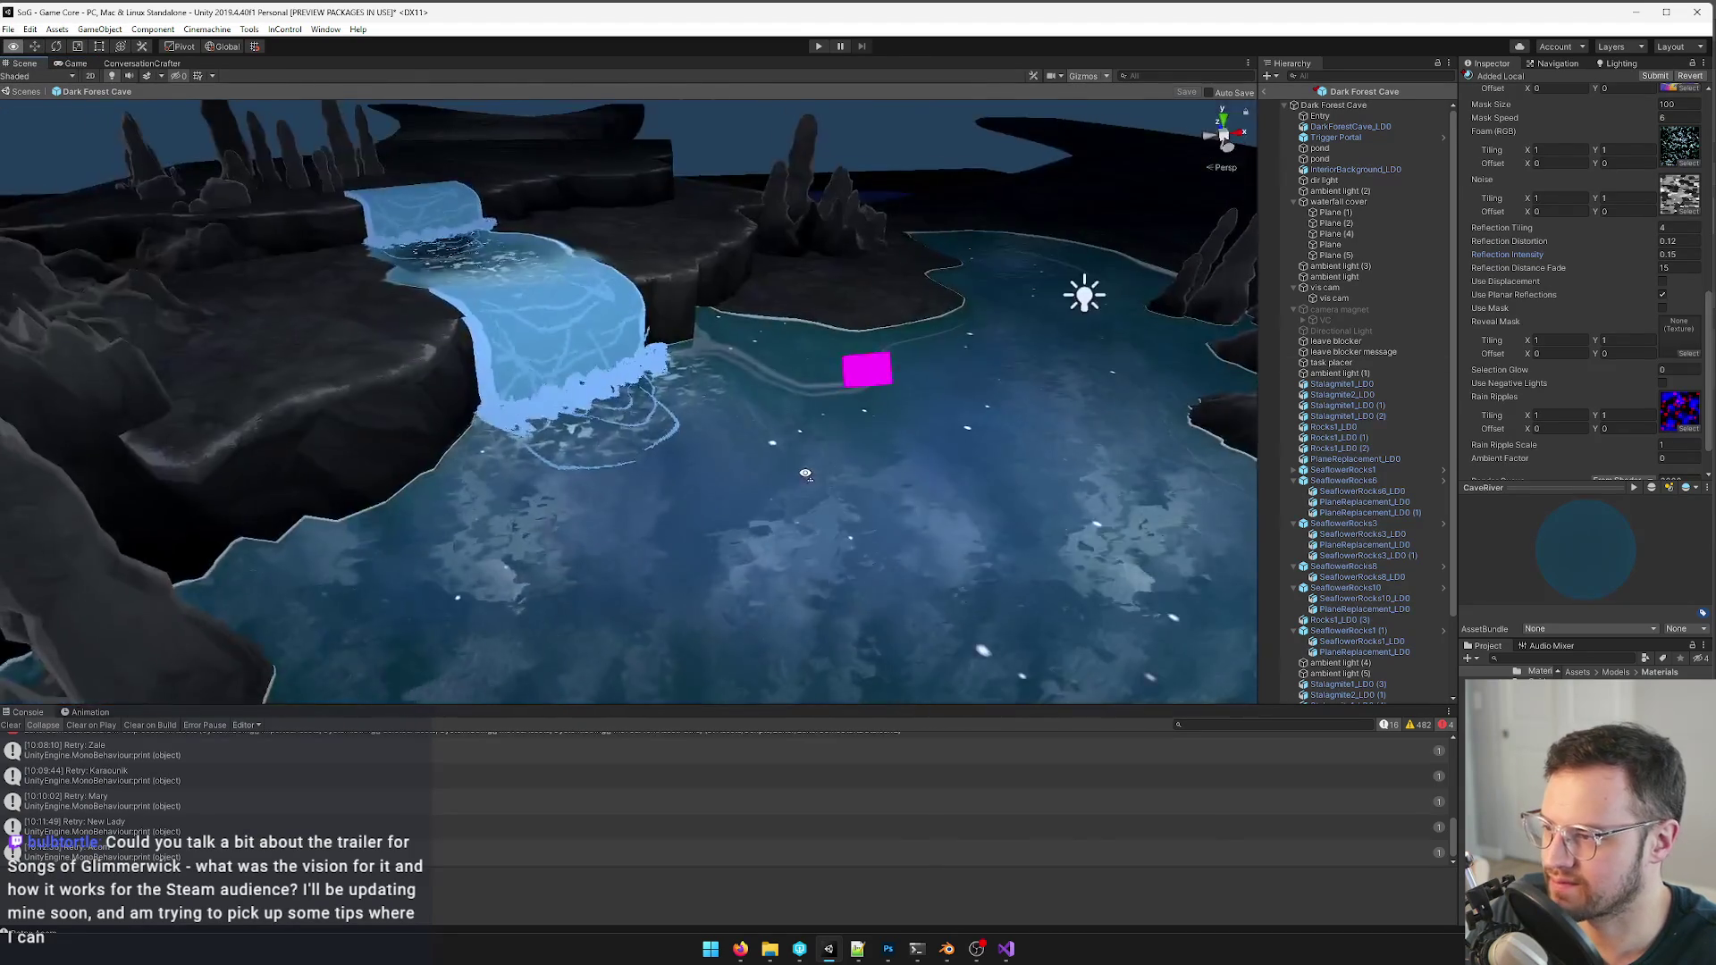
{"action": "left_click", "coordinate": [746, 450]}
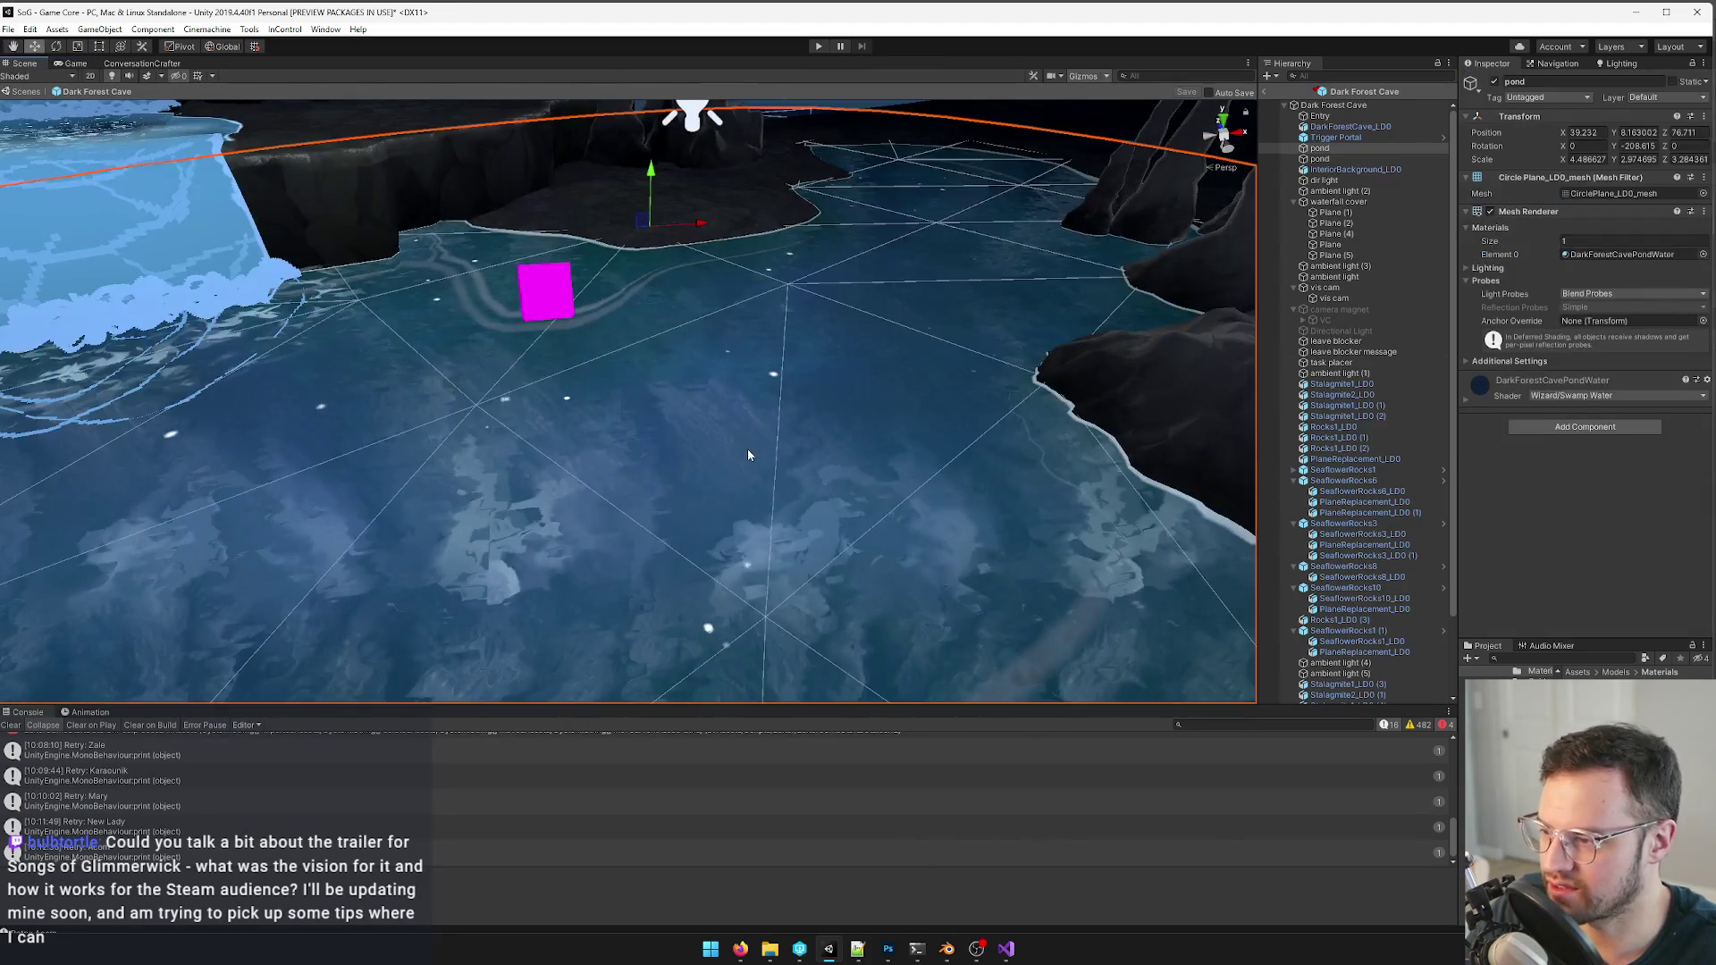
{"action": "double_click", "coordinate": [1609, 253]}
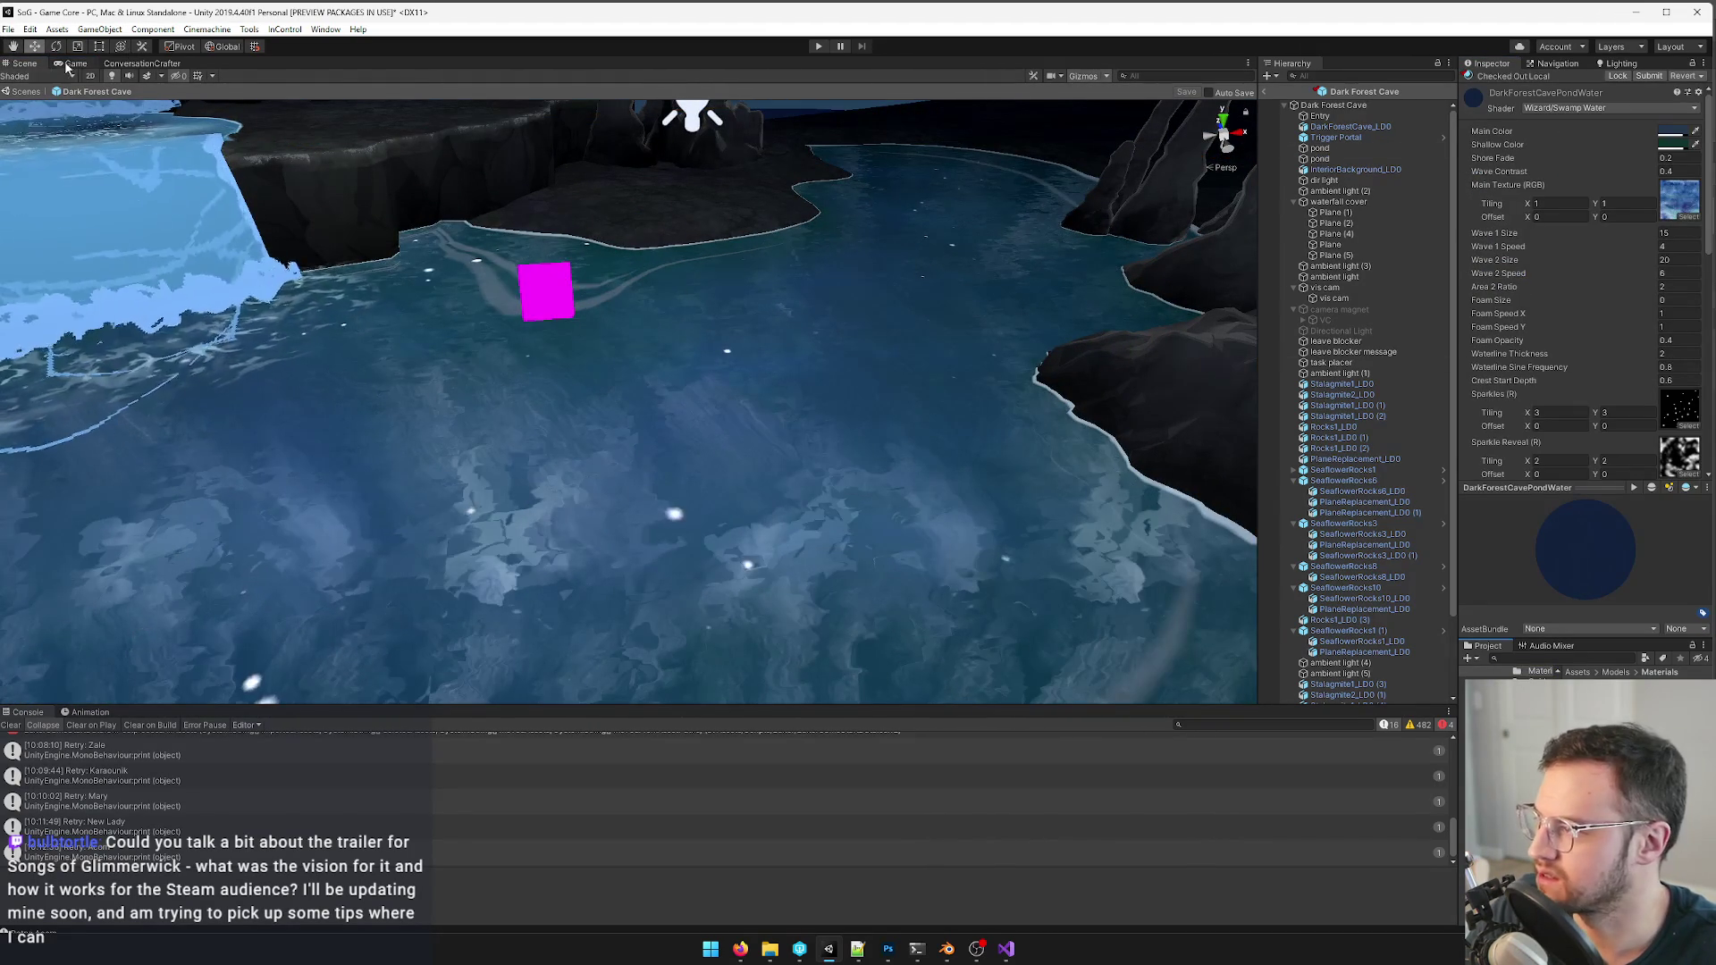
{"action": "key", "text": "ctrl+2"}
{"action": "scroll", "coordinate": [1610, 336], "scroll_direction": "down", "scroll_amount": 5}
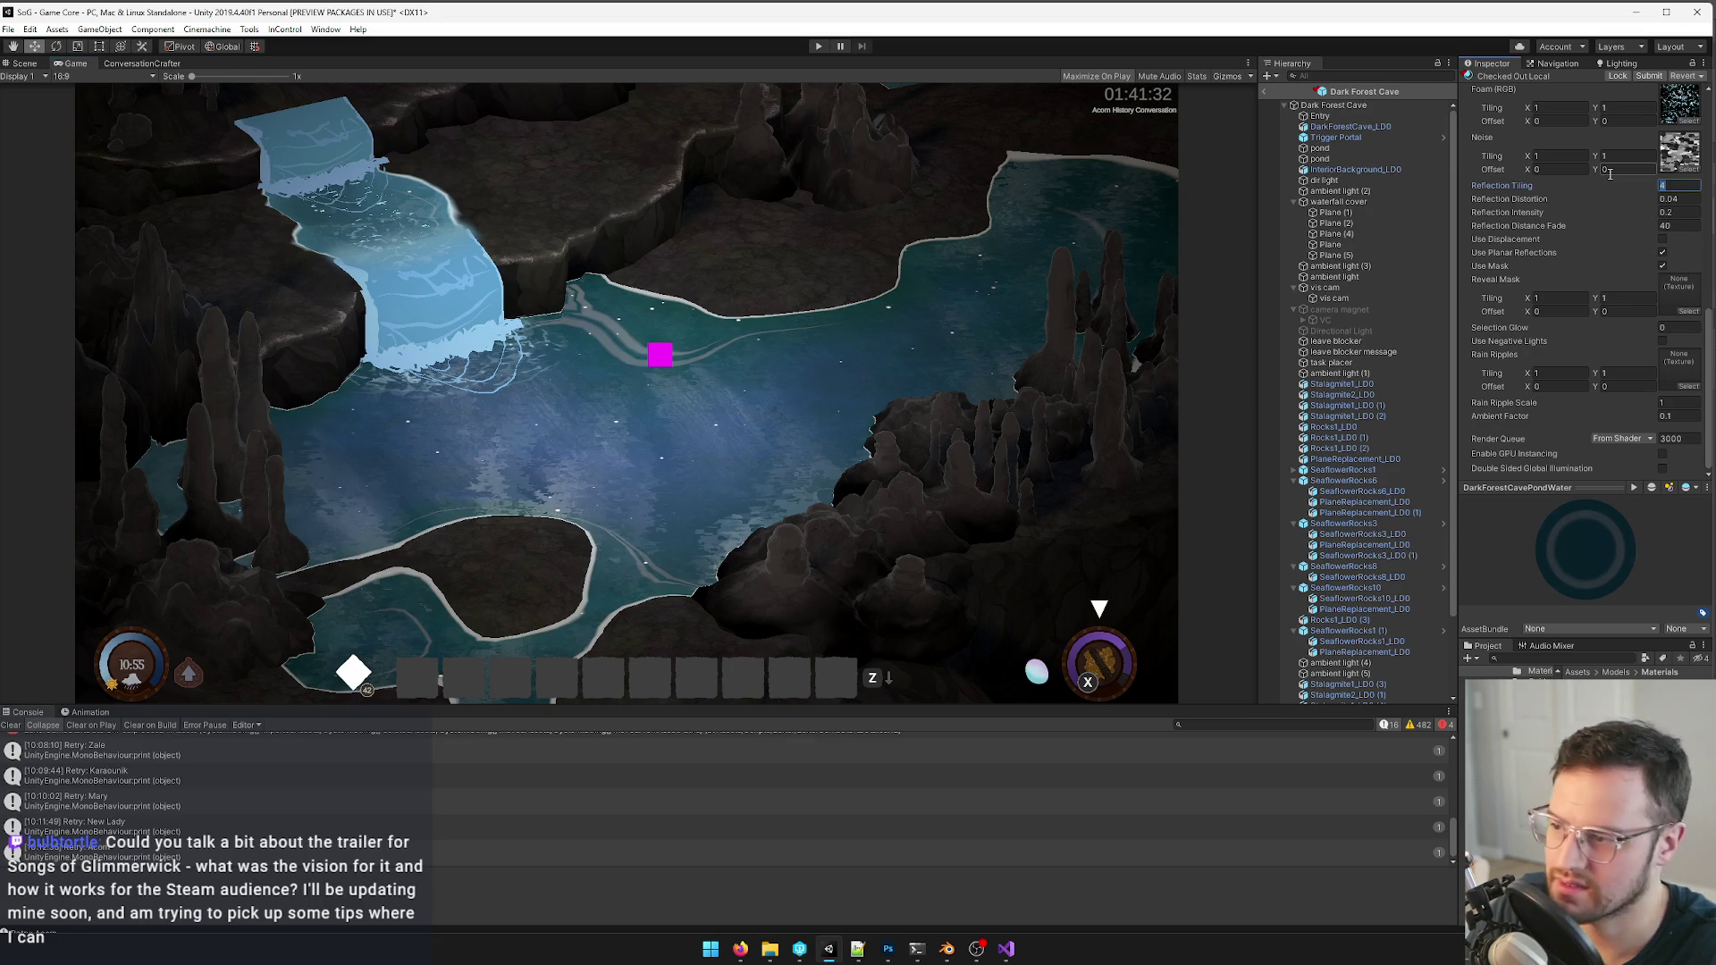
{"action": "left_click_drag", "start_coordinate": [1677, 185], "coordinate": [1613, 184]}
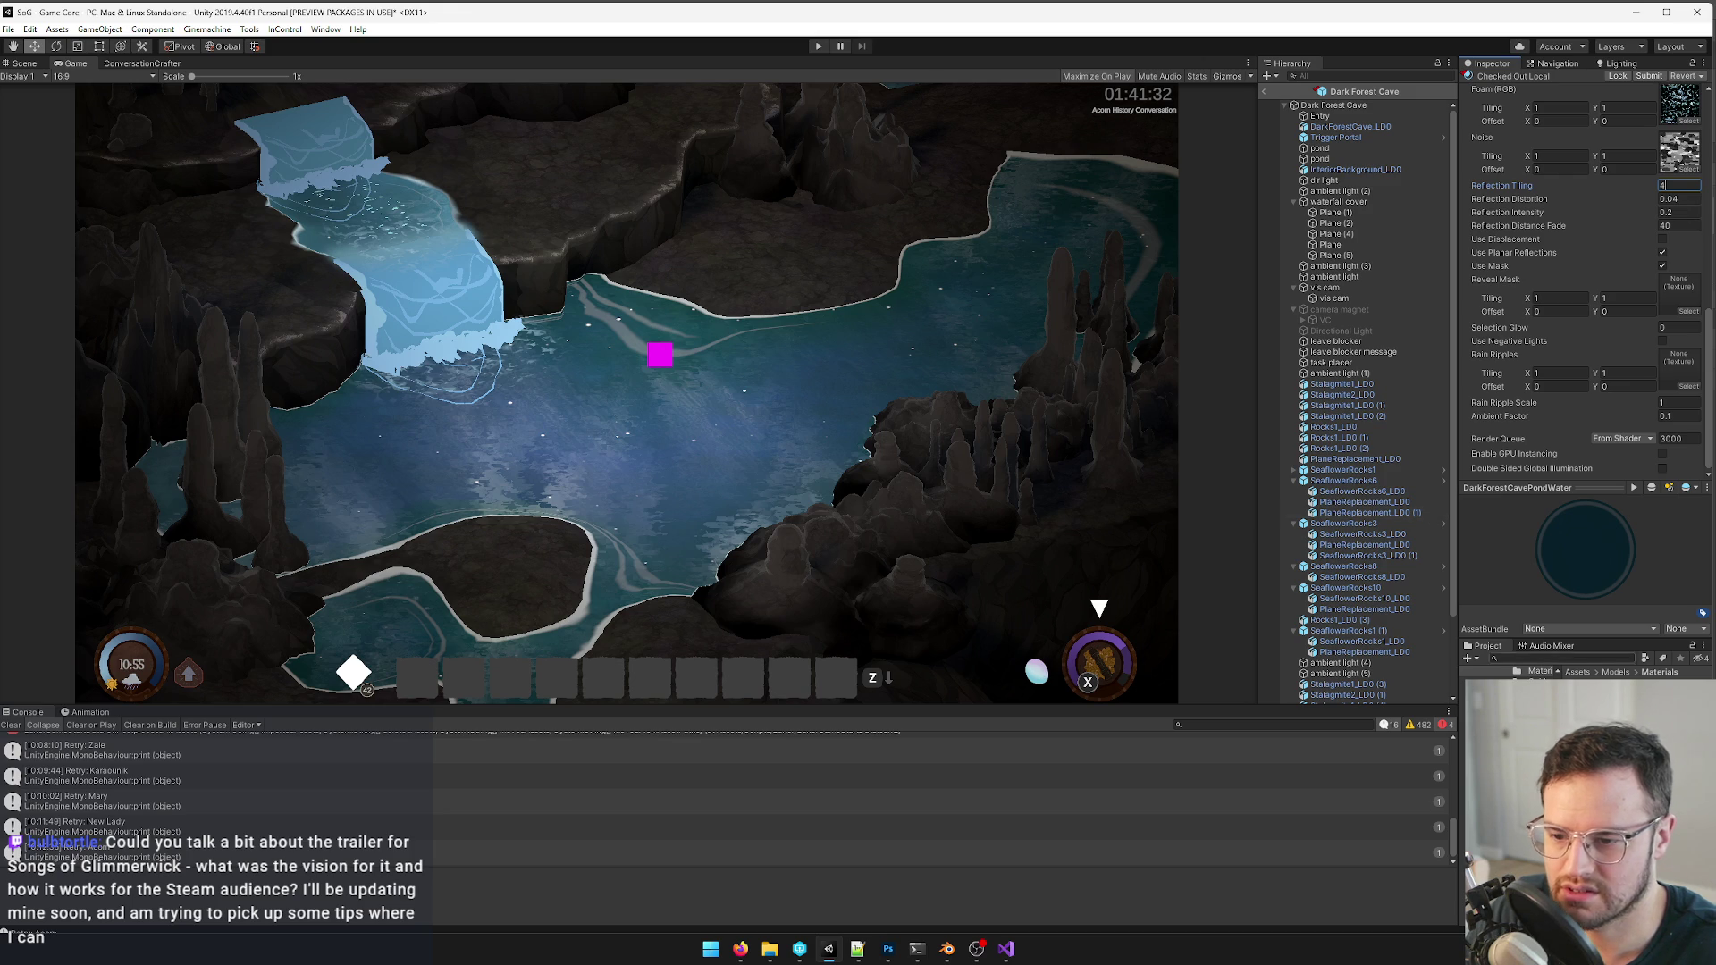
- Find CaveRiver in the Project and set its reflection distortion 0.04, intensity 0.2, distance fade 40
{"action": "left_click", "coordinate": [1577, 661]}
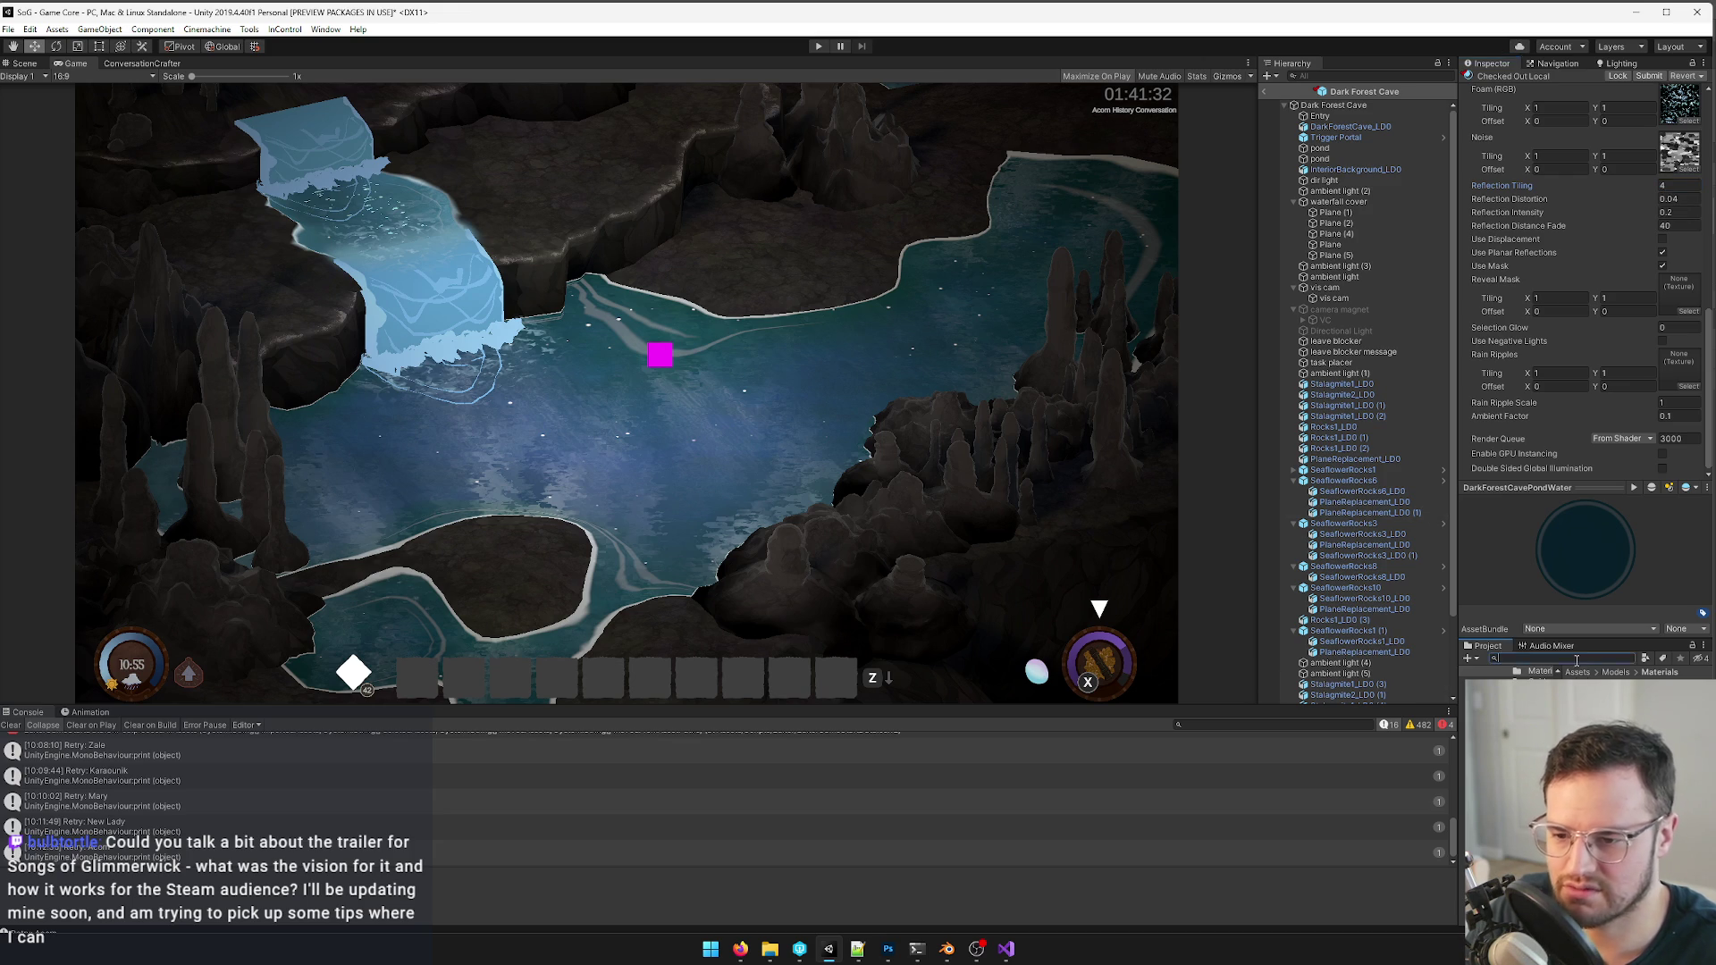
{"action": "type", "text": "caver"}
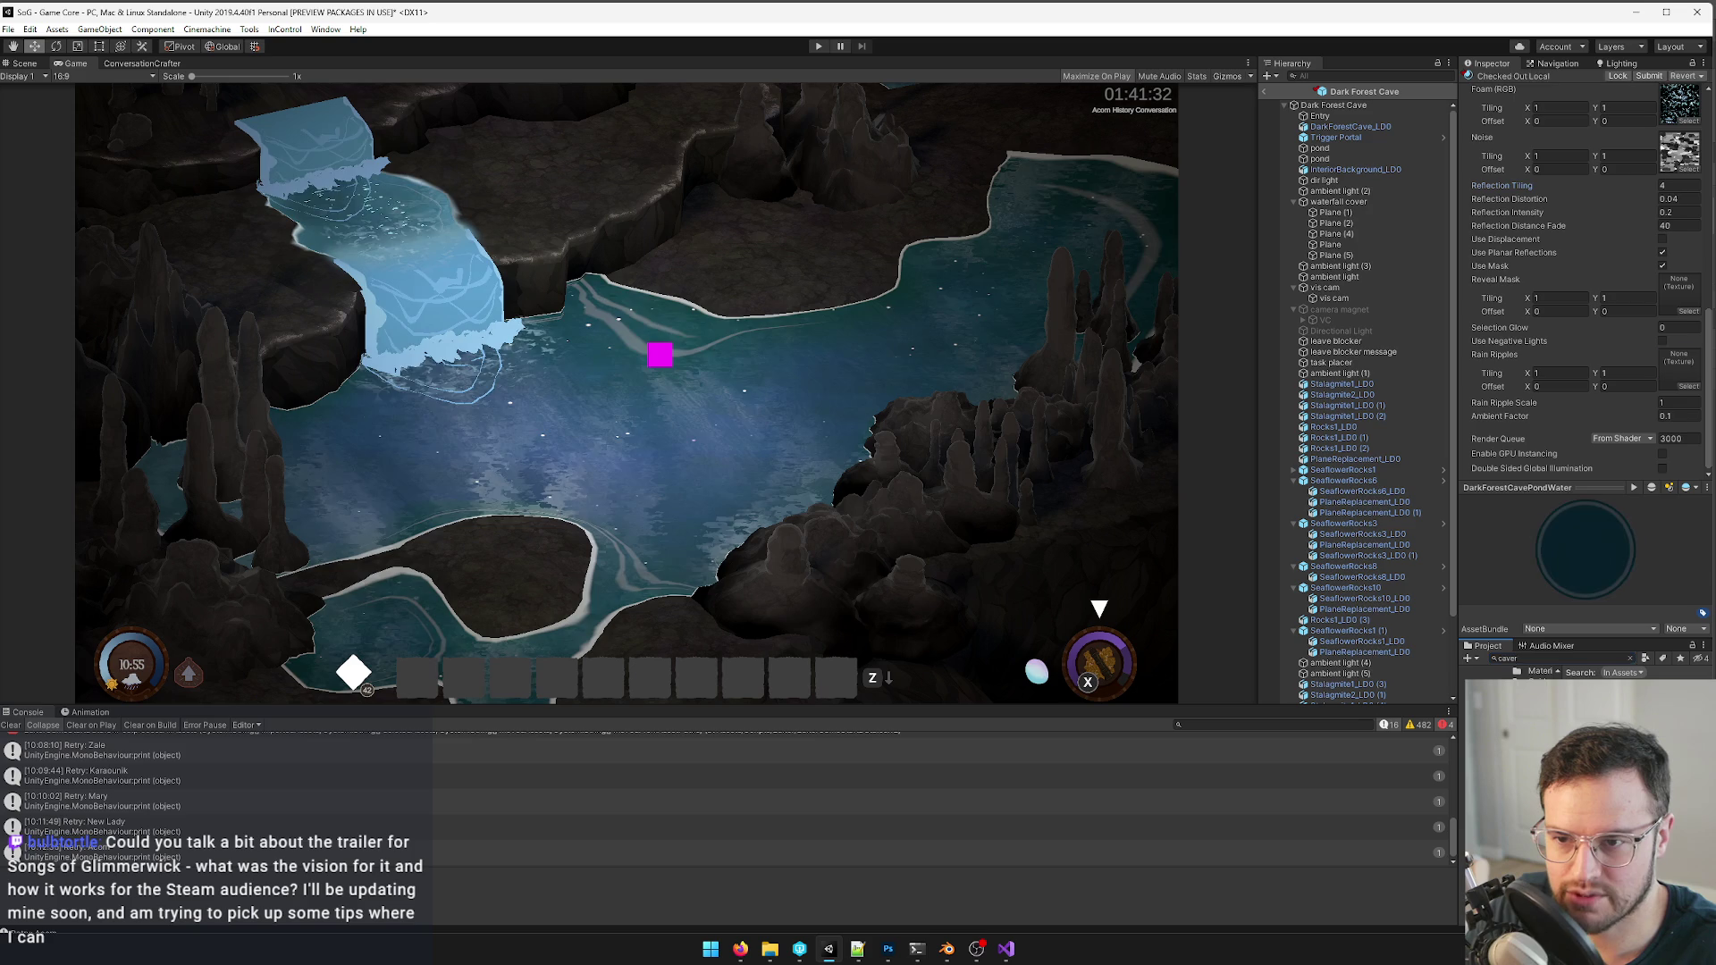
{"action": "left_click", "coordinate": [1556, 682]}
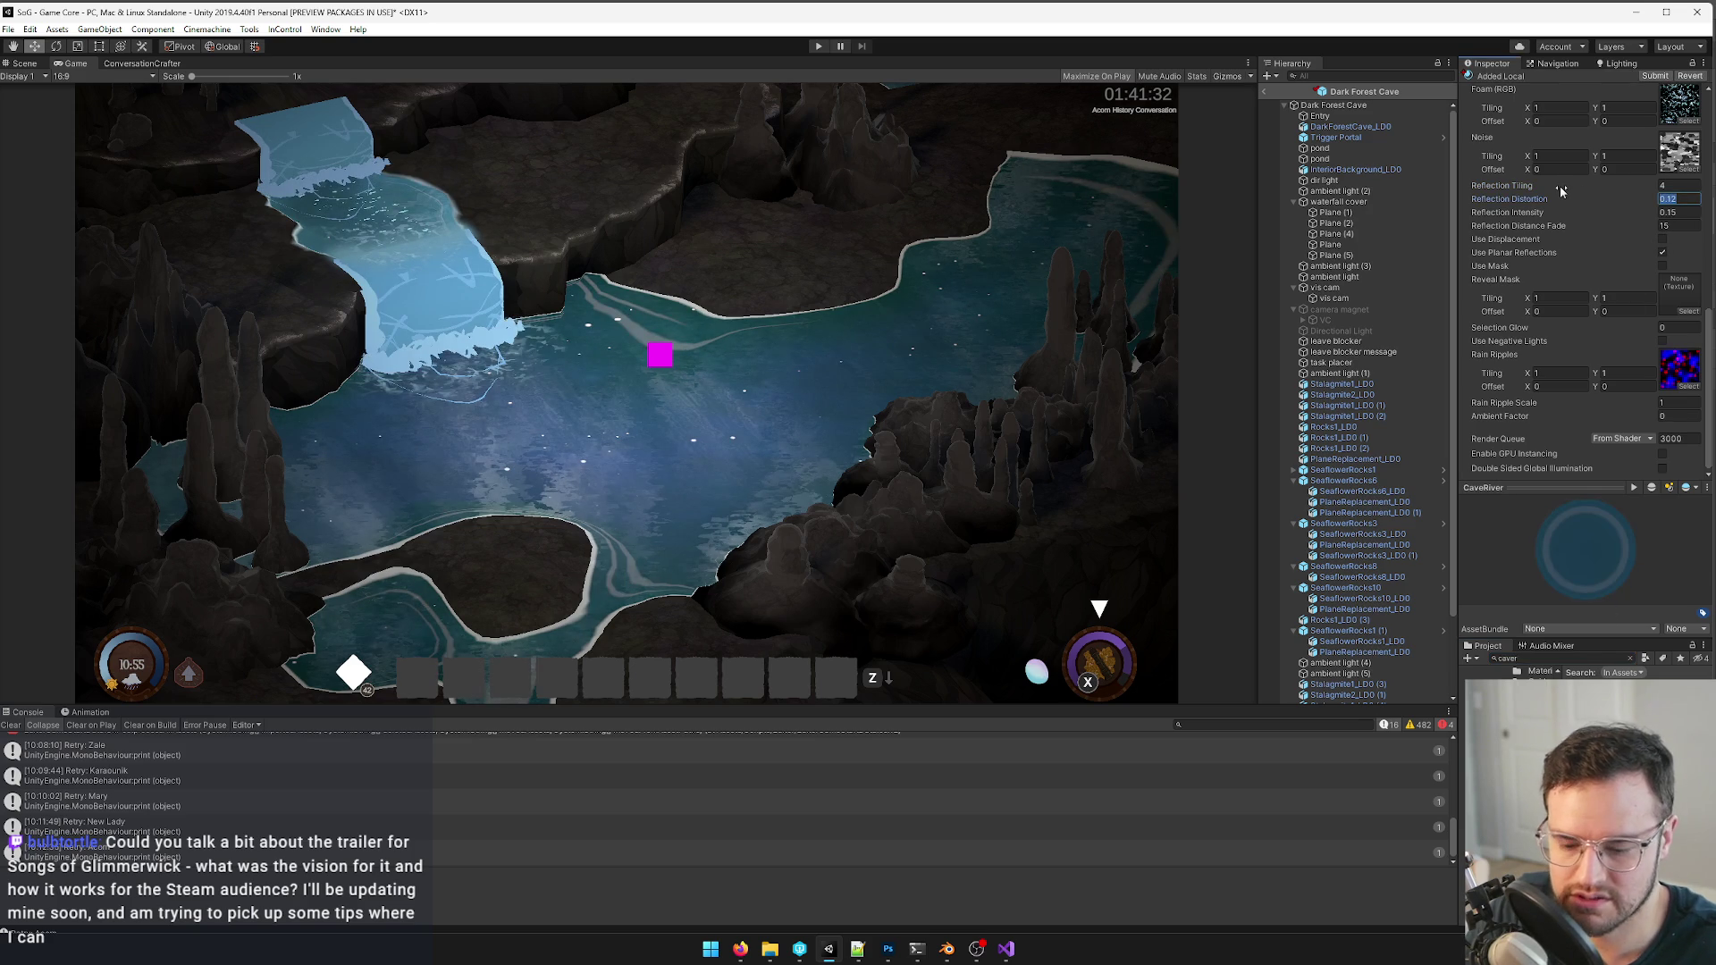
{"action": "type", "text": "0.04"}
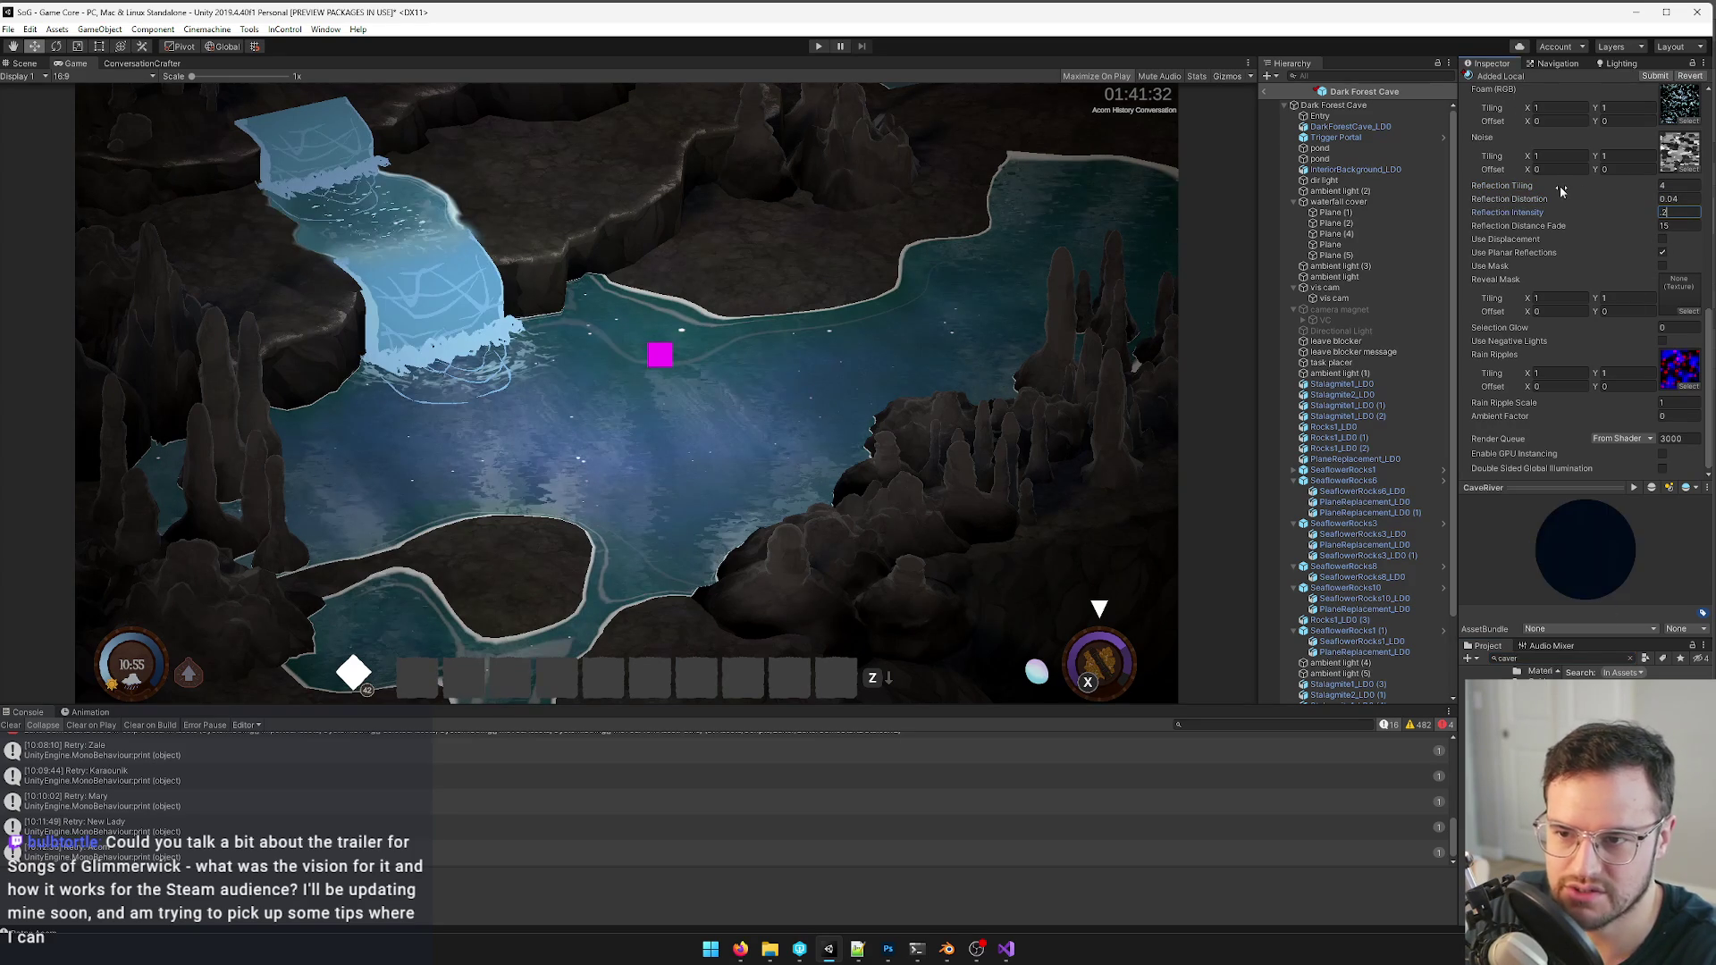
{"action": "type", "text": "40"}
{"action": "key", "text": "Return"}
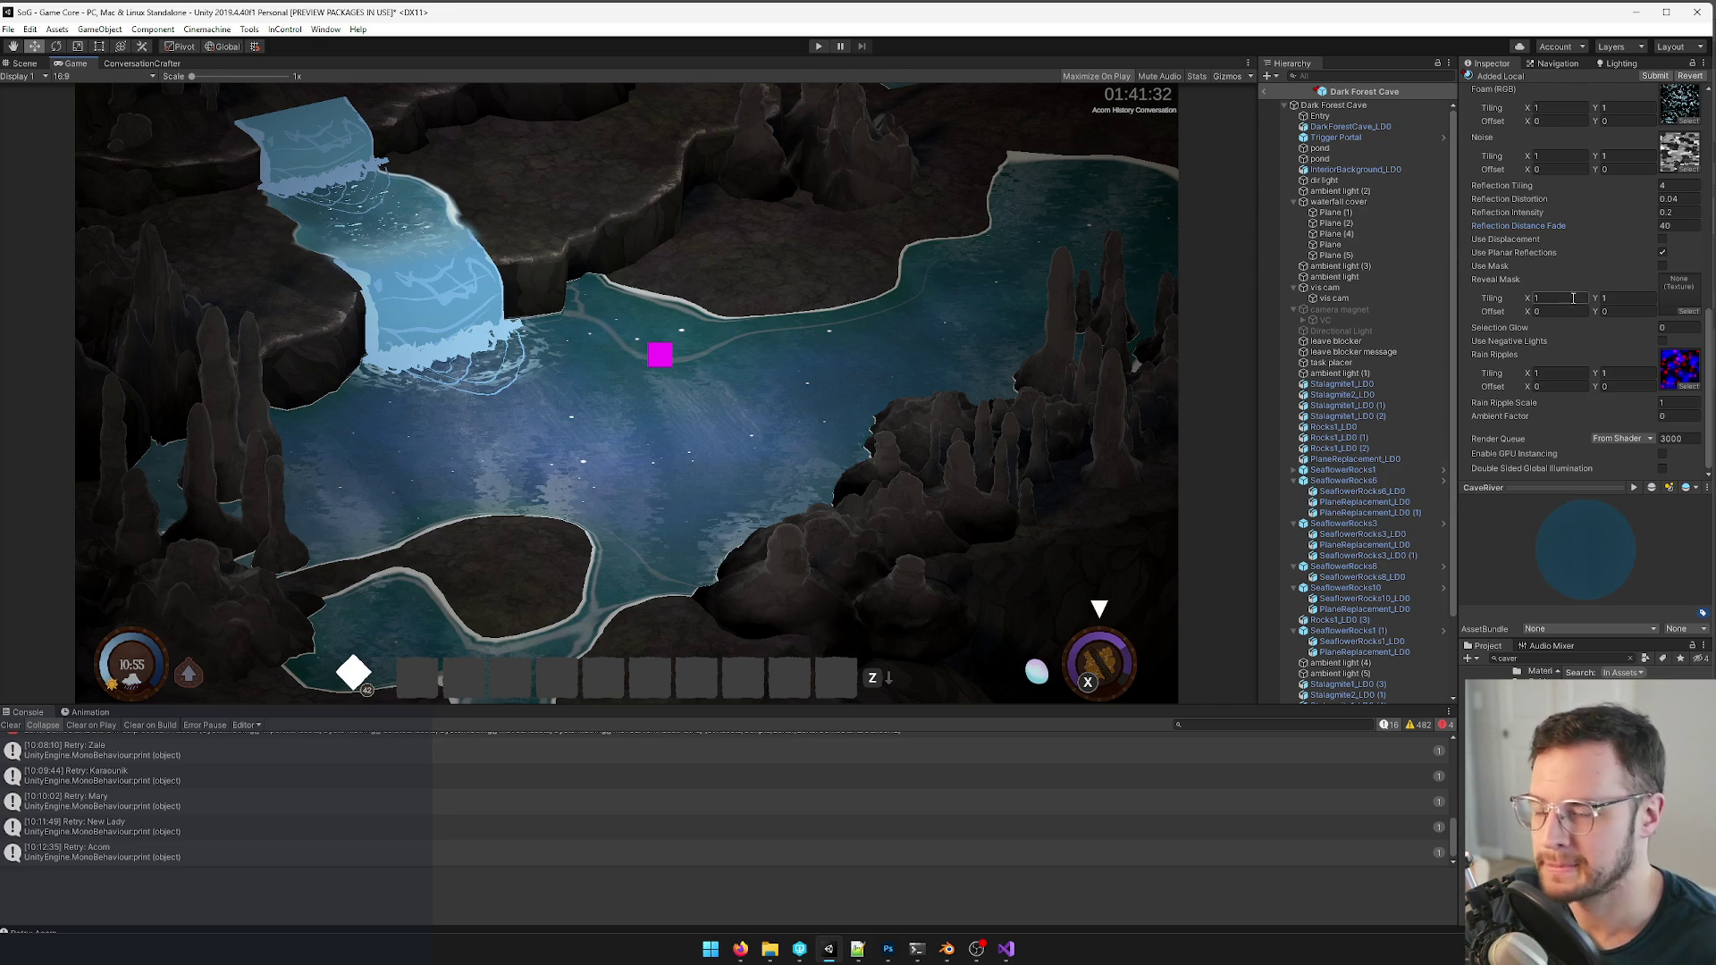
{"action": "scroll", "coordinate": [1572, 300], "scroll_direction": "up", "scroll_amount": 3}
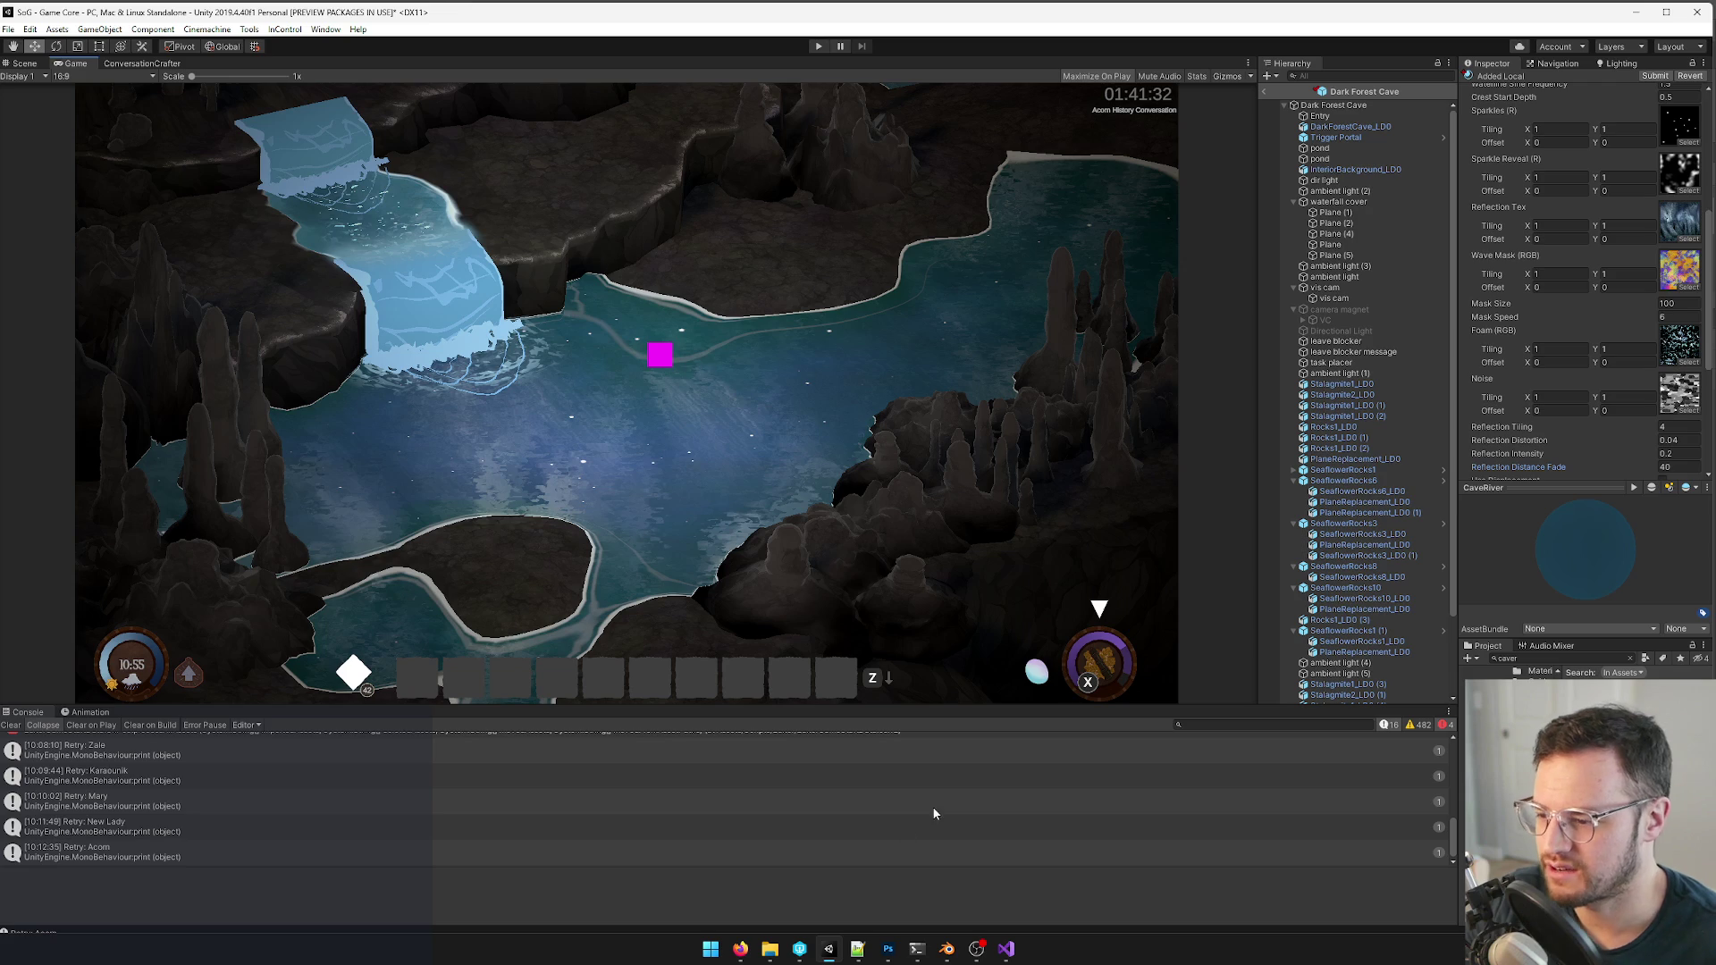
- Bring Photoshop to the front with the cave reflection painting open
{"action": "left_click", "coordinate": [888, 949]}
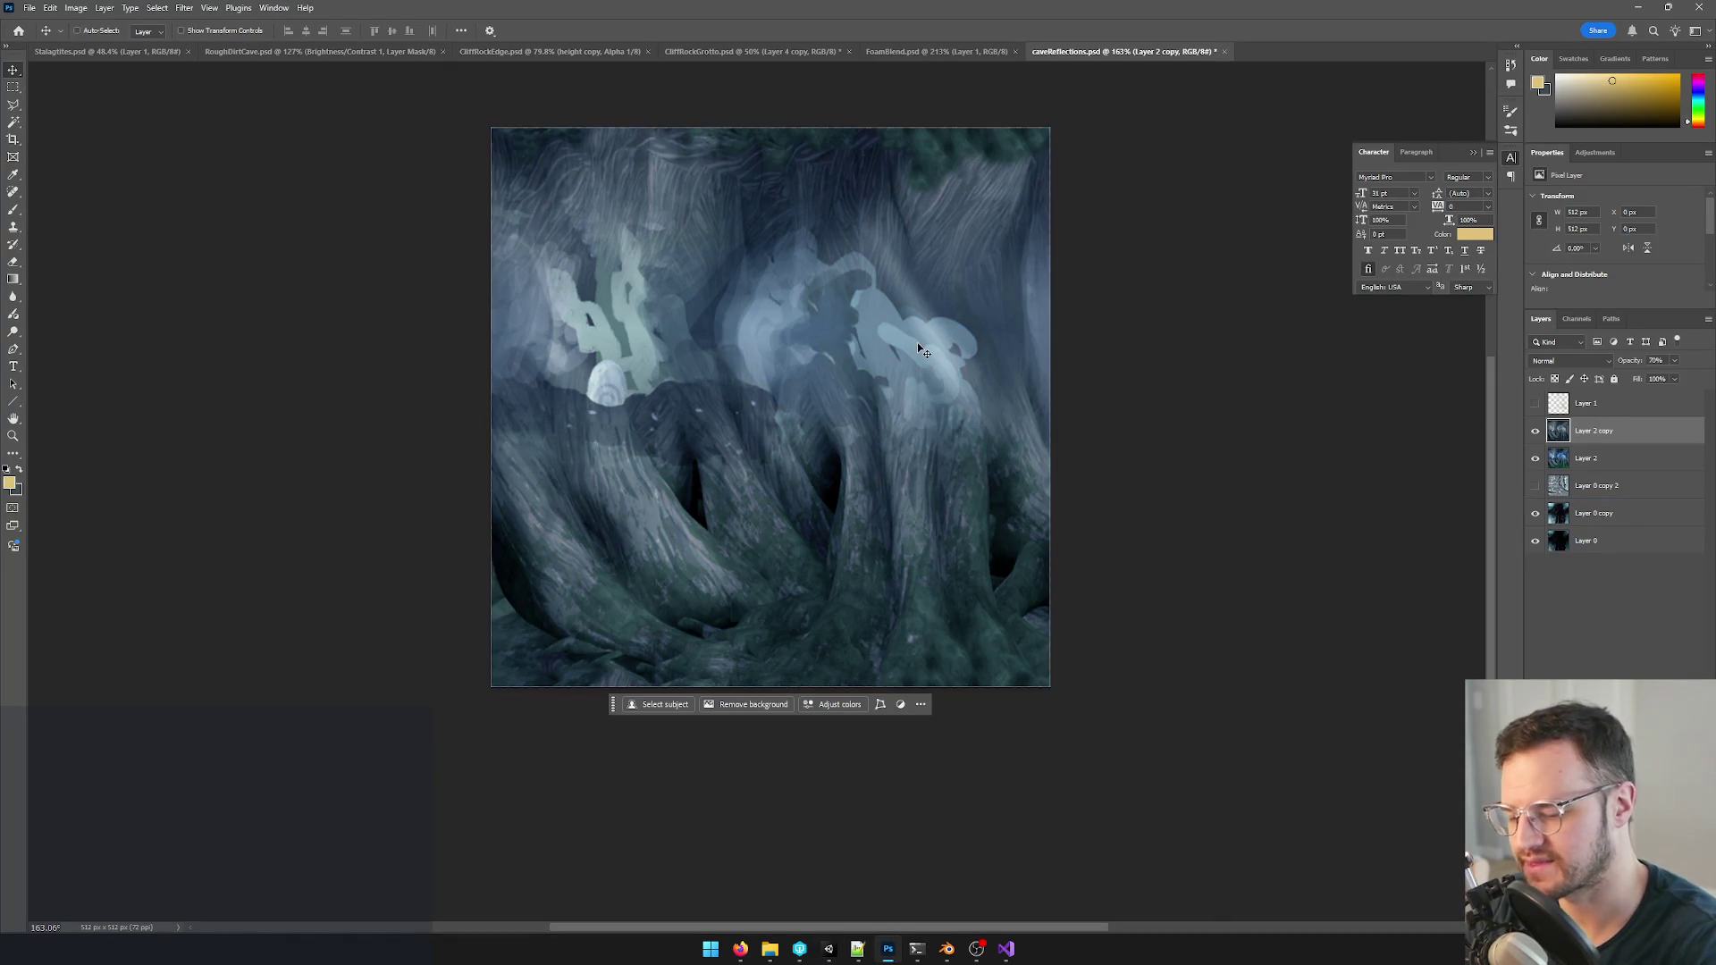
- Compare the texture with Layer 2 toggled, hide it, save, and check the result in Unity
{"action": "left_click", "coordinate": [1537, 459]}
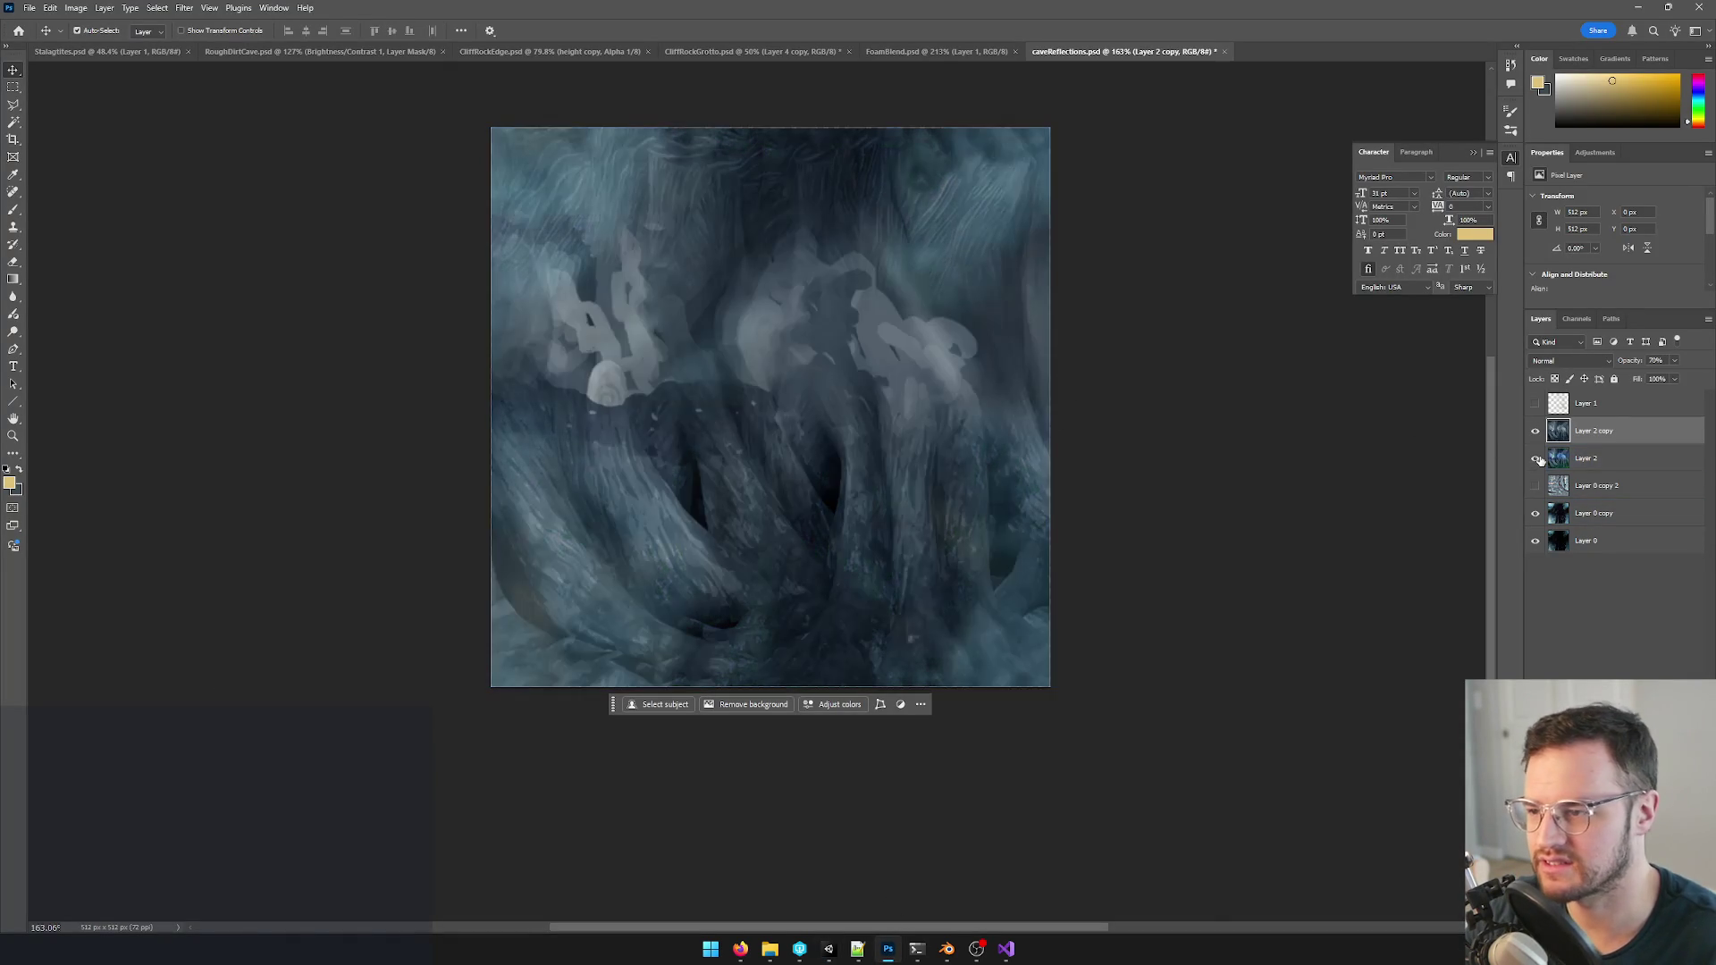
{"action": "left_click", "coordinate": [1538, 459]}
{"action": "left_click", "coordinate": [1537, 459]}
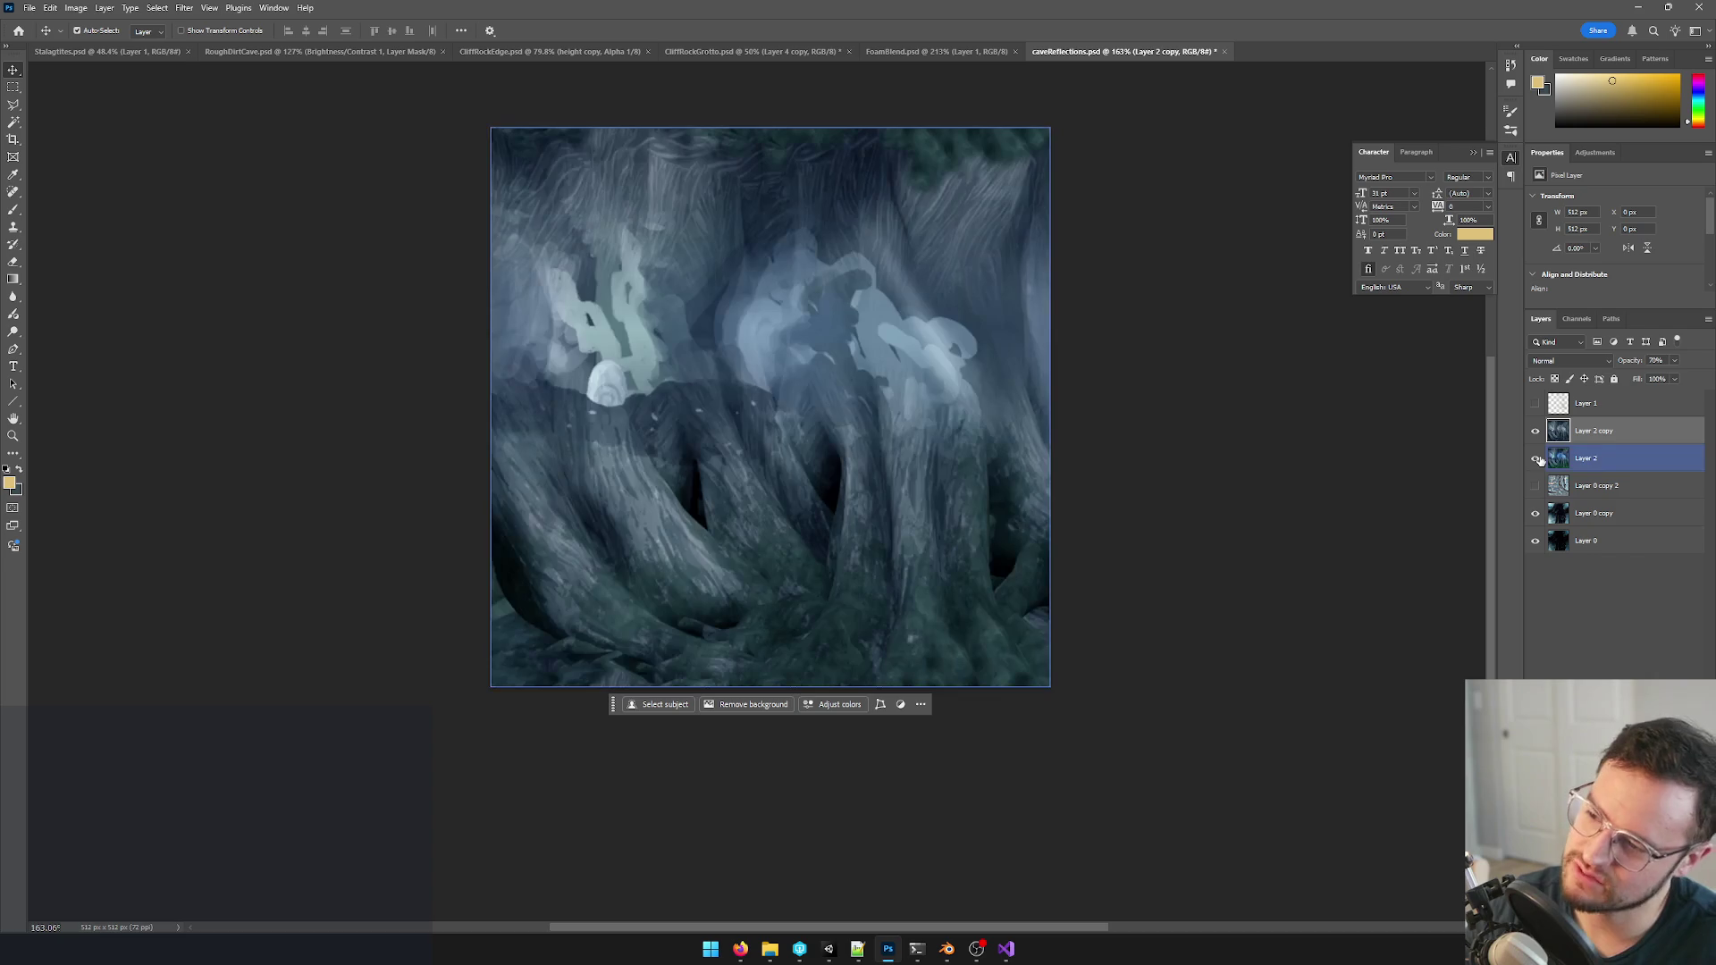
{"action": "left_click", "coordinate": [1536, 459]}
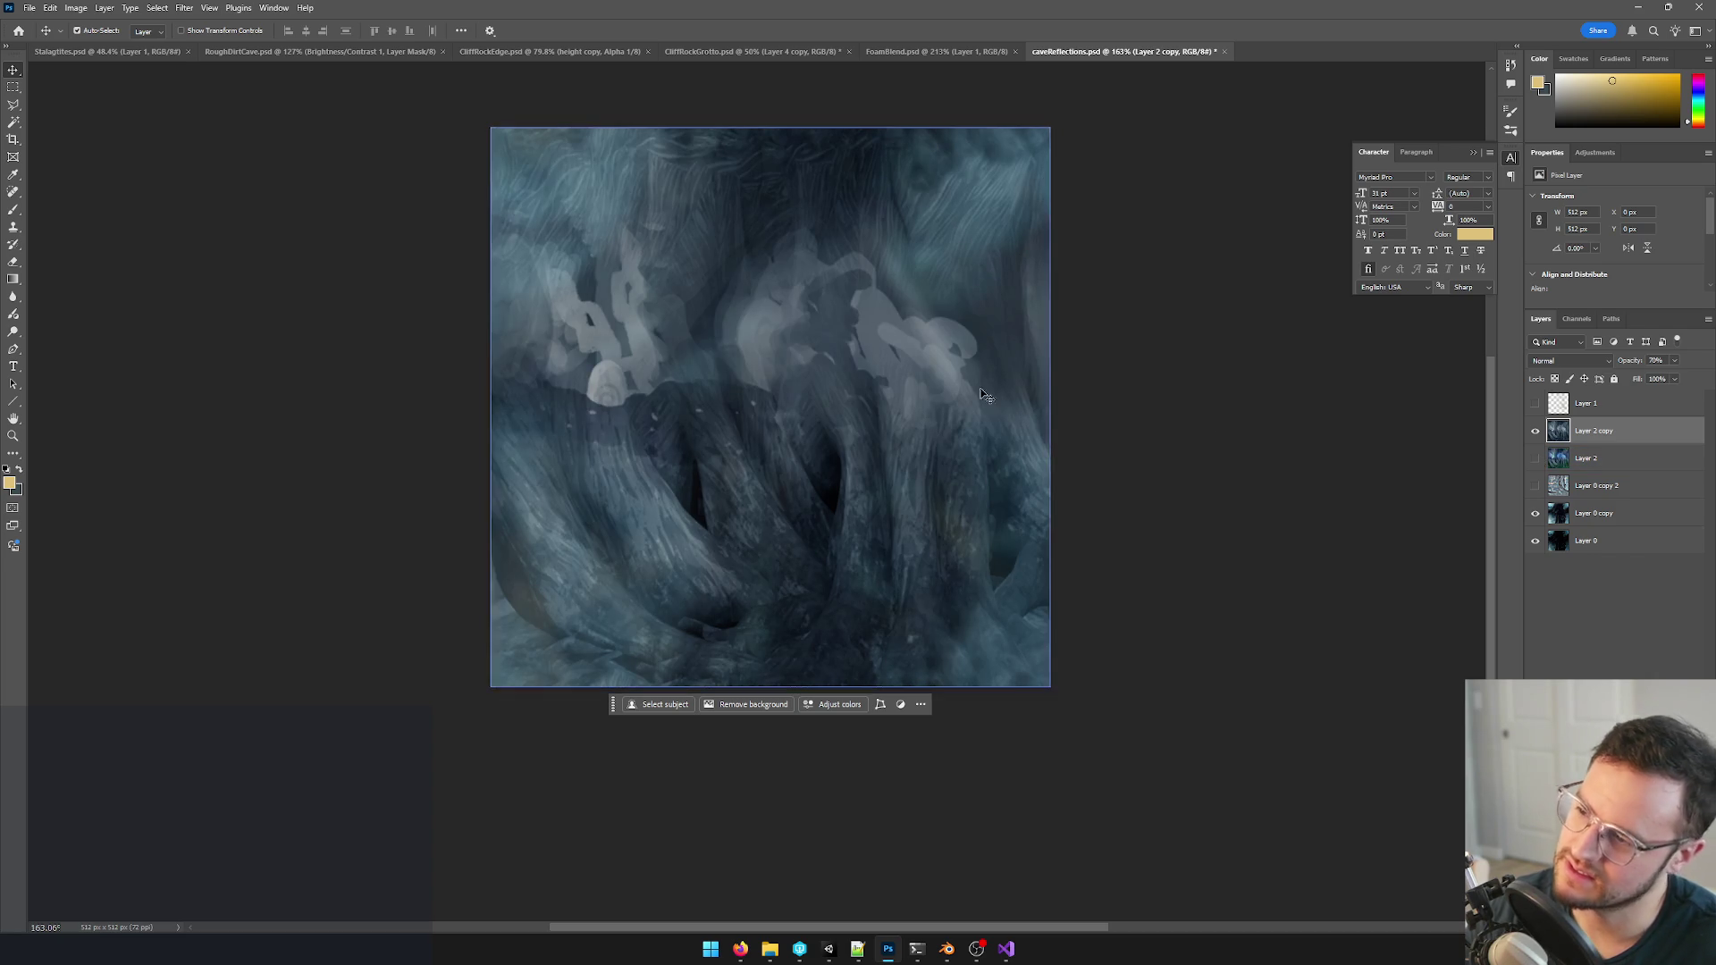
{"action": "key", "text": "ctrl+s"}
{"action": "key", "text": "alt+Tab"}
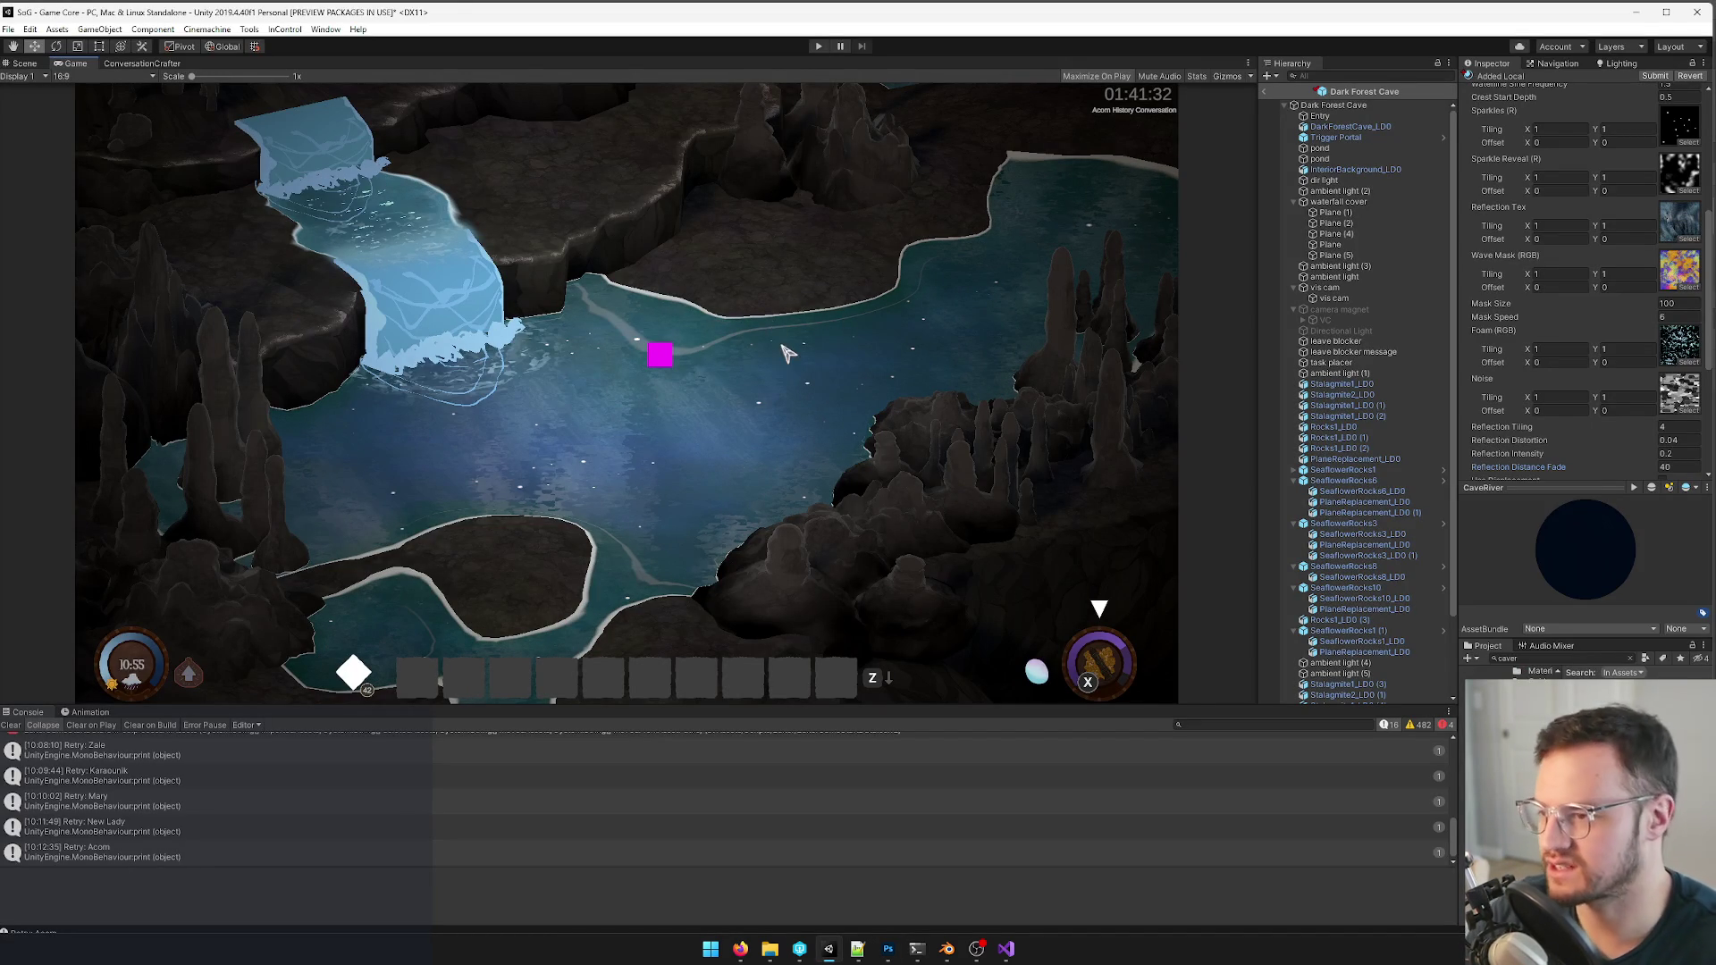
{"action": "key", "text": "alt+Tab"}
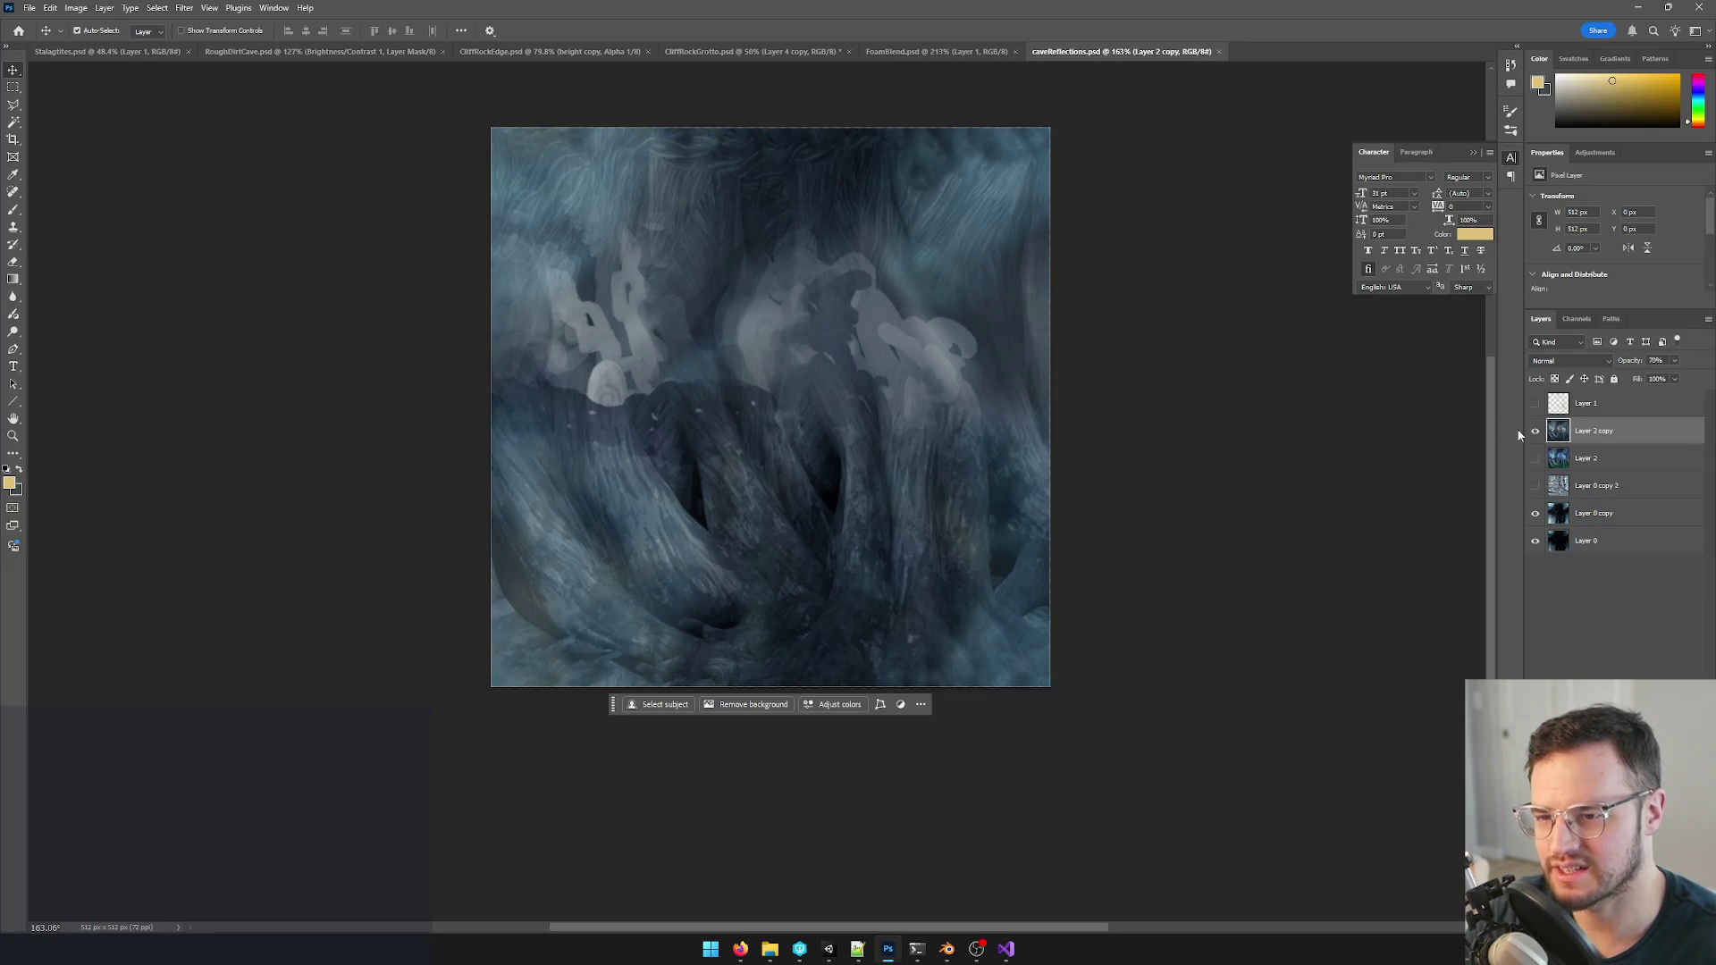
- Apply Levels 11 / 1.60 / 255 to the reflection texture, save it and return to Unity
{"action": "key", "text": "ctrl+l"}
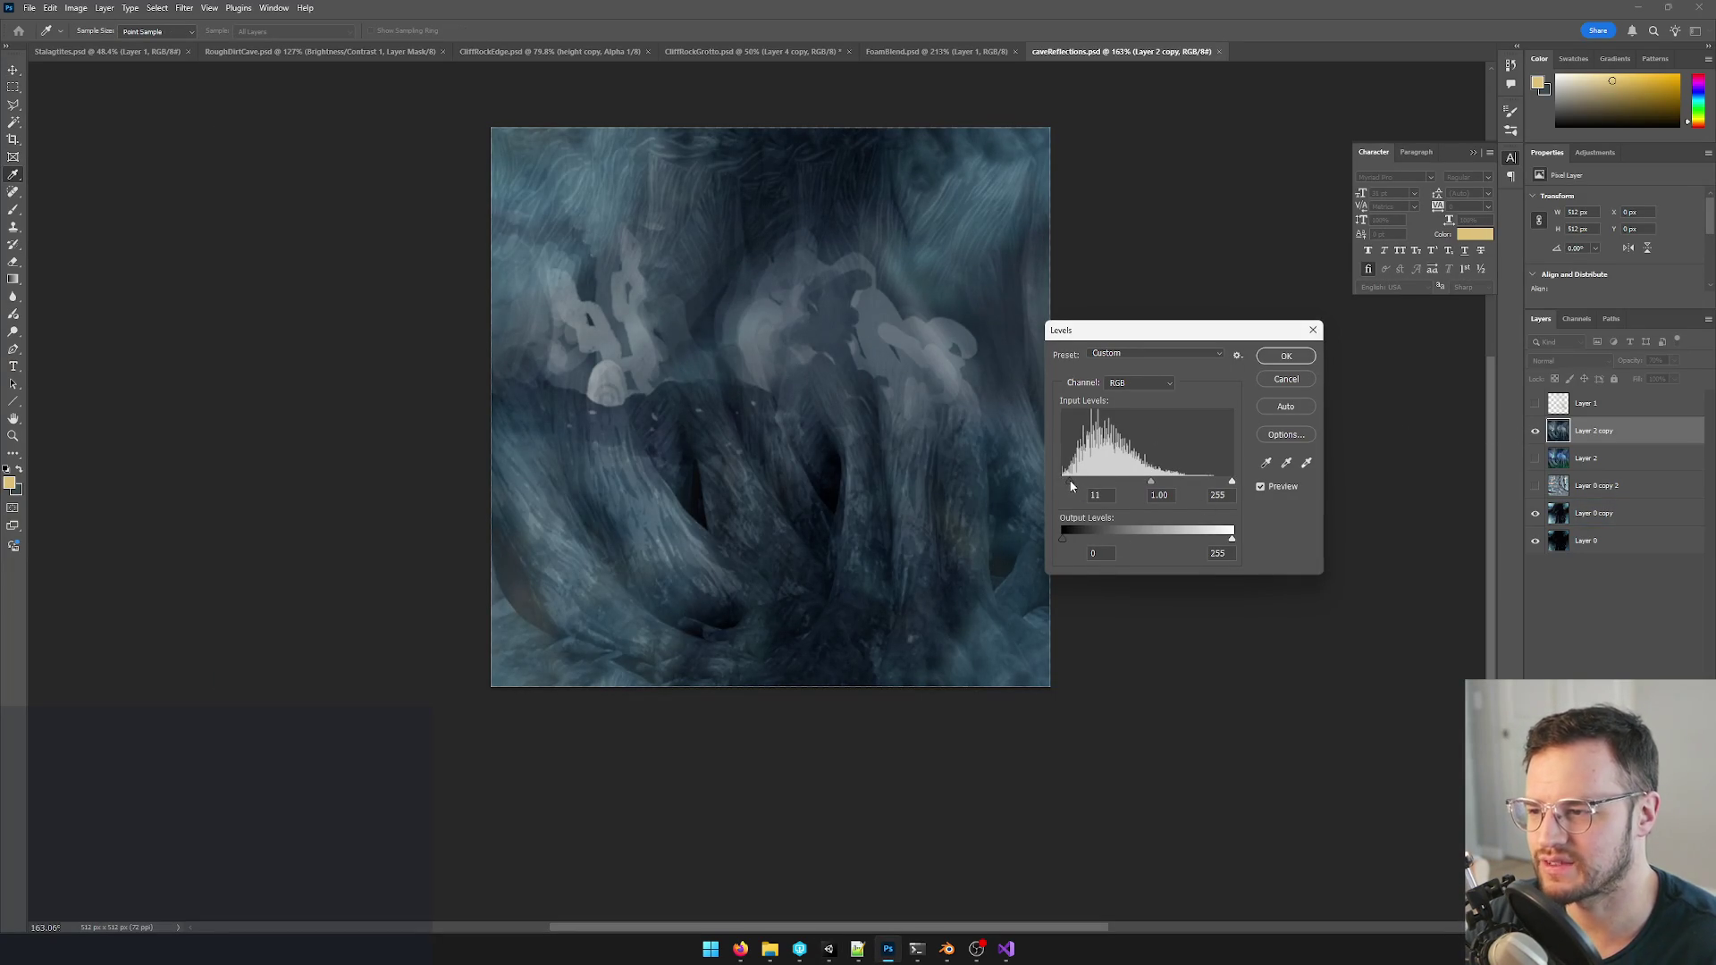
{"action": "left_click", "coordinate": [1285, 356]}
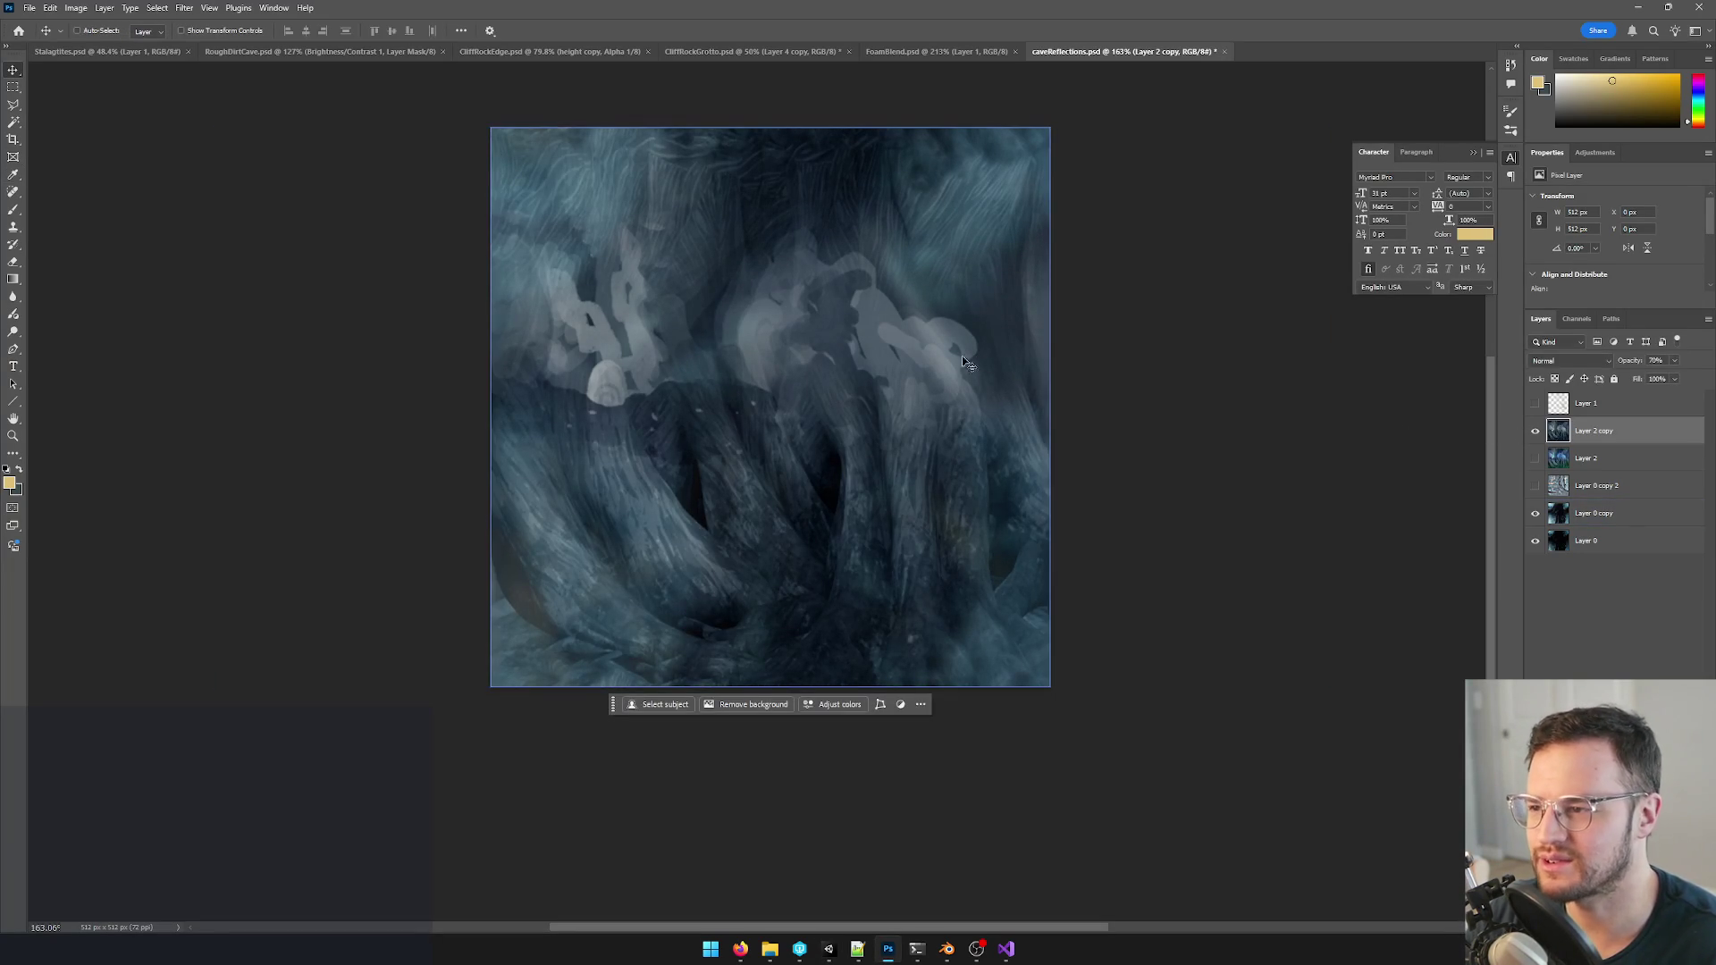
{"action": "key", "text": "ctrl+s"}
{"action": "key", "text": "alt+Tab"}
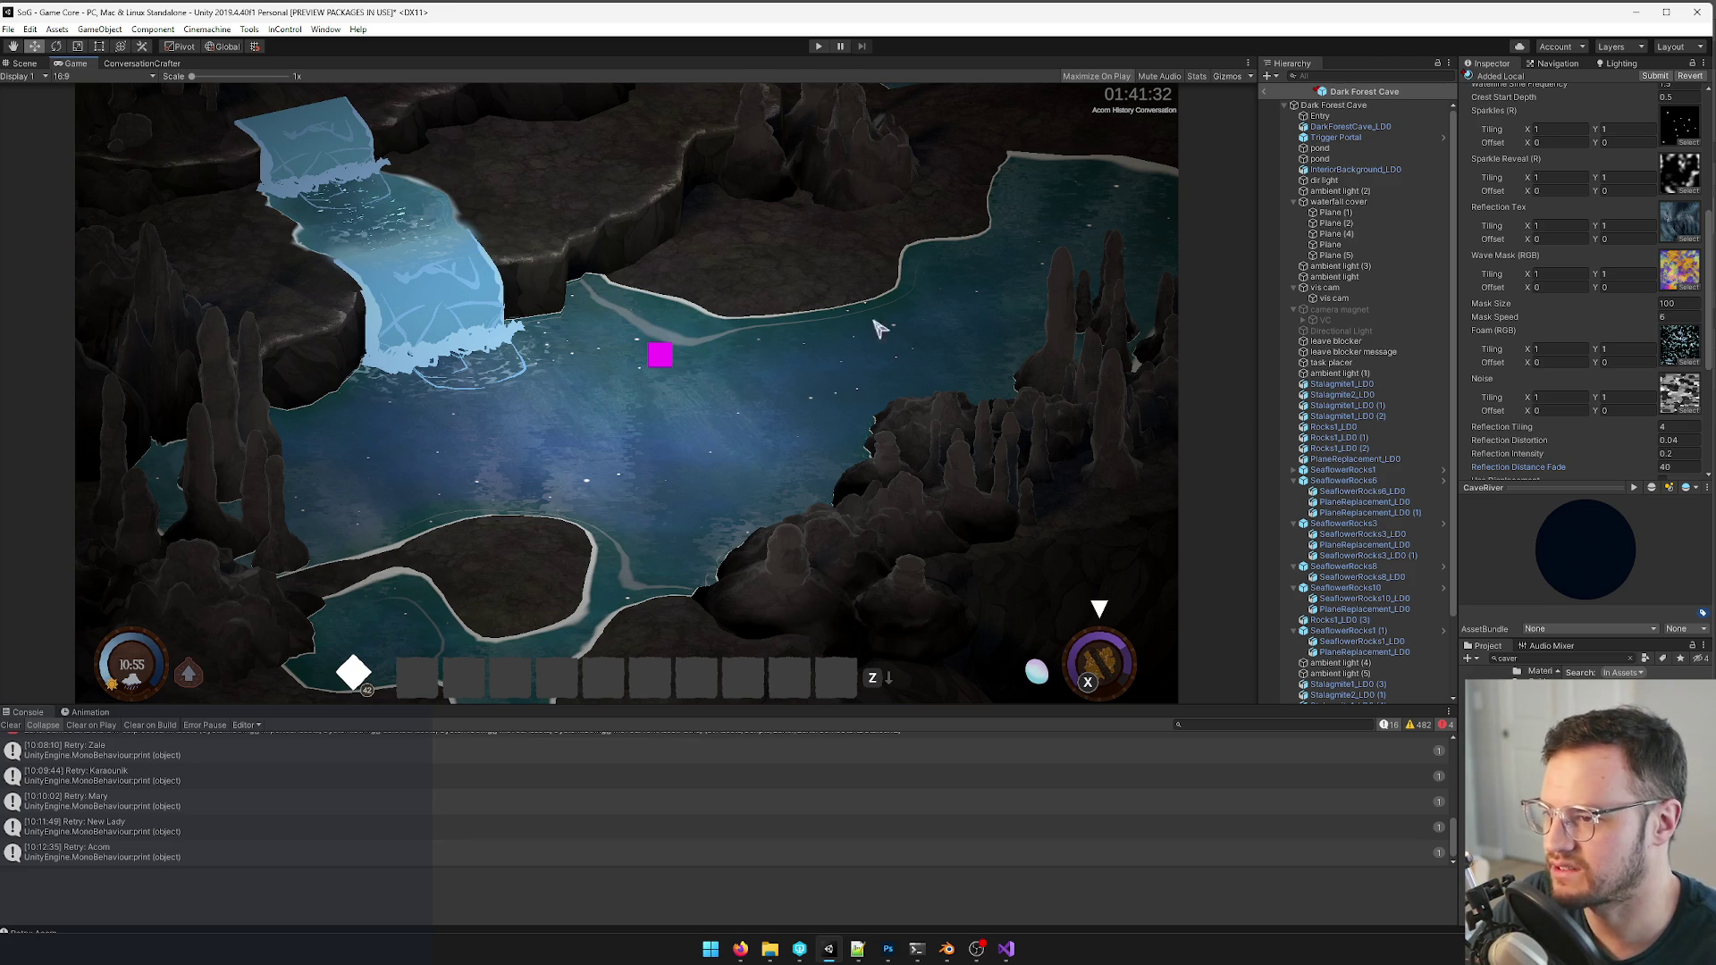
- Move the stalagmite cluster along X from 12.41 to 5.9 toward the waterfall
{"action": "left_click", "coordinate": [23, 63]}
{"action": "mouse_move", "coordinate": [805, 403]}
{"action": "right_mouse_down"}
{"action": "mouse_move", "coordinate": [515, 238]}
{"action": "mouse_move", "coordinate": [554, 327]}
{"action": "right_mouse_up"}
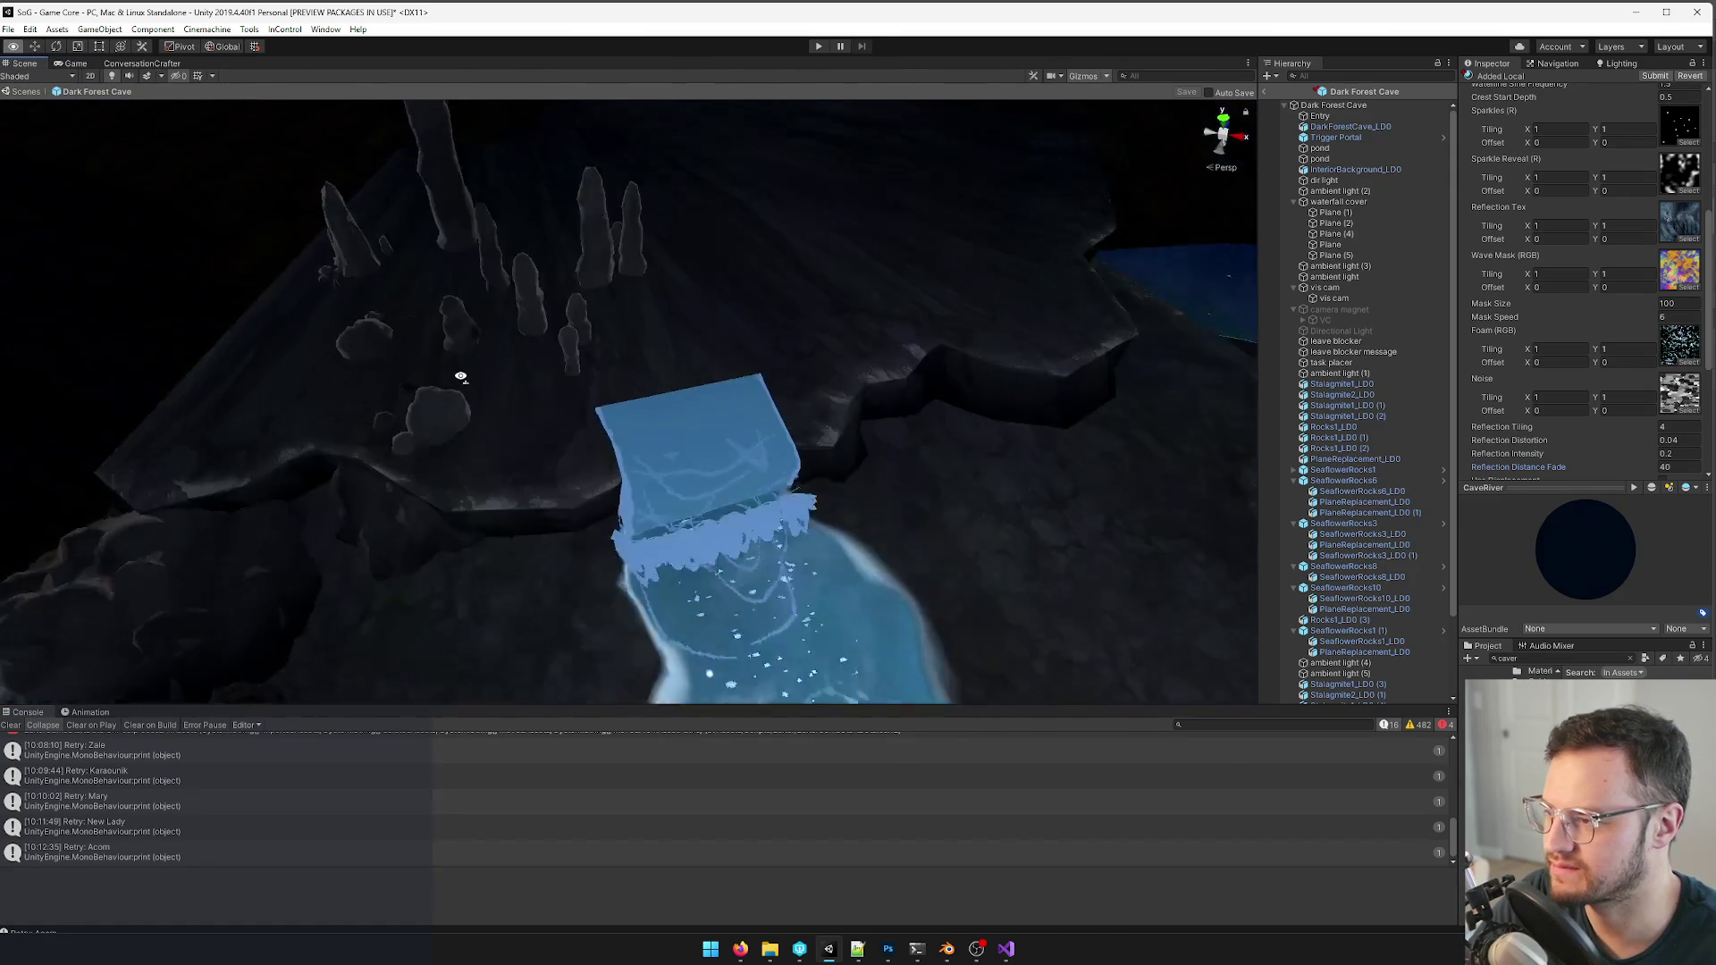
{"action": "left_click", "coordinate": [606, 305]}
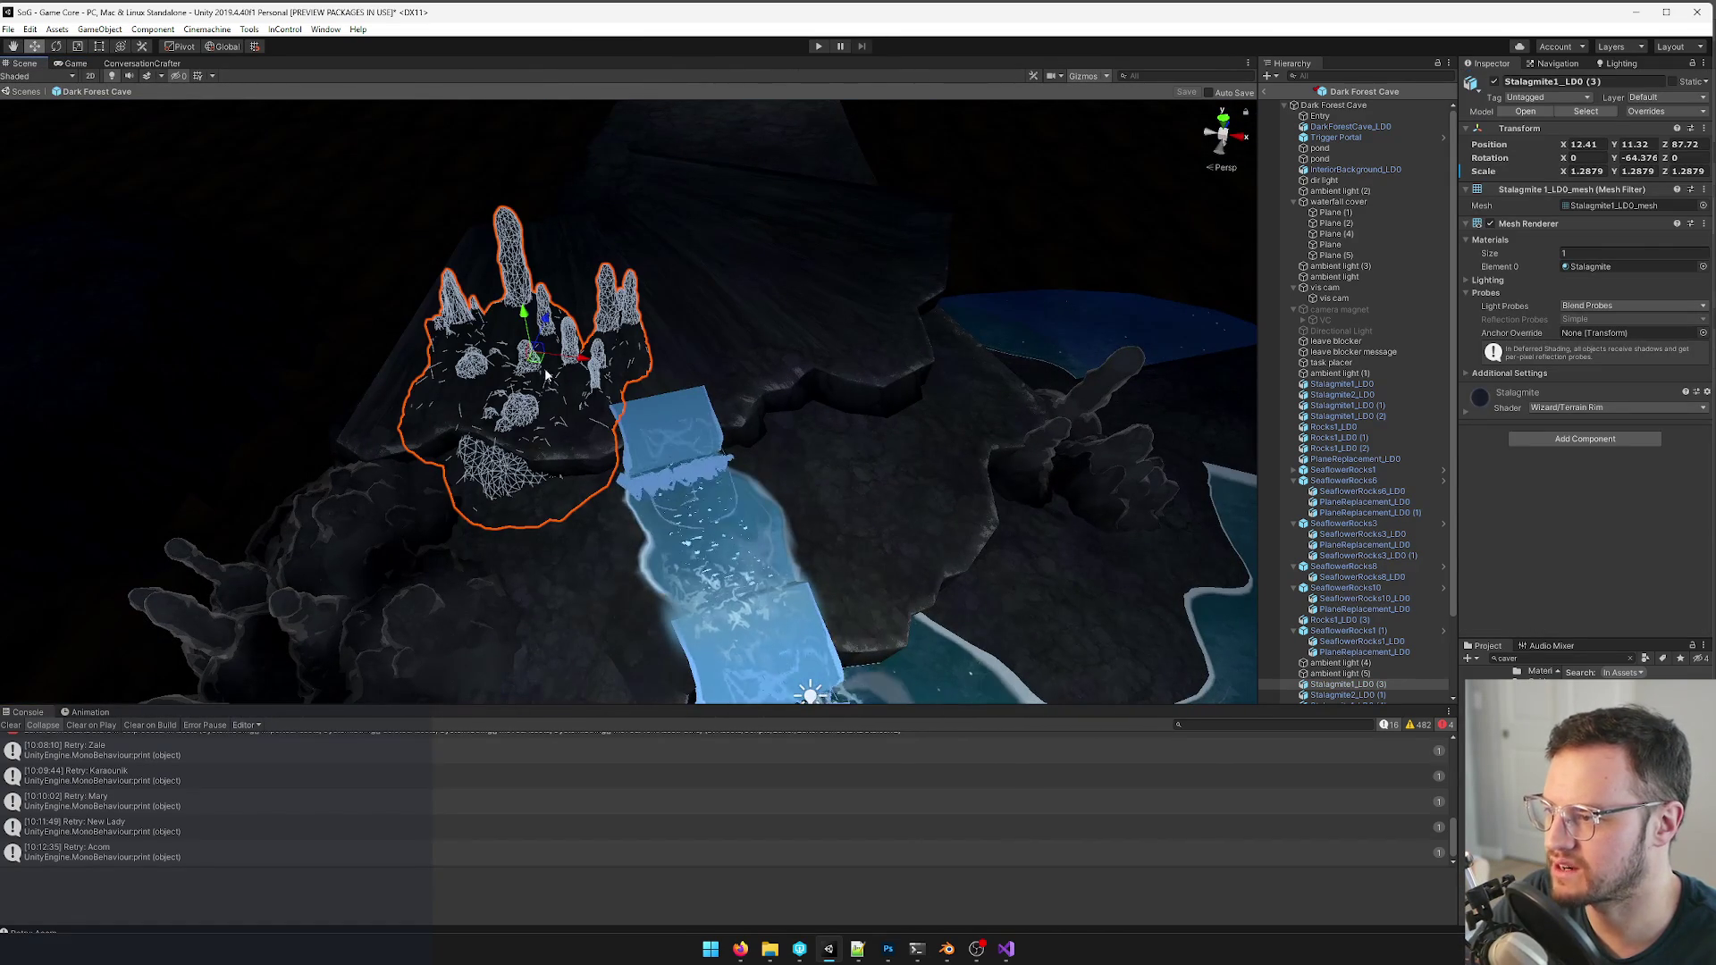
{"action": "left_click_drag", "start_coordinate": [533, 357], "coordinate": [403, 376]}
{"action": "mouse_move", "coordinate": [402, 375]}
{"action": "right_mouse_down"}
{"action": "mouse_move", "coordinate": [523, 357]}
{"action": "mouse_move", "coordinate": [323, 404]}
{"action": "mouse_move", "coordinate": [403, 375]}
{"action": "mouse_move", "coordinate": [456, 269]}
{"action": "right_mouse_up"}
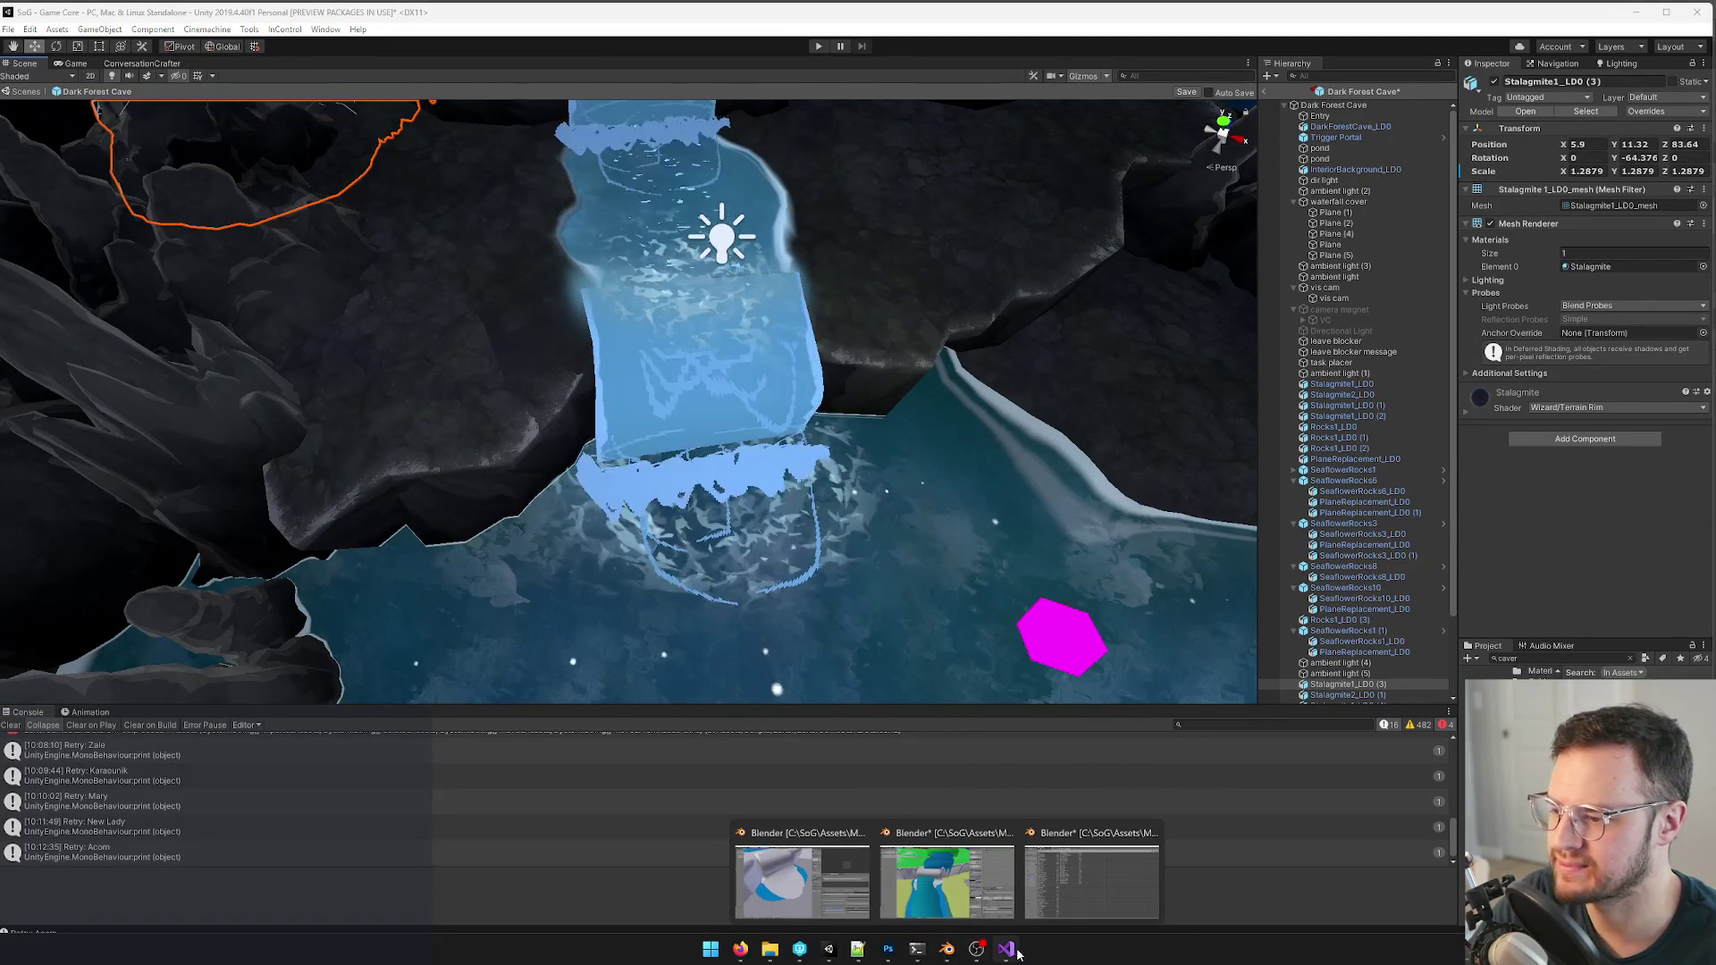
- Switch to the GiantCave file in Blender and select the cave floor plane
{"action": "left_click", "coordinate": [805, 877]}
{"action": "scroll", "coordinate": [537, 389], "scroll_direction": "down", "scroll_amount": 5}
{"action": "mouse_move", "coordinate": [611, 391]}
{"action": "middle_mouse_down"}
{"action": "mouse_move", "coordinate": [510, 380]}
{"action": "mouse_move", "coordinate": [484, 403]}
{"action": "middle_mouse_up"}
{"action": "right_click", "coordinate": [710, 403]}
{"action": "middle_click_drag", "start_coordinate": [711, 402], "coordinate": [752, 381]}
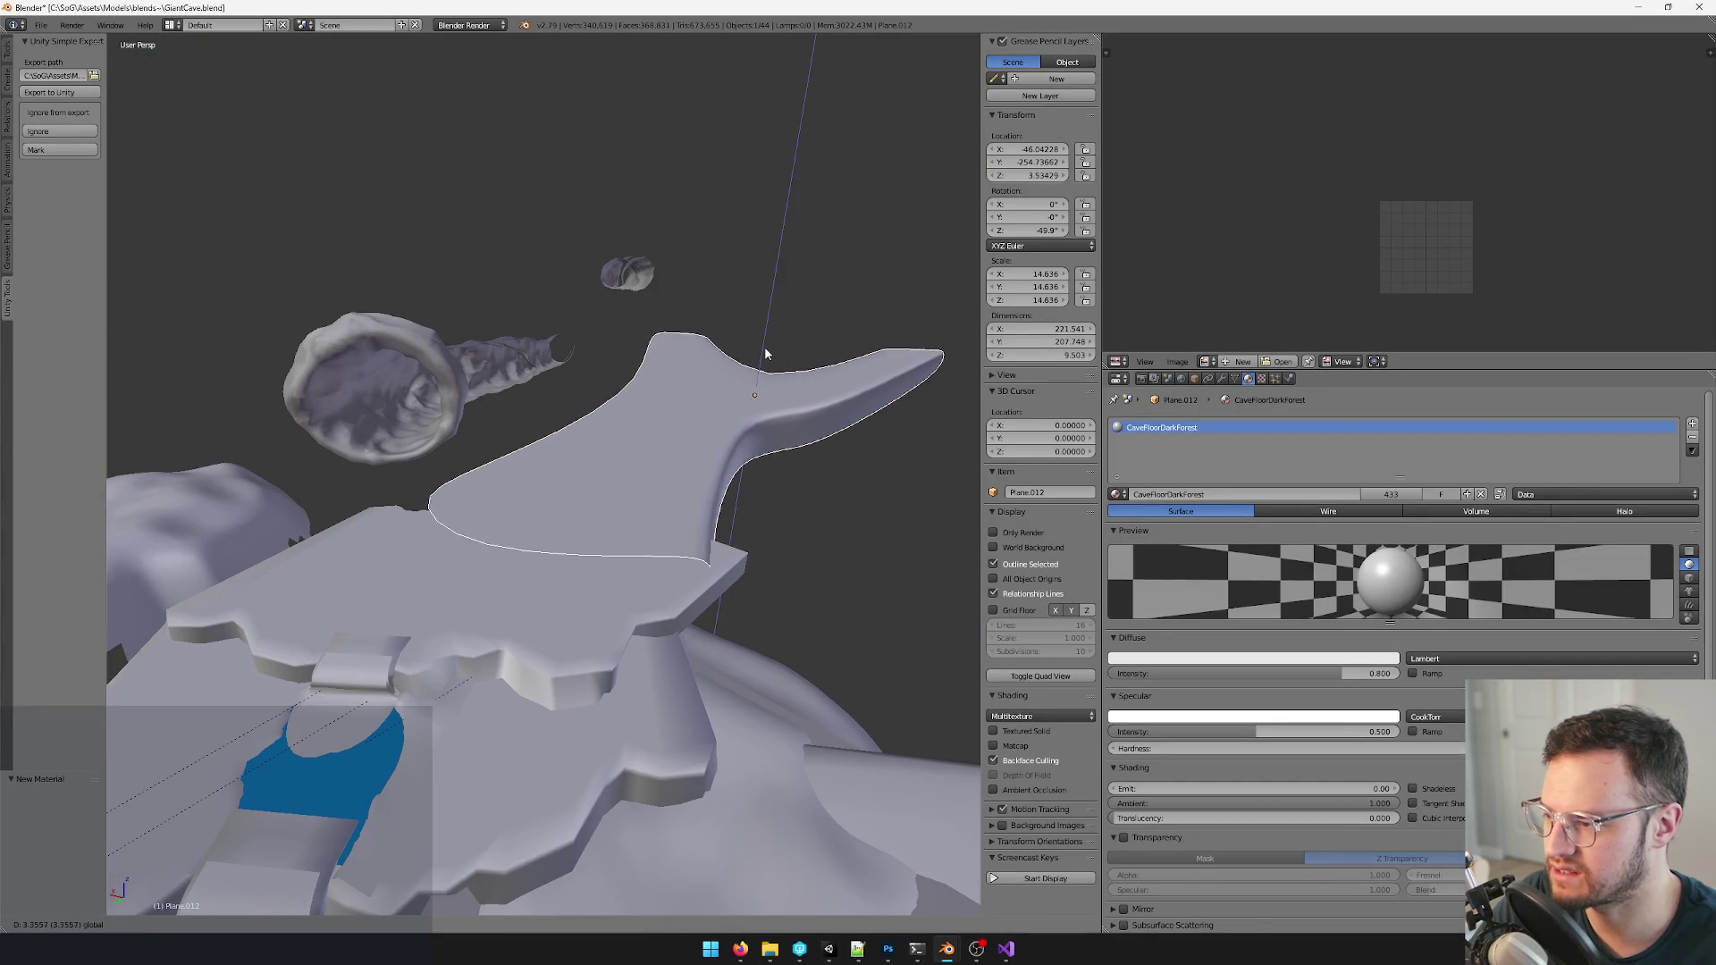
- Enter Edit Mode on the floor plane and select the rim-end corner edge and vertex
{"action": "mouse_move", "coordinate": [766, 359]}
{"action": "middle_mouse_down"}
{"action": "mouse_move", "coordinate": [759, 311]}
{"action": "mouse_move", "coordinate": [720, 458]}
{"action": "mouse_move", "coordinate": [604, 430]}
{"action": "mouse_move", "coordinate": [549, 328]}
{"action": "middle_mouse_up"}
{"action": "key", "text": "Tab"}
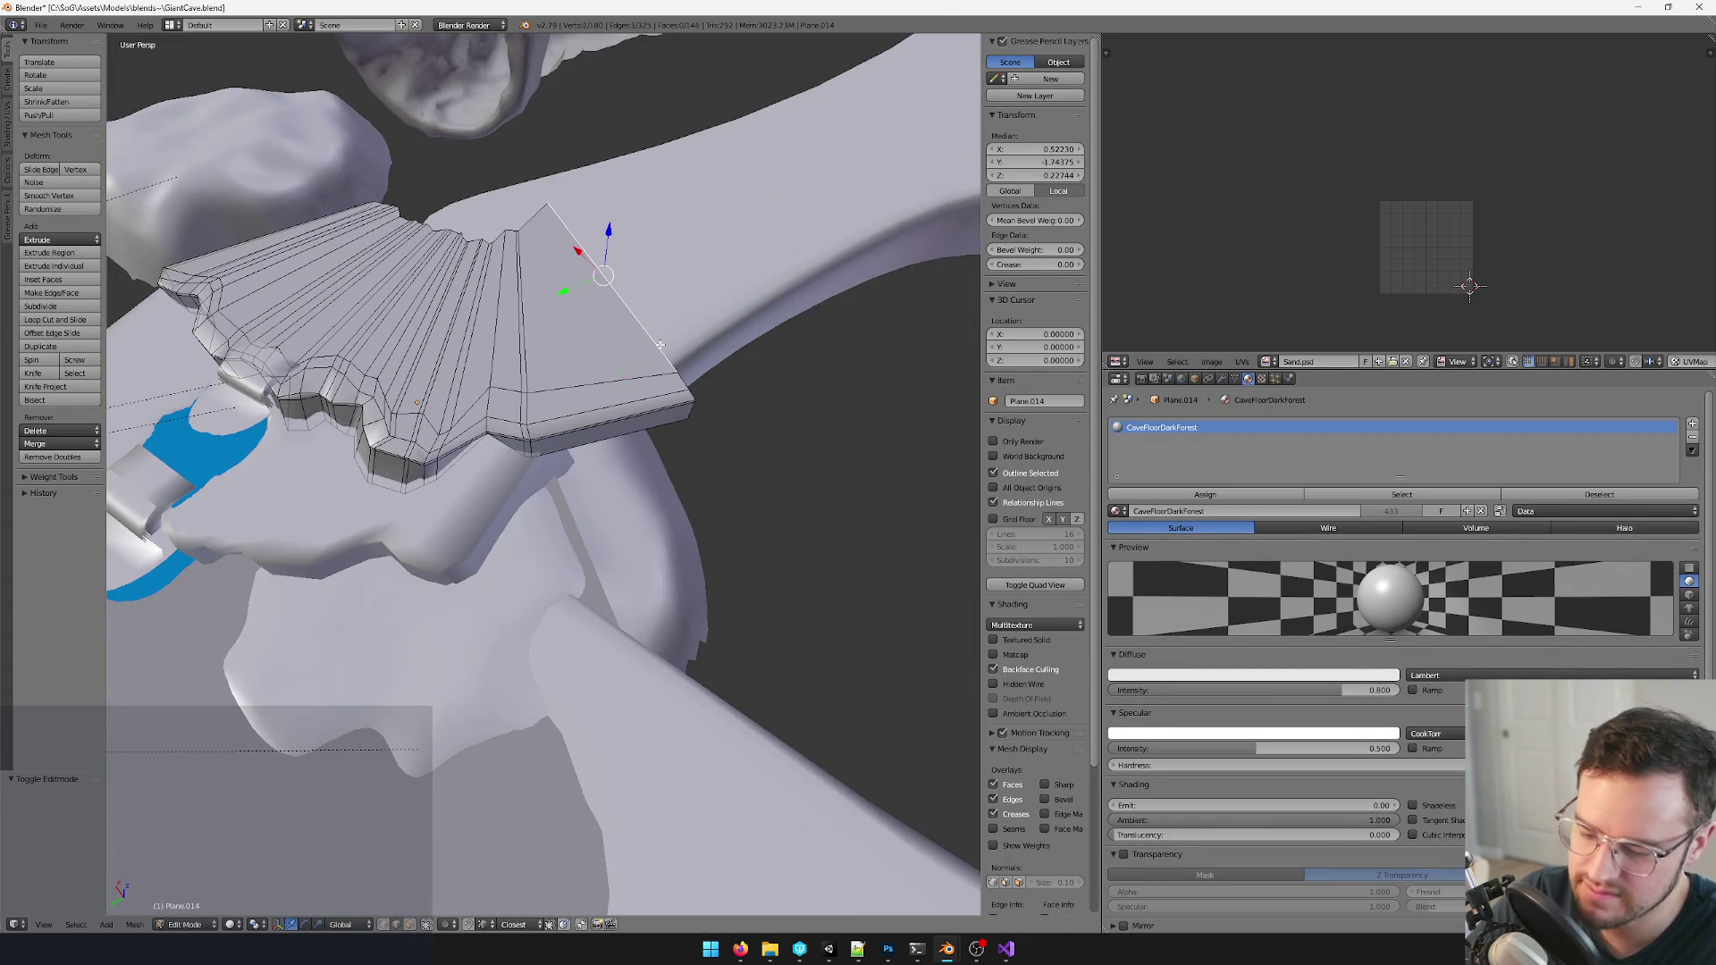
{"action": "middle_click_drag", "start_coordinate": [661, 345], "coordinate": [701, 339]}
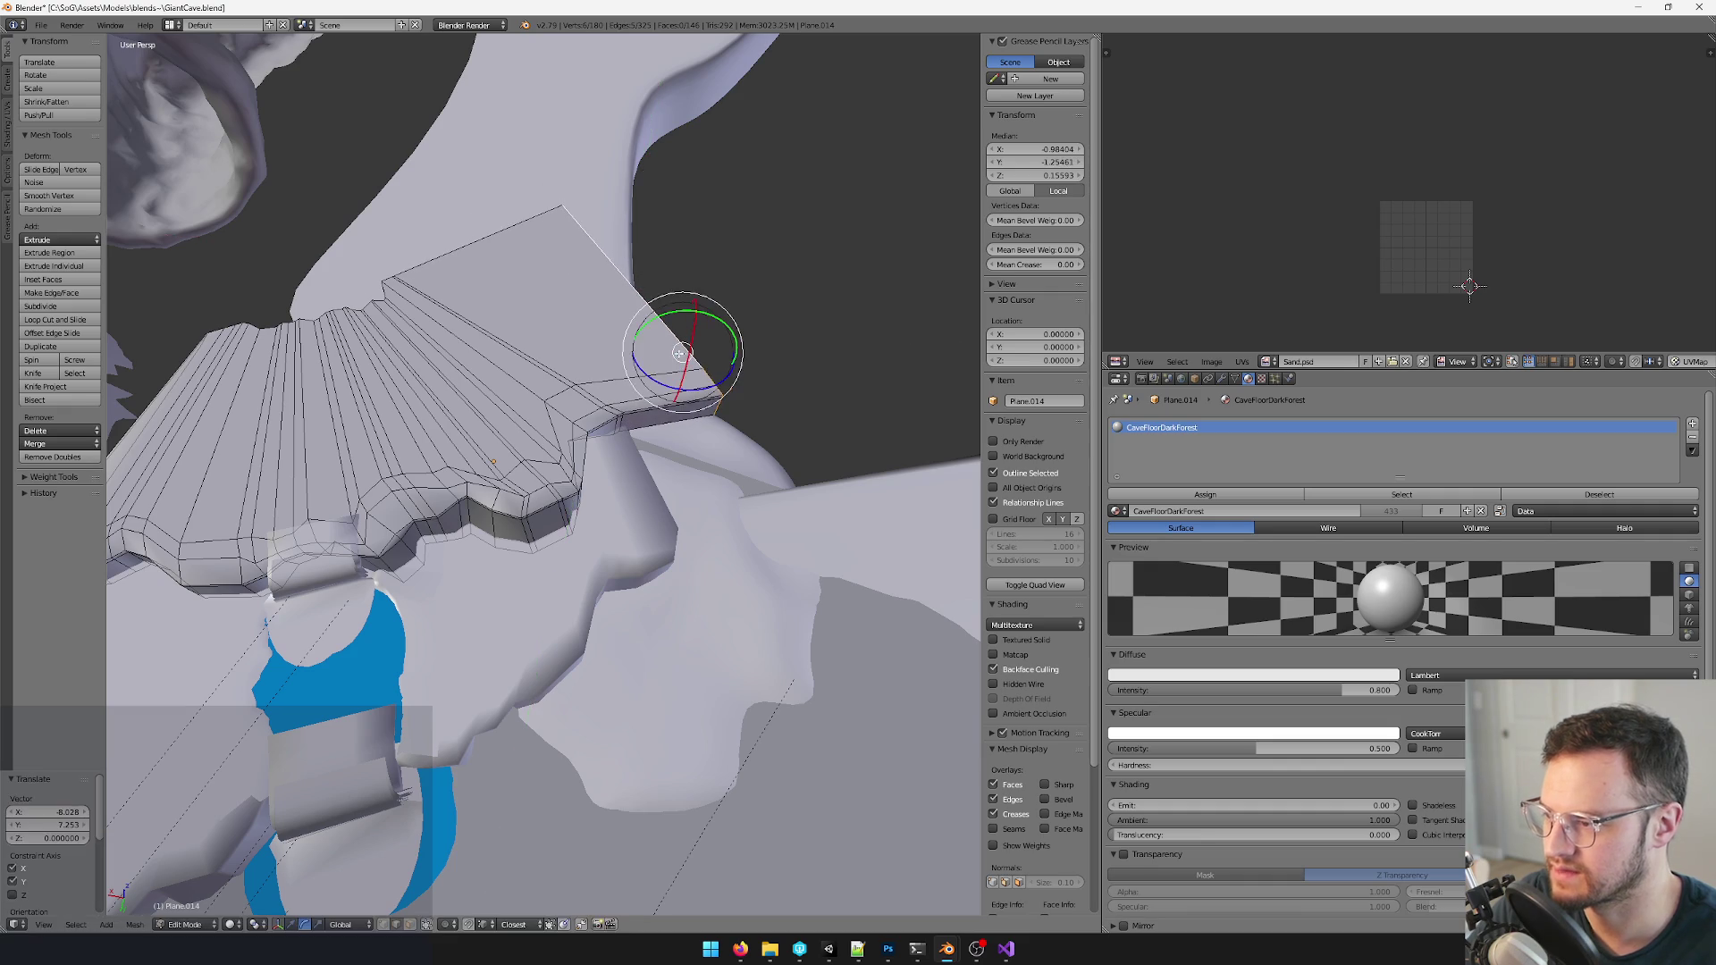
{"action": "right_click", "coordinate": [675, 338]}
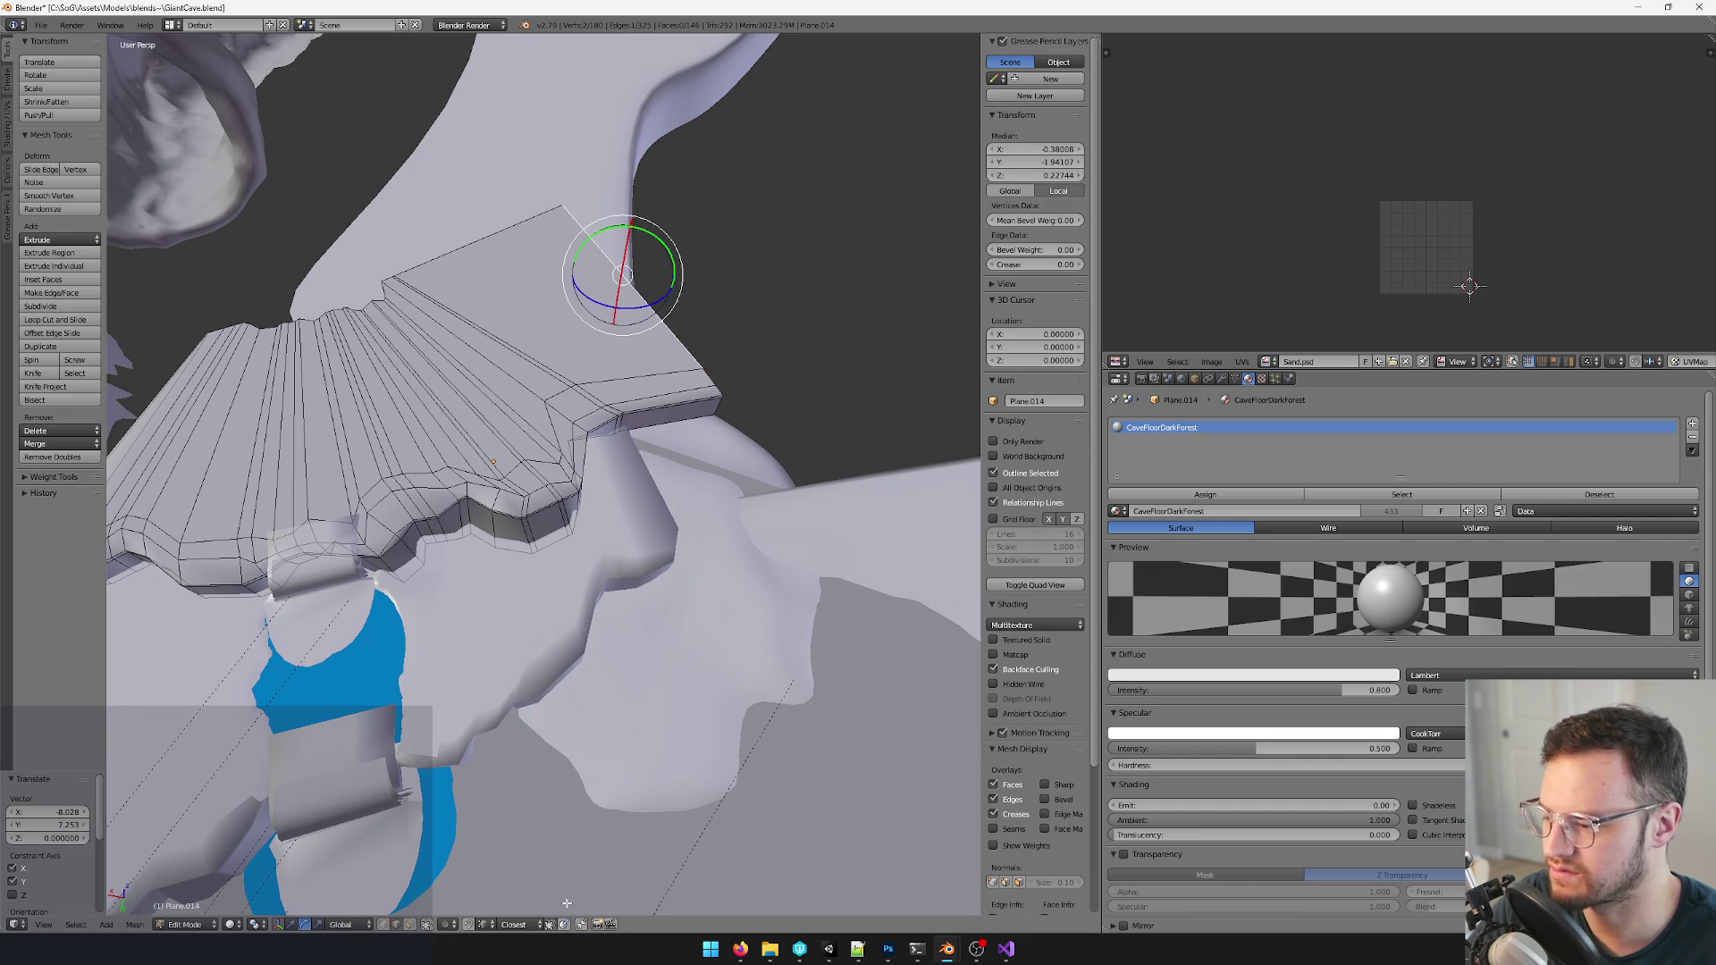
{"action": "right_click", "coordinate": [560, 201]}
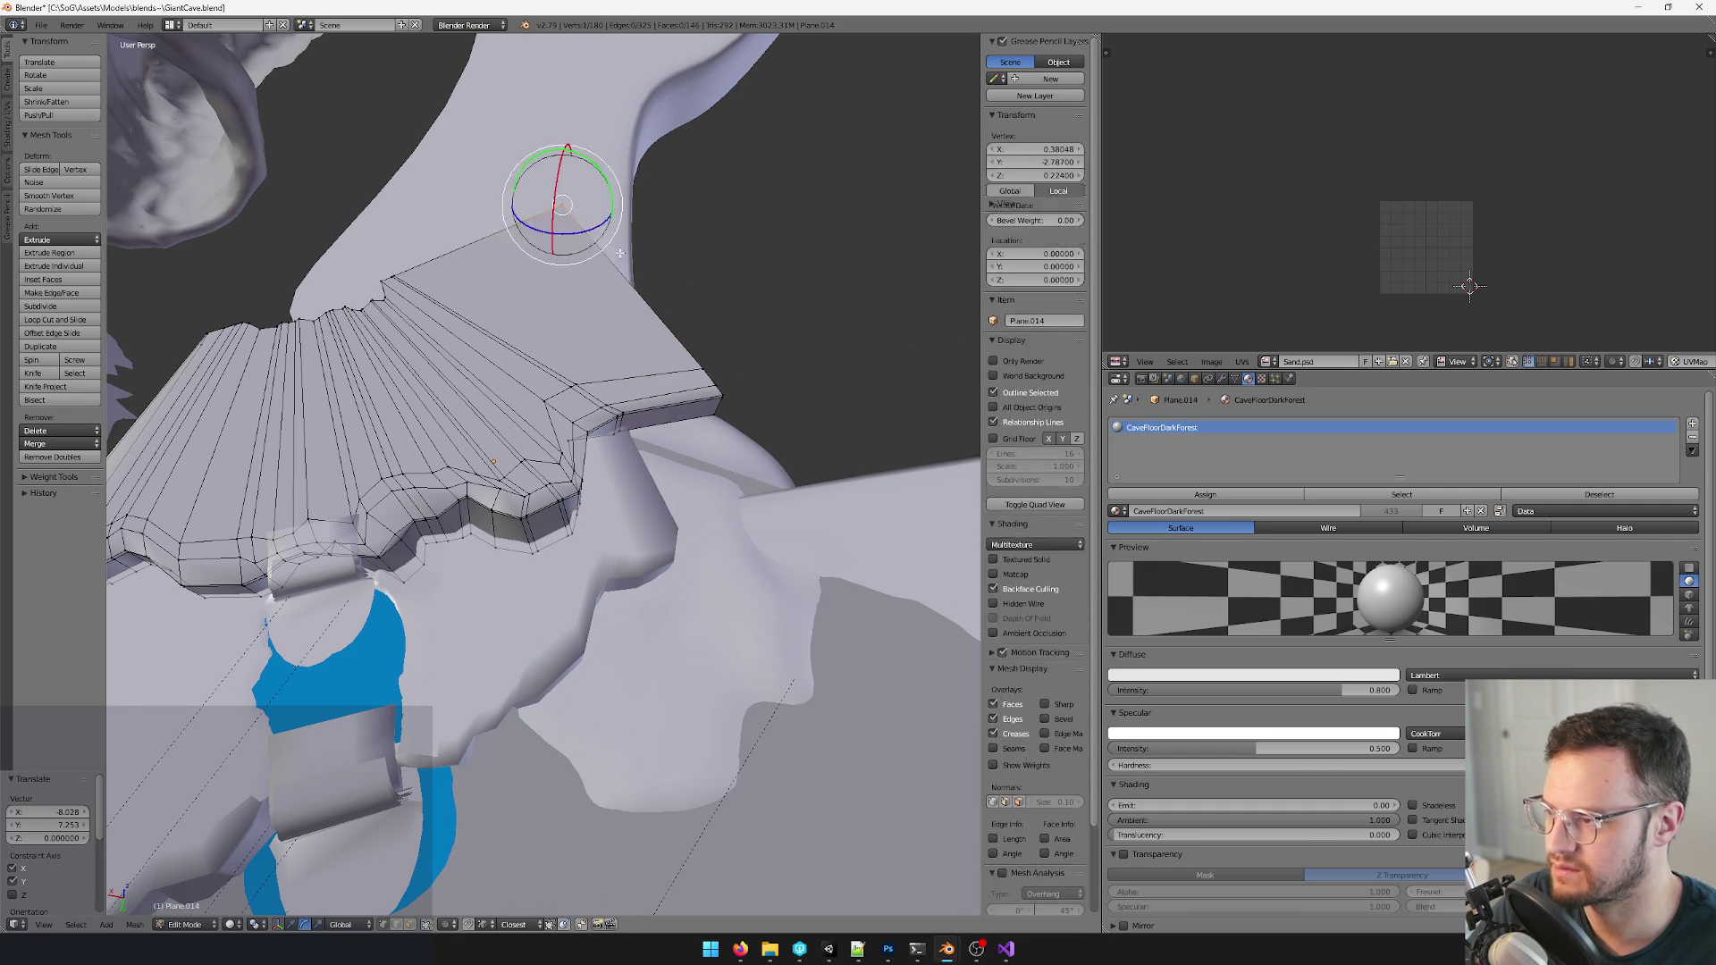
- Move the rim-corner vertices toward the cave wall, then clear the selection
{"action": "left_click", "coordinate": [664, 225]}
{"action": "middle_click_drag", "start_coordinate": [664, 226], "coordinate": [444, 241]}
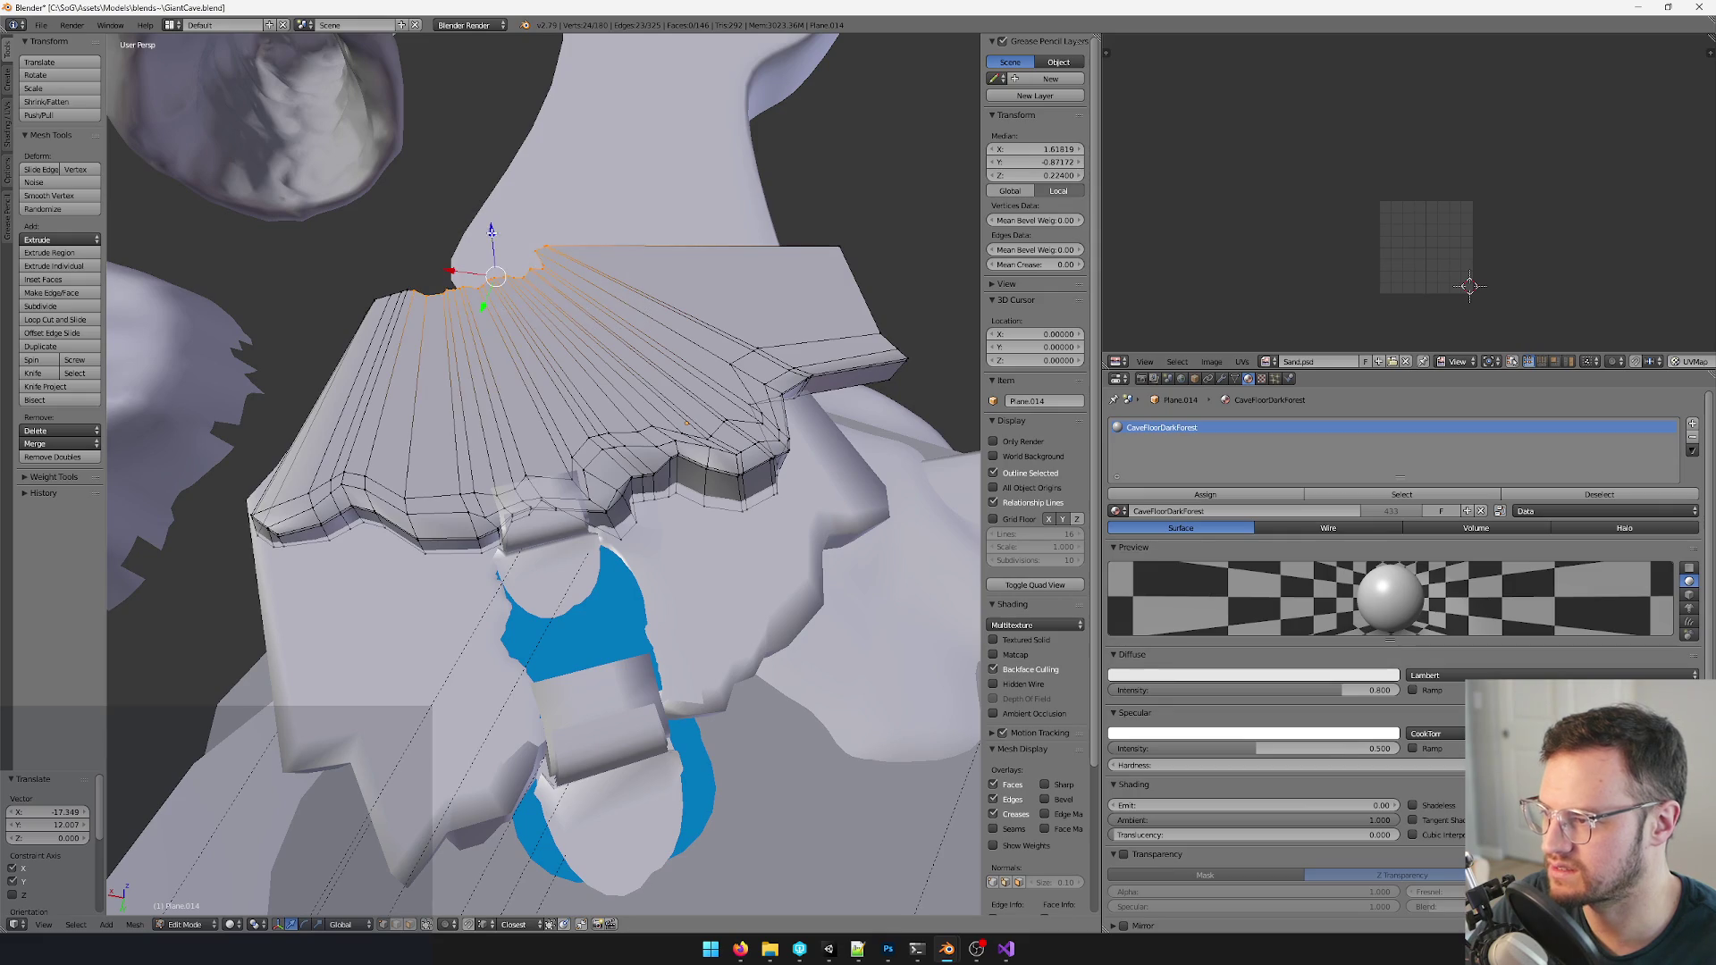
{"action": "left_click", "coordinate": [563, 228]}
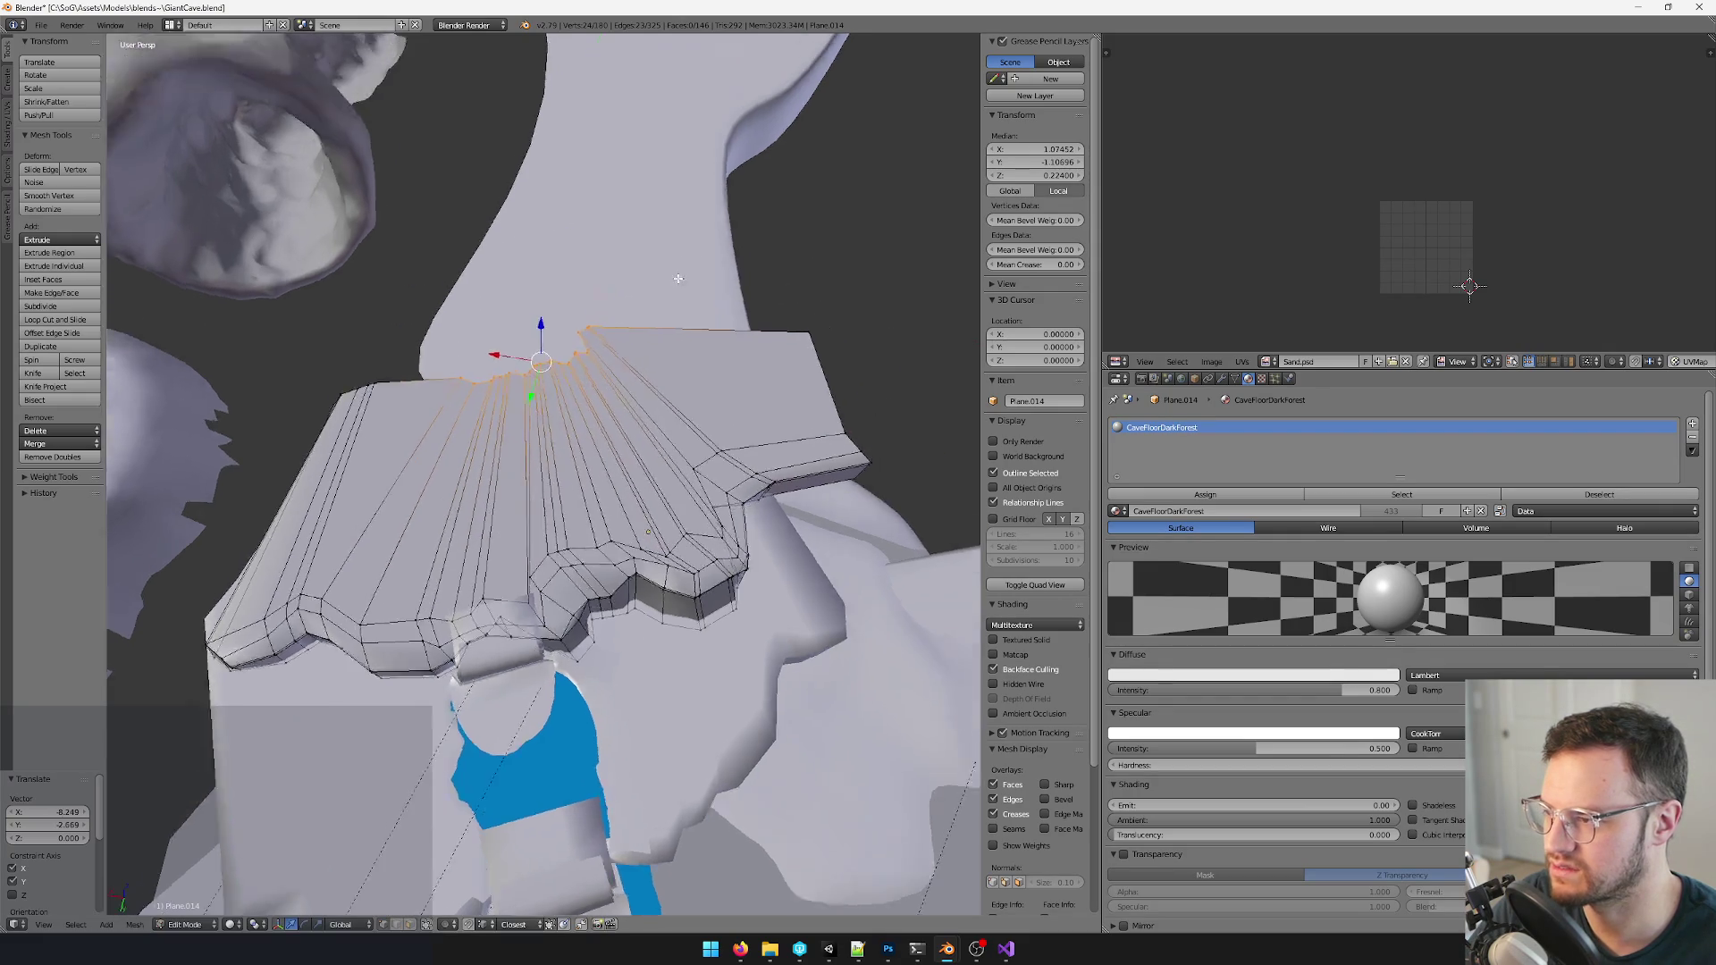
{"action": "scroll", "coordinate": [563, 269], "scroll_direction": "up", "scroll_amount": 3}
{"action": "right_click", "coordinate": [563, 336]}
{"action": "key", "text": "n"}
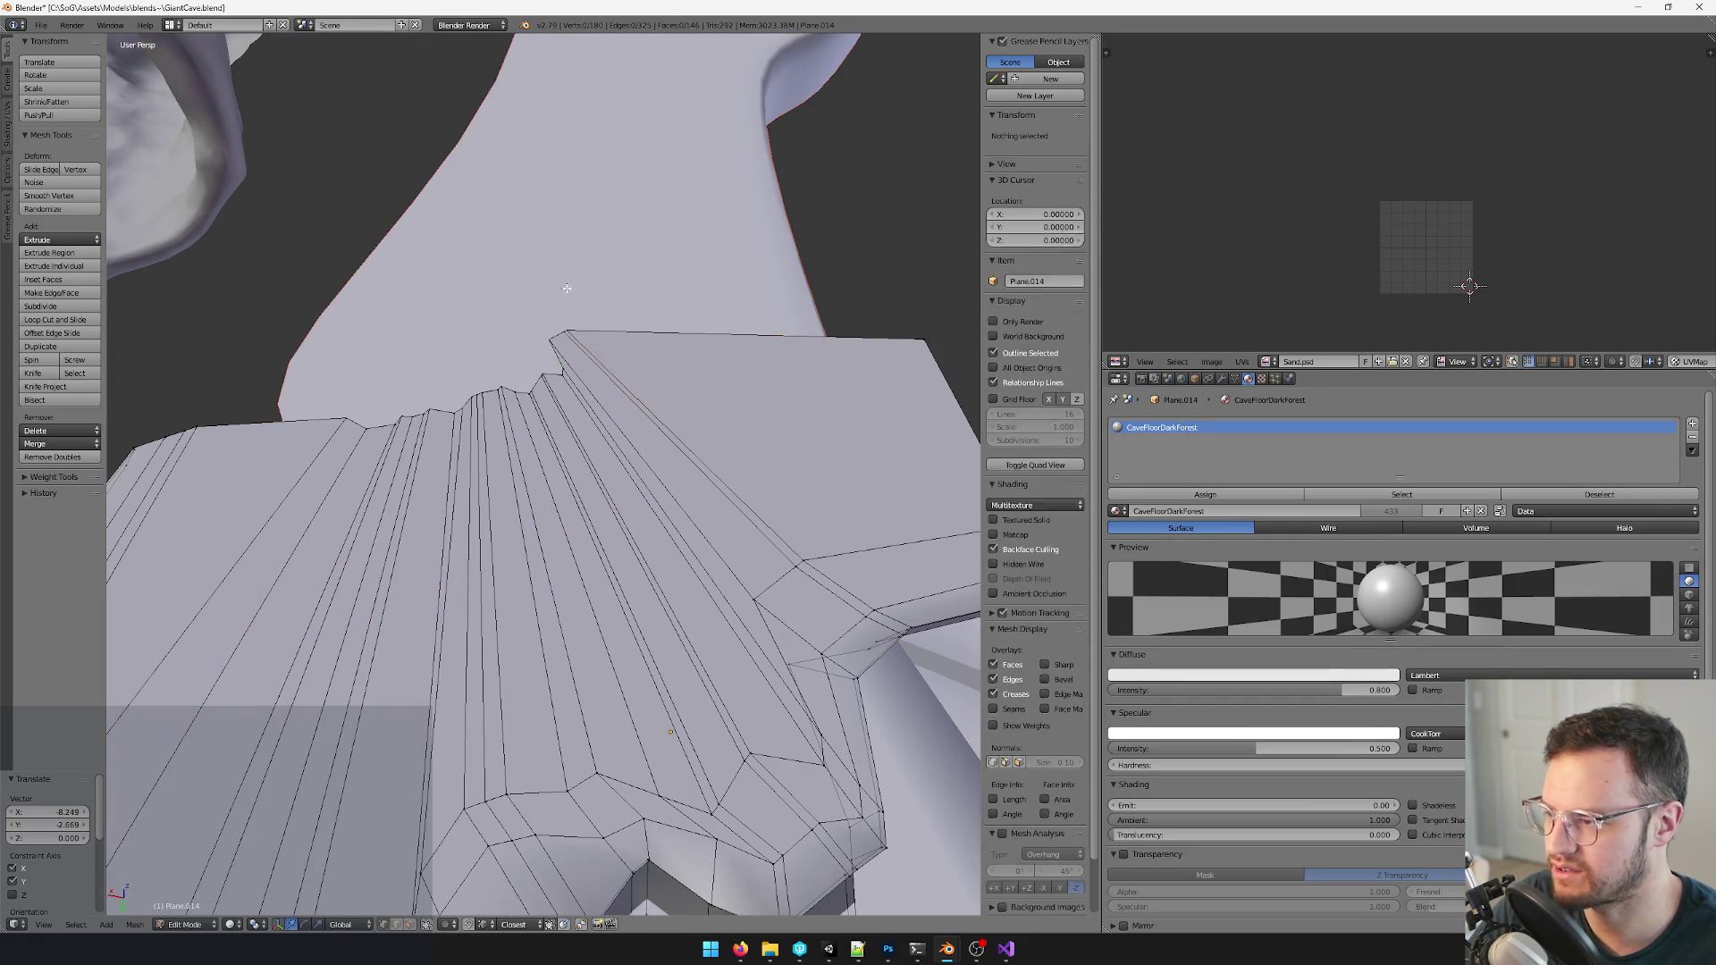
- Select the vertices at the rim end and move them into the cave wall
{"action": "key", "text": "n"}
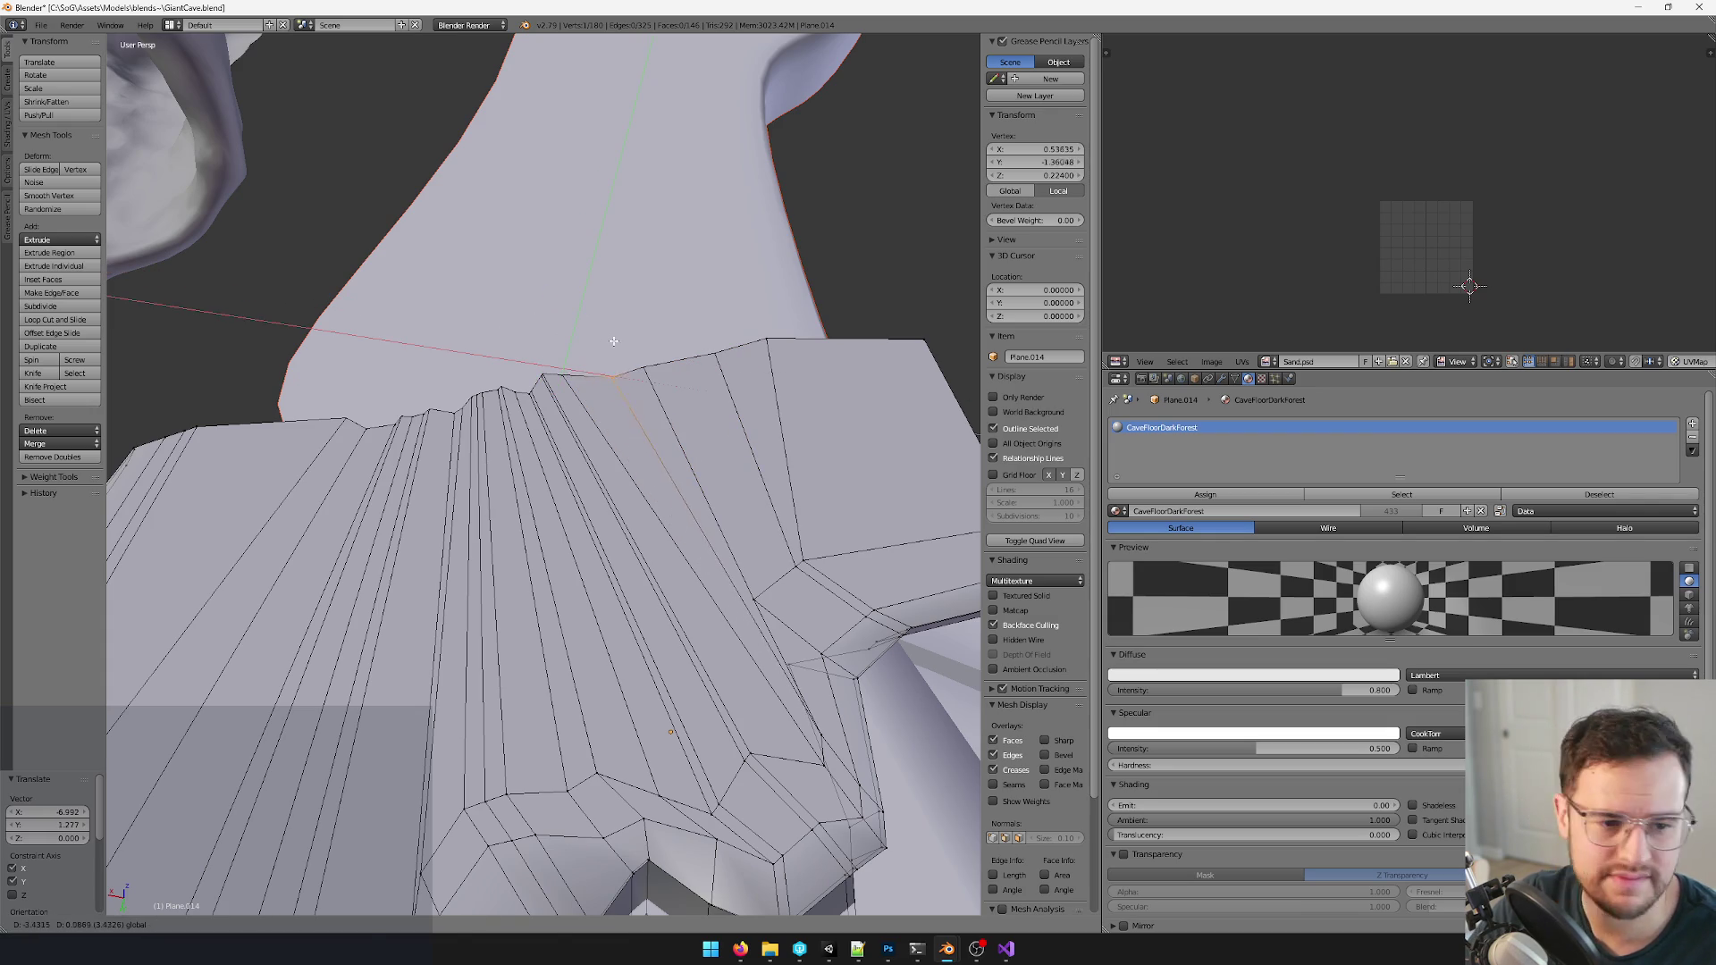
{"action": "mouse_move", "coordinate": [463, 389]}
{"action": "middle_mouse_down"}
{"action": "mouse_move", "coordinate": [662, 330]}
{"action": "mouse_move", "coordinate": [590, 346]}
{"action": "middle_mouse_up"}
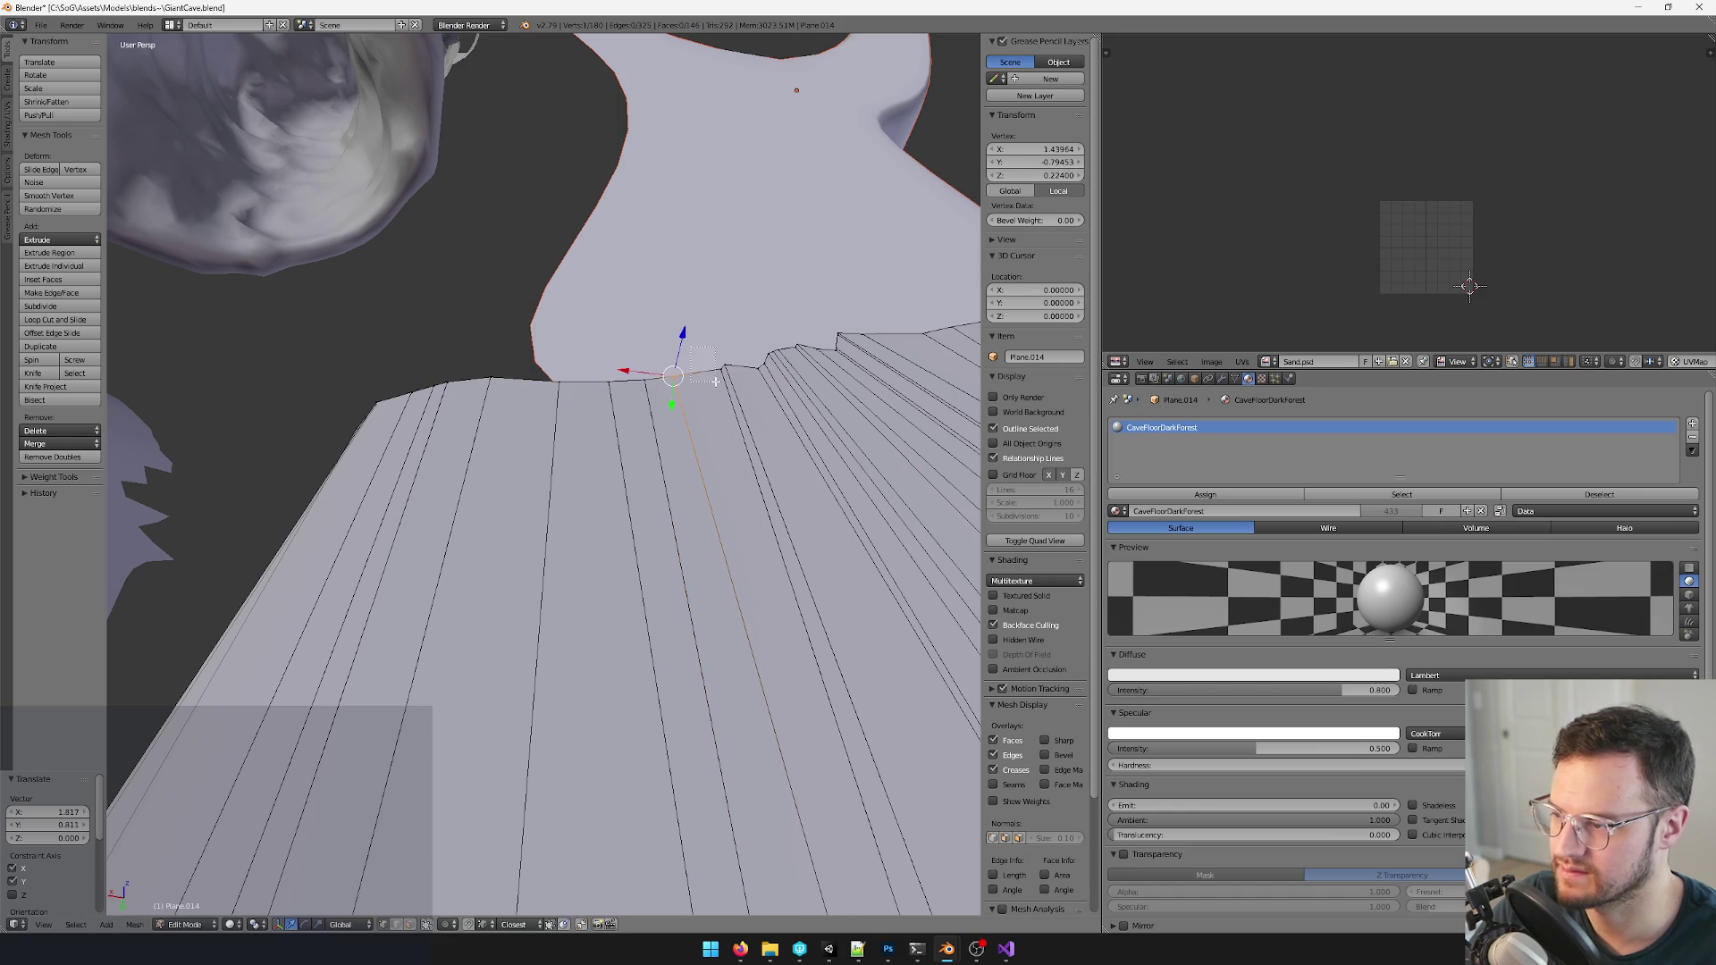
{"action": "scroll", "coordinate": [700, 330], "scroll_direction": "up", "scroll_amount": 3}
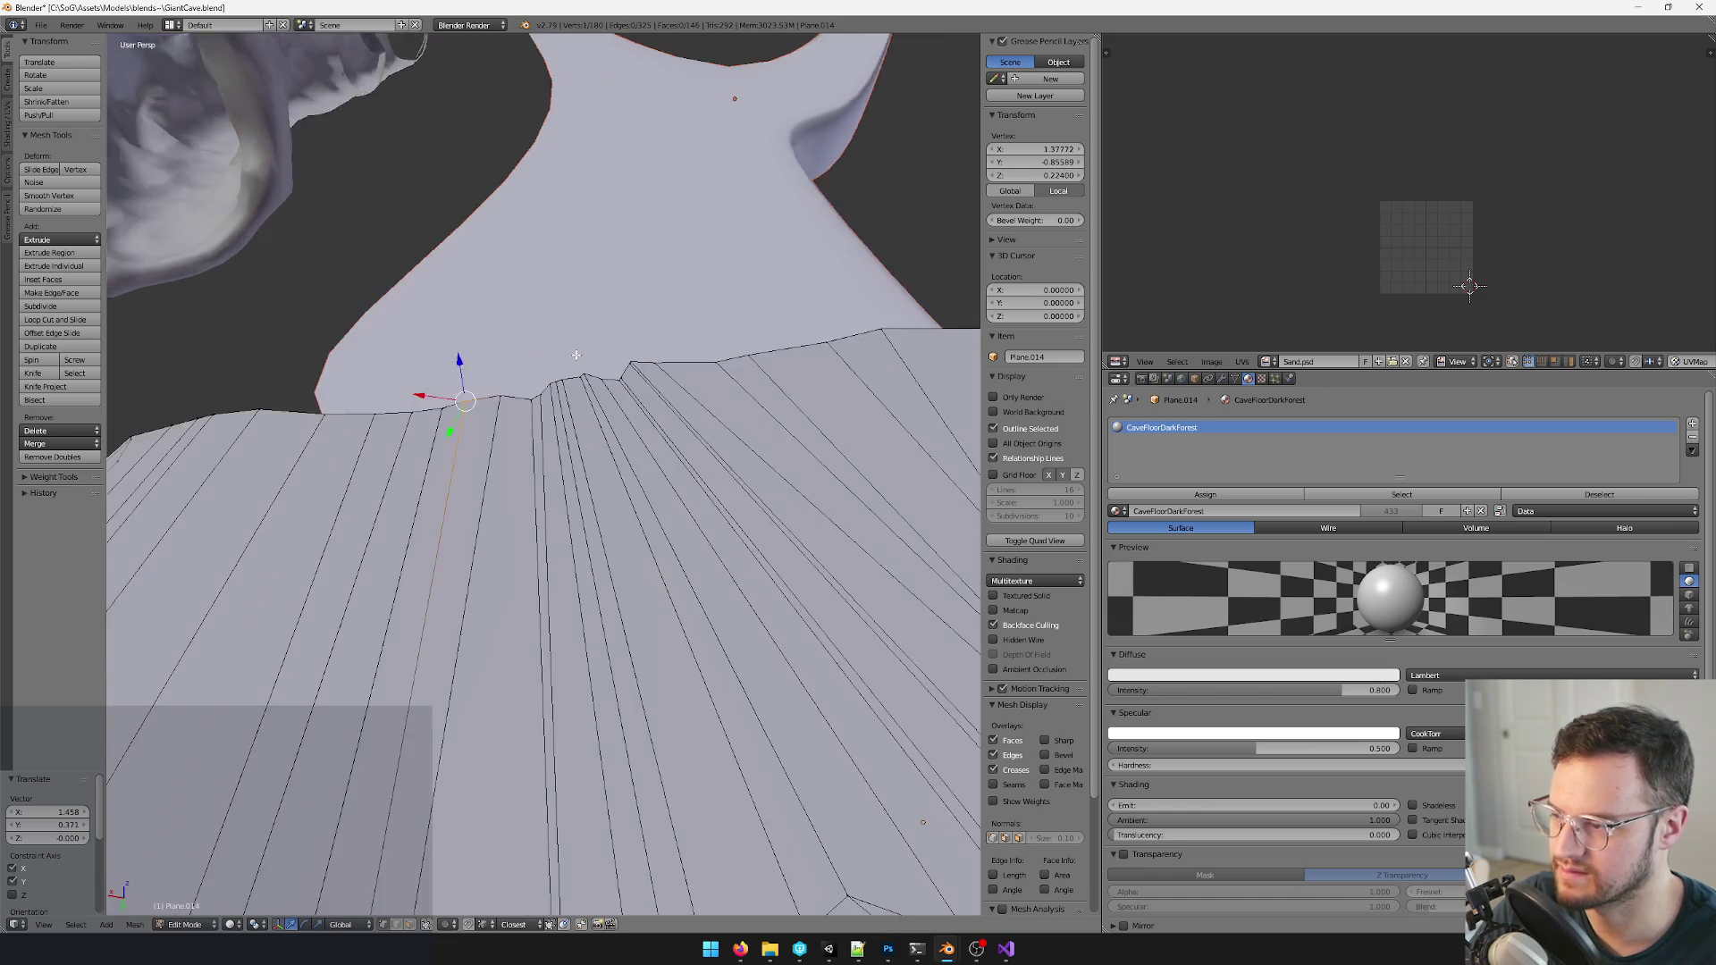
{"action": "scroll", "coordinate": [644, 323], "scroll_direction": "up", "scroll_amount": 2}
{"action": "left_click", "coordinate": [663, 377], "text": "shift"}
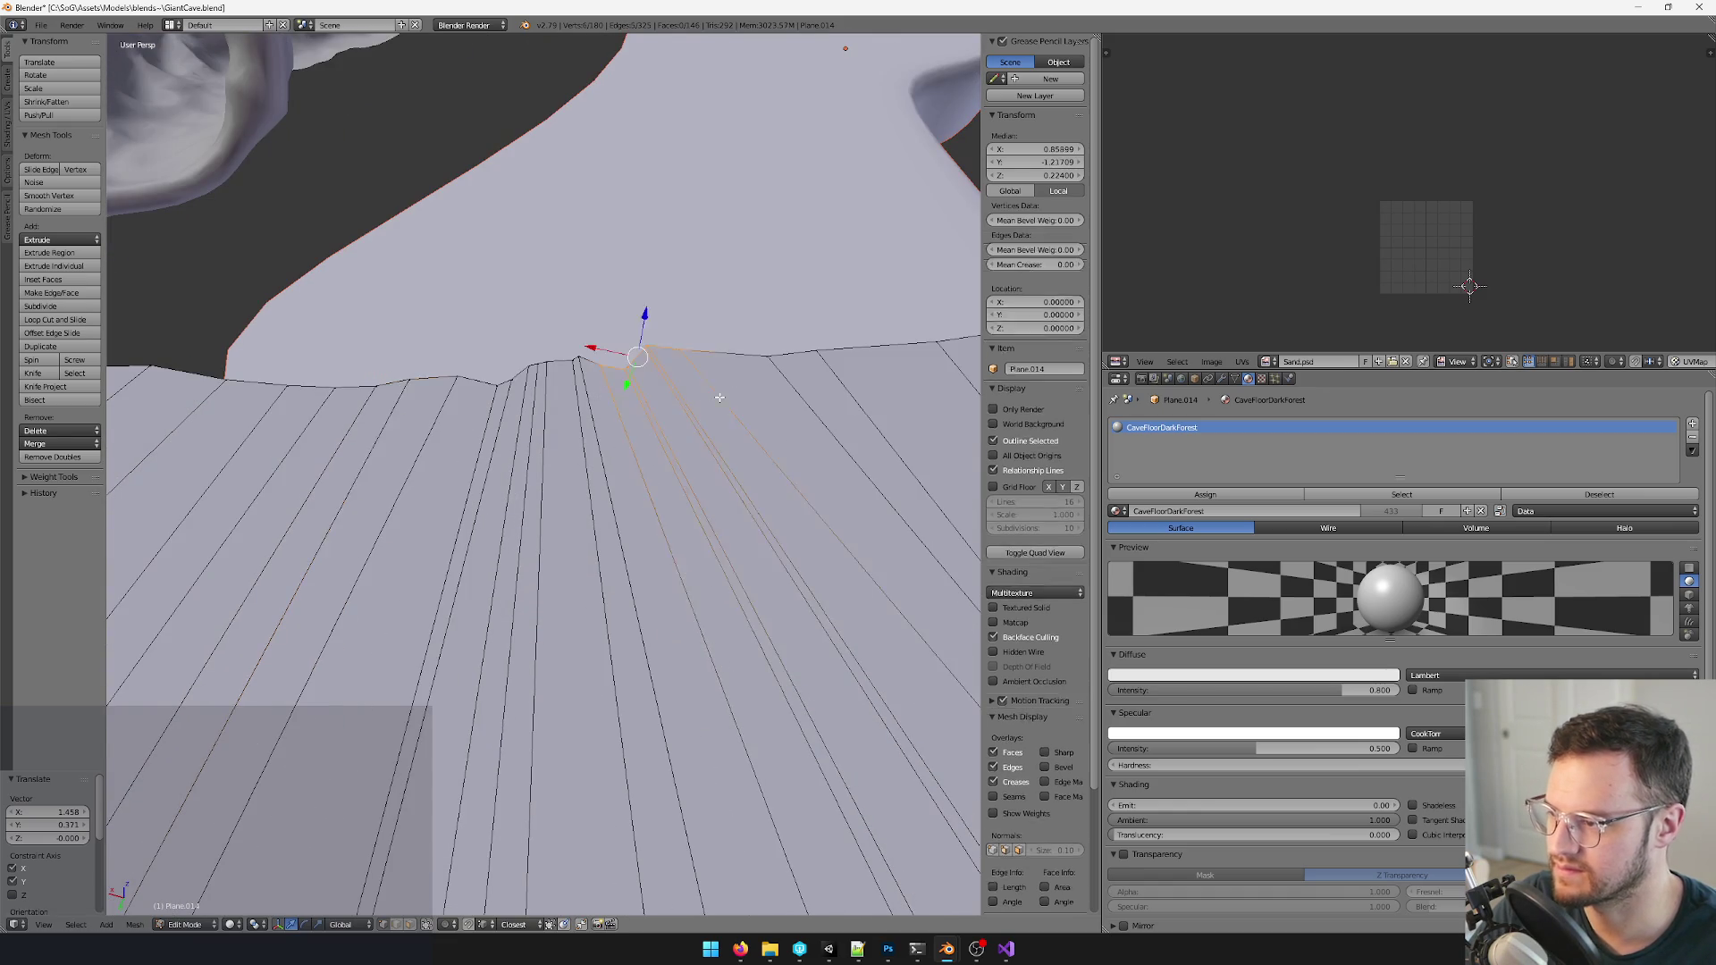
{"action": "key", "text": "g"}
{"action": "left_click", "coordinate": [590, 328]}
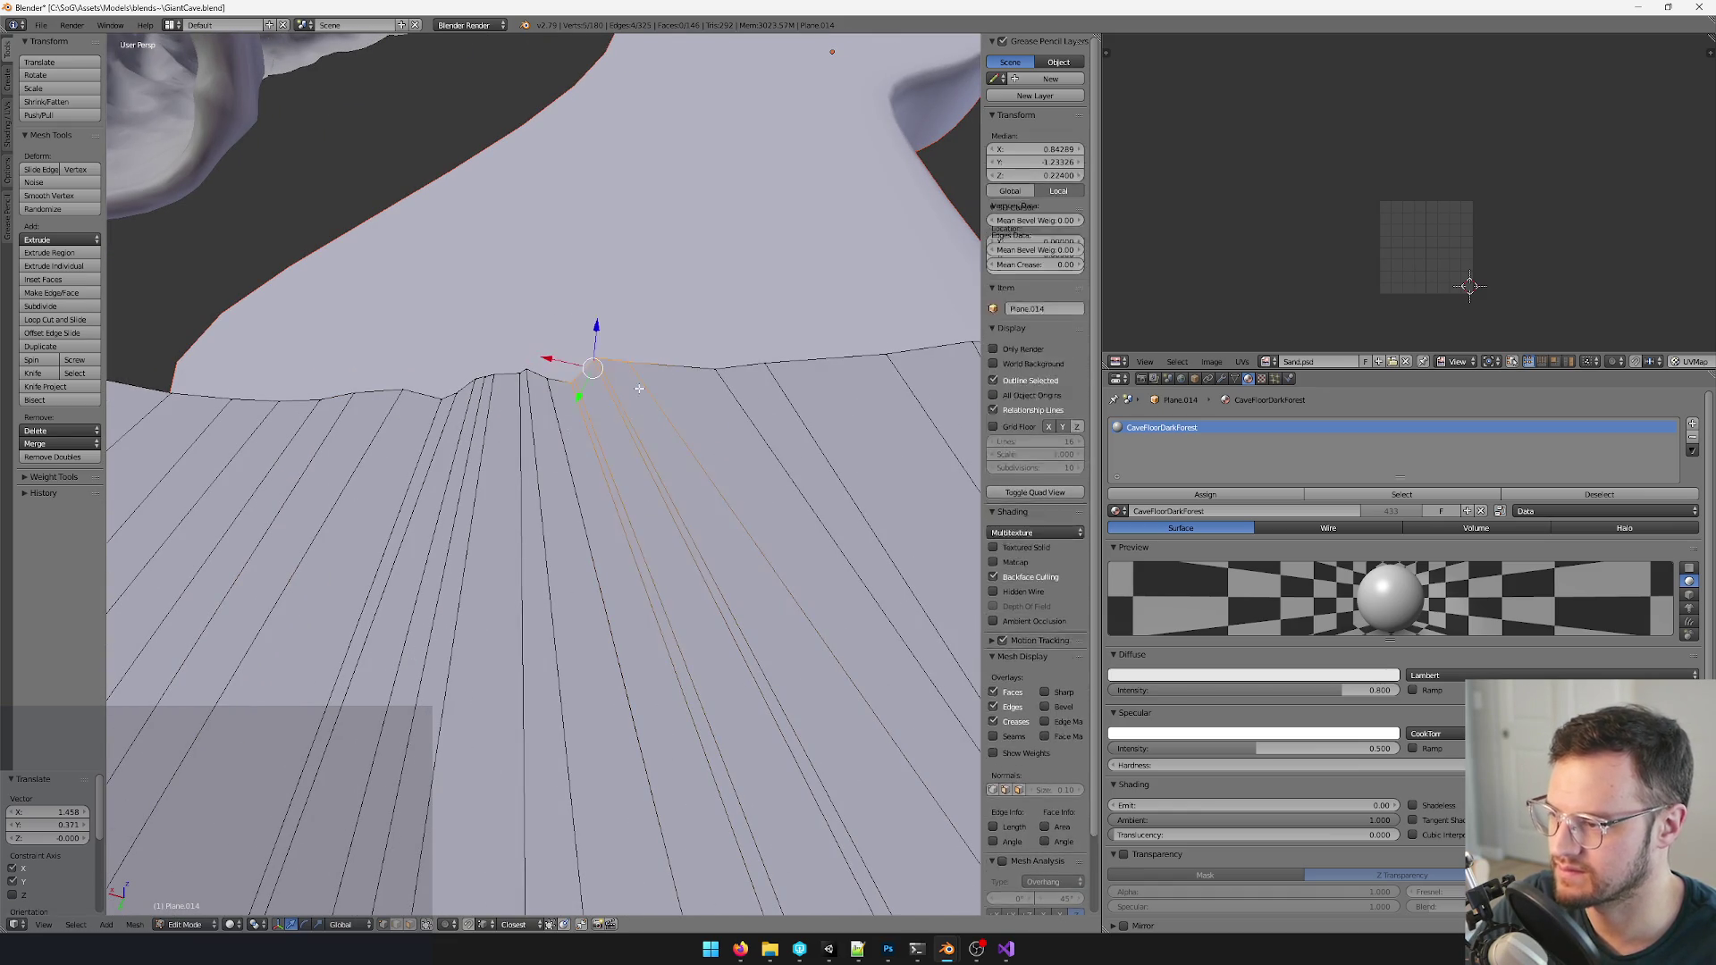
{"action": "left_click", "coordinate": [636, 331]}
{"action": "scroll", "coordinate": [636, 331], "scroll_direction": "down", "scroll_amount": 5}
{"action": "scroll", "coordinate": [706, 465], "scroll_direction": "up", "scroll_amount": 5}
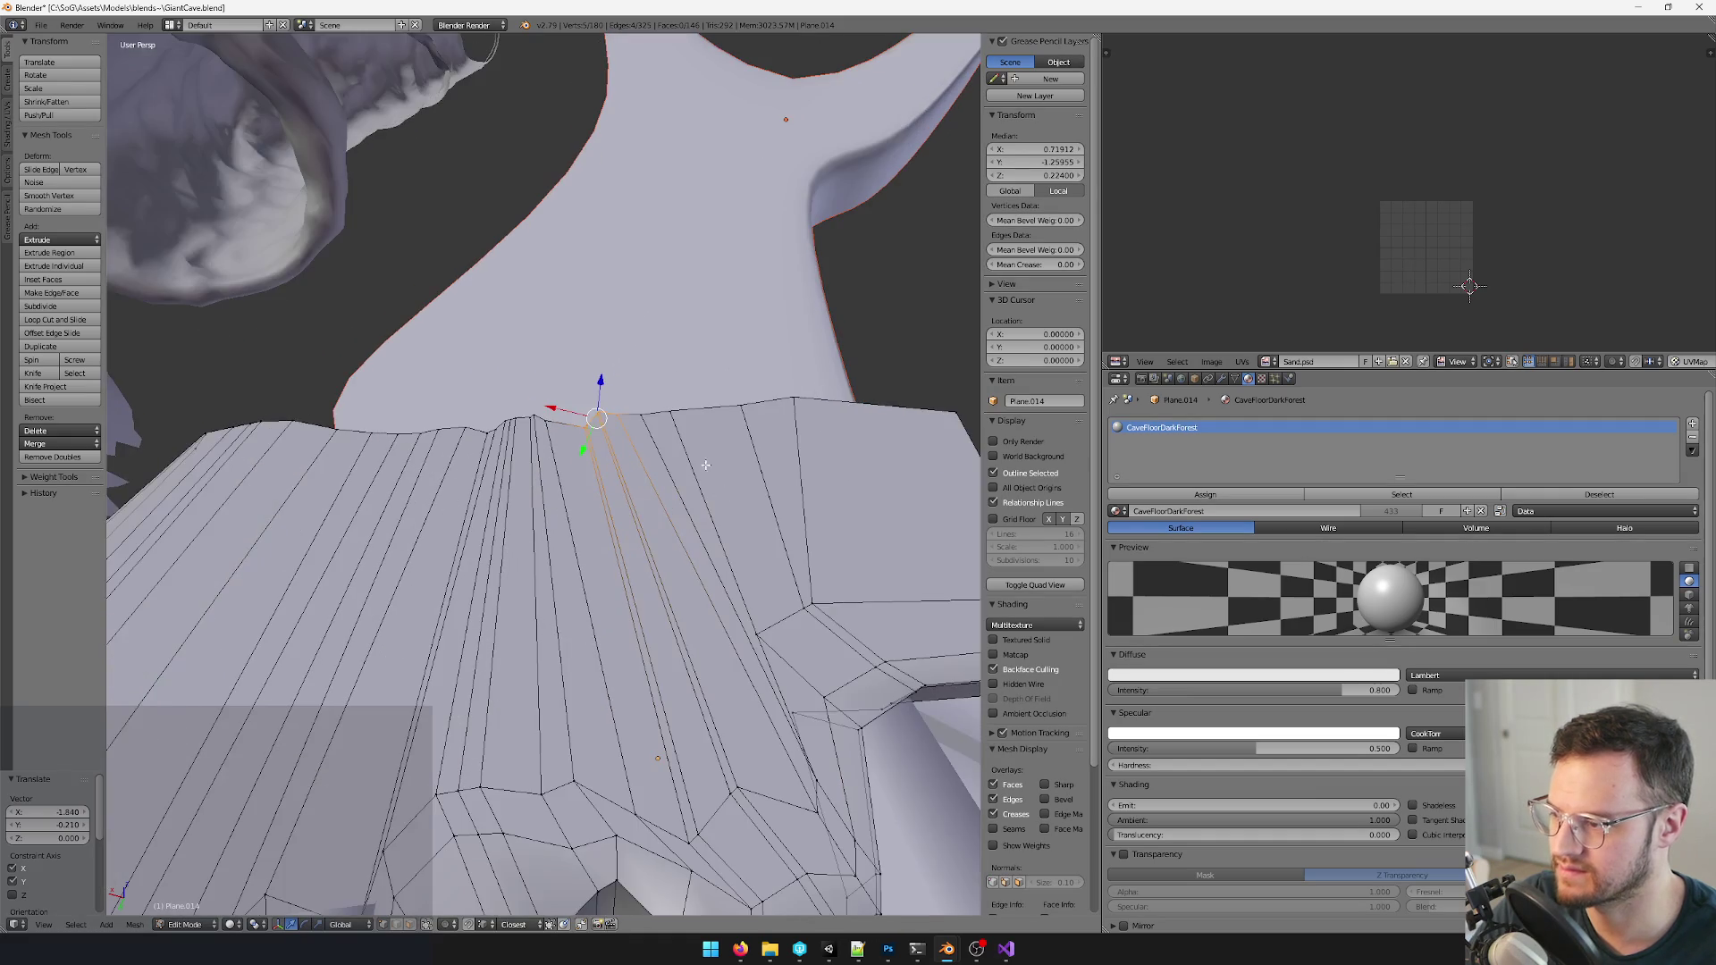
- Add more rim vertices, shift them into place, and leave Edit Mode on the floor mesh
{"action": "middle_click_drag", "start_coordinate": [709, 543], "coordinate": [620, 405]}
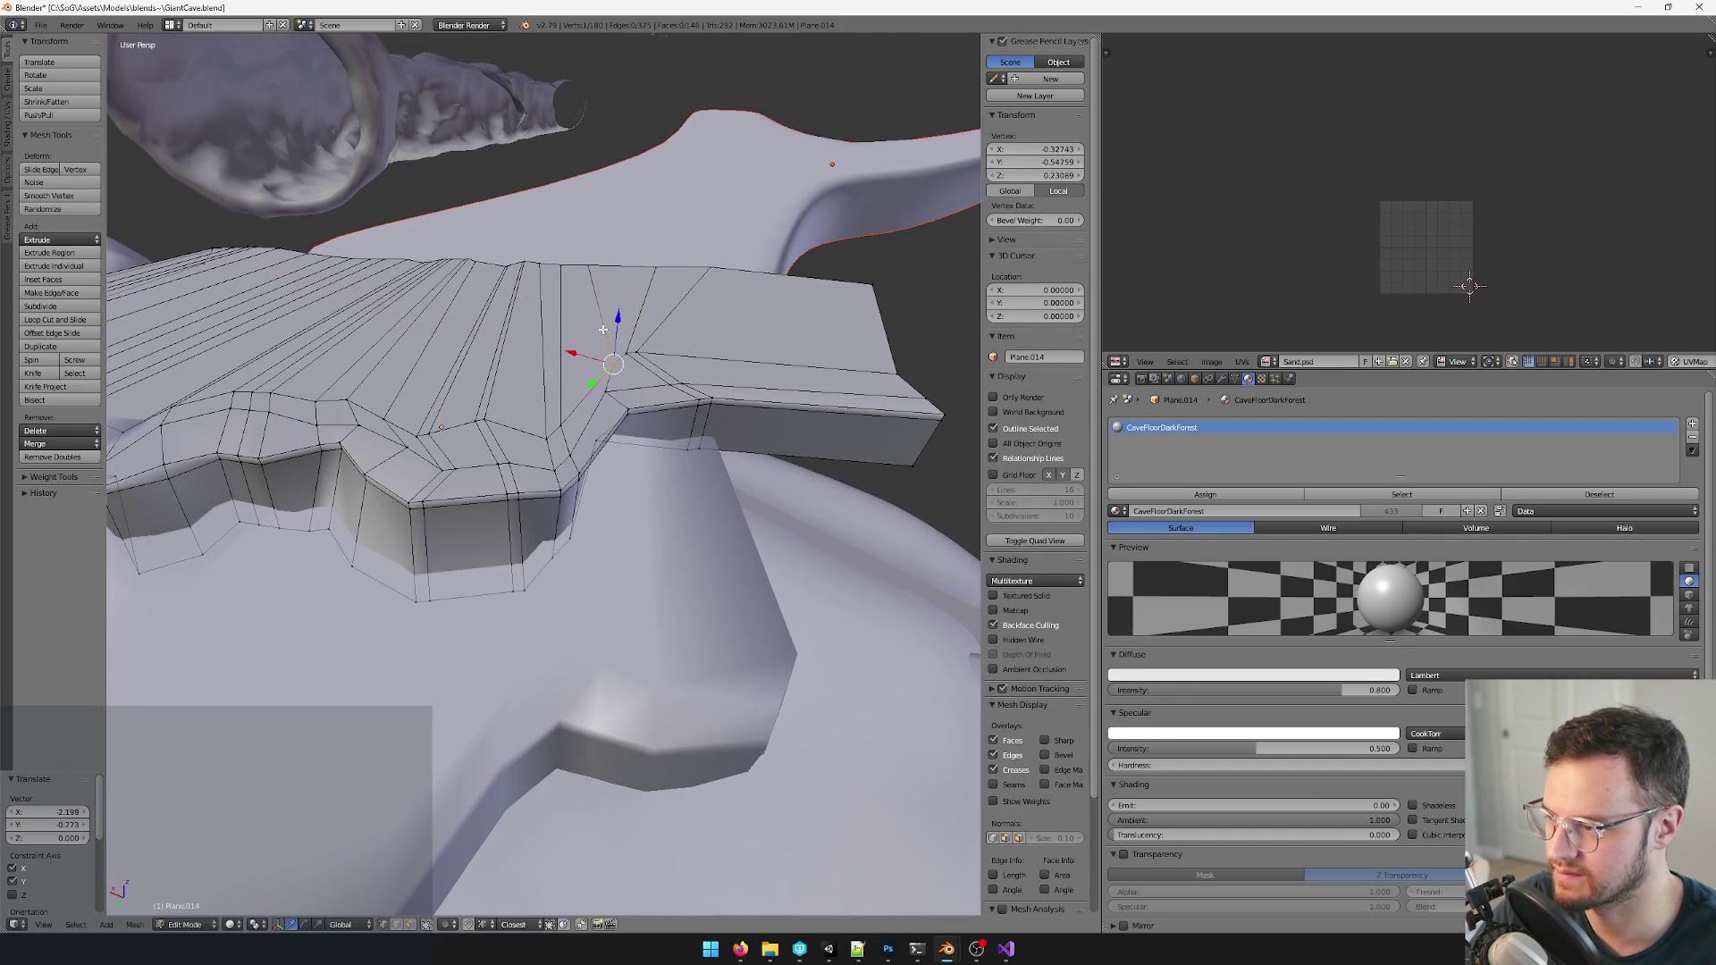
{"action": "right_click", "coordinate": [660, 354], "text": "shift"}
{"action": "middle_click_drag", "start_coordinate": [679, 324], "coordinate": [700, 333]}
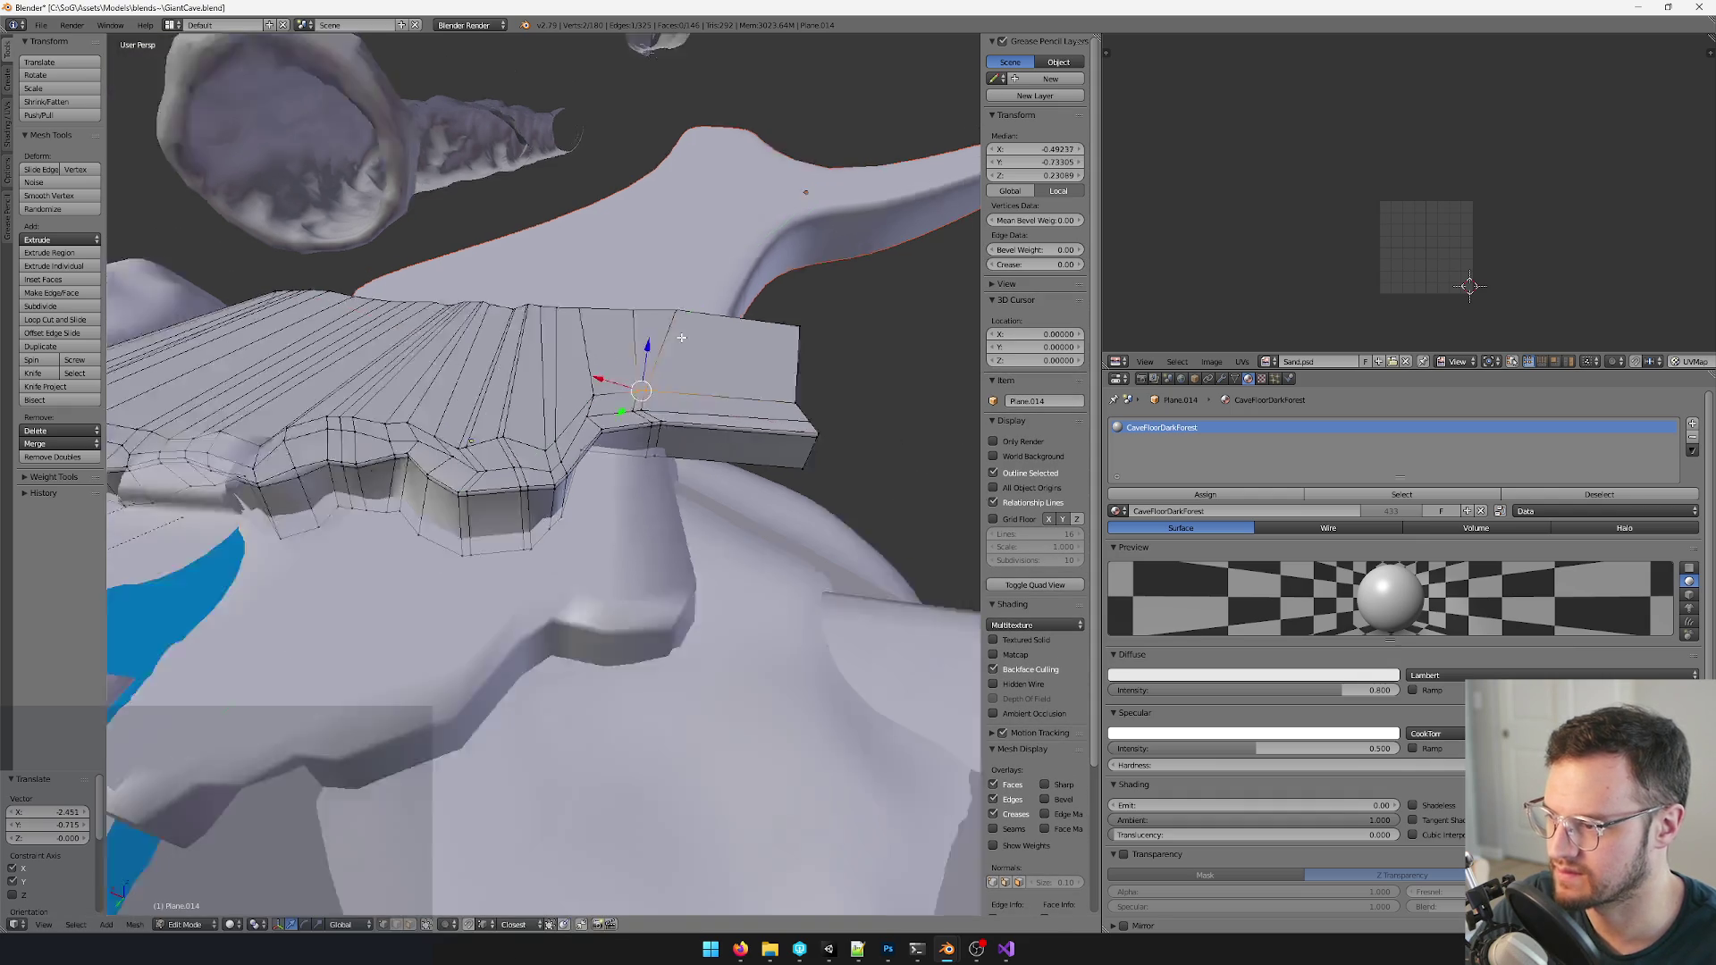
{"action": "scroll", "coordinate": [644, 357], "scroll_direction": "up", "scroll_amount": 3}
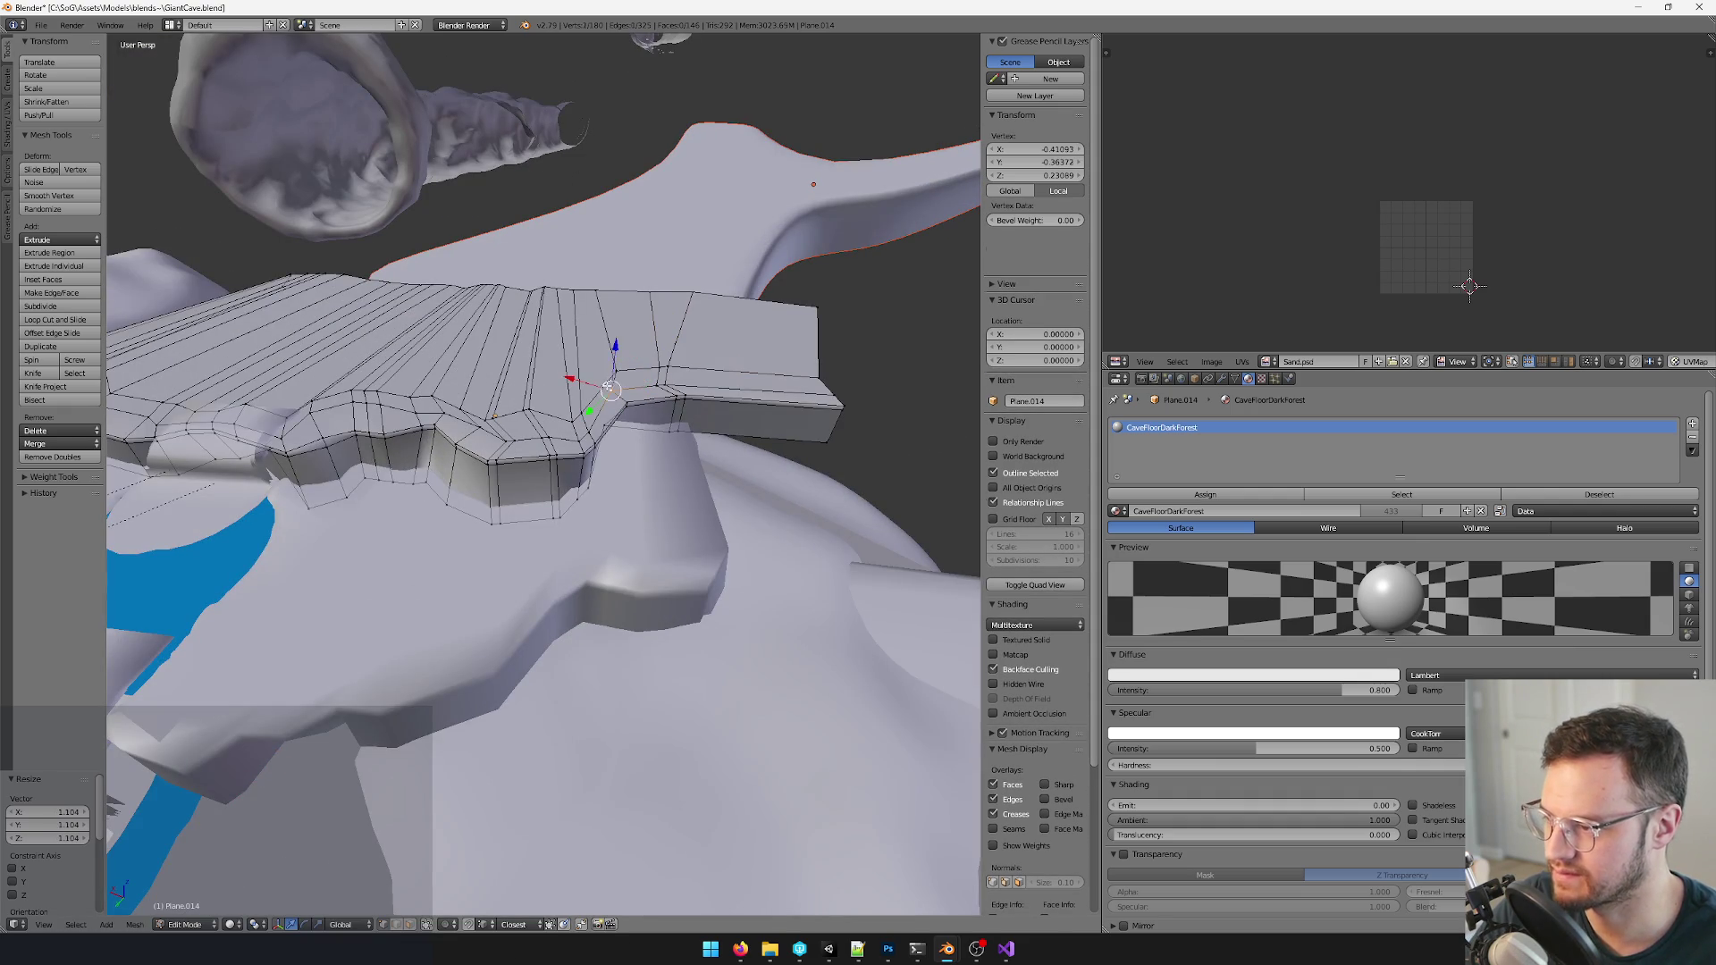
{"action": "key", "text": "g"}
{"action": "middle_click_drag", "start_coordinate": [616, 357], "coordinate": [670, 373]}
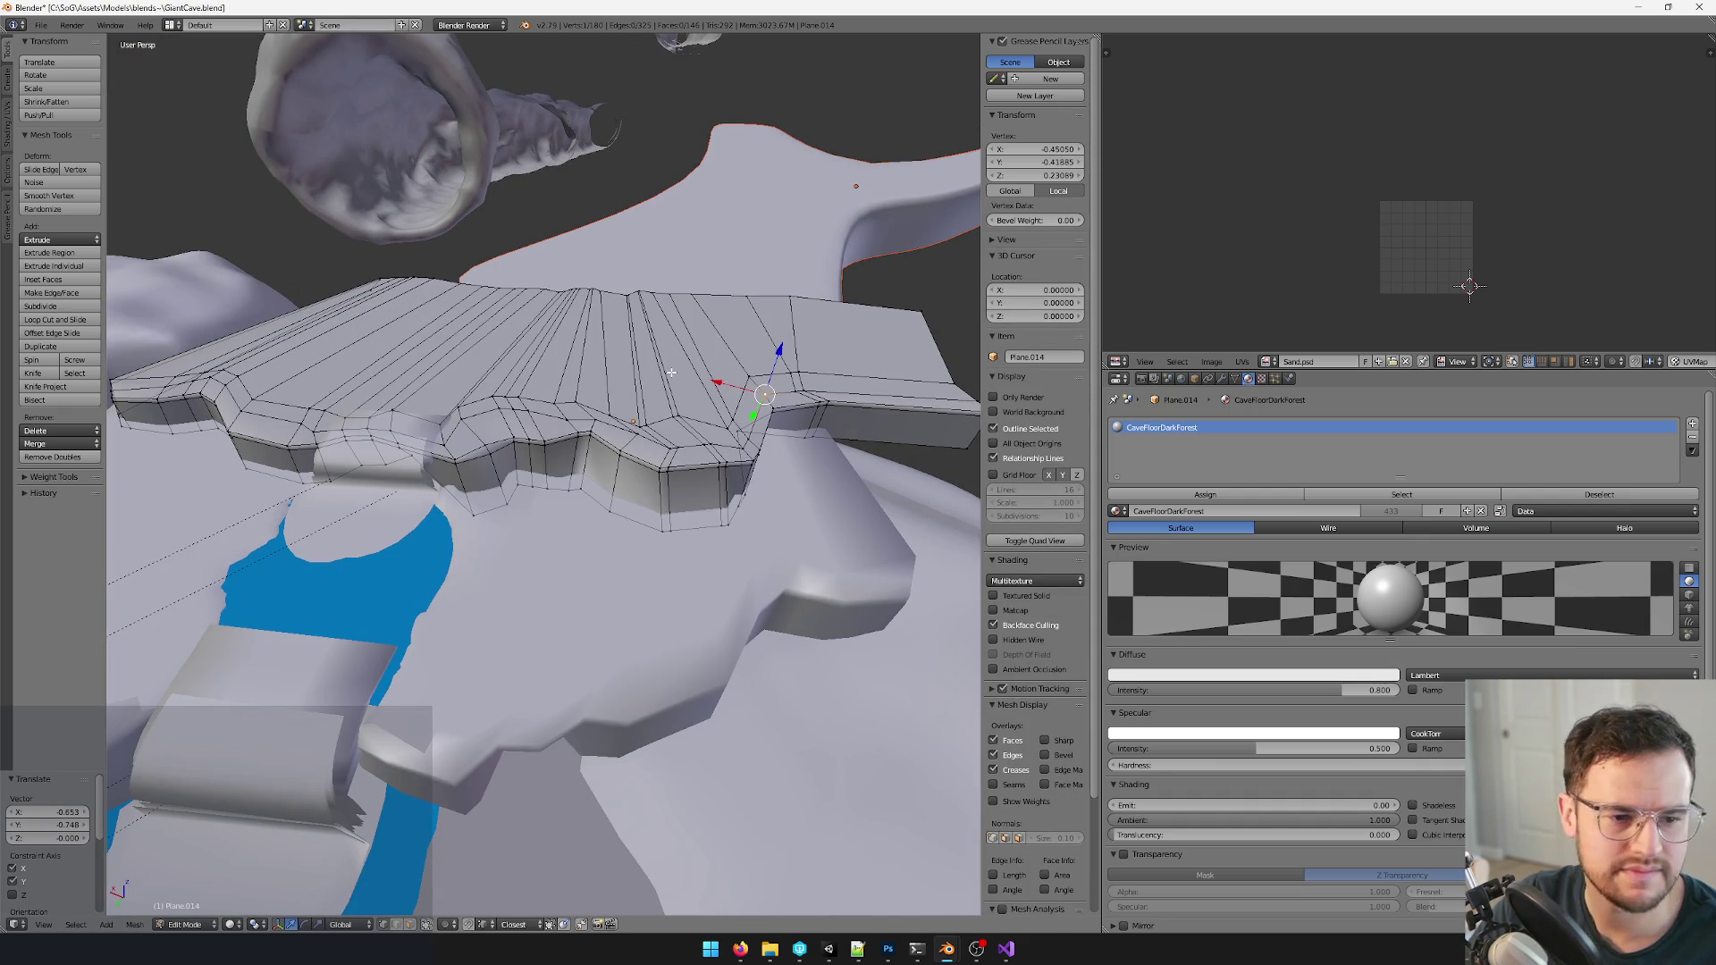
{"action": "scroll", "coordinate": [670, 371], "scroll_direction": "down", "scroll_amount": 3}
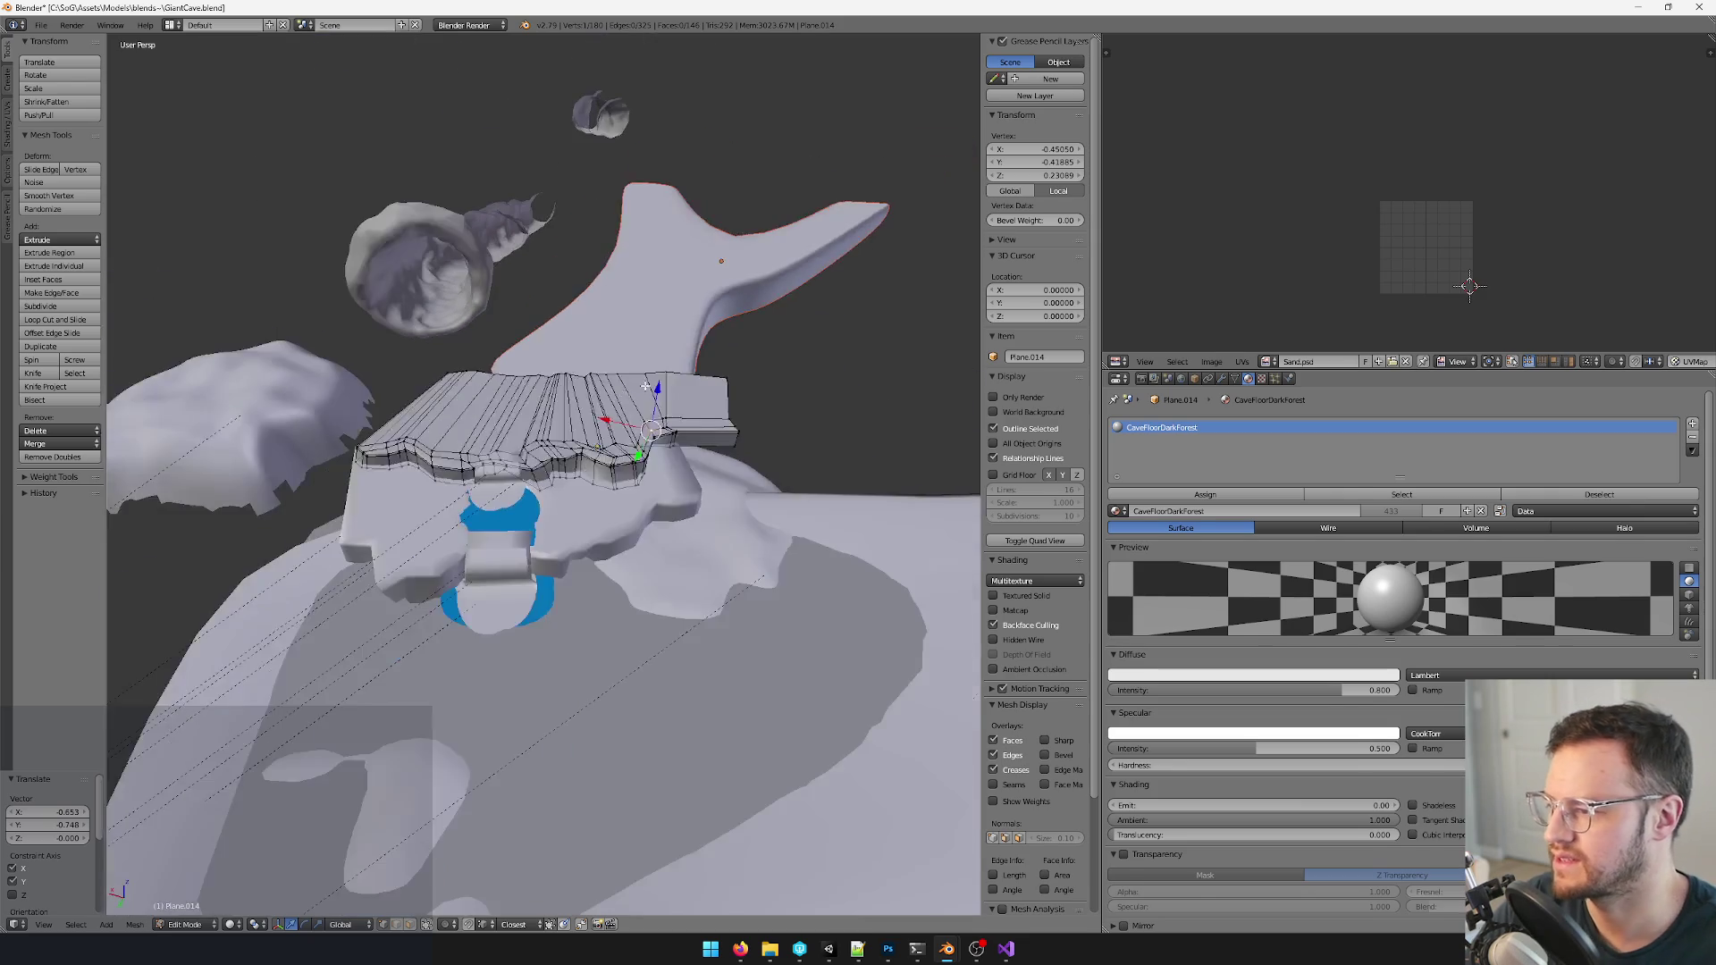
{"action": "key", "text": "Tab"}
{"action": "middle_click_drag", "start_coordinate": [569, 485], "coordinate": [670, 510]}
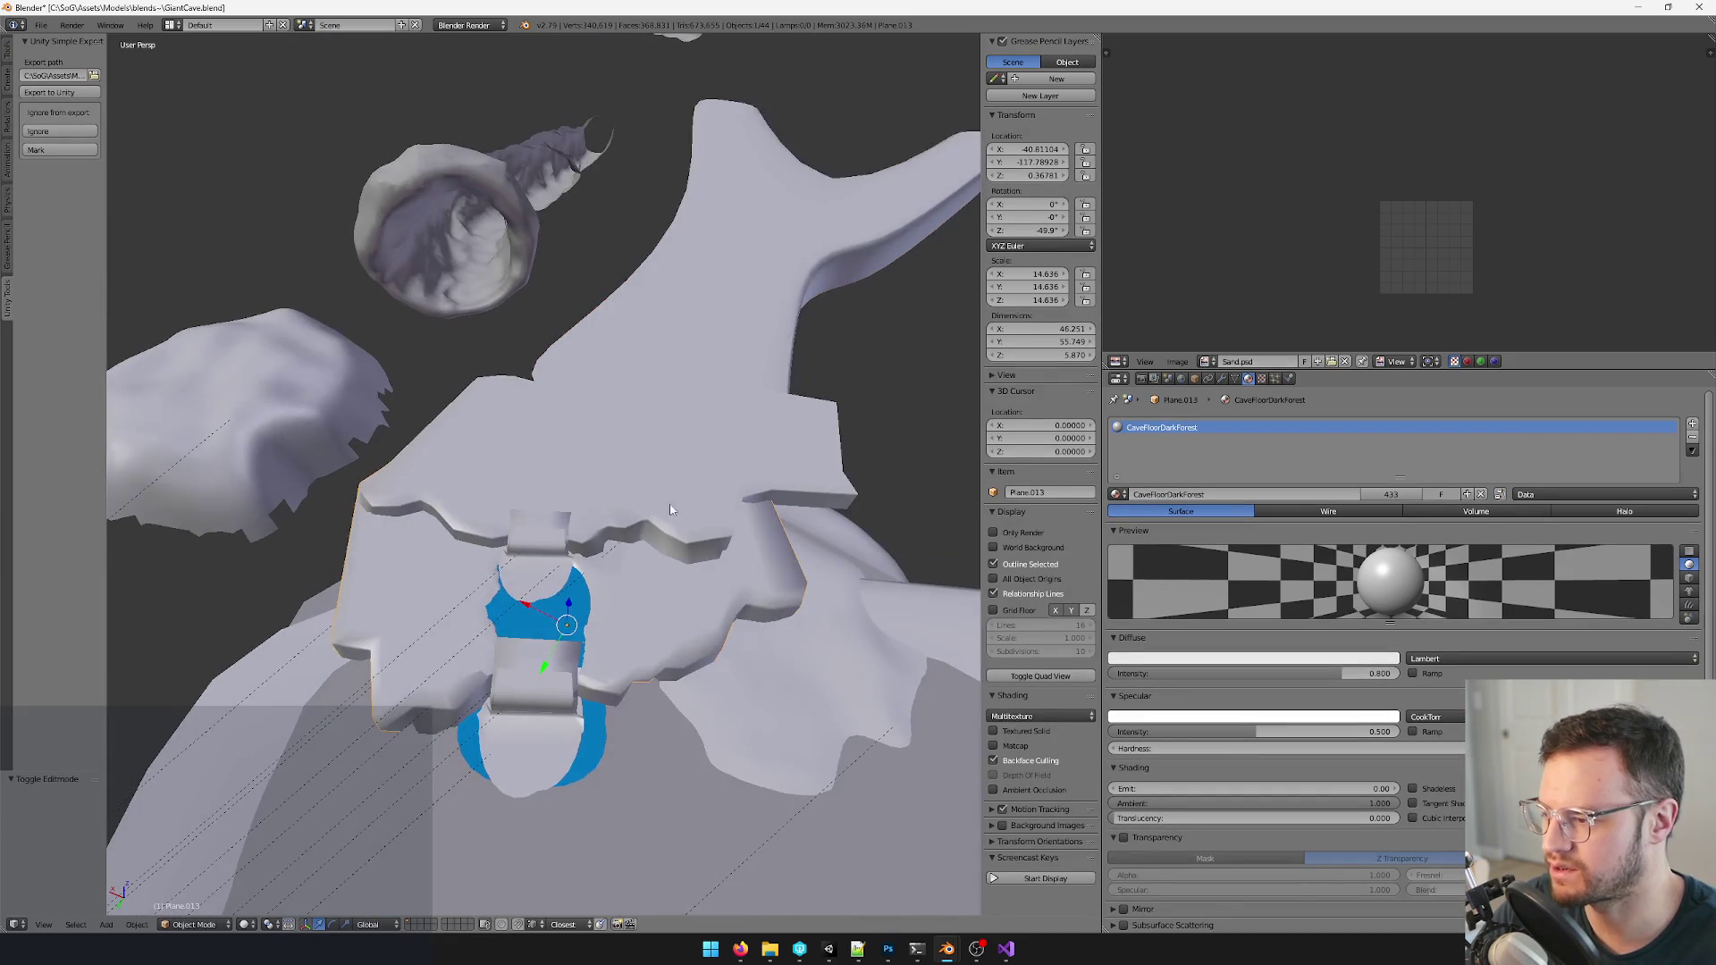
- Leave Edit Mode, duplicate the cave tube rock and place the copy
{"action": "middle_click_drag", "start_coordinate": [634, 447], "coordinate": [590, 365]}
{"action": "middle_click_drag", "start_coordinate": [582, 293], "coordinate": [644, 357]}
{"action": "key", "text": "Tab"}
{"action": "key", "text": "Tab"}
{"action": "key", "text": "shift+d"}
{"action": "left_click", "coordinate": [626, 309]}
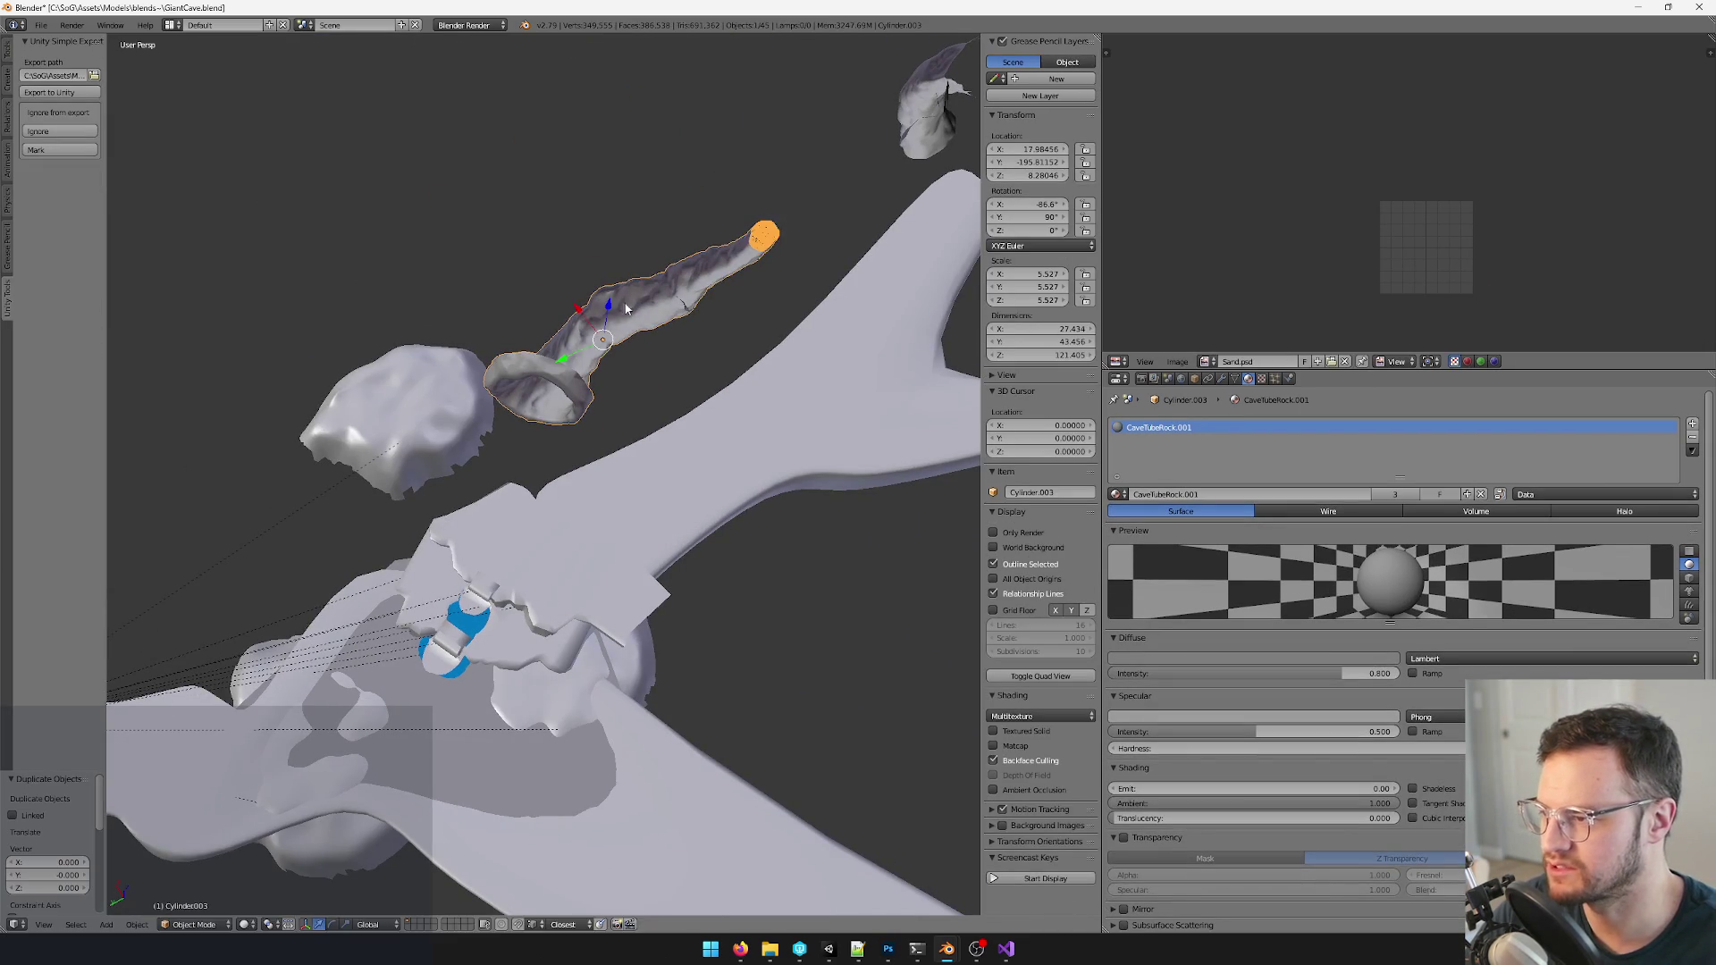
{"action": "key", "text": "g"}
{"action": "left_click", "coordinate": [735, 456]}
{"action": "middle_click_drag", "start_coordinate": [734, 457], "coordinate": [761, 326]}
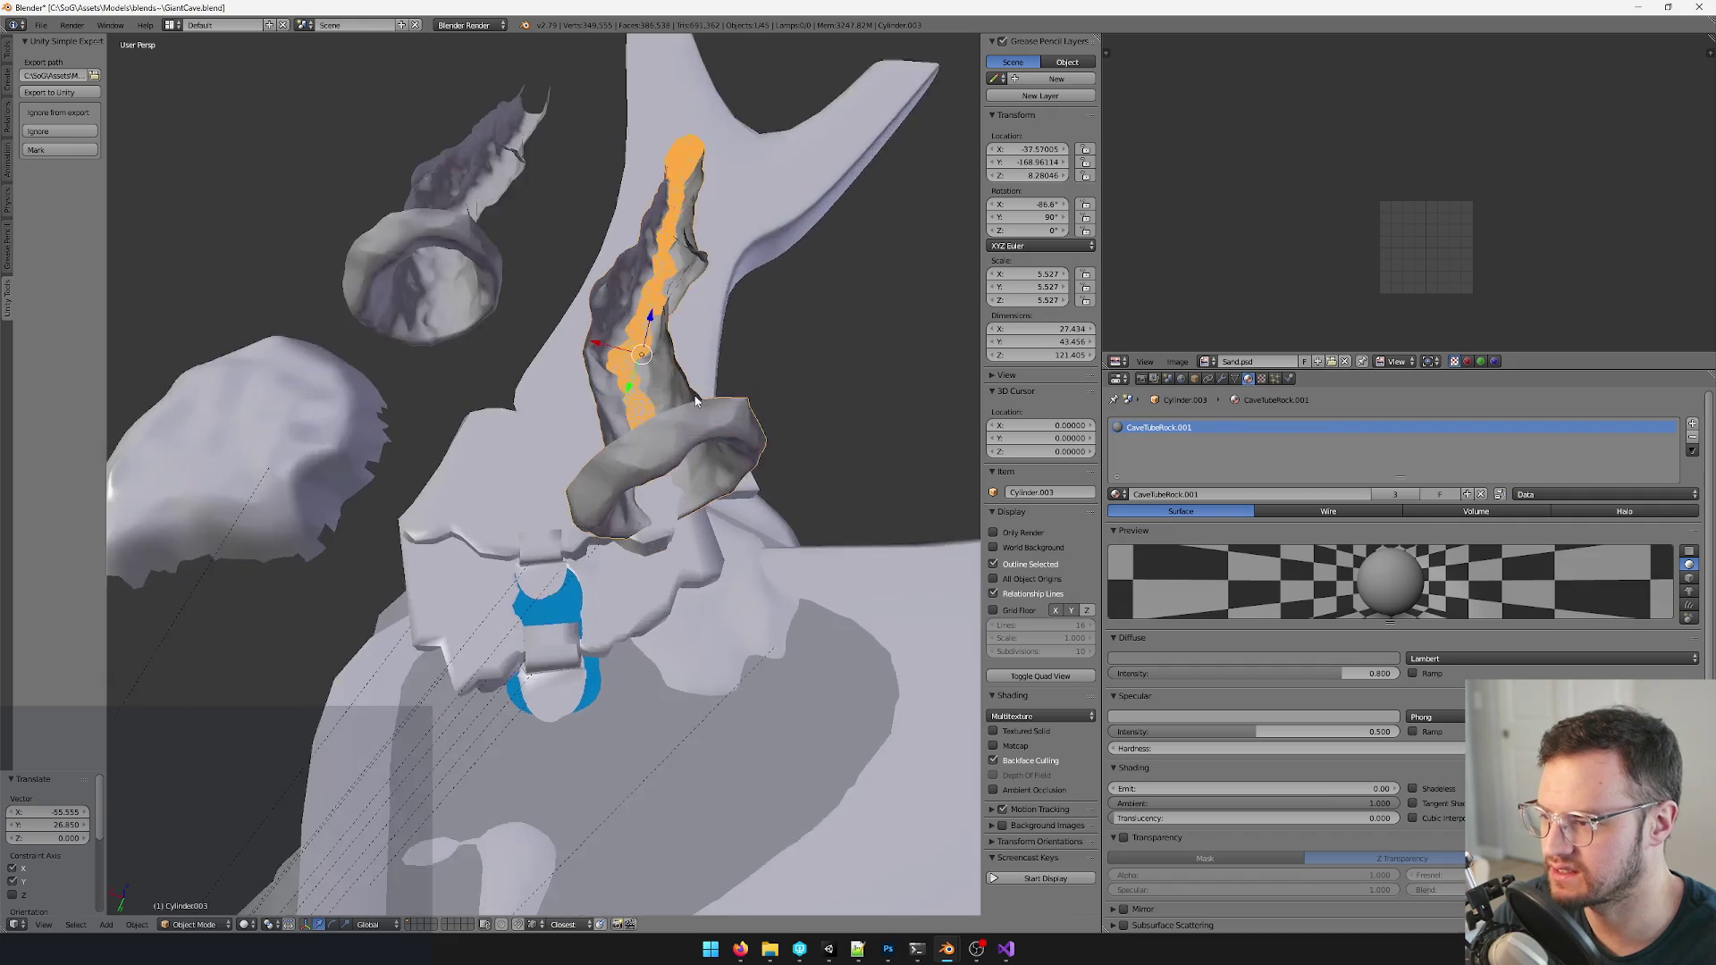
- Enlarge the tube rock and reposition it against the cave wall
{"action": "key", "text": "s"}
{"action": "key", "text": "g"}
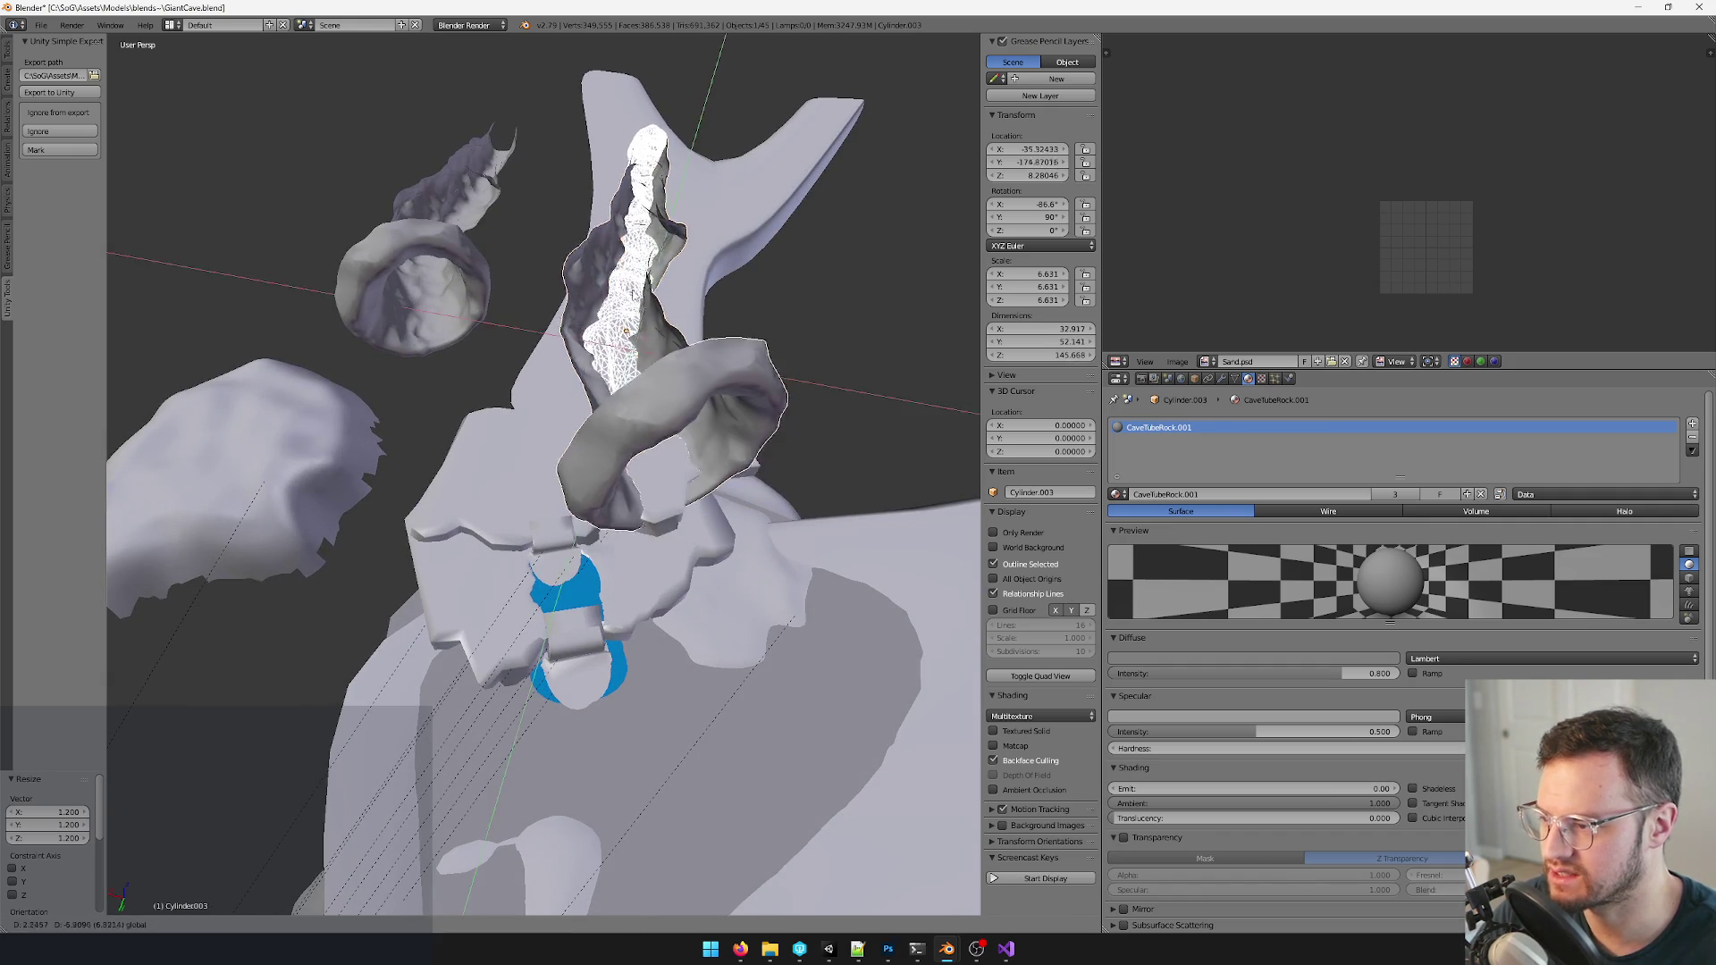
{"action": "key", "text": "s"}
{"action": "left_click", "coordinate": [692, 266]}
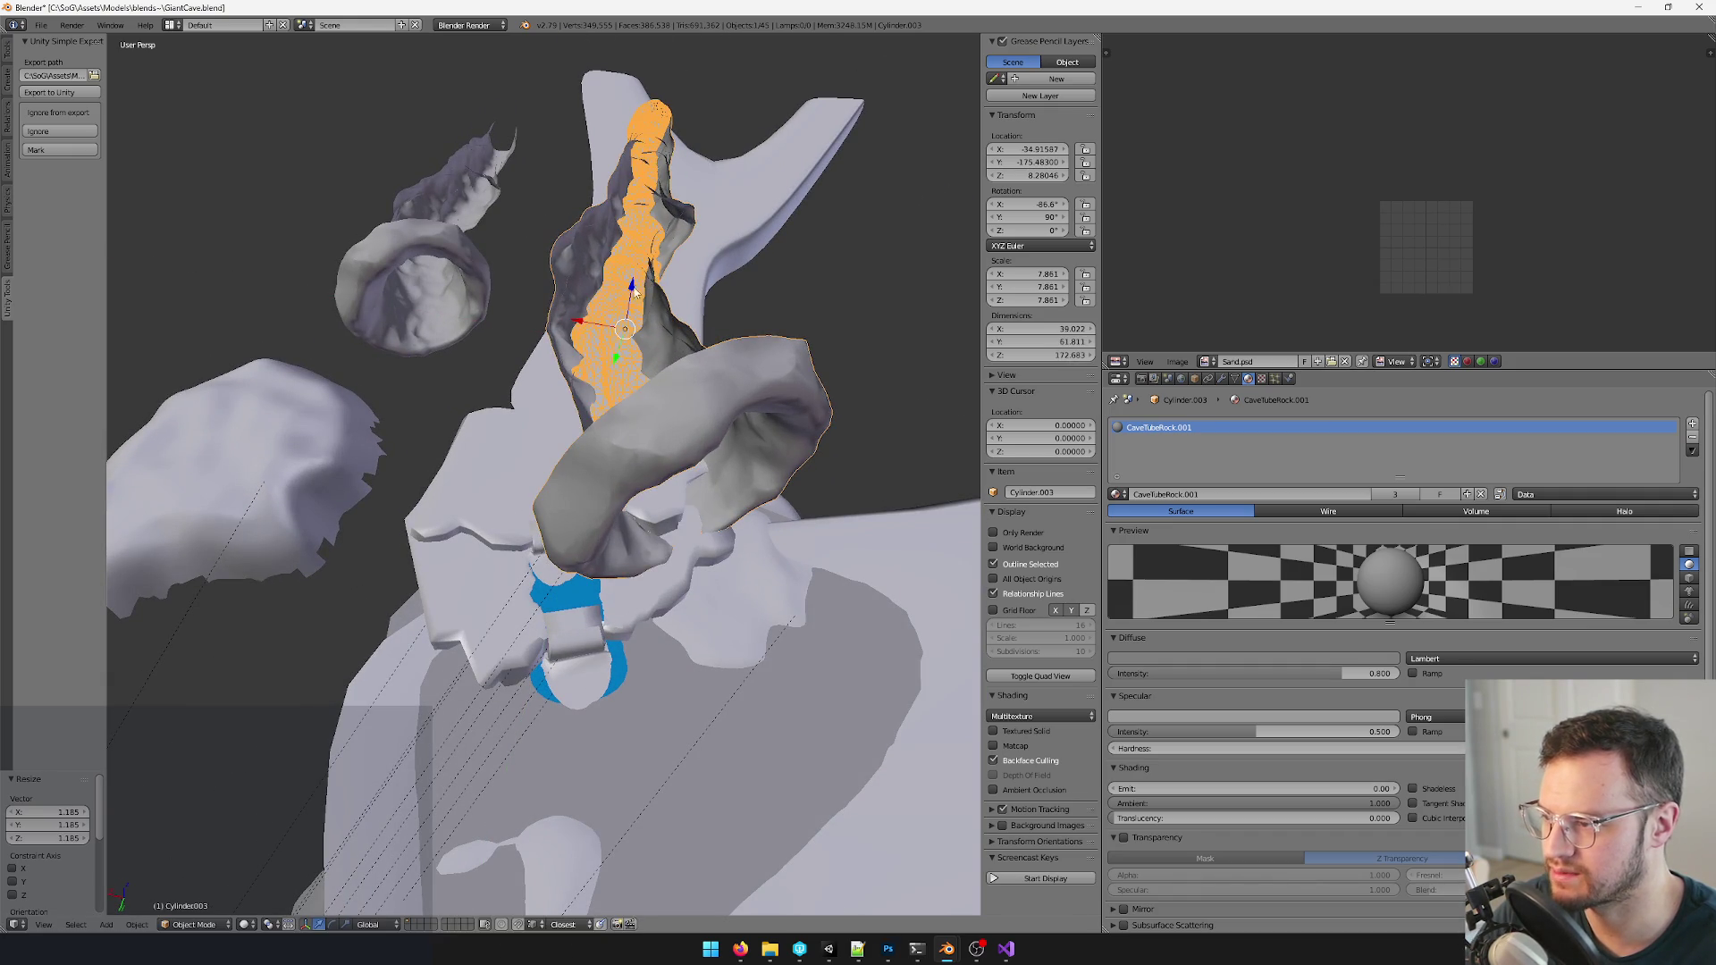
{"action": "key", "text": "g"}
{"action": "left_click", "coordinate": [611, 326]}
{"action": "middle_click_drag", "start_coordinate": [610, 326], "coordinate": [609, 326]}
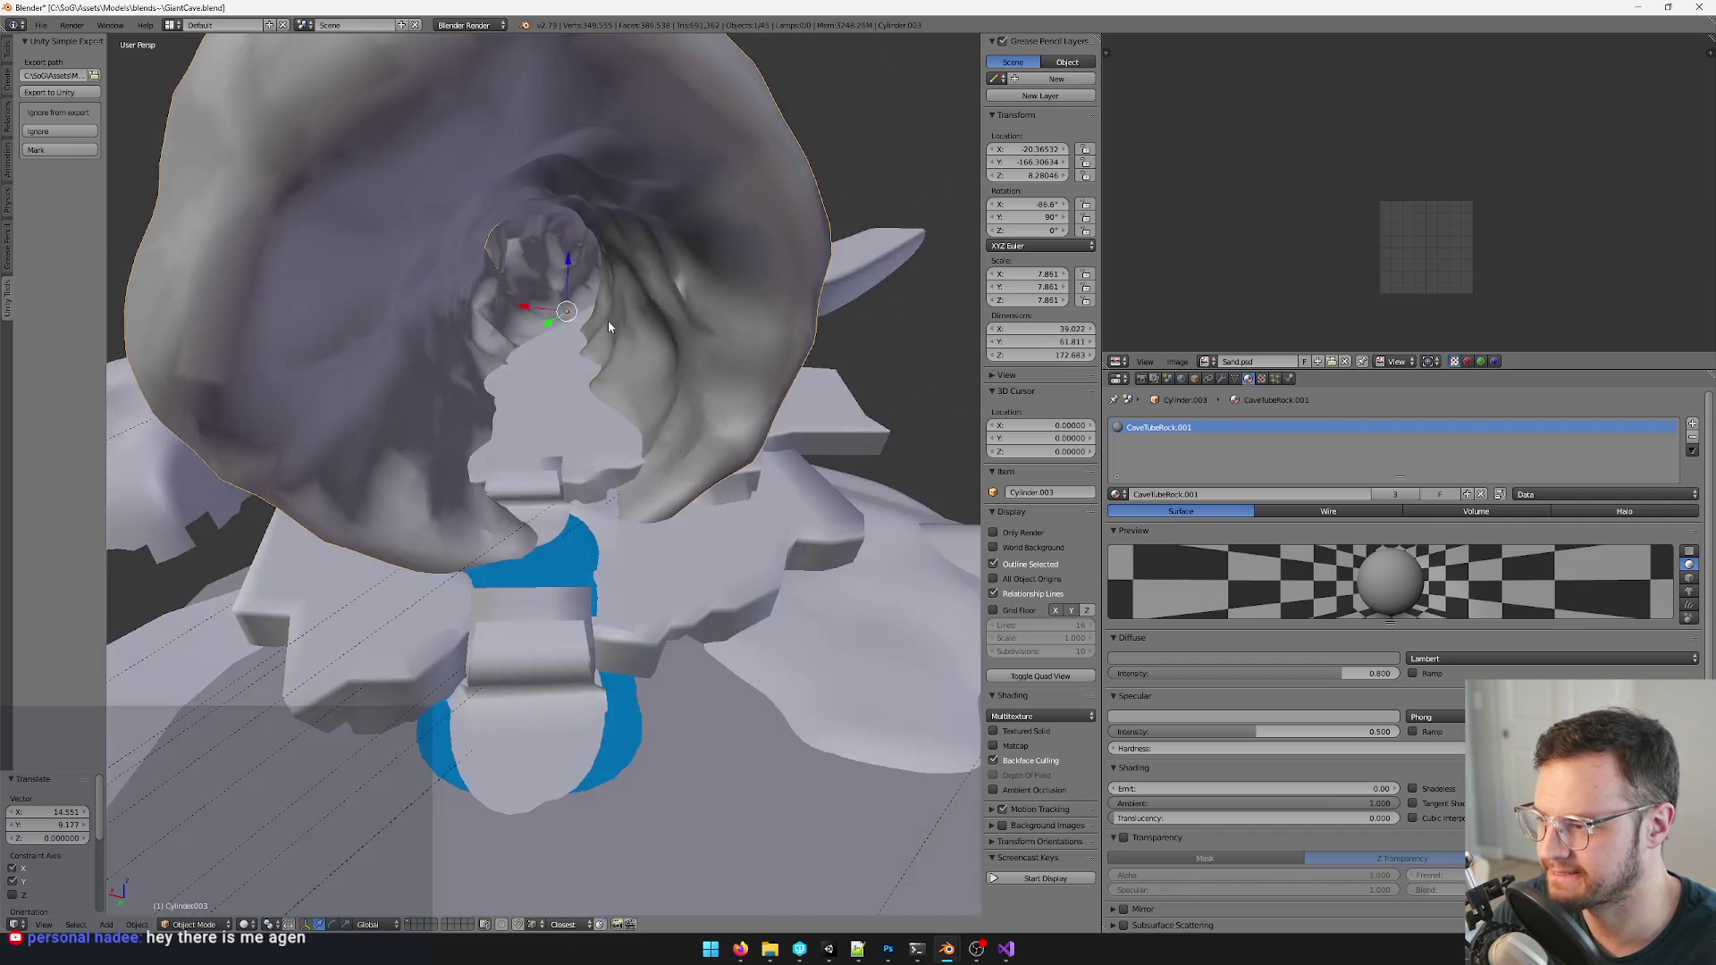
- Rotate, move and shrink the tunnel rock to about 5.33 so it meets the floor path's end
{"action": "key", "text": "r"}
{"action": "left_click", "coordinate": [580, 275]}
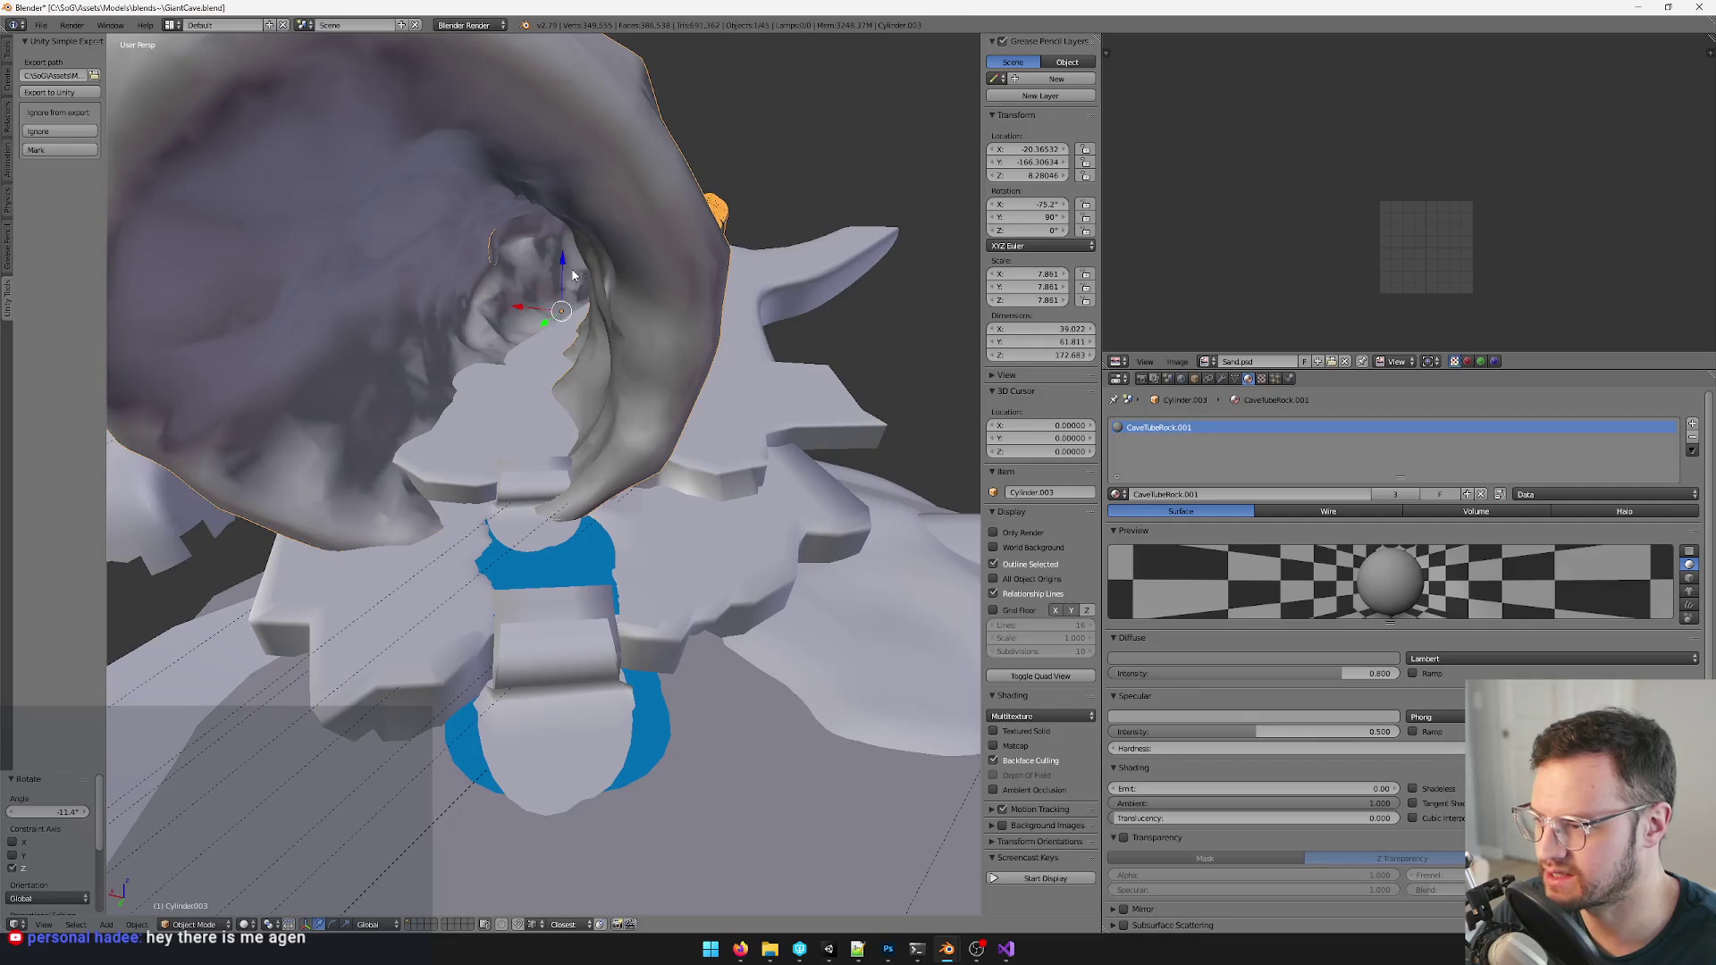
{"action": "key", "text": "g"}
{"action": "left_click", "coordinate": [610, 258]}
{"action": "key", "text": "s"}
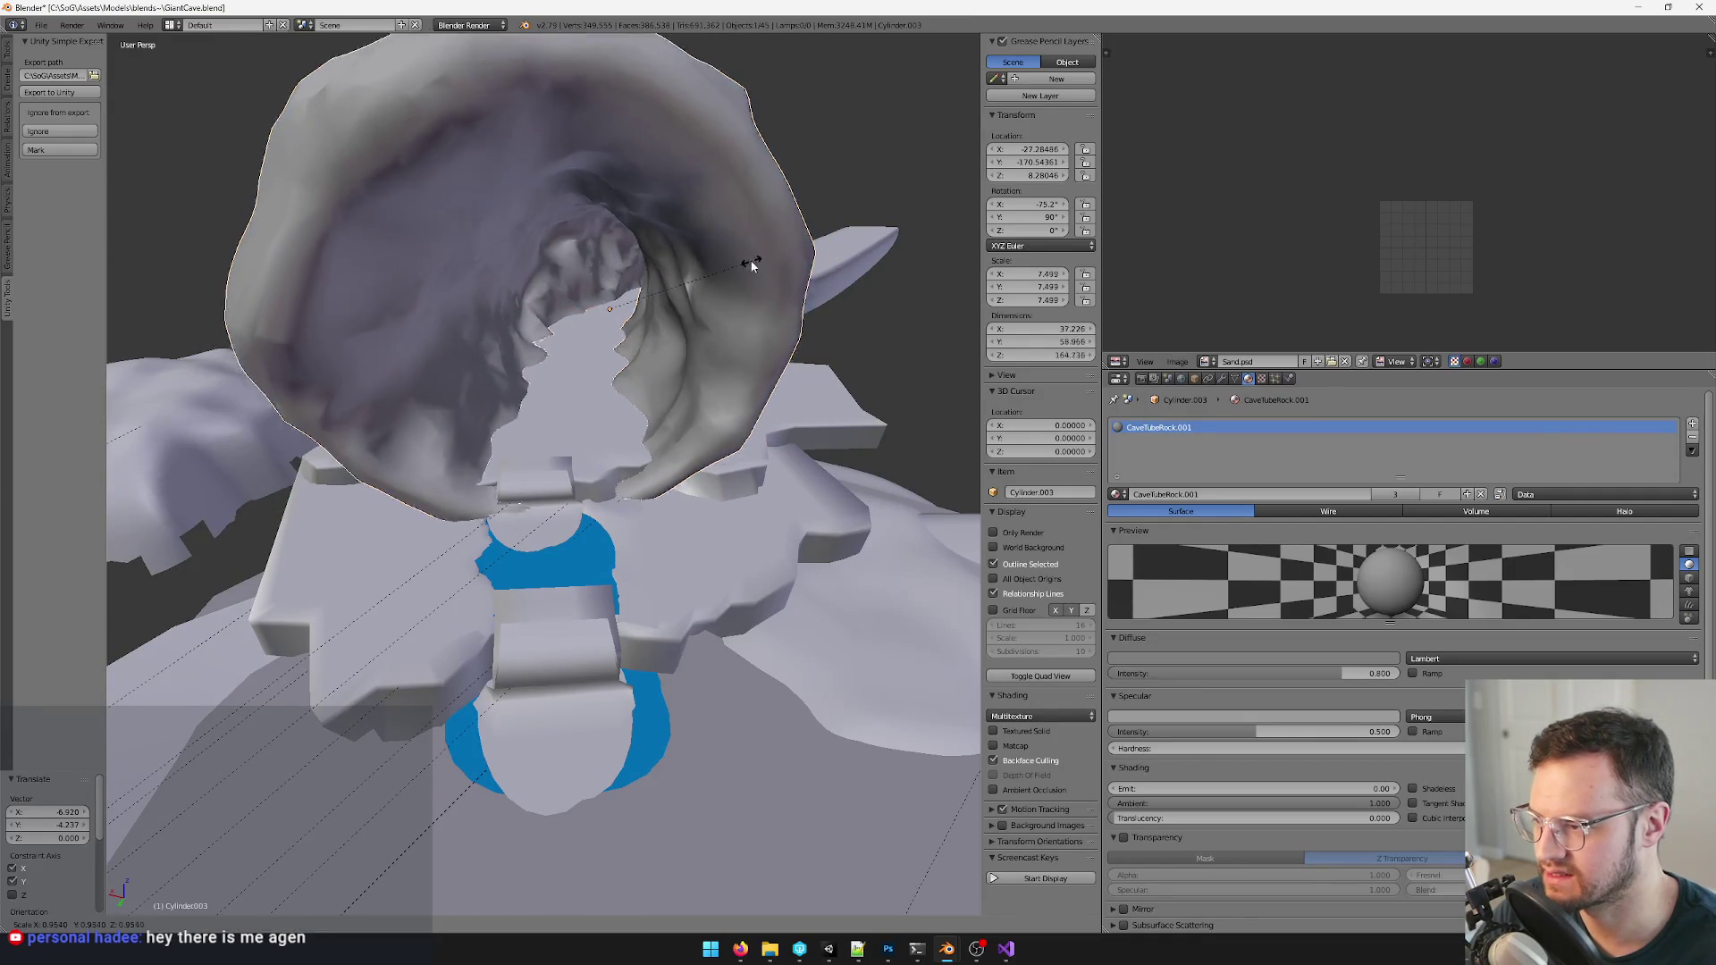
{"action": "left_click", "coordinate": [641, 268]}
{"action": "key", "text": "g"}
{"action": "left_click", "coordinate": [587, 272]}
{"action": "key", "text": "s"}
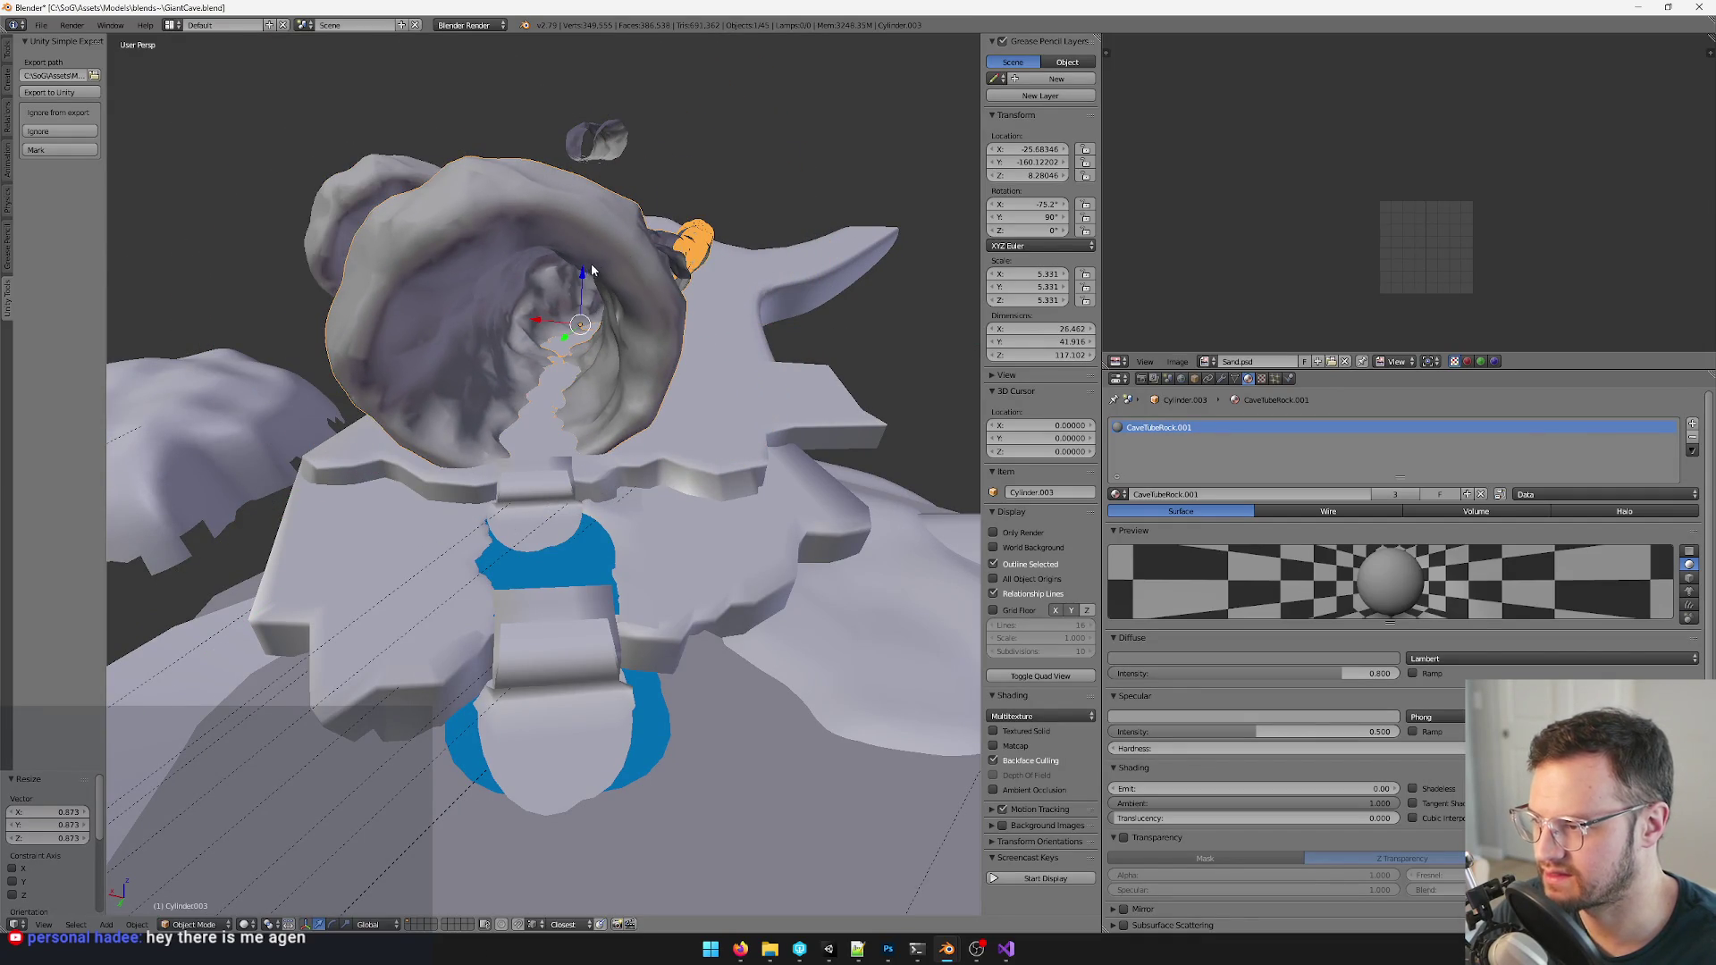
{"action": "left_click", "coordinate": [585, 288]}
{"action": "mouse_move", "coordinate": [584, 288]}
{"action": "middle_mouse_down"}
{"action": "mouse_move", "coordinate": [686, 364]}
{"action": "mouse_move", "coordinate": [756, 366]}
{"action": "mouse_move", "coordinate": [640, 508]}
{"action": "mouse_move", "coordinate": [737, 346]}
{"action": "mouse_move", "coordinate": [664, 574]}
{"action": "mouse_move", "coordinate": [496, 551]}
{"action": "mouse_move", "coordinate": [602, 572]}
{"action": "mouse_move", "coordinate": [469, 481]}
{"action": "mouse_move", "coordinate": [522, 517]}
{"action": "mouse_move", "coordinate": [664, 546]}
{"action": "mouse_move", "coordinate": [604, 491]}
{"action": "mouse_move", "coordinate": [620, 476]}
{"action": "mouse_move", "coordinate": [552, 323]}
{"action": "mouse_move", "coordinate": [469, 389]}
{"action": "mouse_move", "coordinate": [666, 418]}
{"action": "mouse_move", "coordinate": [633, 362]}
{"action": "mouse_move", "coordinate": [694, 325]}
{"action": "mouse_move", "coordinate": [658, 348]}
{"action": "mouse_move", "coordinate": [670, 419]}
{"action": "mouse_move", "coordinate": [678, 386]}
{"action": "middle_mouse_up"}
{"action": "scroll", "coordinate": [496, 550], "scroll_direction": "up", "scroll_amount": 5}
{"action": "scroll", "coordinate": [677, 386], "scroll_direction": "up", "scroll_amount": 3}
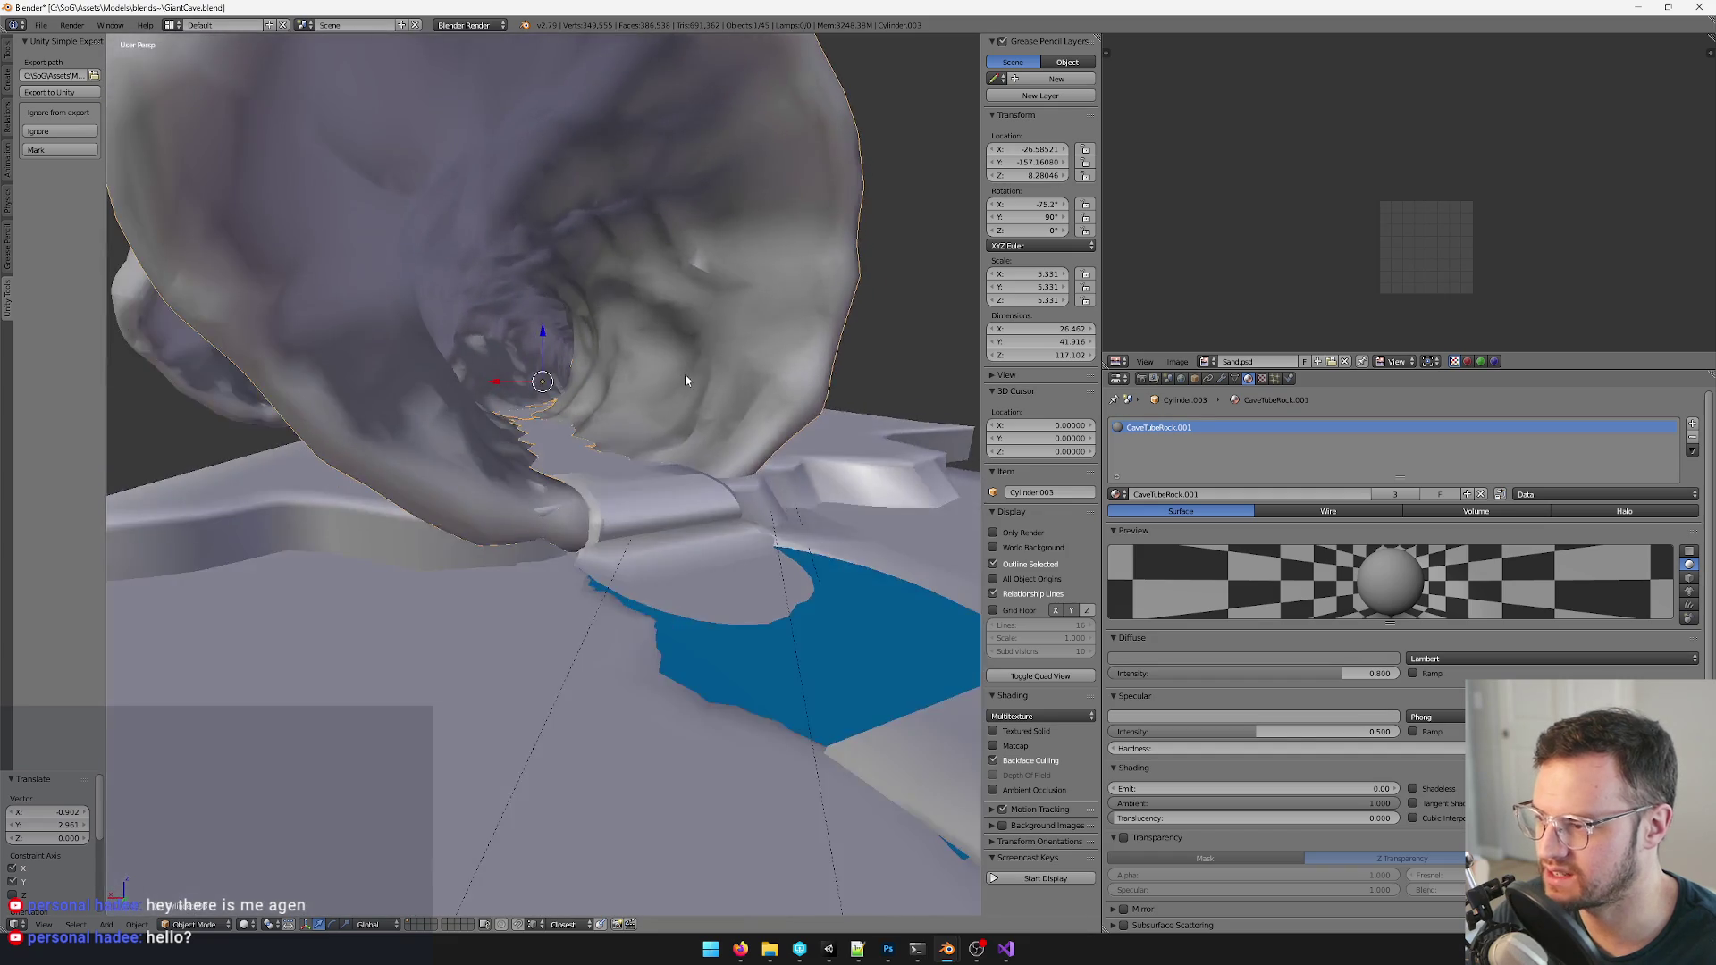
{"action": "scroll", "coordinate": [685, 373], "scroll_direction": "up", "scroll_amount": 3}
{"action": "scroll", "coordinate": [671, 391], "scroll_direction": "up", "scroll_amount": 3}
{"action": "scroll", "coordinate": [667, 400], "scroll_direction": "up", "scroll_amount": 2}
{"action": "scroll", "coordinate": [664, 405], "scroll_direction": "down", "scroll_amount": 2}
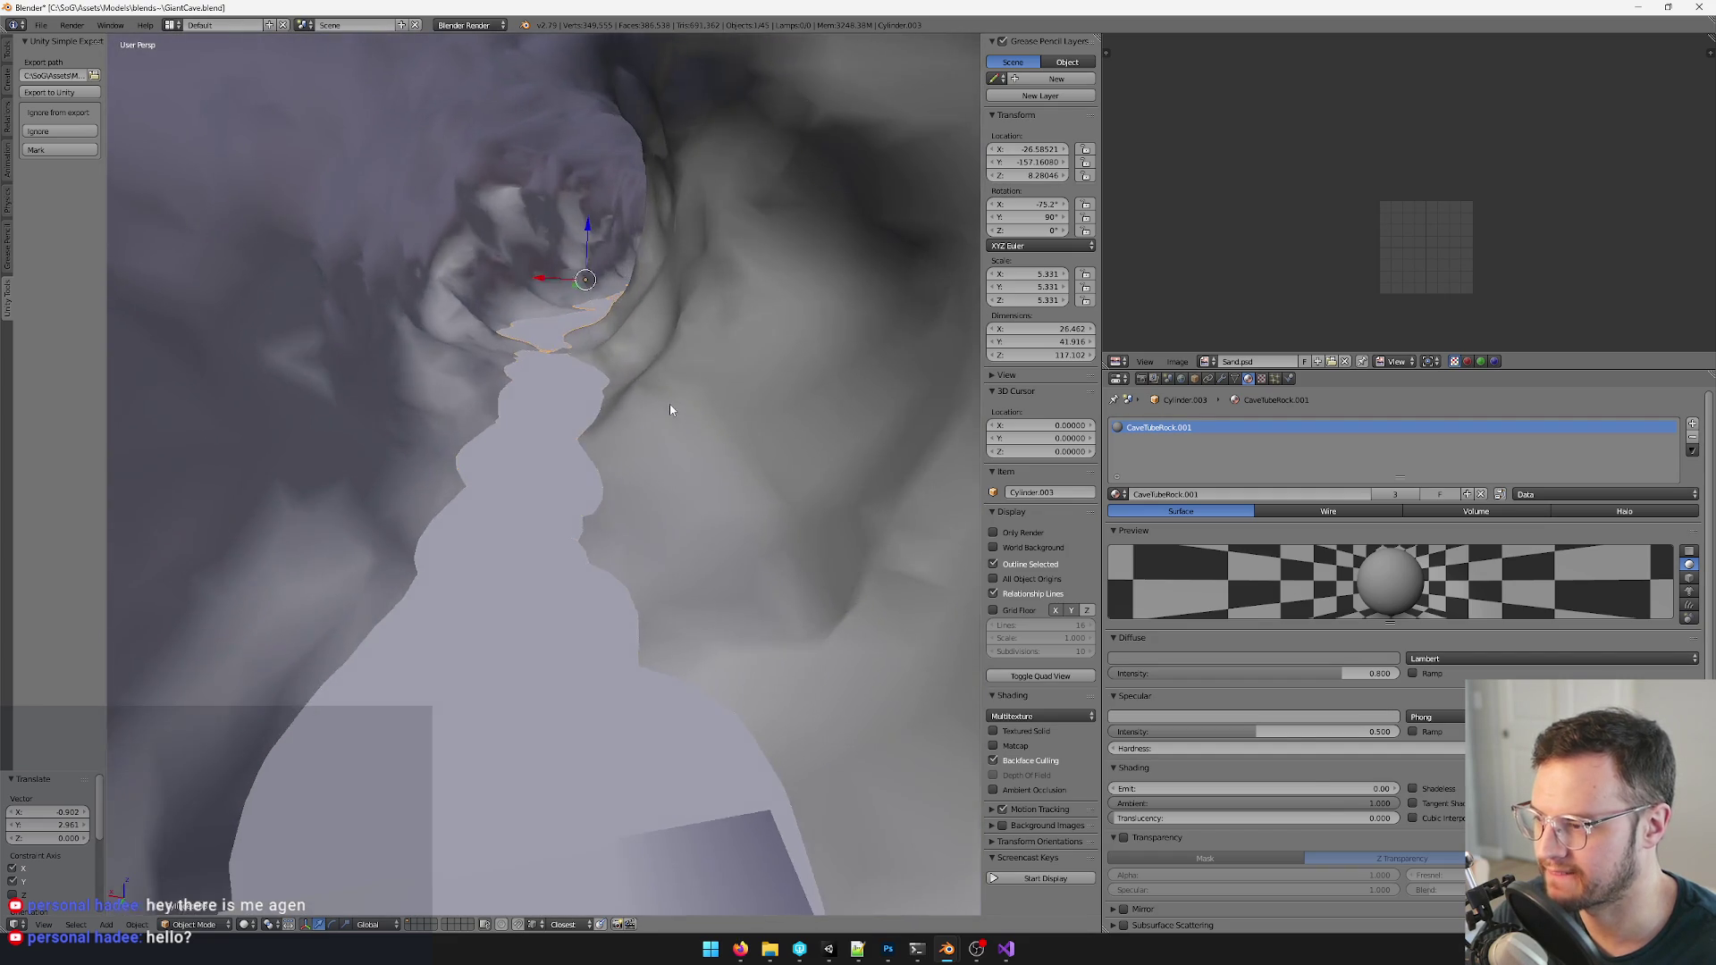
{"action": "scroll", "coordinate": [669, 404], "scroll_direction": "down", "scroll_amount": 5}
- Lower the tunnel rock slightly along the Z axis and confirm its position
{"action": "middle_click_drag", "start_coordinate": [696, 422], "coordinate": [784, 352]}
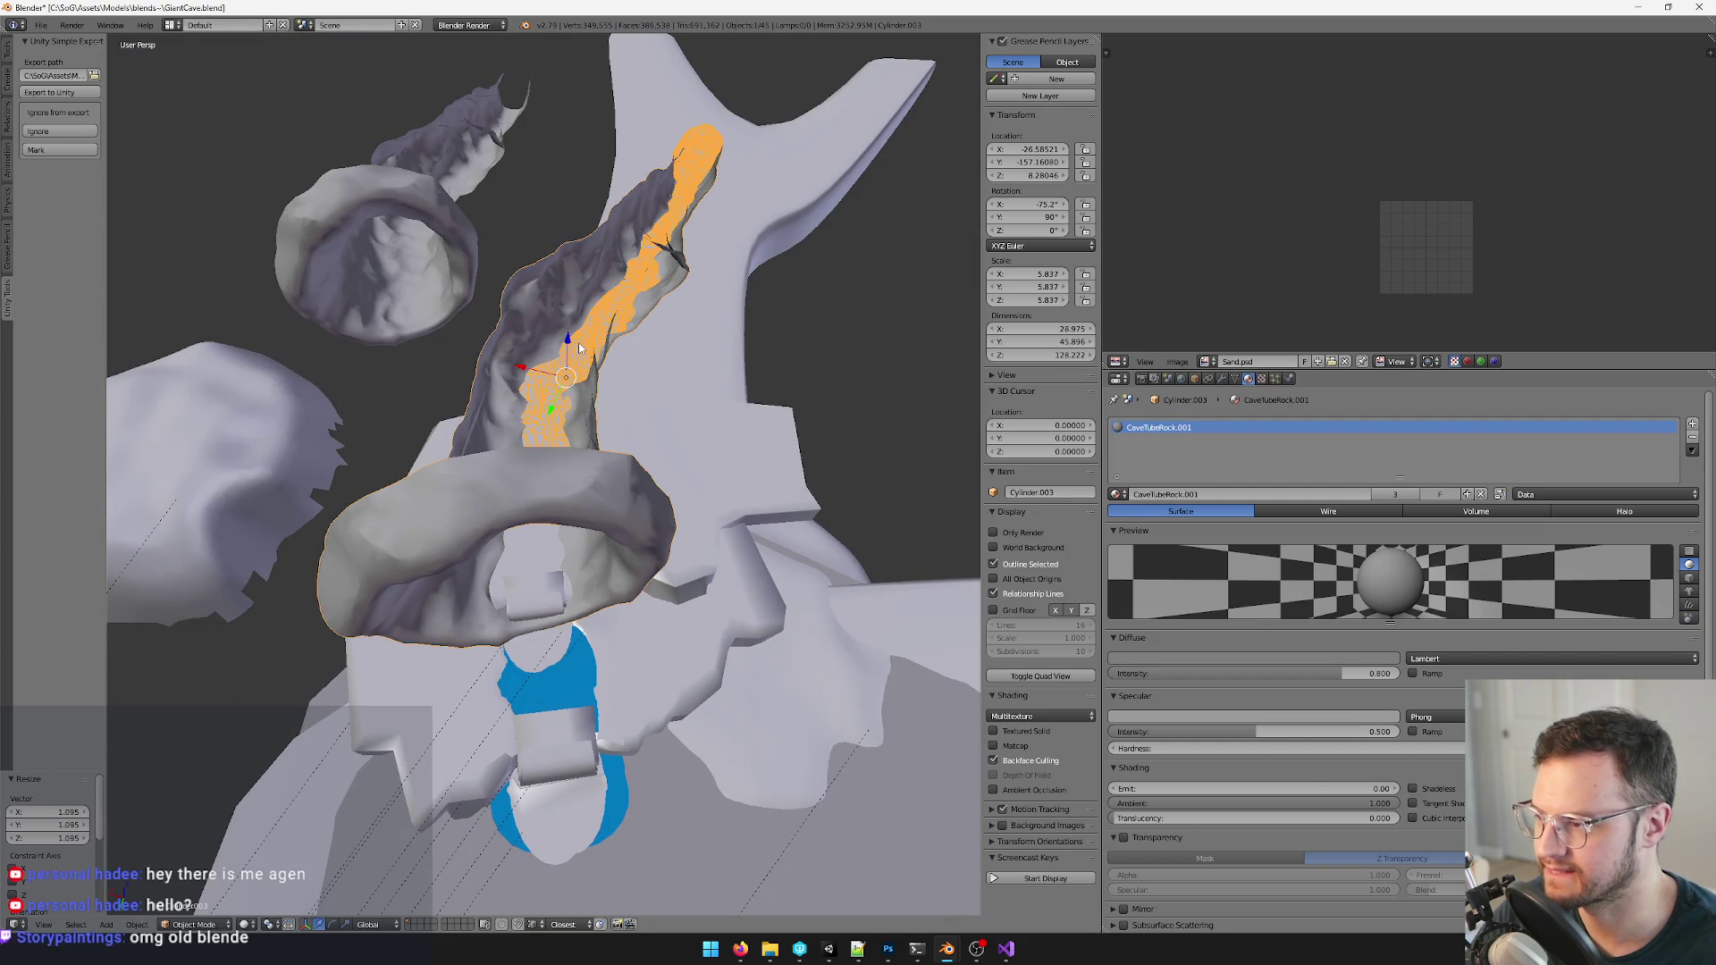
{"action": "key", "text": "Tab"}
{"action": "key", "text": "Tab"}
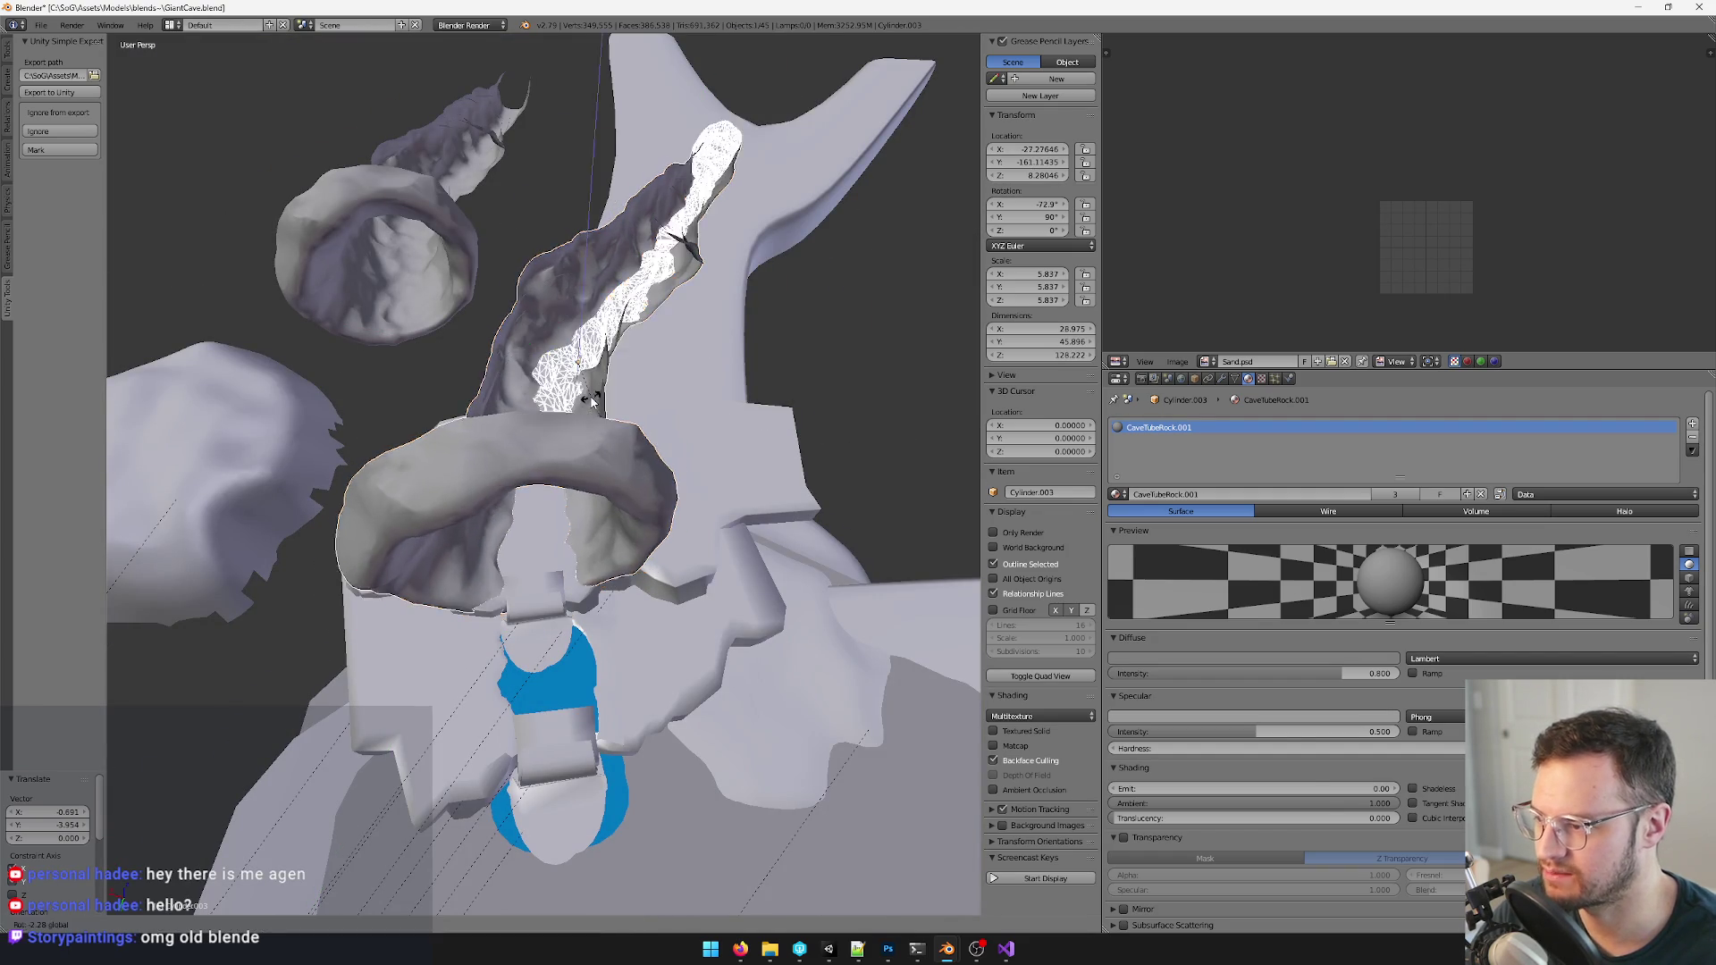
{"action": "key", "text": "Tab"}
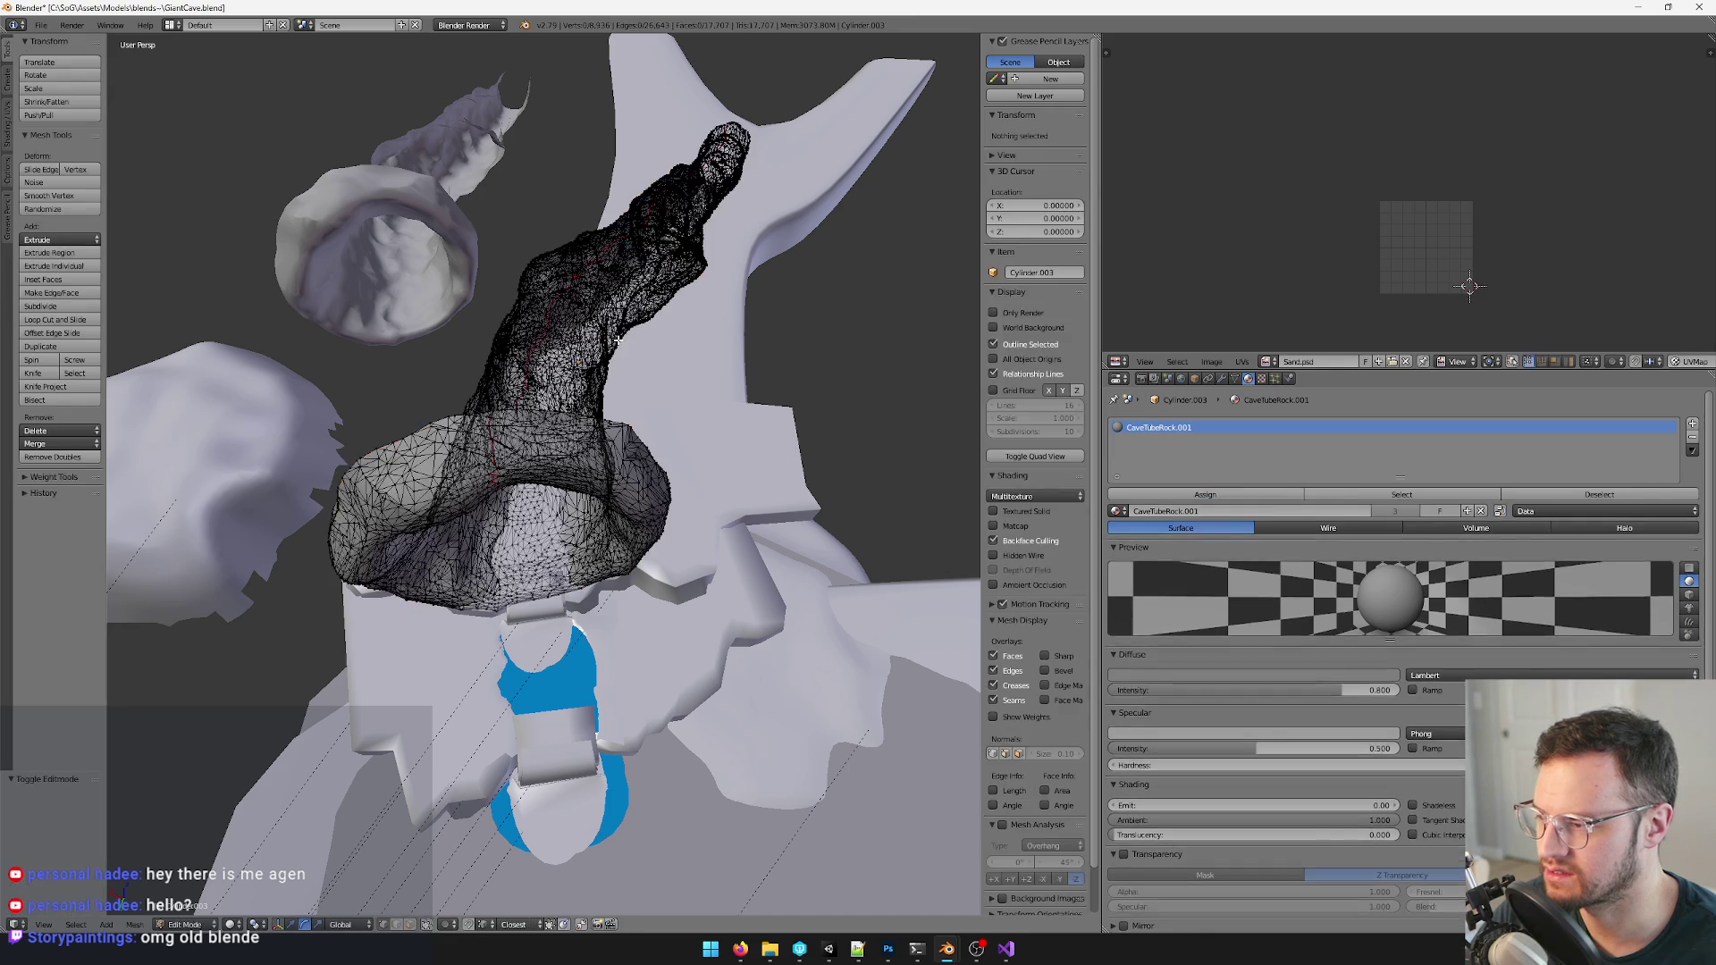
{"action": "key", "text": "Tab"}
{"action": "mouse_move", "coordinate": [536, 402]}
{"action": "middle_mouse_down"}
{"action": "mouse_move", "coordinate": [686, 253]}
{"action": "mouse_move", "coordinate": [638, 280]}
{"action": "mouse_move", "coordinate": [631, 349]}
{"action": "mouse_move", "coordinate": [679, 336]}
{"action": "mouse_move", "coordinate": [643, 309]}
{"action": "mouse_move", "coordinate": [688, 292]}
{"action": "mouse_move", "coordinate": [693, 360]}
{"action": "middle_mouse_up"}
{"action": "scroll", "coordinate": [469, 442], "scroll_direction": "down", "scroll_amount": 4}
{"action": "scroll", "coordinate": [644, 335], "scroll_direction": "down", "scroll_amount": 5}
{"action": "scroll", "coordinate": [697, 282], "scroll_direction": "up", "scroll_amount": 5}
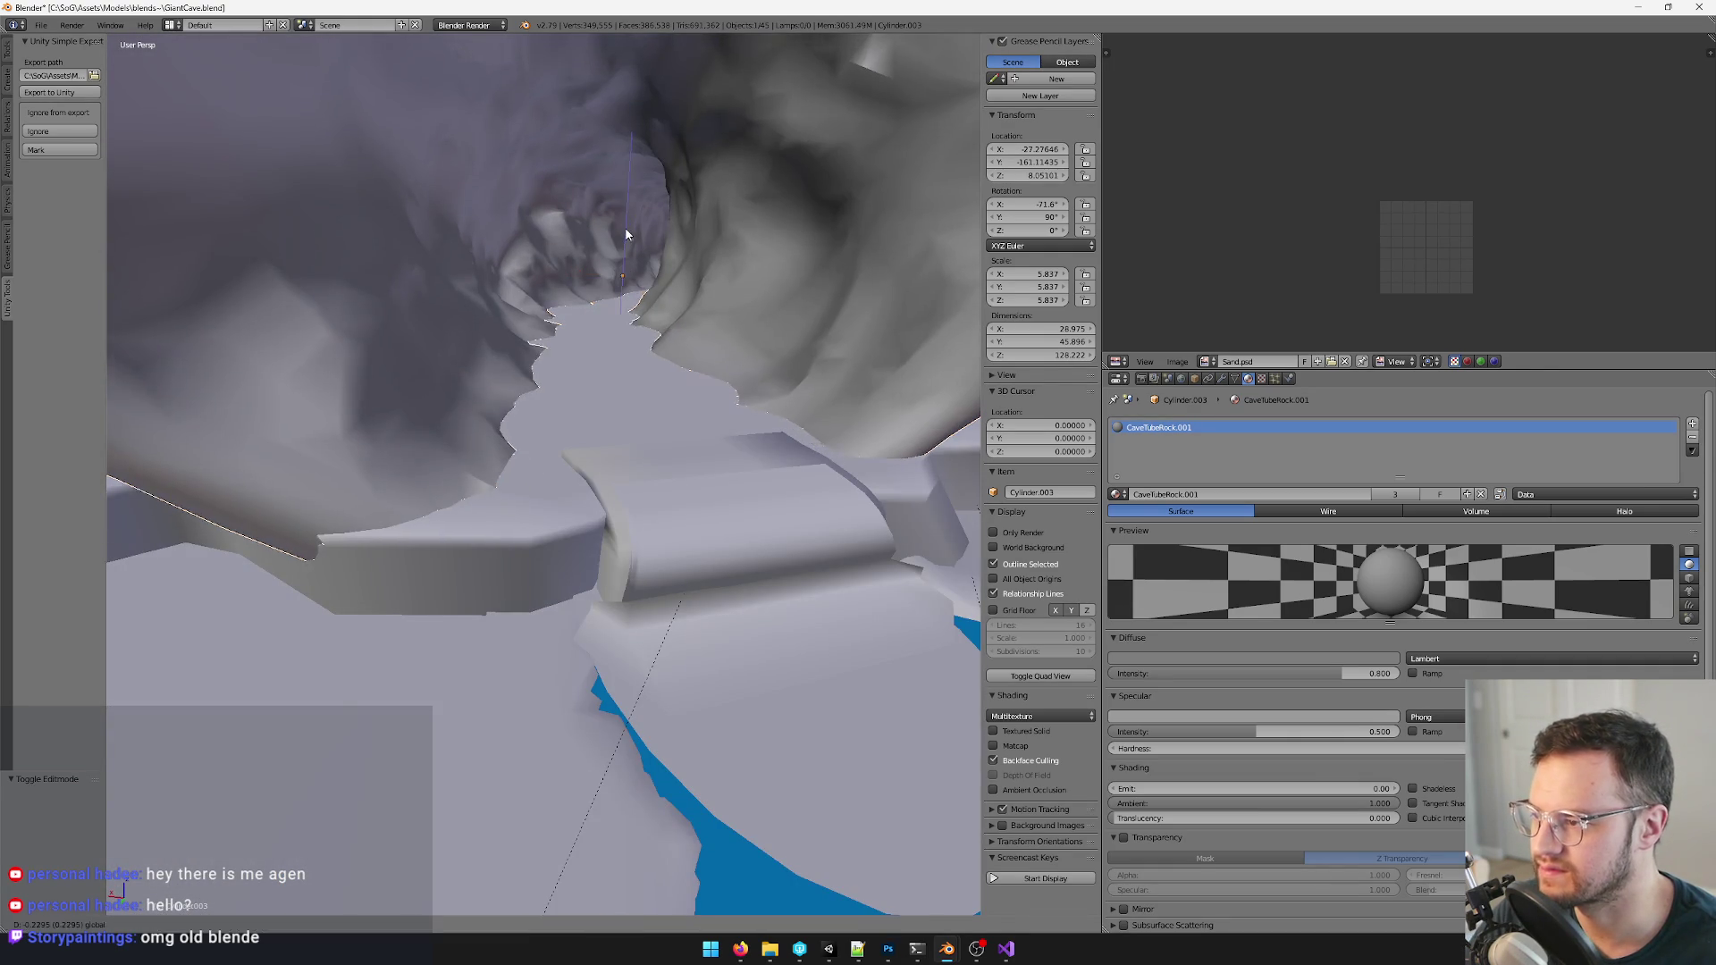
{"action": "mouse_move", "coordinate": [625, 226]}
{"action": "left_mouse_down"}
{"action": "mouse_move", "coordinate": [625, 245]}
{"action": "mouse_move", "coordinate": [648, 237]}
{"action": "left_mouse_up"}
{"action": "left_click", "coordinate": [646, 236]}
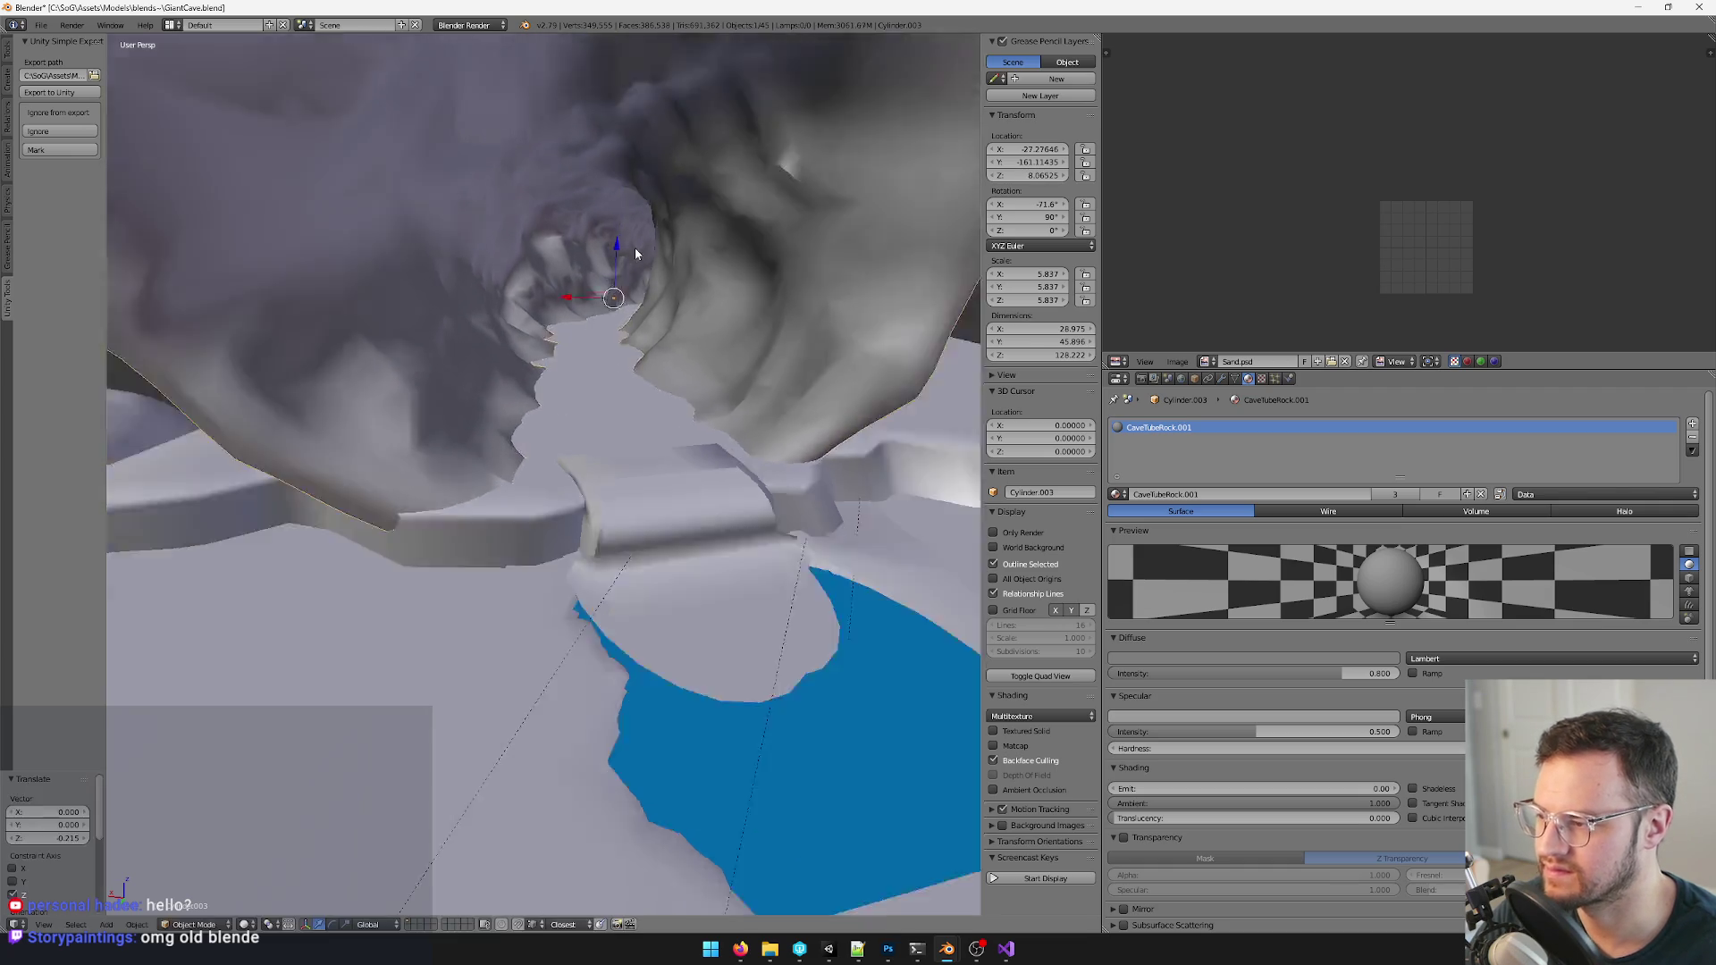
{"action": "scroll", "coordinate": [647, 236], "scroll_direction": "down", "scroll_amount": 5}
- View the tunnel from above and open its mesh in Edit Mode
{"action": "mouse_move", "coordinate": [646, 236]}
{"action": "middle_mouse_down"}
{"action": "mouse_move", "coordinate": [620, 307]}
{"action": "mouse_move", "coordinate": [677, 297]}
{"action": "mouse_move", "coordinate": [641, 455]}
{"action": "mouse_move", "coordinate": [698, 369]}
{"action": "mouse_move", "coordinate": [622, 349]}
{"action": "mouse_move", "coordinate": [683, 399]}
{"action": "mouse_move", "coordinate": [534, 378]}
{"action": "mouse_move", "coordinate": [623, 441]}
{"action": "mouse_move", "coordinate": [684, 595]}
{"action": "mouse_move", "coordinate": [723, 613]}
{"action": "middle_mouse_up"}
{"action": "scroll", "coordinate": [643, 295], "scroll_direction": "up", "scroll_amount": 6}
{"action": "scroll", "coordinate": [642, 455], "scroll_direction": "down", "scroll_amount": 4}
{"action": "scroll", "coordinate": [642, 403], "scroll_direction": "up", "scroll_amount": 8}
{"action": "scroll", "coordinate": [623, 350], "scroll_direction": "down", "scroll_amount": 5}
{"action": "scroll", "coordinate": [657, 375], "scroll_direction": "up", "scroll_amount": 6}
{"action": "scroll", "coordinate": [674, 377], "scroll_direction": "down", "scroll_amount": 8}
{"action": "scroll", "coordinate": [534, 377], "scroll_direction": "up", "scroll_amount": 5}
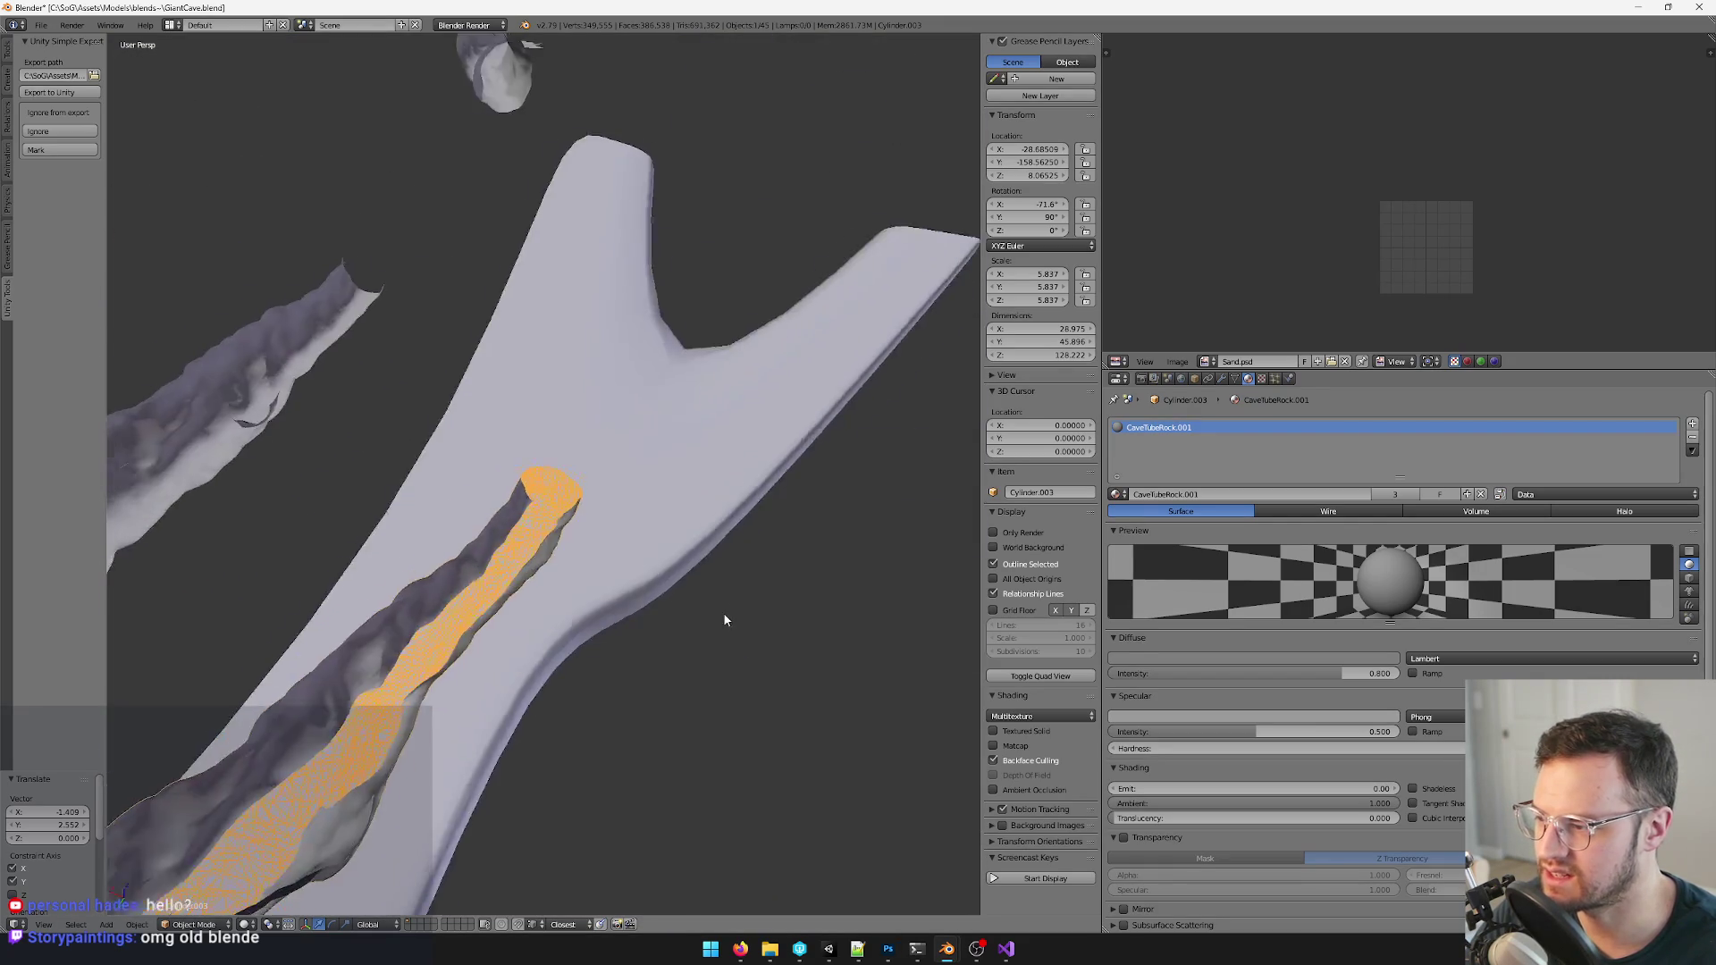
{"action": "scroll", "coordinate": [723, 612], "scroll_direction": "up", "scroll_amount": 3}
{"action": "mouse_move", "coordinate": [716, 425]}
{"action": "middle_mouse_down"}
{"action": "mouse_move", "coordinate": [646, 417]}
{"action": "mouse_move", "coordinate": [679, 392]}
{"action": "mouse_move", "coordinate": [470, 604]}
{"action": "mouse_move", "coordinate": [360, 800]}
{"action": "middle_mouse_up"}
{"action": "scroll", "coordinate": [646, 416], "scroll_direction": "down", "scroll_amount": 5}
{"action": "key", "text": "Tab"}
{"action": "scroll", "coordinate": [711, 394], "scroll_direction": "up", "scroll_amount": 4}
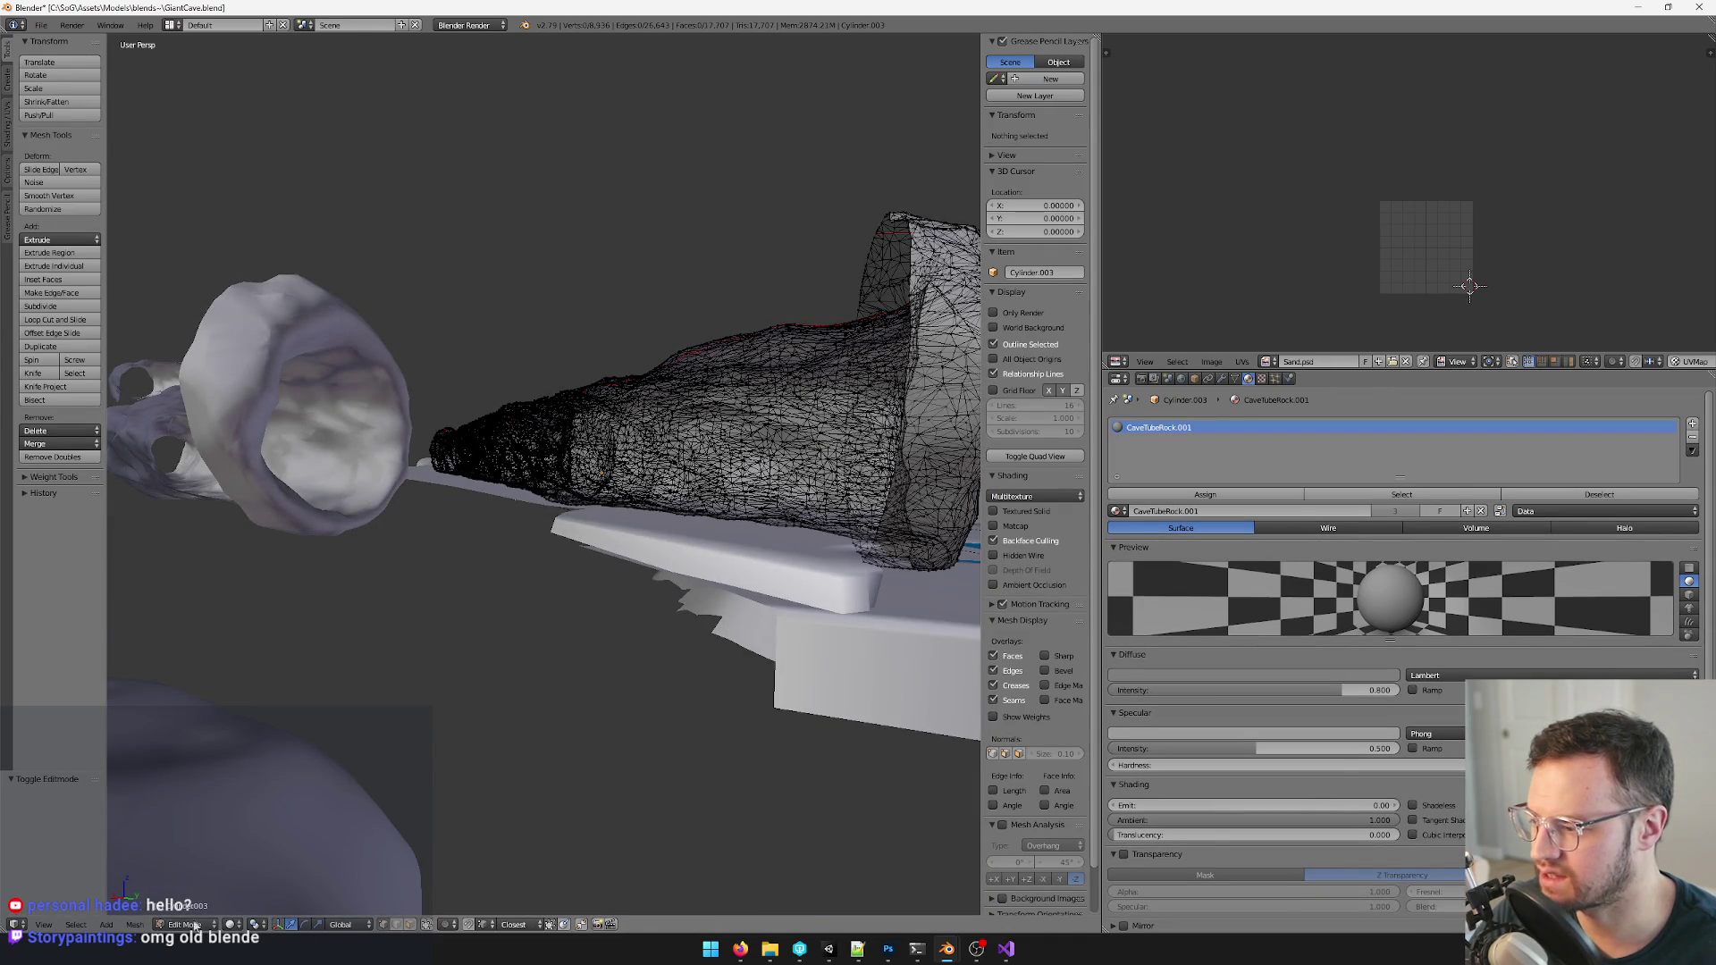
- View the tunnel from the right side orthographically with occluded-geometry selection enabled
{"action": "left_click", "coordinate": [56, 925]}
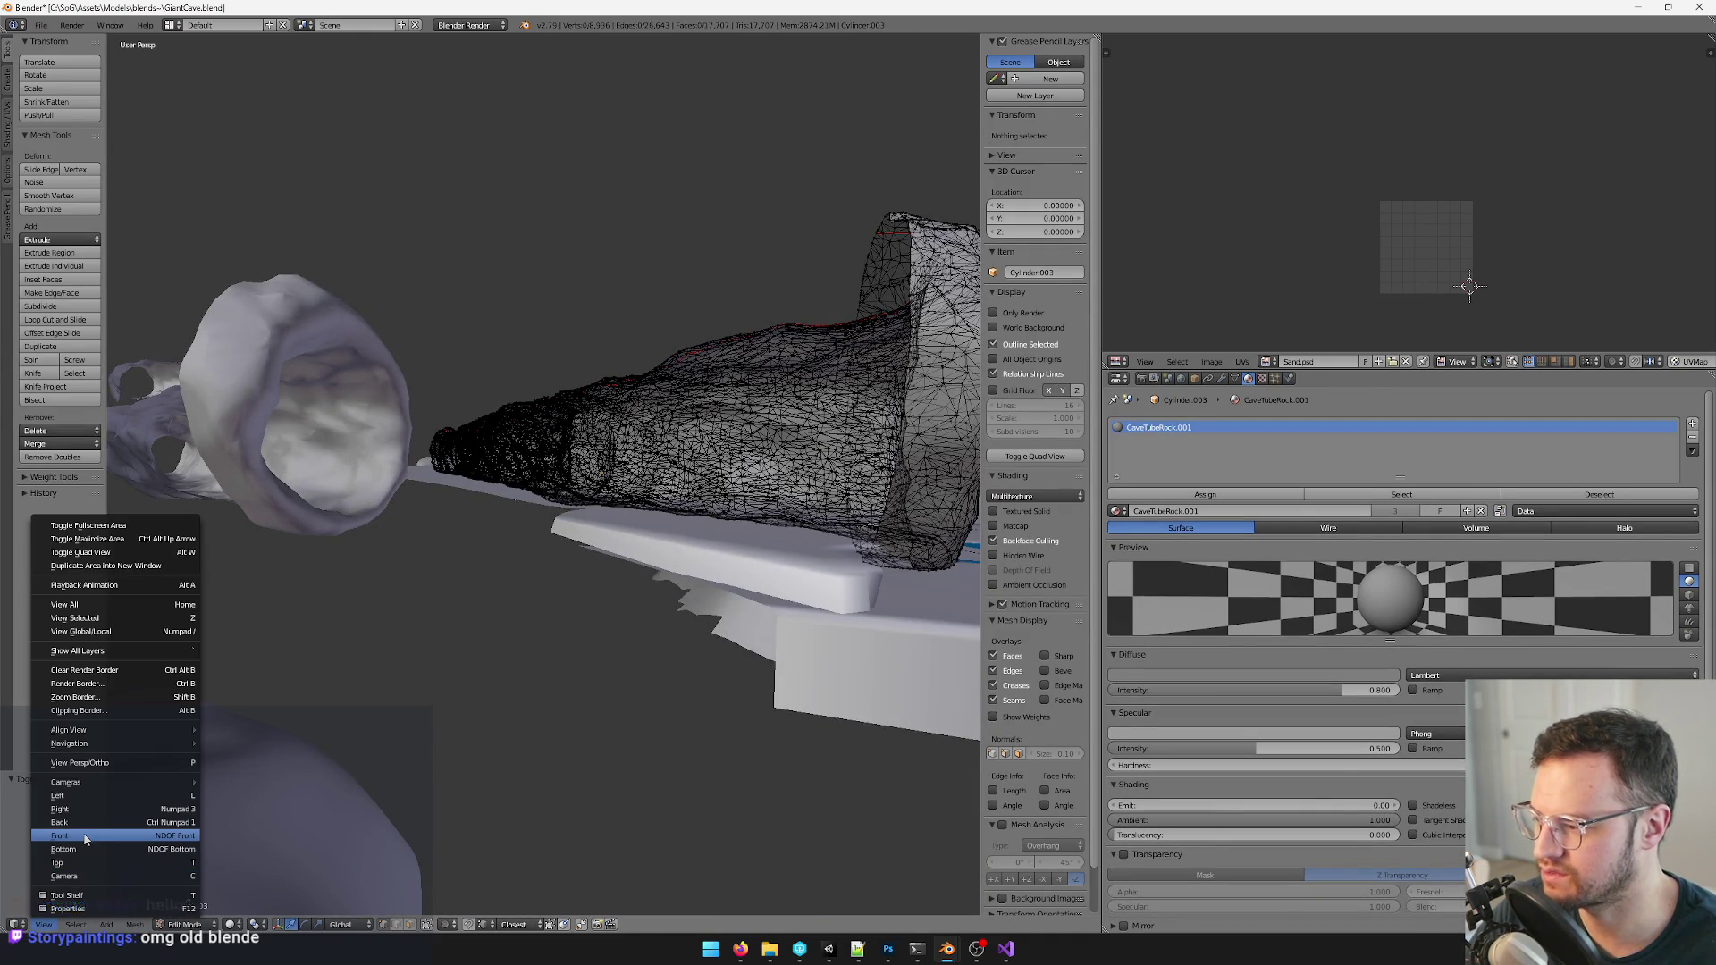
{"action": "left_click", "coordinate": [84, 838]}
{"action": "middle_click_drag", "start_coordinate": [403, 670], "coordinate": [456, 677], "text": "shift"}
{"action": "scroll", "coordinate": [437, 671], "scroll_direction": "up", "scroll_amount": 3}
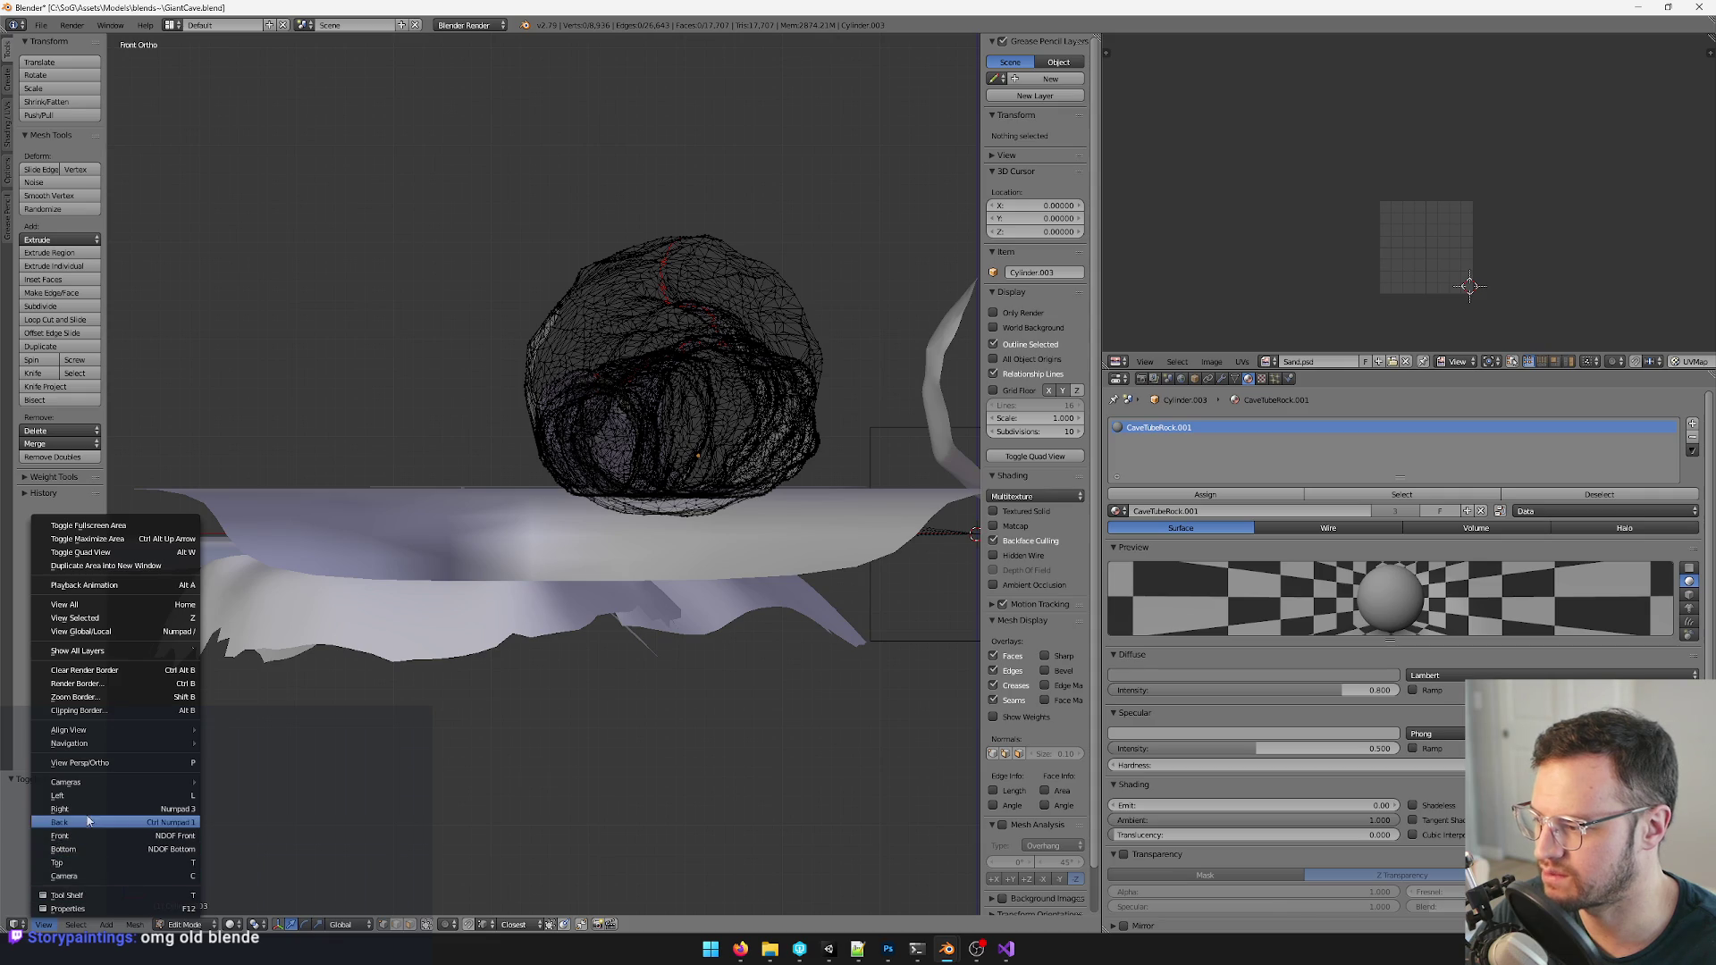
{"action": "left_click", "coordinate": [61, 809]}
{"action": "scroll", "coordinate": [542, 626], "scroll_direction": "down", "scroll_amount": 3}
{"action": "scroll", "coordinate": [543, 625], "scroll_direction": "up", "scroll_amount": 2}
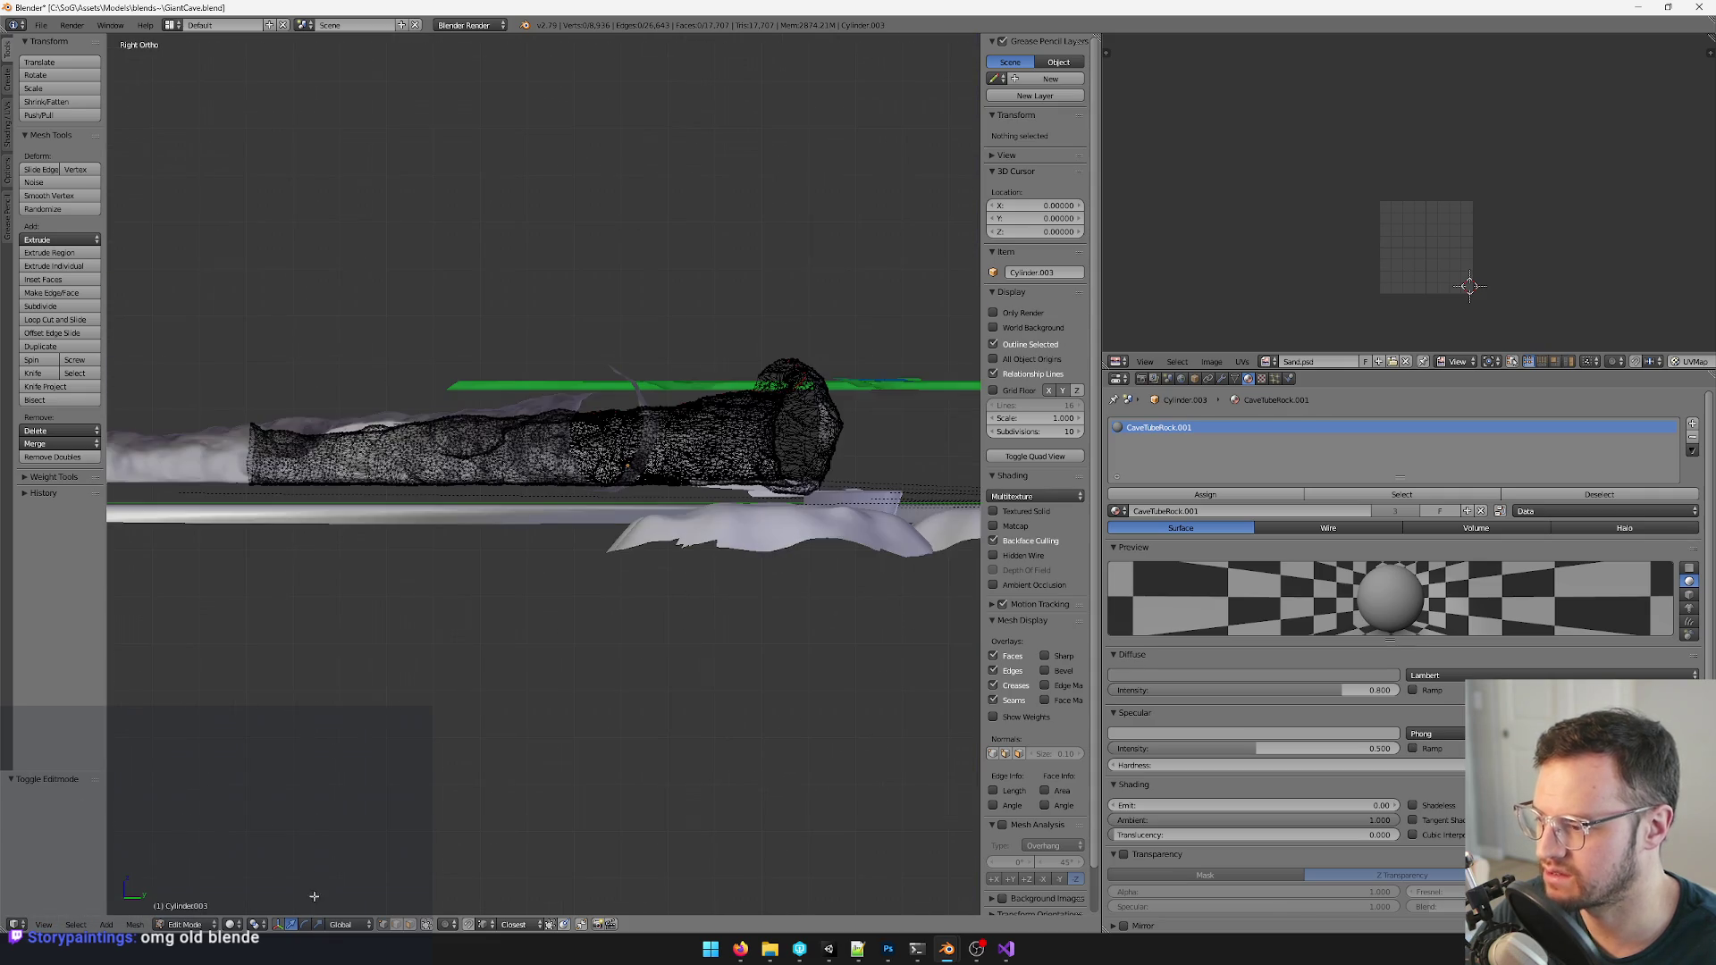
{"action": "left_click", "coordinate": [408, 925]}
- Box-select the unwanted tunnel section and delete its faces
{"action": "middle_click_drag", "start_coordinate": [432, 837], "coordinate": [467, 834], "text": "shift"}
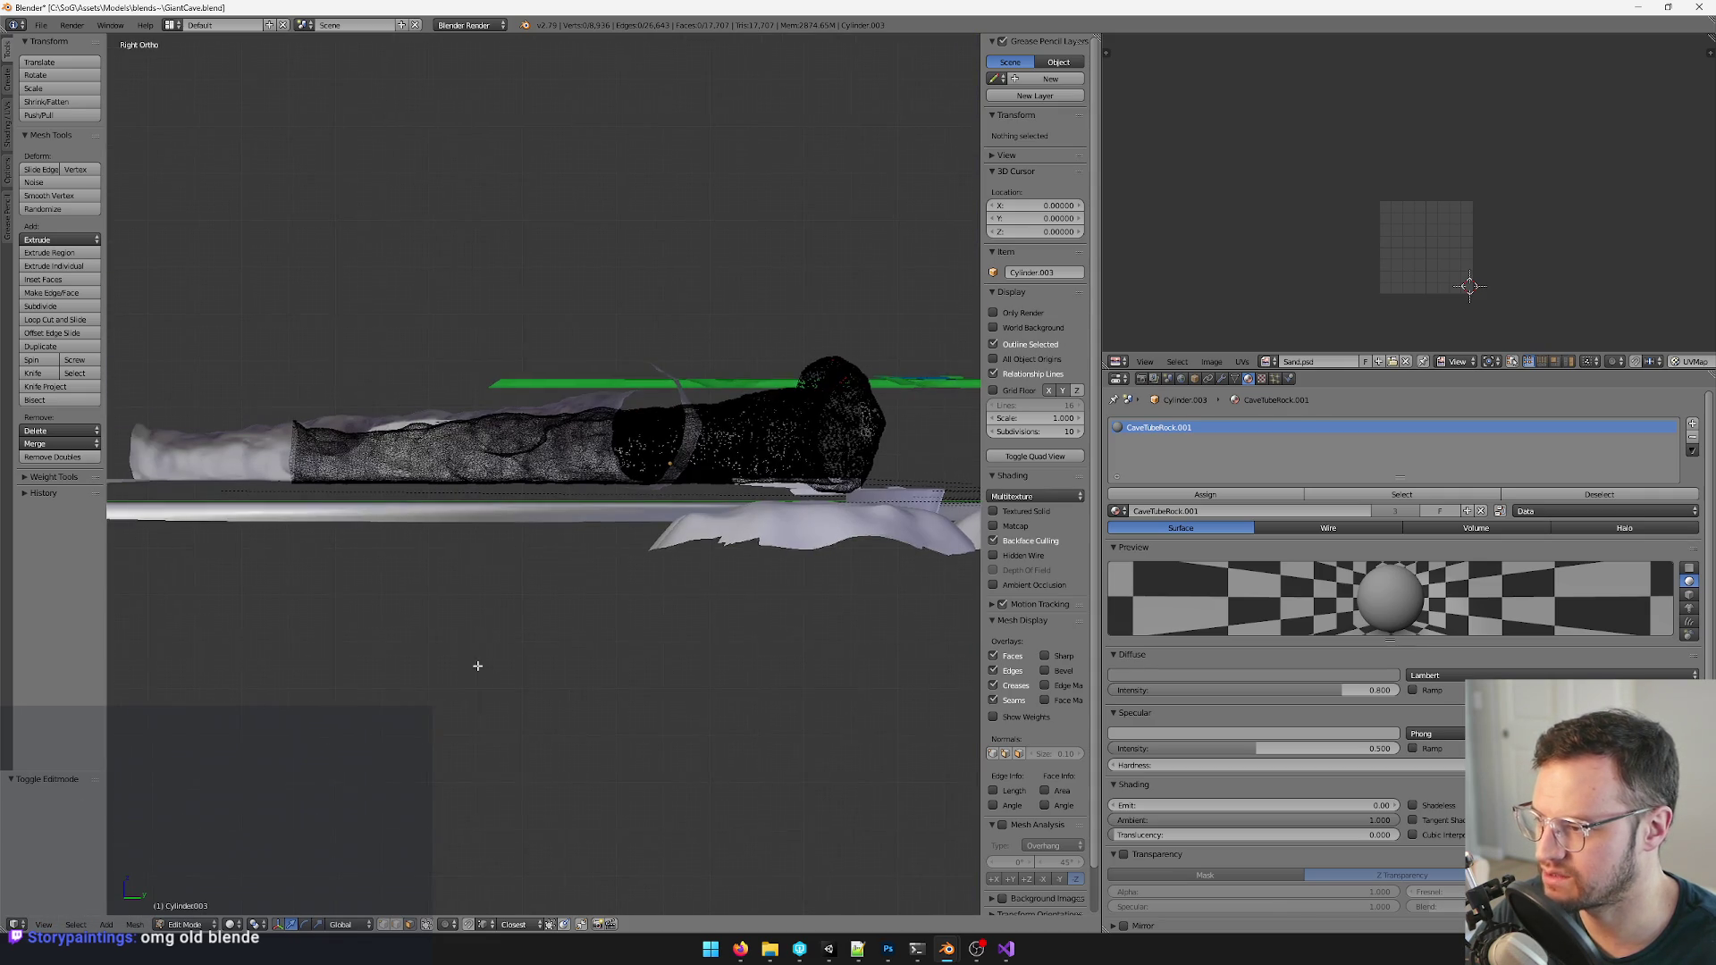
{"action": "key", "text": "b"}
{"action": "left_click_drag", "start_coordinate": [202, 286], "coordinate": [972, 475]}
{"action": "mouse_move", "coordinate": [537, 402]}
{"action": "middle_mouse_down", "text": "shift"}
{"action": "mouse_move", "coordinate": [618, 429]}
{"action": "mouse_move", "coordinate": [577, 402]}
{"action": "mouse_move", "coordinate": [503, 504]}
{"action": "mouse_move", "coordinate": [640, 377]}
{"action": "mouse_move", "coordinate": [589, 186]}
{"action": "middle_mouse_up", "text": "shift"}
{"action": "scroll", "coordinate": [536, 402], "scroll_direction": "up", "scroll_amount": 2}
{"action": "key", "text": "x"}
{"action": "left_click", "coordinate": [678, 437]}
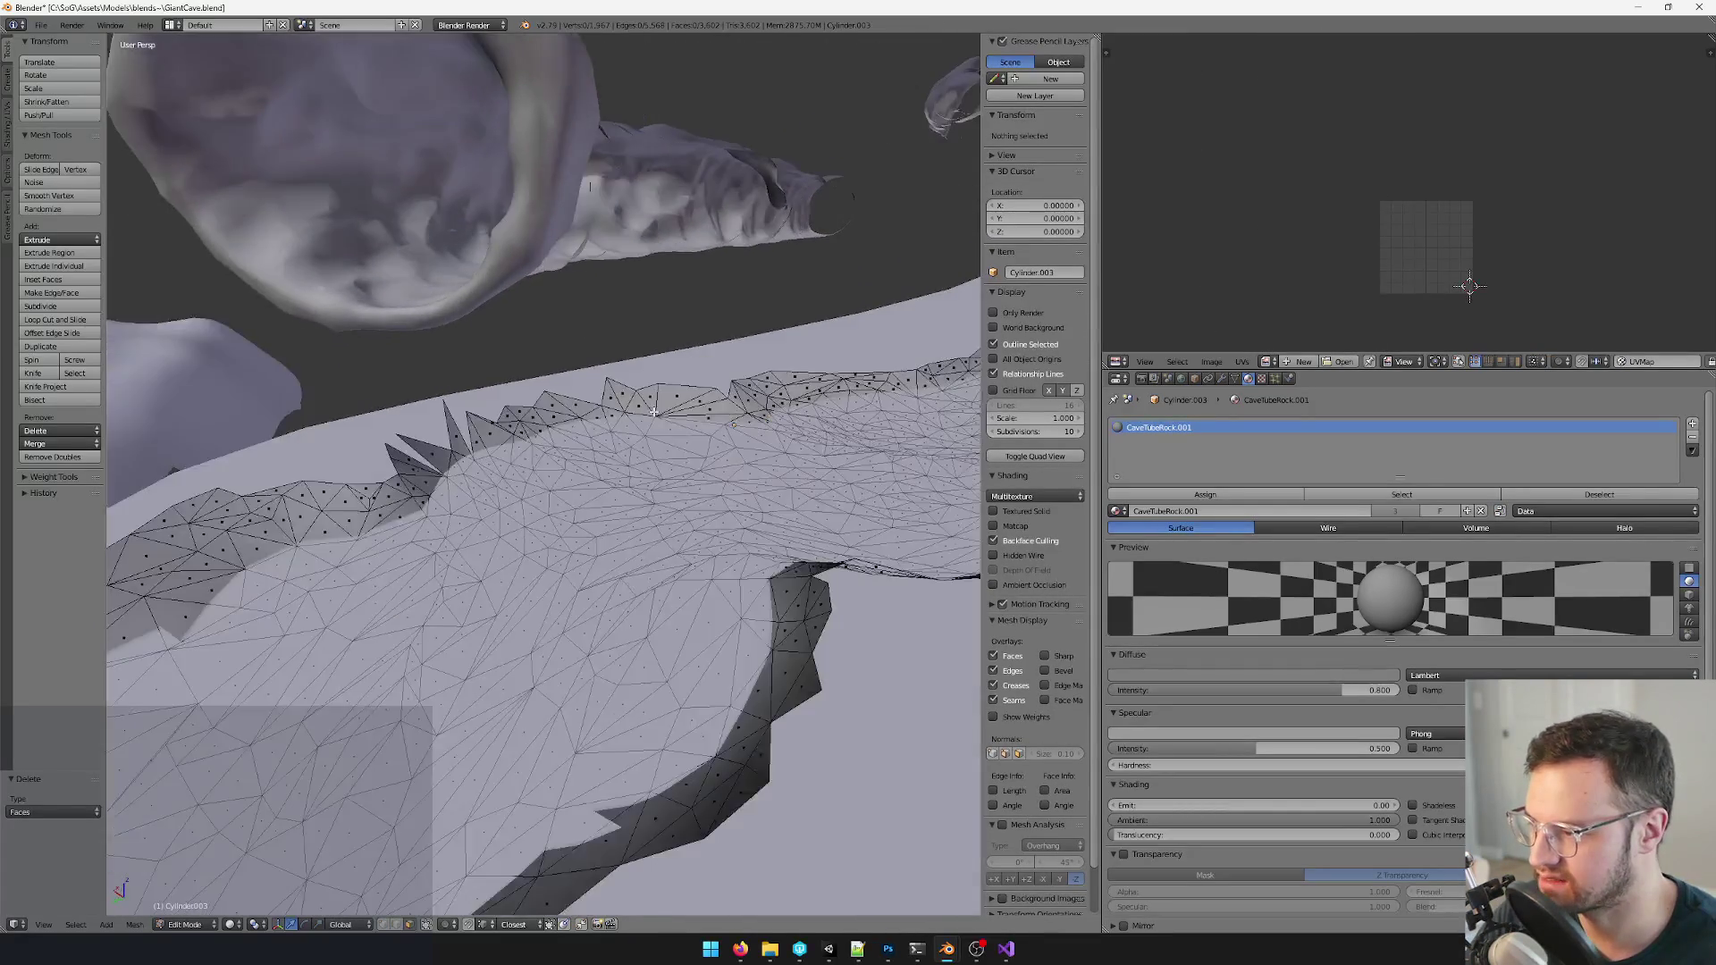
{"action": "scroll", "coordinate": [655, 412], "scroll_direction": "down", "scroll_amount": 4}
- Select a first strip of faces on the floor's outer rim
{"action": "middle_click_drag", "start_coordinate": [537, 402], "coordinate": [470, 510]}
{"action": "left_click", "coordinate": [362, 508], "text": "alt"}
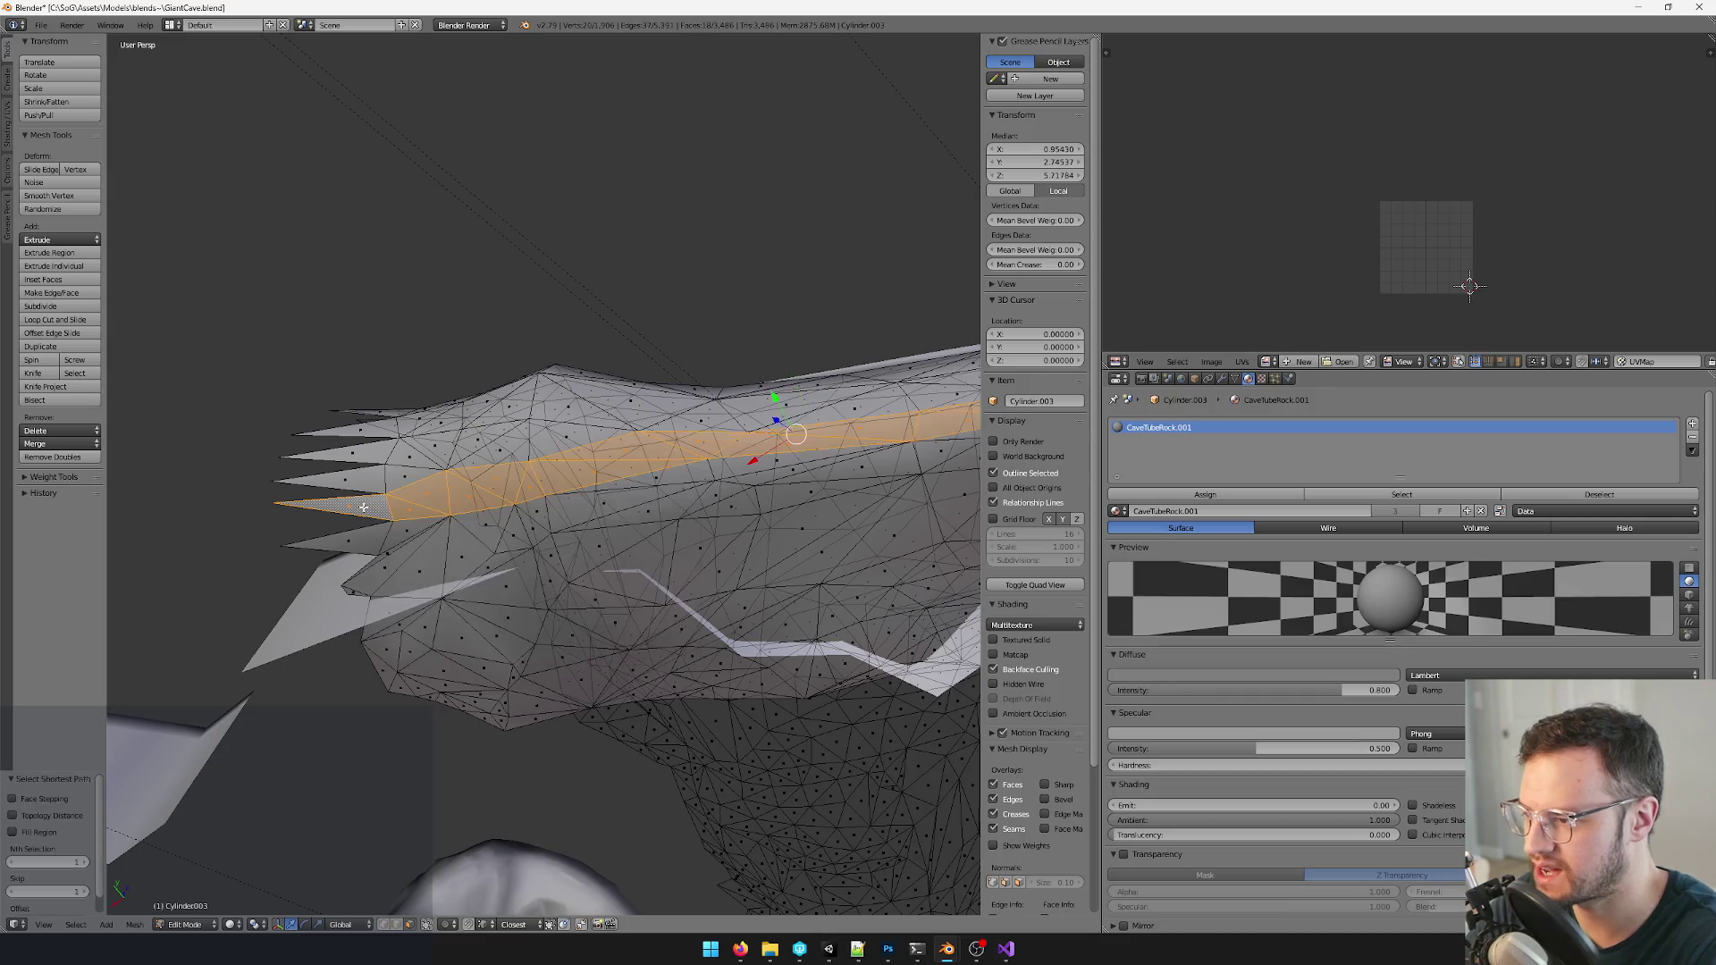
- Grow the rim face selection four times and delete the selected rim faces
{"action": "mouse_move", "coordinate": [362, 507]}
{"action": "middle_mouse_down"}
{"action": "mouse_move", "coordinate": [734, 454]}
{"action": "mouse_move", "coordinate": [702, 537]}
{"action": "middle_mouse_up"}
{"action": "key", "text": "ctrl+KP_Add"}
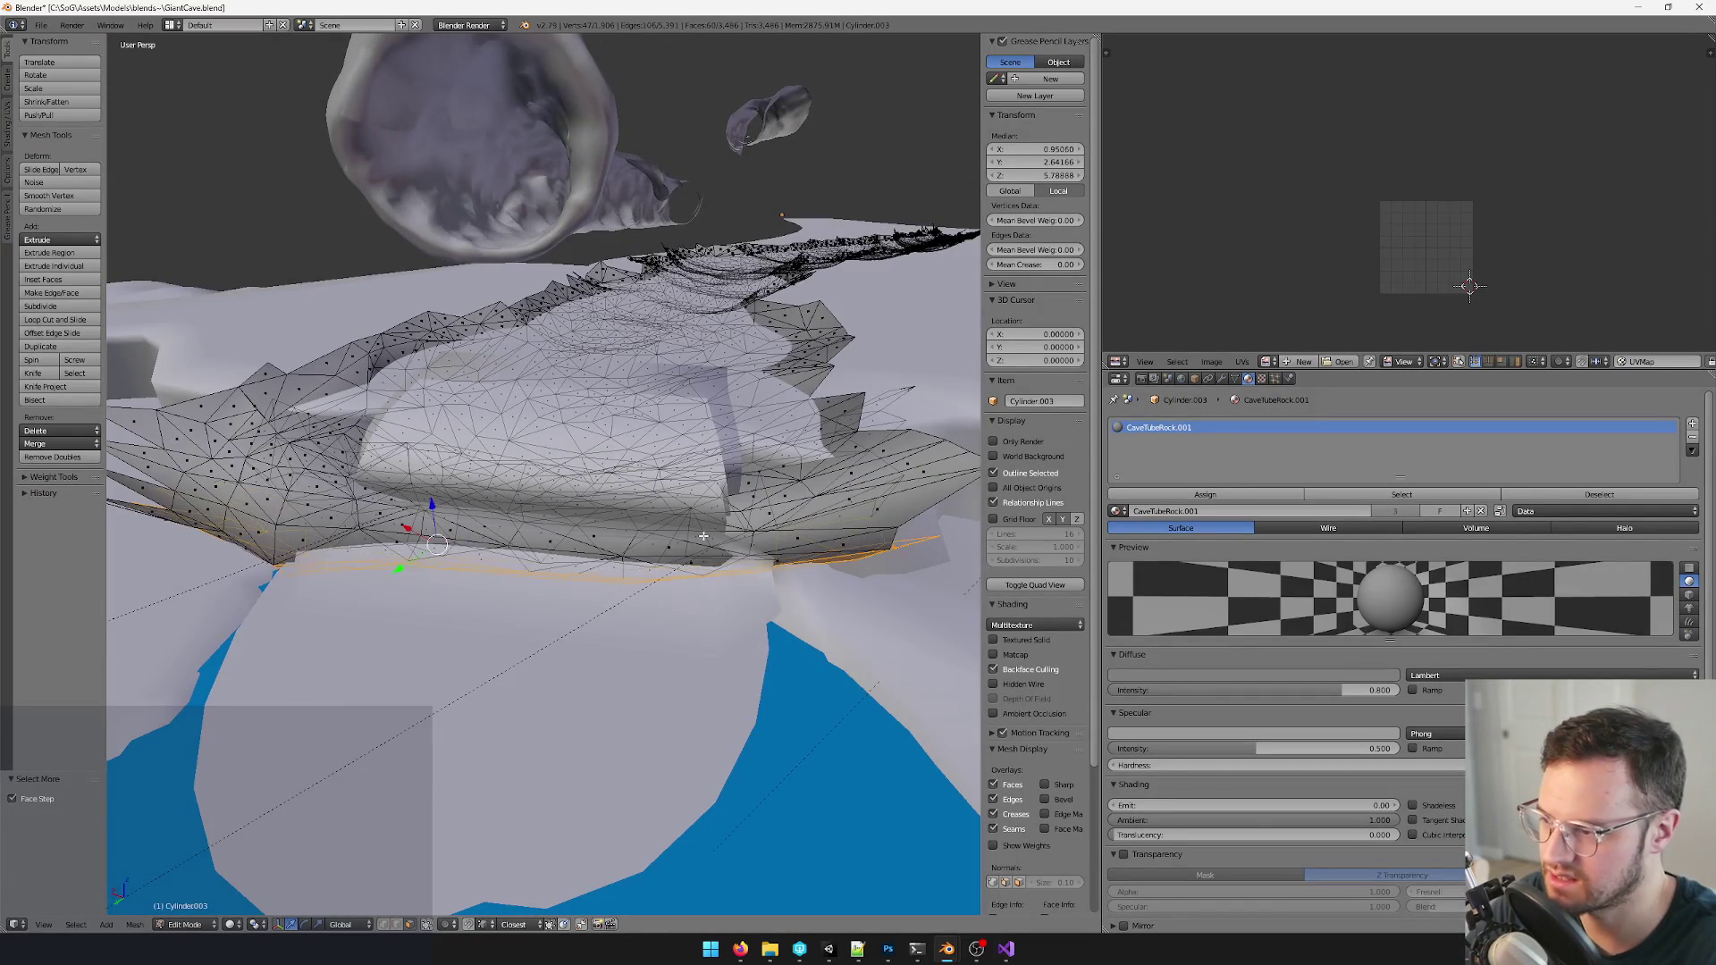
{"action": "key", "text": "ctrl+KP_Add"}
{"action": "key", "text": "ctrl+KP_Add"}
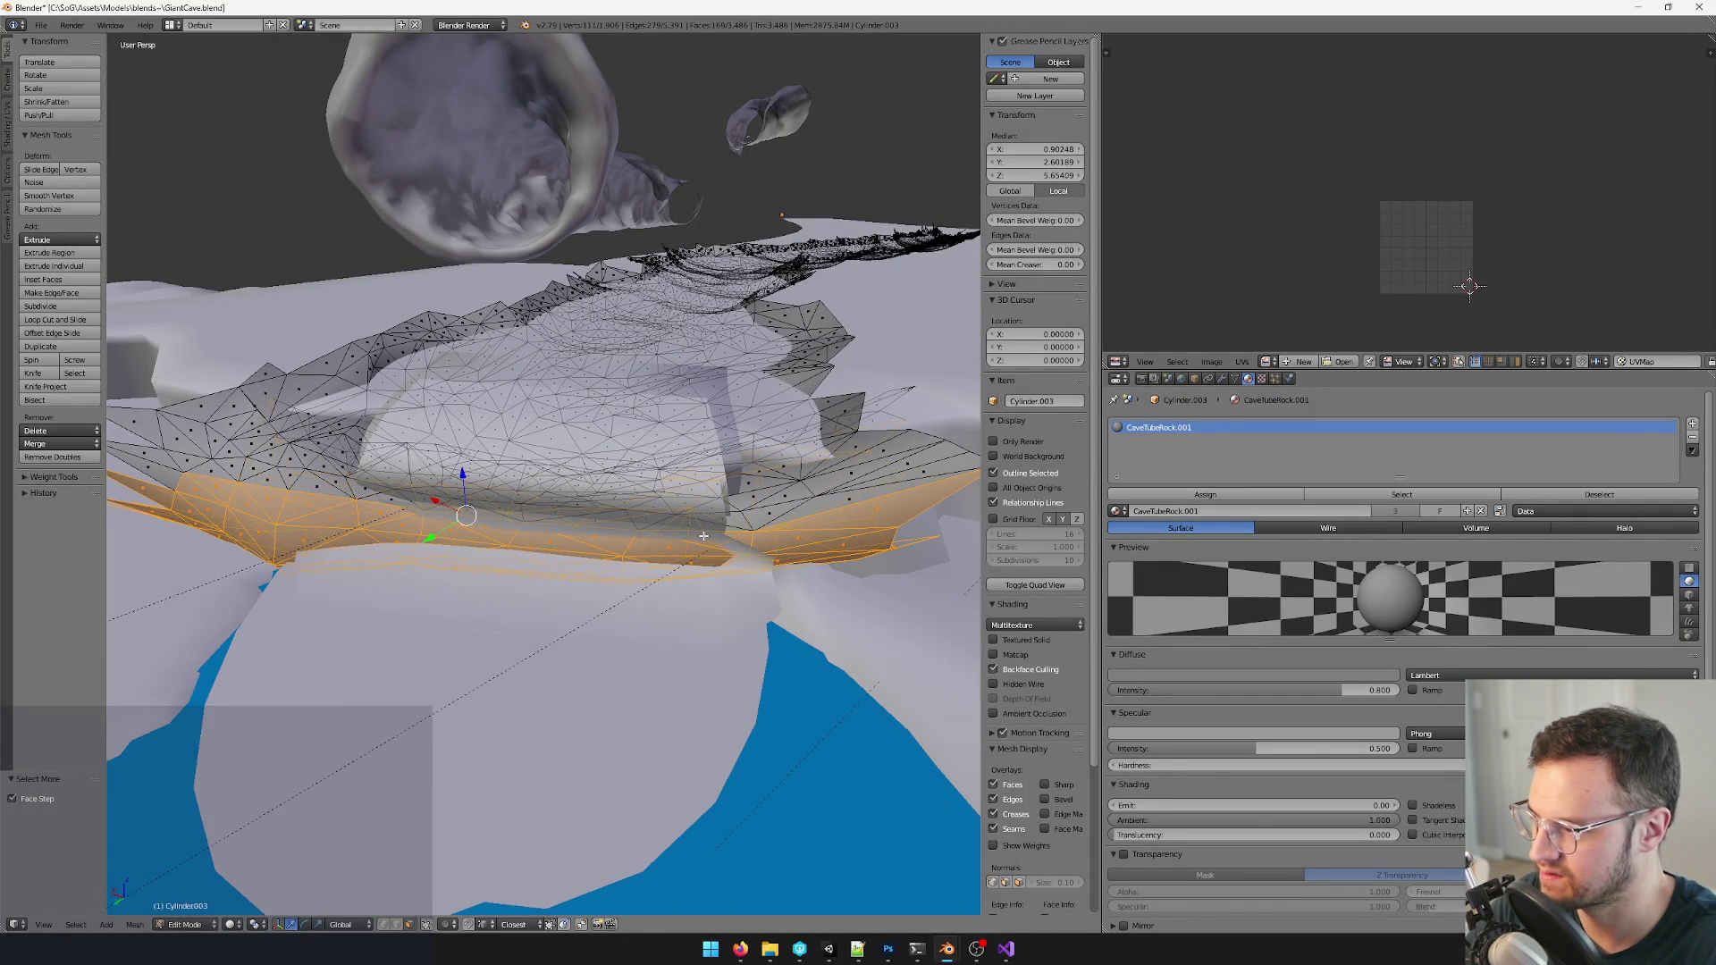
{"action": "key", "text": "ctrl+KP_Add"}
{"action": "key", "text": "ctrl+KP_Add"}
{"action": "key", "text": "ctrl+KP_Add"}
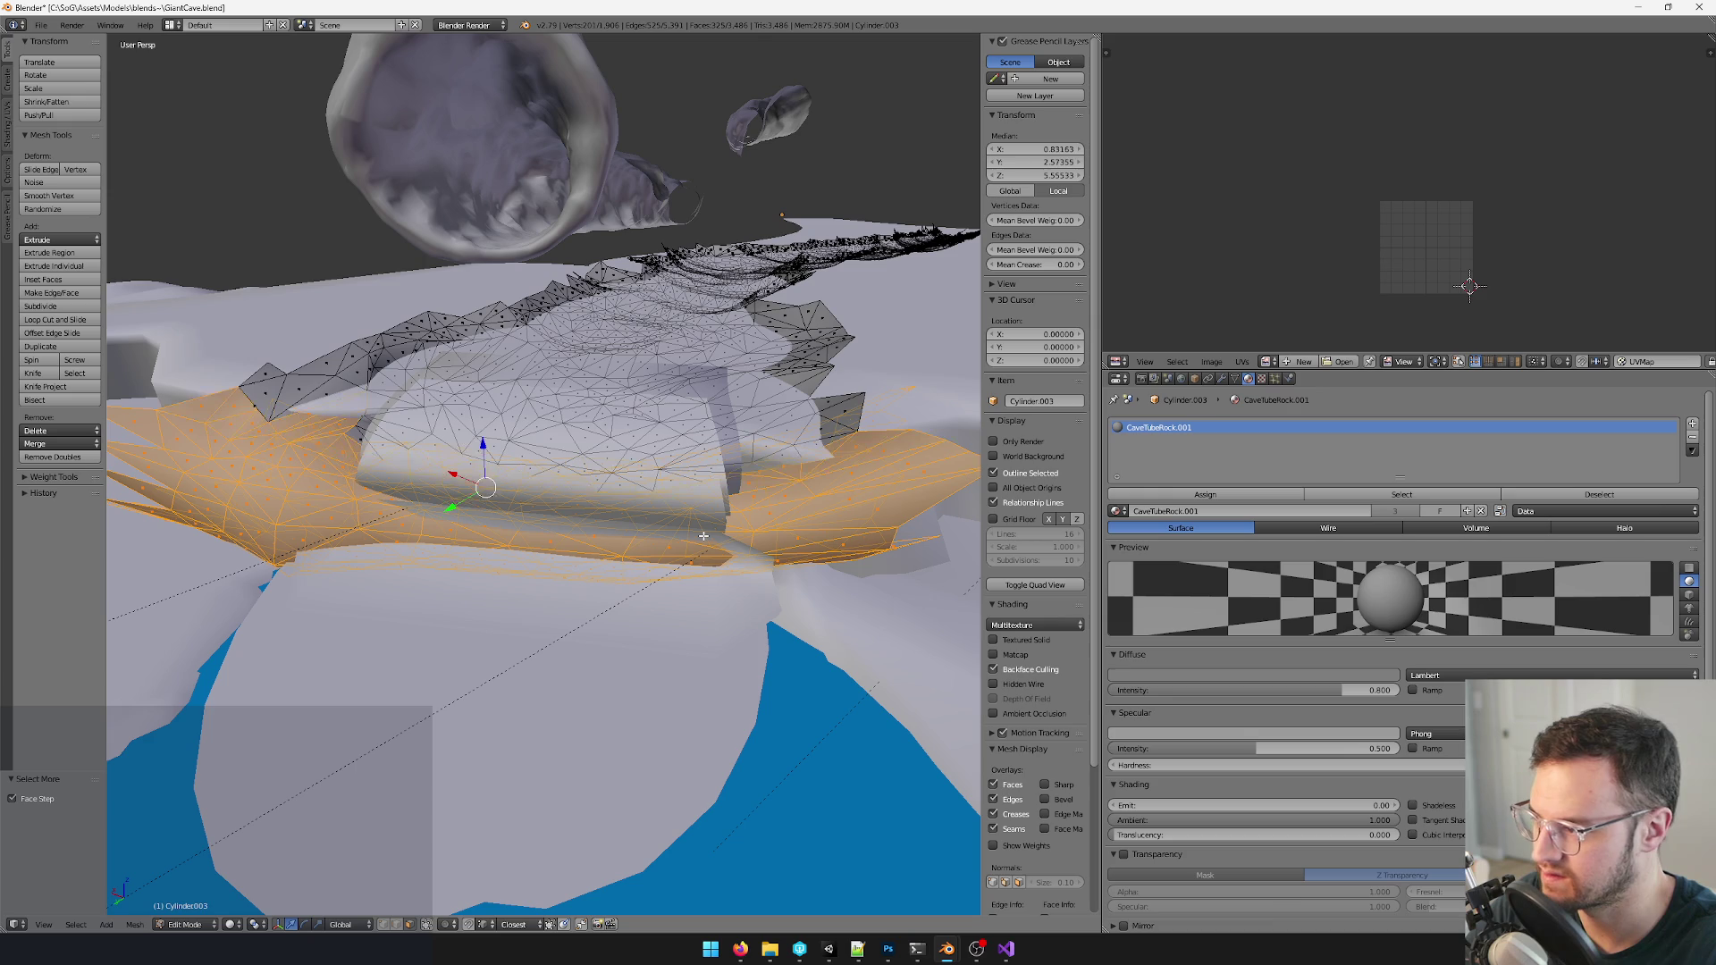
{"action": "key", "text": "ctrl+KP_Add"}
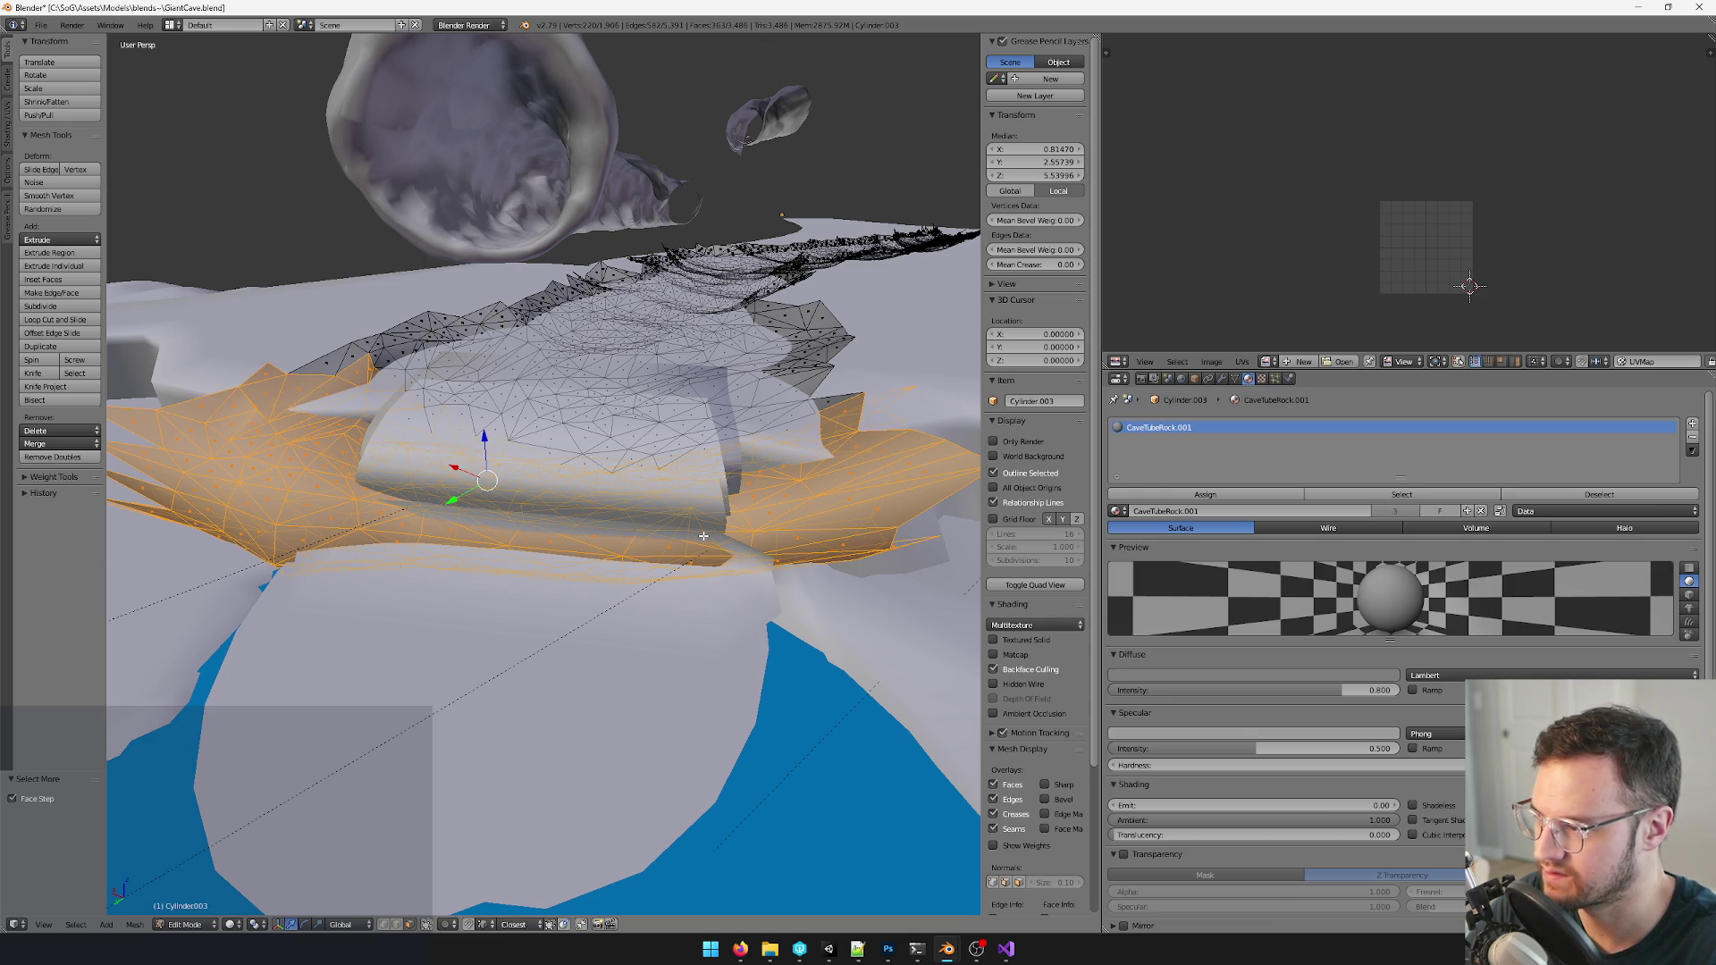
{"action": "key", "text": "x"}
{"action": "left_click", "coordinate": [704, 536]}
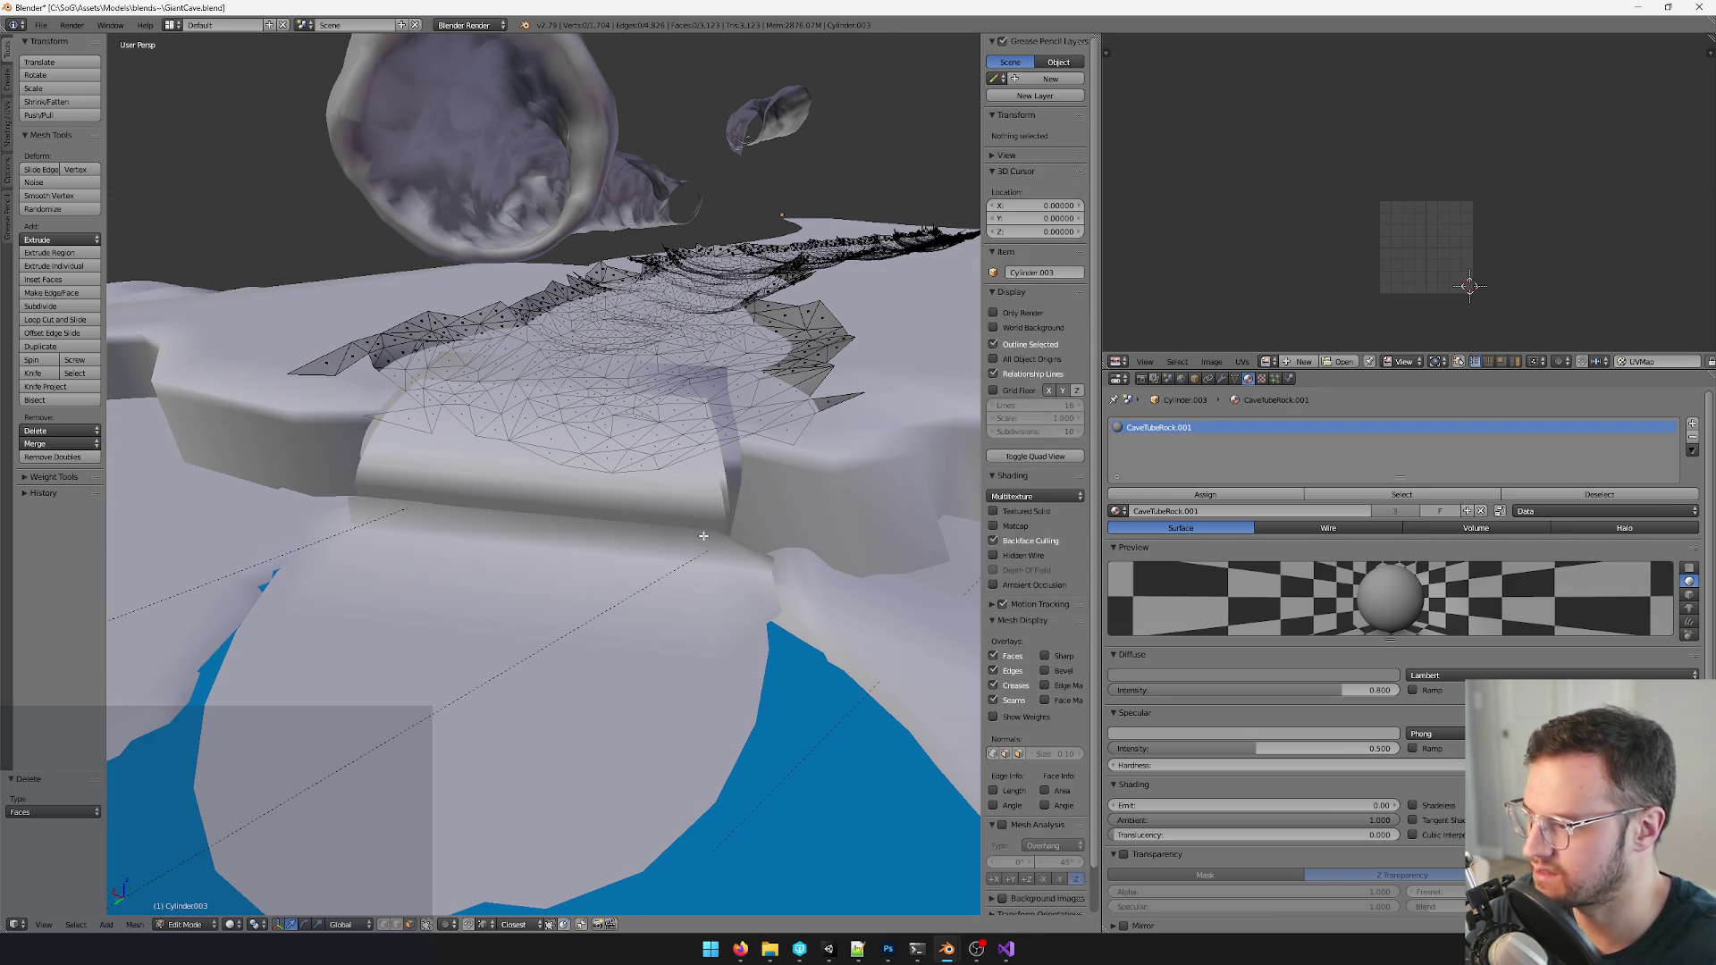
- Delete the leftover stray face and loose vertices near the tunnel opening
{"action": "mouse_move", "coordinate": [603, 537]}
{"action": "middle_mouse_down"}
{"action": "mouse_move", "coordinate": [483, 637]}
{"action": "mouse_move", "coordinate": [405, 566]}
{"action": "mouse_move", "coordinate": [544, 539]}
{"action": "mouse_move", "coordinate": [528, 526]}
{"action": "middle_mouse_up"}
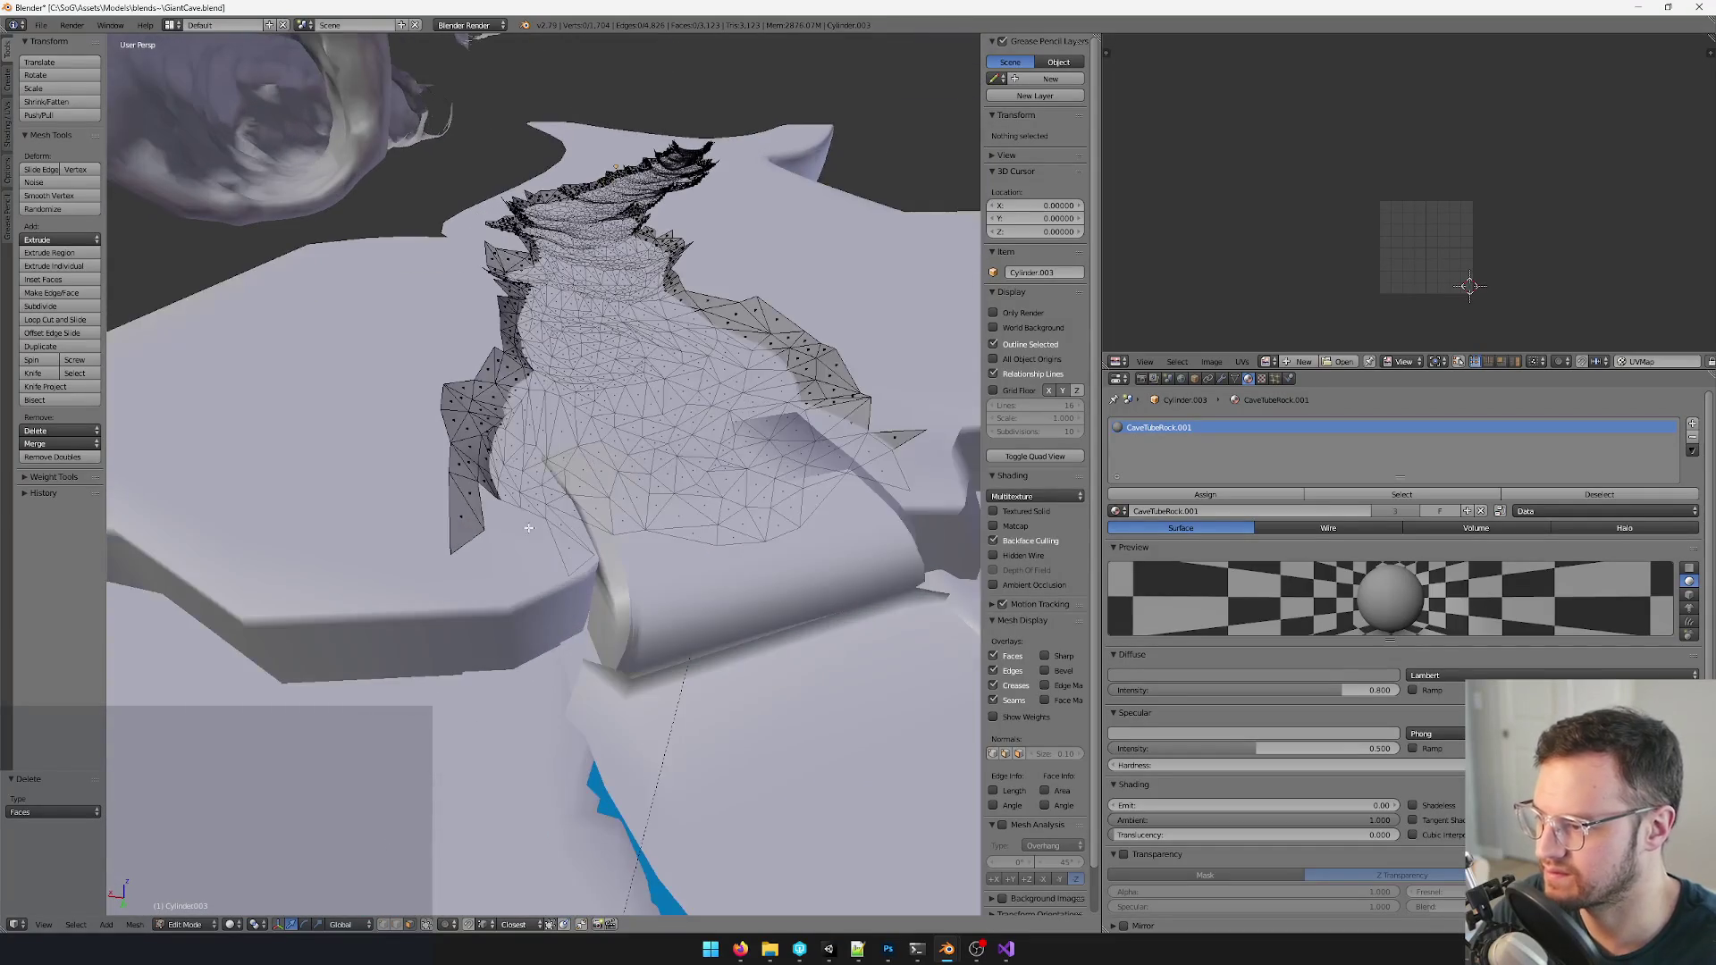
{"action": "right_click", "coordinate": [472, 516]}
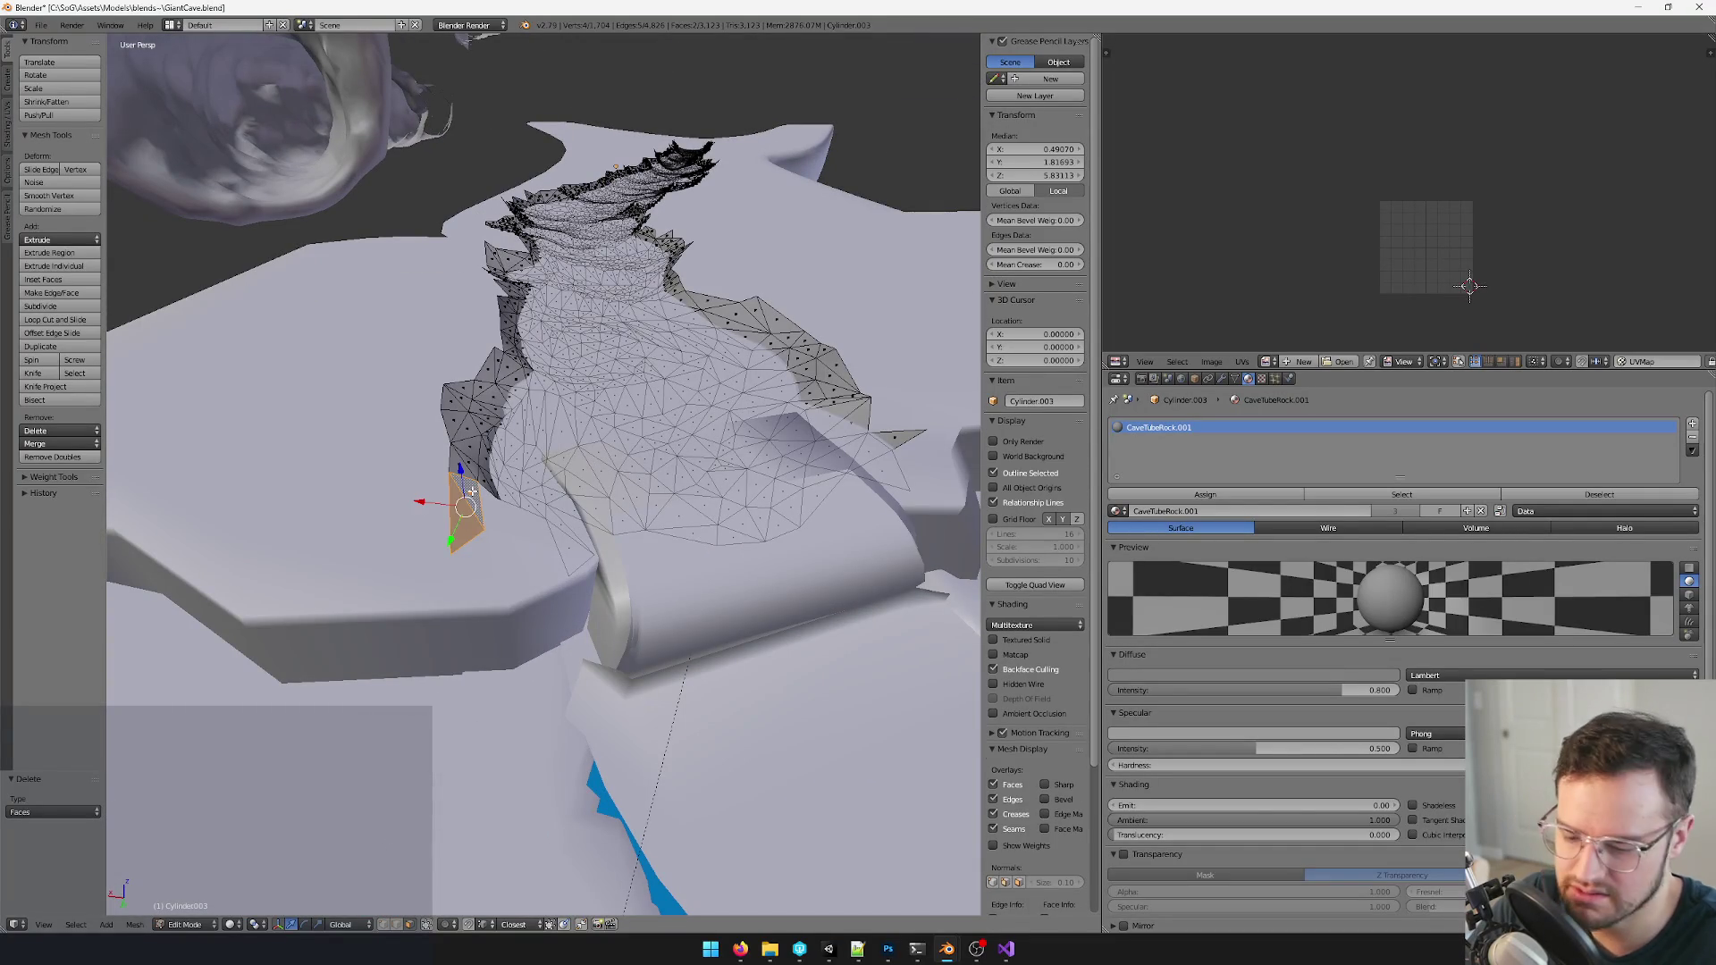
{"action": "key", "text": "x"}
{"action": "left_click", "coordinate": [442, 511]}
{"action": "scroll", "coordinate": [470, 497], "scroll_direction": "up", "scroll_amount": 3}
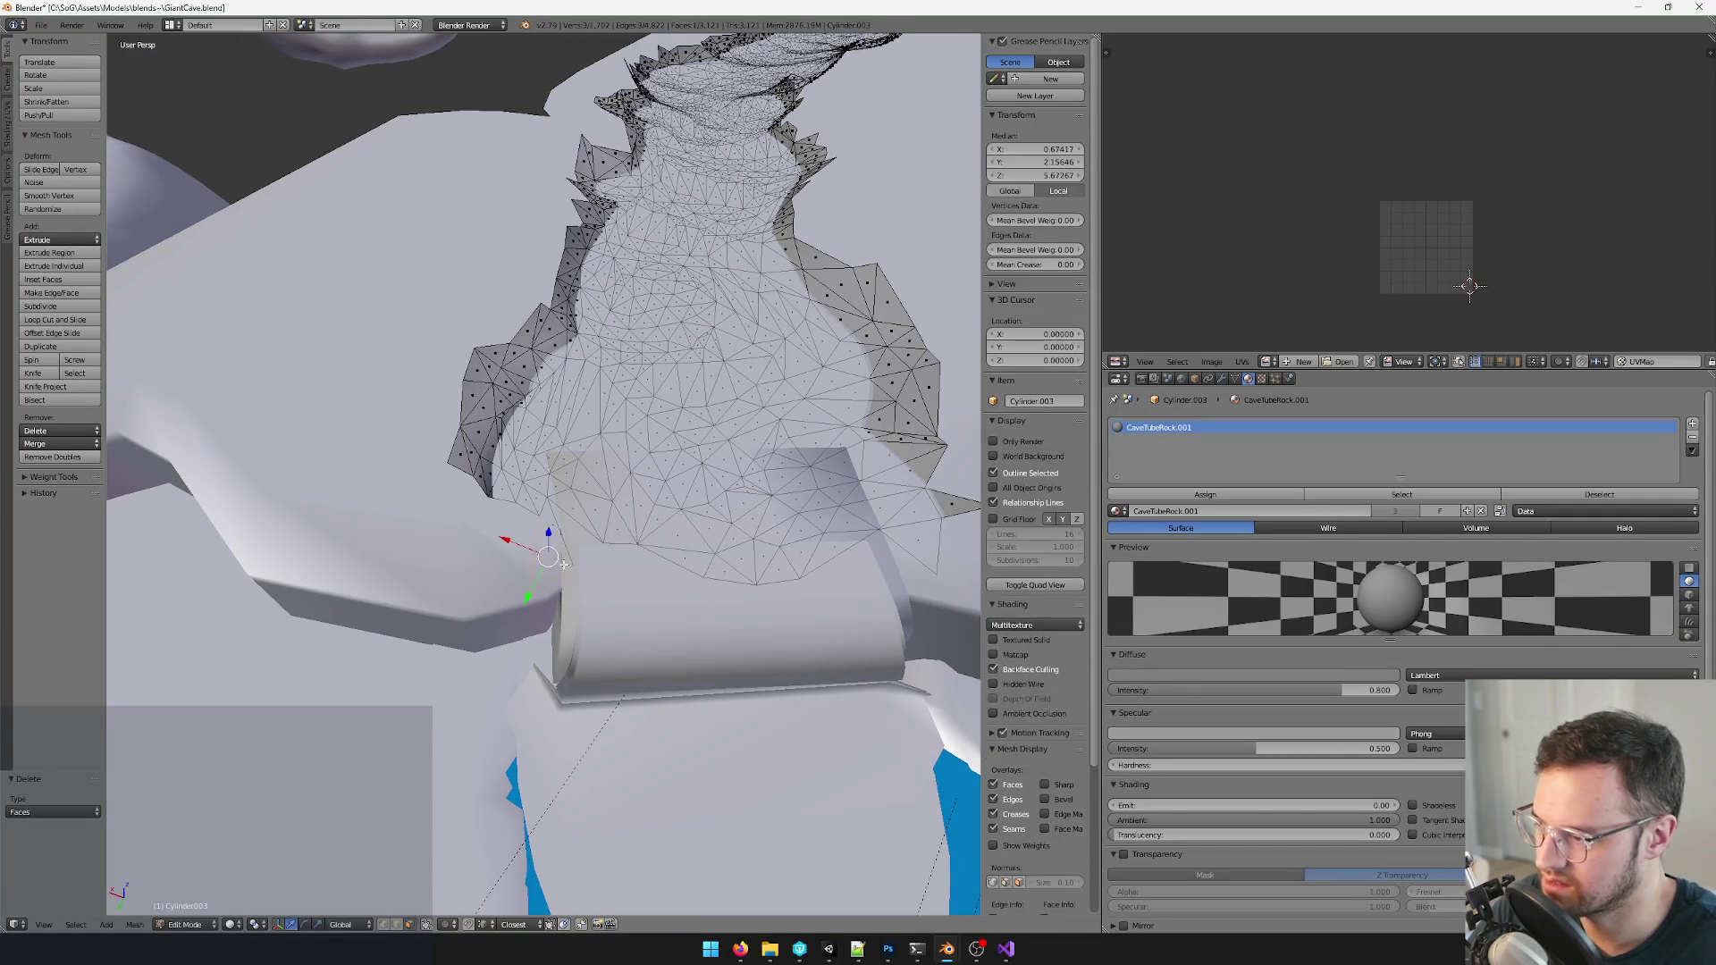
{"action": "key", "text": "x"}
{"action": "left_click", "coordinate": [563, 516]}
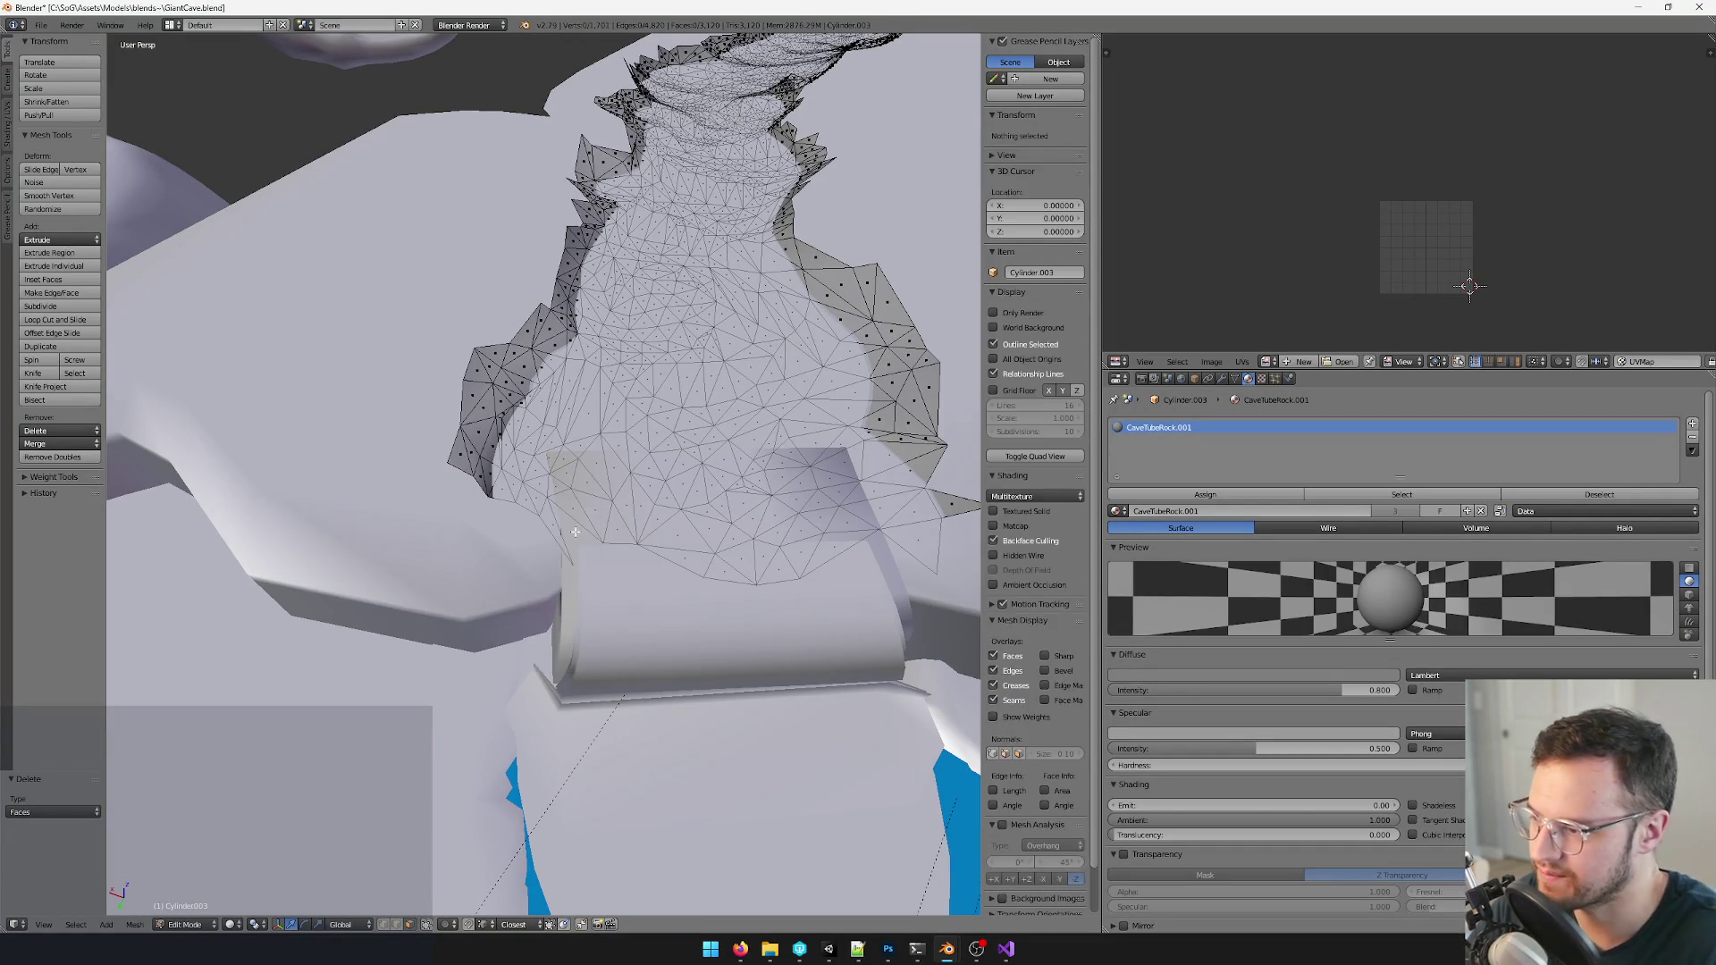
{"action": "right_click", "coordinate": [525, 522]}
{"action": "key", "text": "x"}
{"action": "left_click", "coordinate": [555, 522]}
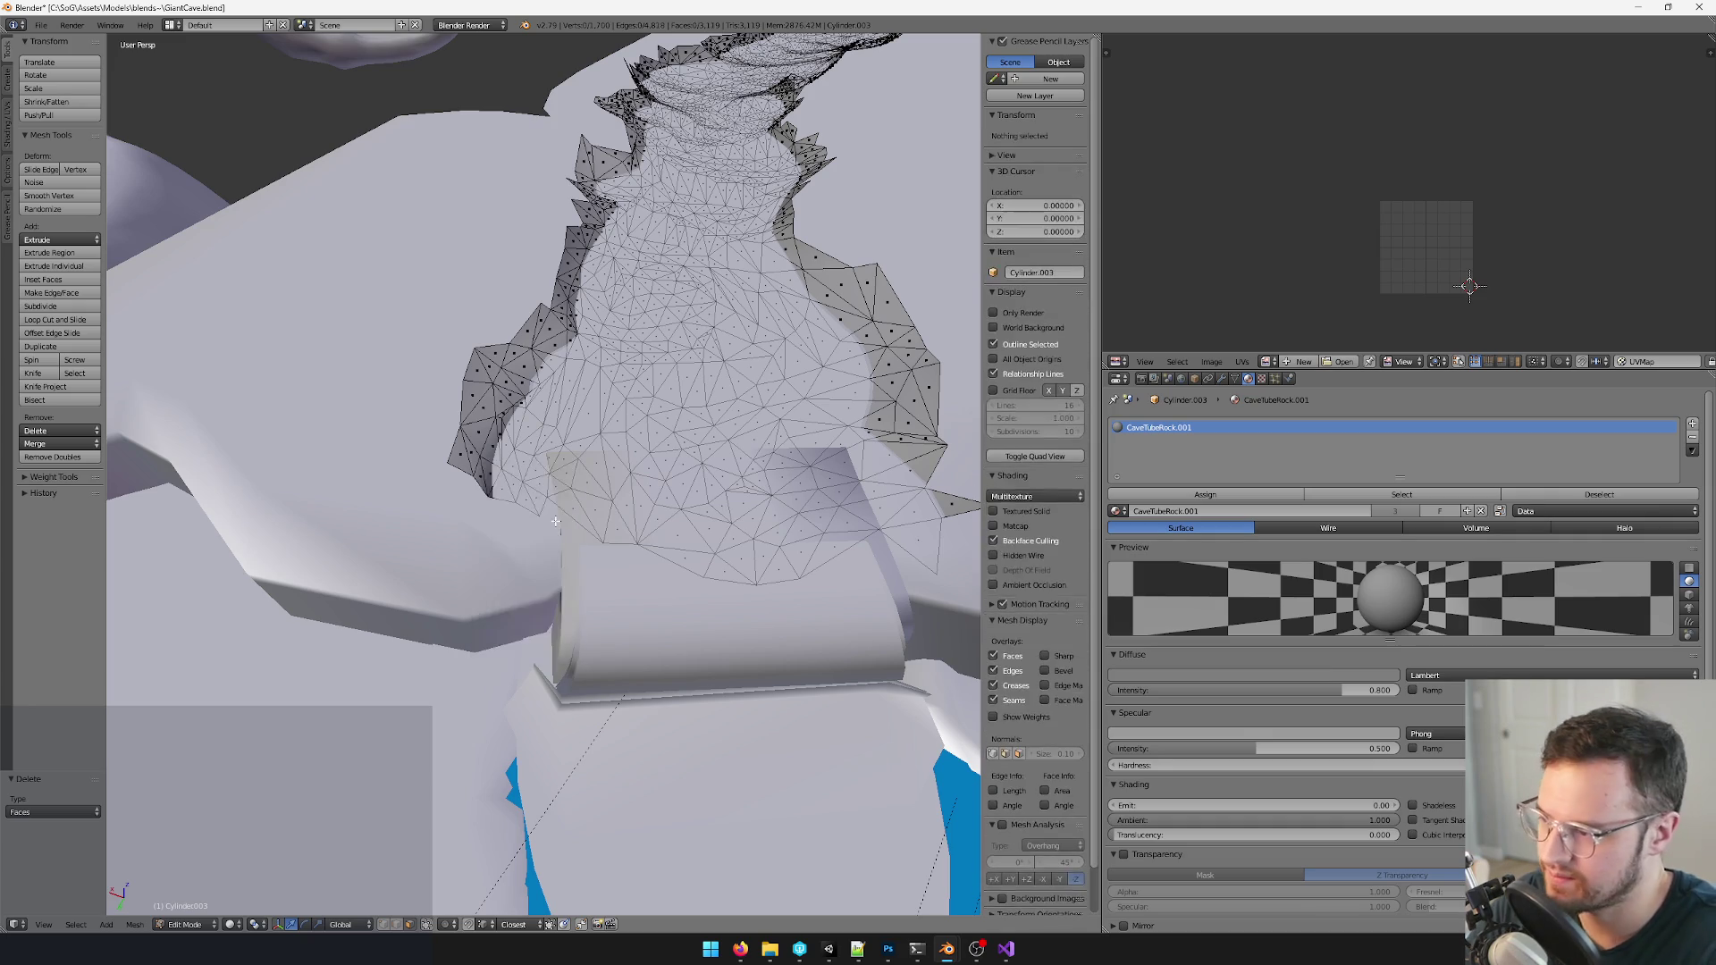
{"action": "scroll", "coordinate": [565, 524], "scroll_direction": "down", "scroll_amount": 6}
{"action": "middle_click_drag", "start_coordinate": [576, 517], "coordinate": [623, 497]}
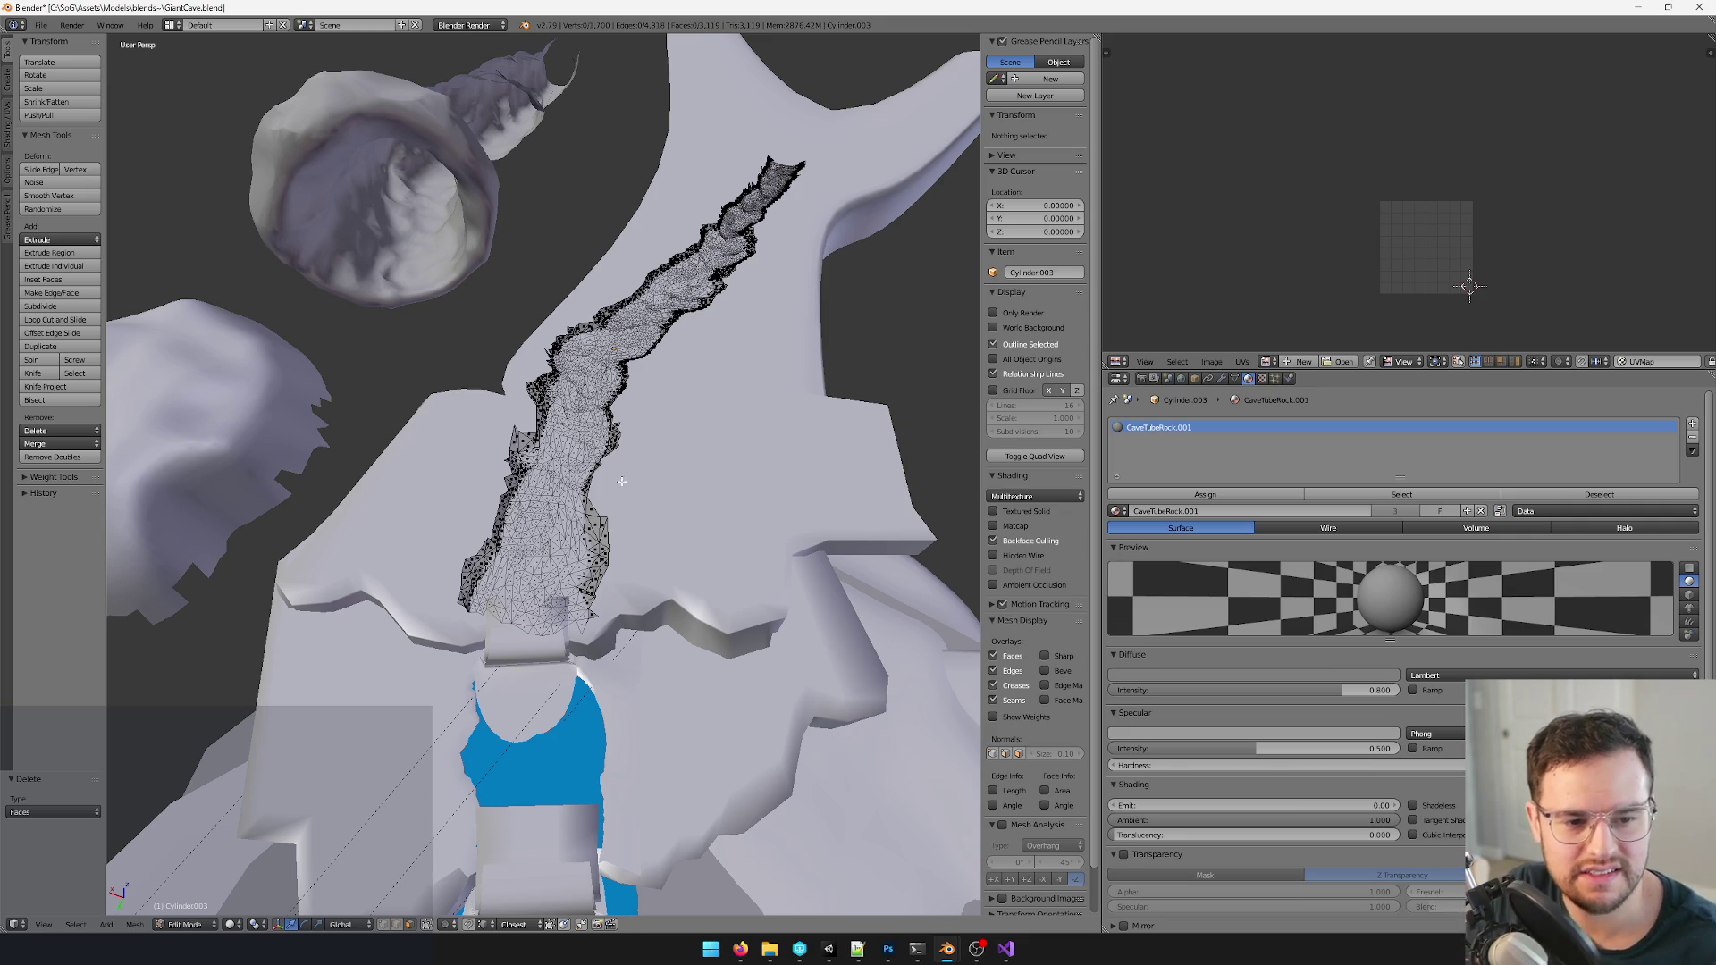
- Fill a new face between the rim vertices beside the spike
{"action": "middle_click_drag", "start_coordinate": [623, 451], "coordinate": [533, 399]}
{"action": "scroll", "coordinate": [533, 400], "scroll_direction": "up", "scroll_amount": 3}
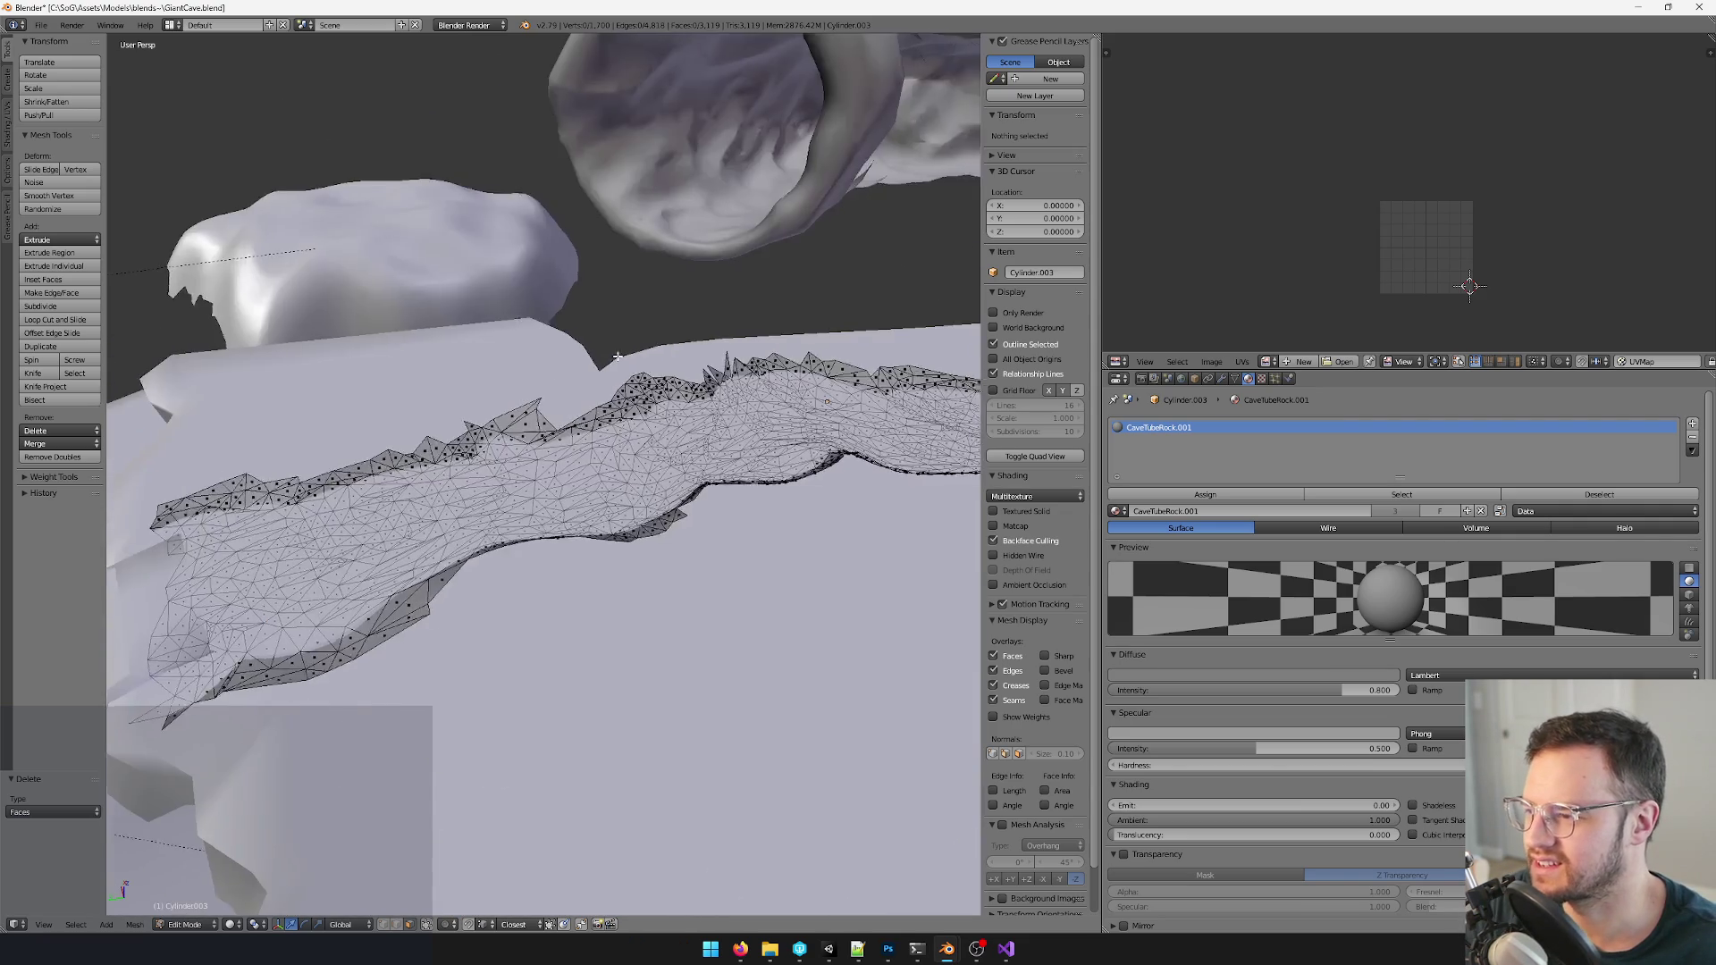
{"action": "scroll", "coordinate": [531, 400], "scroll_direction": "up", "scroll_amount": 2}
{"action": "right_click", "coordinate": [536, 403]}
{"action": "scroll", "coordinate": [604, 396], "scroll_direction": "up", "scroll_amount": 5}
{"action": "scroll", "coordinate": [670, 389], "scroll_direction": "down", "scroll_amount": 5}
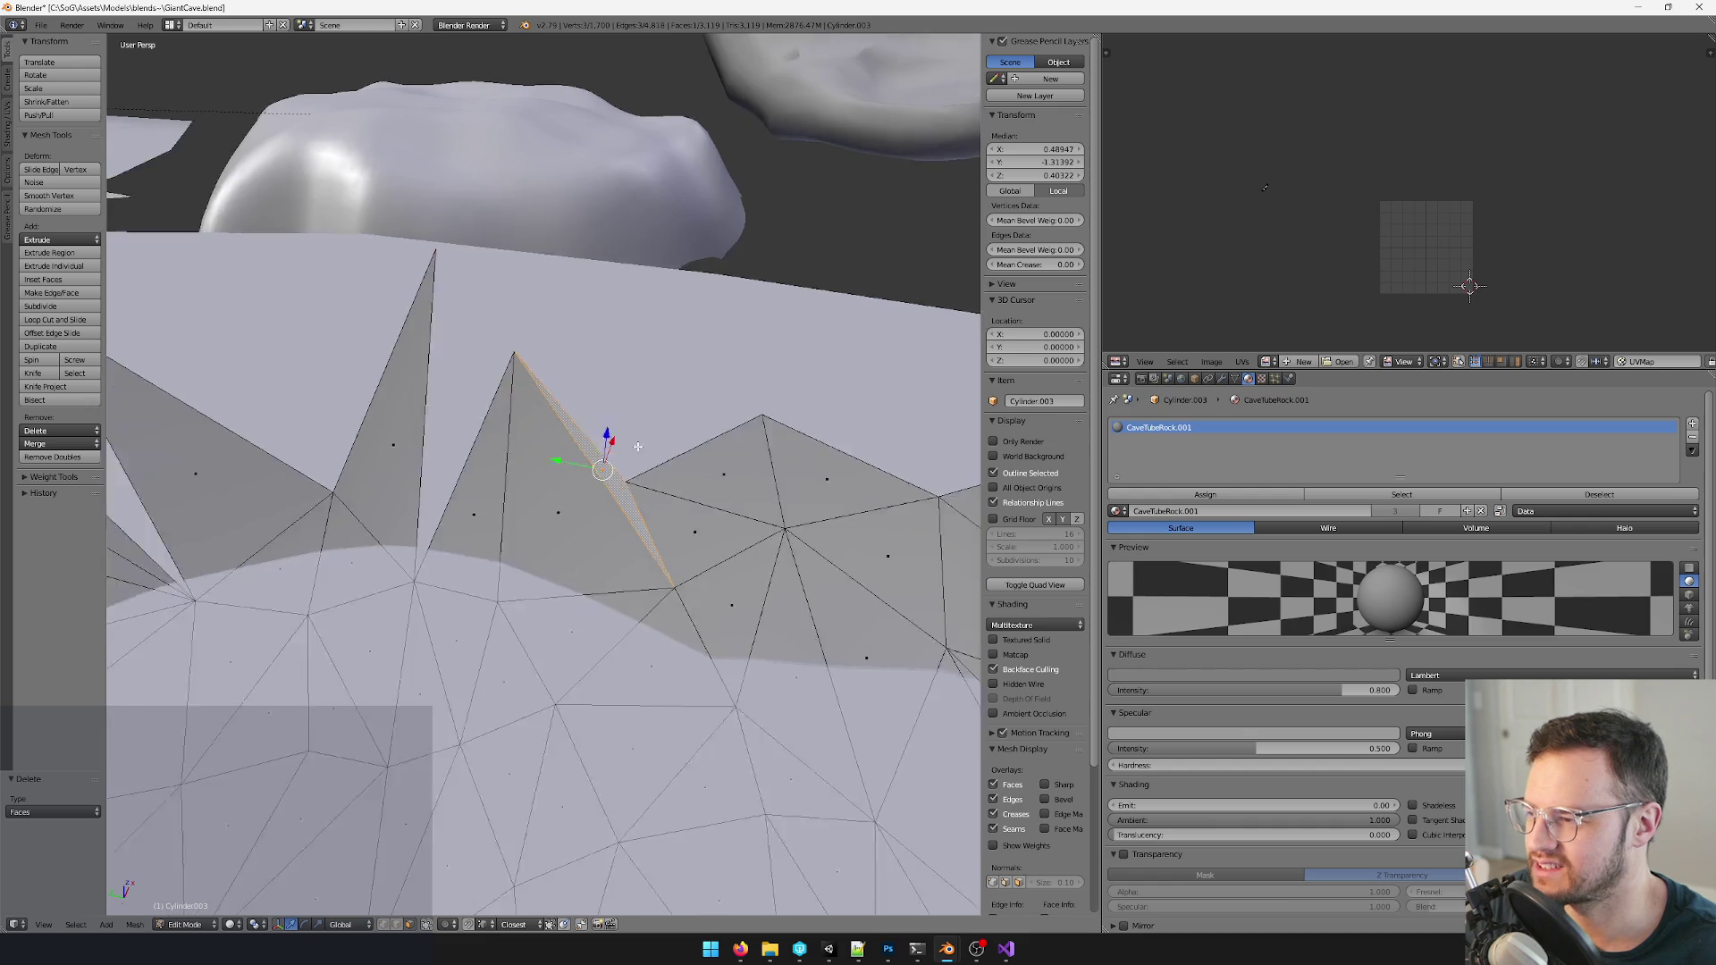
{"action": "scroll", "coordinate": [604, 470], "scroll_direction": "down", "scroll_amount": 3}
{"action": "right_click", "coordinate": [510, 403], "text": "shift"}
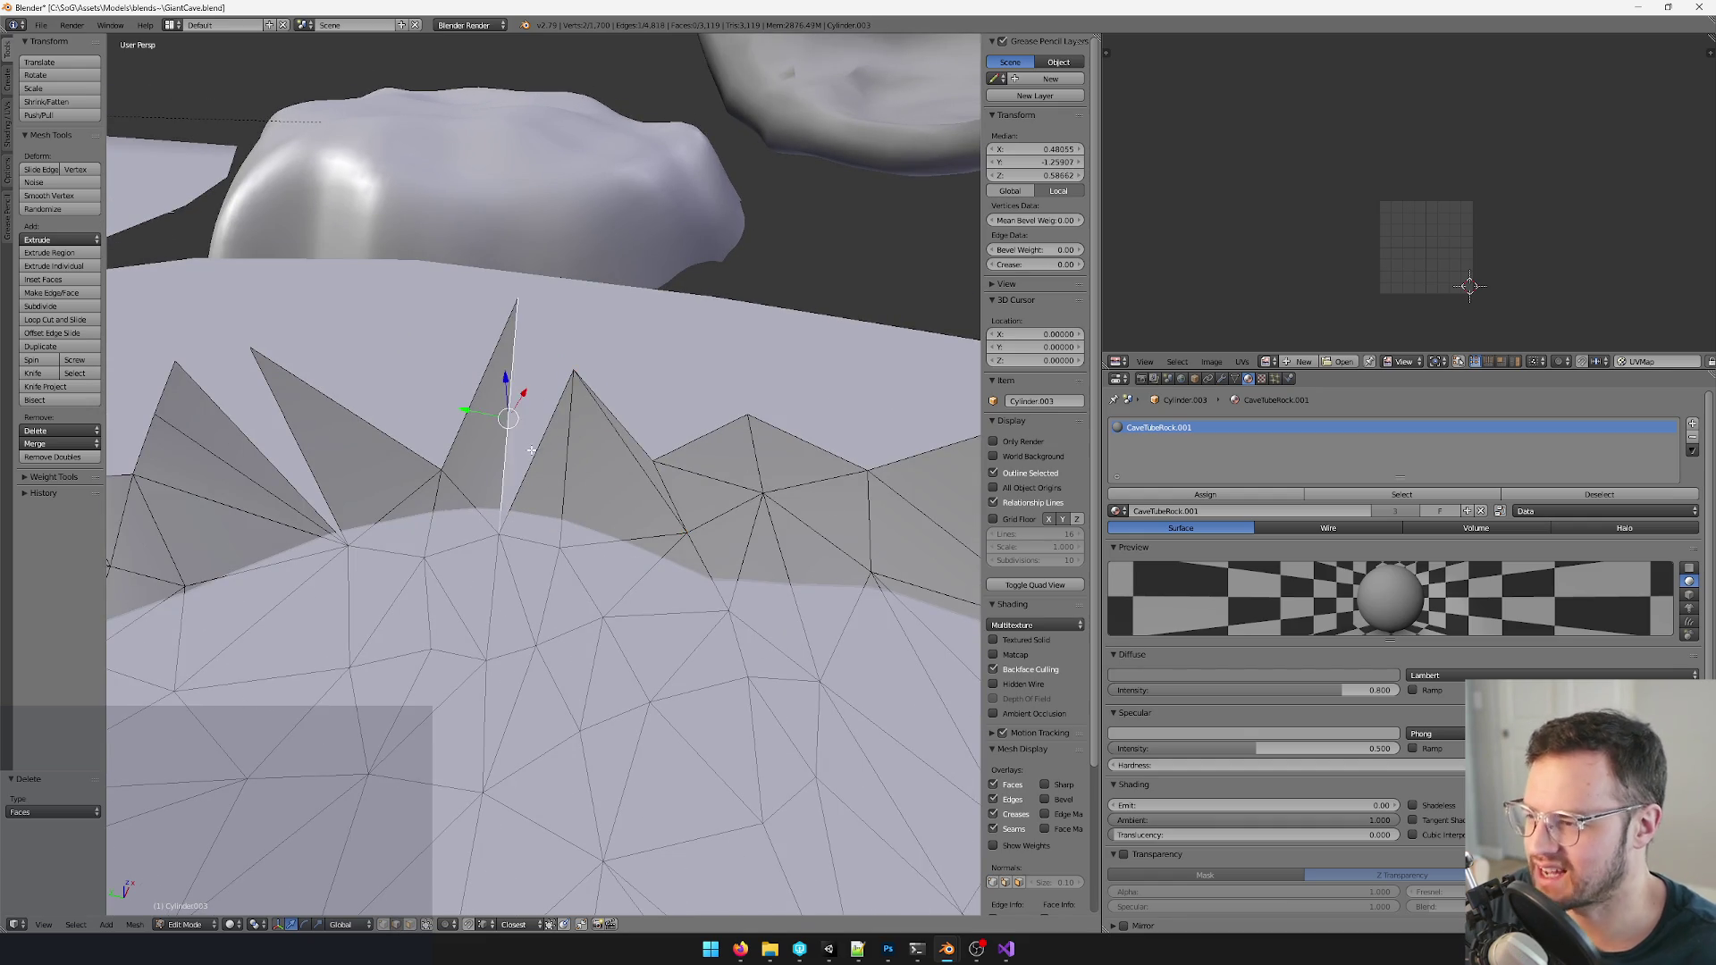
{"action": "key", "text": "f"}
{"action": "right_click", "coordinate": [416, 420], "text": "shift"}
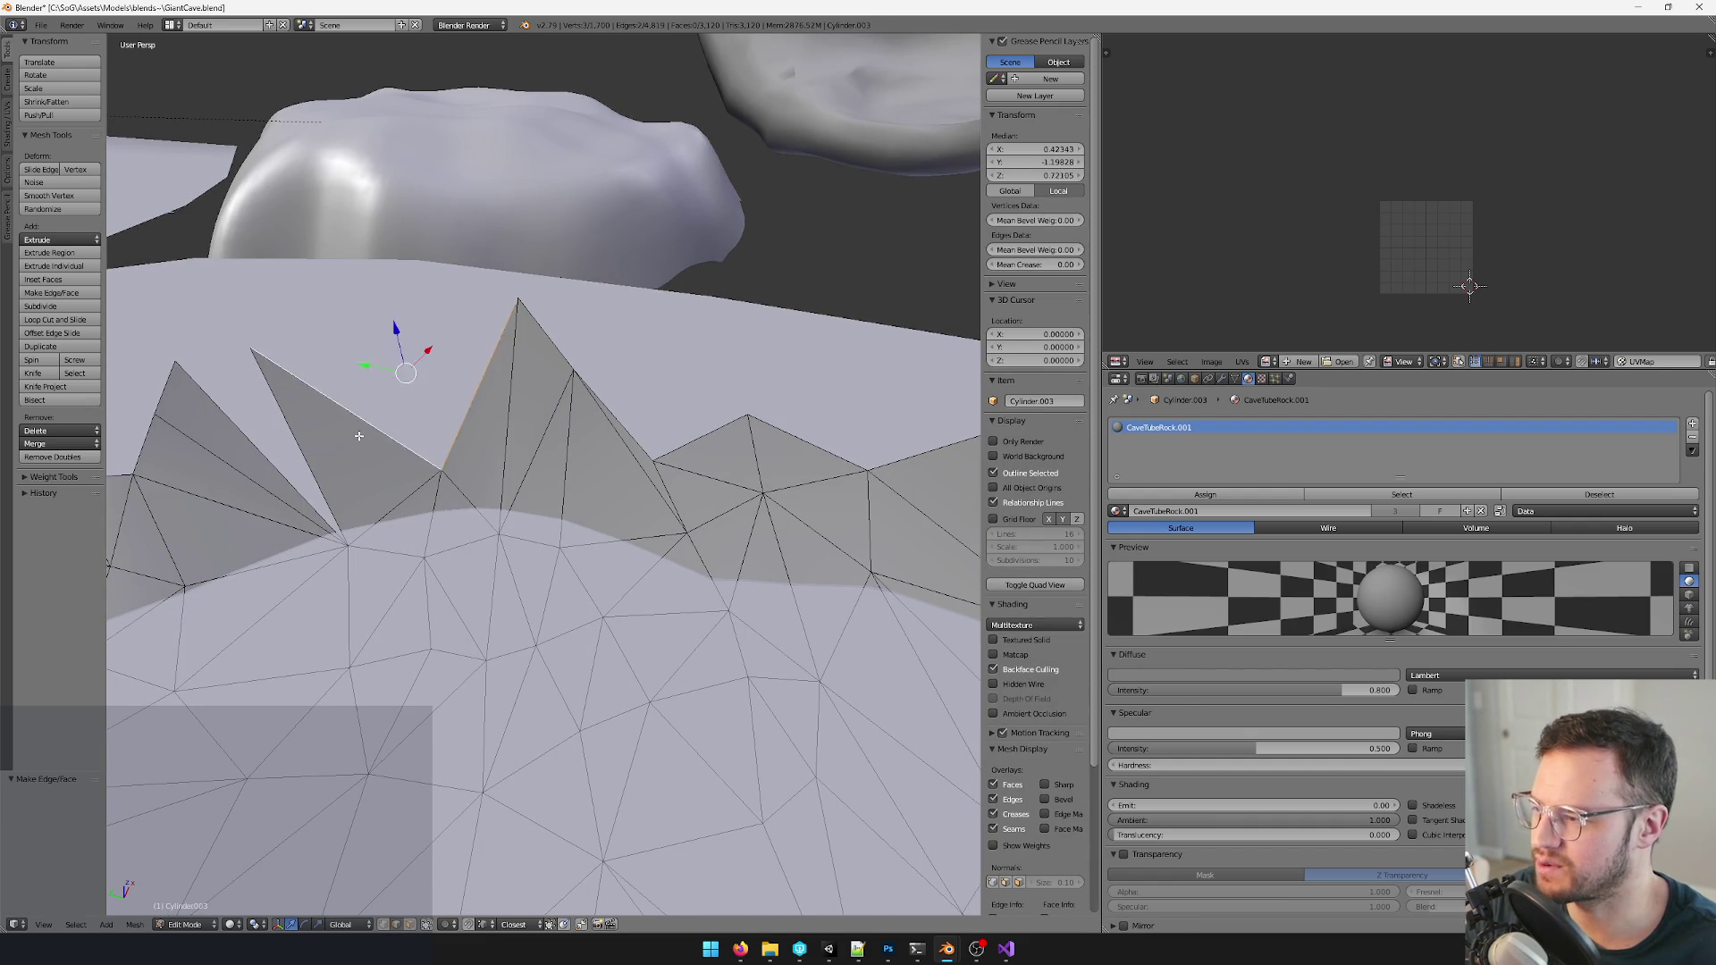
- Fill the spike gap, then merge a stray rim vertex into the peak vertex
{"action": "key", "text": "f"}
{"action": "right_click", "coordinate": [269, 403], "text": "shift"}
{"action": "key", "text": "f"}
{"action": "scroll", "coordinate": [411, 424], "scroll_direction": "down", "scroll_amount": 6}
{"action": "mouse_move", "coordinate": [410, 424]}
{"action": "middle_mouse_down", "text": "shift"}
{"action": "mouse_move", "coordinate": [714, 443]}
{"action": "mouse_move", "coordinate": [598, 423]}
{"action": "middle_mouse_up", "text": "shift"}
{"action": "scroll", "coordinate": [598, 424], "scroll_direction": "up", "scroll_amount": 4}
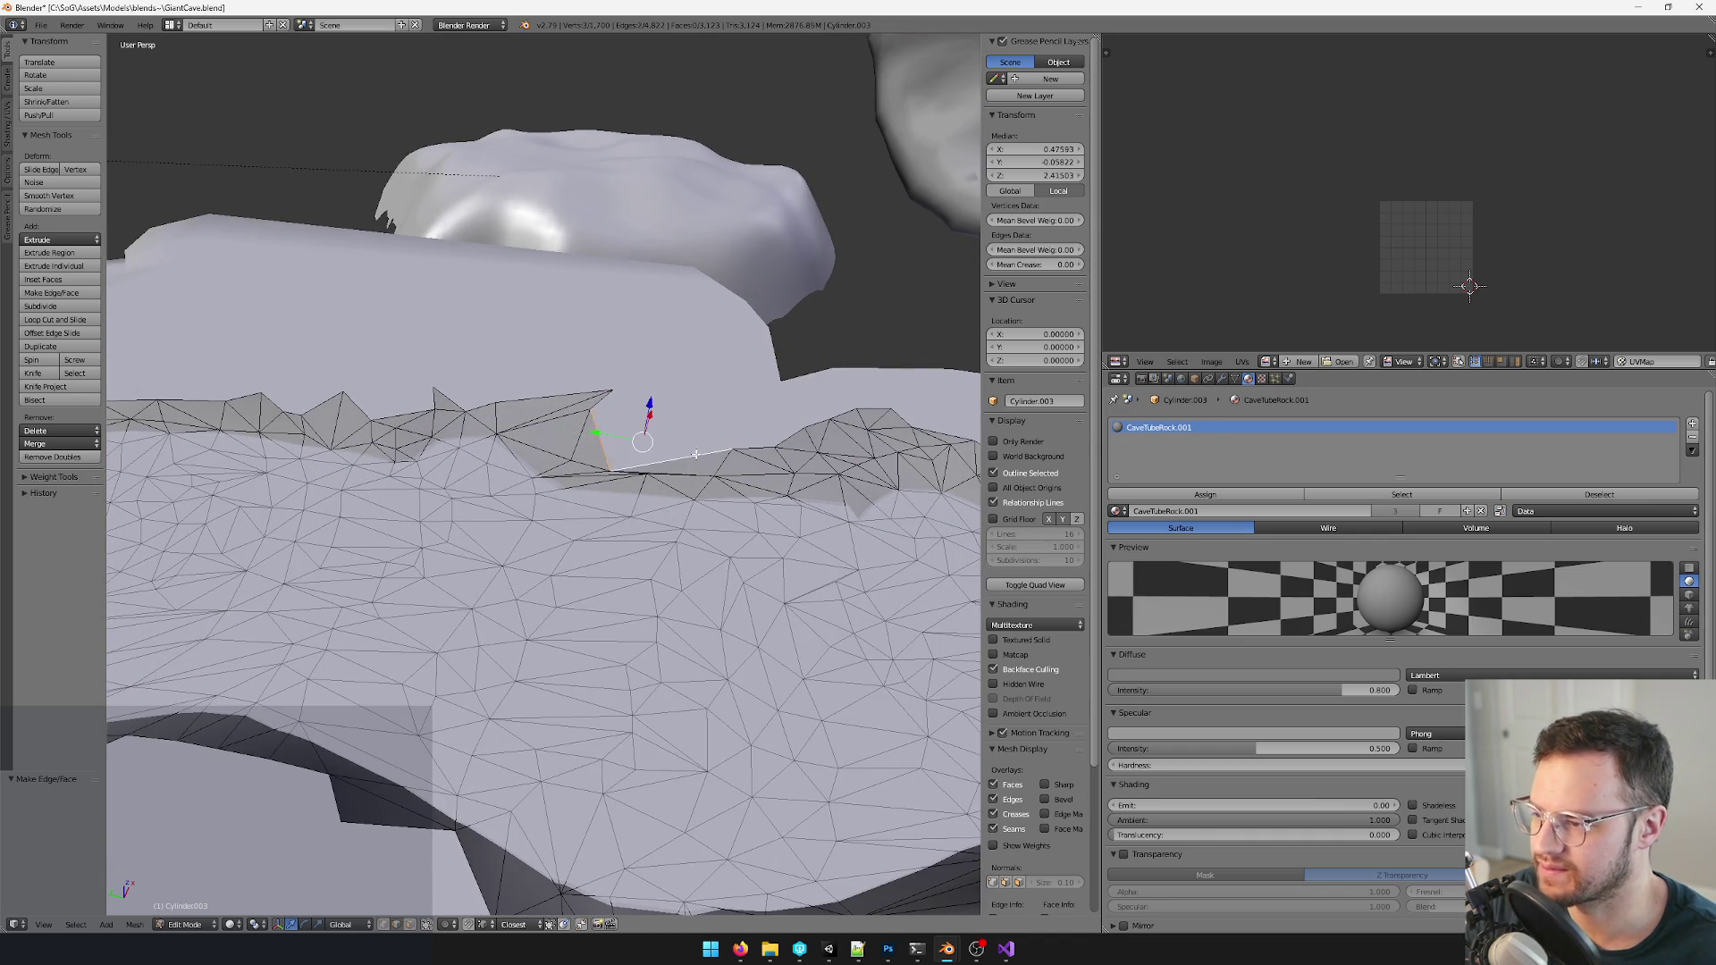
{"action": "right_click", "coordinate": [610, 403], "text": "shift"}
{"action": "key", "text": "alt+m"}
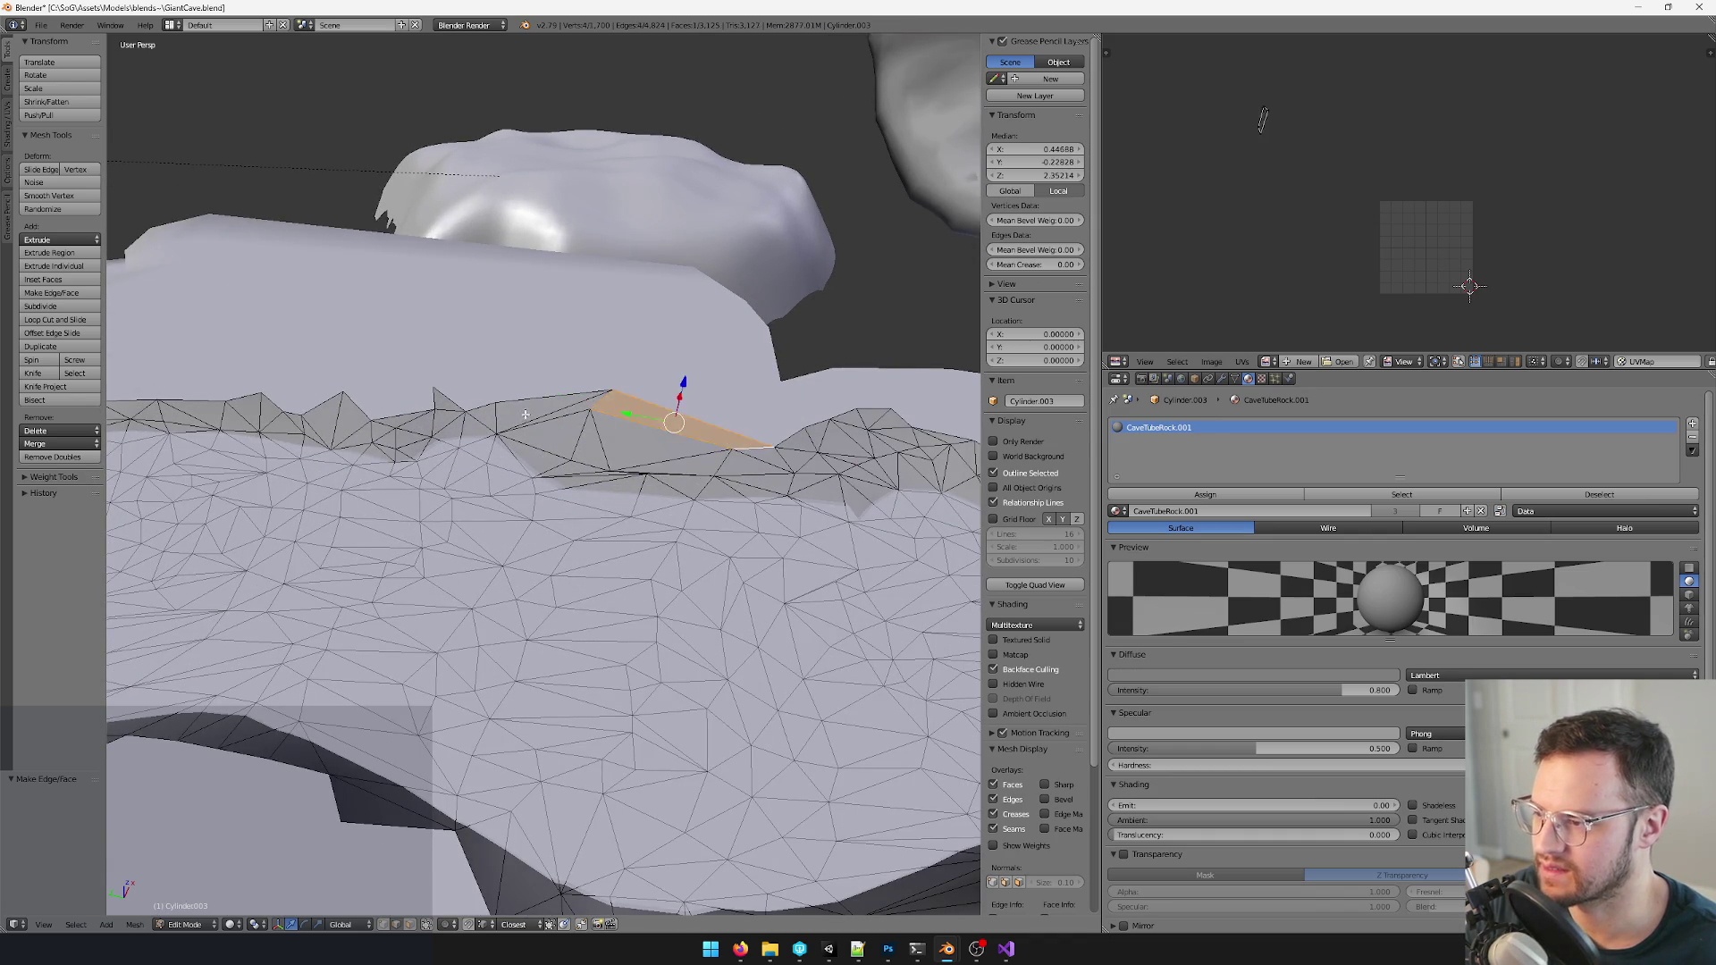
{"action": "scroll", "coordinate": [526, 414], "scroll_direction": "up", "scroll_amount": 2}
- Fill a new face across another gap along the rim edges
{"action": "mouse_move", "coordinate": [526, 414]}
{"action": "middle_mouse_down", "text": "shift"}
{"action": "mouse_move", "coordinate": [624, 423]}
{"action": "mouse_move", "coordinate": [583, 415]}
{"action": "middle_mouse_up", "text": "shift"}
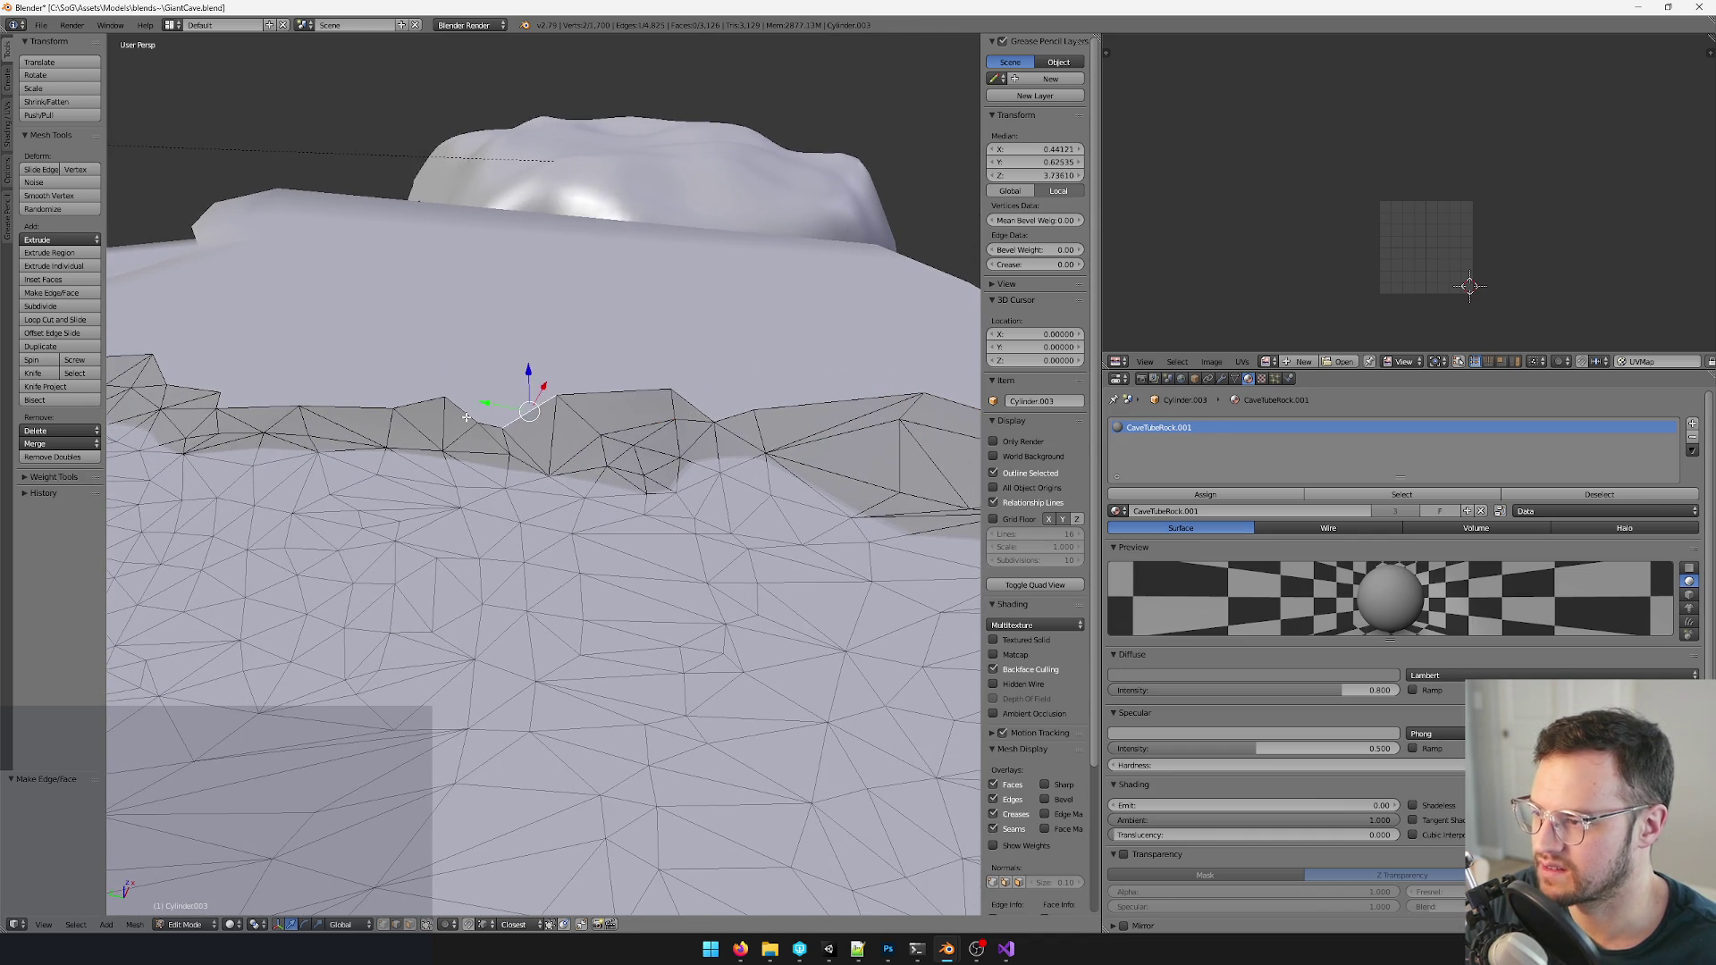
{"action": "middle_click_drag", "start_coordinate": [515, 416], "coordinate": [597, 409]}
{"action": "right_click", "coordinate": [590, 411]}
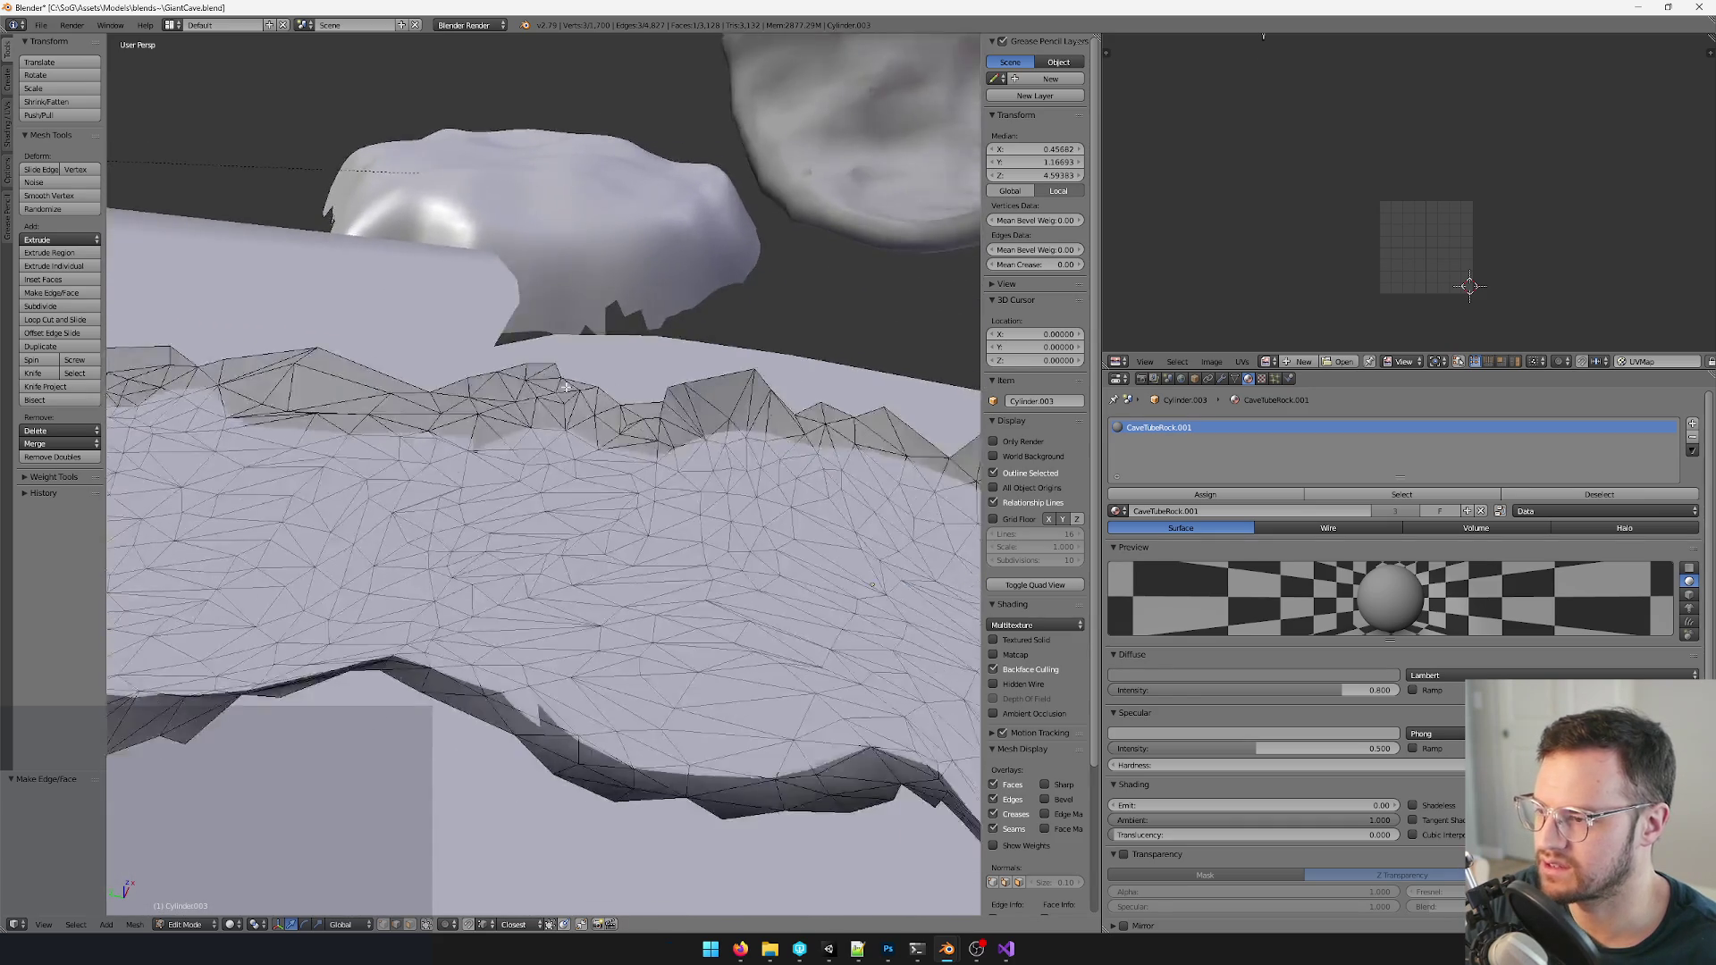
{"action": "scroll", "coordinate": [597, 409], "scroll_direction": "up", "scroll_amount": 3}
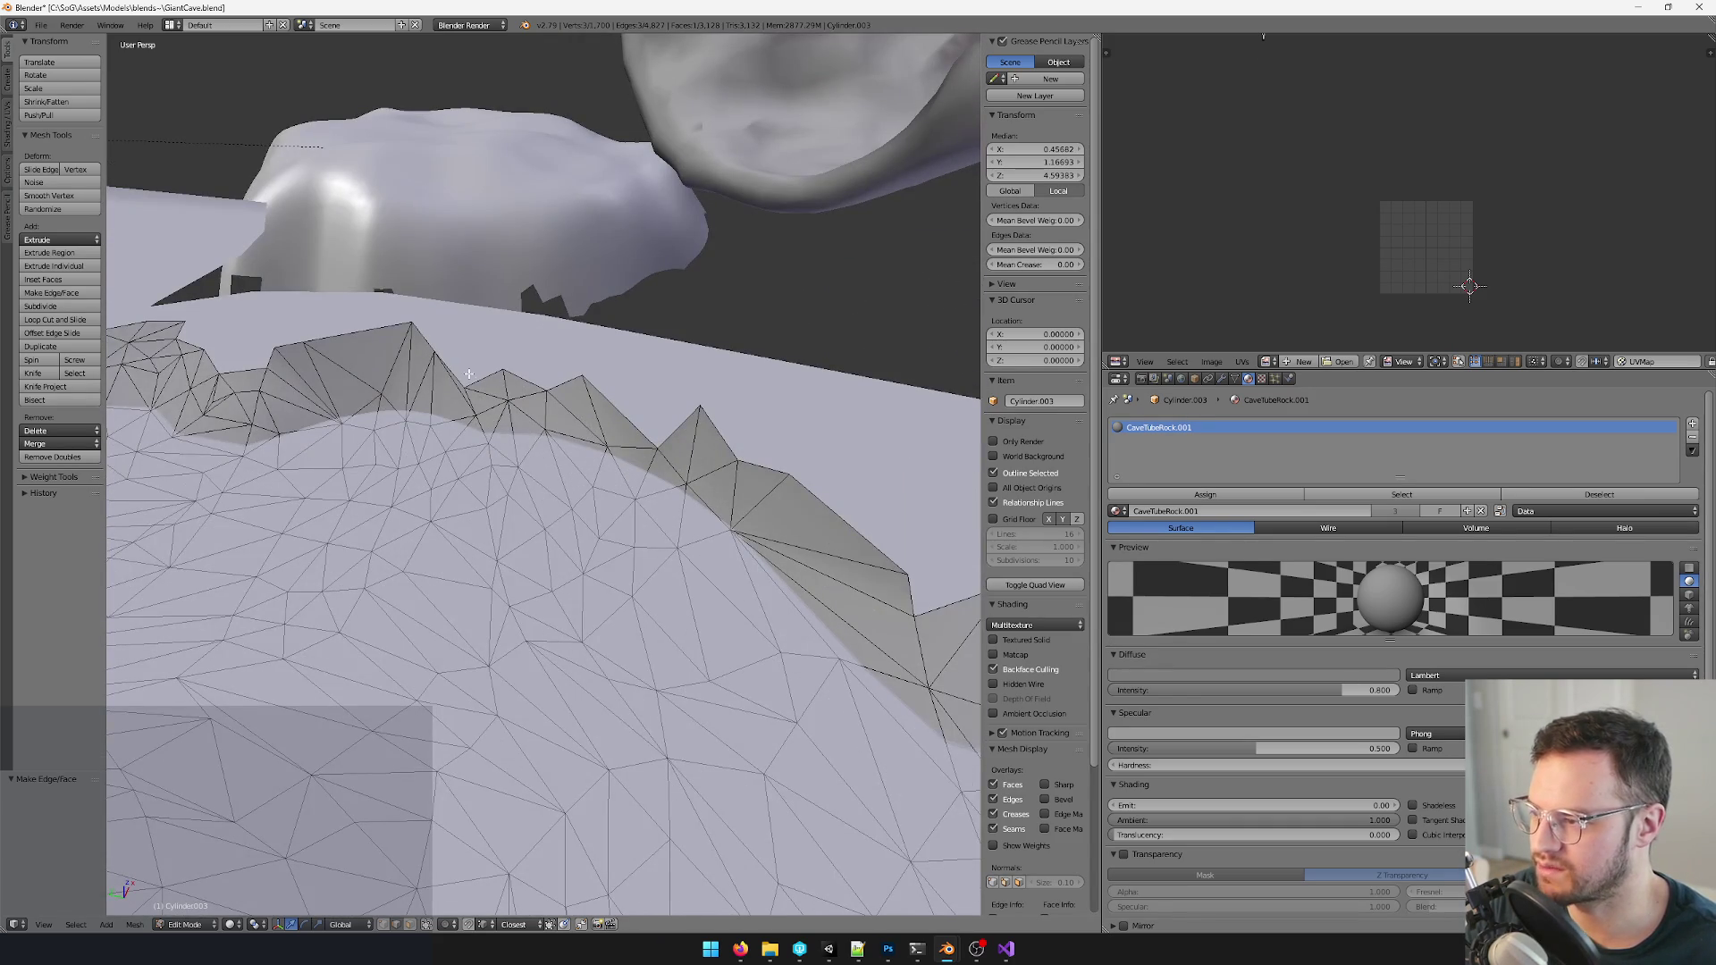
{"action": "right_click", "coordinate": [621, 404]}
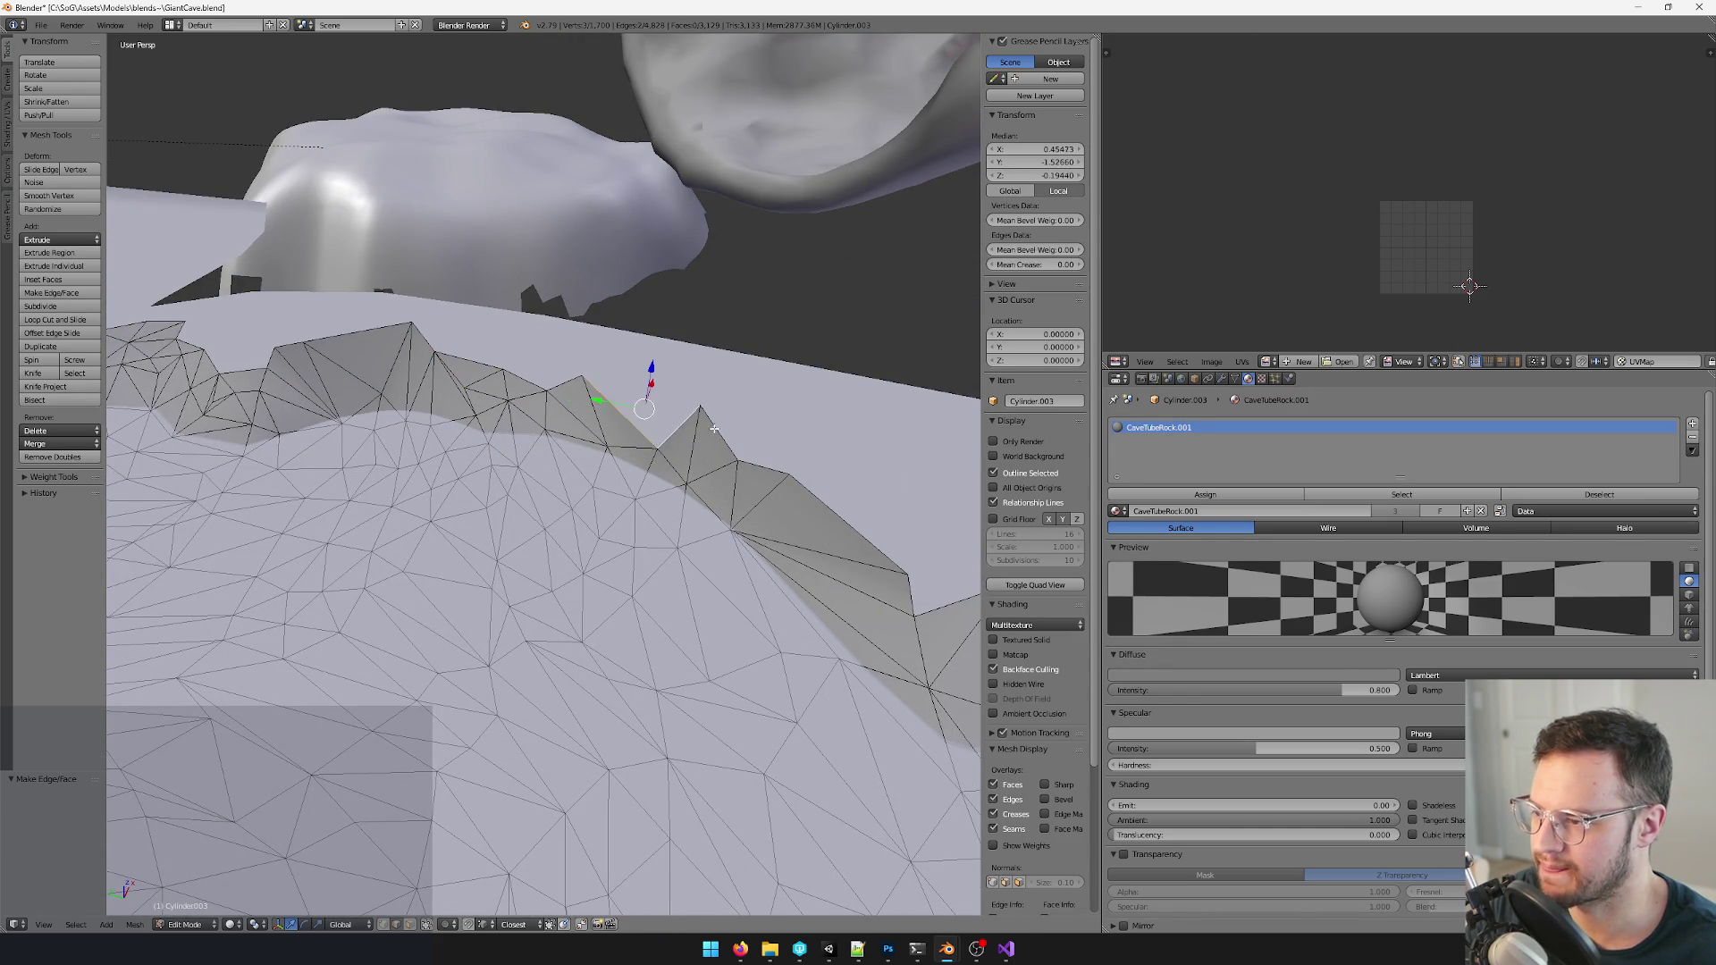
{"action": "mouse_move", "coordinate": [715, 427]}
{"action": "middle_mouse_down"}
{"action": "mouse_move", "coordinate": [657, 492]}
{"action": "mouse_move", "coordinate": [600, 435]}
{"action": "middle_mouse_up"}
{"action": "key", "text": "f"}
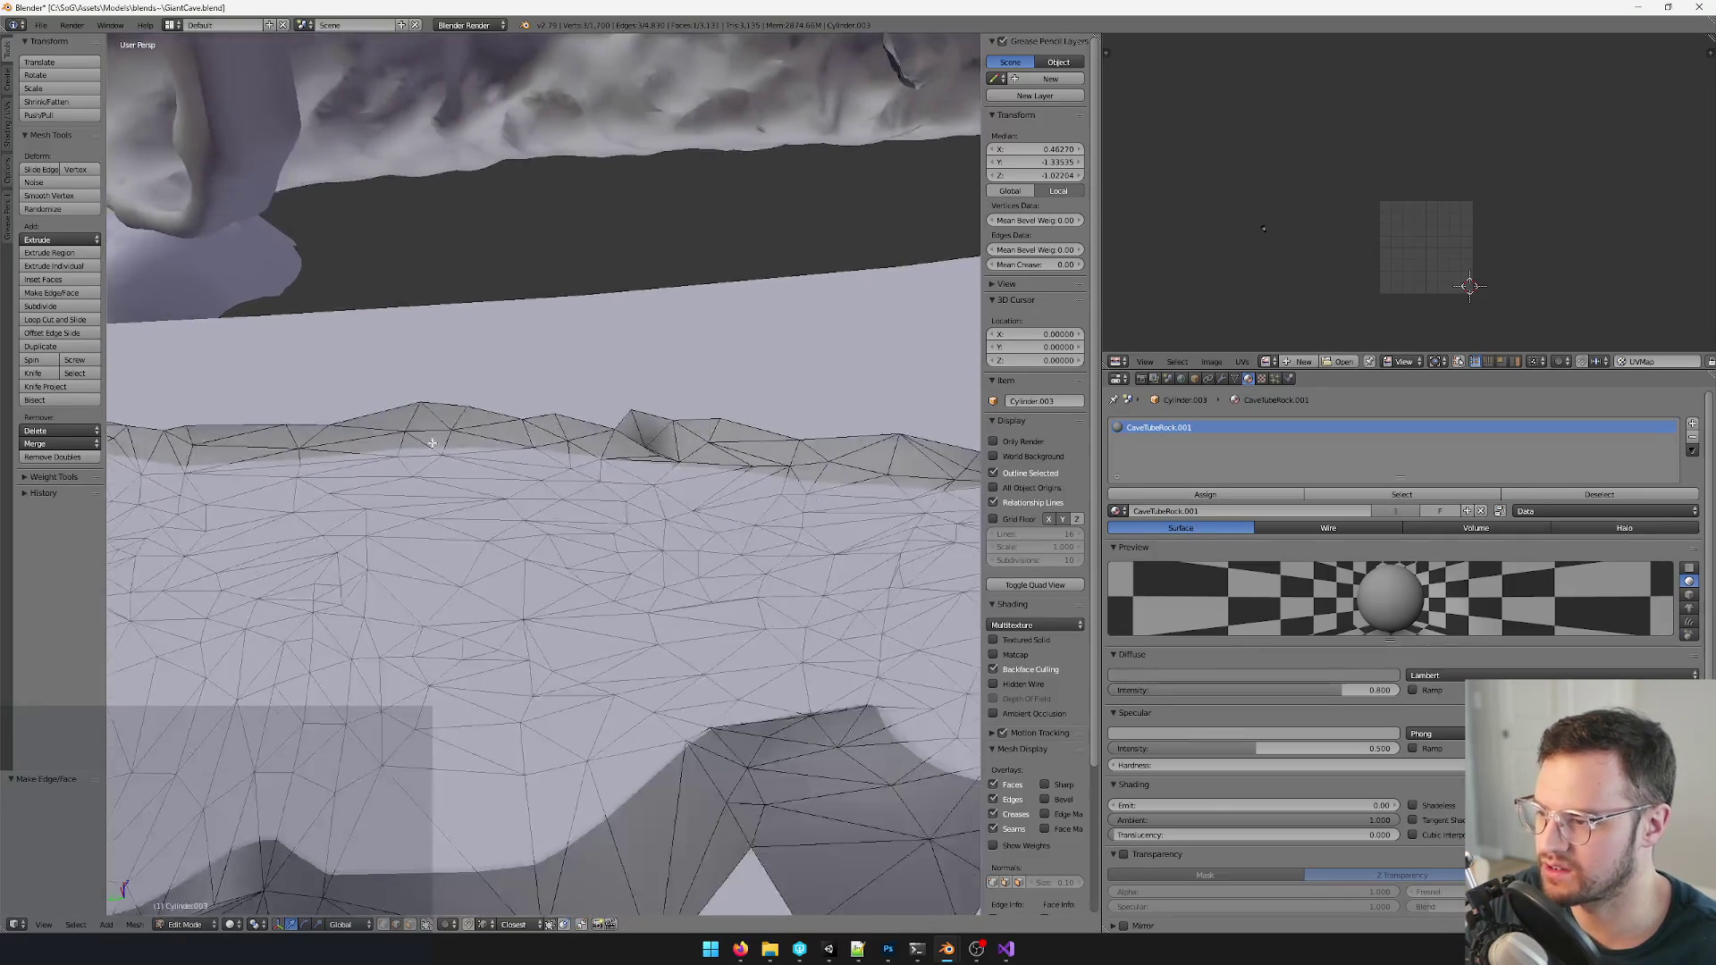
{"action": "scroll", "coordinate": [600, 436], "scroll_direction": "up", "scroll_amount": 3}
{"action": "scroll", "coordinate": [537, 604], "scroll_direction": "up", "scroll_amount": 3}
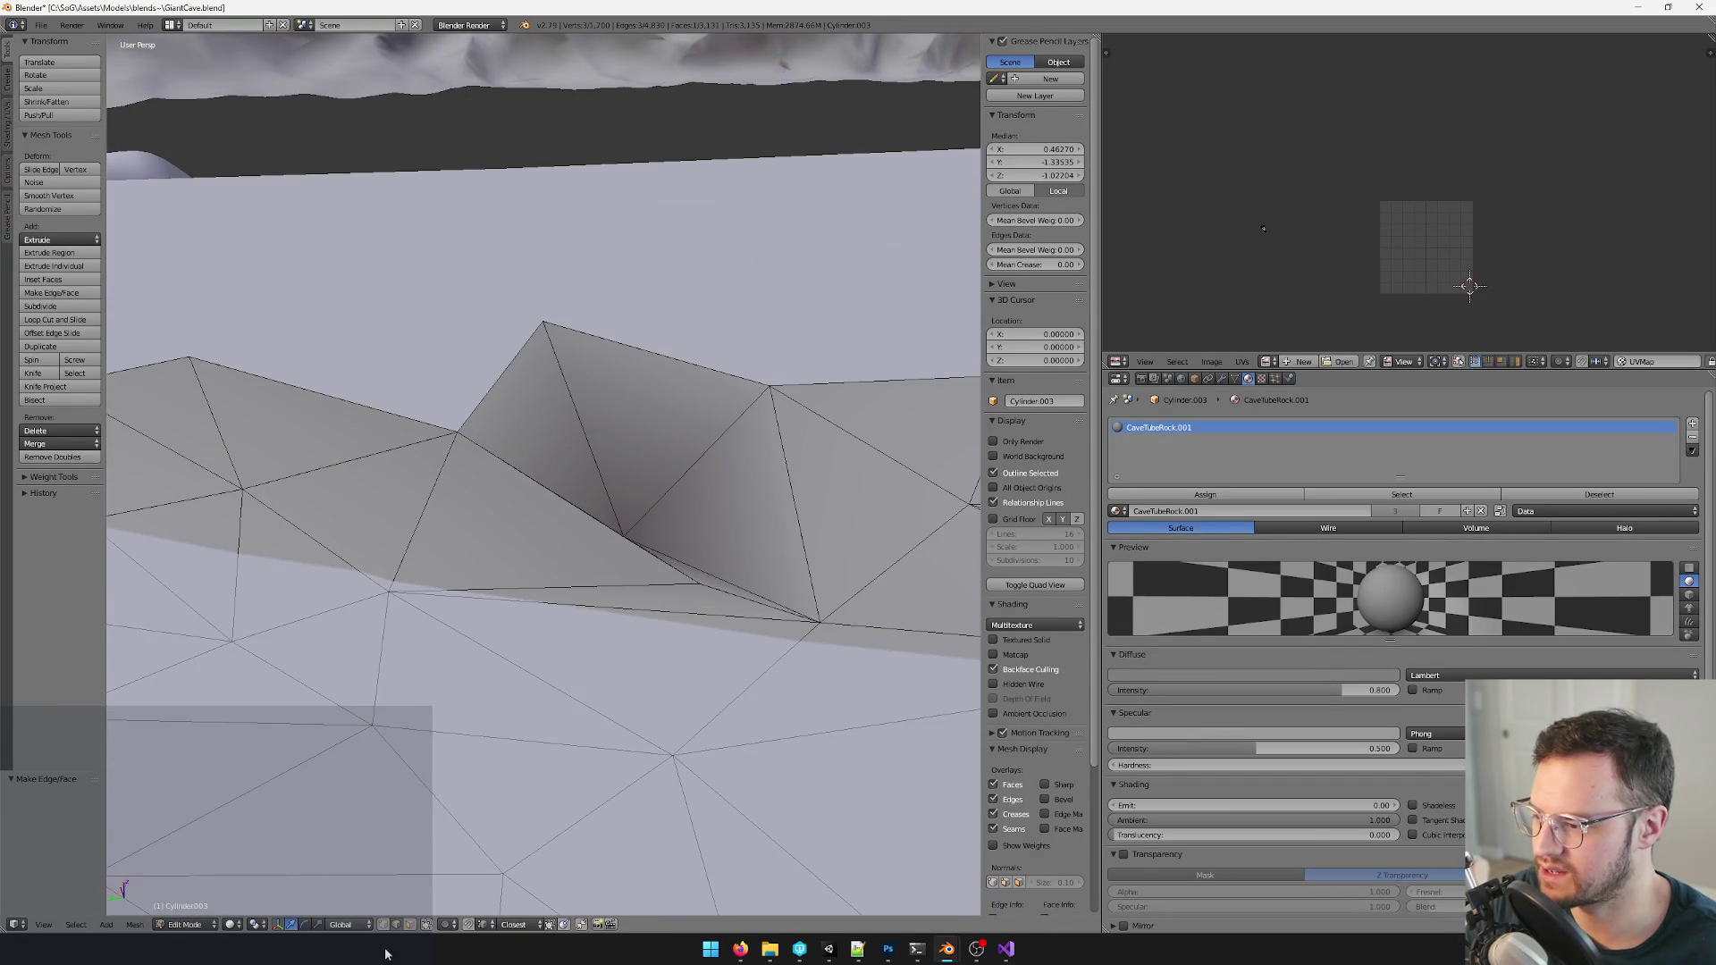
- Lift the sunken vertex out of the dent and clear the selection
{"action": "right_click", "coordinate": [623, 509]}
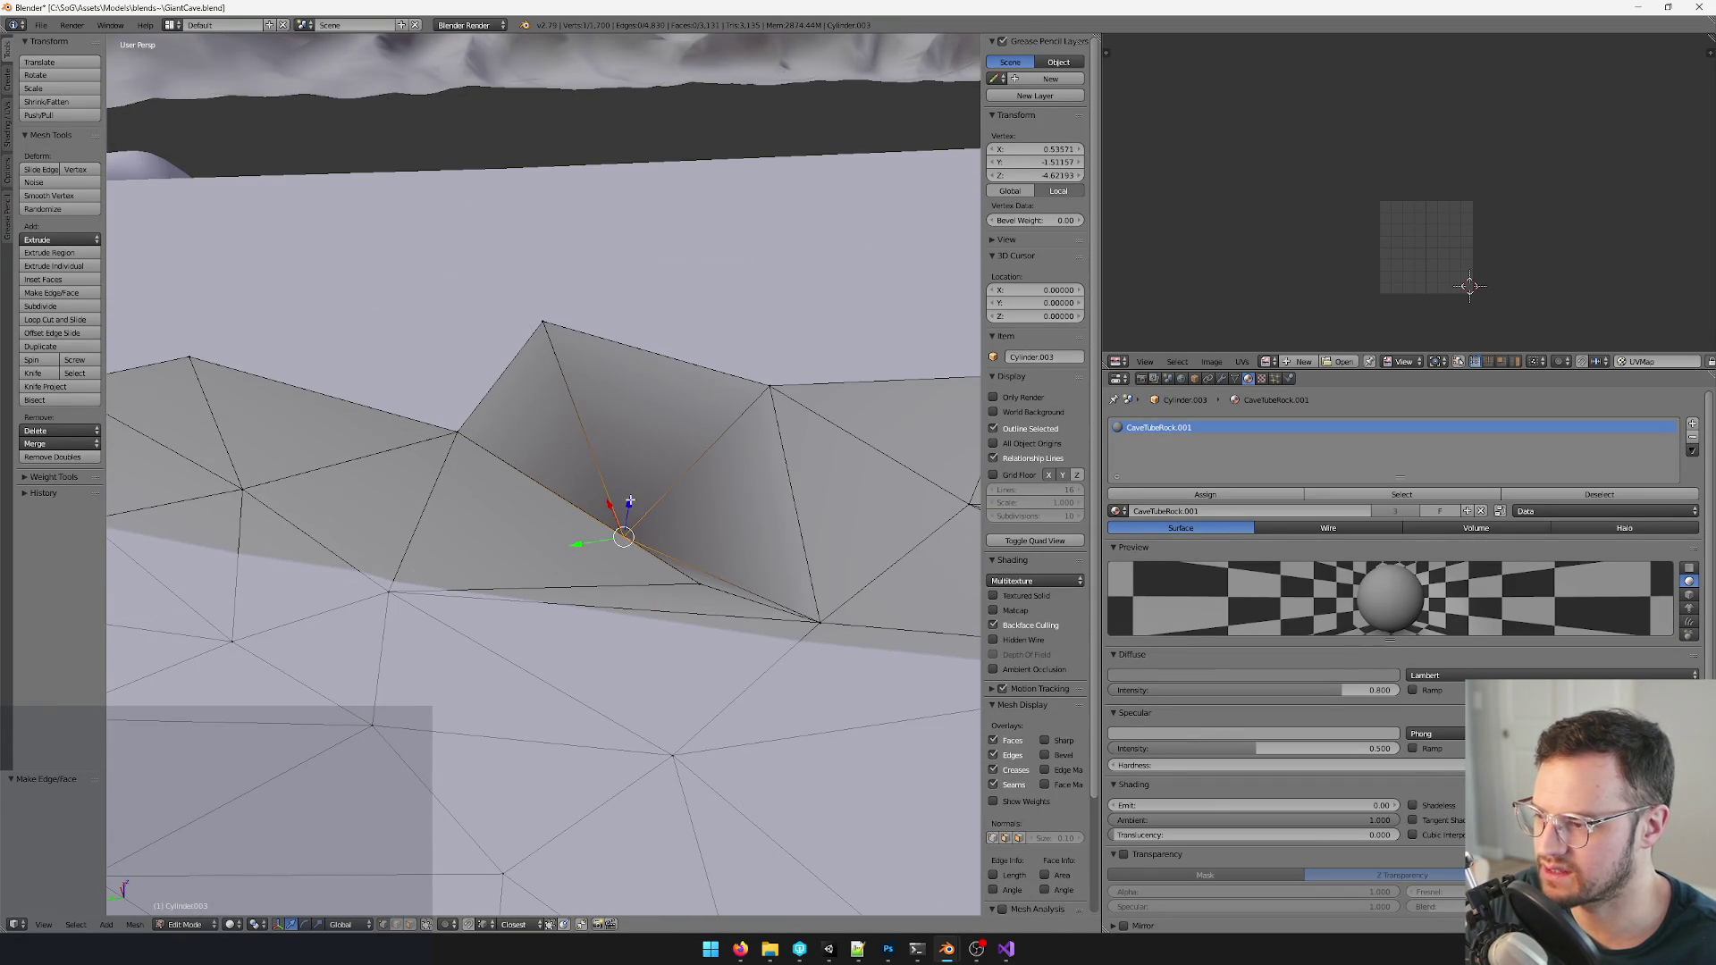
{"action": "key", "text": "g"}
{"action": "left_click", "coordinate": [723, 471]}
{"action": "scroll", "coordinate": [725, 473], "scroll_direction": "down", "scroll_amount": 3}
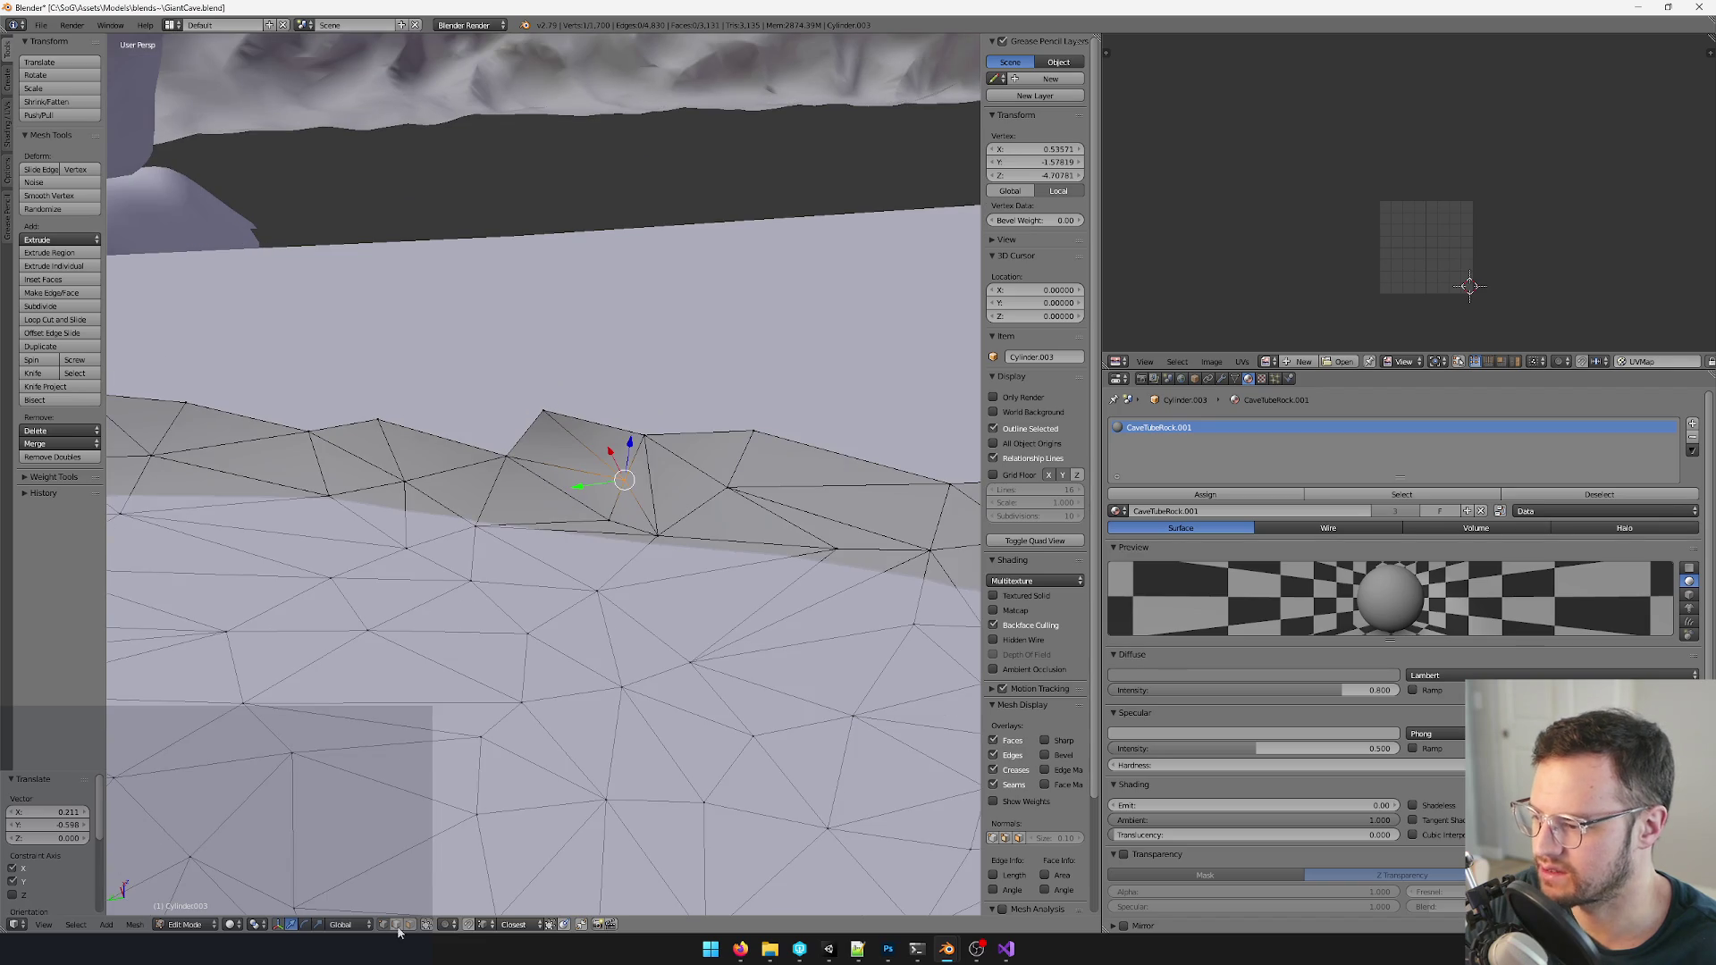
{"action": "left_click", "coordinate": [409, 925]}
{"action": "right_click", "coordinate": [564, 443], "text": "shift"}
{"action": "scroll", "coordinate": [610, 453], "scroll_direction": "down", "scroll_amount": 3}
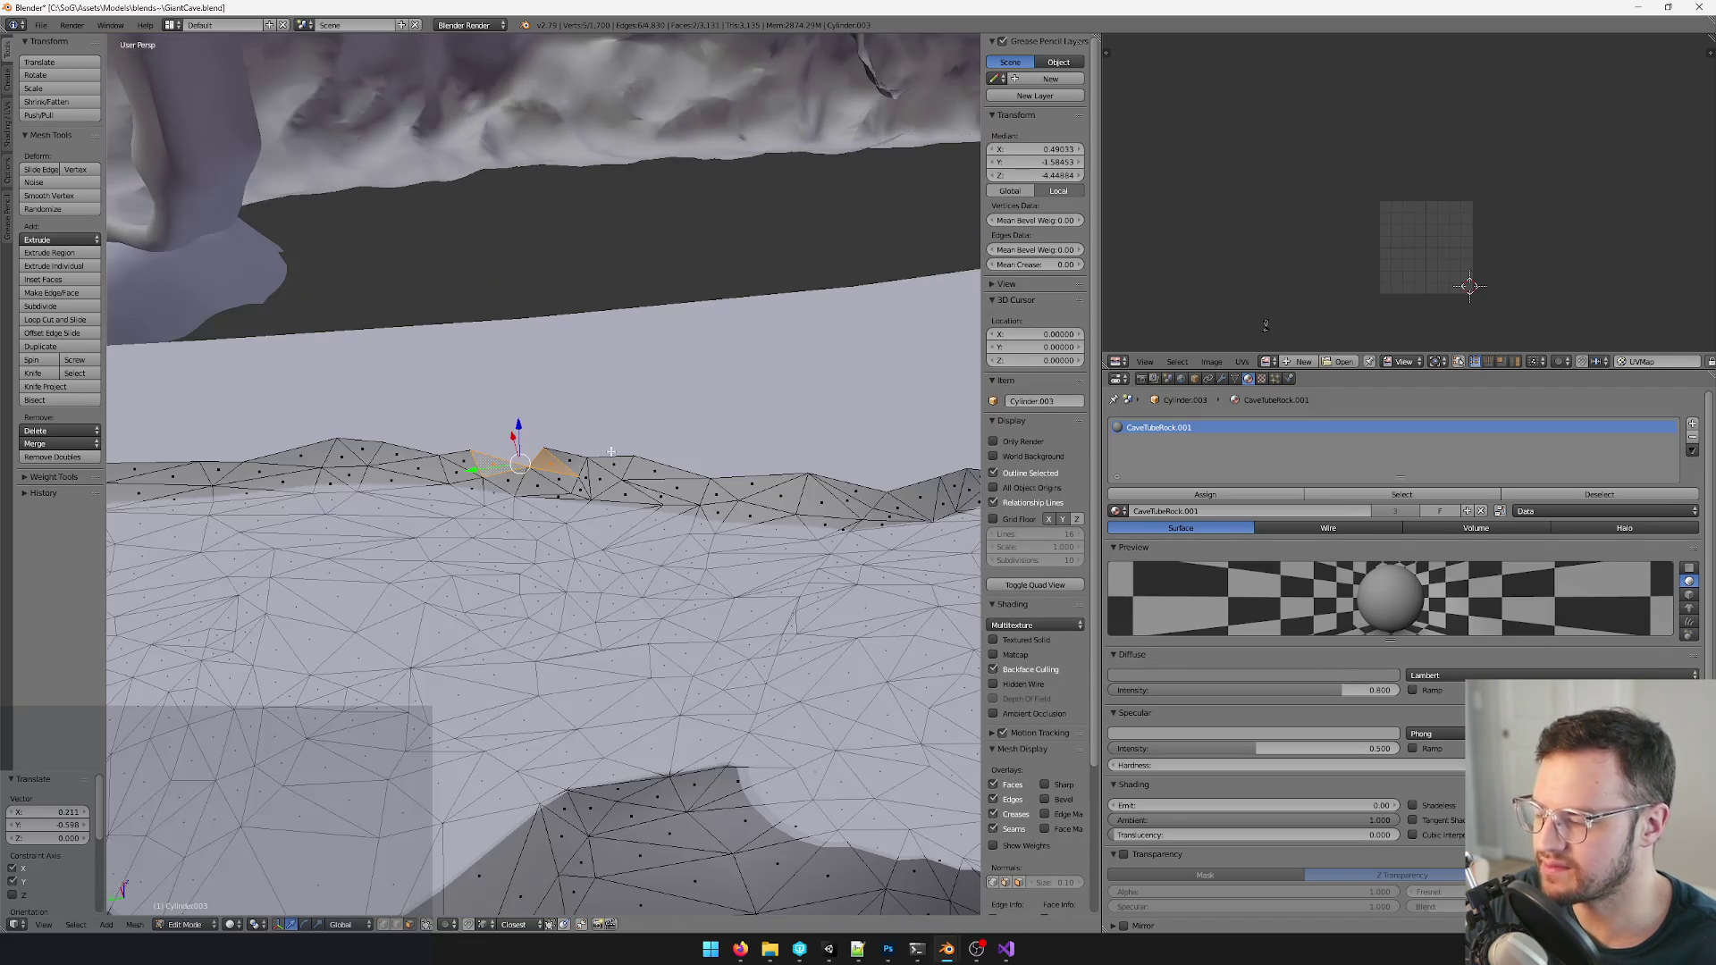
{"action": "scroll", "coordinate": [610, 452], "scroll_direction": "up", "scroll_amount": 4}
{"action": "key", "text": "a"}
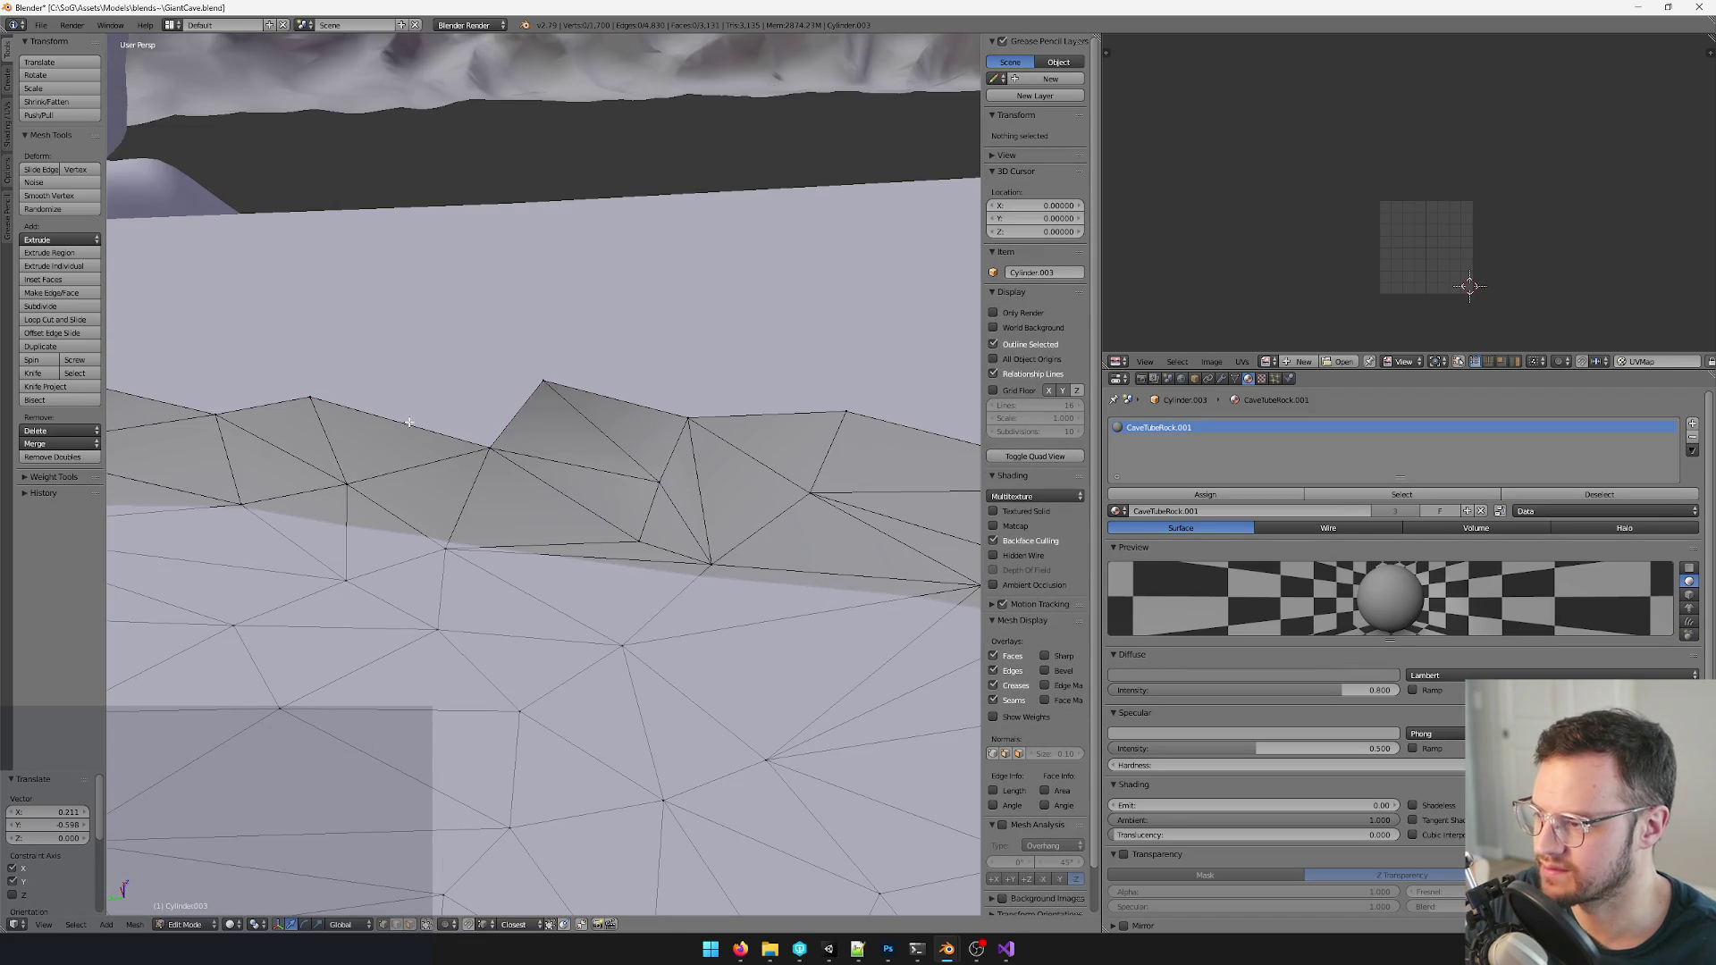
{"action": "right_click", "coordinate": [385, 433]}
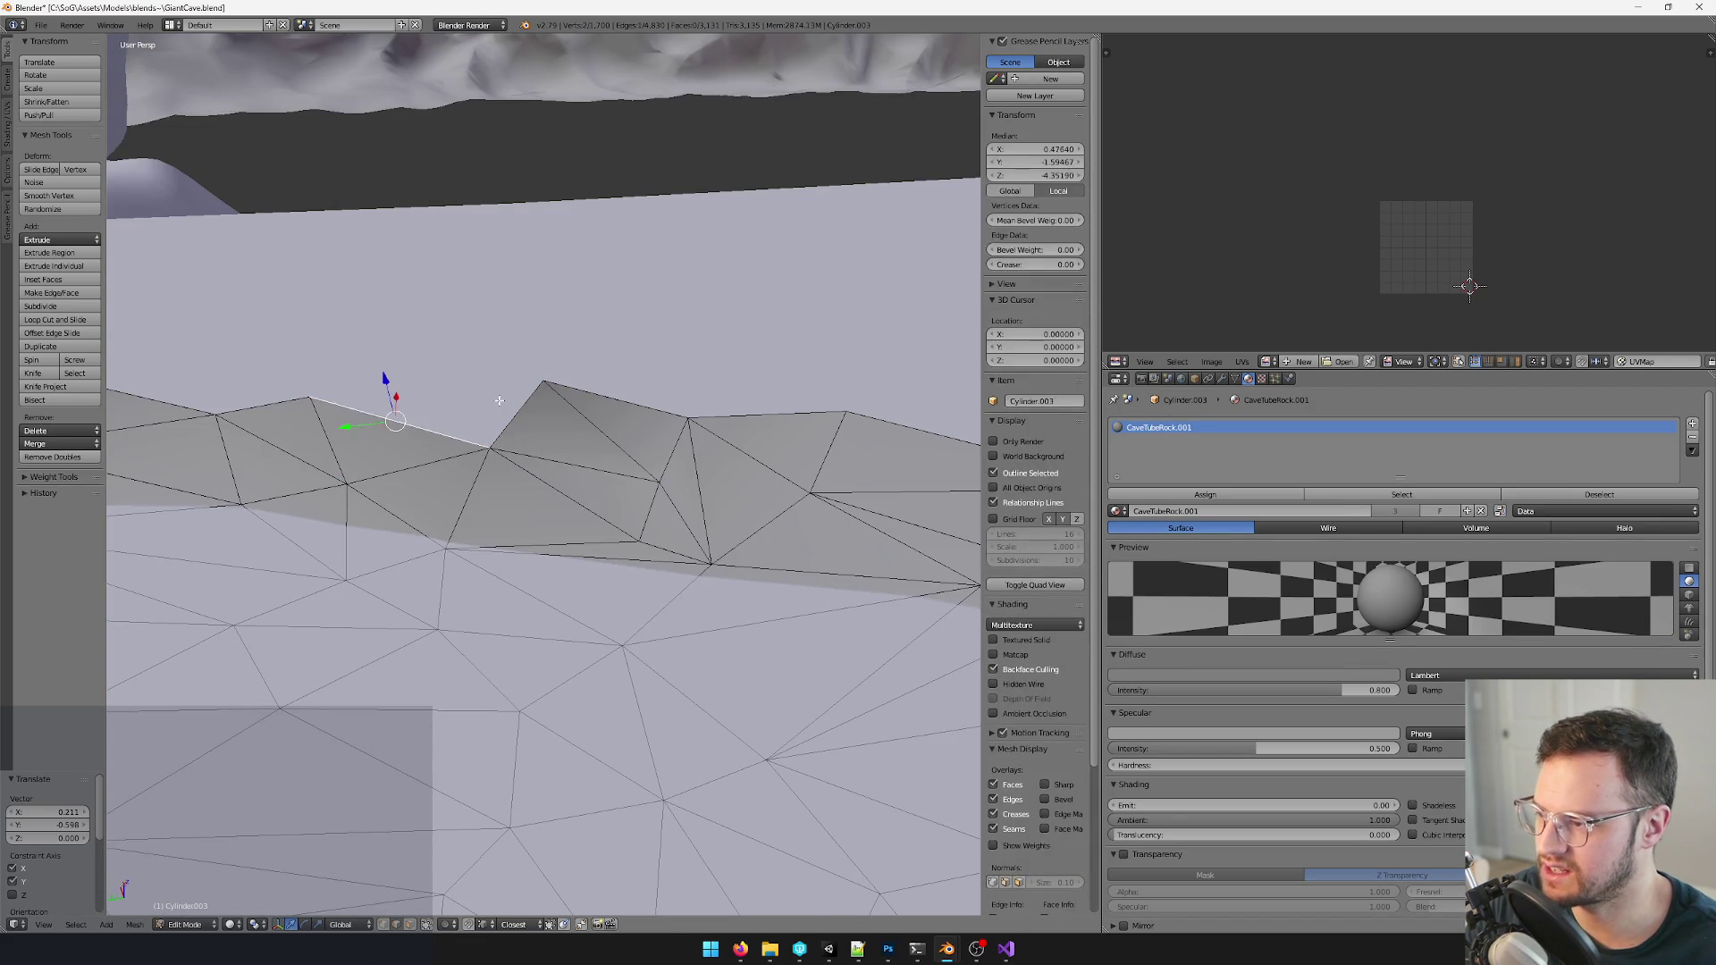
{"action": "scroll", "coordinate": [385, 435], "scroll_direction": "down", "scroll_amount": 5}
{"action": "scroll", "coordinate": [387, 439], "scroll_direction": "down", "scroll_amount": 2}
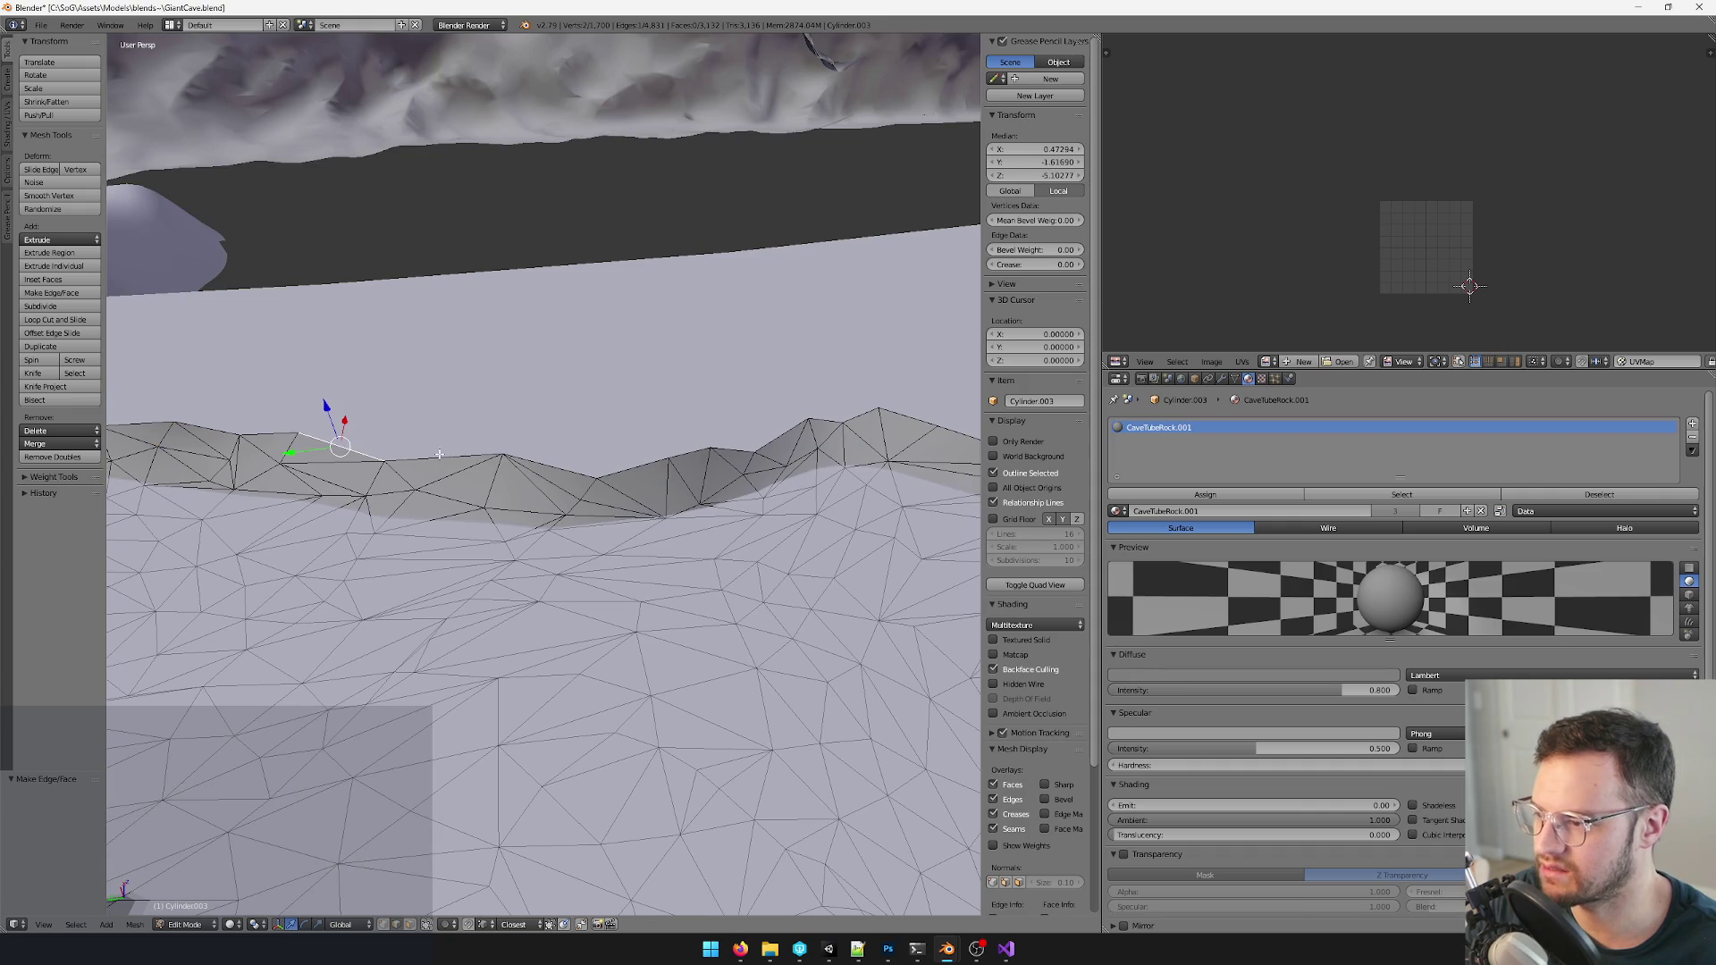
- Fill two gaps between neighbouring ridge vertices with new faces
{"action": "middle_click_drag", "start_coordinate": [677, 449], "coordinate": [611, 439]}
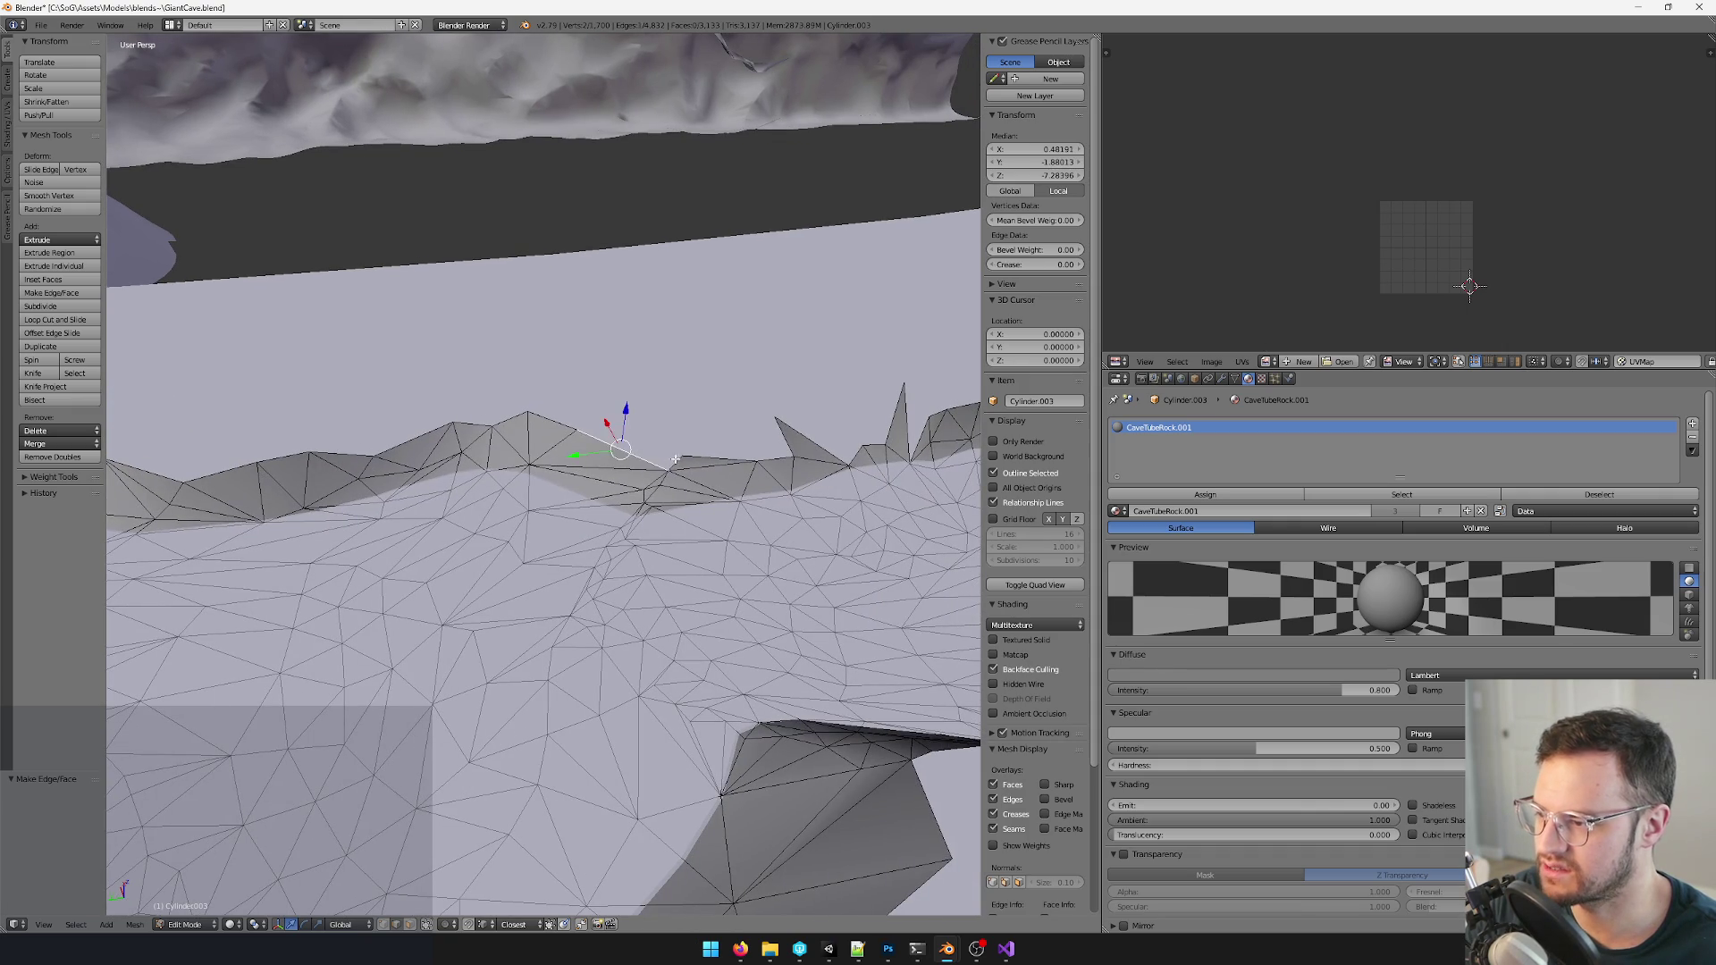
{"action": "right_click", "coordinate": [785, 440]}
{"action": "right_click", "coordinate": [735, 437], "text": "shift"}
{"action": "right_click", "coordinate": [697, 443], "text": "shift"}
{"action": "middle_click_drag", "start_coordinate": [697, 443], "coordinate": [533, 444]}
{"action": "right_click", "coordinate": [533, 444]}
{"action": "right_click", "coordinate": [509, 447], "text": "shift"}
{"action": "key", "text": "f"}
{"action": "right_click", "coordinate": [609, 419]}
{"action": "right_click", "coordinate": [718, 418], "text": "shift"}
{"action": "mouse_move", "coordinate": [717, 419]}
{"action": "middle_mouse_down"}
{"action": "mouse_move", "coordinate": [523, 452]}
{"action": "mouse_move", "coordinate": [537, 429]}
{"action": "middle_mouse_up"}
{"action": "right_click", "coordinate": [511, 429], "text": "shift"}
{"action": "key", "text": "f"}
- Fill several more ridge gaps further along the rim with faces
{"action": "right_click", "coordinate": [590, 418]}
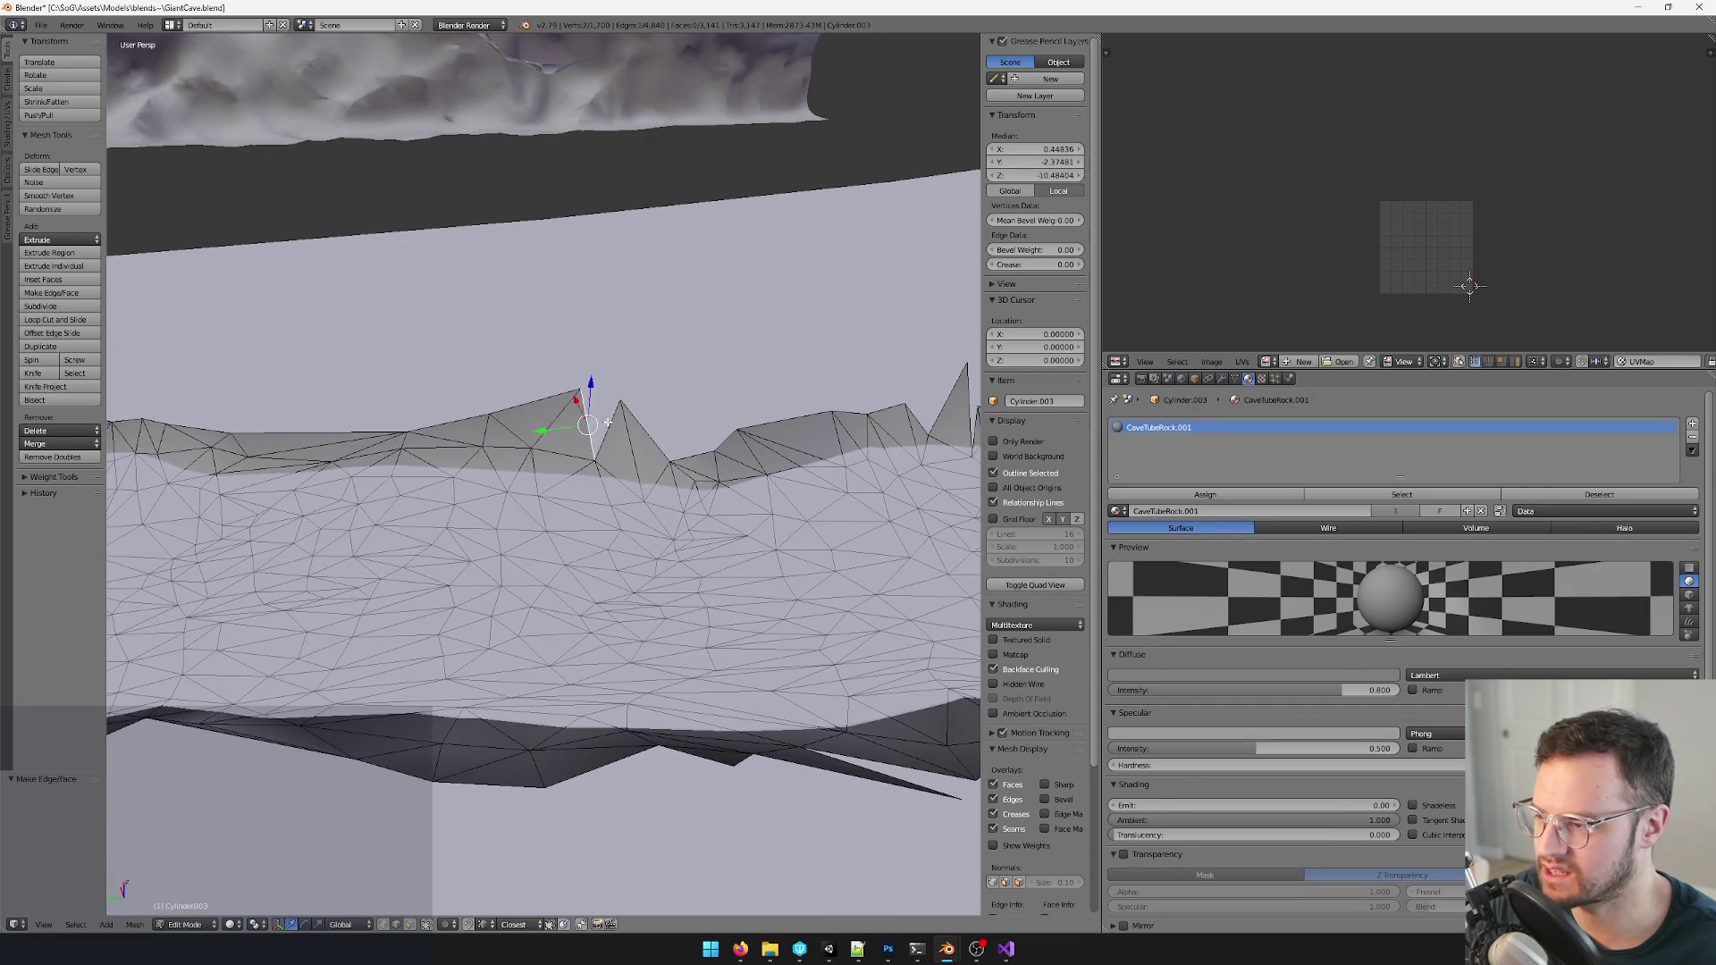
{"action": "right_click", "coordinate": [651, 436], "text": "shift"}
{"action": "key", "text": "f"}
{"action": "mouse_move", "coordinate": [650, 436]}
{"action": "middle_mouse_down"}
{"action": "mouse_move", "coordinate": [630, 427]}
{"action": "mouse_move", "coordinate": [706, 412]}
{"action": "mouse_move", "coordinate": [691, 389]}
{"action": "middle_mouse_up"}
{"action": "right_click", "coordinate": [660, 409], "text": "shift"}
{"action": "key", "text": "f"}
{"action": "right_click", "coordinate": [577, 403], "text": "shift"}
{"action": "middle_click_drag", "start_coordinate": [578, 403], "coordinate": [560, 426]}
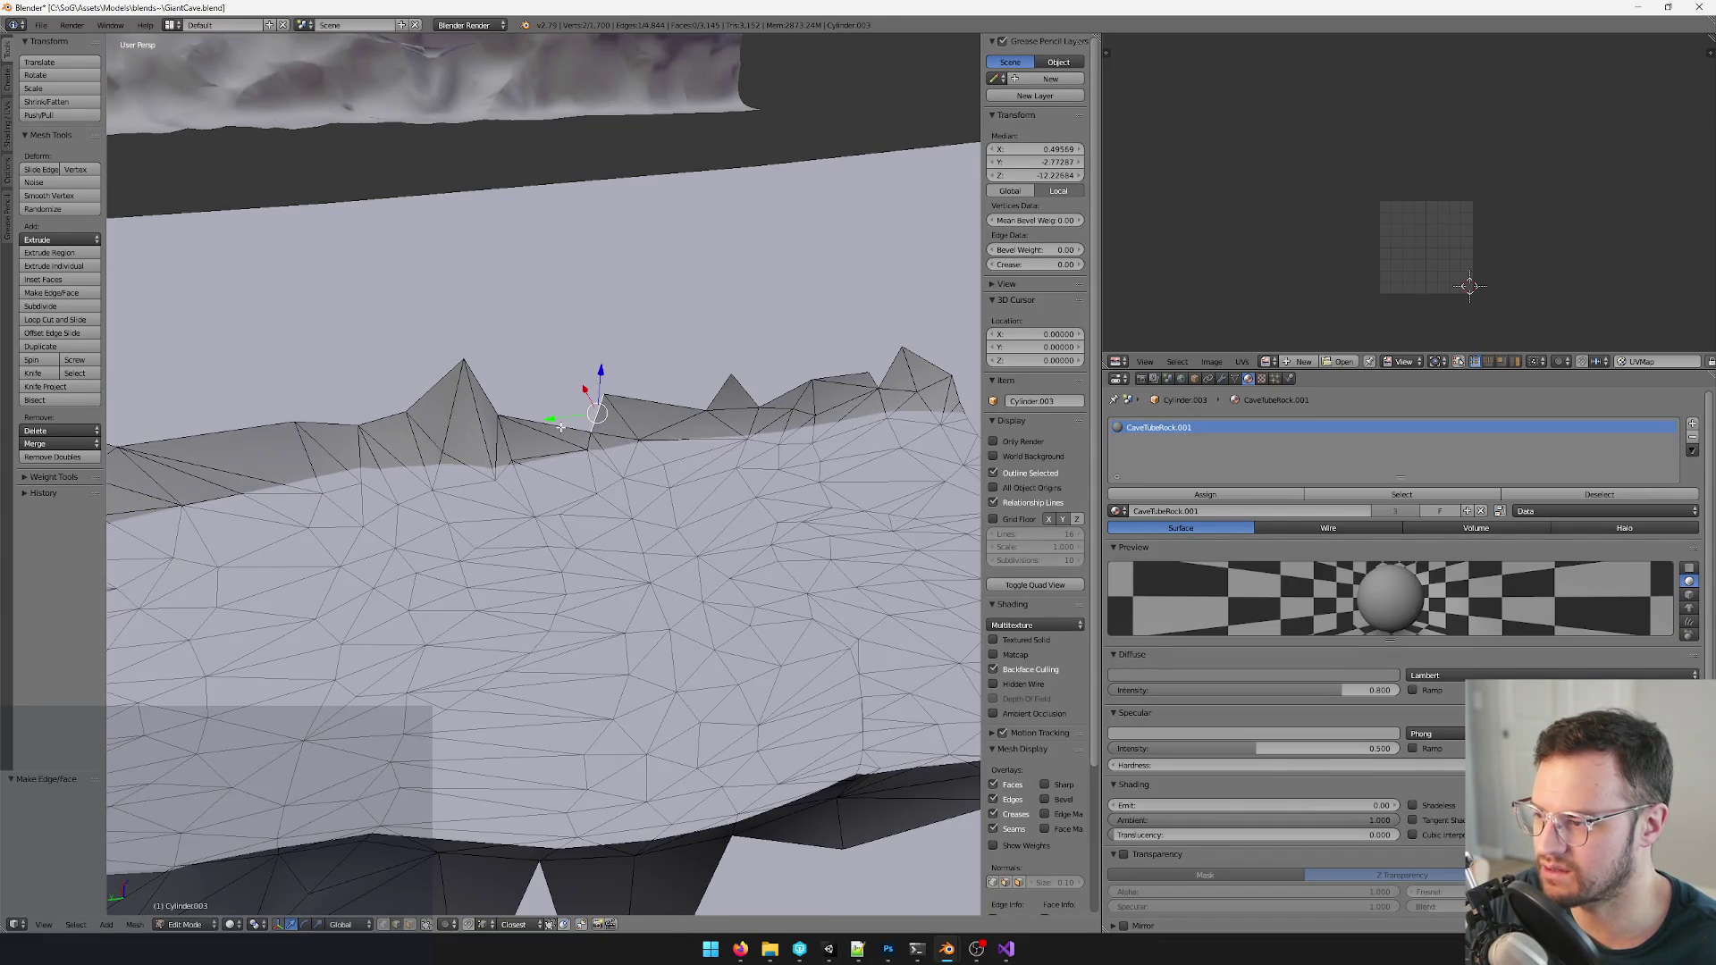
{"action": "key", "text": "f"}
{"action": "right_click", "coordinate": [725, 390]}
{"action": "right_click", "coordinate": [745, 386], "text": "shift"}
{"action": "key", "text": "f"}
{"action": "mouse_move", "coordinate": [783, 387]}
{"action": "middle_mouse_down"}
{"action": "mouse_move", "coordinate": [585, 419]}
{"action": "mouse_move", "coordinate": [741, 444]}
{"action": "mouse_move", "coordinate": [481, 393]}
{"action": "middle_mouse_up"}
{"action": "right_click", "coordinate": [576, 426]}
{"action": "scroll", "coordinate": [590, 416], "scroll_direction": "down", "scroll_amount": 4}
{"action": "scroll", "coordinate": [630, 429], "scroll_direction": "down", "scroll_amount": 3}
- Save the cave scene over the existing file and select a run of ridge faces
{"action": "key", "text": "ctrl+s"}
{"action": "left_click", "coordinate": [611, 455]}
{"action": "scroll", "coordinate": [511, 402], "scroll_direction": "up", "scroll_amount": 5}
{"action": "right_click", "coordinate": [450, 368]}
{"action": "right_click", "coordinate": [483, 395]}
{"action": "right_click", "coordinate": [625, 449]}
{"action": "right_click", "coordinate": [684, 429]}
{"action": "right_click", "coordinate": [776, 456]}
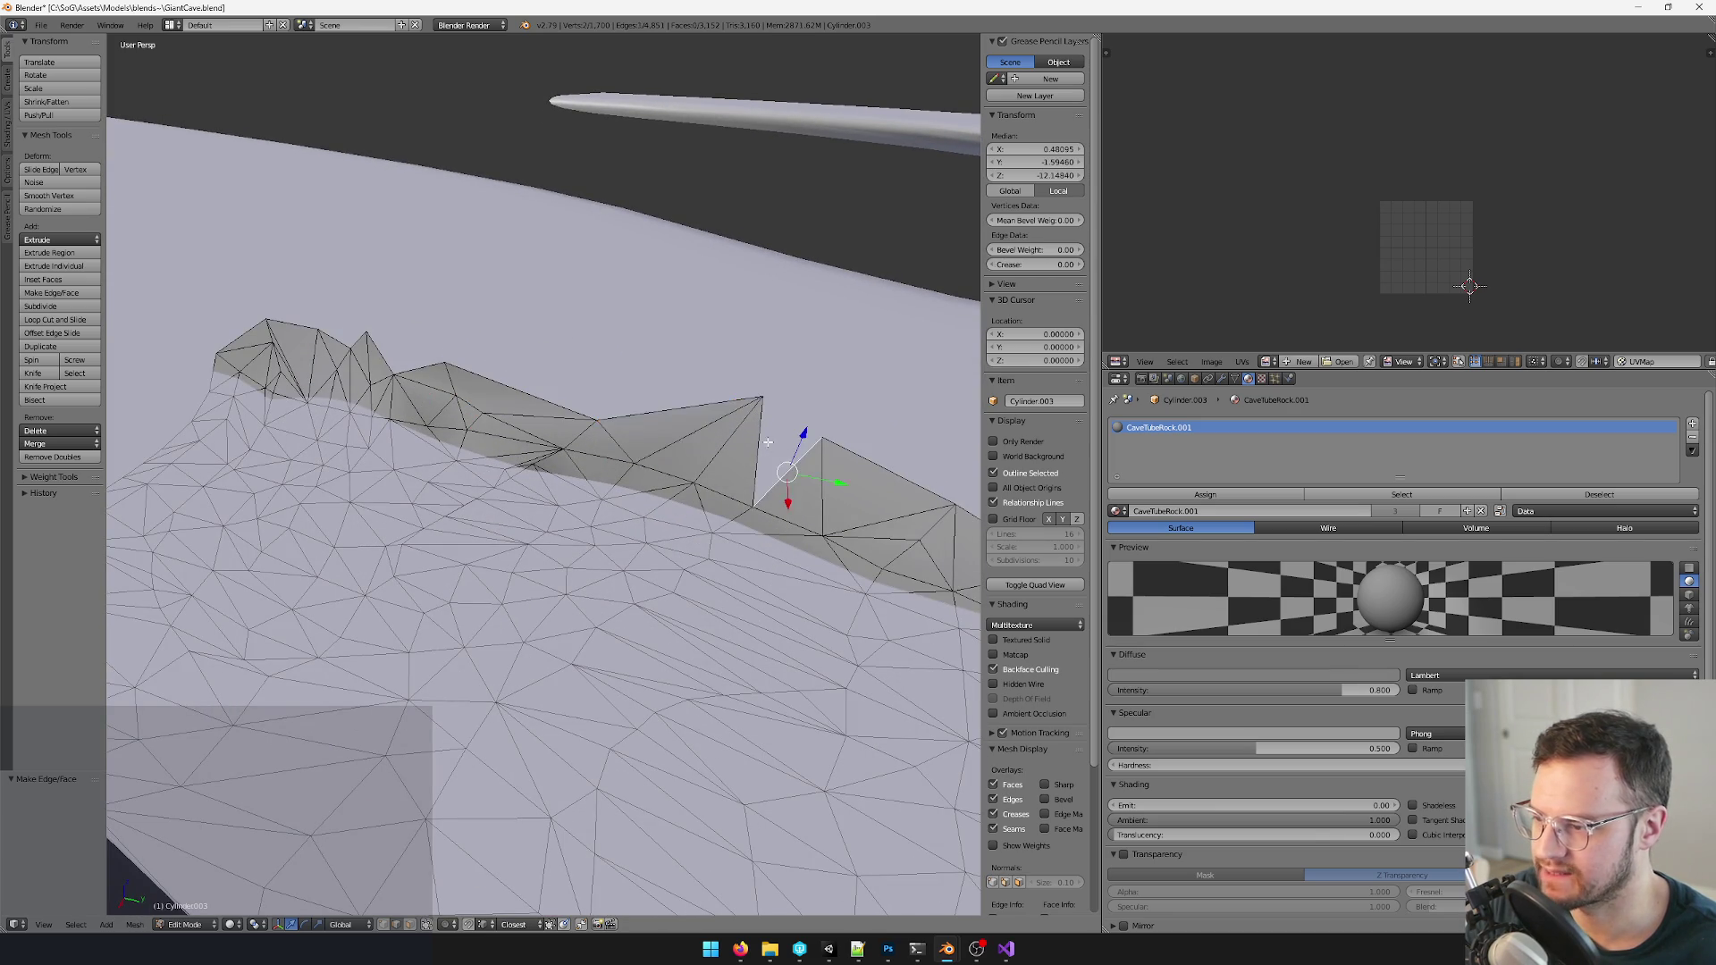
- Inspect and select faces and edges along the stepped ridge to find spots needing patches
{"action": "middle_click_drag", "start_coordinate": [791, 442], "coordinate": [690, 486]}
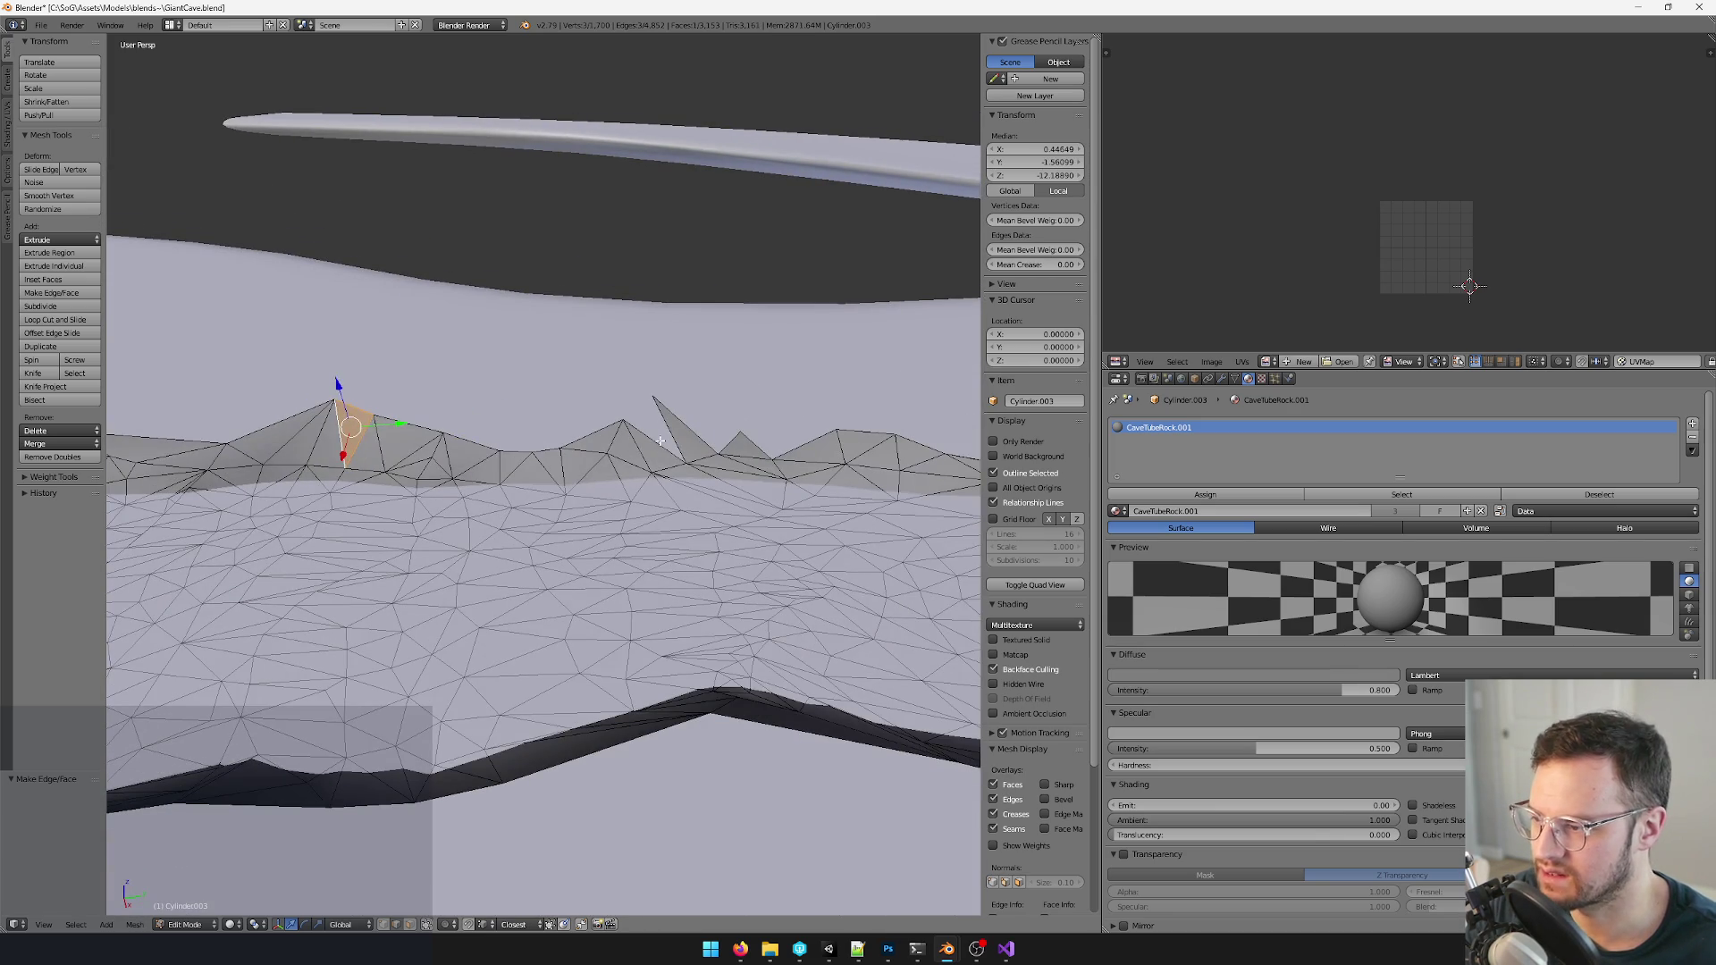
{"action": "scroll", "coordinate": [668, 426], "scroll_direction": "up", "scroll_amount": 5}
{"action": "scroll", "coordinate": [563, 402], "scroll_direction": "up", "scroll_amount": 3}
{"action": "right_click", "coordinate": [496, 349]}
{"action": "right_click", "coordinate": [590, 376]}
{"action": "right_click", "coordinate": [670, 402], "text": "shift"}
{"action": "mouse_move", "coordinate": [764, 441]}
{"action": "middle_mouse_down"}
{"action": "mouse_move", "coordinate": [616, 463]}
{"action": "mouse_move", "coordinate": [456, 443]}
{"action": "mouse_move", "coordinate": [626, 467]}
{"action": "mouse_move", "coordinate": [557, 466]}
{"action": "middle_mouse_up"}
{"action": "right_click", "coordinate": [590, 449]}
{"action": "right_click", "coordinate": [626, 466]}
{"action": "right_click", "coordinate": [590, 450]}
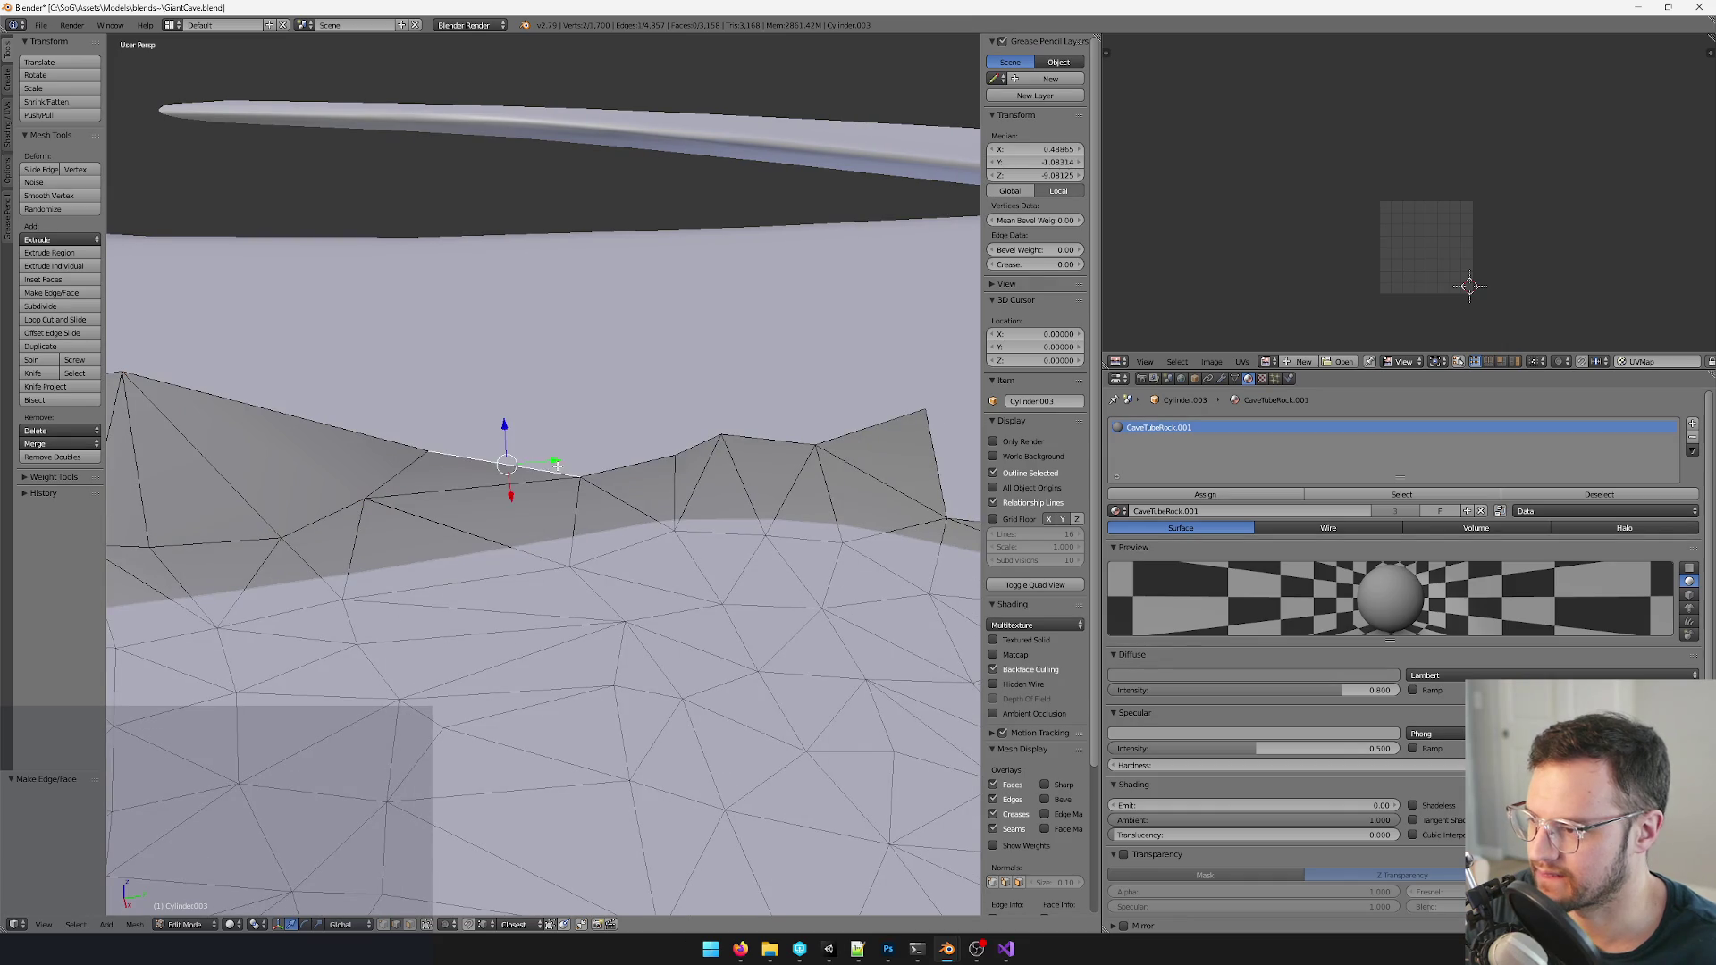
{"action": "right_click", "coordinate": [604, 455]}
{"action": "right_click", "coordinate": [885, 416], "text": "shift"}
{"action": "mouse_move", "coordinate": [805, 429]}
{"action": "middle_mouse_down"}
{"action": "mouse_move", "coordinate": [559, 443]}
{"action": "mouse_move", "coordinate": [508, 485]}
{"action": "mouse_move", "coordinate": [624, 427]}
{"action": "middle_mouse_up"}
{"action": "right_click", "coordinate": [456, 442], "text": "shift"}
{"action": "right_click", "coordinate": [508, 486]}
{"action": "right_click", "coordinate": [591, 463]}
- Select the vertices around another rim gap and fill it with a face
{"action": "middle_click_drag", "start_coordinate": [765, 401], "coordinate": [698, 443]}
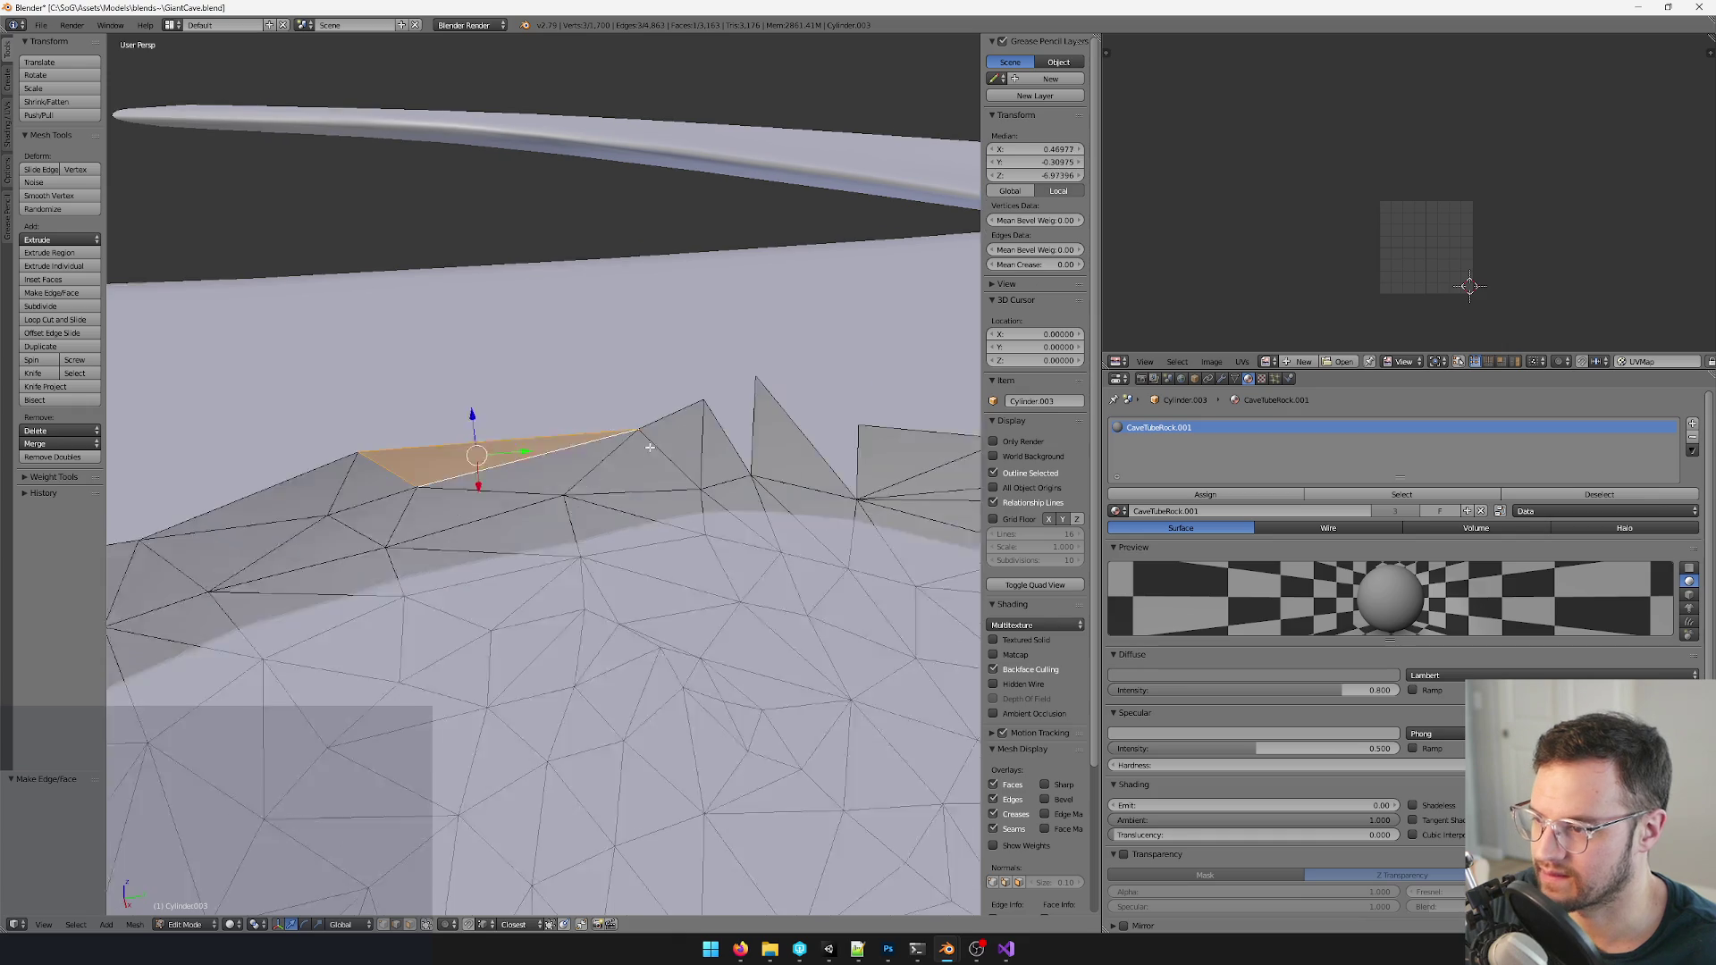
{"action": "right_click", "coordinate": [674, 427]}
{"action": "right_click", "coordinate": [778, 471]}
{"action": "middle_click_drag", "start_coordinate": [750, 455], "coordinate": [539, 461]}
{"action": "right_click", "coordinate": [670, 484]}
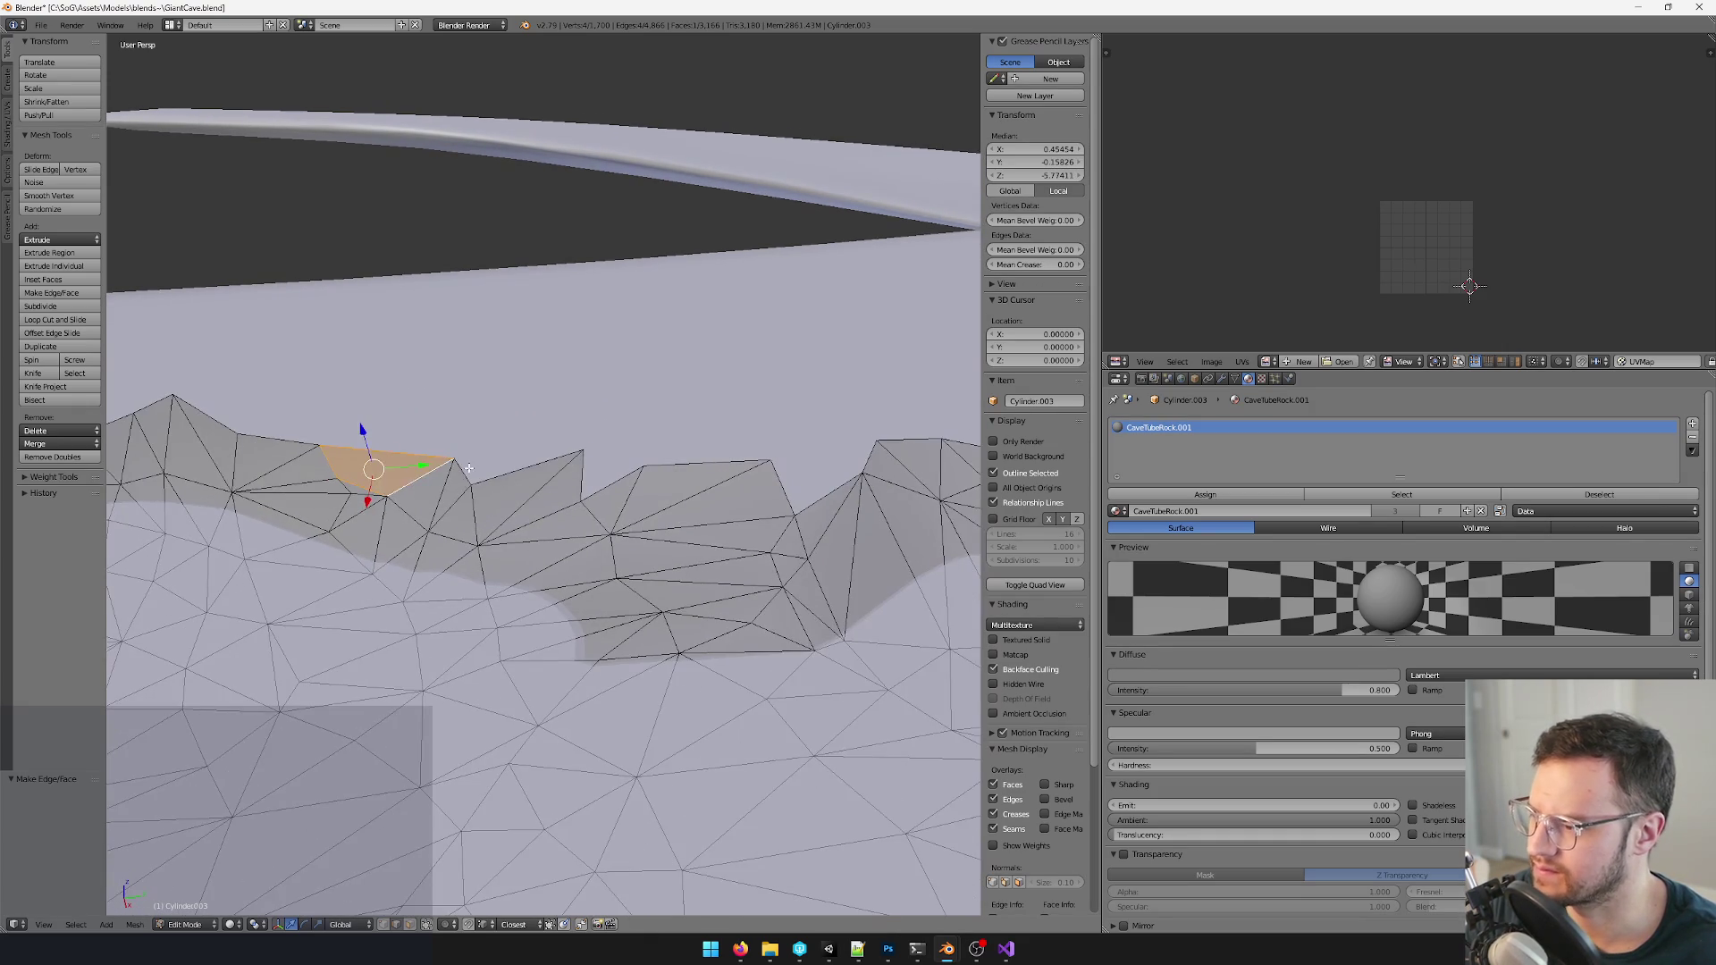
{"action": "right_click", "coordinate": [597, 468]}
{"action": "mouse_move", "coordinate": [625, 496]}
{"action": "middle_mouse_down"}
{"action": "mouse_move", "coordinate": [645, 483]}
{"action": "mouse_move", "coordinate": [617, 469]}
{"action": "mouse_move", "coordinate": [552, 486]}
{"action": "mouse_move", "coordinate": [537, 470]}
{"action": "mouse_move", "coordinate": [591, 482]}
{"action": "mouse_move", "coordinate": [671, 443]}
{"action": "middle_mouse_up"}
{"action": "right_click", "coordinate": [335, 462]}
{"action": "right_click", "coordinate": [553, 486]}
{"action": "right_click", "coordinate": [670, 456]}
{"action": "key", "text": "f"}
- Start moving the protruding rim face's vertex so the face lies flat
{"action": "right_click", "coordinate": [630, 472]}
{"action": "scroll", "coordinate": [591, 483], "scroll_direction": "down", "scroll_amount": 3}
{"action": "scroll", "coordinate": [628, 553], "scroll_direction": "up", "scroll_amount": 3}
{"action": "right_click", "coordinate": [456, 510]}
{"action": "right_click", "coordinate": [672, 510]}
{"action": "mouse_move", "coordinate": [630, 510]}
{"action": "middle_mouse_down"}
{"action": "mouse_move", "coordinate": [563, 483]}
{"action": "mouse_move", "coordinate": [683, 505]}
{"action": "middle_mouse_up"}
{"action": "scroll", "coordinate": [683, 505], "scroll_direction": "up", "scroll_amount": 3}
{"action": "key", "text": "g"}
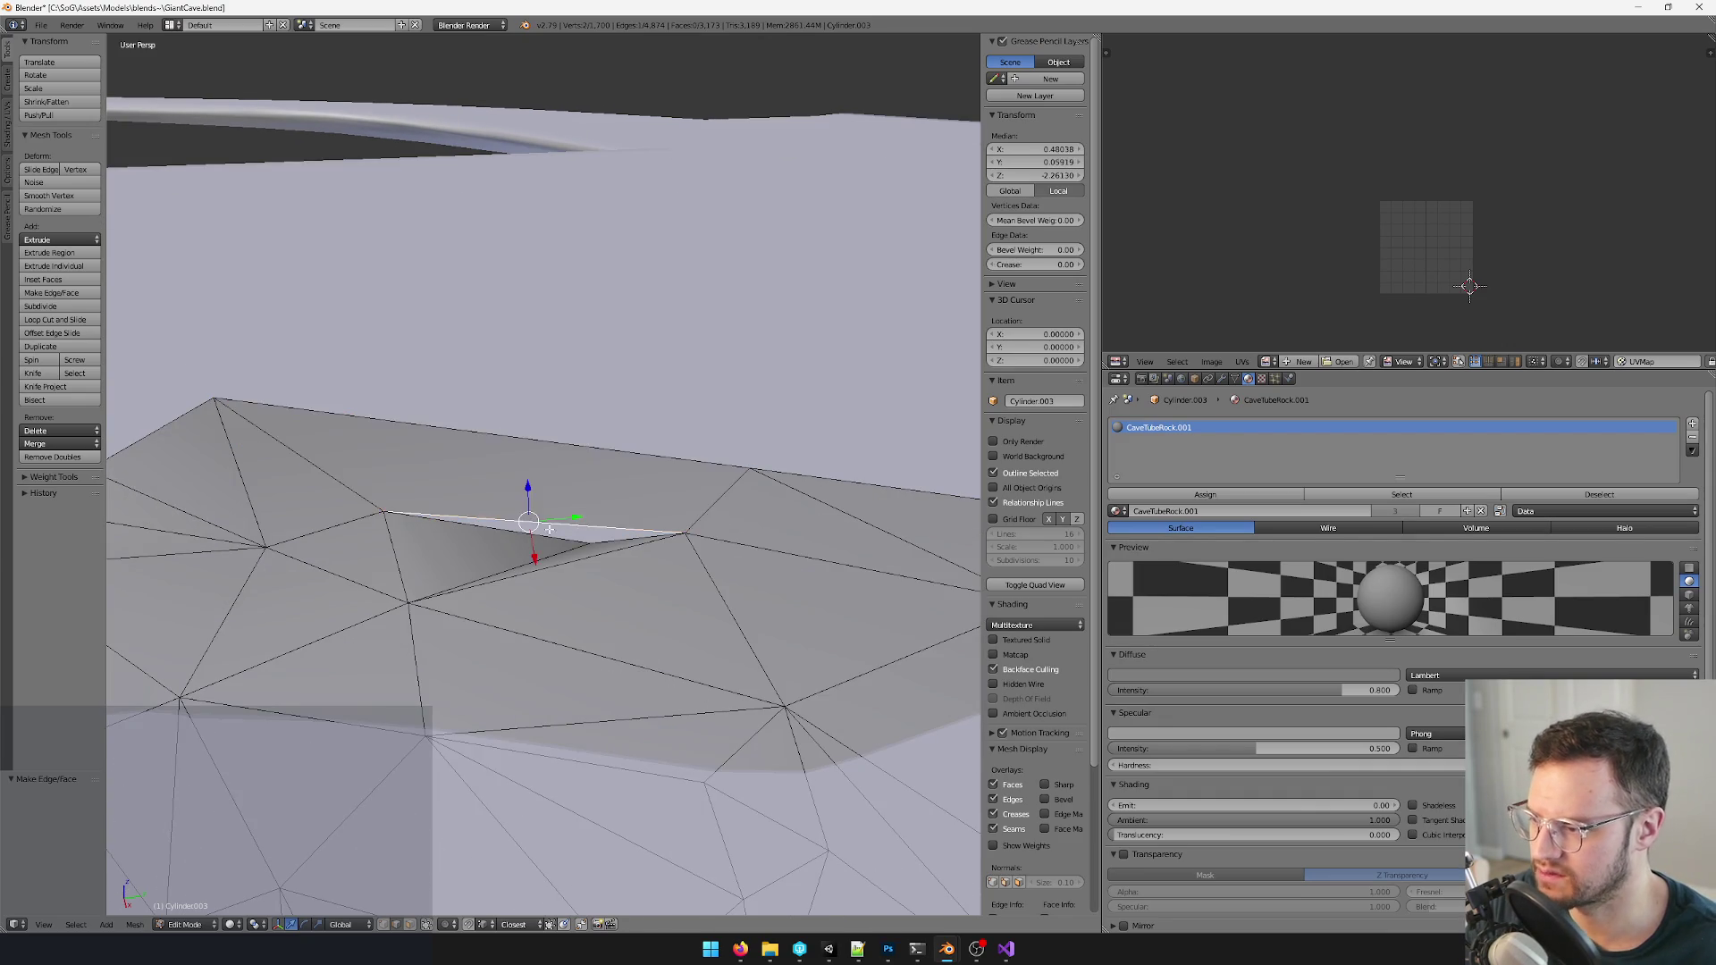
- Pick successive rim faces and edges along the dip at the end of the floor strip
{"action": "left_click", "coordinate": [628, 531]}
{"action": "scroll", "coordinate": [628, 532], "scroll_direction": "down", "scroll_amount": 4}
{"action": "middle_click_drag", "start_coordinate": [629, 531], "coordinate": [607, 522]}
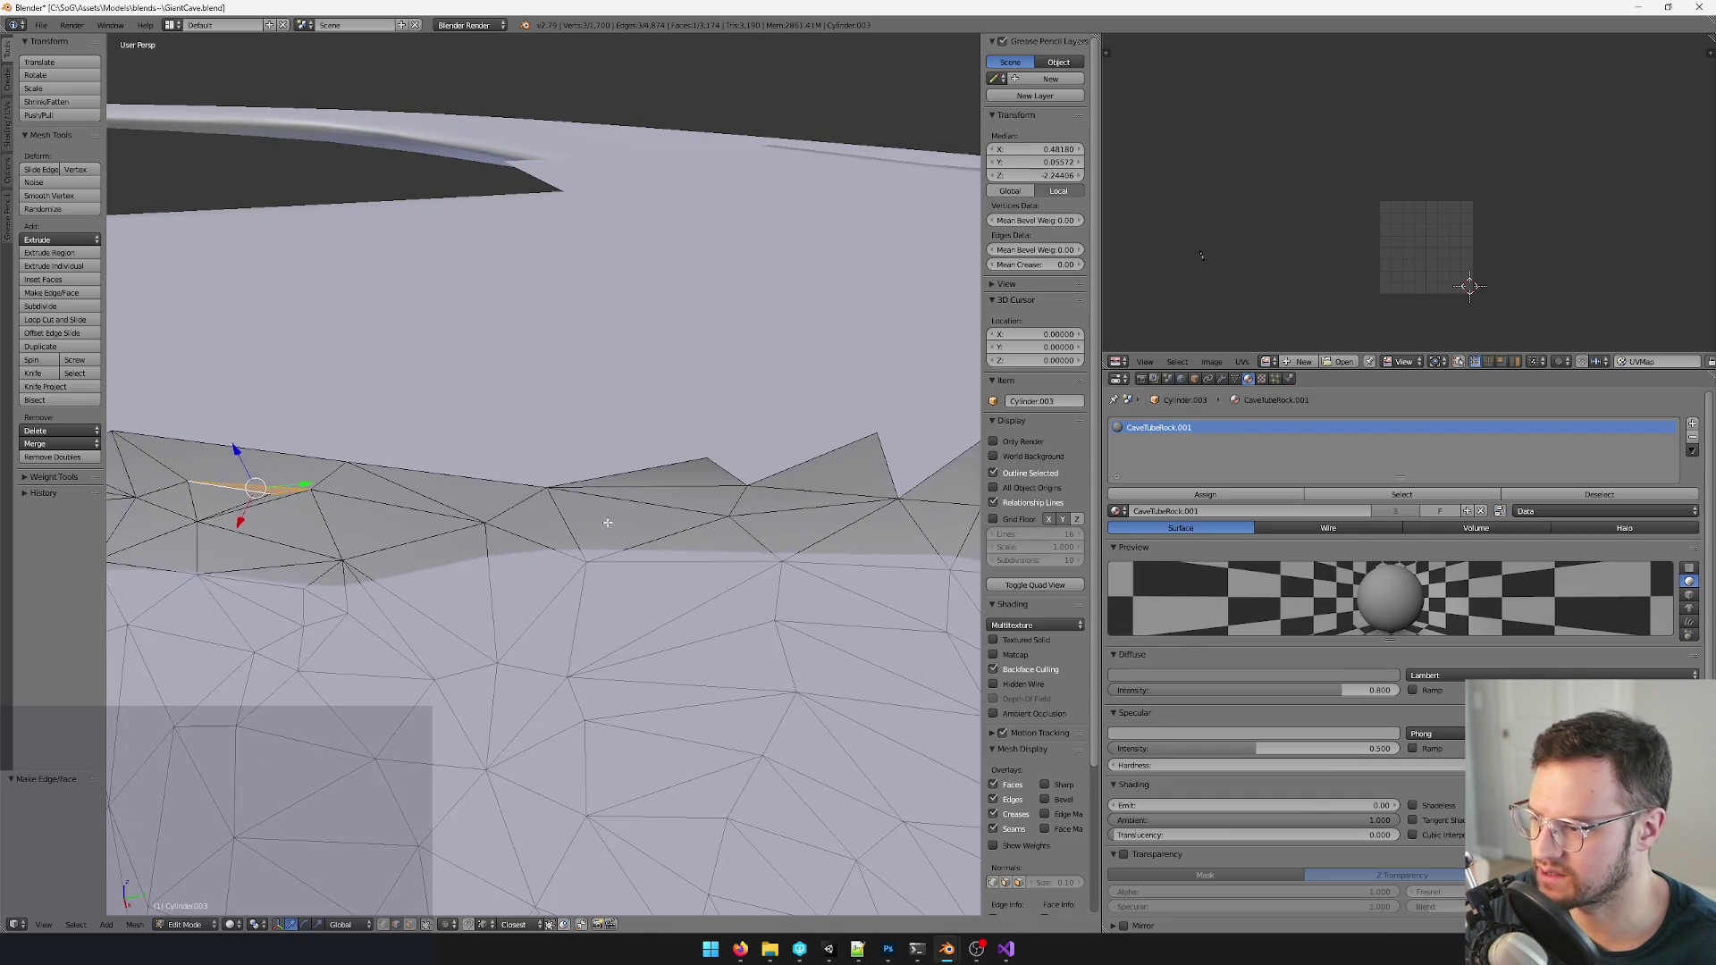
{"action": "right_click", "coordinate": [724, 478]}
{"action": "middle_click_drag", "start_coordinate": [751, 469], "coordinate": [564, 483]}
{"action": "right_click", "coordinate": [476, 470]}
{"action": "right_click", "coordinate": [597, 488]}
{"action": "middle_click_drag", "start_coordinate": [722, 534], "coordinate": [617, 523]}
{"action": "right_click", "coordinate": [591, 537]}
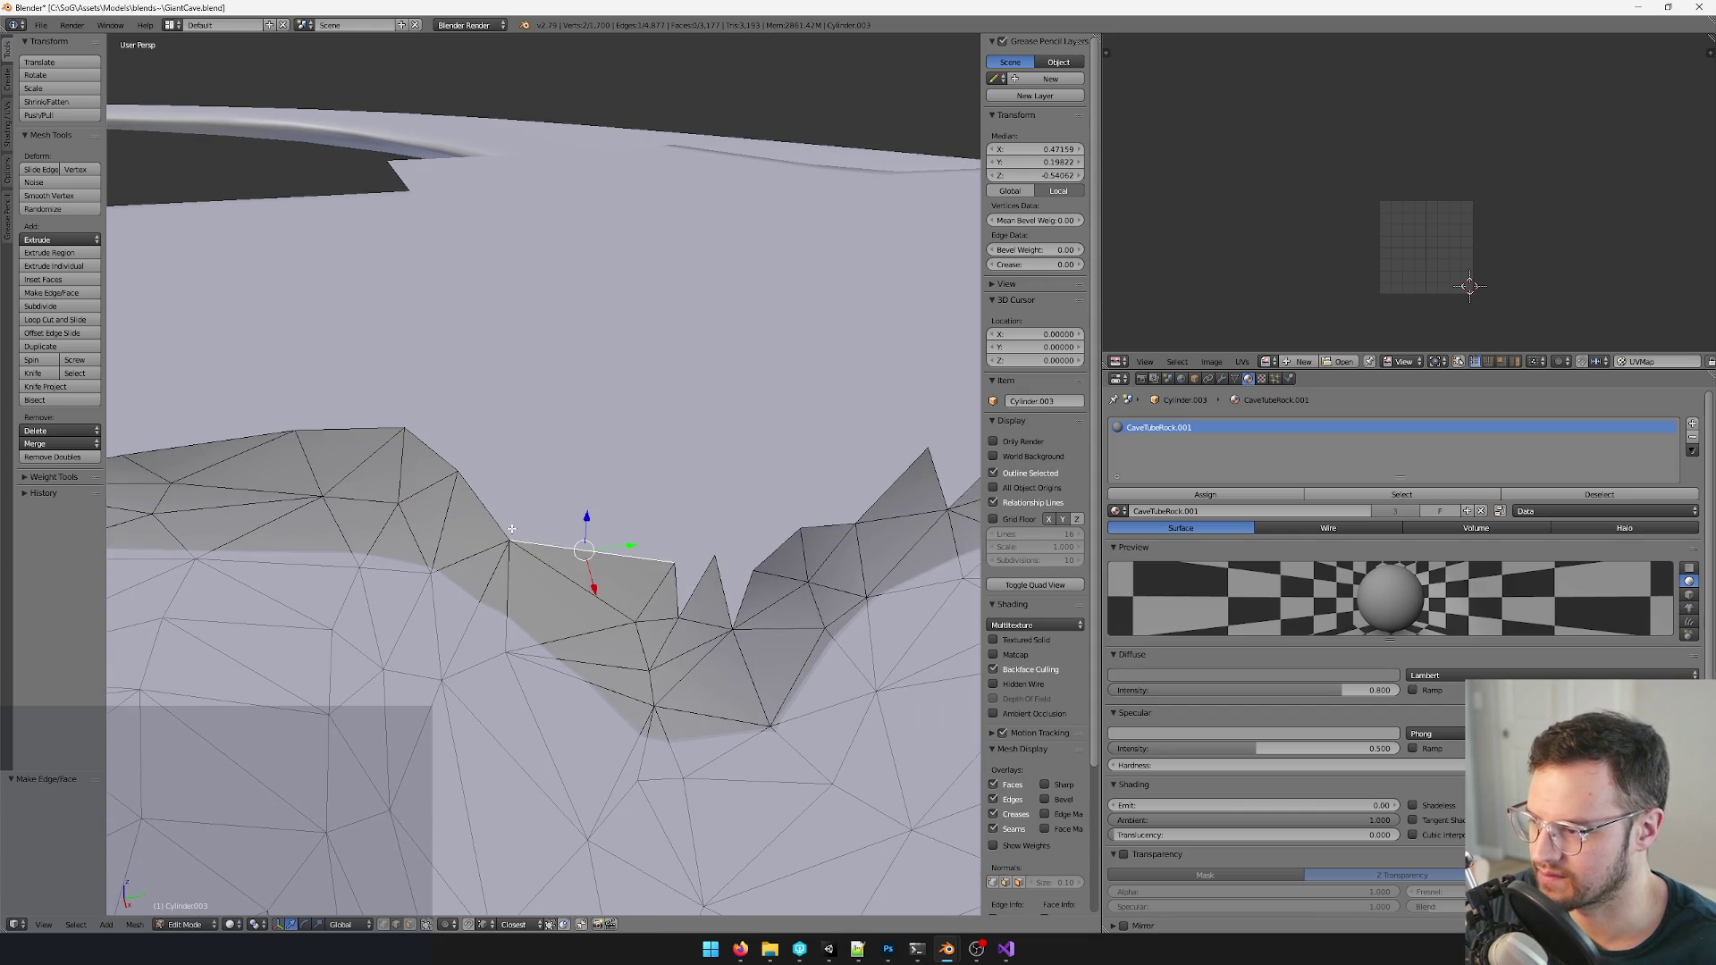
{"action": "right_click", "coordinate": [700, 580]}
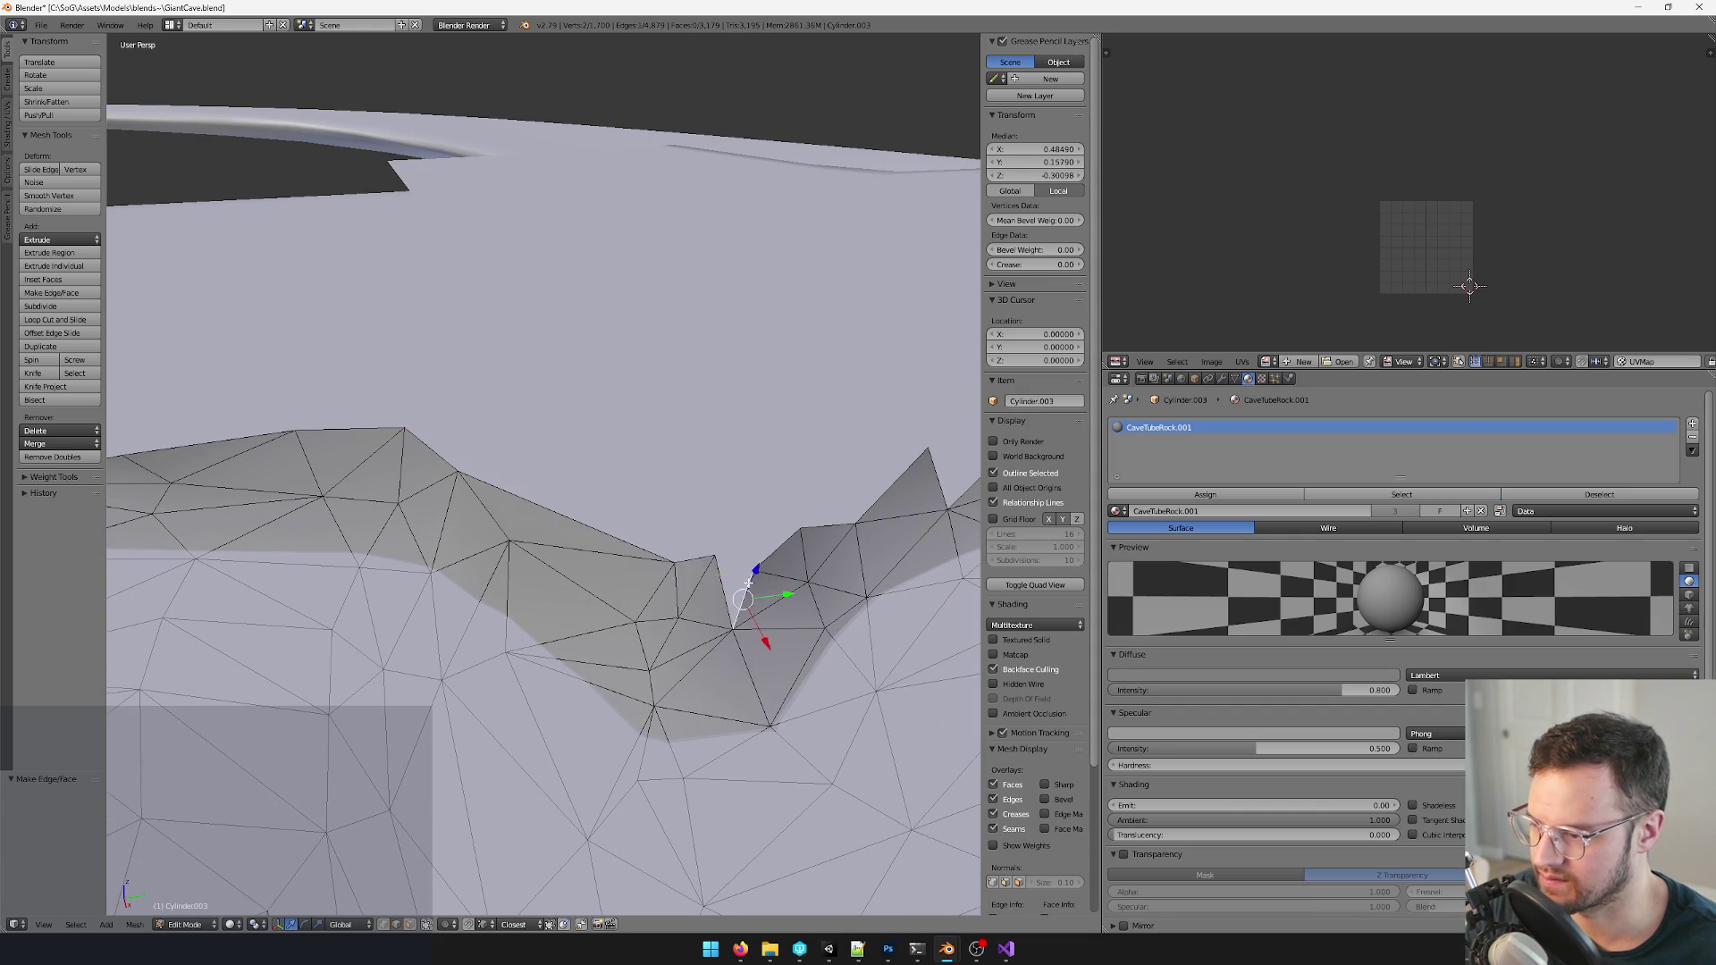
{"action": "scroll", "coordinate": [738, 575], "scroll_direction": "up", "scroll_amount": 3}
{"action": "right_click", "coordinate": [664, 523]}
{"action": "scroll", "coordinate": [562, 566], "scroll_direction": "down", "scroll_amount": 2}
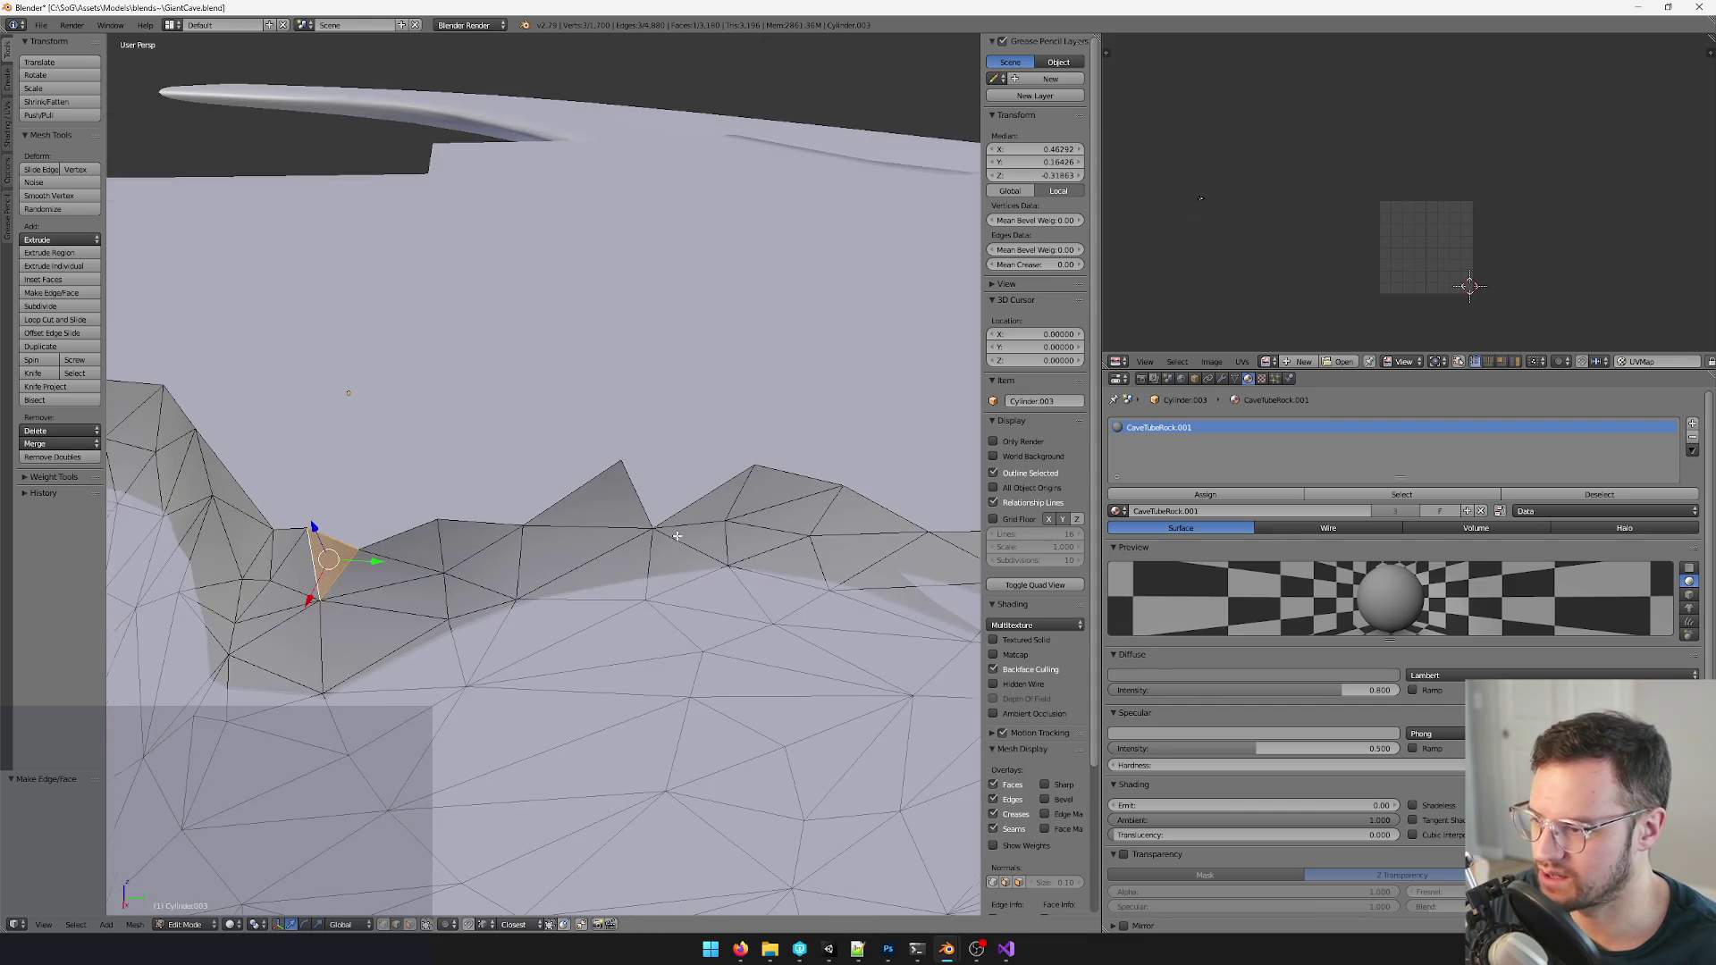
- Fill the triangular gaps along the rim top with new faces between picked vertices
{"action": "middle_click_drag", "start_coordinate": [709, 474], "coordinate": [498, 479]}
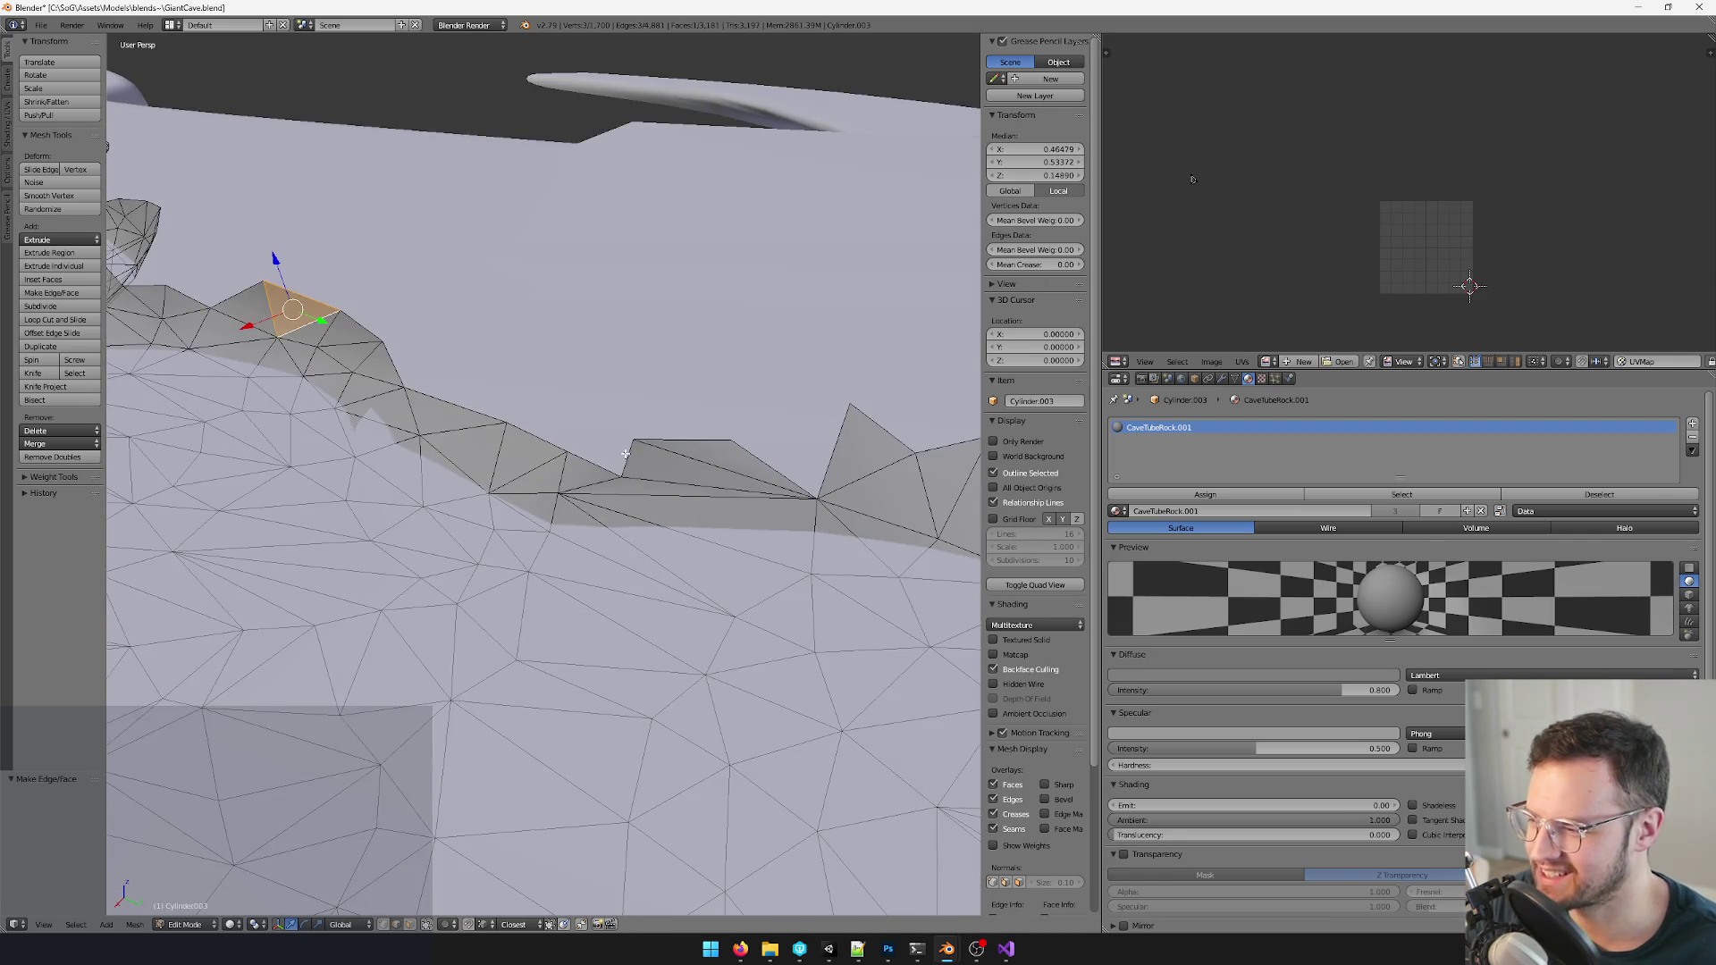
{"action": "right_click", "coordinate": [628, 445]}
{"action": "scroll", "coordinate": [594, 456], "scroll_direction": "up", "scroll_amount": 4}
{"action": "key", "text": "f"}
{"action": "right_click", "coordinate": [297, 274]}
{"action": "mouse_move", "coordinate": [297, 275]}
{"action": "middle_mouse_down"}
{"action": "mouse_move", "coordinate": [567, 437]}
{"action": "mouse_move", "coordinate": [681, 433]}
{"action": "mouse_move", "coordinate": [543, 474]}
{"action": "middle_mouse_up"}
{"action": "right_click", "coordinate": [660, 488], "text": "shift"}
{"action": "key", "text": "f"}
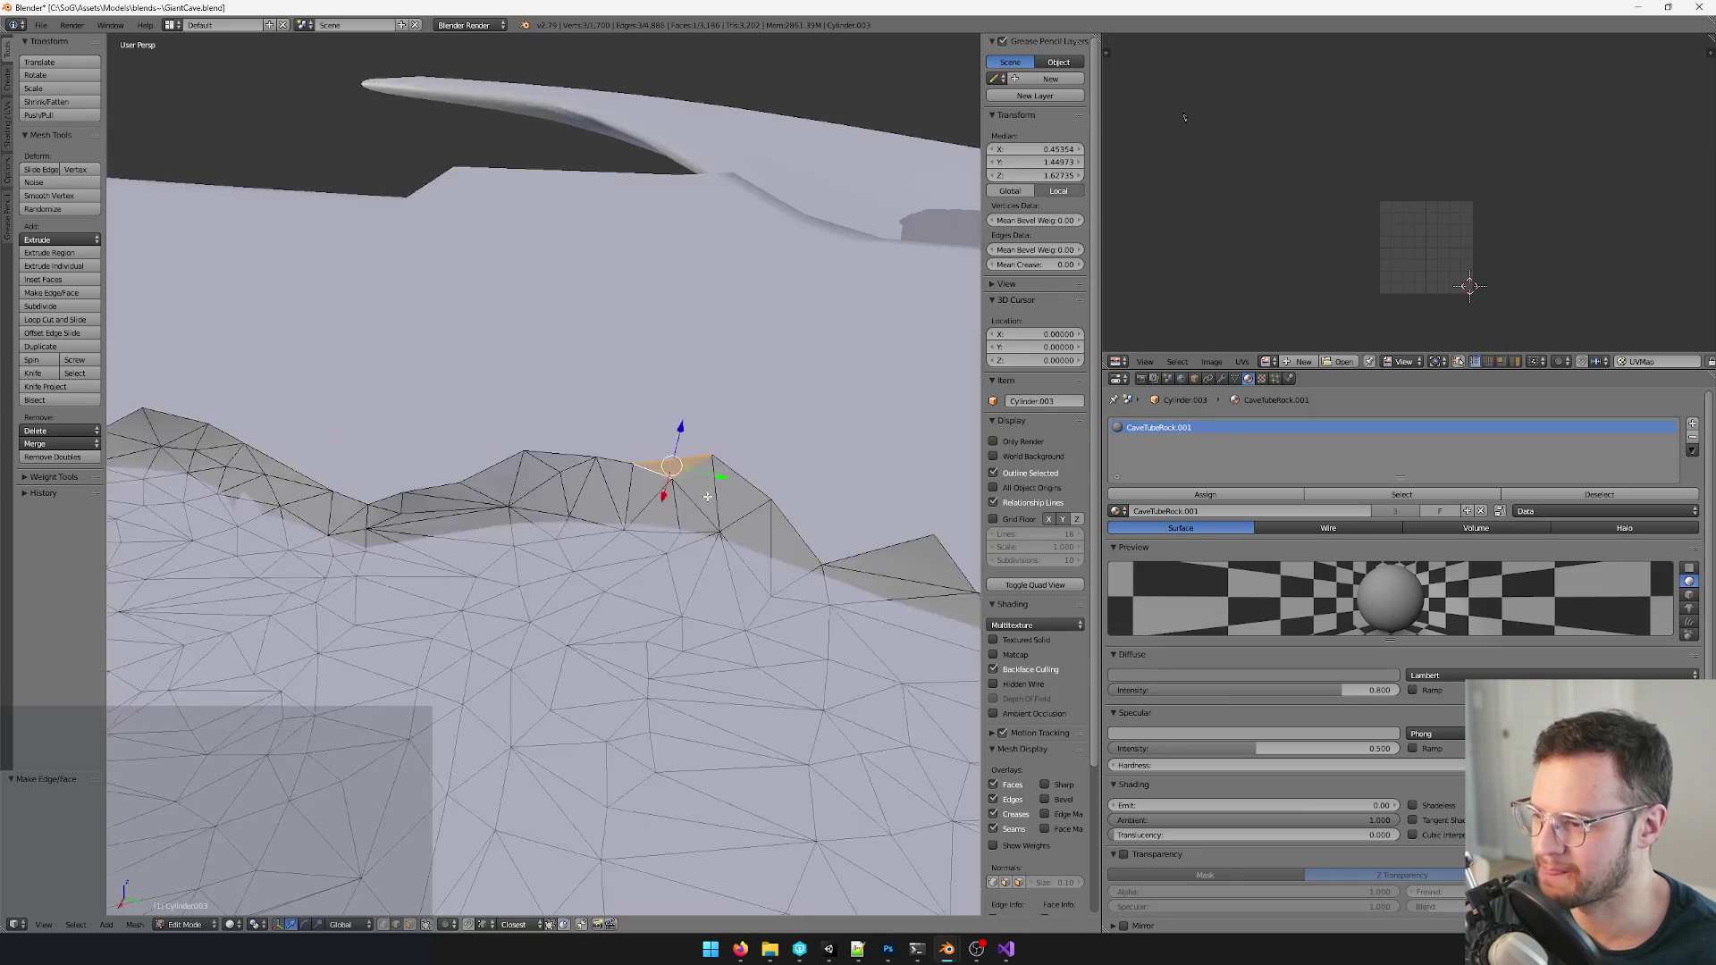
{"action": "right_click", "coordinate": [648, 491], "text": "shift"}
{"action": "key", "text": "f"}
{"action": "mouse_move", "coordinate": [648, 493]}
{"action": "middle_mouse_down"}
{"action": "mouse_move", "coordinate": [612, 490]}
{"action": "mouse_move", "coordinate": [658, 428]}
{"action": "mouse_move", "coordinate": [590, 500]}
{"action": "mouse_move", "coordinate": [624, 473]}
{"action": "middle_mouse_up"}
{"action": "scroll", "coordinate": [521, 456], "scroll_direction": "down", "scroll_amount": 3}
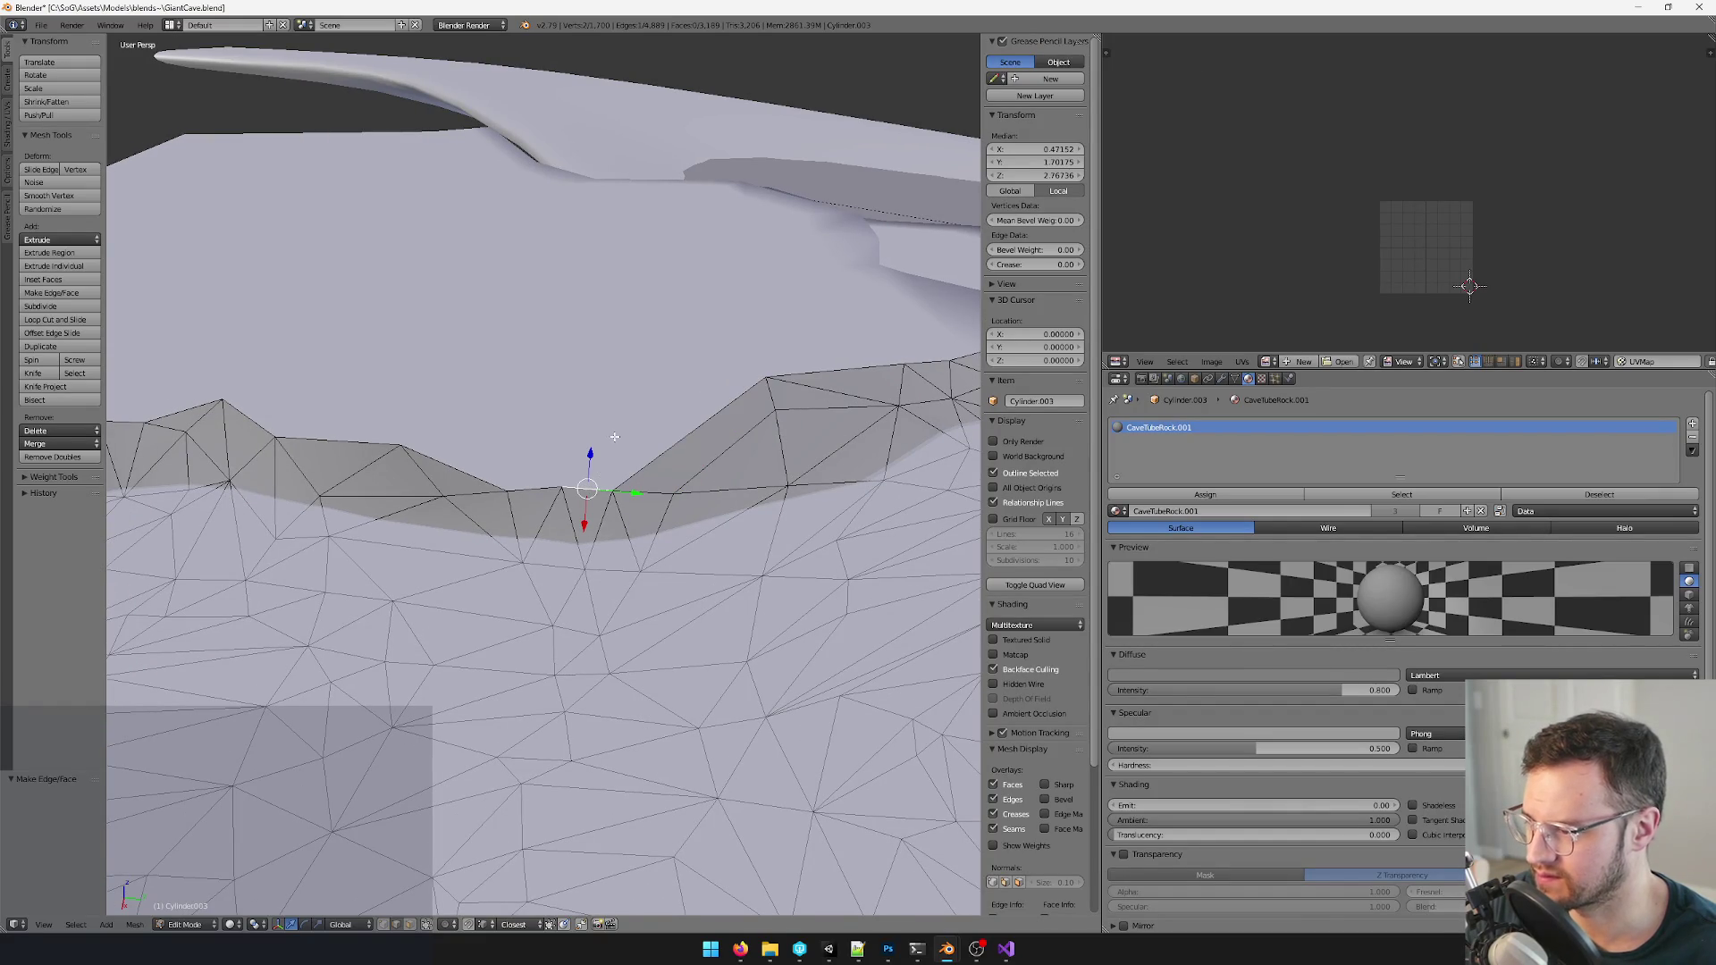
- Extrude the selected rim face outward and shift it along the X axis into place
{"action": "key", "text": "e"}
{"action": "left_click", "coordinate": [614, 438]}
{"action": "middle_click_drag", "start_coordinate": [615, 438], "coordinate": [729, 511]}
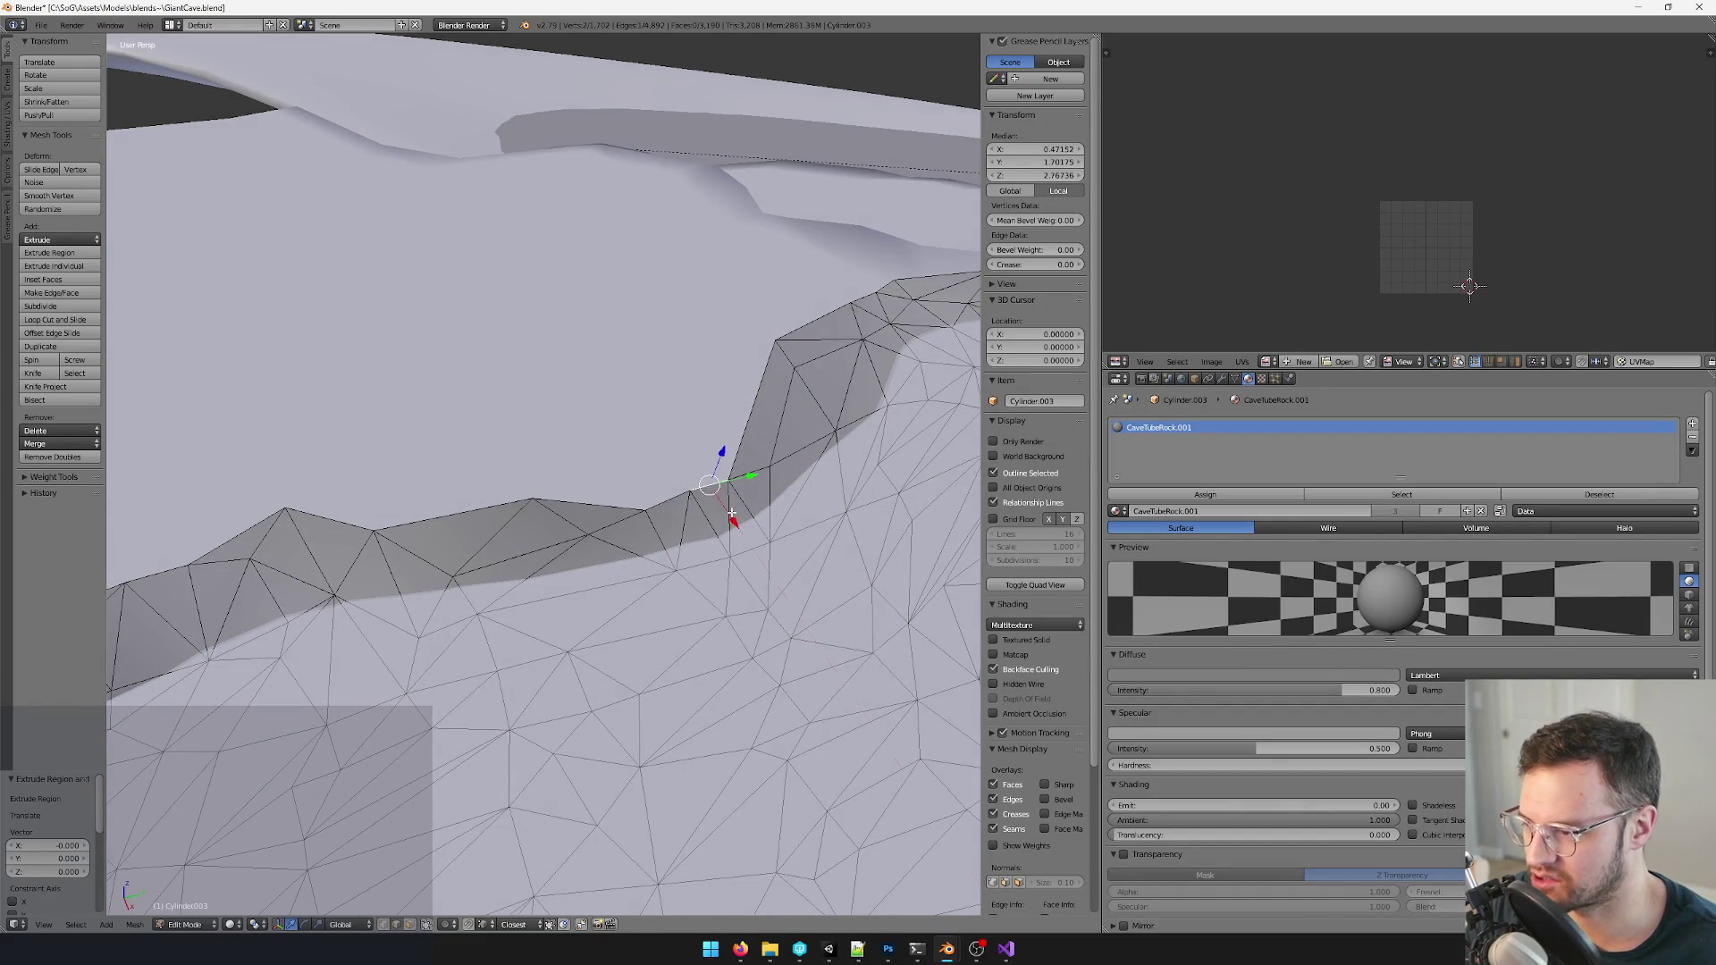
{"action": "key", "text": "g"}
{"action": "key", "text": "x"}
{"action": "left_click", "coordinate": [680, 442]}
{"action": "key", "text": "g"}
{"action": "left_click", "coordinate": [748, 396]}
- Fill faces between the new rim face and the neighbouring mesh, then check it from above
{"action": "key", "text": "f"}
{"action": "right_click", "coordinate": [667, 402], "text": "shift"}
{"action": "key", "text": "f"}
{"action": "mouse_move", "coordinate": [644, 430]}
{"action": "middle_mouse_down"}
{"action": "mouse_move", "coordinate": [693, 499]}
{"action": "mouse_move", "coordinate": [644, 442]}
{"action": "mouse_move", "coordinate": [727, 399]}
{"action": "middle_mouse_up"}
{"action": "scroll", "coordinate": [670, 430], "scroll_direction": "up", "scroll_amount": 3}
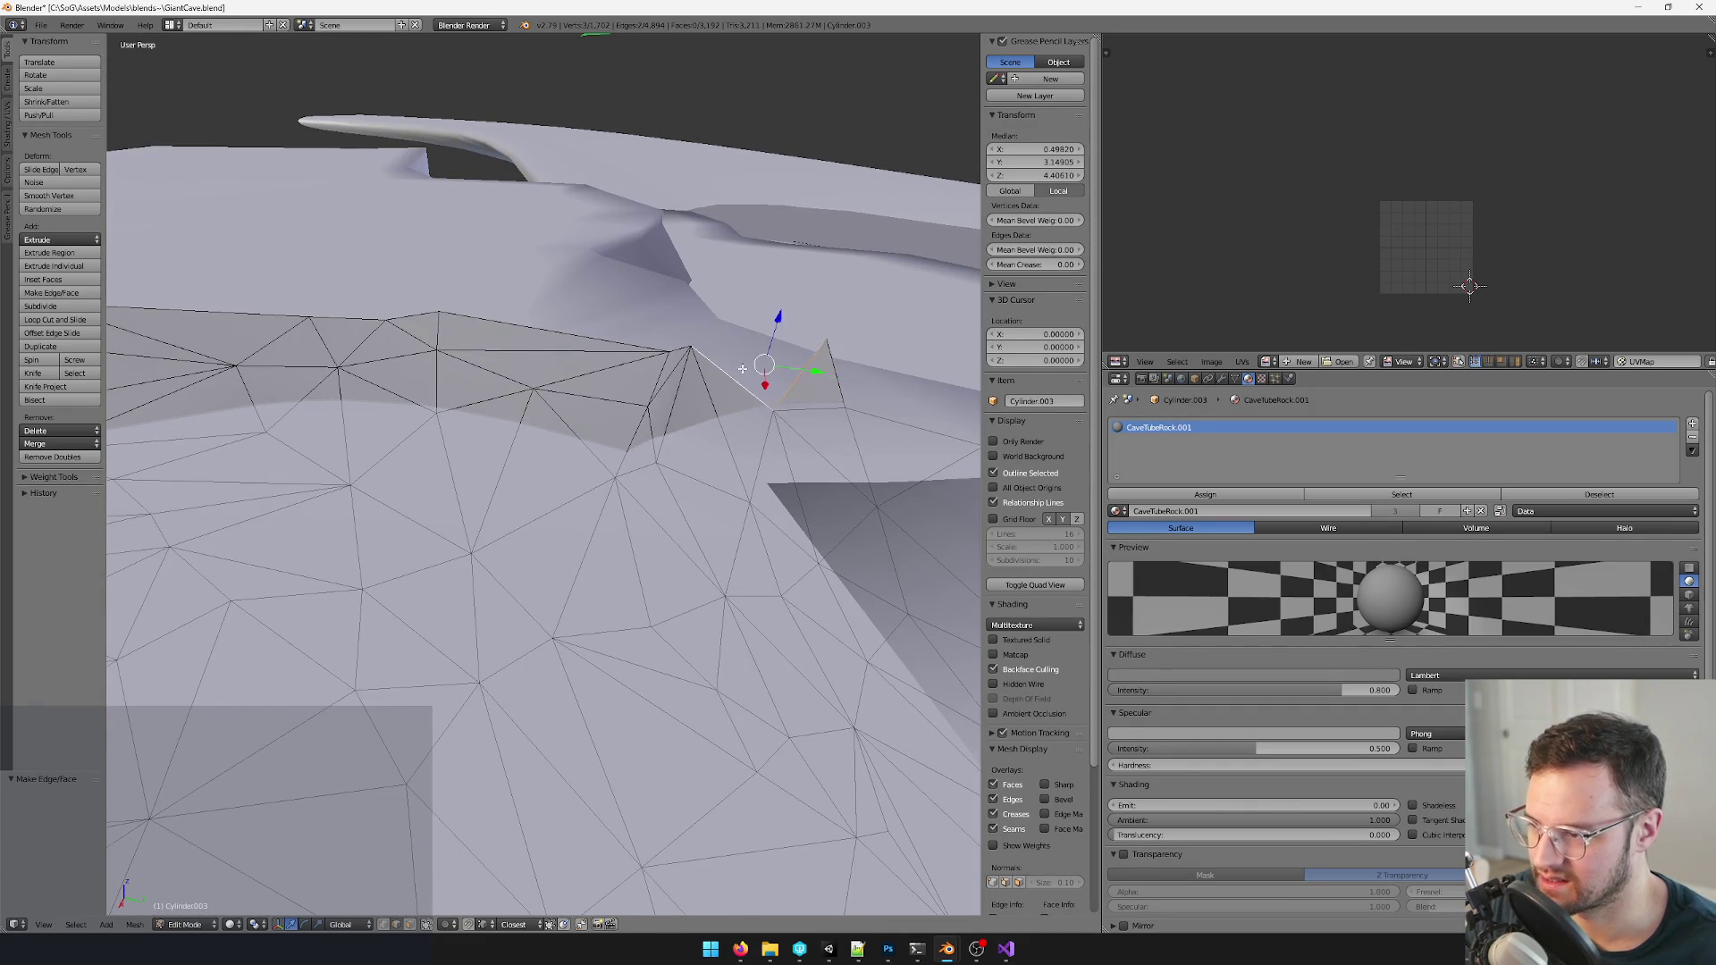
{"action": "middle_click_drag", "start_coordinate": [836, 382], "coordinate": [580, 482]}
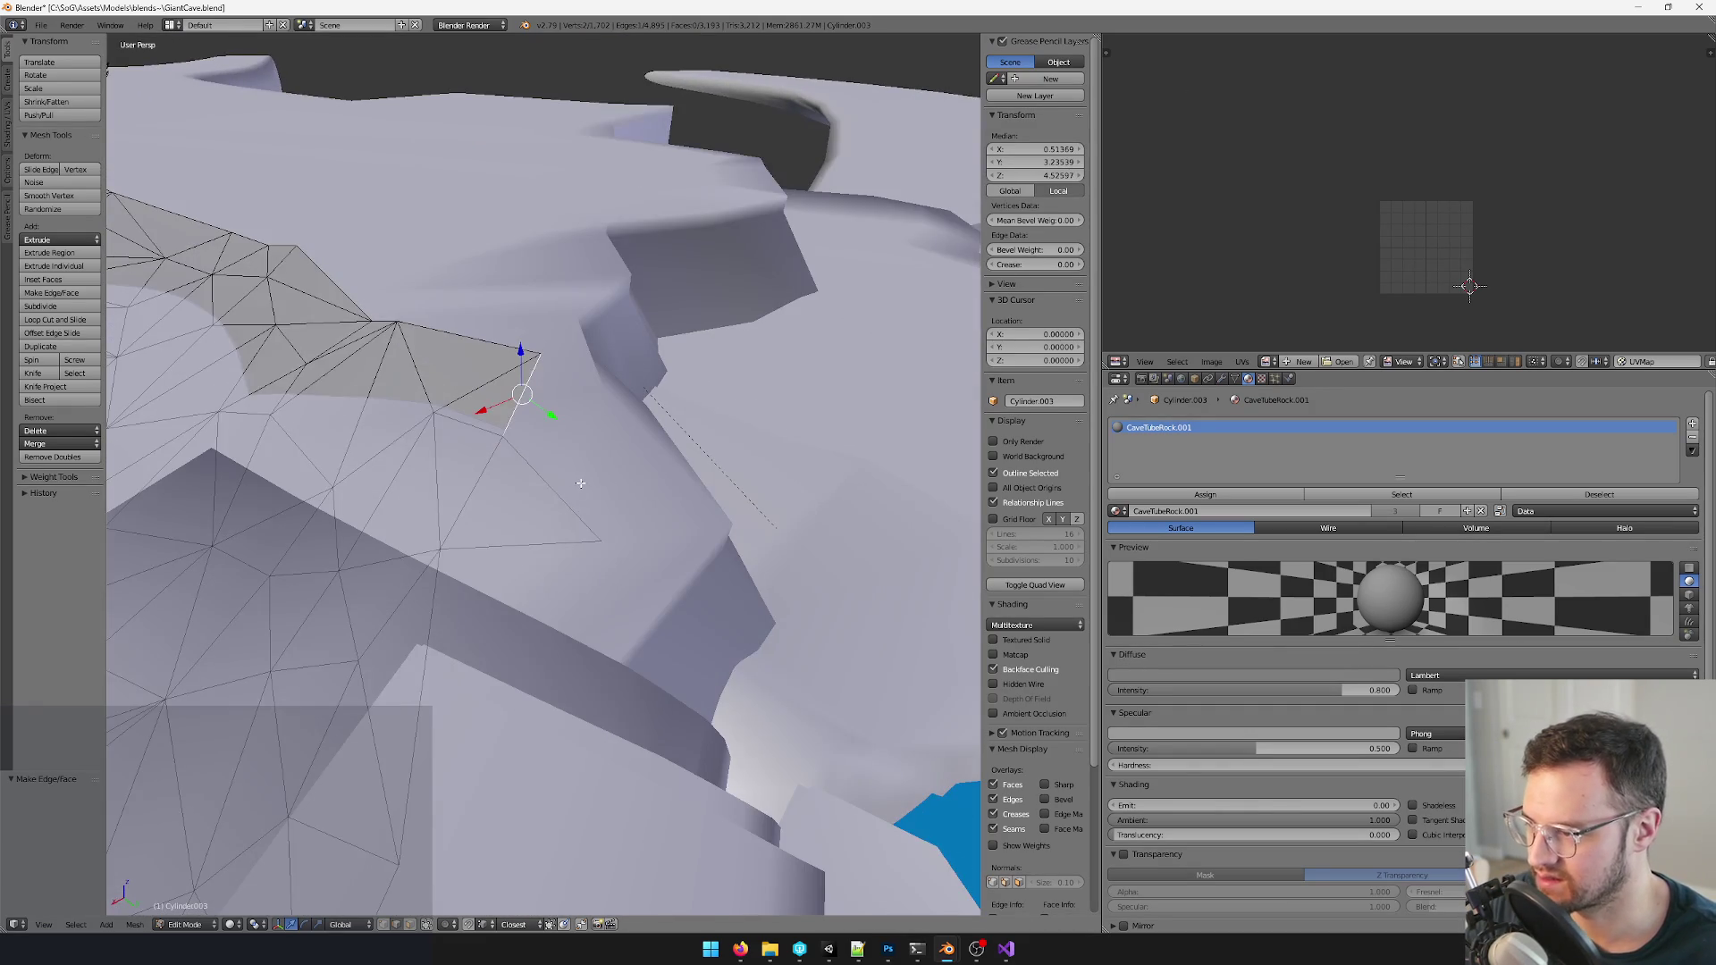
{"action": "middle_click_drag", "start_coordinate": [510, 560], "coordinate": [576, 534]}
{"action": "scroll", "coordinate": [536, 536], "scroll_direction": "down", "scroll_amount": 3}
{"action": "mouse_move", "coordinate": [385, 573]}
{"action": "middle_mouse_down"}
{"action": "mouse_move", "coordinate": [510, 510]}
{"action": "mouse_move", "coordinate": [695, 587]}
{"action": "mouse_move", "coordinate": [607, 550]}
{"action": "mouse_move", "coordinate": [455, 757]}
{"action": "middle_mouse_up"}
{"action": "scroll", "coordinate": [536, 536], "scroll_direction": "up", "scroll_amount": 3}
{"action": "scroll", "coordinate": [695, 587], "scroll_direction": "down", "scroll_amount": 6}
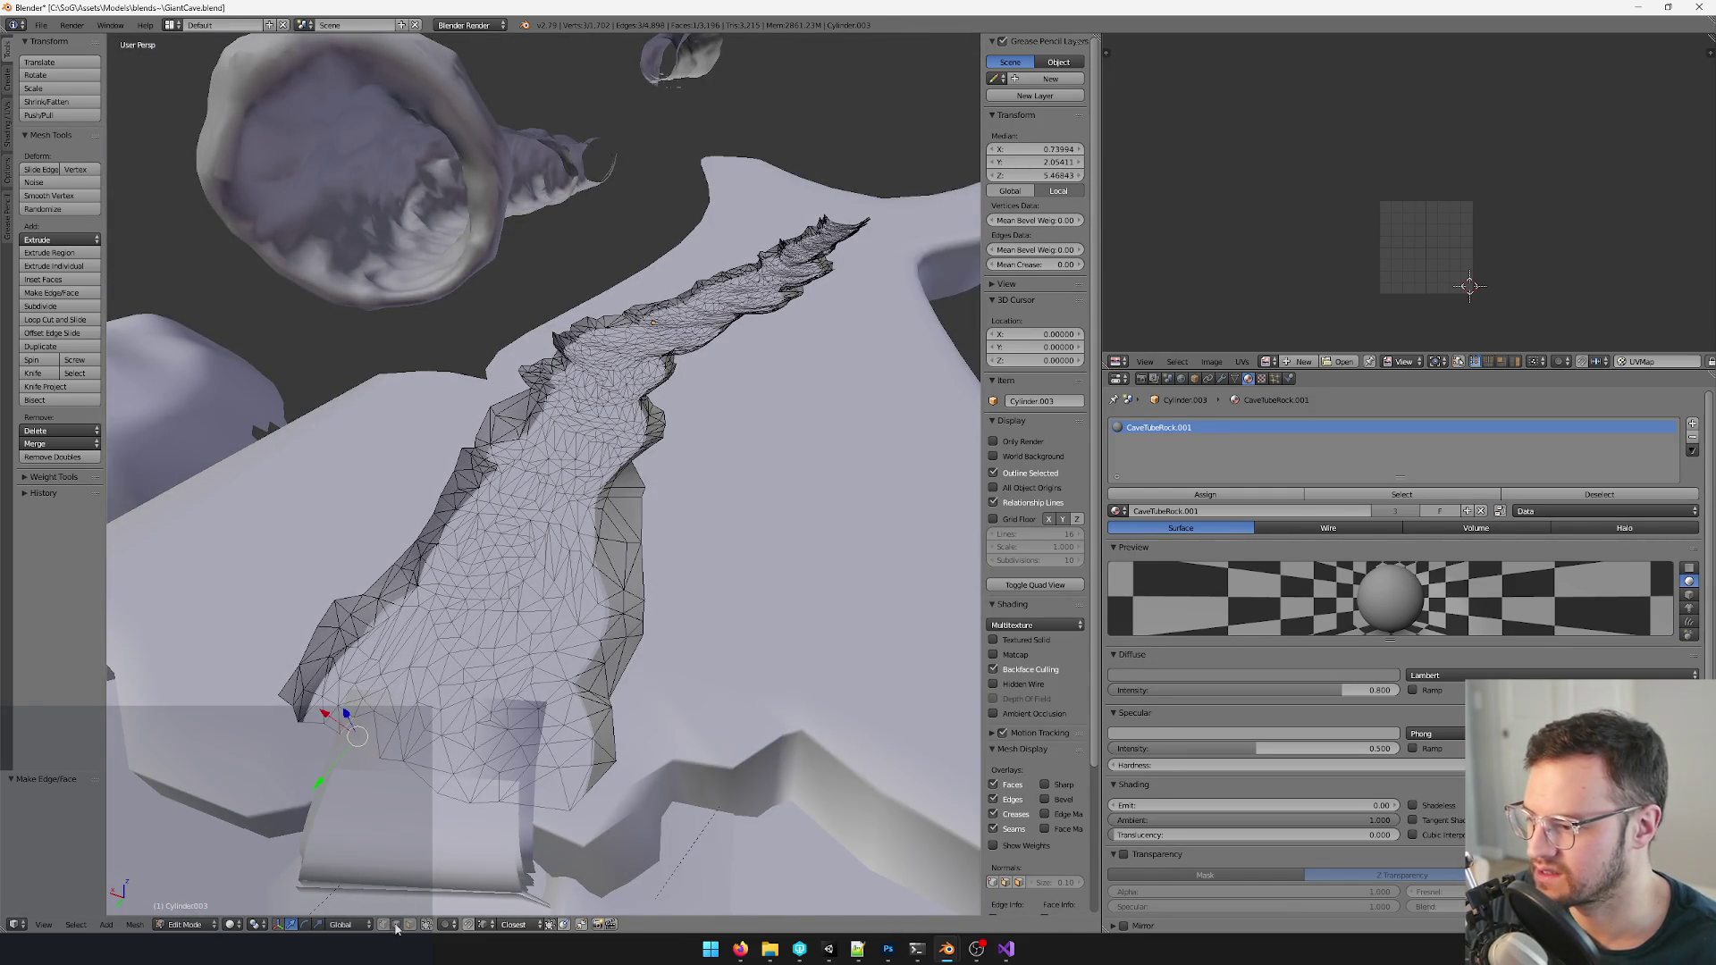
- Box-select the far end of the floor strip from a side-on view
{"action": "mouse_move", "coordinate": [657, 513]}
{"action": "middle_mouse_down"}
{"action": "mouse_move", "coordinate": [583, 392]}
{"action": "mouse_move", "coordinate": [577, 521]}
{"action": "mouse_move", "coordinate": [690, 489]}
{"action": "mouse_move", "coordinate": [726, 523]}
{"action": "mouse_move", "coordinate": [407, 525]}
{"action": "middle_mouse_up"}
{"action": "scroll", "coordinate": [626, 459], "scroll_direction": "down", "scroll_amount": 5}
{"action": "scroll", "coordinate": [576, 520], "scroll_direction": "up", "scroll_amount": 3}
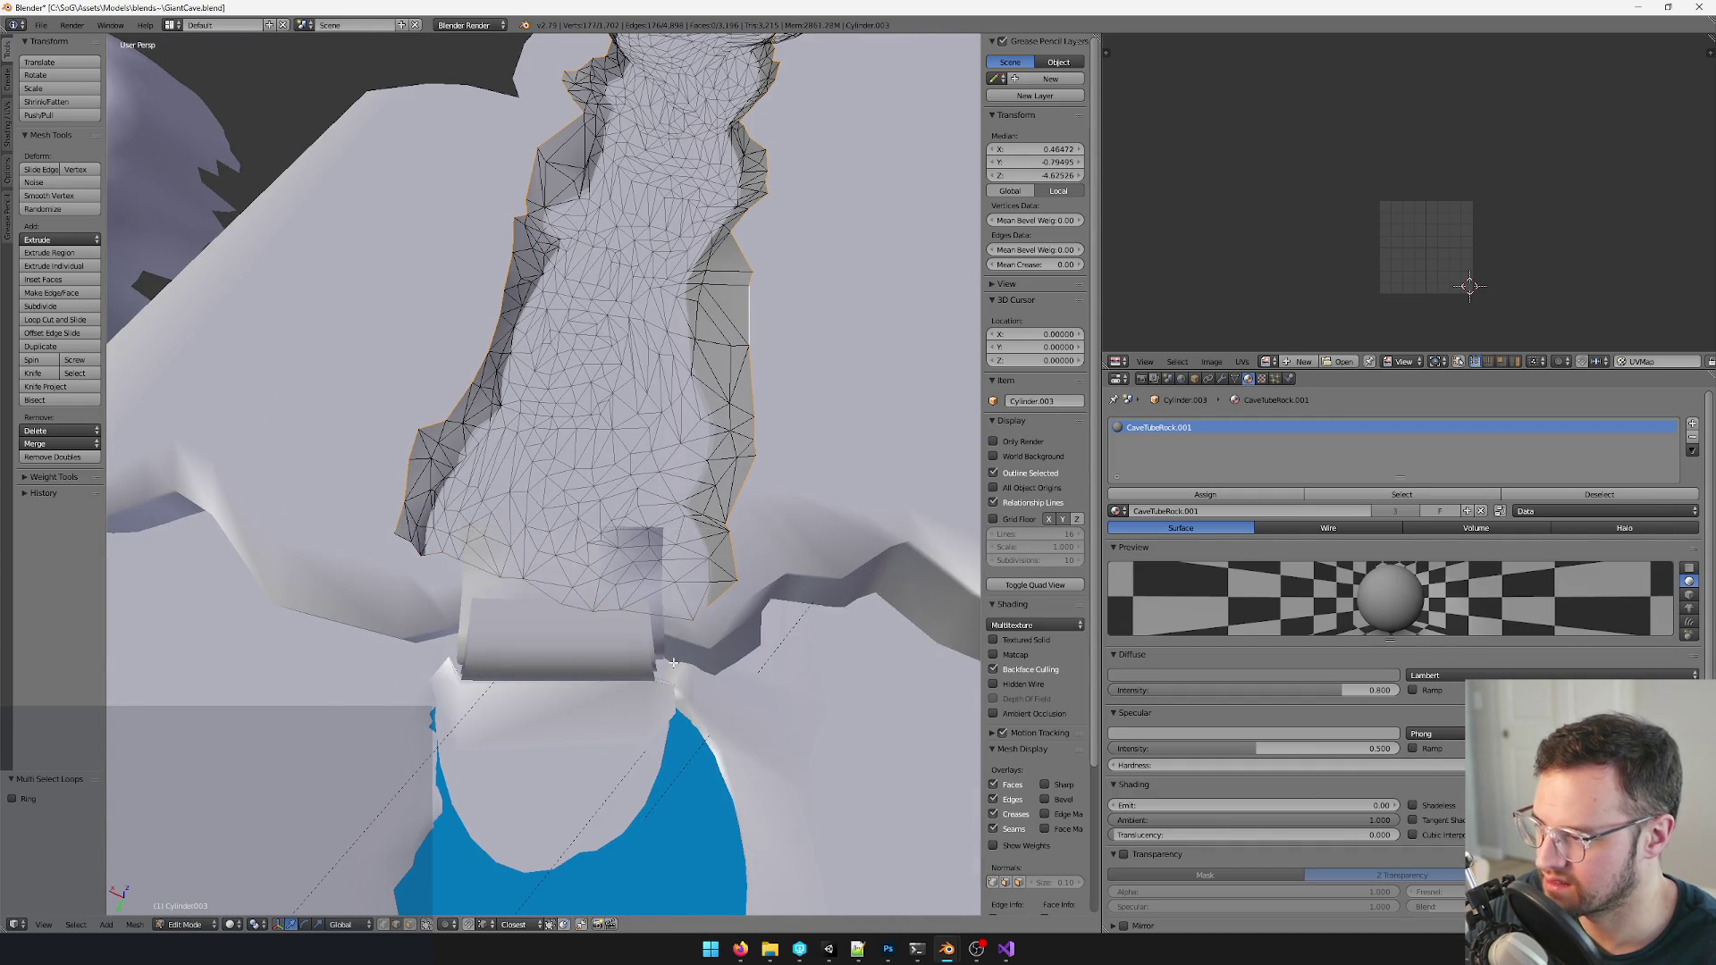
{"action": "scroll", "coordinate": [690, 574], "scroll_direction": "down", "scroll_amount": 4}
{"action": "mouse_move", "coordinate": [603, 537]}
{"action": "middle_mouse_down"}
{"action": "mouse_move", "coordinate": [590, 529]}
{"action": "mouse_move", "coordinate": [630, 470]}
{"action": "middle_mouse_up"}
{"action": "scroll", "coordinate": [590, 529], "scroll_direction": "up", "scroll_amount": 4}
{"action": "scroll", "coordinate": [584, 526], "scroll_direction": "up", "scroll_amount": 3}
{"action": "key", "text": "b"}
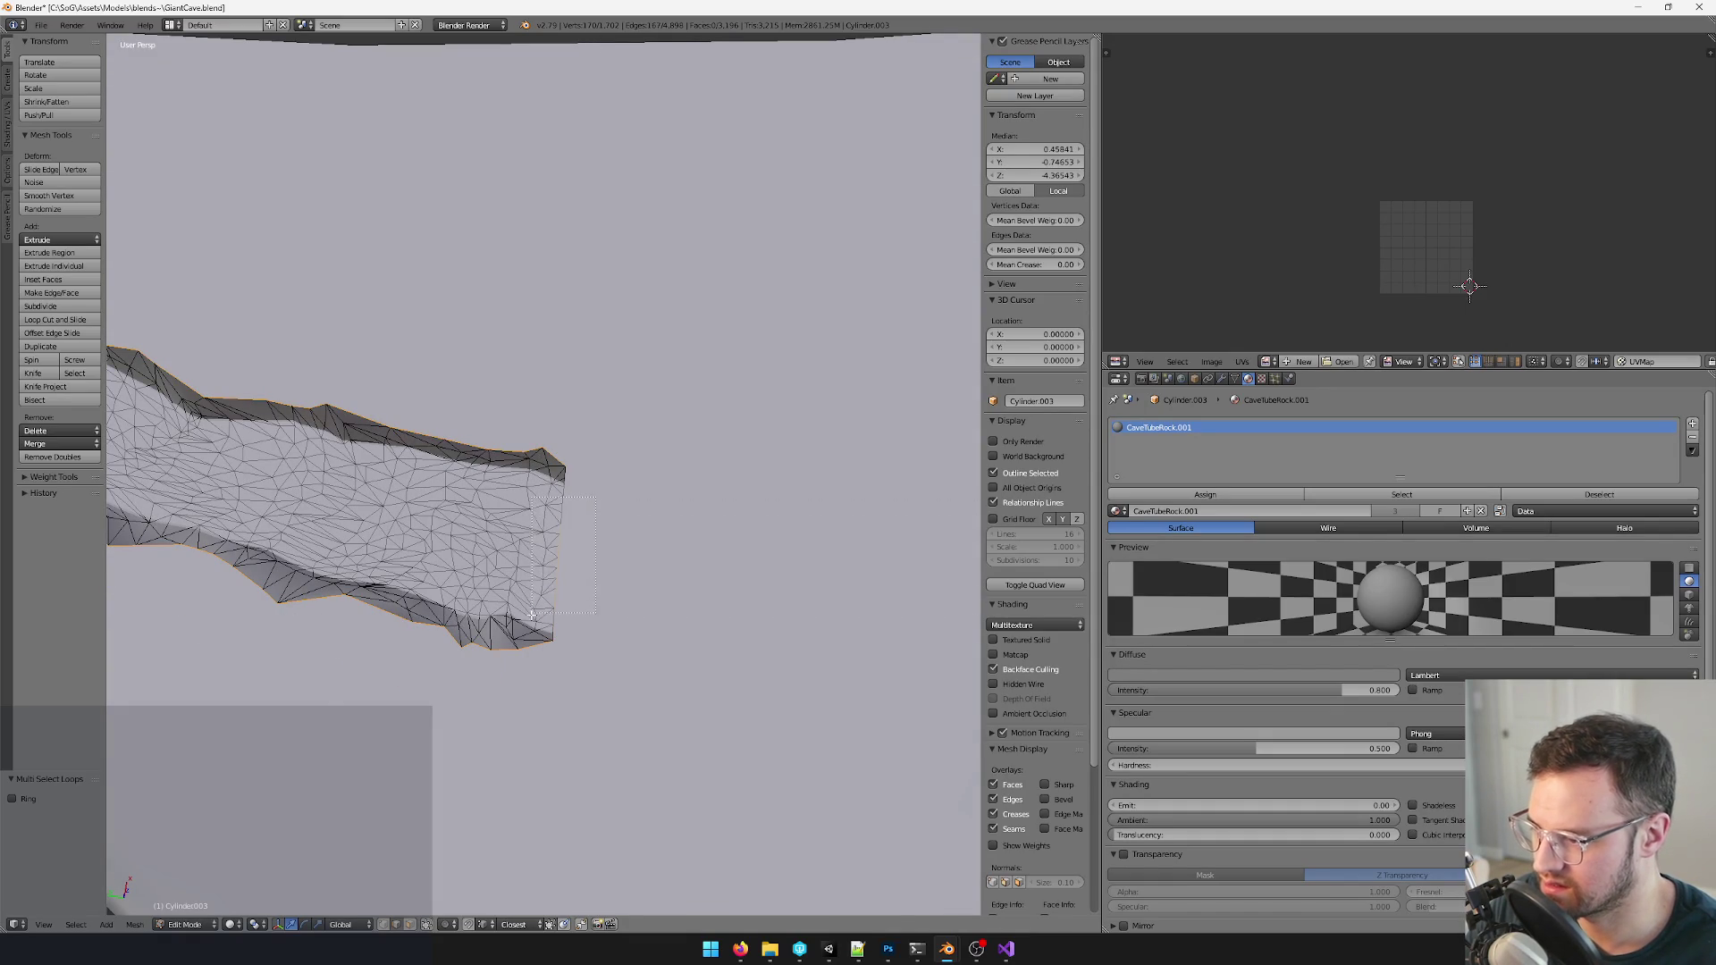
{"action": "left_click_drag", "start_coordinate": [532, 614], "coordinate": [532, 614]}
{"action": "scroll", "coordinate": [537, 564], "scroll_direction": "down", "scroll_amount": 4}
{"action": "mouse_move", "coordinate": [537, 563]}
{"action": "middle_mouse_down"}
{"action": "mouse_move", "coordinate": [700, 432]}
{"action": "mouse_move", "coordinate": [670, 435]}
{"action": "middle_mouse_up"}
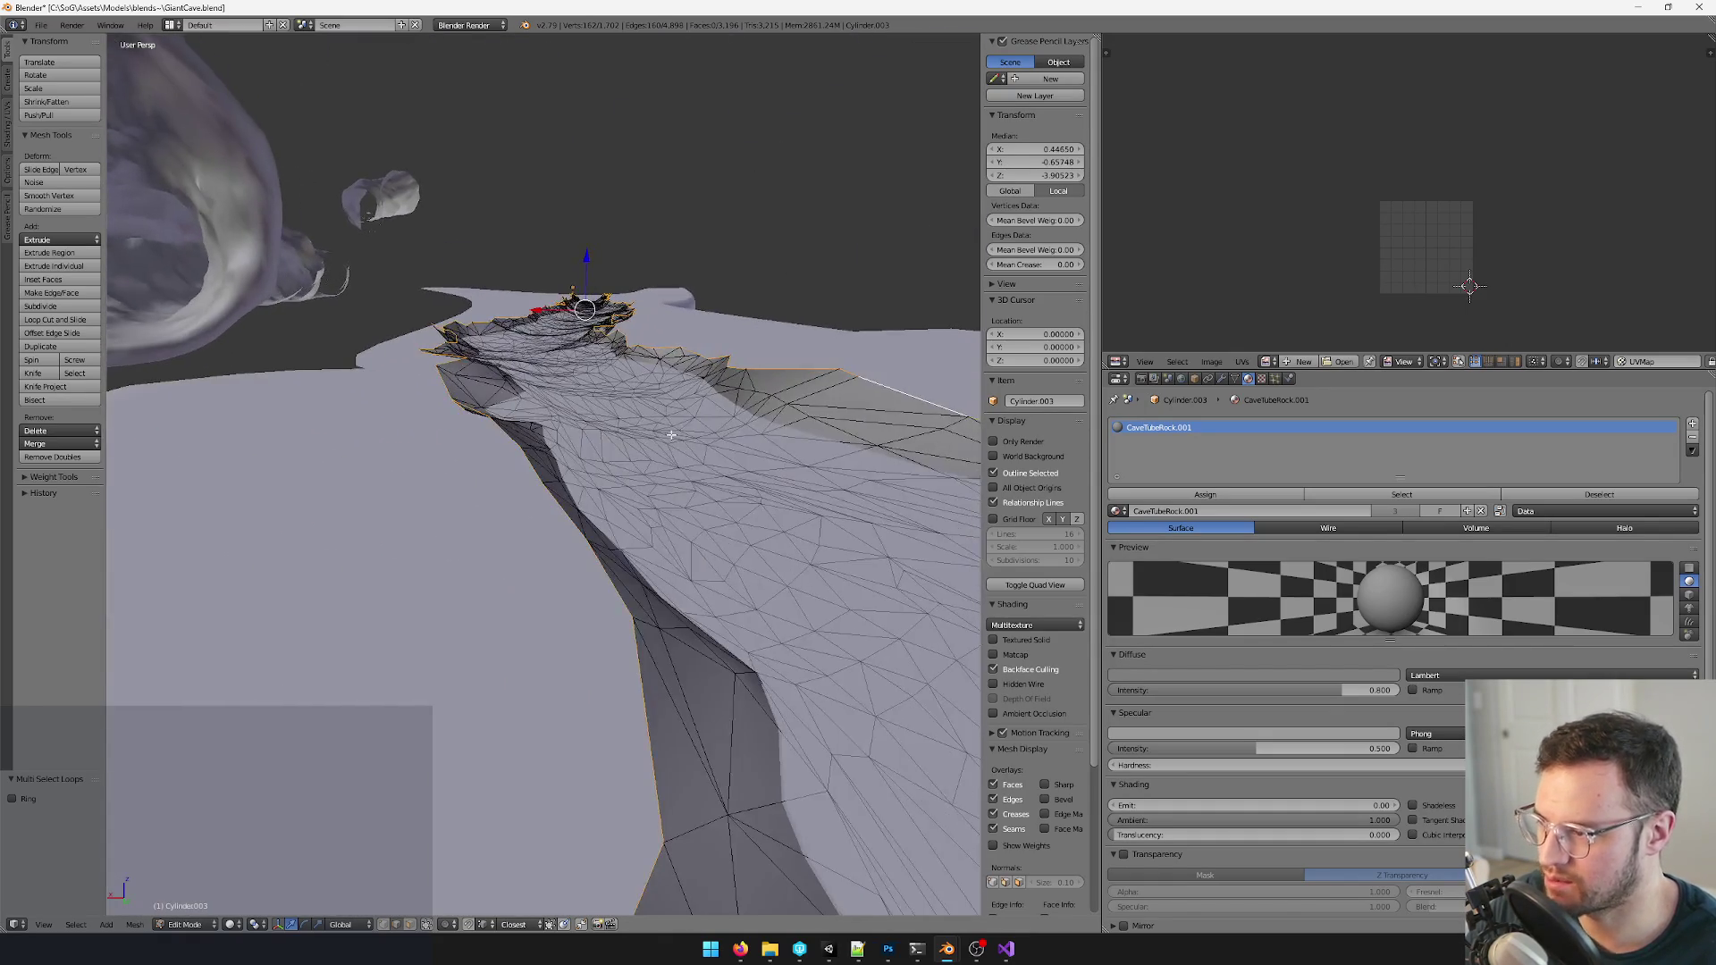
- Scale the strip end down along Z with smooth proportional editing so it flattens into the floor
{"action": "left_click", "coordinate": [442, 925]}
{"action": "left_click", "coordinate": [471, 893]}
{"action": "scroll", "coordinate": [545, 538], "scroll_direction": "down", "scroll_amount": 4}
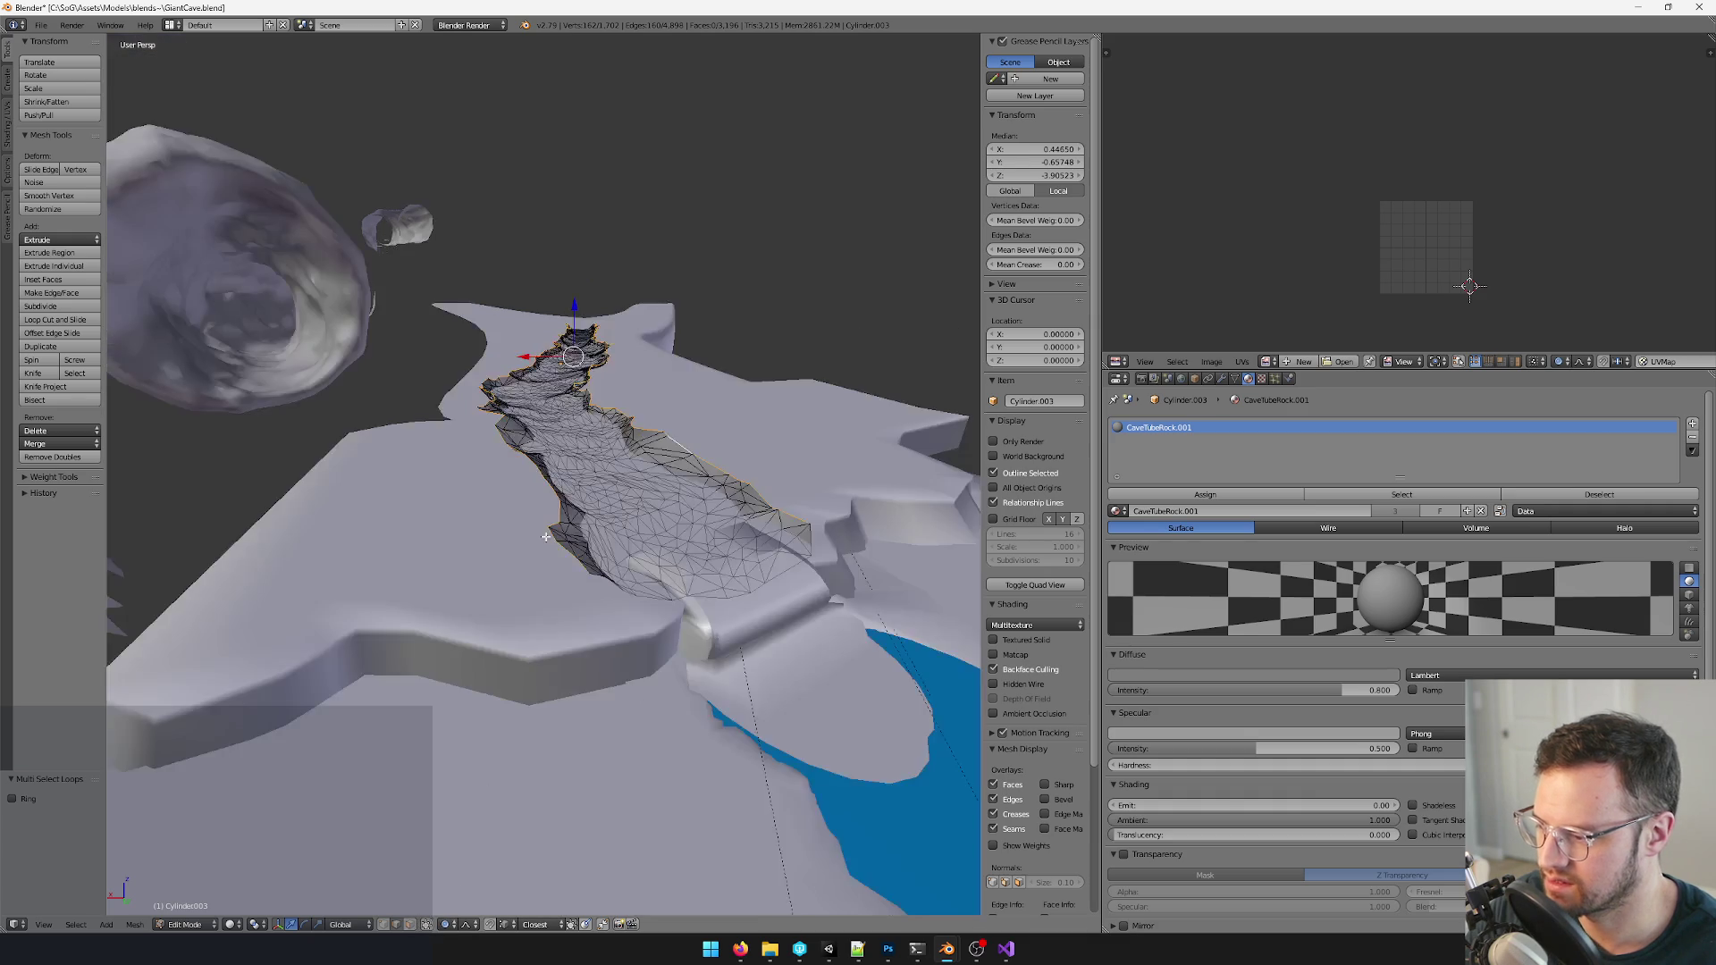
{"action": "key", "text": "s"}
{"action": "key", "text": "z"}
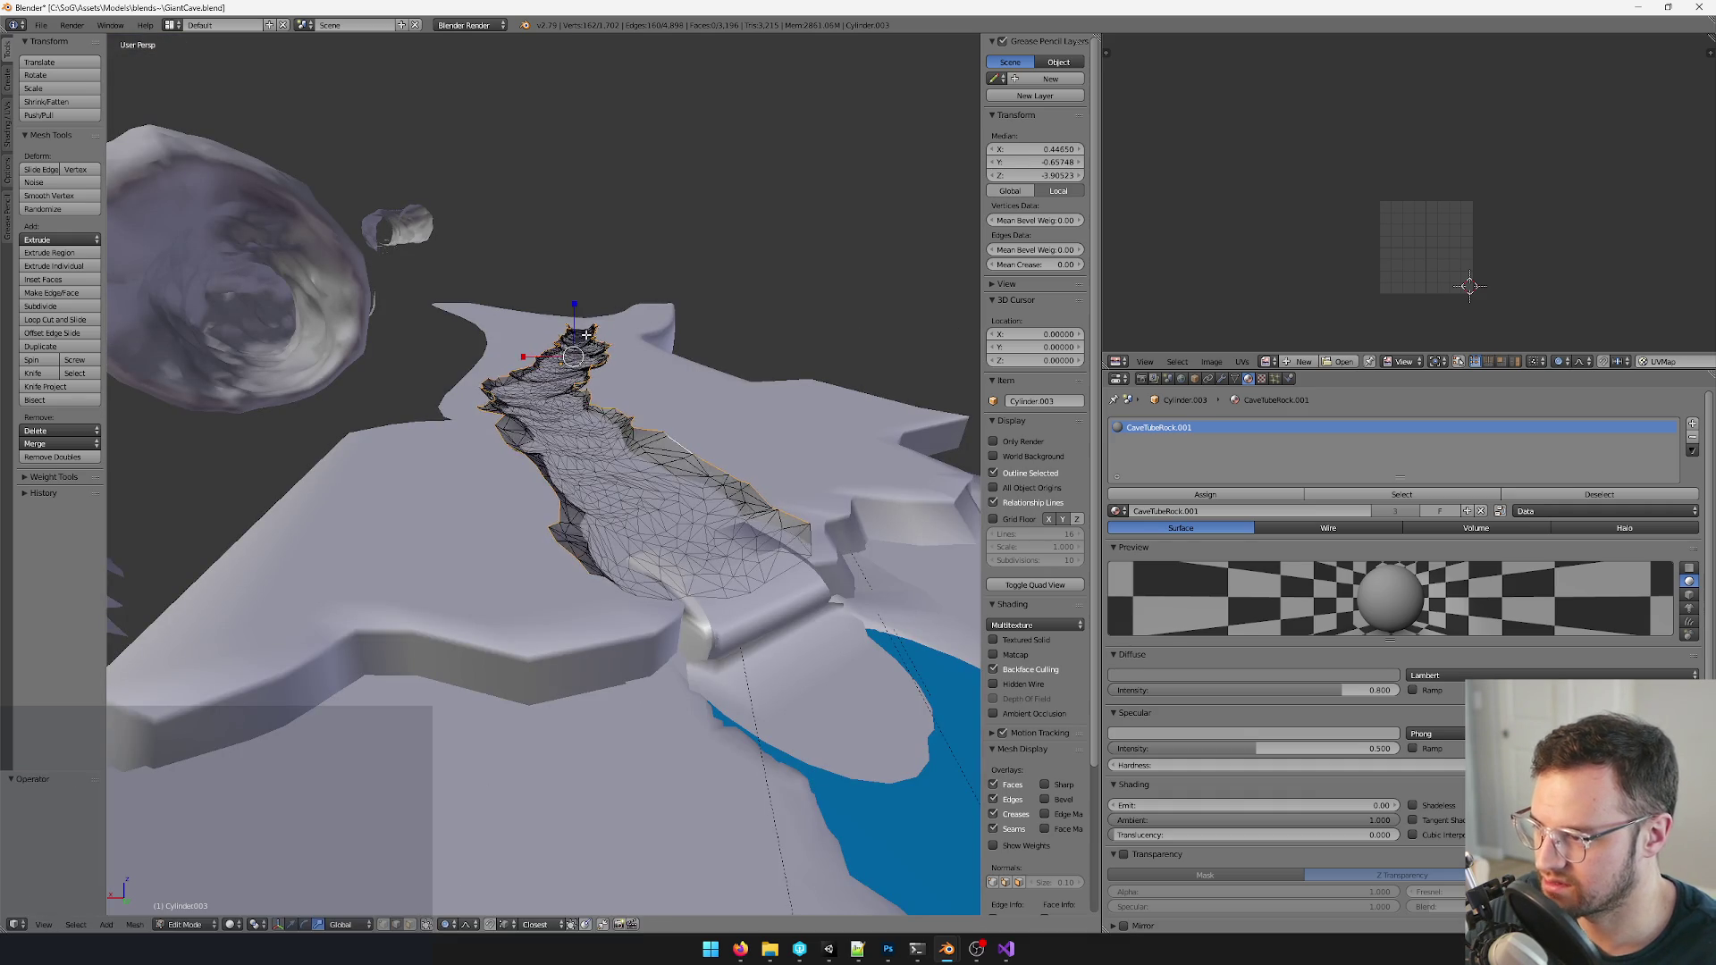
{"action": "scroll", "coordinate": [578, 335], "scroll_direction": "up", "scroll_amount": 5}
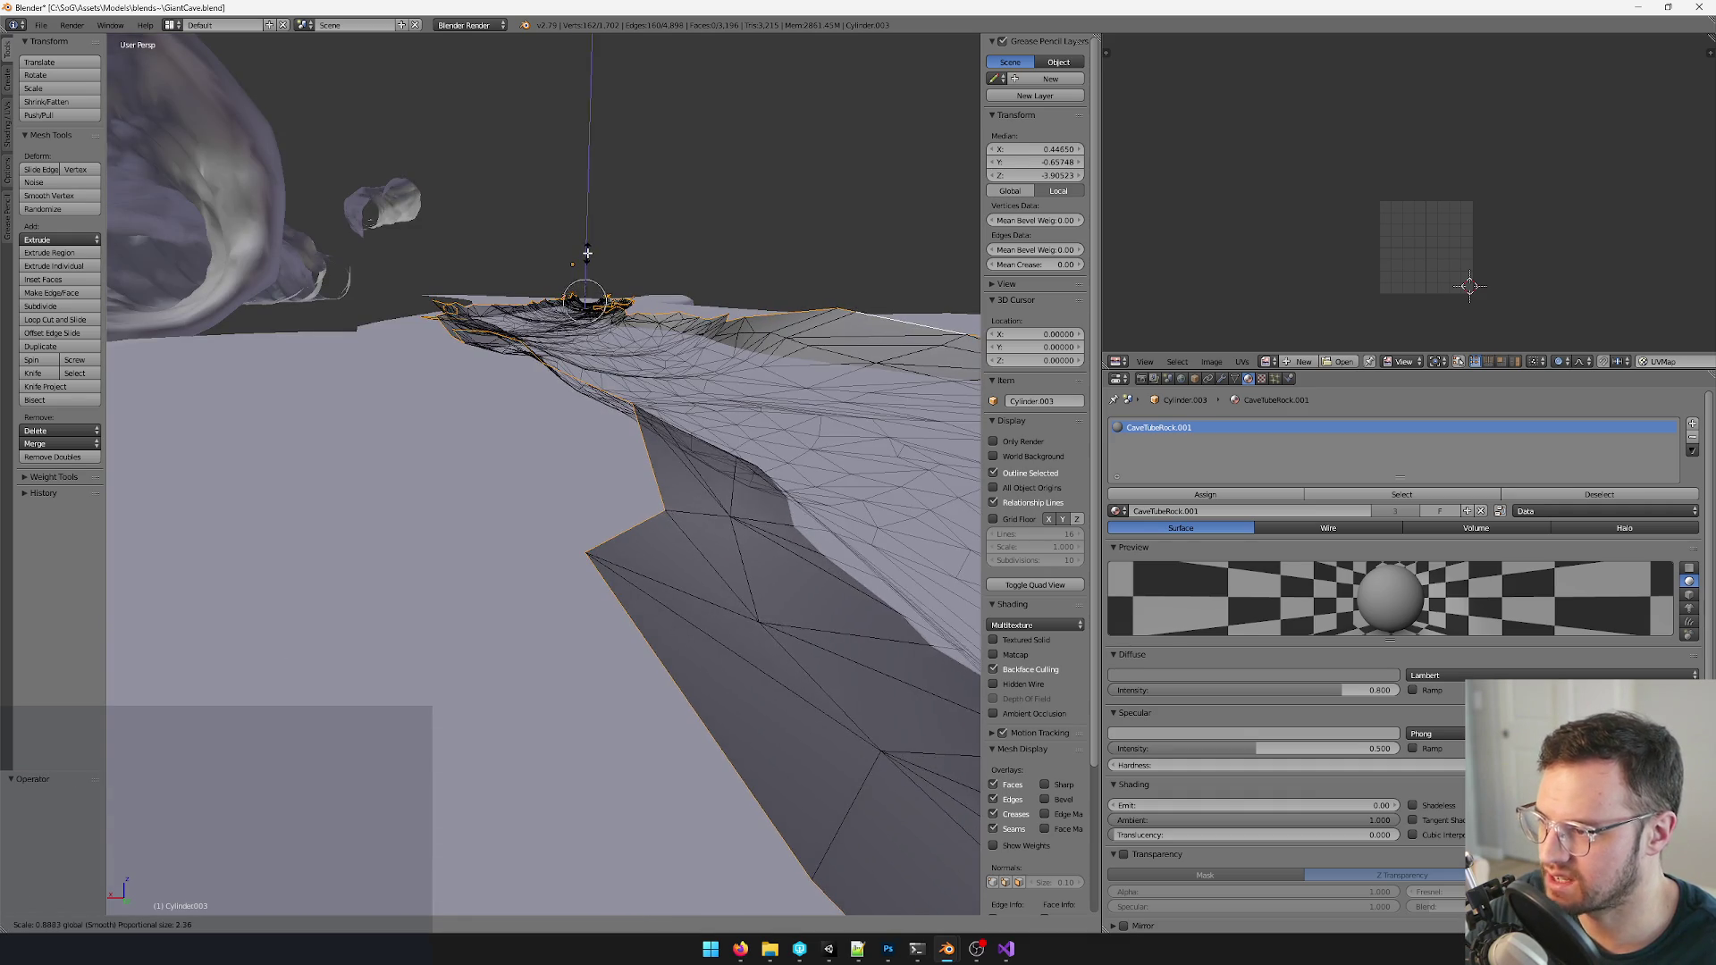
{"action": "scroll", "coordinate": [584, 269], "scroll_direction": "up", "scroll_amount": 4}
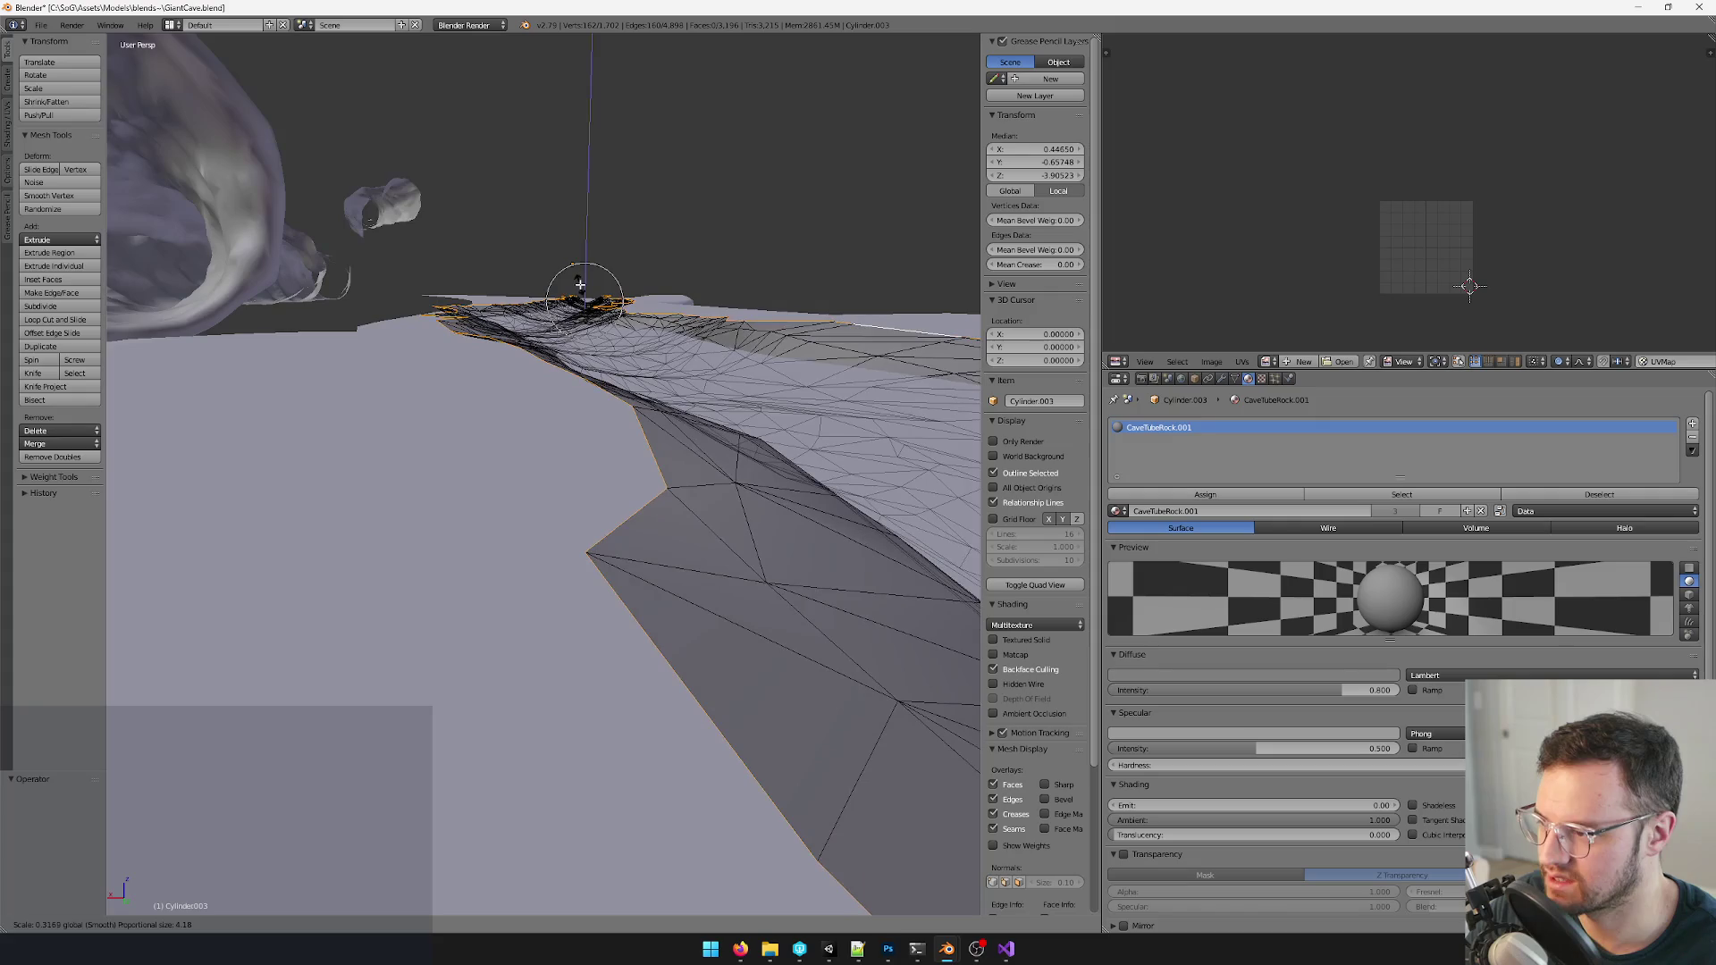
{"action": "left_click", "coordinate": [579, 284]}
{"action": "scroll", "coordinate": [580, 295], "scroll_direction": "down", "scroll_amount": 5}
{"action": "mouse_move", "coordinate": [580, 308]}
{"action": "middle_mouse_down"}
{"action": "mouse_move", "coordinate": [564, 326]}
{"action": "mouse_move", "coordinate": [661, 309]}
{"action": "mouse_move", "coordinate": [664, 324]}
{"action": "middle_mouse_up"}
{"action": "scroll", "coordinate": [630, 323], "scroll_direction": "up", "scroll_amount": 4}
{"action": "scroll", "coordinate": [661, 308], "scroll_direction": "up", "scroll_amount": 3}
{"action": "scroll", "coordinate": [658, 318], "scroll_direction": "down", "scroll_amount": 5}
{"action": "scroll", "coordinate": [666, 323], "scroll_direction": "up", "scroll_amount": 5}
{"action": "scroll", "coordinate": [665, 322], "scroll_direction": "down", "scroll_amount": 5}
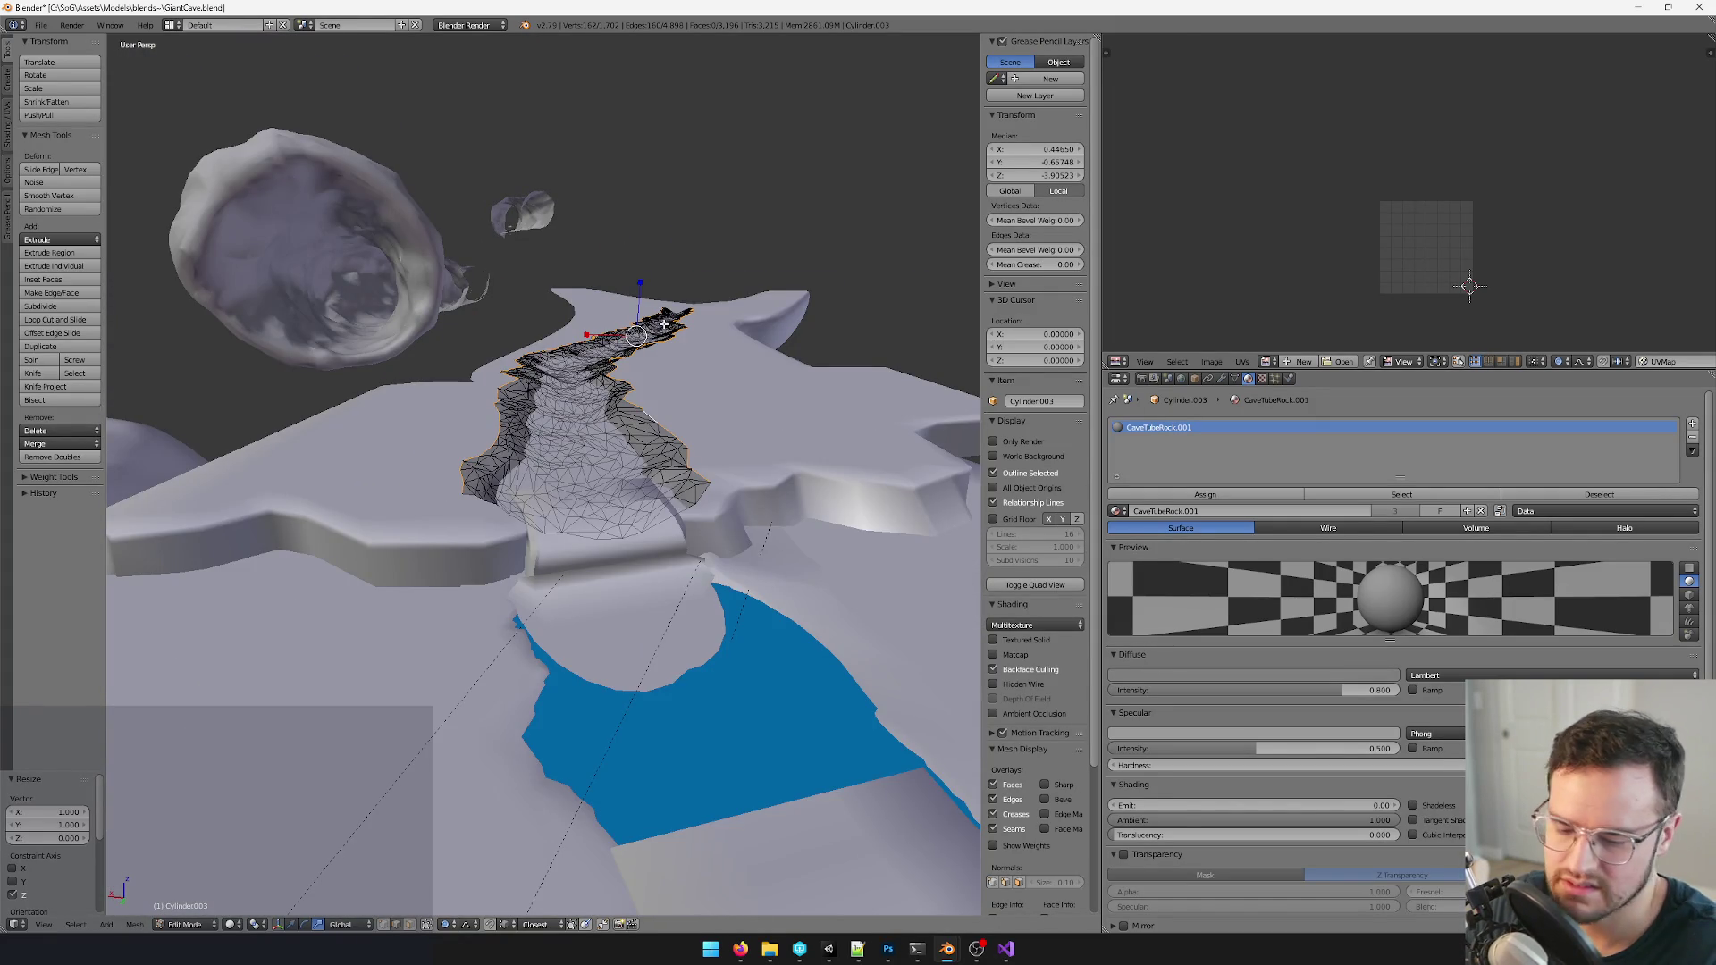
- Grow the selection to the outer rim faces and nudge their height along Z with soft falloff
{"action": "key", "text": "ctrl+KP_Add"}
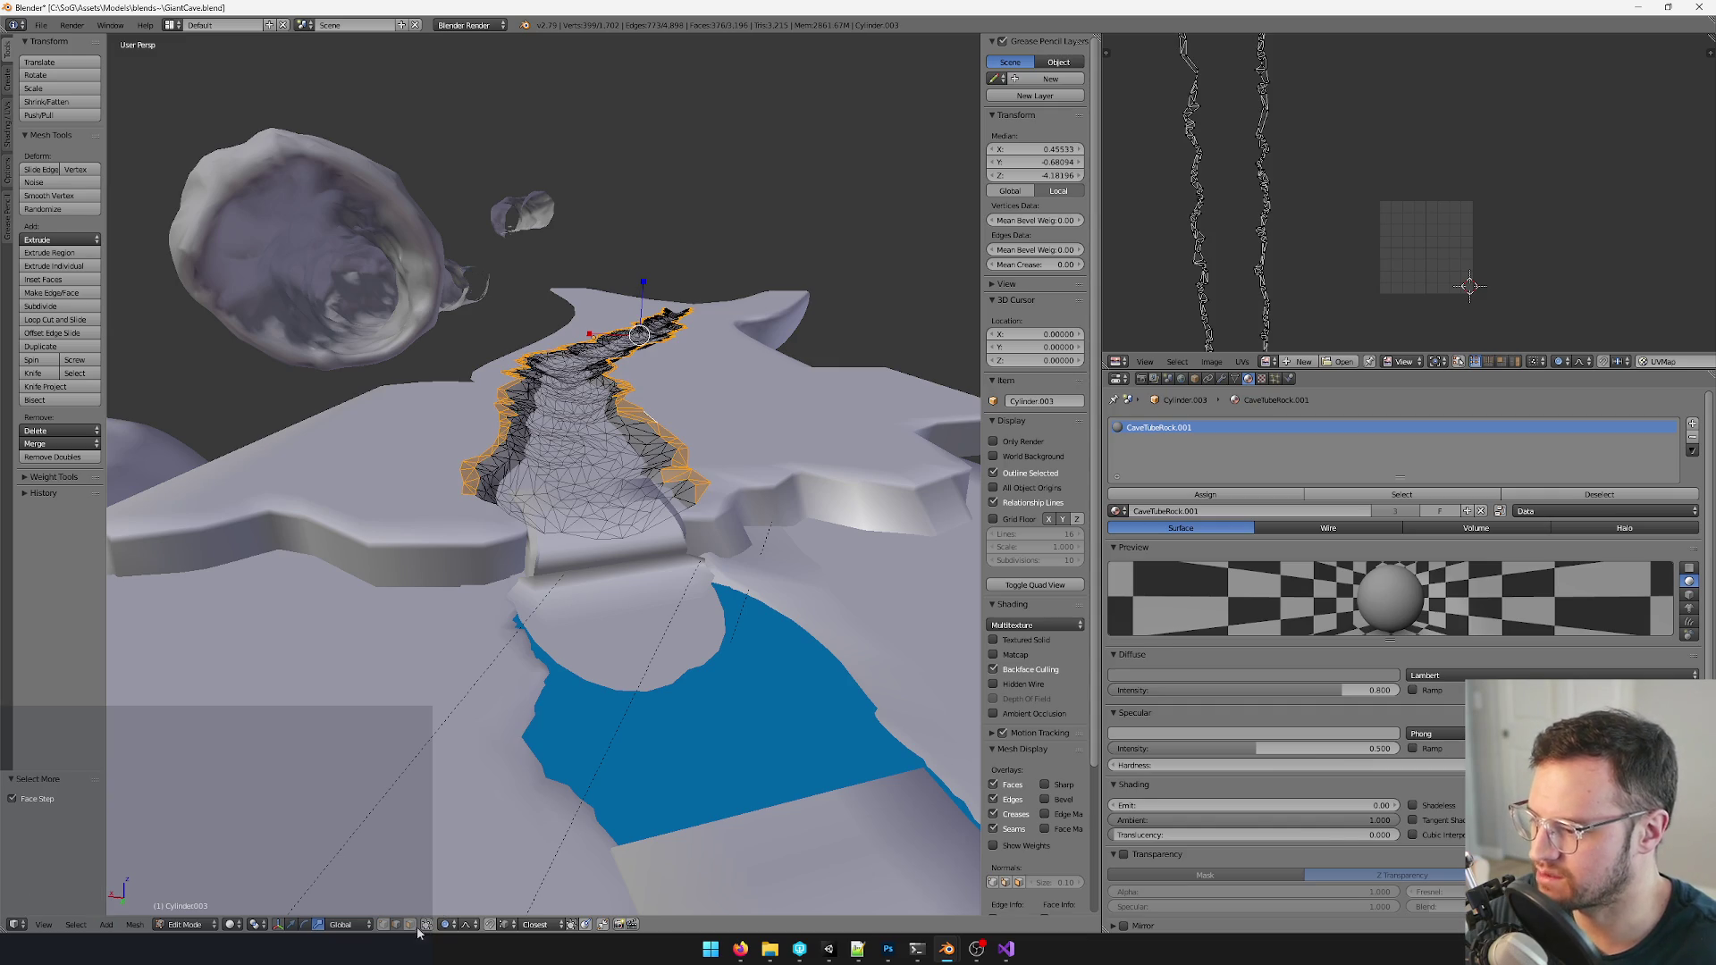
{"action": "scroll", "coordinate": [461, 742], "scroll_direction": "up", "scroll_amount": 6}
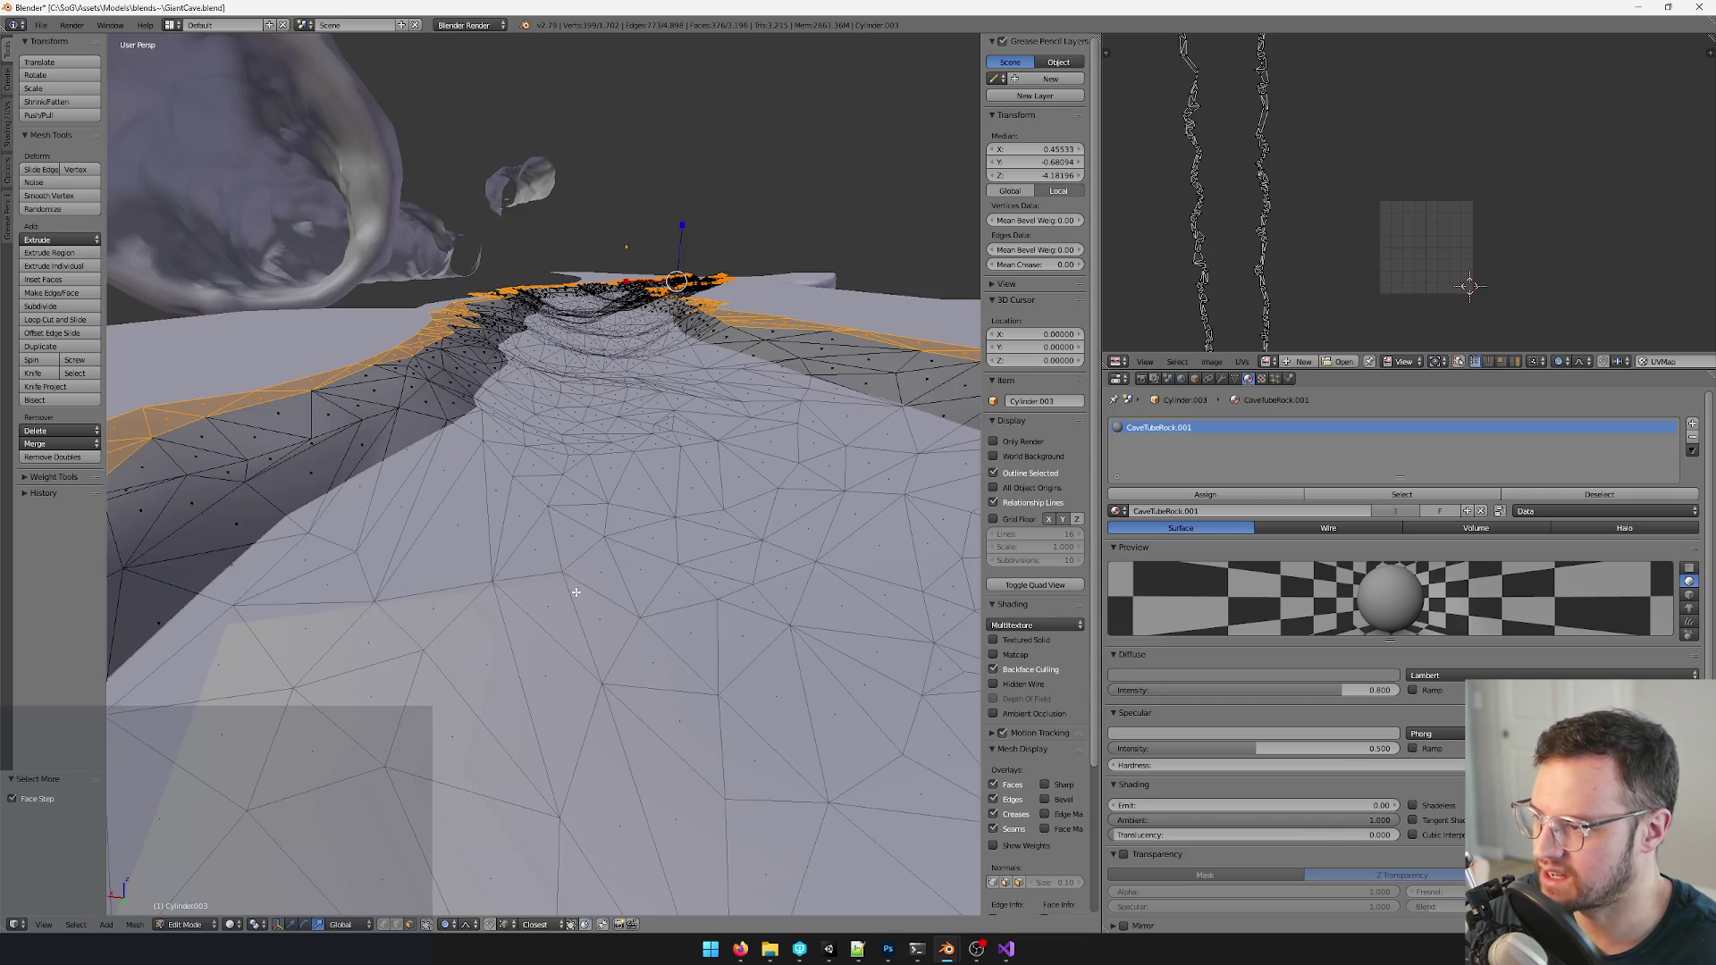
{"action": "key", "text": "g"}
{"action": "key", "text": "z"}
{"action": "left_click", "coordinate": [675, 238]}
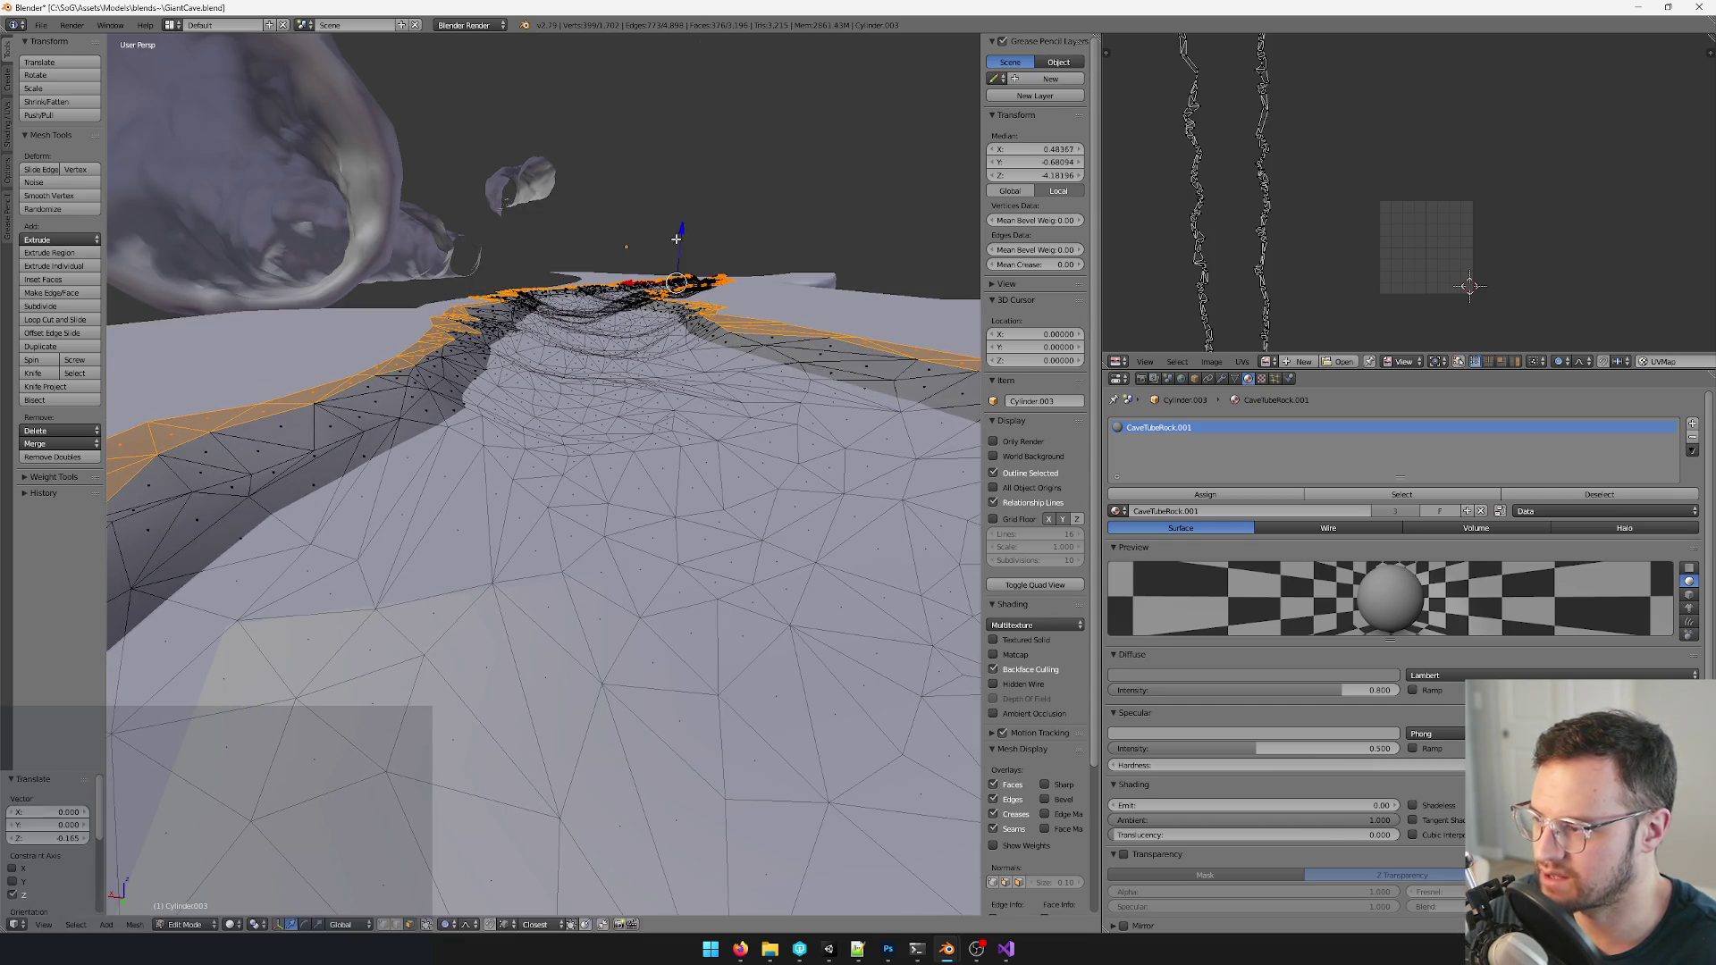
{"action": "key", "text": "ctrl+KP_Add"}
{"action": "key", "text": "ctrl+KP_Subtract"}
{"action": "key", "text": "g"}
{"action": "key", "text": "z"}
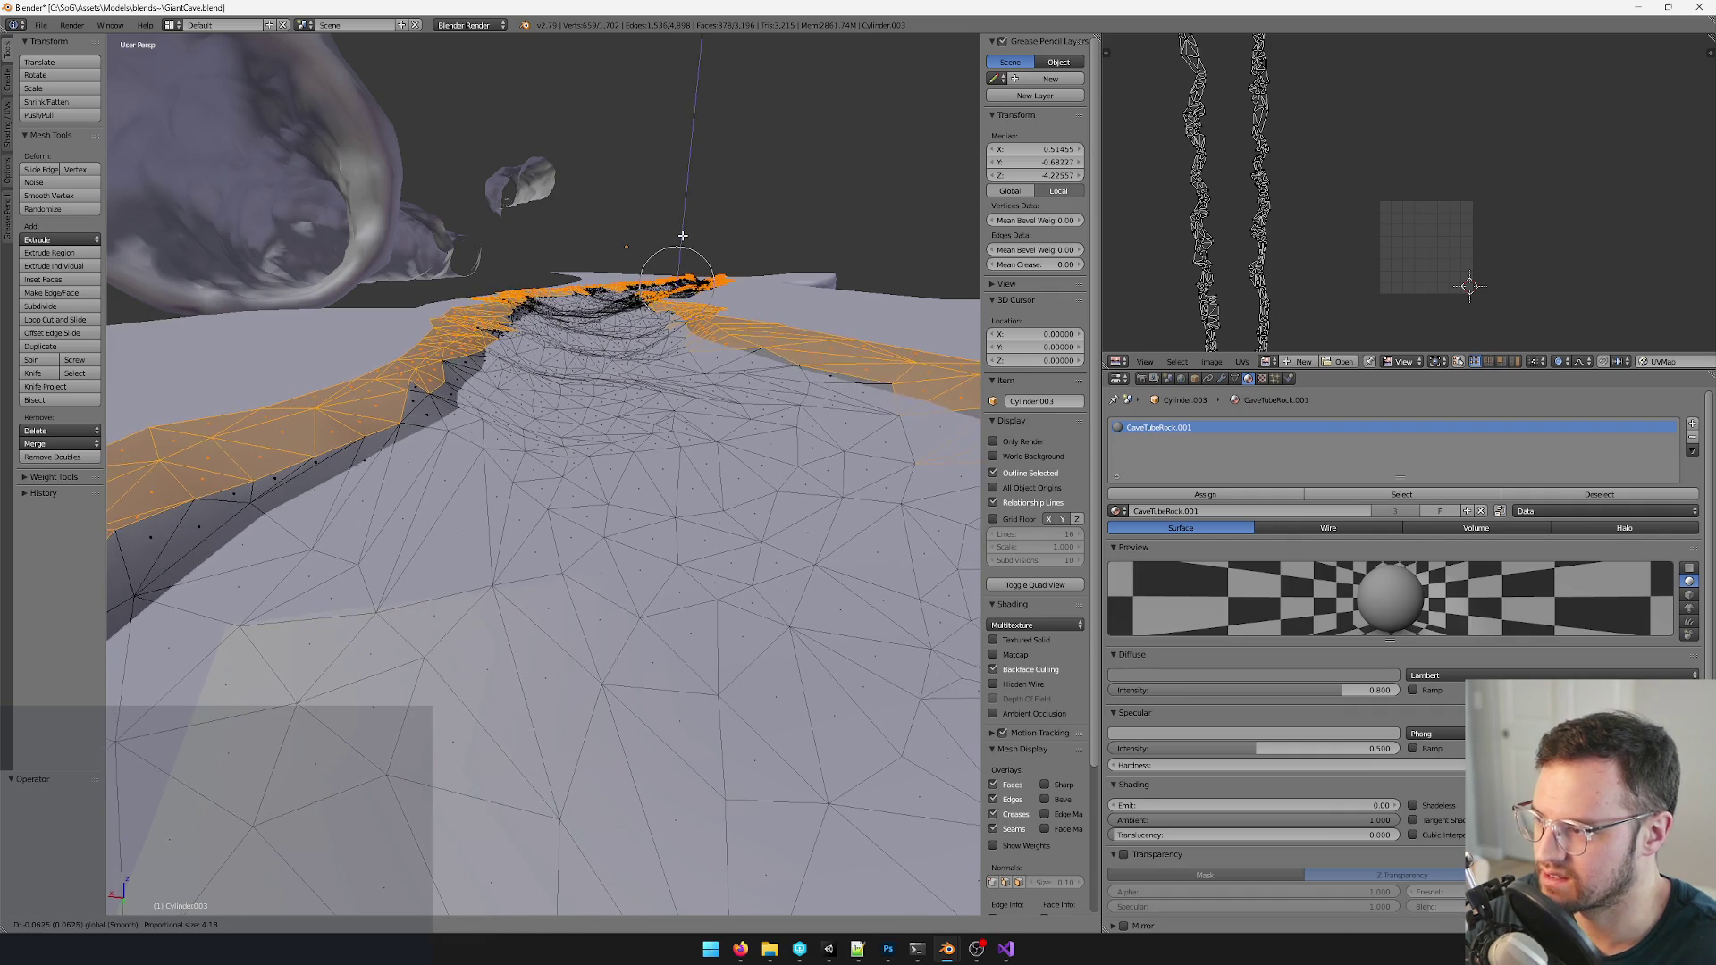
{"action": "left_click", "coordinate": [681, 242]}
{"action": "scroll", "coordinate": [536, 402], "scroll_direction": "down", "scroll_amount": 4}
{"action": "mouse_move", "coordinate": [536, 403]}
{"action": "middle_mouse_down"}
{"action": "mouse_move", "coordinate": [662, 341]}
{"action": "mouse_move", "coordinate": [635, 451]}
{"action": "middle_mouse_up"}
{"action": "scroll", "coordinate": [661, 349], "scroll_direction": "up", "scroll_amount": 3}
{"action": "scroll", "coordinate": [639, 391], "scroll_direction": "up", "scroll_amount": 3}
{"action": "scroll", "coordinate": [640, 391], "scroll_direction": "down", "scroll_amount": 4}
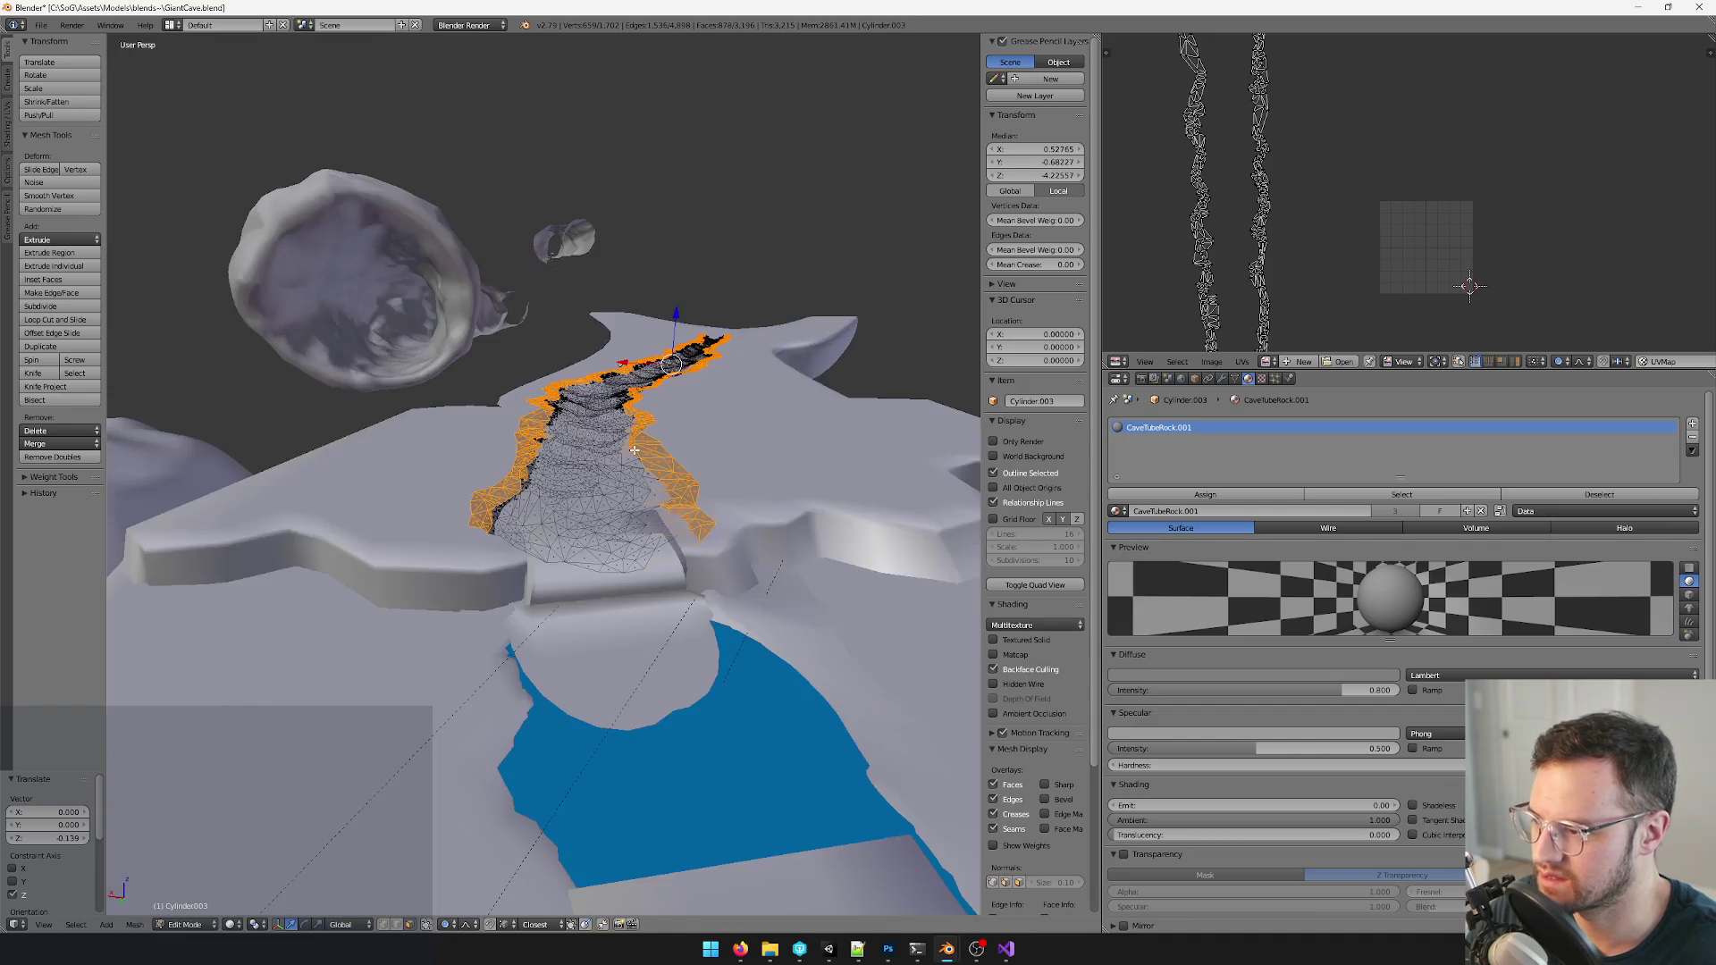
- Lower the rim faces further along Z in steps, shrinking the selection between moves
{"action": "mouse_move", "coordinate": [653, 352]}
{"action": "middle_mouse_down"}
{"action": "mouse_move", "coordinate": [576, 370]}
{"action": "mouse_move", "coordinate": [664, 413]}
{"action": "mouse_move", "coordinate": [681, 400]}
{"action": "middle_mouse_up"}
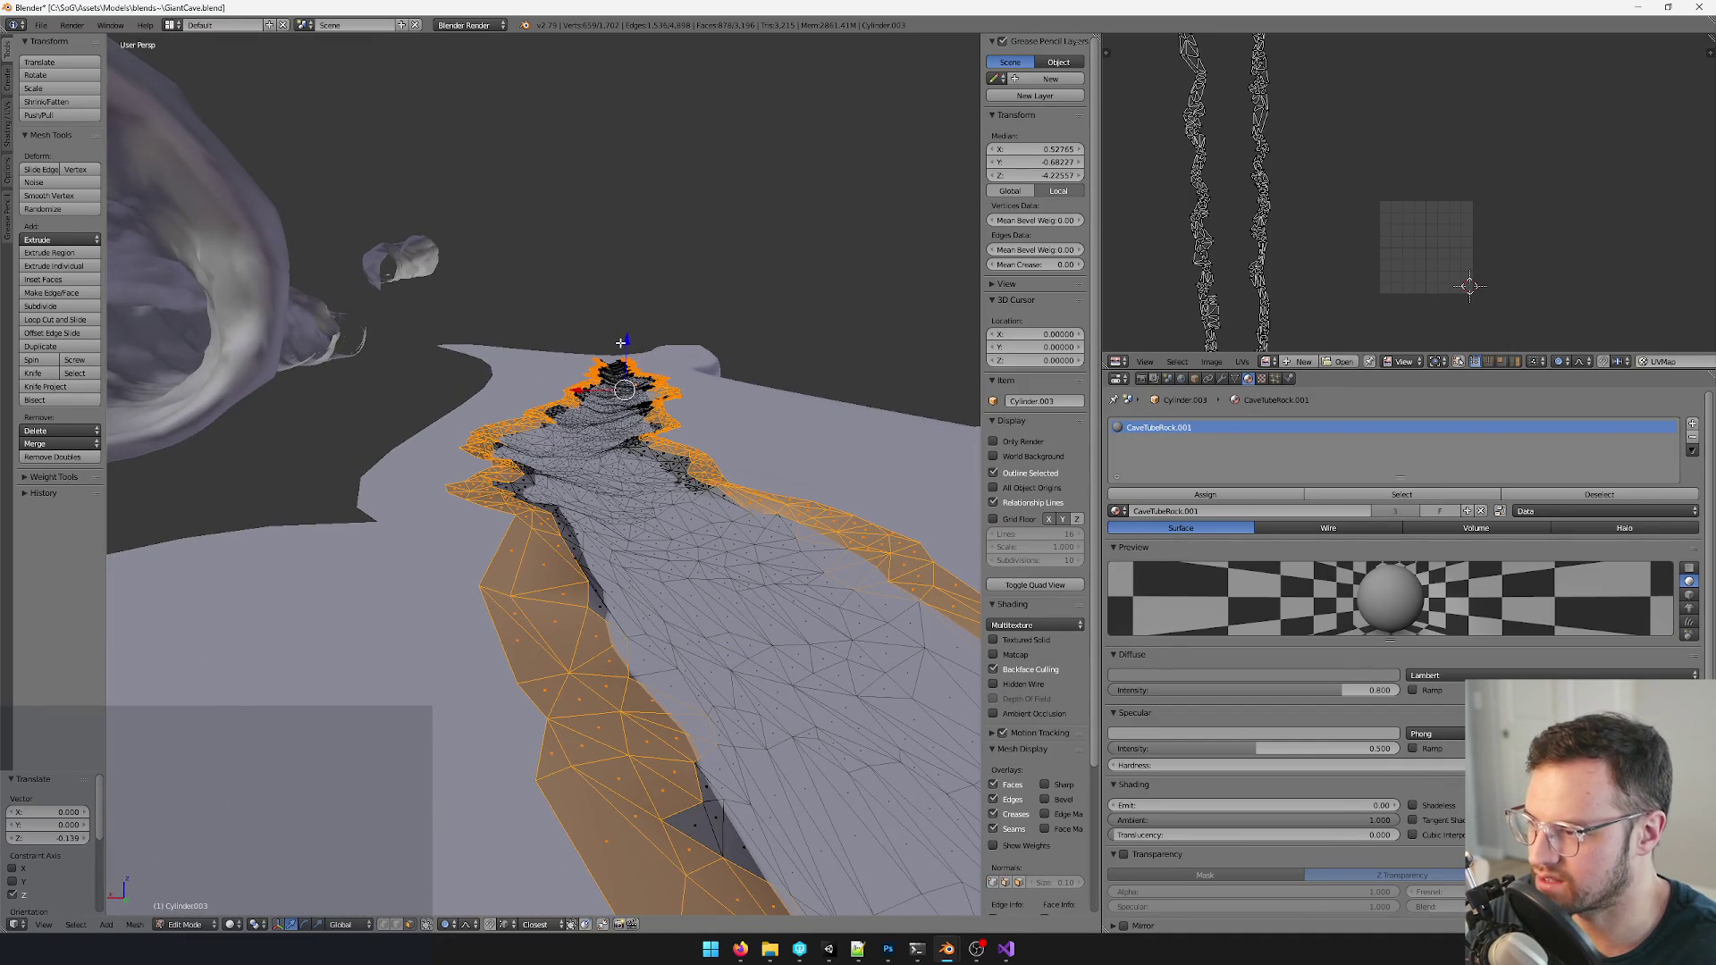
{"action": "key", "text": "g"}
{"action": "key", "text": "z"}
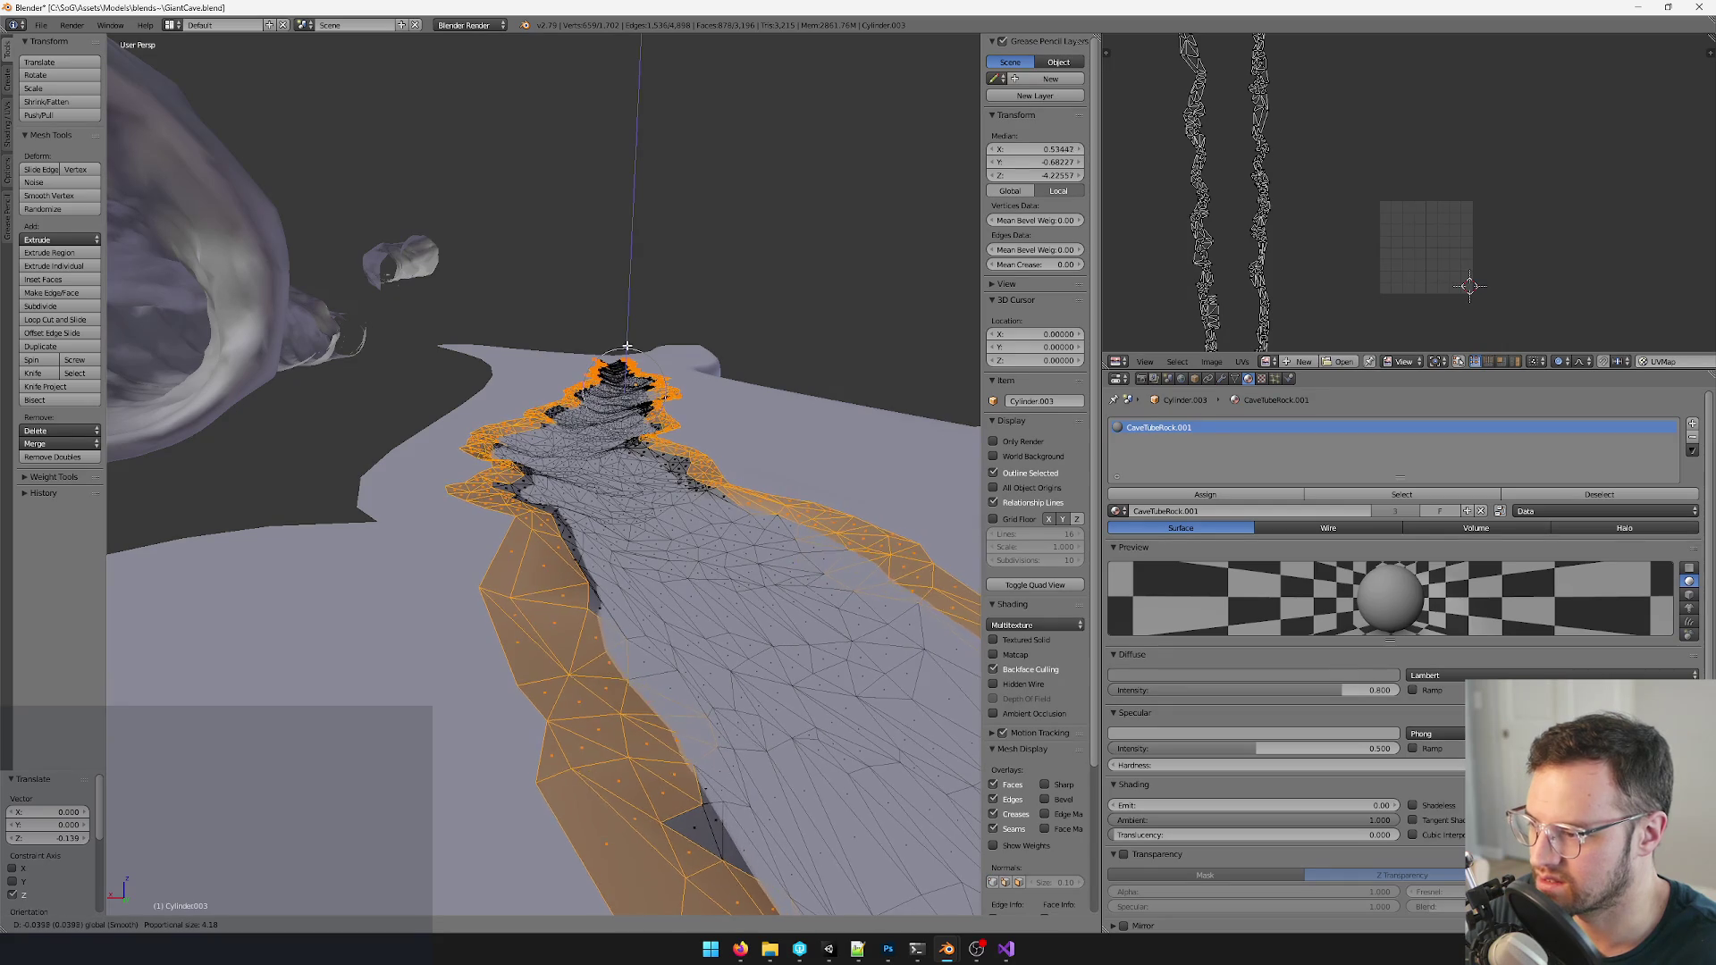
{"action": "left_click", "coordinate": [628, 350]}
{"action": "key", "text": "ctrl+minus"}
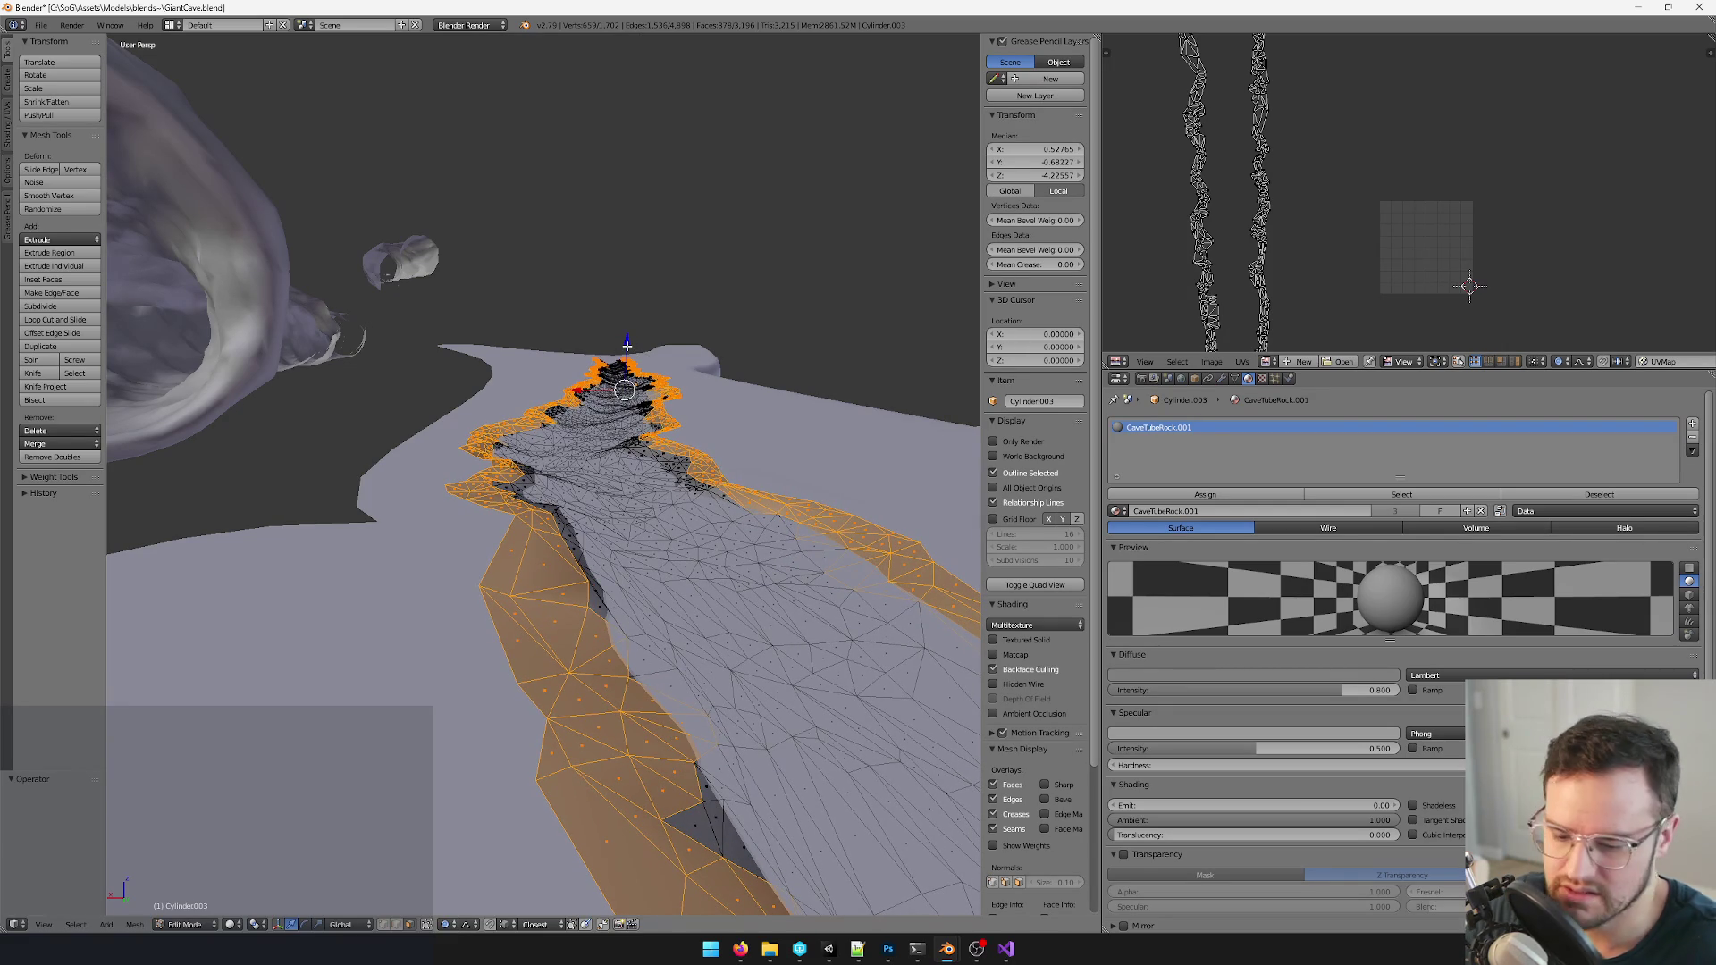
{"action": "key", "text": "g"}
{"action": "key", "text": "z"}
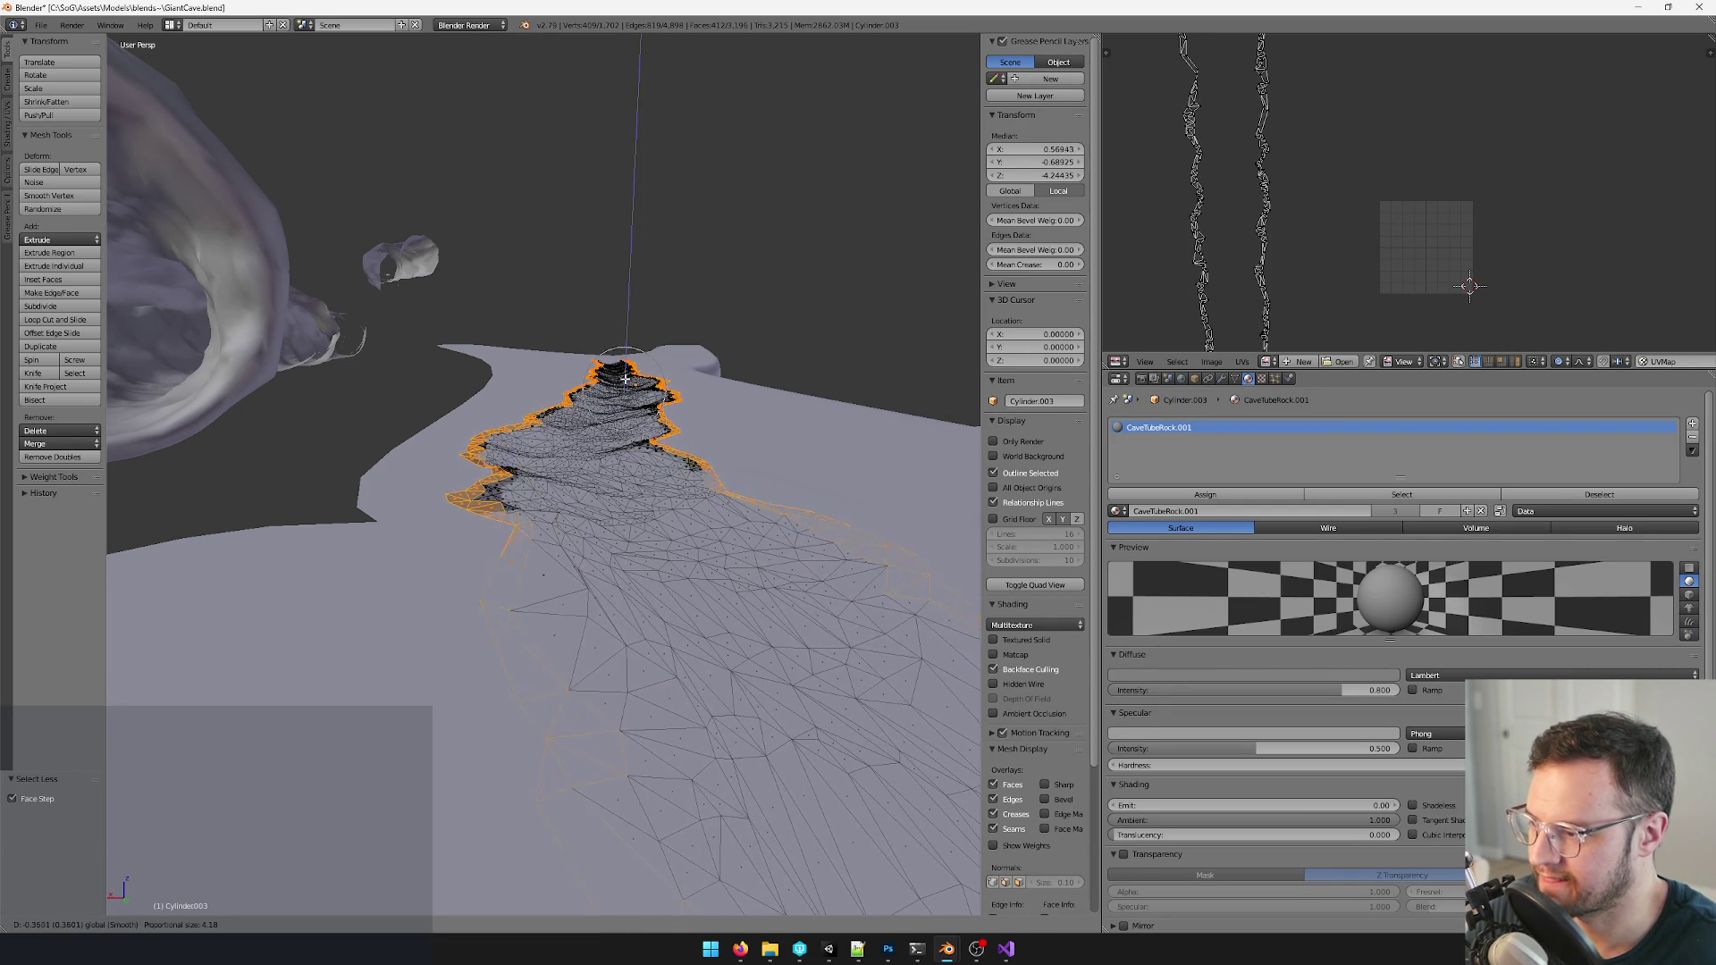
{"action": "left_click", "coordinate": [627, 347]}
{"action": "mouse_move", "coordinate": [626, 388]}
{"action": "middle_mouse_down"}
{"action": "mouse_move", "coordinate": [625, 335]}
{"action": "mouse_move", "coordinate": [602, 353]}
{"action": "middle_mouse_up"}
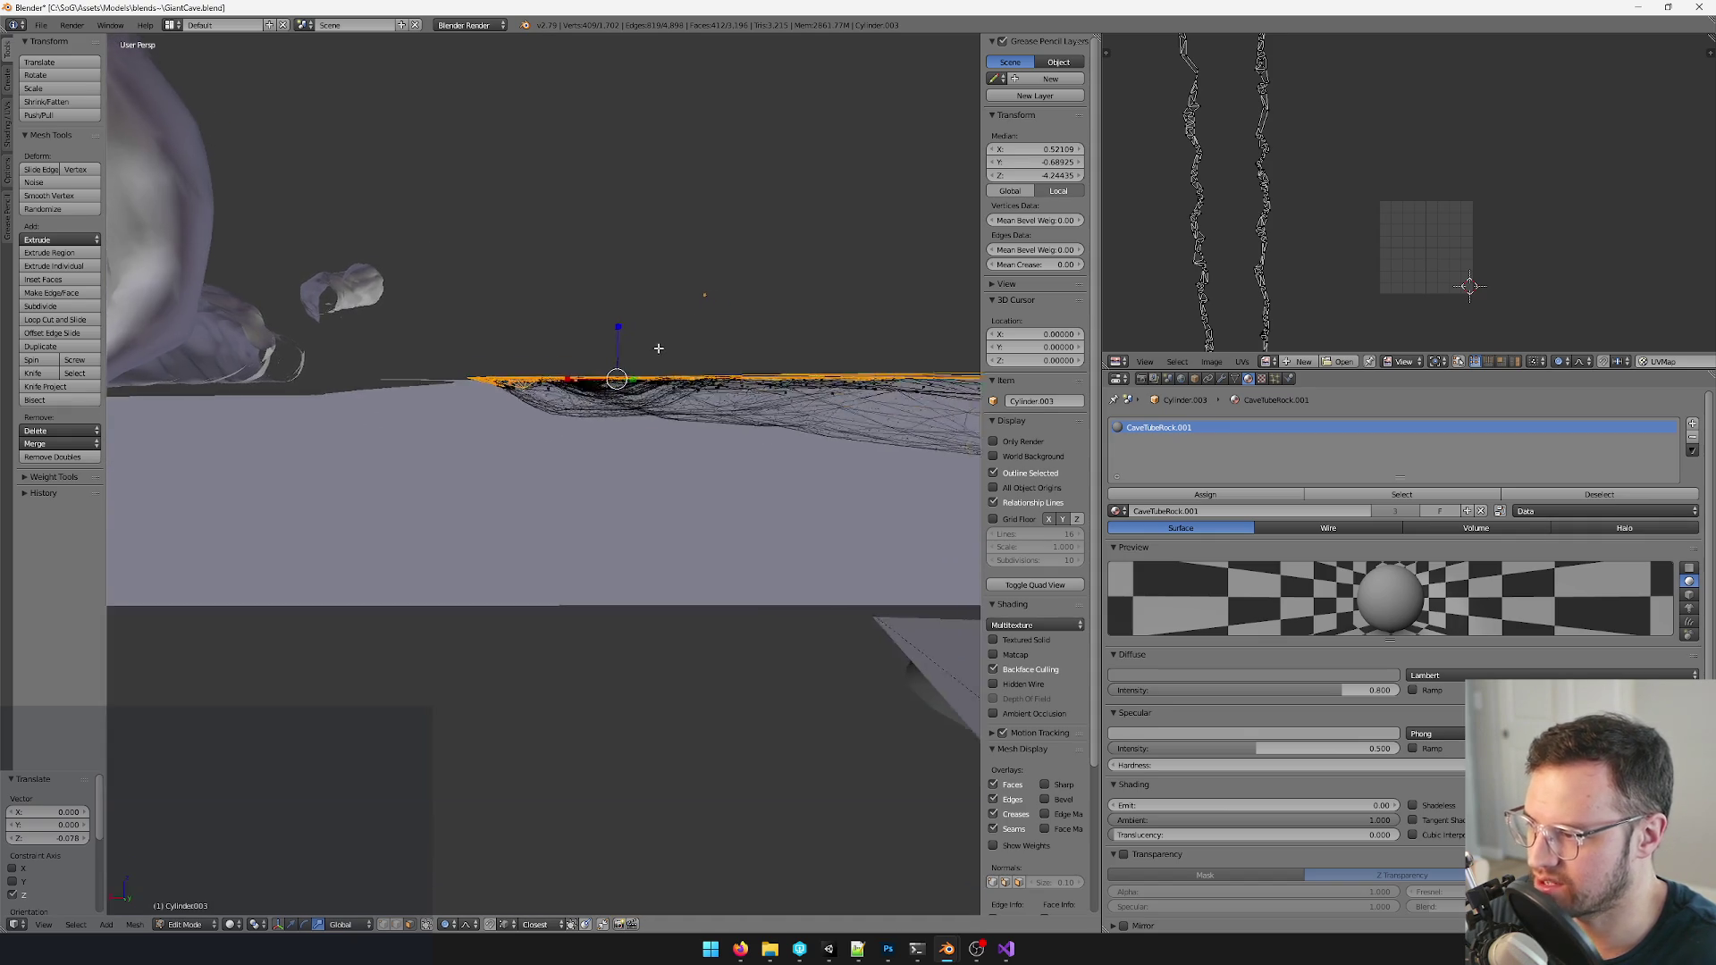
{"action": "key", "text": "g"}
{"action": "key", "text": "z"}
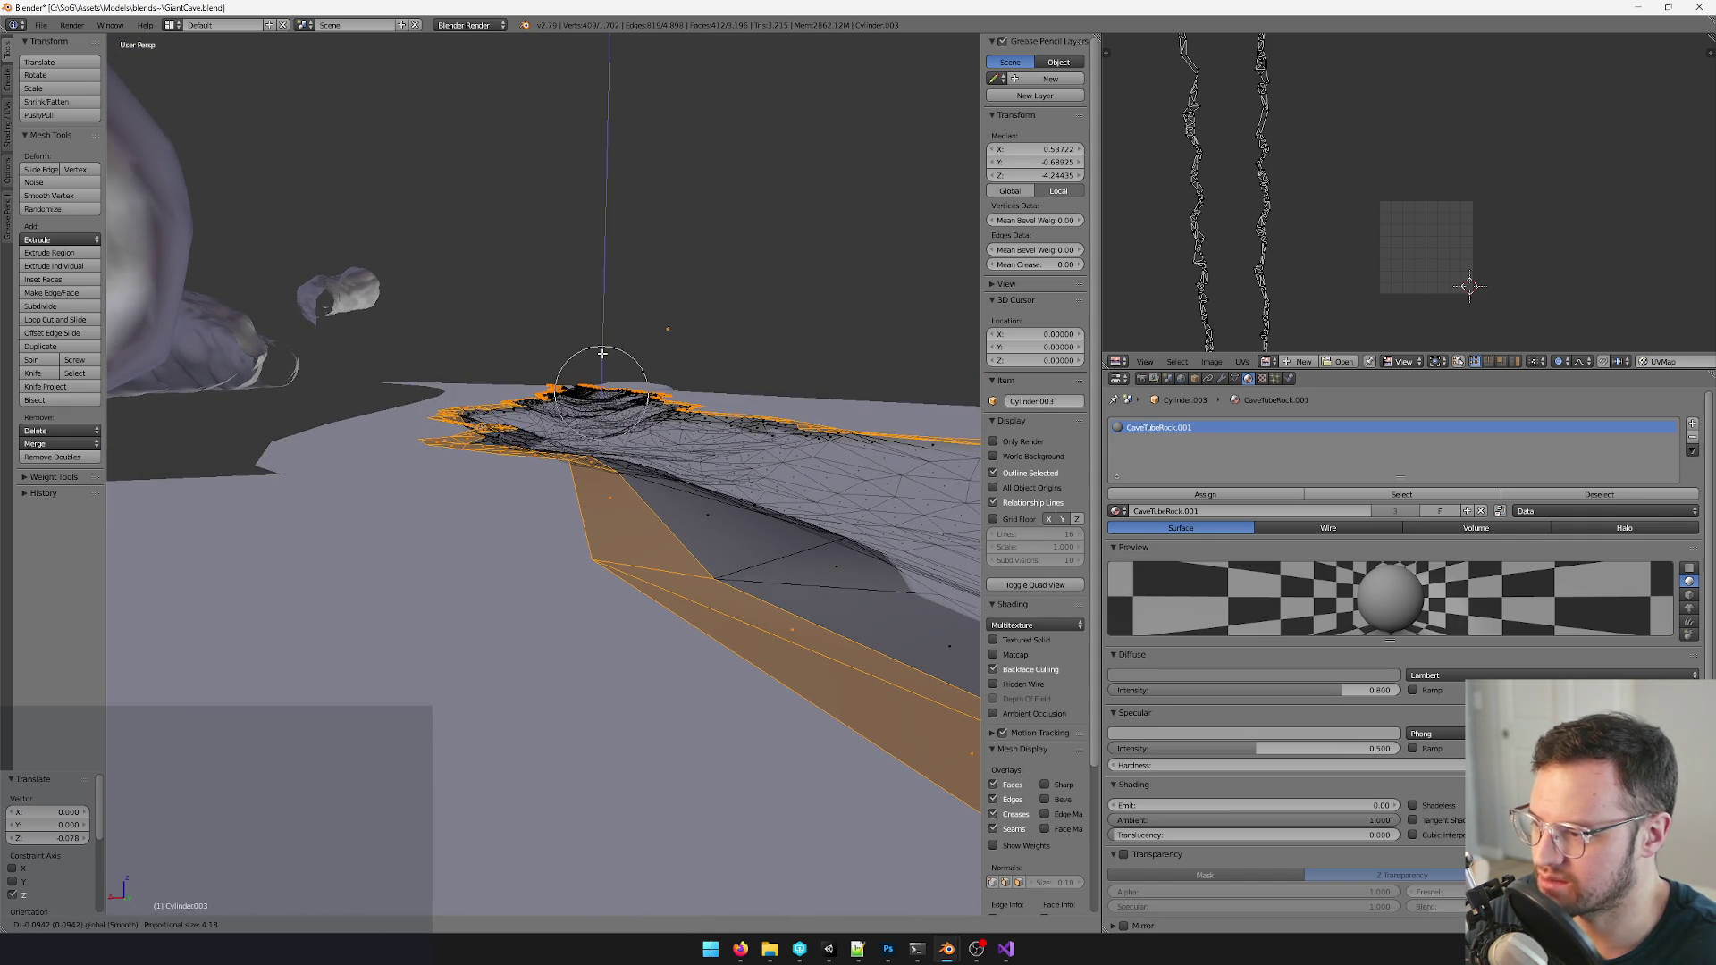
{"action": "left_click", "coordinate": [602, 353]}
- Leave mesh editing and pick the Plane.014 floor object
{"action": "middle_click_drag", "start_coordinate": [602, 353], "coordinate": [590, 402]}
{"action": "key", "text": "Tab"}
{"action": "scroll", "coordinate": [580, 395], "scroll_direction": "down", "scroll_amount": 5}
{"action": "right_click", "coordinate": [589, 489]}
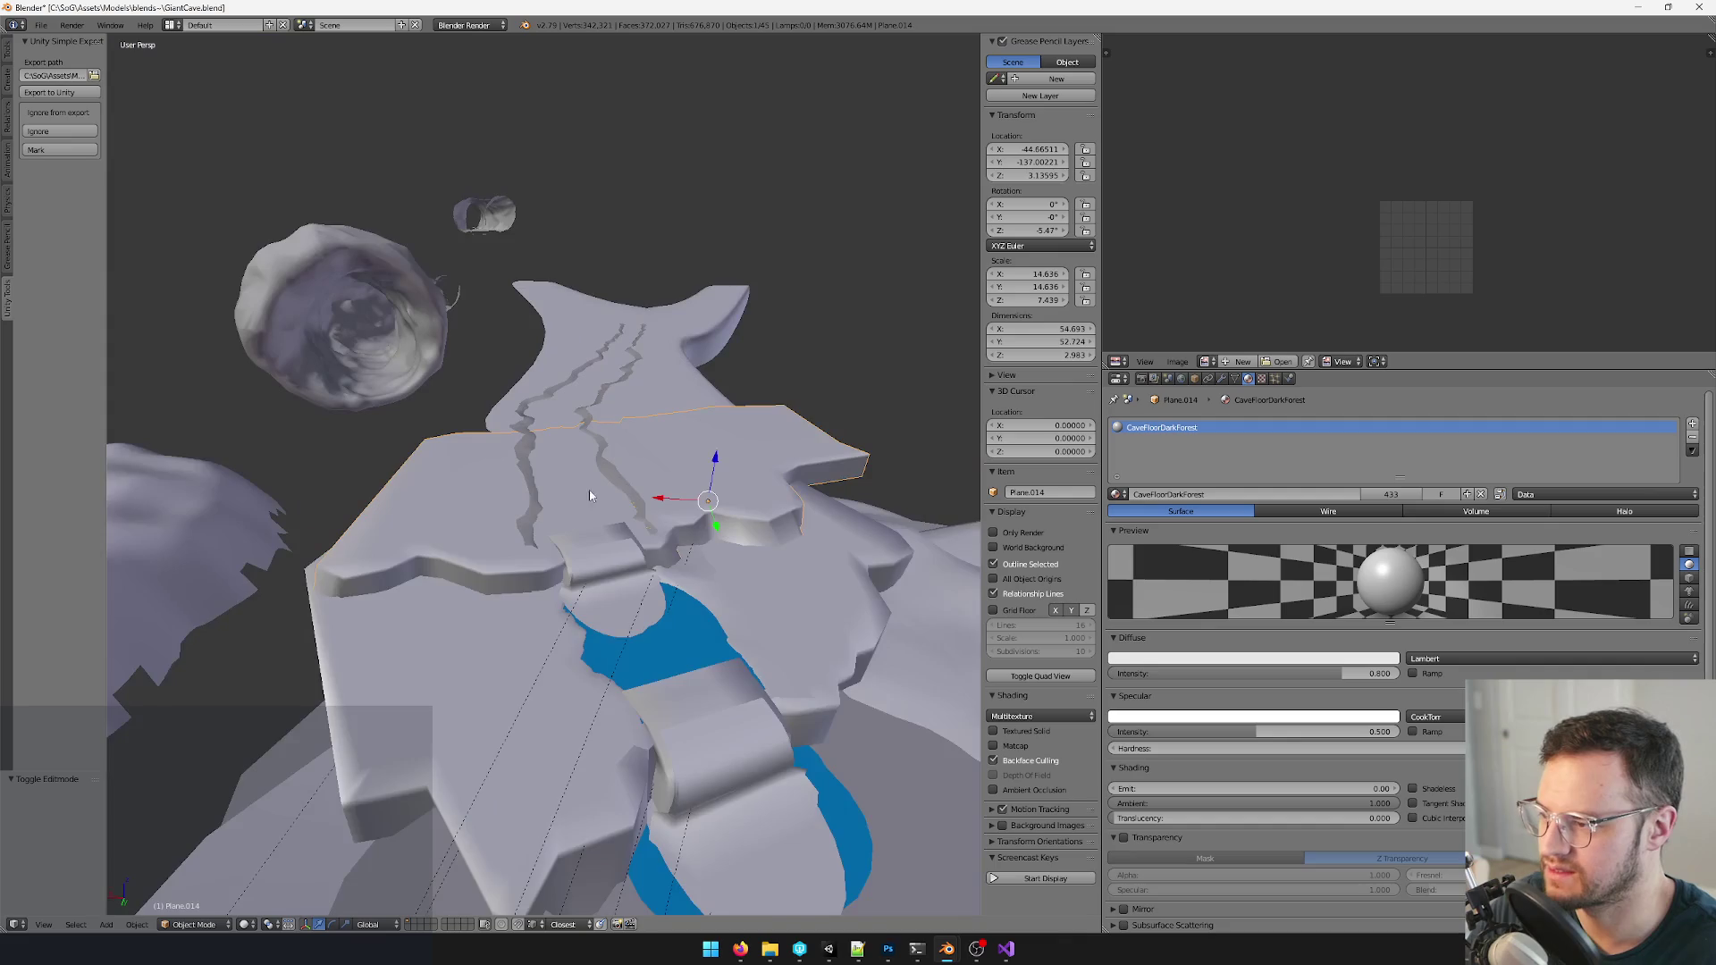
{"action": "scroll", "coordinate": [590, 501], "scroll_direction": "up", "scroll_amount": 5}
- Enter mesh editing on the Cylinder.001 floor strip and select its boundary edge and end vertex
{"action": "right_click", "coordinate": [670, 292]}
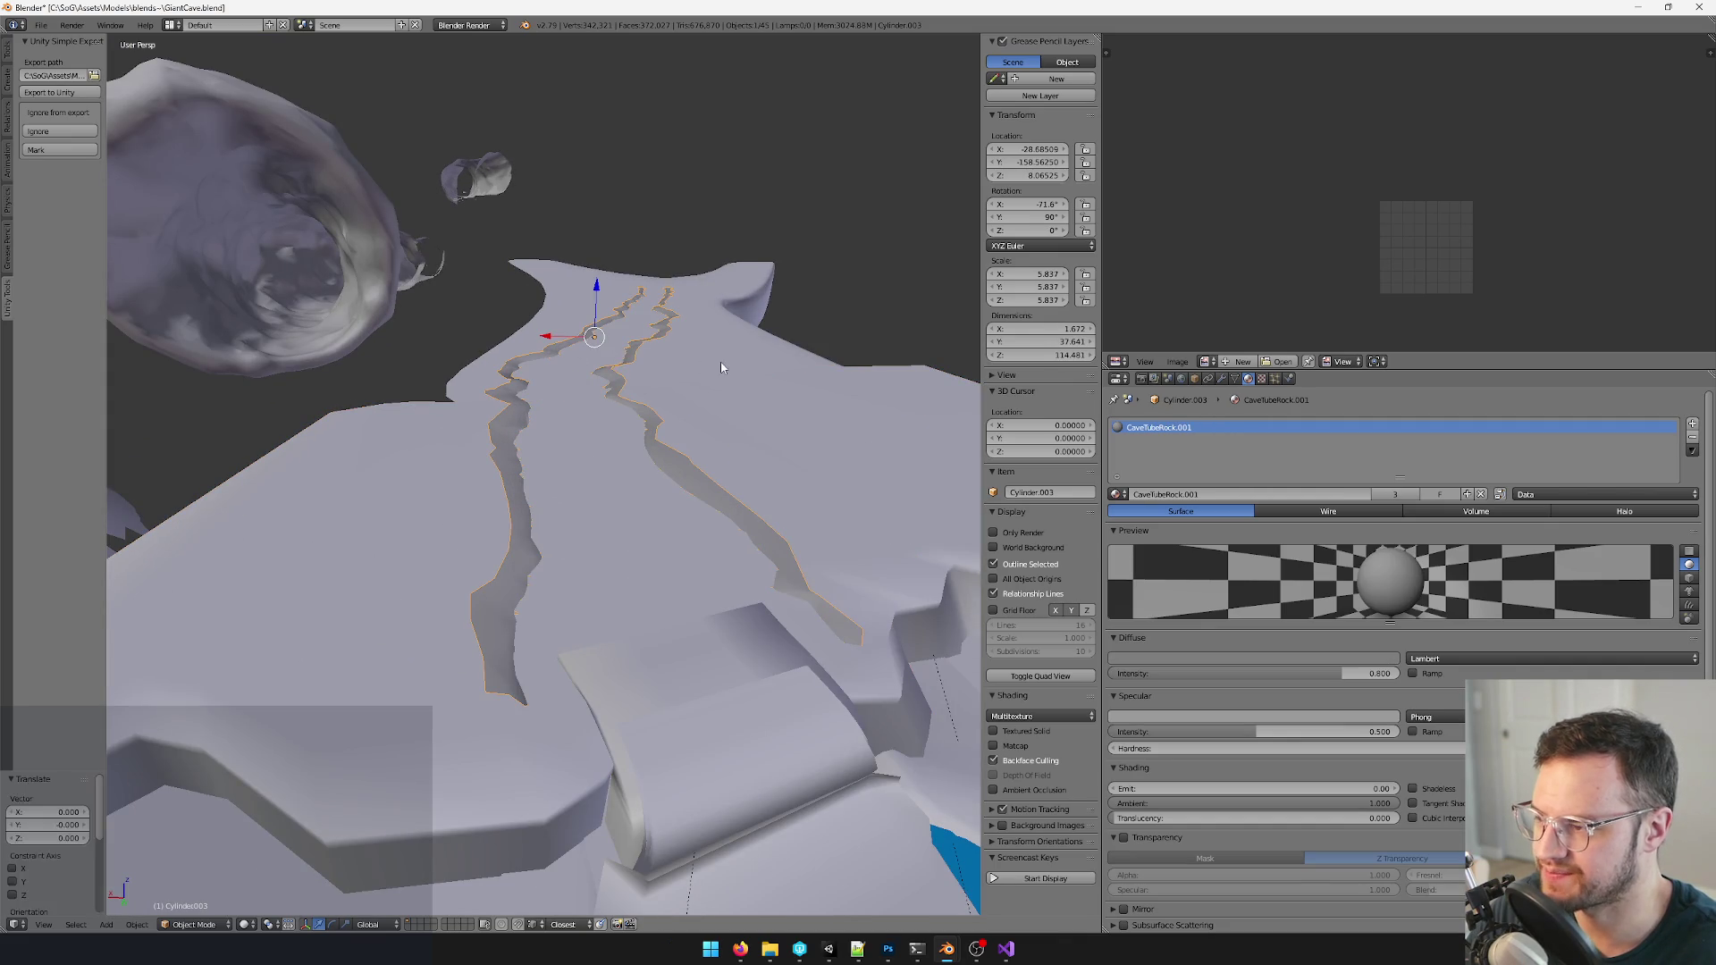
{"action": "middle_click_drag", "start_coordinate": [706, 385], "coordinate": [726, 519]}
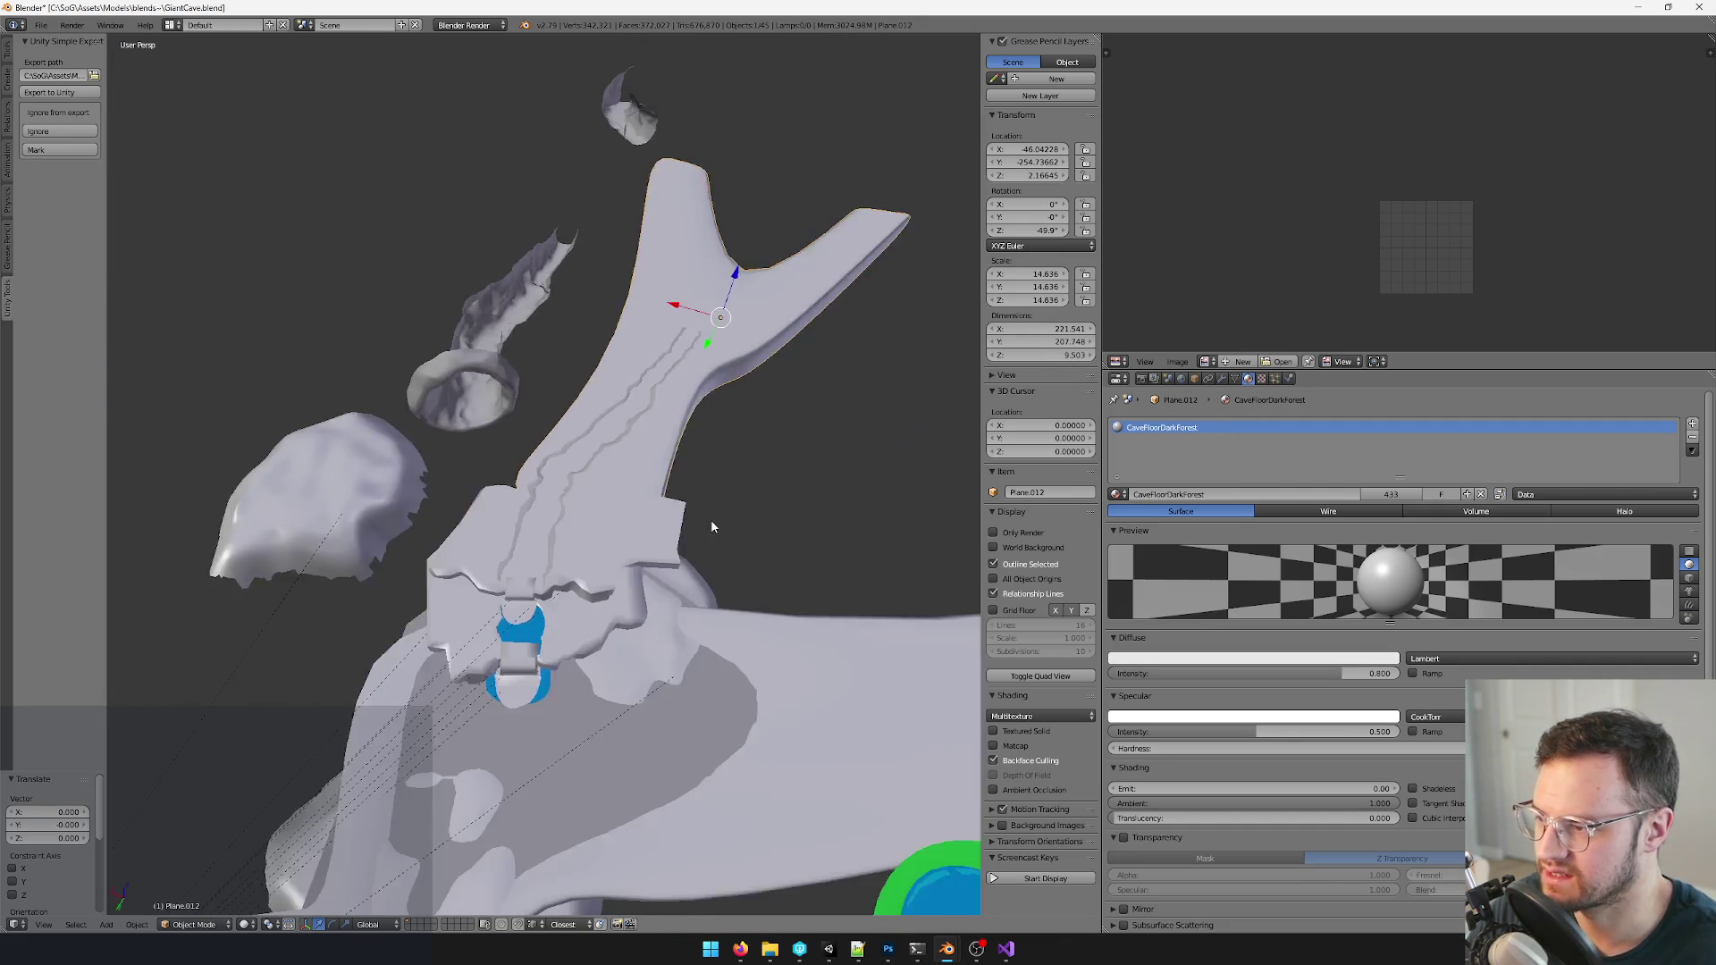
{"action": "scroll", "coordinate": [727, 518], "scroll_direction": "up", "scroll_amount": 5}
{"action": "right_click", "coordinate": [571, 554]}
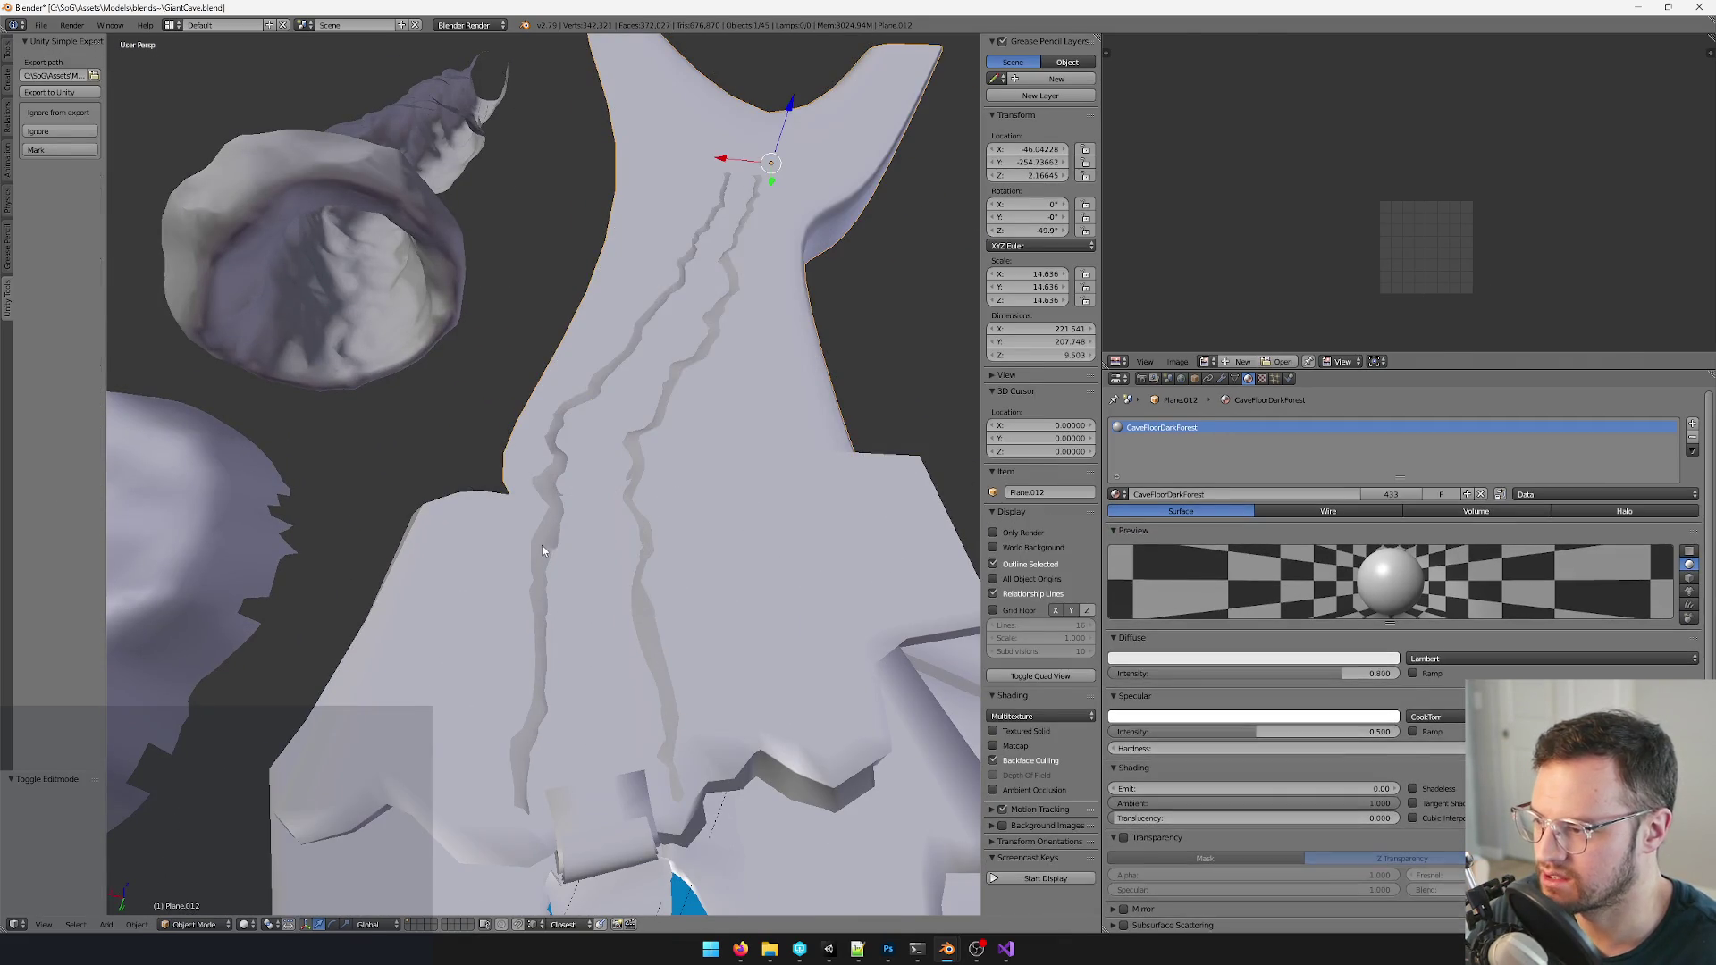
{"action": "key", "text": "Tab"}
{"action": "scroll", "coordinate": [565, 513], "scroll_direction": "up", "scroll_amount": 4}
{"action": "key", "text": "a"}
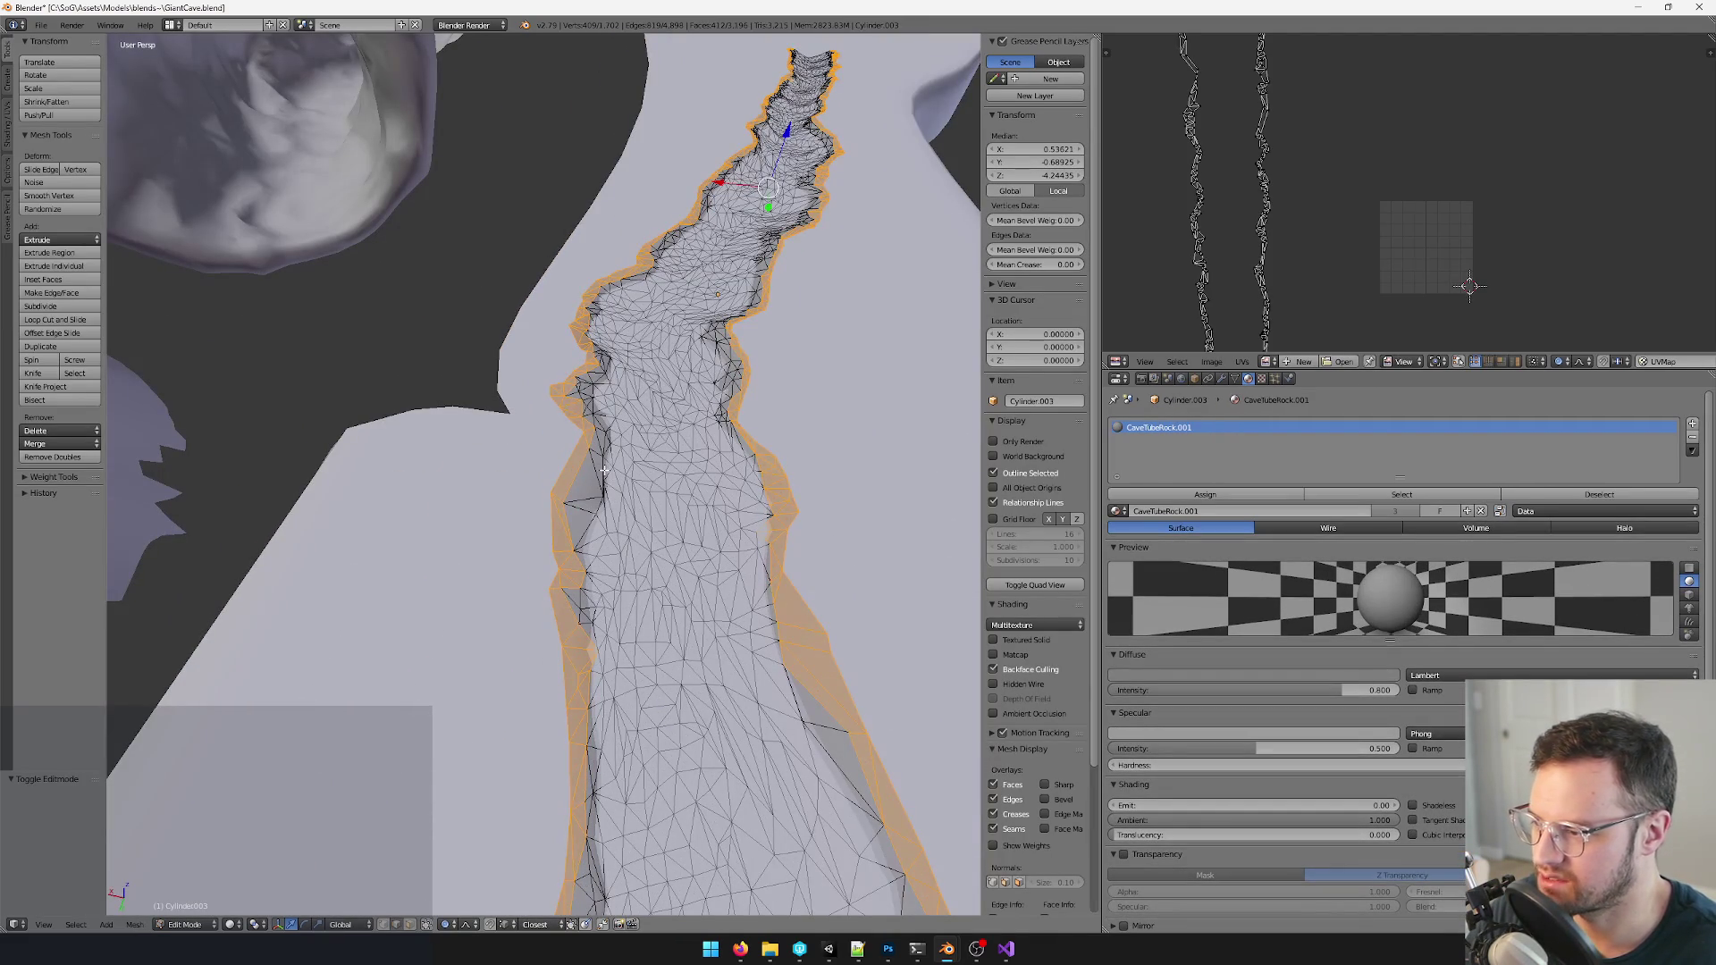
{"action": "right_click", "coordinate": [570, 463]}
{"action": "right_click", "coordinate": [566, 463], "text": "alt"}
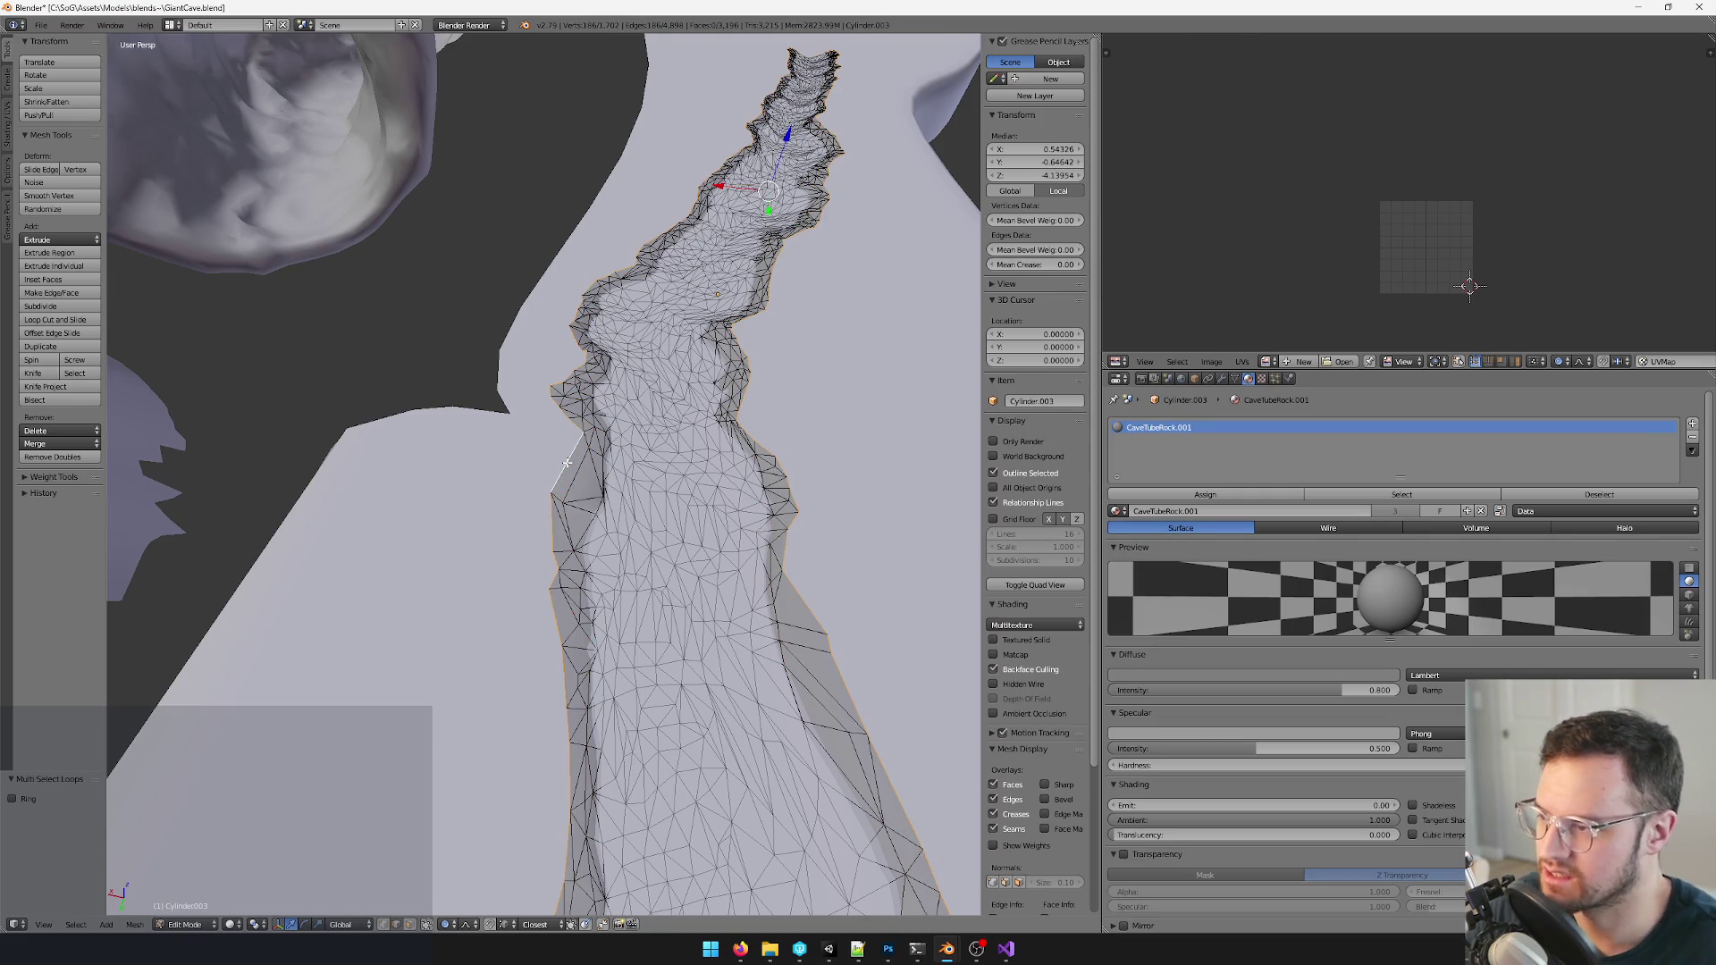
{"action": "middle_click_drag", "start_coordinate": [566, 462], "coordinate": [516, 536]}
{"action": "right_click", "coordinate": [517, 577]}
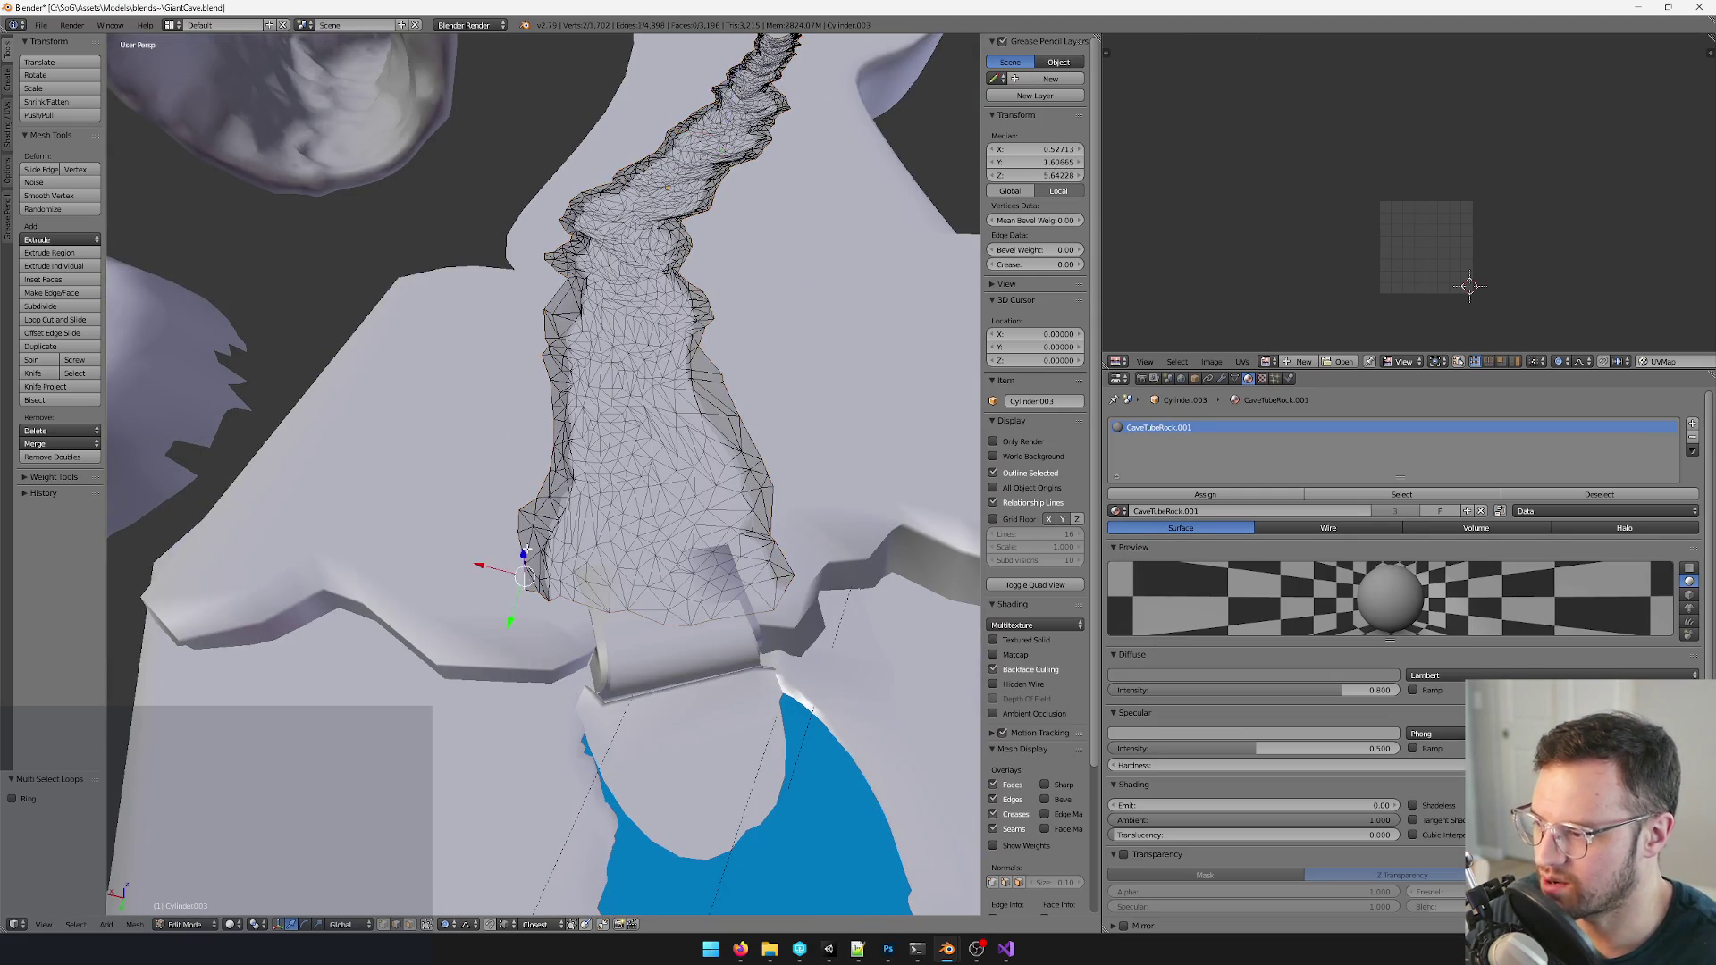
{"action": "scroll", "coordinate": [548, 446], "scroll_direction": "up", "scroll_amount": 3}
- Confirm the knife cut across the floor mesh and select the entire floor strip, inspecting it all round
{"action": "middle_click_drag", "start_coordinate": [548, 447], "coordinate": [526, 542]}
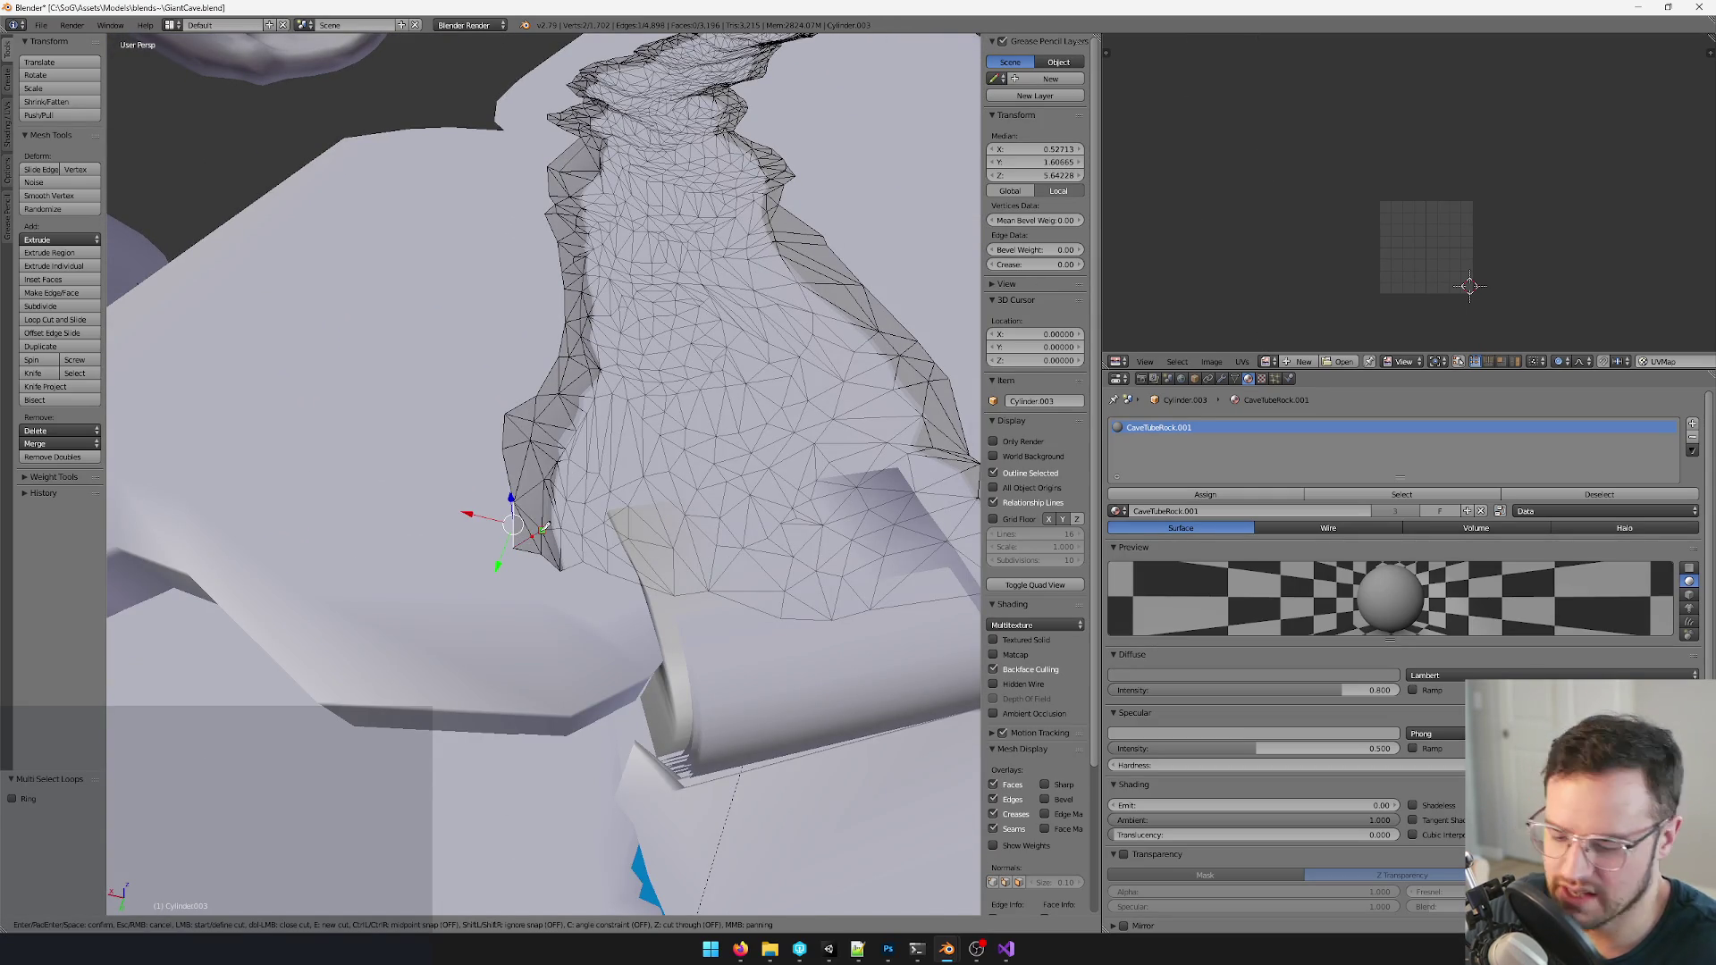
{"action": "key", "text": "Return"}
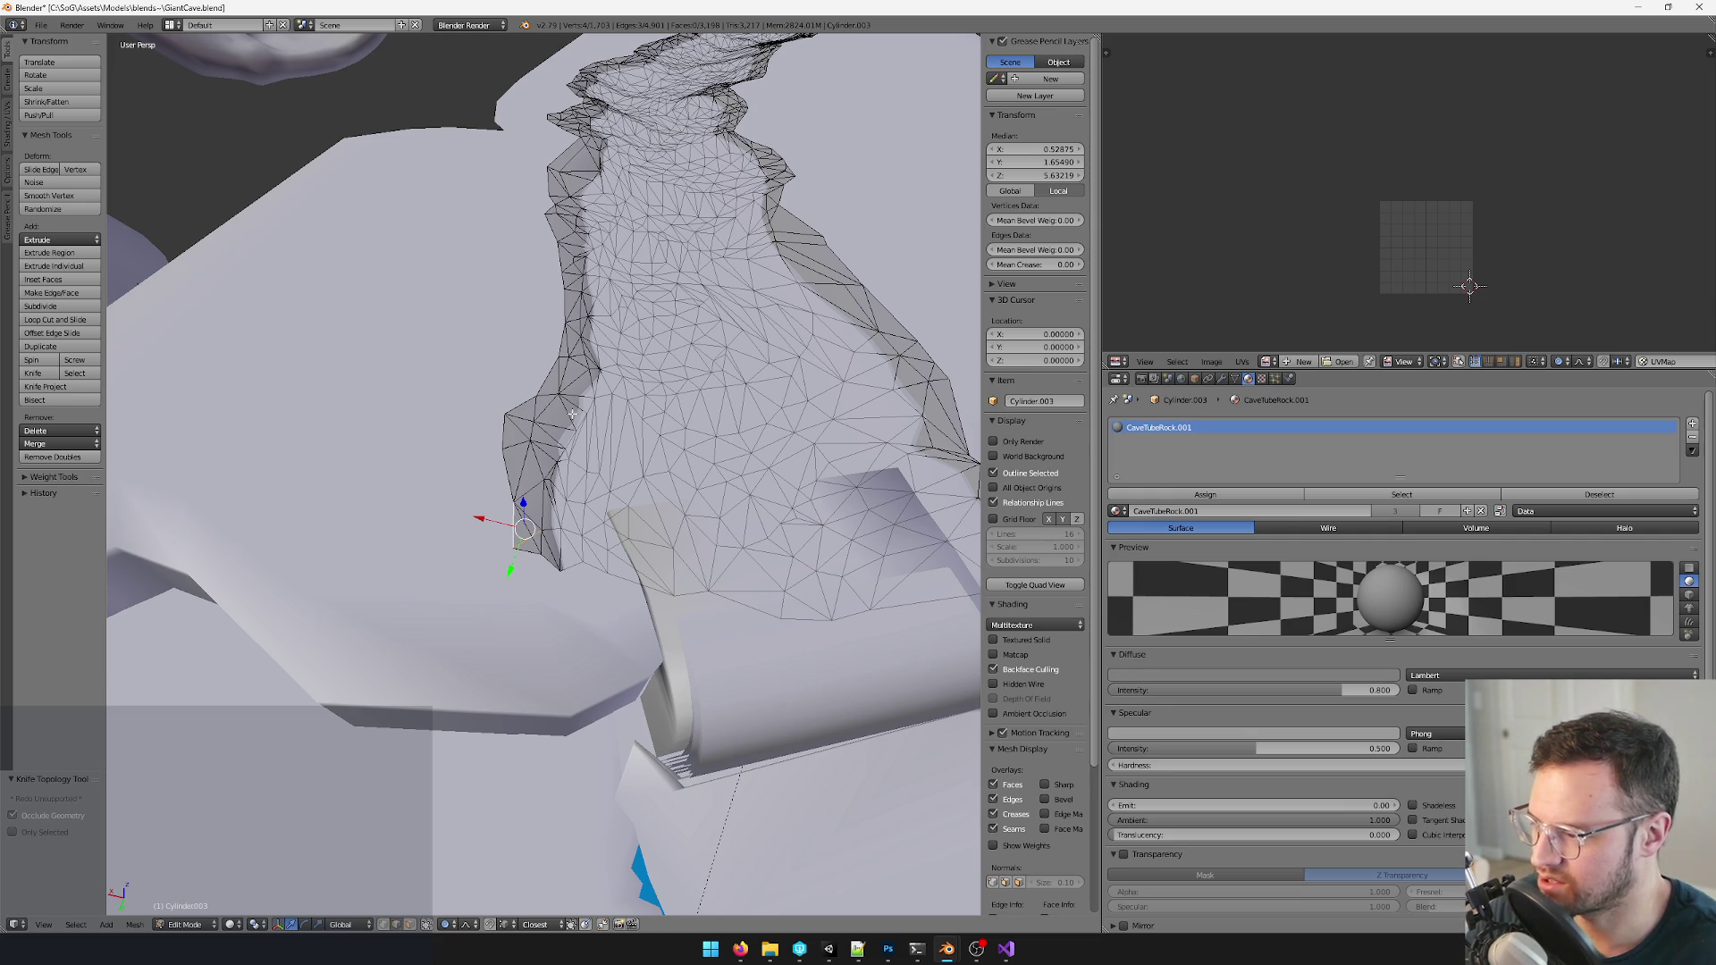
{"action": "scroll", "coordinate": [572, 414], "scroll_direction": "down", "scroll_amount": 5}
{"action": "mouse_move", "coordinate": [572, 413]}
{"action": "middle_mouse_down"}
{"action": "mouse_move", "coordinate": [708, 478]}
{"action": "mouse_move", "coordinate": [660, 316]}
{"action": "middle_mouse_up"}
{"action": "scroll", "coordinate": [565, 411], "scroll_direction": "up", "scroll_amount": 4}
{"action": "scroll", "coordinate": [565, 411], "scroll_direction": "down", "scroll_amount": 4}
{"action": "scroll", "coordinate": [601, 330], "scroll_direction": "up", "scroll_amount": 5}
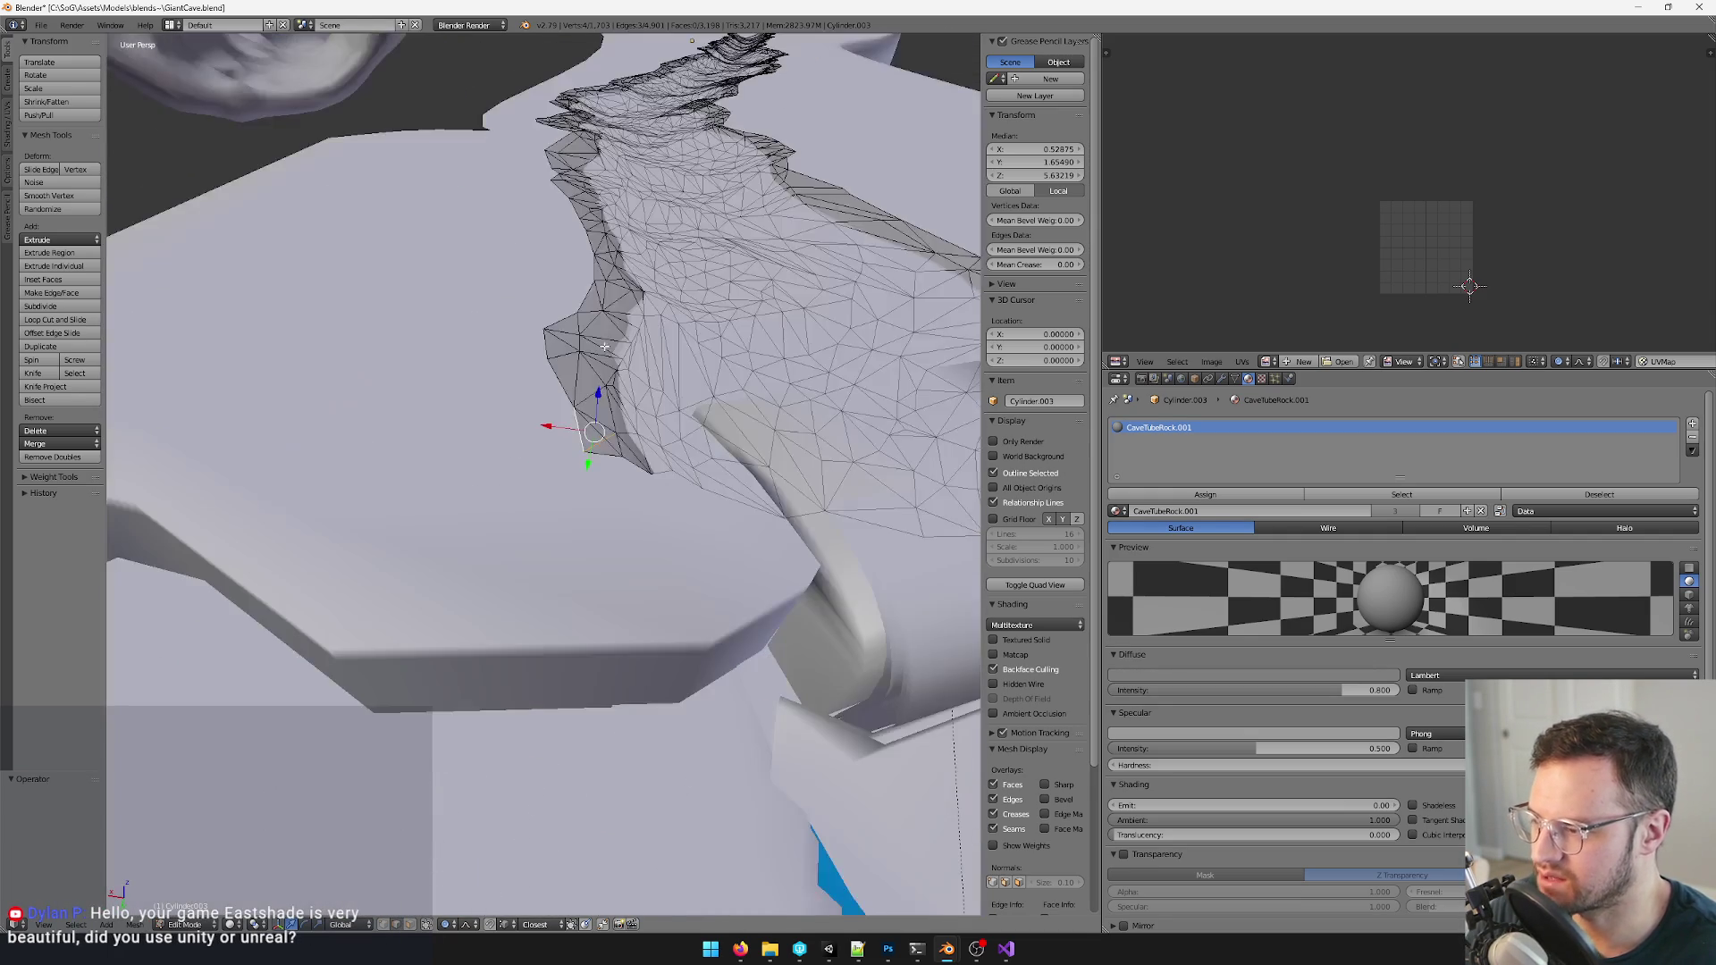
{"action": "scroll", "coordinate": [633, 364], "scroll_direction": "down", "scroll_amount": 6}
{"action": "mouse_move", "coordinate": [633, 366]}
{"action": "middle_mouse_down"}
{"action": "mouse_move", "coordinate": [618, 433]}
{"action": "mouse_move", "coordinate": [660, 313]}
{"action": "mouse_move", "coordinate": [760, 146]}
{"action": "middle_mouse_up"}
{"action": "key", "text": "a"}
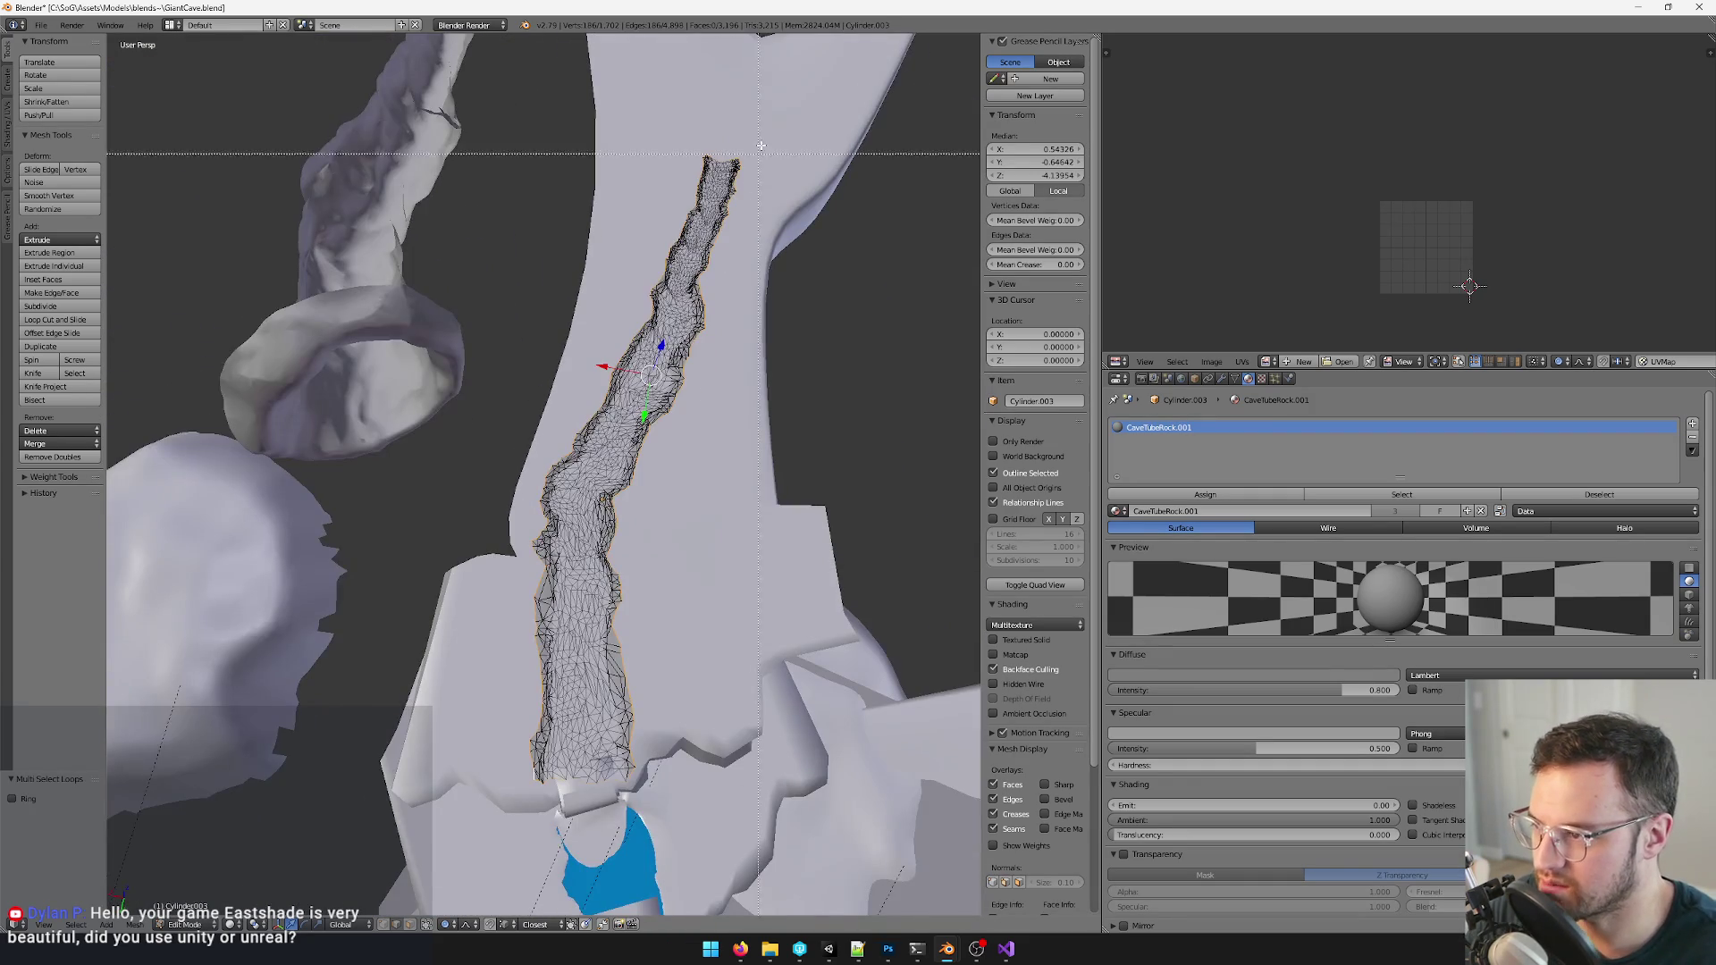
{"action": "scroll", "coordinate": [728, 189], "scroll_direction": "up", "scroll_amount": 5}
{"action": "scroll", "coordinate": [671, 241], "scroll_direction": "up", "scroll_amount": 4}
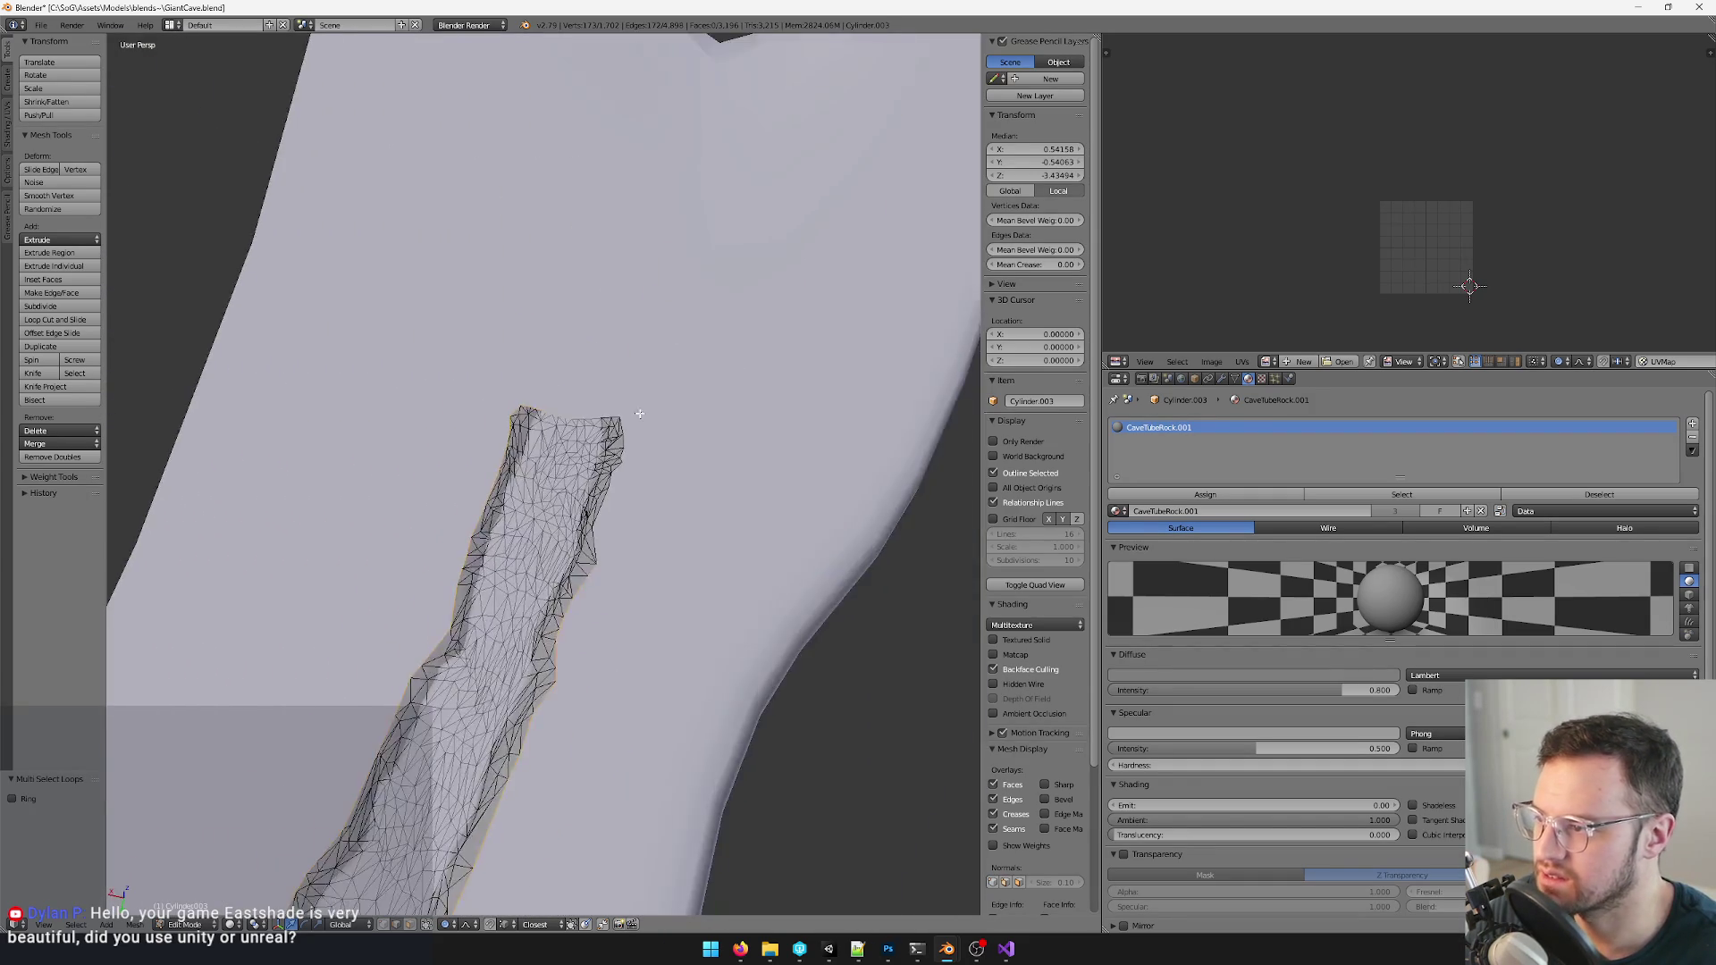
{"action": "middle_click_drag", "start_coordinate": [671, 241], "coordinate": [630, 272], "text": "shift"}
{"action": "scroll", "coordinate": [493, 409], "scroll_direction": "down", "scroll_amount": 3}
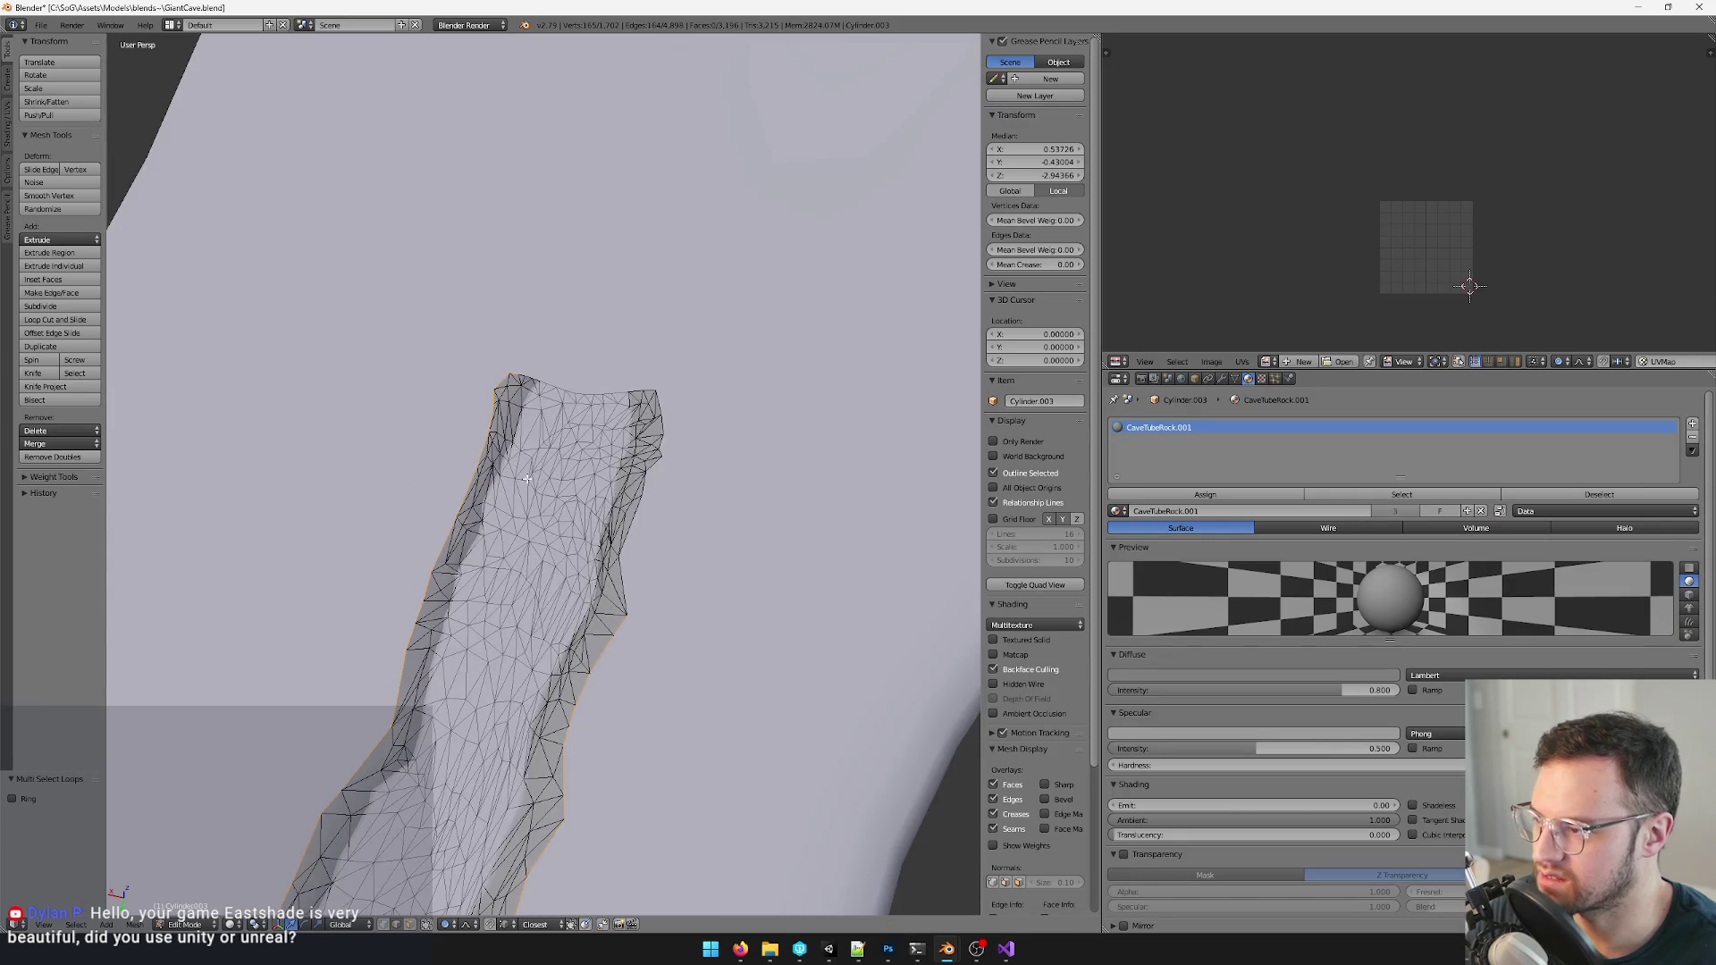
{"action": "mouse_move", "coordinate": [510, 381]}
{"action": "middle_mouse_down"}
{"action": "mouse_move", "coordinate": [563, 453]}
{"action": "mouse_move", "coordinate": [503, 504]}
{"action": "middle_mouse_up"}
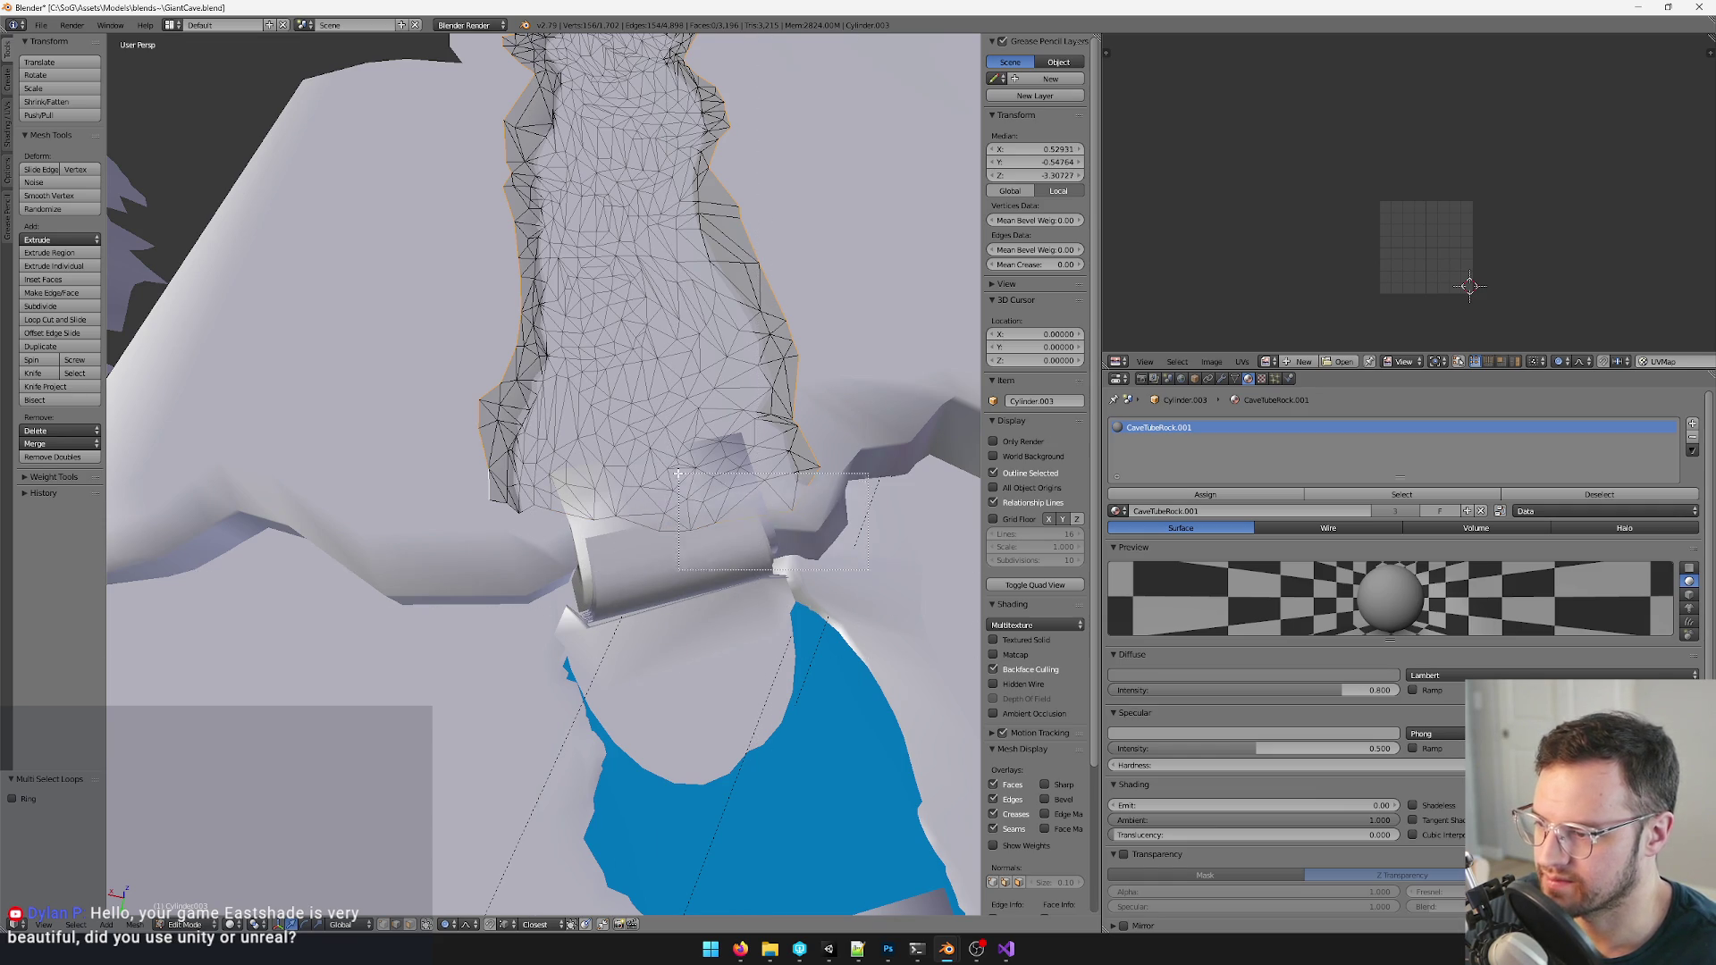
{"action": "scroll", "coordinate": [771, 469], "scroll_direction": "down", "scroll_amount": 4}
{"action": "mouse_move", "coordinate": [764, 464]}
{"action": "middle_mouse_down"}
{"action": "mouse_move", "coordinate": [706, 452]}
{"action": "mouse_move", "coordinate": [730, 344]}
{"action": "middle_mouse_up"}
{"action": "scroll", "coordinate": [701, 425], "scroll_direction": "down", "scroll_amount": 3}
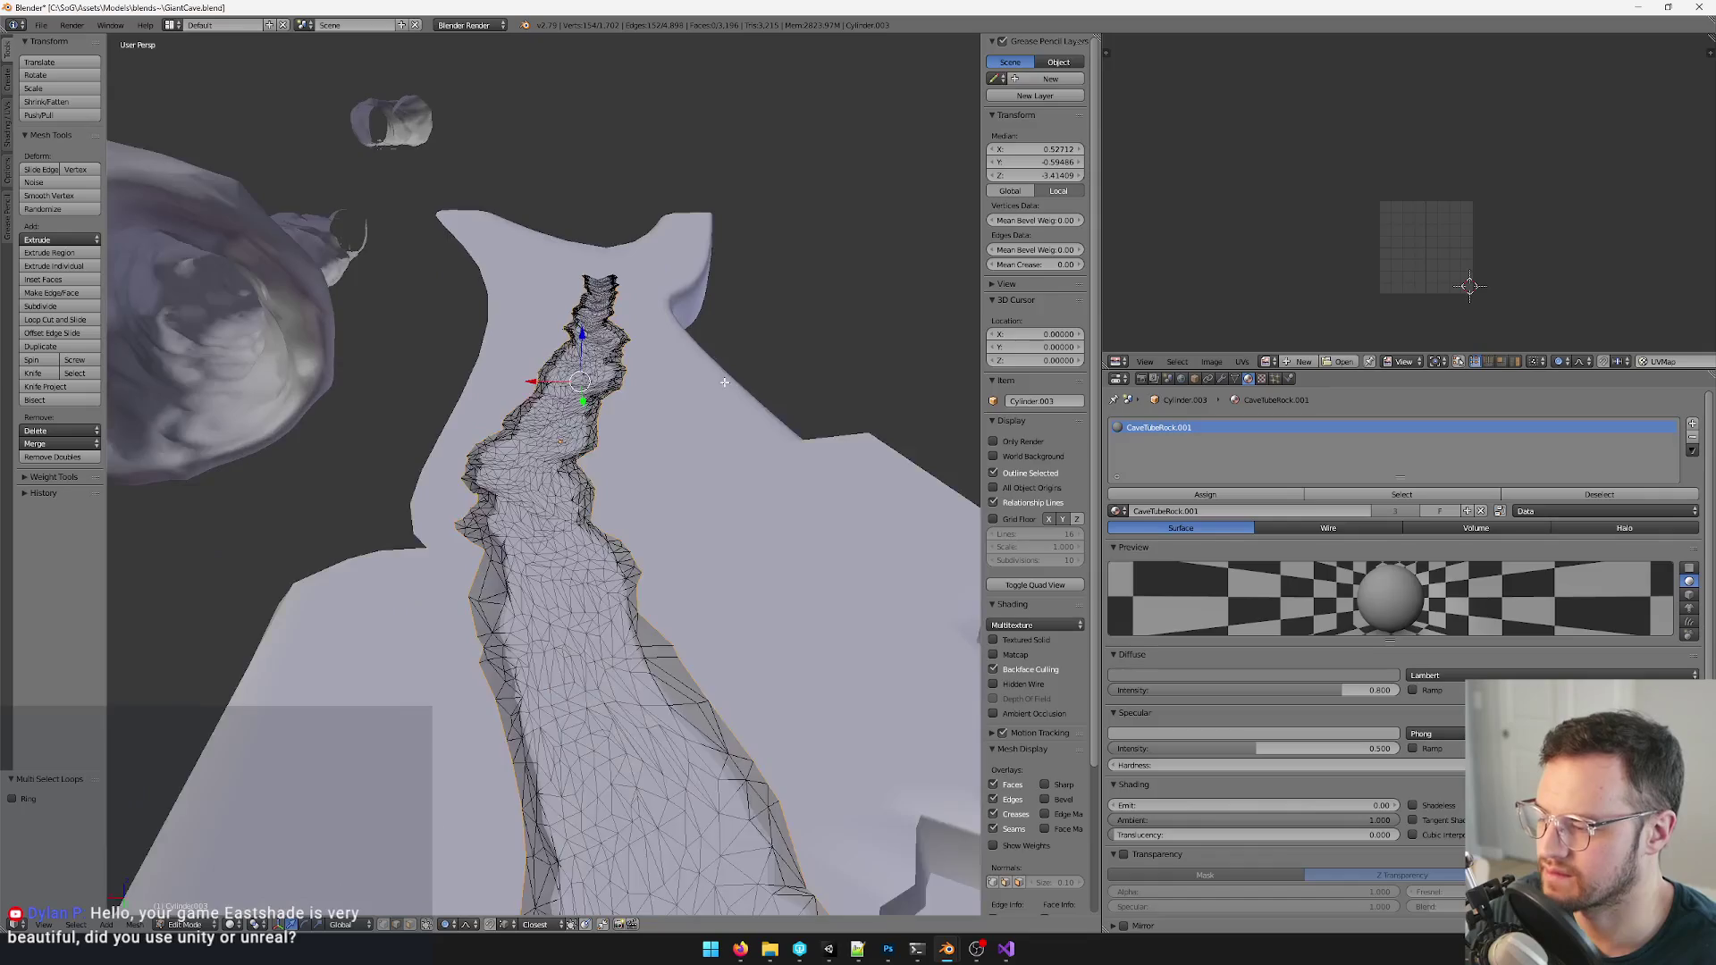
- Extrude the floor's outer edge in place and scale it outward, wider along X, as the first rim step
{"action": "key", "text": "e"}
{"action": "left_click", "coordinate": [594, 341]}
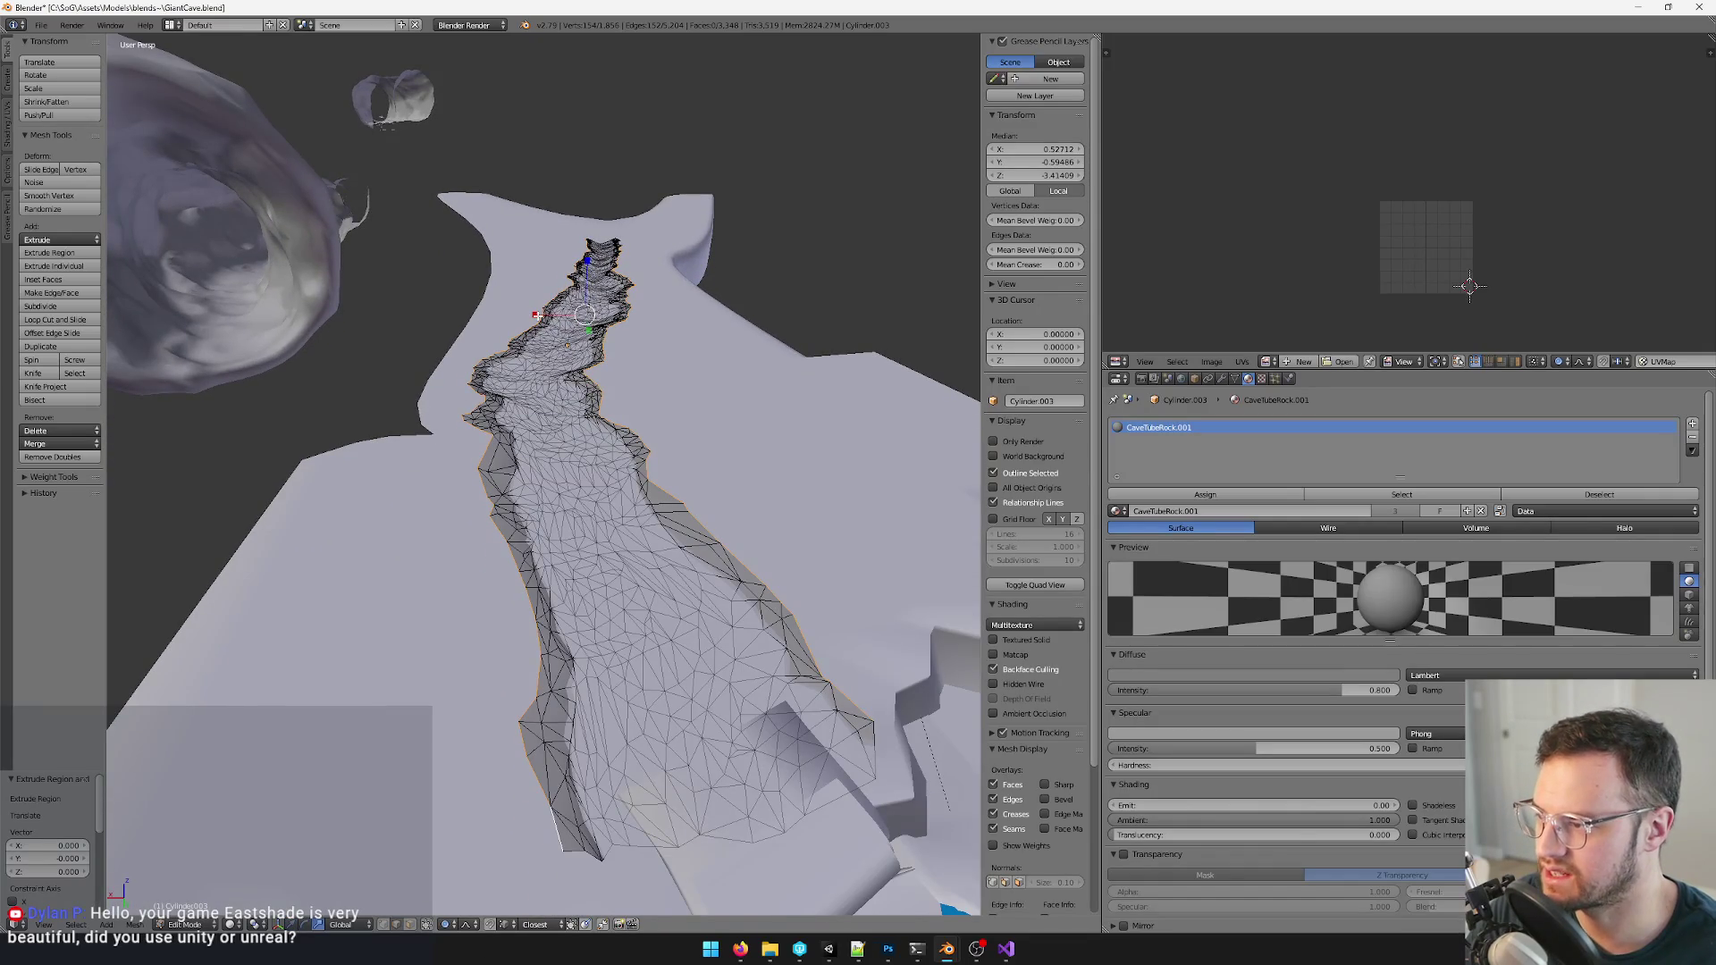
{"action": "key", "text": "ctrl+z"}
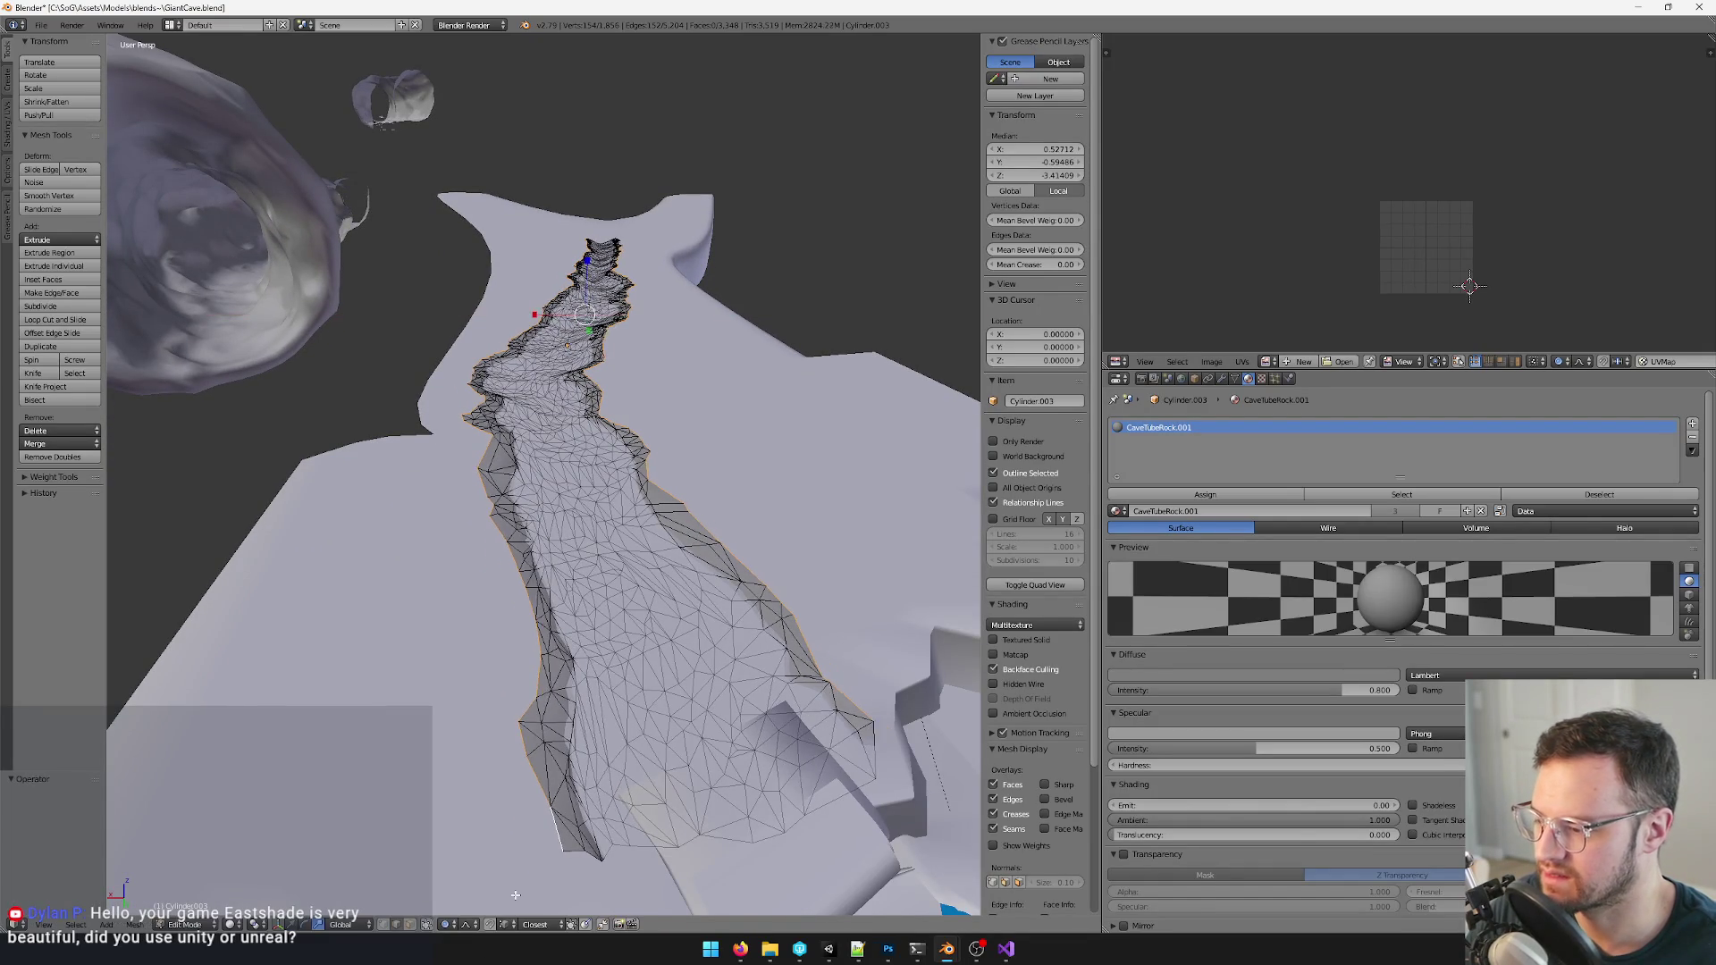
{"action": "left_click", "coordinate": [443, 927]}
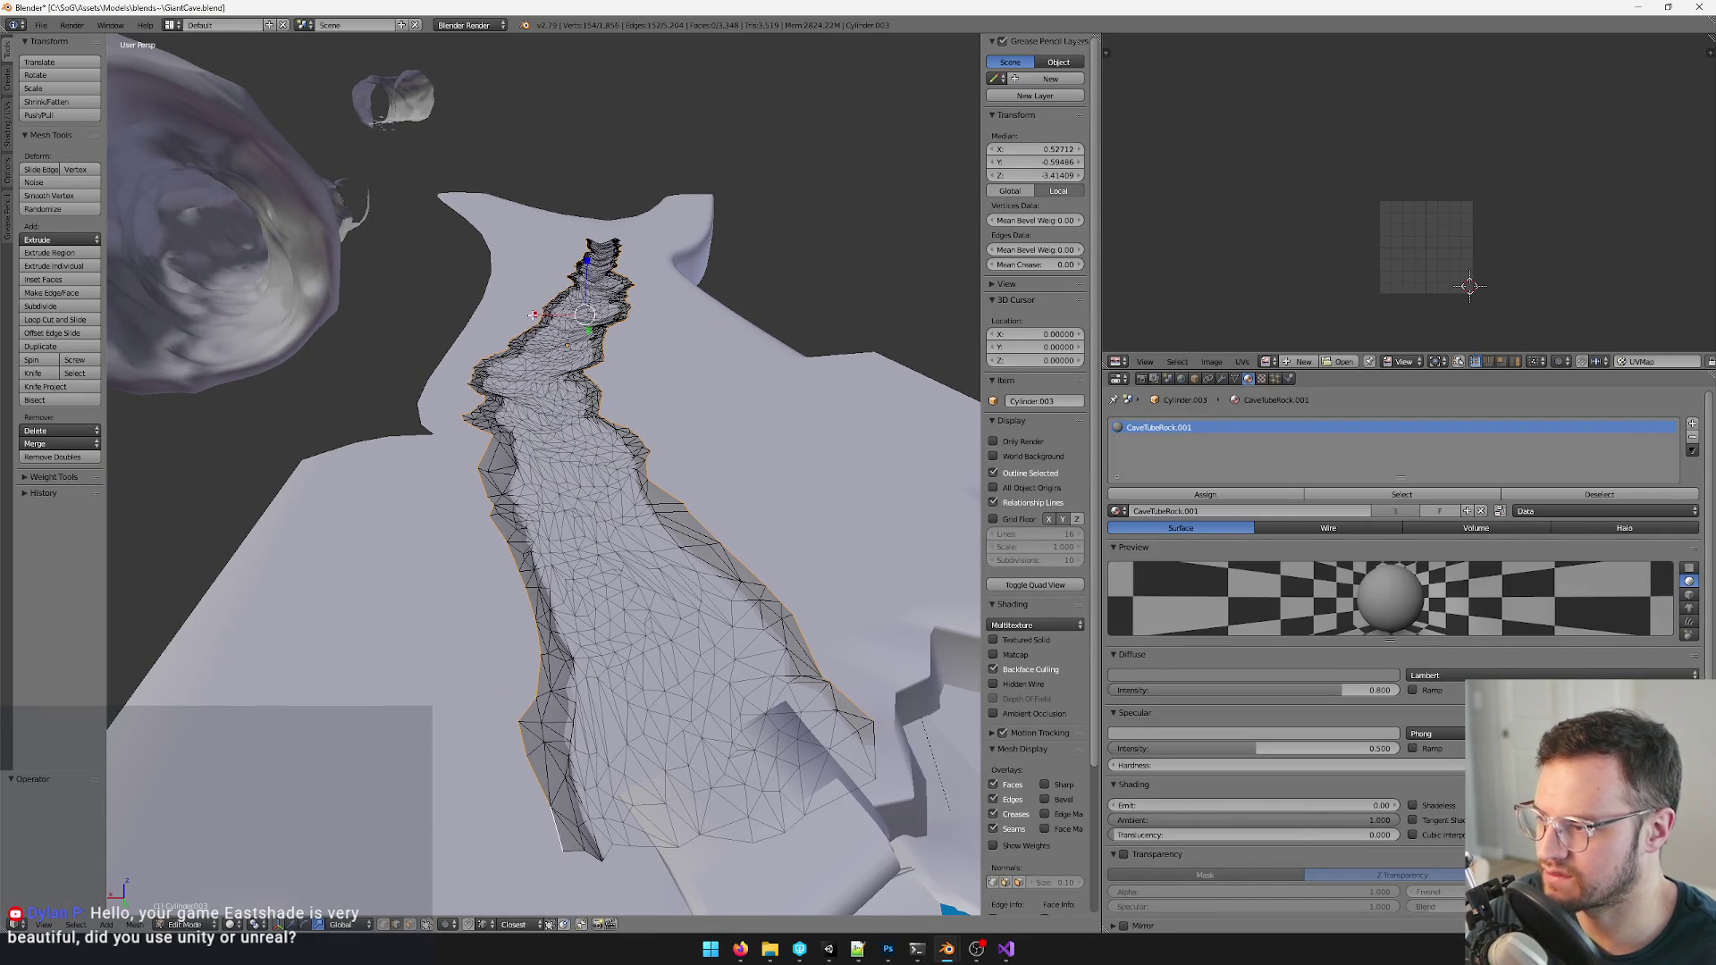
{"action": "key", "text": "s"}
{"action": "left_click", "coordinate": [543, 323]}
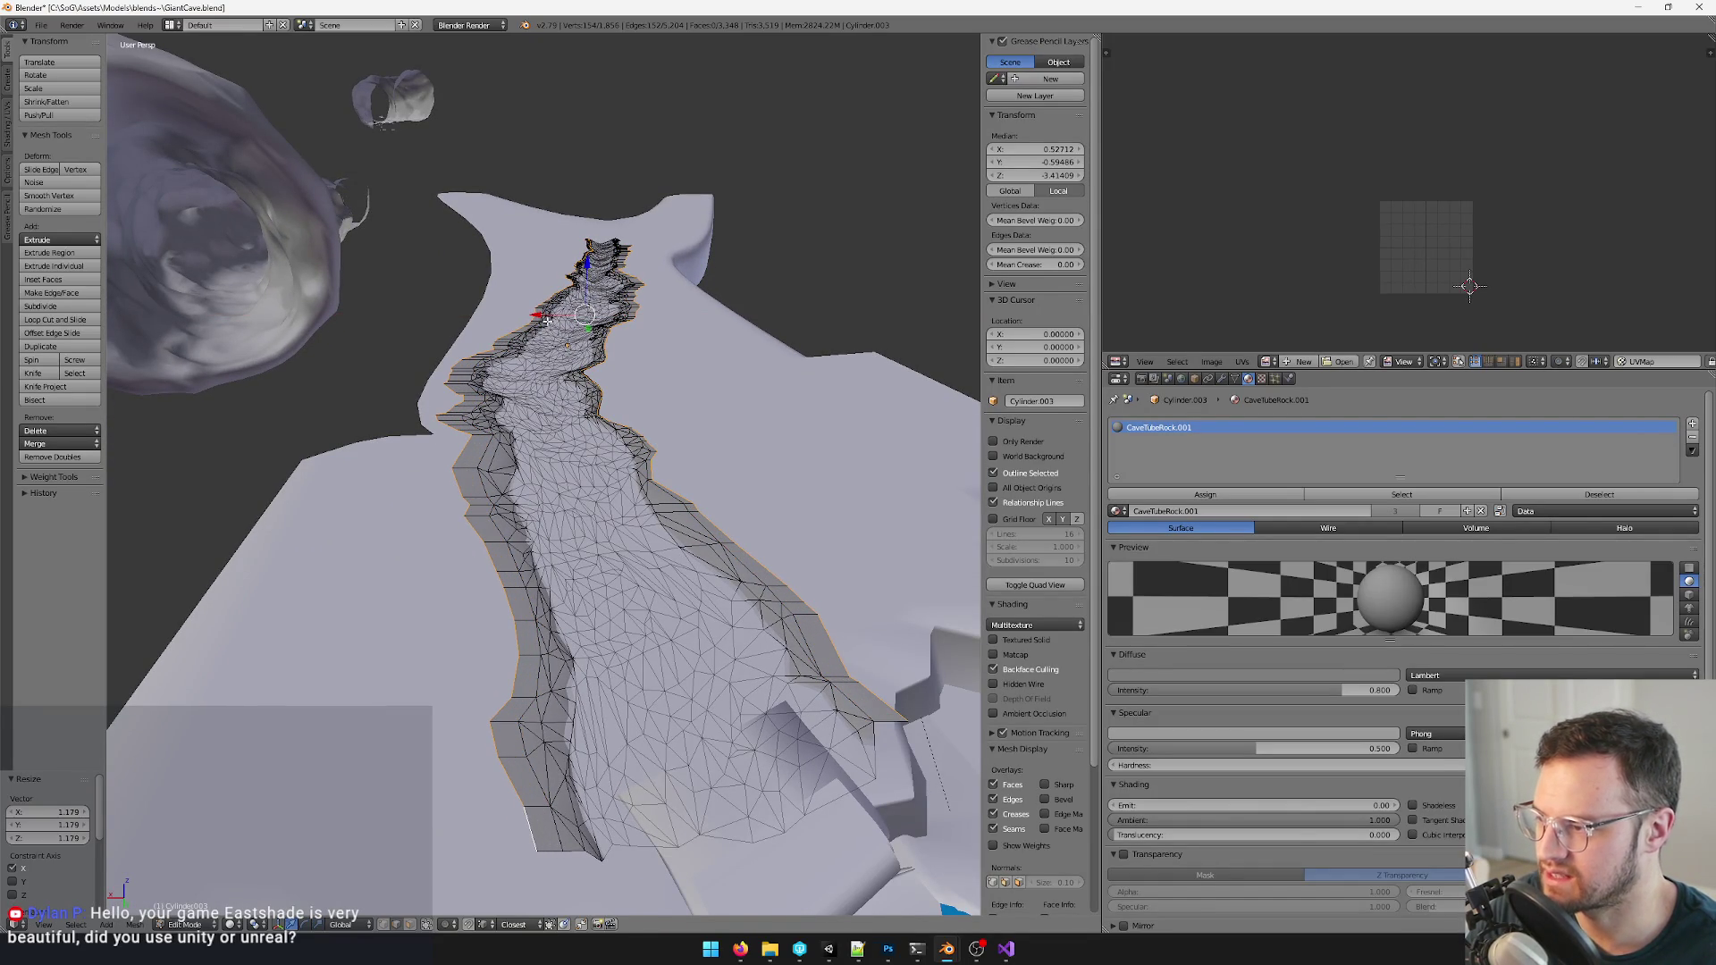
{"action": "key", "text": "s"}
{"action": "key", "text": "x"}
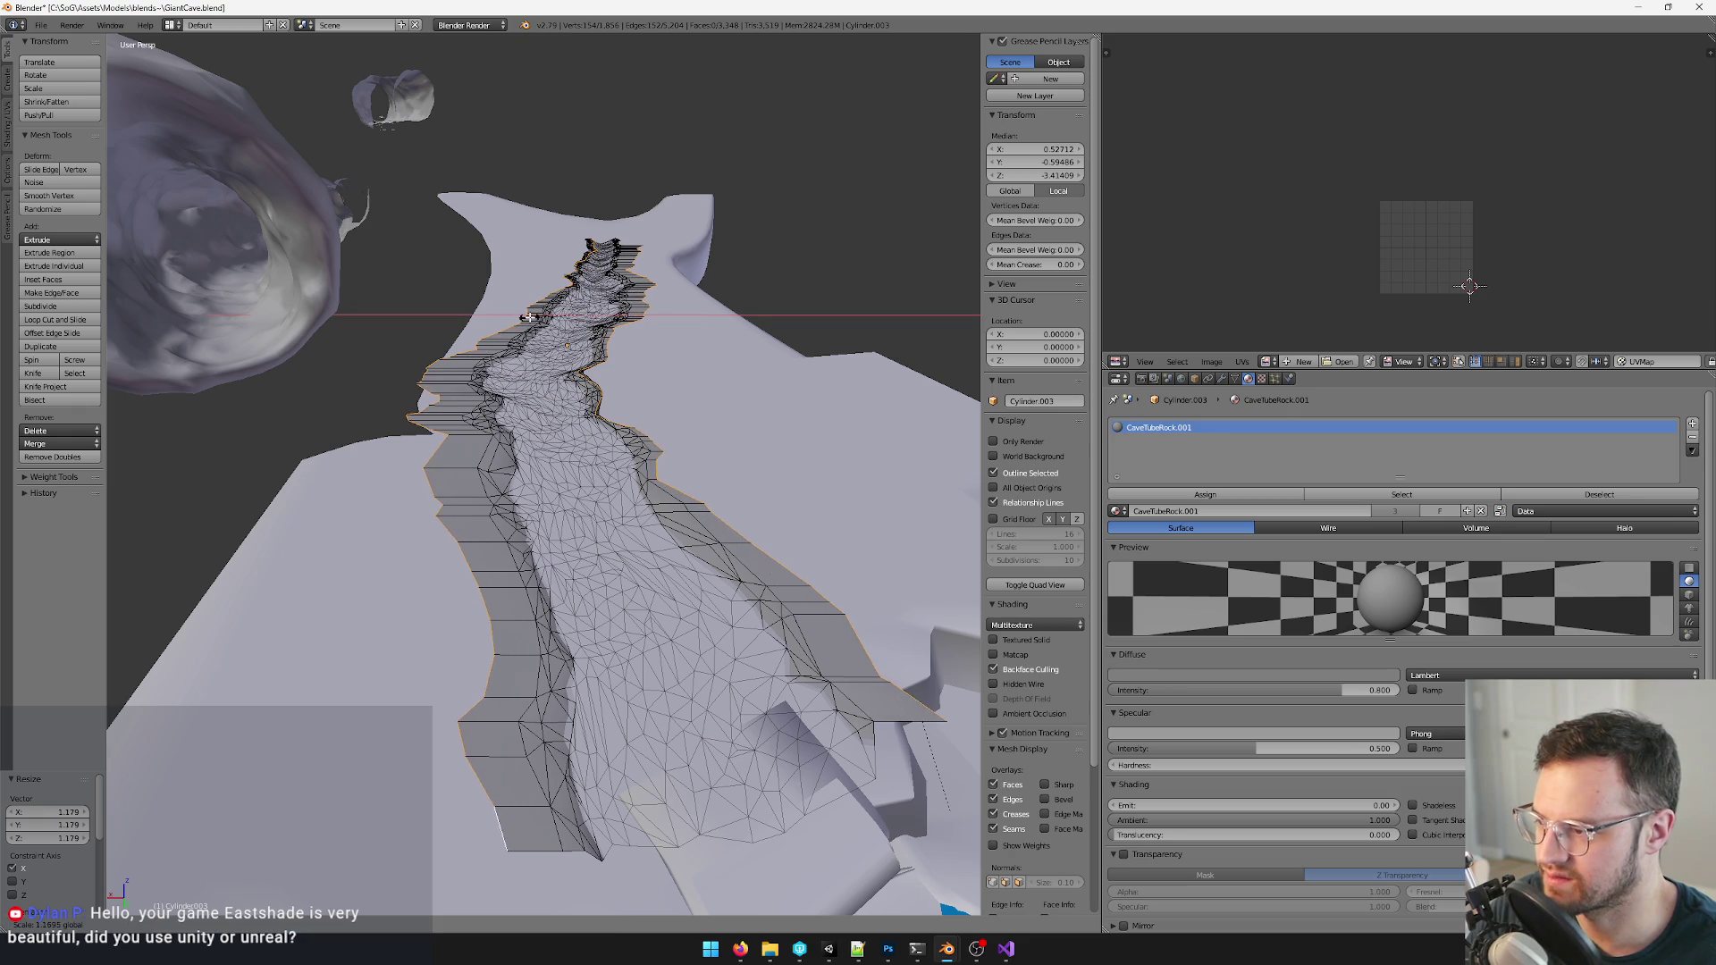
{"action": "left_click", "coordinate": [539, 316]}
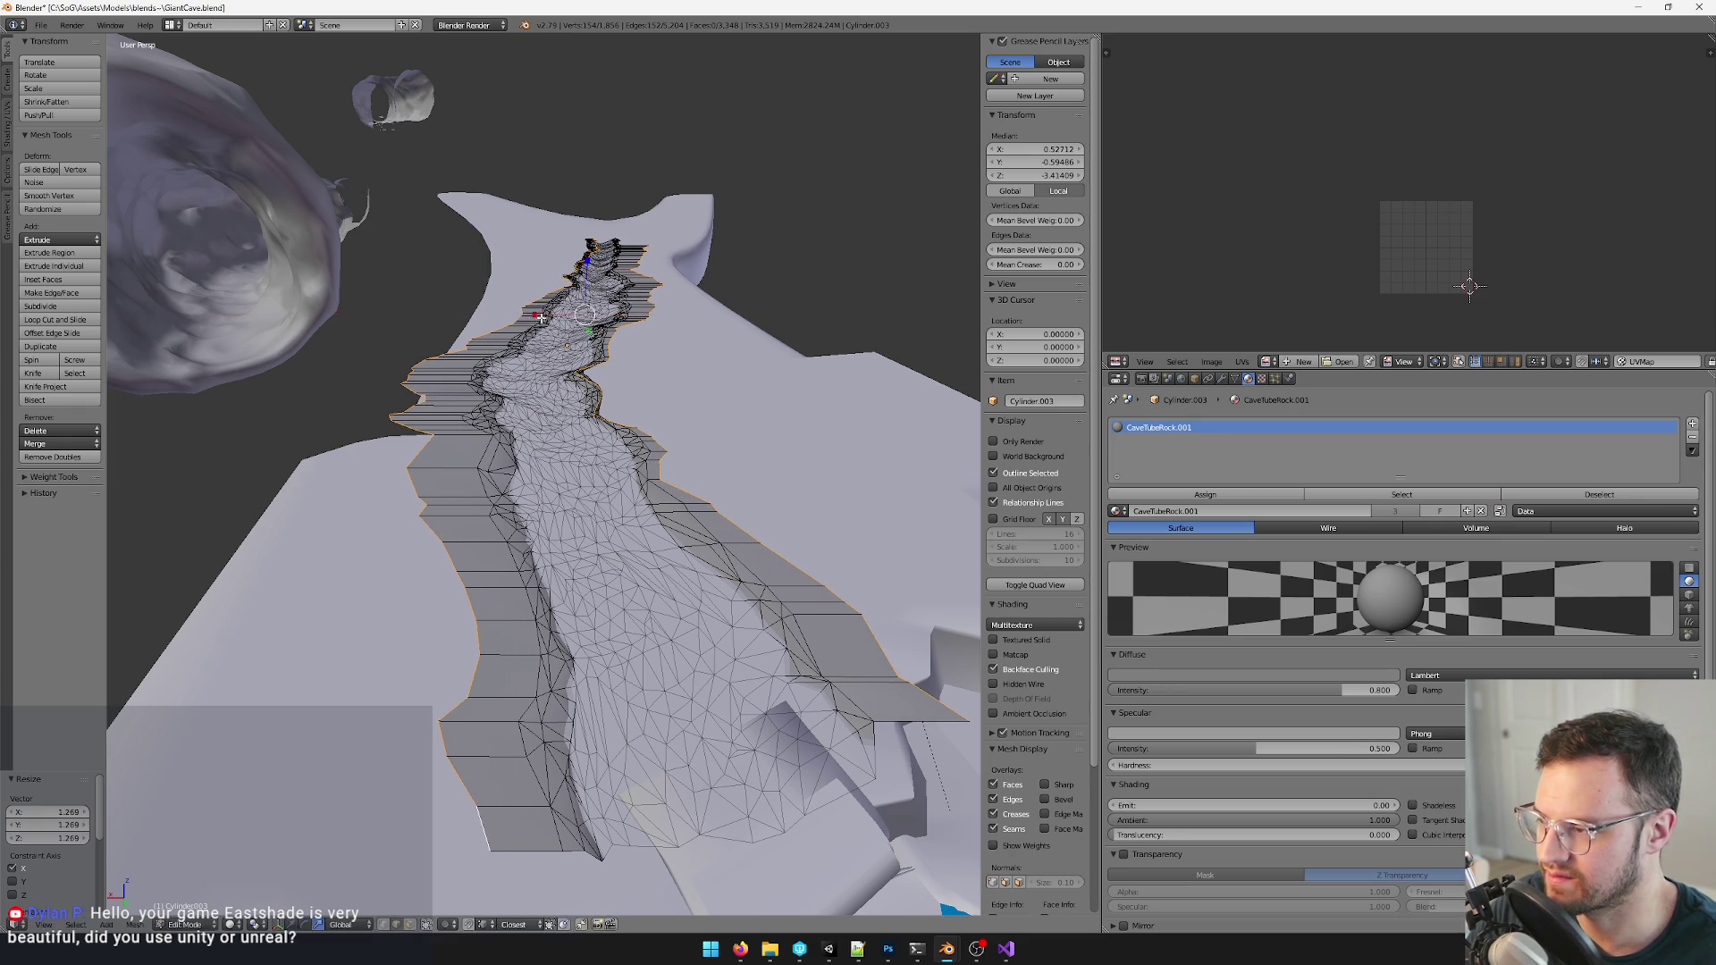
- Shift the new rim sideways along X, narrow it slightly, and select the next outer edge loop
{"action": "key", "text": "g"}
{"action": "key", "text": "x"}
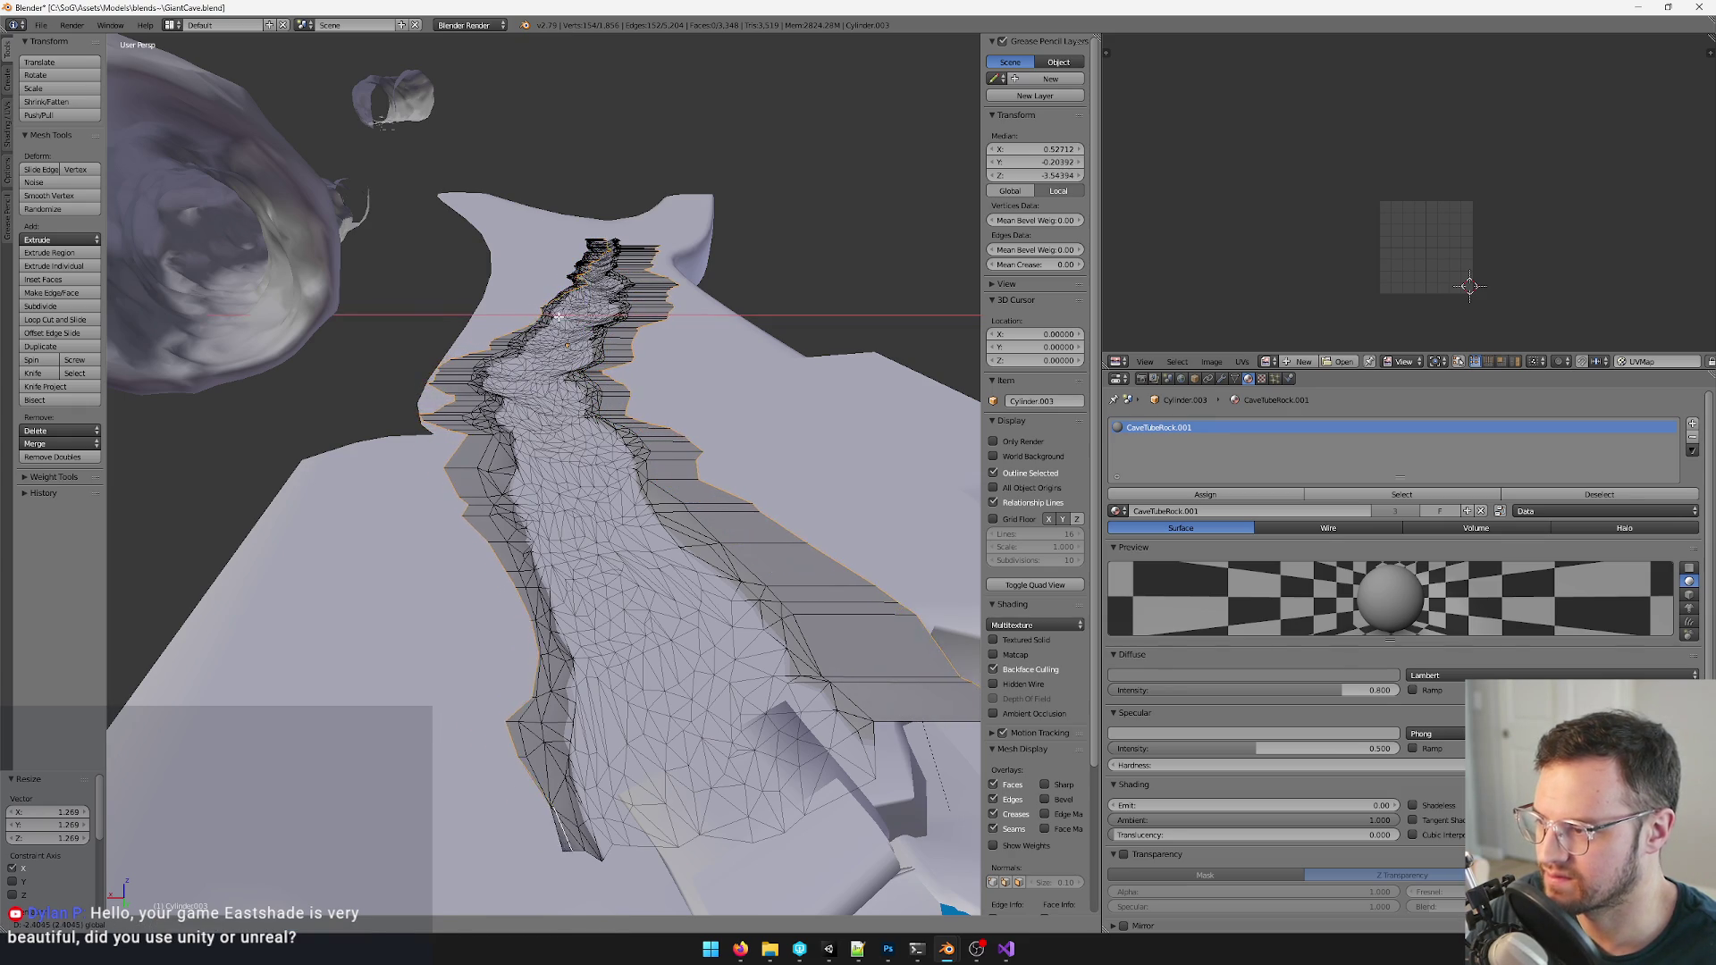
{"action": "left_click", "coordinate": [635, 403]}
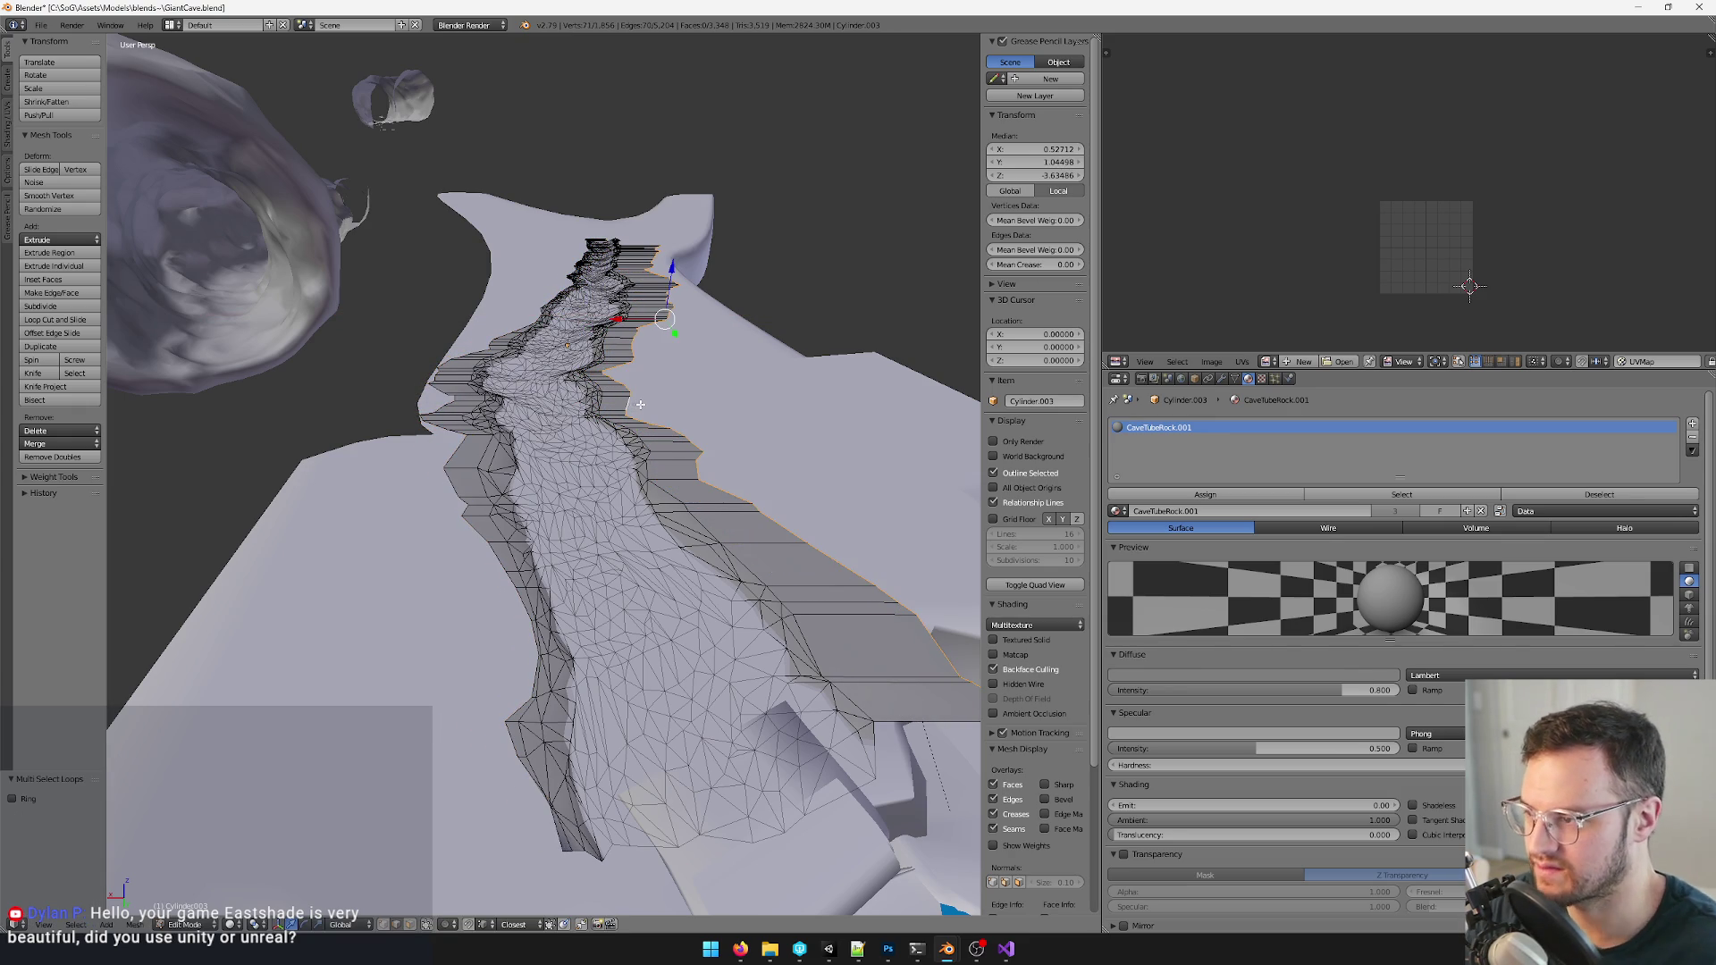
{"action": "key", "text": "s"}
{"action": "key", "text": "x"}
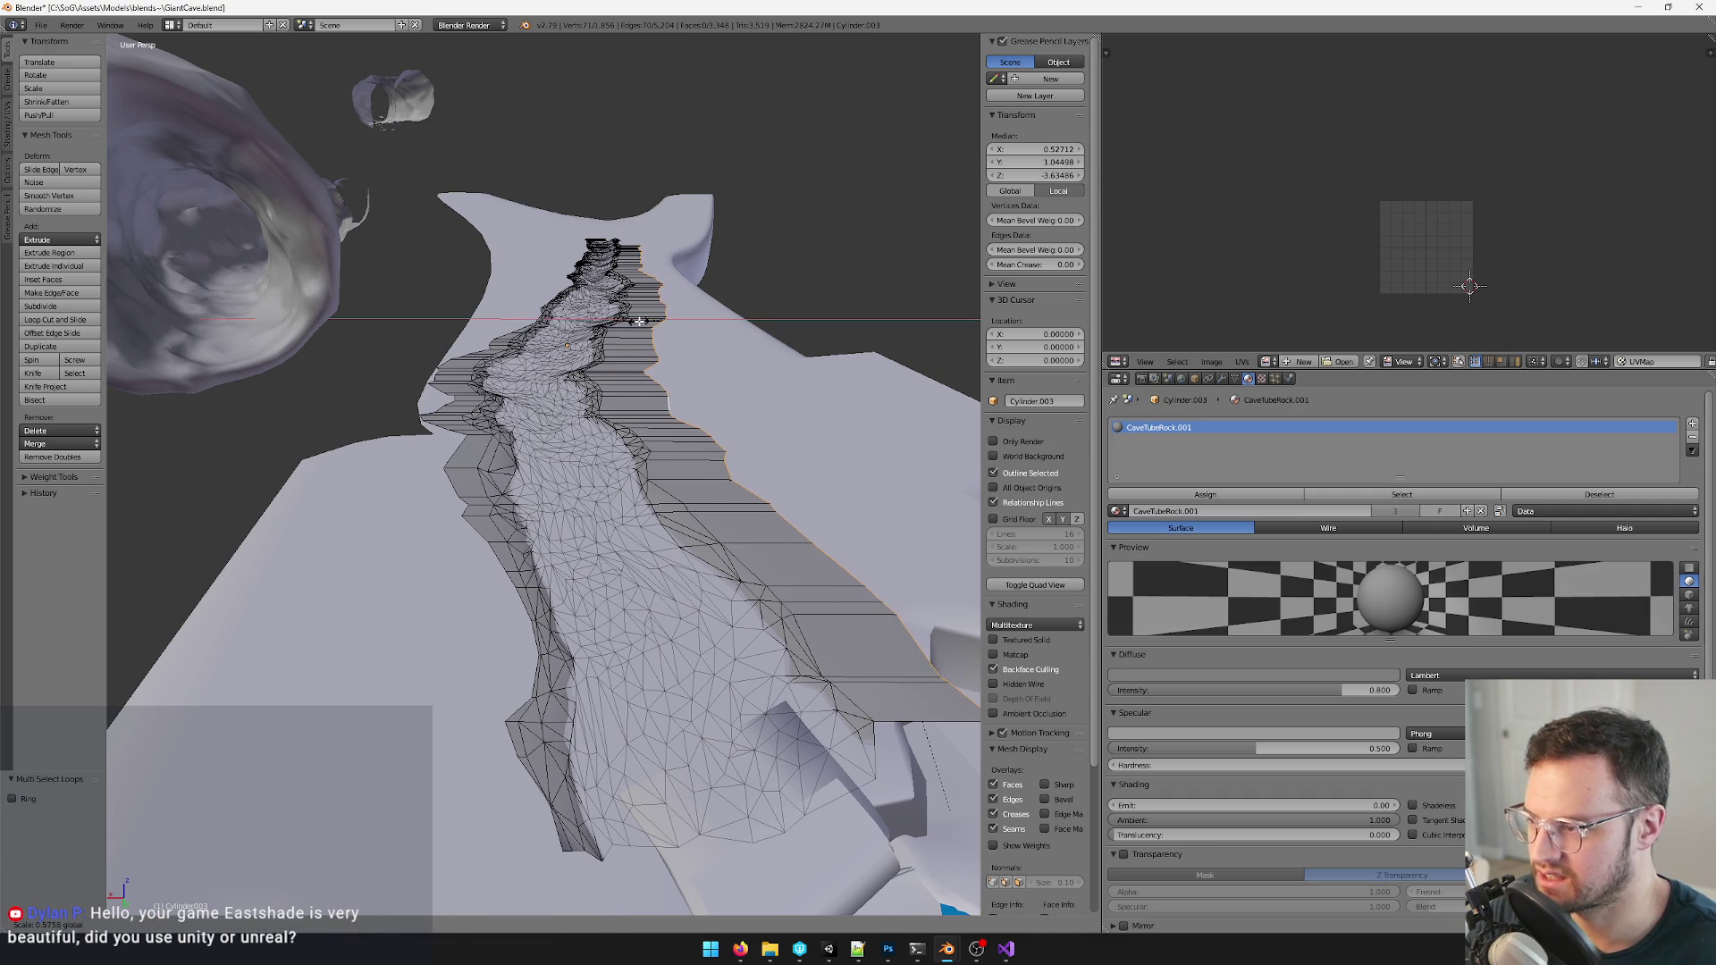
{"action": "left_click", "coordinate": [644, 322]}
{"action": "key", "text": "g"}
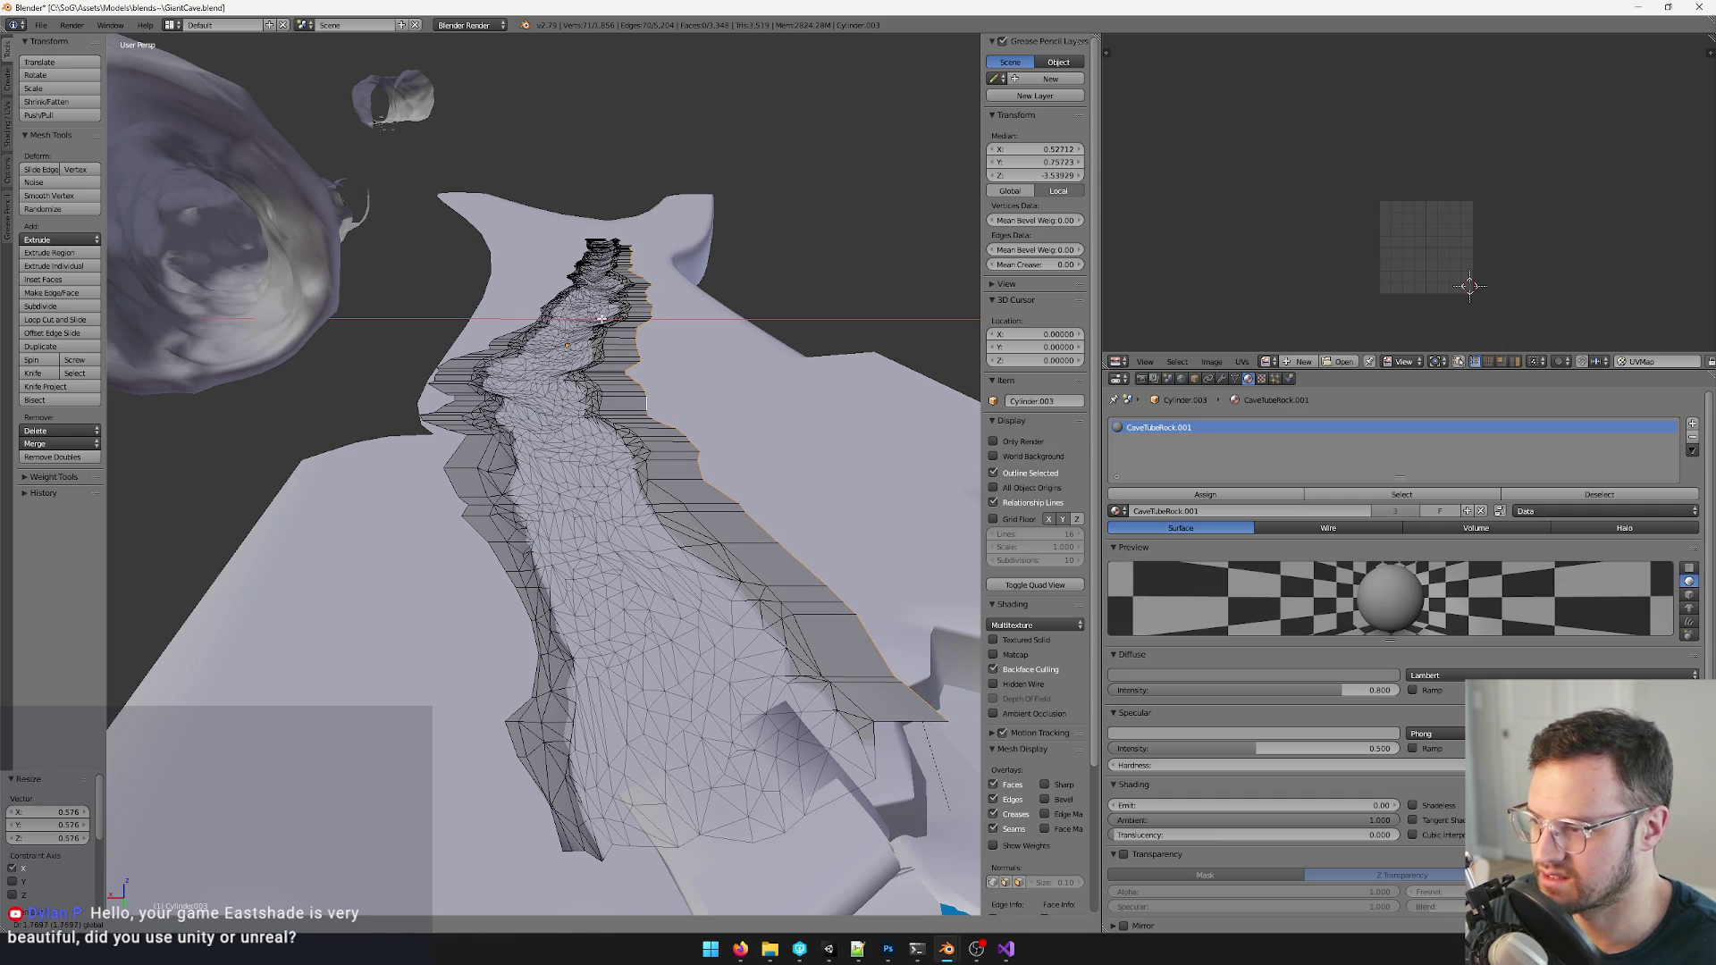
{"action": "left_click", "coordinate": [436, 392]}
{"action": "left_click", "coordinate": [436, 392], "text": "alt"}
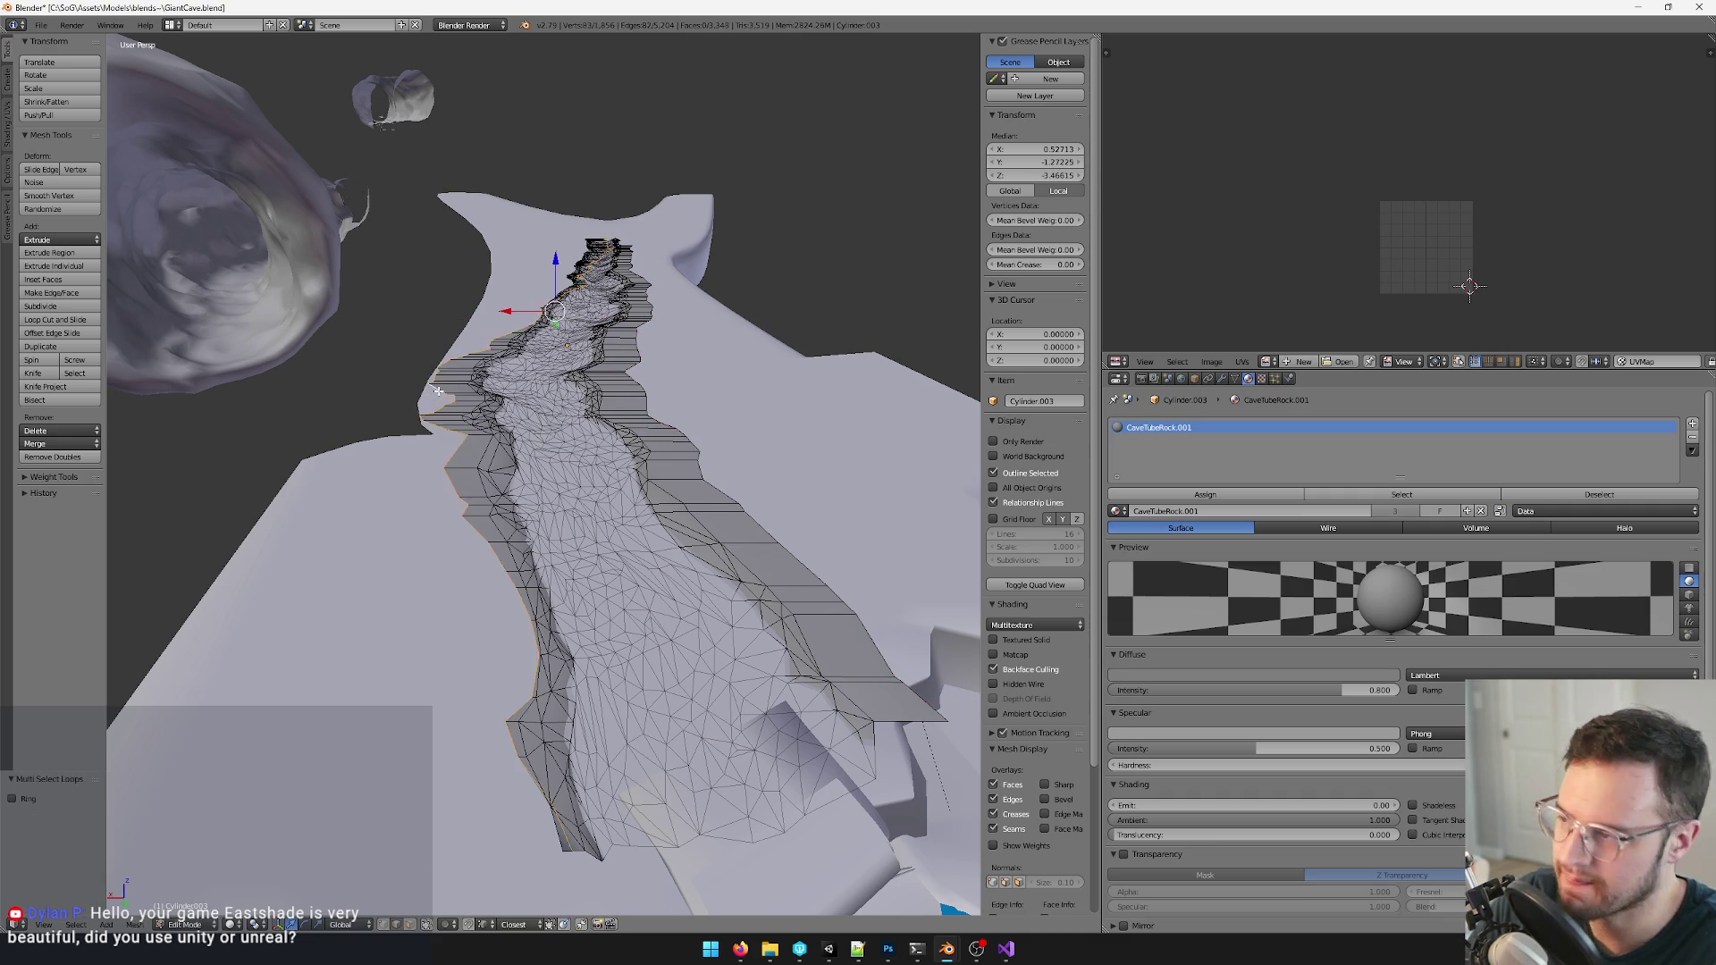
- Scale the new edge loop along X and extrude it outward to the left as another rim step
{"action": "key", "text": "s"}
{"action": "key", "text": "x"}
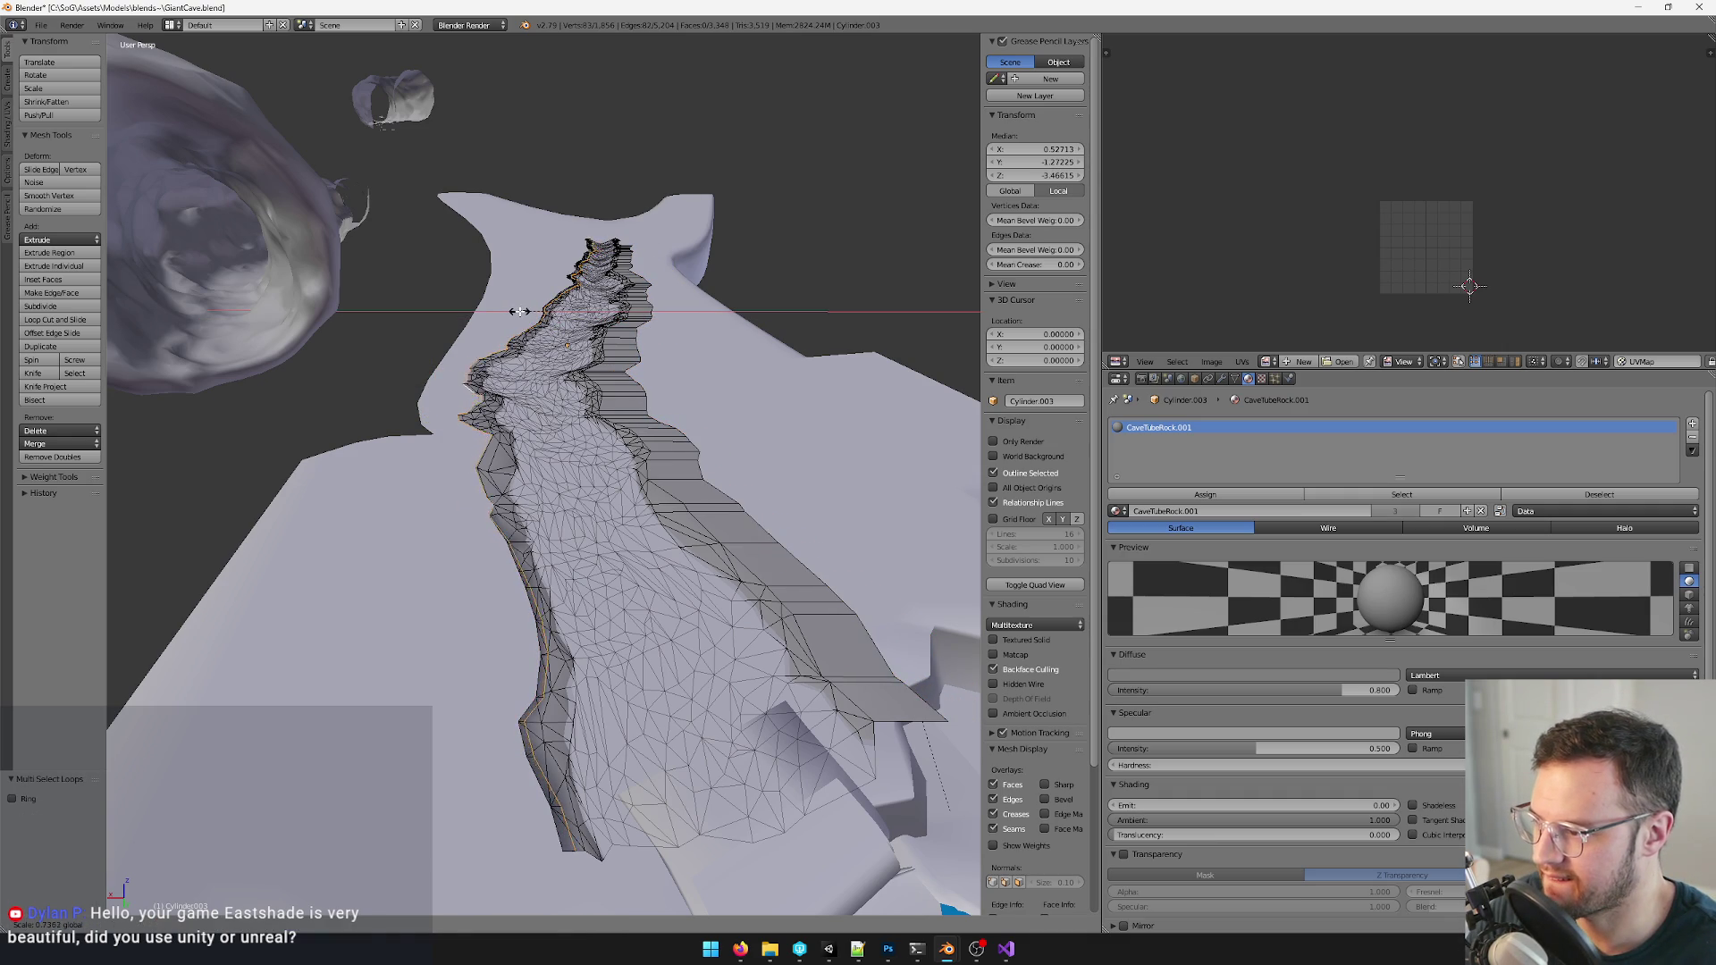
{"action": "key", "text": "e"}
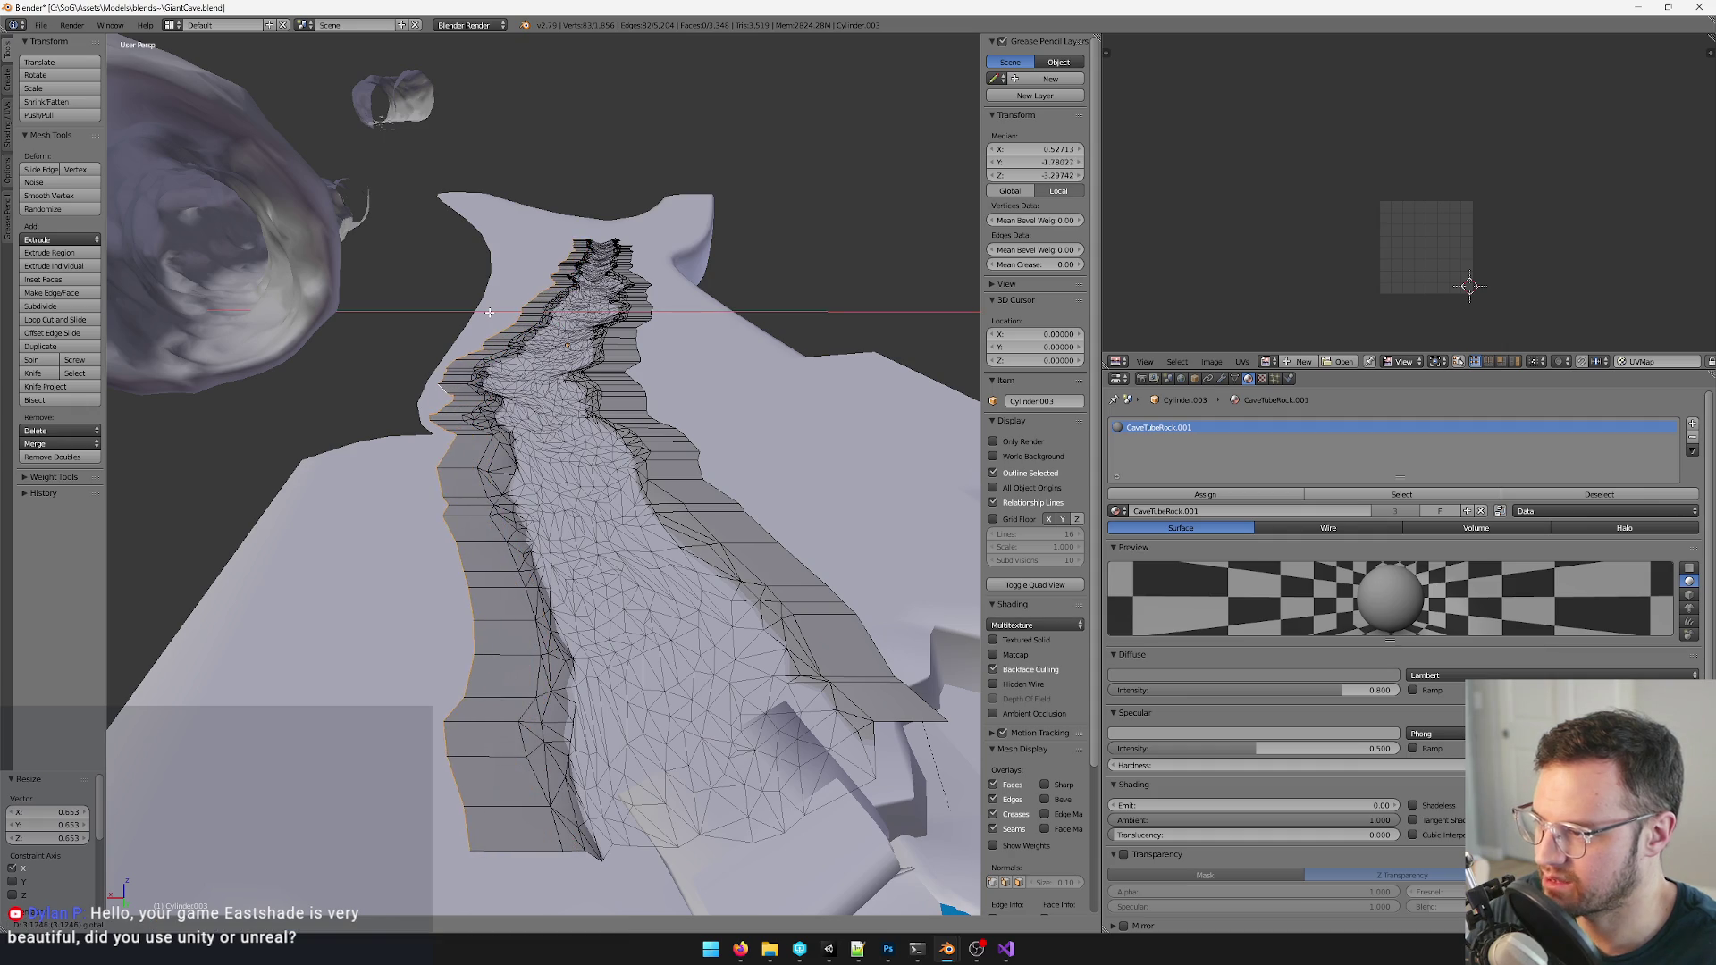
{"action": "left_click", "coordinate": [488, 312]}
{"action": "middle_click_drag", "start_coordinate": [489, 312], "coordinate": [607, 427]}
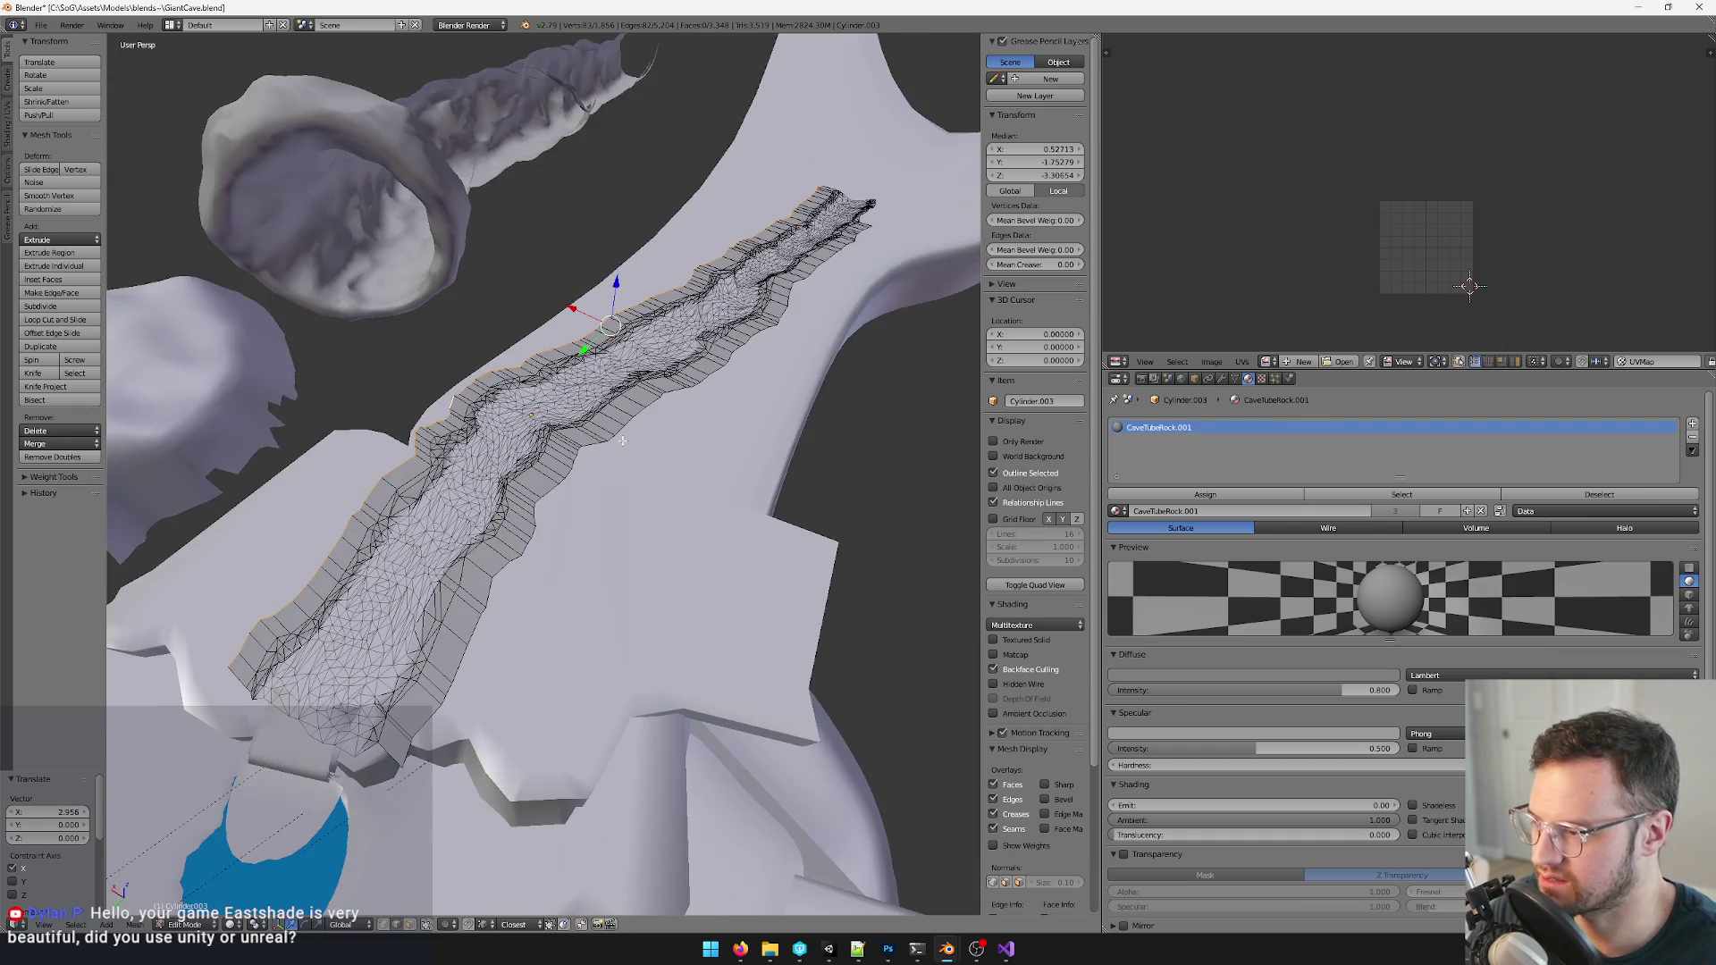
- Select rim parts near the floor end and switch to vertex select mode
{"action": "right_click", "coordinate": [570, 447]}
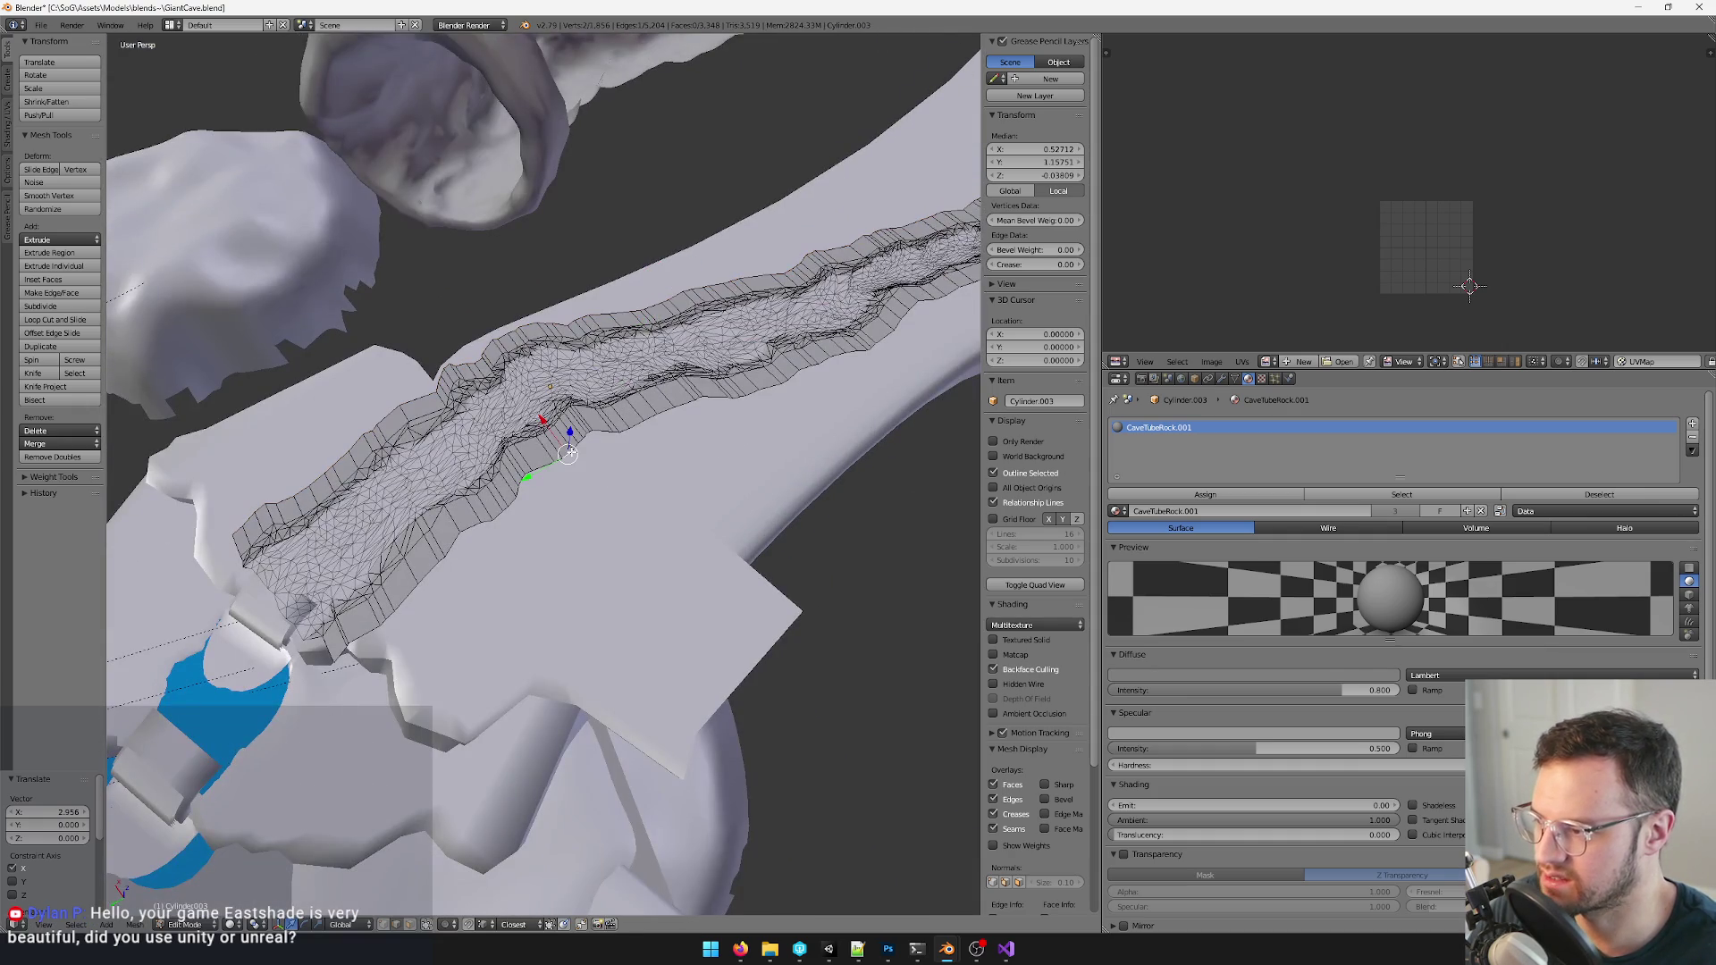
{"action": "right_click", "coordinate": [543, 463], "text": "shift"}
{"action": "middle_click_drag", "start_coordinate": [543, 464], "coordinate": [698, 269]}
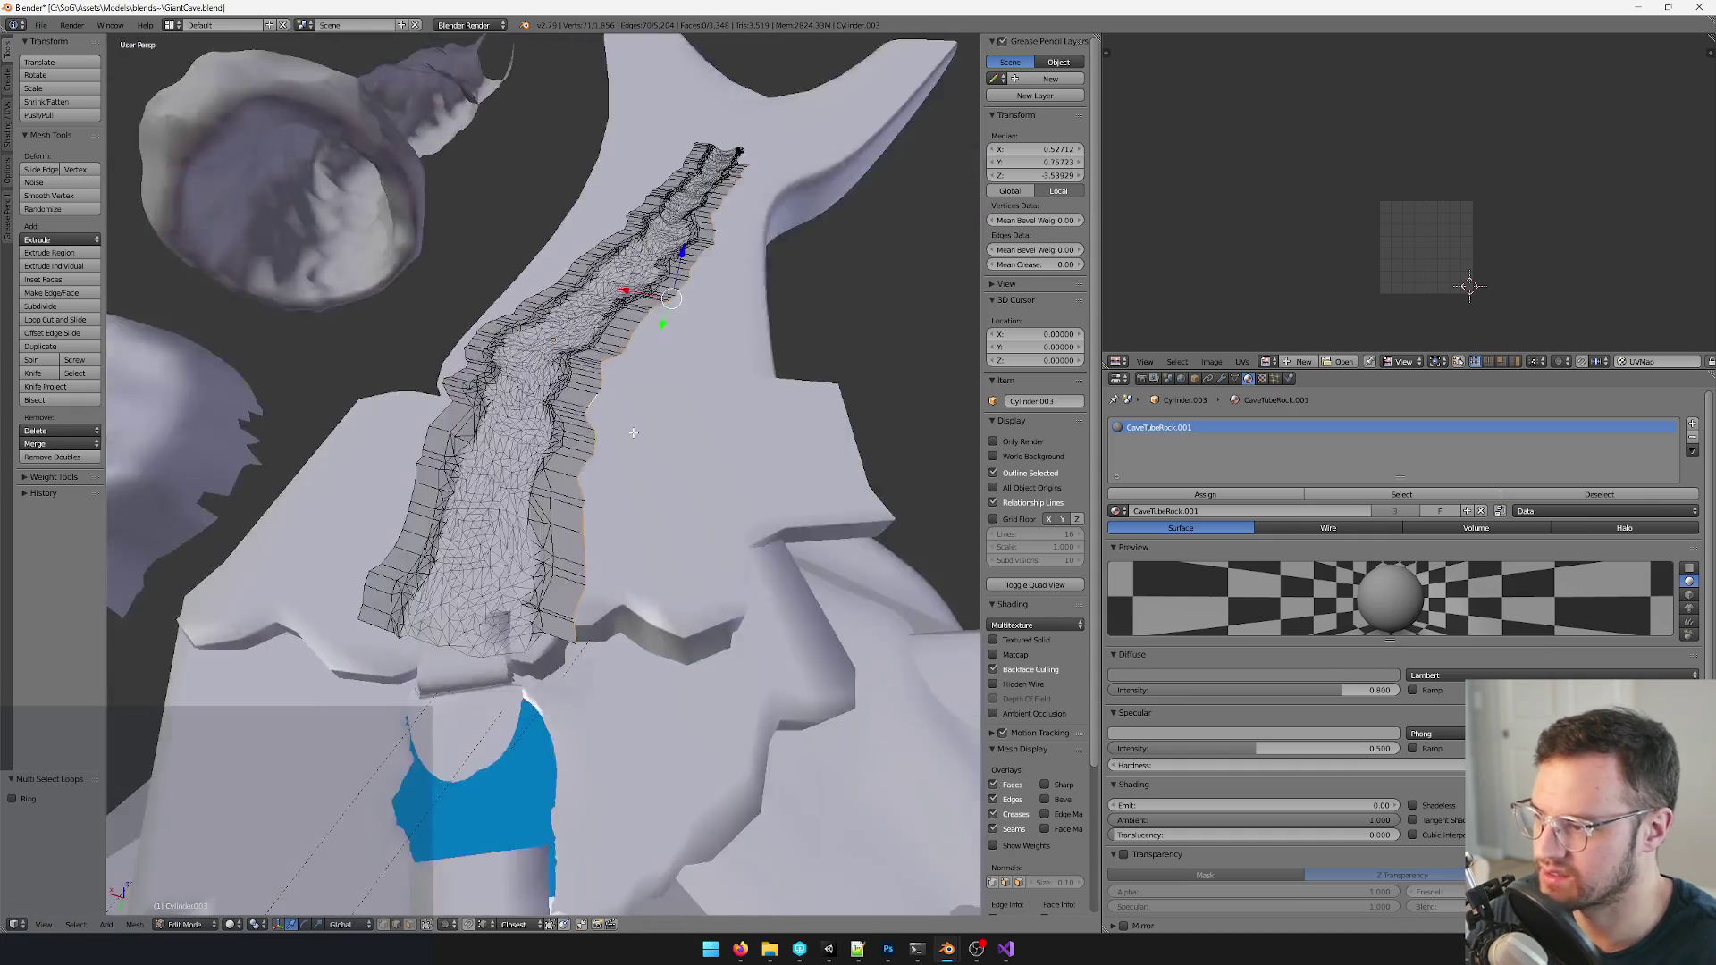
{"action": "scroll", "coordinate": [661, 353], "scroll_direction": "down", "scroll_amount": 5}
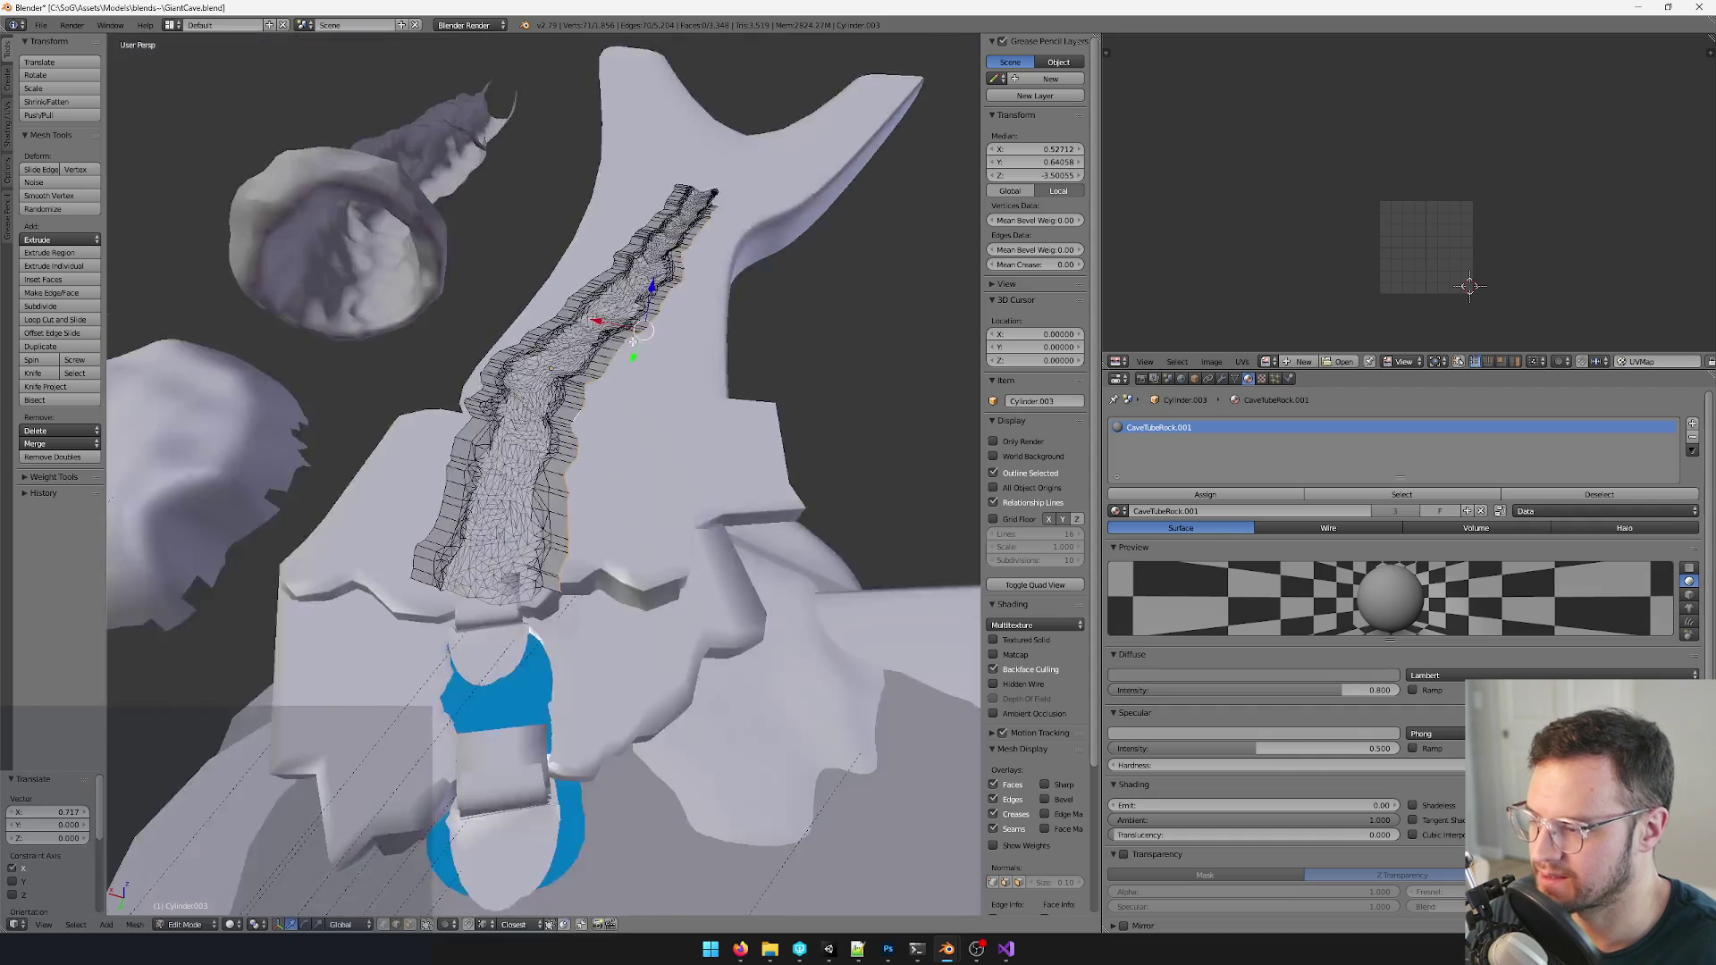
{"action": "scroll", "coordinate": [660, 354], "scroll_direction": "up", "scroll_amount": 3}
{"action": "mouse_move", "coordinate": [563, 402]}
{"action": "middle_mouse_down"}
{"action": "mouse_move", "coordinate": [661, 354]}
{"action": "mouse_move", "coordinate": [598, 382]}
{"action": "middle_mouse_up"}
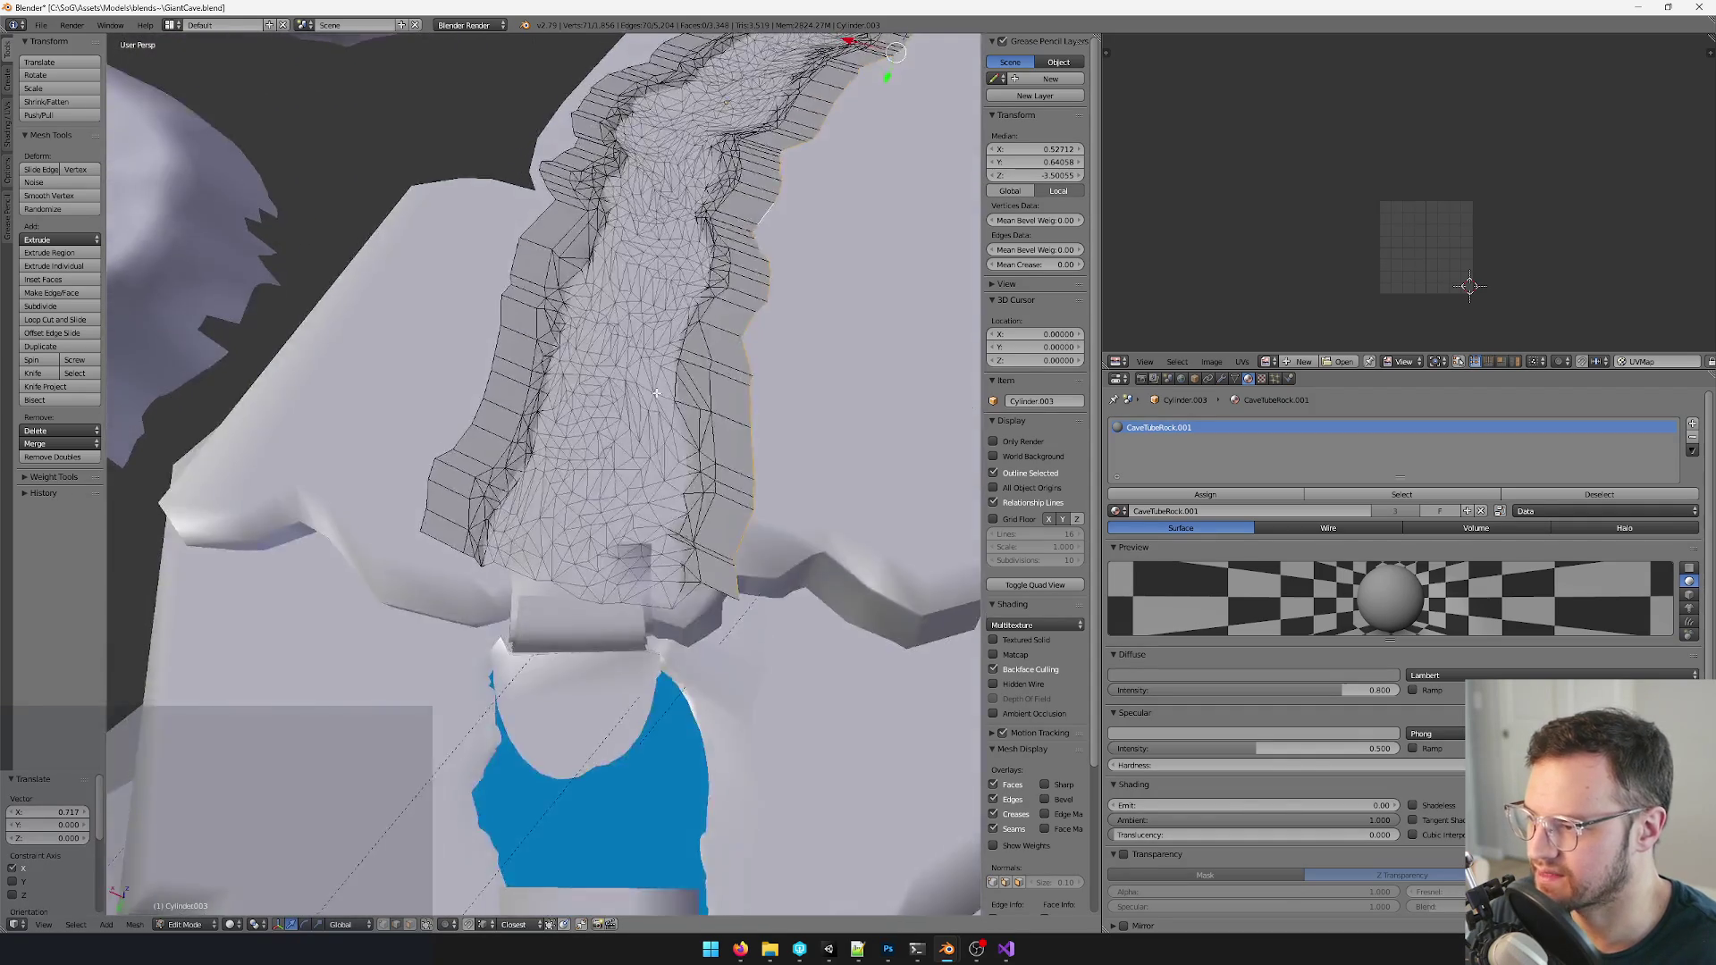
{"action": "left_click", "coordinate": [411, 924]}
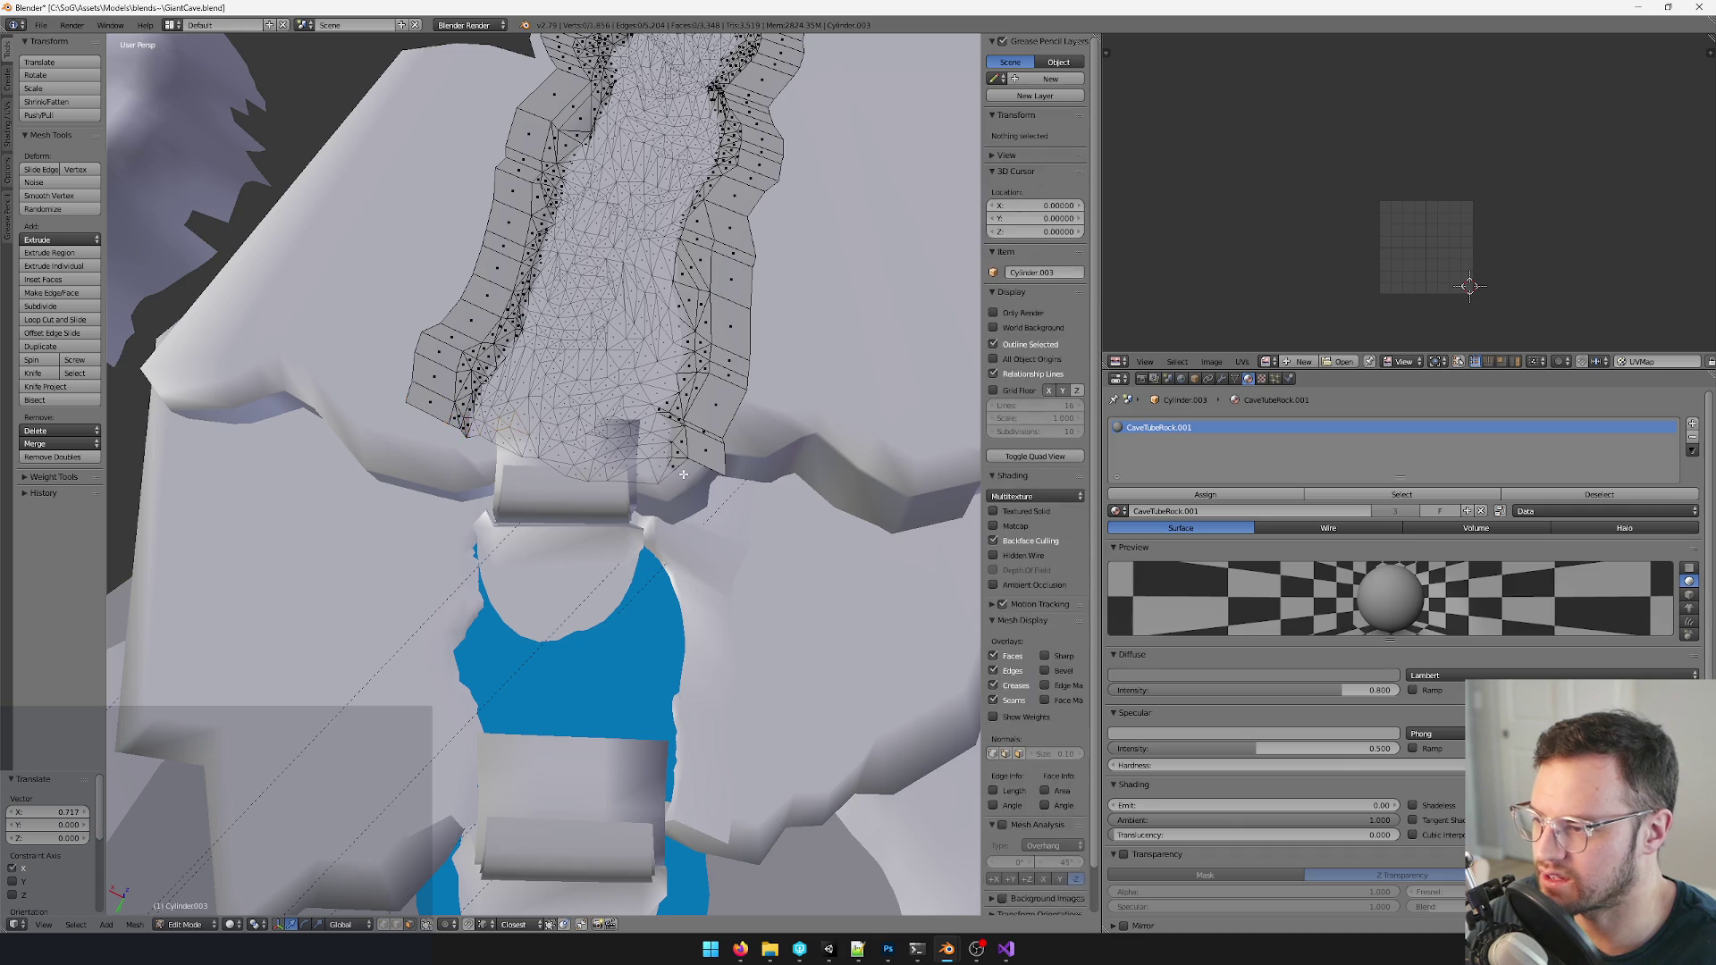
- Move the rim's end face with soft falloff after switching the snapping target, checking it against the wall
{"action": "middle_click_drag", "start_coordinate": [588, 568], "coordinate": [644, 523]}
{"action": "scroll", "coordinate": [643, 522], "scroll_direction": "up", "scroll_amount": 6}
{"action": "scroll", "coordinate": [773, 422], "scroll_direction": "down", "scroll_amount": 5}
{"action": "middle_click_drag", "start_coordinate": [671, 403], "coordinate": [589, 441]}
{"action": "key", "text": "Tab"}
{"action": "key", "text": "Tab"}
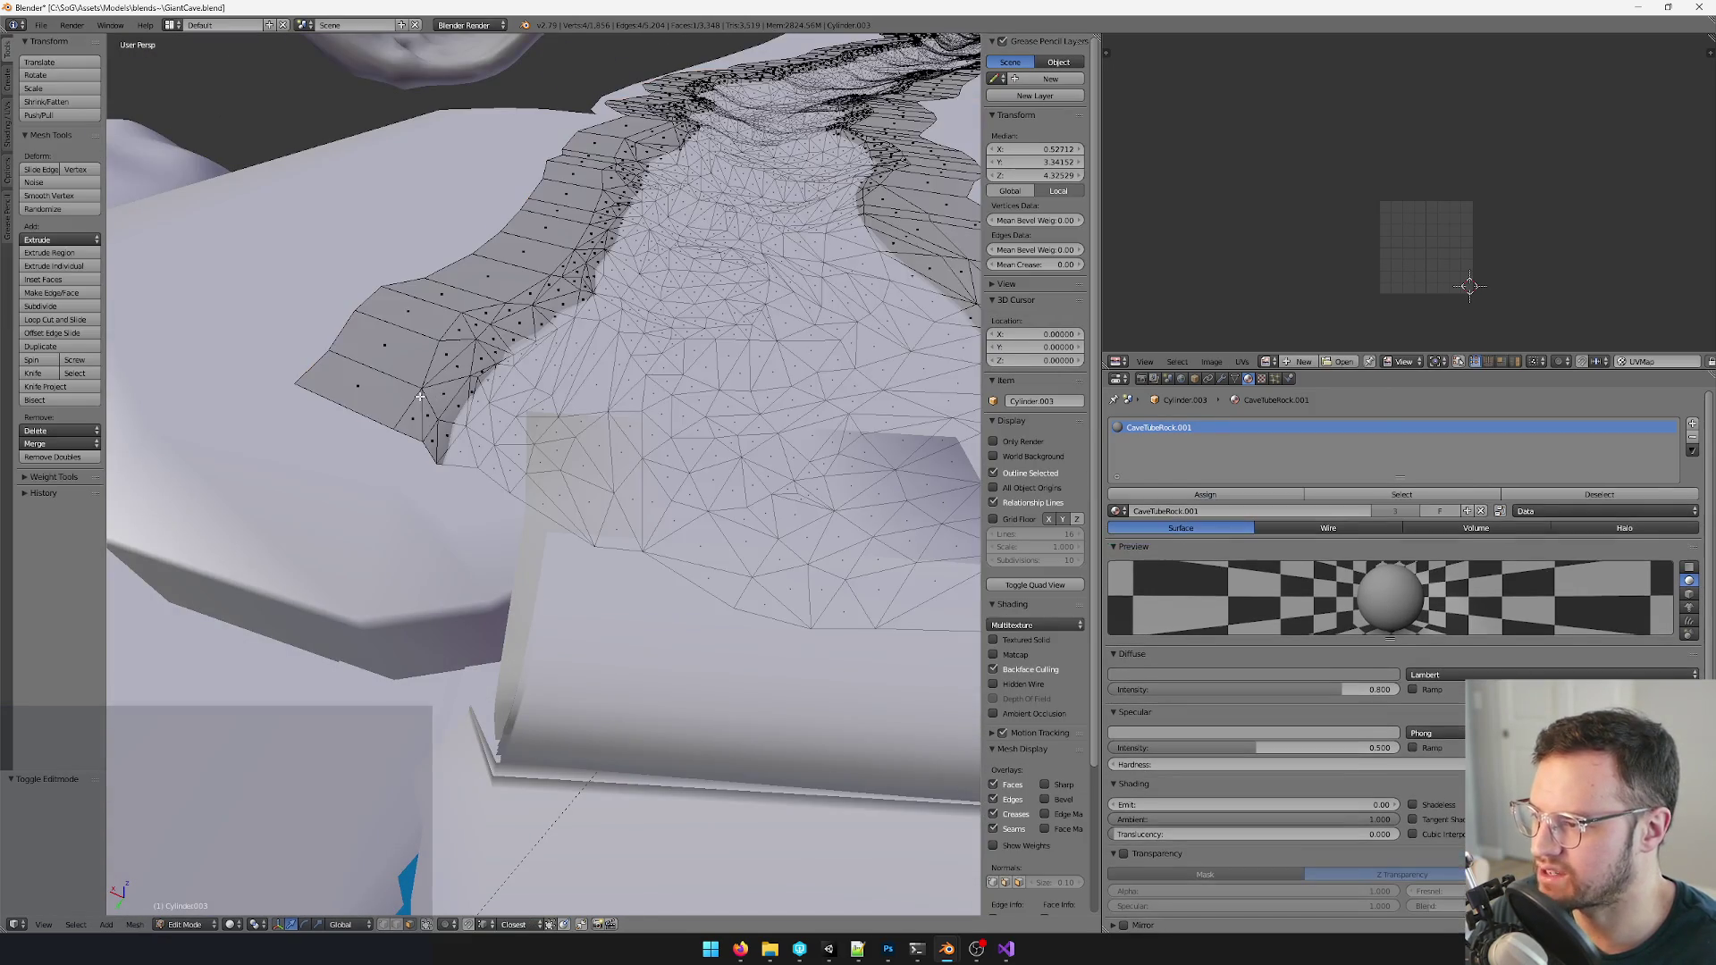
{"action": "key", "text": "Tab"}
{"action": "key", "text": "Tab"}
{"action": "right_click", "coordinate": [368, 376]}
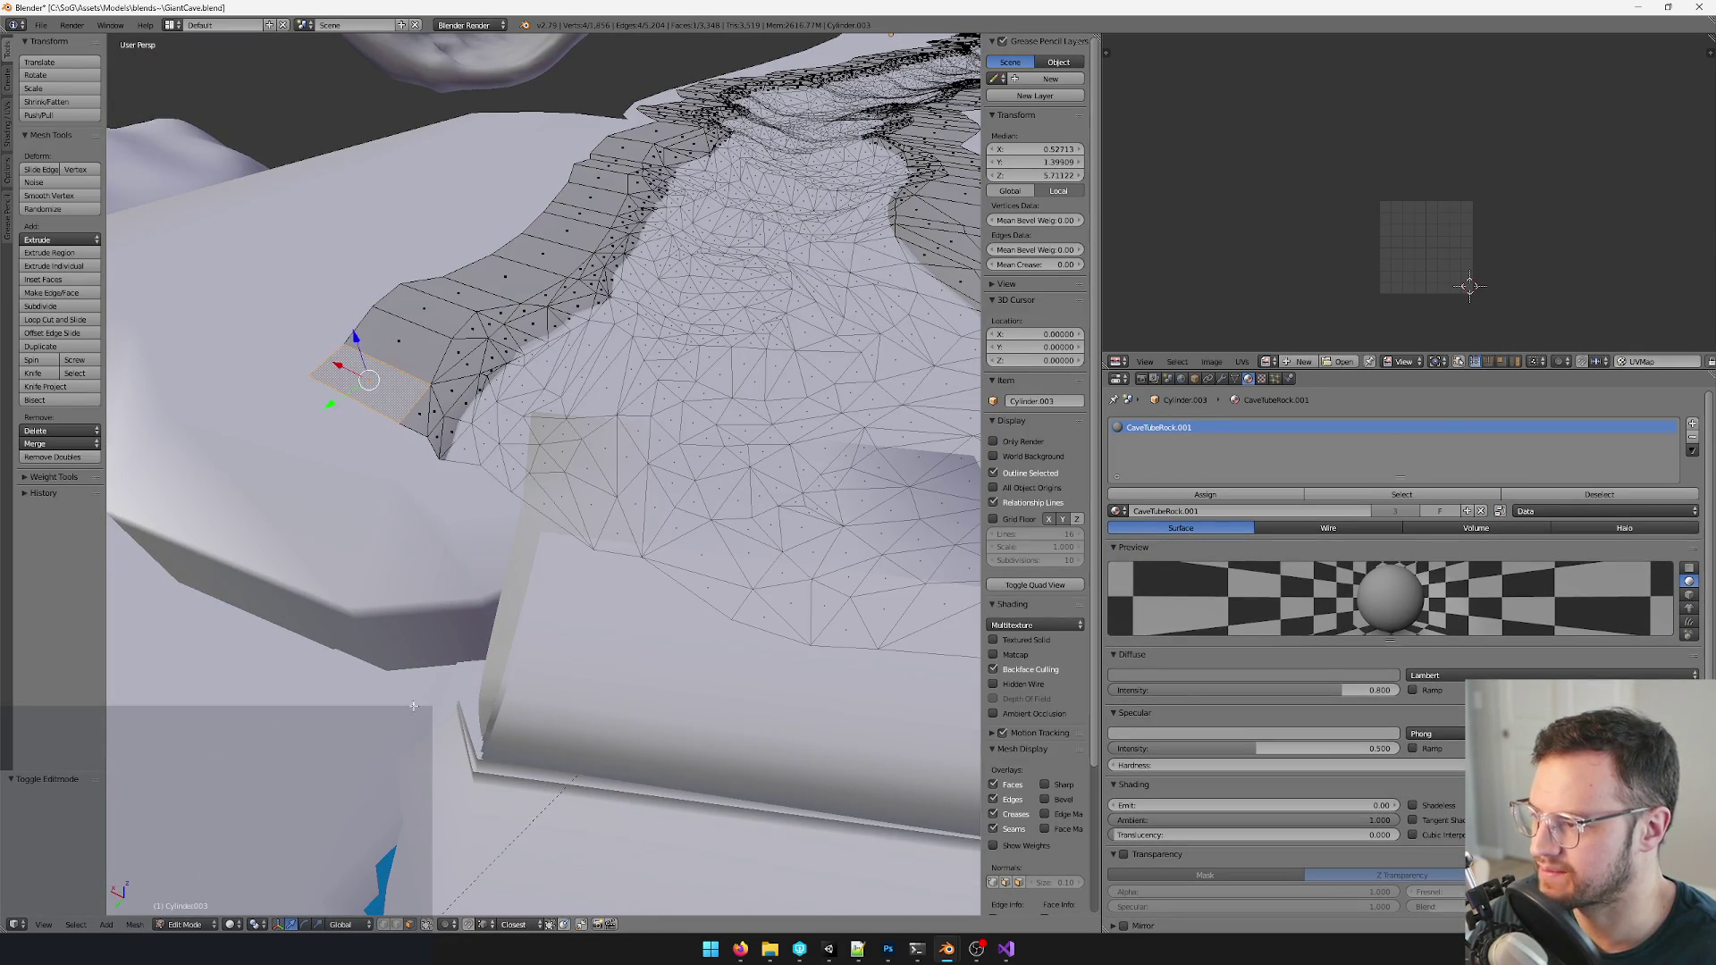
{"action": "left_click", "coordinate": [453, 925]}
{"action": "left_click", "coordinate": [489, 881]}
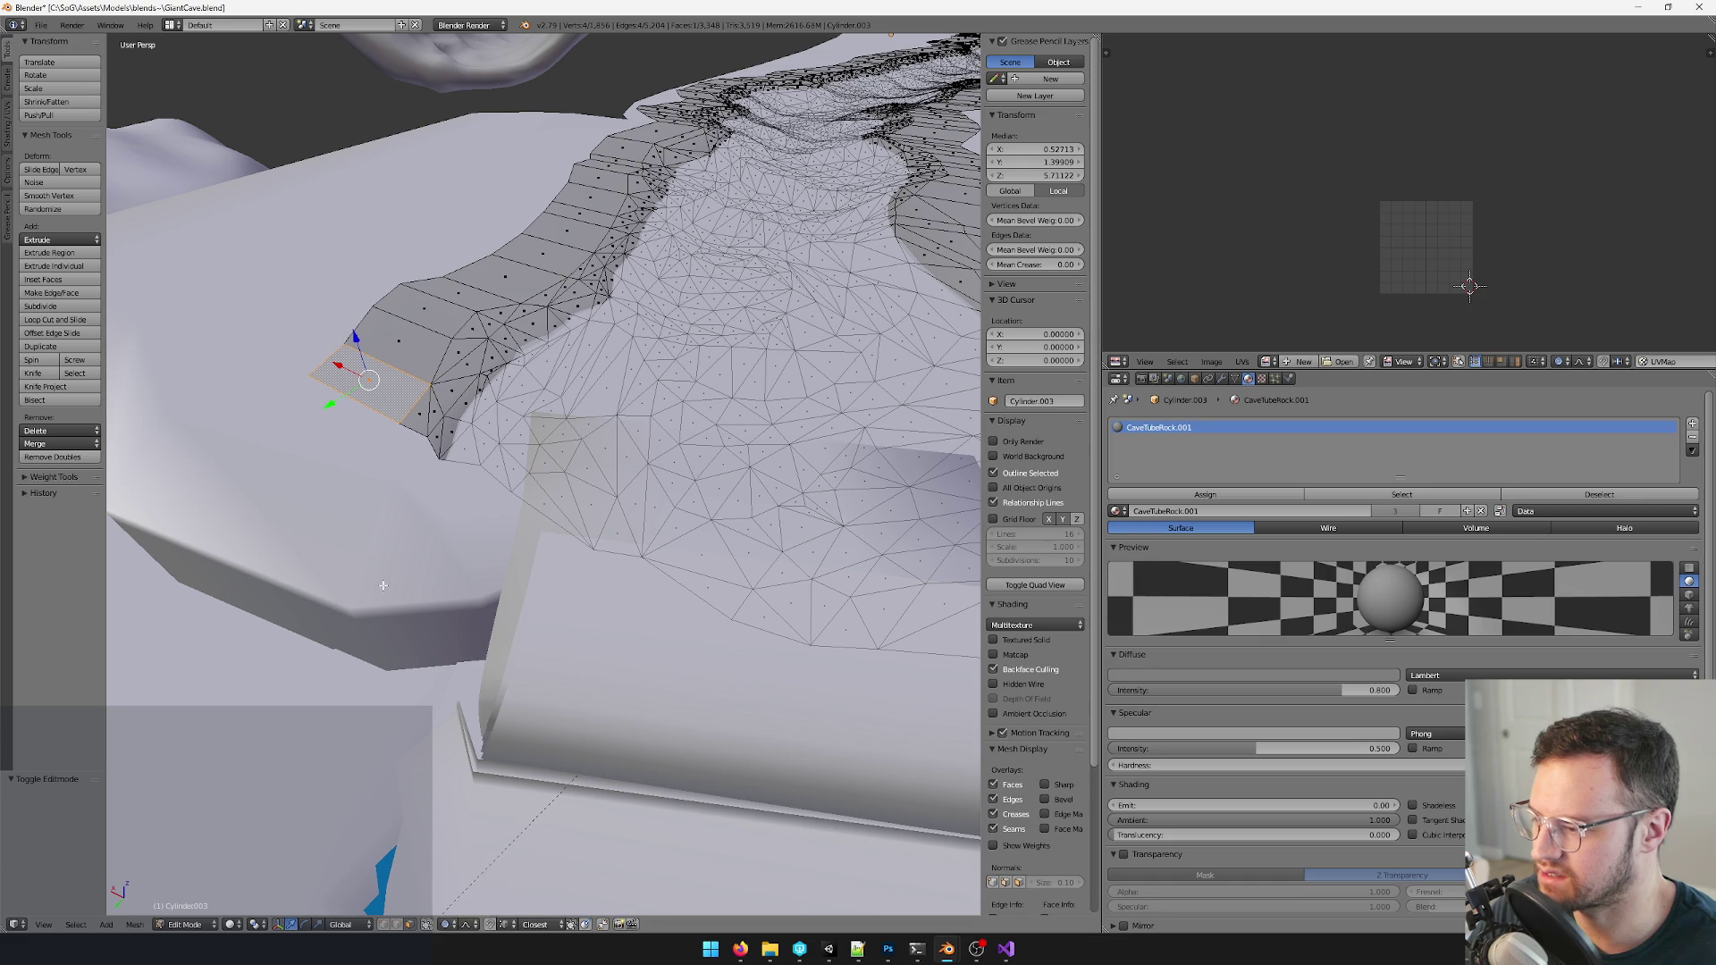
{"action": "key", "text": "g"}
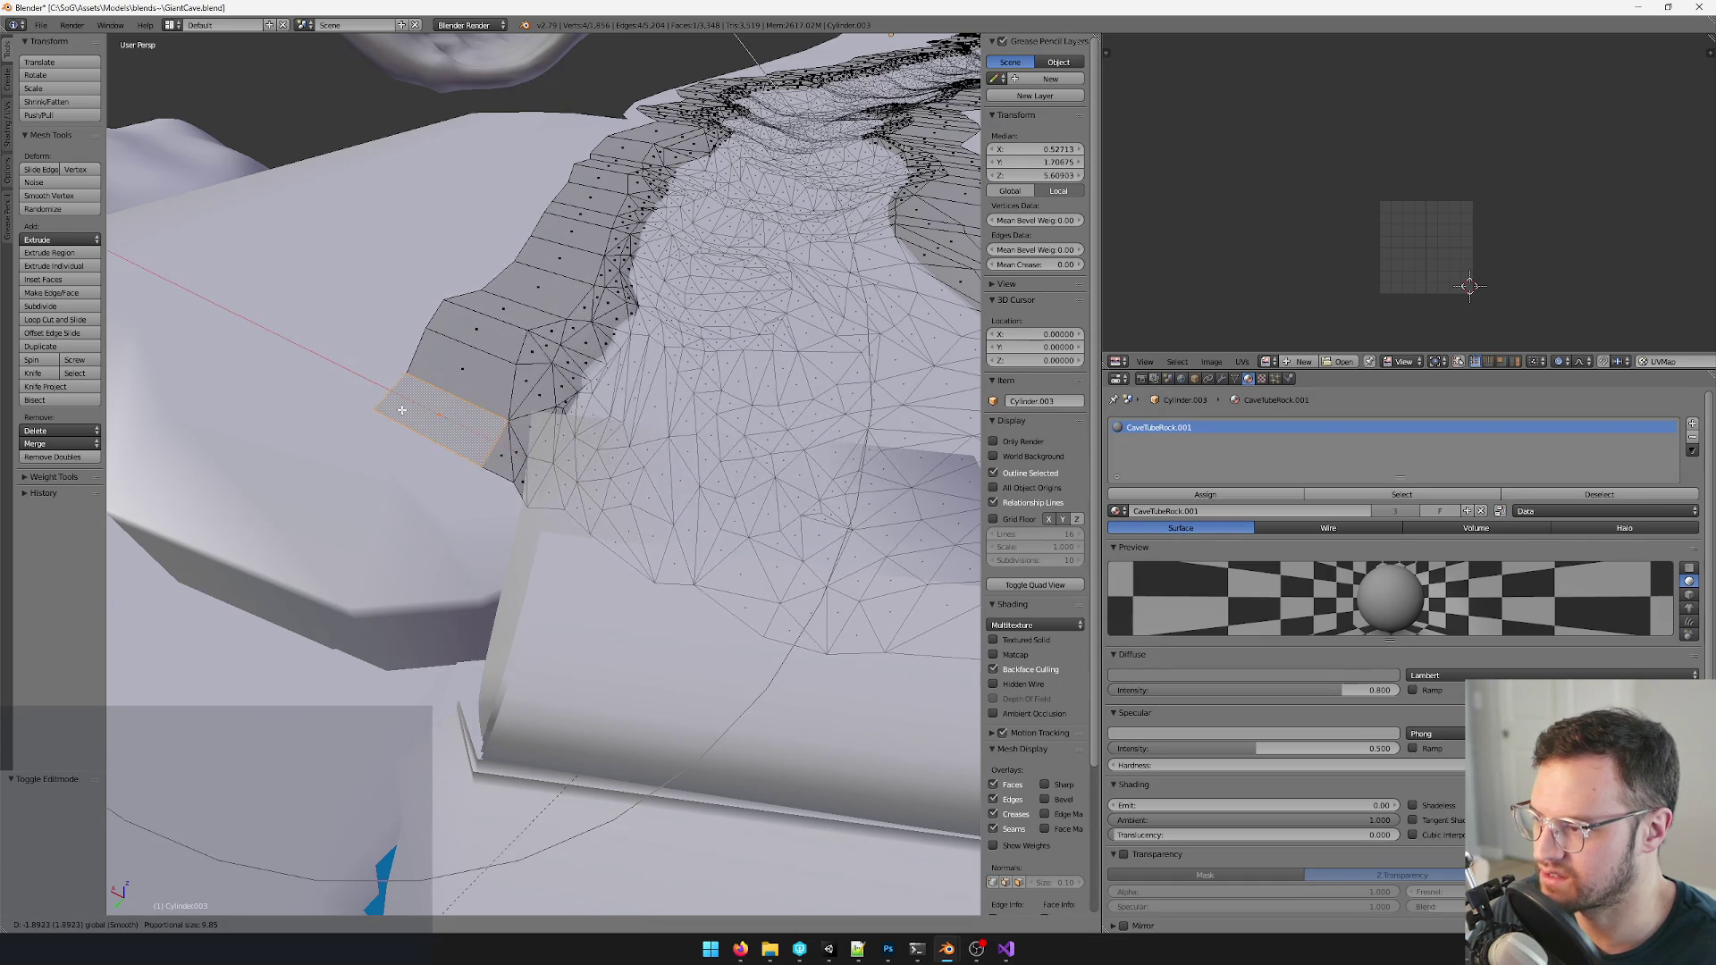
{"action": "left_click", "coordinate": [398, 409]}
{"action": "middle_click_drag", "start_coordinate": [403, 416], "coordinate": [680, 460]}
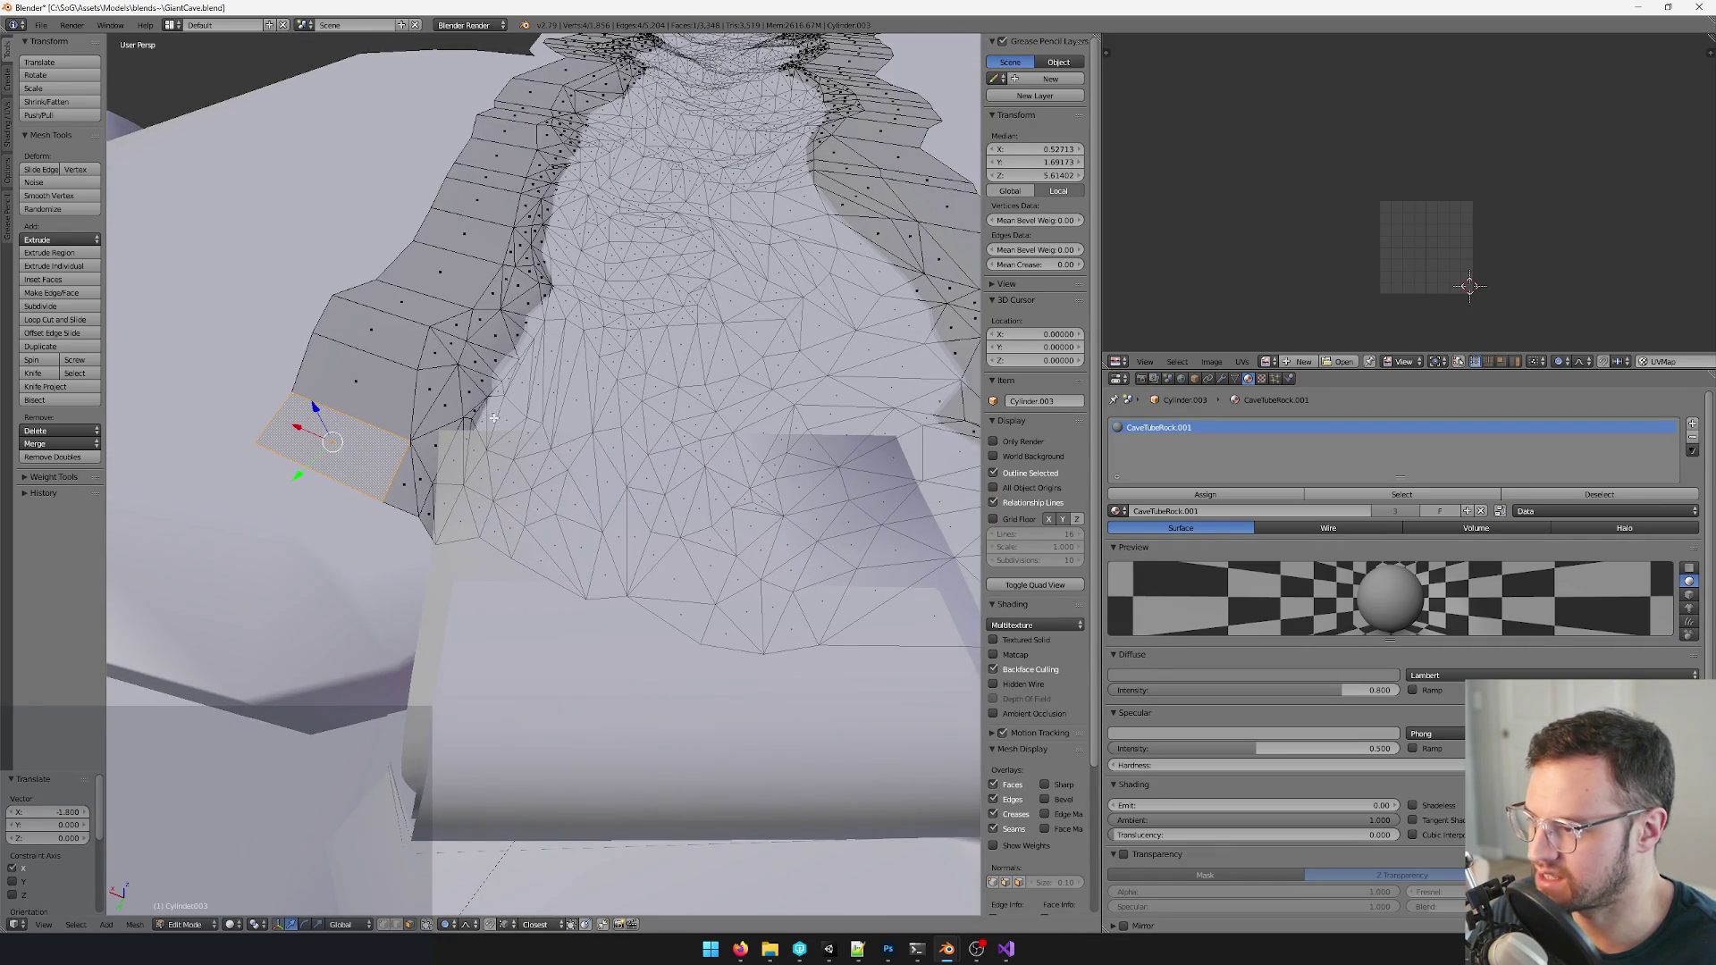
- Reposition a rim vertex twice and a neighbouring rim face with proportional falloff
{"action": "right_click", "coordinate": [472, 409]}
{"action": "key", "text": "g"}
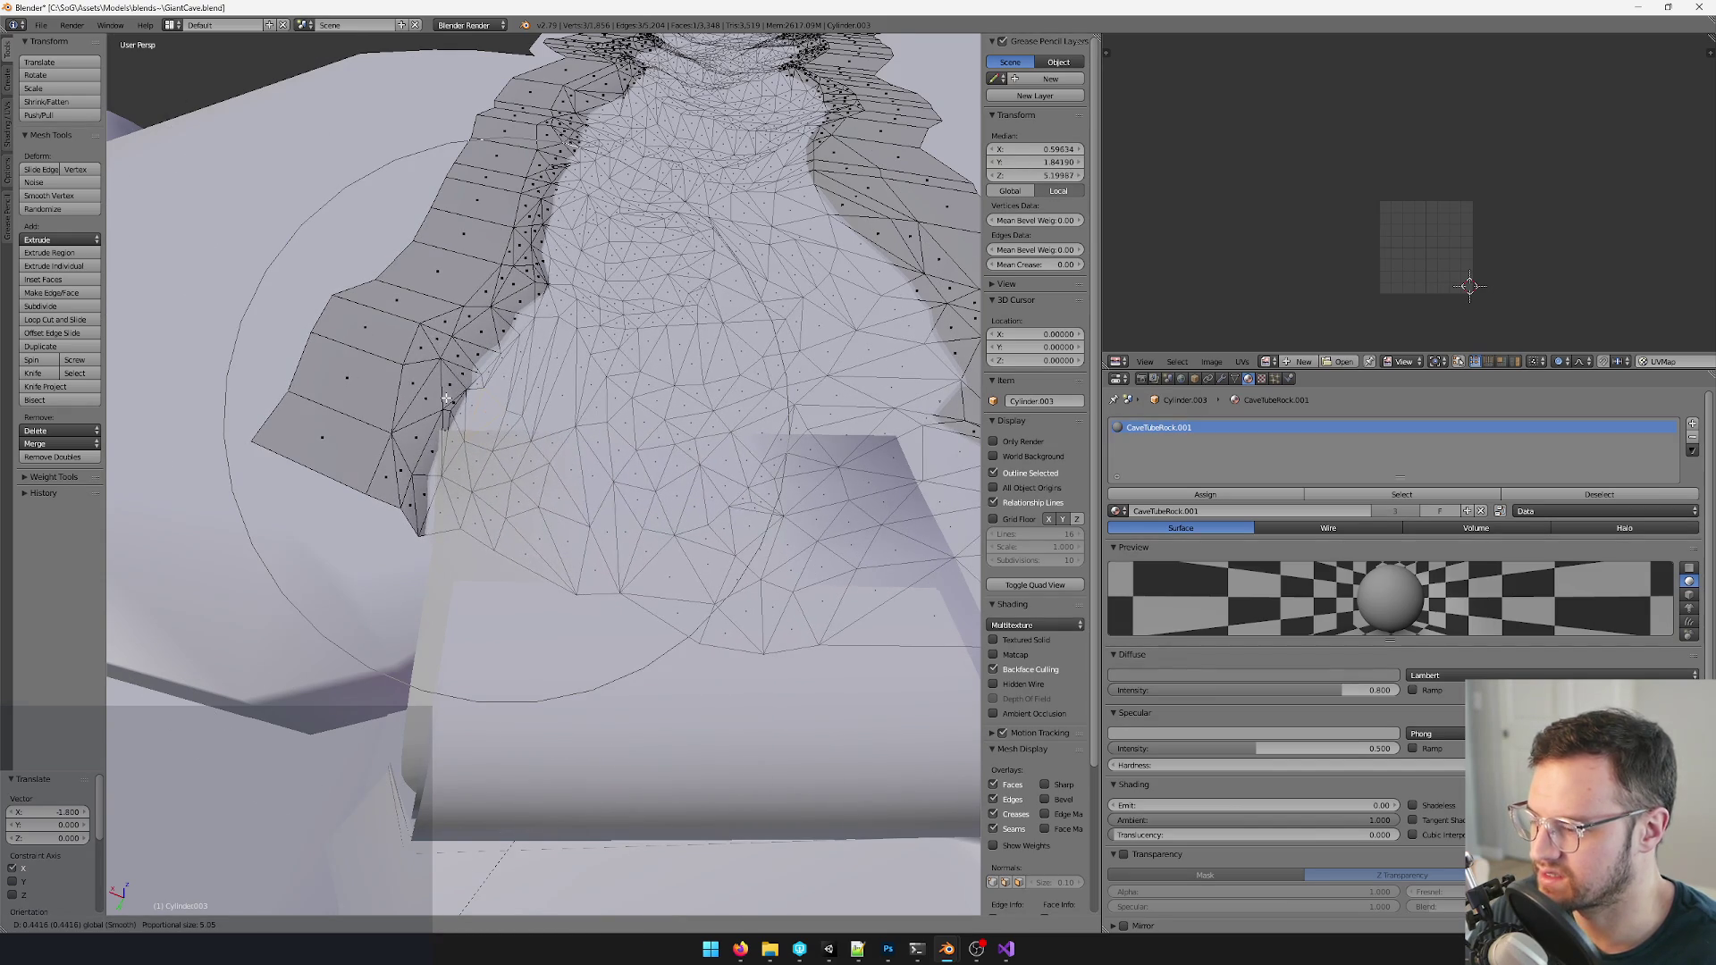
{"action": "left_click", "coordinate": [450, 398]}
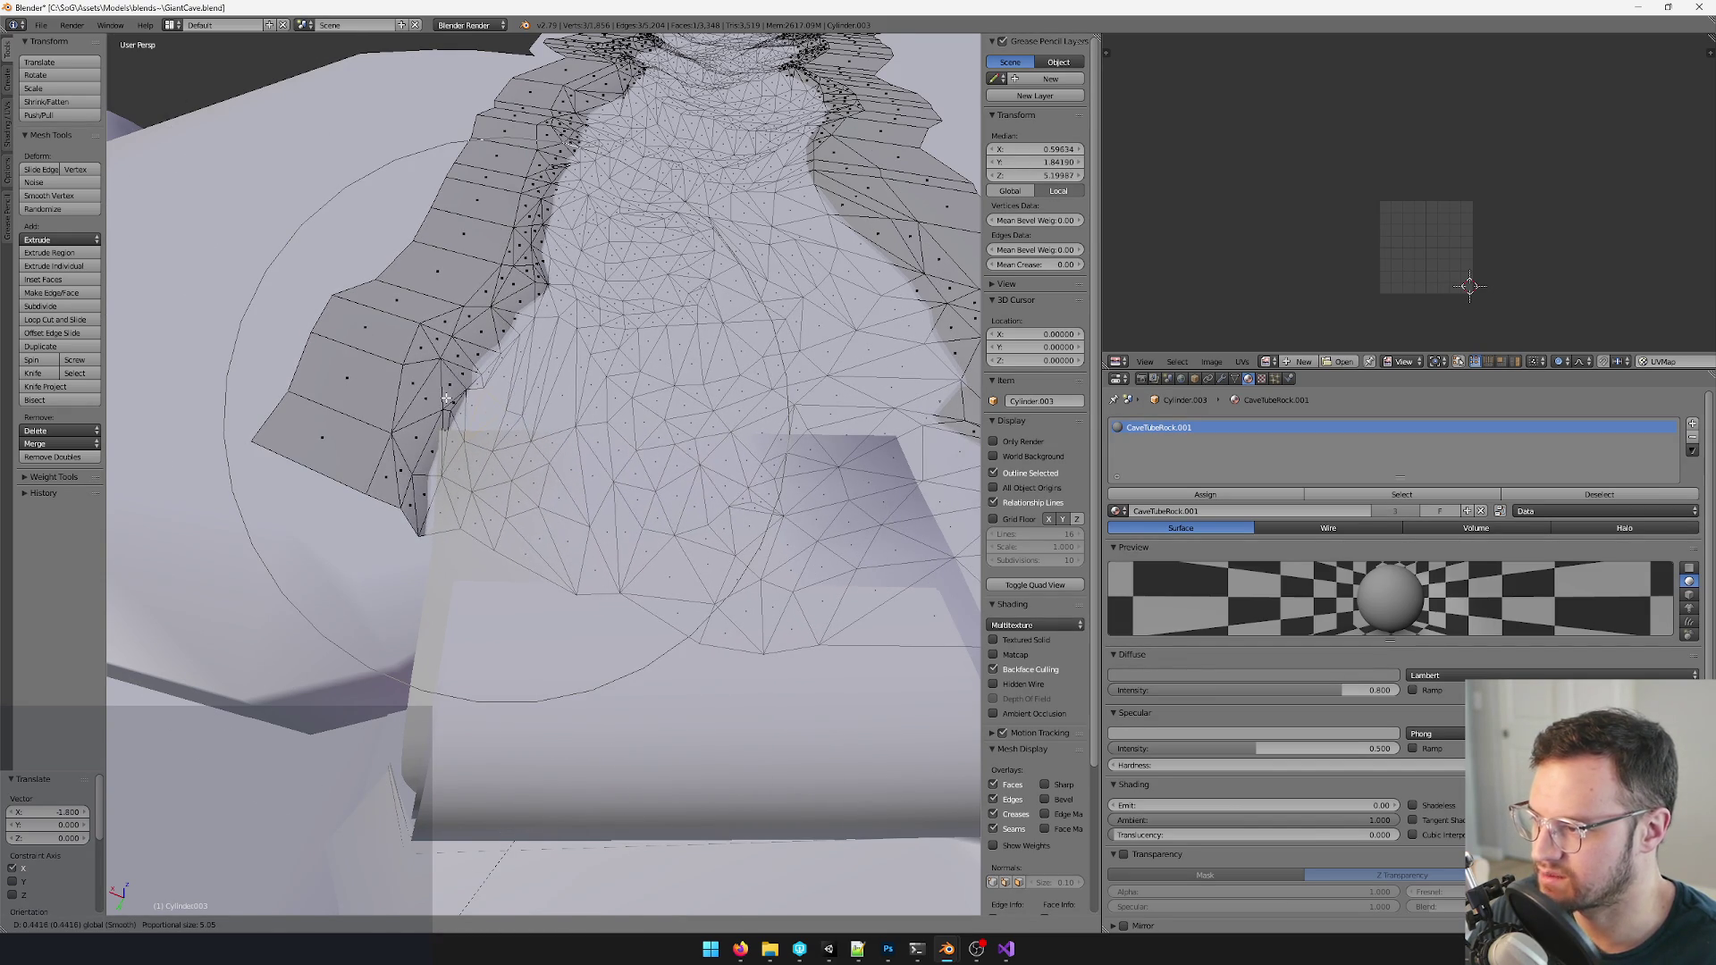
{"action": "key", "text": "g"}
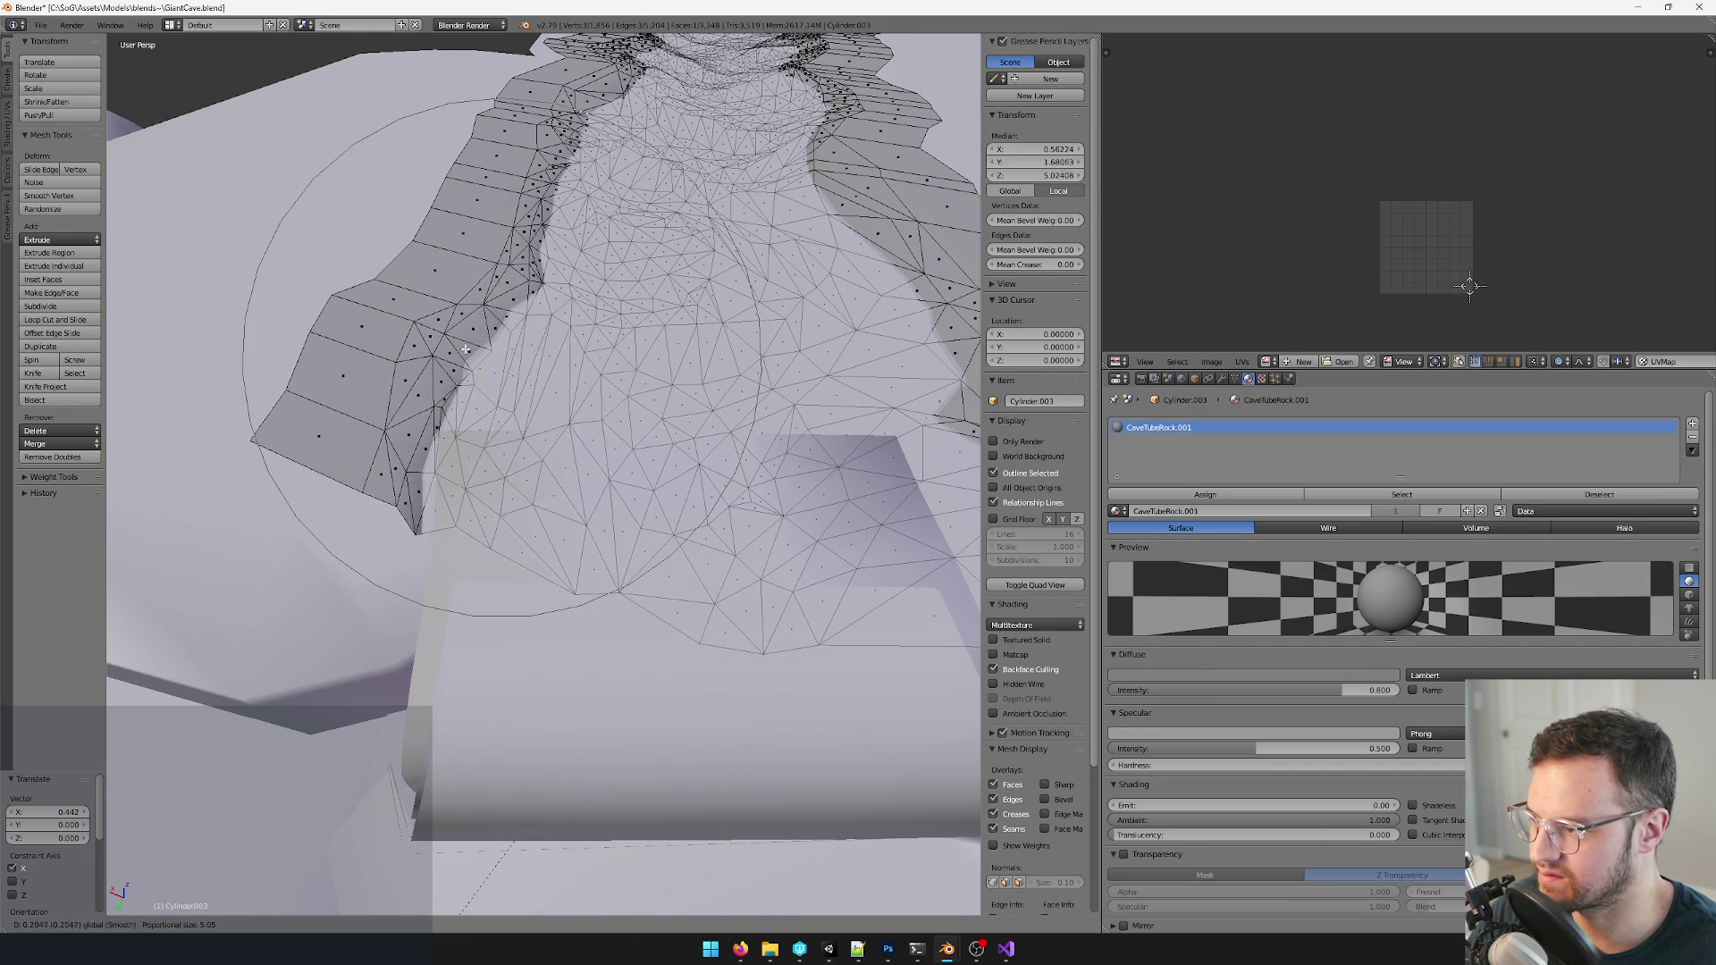
{"action": "left_click", "coordinate": [600, 360]}
{"action": "middle_click_drag", "start_coordinate": [601, 360], "coordinate": [697, 403]}
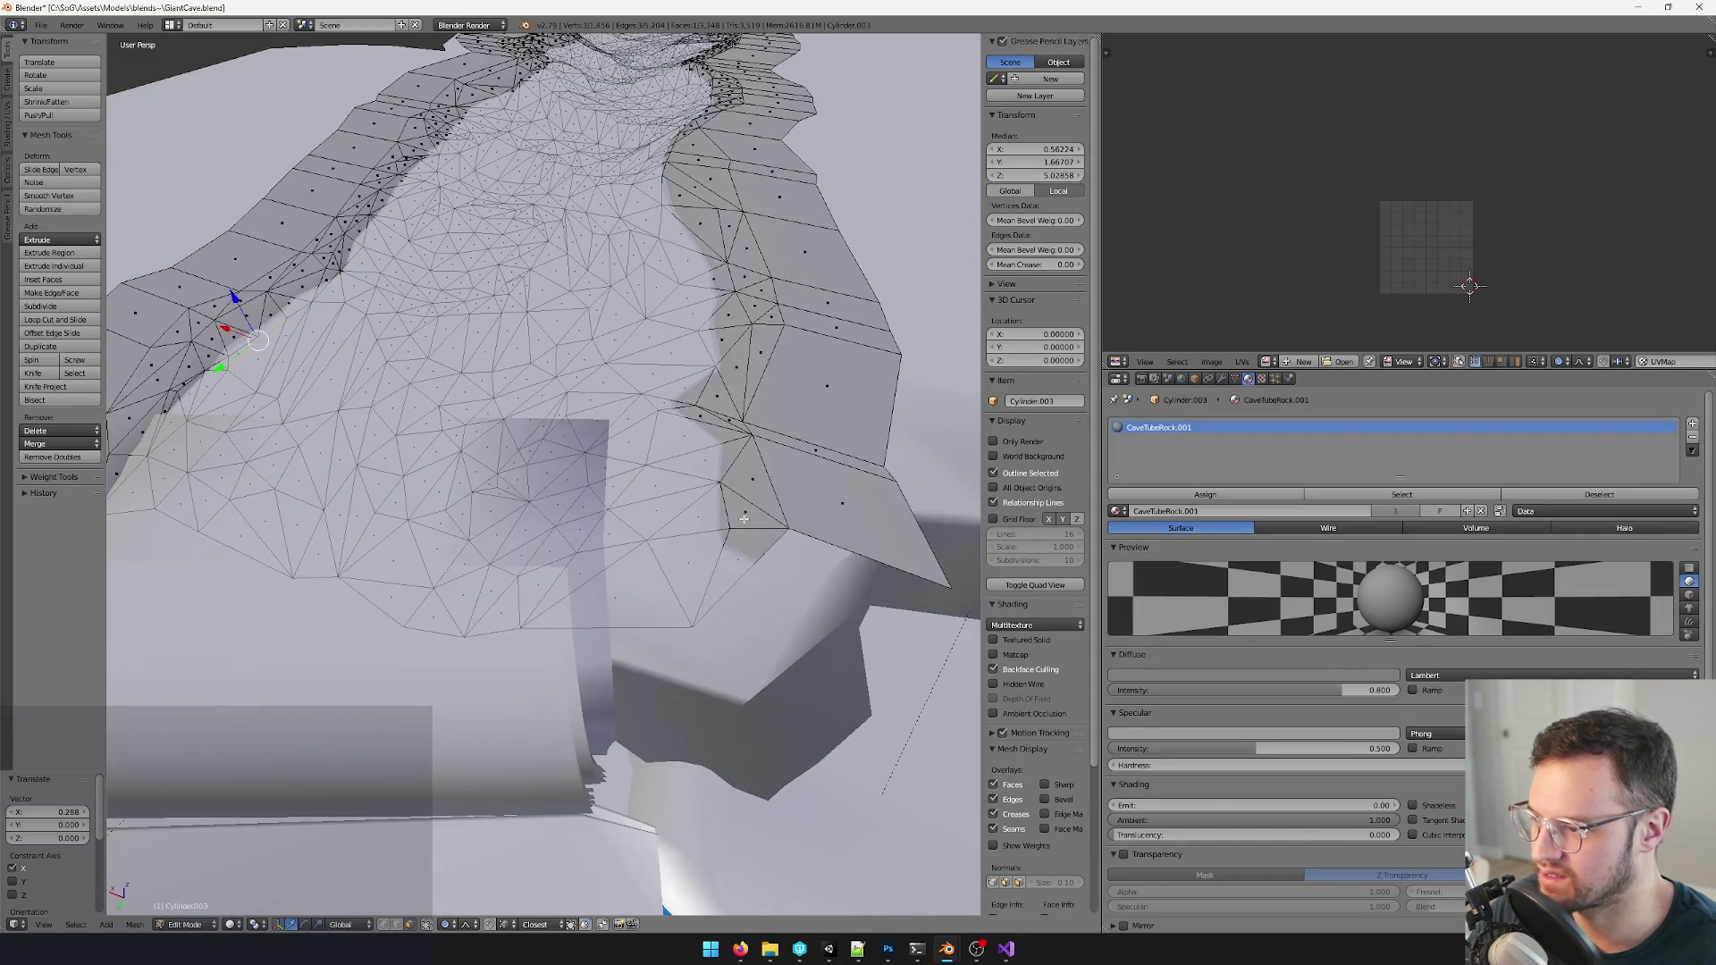
{"action": "right_click", "coordinate": [805, 491]}
{"action": "middle_click_drag", "start_coordinate": [805, 491], "coordinate": [753, 487]}
{"action": "key", "text": "g"}
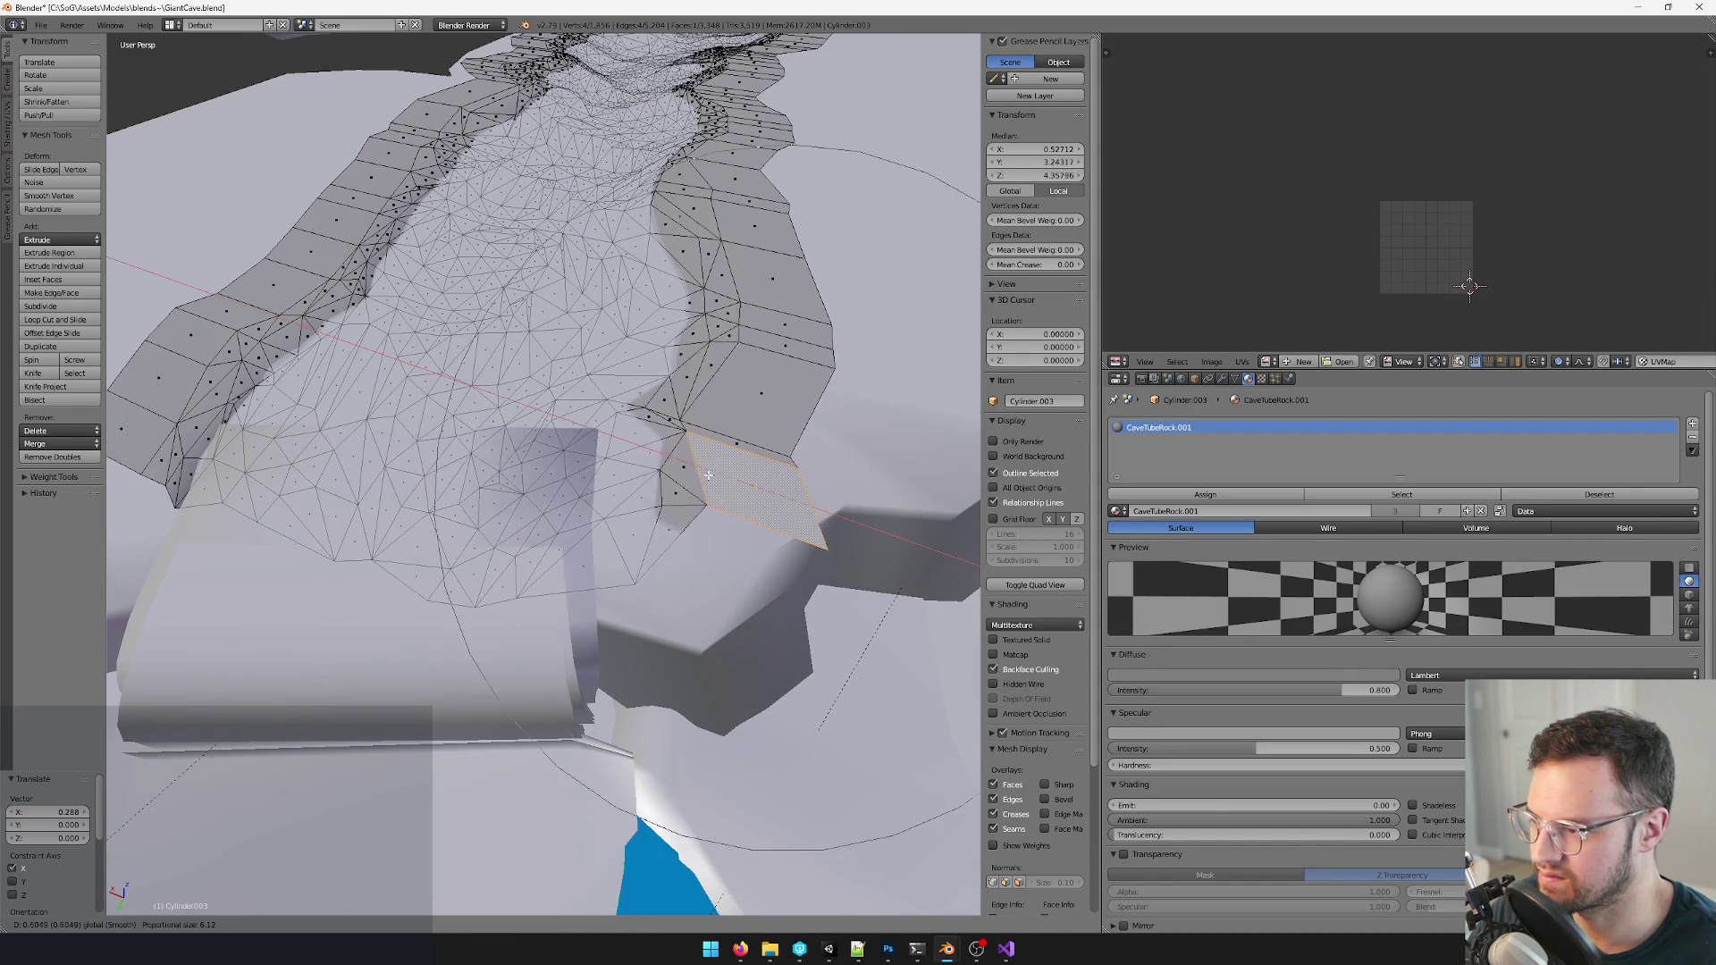
{"action": "left_click", "coordinate": [634, 466]}
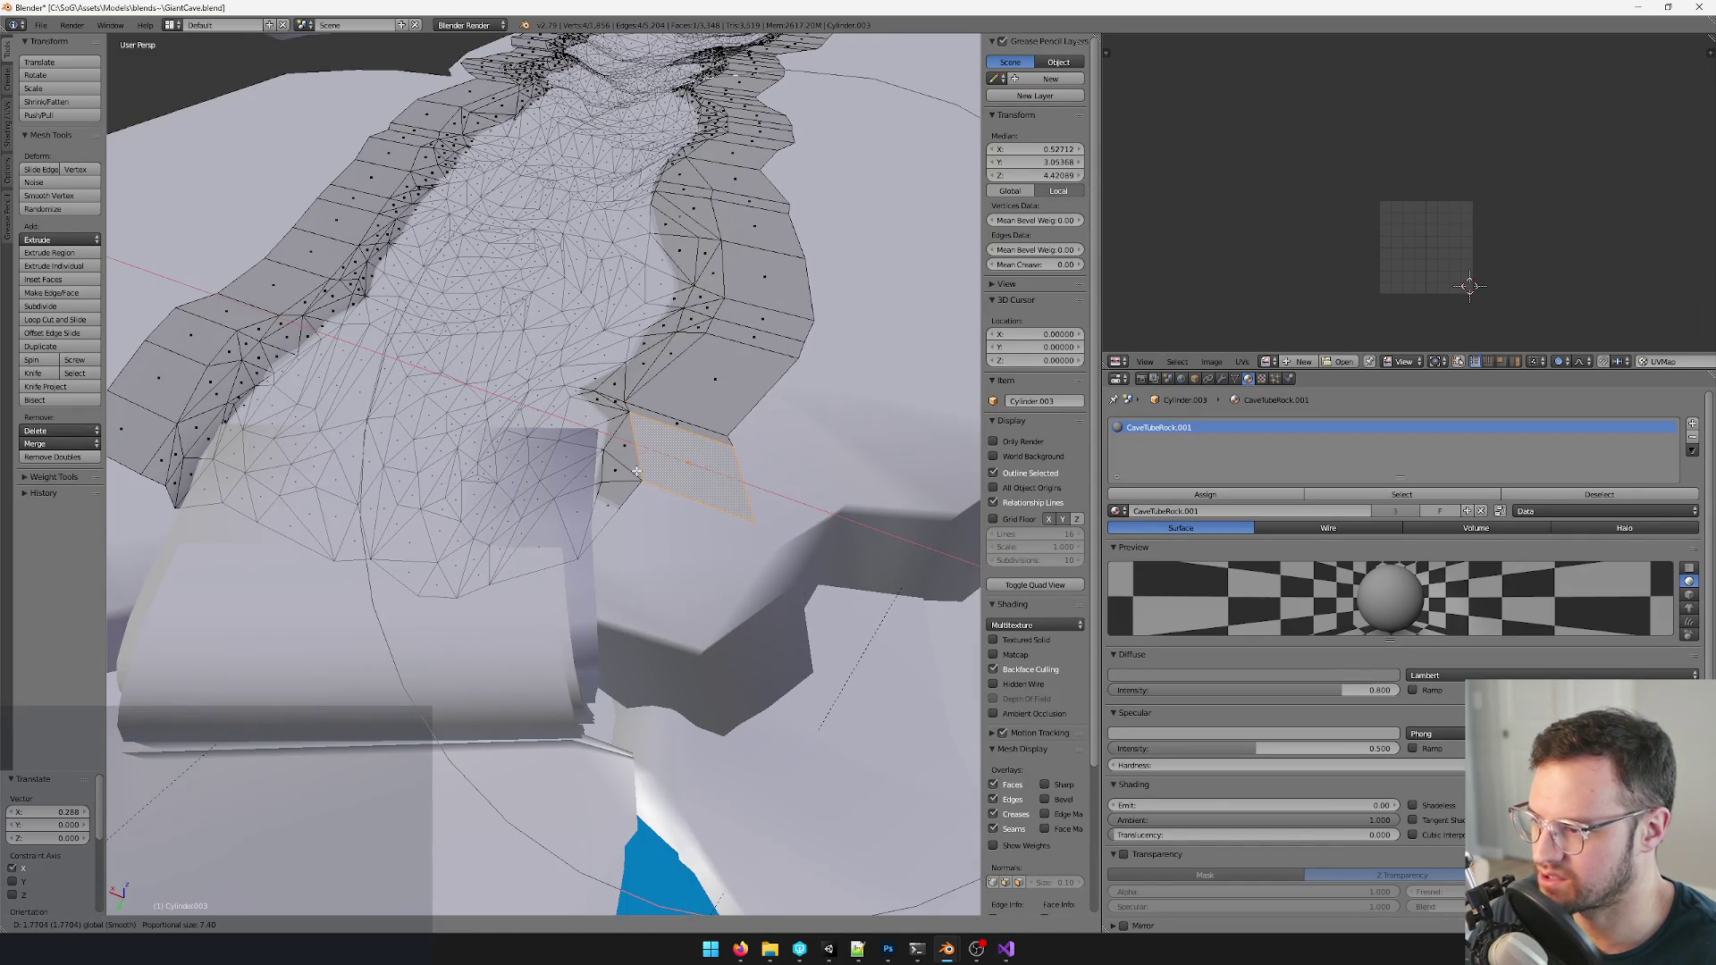
- Nudge two rim-edge vertices with falloff, the last move constrained to the X axis
{"action": "right_click", "coordinate": [573, 391]}
{"action": "key", "text": "g"}
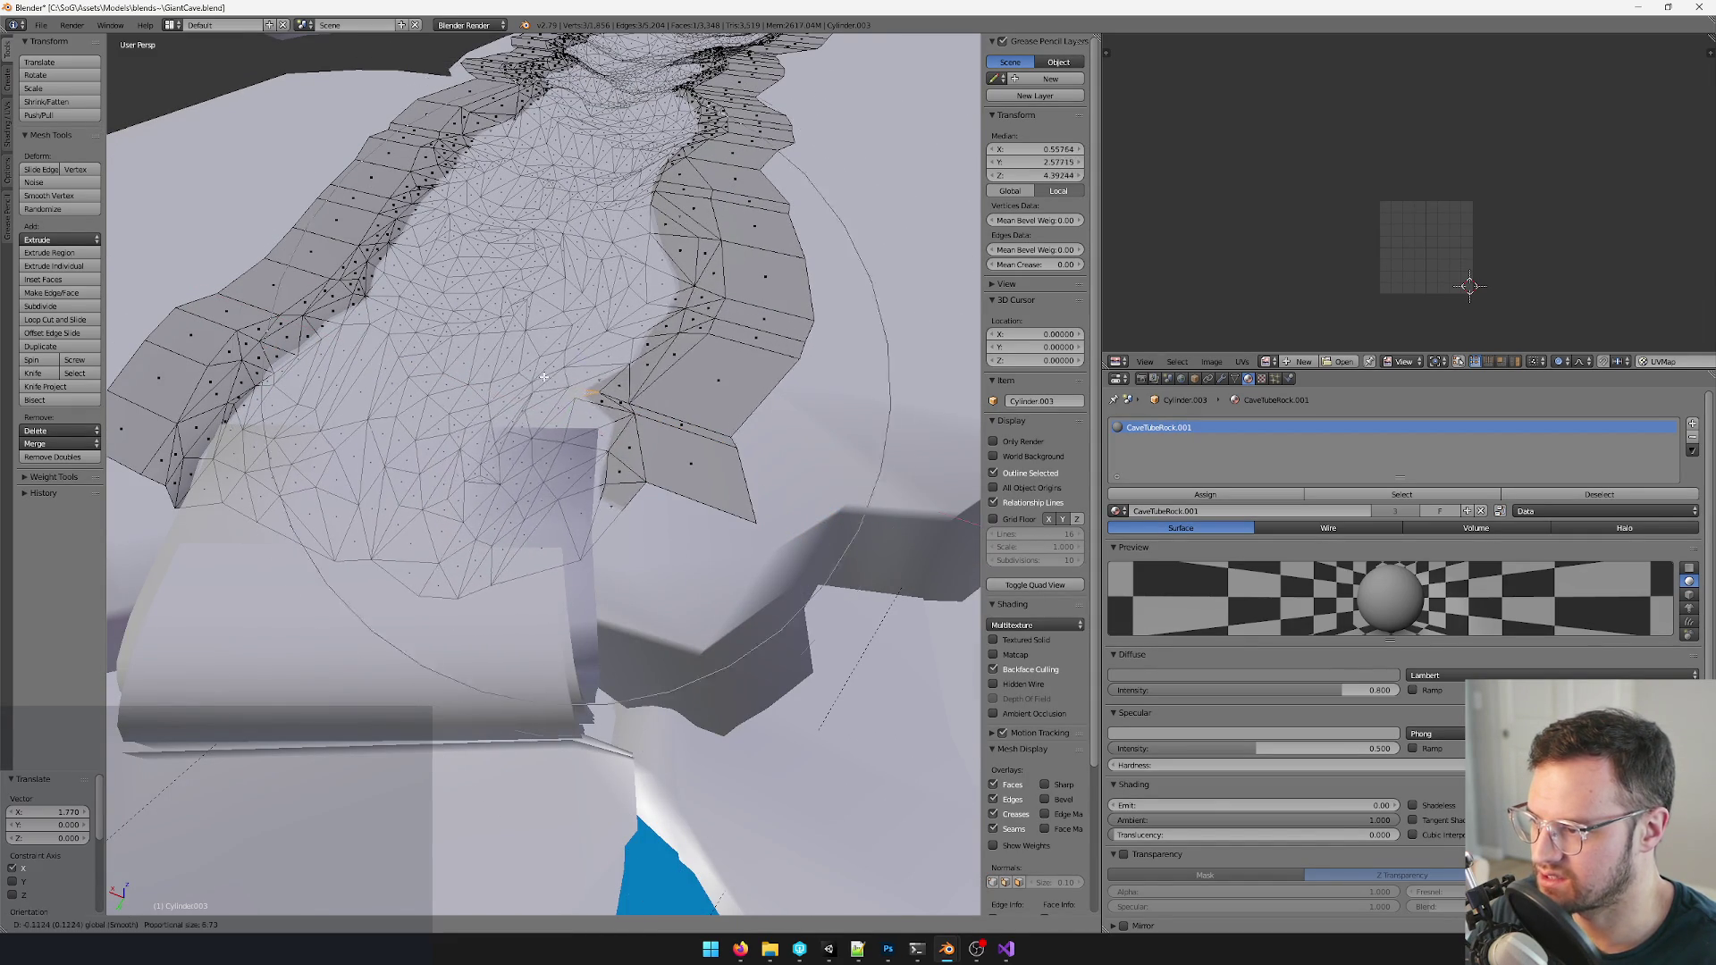
{"action": "left_click", "coordinate": [556, 380]}
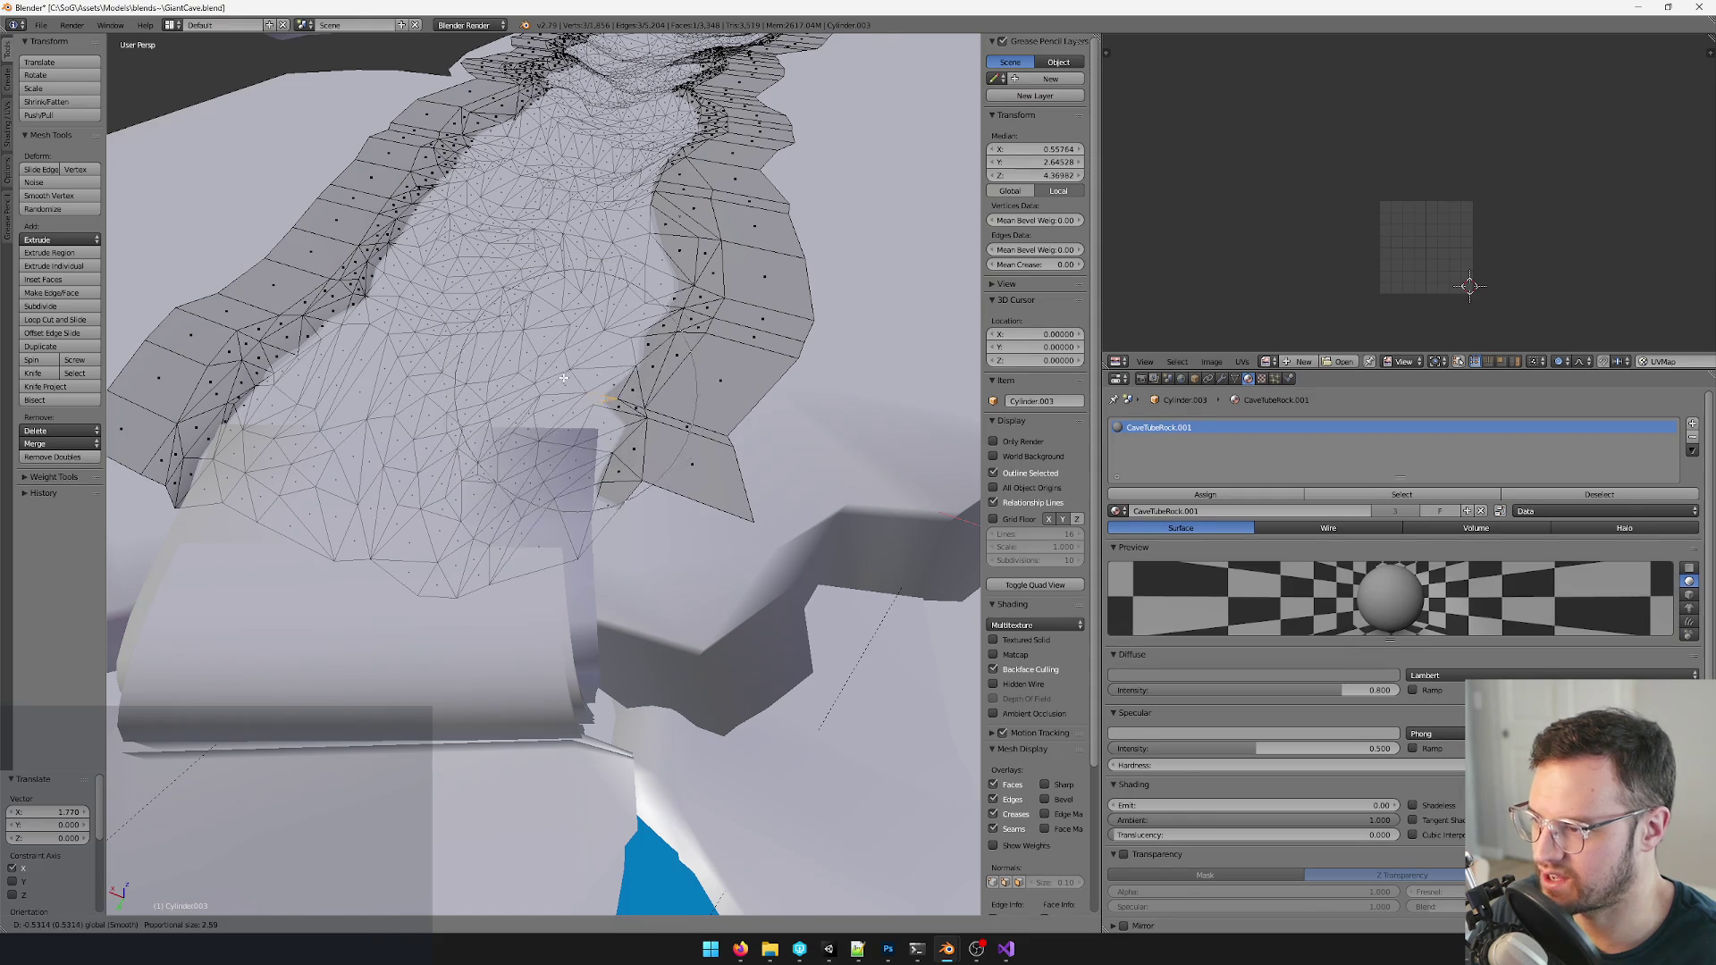
{"action": "key", "text": "Tab"}
{"action": "middle_click_drag", "start_coordinate": [555, 379], "coordinate": [698, 379]}
{"action": "scroll", "coordinate": [697, 380], "scroll_direction": "up", "scroll_amount": 4}
{"action": "key", "text": "Tab"}
{"action": "right_click", "coordinate": [563, 396]}
{"action": "key", "text": "g"}
{"action": "left_click", "coordinate": [568, 396]}
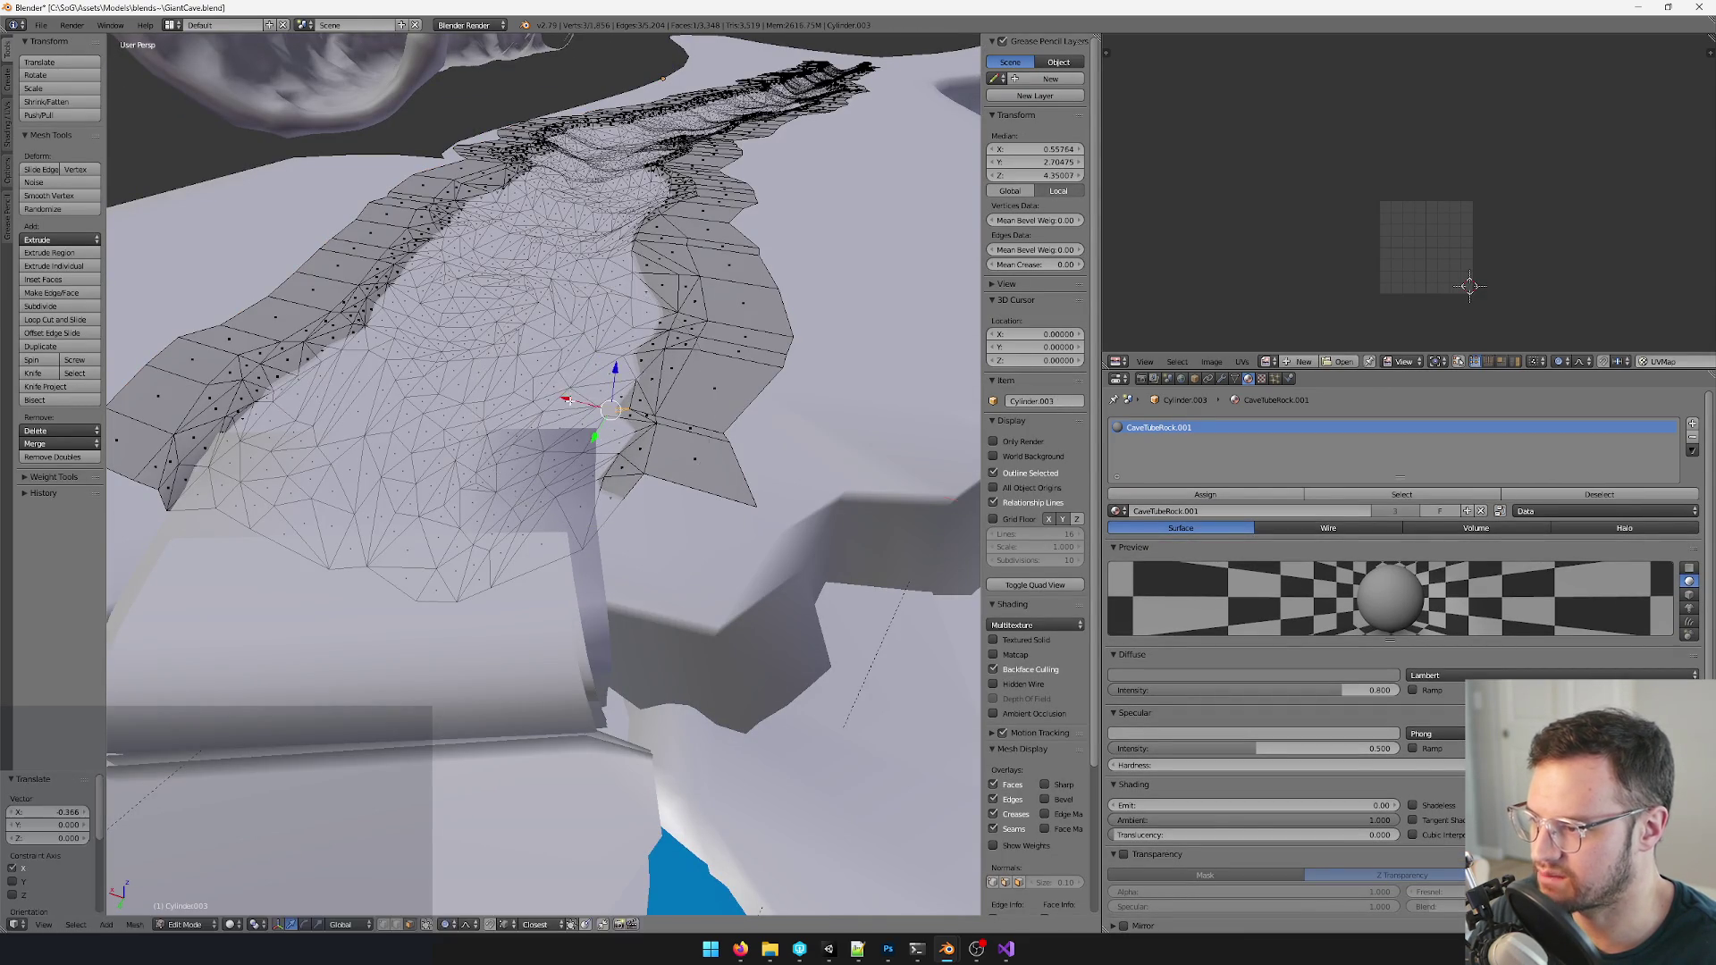
{"action": "middle_click_drag", "start_coordinate": [568, 395], "coordinate": [689, 471]}
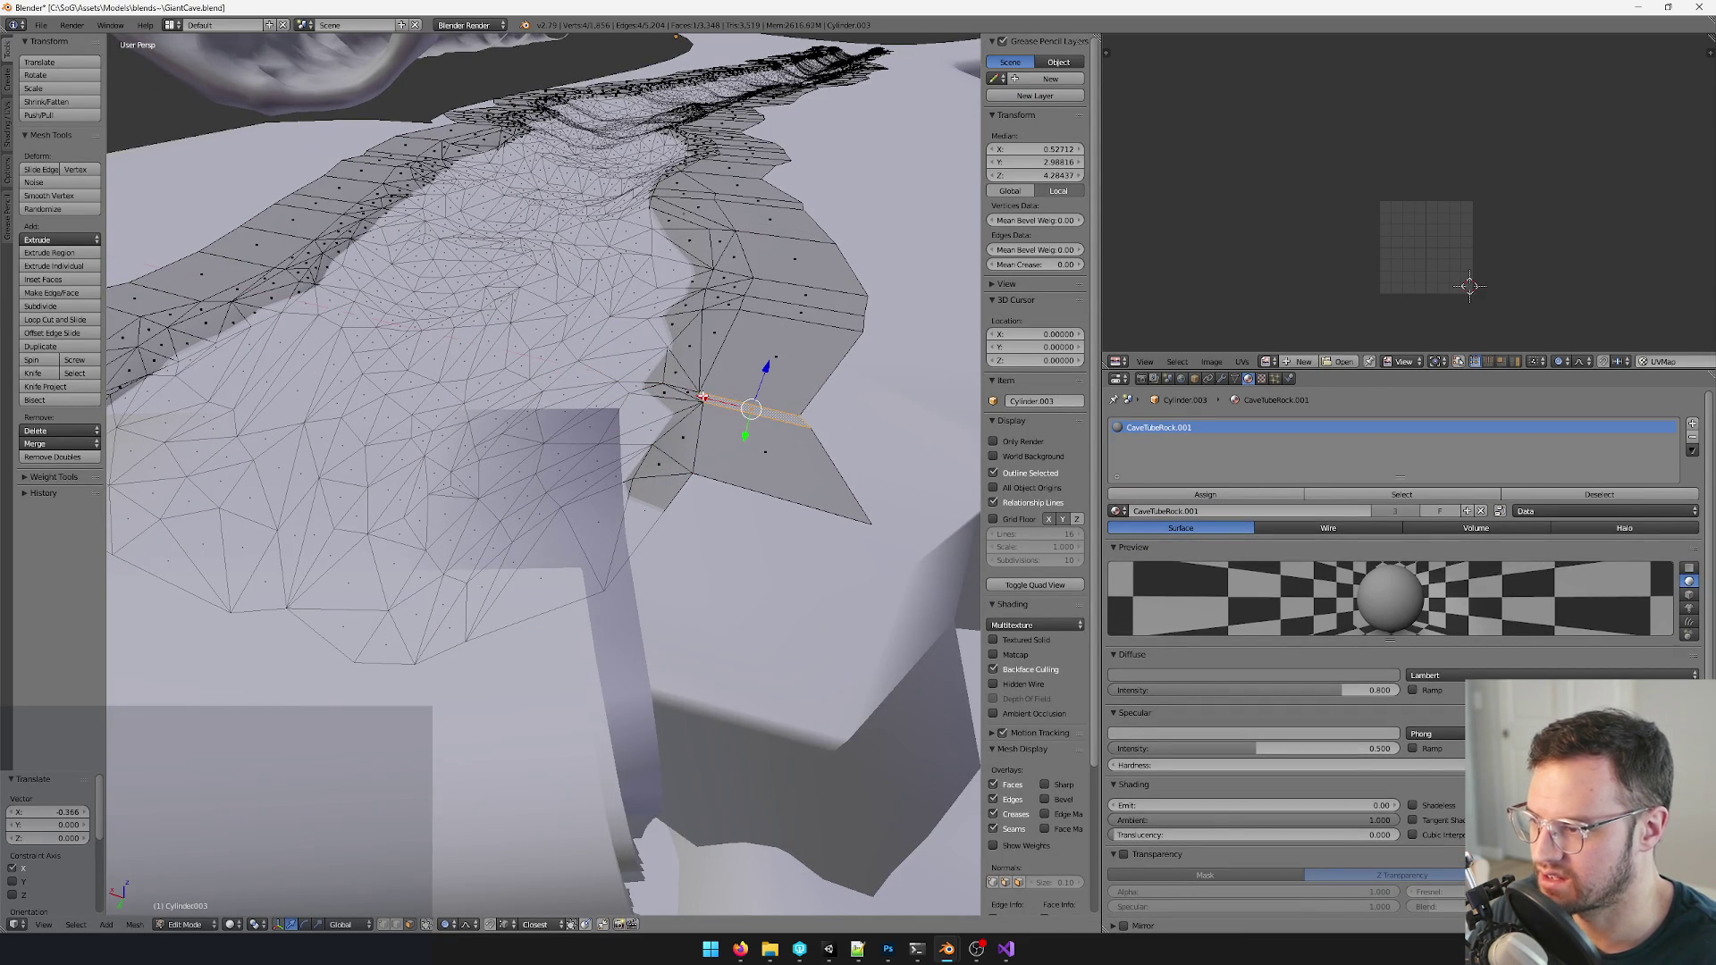
{"action": "key", "text": "g"}
{"action": "key", "text": "x"}
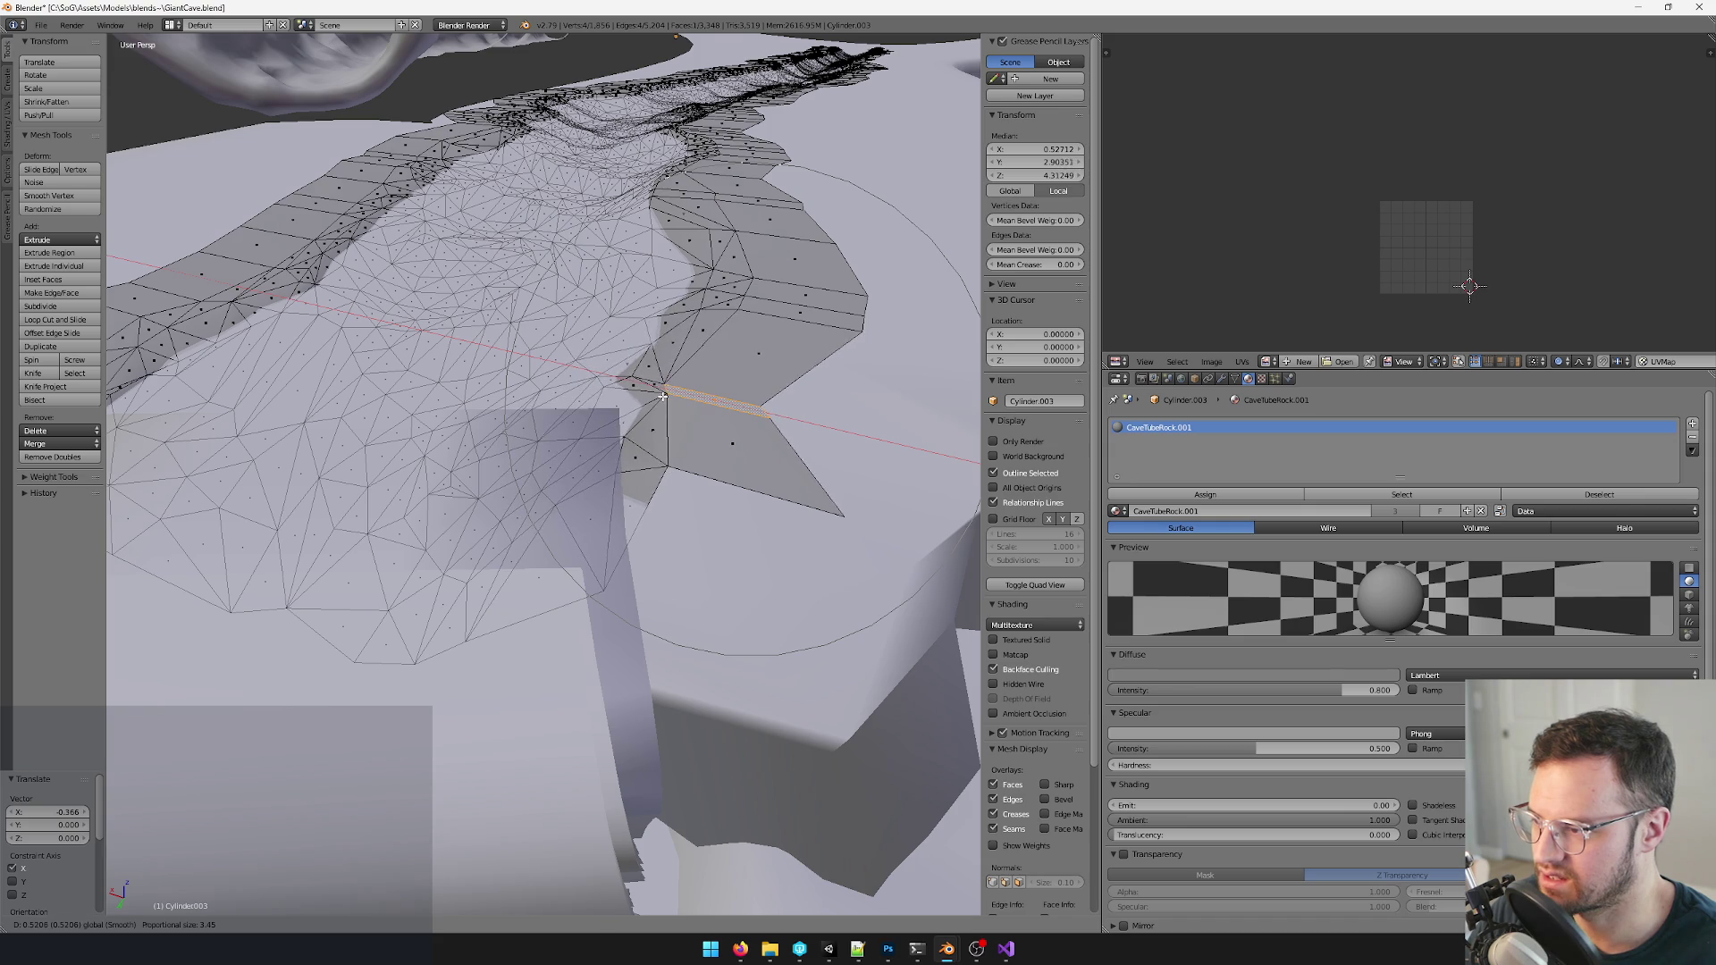
{"action": "left_click", "coordinate": [662, 398]}
{"action": "middle_click_drag", "start_coordinate": [664, 397], "coordinate": [681, 482]}
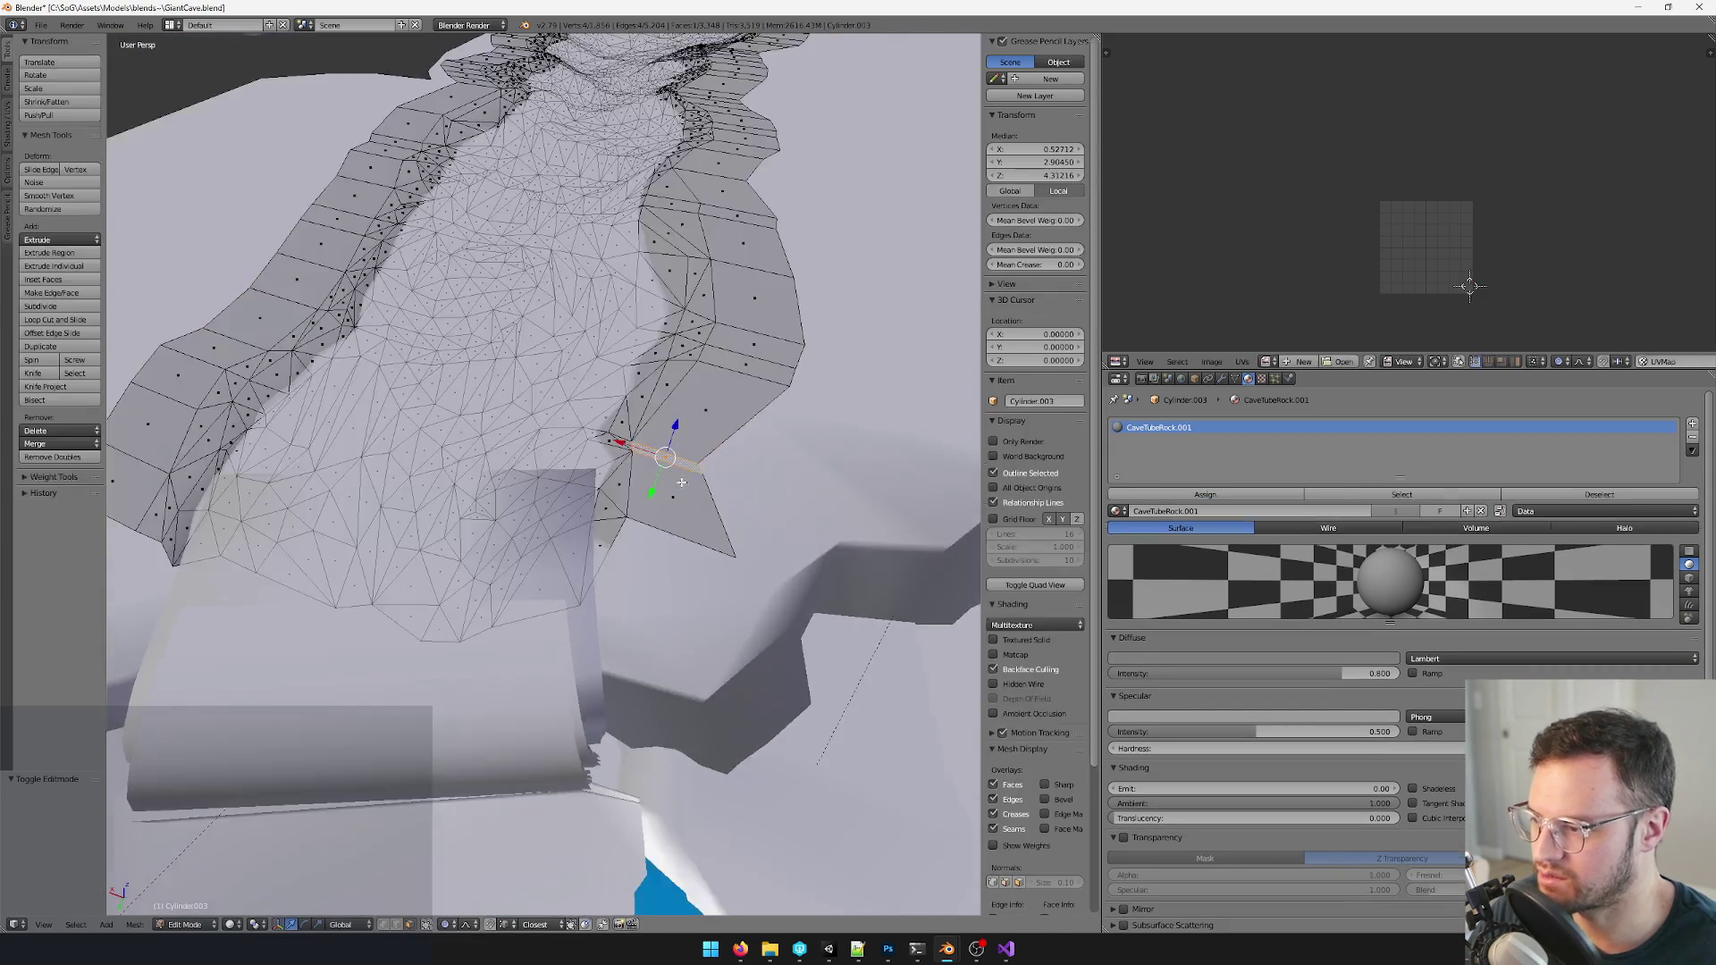
{"action": "scroll", "coordinate": [681, 481], "scroll_direction": "up", "scroll_amount": 3}
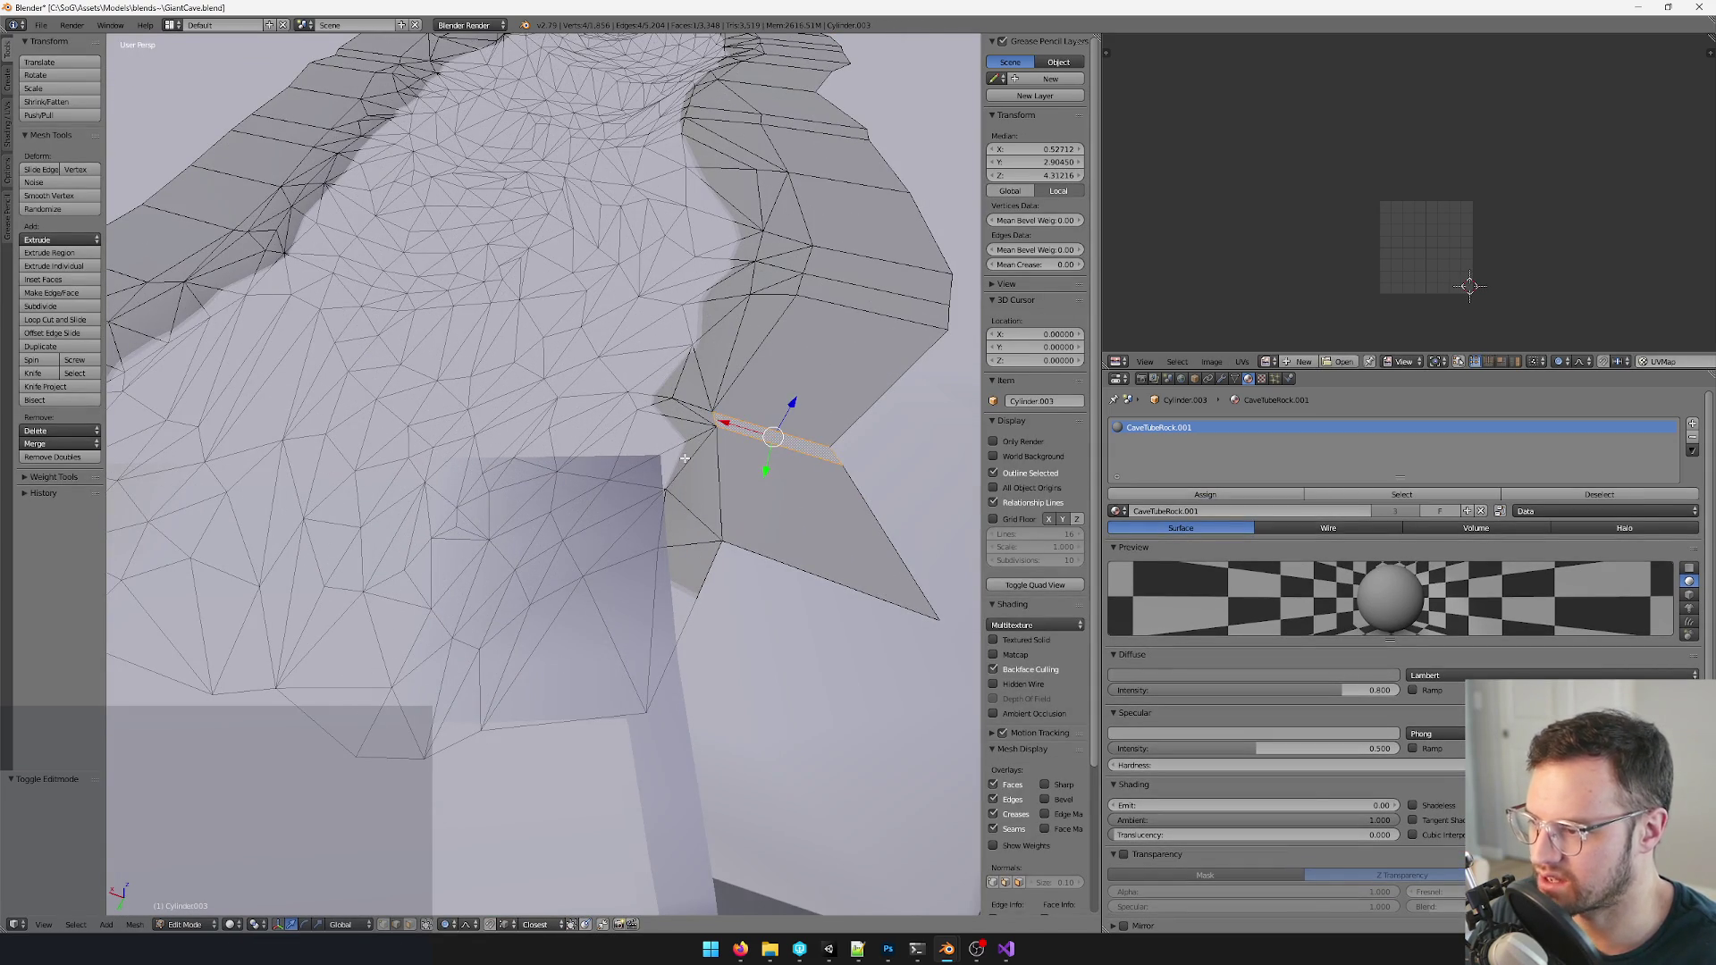
{"action": "scroll", "coordinate": [681, 442], "scroll_direction": "up", "scroll_amount": 3}
{"action": "scroll", "coordinate": [681, 443], "scroll_direction": "up", "scroll_amount": 2}
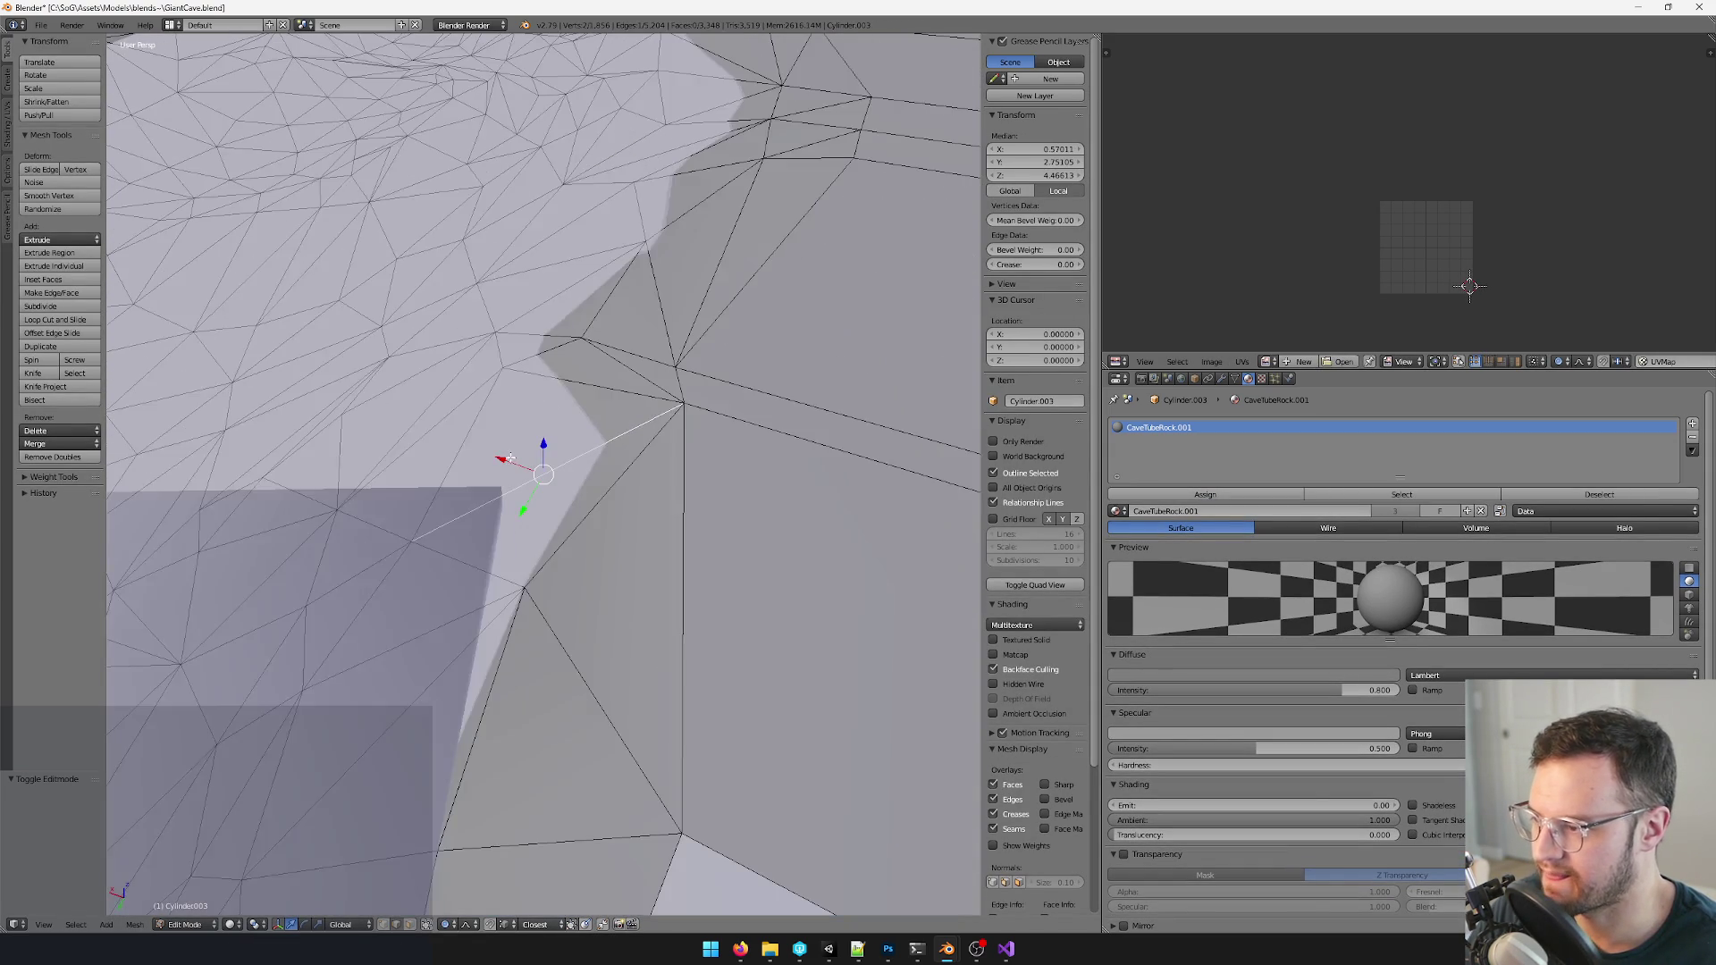
- Shift the close-up rim vertex into place with falloff and return to editing the whole floor strip
{"action": "key", "text": "g"}
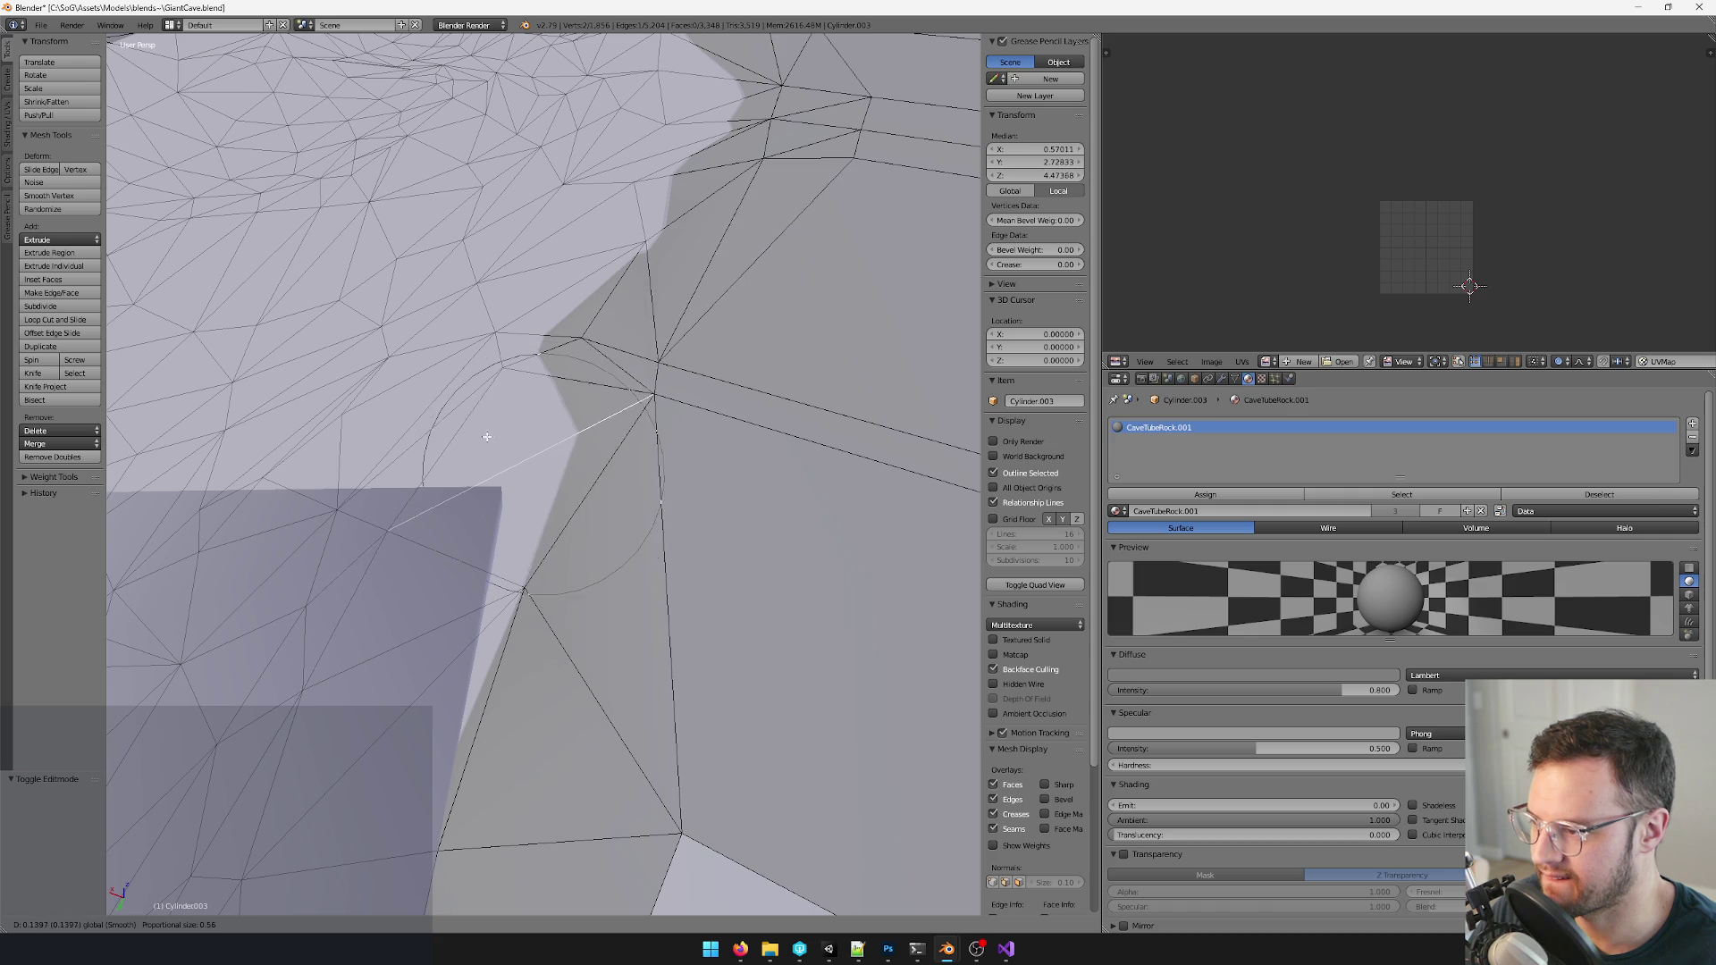
{"action": "left_click", "coordinate": [671, 427]}
{"action": "key", "text": "Tab"}
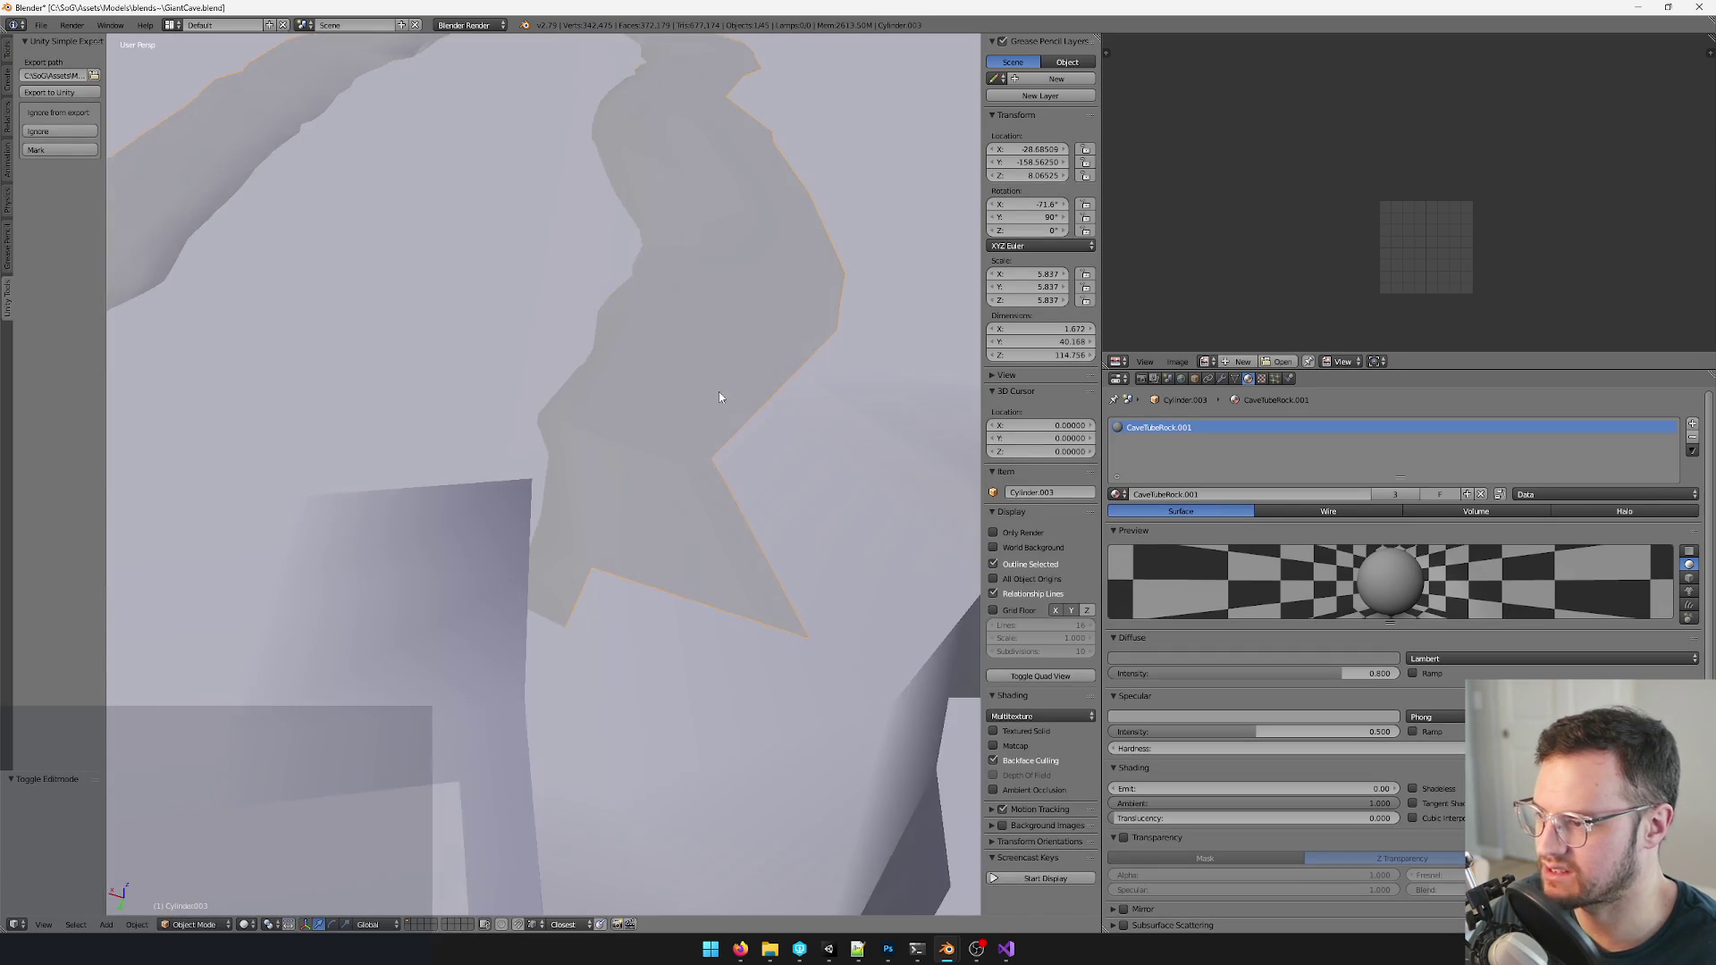
{"action": "scroll", "coordinate": [673, 429], "scroll_direction": "down", "scroll_amount": 5}
{"action": "mouse_move", "coordinate": [612, 352]}
{"action": "middle_mouse_down"}
{"action": "mouse_move", "coordinate": [761, 388]}
{"action": "mouse_move", "coordinate": [670, 274]}
{"action": "middle_mouse_up"}
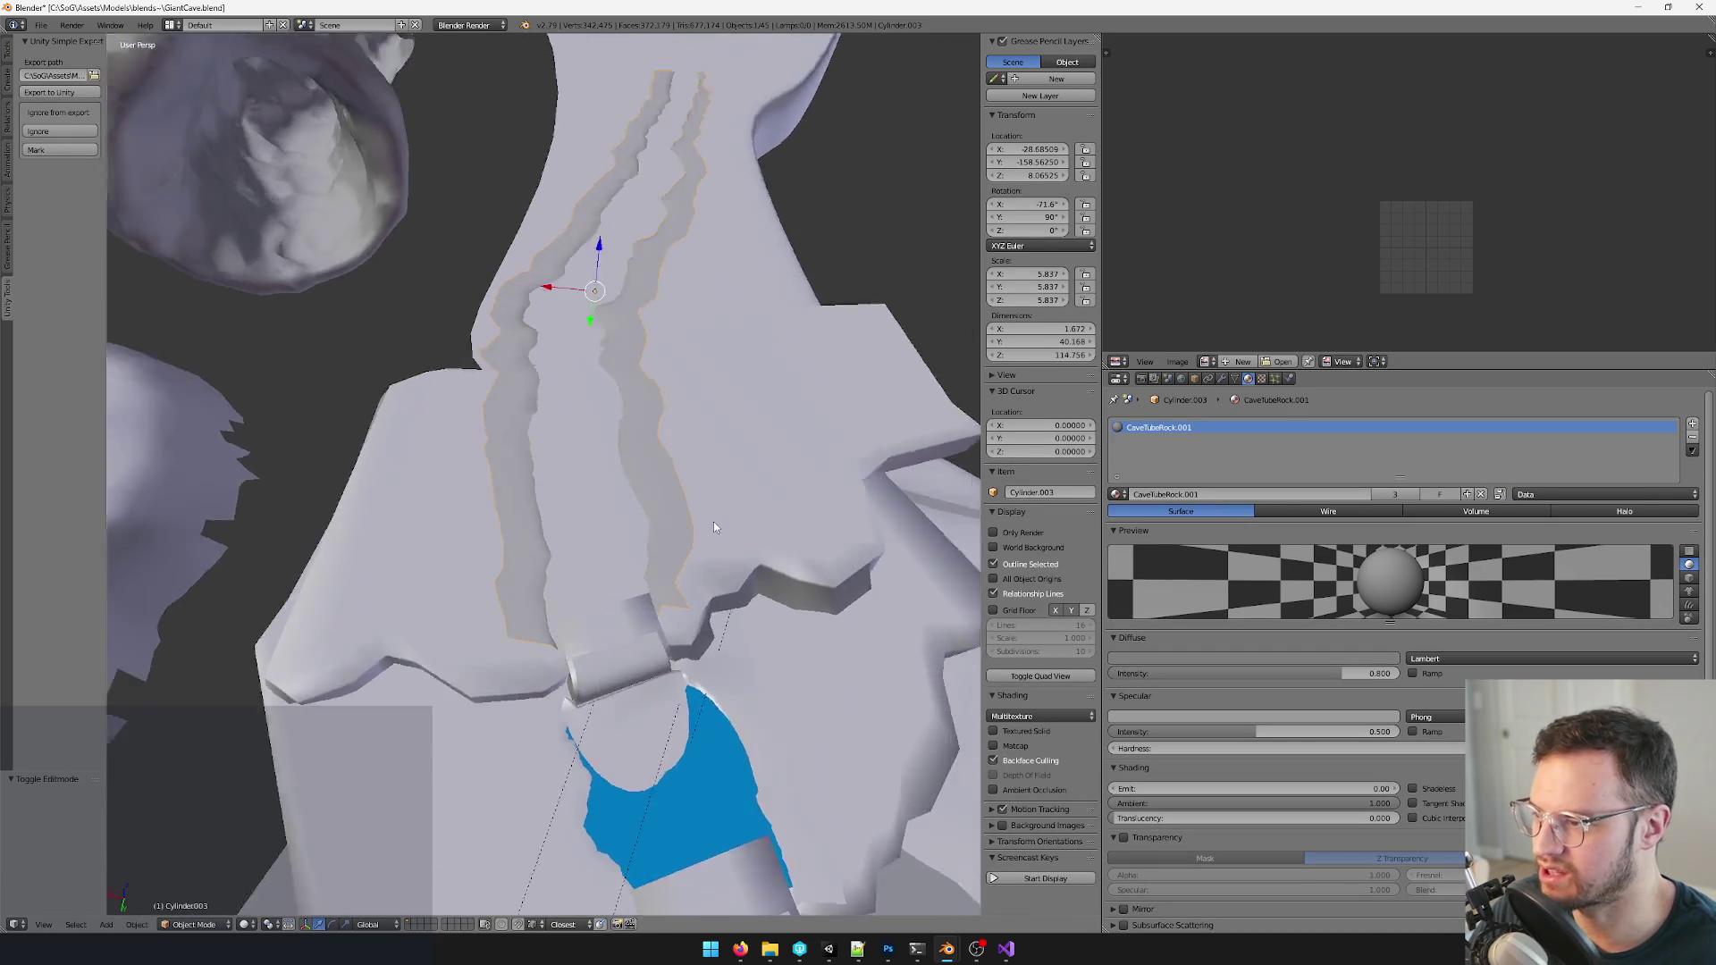
{"action": "middle_click_drag", "start_coordinate": [696, 205], "coordinate": [678, 266]}
{"action": "key", "text": "Tab"}
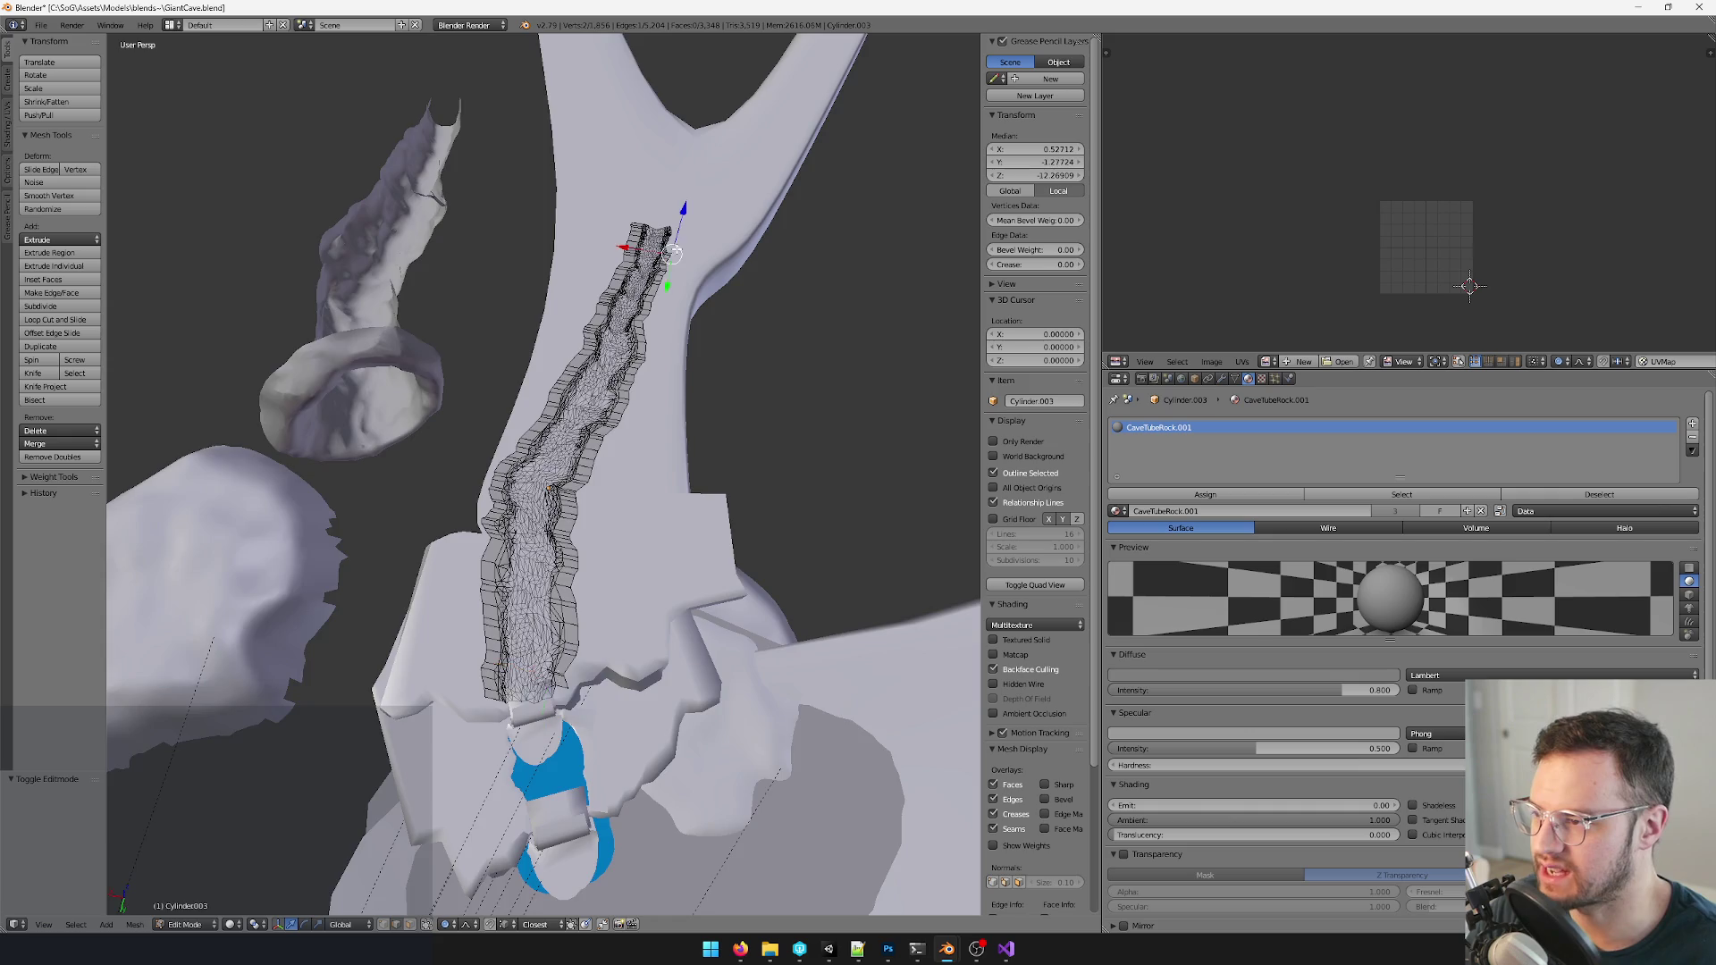
- Select the rim's end edge via shortest path plus one more rim vertex
{"action": "key", "text": "KP_Decimal"}
{"action": "middle_click_drag", "start_coordinate": [563, 269], "coordinate": [587, 285]}
{"action": "middle_click_drag", "start_coordinate": [470, 354], "coordinate": [627, 198]}
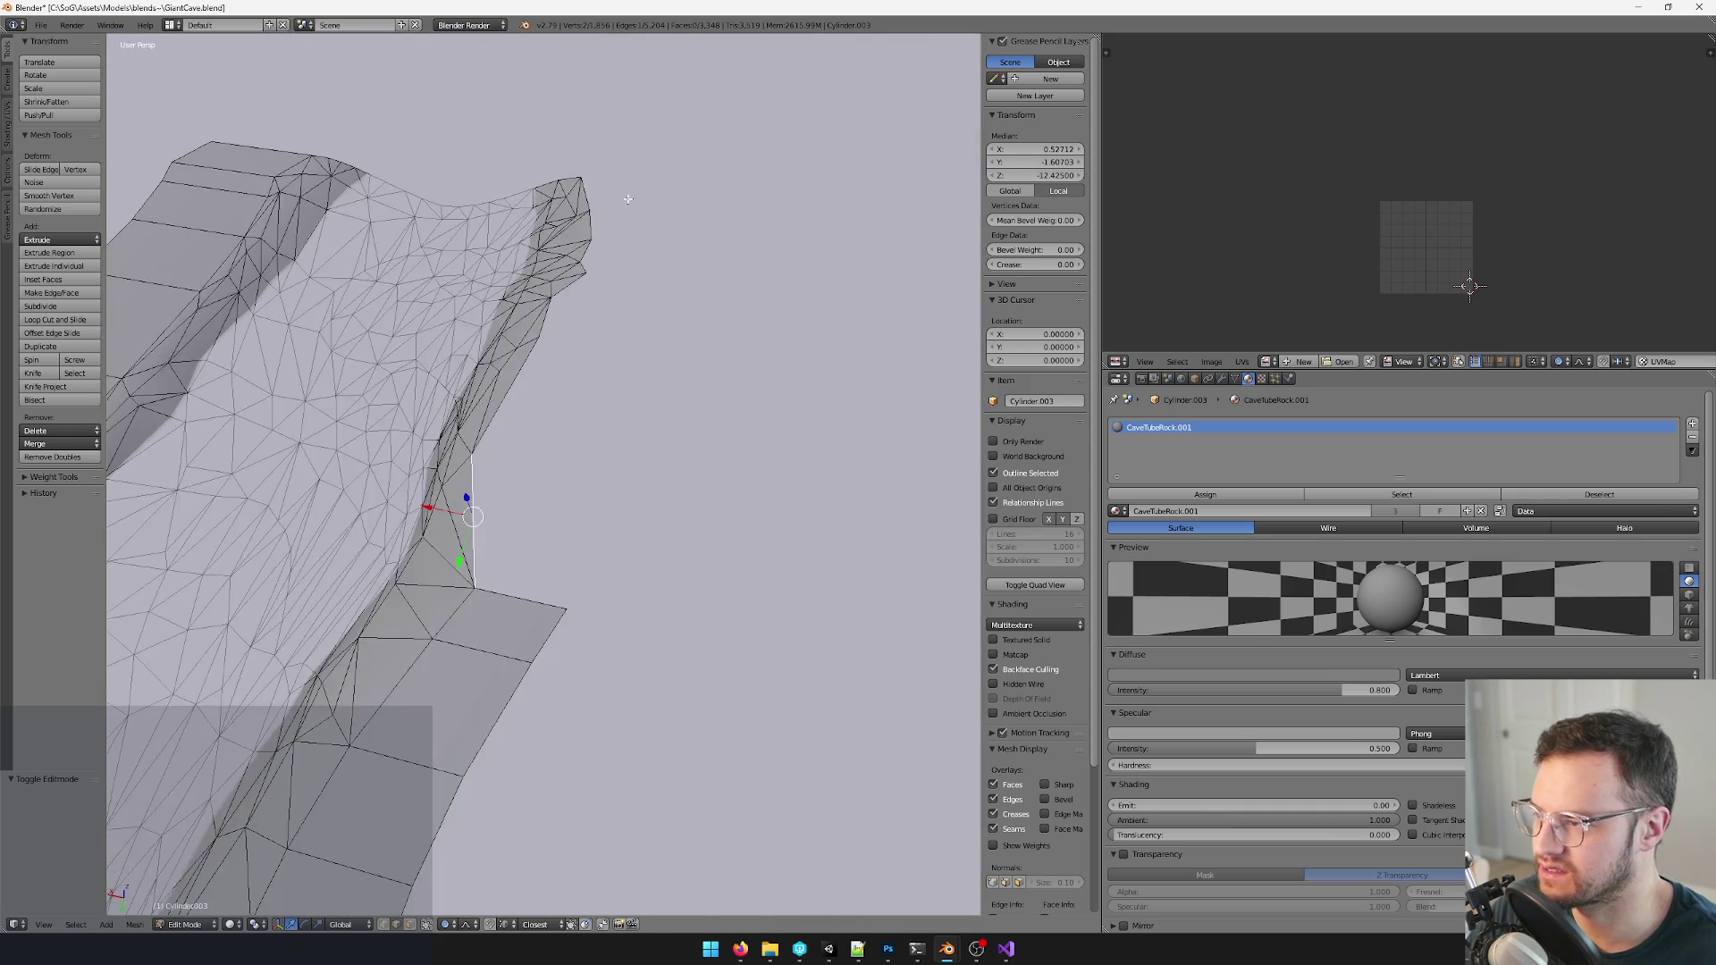
{"action": "key", "text": "w"}
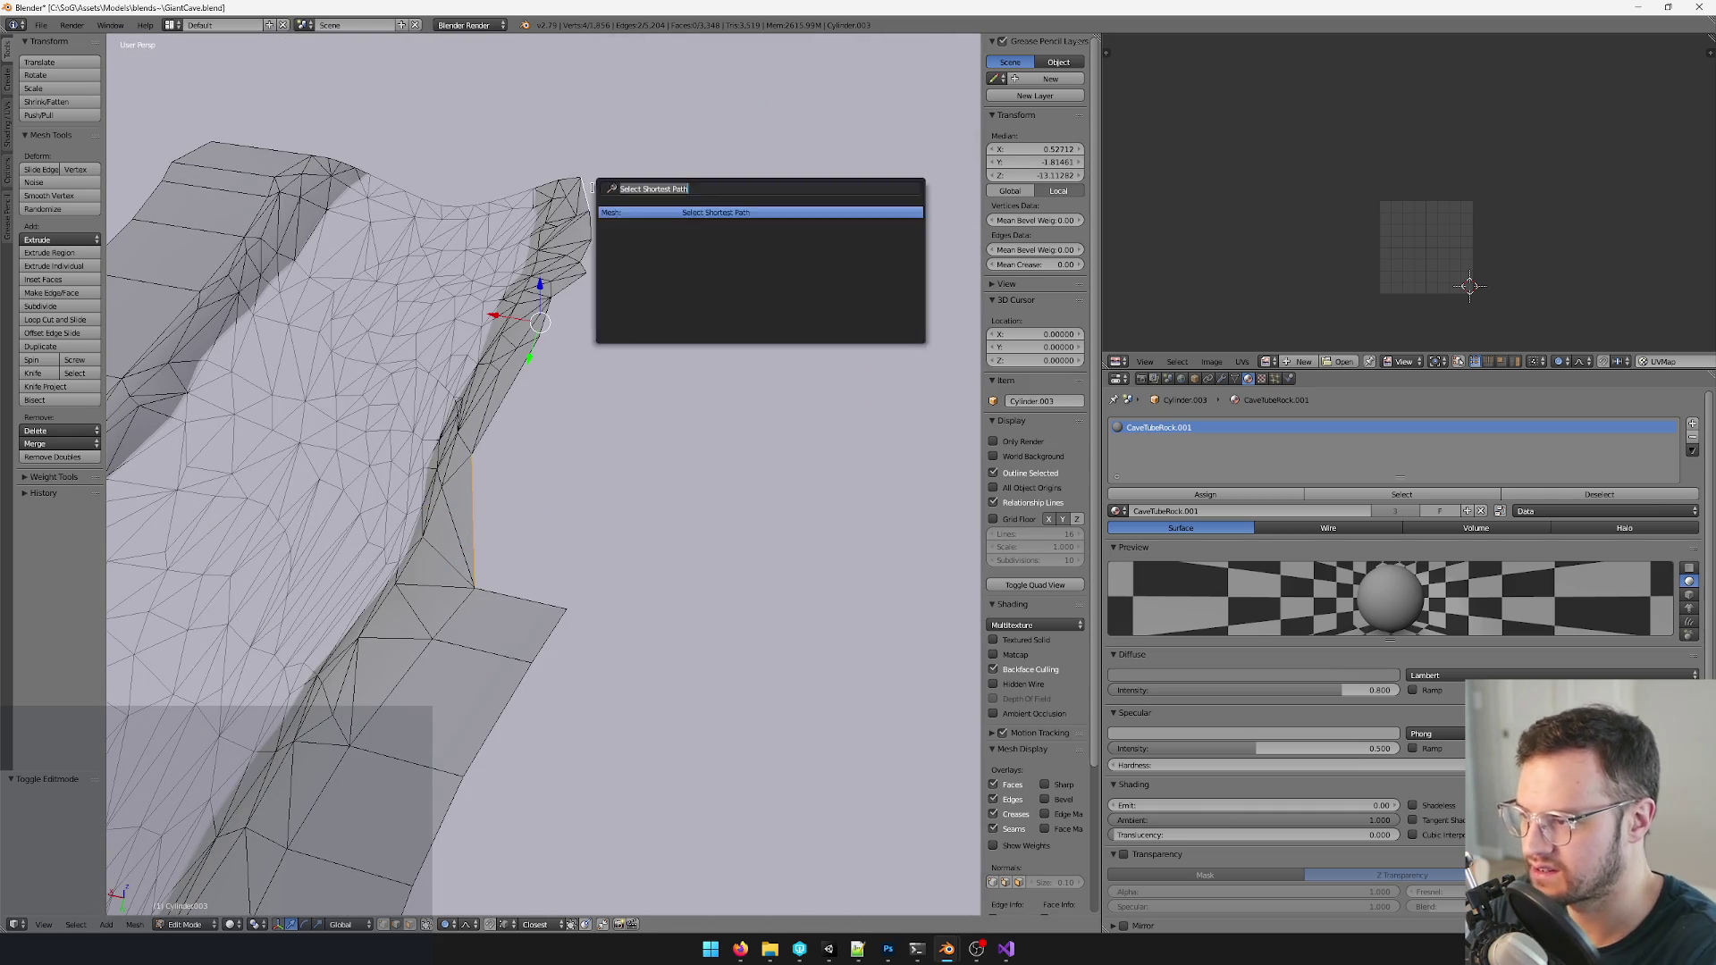
{"action": "left_click", "coordinate": [724, 277]}
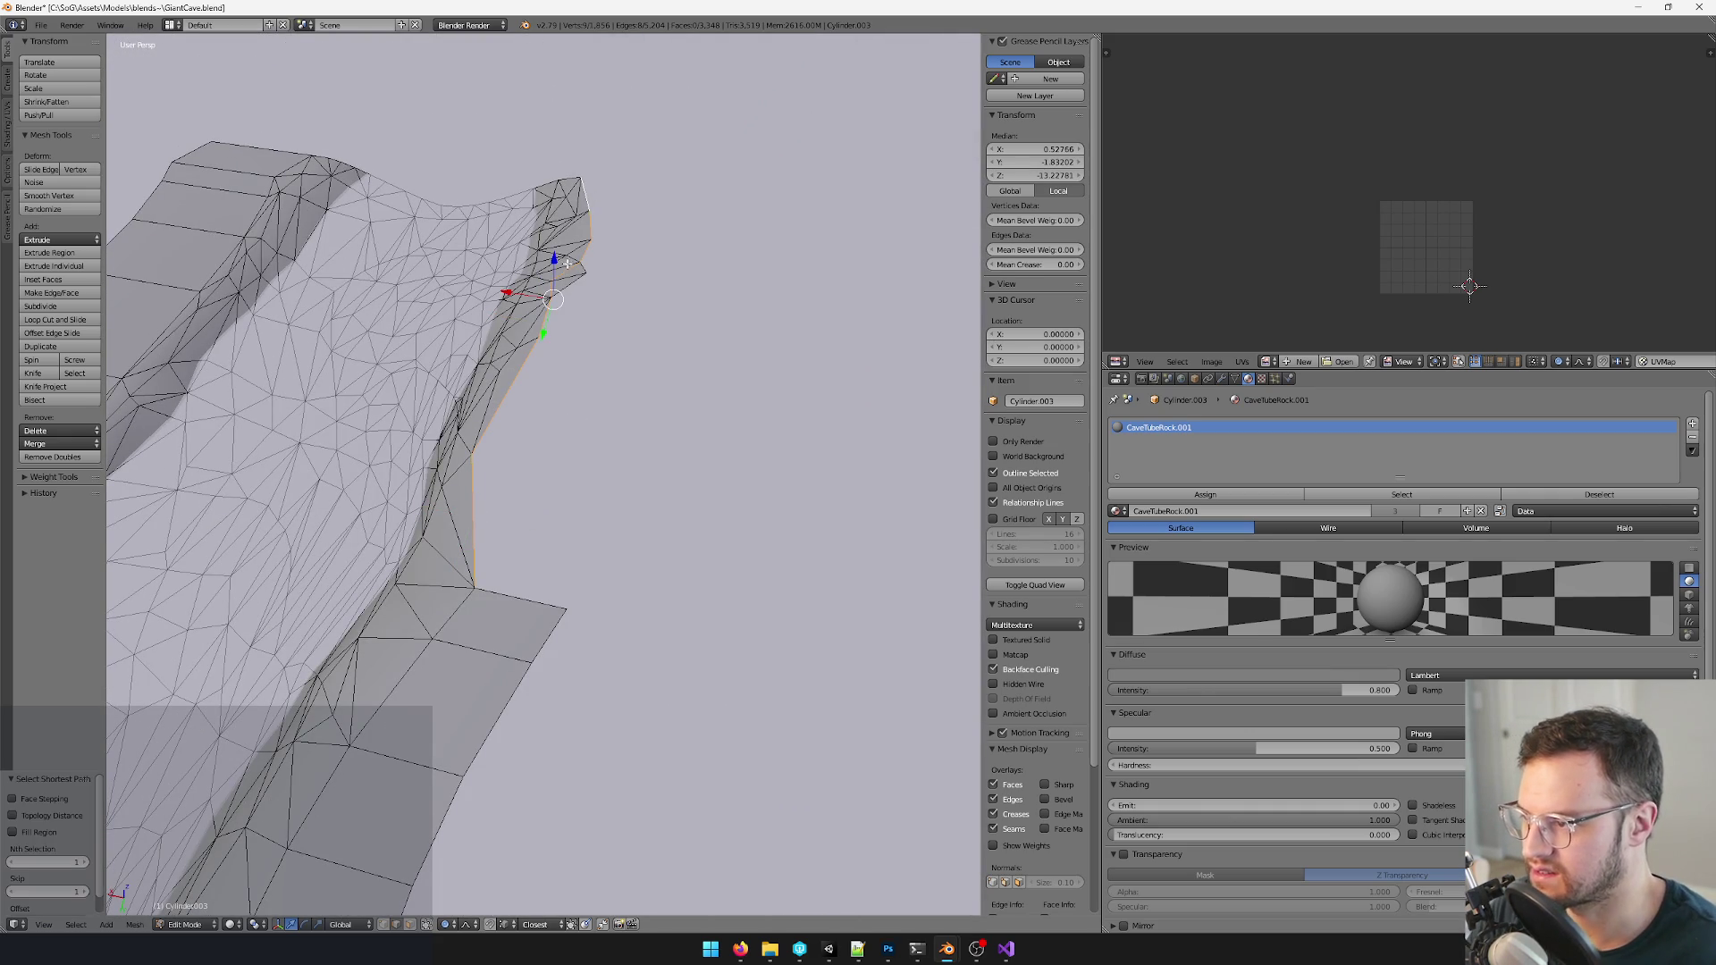
{"action": "middle_click_drag", "start_coordinate": [549, 298], "coordinate": [516, 306]}
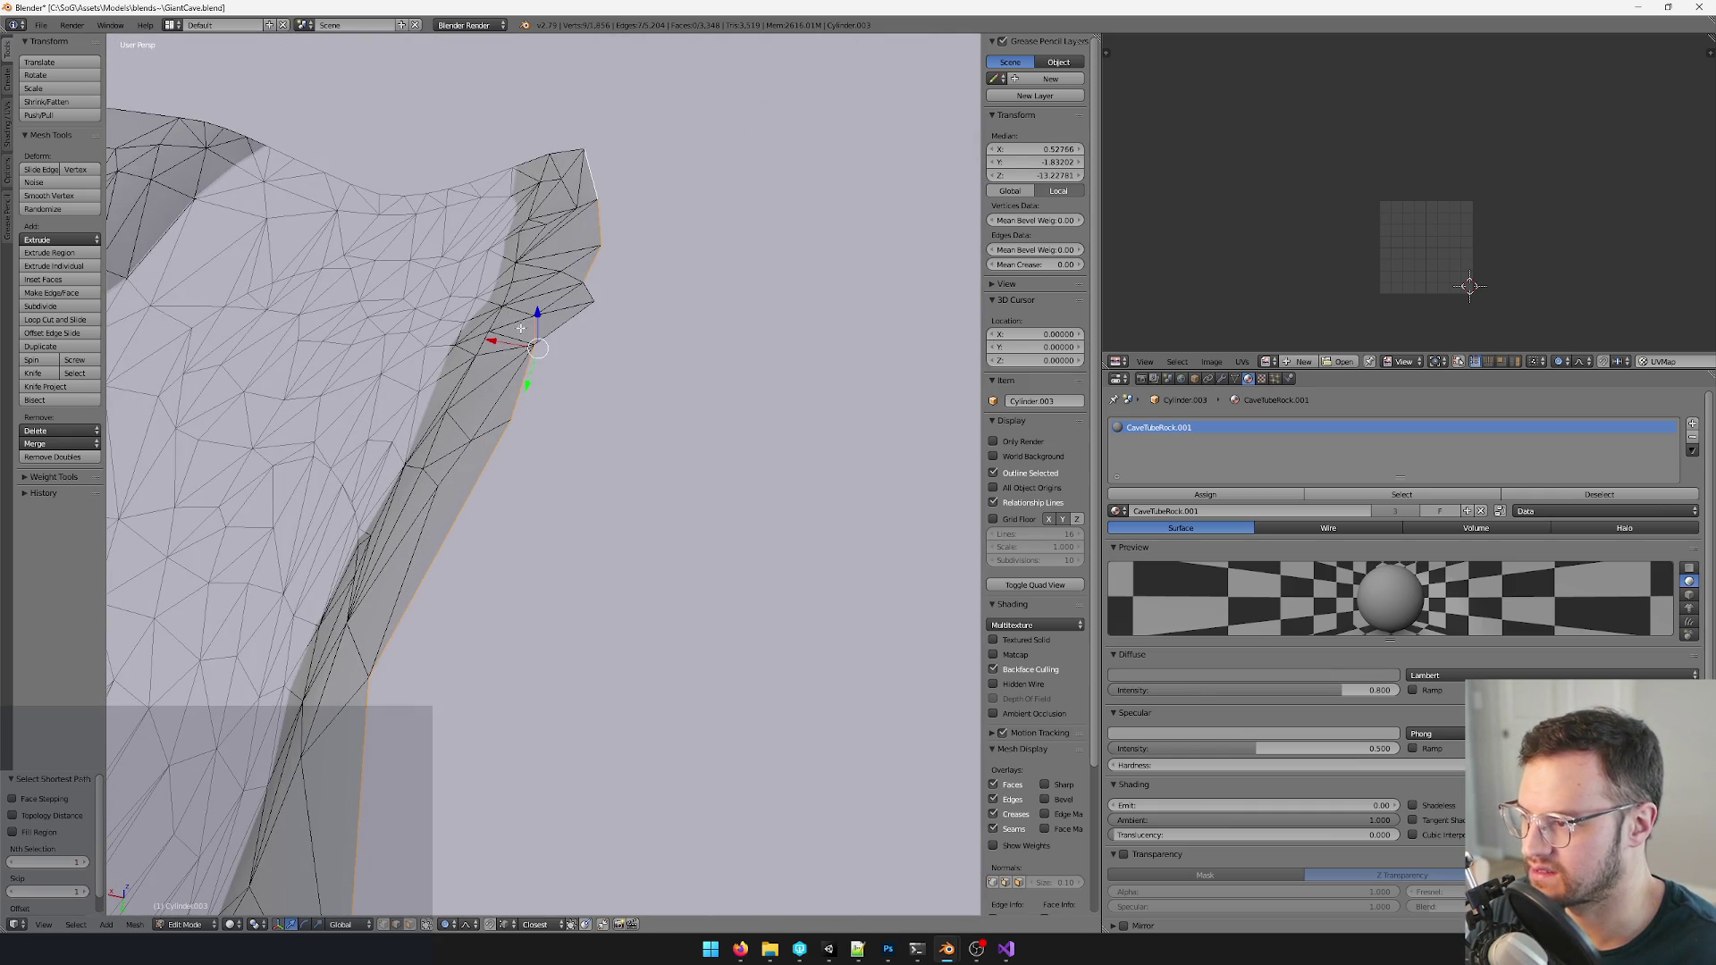
{"action": "left_click", "coordinate": [551, 329]}
{"action": "mouse_move", "coordinate": [536, 319]}
{"action": "middle_mouse_down"}
{"action": "mouse_move", "coordinate": [575, 361]}
{"action": "mouse_move", "coordinate": [630, 322]}
{"action": "middle_mouse_up"}
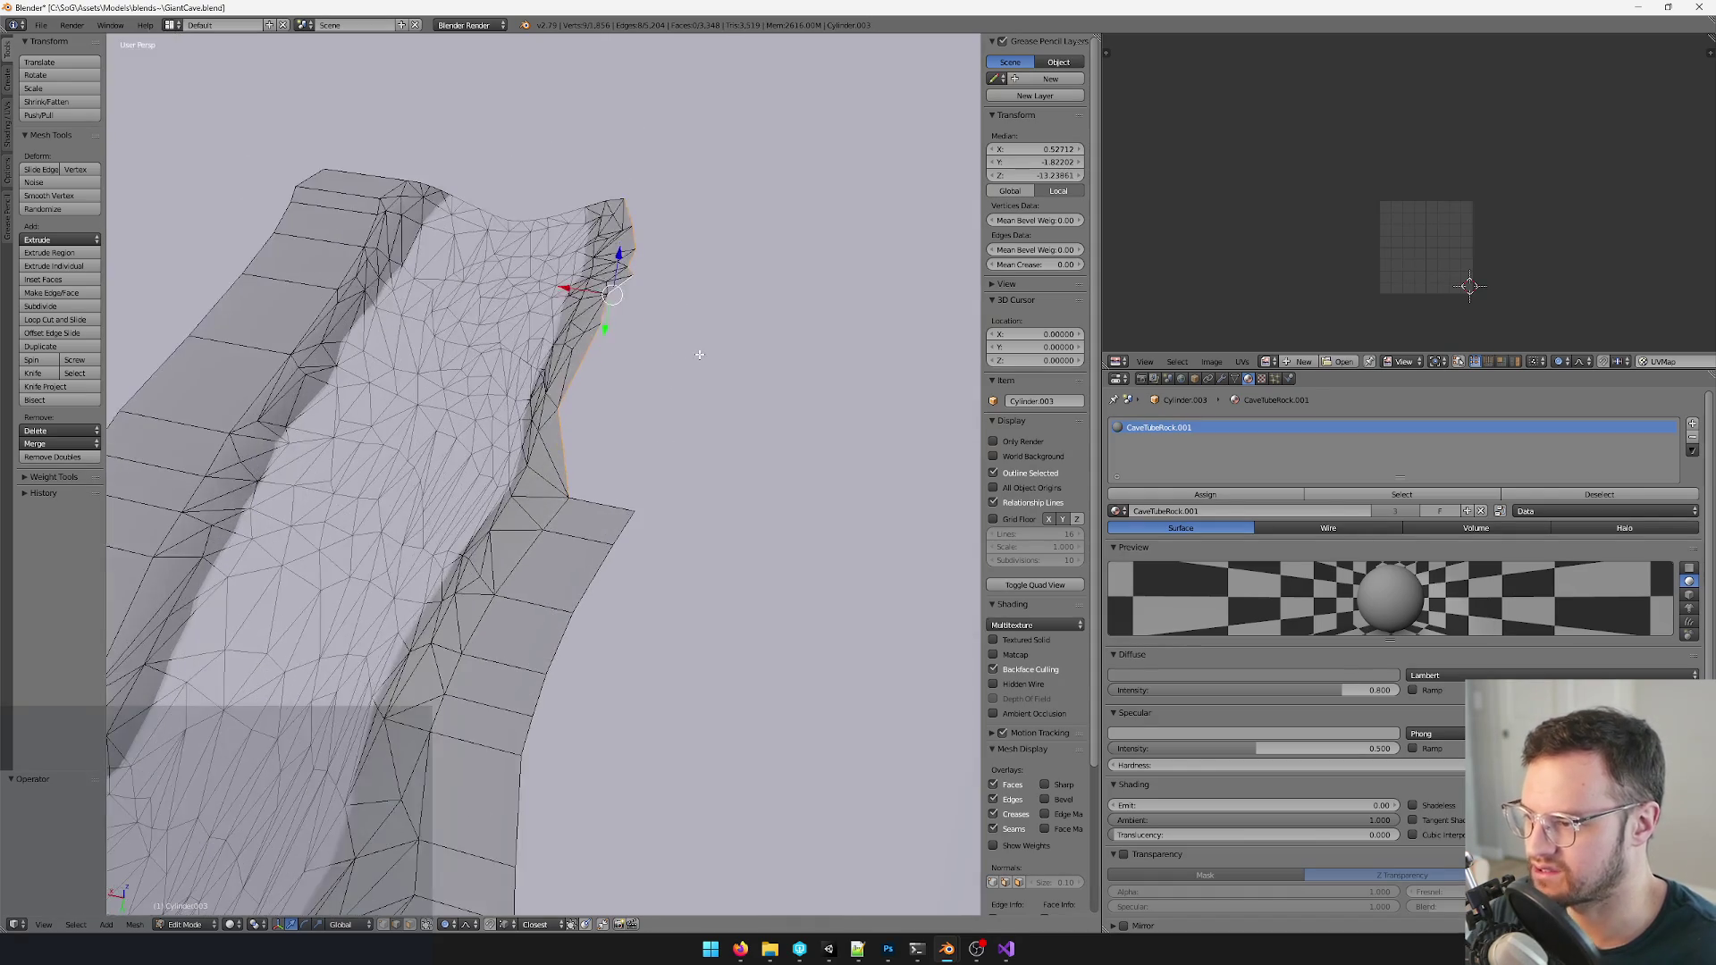
- Cancel an extrude, change the pivot, slide the edge along X toward the wall, and select the end vertex for merging
{"action": "key", "text": "e"}
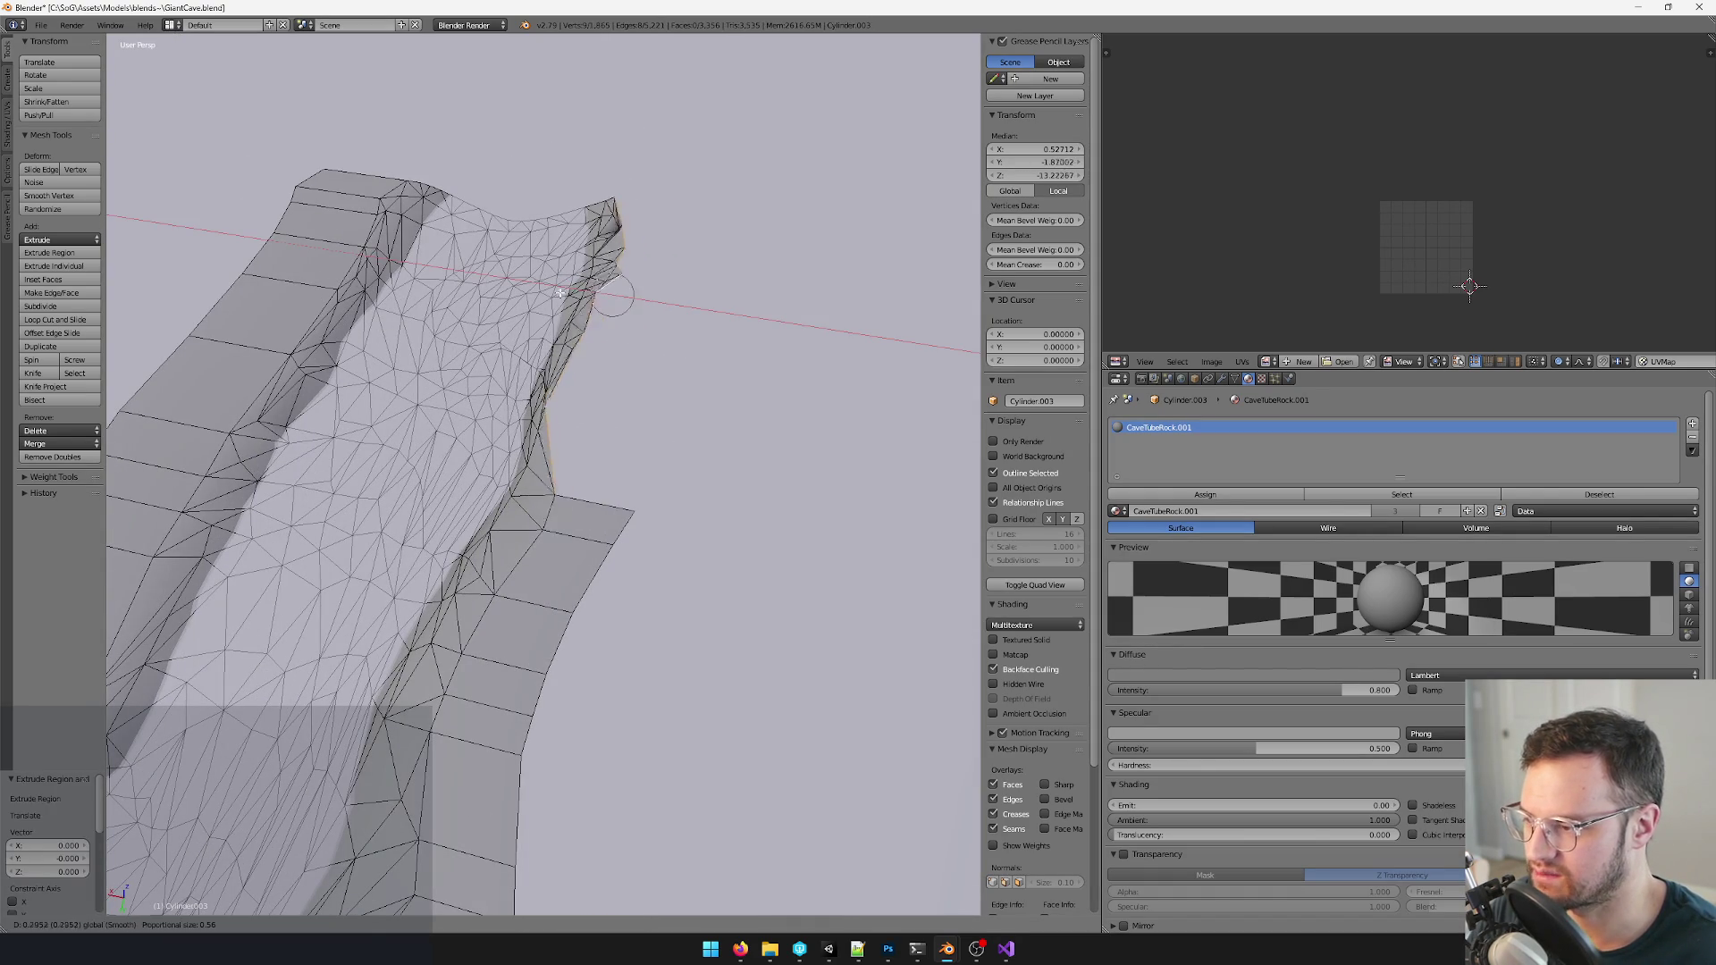
{"action": "key", "text": "Escape"}
{"action": "left_click", "coordinate": [426, 923]}
{"action": "left_click", "coordinate": [484, 912]}
{"action": "key", "text": "g"}
{"action": "key", "text": "x"}
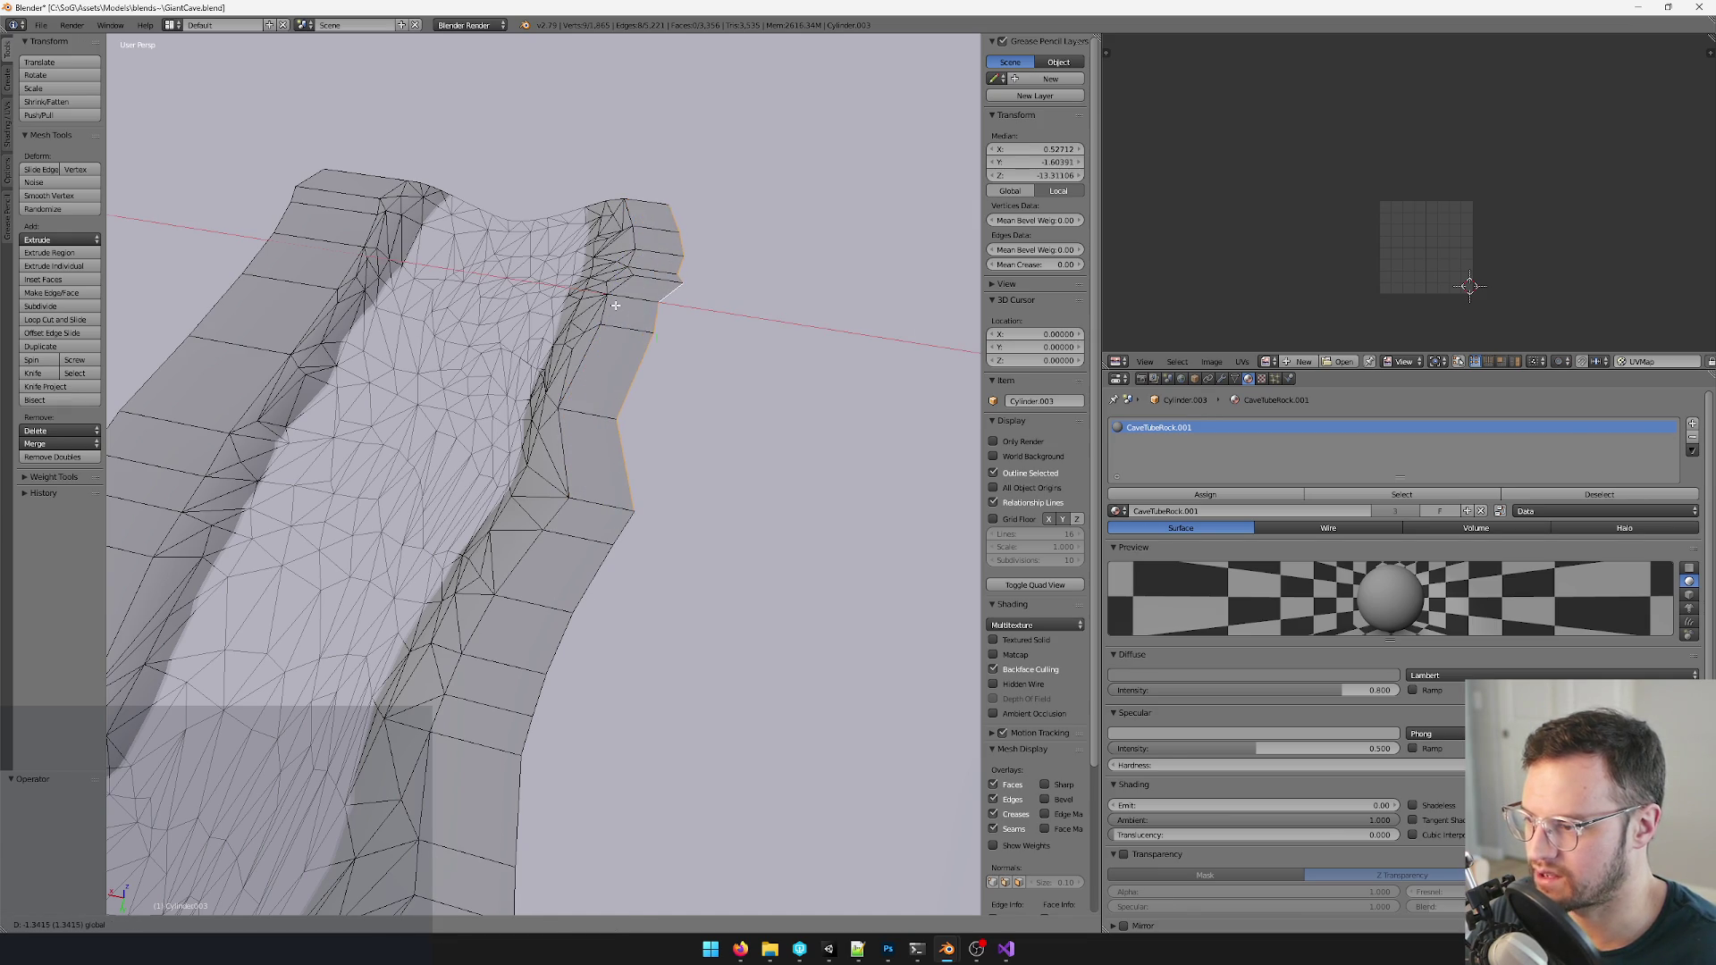
{"action": "left_click", "coordinate": [615, 307]}
{"action": "left_click", "coordinate": [424, 924]}
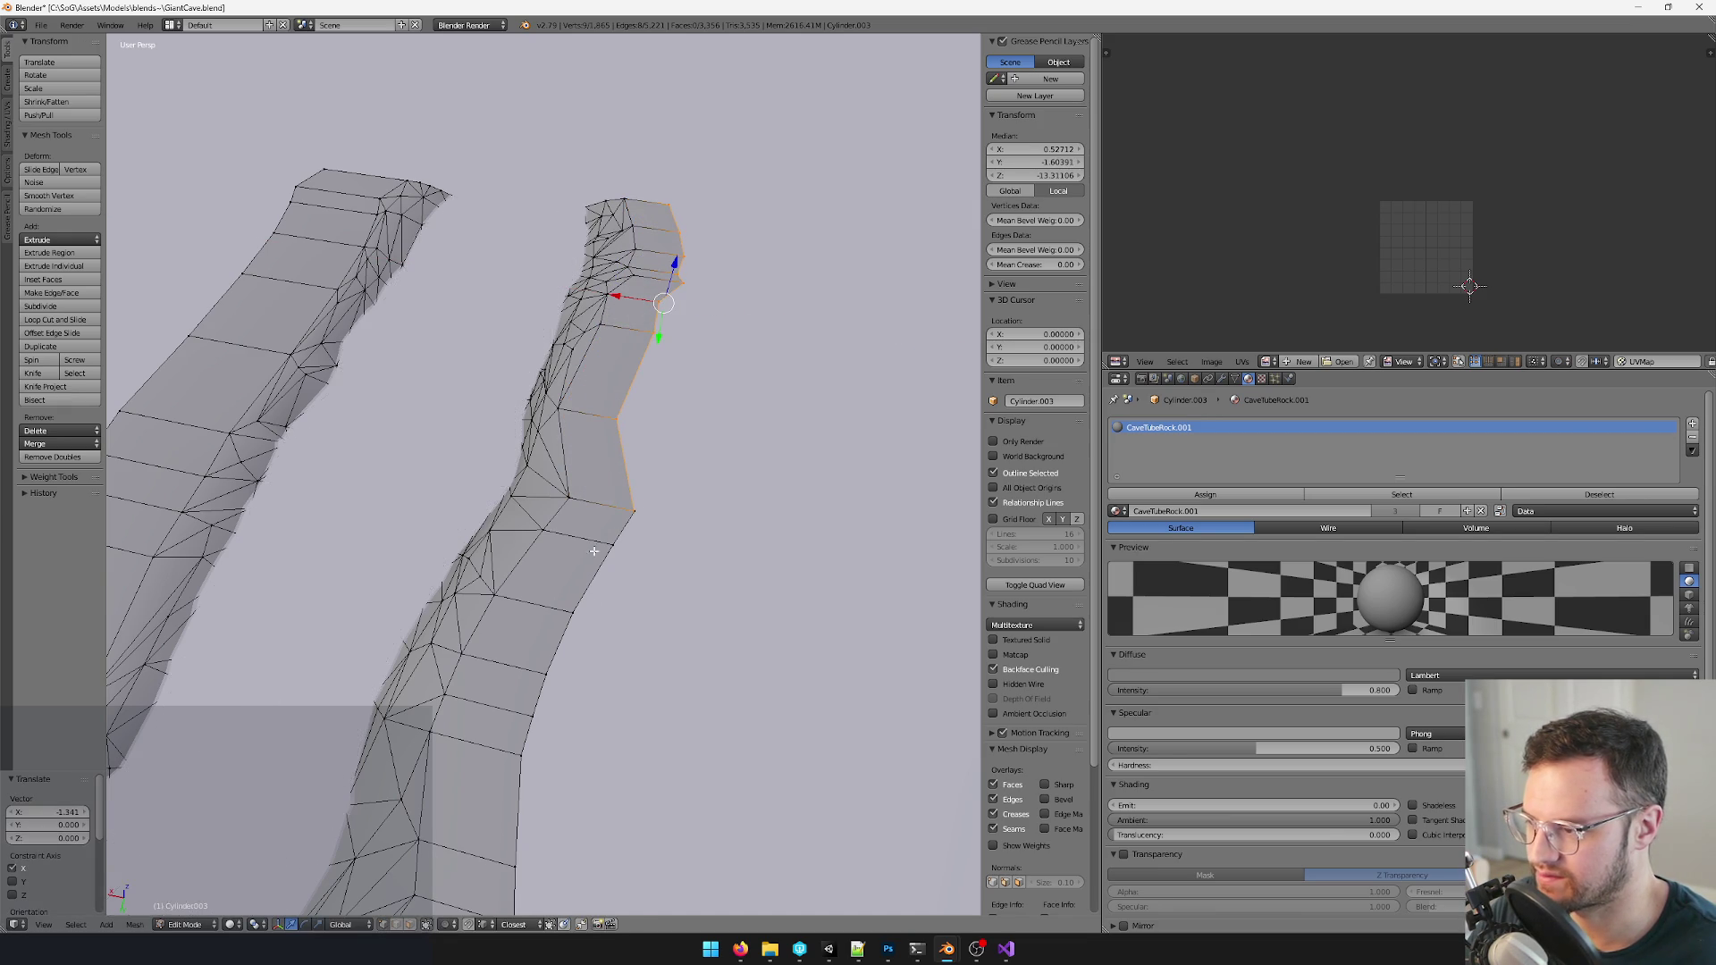
{"action": "left_click", "coordinate": [642, 494]}
{"action": "key", "text": "alt+m"}
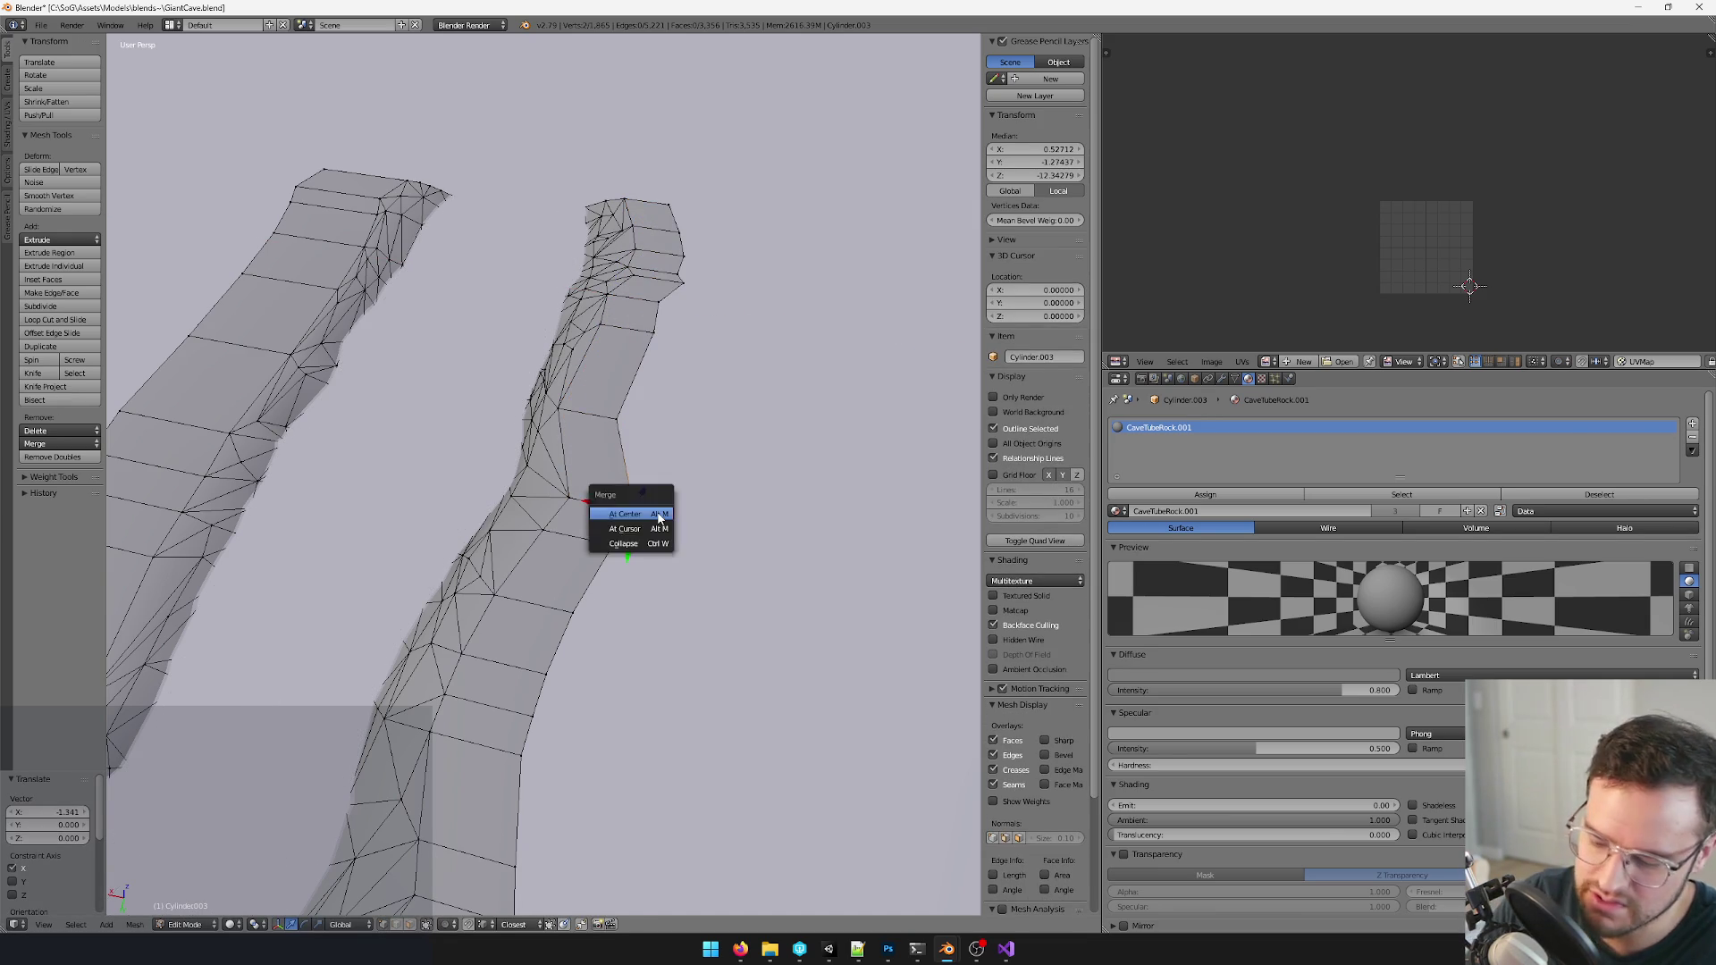
- Merge the rim end vertices at their centre
{"action": "left_click", "coordinate": [651, 524]}
{"action": "scroll", "coordinate": [630, 537], "scroll_direction": "down", "scroll_amount": 5}
{"action": "scroll", "coordinate": [613, 579], "scroll_direction": "down", "scroll_amount": 1}
{"action": "scroll", "coordinate": [612, 580], "scroll_direction": "up", "scroll_amount": 2}
{"action": "scroll", "coordinate": [613, 579], "scroll_direction": "down", "scroll_amount": 2}
{"action": "scroll", "coordinate": [612, 579], "scroll_direction": "down", "scroll_amount": 6}
{"action": "scroll", "coordinate": [630, 590], "scroll_direction": "down", "scroll_amount": 3}
{"action": "scroll", "coordinate": [645, 600], "scroll_direction": "up", "scroll_amount": 2}
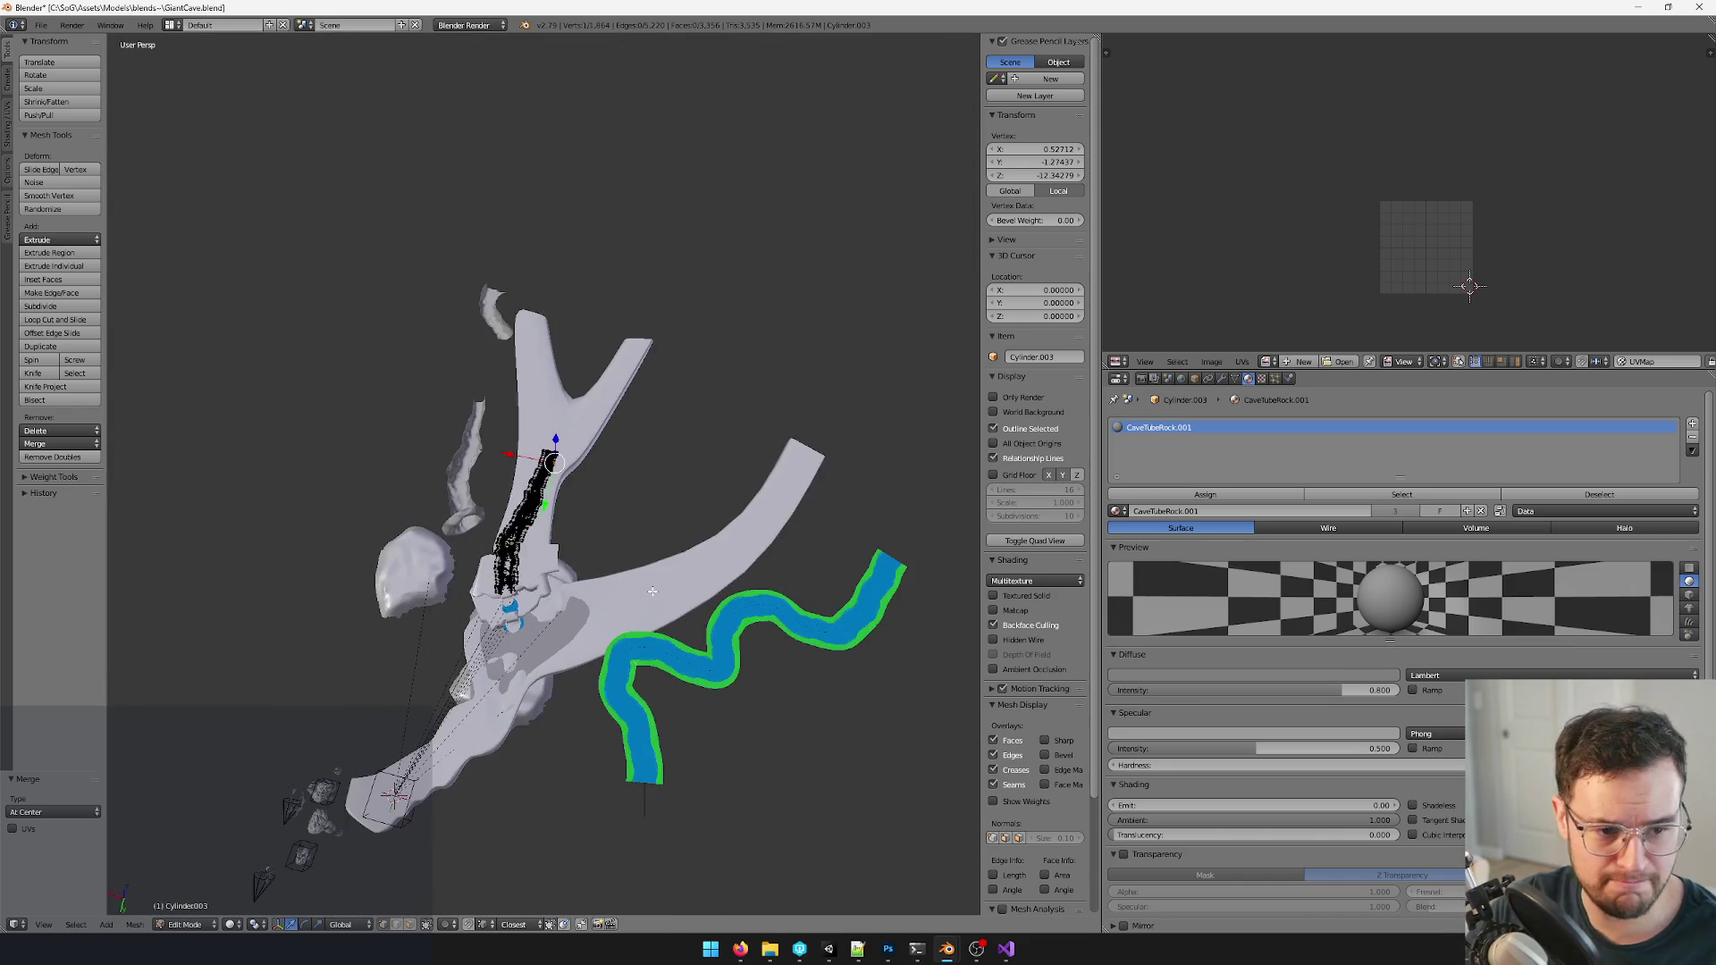
{"action": "scroll", "coordinate": [644, 601], "scroll_direction": "up", "scroll_amount": 2}
{"action": "scroll", "coordinate": [653, 591], "scroll_direction": "up", "scroll_amount": 2}
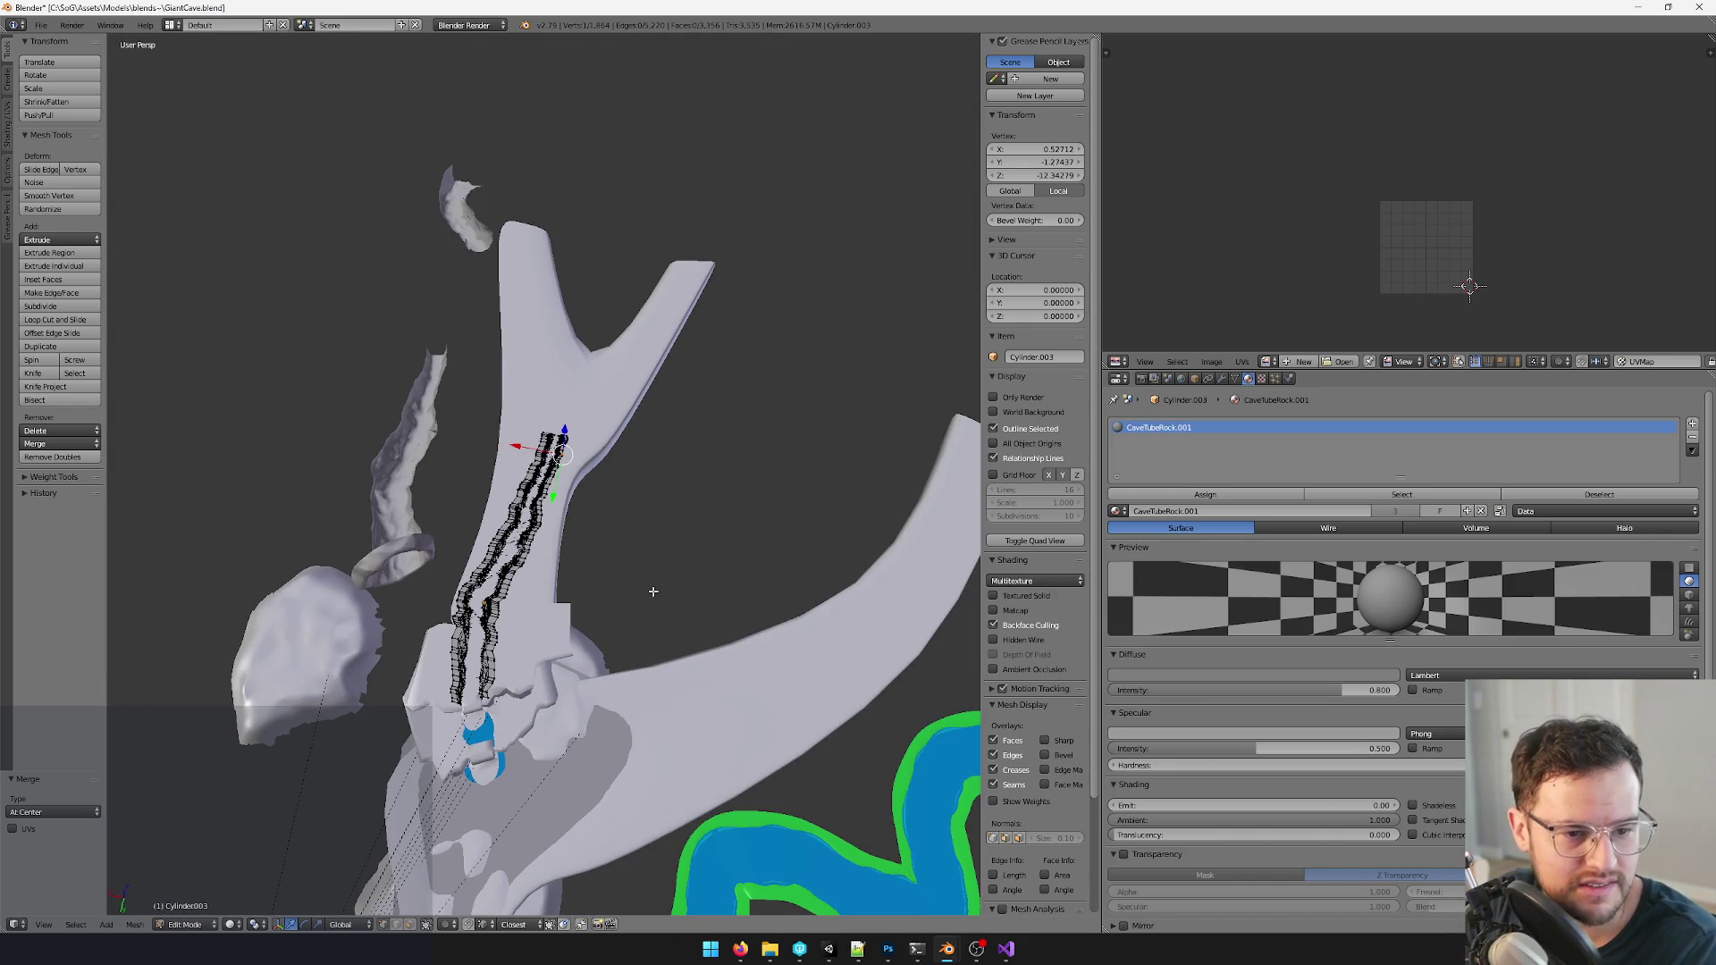
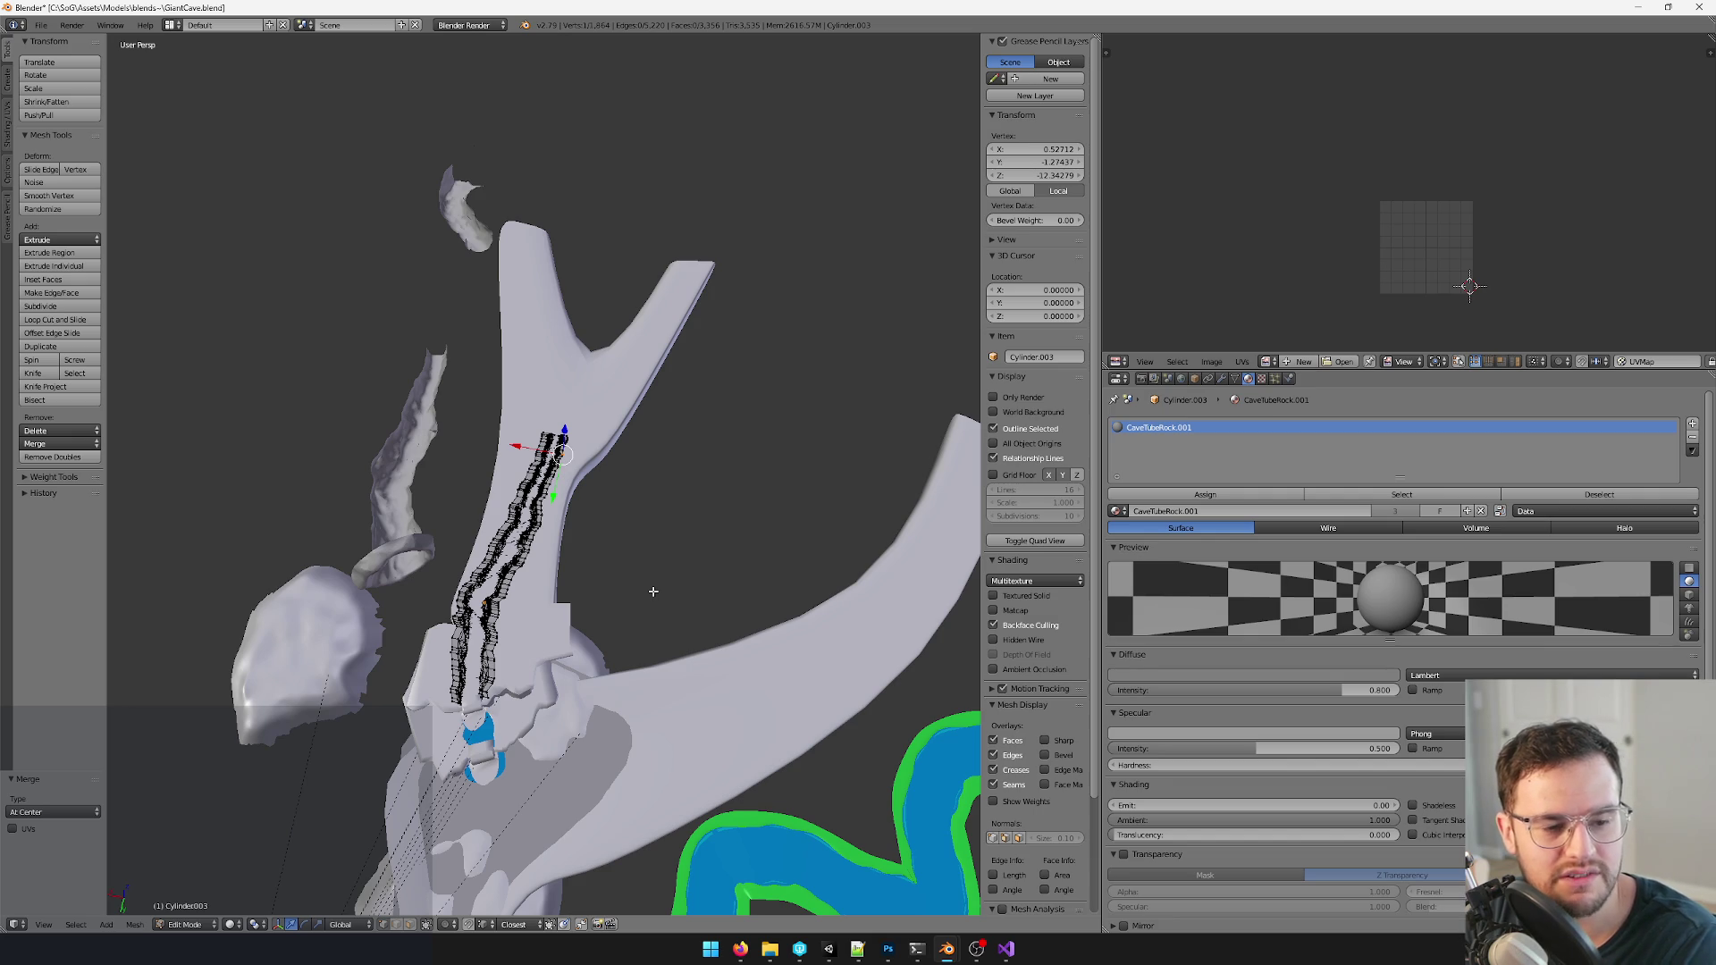
{"action": "scroll", "coordinate": [652, 591], "scroll_direction": "up", "scroll_amount": 4}
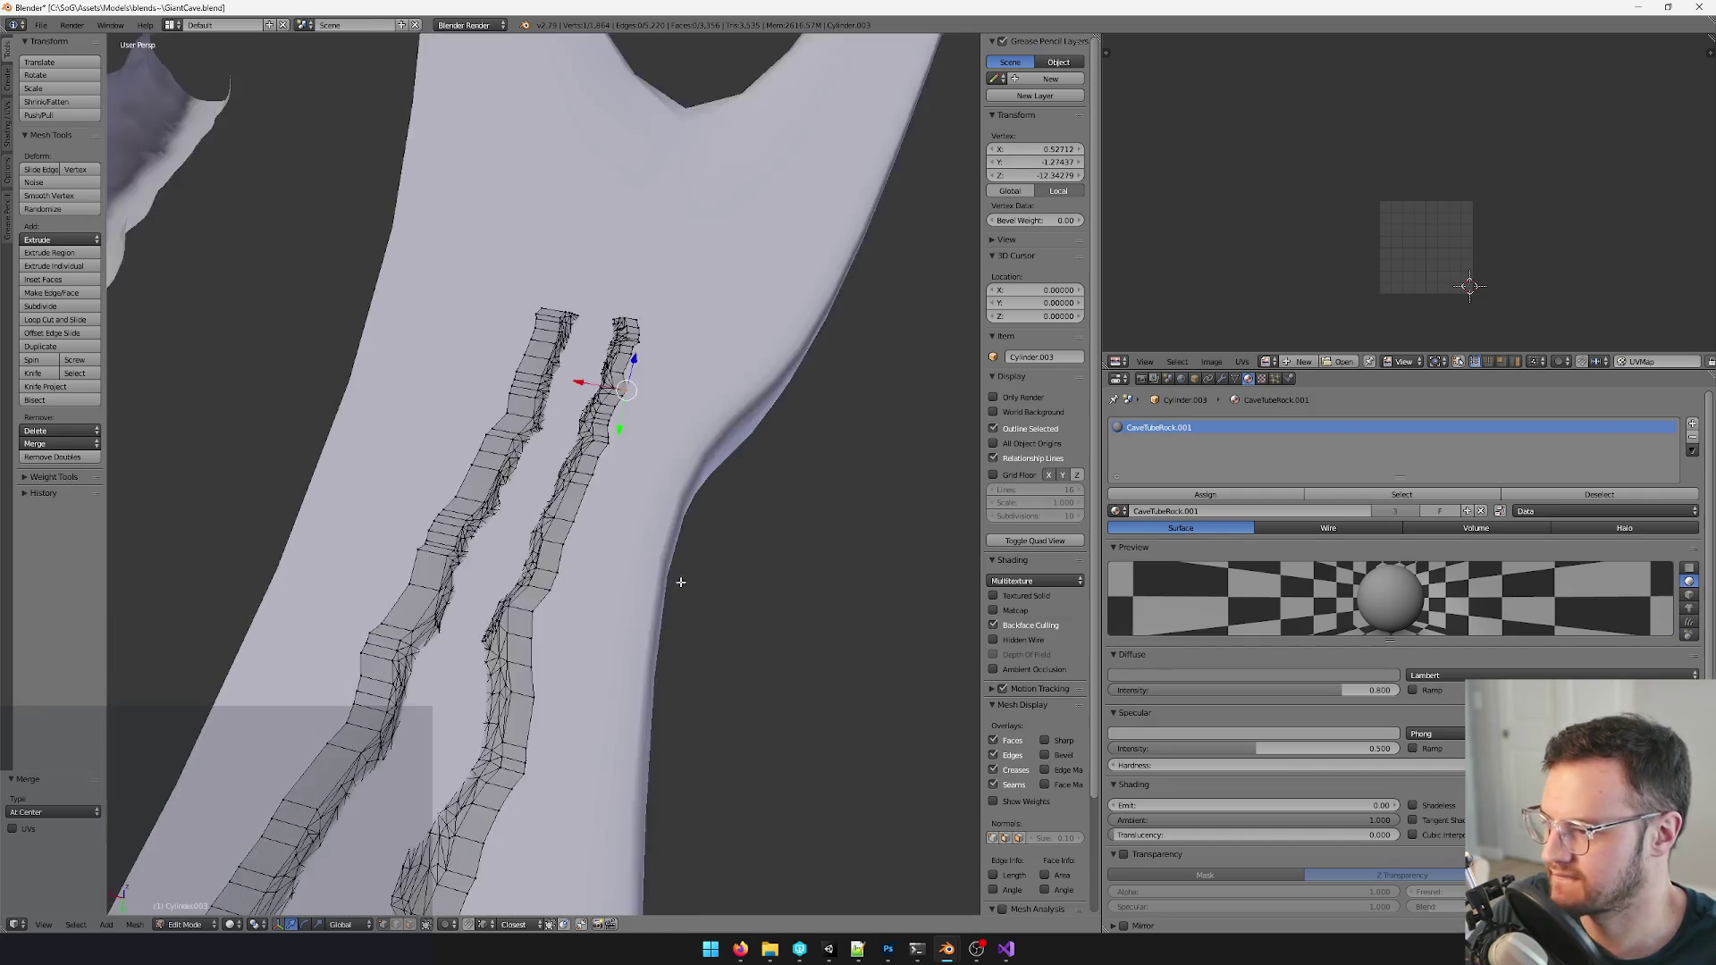
{"action": "scroll", "coordinate": [653, 591], "scroll_direction": "down", "scroll_amount": 2}
{"action": "scroll", "coordinate": [653, 592], "scroll_direction": "up", "scroll_amount": 3}
- Select one edge loop of the channel strip and shrink it slightly (about 0.917)
{"action": "key", "text": "a"}
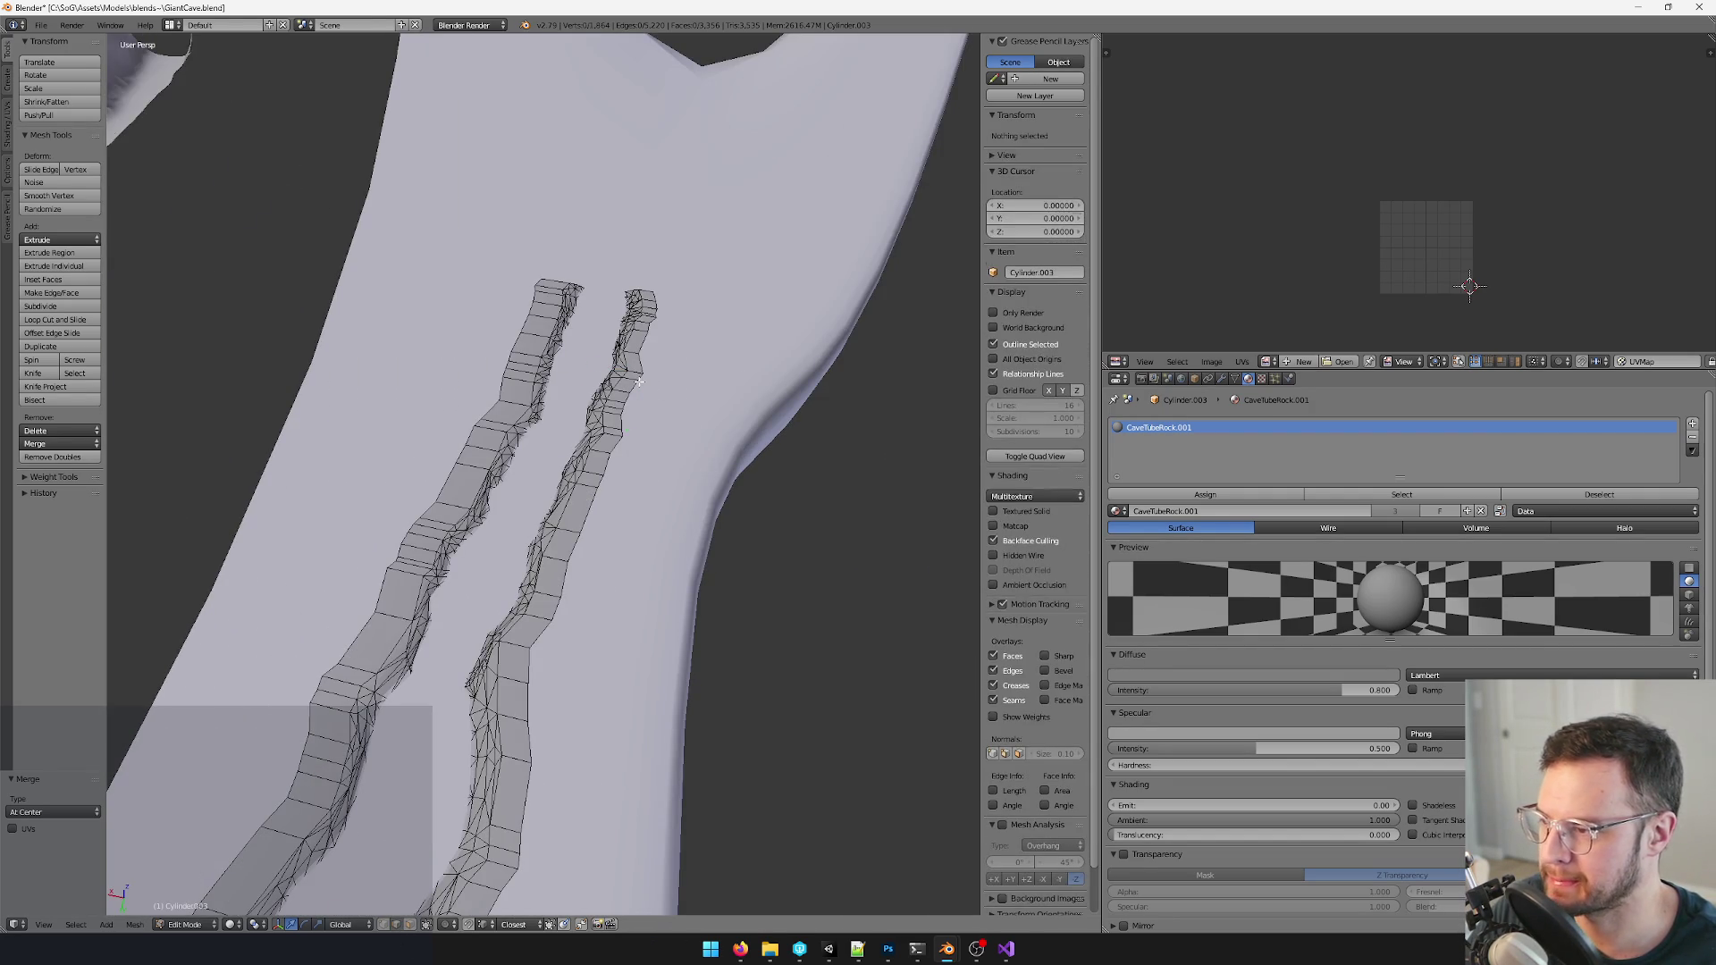
{"action": "right_click", "coordinate": [641, 382]}
{"action": "key", "text": "l"}
{"action": "scroll", "coordinate": [642, 382], "scroll_direction": "down", "scroll_amount": 5}
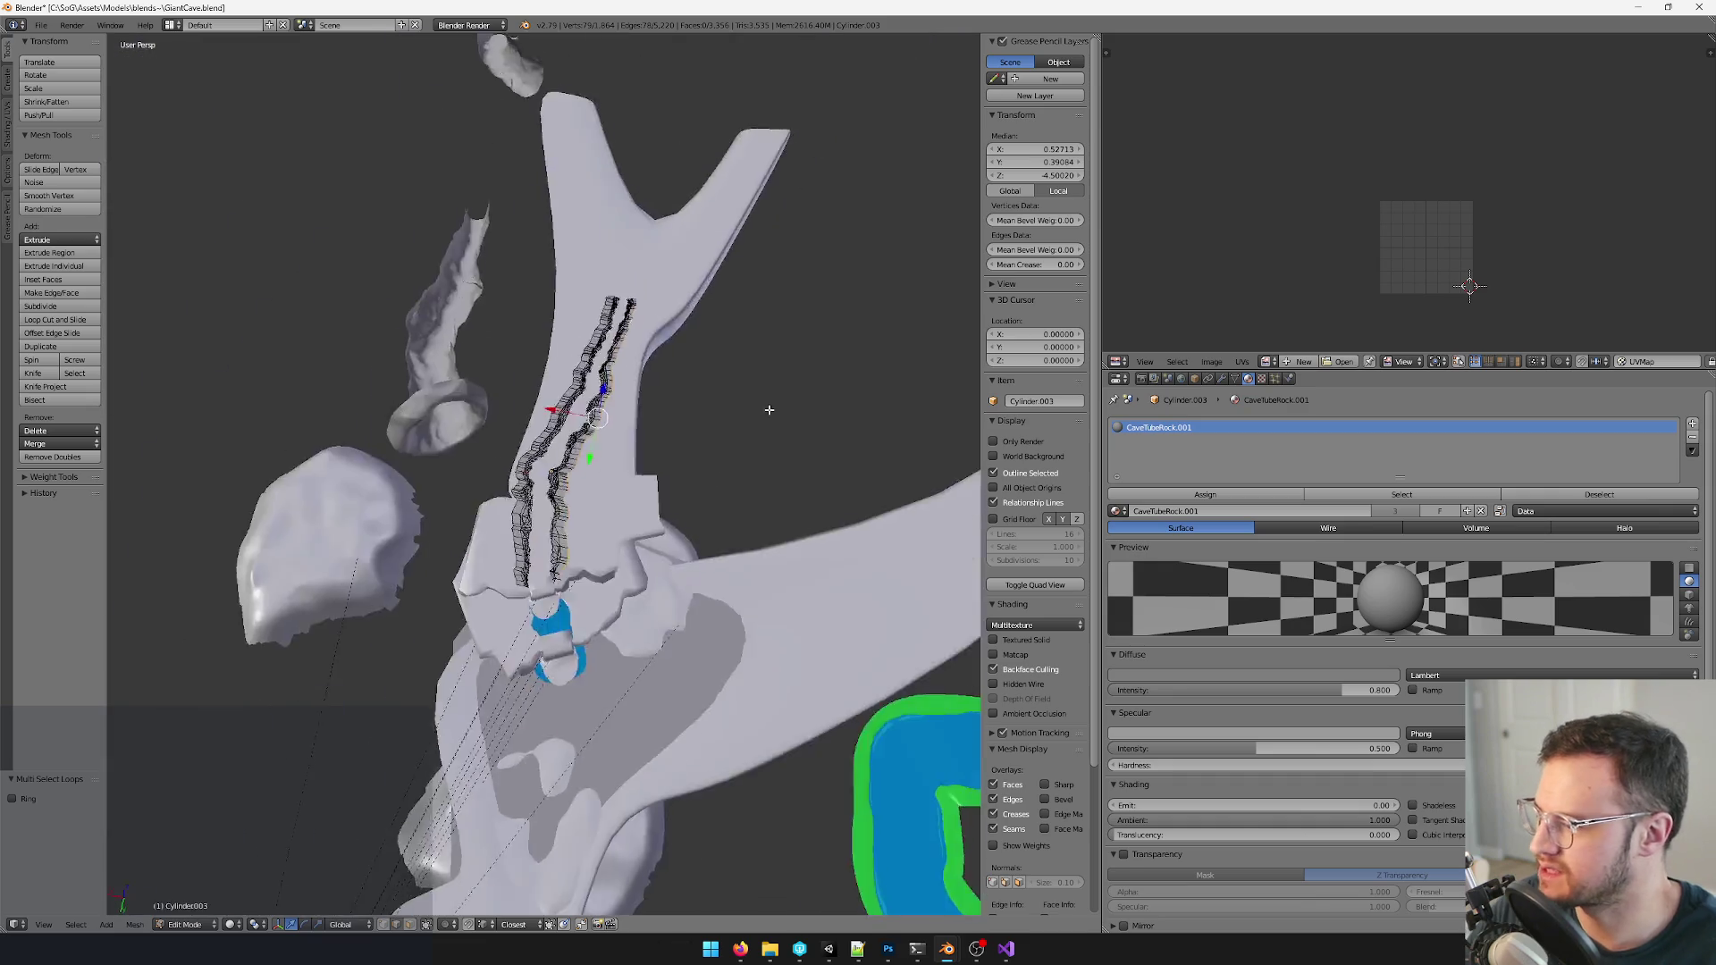
{"action": "scroll", "coordinate": [670, 336], "scroll_direction": "up", "scroll_amount": 5}
{"action": "key", "text": "s"}
{"action": "left_click", "coordinate": [678, 281]}
{"action": "key", "text": "s"}
{"action": "left_click", "coordinate": [677, 282]}
- Shift that loop sideways along X and return to object mode
{"action": "key", "text": "g"}
{"action": "key", "text": "x"}
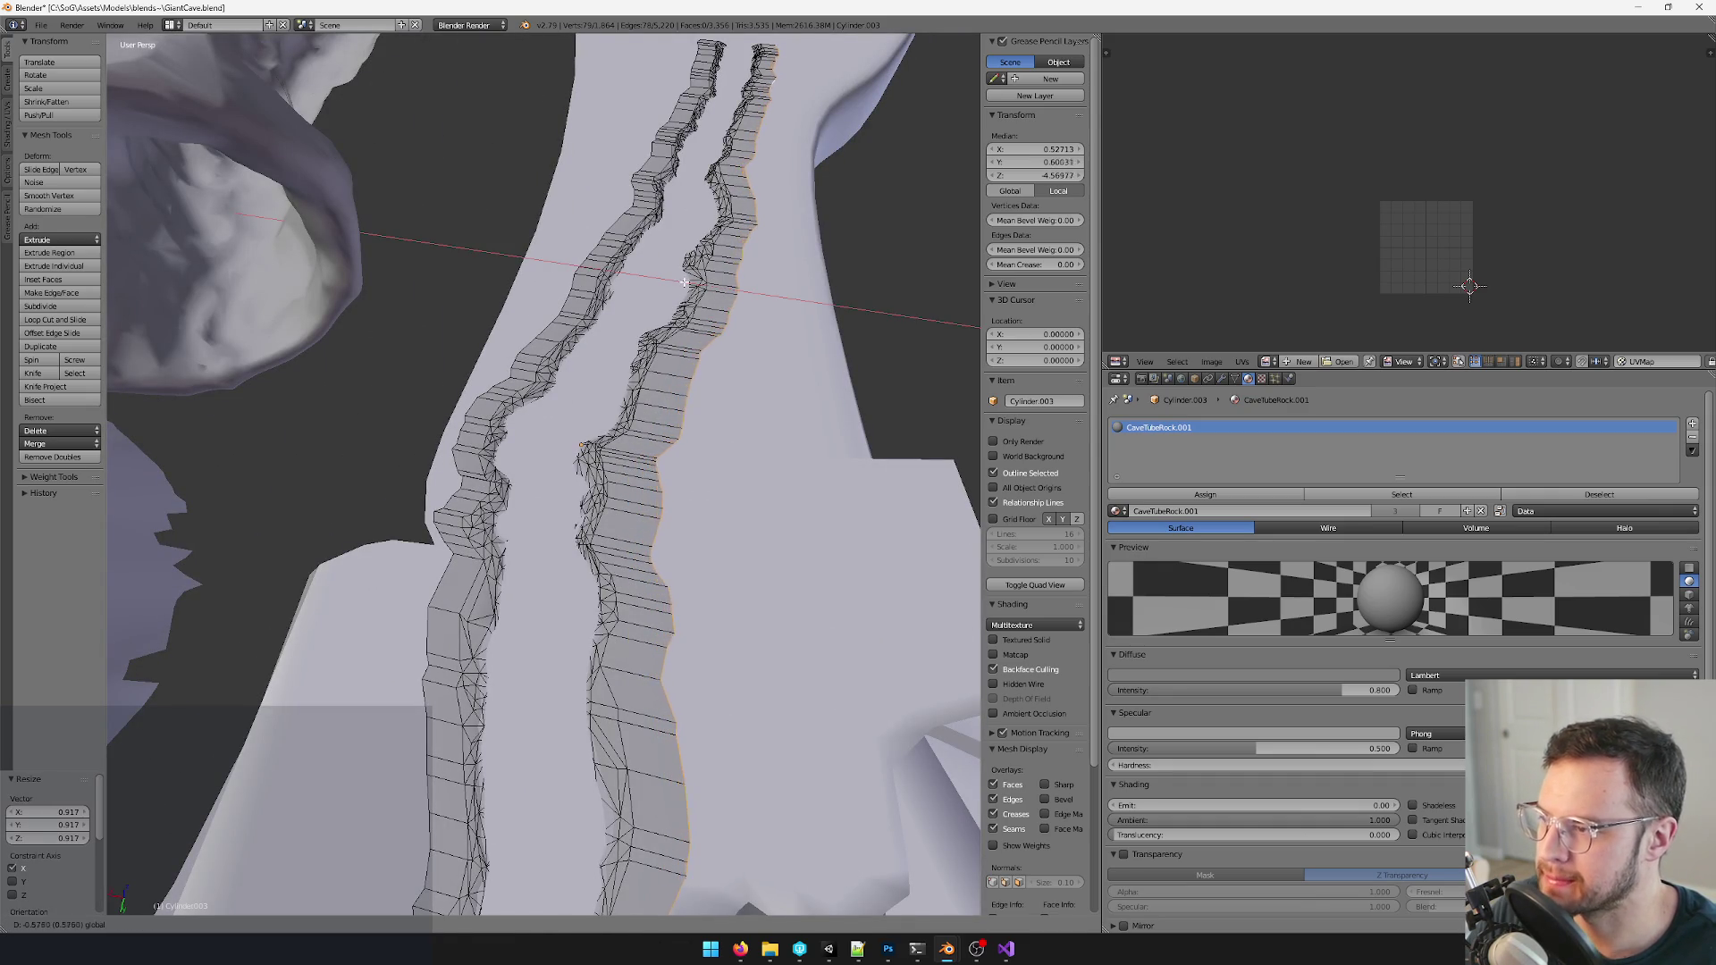
{"action": "left_click", "coordinate": [685, 282]}
{"action": "scroll", "coordinate": [684, 282], "scroll_direction": "down", "scroll_amount": 5}
{"action": "scroll", "coordinate": [639, 550], "scroll_direction": "up", "scroll_amount": 3}
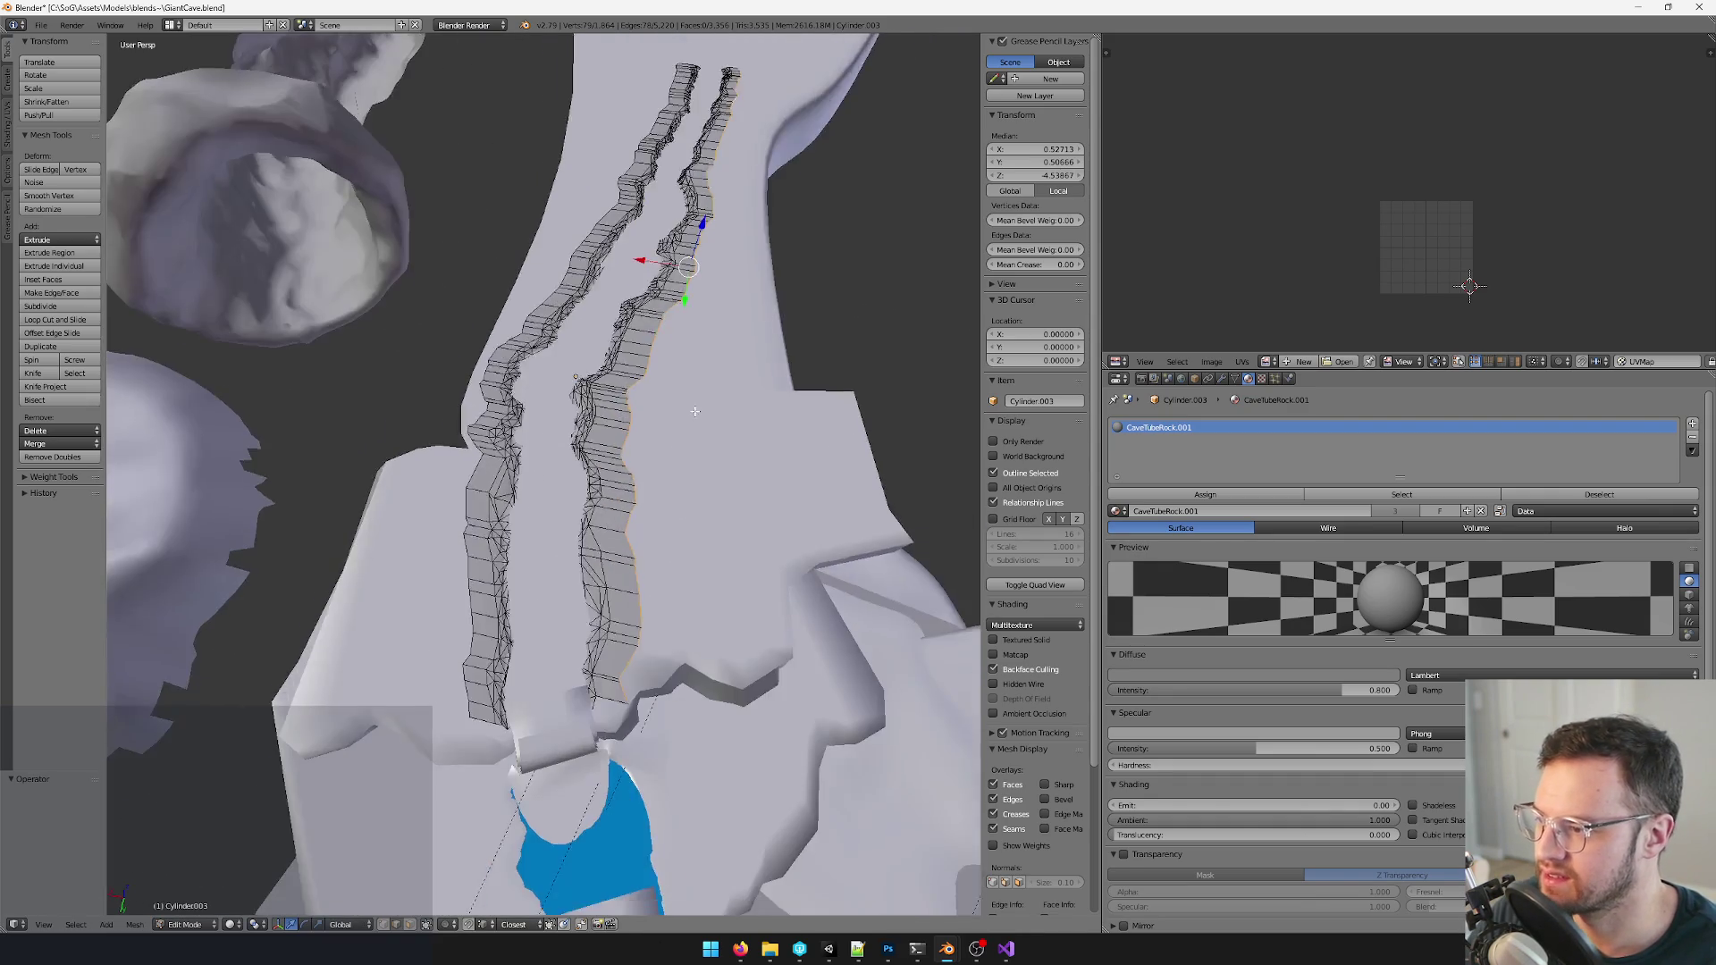
{"action": "scroll", "coordinate": [640, 550], "scroll_direction": "up", "scroll_amount": 2}
{"action": "scroll", "coordinate": [639, 550], "scroll_direction": "down", "scroll_amount": 4}
{"action": "middle_click_drag", "start_coordinate": [537, 403], "coordinate": [714, 438]}
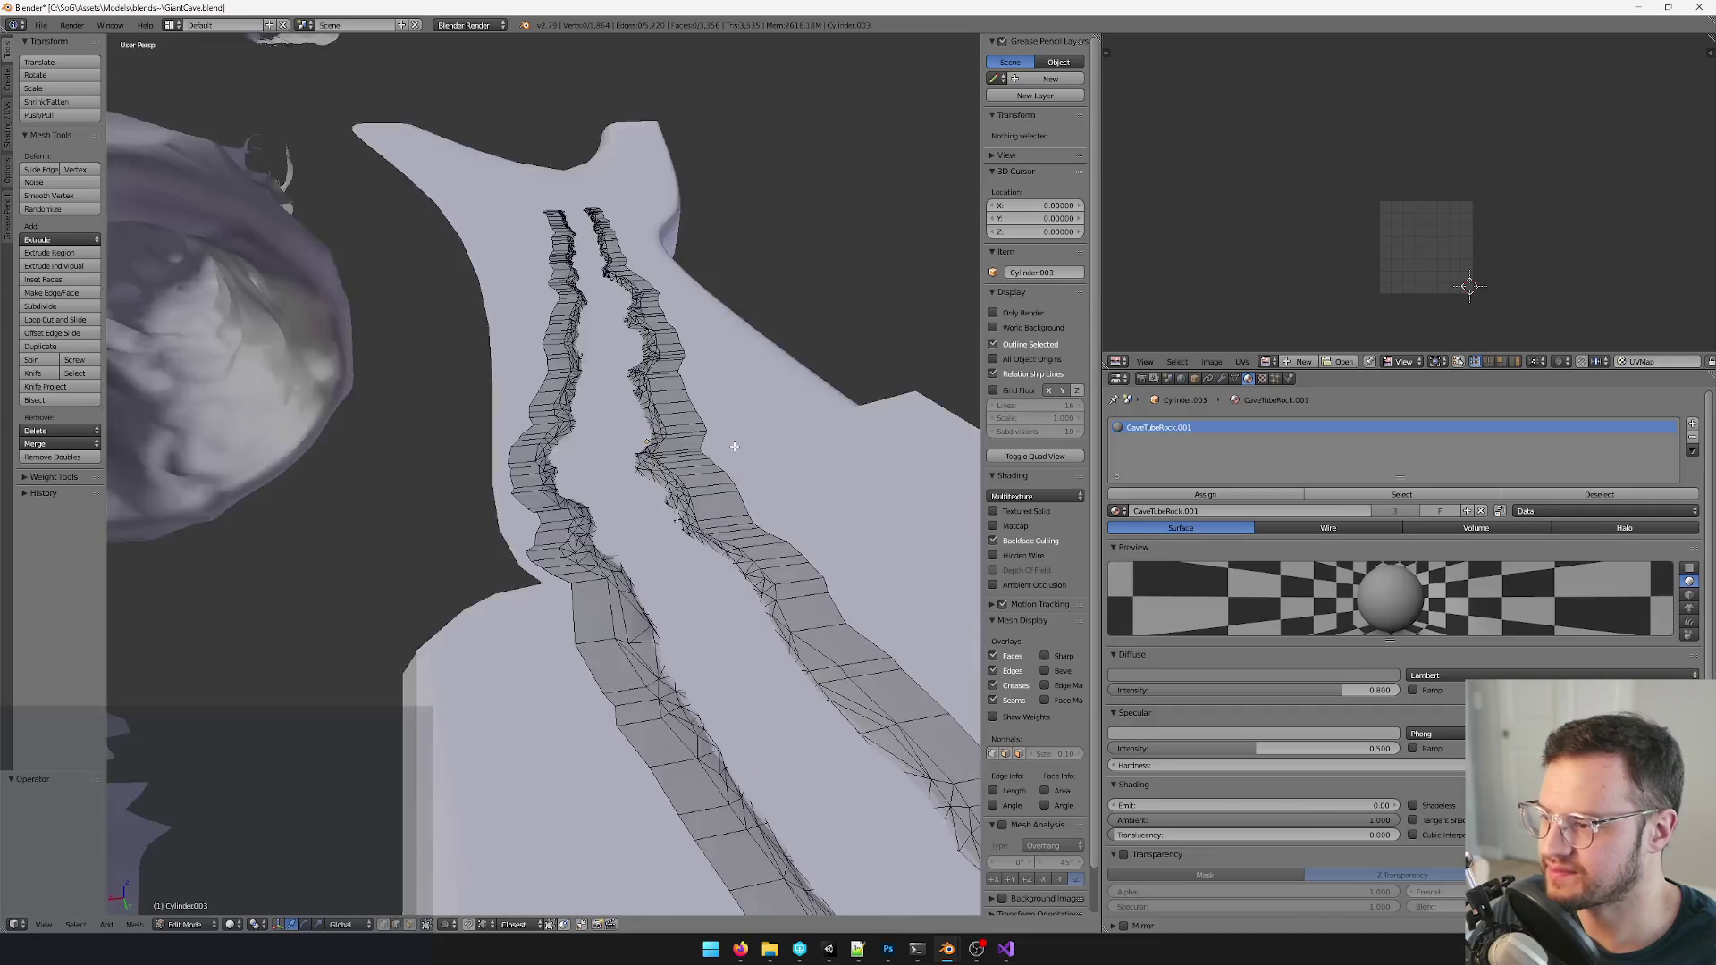
{"action": "scroll", "coordinate": [714, 437], "scroll_direction": "up", "scroll_amount": 4}
{"action": "key", "text": "Tab"}
{"action": "scroll", "coordinate": [728, 446], "scroll_direction": "down", "scroll_amount": 5}
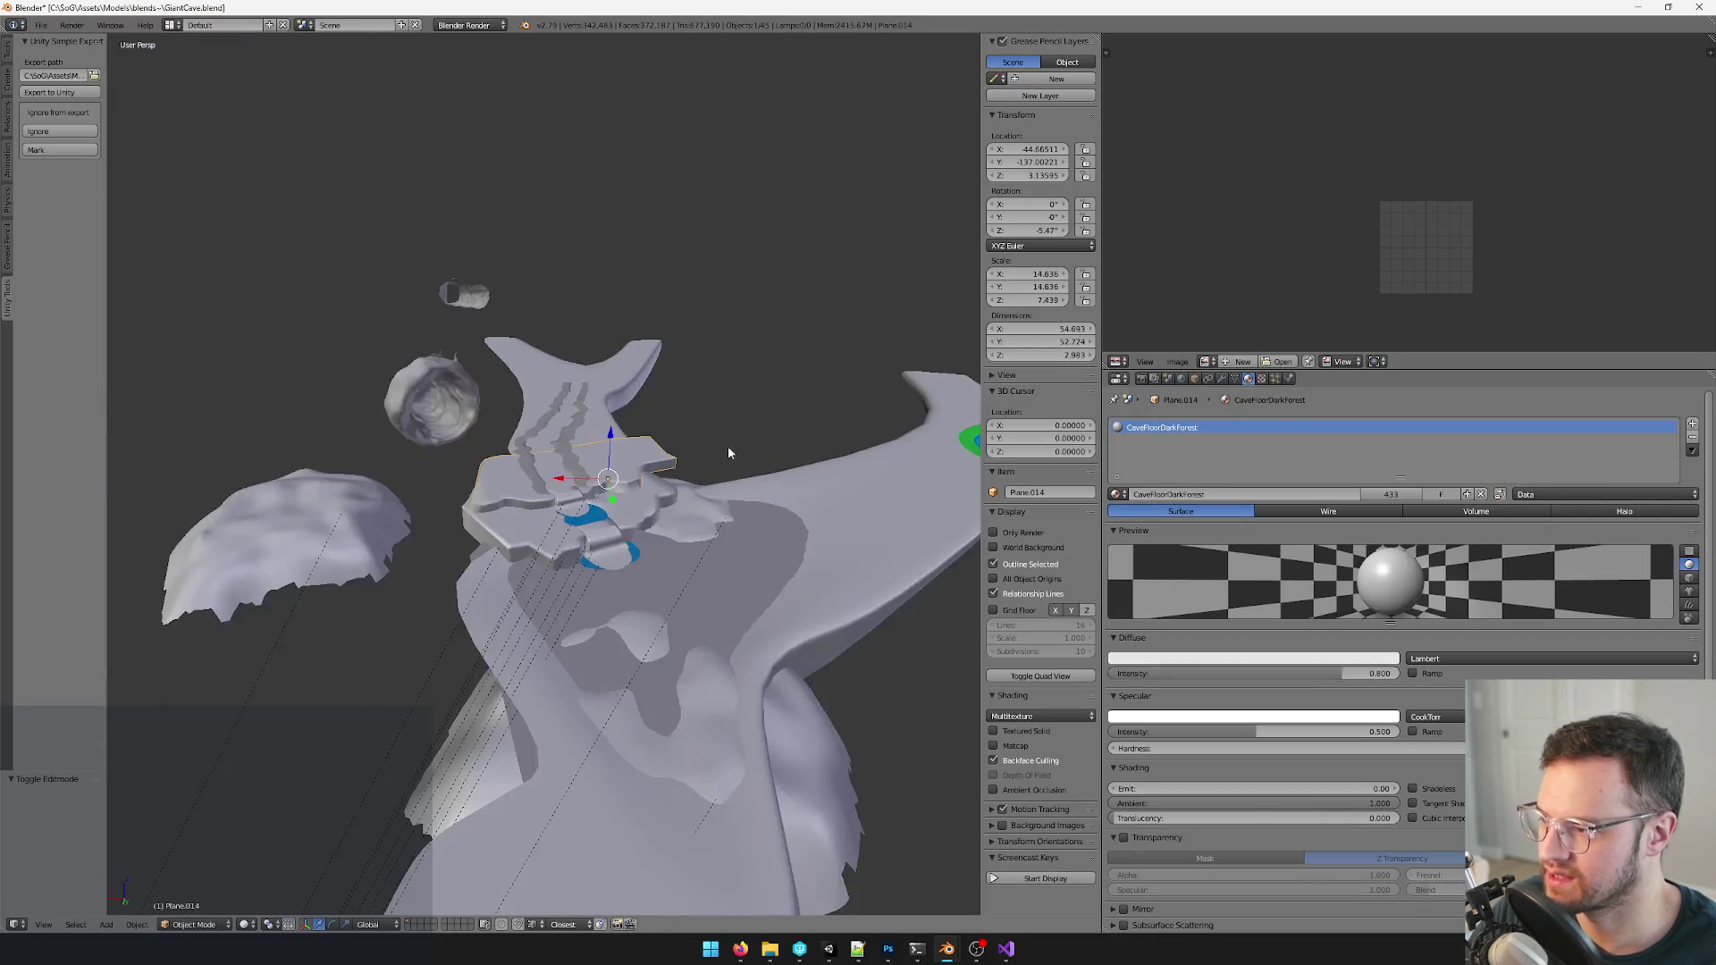
- Enter edit mode on the cave floor Plane.012 and box-select vertices near the fork
{"action": "left_click", "coordinate": [692, 458]}
{"action": "middle_click_drag", "start_coordinate": [692, 458], "coordinate": [681, 440]}
{"action": "scroll", "coordinate": [636, 383], "scroll_direction": "up", "scroll_amount": 3}
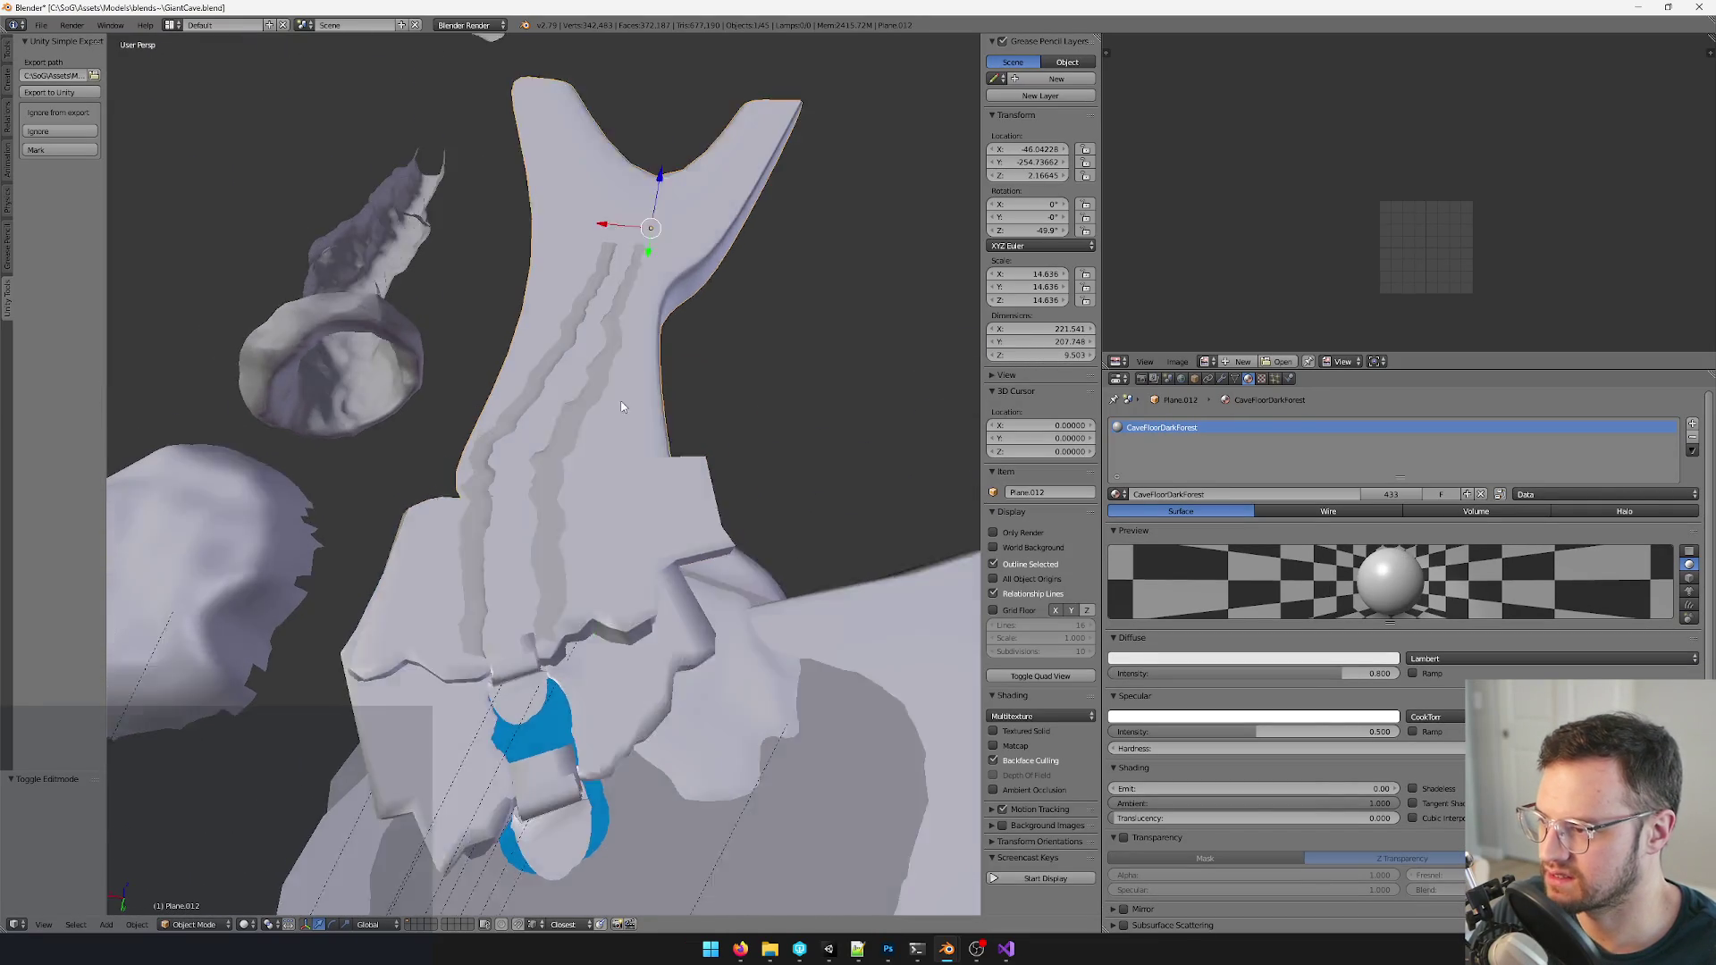
{"action": "middle_click_drag", "start_coordinate": [635, 383], "coordinate": [662, 371]}
{"action": "key", "text": "Tab"}
{"action": "key", "text": "b"}
{"action": "left_click_drag", "start_coordinate": [471, 363], "coordinate": [526, 460]}
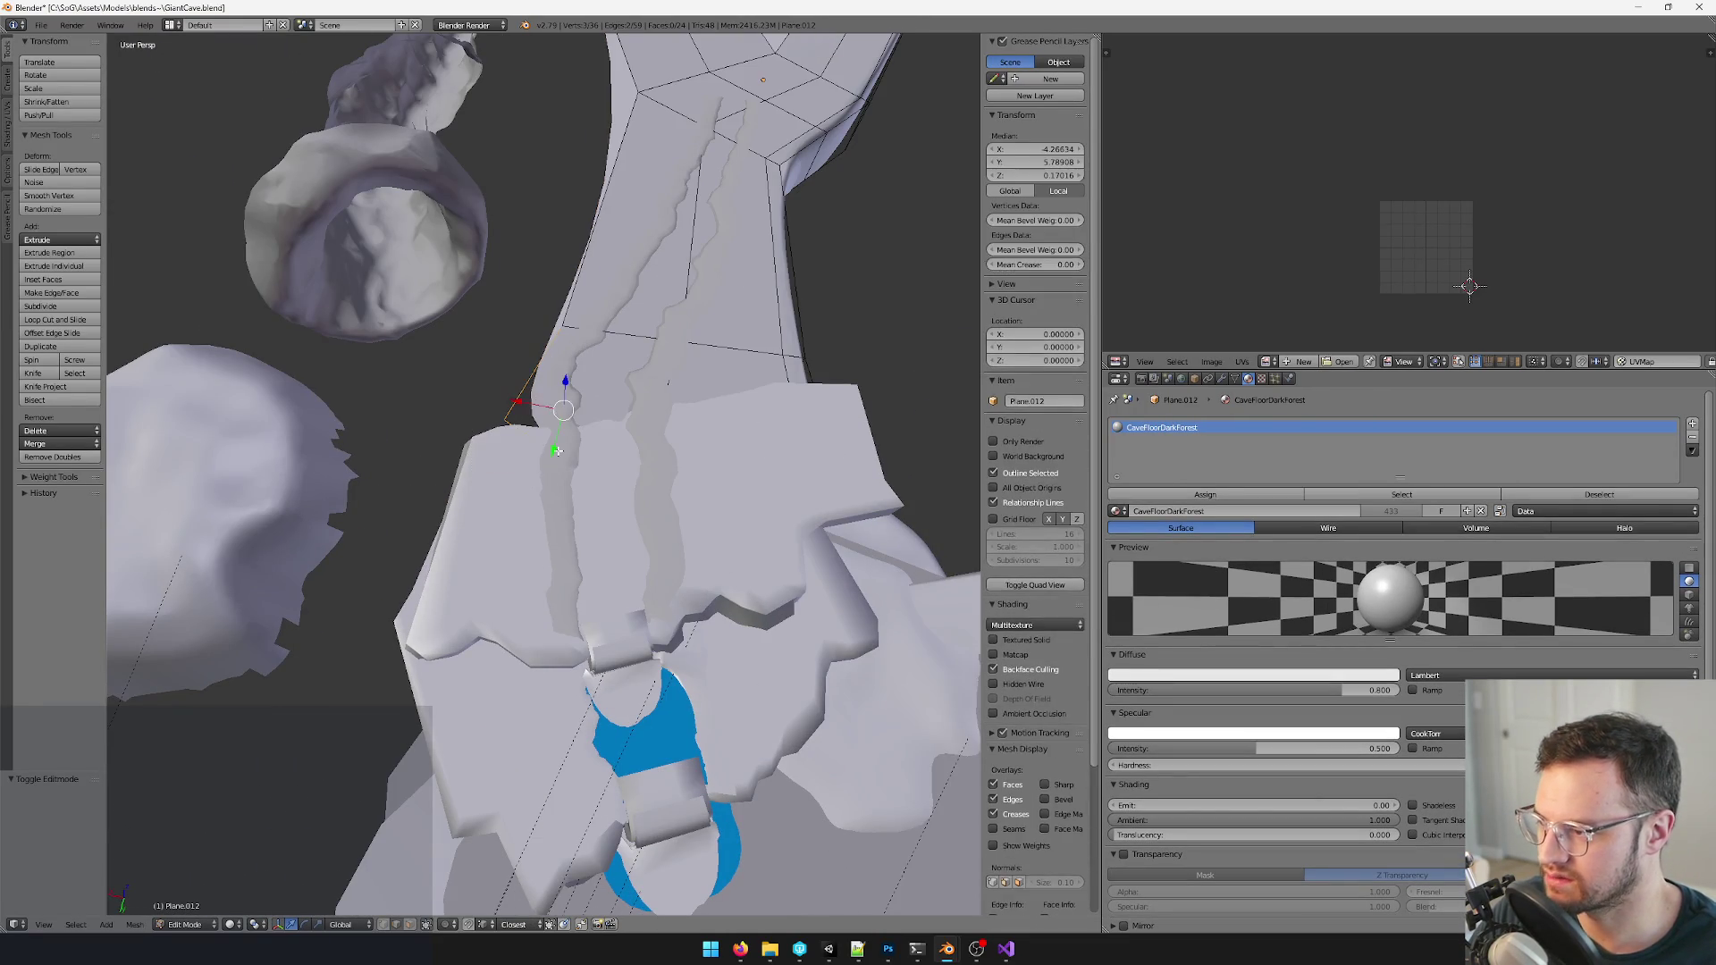
- Edge-slide those floor vertices along their edges and go back to object mode
{"action": "key", "text": "g"}
{"action": "key", "text": "g"}
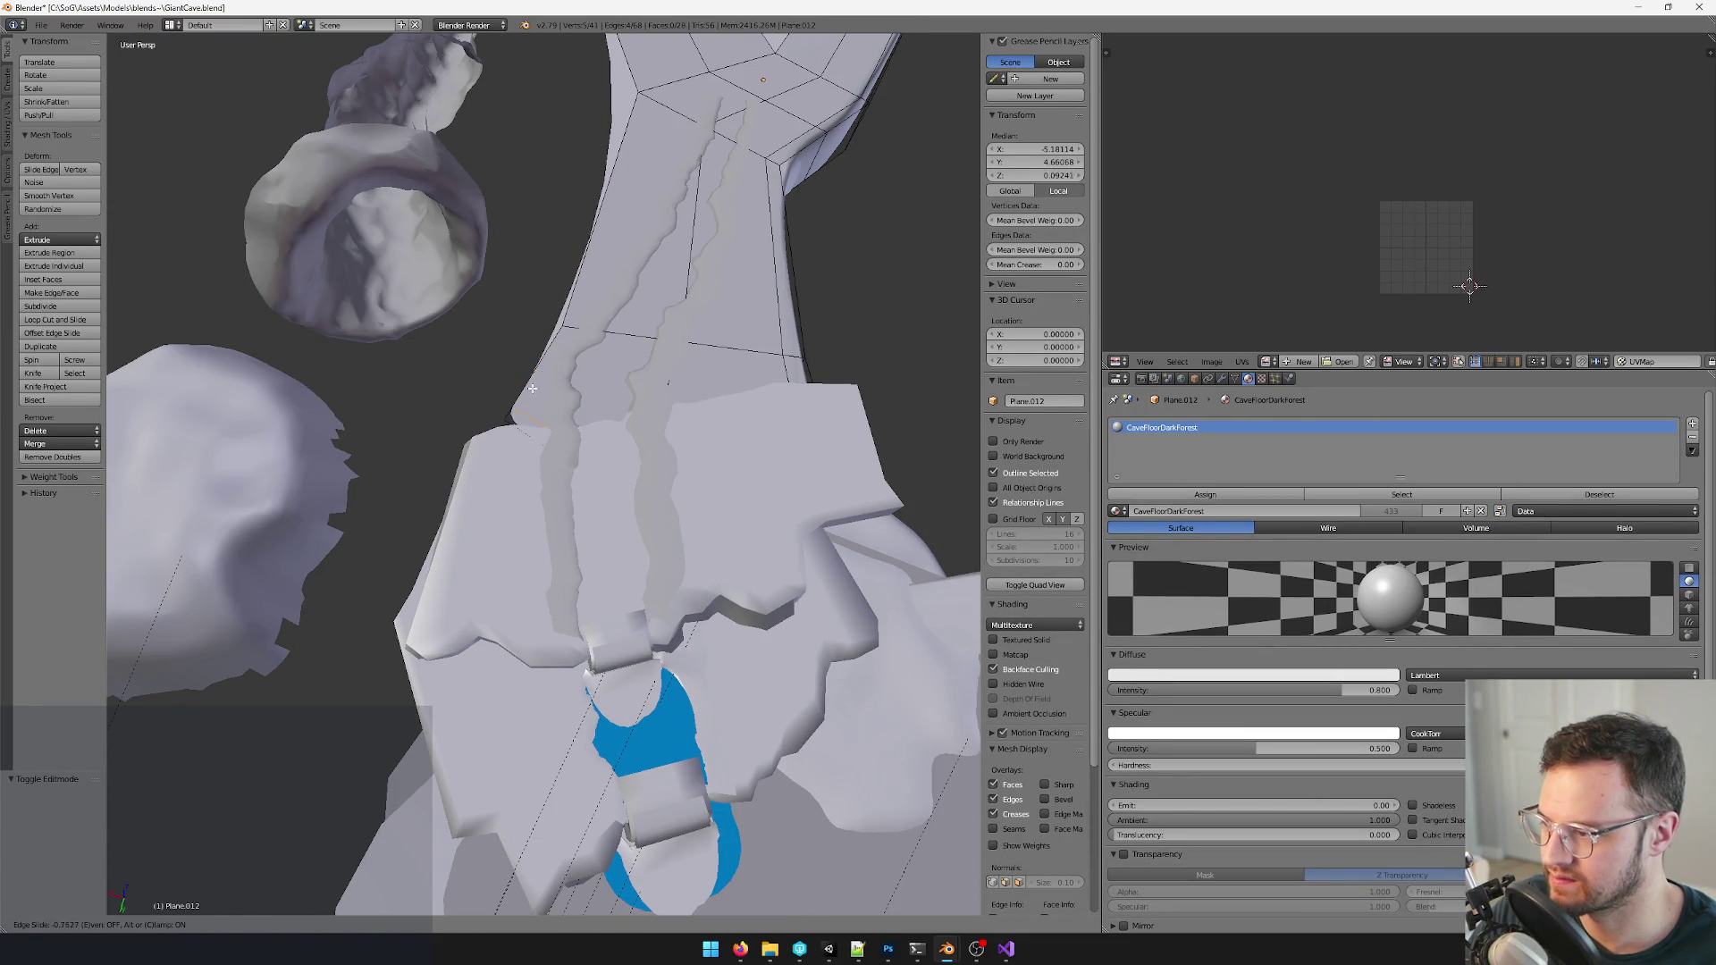
{"action": "left_click", "coordinate": [532, 388]}
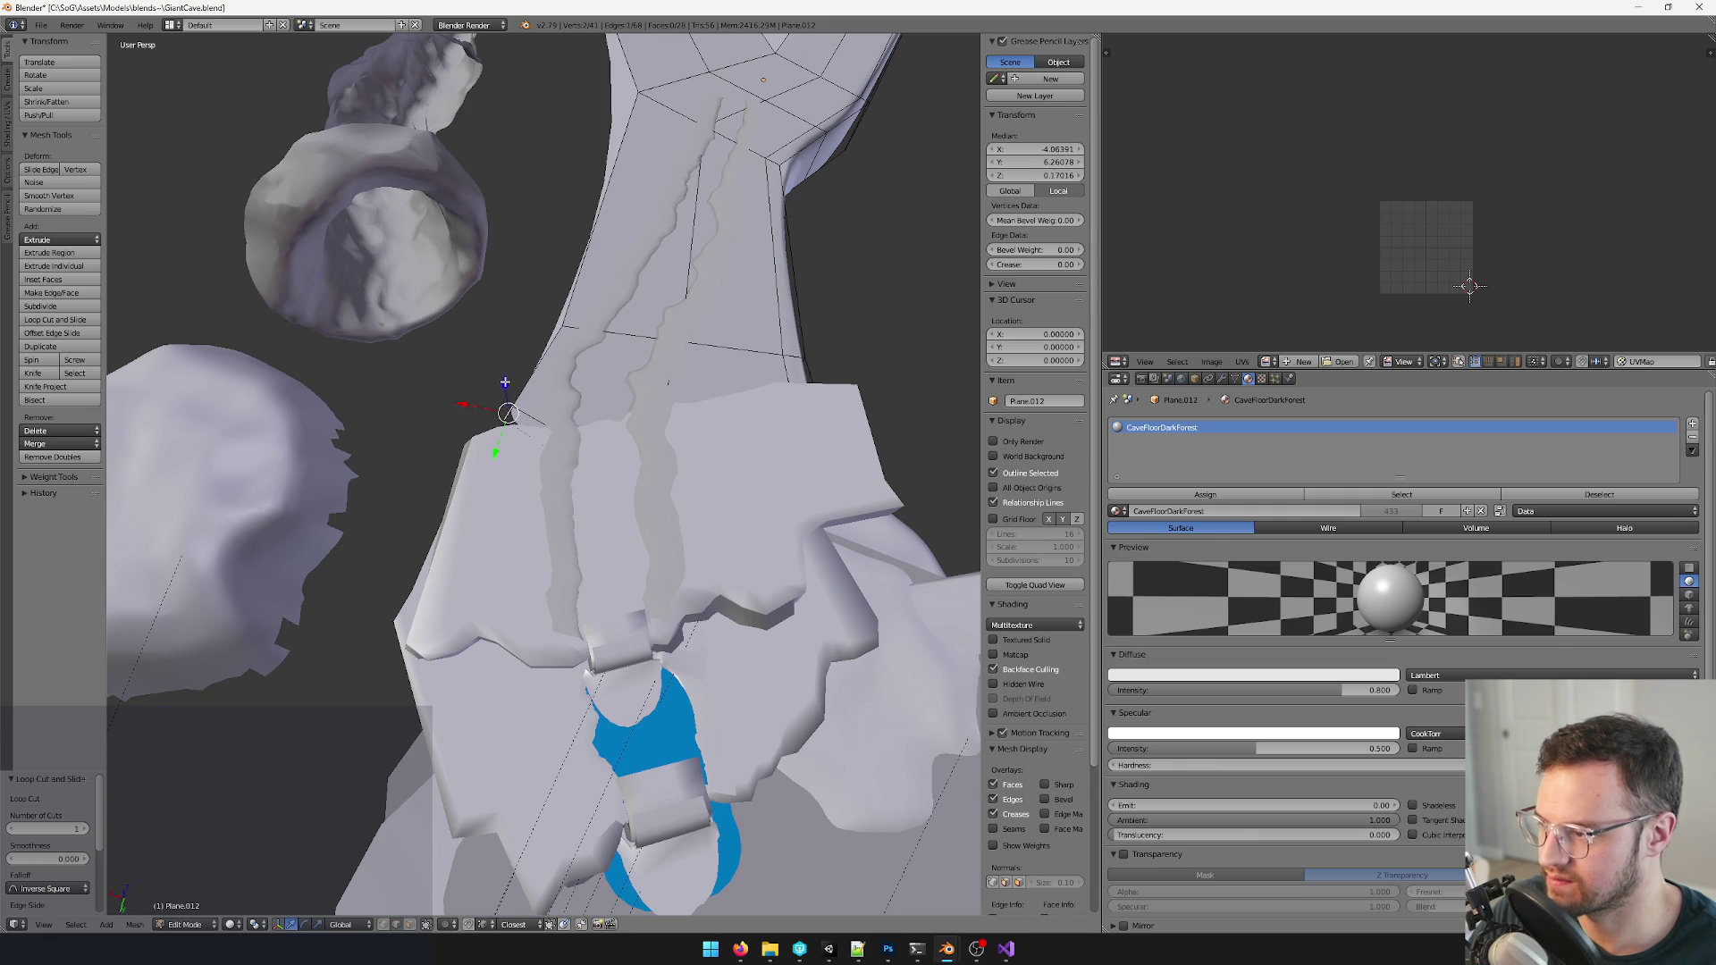
{"action": "key", "text": "Tab"}
{"action": "scroll", "coordinate": [603, 470], "scroll_direction": "down", "scroll_amount": 3}
{"action": "mouse_move", "coordinate": [604, 470]}
{"action": "middle_mouse_down"}
{"action": "mouse_move", "coordinate": [636, 489]}
{"action": "mouse_move", "coordinate": [697, 485]}
{"action": "mouse_move", "coordinate": [584, 503]}
{"action": "mouse_move", "coordinate": [619, 363]}
{"action": "middle_mouse_up"}
{"action": "scroll", "coordinate": [637, 489], "scroll_direction": "up", "scroll_amount": 3}
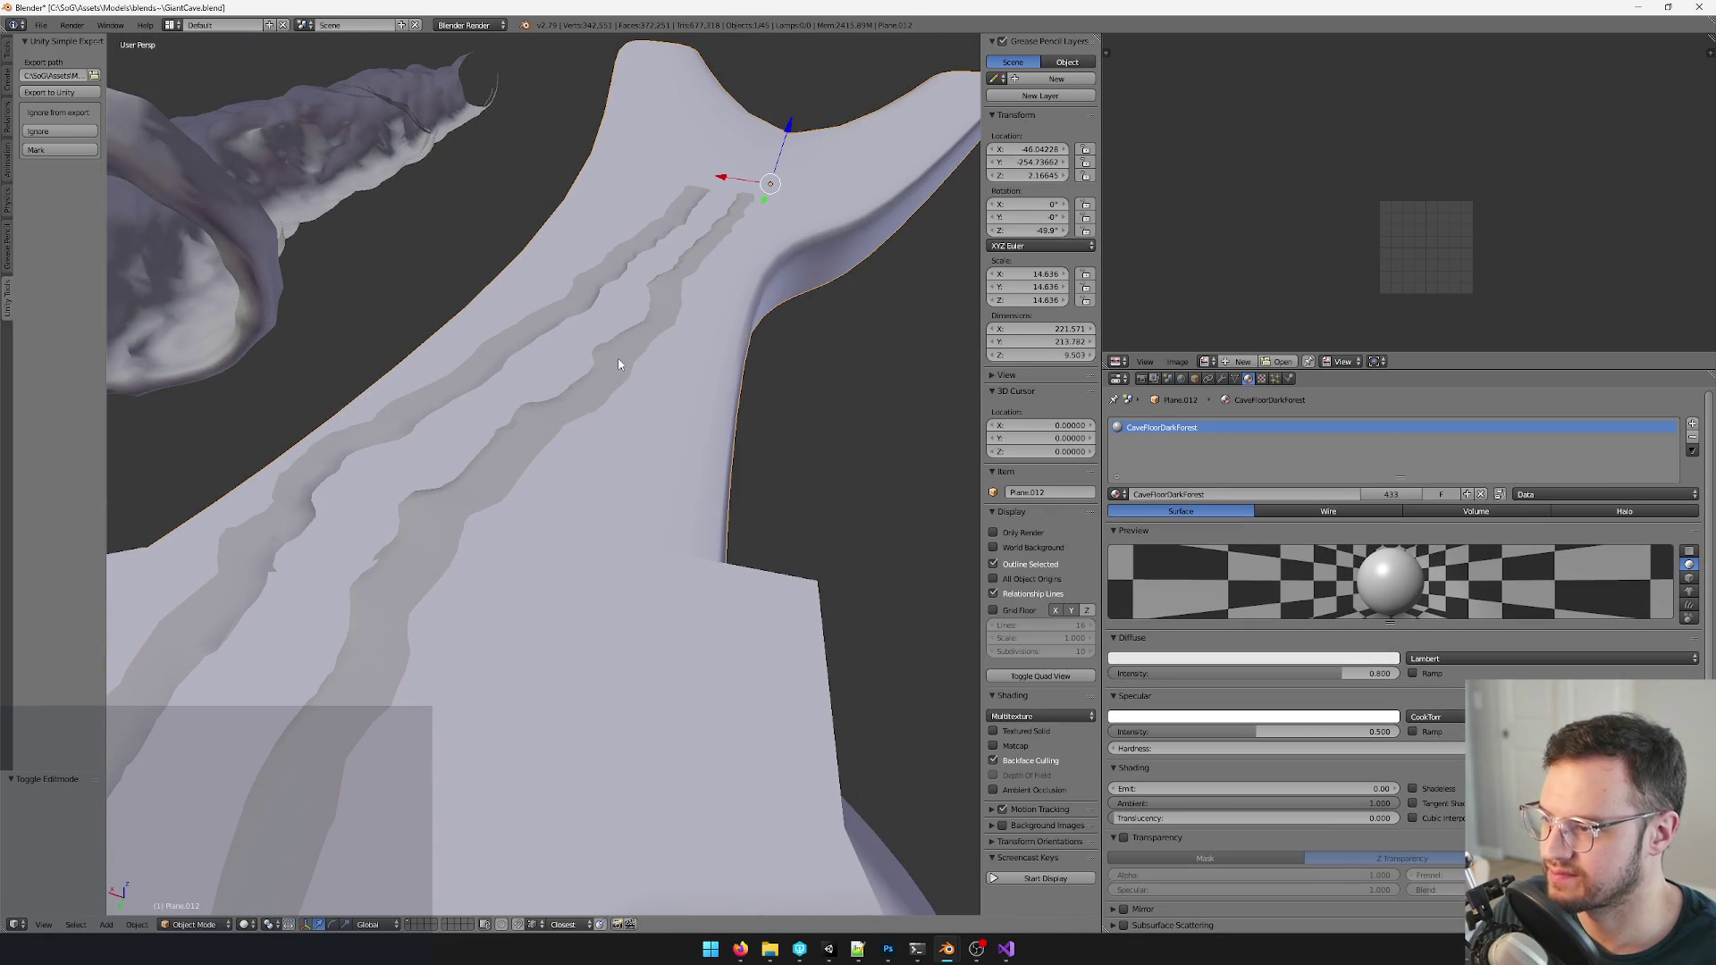
- Briefly inspect the Cylinder.003 tube mesh in edit mode, picking an end vertex, then exit
{"action": "right_click", "coordinate": [619, 363]}
{"action": "key", "text": "Tab"}
{"action": "scroll", "coordinate": [647, 439], "scroll_direction": "down", "scroll_amount": 3}
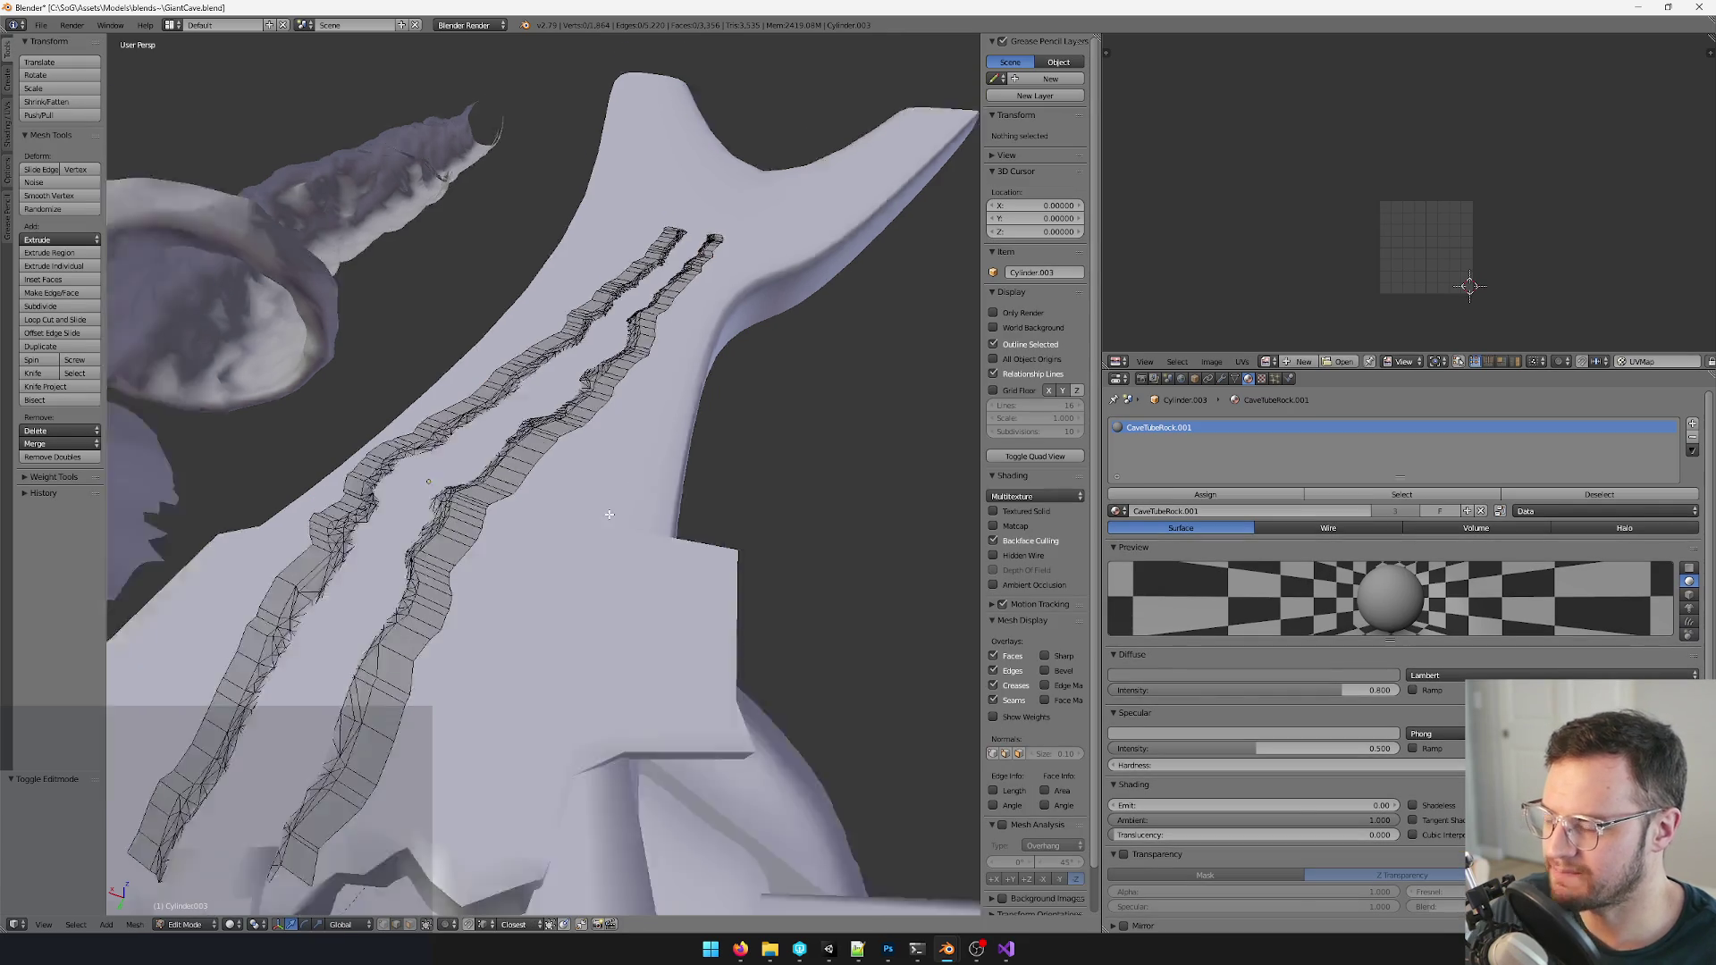
{"action": "mouse_move", "coordinate": [646, 438]}
{"action": "middle_mouse_down"}
{"action": "mouse_move", "coordinate": [618, 499]}
{"action": "mouse_move", "coordinate": [597, 445]}
{"action": "middle_mouse_up"}
{"action": "scroll", "coordinate": [617, 499], "scroll_direction": "up", "scroll_amount": 2}
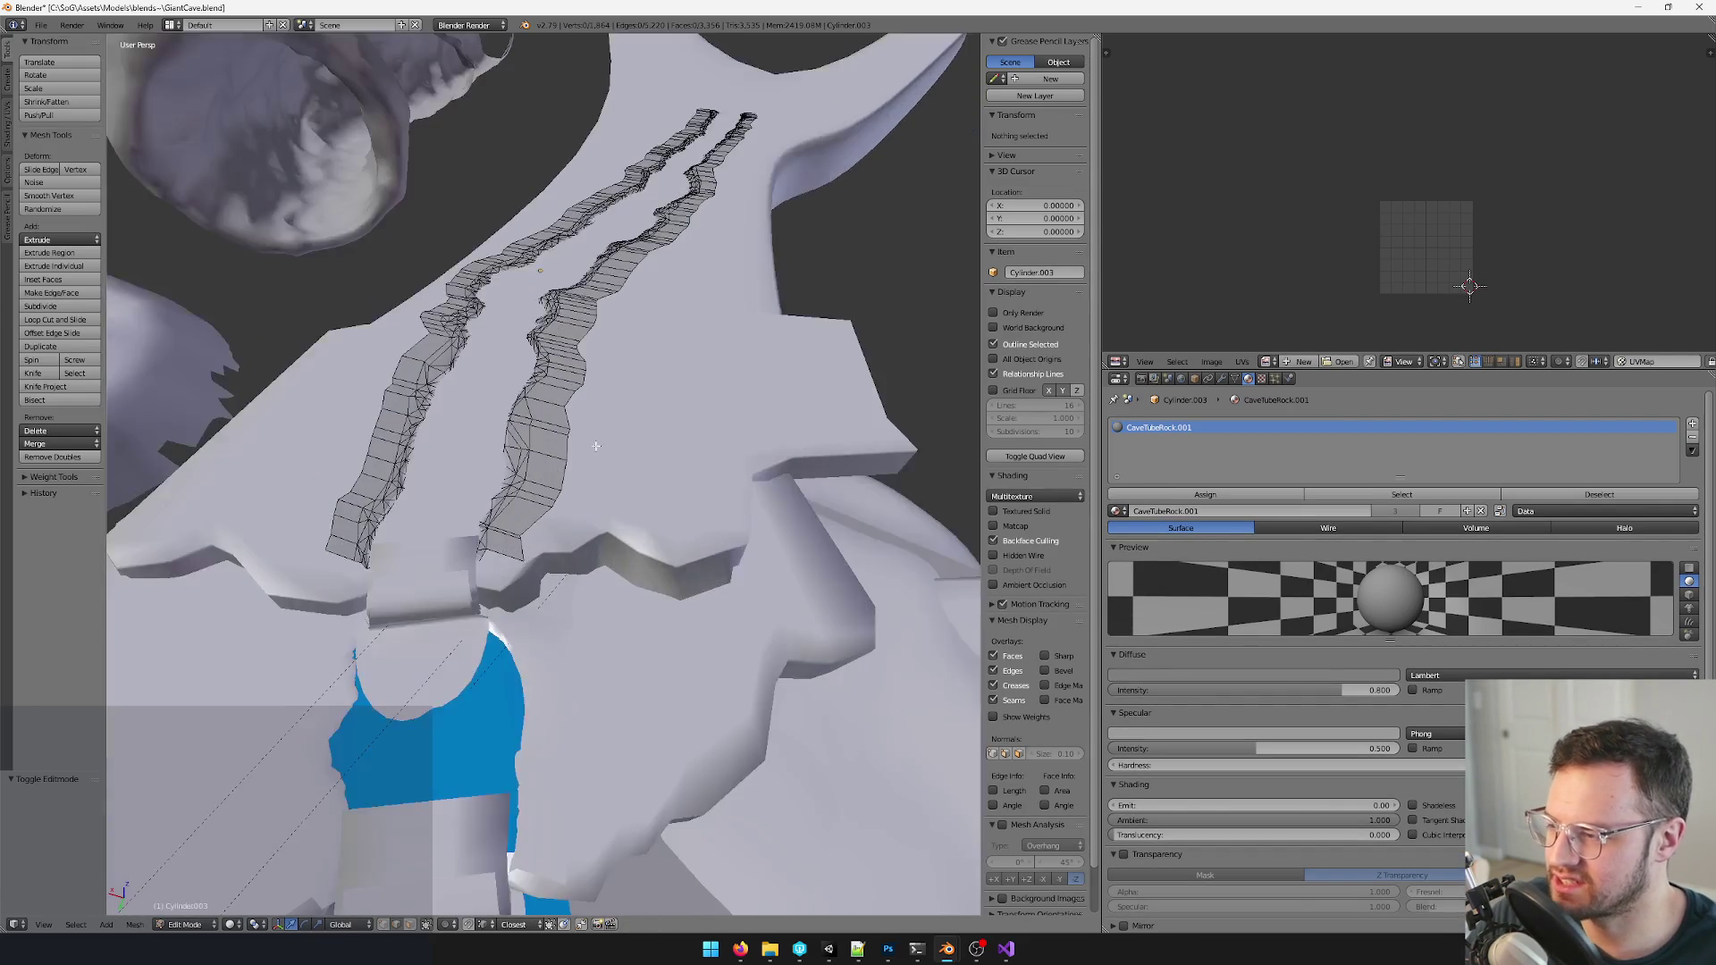
{"action": "right_click", "coordinate": [516, 546]}
{"action": "scroll", "coordinate": [537, 529], "scroll_direction": "up", "scroll_amount": 3}
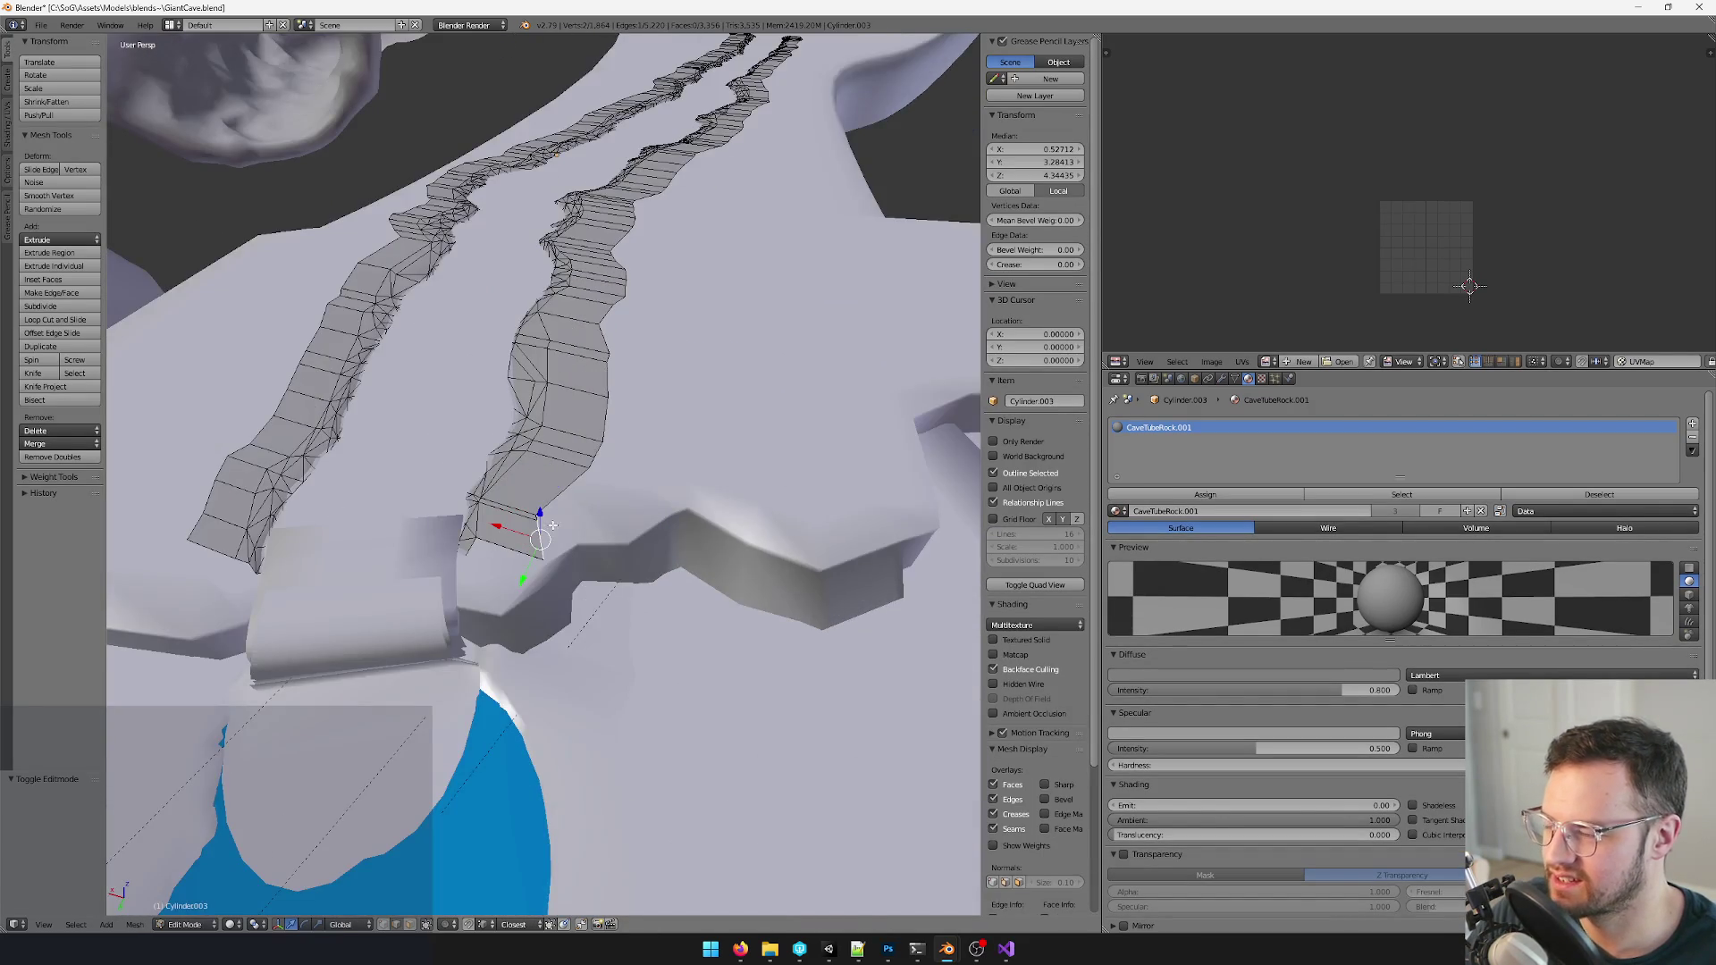
{"action": "mouse_move", "coordinate": [568, 526]}
{"action": "middle_mouse_down"}
{"action": "mouse_move", "coordinate": [619, 429]}
{"action": "mouse_move", "coordinate": [632, 549]}
{"action": "mouse_move", "coordinate": [726, 424]}
{"action": "mouse_move", "coordinate": [708, 487]}
{"action": "middle_mouse_up"}
{"action": "key", "text": "Tab"}
- Cycle through Plane.014, Cylinder.001 and Plane.012, then reopen Cylinder.003 for editing
{"action": "right_click", "coordinate": [708, 480]}
{"action": "right_click", "coordinate": [615, 390]}
{"action": "mouse_move", "coordinate": [615, 403]}
{"action": "middle_mouse_down"}
{"action": "mouse_move", "coordinate": [599, 510]}
{"action": "mouse_move", "coordinate": [612, 565]}
{"action": "mouse_move", "coordinate": [589, 568]}
{"action": "middle_mouse_up"}
{"action": "scroll", "coordinate": [588, 558], "scroll_direction": "up", "scroll_amount": 3}
{"action": "scroll", "coordinate": [617, 503], "scroll_direction": "up", "scroll_amount": 2}
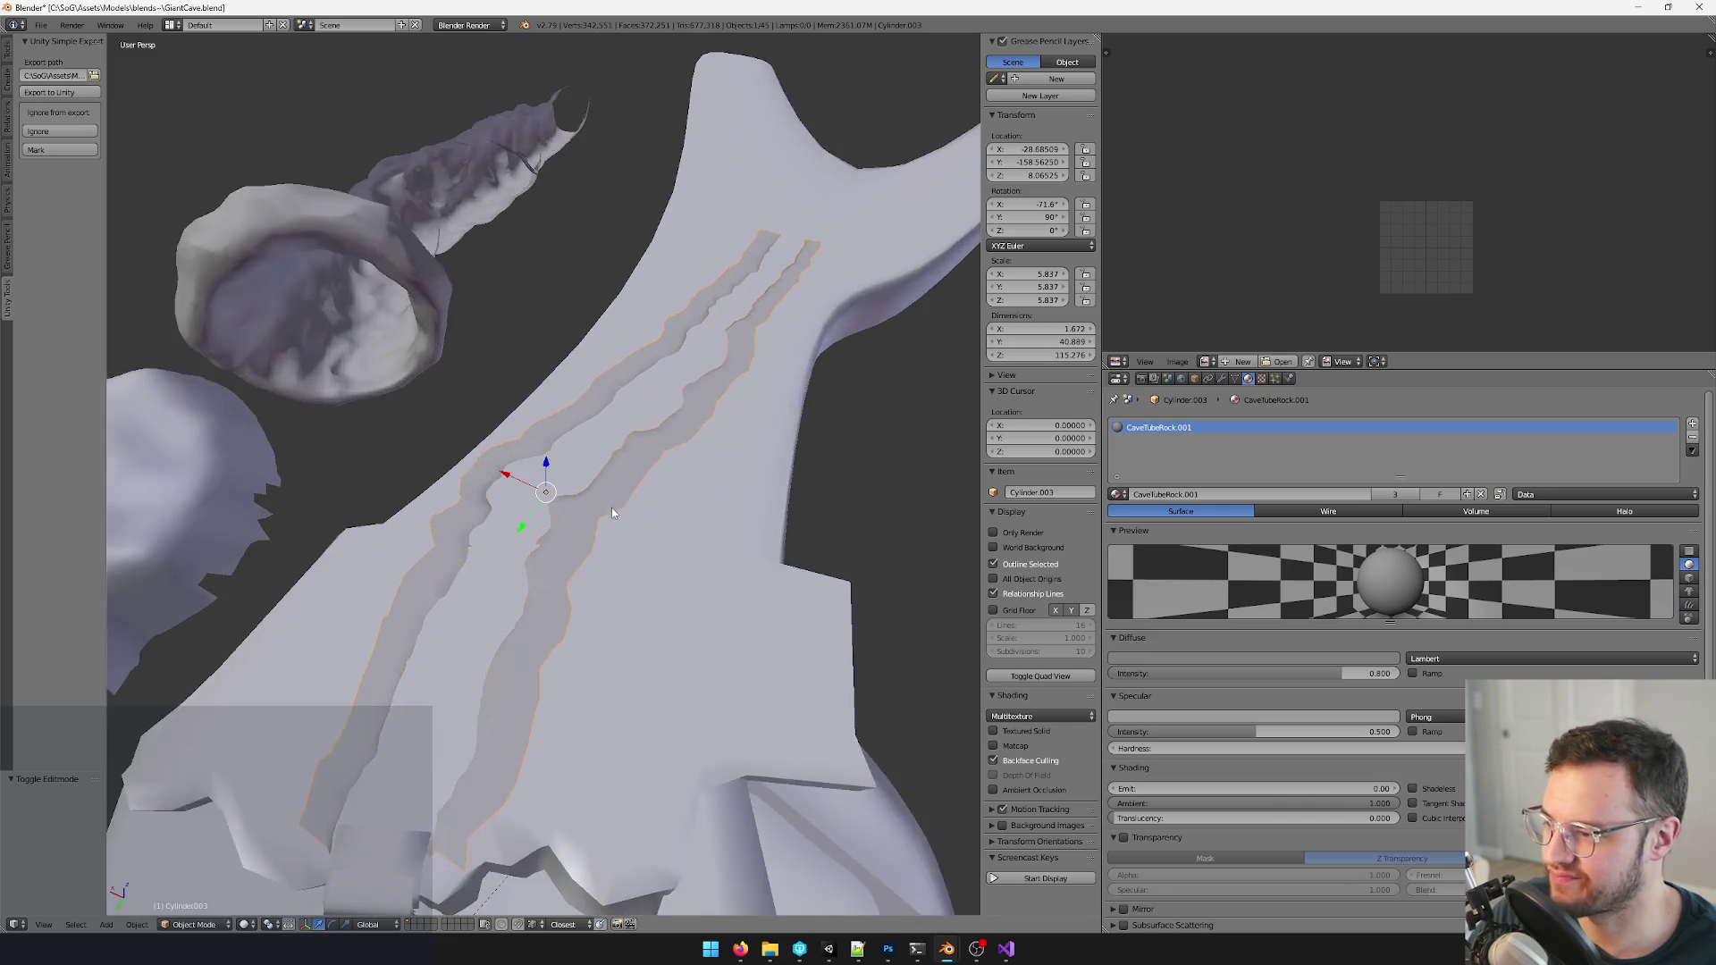
{"action": "right_click", "coordinate": [724, 548]}
{"action": "scroll", "coordinate": [724, 547], "scroll_direction": "down", "scroll_amount": 3}
{"action": "scroll", "coordinate": [783, 421], "scroll_direction": "up", "scroll_amount": 2}
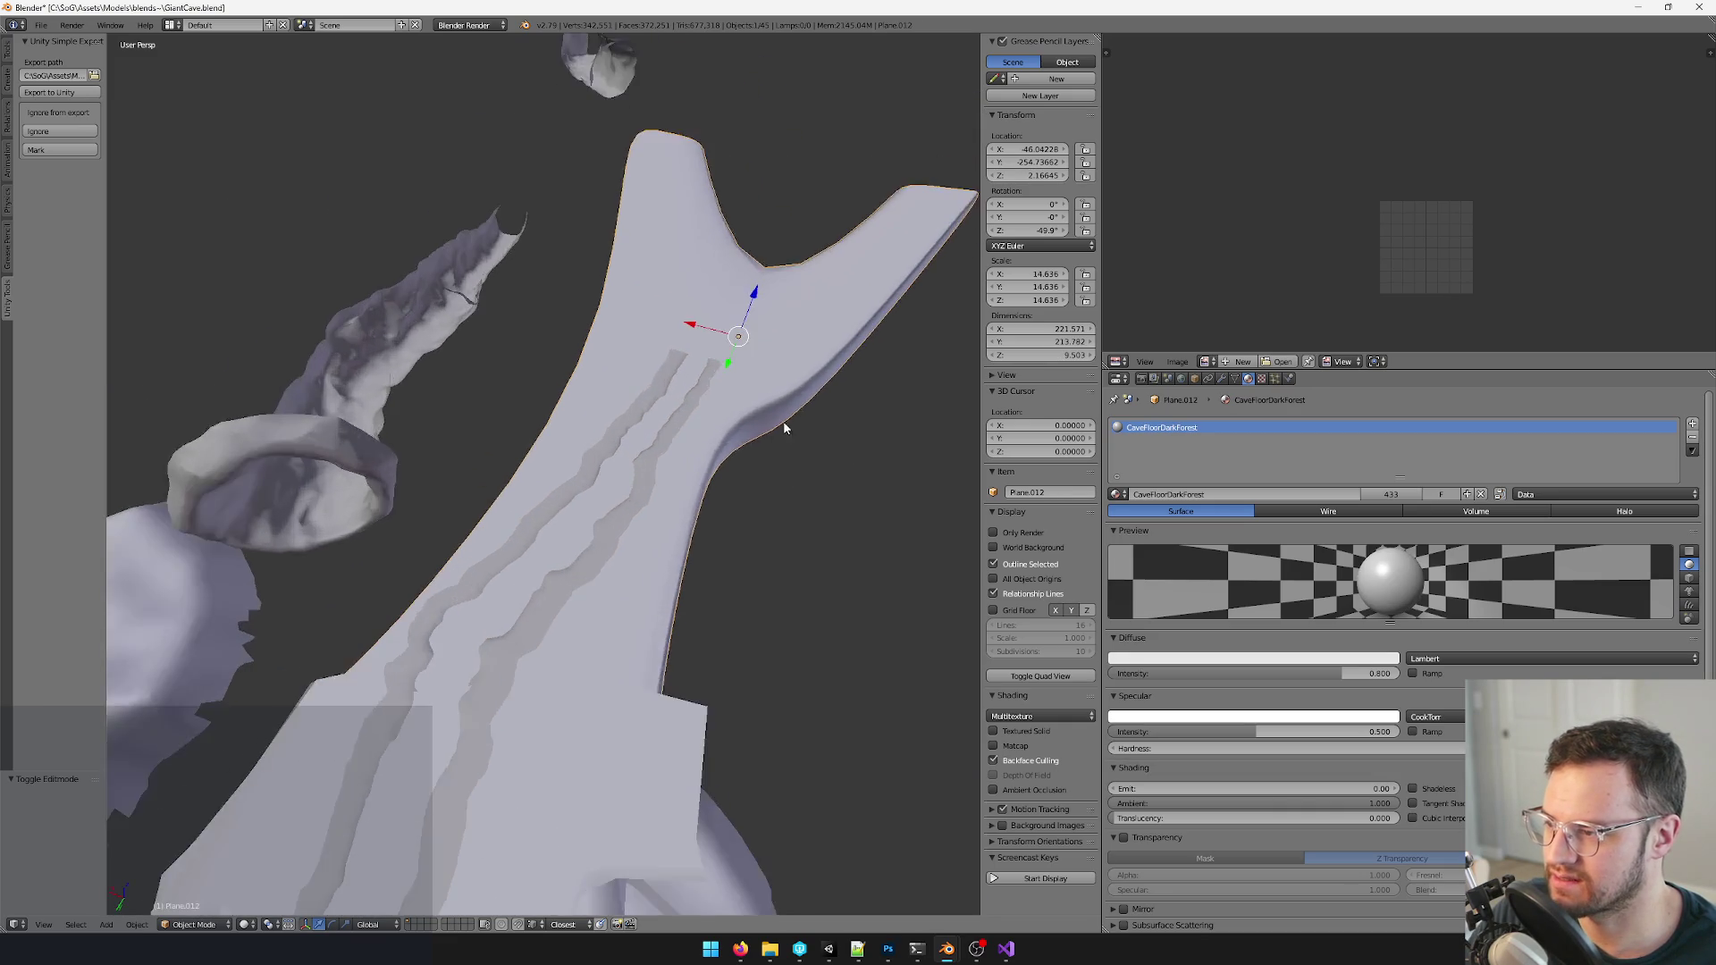
{"action": "scroll", "coordinate": [683, 425], "scroll_direction": "up", "scroll_amount": 2}
{"action": "right_click", "coordinate": [679, 399]}
{"action": "scroll", "coordinate": [678, 399], "scroll_direction": "down", "scroll_amount": 4}
{"action": "mouse_move", "coordinate": [687, 465]}
{"action": "middle_mouse_down"}
{"action": "mouse_move", "coordinate": [687, 489]}
{"action": "mouse_move", "coordinate": [620, 550]}
{"action": "mouse_move", "coordinate": [691, 522]}
{"action": "mouse_move", "coordinate": [636, 491]}
{"action": "mouse_move", "coordinate": [616, 586]}
{"action": "mouse_move", "coordinate": [690, 517]}
{"action": "middle_mouse_up"}
{"action": "scroll", "coordinate": [621, 550], "scroll_direction": "up", "scroll_amount": 3}
{"action": "key", "text": "Tab"}
{"action": "scroll", "coordinate": [616, 588], "scroll_direction": "down", "scroll_amount": 4}
{"action": "scroll", "coordinate": [616, 587], "scroll_direction": "down", "scroll_amount": 2}
{"action": "scroll", "coordinate": [627, 570], "scroll_direction": "up", "scroll_amount": 4}
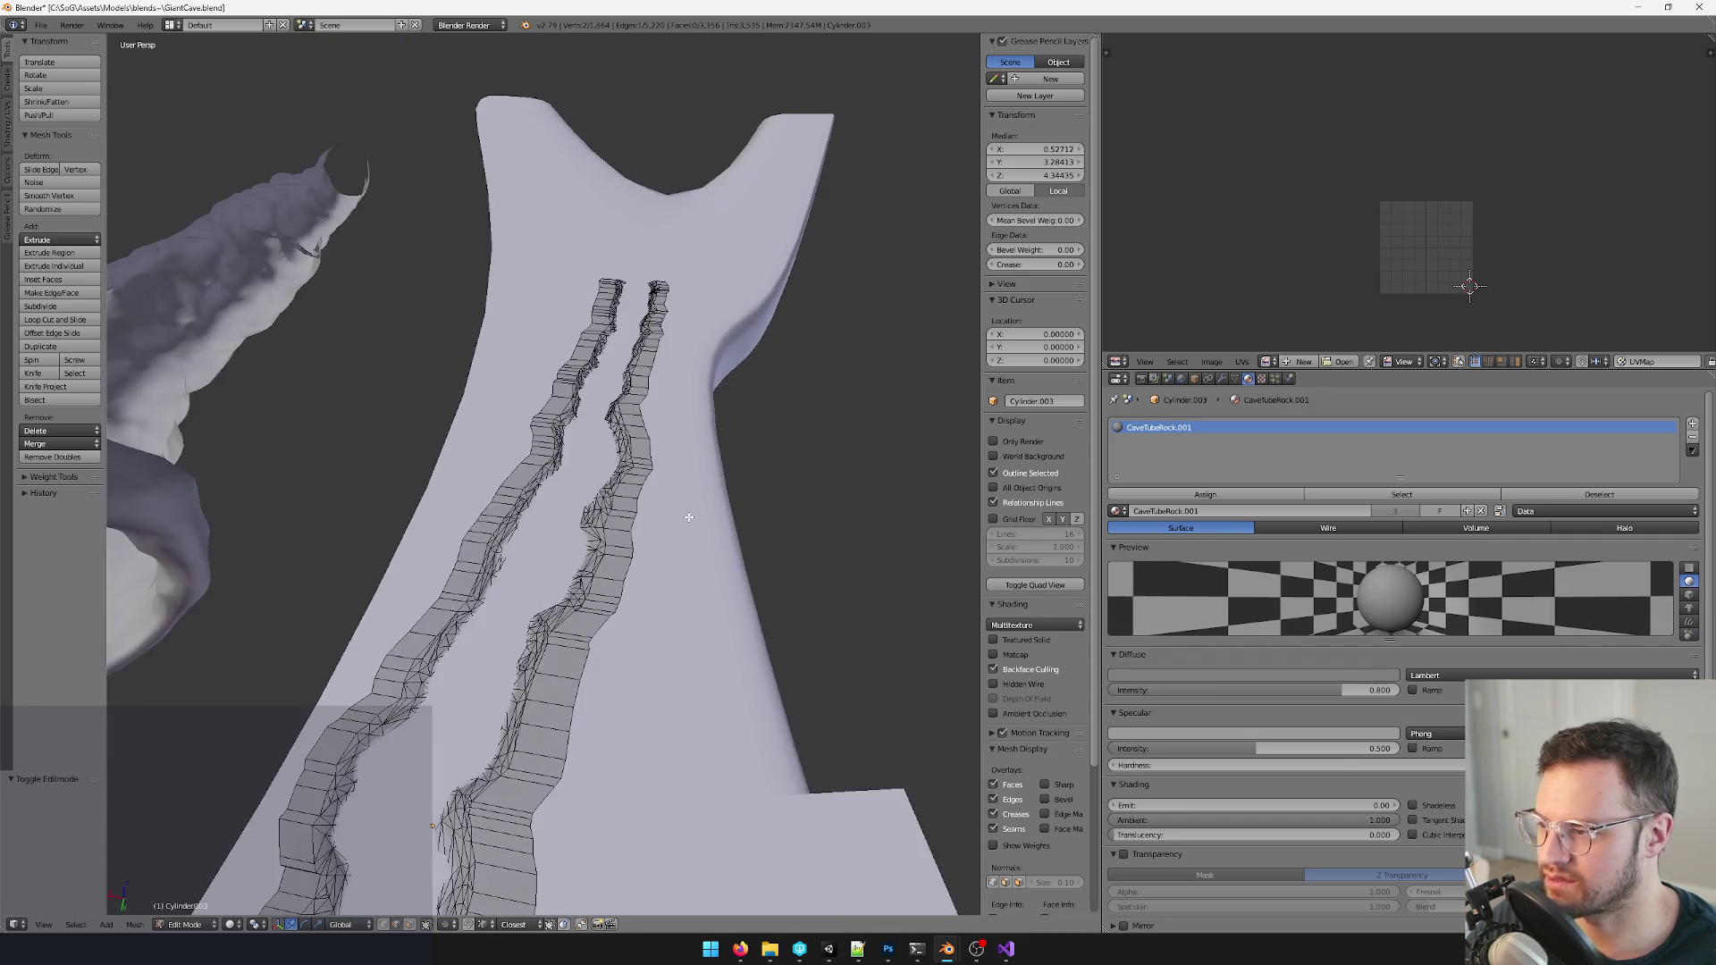
- Limit selection to visible geometry and select the left tube's top ring
{"action": "left_click", "coordinate": [424, 925]}
{"action": "mouse_move", "coordinate": [590, 564]}
{"action": "middle_mouse_down"}
{"action": "mouse_move", "coordinate": [622, 392]}
{"action": "mouse_move", "coordinate": [612, 433]}
{"action": "middle_mouse_up"}
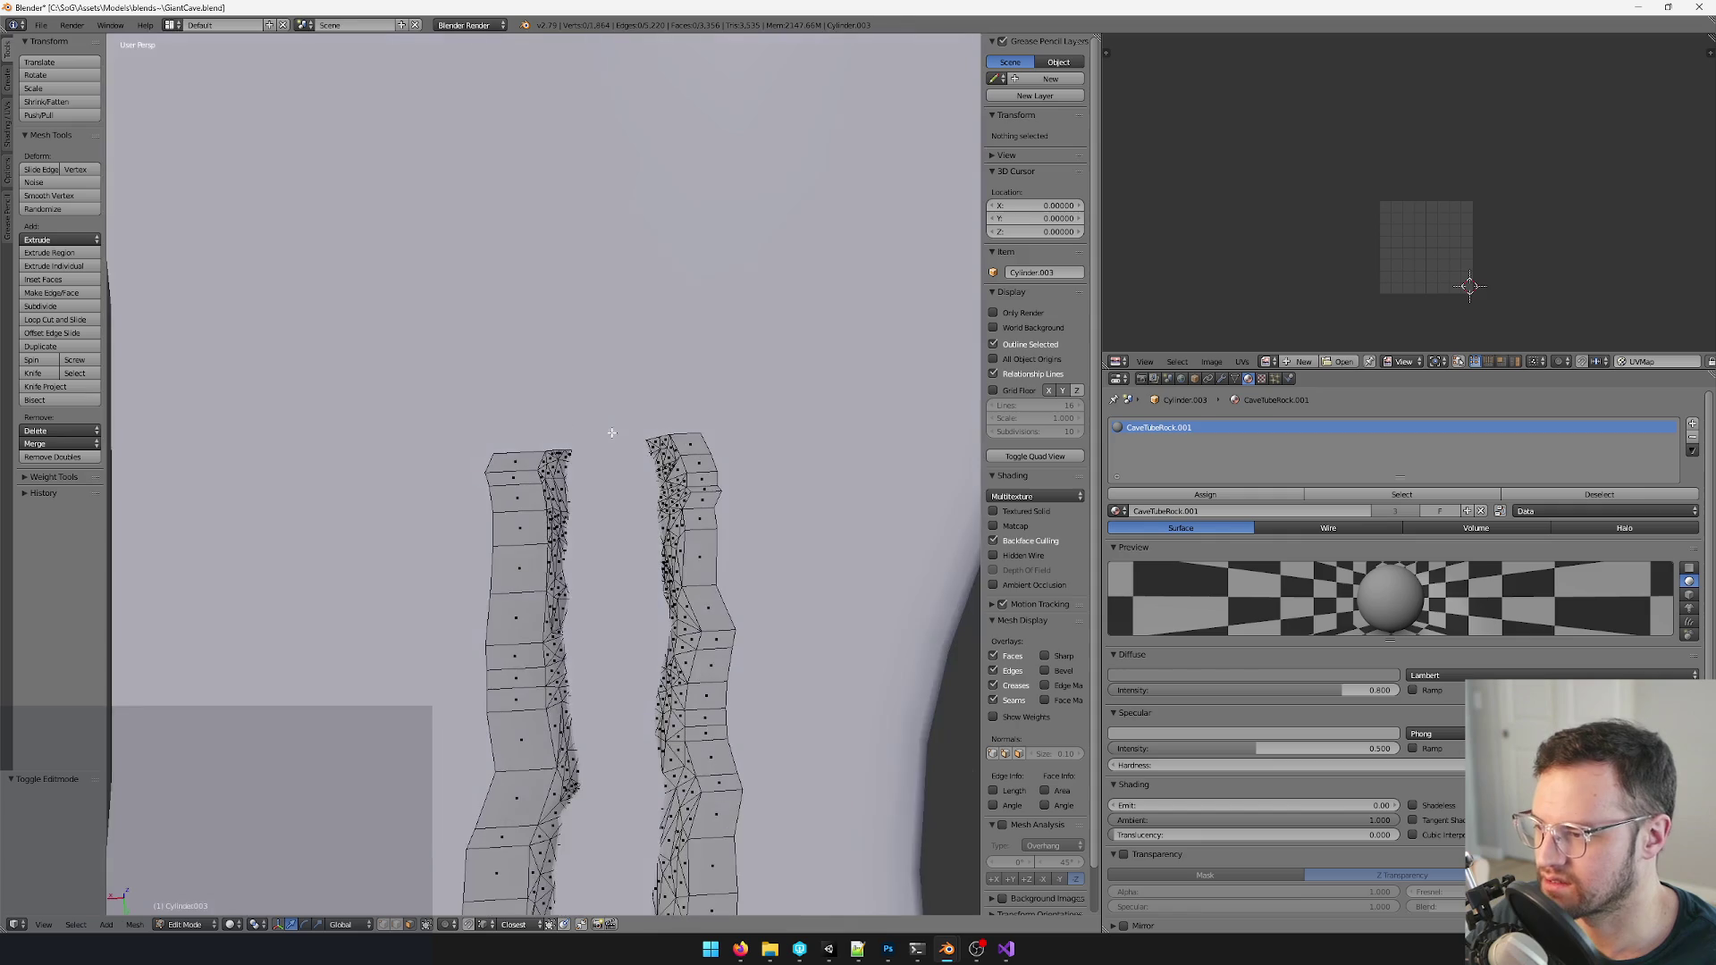
{"action": "right_click", "coordinate": [524, 442], "text": "alt"}
- Add the right tube's top ring and grow the selection down both tubes twice
{"action": "key", "text": "space"}
{"action": "type", "text": "sho"}
{"action": "key", "text": "Return"}
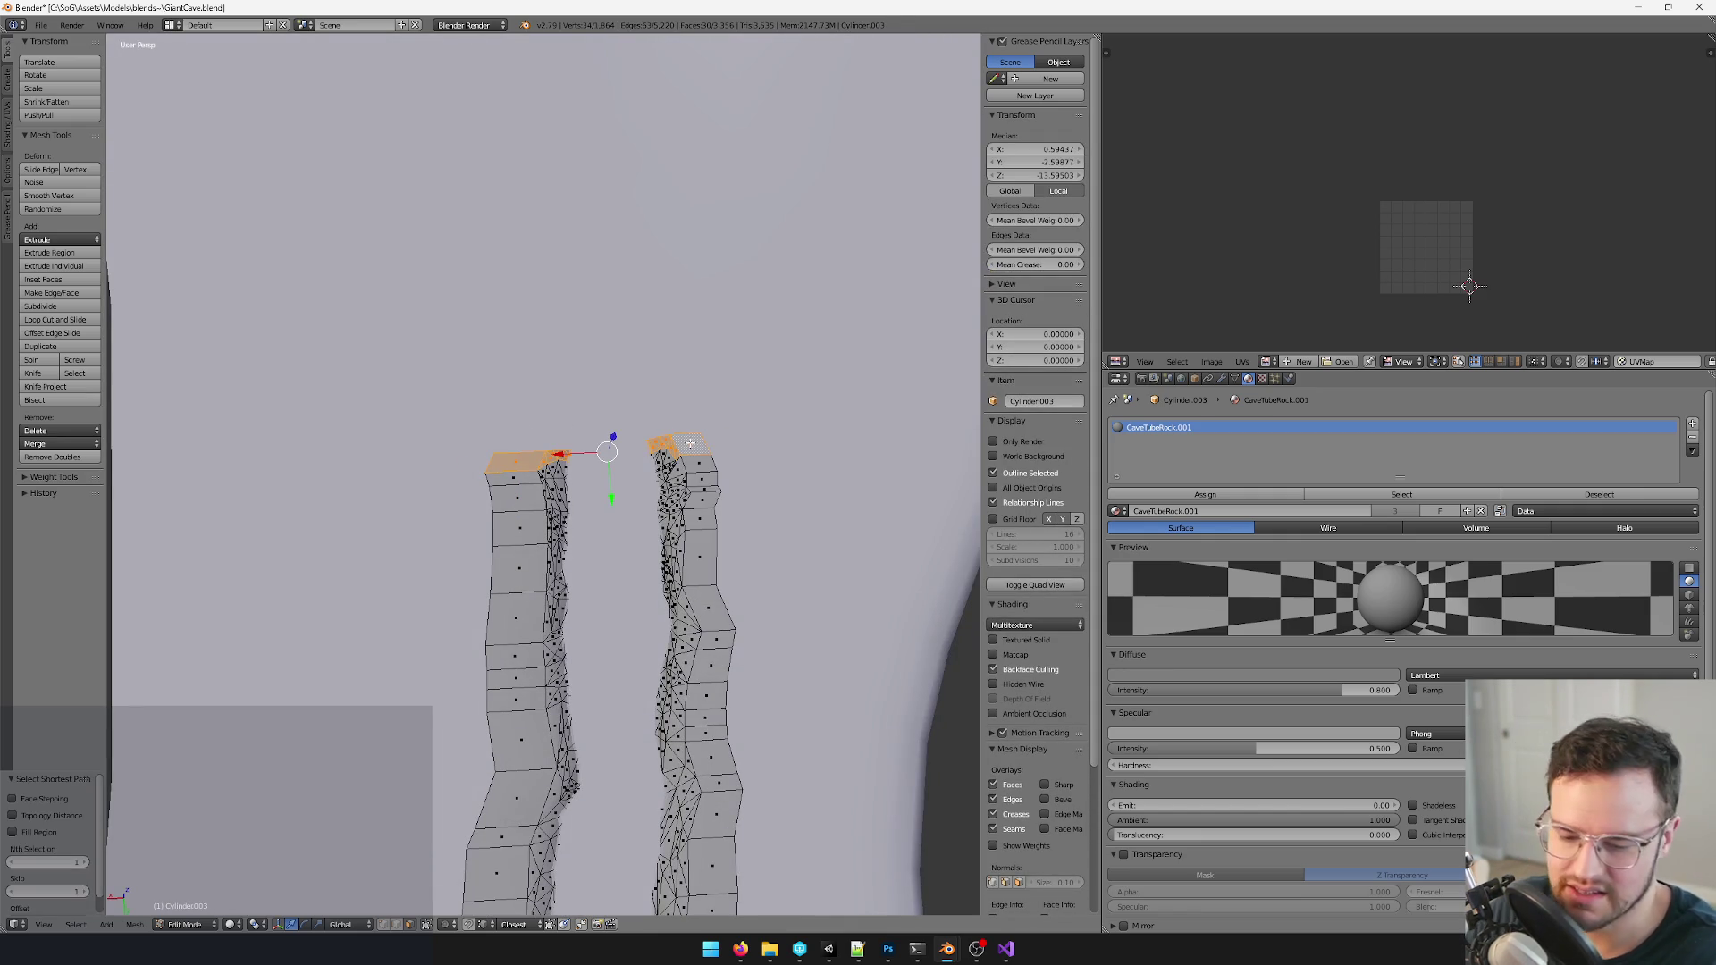
{"action": "key", "text": "ctrl+KP_Add"}
{"action": "key", "text": "ctrl+KP_Add"}
{"action": "key", "text": "ctrl+KP_Add"}
{"action": "key", "text": "ctrl+KP_Add"}
{"action": "key", "text": "ctrl+KP_Add"}
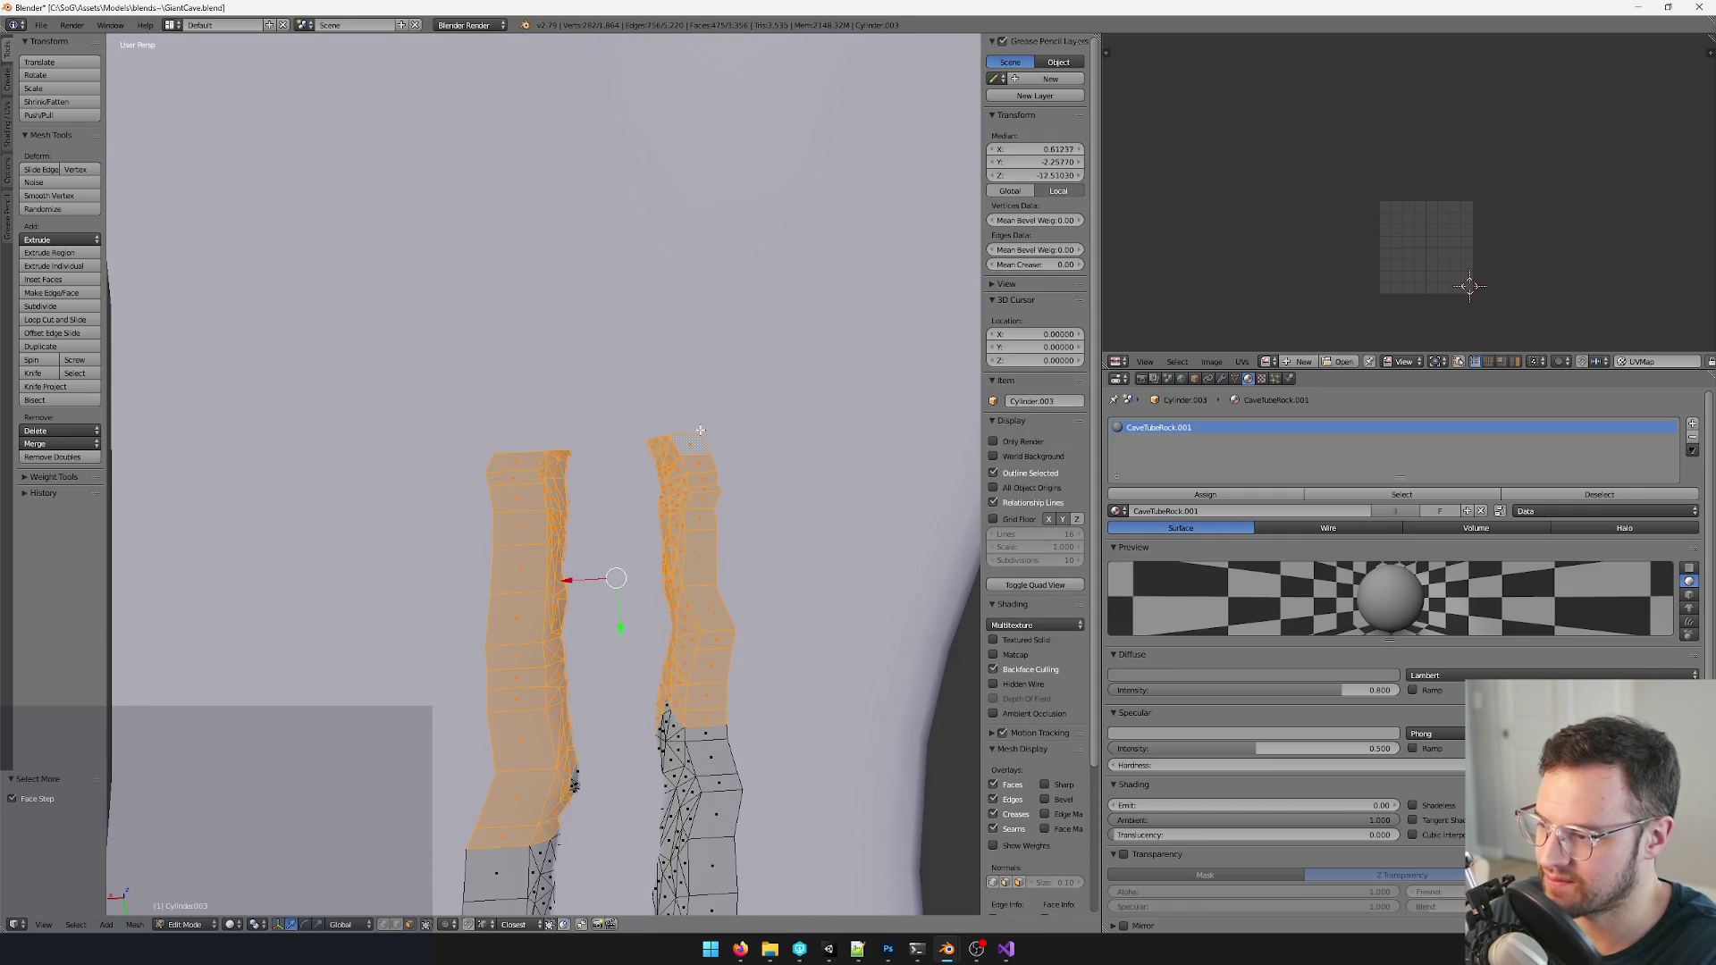
{"action": "scroll", "coordinate": [759, 507], "scroll_direction": "down", "scroll_amount": 8}
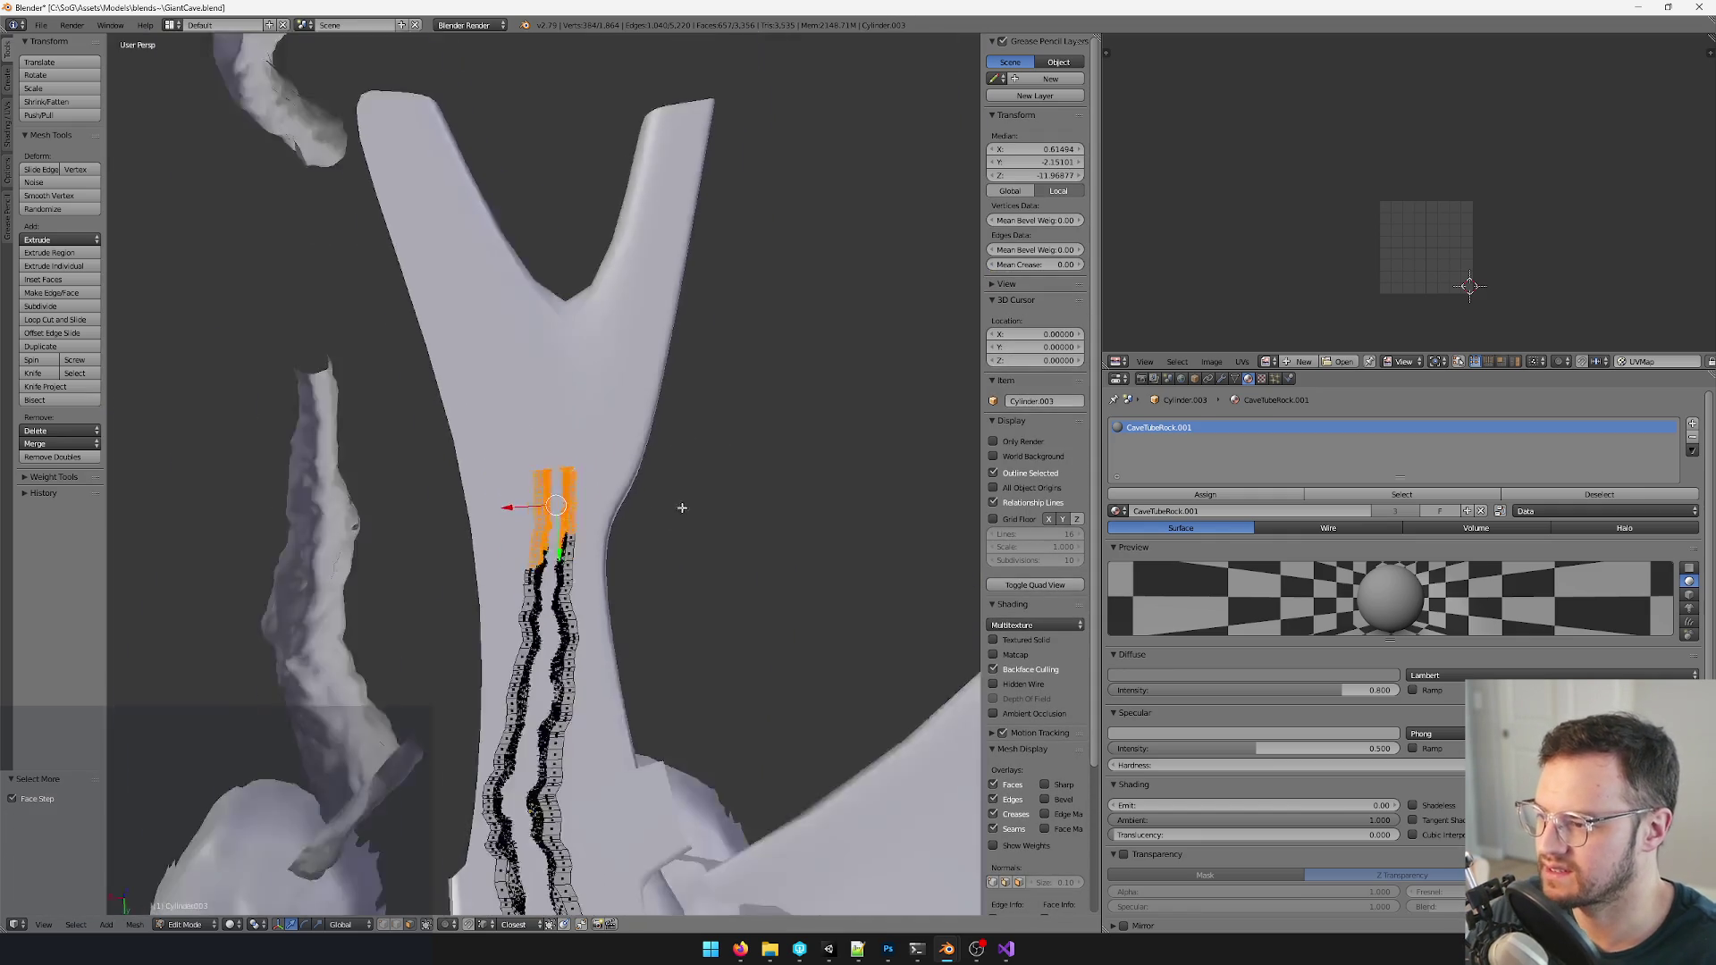
{"action": "scroll", "coordinate": [671, 503], "scroll_direction": "up", "scroll_amount": 3}
{"action": "key", "text": "ctrl+KP_Add"}
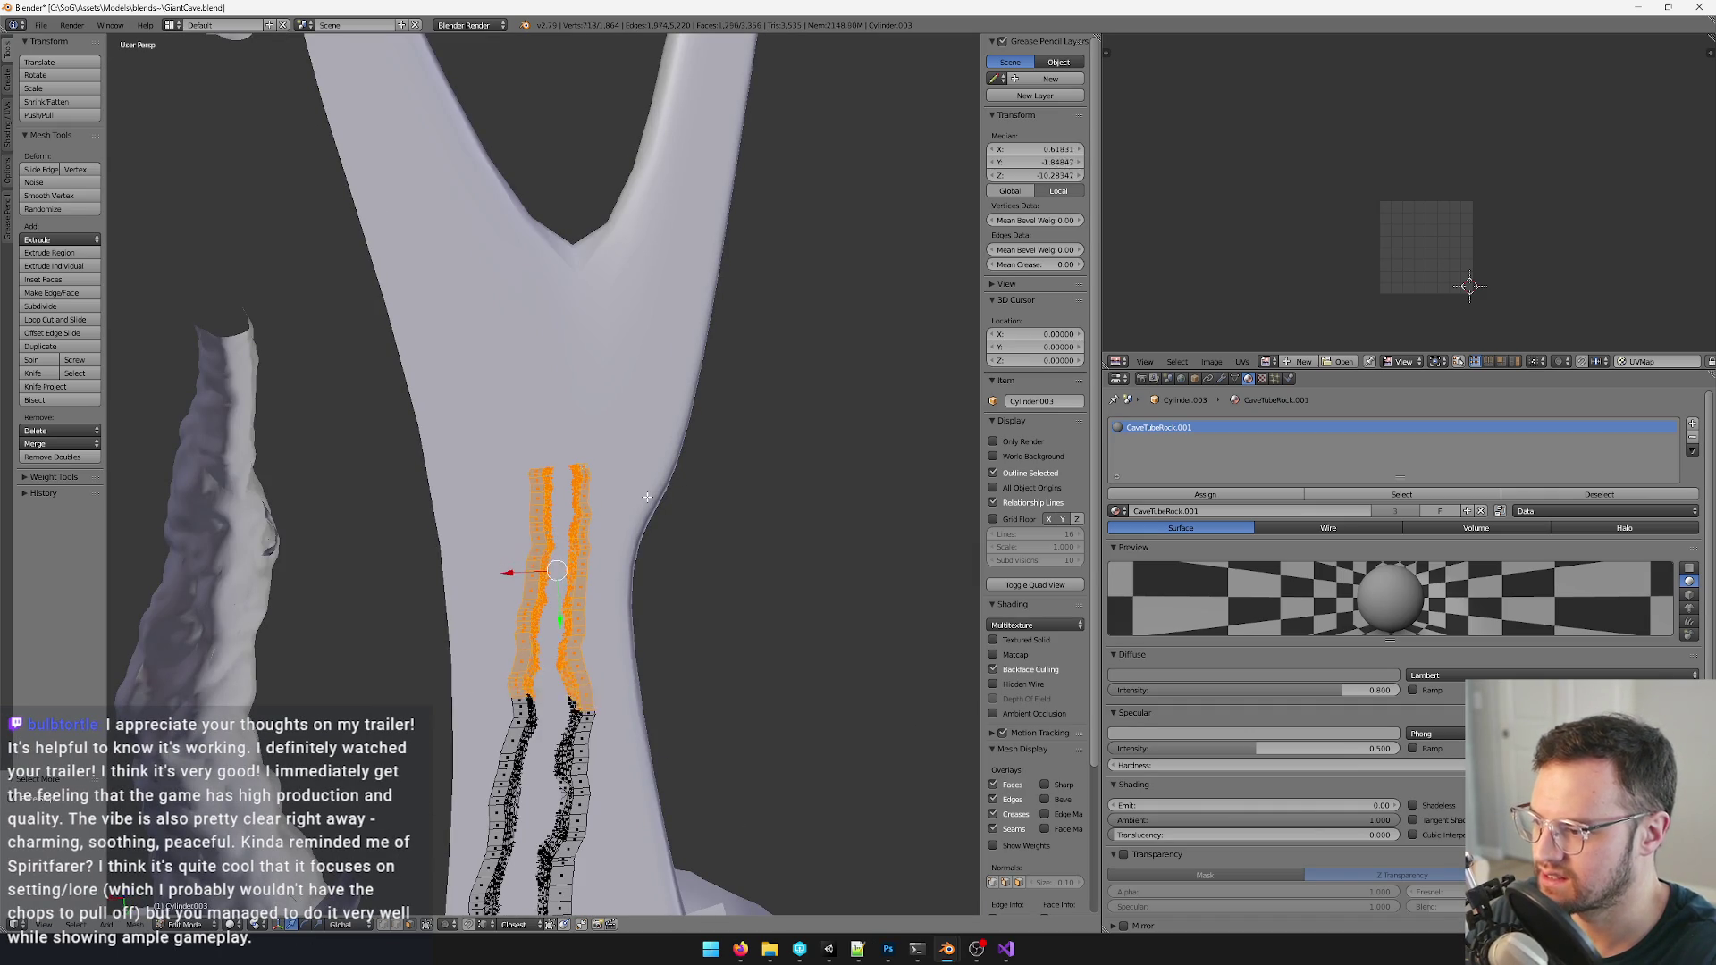
- Box-select further upper strip vertices and faces to extend the selection
{"action": "mouse_move", "coordinate": [646, 497]}
{"action": "middle_mouse_down"}
{"action": "mouse_move", "coordinate": [577, 402]}
{"action": "mouse_move", "coordinate": [660, 559]}
{"action": "mouse_move", "coordinate": [402, 403]}
{"action": "mouse_move", "coordinate": [554, 498]}
{"action": "mouse_move", "coordinate": [496, 367]}
{"action": "middle_mouse_up"}
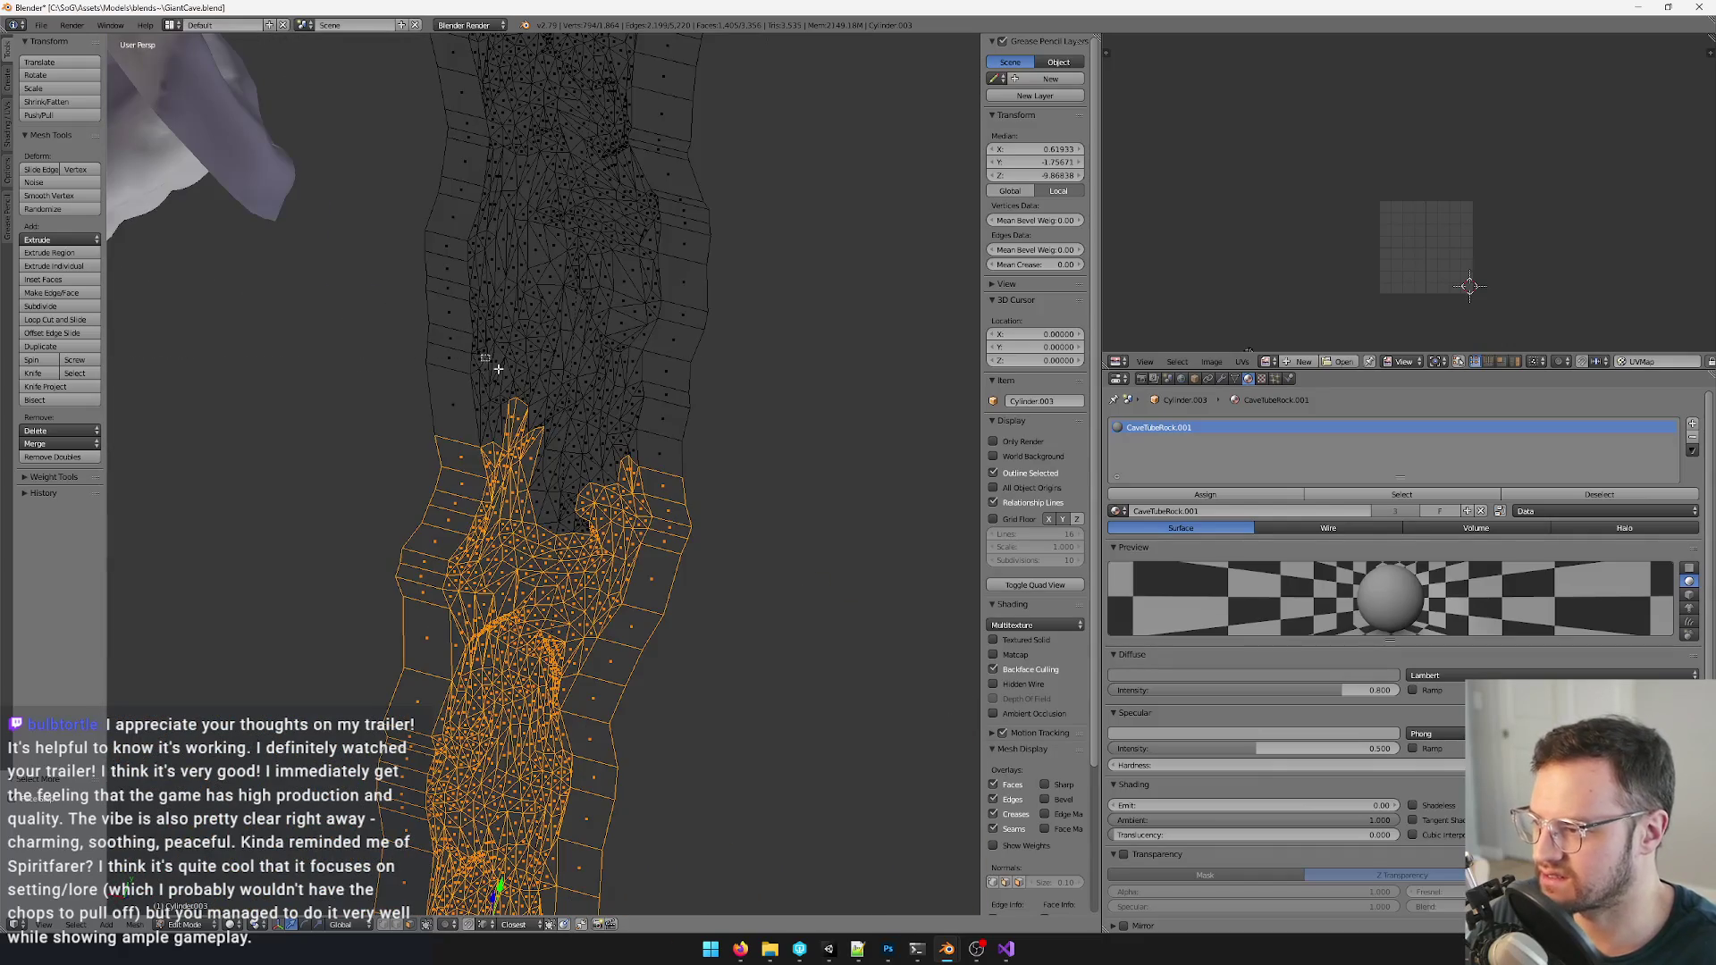
{"action": "scroll", "coordinate": [549, 442], "scroll_direction": "up", "scroll_amount": 2}
{"action": "key", "text": "b"}
{"action": "left_click_drag", "start_coordinate": [521, 446], "coordinate": [661, 621]}
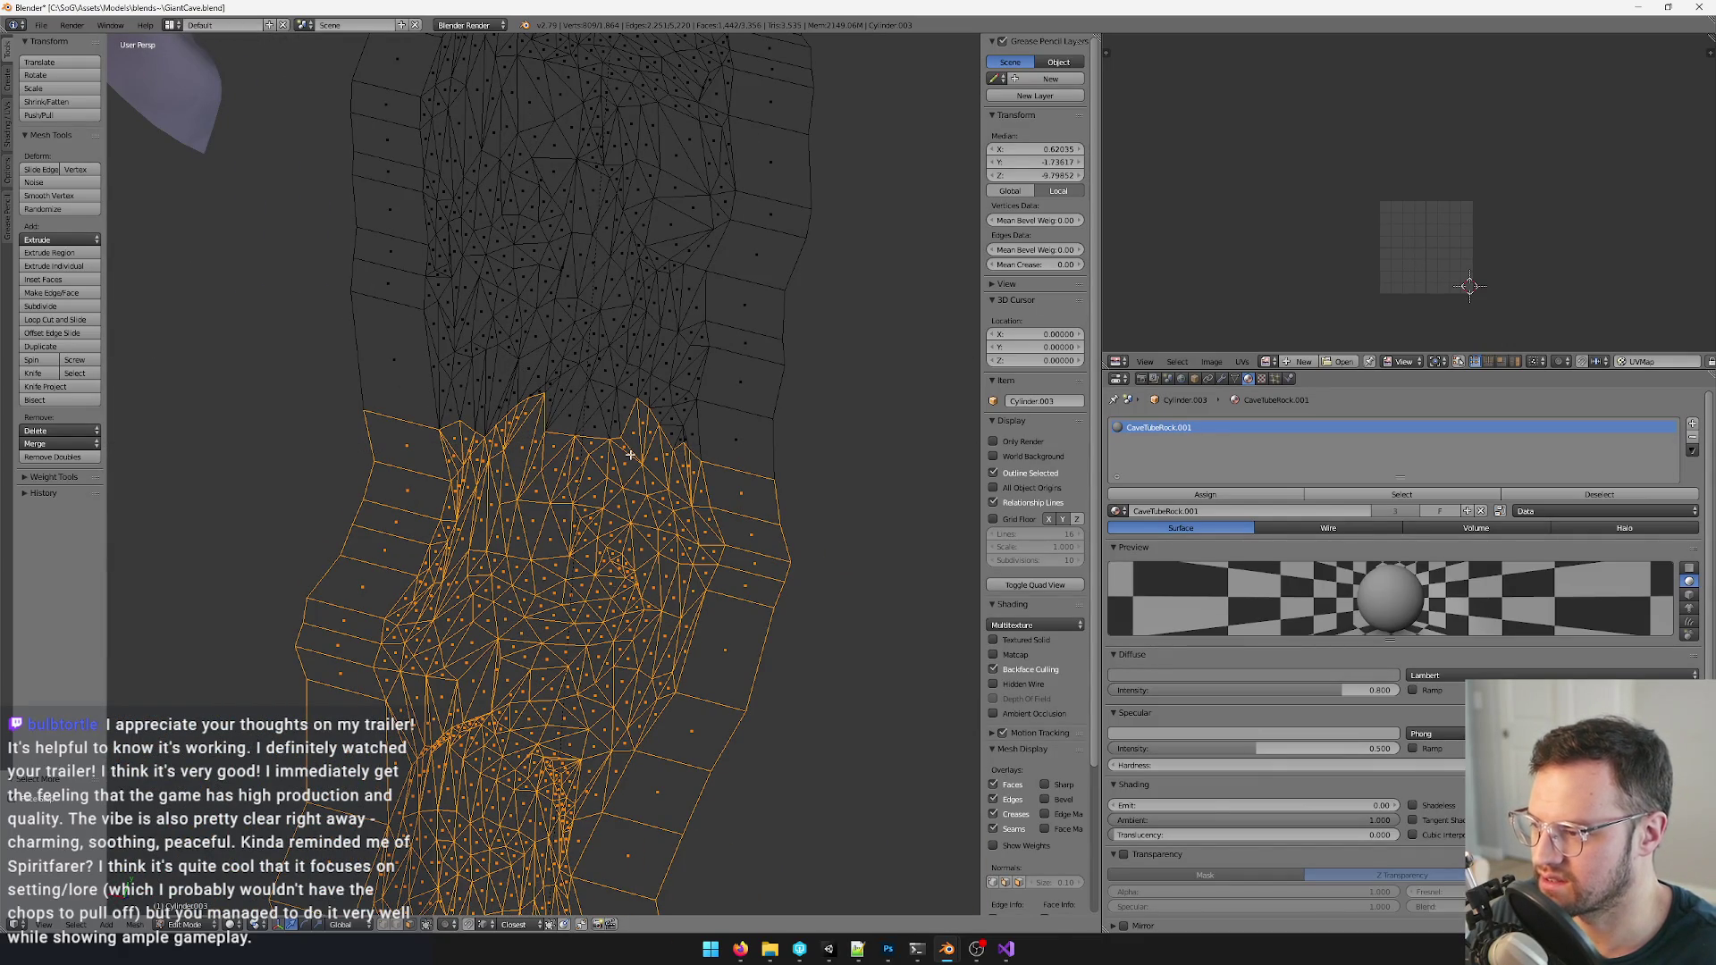
{"action": "left_click_drag", "start_coordinate": [542, 398], "coordinate": [600, 427]}
{"action": "scroll", "coordinate": [608, 433], "scroll_direction": "down", "scroll_amount": 5}
{"action": "middle_click_drag", "start_coordinate": [609, 433], "coordinate": [760, 568]}
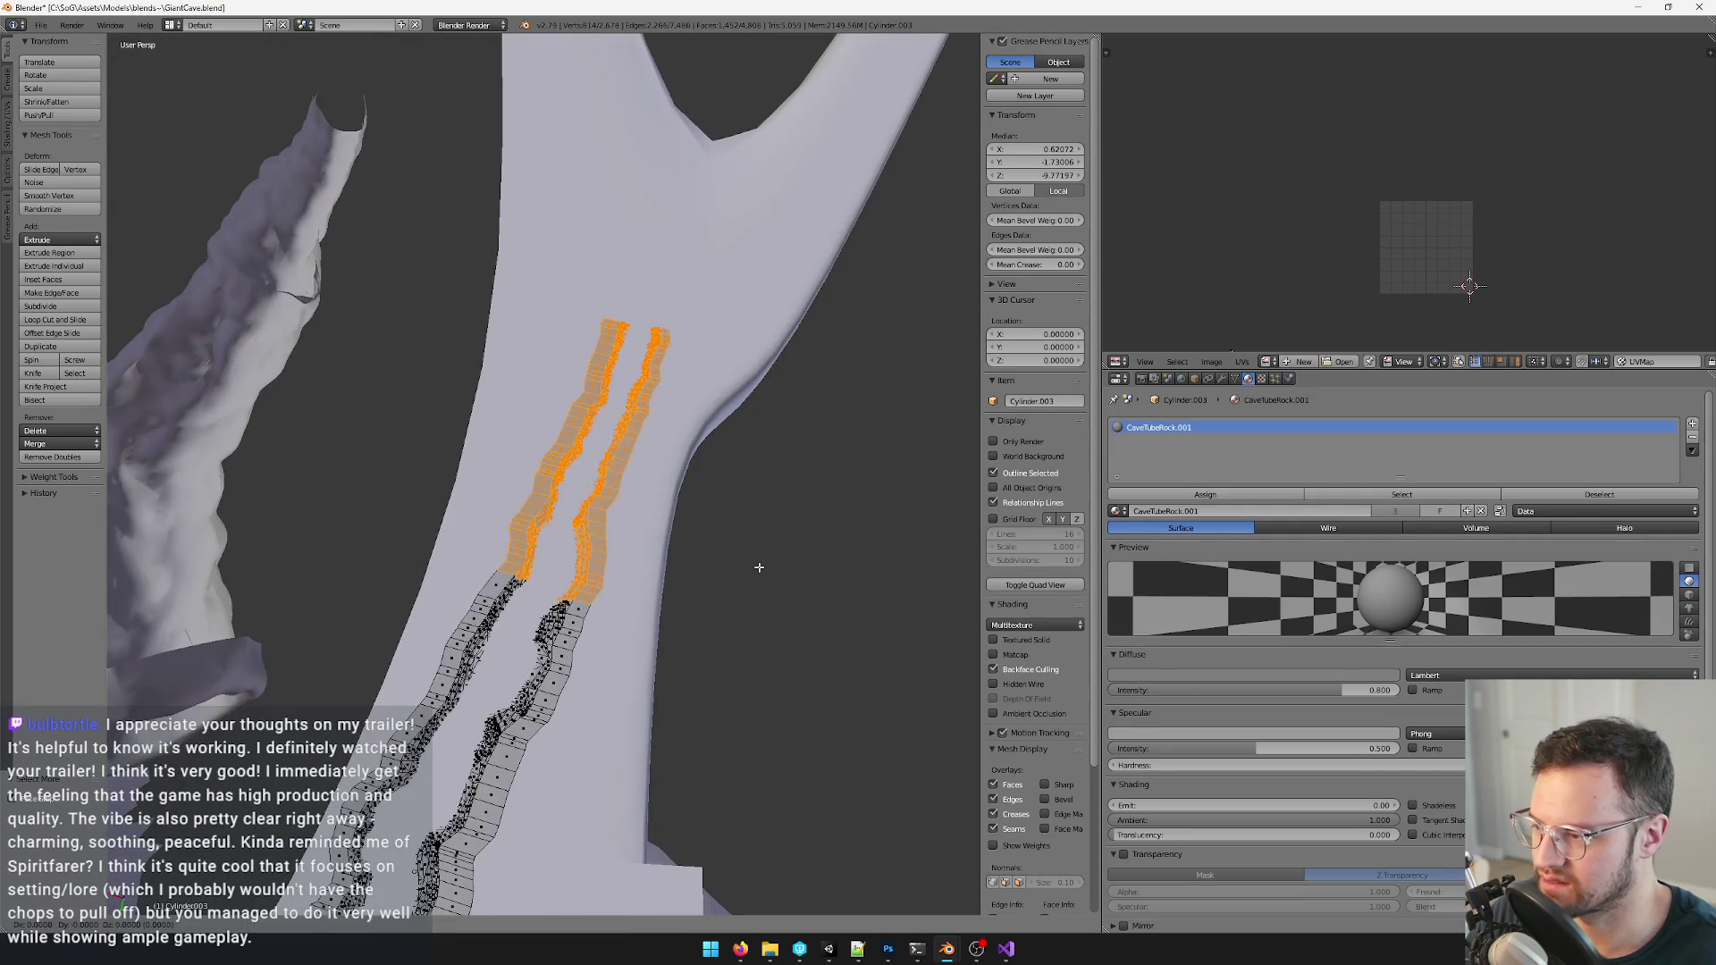
- Extrude the strip ends, adjust their width and switch the shading
{"action": "key", "text": "e"}
{"action": "left_click", "coordinate": [645, 319]}
{"action": "key", "text": "ctrl+z"}
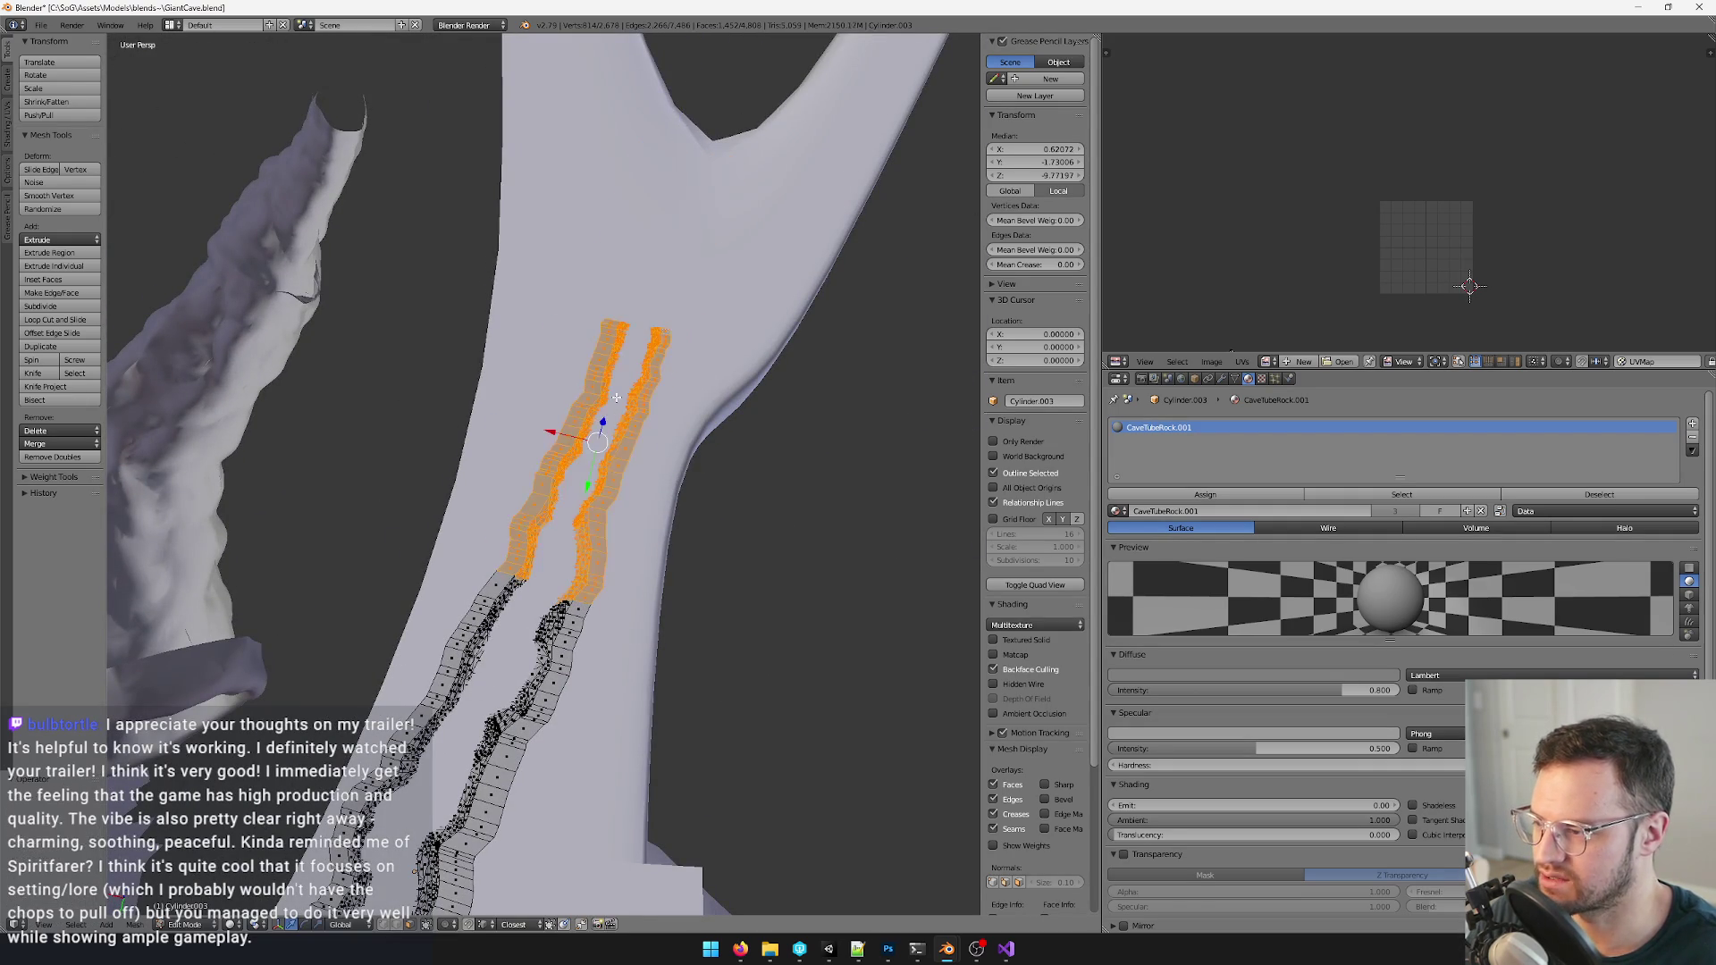
{"action": "key", "text": "ctrl+z"}
{"action": "key", "text": "ctrl+z"}
{"action": "scroll", "coordinate": [687, 204], "scroll_direction": "up", "scroll_amount": 4}
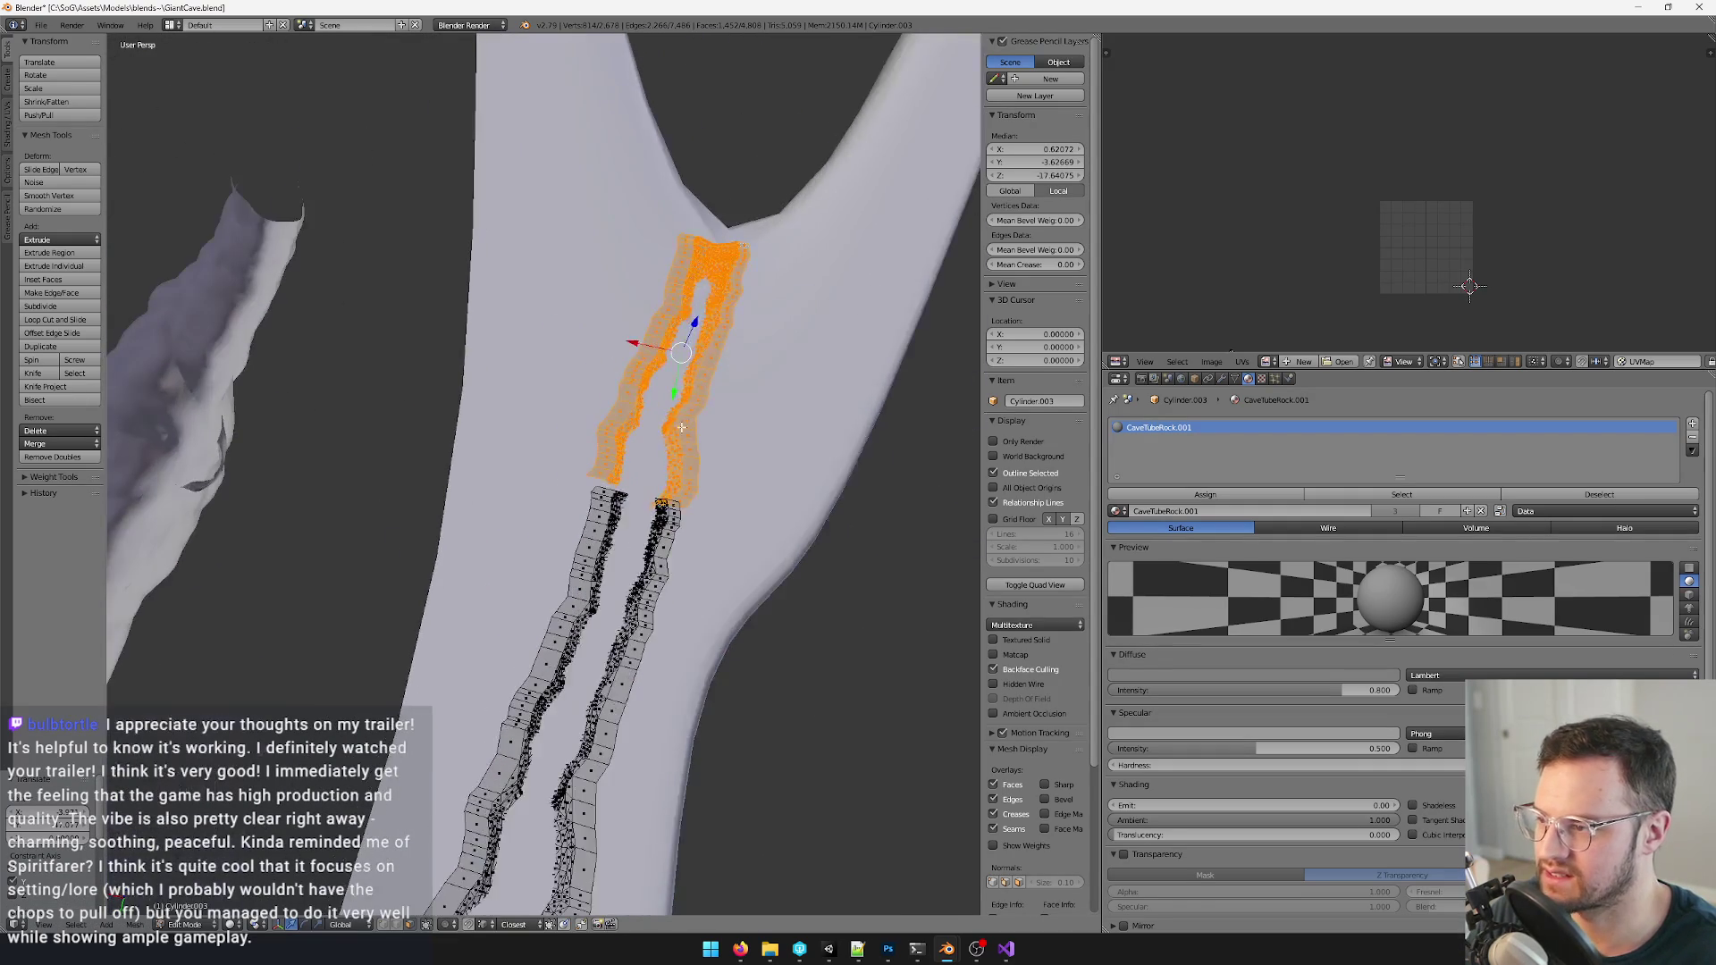
{"action": "scroll", "coordinate": [644, 402], "scroll_direction": "up", "scroll_amount": 3}
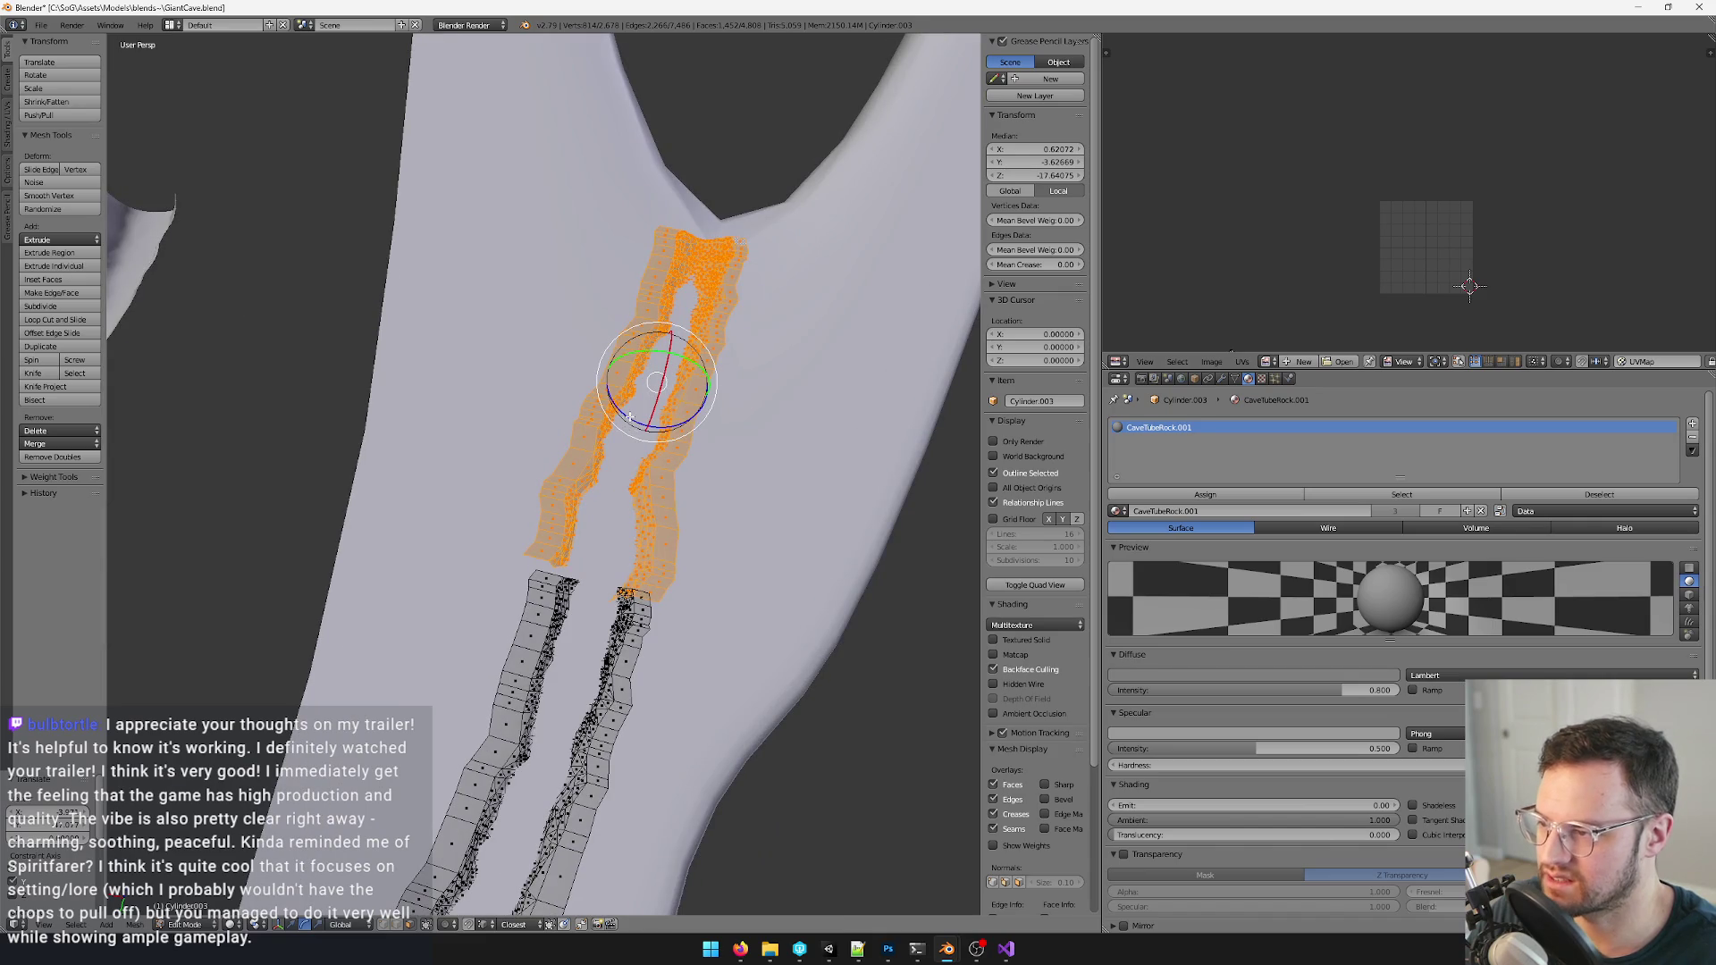
{"action": "middle_click_drag", "start_coordinate": [631, 416], "coordinate": [512, 476]}
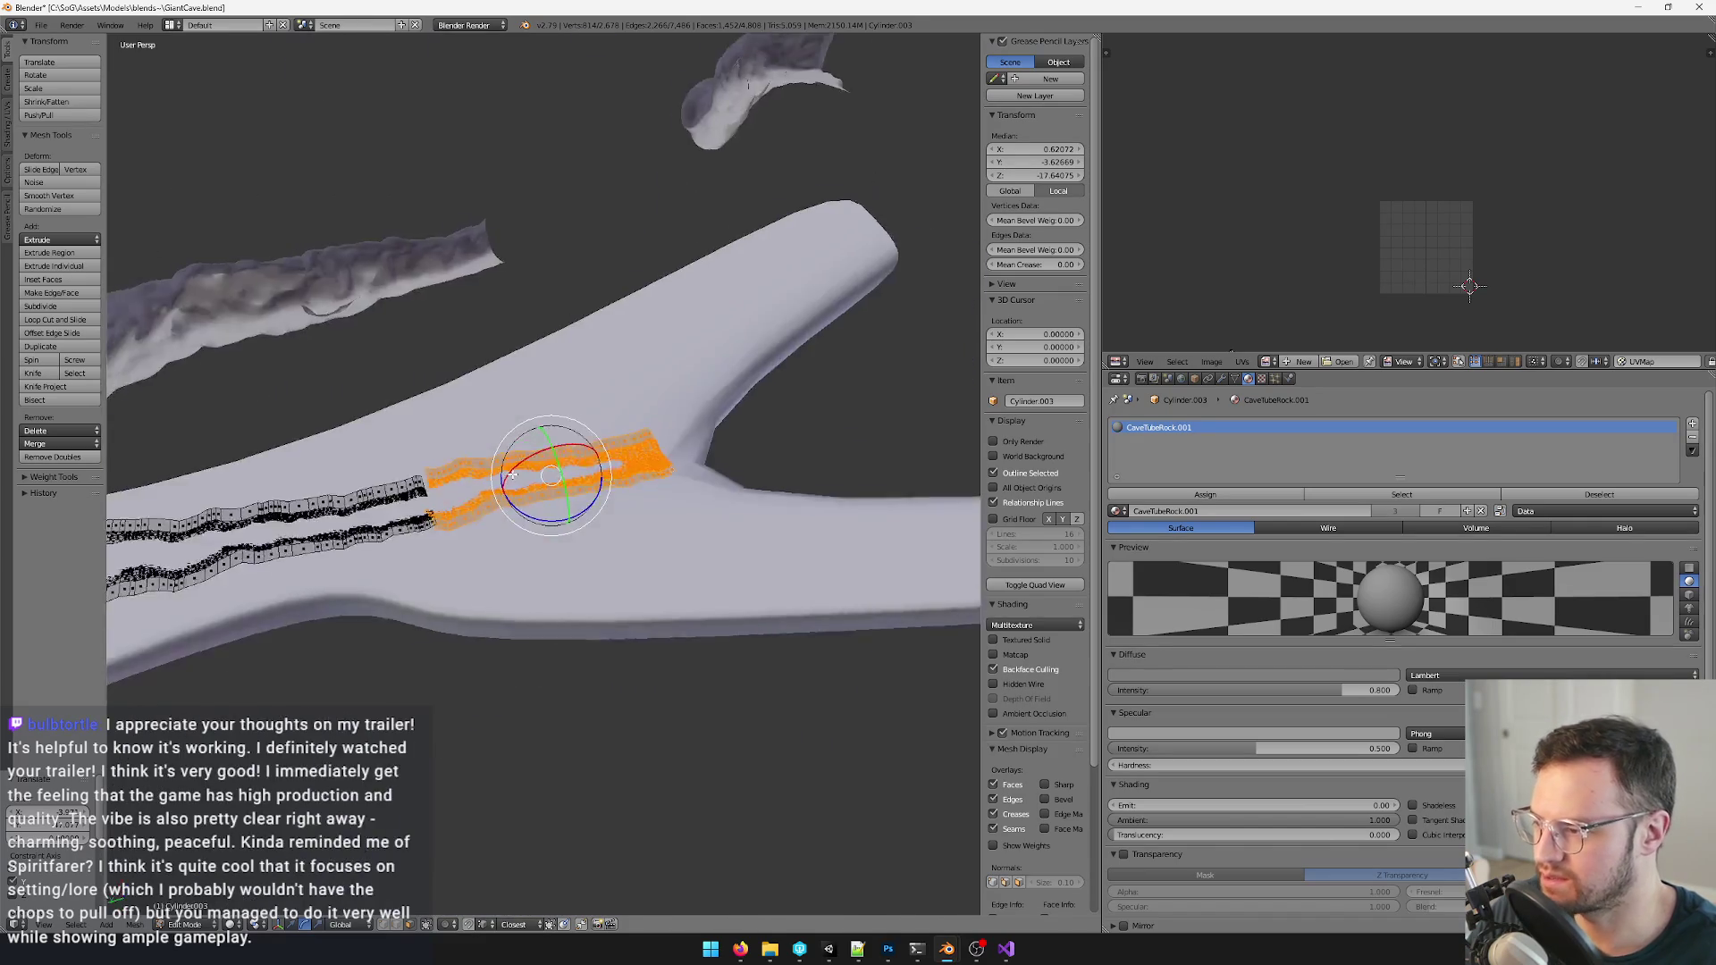
{"action": "scroll", "coordinate": [511, 476], "scroll_direction": "up", "scroll_amount": 4}
{"action": "key", "text": "s"}
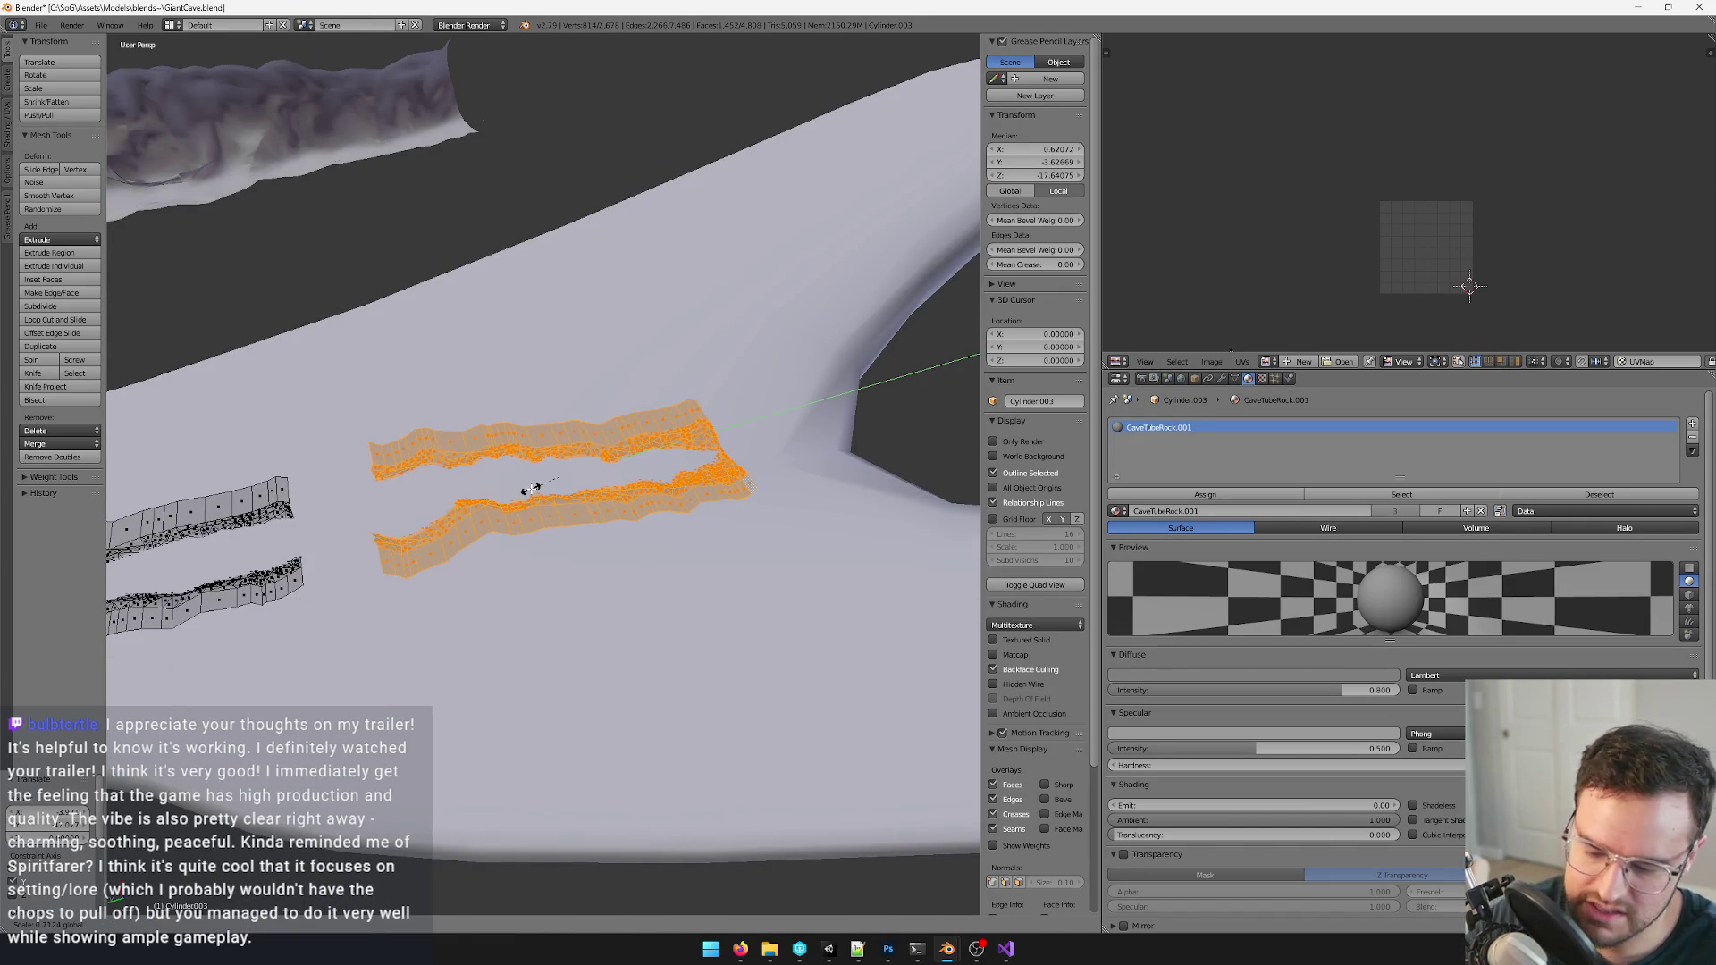
{"action": "key", "text": "z"}
- Subdivide the new strip section, checking it from the front with a quick hide/unhide
{"action": "mouse_move", "coordinate": [523, 492]}
{"action": "middle_mouse_down"}
{"action": "mouse_move", "coordinate": [592, 467]}
{"action": "mouse_move", "coordinate": [598, 417]}
{"action": "middle_mouse_up"}
{"action": "key", "text": "w"}
{"action": "left_click", "coordinate": [630, 469]}
{"action": "key", "text": "ctrl+space"}
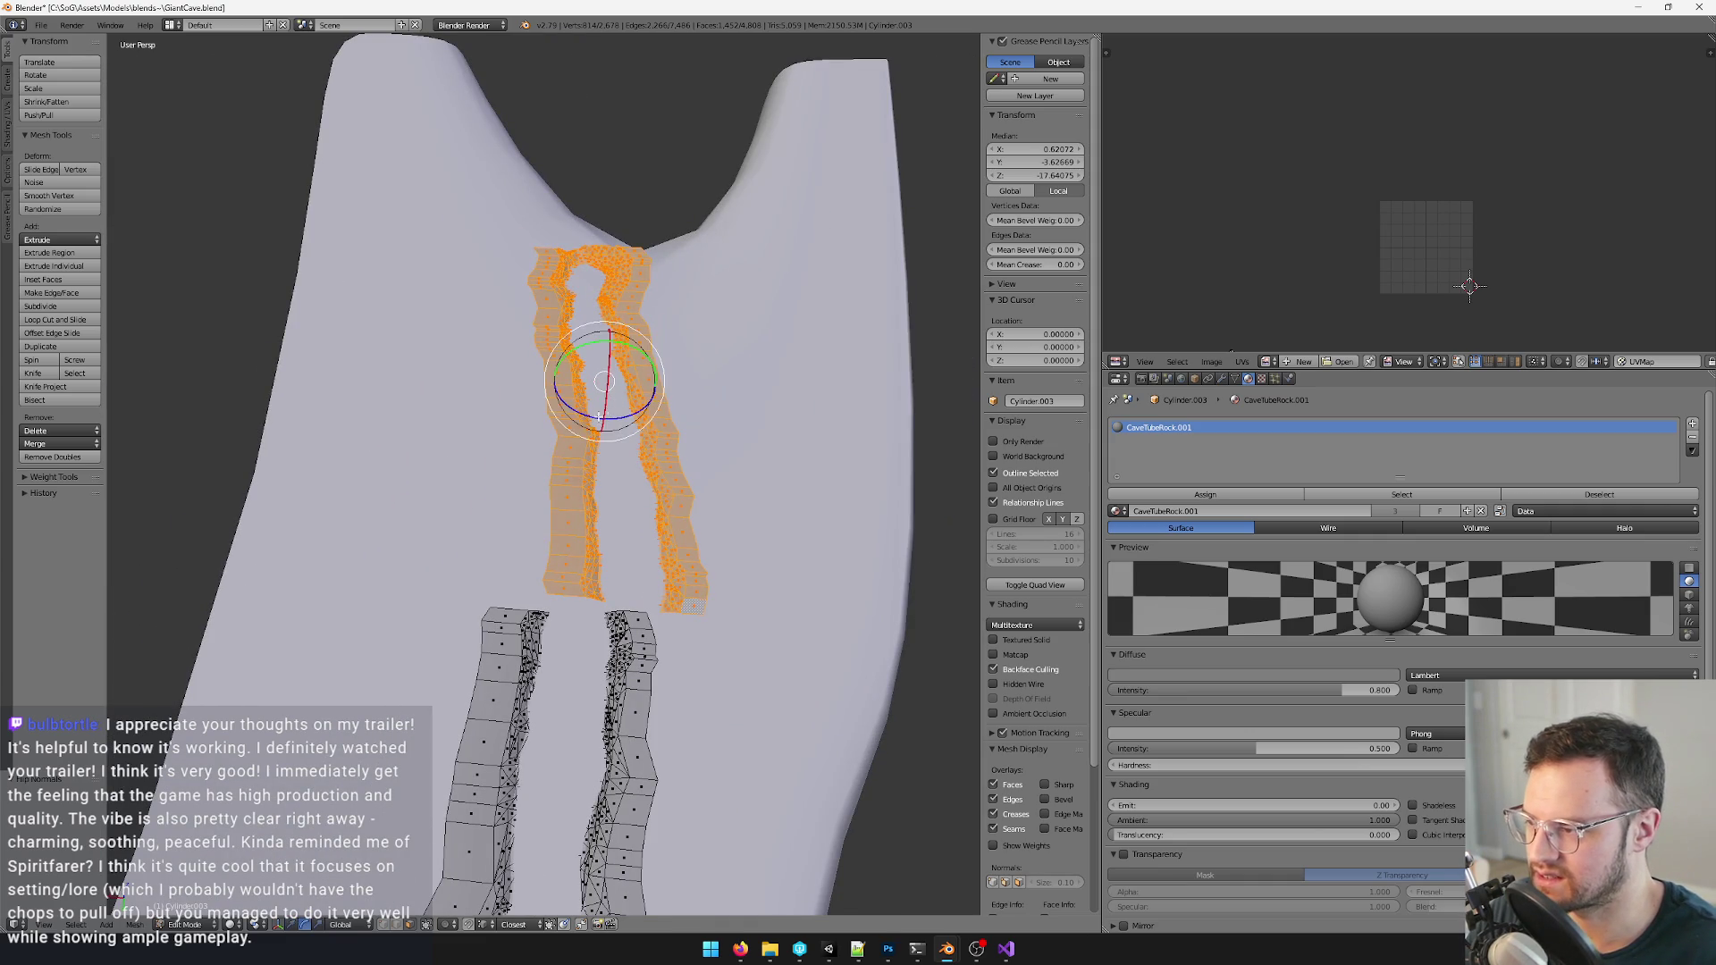
{"action": "key", "text": "ctrl+space"}
{"action": "key", "text": "h"}
{"action": "key", "text": "alt+h"}
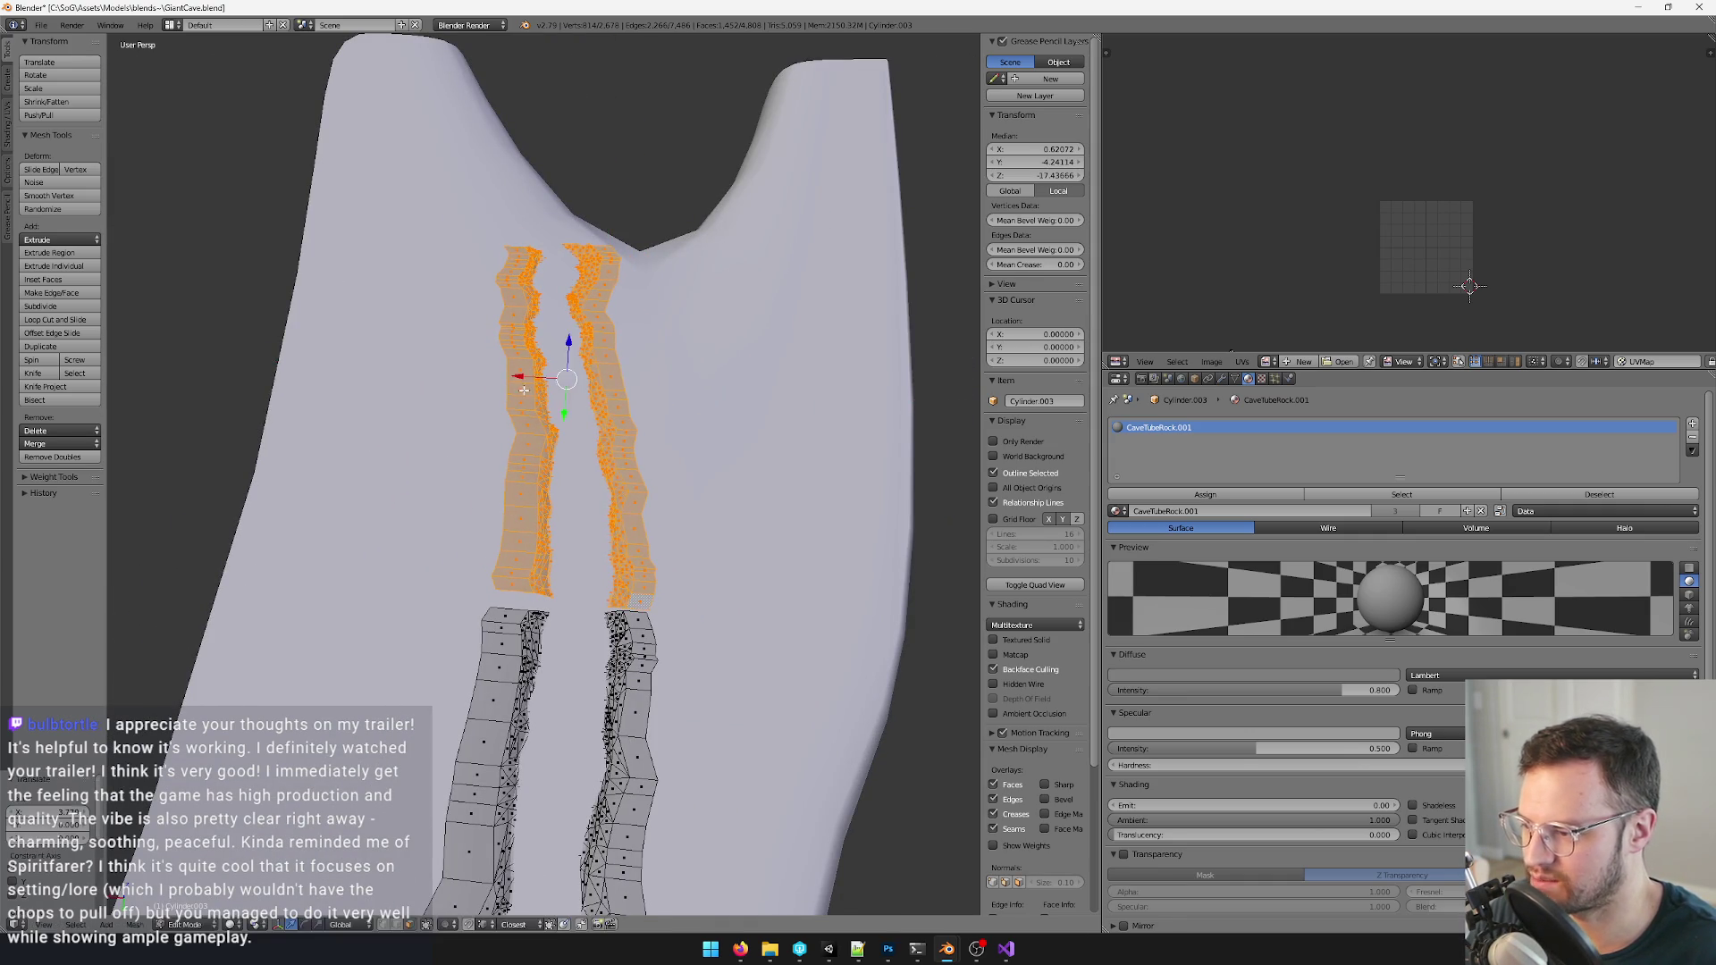
{"action": "middle_click_drag", "start_coordinate": [524, 387], "coordinate": [616, 360]}
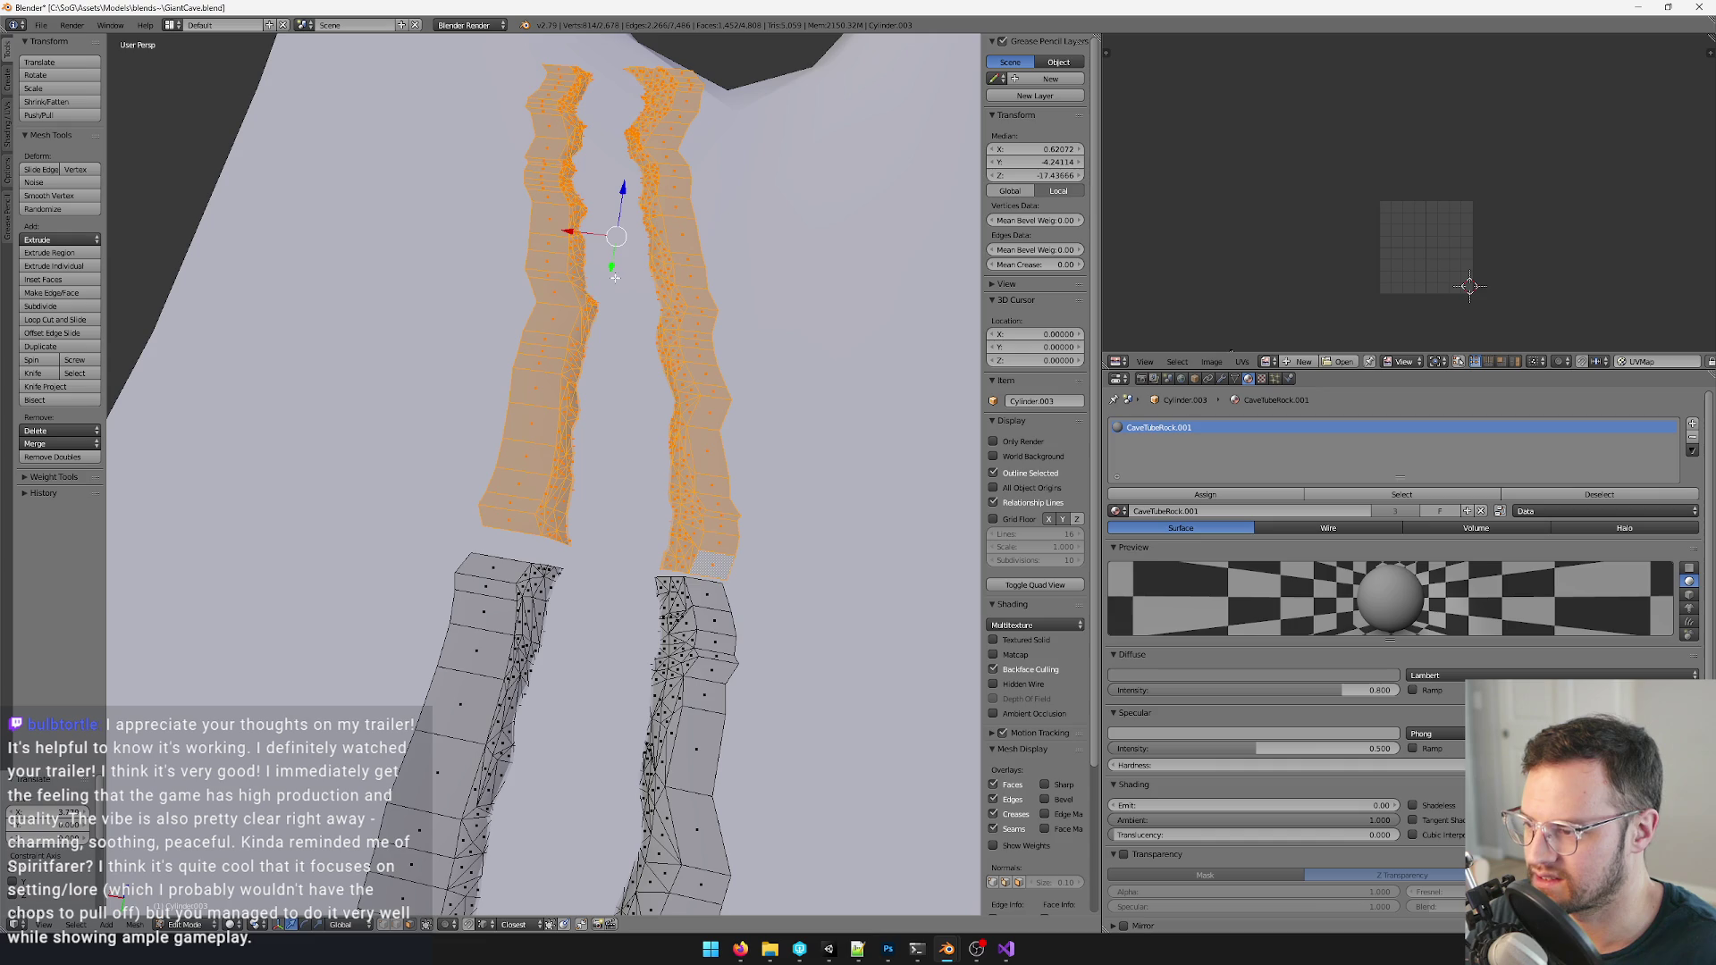
- Move, rescale and rotate the extended strips up the cave branch
{"action": "key", "text": "g"}
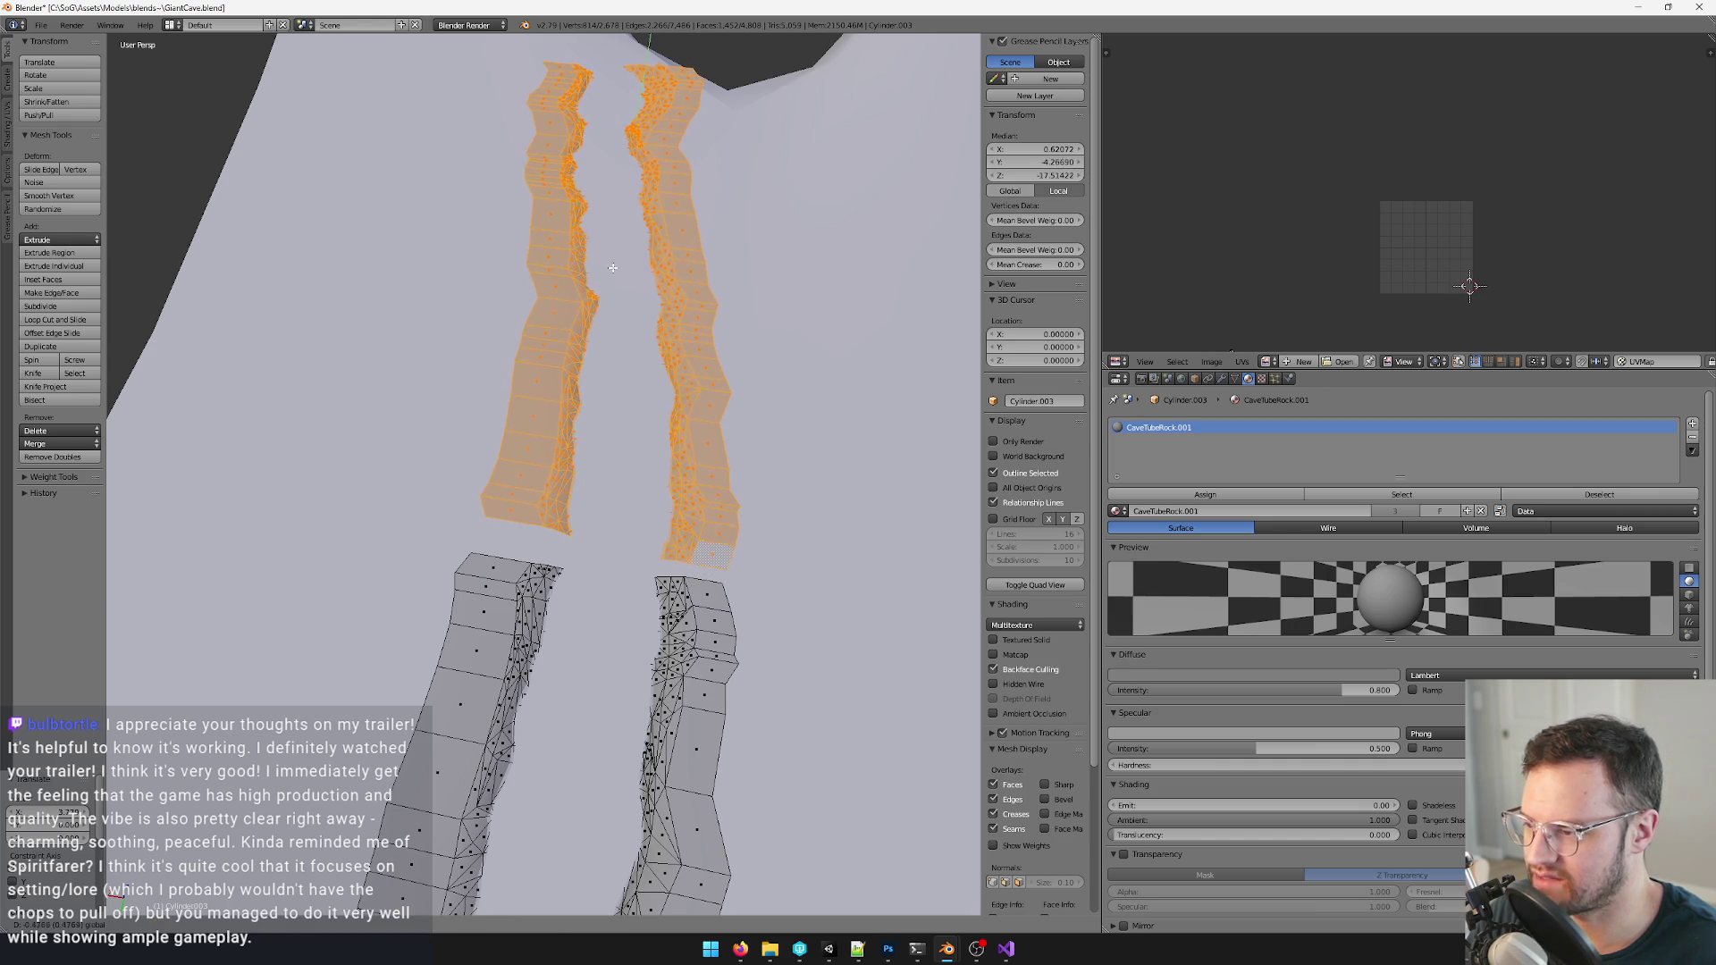
{"action": "left_click", "coordinate": [613, 265]}
{"action": "mouse_move", "coordinate": [613, 265]}
{"action": "middle_mouse_down"}
{"action": "mouse_move", "coordinate": [675, 318]}
{"action": "mouse_move", "coordinate": [604, 309]}
{"action": "middle_mouse_up"}
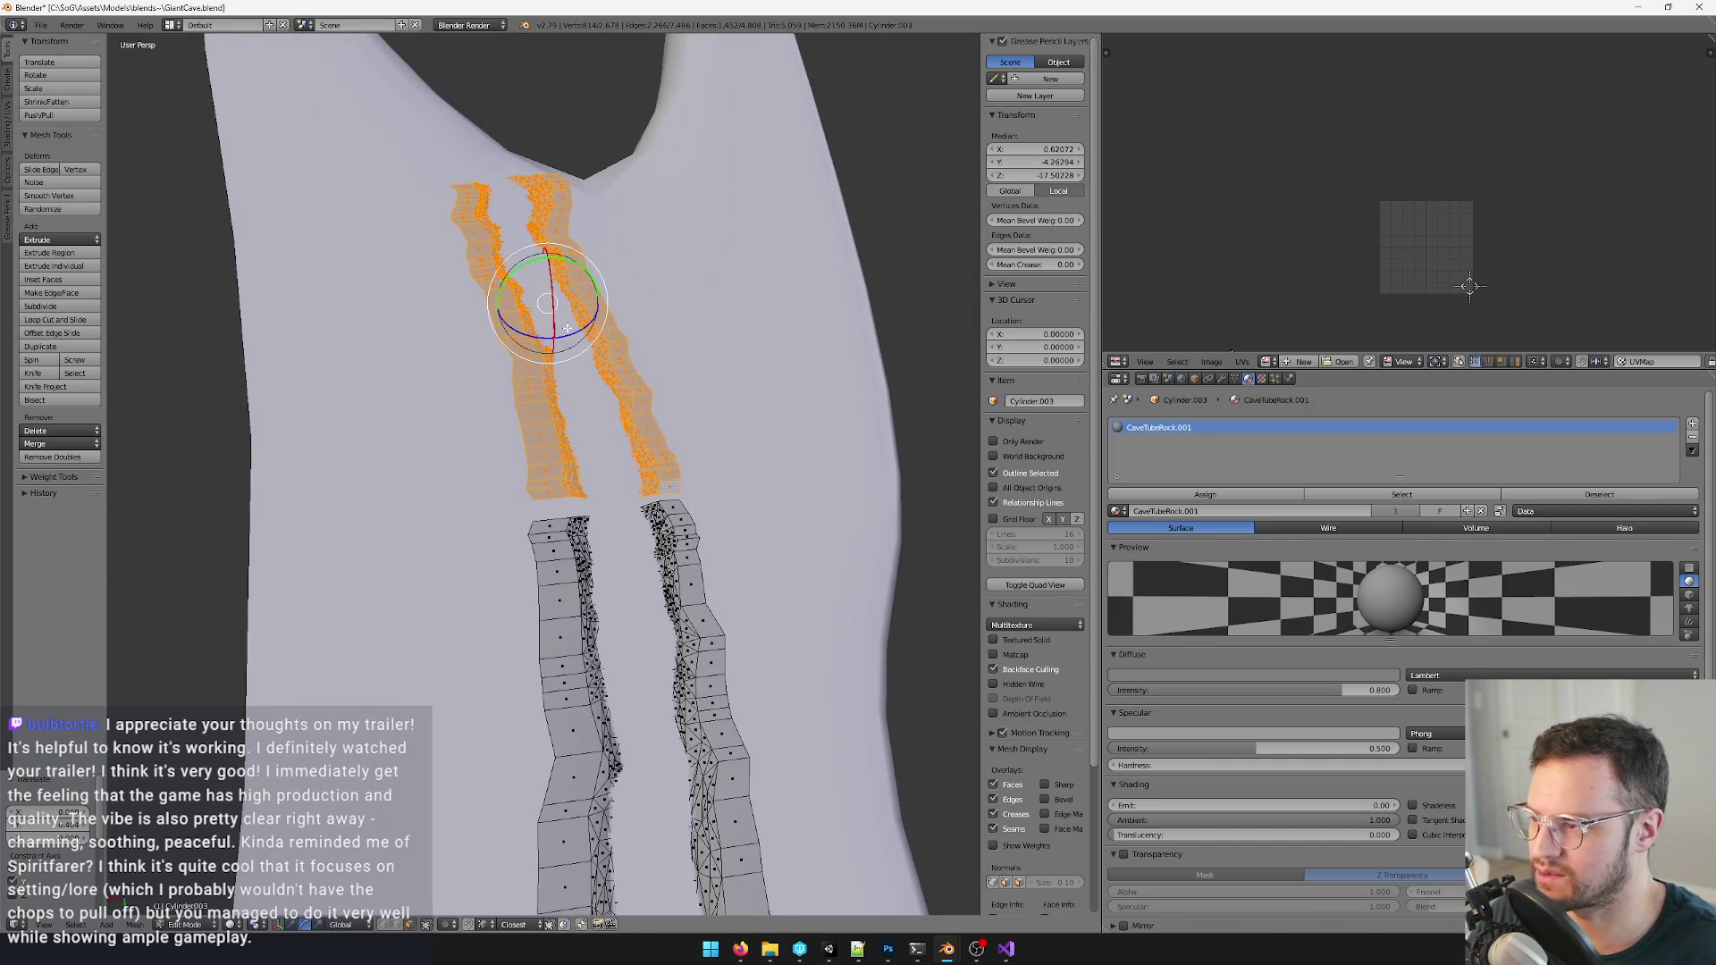
{"action": "key", "text": "s"}
{"action": "left_click", "coordinate": [547, 279]}
{"action": "key", "text": "g"}
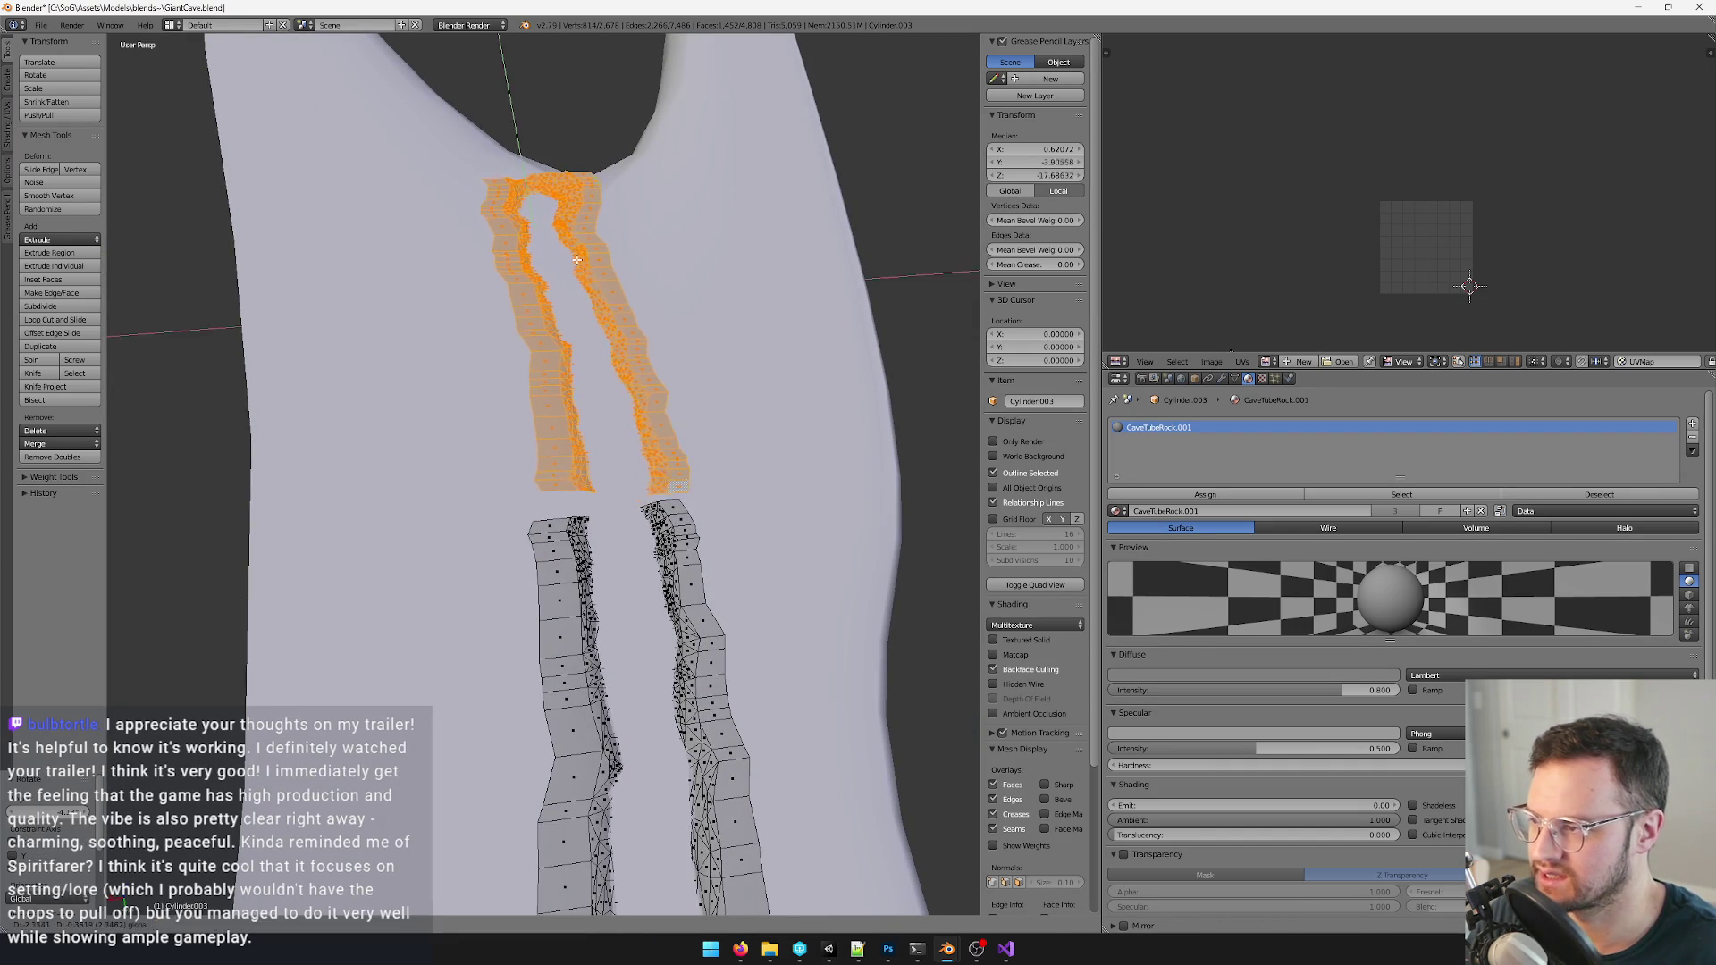
{"action": "left_click", "coordinate": [579, 259]}
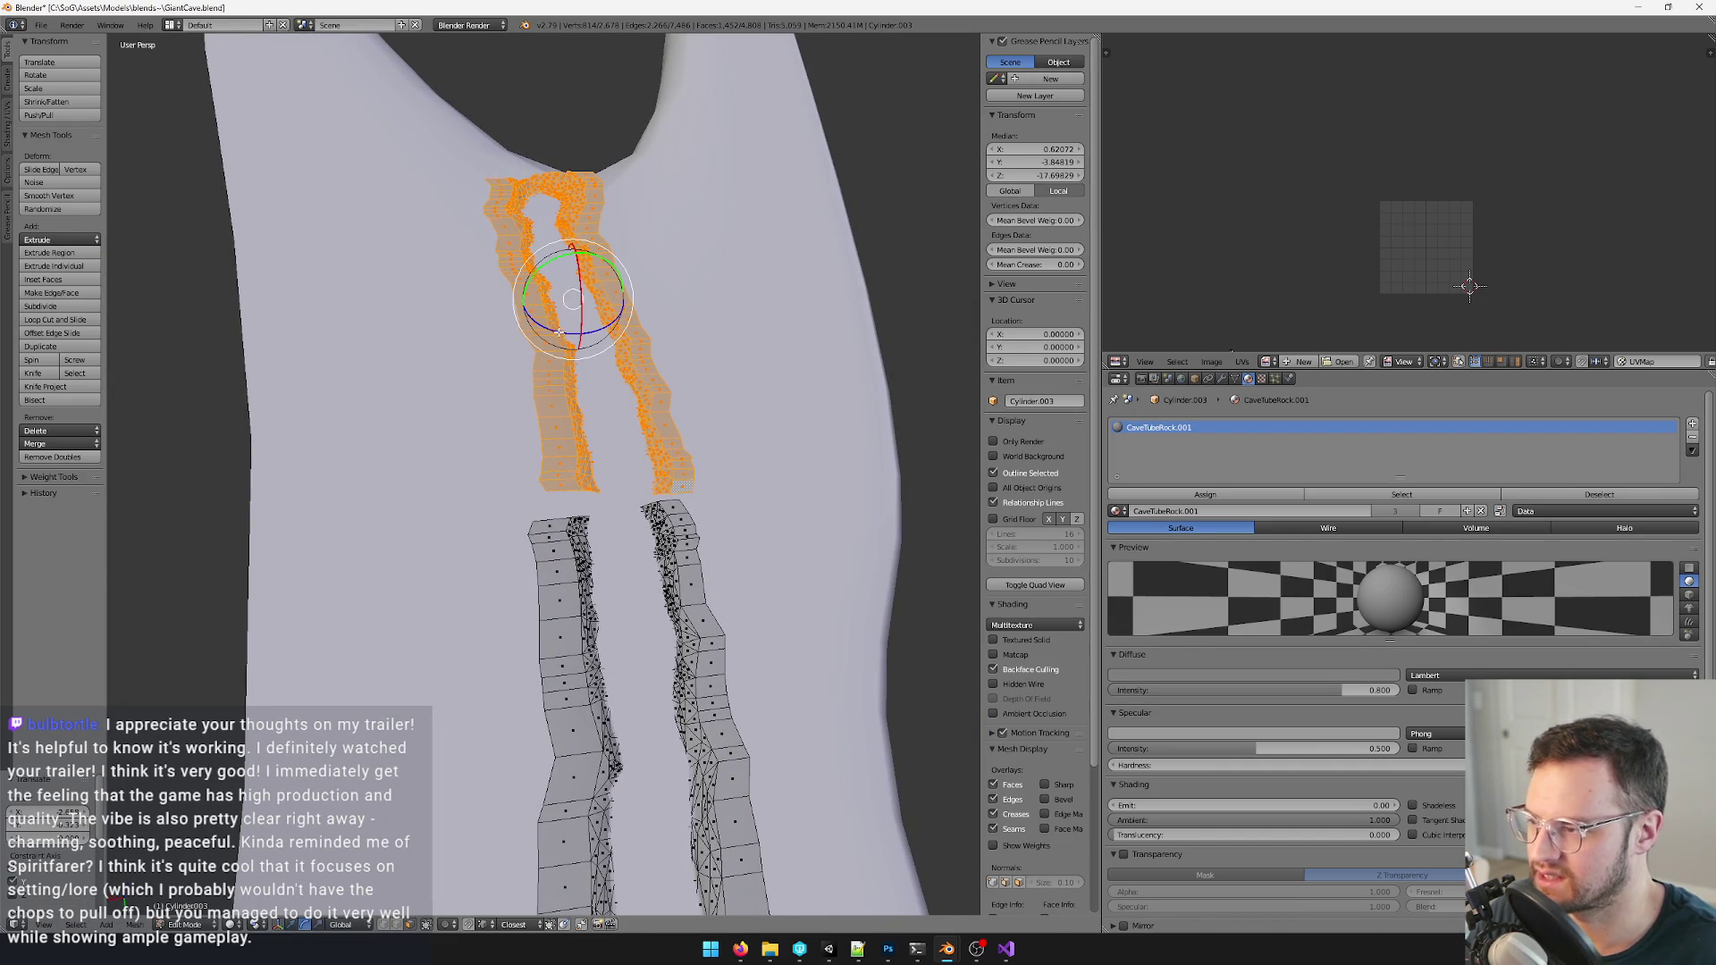
{"action": "key", "text": "r"}
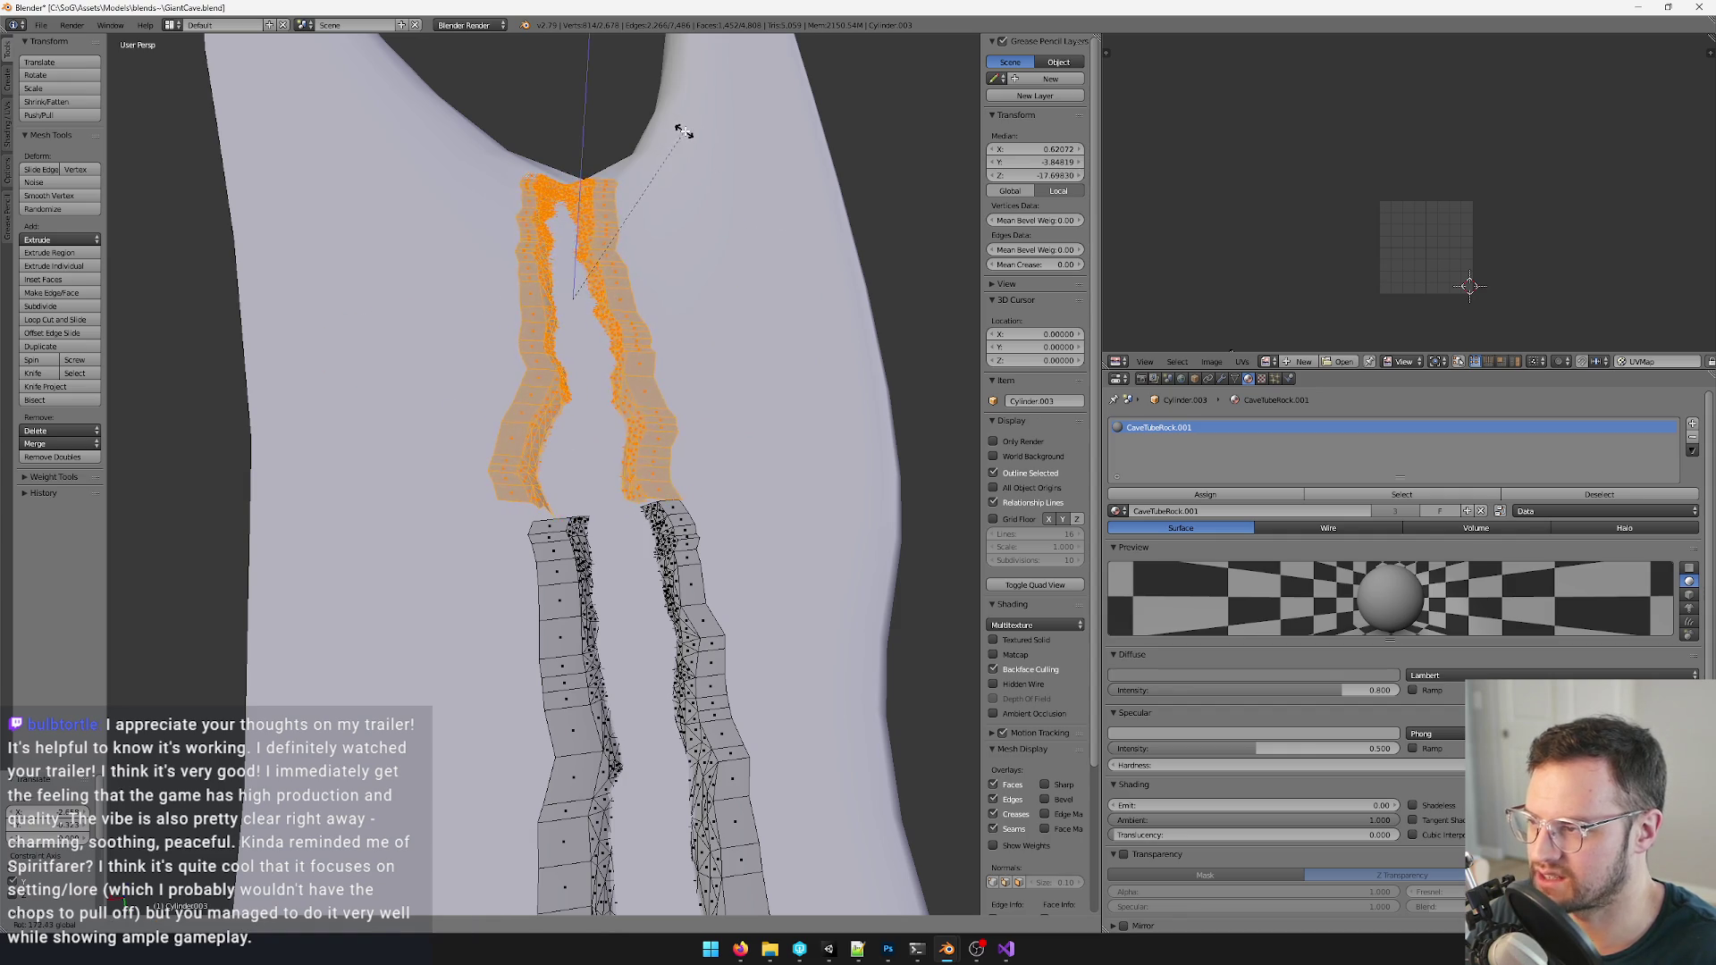
{"action": "left_click", "coordinate": [684, 133]}
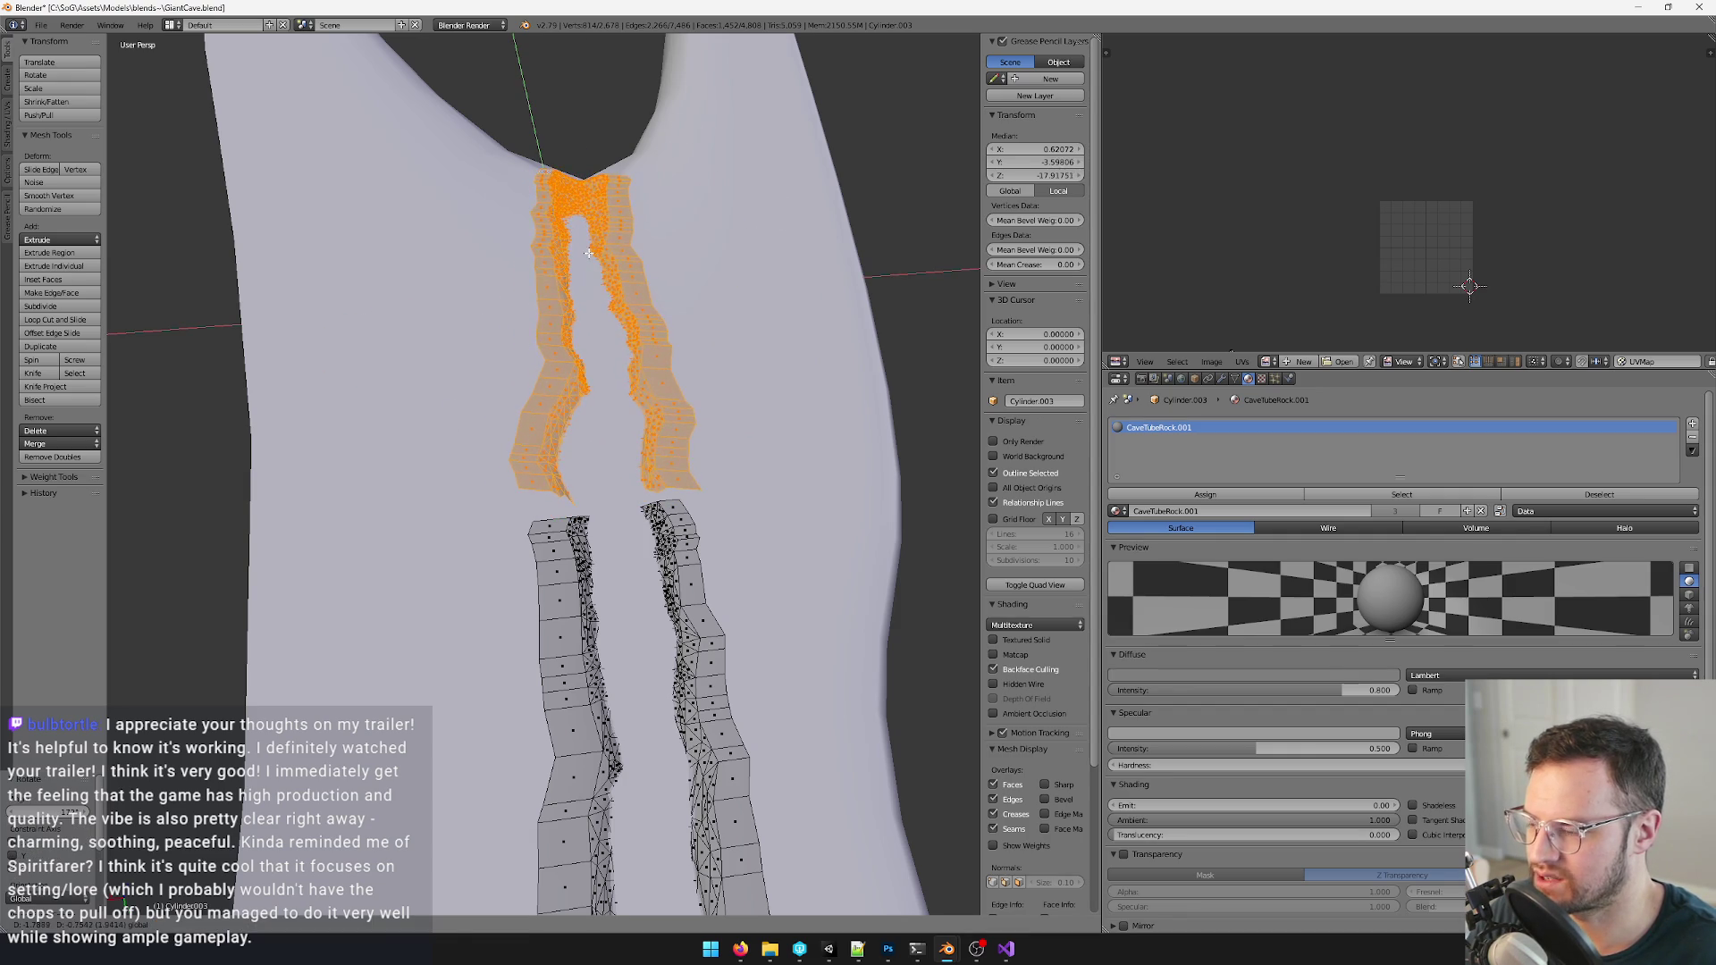
- Reposition and rotate the strips again so they angle into the fork
{"action": "middle_click_drag", "start_coordinate": [670, 403], "coordinate": [698, 430]}
{"action": "mouse_move", "coordinate": [590, 336]}
{"action": "middle_mouse_down"}
{"action": "mouse_move", "coordinate": [648, 500]}
{"action": "mouse_move", "coordinate": [630, 396]}
{"action": "middle_mouse_up"}
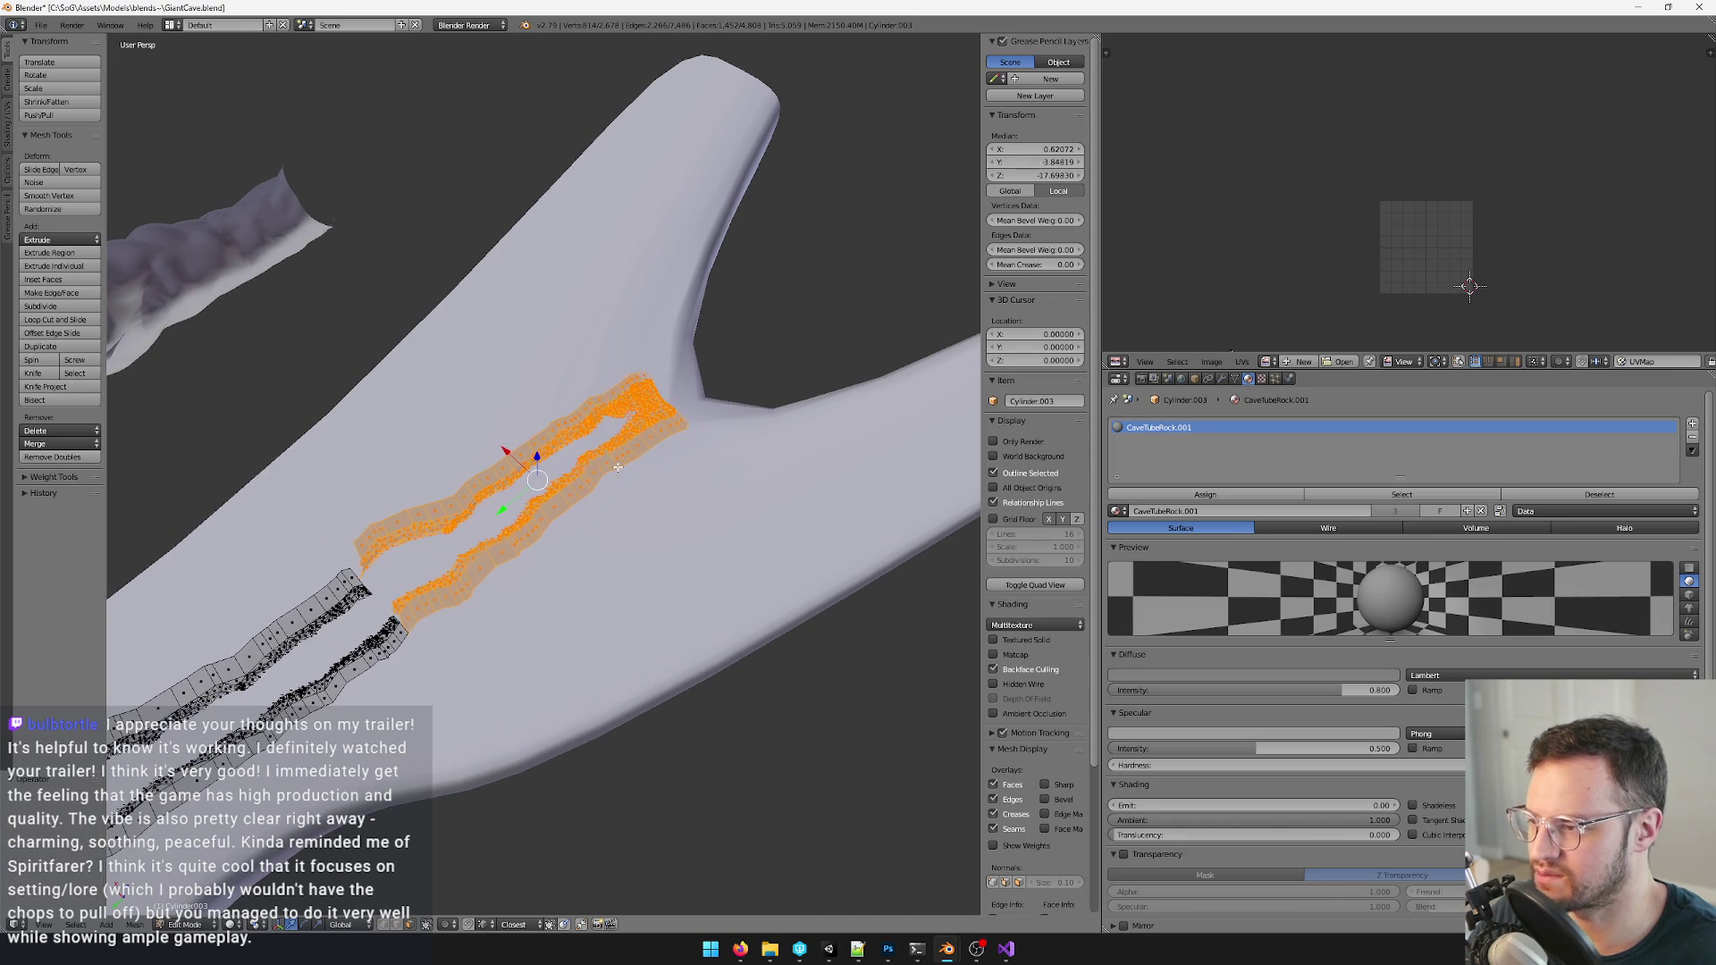
{"action": "left_click_drag", "start_coordinate": [630, 396], "coordinate": [541, 453]}
{"action": "middle_click_drag", "start_coordinate": [540, 454], "coordinate": [536, 463]}
{"action": "key", "text": "g"}
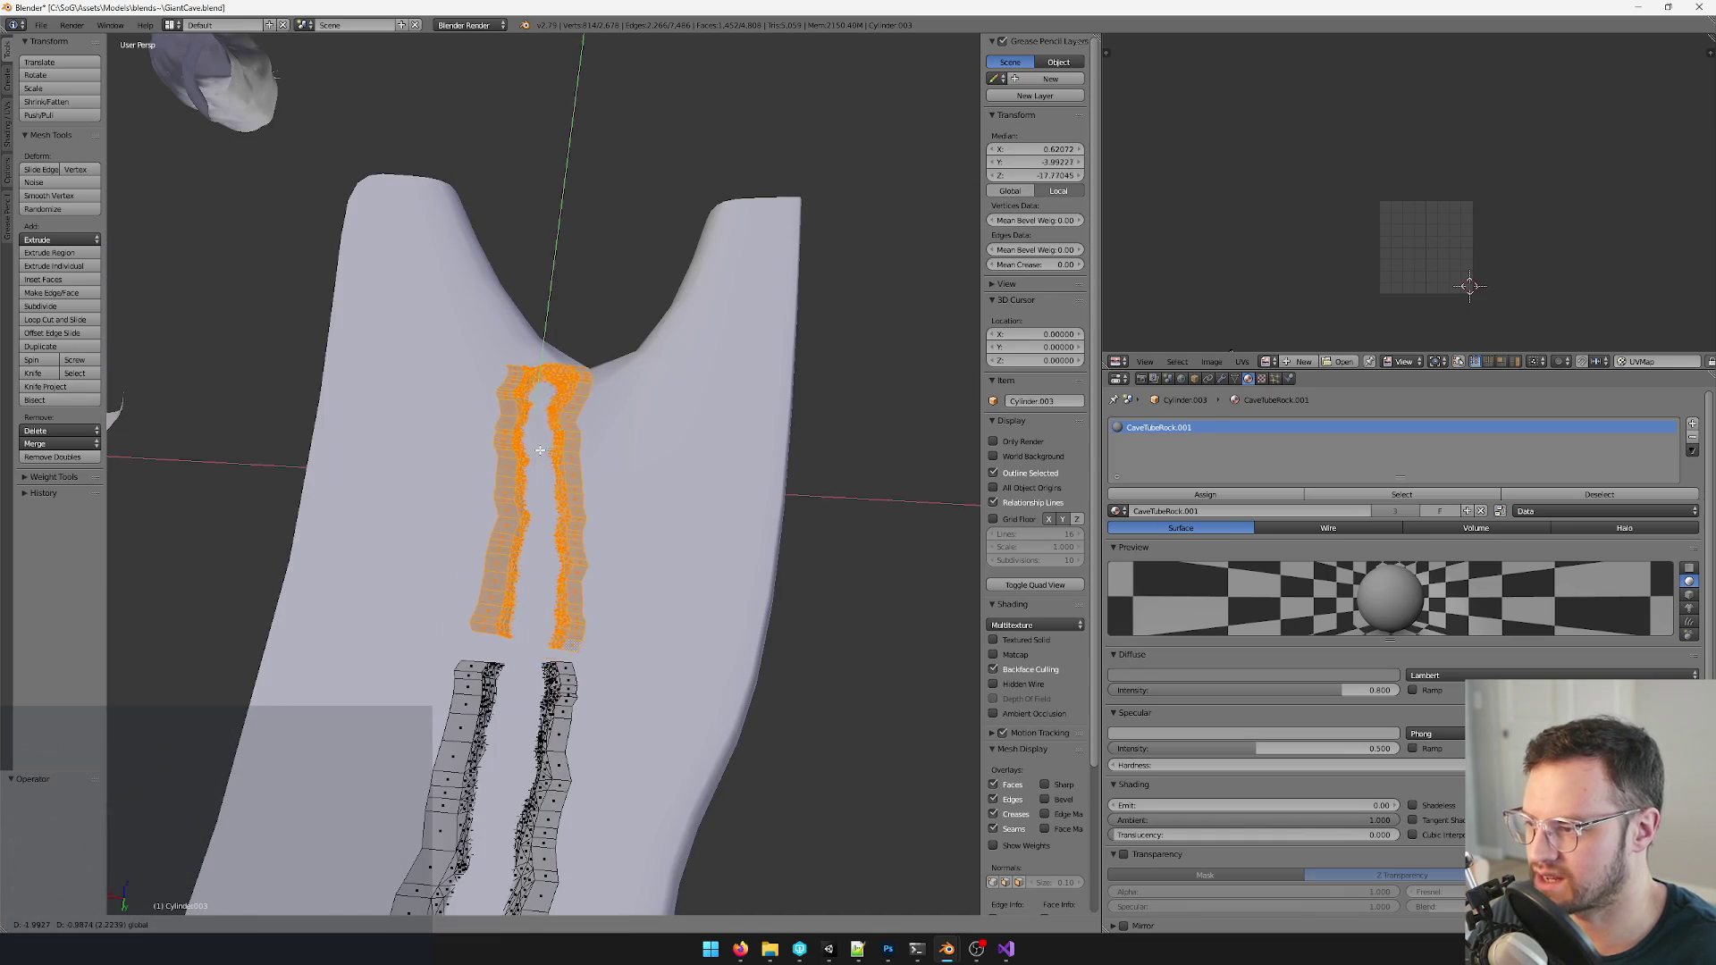
{"action": "left_click", "coordinate": [529, 512]}
{"action": "key", "text": "r"}
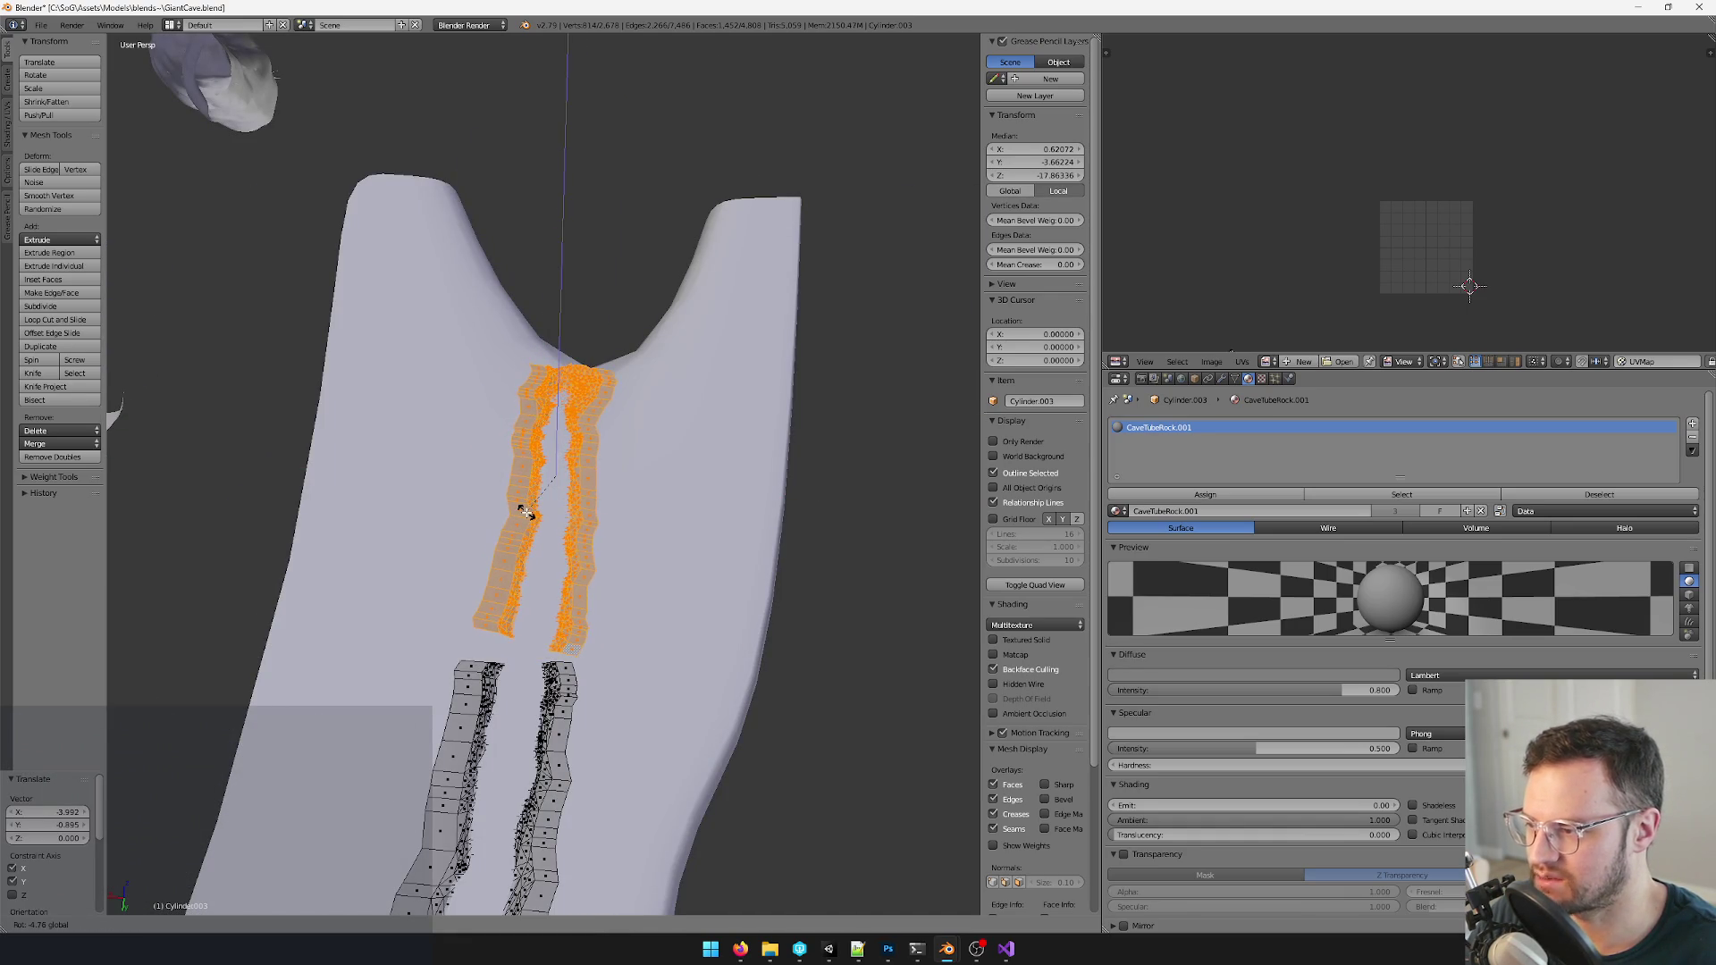
{"action": "left_click", "coordinate": [524, 513]}
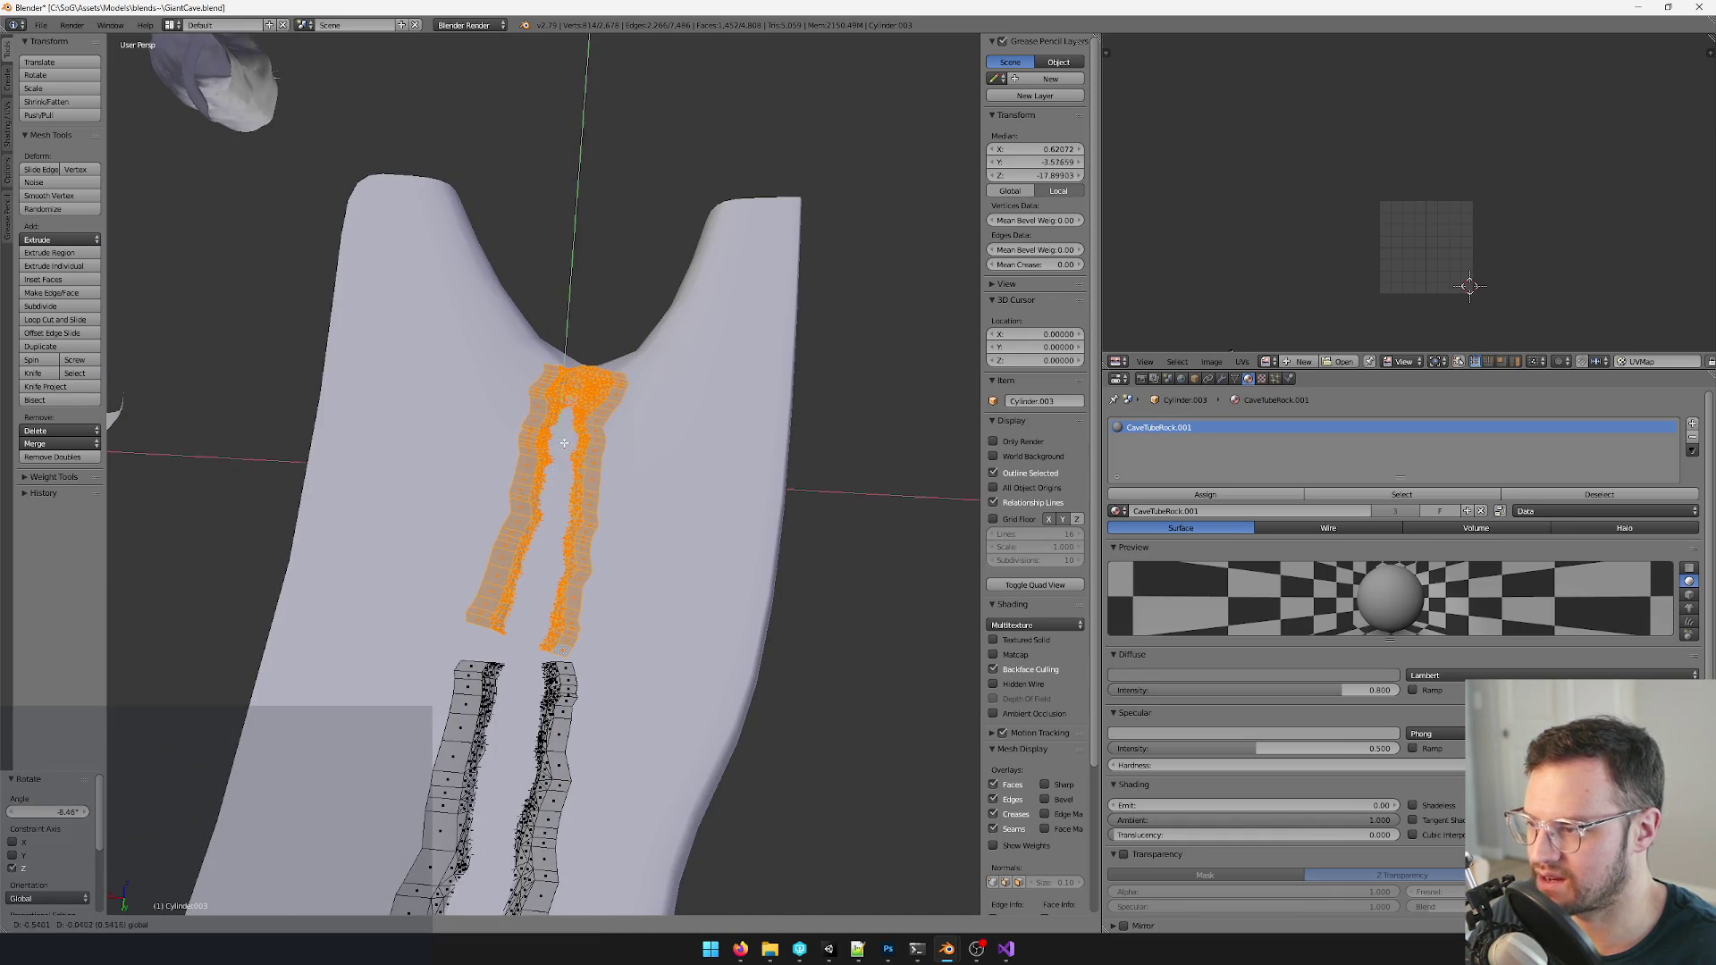
- Slide the strips along Y into their final position at the fork
{"action": "mouse_move", "coordinate": [538, 516]}
{"action": "middle_mouse_down"}
{"action": "mouse_move", "coordinate": [593, 447]}
{"action": "mouse_move", "coordinate": [566, 447]}
{"action": "mouse_move", "coordinate": [716, 493]}
{"action": "mouse_move", "coordinate": [601, 464]}
{"action": "middle_mouse_up"}
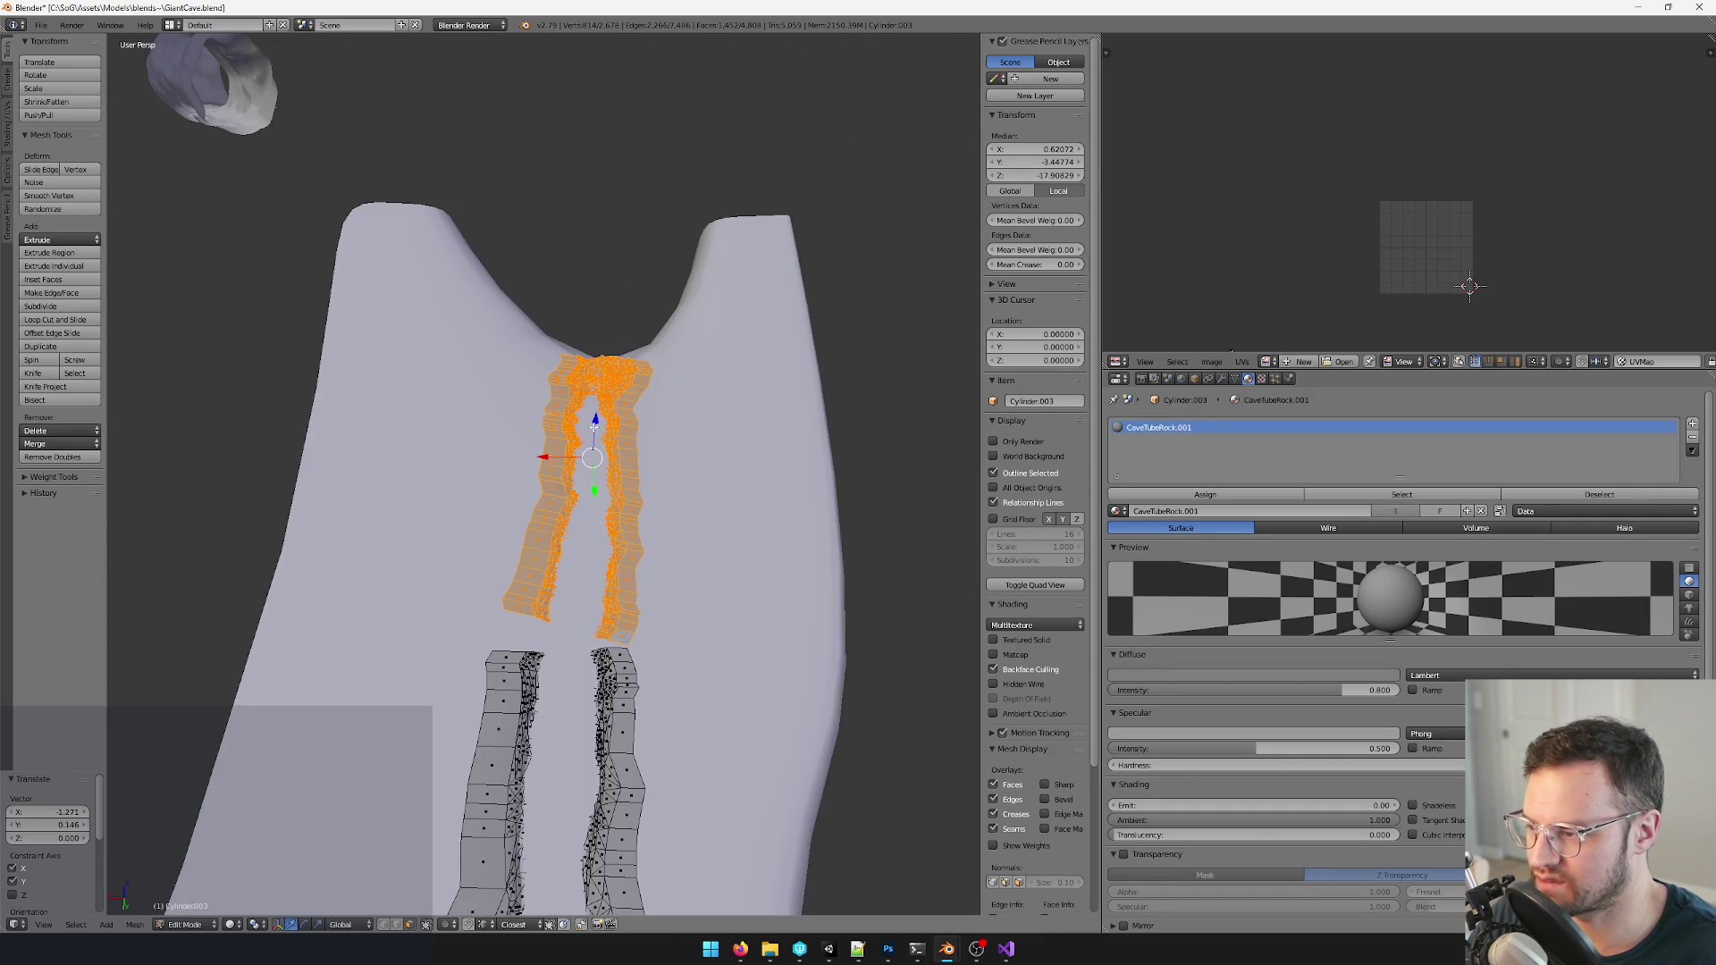
{"action": "key", "text": "g"}
{"action": "key", "text": "y"}
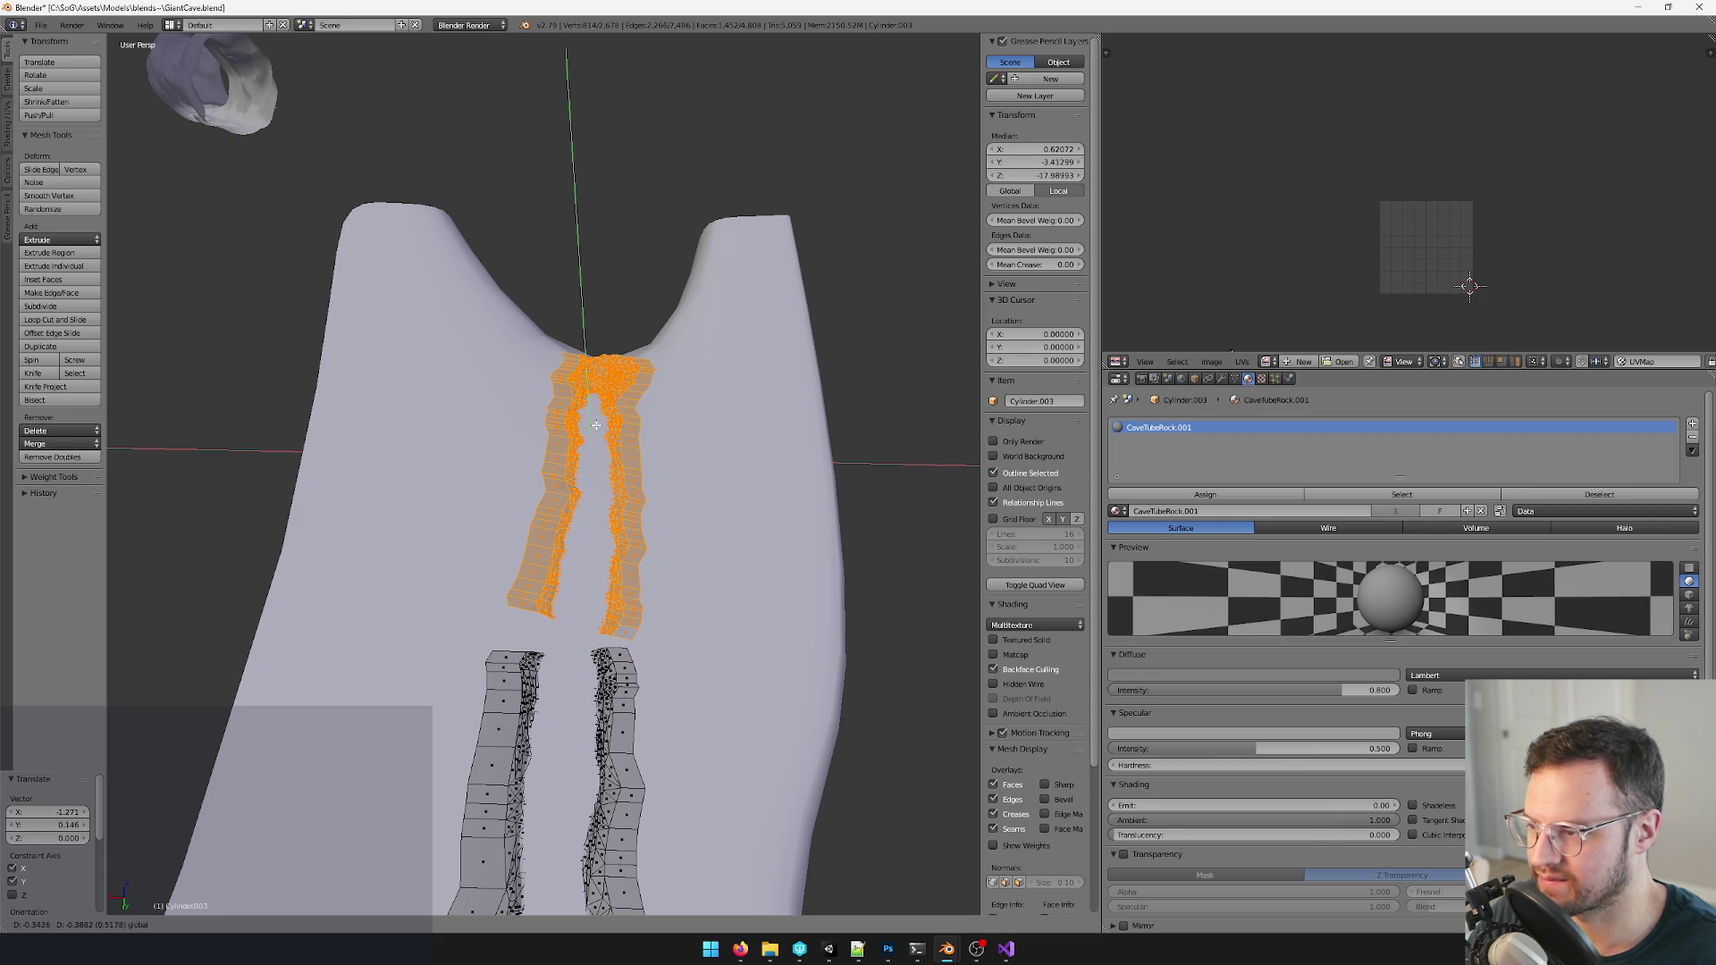
{"action": "left_click", "coordinate": [595, 427]}
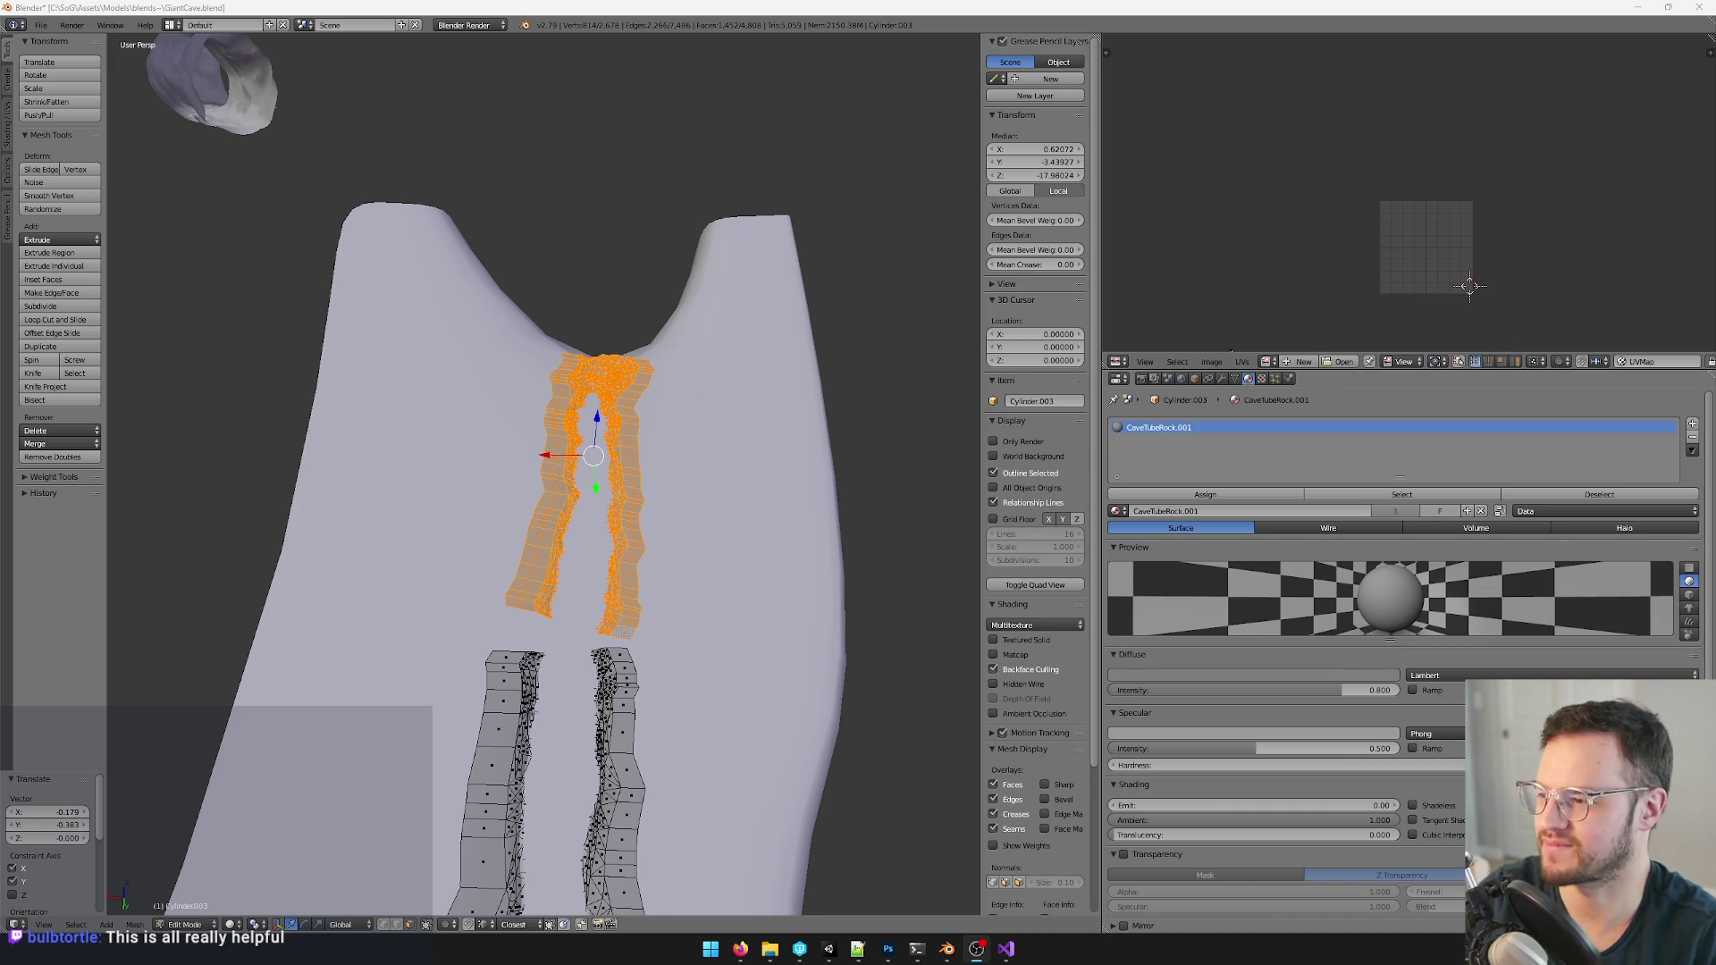
{"action": "scroll", "coordinate": [353, 633], "scroll_direction": "up", "scroll_amount": 2}
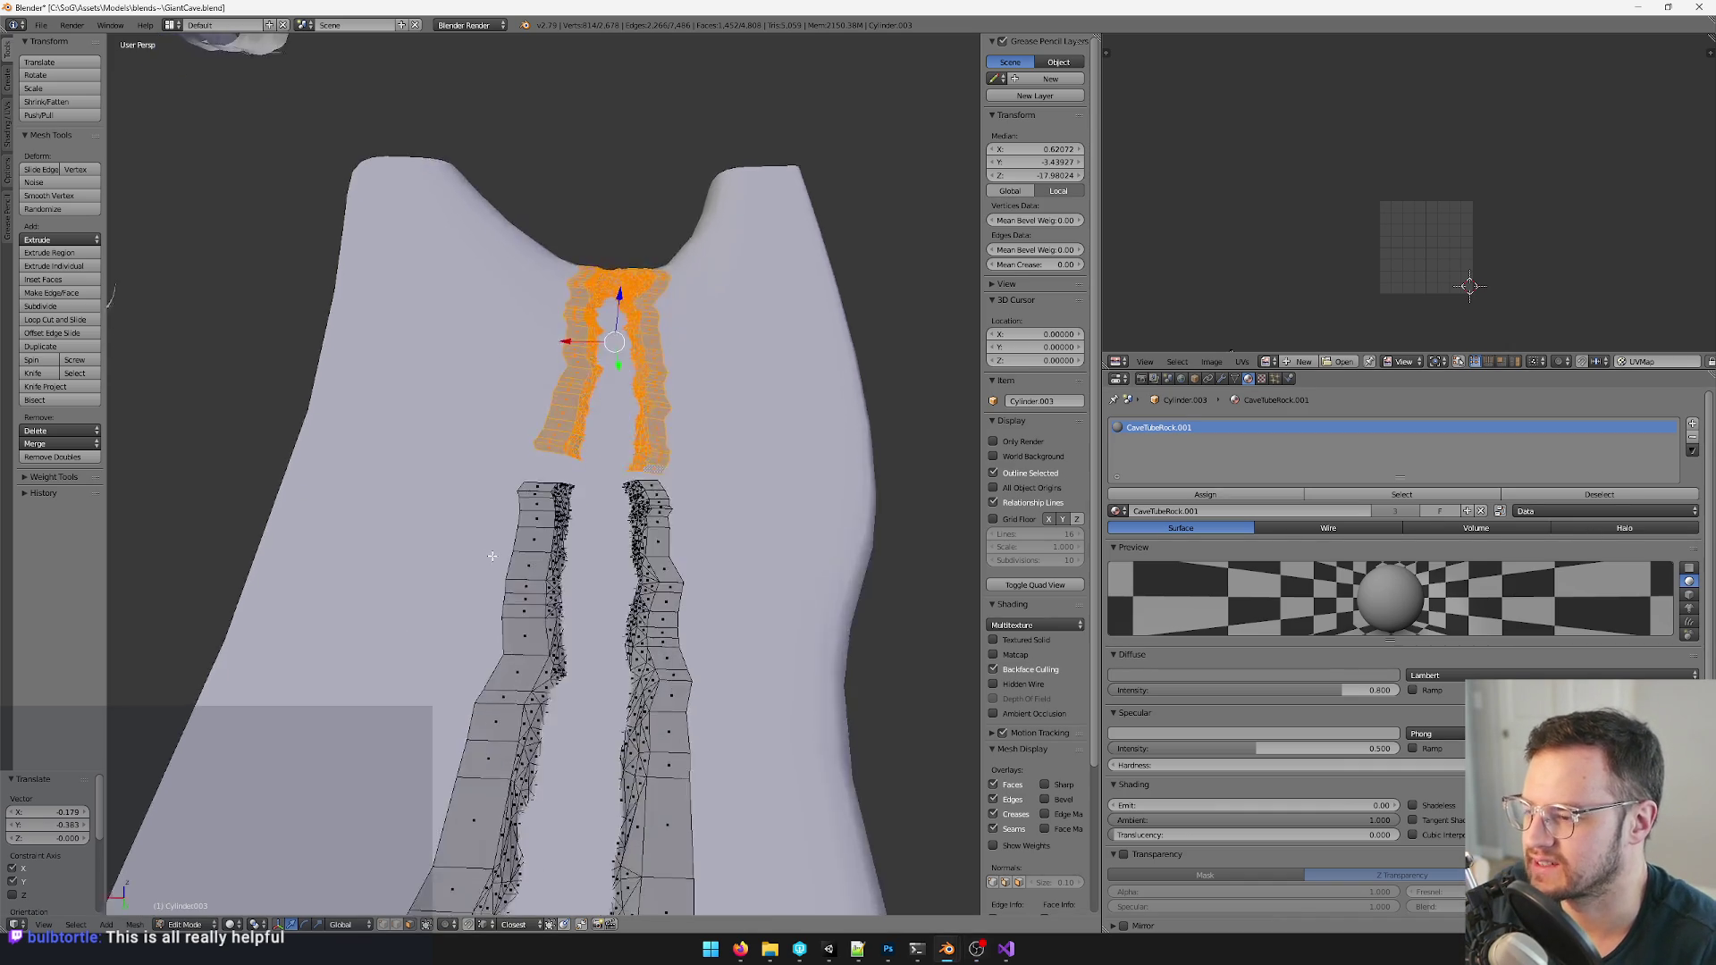
{"action": "scroll", "coordinate": [353, 632], "scroll_direction": "up", "scroll_amount": 2}
- Select a rim edge loop on the lower wall and flip its normals
{"action": "left_click", "coordinate": [410, 925]}
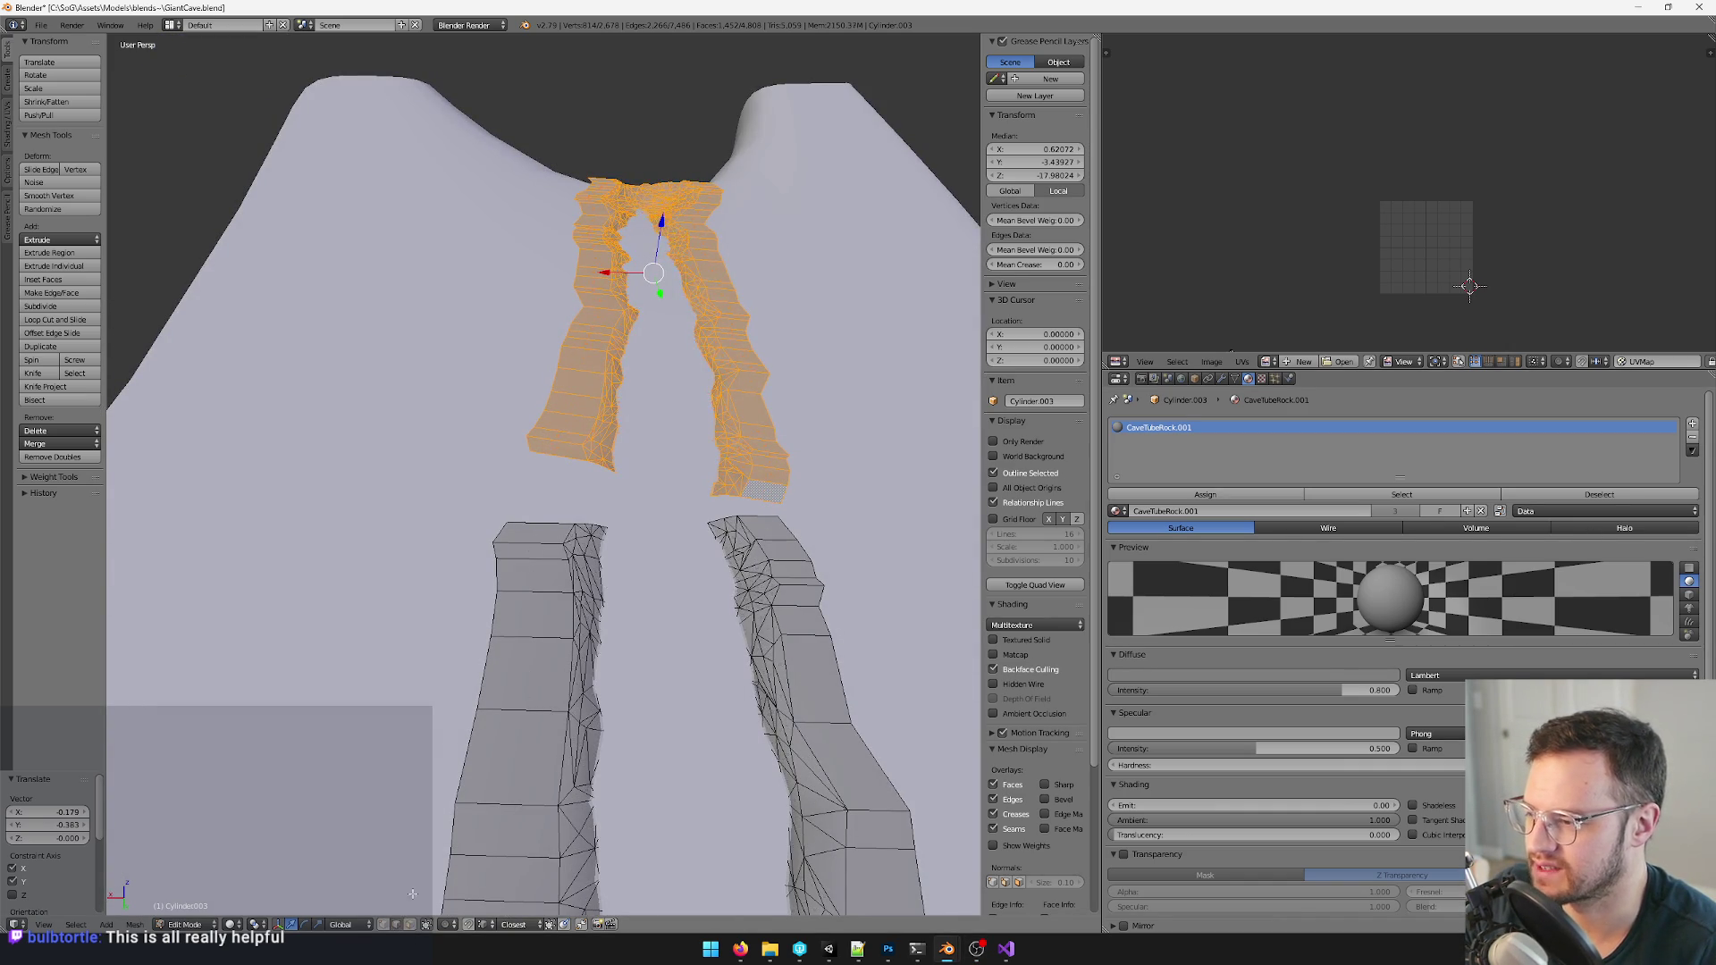
{"action": "key", "text": "a"}
{"action": "scroll", "coordinate": [564, 457], "scroll_direction": "up", "scroll_amount": 5}
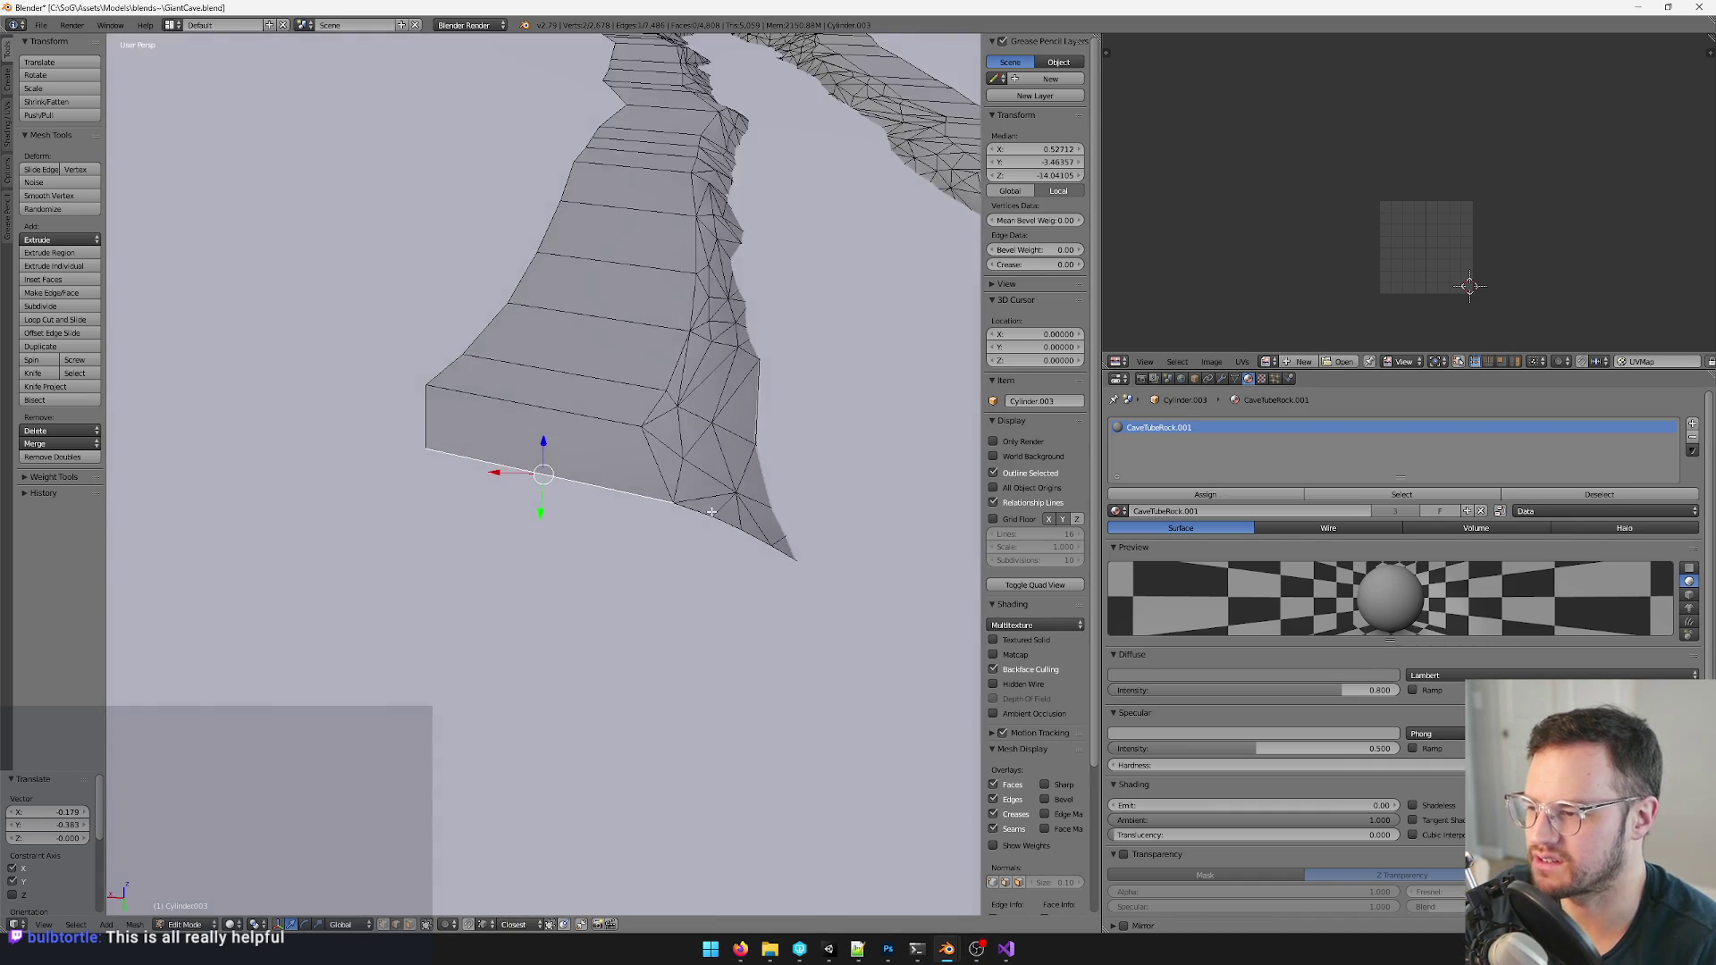
{"action": "middle_click_drag", "start_coordinate": [604, 469], "coordinate": [782, 654]}
{"action": "scroll", "coordinate": [781, 654], "scroll_direction": "down", "scroll_amount": 5}
{"action": "left_click", "coordinate": [417, 415], "text": "alt"}
{"action": "key", "text": "space"}
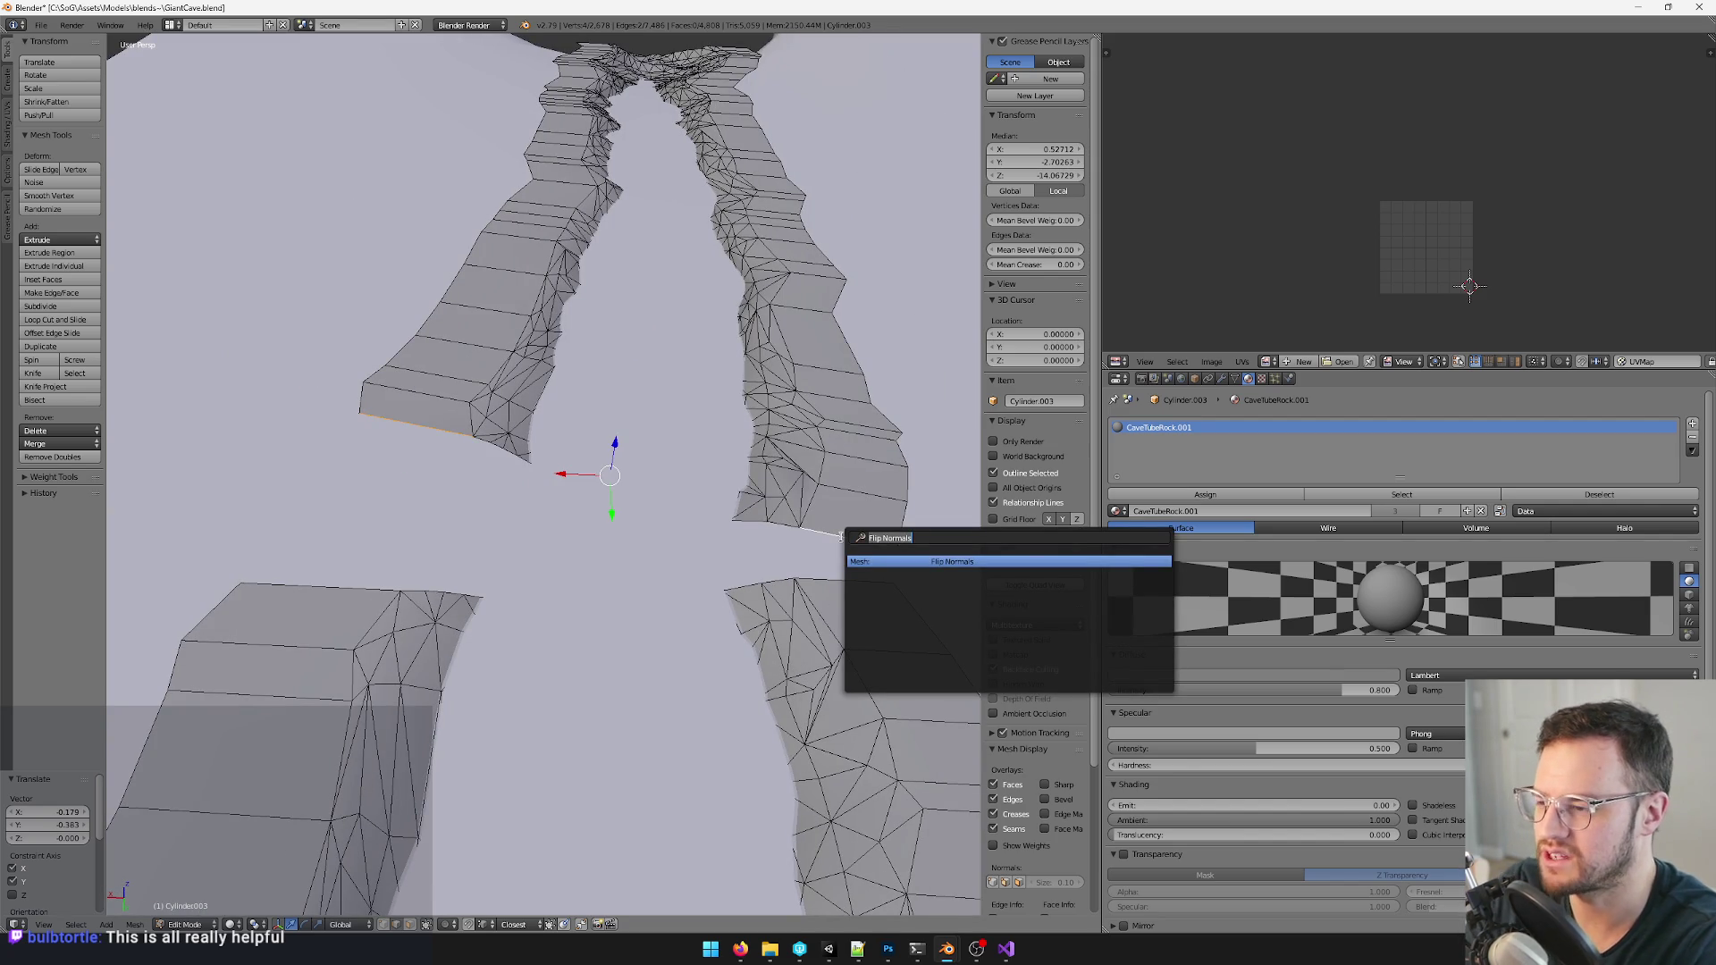
{"action": "key", "text": "Return"}
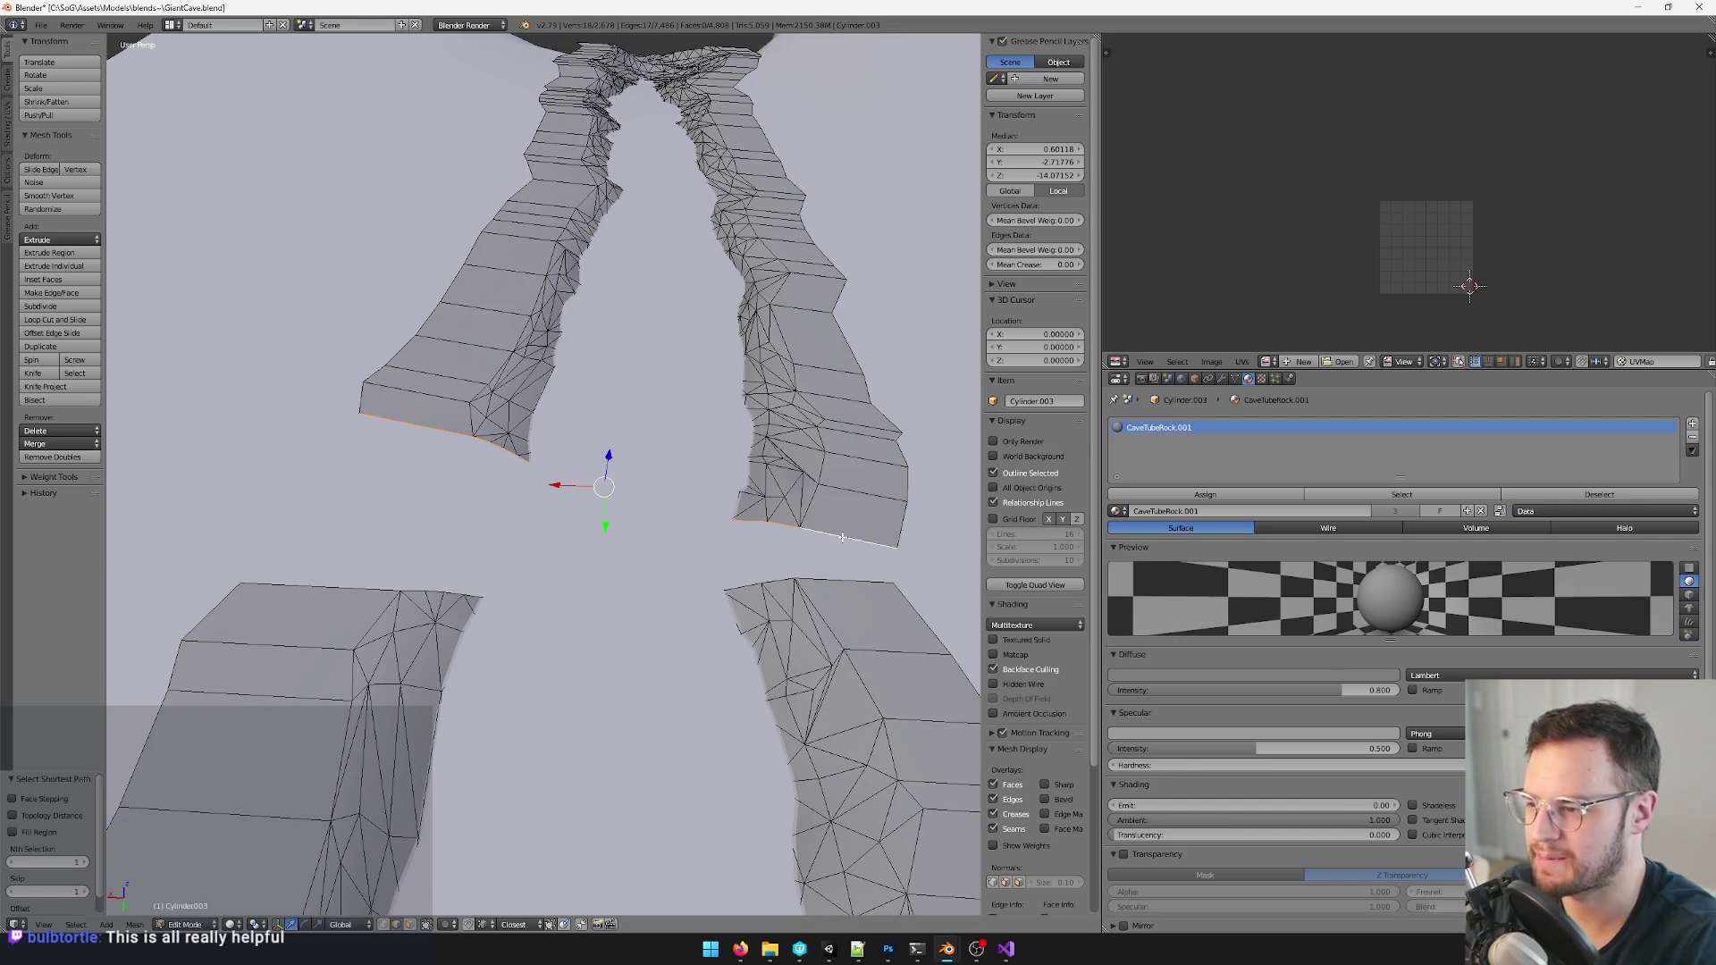
- Add more rim edges in wireframe view and run the searched mesh operation on them
{"action": "key", "text": "z"}
{"action": "middle_click_drag", "start_coordinate": [652, 510], "coordinate": [700, 539]}
{"action": "key", "text": "z"}
{"action": "scroll", "coordinate": [700, 539], "scroll_direction": "down", "scroll_amount": 2}
{"action": "middle_click_drag", "start_coordinate": [578, 444], "coordinate": [536, 483]}
{"action": "left_click", "coordinate": [519, 282], "text": "shift"}
{"action": "key", "text": "space"}
{"action": "key", "text": "Return"}
- Bridge the selected edge loops with new faces and inspect the result
{"action": "mouse_move", "coordinate": [519, 282]}
{"action": "middle_mouse_down"}
{"action": "mouse_move", "coordinate": [485, 106]}
{"action": "mouse_move", "coordinate": [536, 335]}
{"action": "middle_mouse_up"}
{"action": "scroll", "coordinate": [536, 335], "scroll_direction": "down", "scroll_amount": 2}
{"action": "key", "text": "space"}
{"action": "key", "text": "Return"}
{"action": "key", "text": "z"}
{"action": "mouse_move", "coordinate": [545, 345]}
{"action": "middle_mouse_down"}
{"action": "mouse_move", "coordinate": [585, 566]}
{"action": "mouse_move", "coordinate": [606, 402]}
{"action": "mouse_move", "coordinate": [658, 439]}
{"action": "middle_mouse_up"}
{"action": "key", "text": "a"}
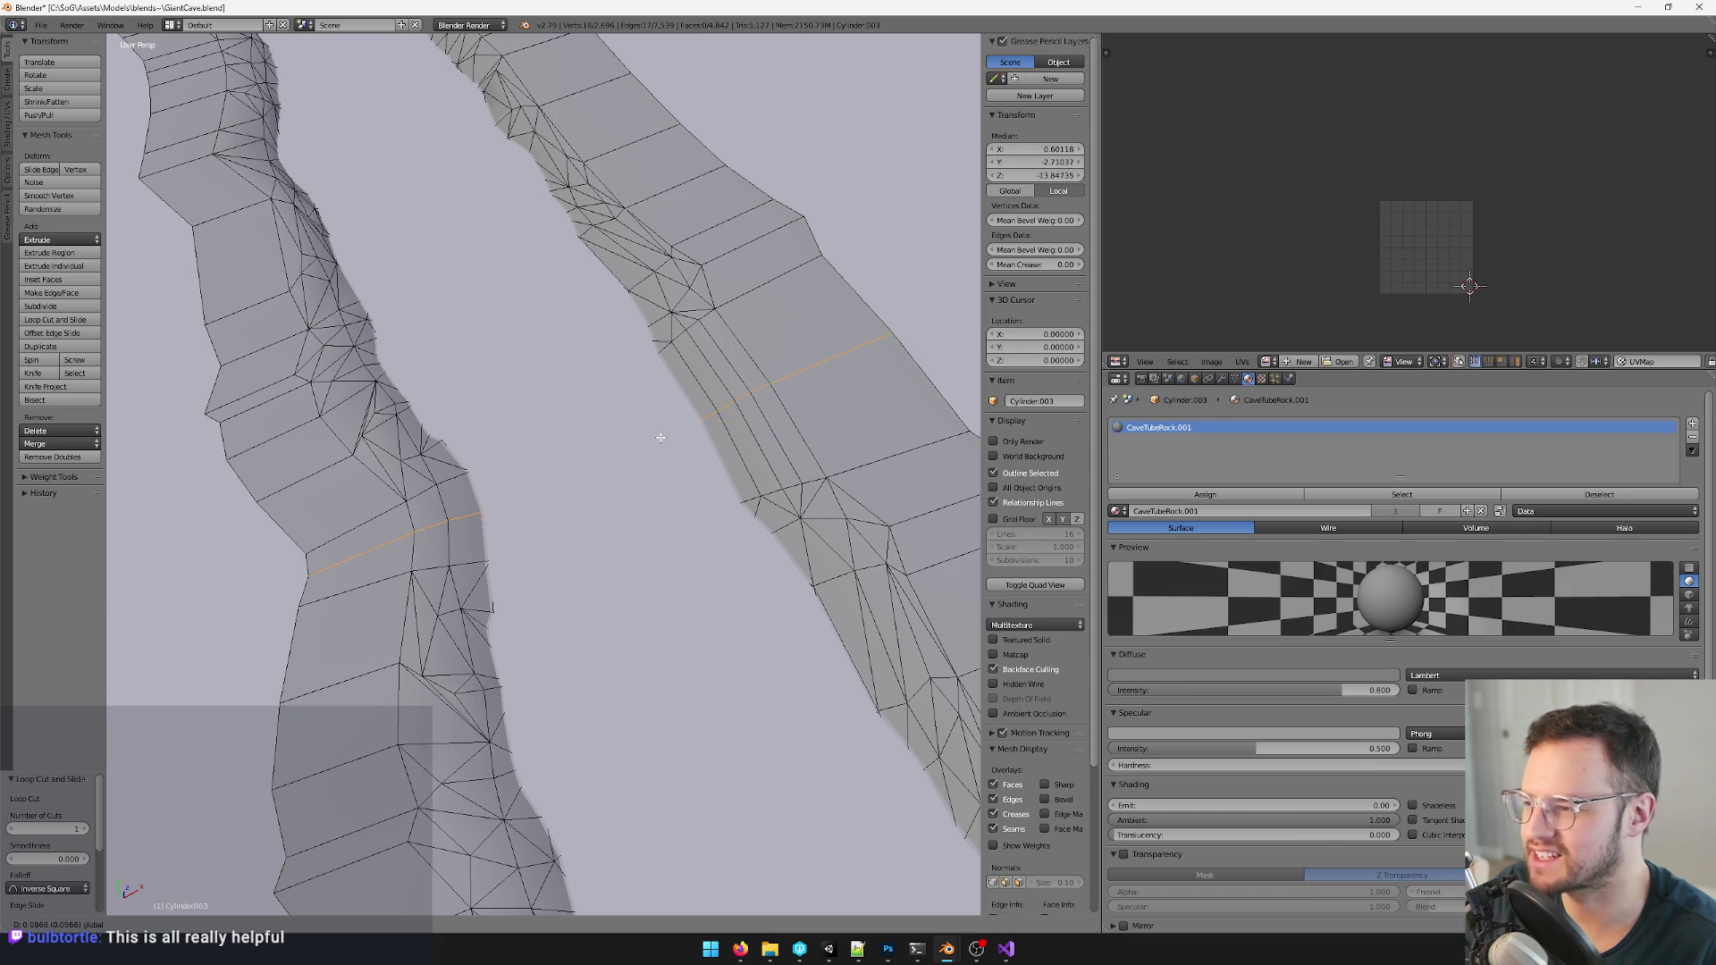
- Bevel the new edge loops into narrow strips of faces on both walls
{"action": "middle_click_drag", "start_coordinate": [659, 438], "coordinate": [629, 444]}
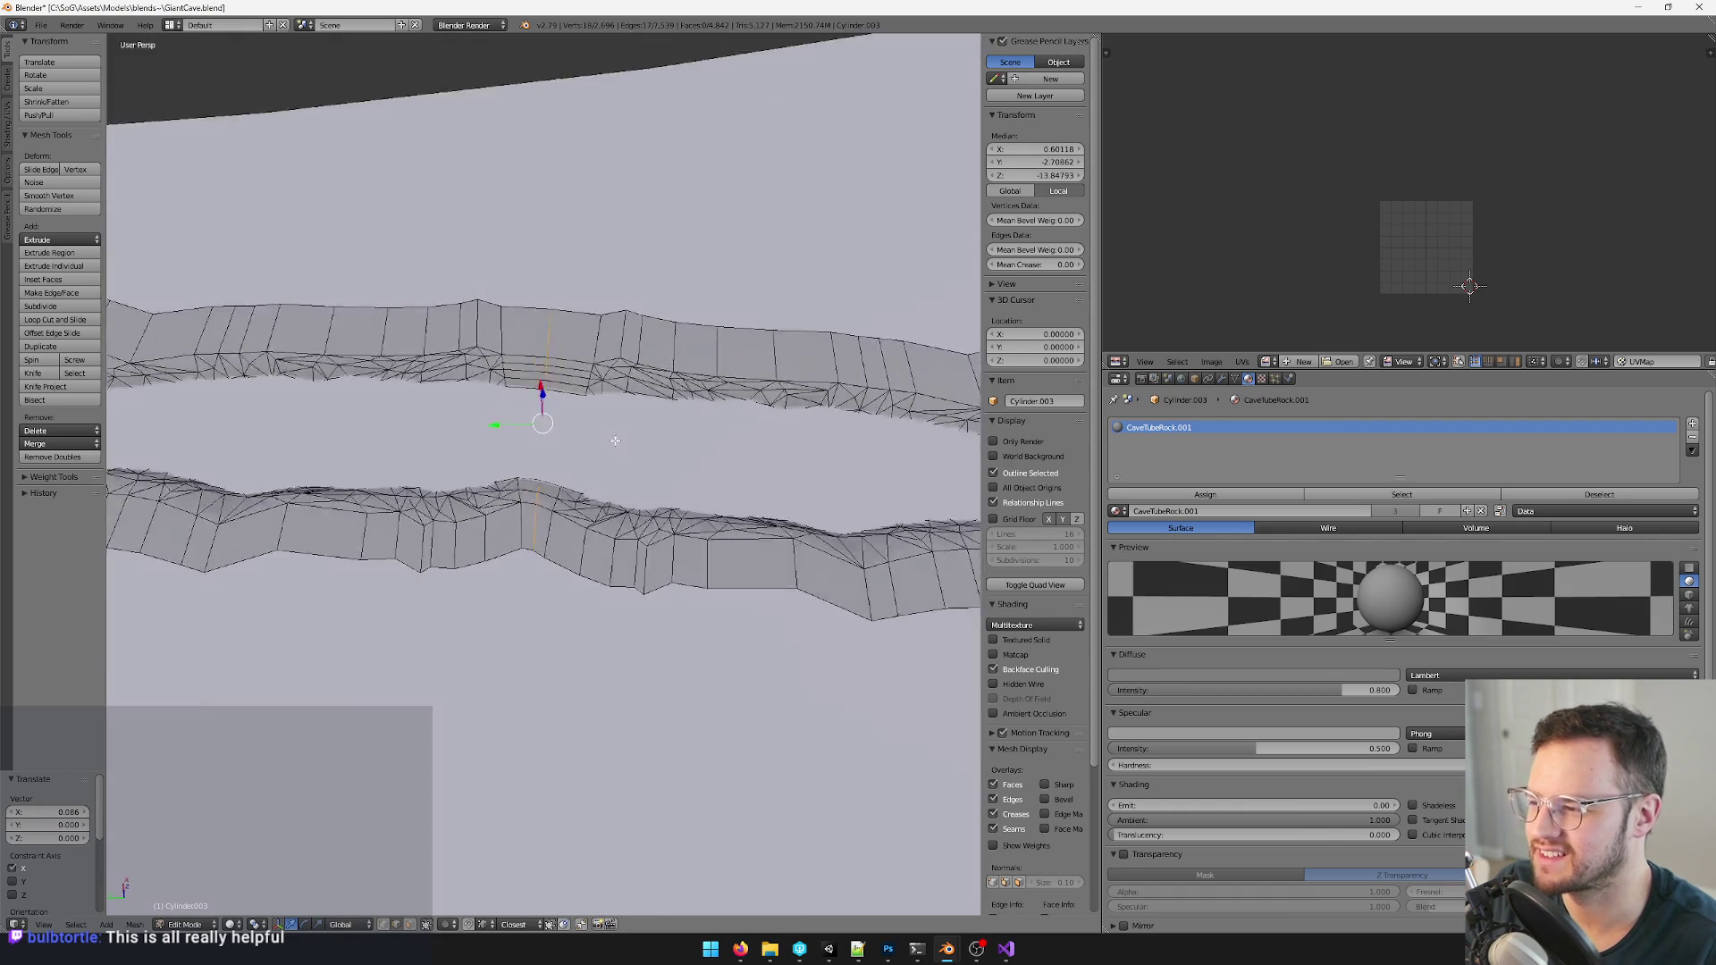
{"action": "key", "text": "space"}
{"action": "type", "text": "bev"}
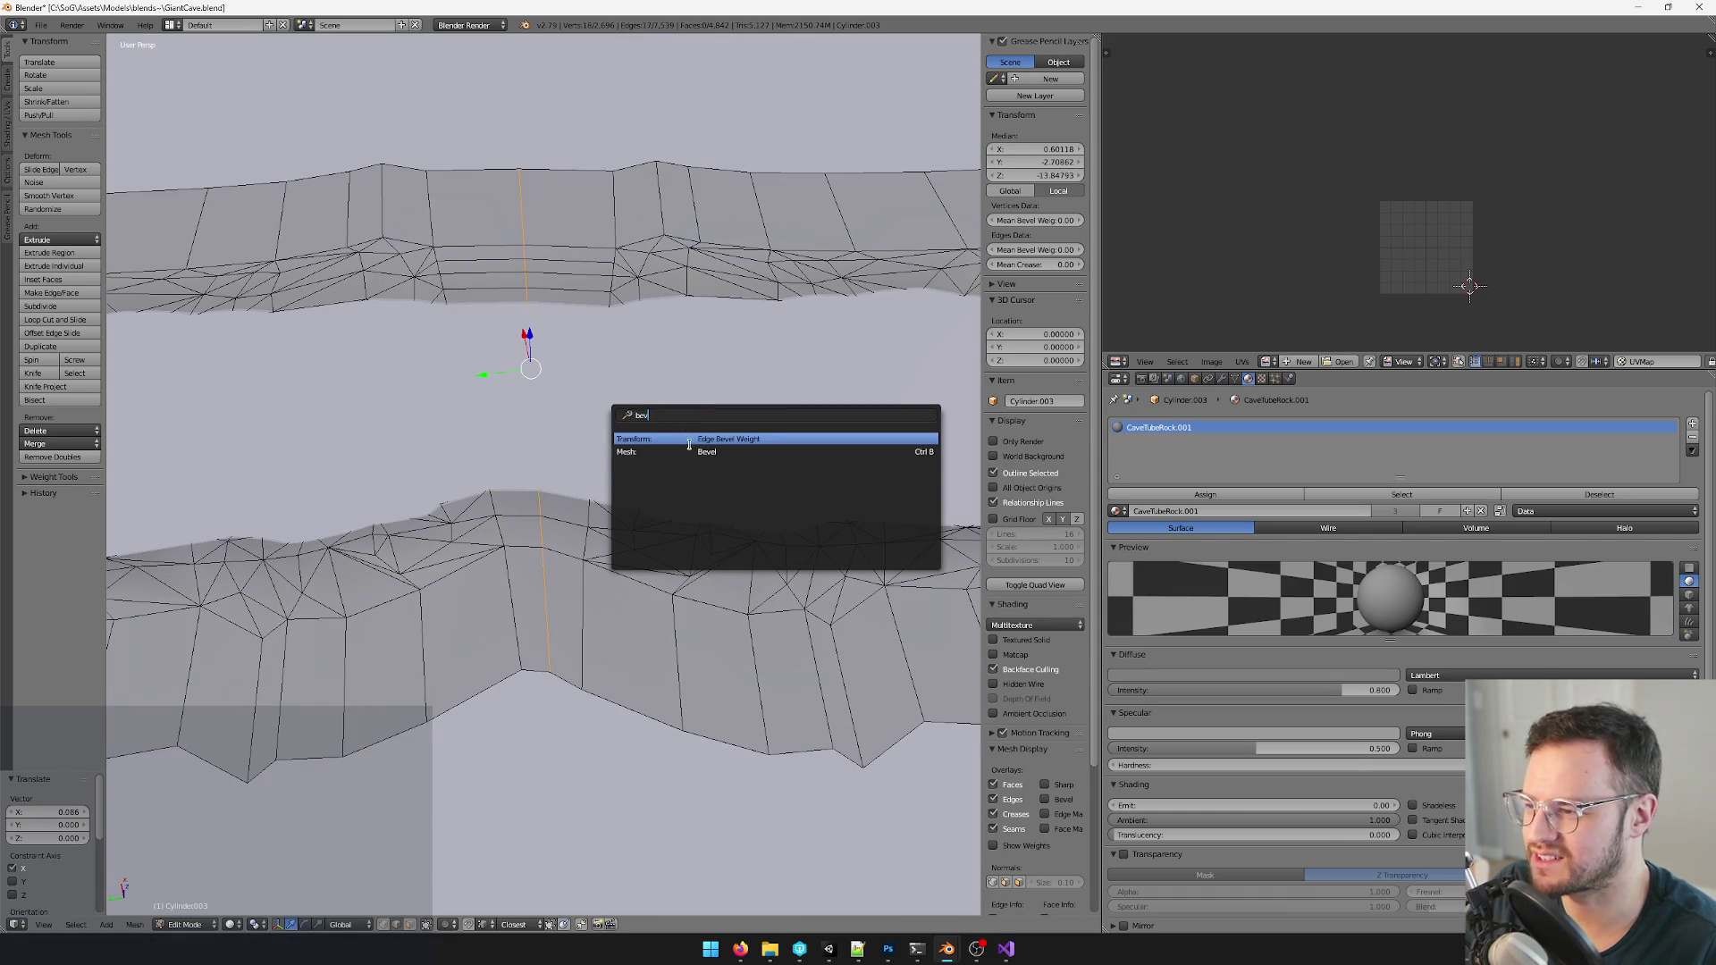
{"action": "left_click", "coordinate": [690, 452]}
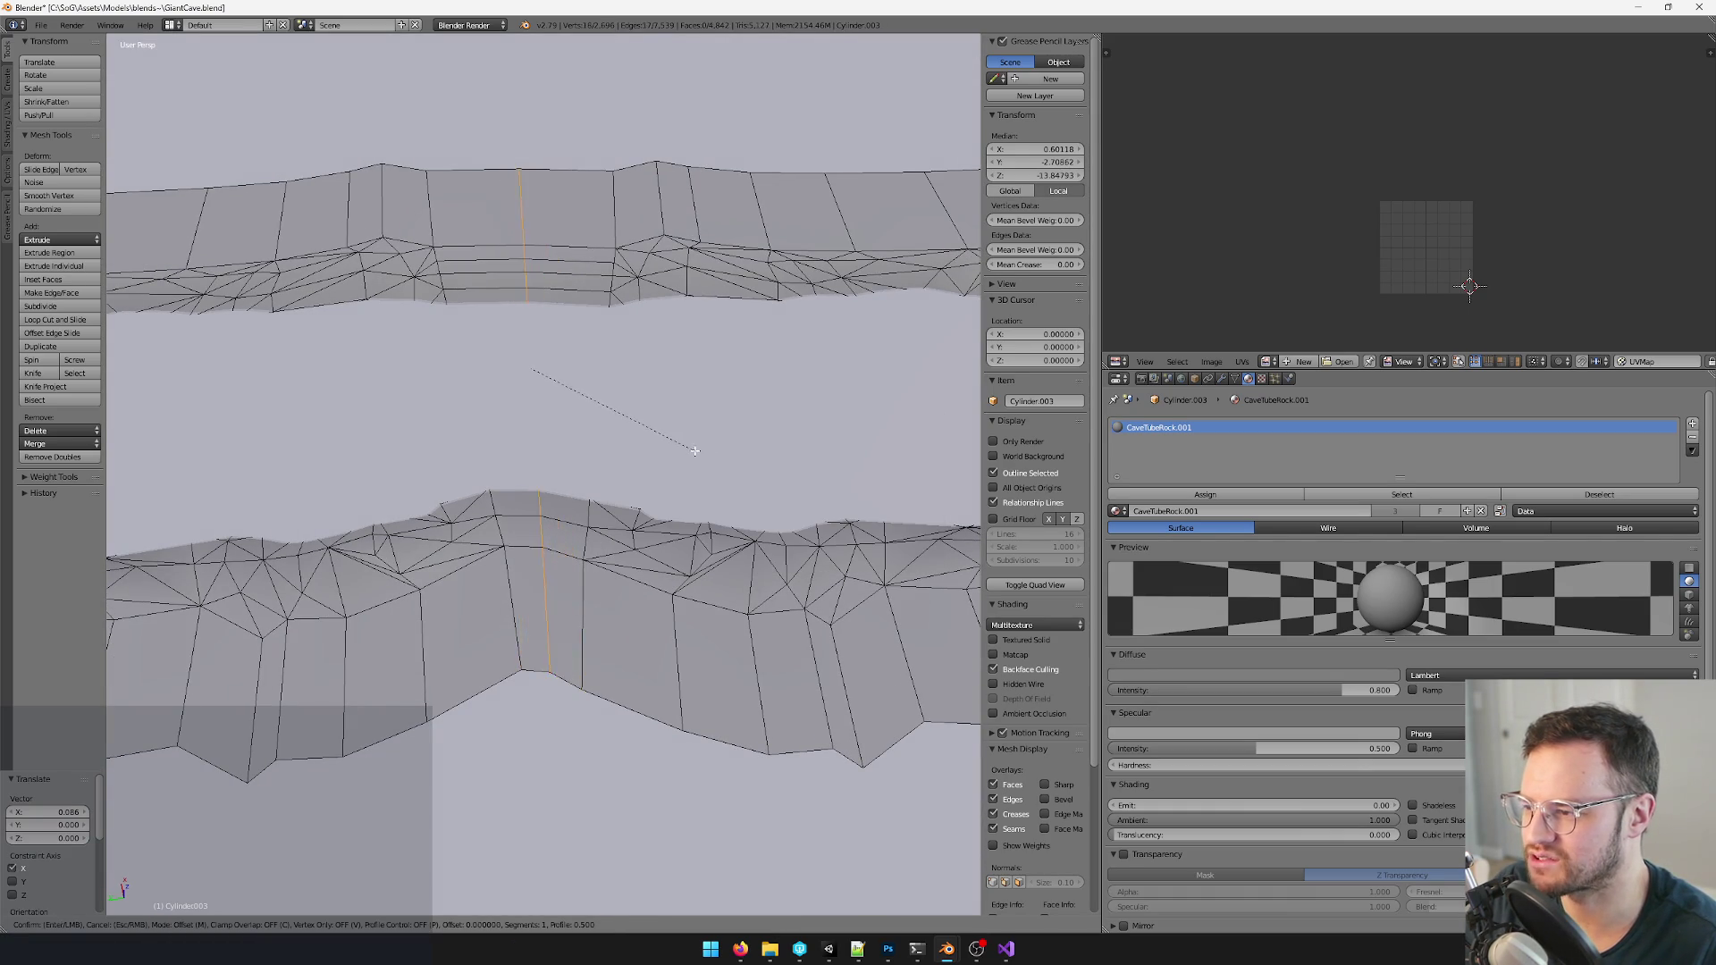
{"action": "left_click", "coordinate": [708, 459]}
{"action": "middle_click_drag", "start_coordinate": [584, 294], "coordinate": [507, 808]}
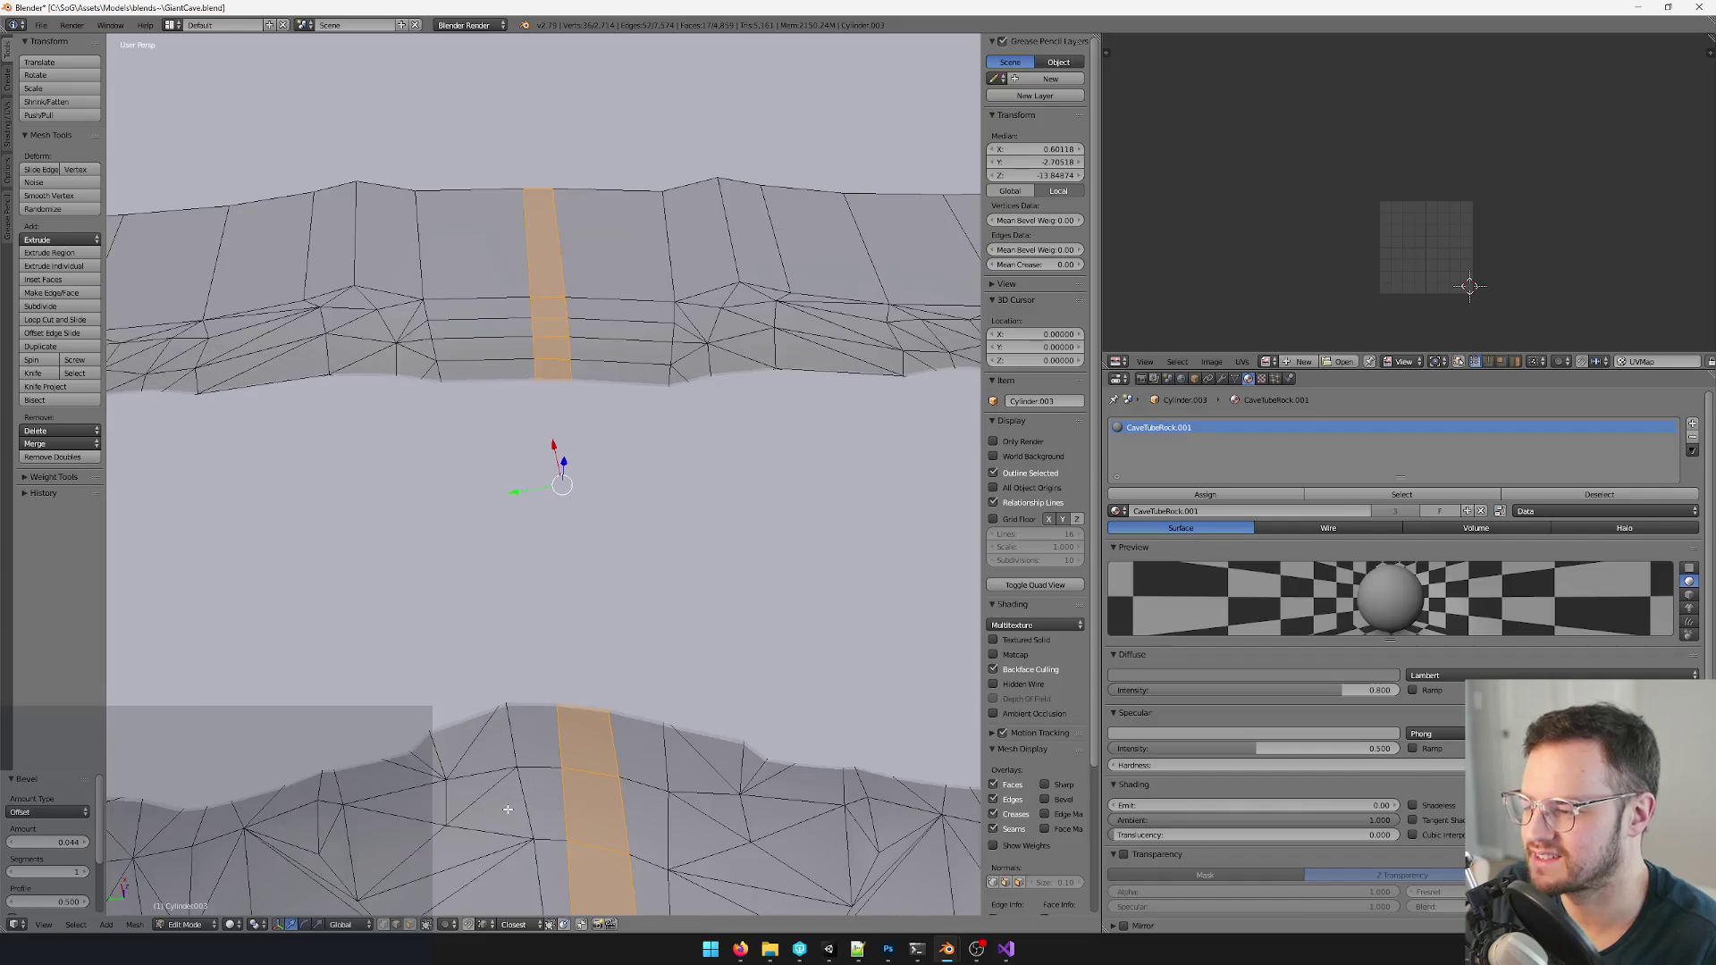
{"action": "key", "text": "a"}
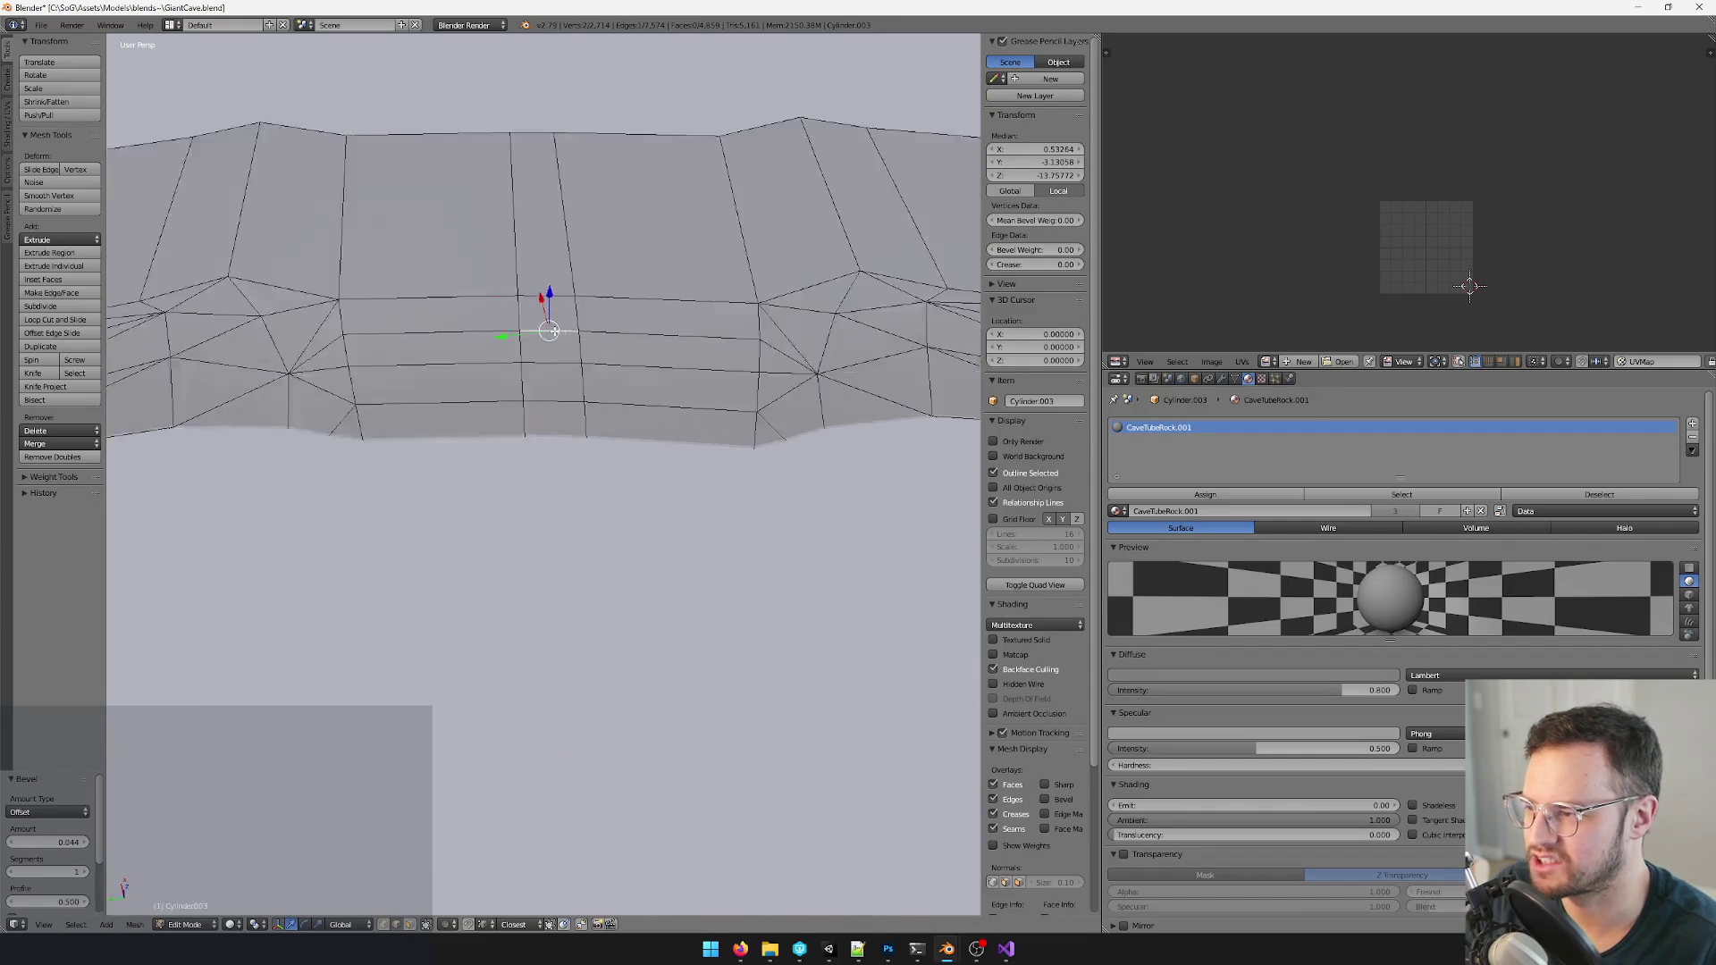
- In face-select mode, pick a column of faces along the beveled strip
{"action": "middle_click_drag", "start_coordinate": [554, 313], "coordinate": [536, 443]}
{"action": "scroll", "coordinate": [537, 442], "scroll_direction": "up", "scroll_amount": 2}
{"action": "key", "text": "ctrl+Tab"}
{"action": "left_click", "coordinate": [540, 443]}
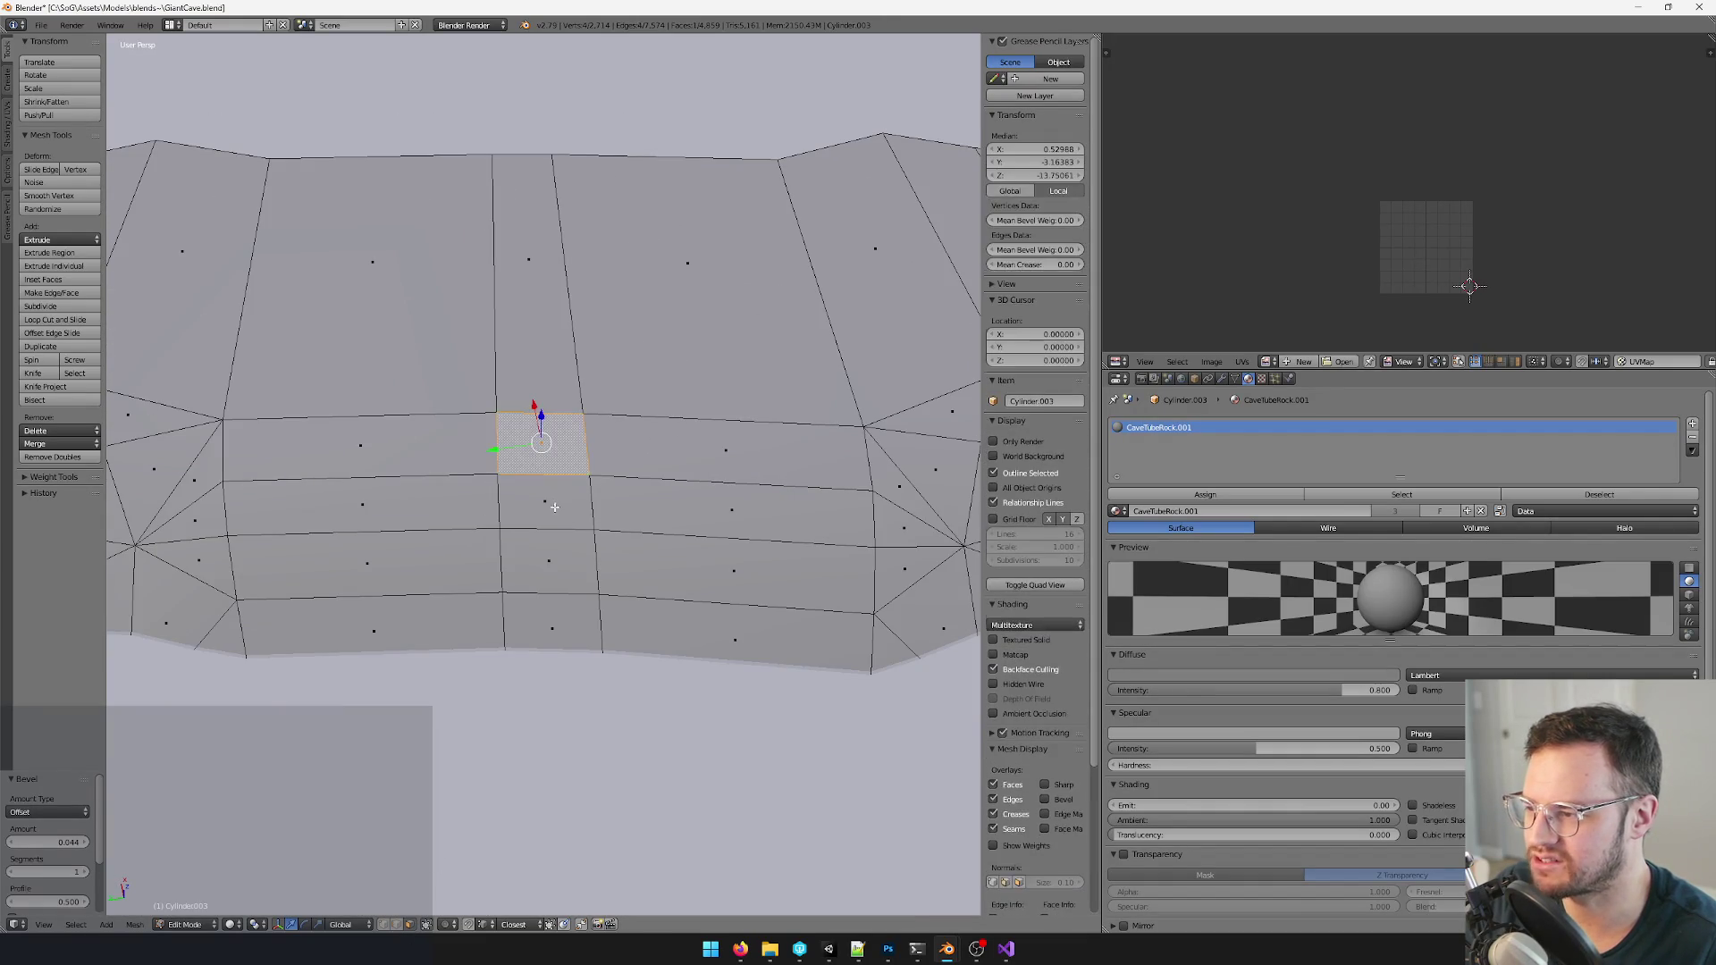
{"action": "left_click", "coordinate": [543, 500], "text": "shift"}
{"action": "left_click", "coordinate": [551, 564], "text": "shift"}
{"action": "scroll", "coordinate": [644, 533], "scroll_direction": "down", "scroll_amount": 3}
{"action": "mouse_move", "coordinate": [604, 469]}
{"action": "middle_mouse_down"}
{"action": "mouse_move", "coordinate": [644, 533]}
{"action": "mouse_move", "coordinate": [563, 402]}
{"action": "middle_mouse_up"}
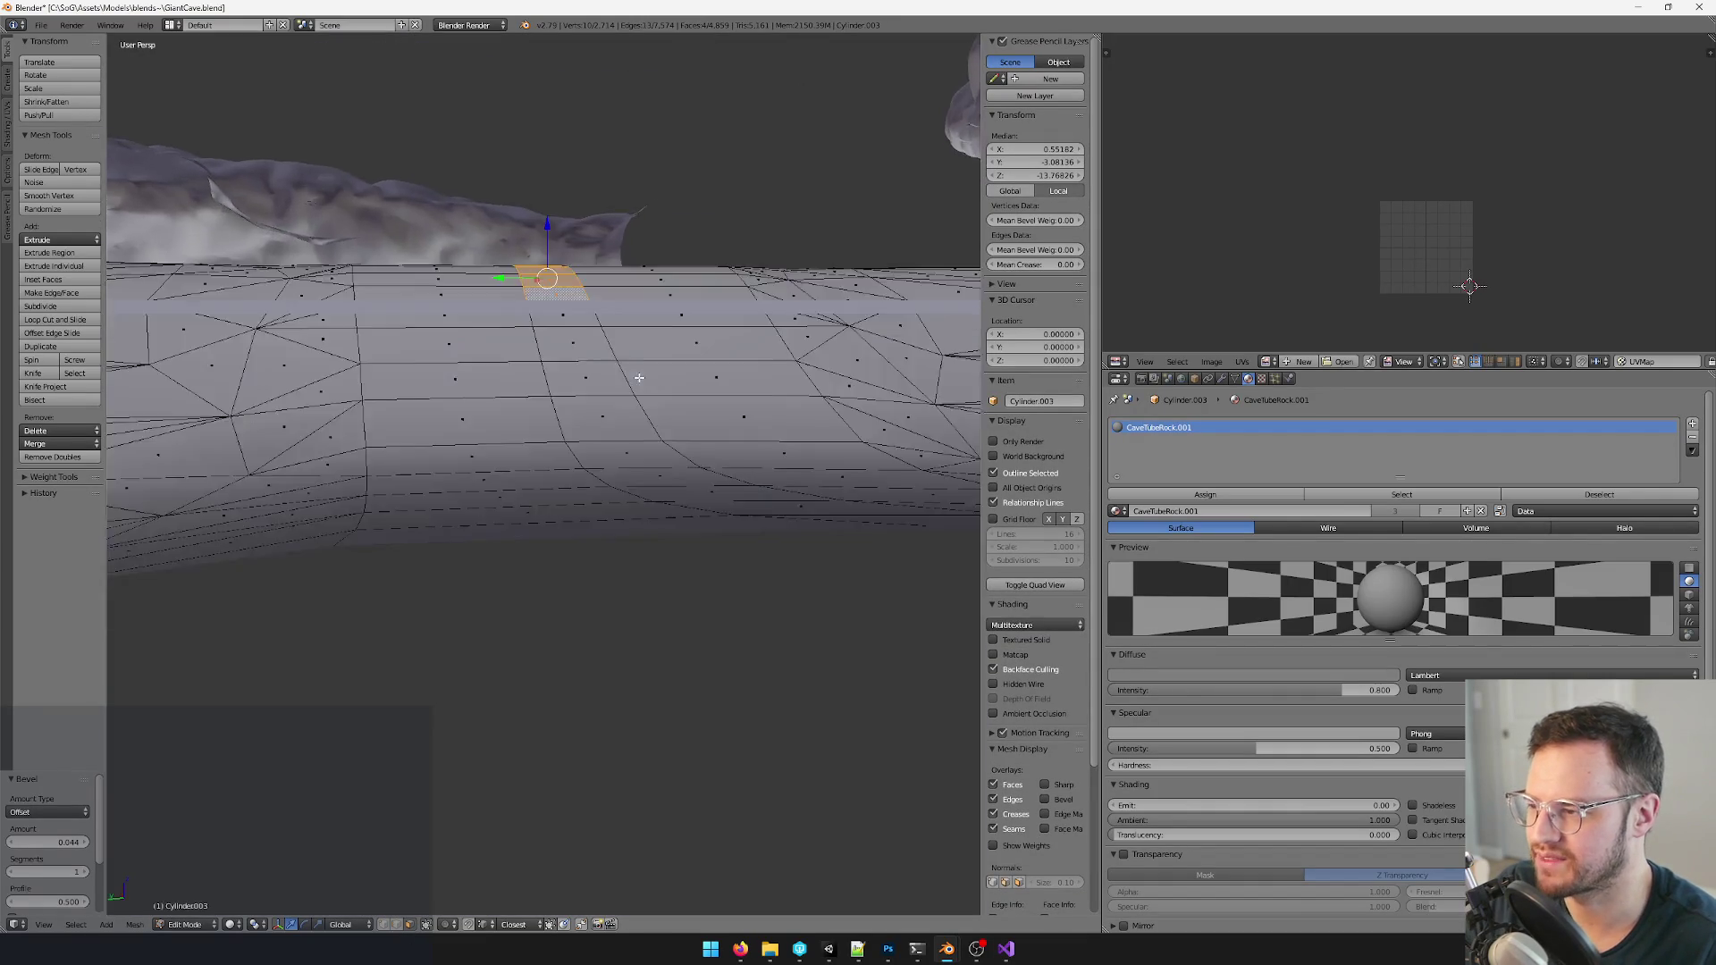
{"action": "left_click", "coordinate": [523, 384], "text": "shift"}
{"action": "left_click", "coordinate": [529, 362], "text": "shift"}
{"action": "left_click", "coordinate": [506, 410], "text": "shift"}
{"action": "left_click", "coordinate": [452, 456], "text": "shift"}
- Nudge the selected strip face slightly sideways from a top-down view
{"action": "mouse_move", "coordinate": [450, 455]}
{"action": "middle_mouse_down"}
{"action": "mouse_move", "coordinate": [536, 336]}
{"action": "mouse_move", "coordinate": [570, 451]}
{"action": "mouse_move", "coordinate": [657, 401]}
{"action": "mouse_move", "coordinate": [631, 430]}
{"action": "mouse_move", "coordinate": [643, 403]}
{"action": "mouse_move", "coordinate": [722, 388]}
{"action": "mouse_move", "coordinate": [670, 335]}
{"action": "mouse_move", "coordinate": [610, 476]}
{"action": "mouse_move", "coordinate": [564, 403]}
{"action": "mouse_move", "coordinate": [605, 476]}
{"action": "mouse_move", "coordinate": [550, 506]}
{"action": "mouse_move", "coordinate": [667, 577]}
{"action": "mouse_move", "coordinate": [618, 565]}
{"action": "mouse_move", "coordinate": [575, 518]}
{"action": "mouse_move", "coordinate": [636, 547]}
{"action": "middle_mouse_up"}
{"action": "key", "text": "g"}
{"action": "key", "text": "Tab"}
{"action": "scroll", "coordinate": [657, 400], "scroll_direction": "up", "scroll_amount": 3}
{"action": "key", "text": "Tab"}
{"action": "scroll", "coordinate": [670, 335], "scroll_direction": "up", "scroll_amount": 3}
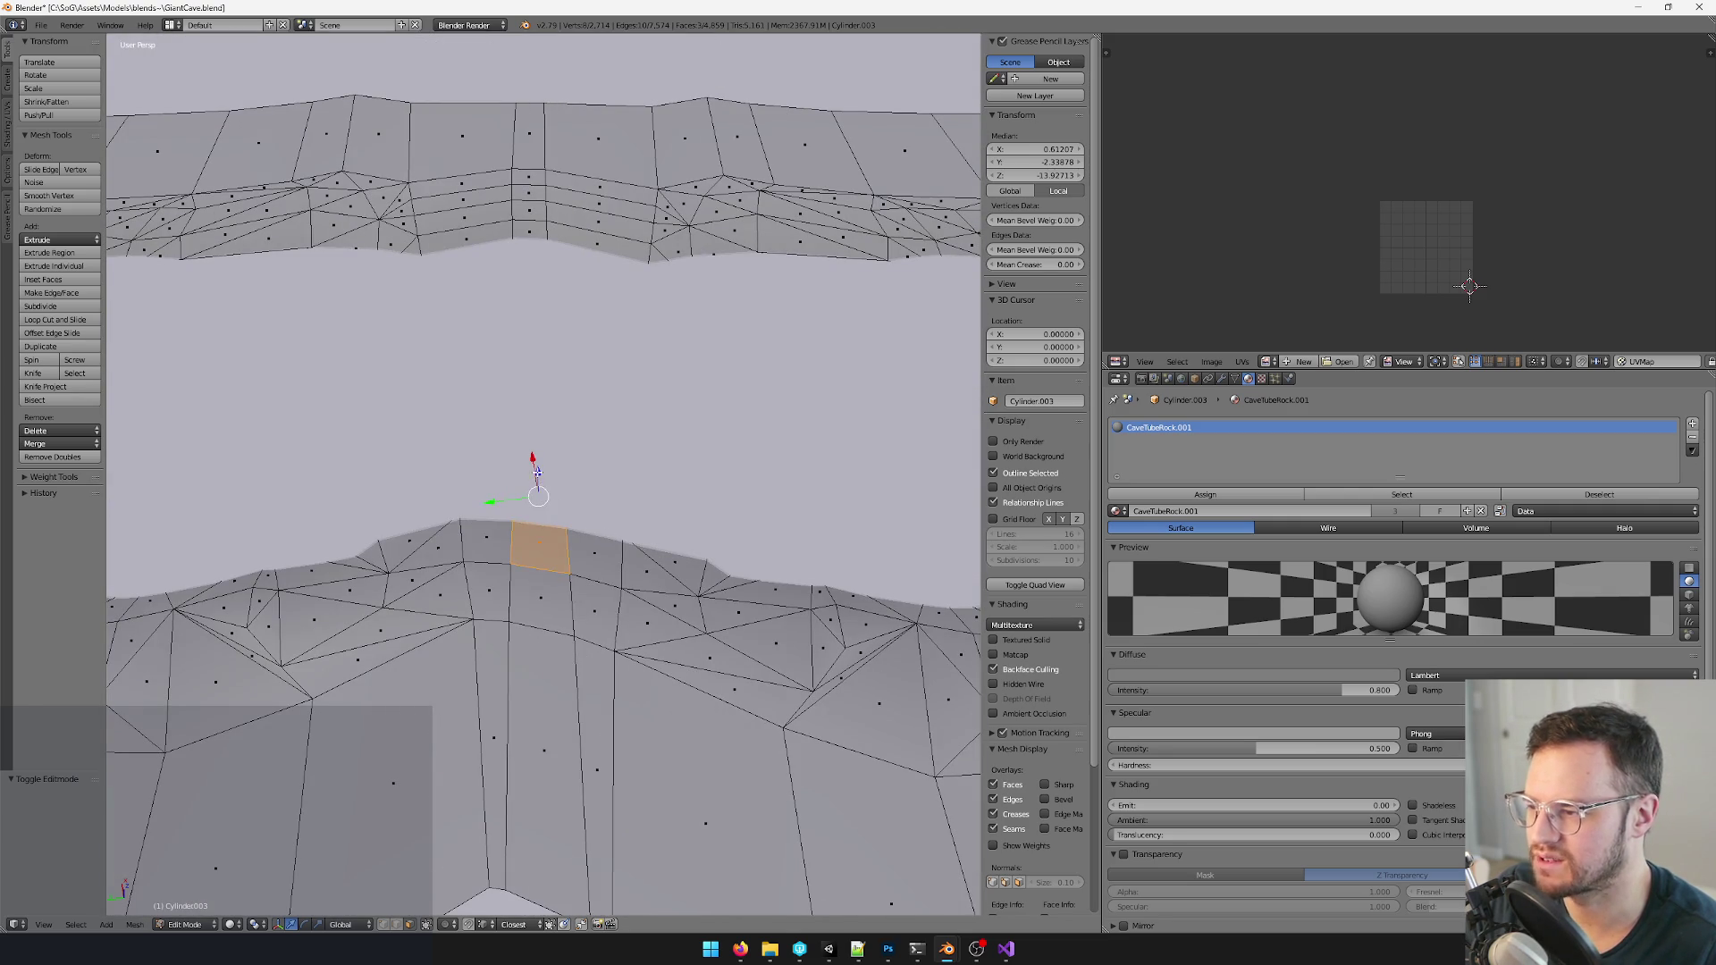
{"action": "left_click", "coordinate": [534, 463]}
{"action": "middle_click_drag", "start_coordinate": [536, 470], "coordinate": [687, 559]}
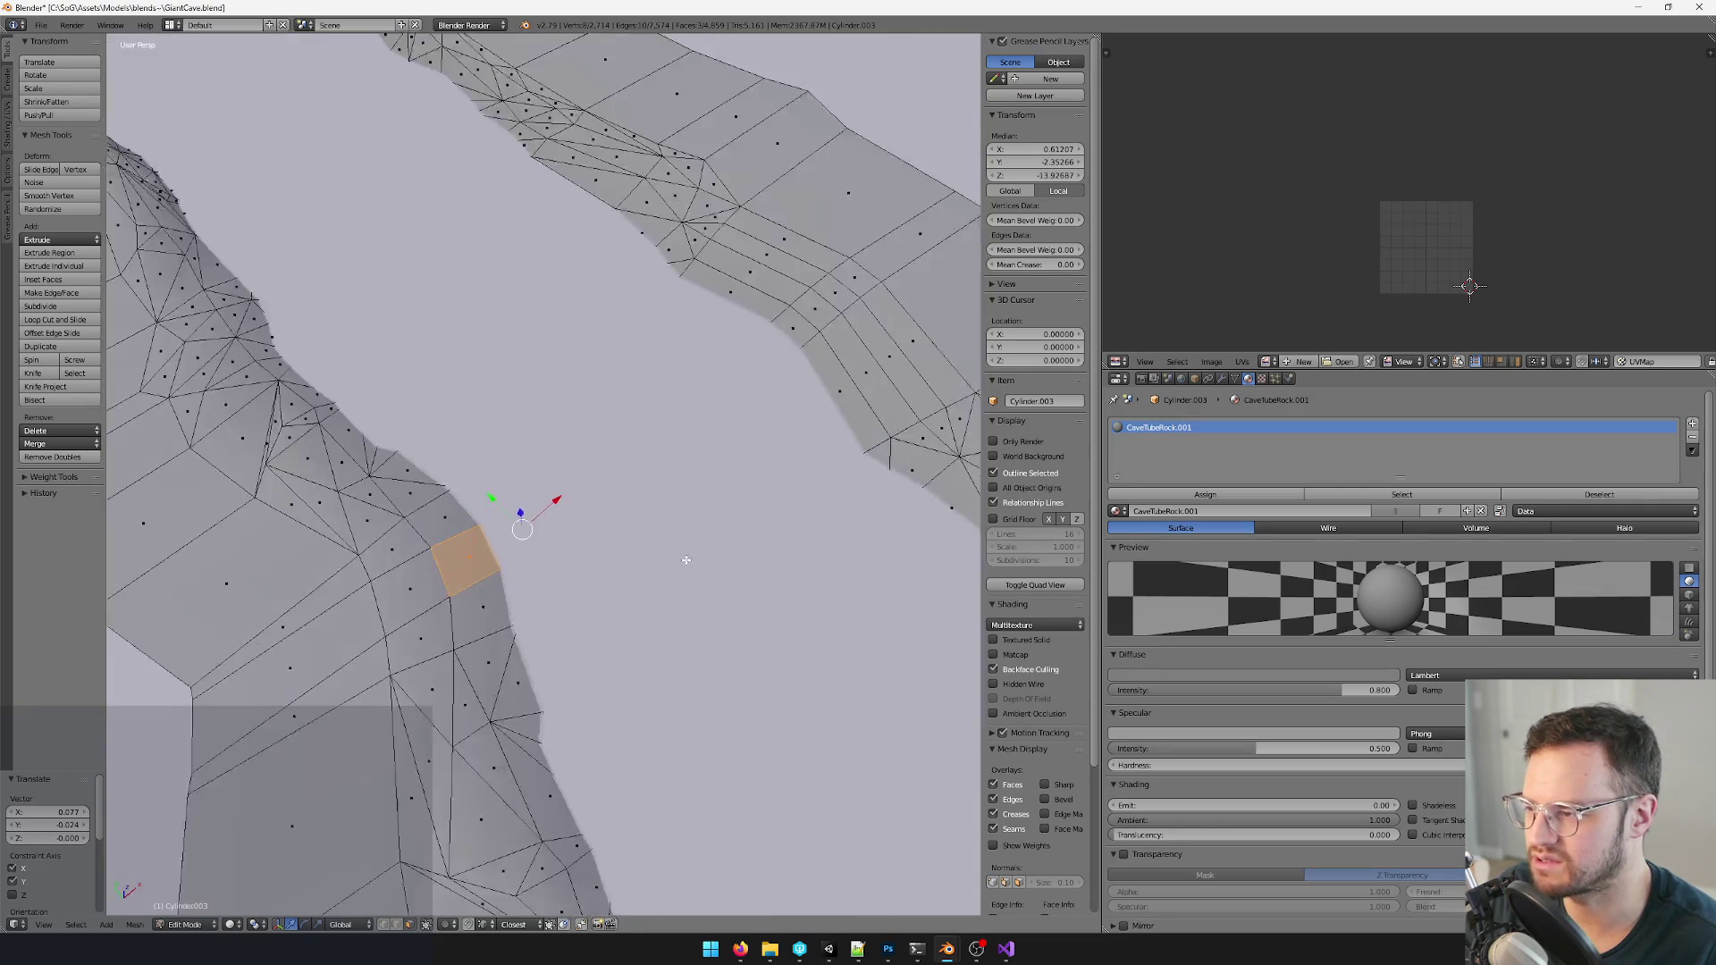
{"action": "key", "text": "KP_7"}
{"action": "key", "text": "g"}
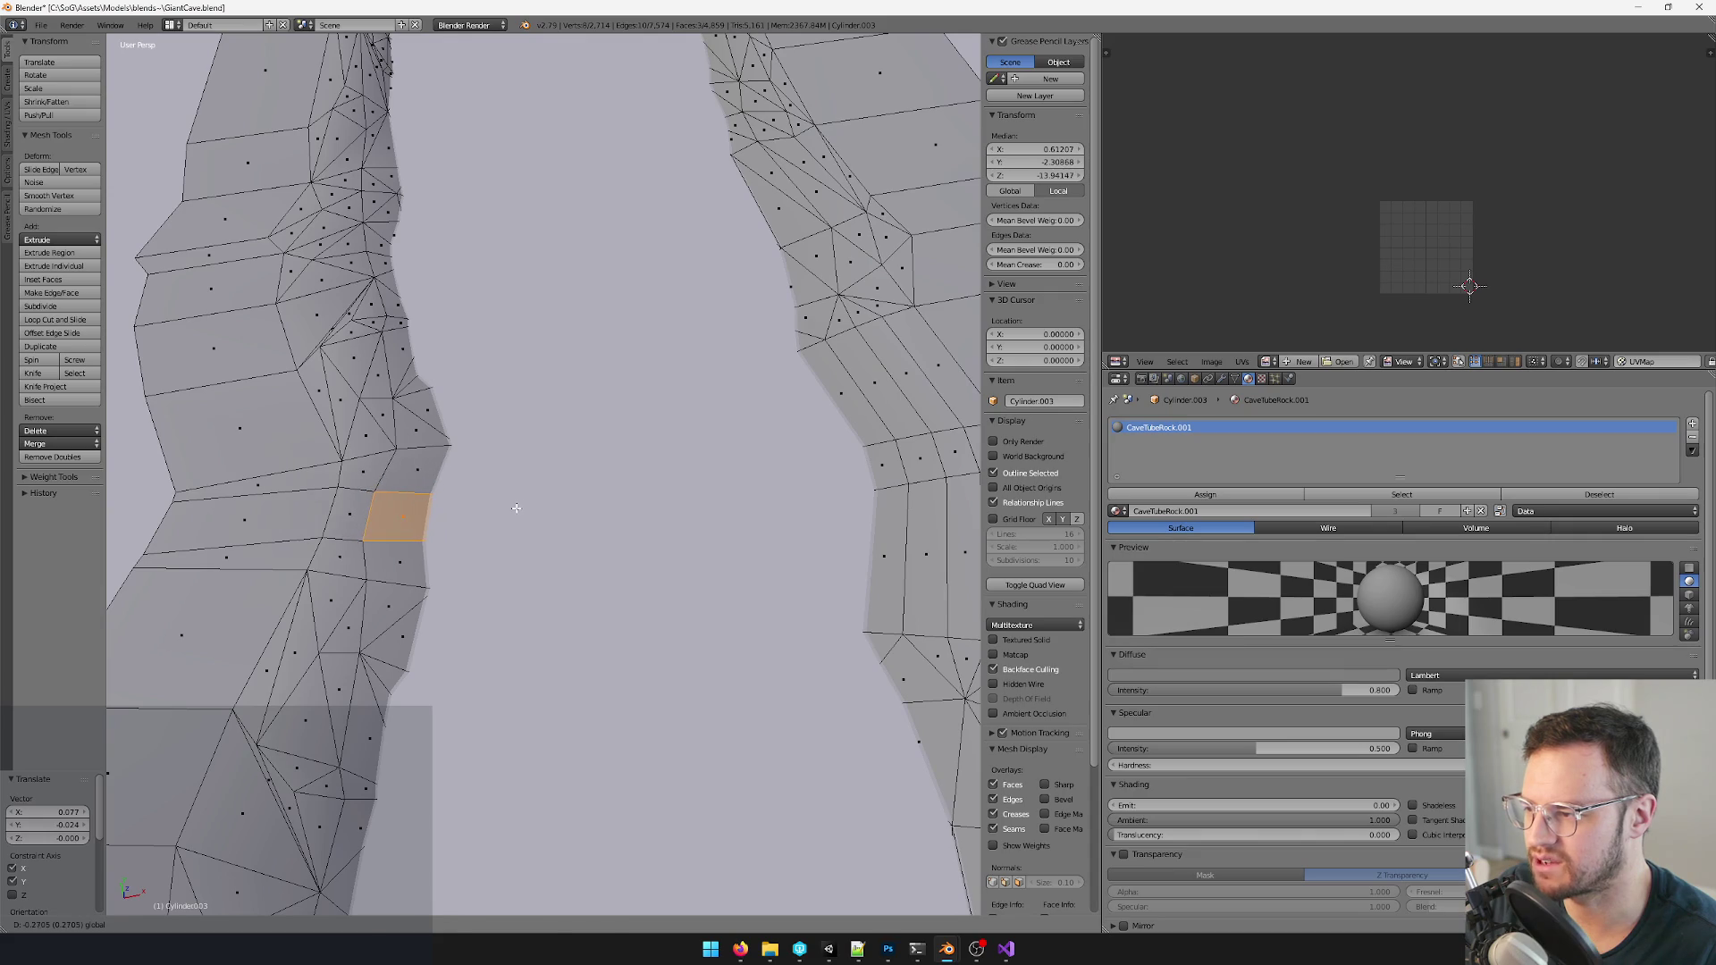
{"action": "left_click", "coordinate": [516, 509]}
{"action": "key", "text": "ctrl+z"}
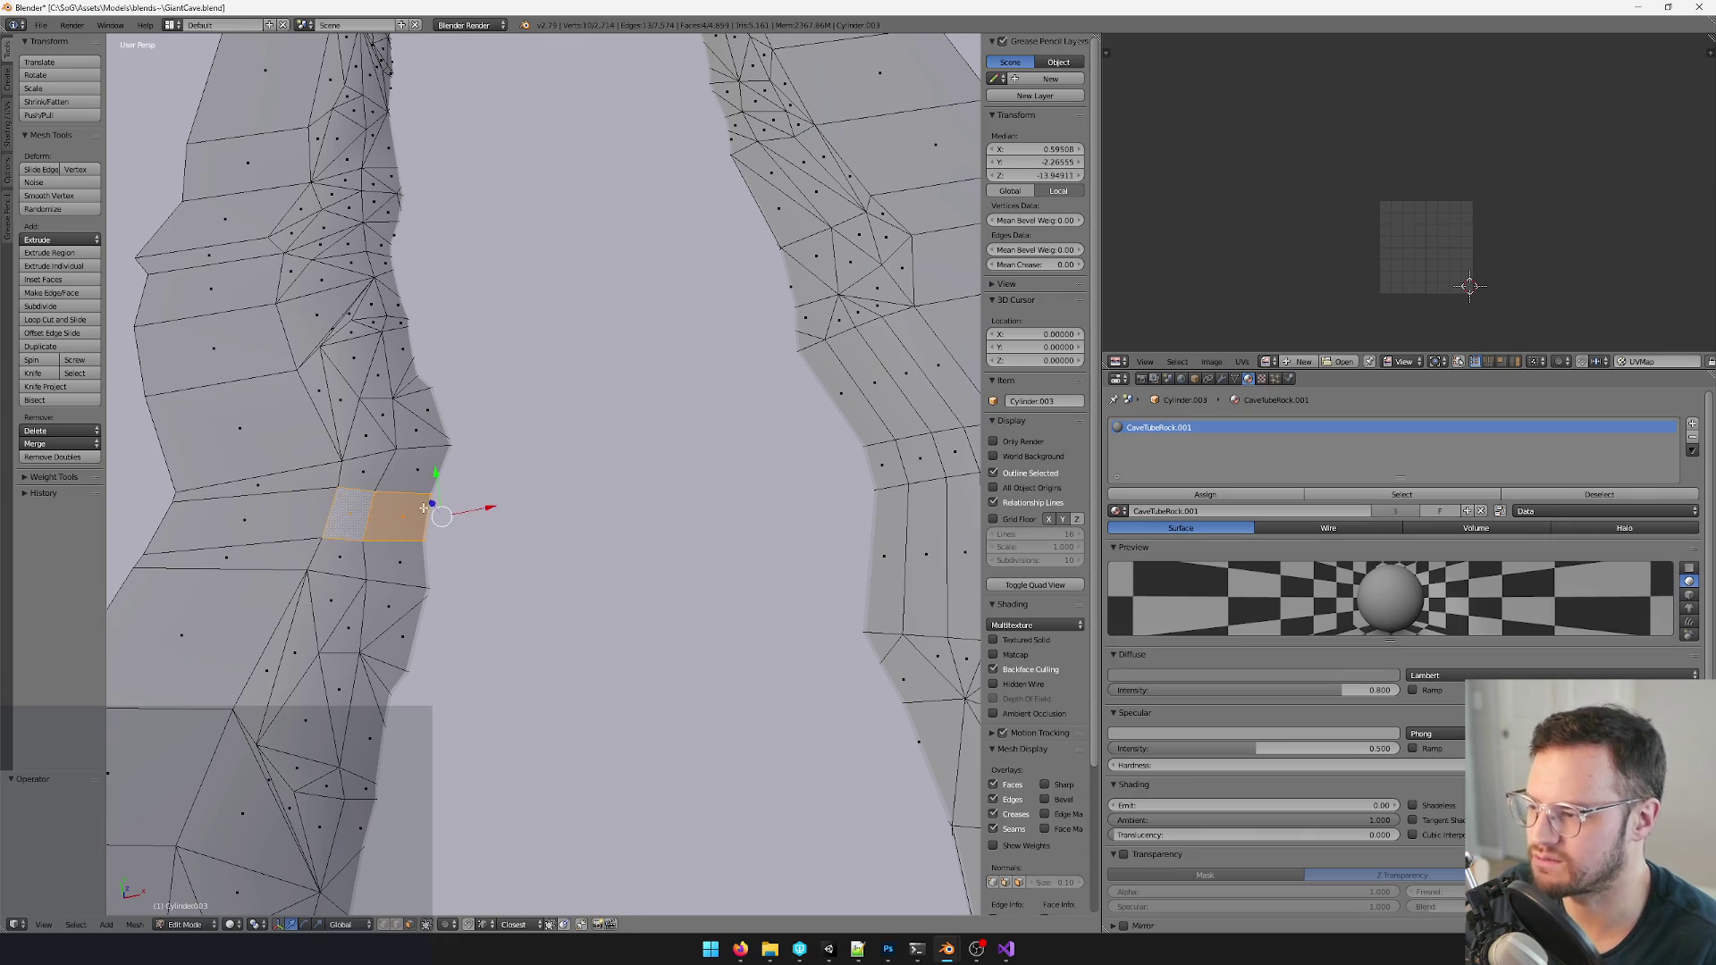
{"action": "key", "text": "Tab"}
{"action": "scroll", "coordinate": [429, 508], "scroll_direction": "down", "scroll_amount": 4}
{"action": "mouse_move", "coordinate": [429, 508]}
{"action": "middle_mouse_down"}
{"action": "mouse_move", "coordinate": [649, 501]}
{"action": "mouse_move", "coordinate": [647, 474]}
{"action": "middle_mouse_up"}
{"action": "key", "text": "Tab"}
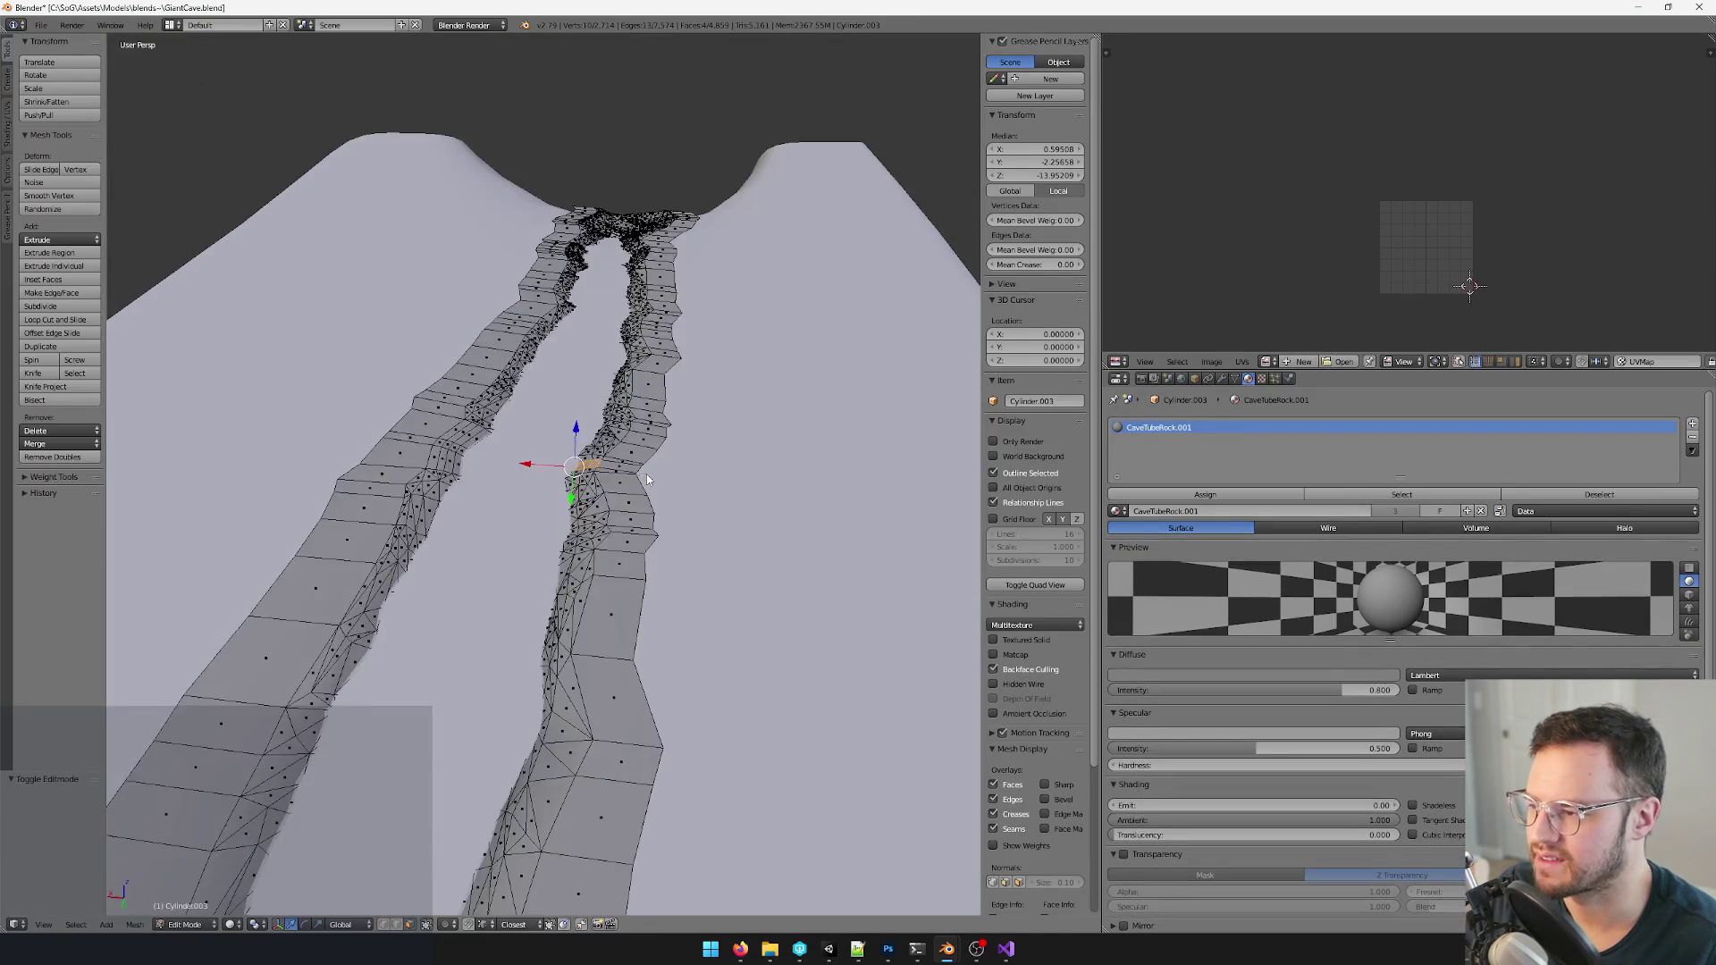
{"action": "key", "text": "Tab"}
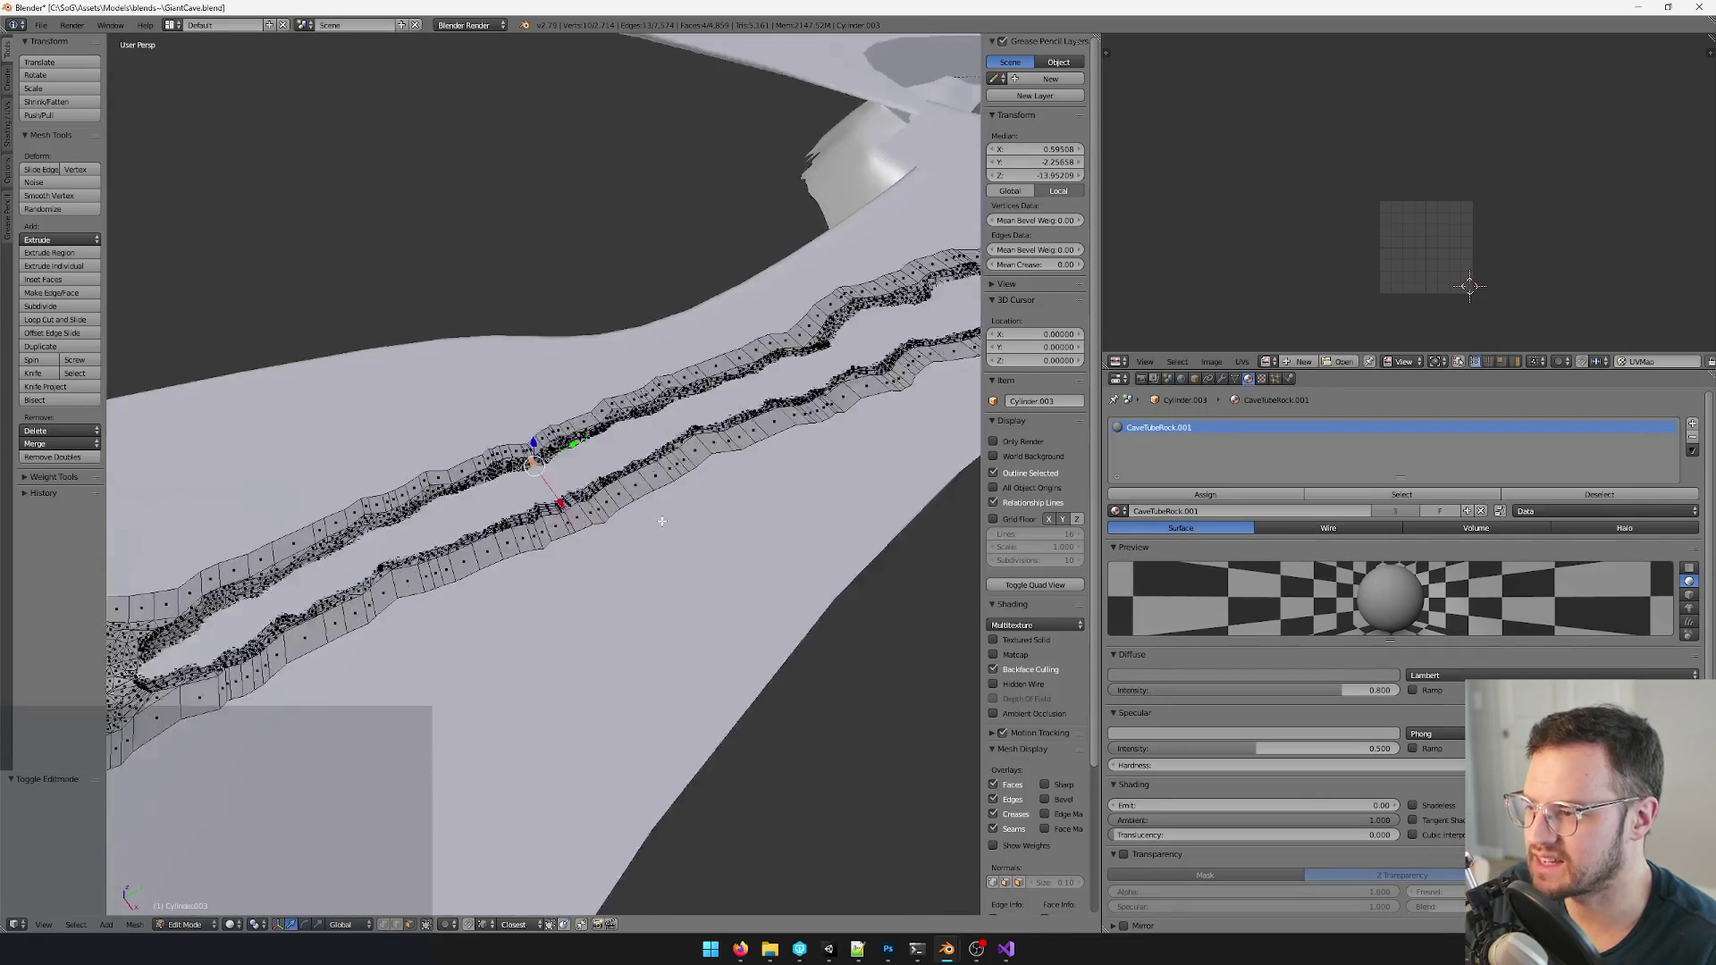
{"action": "middle_click_drag", "start_coordinate": [604, 459], "coordinate": [623, 463]}
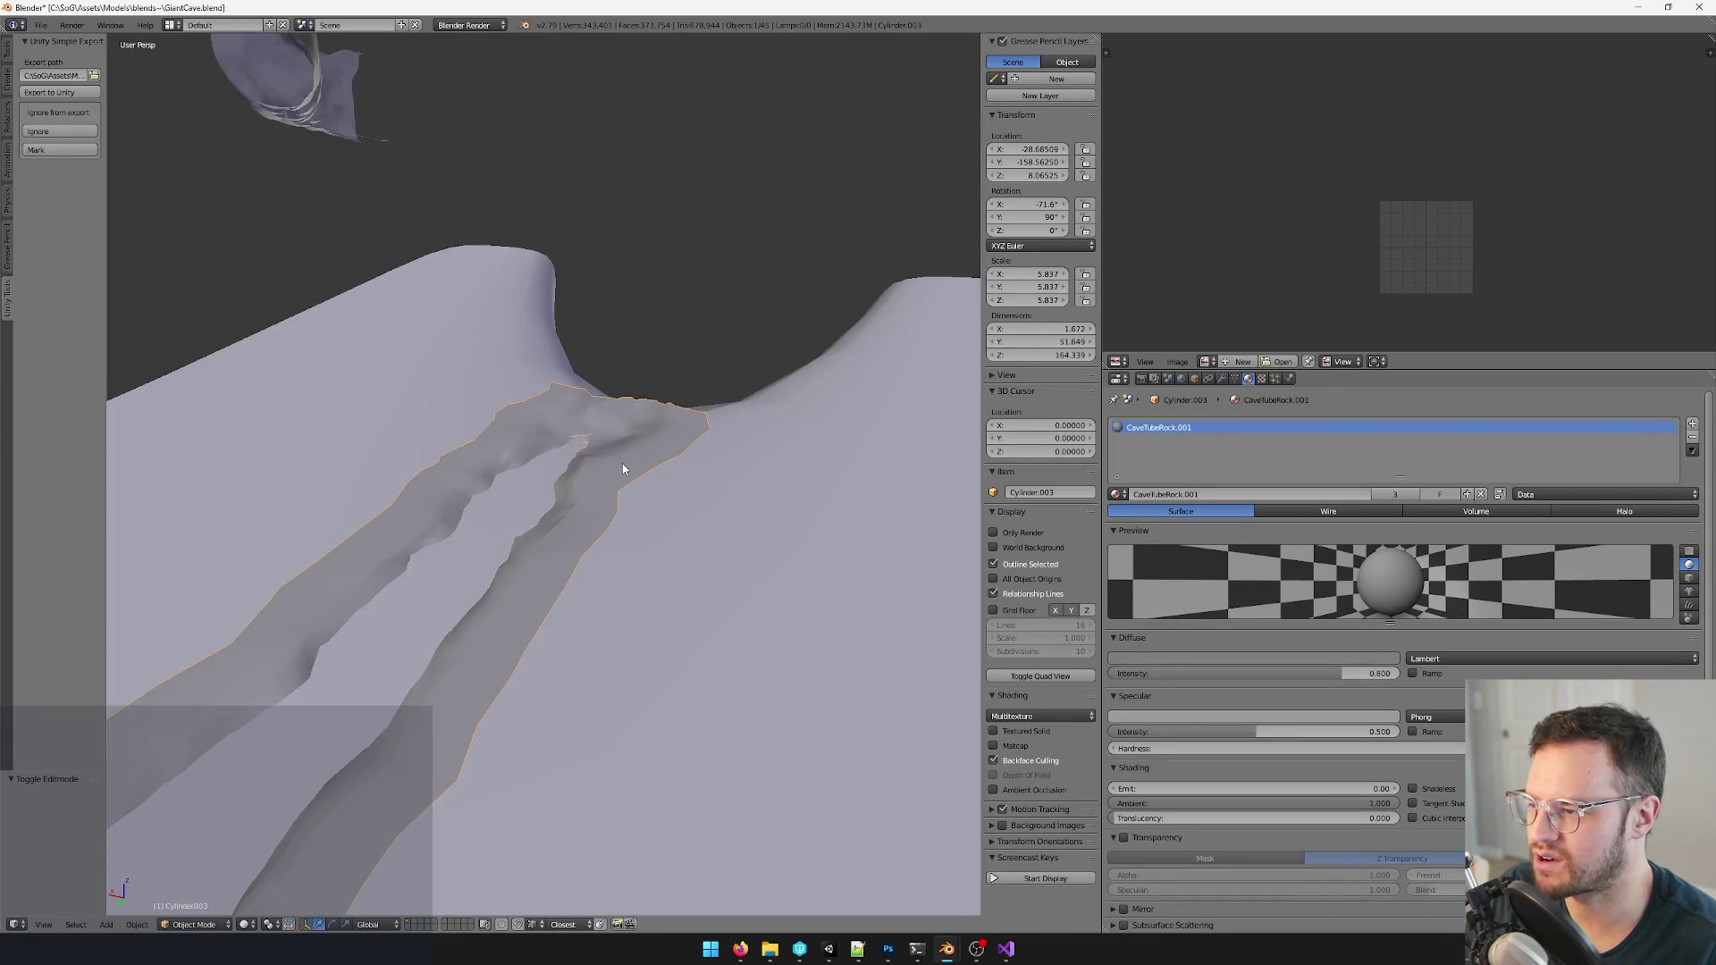
{"action": "scroll", "coordinate": [616, 564], "scroll_direction": "down", "scroll_amount": 5}
{"action": "mouse_move", "coordinate": [616, 566]}
{"action": "middle_mouse_down"}
{"action": "mouse_move", "coordinate": [755, 478]}
{"action": "mouse_move", "coordinate": [800, 312]}
{"action": "mouse_move", "coordinate": [653, 451]}
{"action": "mouse_move", "coordinate": [620, 429]}
{"action": "middle_mouse_up"}
{"action": "key", "text": "Tab"}
{"action": "key", "text": "Tab"}
{"action": "key", "text": "Tab"}
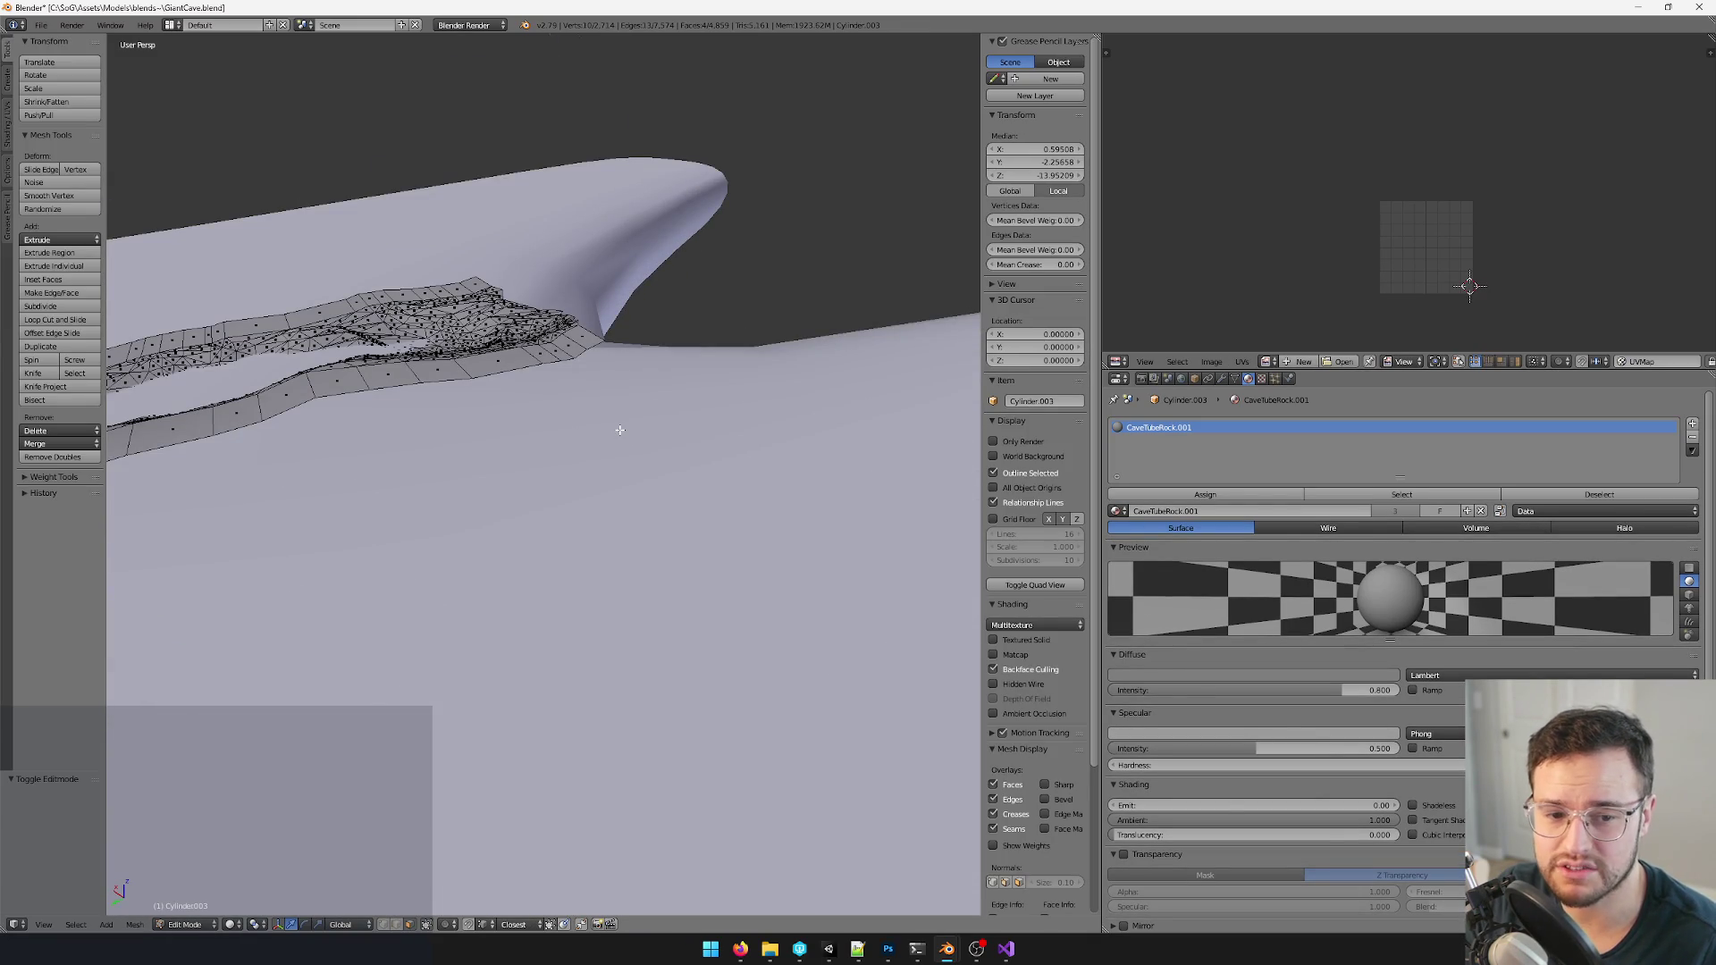
{"action": "middle_click_drag", "start_coordinate": [562, 424], "coordinate": [707, 510]}
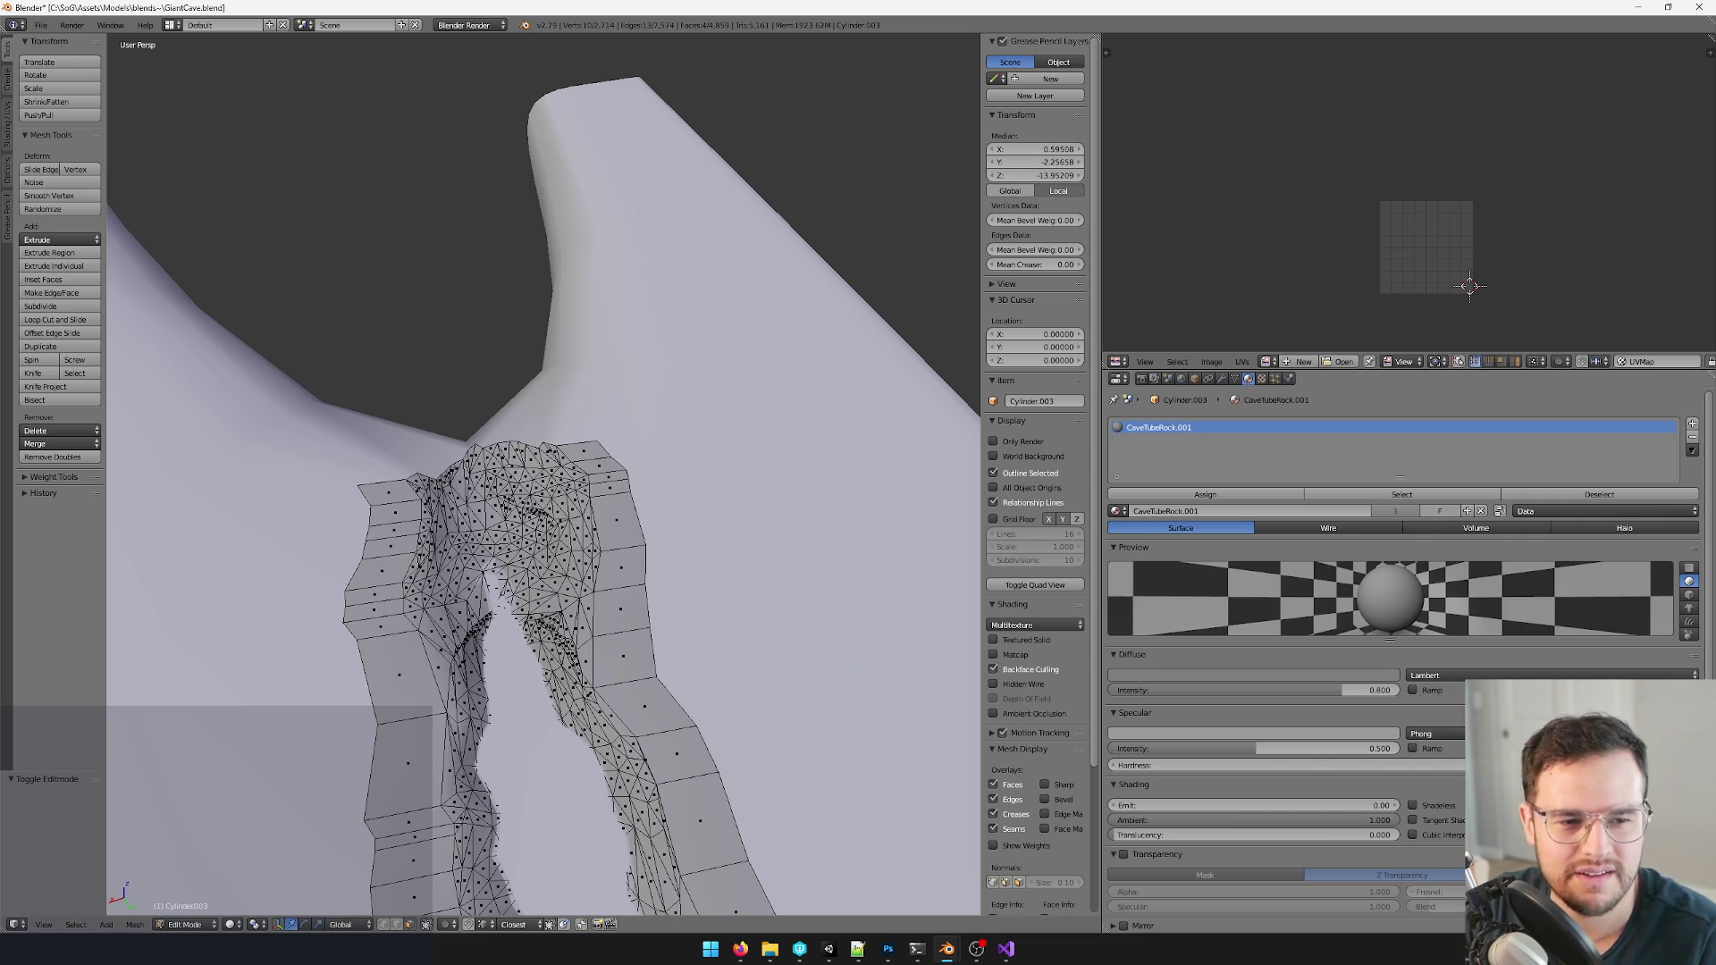
- Box-select the top band of wall vertices and scale it with proportional editing turned on
{"action": "middle_click_drag", "start_coordinate": [564, 509], "coordinate": [672, 520]}
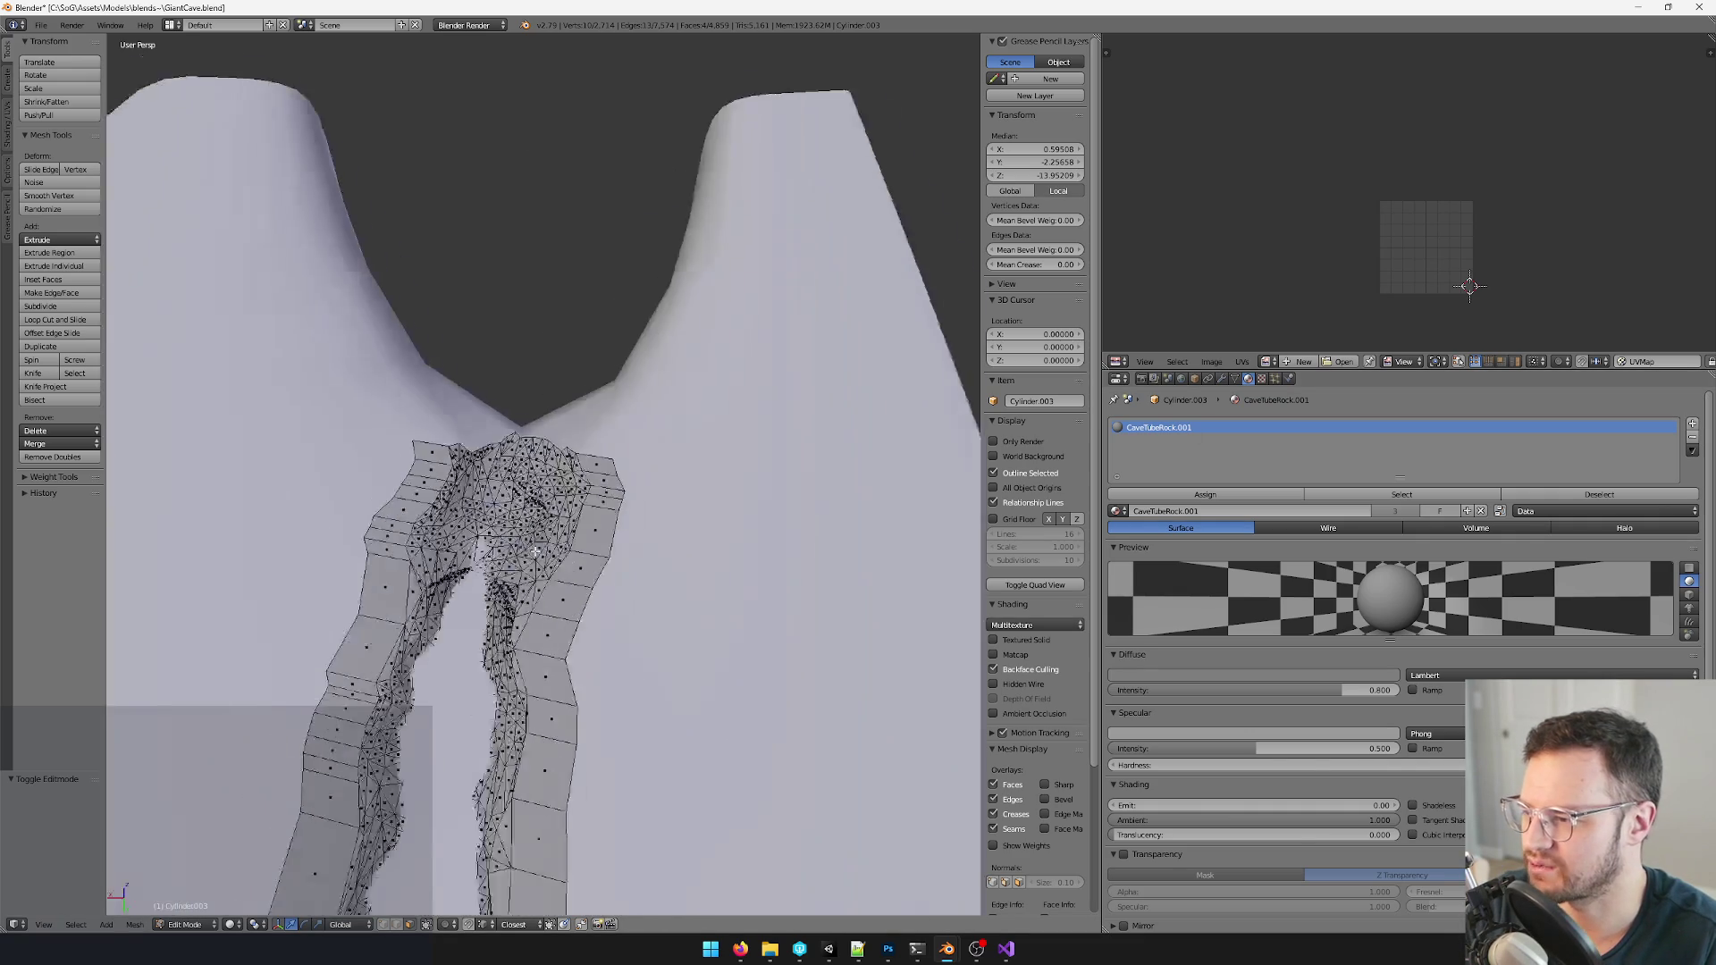
{"action": "scroll", "coordinate": [674, 519], "scroll_direction": "up", "scroll_amount": 2}
{"action": "key", "text": "b"}
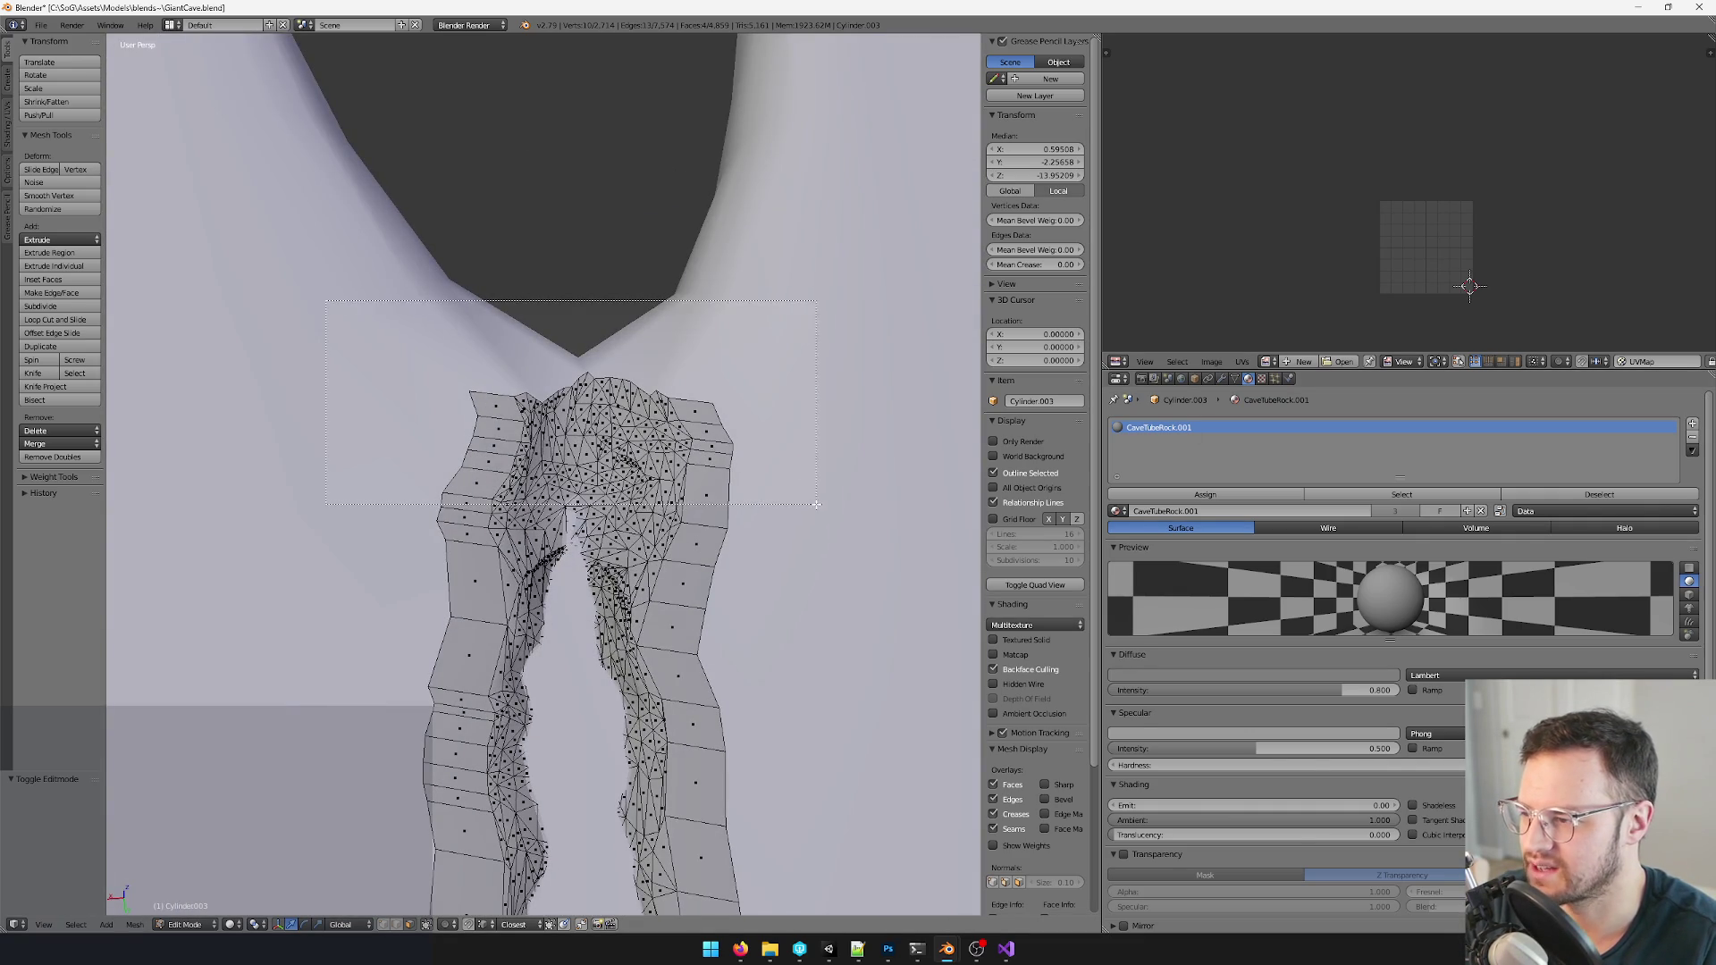
{"action": "left_click_drag", "start_coordinate": [338, 300], "coordinate": [803, 507]}
{"action": "middle_click_drag", "start_coordinate": [803, 507], "coordinate": [608, 464]}
{"action": "middle_click_drag", "start_coordinate": [779, 430], "coordinate": [687, 520]}
{"action": "scroll", "coordinate": [821, 426], "scroll_direction": "down", "scroll_amount": 3}
{"action": "scroll", "coordinate": [687, 520], "scroll_direction": "up", "scroll_amount": 2}
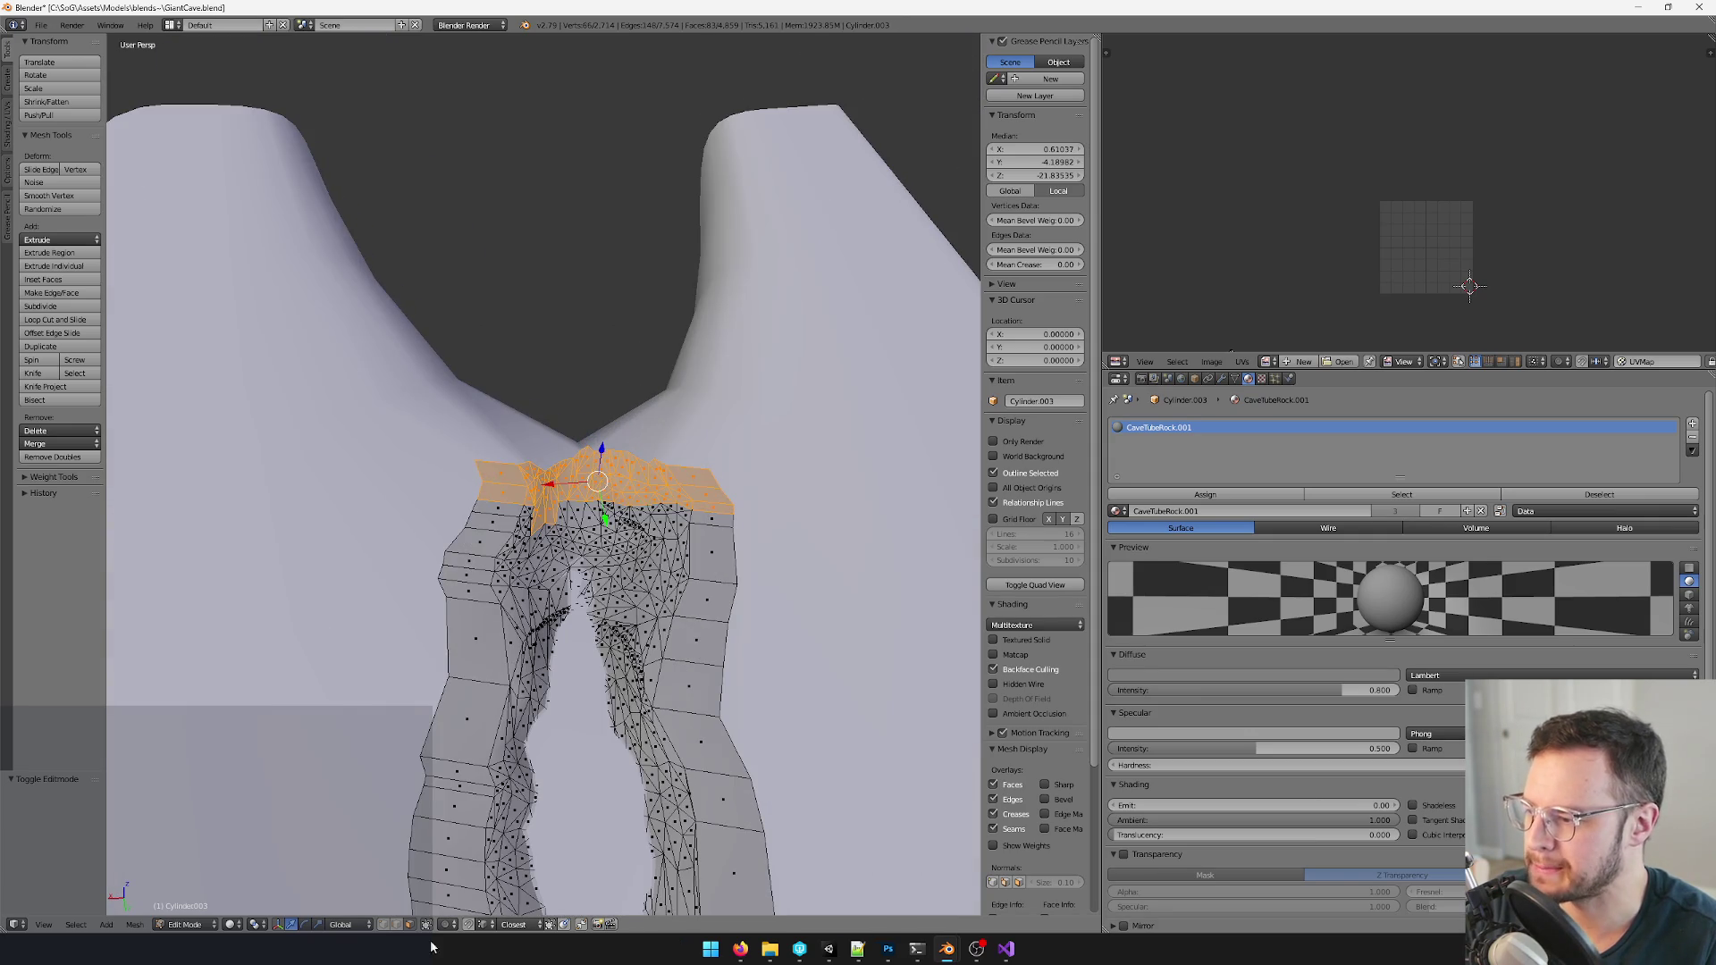
{"action": "left_click", "coordinate": [429, 927]}
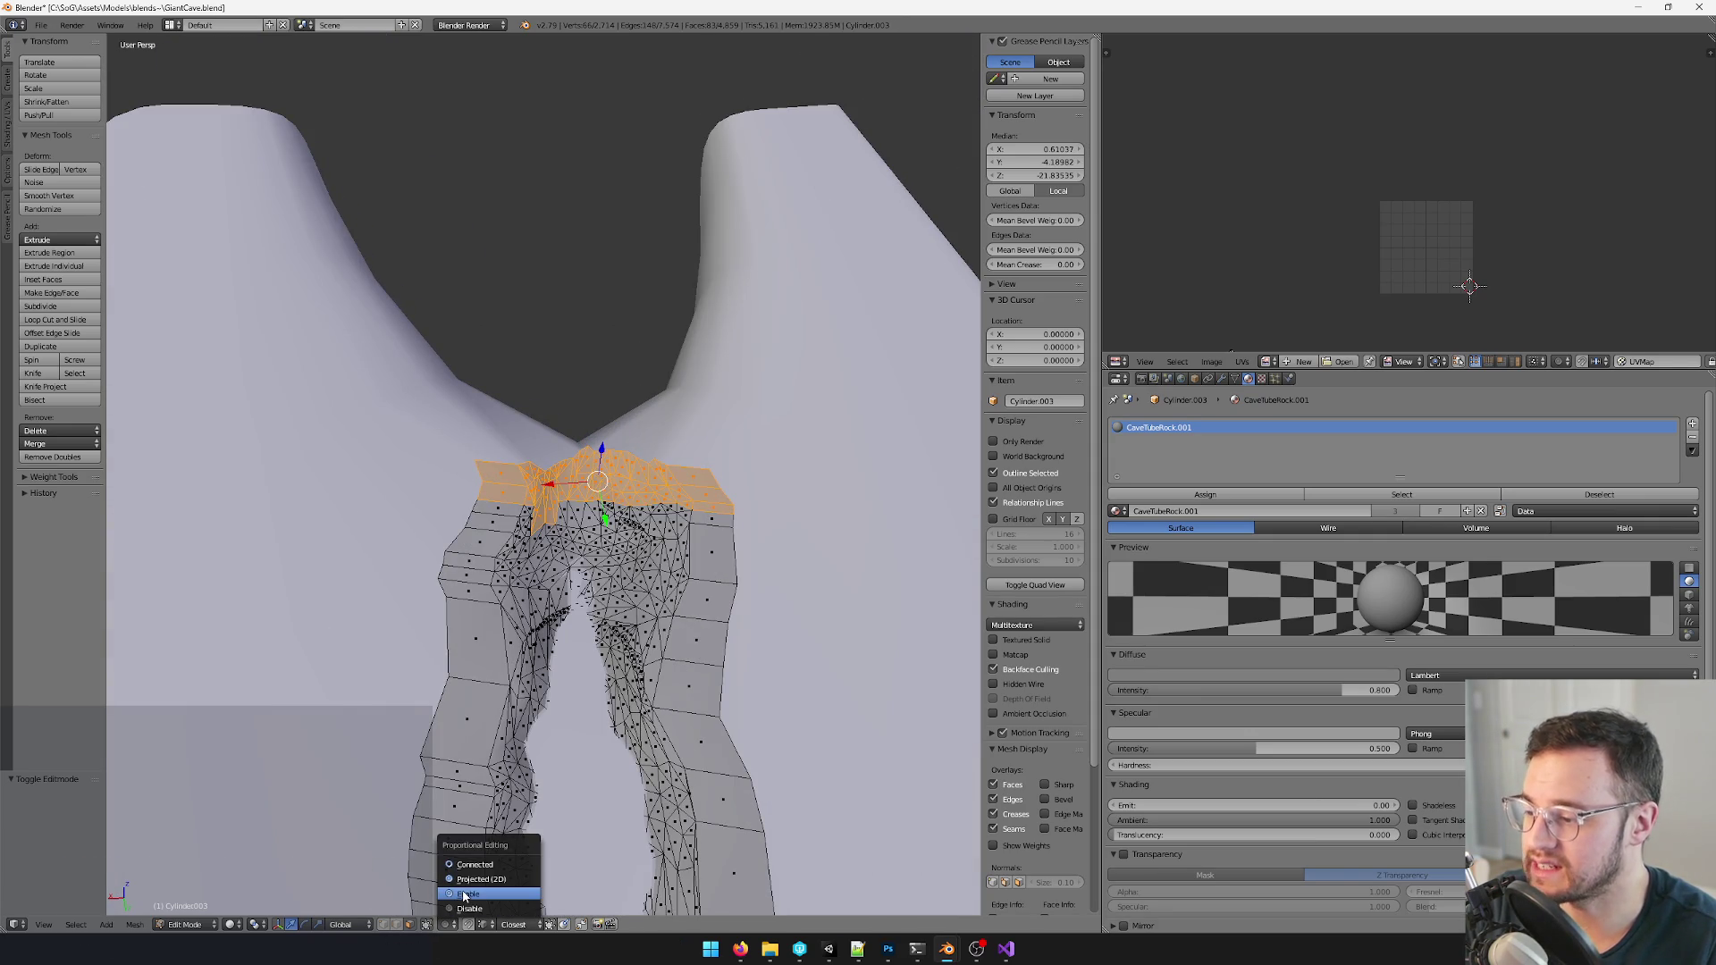
{"action": "left_click", "coordinate": [484, 901]}
{"action": "key", "text": "s"}
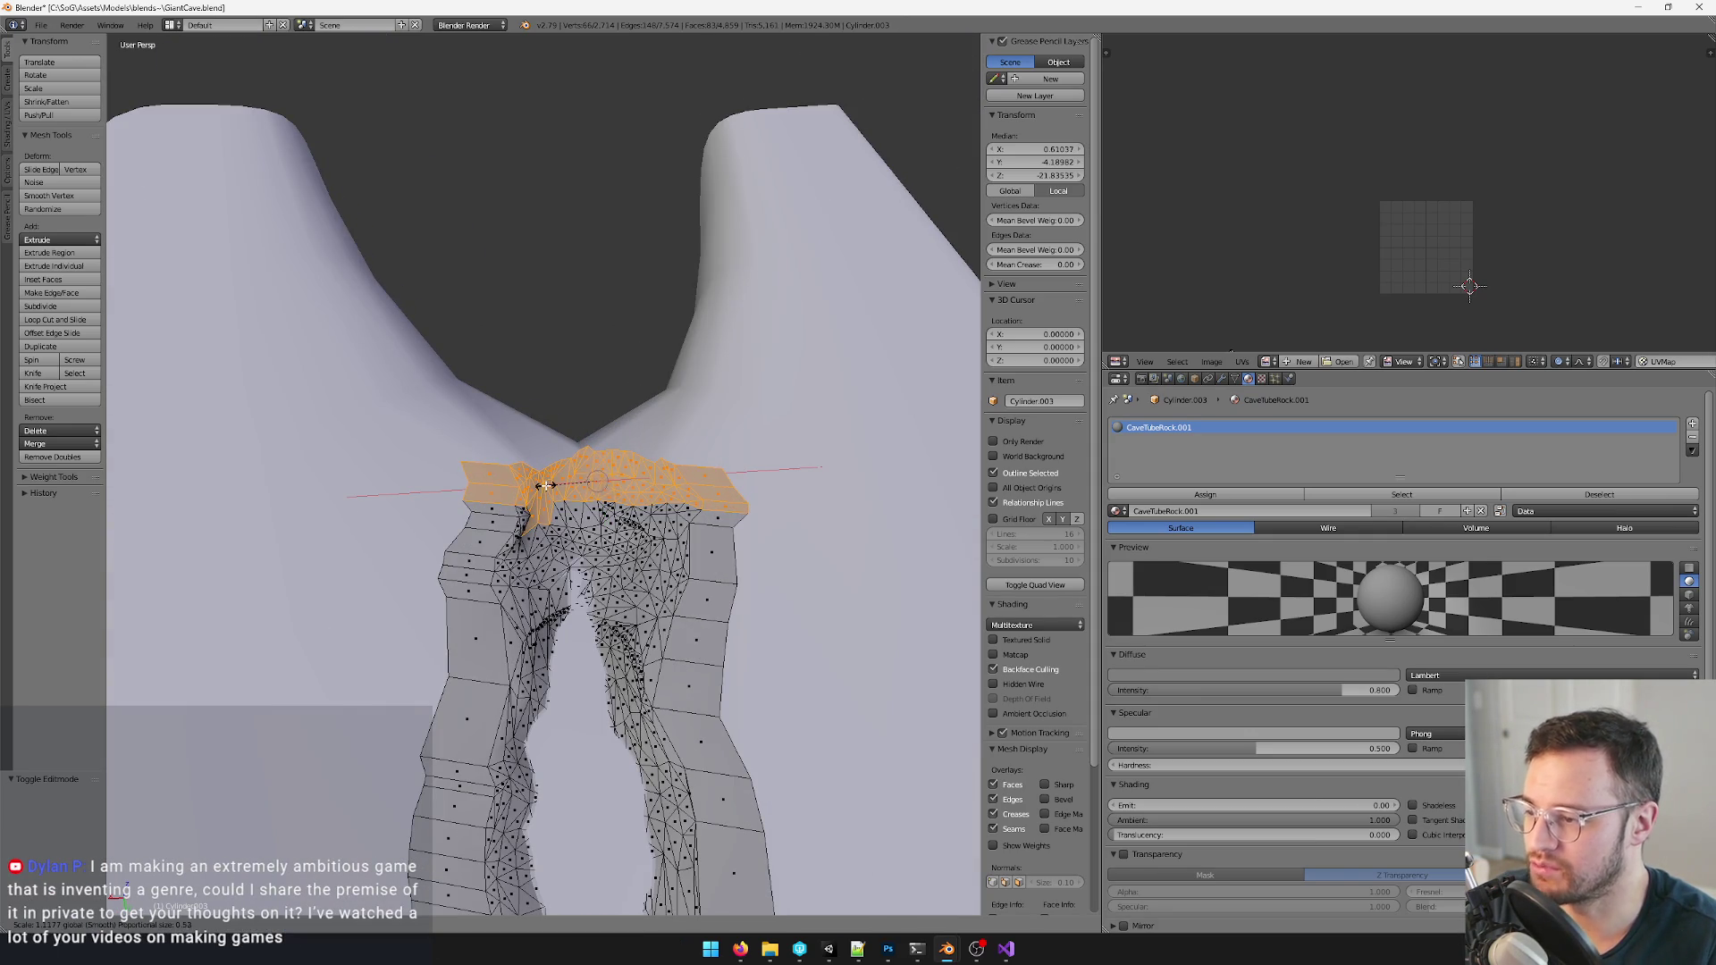
{"action": "scroll", "coordinate": [549, 485], "scroll_direction": "up", "scroll_amount": 3}
{"action": "left_click", "coordinate": [538, 487]}
{"action": "mouse_move", "coordinate": [538, 485]}
{"action": "middle_mouse_down"}
{"action": "mouse_move", "coordinate": [652, 541]}
{"action": "mouse_move", "coordinate": [604, 523]}
{"action": "middle_mouse_up"}
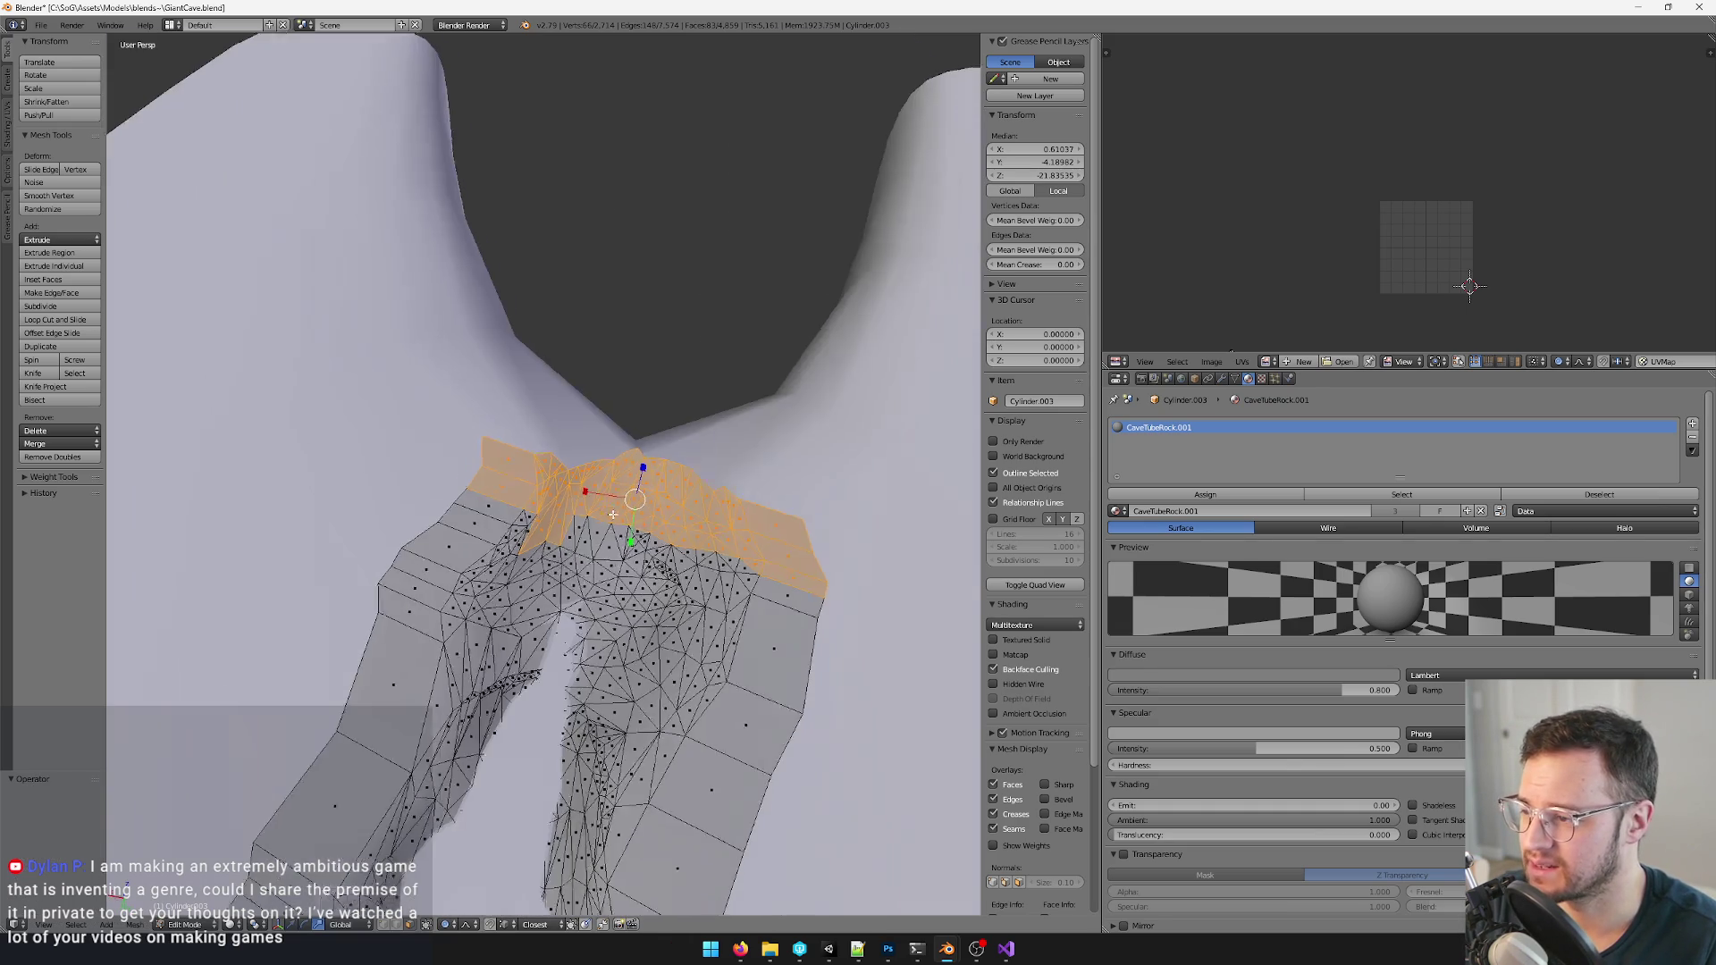
- Select the whole top face band at the fork and scale it outward so the edge widens smoothly
{"action": "left_click", "coordinate": [496, 469]}
{"action": "mouse_move", "coordinate": [497, 470]}
{"action": "middle_mouse_down"}
{"action": "mouse_move", "coordinate": [515, 425]}
{"action": "mouse_move", "coordinate": [589, 443]}
{"action": "middle_mouse_up"}
{"action": "mouse_move", "coordinate": [451, 402]}
{"action": "left_mouse_down"}
{"action": "mouse_move", "coordinate": [658, 426]}
{"action": "mouse_move", "coordinate": [812, 482]}
{"action": "left_mouse_up"}
{"action": "left_click", "coordinate": [646, 477], "text": "shift"}
{"action": "key", "text": "b"}
{"action": "middle_click_drag", "start_coordinate": [590, 496], "coordinate": [549, 476]}
{"action": "key", "text": "s"}
{"action": "scroll", "coordinate": [551, 472], "scroll_direction": "up", "scroll_amount": 3}
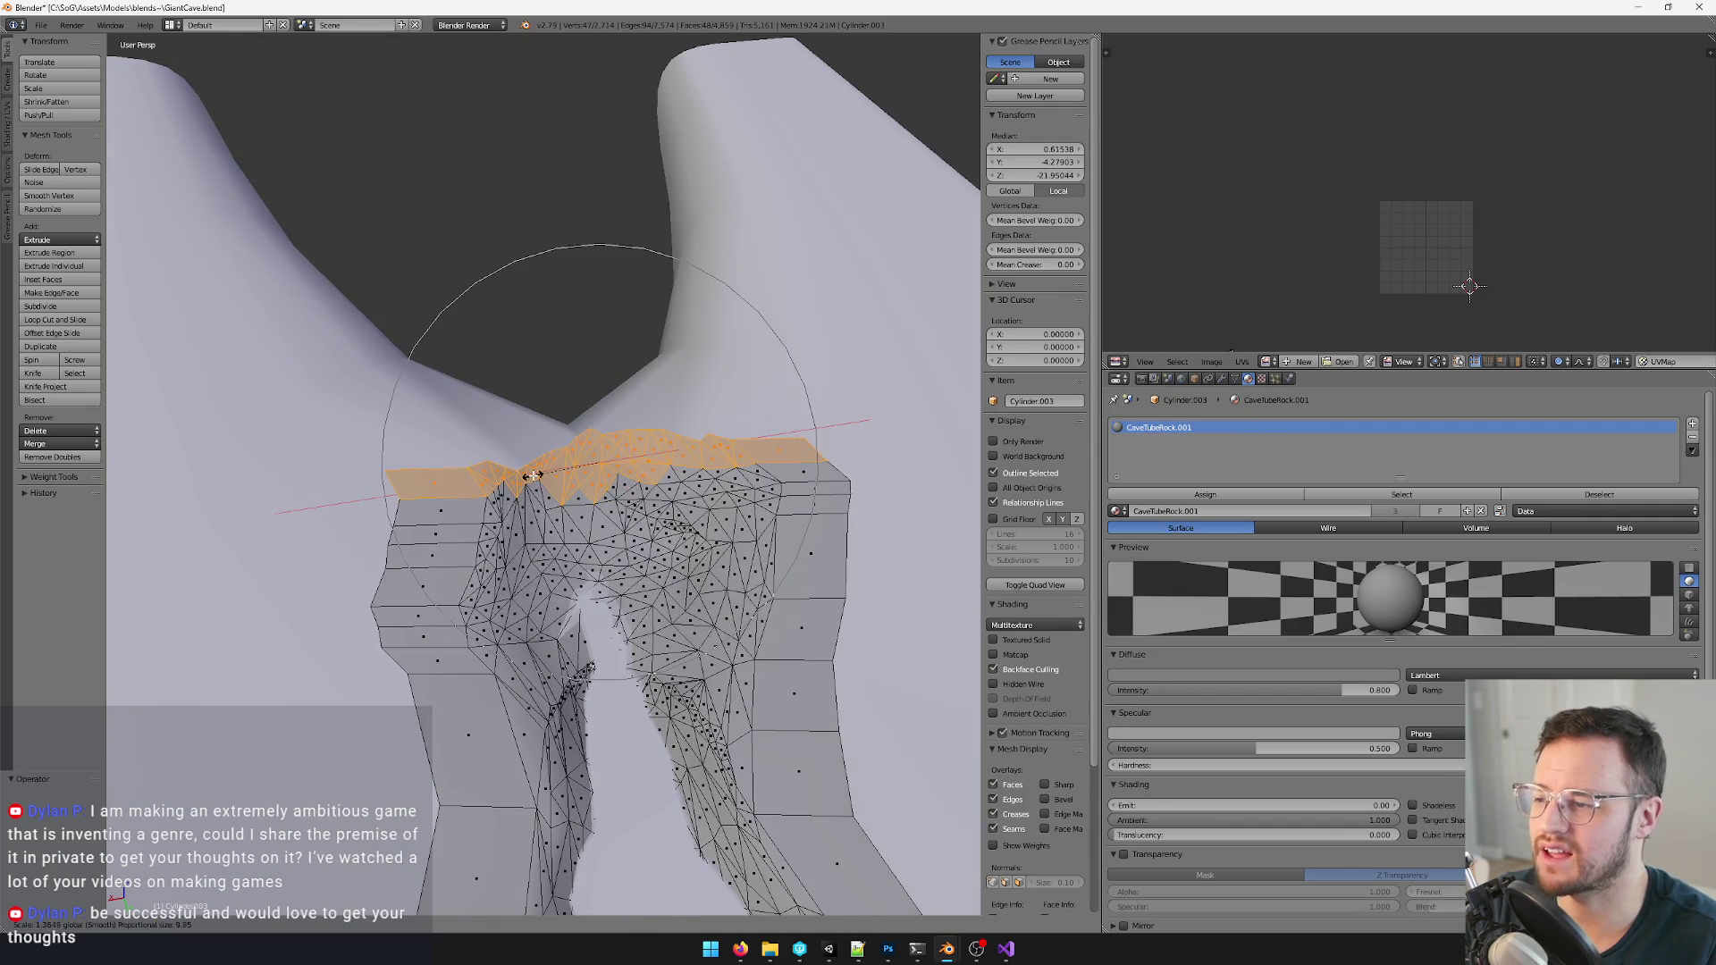
{"action": "left_click", "coordinate": [533, 476]}
{"action": "middle_click_drag", "start_coordinate": [590, 483], "coordinate": [510, 402]}
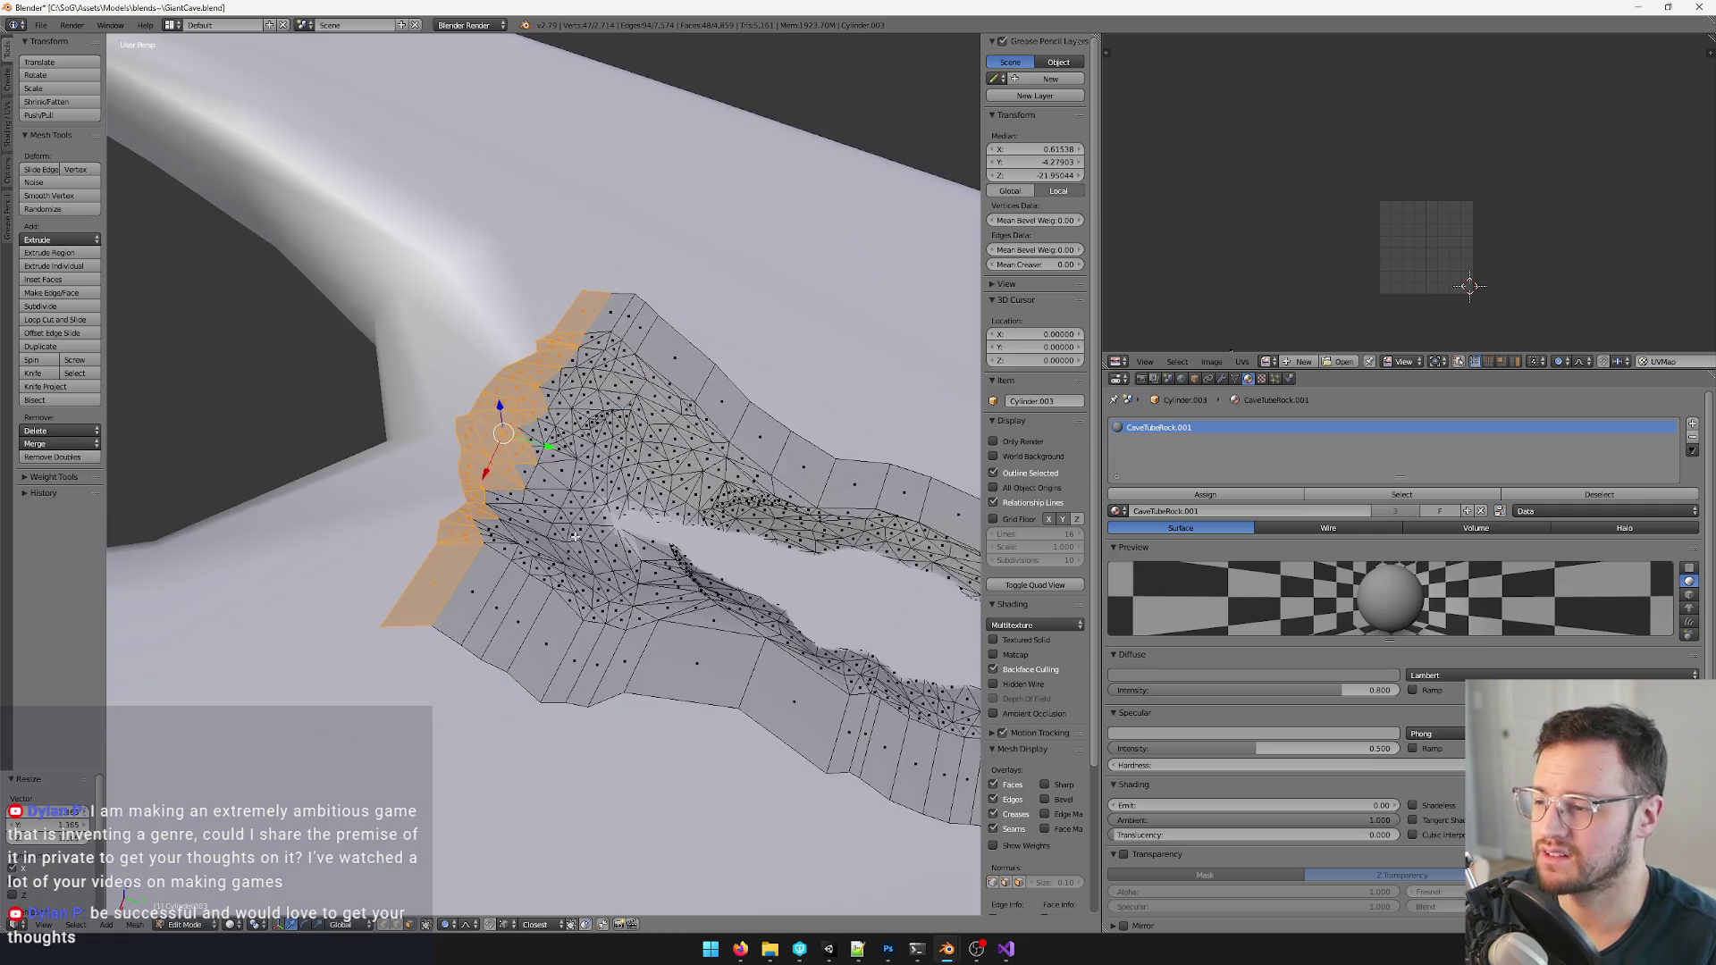
{"action": "middle_click_drag", "start_coordinate": [563, 456], "coordinate": [576, 454]}
{"action": "key", "text": "s"}
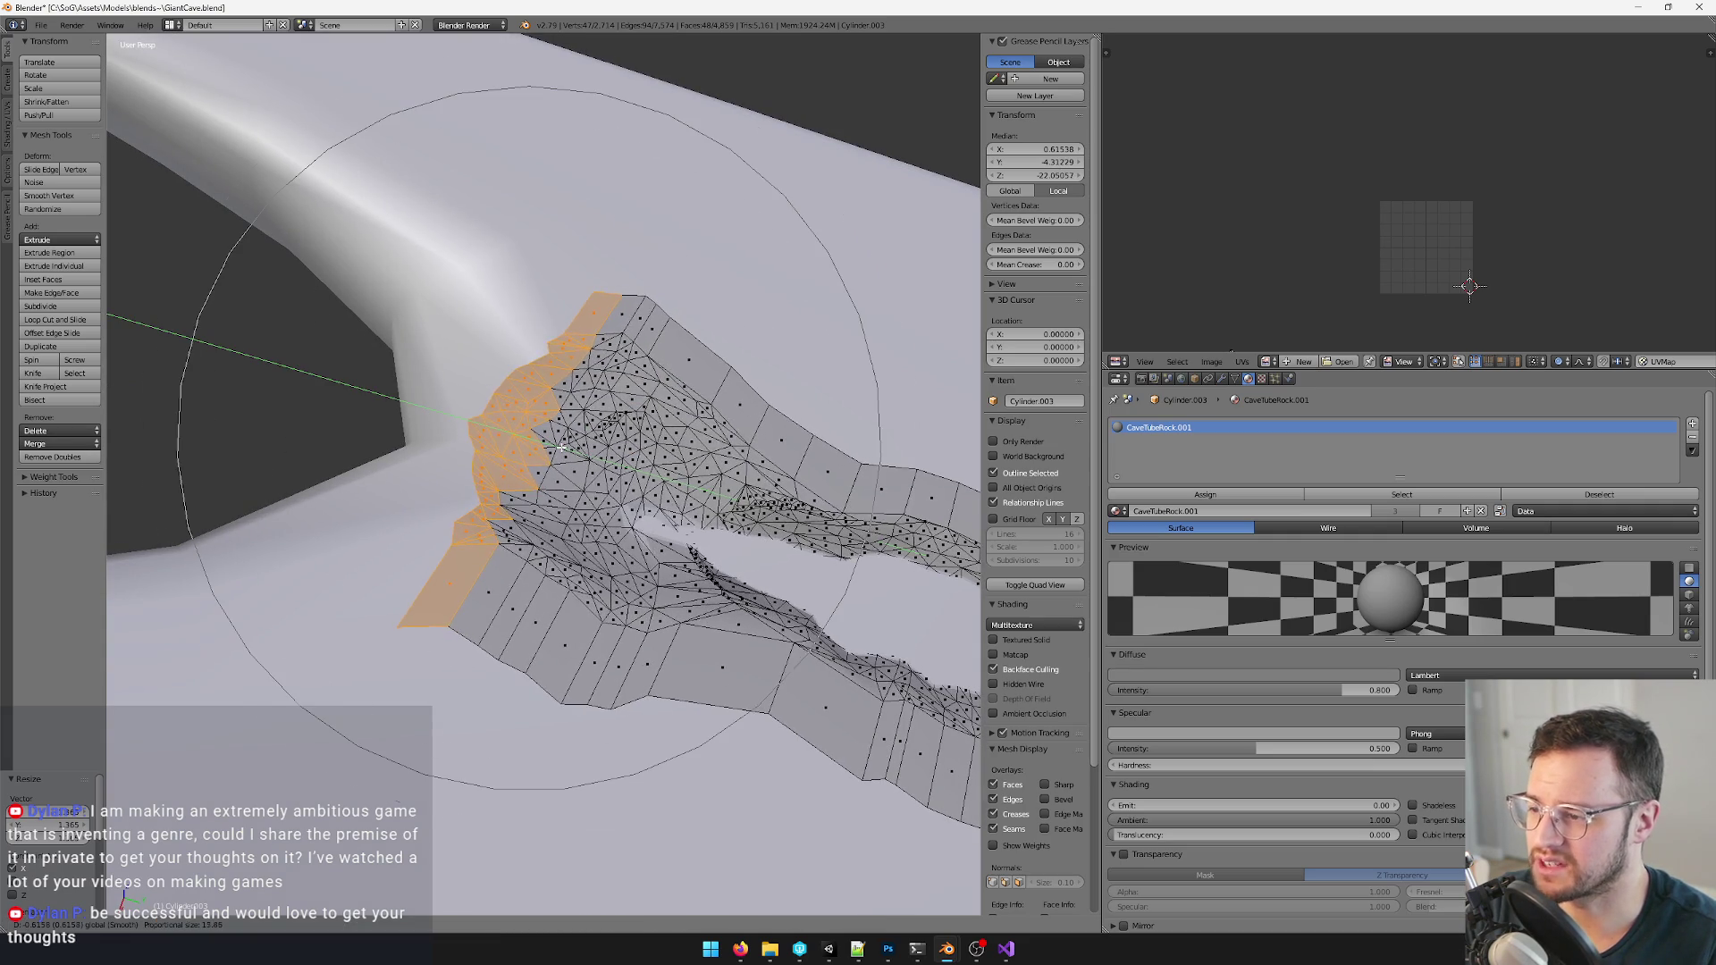
{"action": "left_click", "coordinate": [547, 445]}
- Leave Edit Mode, check the cave shaded and in wireframe, then enter the river strip mesh
{"action": "middle_click_drag", "start_coordinate": [564, 456], "coordinate": [509, 402]}
{"action": "key", "text": "Tab"}
{"action": "mouse_move", "coordinate": [536, 482]}
{"action": "middle_mouse_down"}
{"action": "mouse_move", "coordinate": [511, 567]}
{"action": "mouse_move", "coordinate": [219, 556]}
{"action": "middle_mouse_up"}
{"action": "key", "text": "z"}
{"action": "mouse_move", "coordinate": [403, 537]}
{"action": "middle_mouse_down"}
{"action": "mouse_move", "coordinate": [563, 578]}
{"action": "mouse_move", "coordinate": [617, 543]}
{"action": "mouse_move", "coordinate": [780, 594]}
{"action": "mouse_move", "coordinate": [698, 667]}
{"action": "mouse_move", "coordinate": [609, 462]}
{"action": "mouse_move", "coordinate": [615, 640]}
{"action": "middle_mouse_up"}
{"action": "key", "text": "z"}
{"action": "scroll", "coordinate": [671, 643], "scroll_direction": "down", "scroll_amount": 3}
{"action": "scroll", "coordinate": [671, 536], "scroll_direction": "up", "scroll_amount": 5}
{"action": "key", "text": "Tab"}
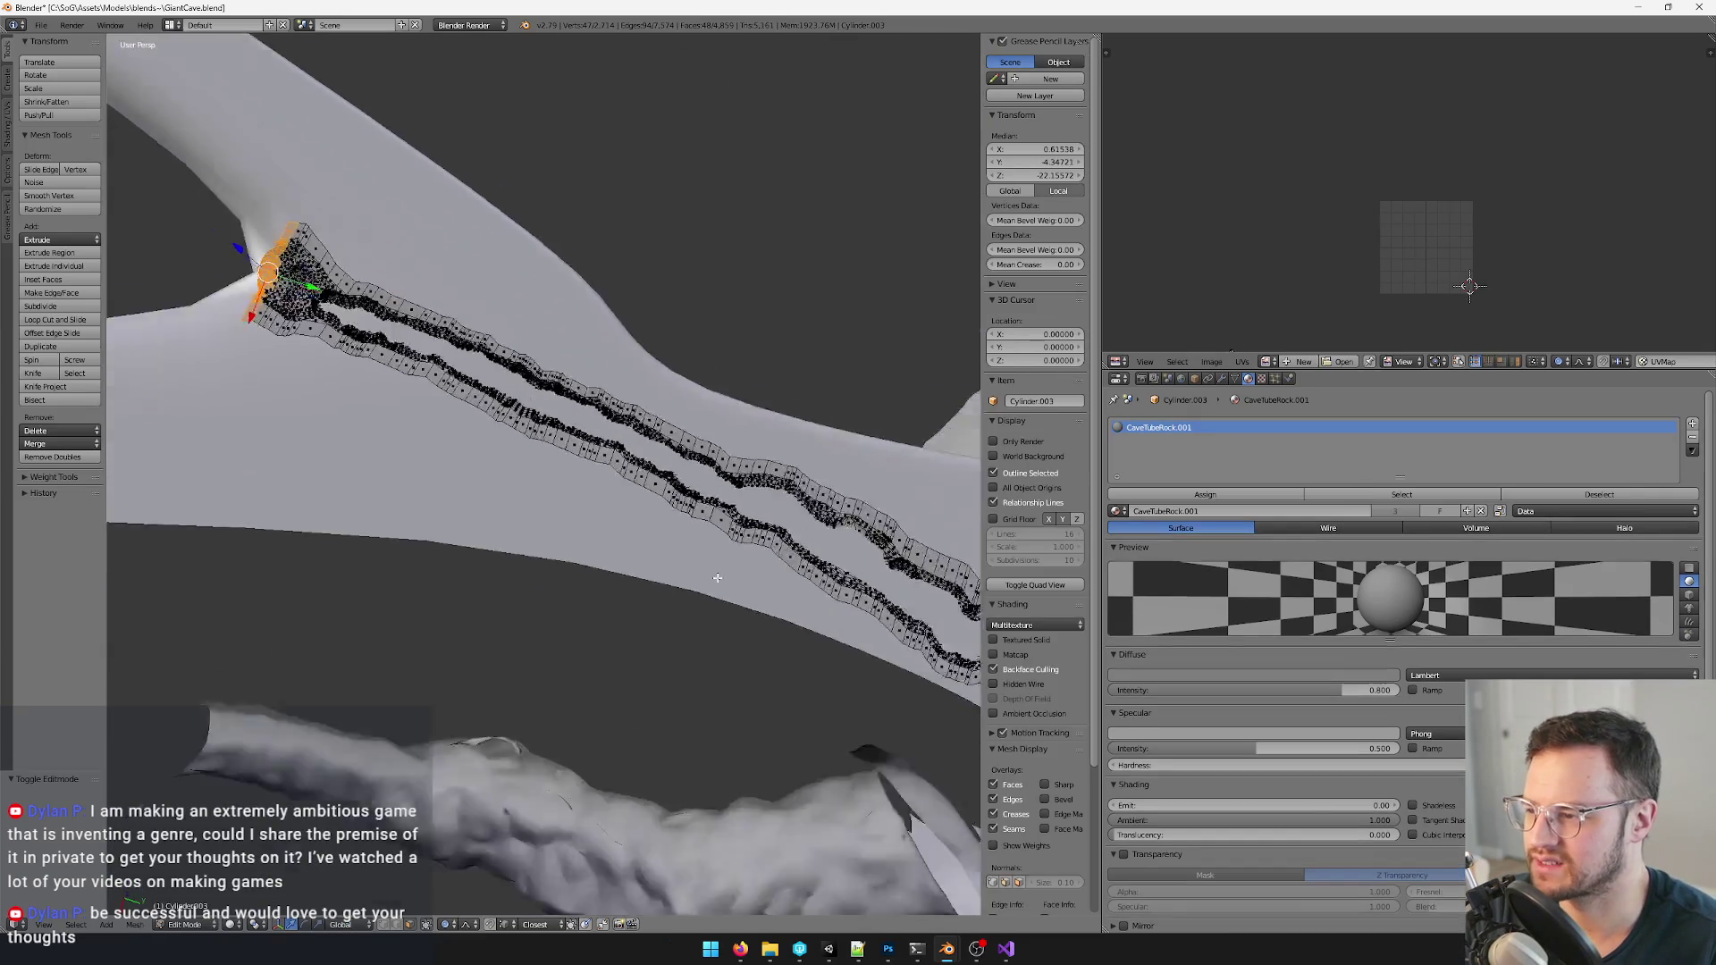
{"action": "middle_click_drag", "start_coordinate": [671, 537], "coordinate": [620, 566]}
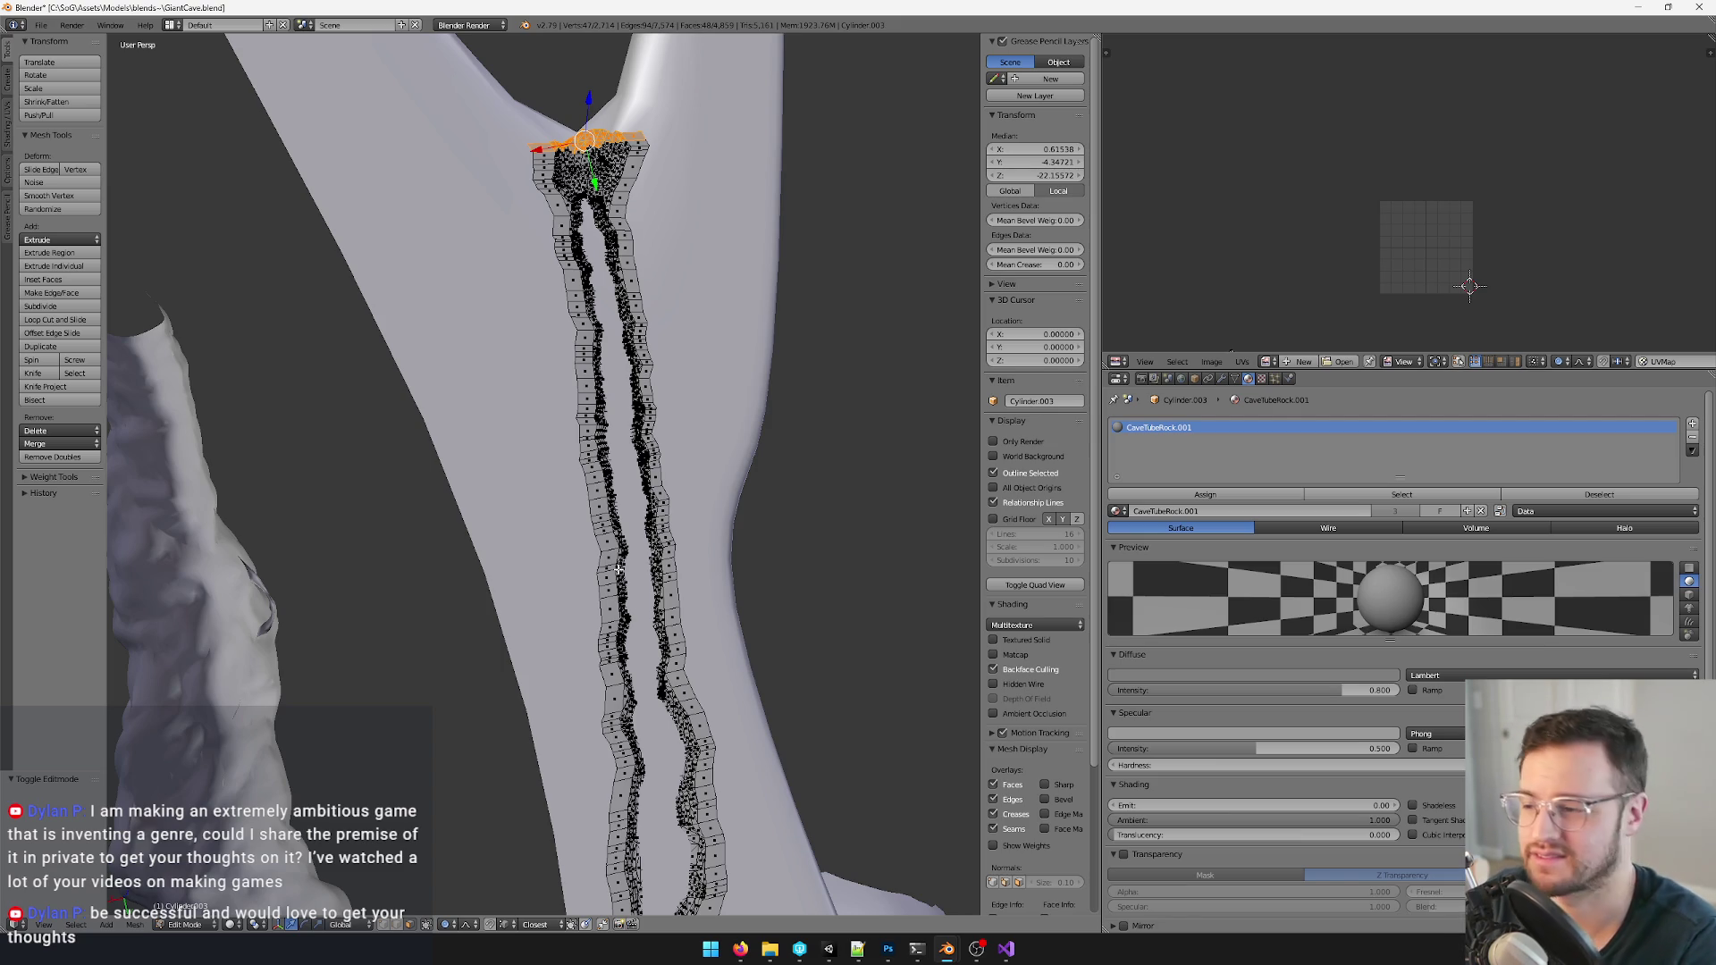
{"action": "mouse_move", "coordinate": [616, 568]}
{"action": "middle_mouse_down"}
{"action": "mouse_move", "coordinate": [615, 526]}
{"action": "mouse_move", "coordinate": [615, 614]}
{"action": "mouse_move", "coordinate": [637, 563]}
{"action": "mouse_move", "coordinate": [656, 592]}
{"action": "mouse_move", "coordinate": [630, 590]}
{"action": "middle_mouse_up"}
{"action": "scroll", "coordinate": [616, 615], "scroll_direction": "up", "scroll_amount": 3}
{"action": "right_click", "coordinate": [597, 448]}
{"action": "scroll", "coordinate": [638, 563], "scroll_direction": "down", "scroll_amount": 3}
{"action": "scroll", "coordinate": [630, 590], "scroll_direction": "up", "scroll_amount": 2}
{"action": "middle_click_drag", "start_coordinate": [481, 484], "coordinate": [572, 532]}
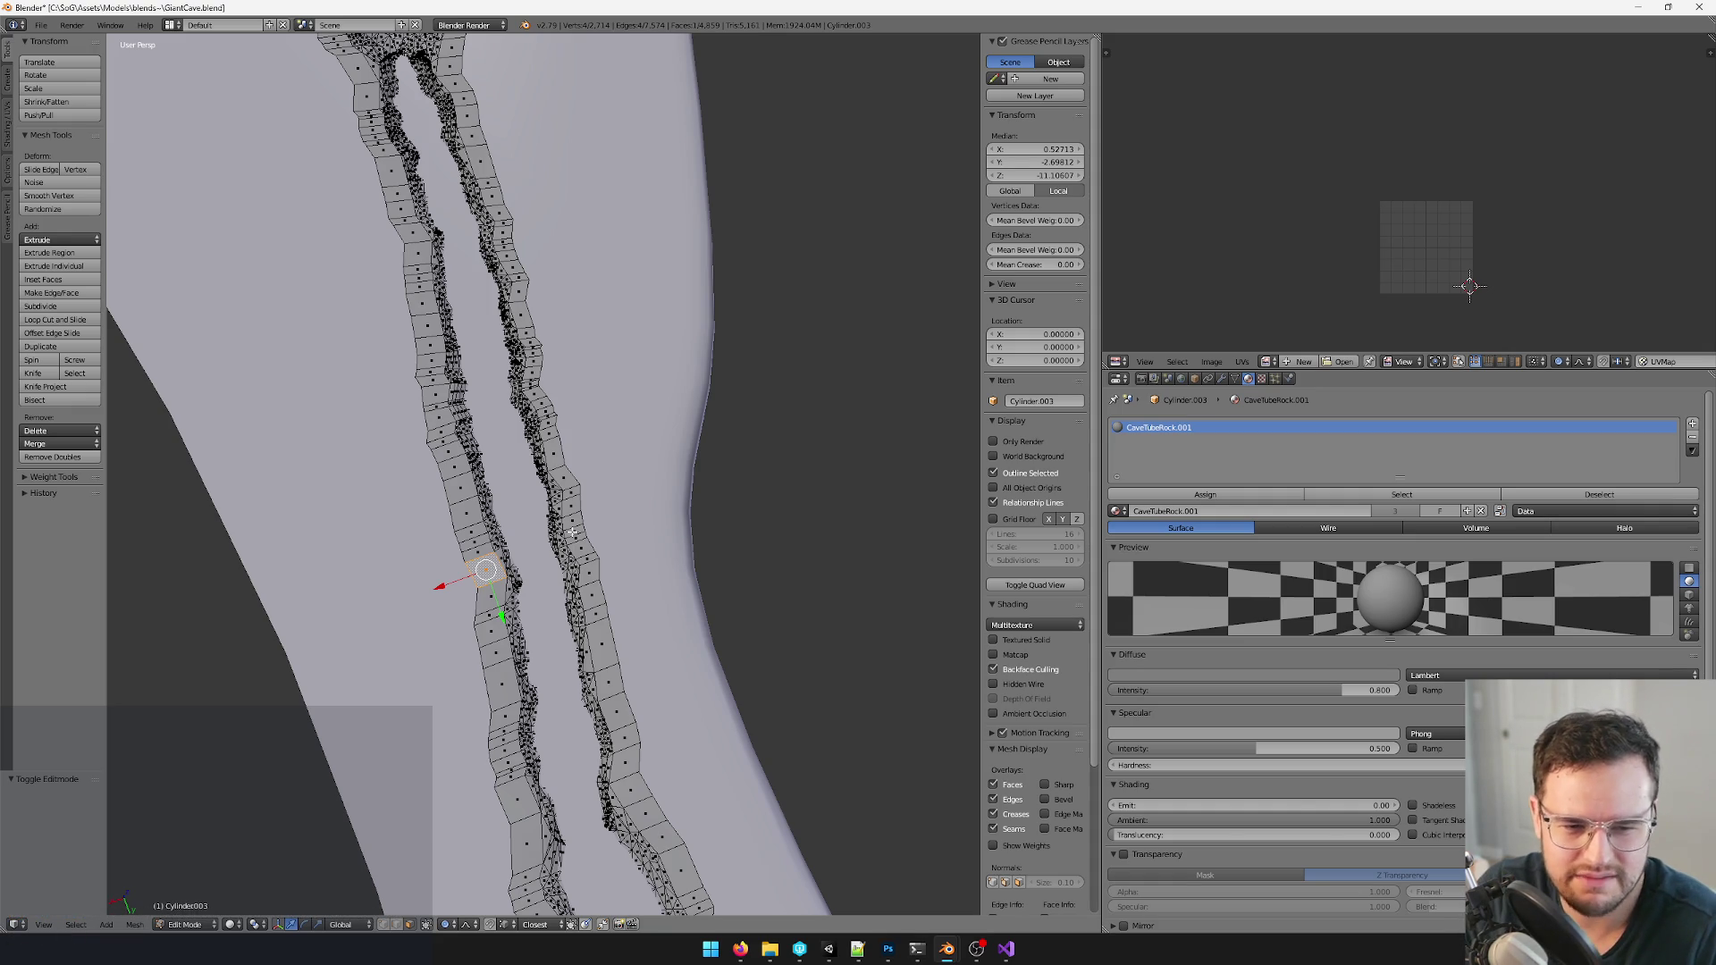
{"action": "scroll", "coordinate": [648, 554], "scroll_direction": "up", "scroll_amount": 1}
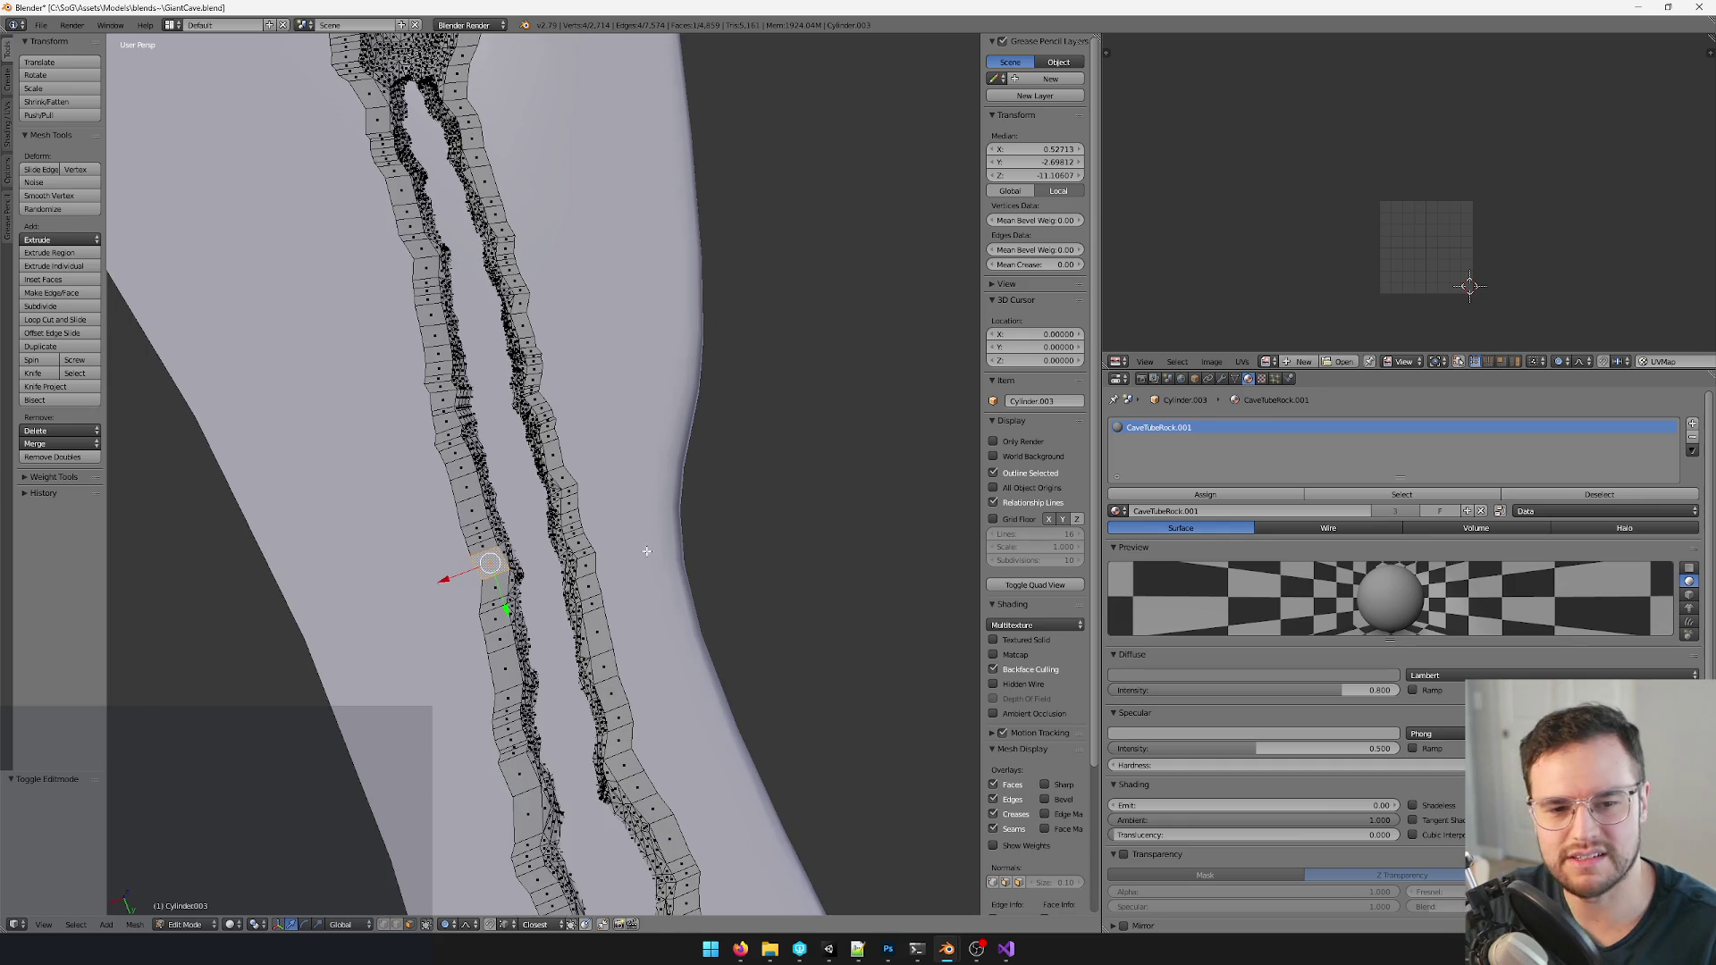
- Box-select a band of faces across both river strips, check it in wireframe and solid, then switch to the browser
{"action": "middle_click_drag", "start_coordinate": [647, 553], "coordinate": [601, 575]}
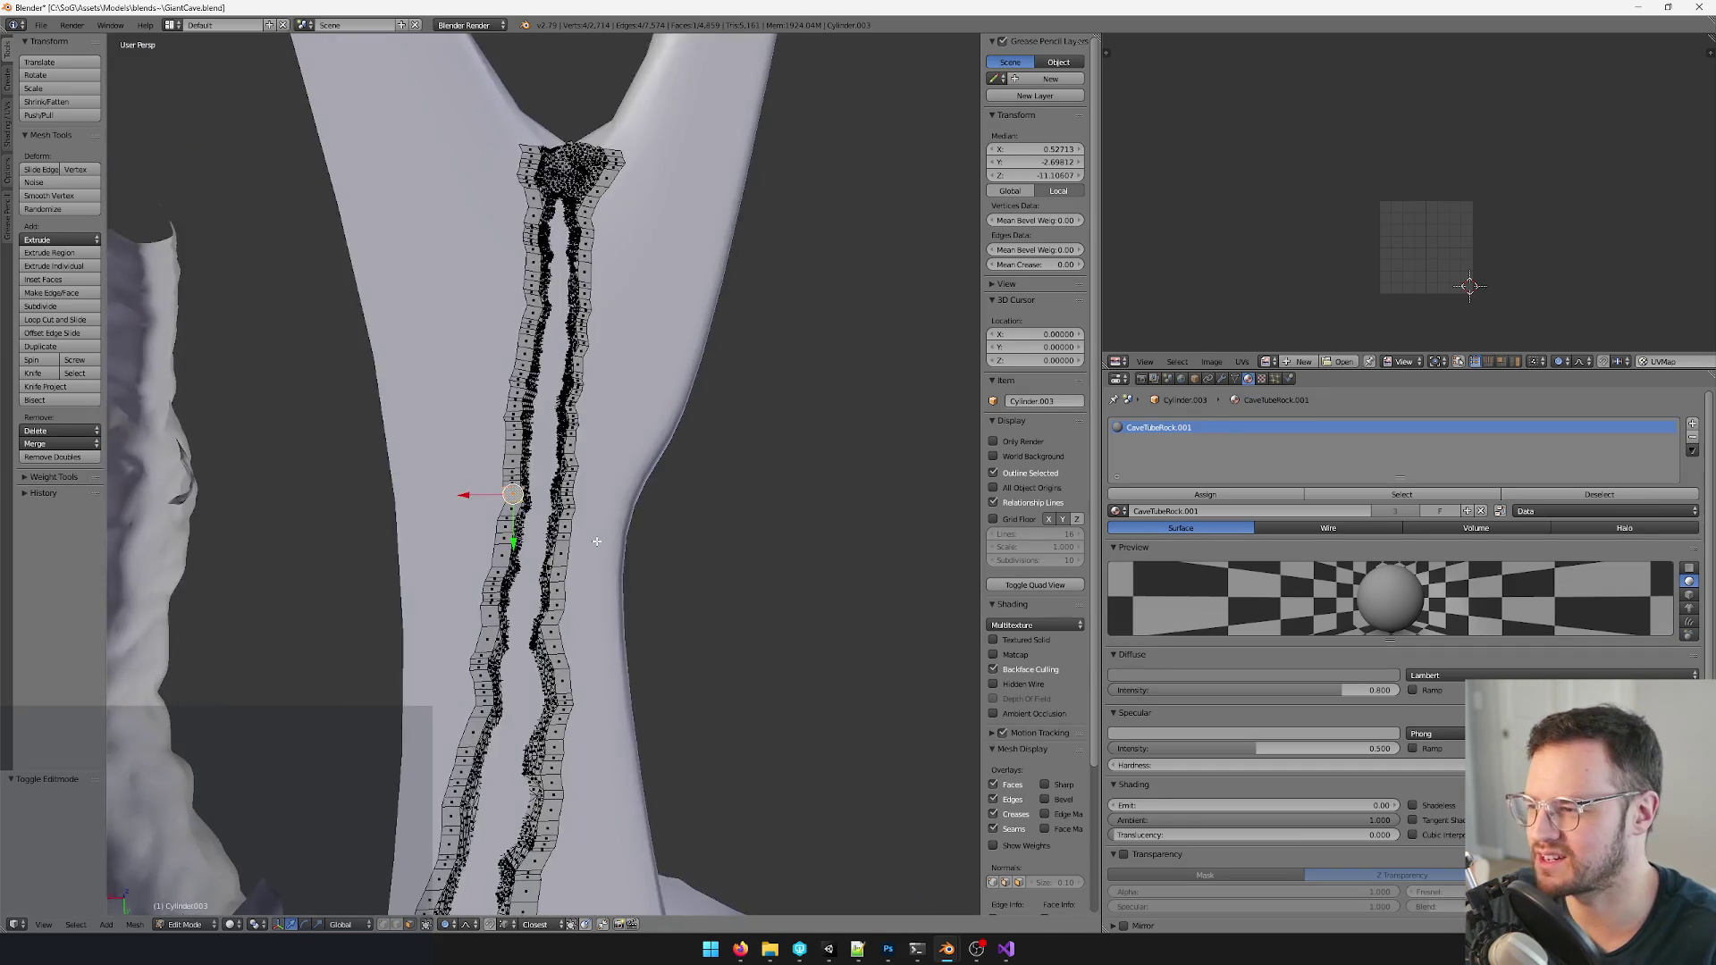
{"action": "scroll", "coordinate": [600, 575], "scroll_direction": "down", "scroll_amount": 2}
{"action": "mouse_move", "coordinate": [624, 523]}
{"action": "middle_mouse_down"}
{"action": "mouse_move", "coordinate": [624, 493]}
{"action": "mouse_move", "coordinate": [523, 450]}
{"action": "middle_mouse_up"}
{"action": "scroll", "coordinate": [623, 494], "scroll_direction": "up", "scroll_amount": 3}
{"action": "left_click_drag", "start_coordinate": [507, 426], "coordinate": [691, 463]}
{"action": "middle_click_drag", "start_coordinate": [692, 463], "coordinate": [643, 482]}
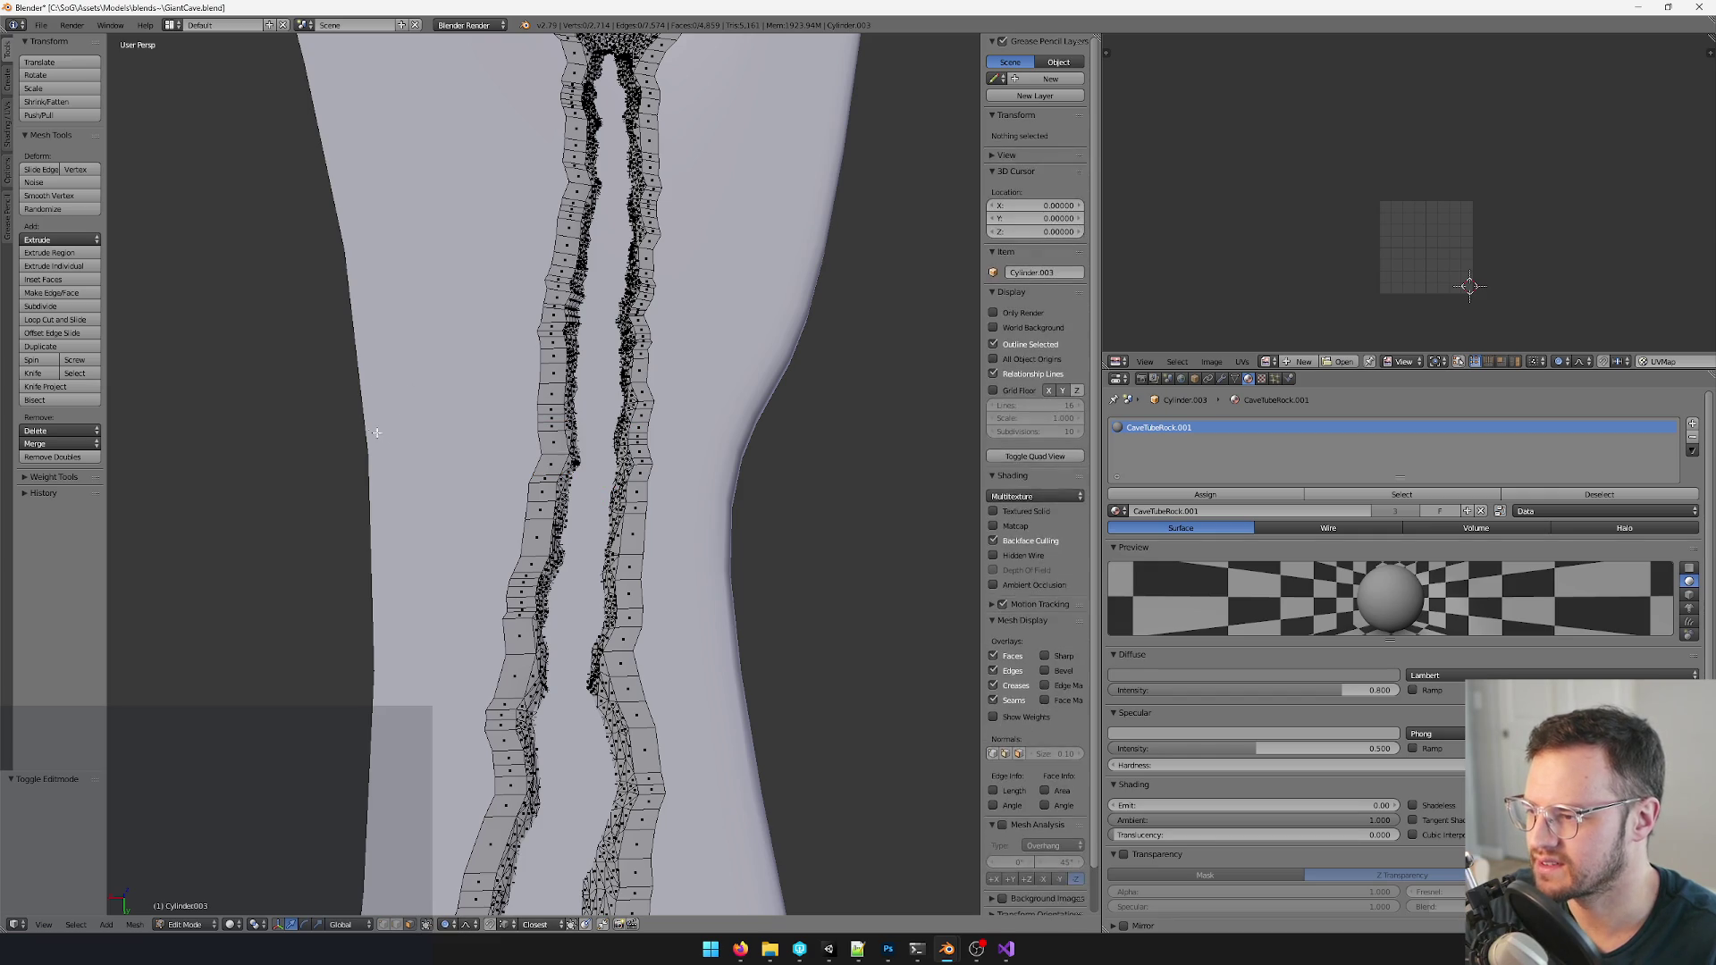
{"action": "middle_click_drag", "start_coordinate": [369, 383], "coordinate": [767, 242]}
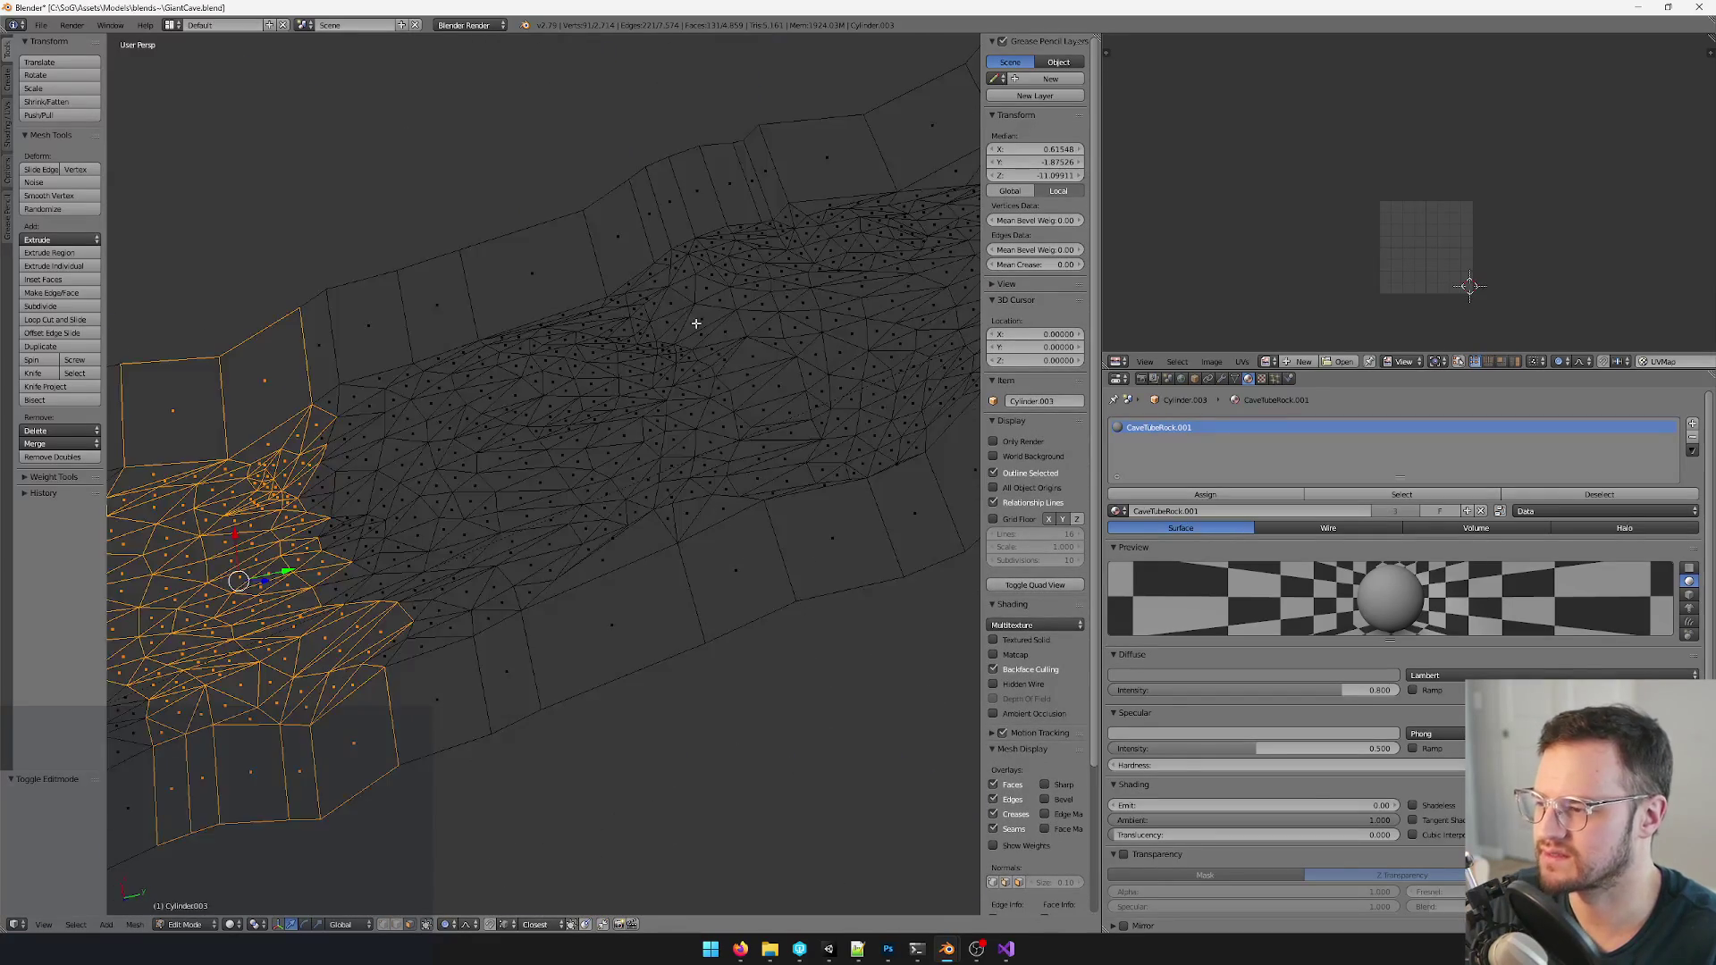
{"action": "scroll", "coordinate": [767, 242], "scroll_direction": "down", "scroll_amount": 8}
{"action": "key", "text": "z"}
{"action": "middle_click_drag", "start_coordinate": [536, 402], "coordinate": [650, 461], "text": "shift"}
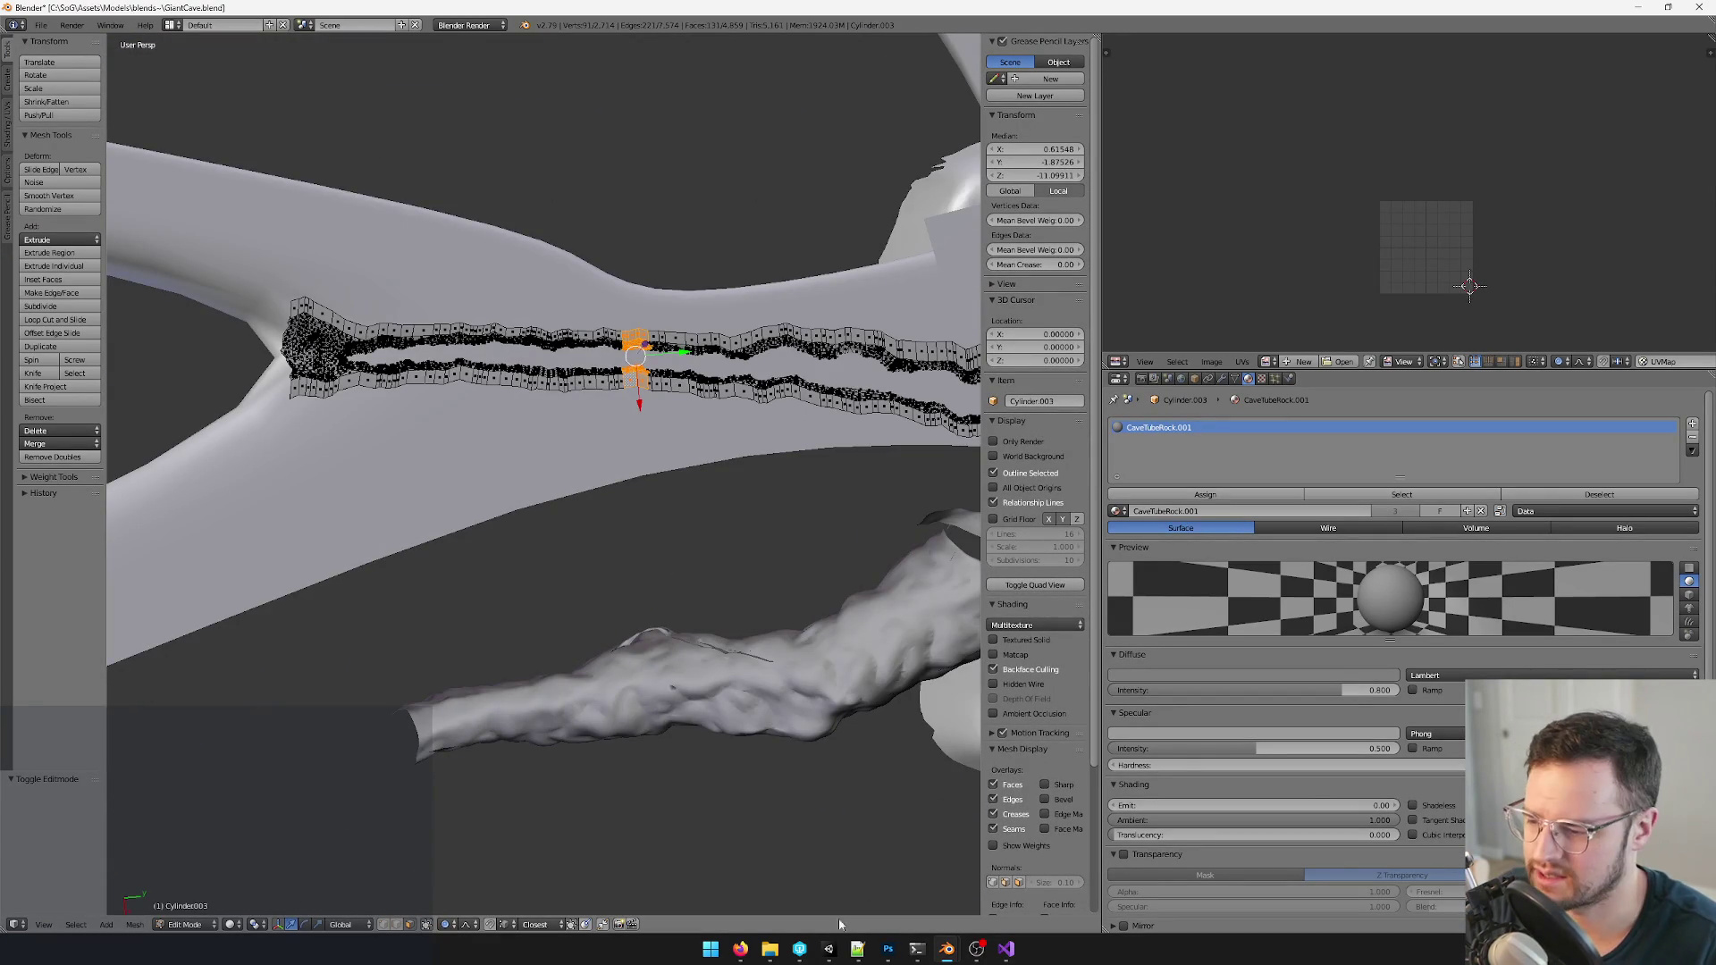
{"action": "left_click", "coordinate": [741, 950]}
- Close the cave screenshot and Eastshade Steam tabs in Firefox and minimize the browser
{"action": "left_click", "coordinate": [734, 878]}
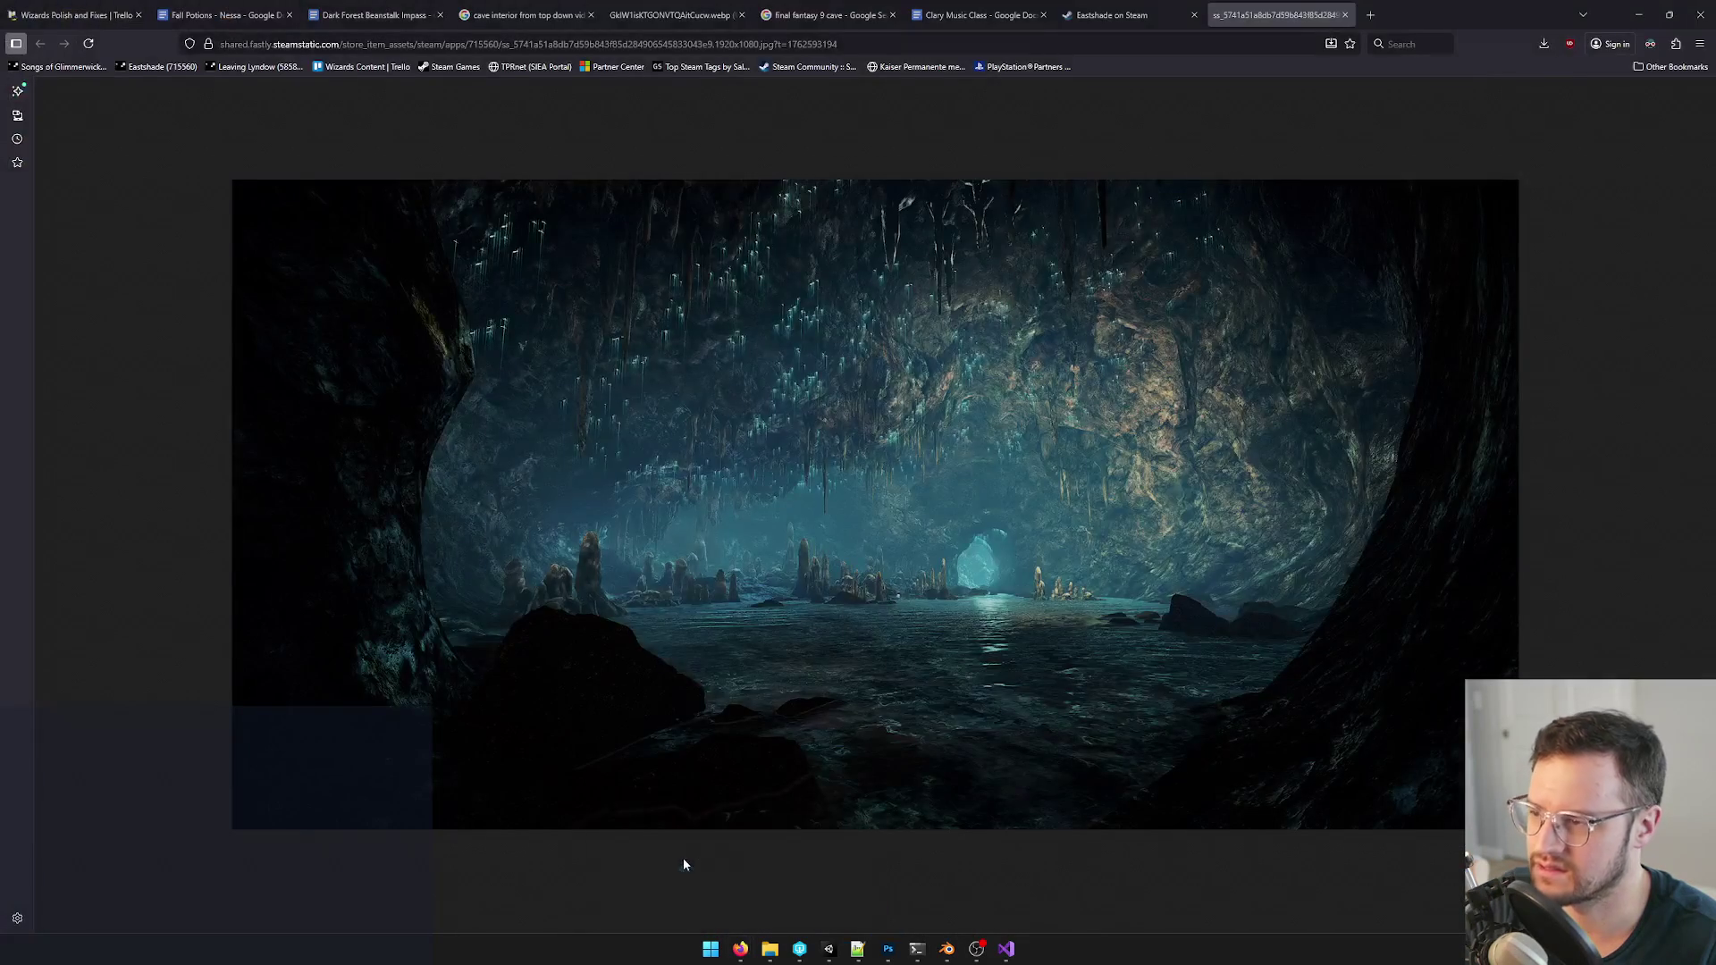
{"action": "left_click", "coordinate": [1345, 14]}
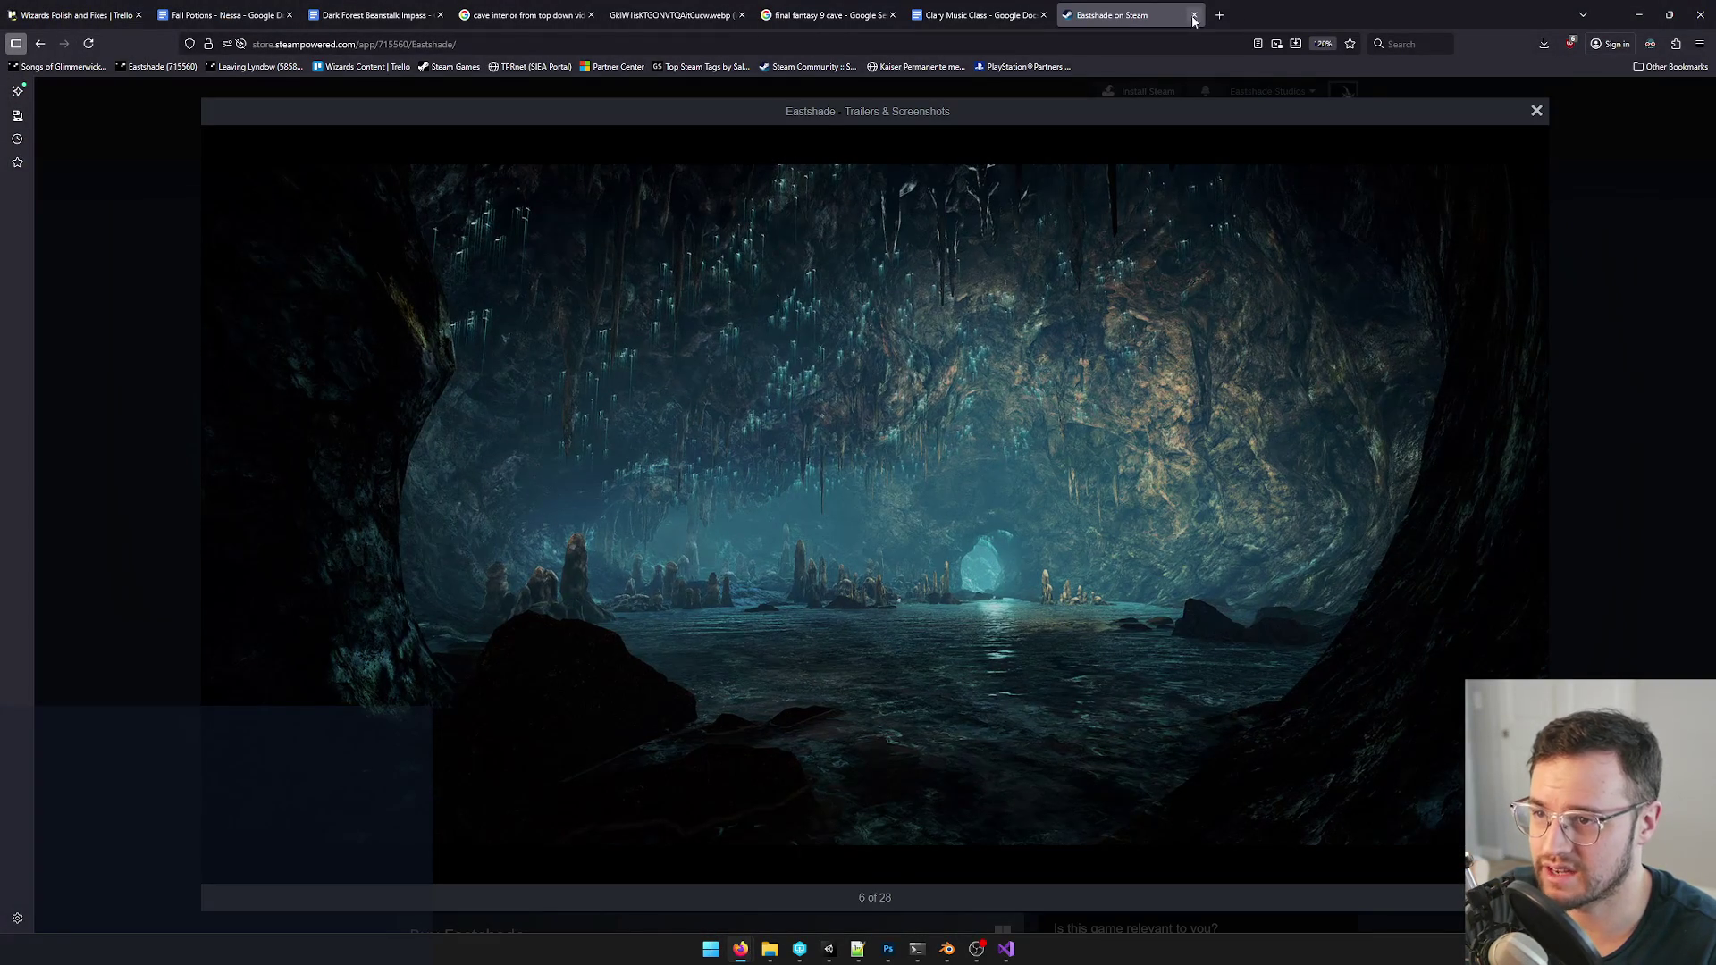
{"action": "left_click", "coordinate": [1195, 14]}
{"action": "left_click", "coordinate": [1646, 12]}
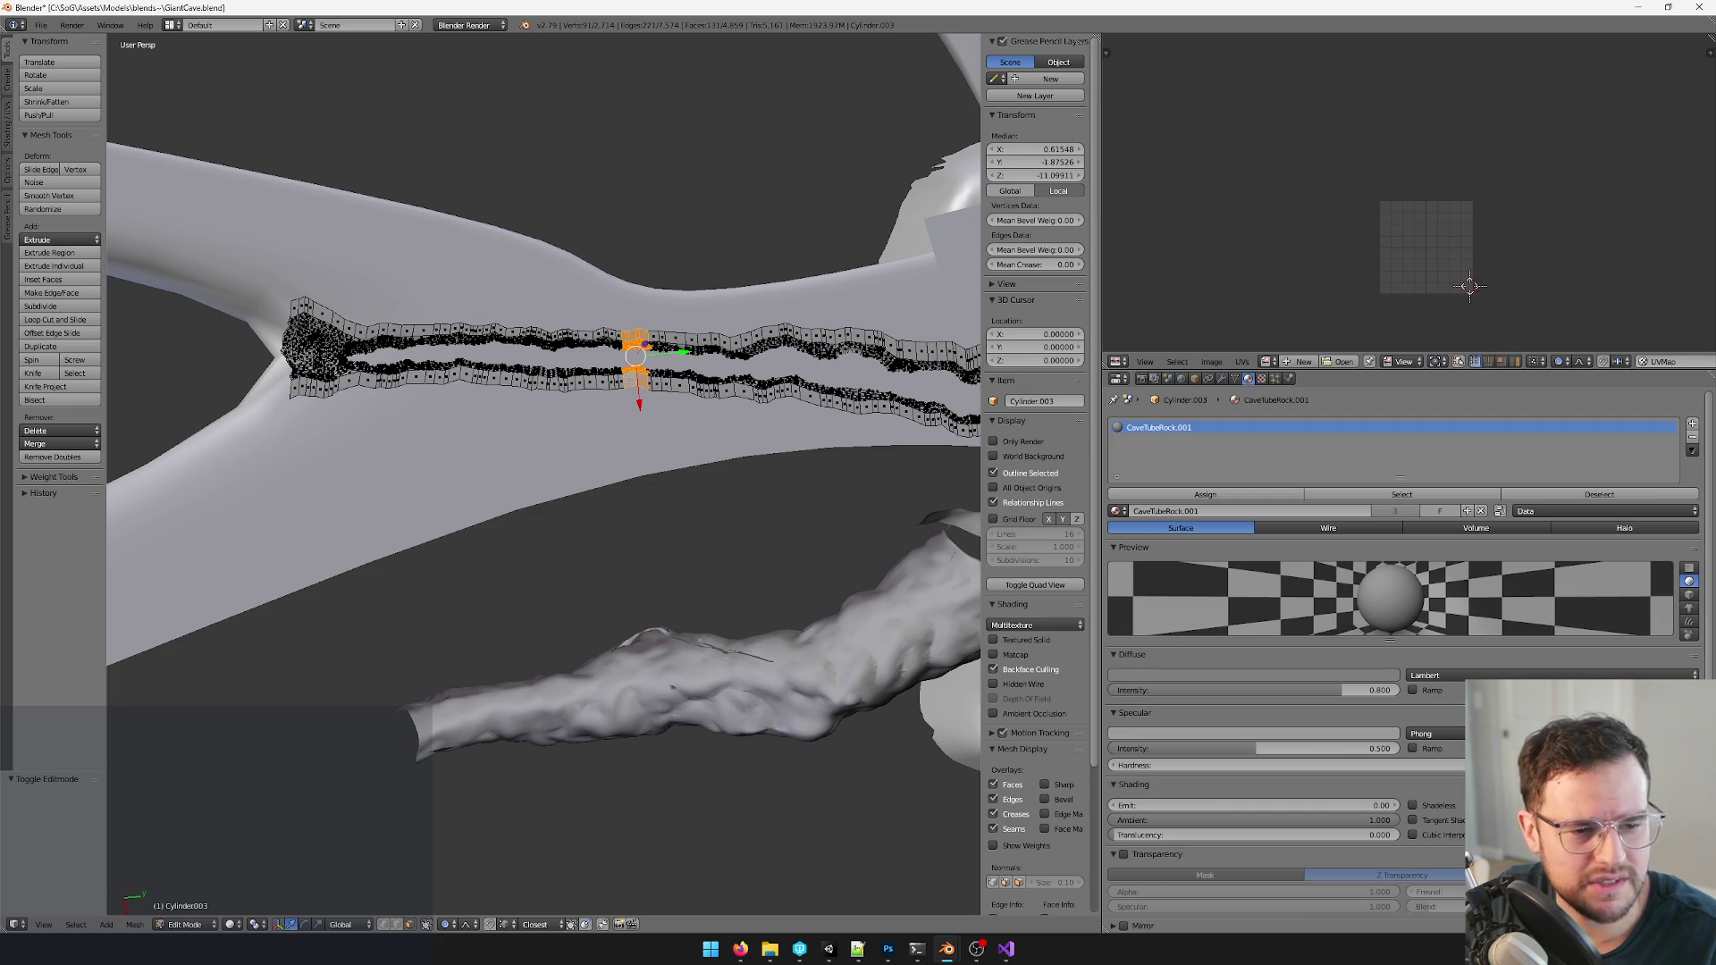
- Rotate the selected strip section slightly with the branch viewed vertically
{"action": "mouse_move", "coordinate": [643, 402]}
{"action": "middle_mouse_down"}
{"action": "mouse_move", "coordinate": [576, 394]}
{"action": "mouse_move", "coordinate": [698, 378]}
{"action": "middle_mouse_up"}
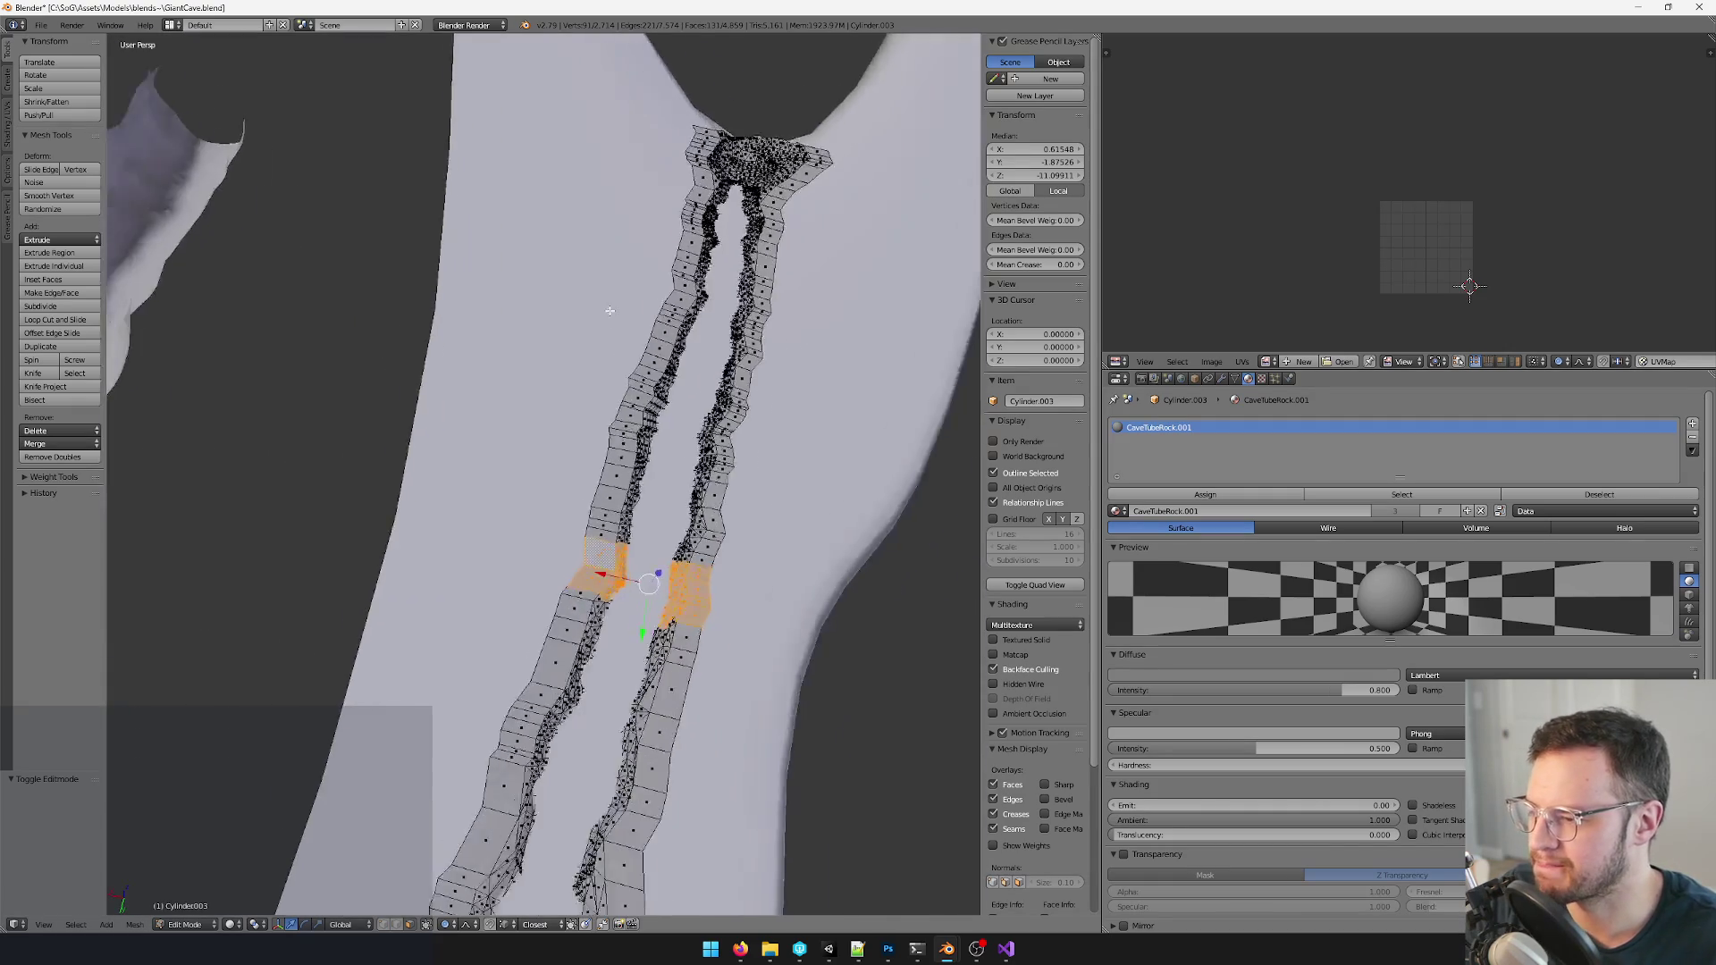
{"action": "key", "text": "r"}
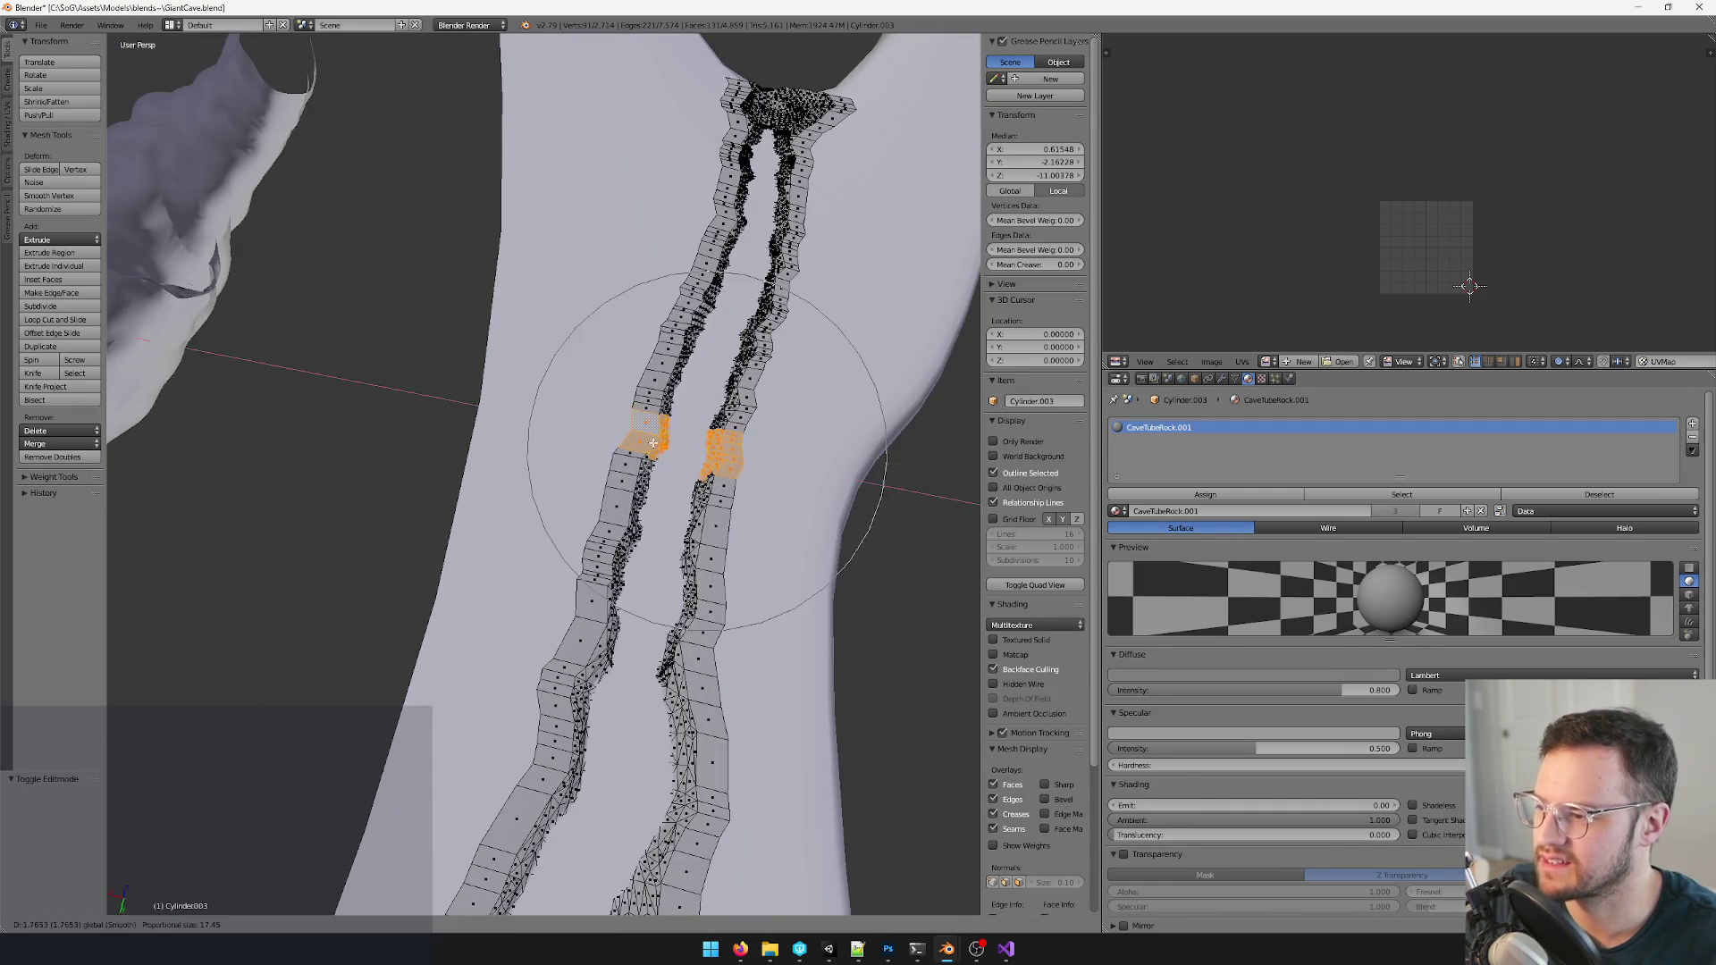
{"action": "left_click", "coordinate": [697, 430]}
{"action": "middle_click_drag", "start_coordinate": [698, 428], "coordinate": [729, 404]}
{"action": "scroll", "coordinate": [730, 405], "scroll_direction": "down", "scroll_amount": 4}
{"action": "mouse_move", "coordinate": [577, 268]}
{"action": "middle_mouse_down"}
{"action": "mouse_move", "coordinate": [616, 322]}
{"action": "mouse_move", "coordinate": [577, 349]}
{"action": "middle_mouse_up"}
{"action": "scroll", "coordinate": [637, 366], "scroll_direction": "up", "scroll_amount": 4}
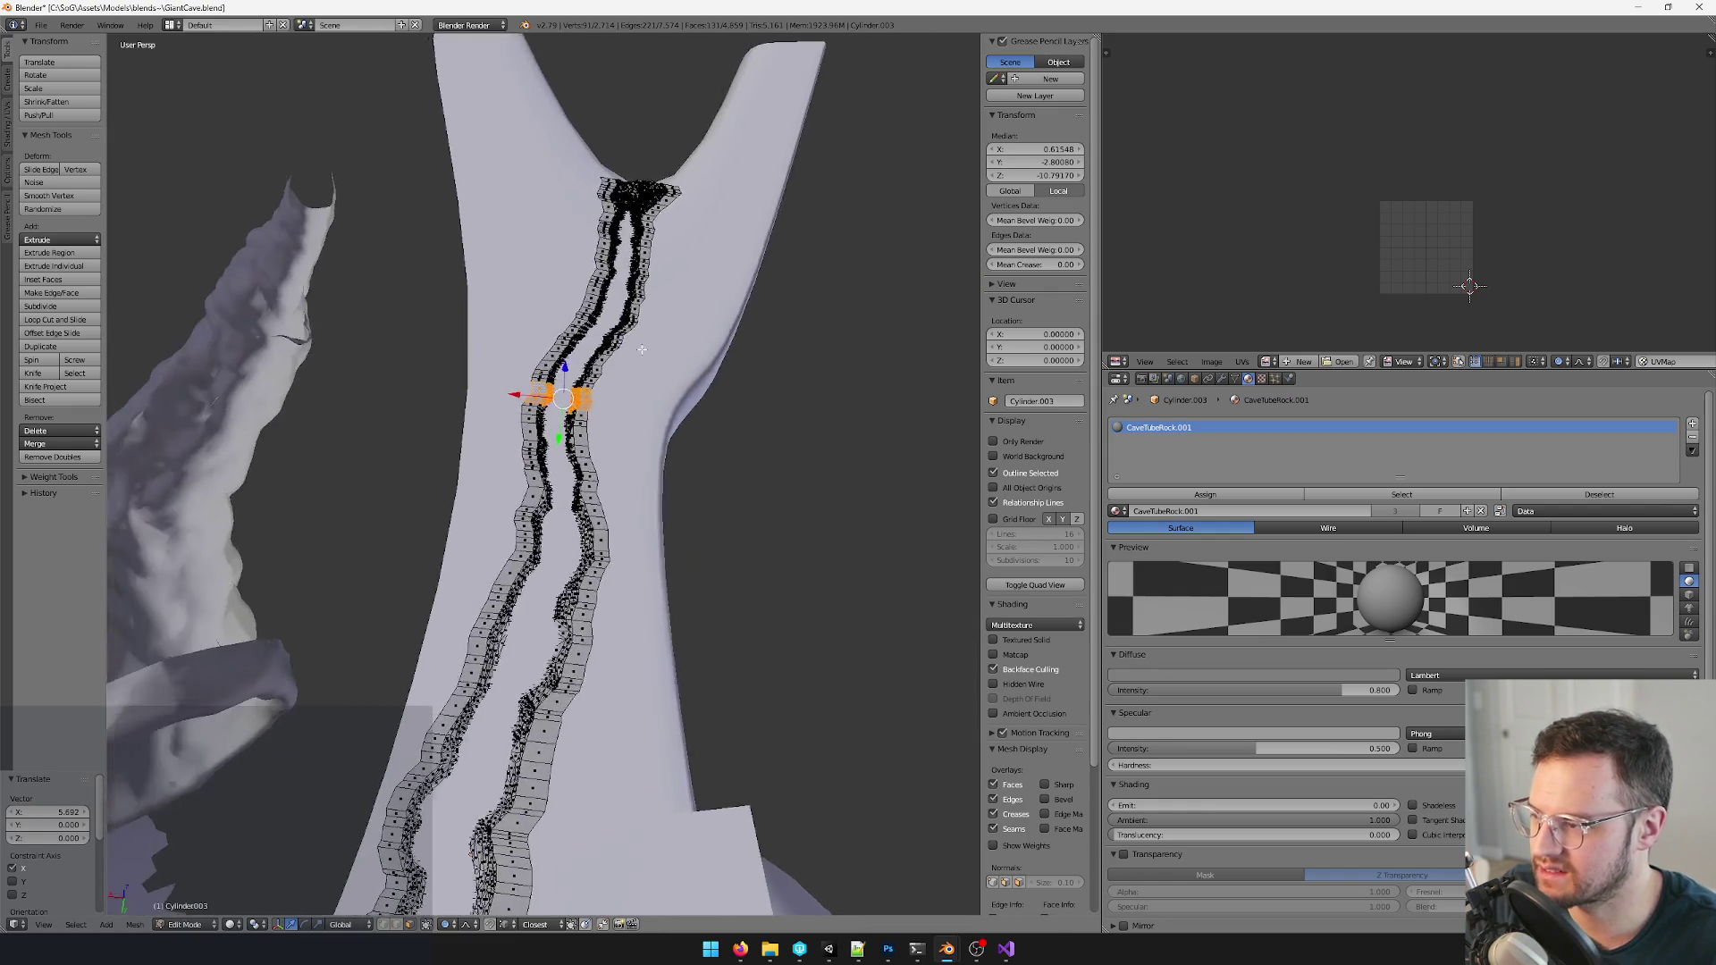
{"action": "scroll", "coordinate": [576, 349], "scroll_direction": "up", "scroll_amount": 2}
- Shift the section along X, scale it slightly wider, and return to Object Mode
{"action": "key", "text": "g"}
{"action": "key", "text": "x"}
{"action": "left_click", "coordinate": [529, 354]}
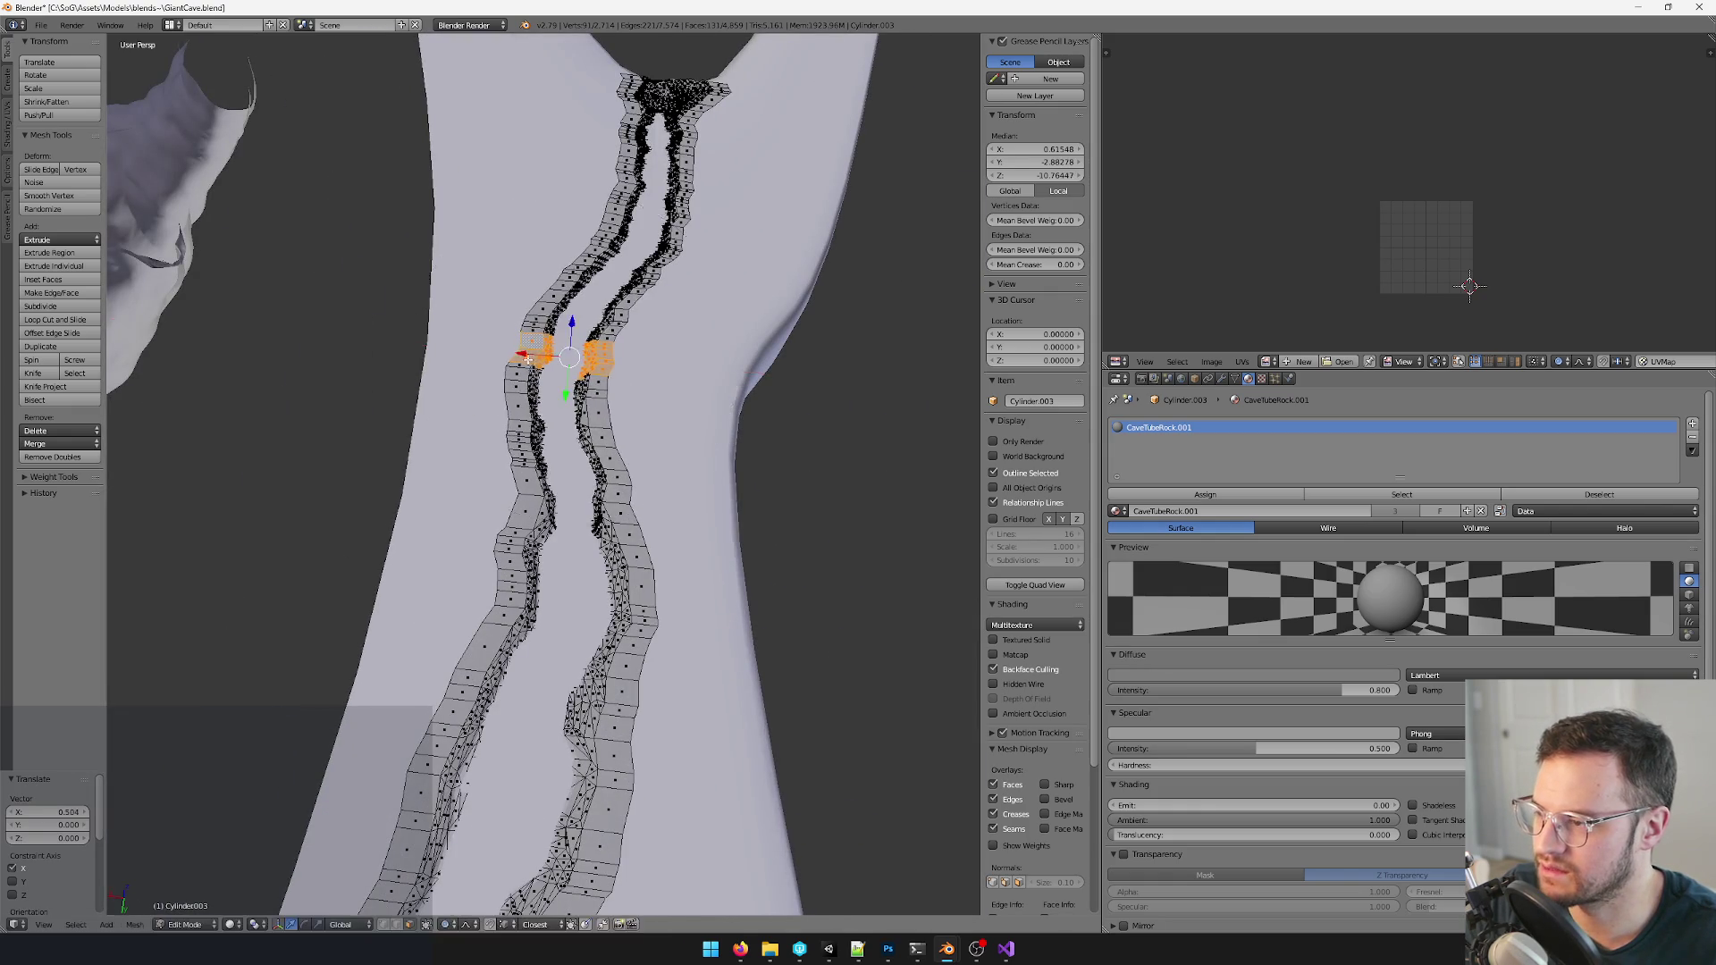
{"action": "scroll", "coordinate": [536, 362], "scroll_direction": "down", "scroll_amount": 5}
{"action": "middle_click_drag", "start_coordinate": [537, 362], "coordinate": [576, 375]}
{"action": "scroll", "coordinate": [559, 379], "scroll_direction": "up", "scroll_amount": 5}
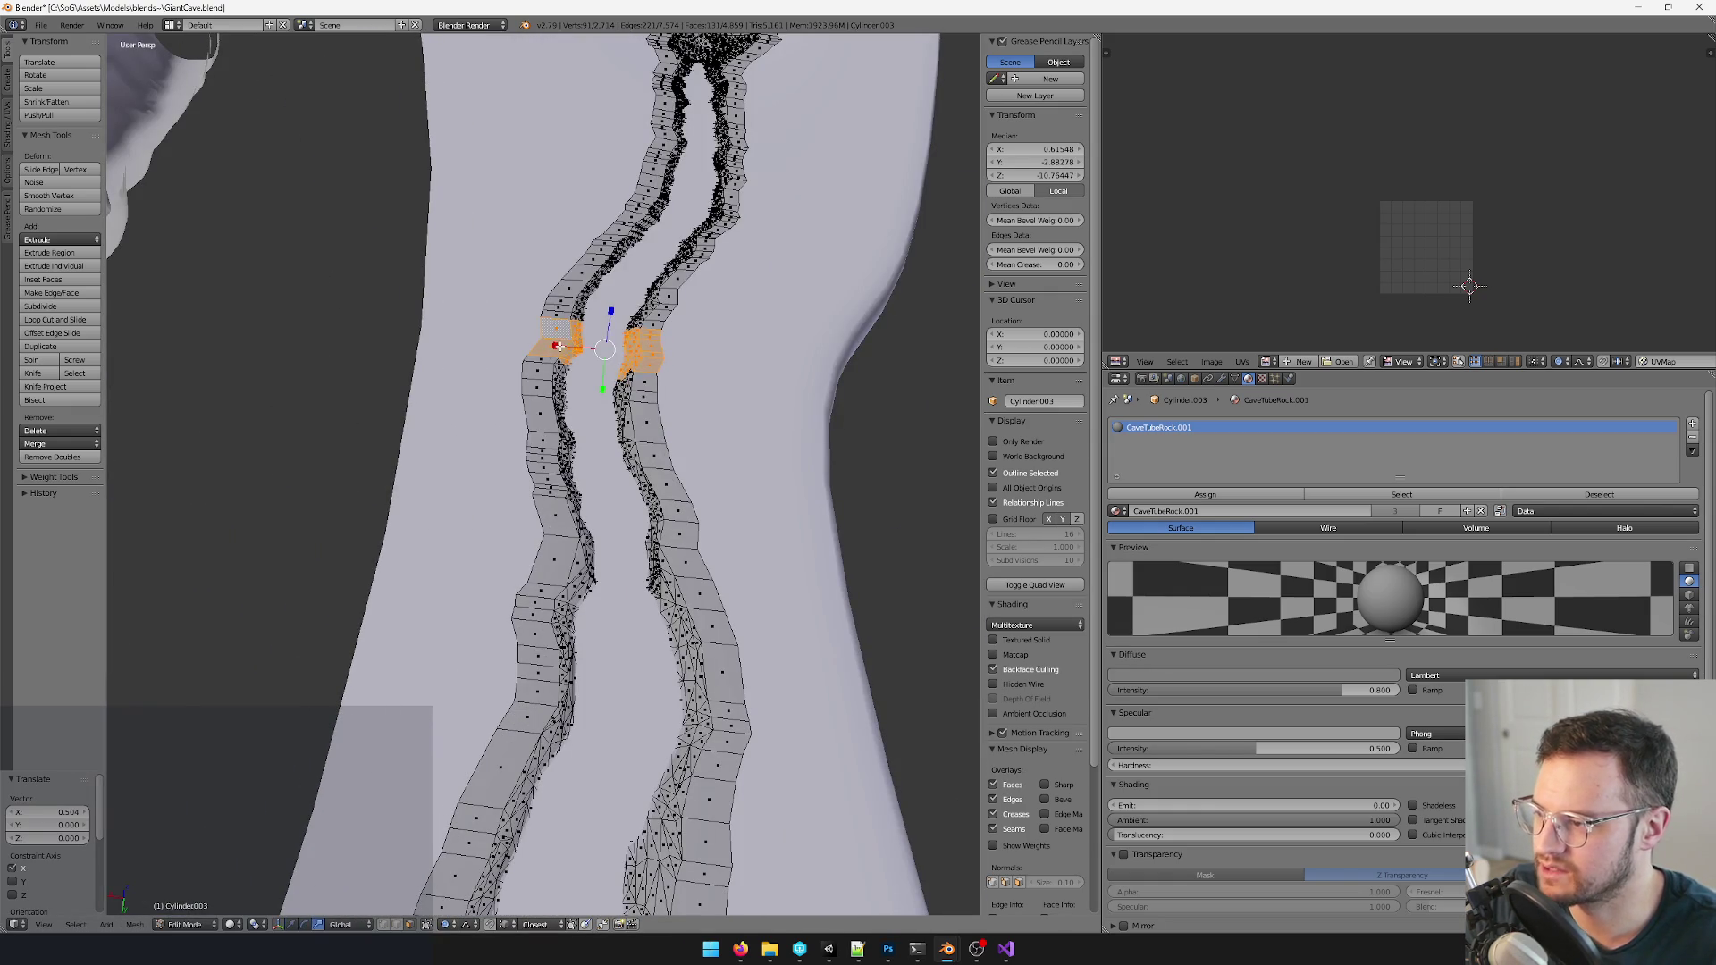
{"action": "key", "text": "s"}
{"action": "left_click", "coordinate": [558, 346]}
{"action": "scroll", "coordinate": [610, 419], "scroll_direction": "down", "scroll_amount": 5}
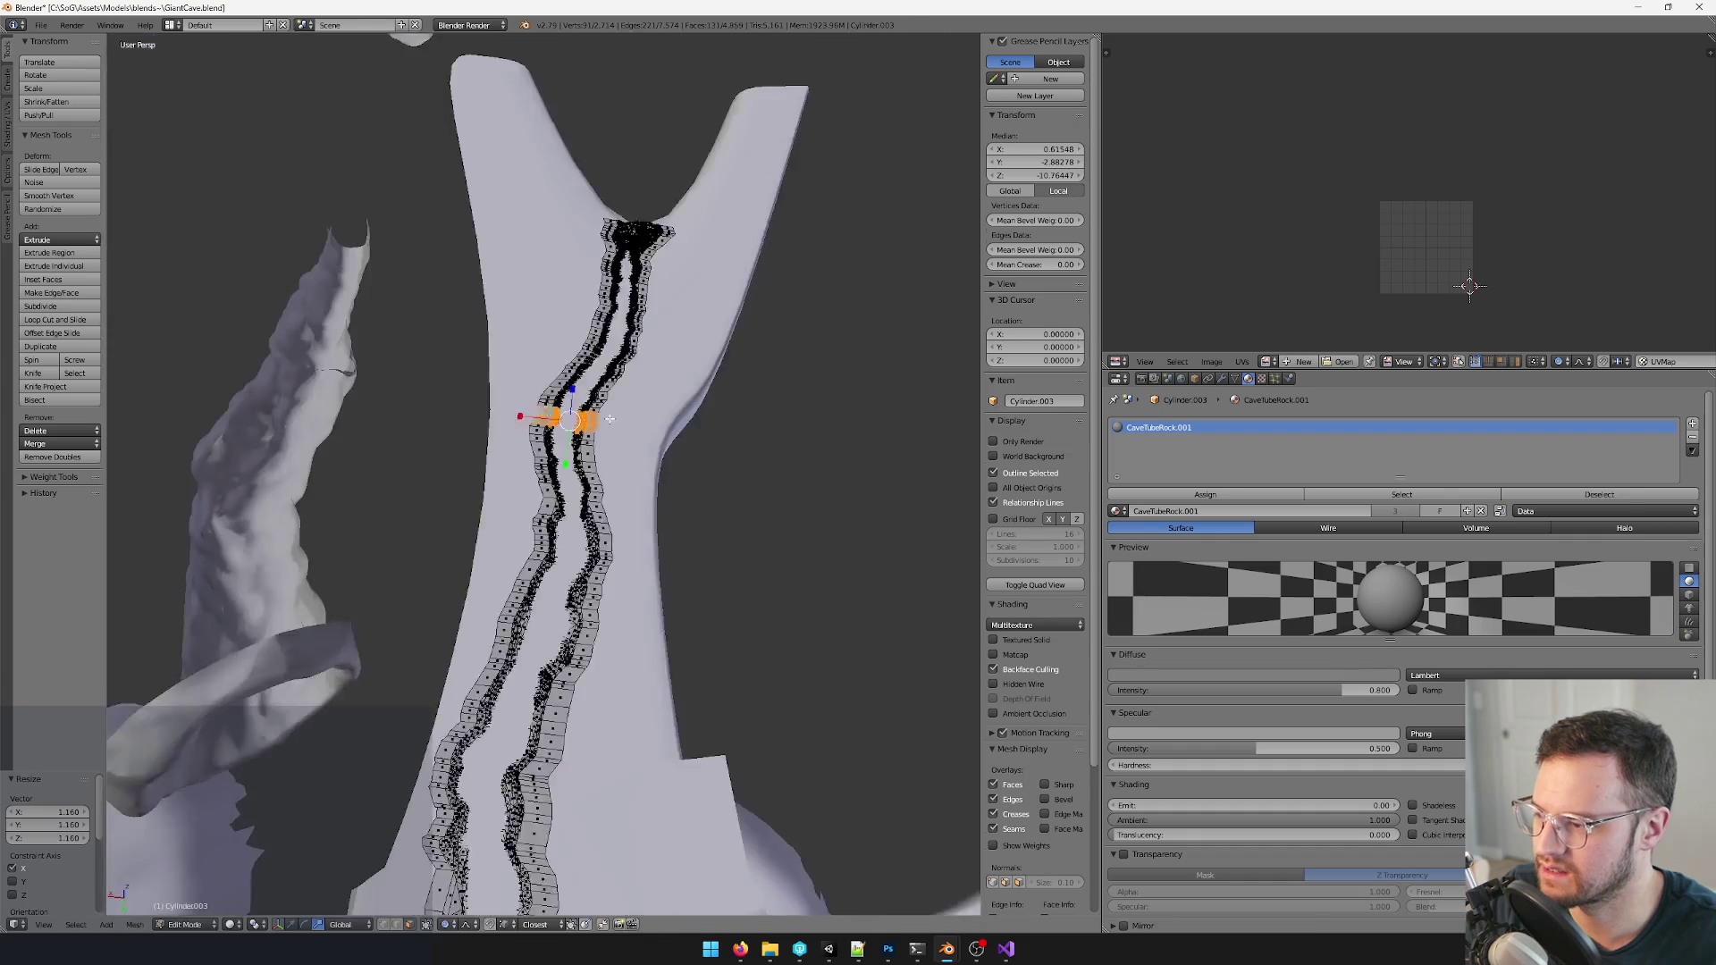
{"action": "key", "text": "Tab"}
{"action": "scroll", "coordinate": [734, 460], "scroll_direction": "down", "scroll_amount": 4}
{"action": "mouse_move", "coordinate": [750, 500]}
{"action": "middle_mouse_down"}
{"action": "mouse_move", "coordinate": [736, 422]}
{"action": "mouse_move", "coordinate": [786, 400]}
{"action": "mouse_move", "coordinate": [656, 399]}
{"action": "mouse_move", "coordinate": [696, 301]}
{"action": "middle_mouse_up"}
{"action": "scroll", "coordinate": [751, 395], "scroll_direction": "down", "scroll_amount": 5}
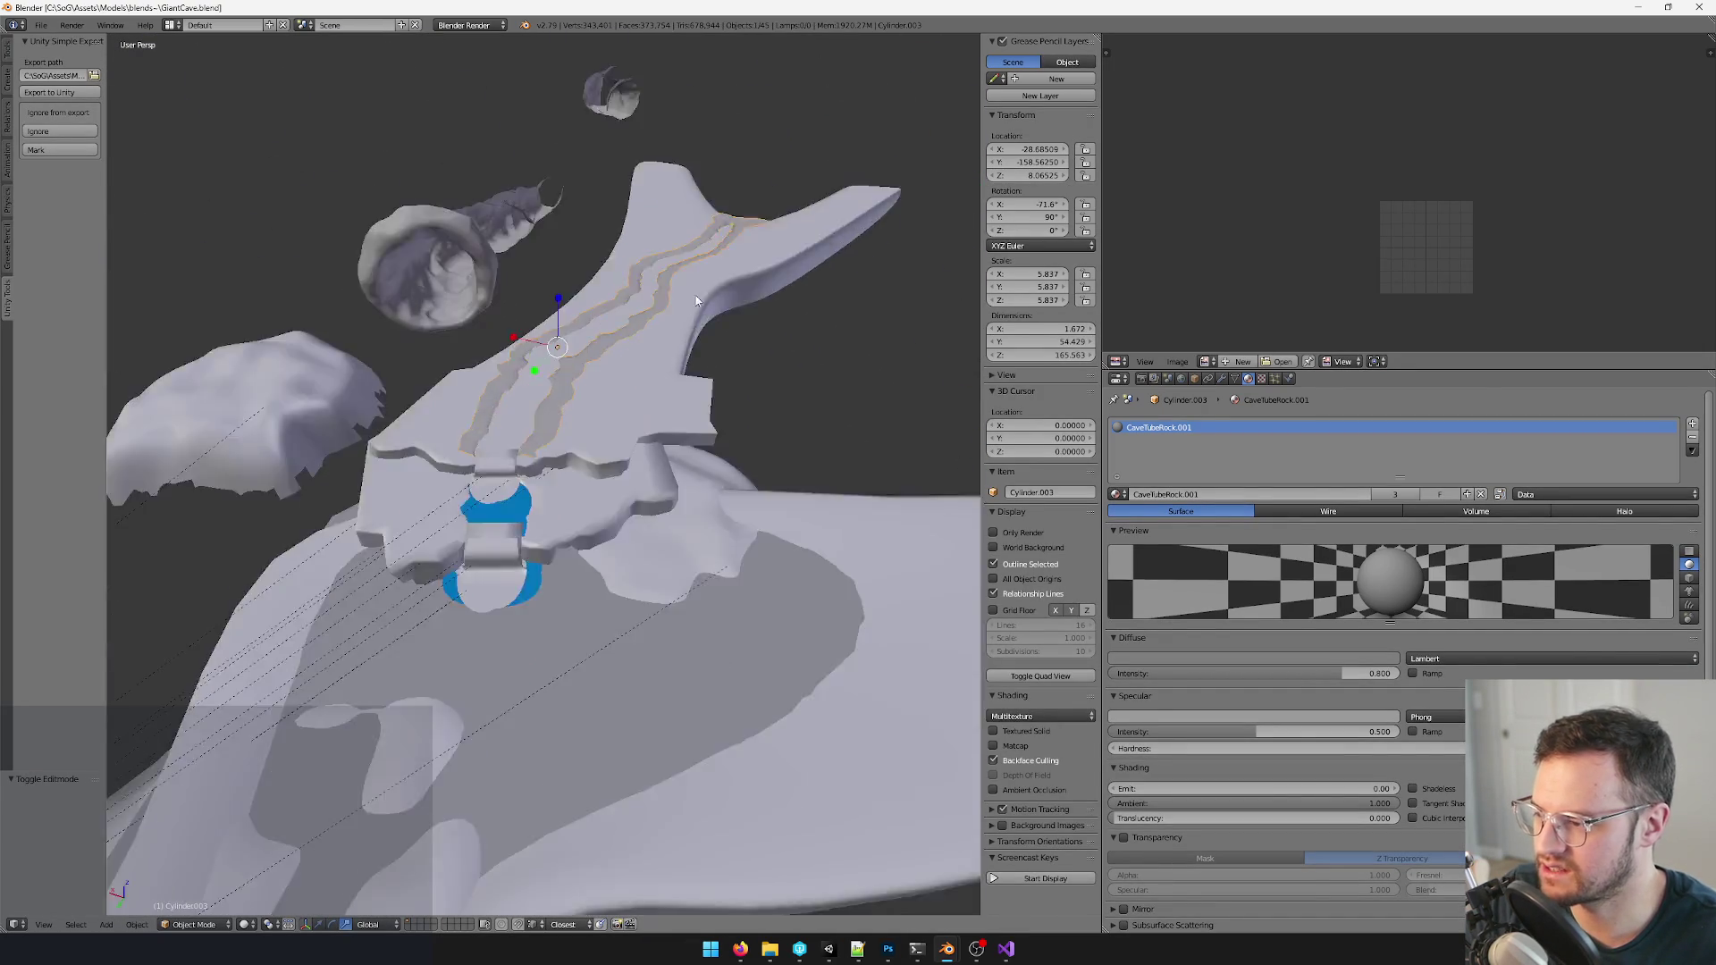
{"action": "scroll", "coordinate": [696, 301], "scroll_direction": "up", "scroll_amount": 5}
{"action": "scroll", "coordinate": [562, 289], "scroll_direction": "down", "scroll_amount": 5}
- Select the CaveRiverRapids plane, duplicate it with Shift+D along Z and place the copy up the branch
{"action": "middle_click_drag", "start_coordinate": [562, 289], "coordinate": [590, 443]}
{"action": "left_click", "coordinate": [553, 513]}
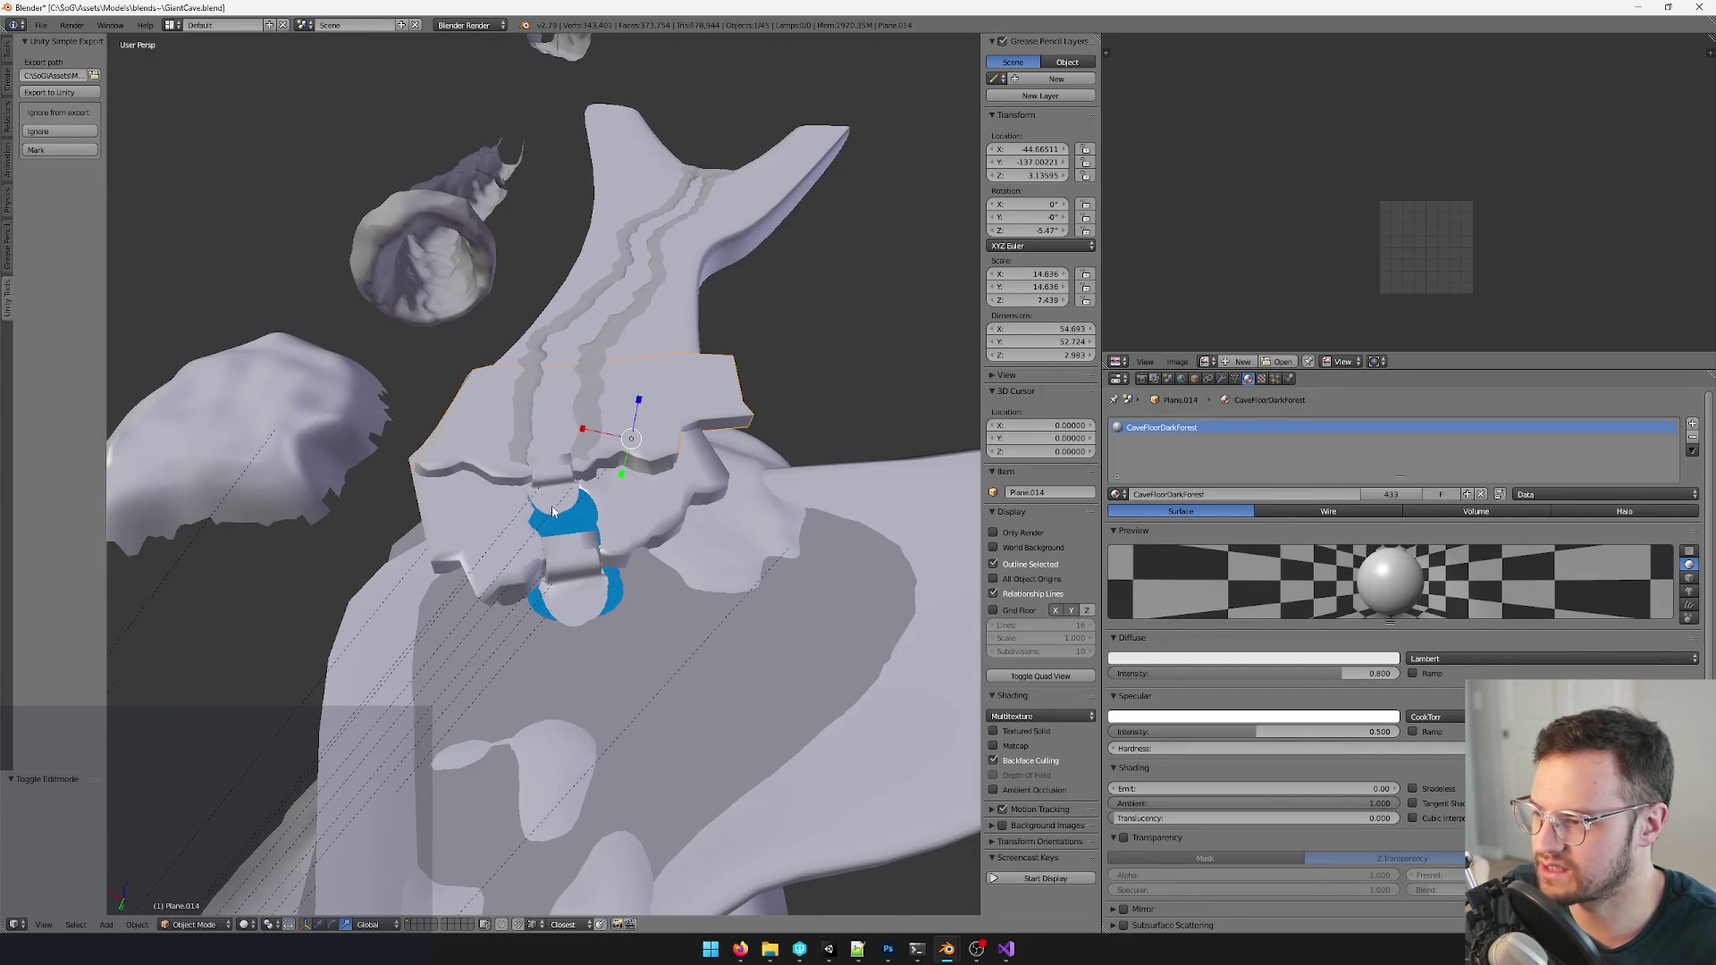
{"action": "right_click", "coordinate": [570, 530]}
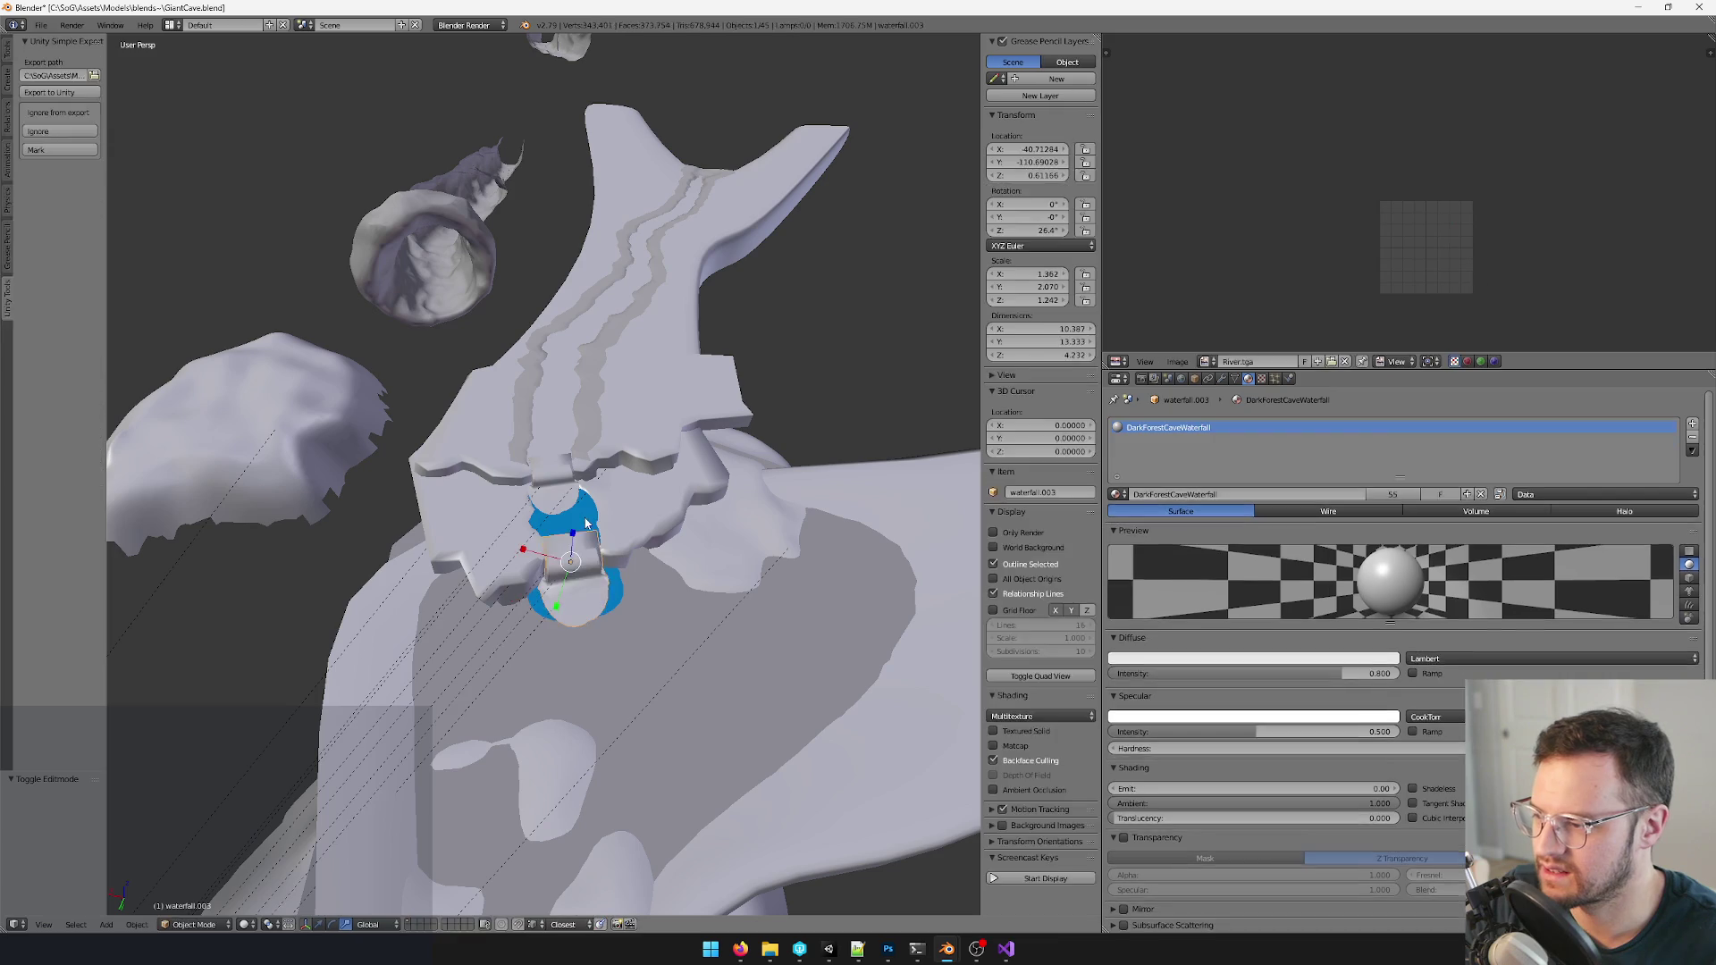
{"action": "right_click", "coordinate": [585, 523]}
{"action": "scroll", "coordinate": [585, 523], "scroll_direction": "up", "scroll_amount": 4}
{"action": "middle_click_drag", "start_coordinate": [585, 523], "coordinate": [688, 479]}
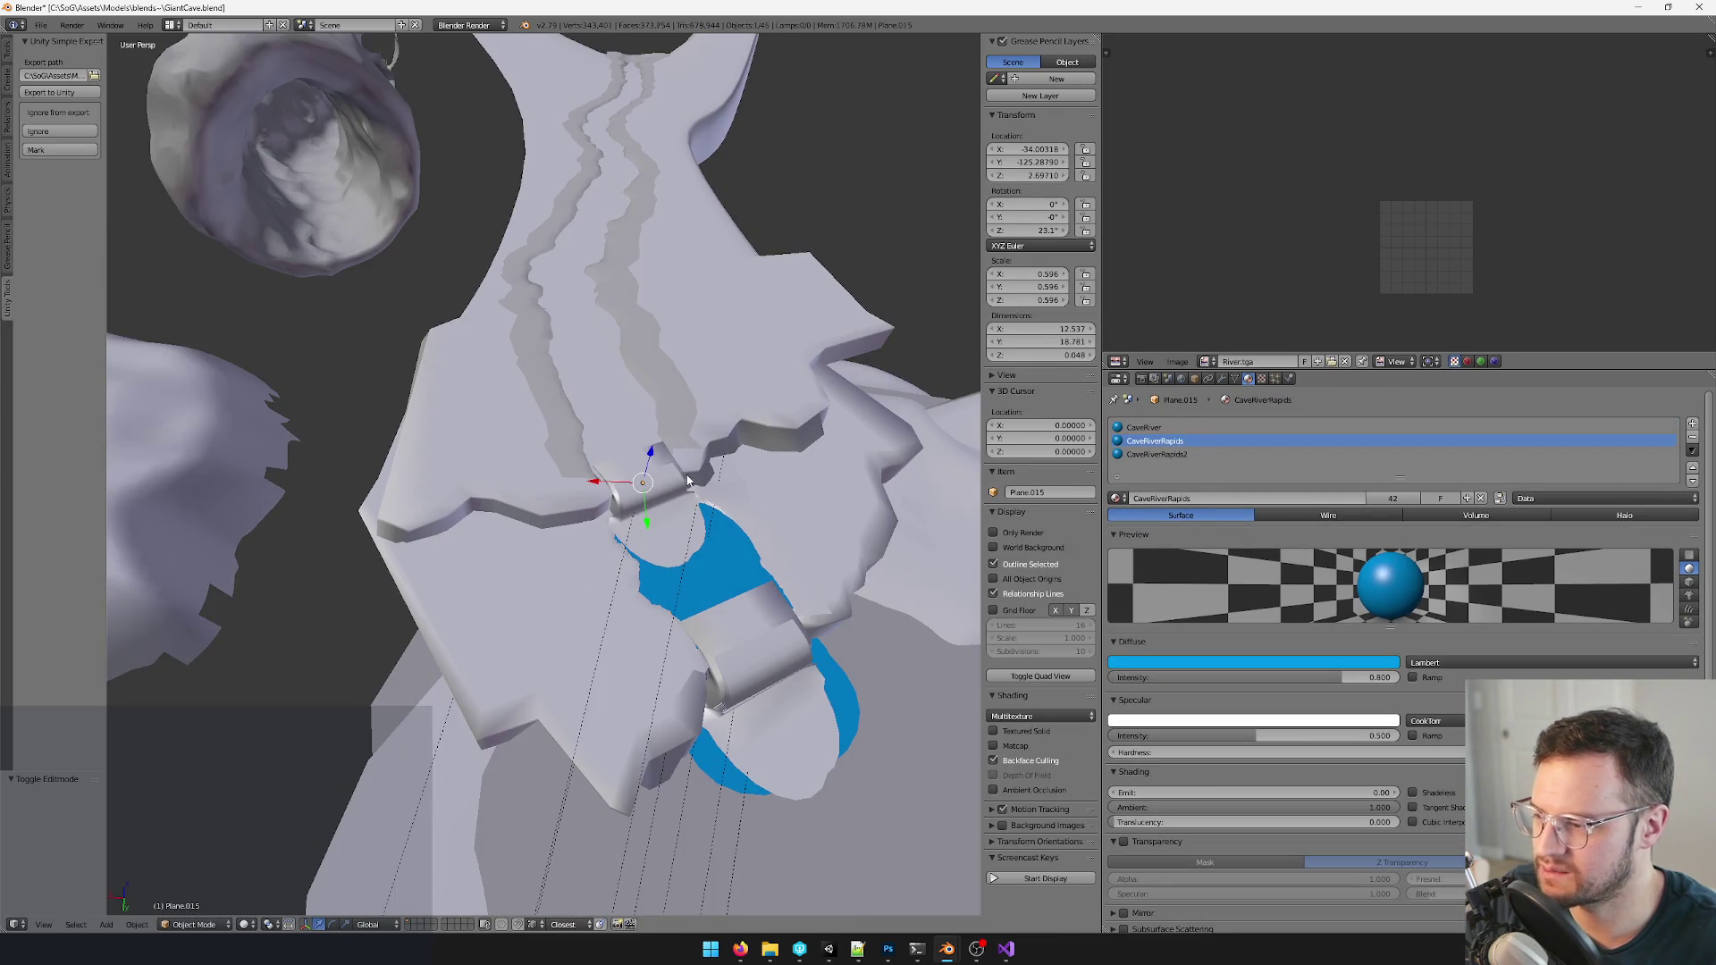
{"action": "key", "text": "shift+d"}
{"action": "key", "text": "z"}
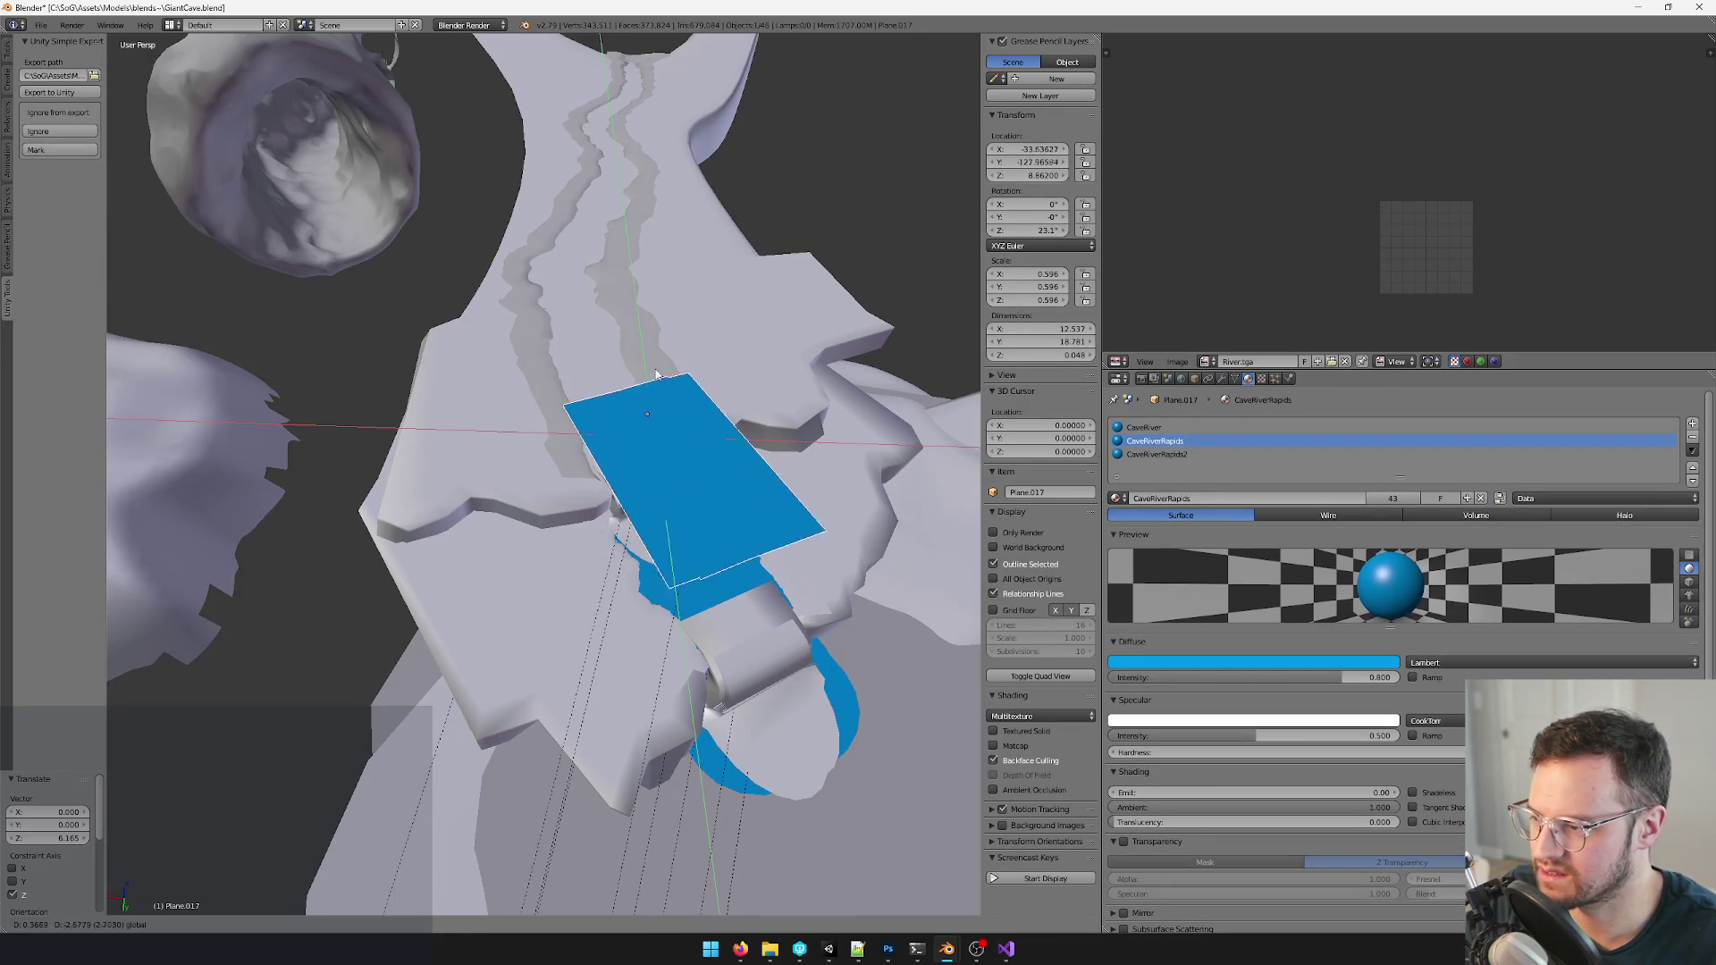
{"action": "left_click", "coordinate": [657, 376]}
{"action": "scroll", "coordinate": [657, 375], "scroll_direction": "down", "scroll_amount": 3}
{"action": "mouse_move", "coordinate": [657, 375]}
{"action": "middle_mouse_down"}
{"action": "mouse_move", "coordinate": [673, 516]}
{"action": "mouse_move", "coordinate": [595, 502]}
{"action": "mouse_move", "coordinate": [680, 480]}
{"action": "mouse_move", "coordinate": [656, 490]}
{"action": "middle_mouse_up"}
{"action": "scroll", "coordinate": [617, 509], "scroll_direction": "up", "scroll_amount": 4}
{"action": "scroll", "coordinate": [680, 480], "scroll_direction": "up", "scroll_amount": 3}
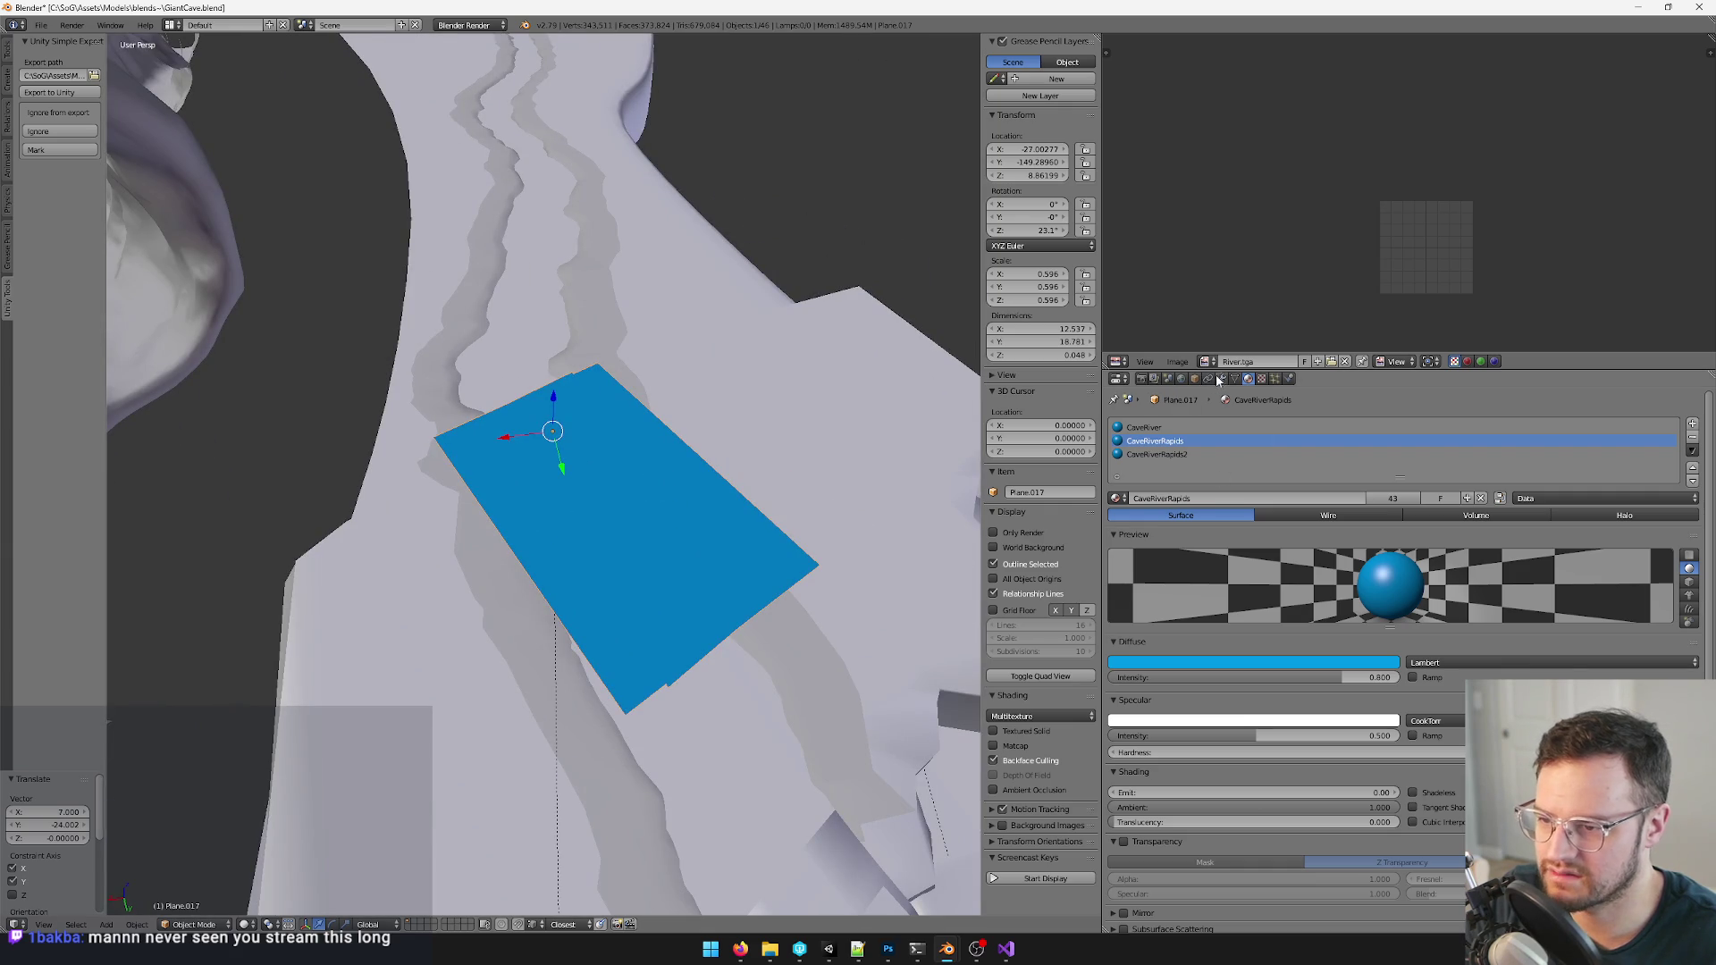
- Set transform orientation to Local and add an Array modifier to the copied plane
{"action": "left_click", "coordinate": [1218, 380]}
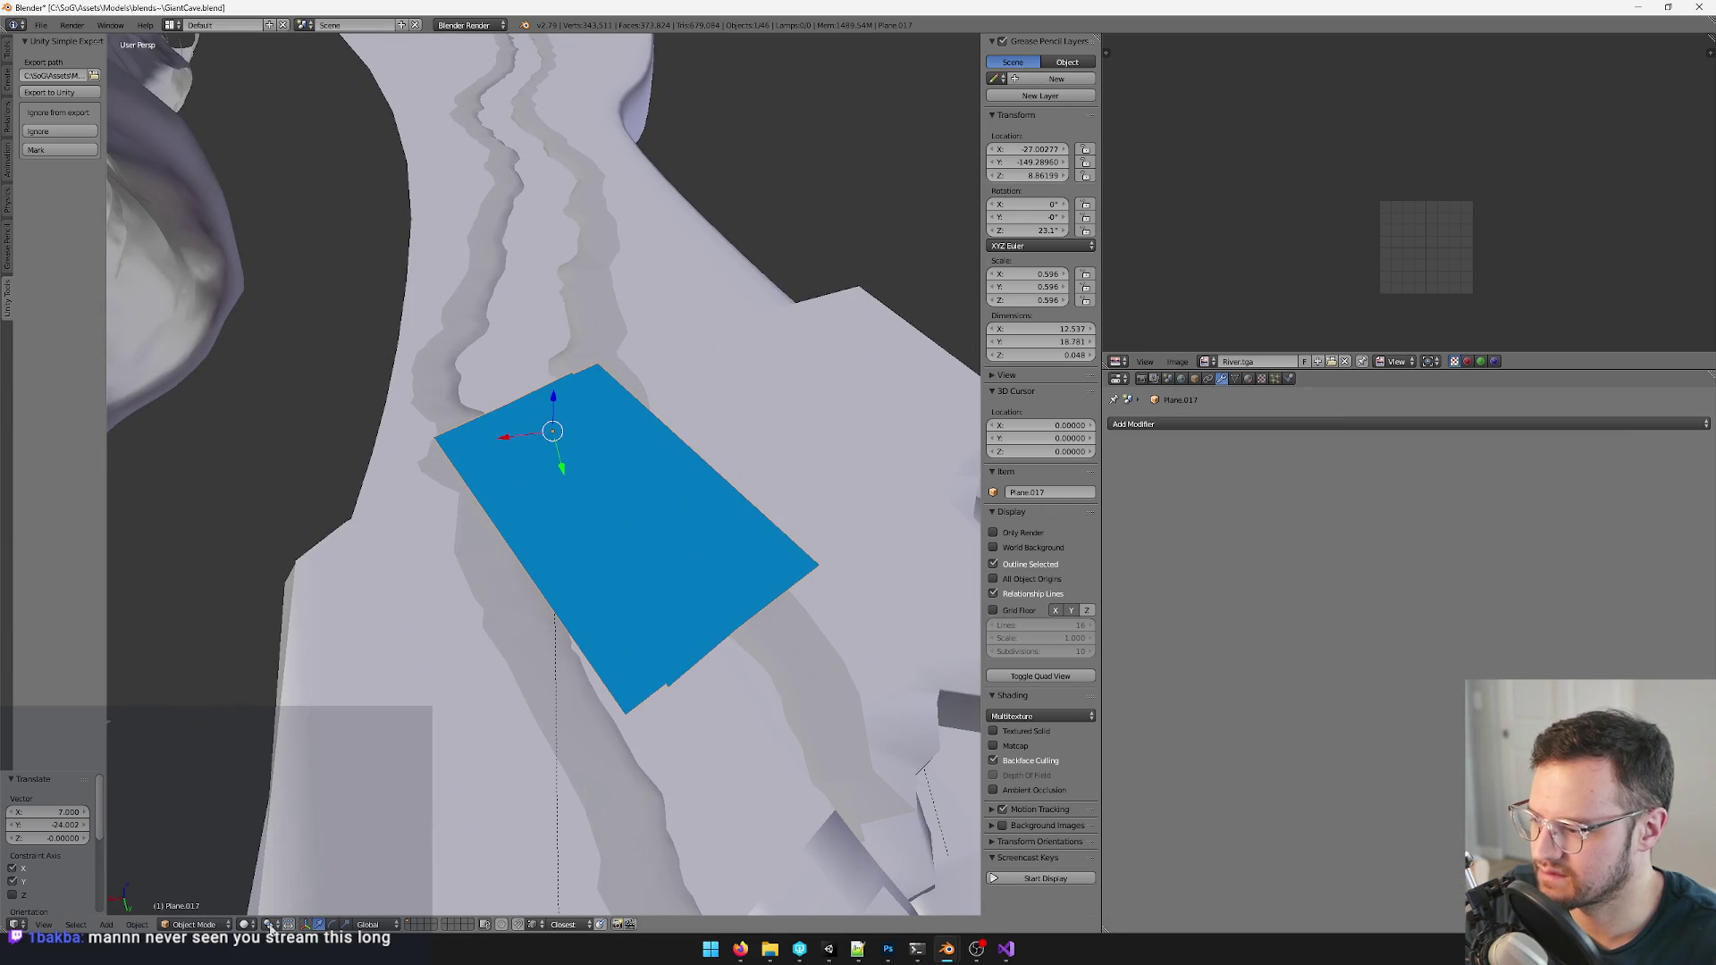
{"action": "left_click", "coordinate": [377, 925]}
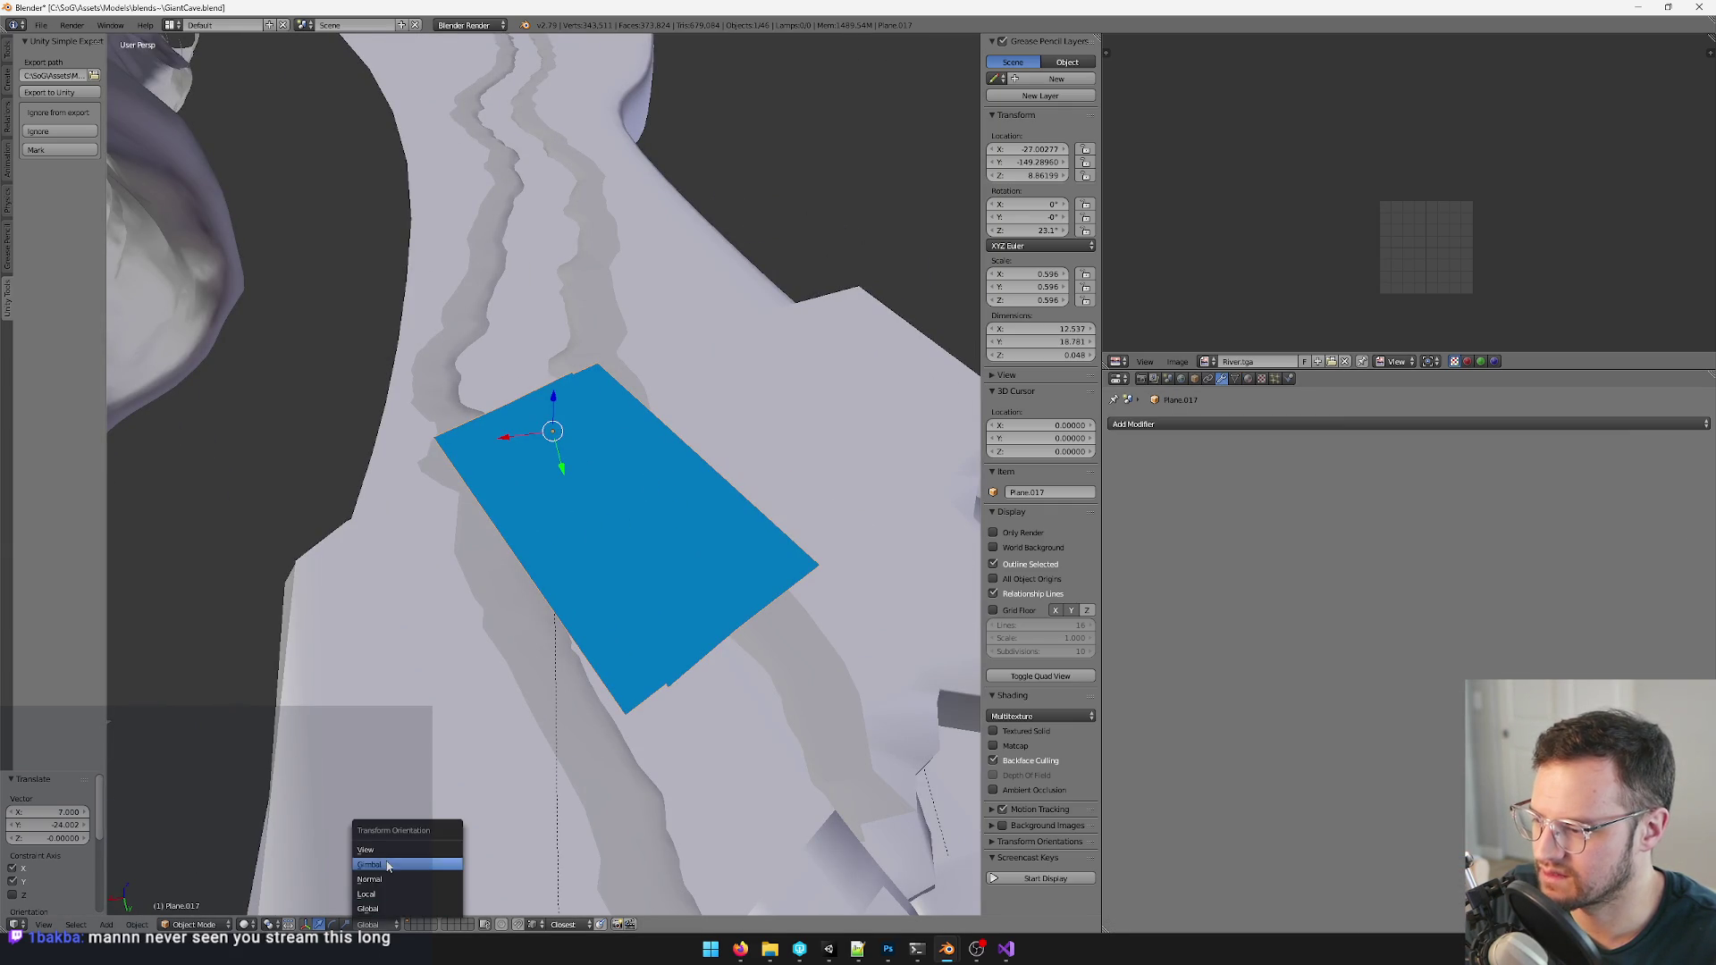
{"action": "left_click", "coordinate": [369, 892]}
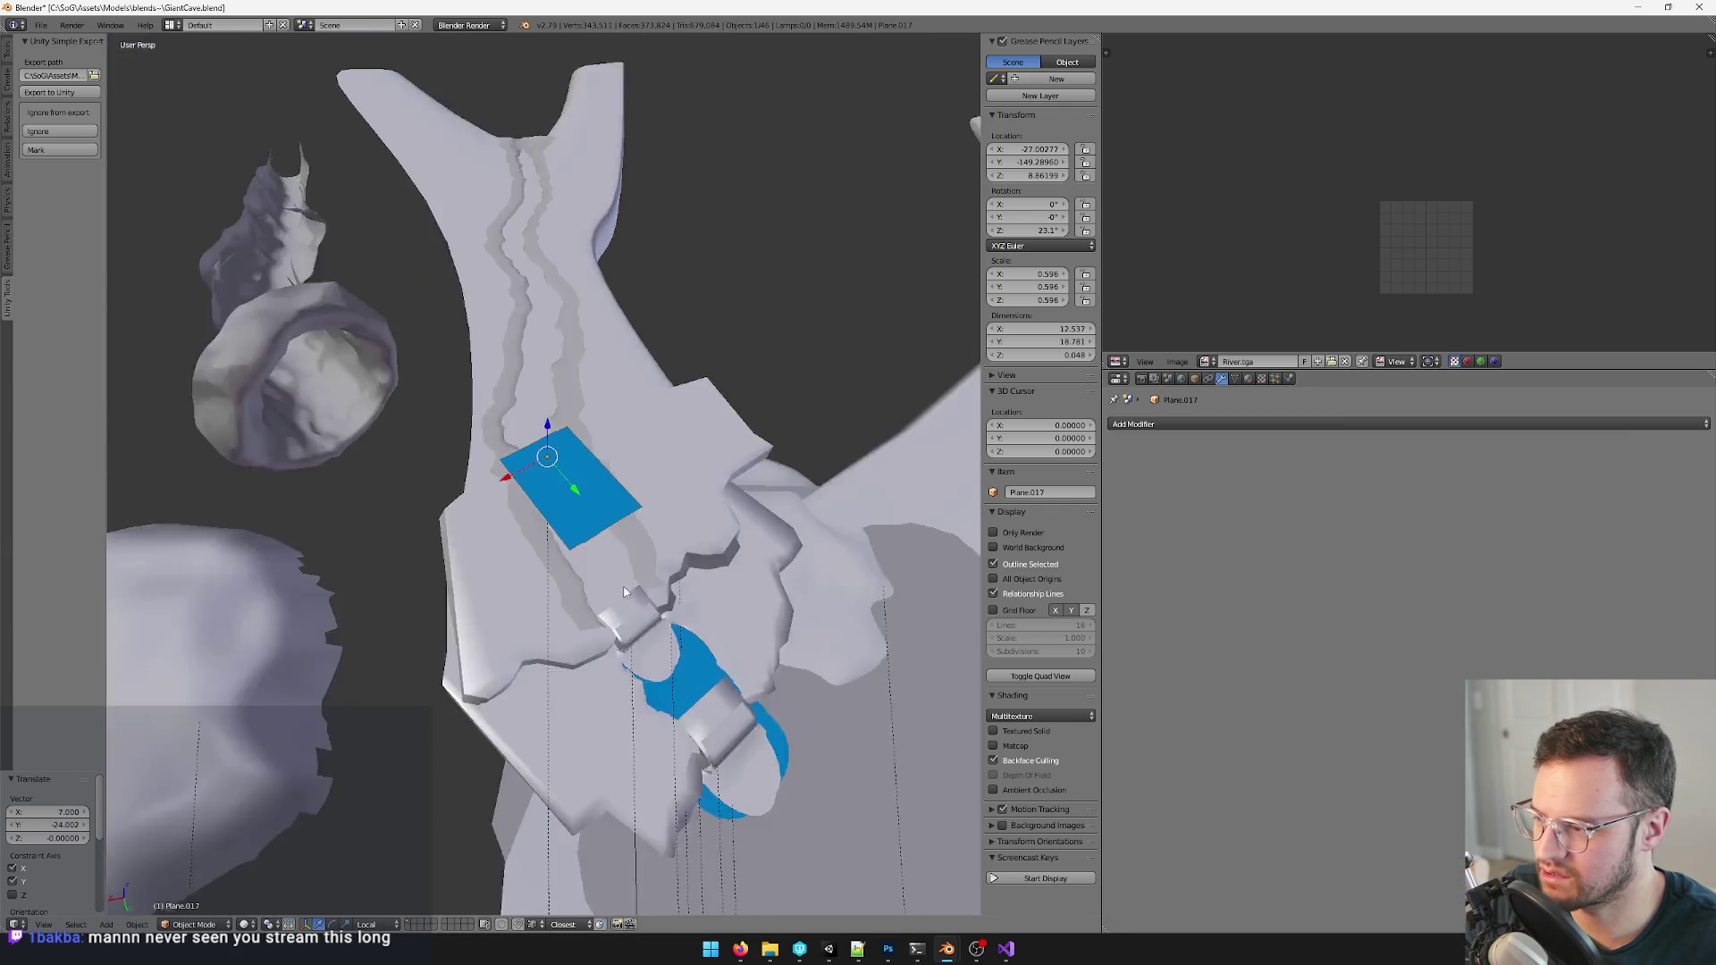
{"action": "middle_click_drag", "start_coordinate": [563, 402], "coordinate": [635, 600]}
{"action": "scroll", "coordinate": [636, 600], "scroll_direction": "up", "scroll_amount": 2}
{"action": "left_click", "coordinate": [1407, 424]}
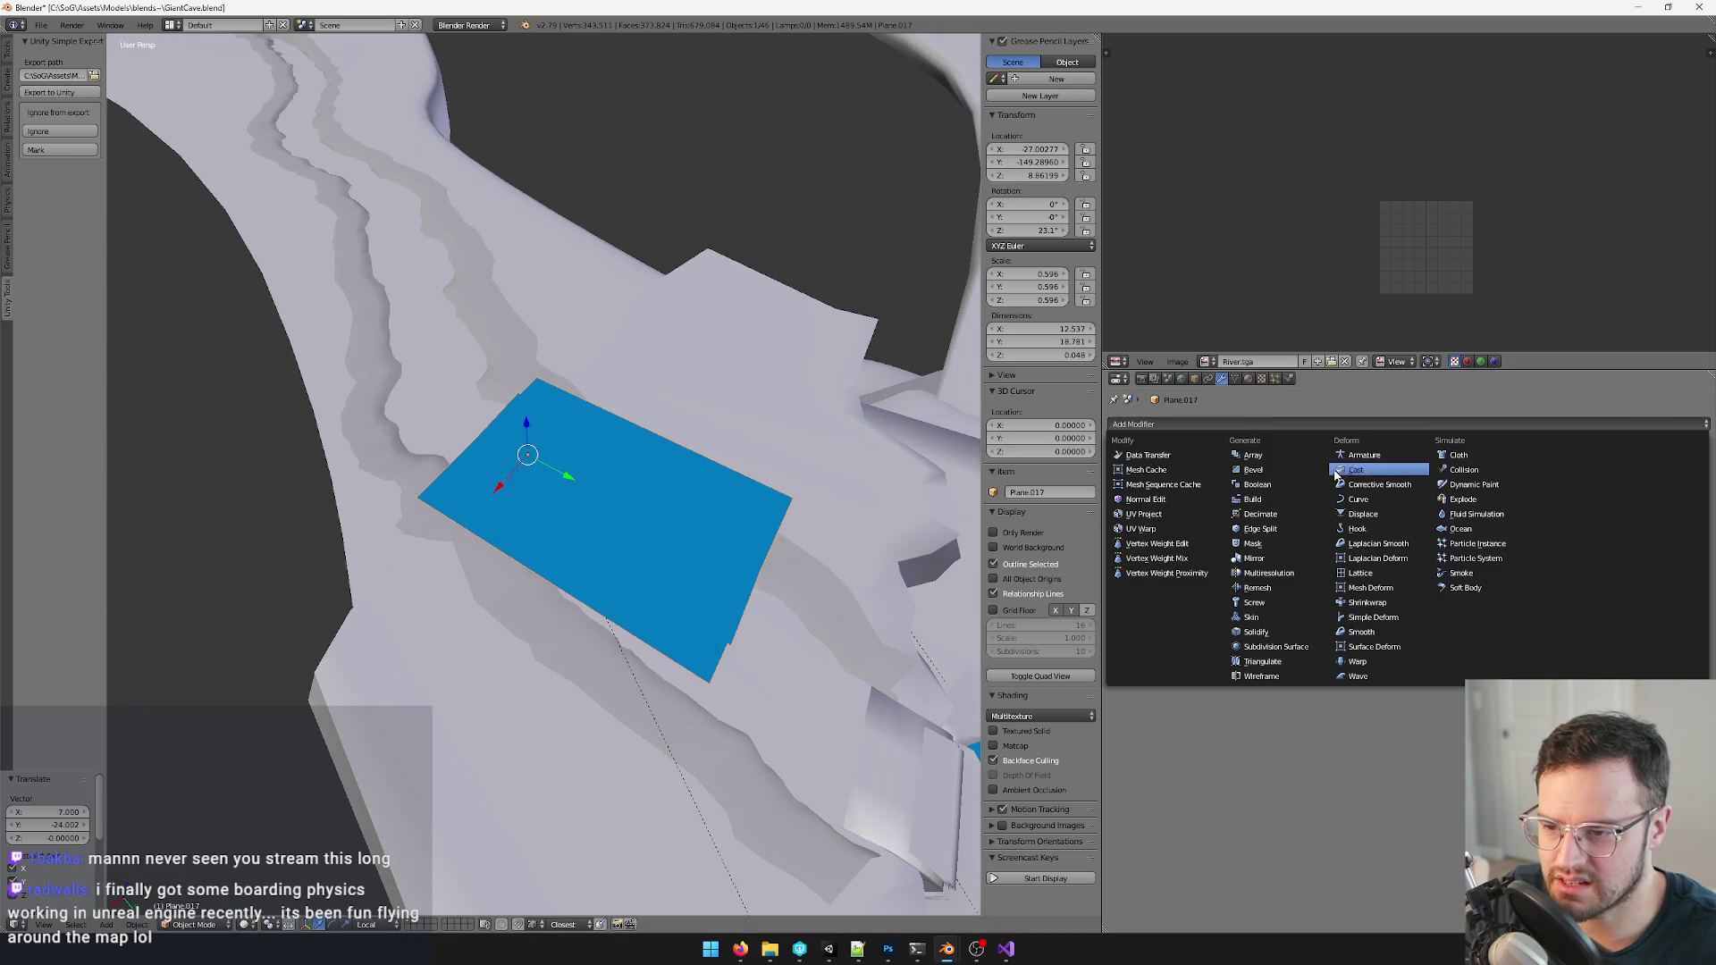
{"action": "left_click", "coordinate": [1253, 455]}
{"action": "scroll", "coordinate": [563, 469], "scroll_direction": "down", "scroll_amount": 3}
- Set the Array's Relative Offset X to 0 and Y to 1 so tiles repeat end to end
{"action": "middle_click_drag", "start_coordinate": [563, 469], "coordinate": [603, 510]}
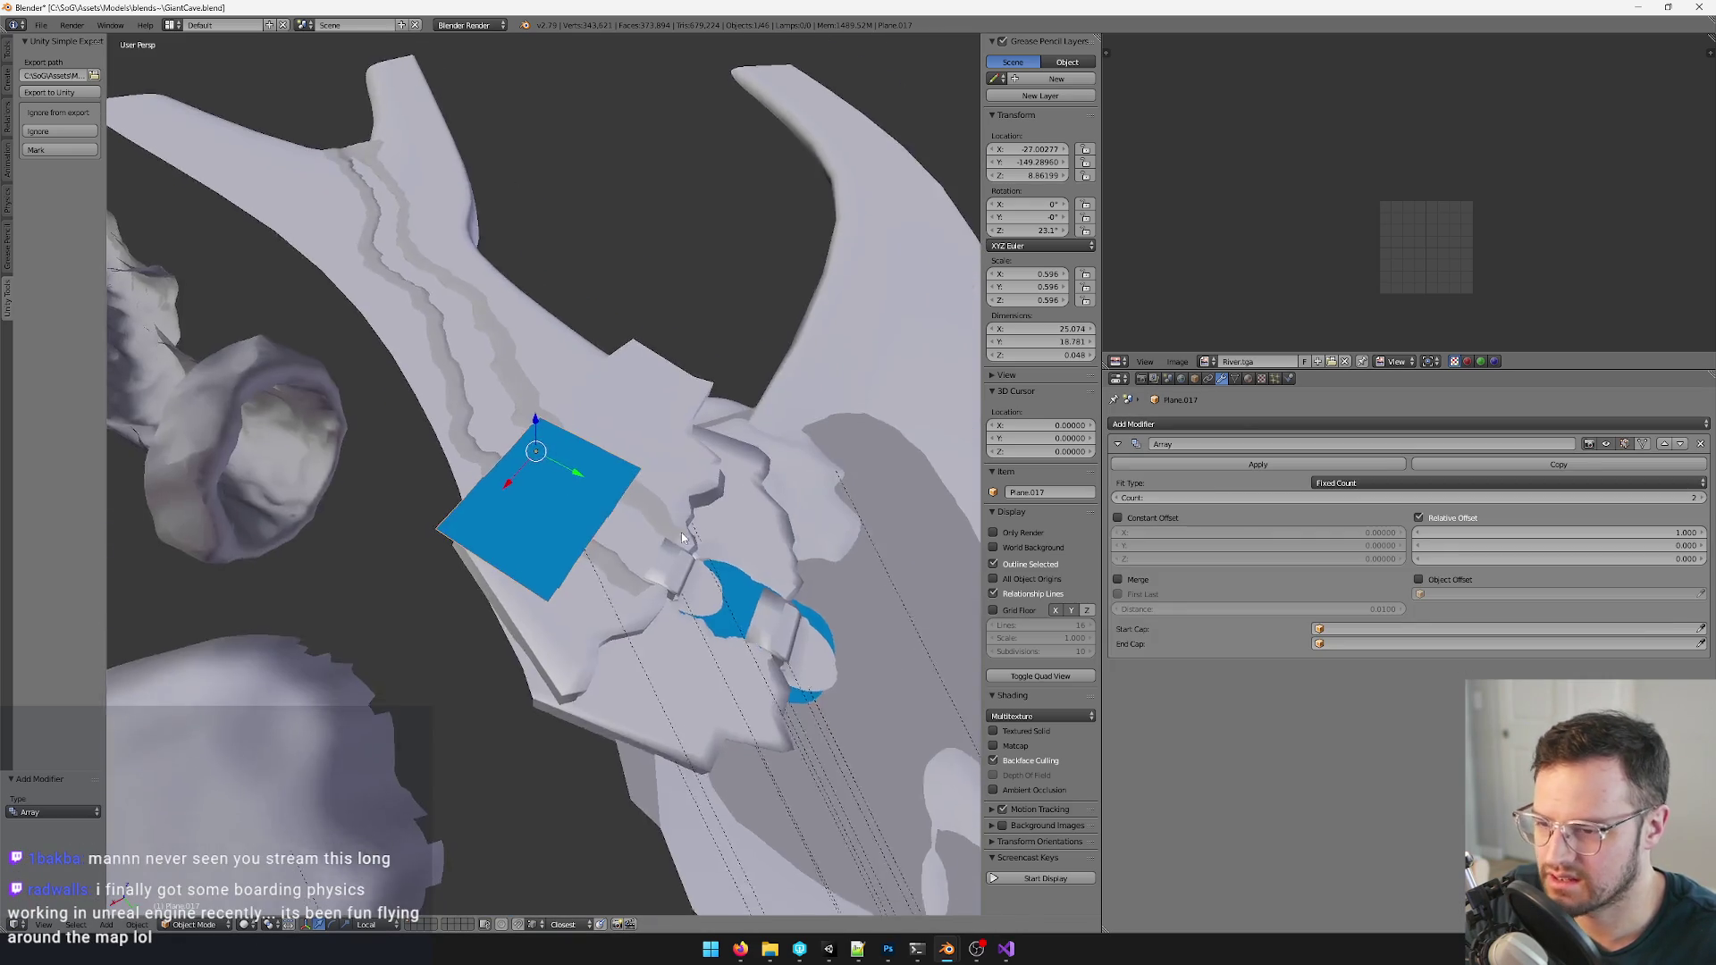
{"action": "left_click_drag", "start_coordinate": [1687, 545], "coordinate": [1673, 546]}
{"action": "middle_click_drag", "start_coordinate": [563, 469], "coordinate": [630, 510]}
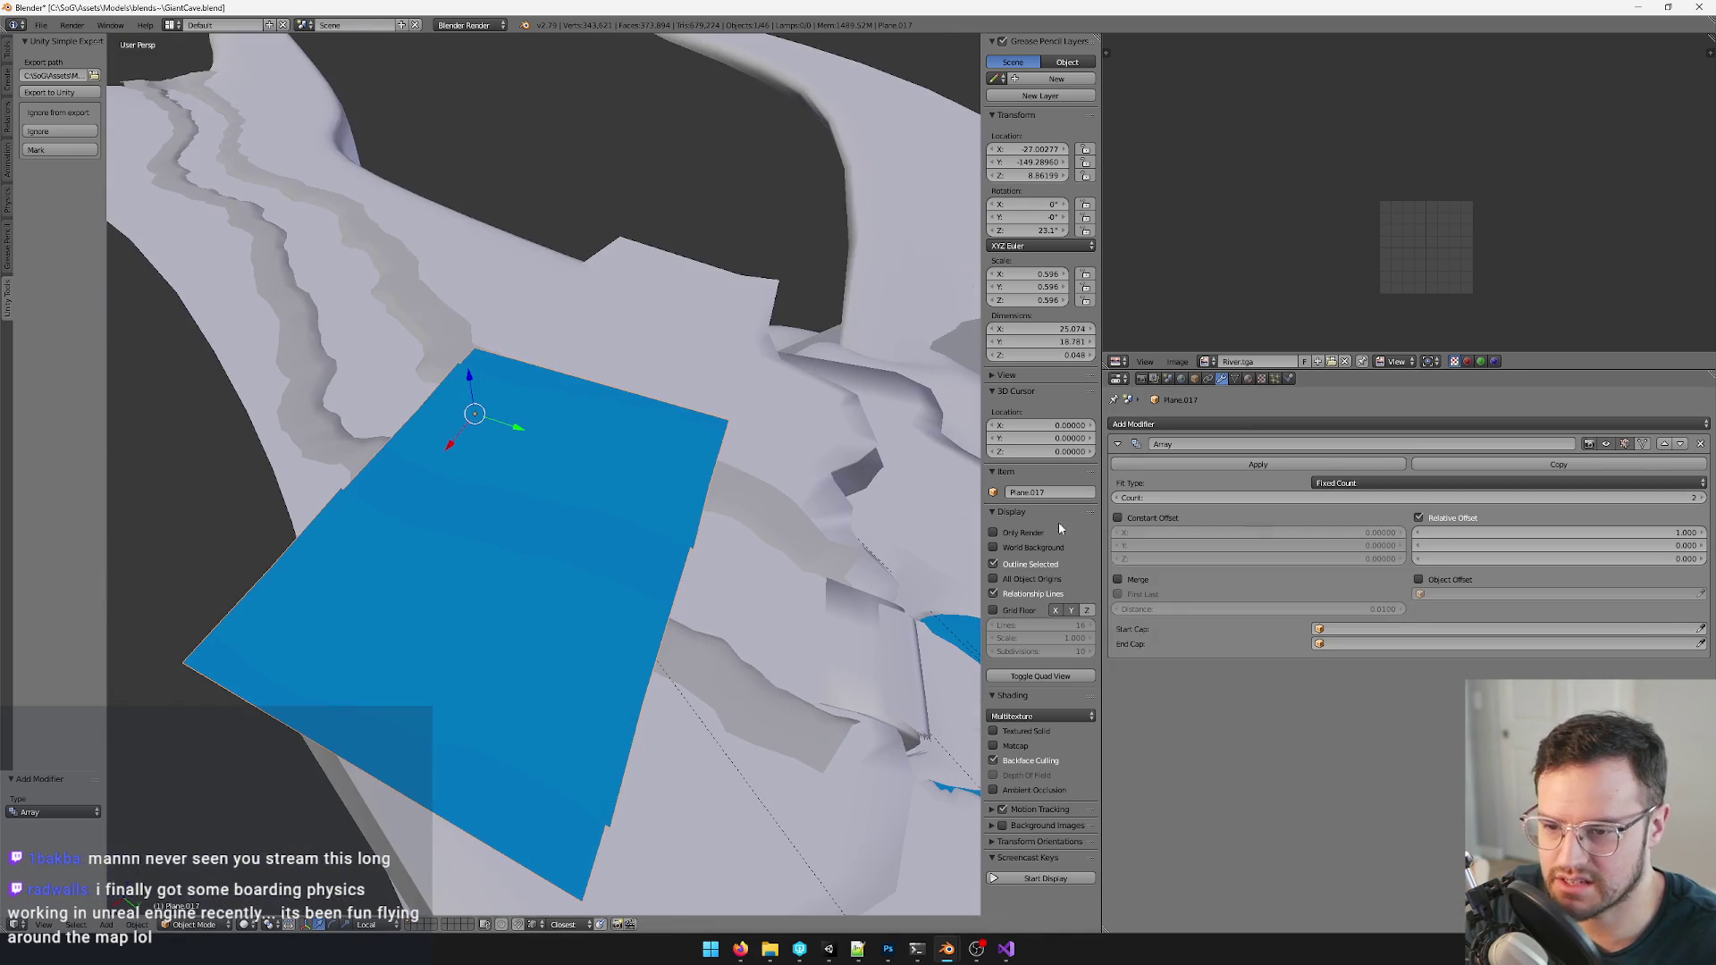
{"action": "double_click", "coordinate": [1555, 534]}
{"action": "type", "text": "0"}
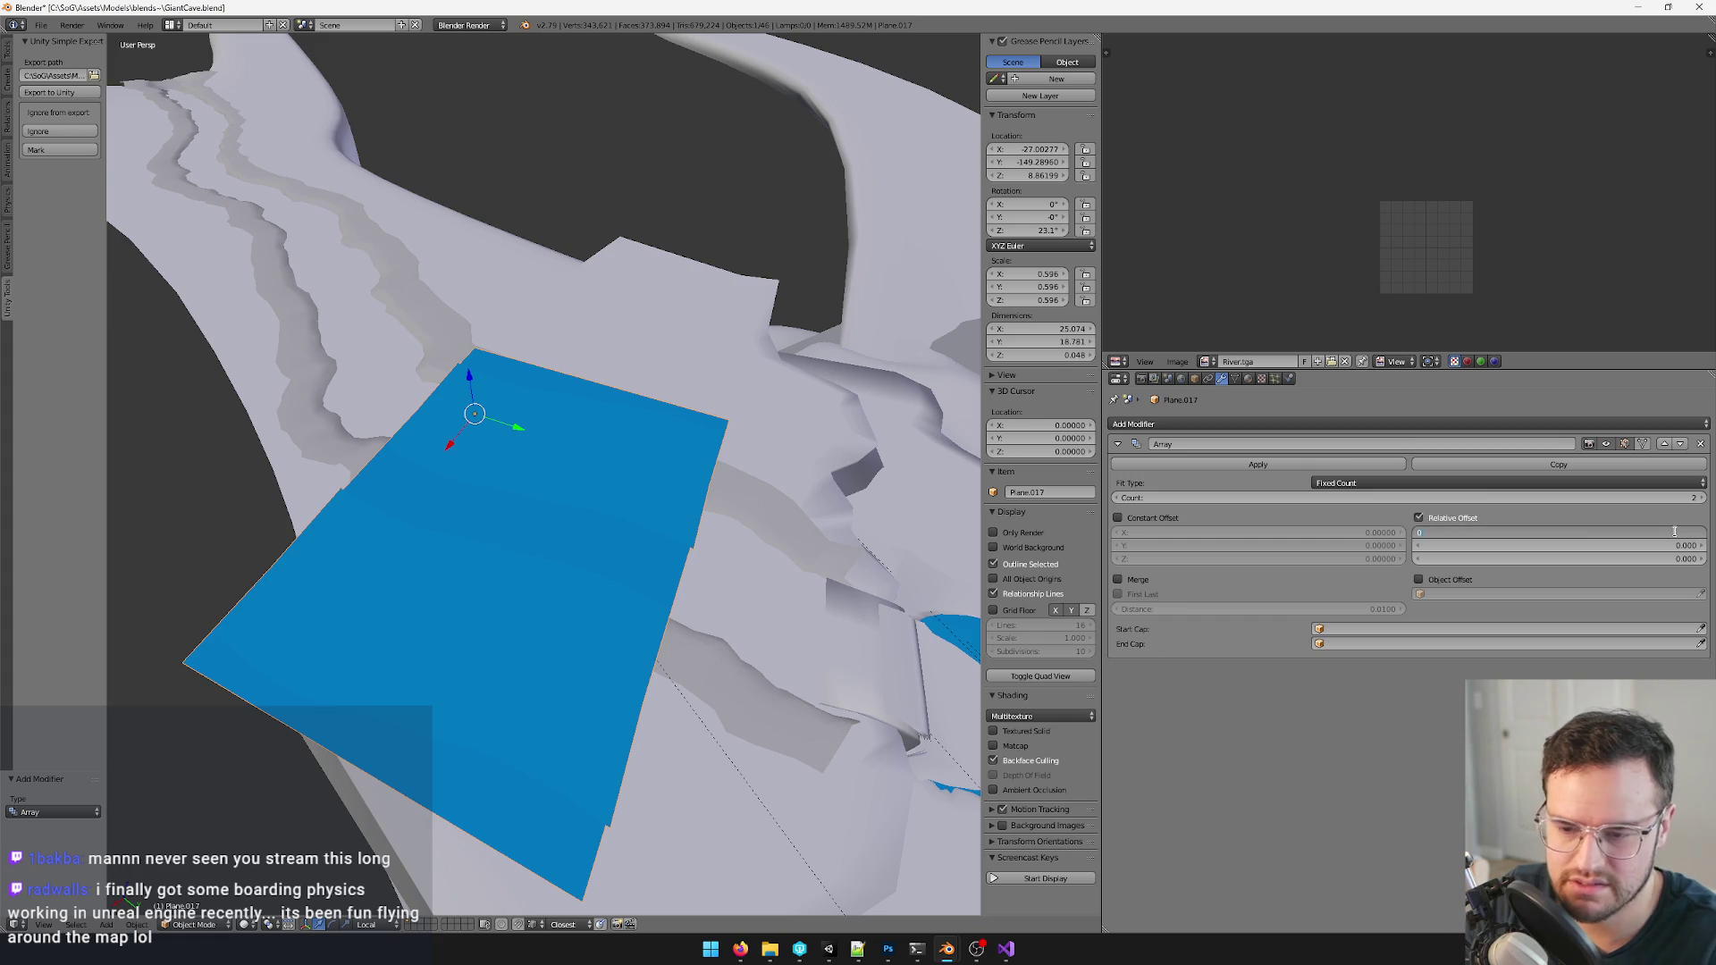
{"action": "key", "text": "Return"}
{"action": "double_click", "coordinate": [1423, 545]}
{"action": "key", "text": "Return"}
{"action": "double_click", "coordinate": [1422, 544]}
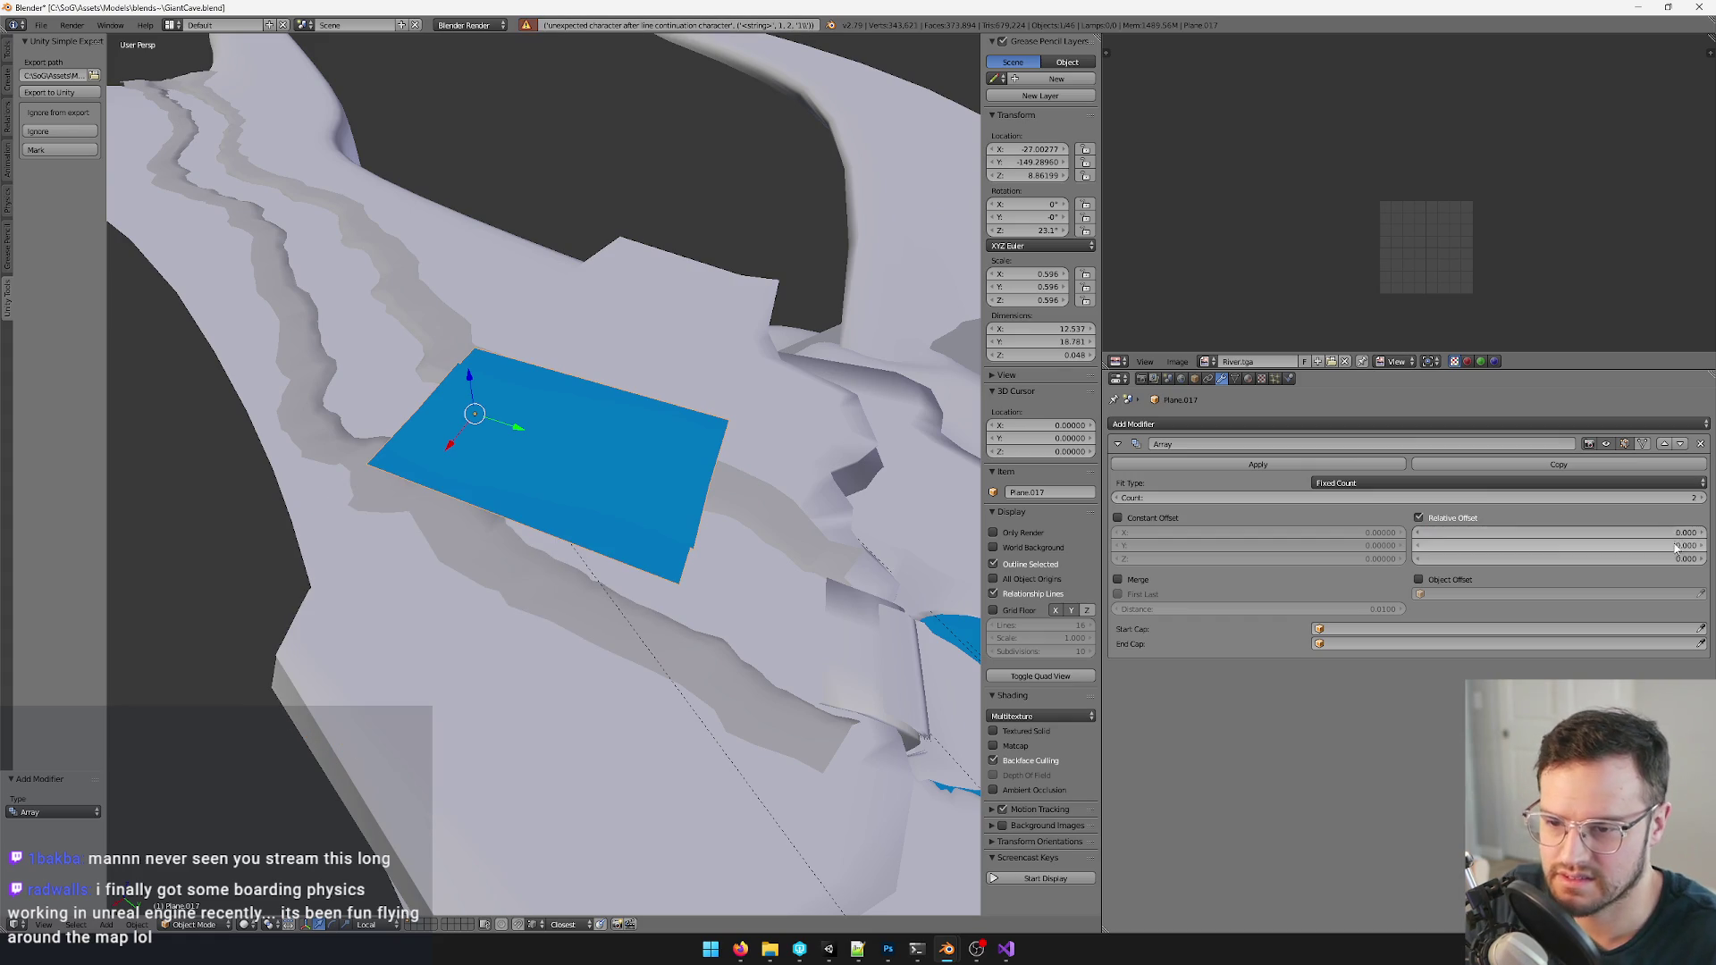
{"action": "type", "text": "1"}
{"action": "key", "text": "Return"}
{"action": "mouse_move", "coordinate": [805, 510]}
{"action": "middle_mouse_down"}
{"action": "mouse_move", "coordinate": [832, 533]}
{"action": "mouse_move", "coordinate": [728, 482]}
{"action": "mouse_move", "coordinate": [711, 422]}
{"action": "mouse_move", "coordinate": [537, 470]}
{"action": "mouse_move", "coordinate": [563, 335]}
{"action": "middle_mouse_up"}
{"action": "scroll", "coordinate": [660, 441], "scroll_direction": "up", "scroll_amount": 3}
{"action": "key", "text": "Tab"}
{"action": "scroll", "coordinate": [536, 470], "scroll_direction": "down", "scroll_amount": 3}
{"action": "key", "text": "b"}
{"action": "mouse_move", "coordinate": [554, 254]}
{"action": "left_mouse_down"}
{"action": "mouse_move", "coordinate": [554, 628]}
{"action": "mouse_move", "coordinate": [681, 610]}
{"action": "left_mouse_up"}
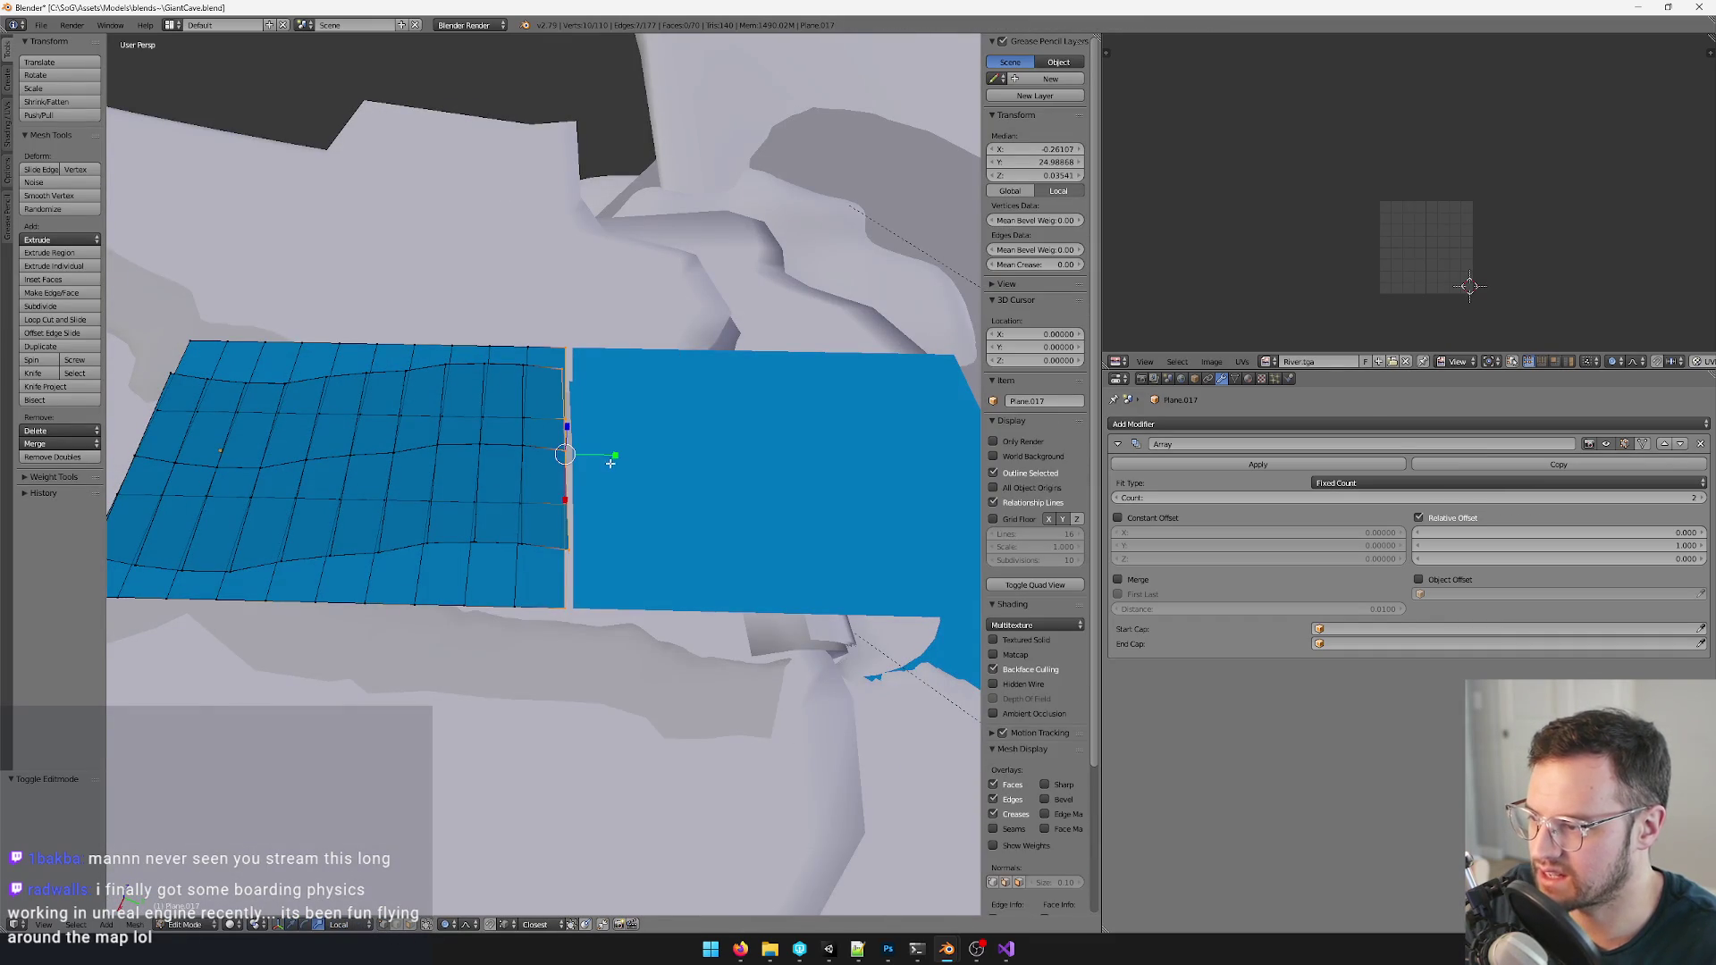
{"action": "key", "text": "s"}
{"action": "left_click", "coordinate": [610, 457]}
{"action": "left_click", "coordinate": [448, 926]}
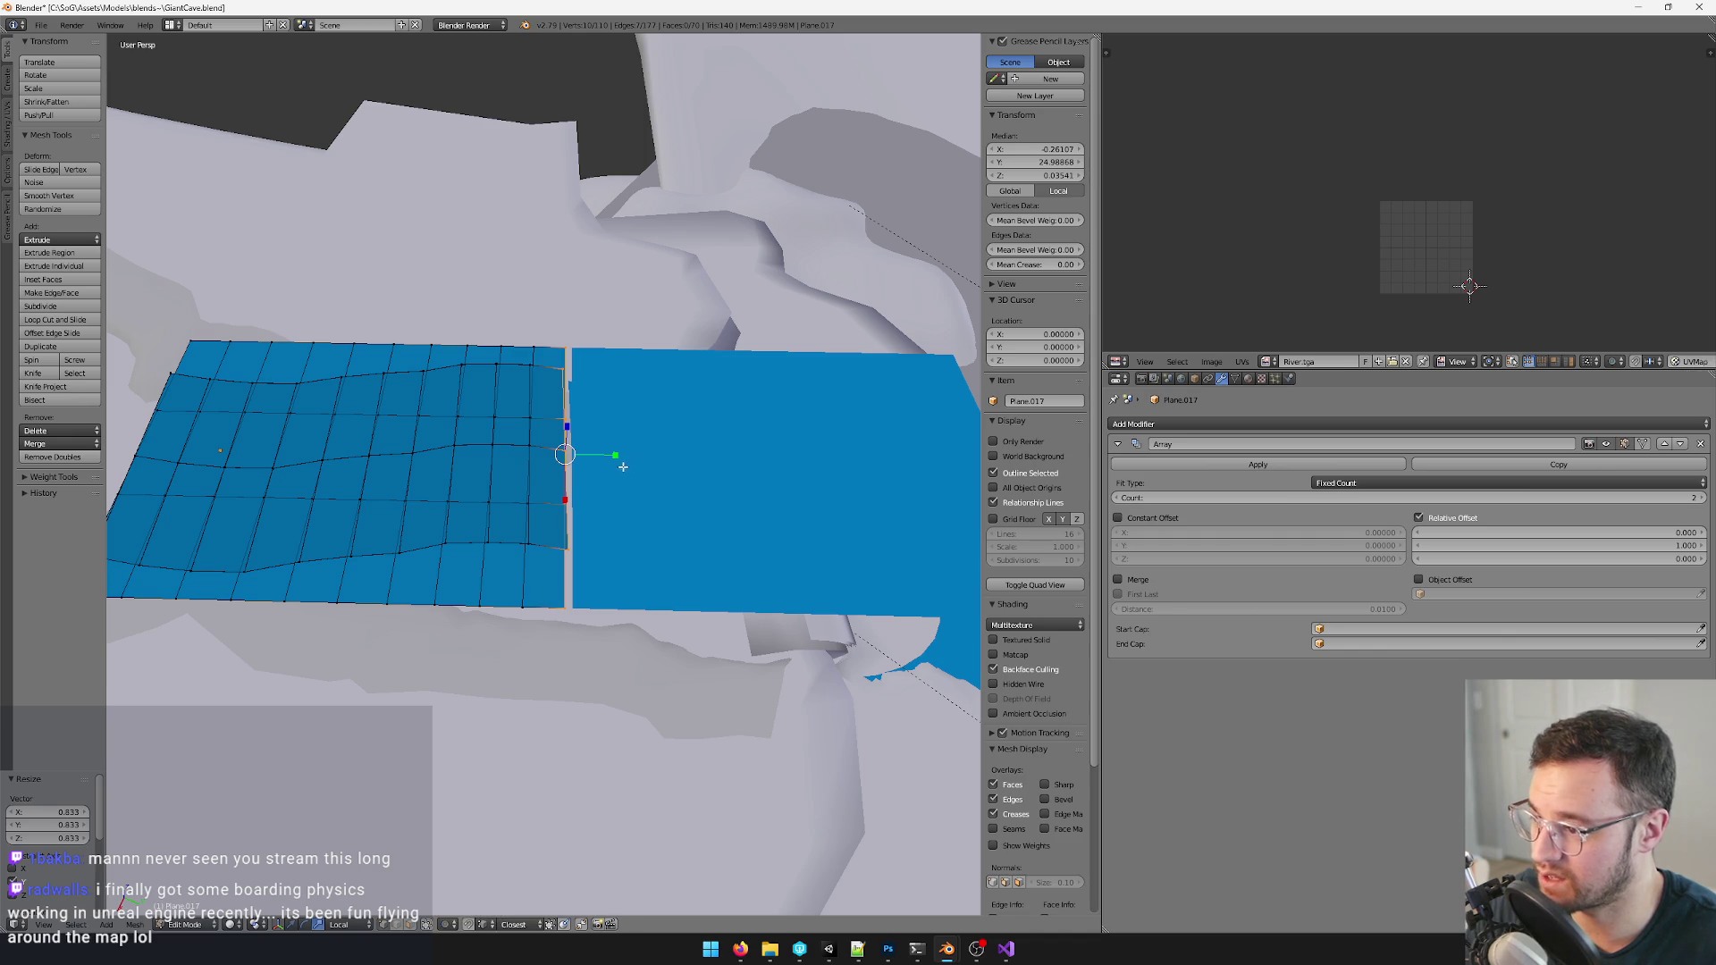
{"action": "left_click", "coordinate": [484, 891]}
{"action": "middle_click_drag", "start_coordinate": [610, 460], "coordinate": [898, 442], "text": "shift"}
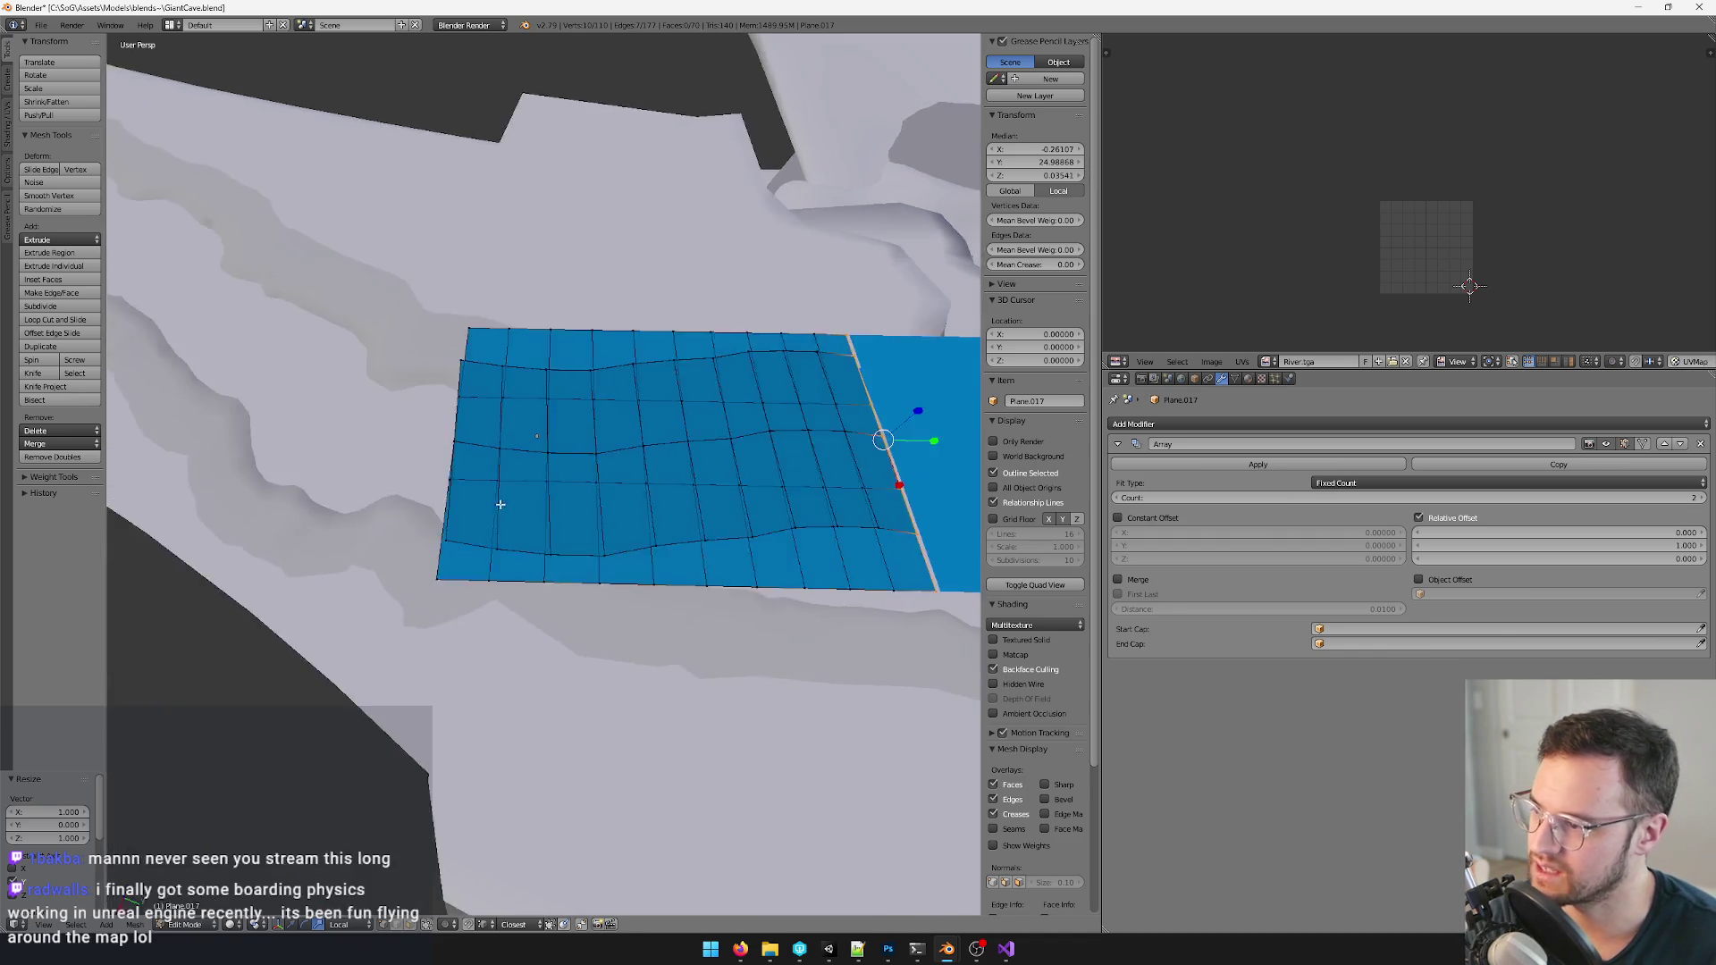
{"action": "key", "text": "b"}
{"action": "left_click_drag", "start_coordinate": [377, 250], "coordinate": [499, 665]}
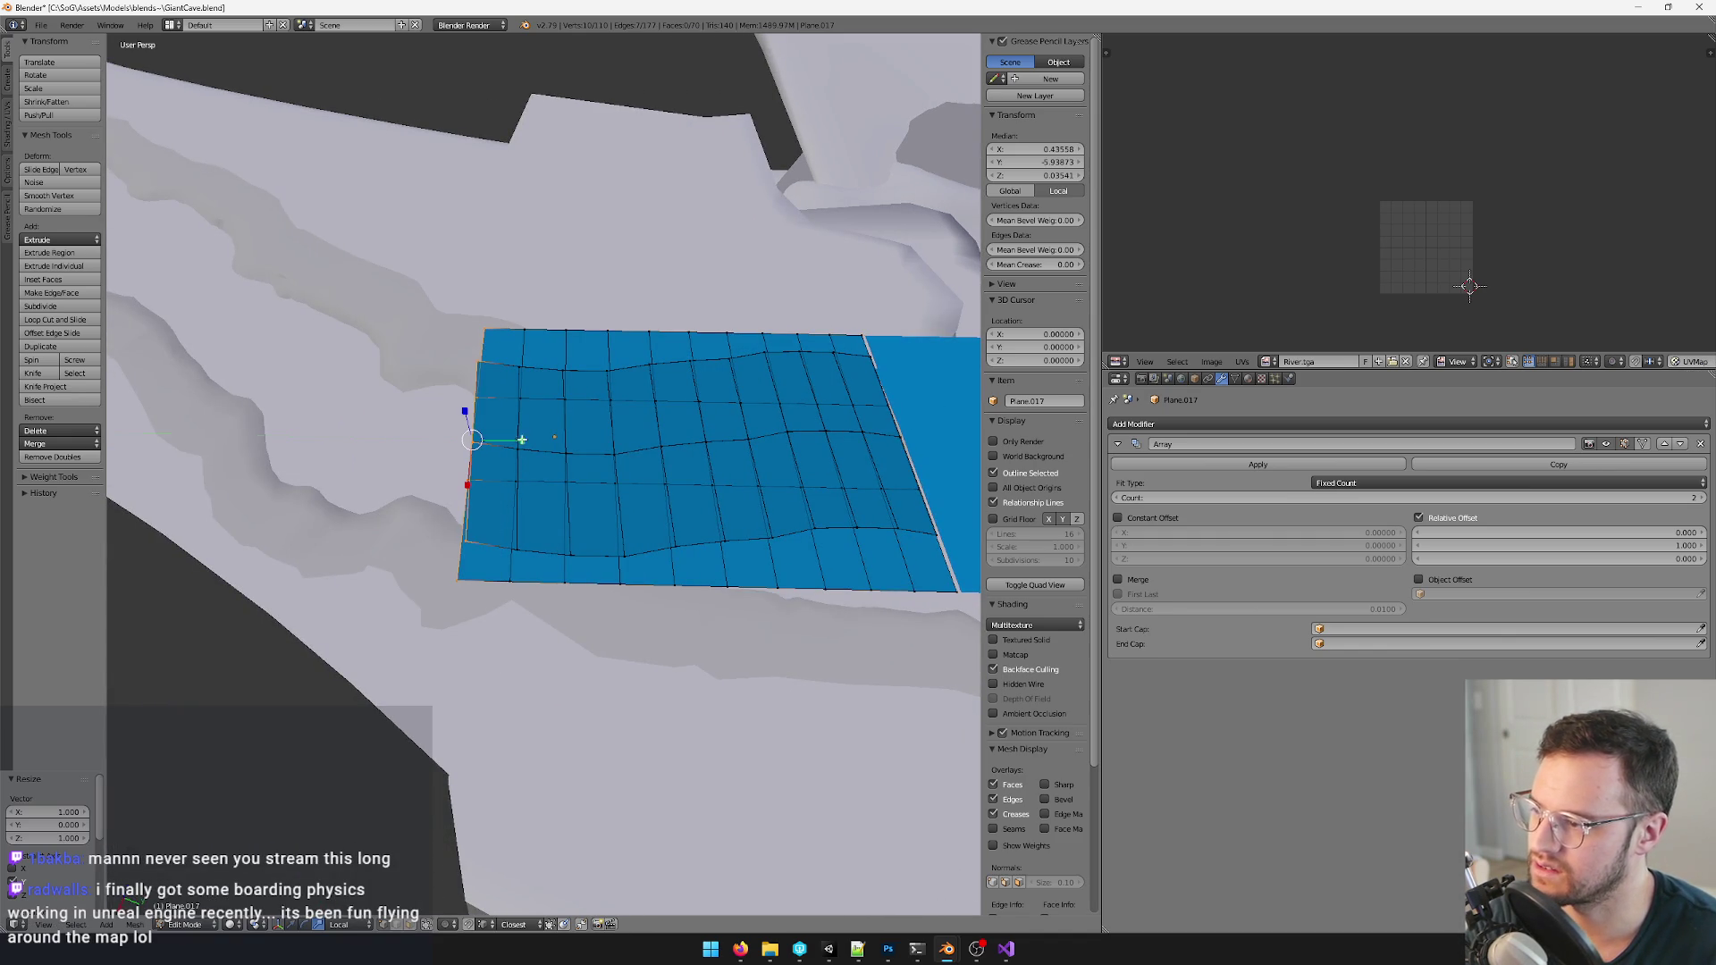
{"action": "middle_click_drag", "start_coordinate": [523, 442], "coordinate": [617, 469]}
{"action": "scroll", "coordinate": [586, 451], "scroll_direction": "up", "scroll_amount": 3}
{"action": "key", "text": "Tab"}
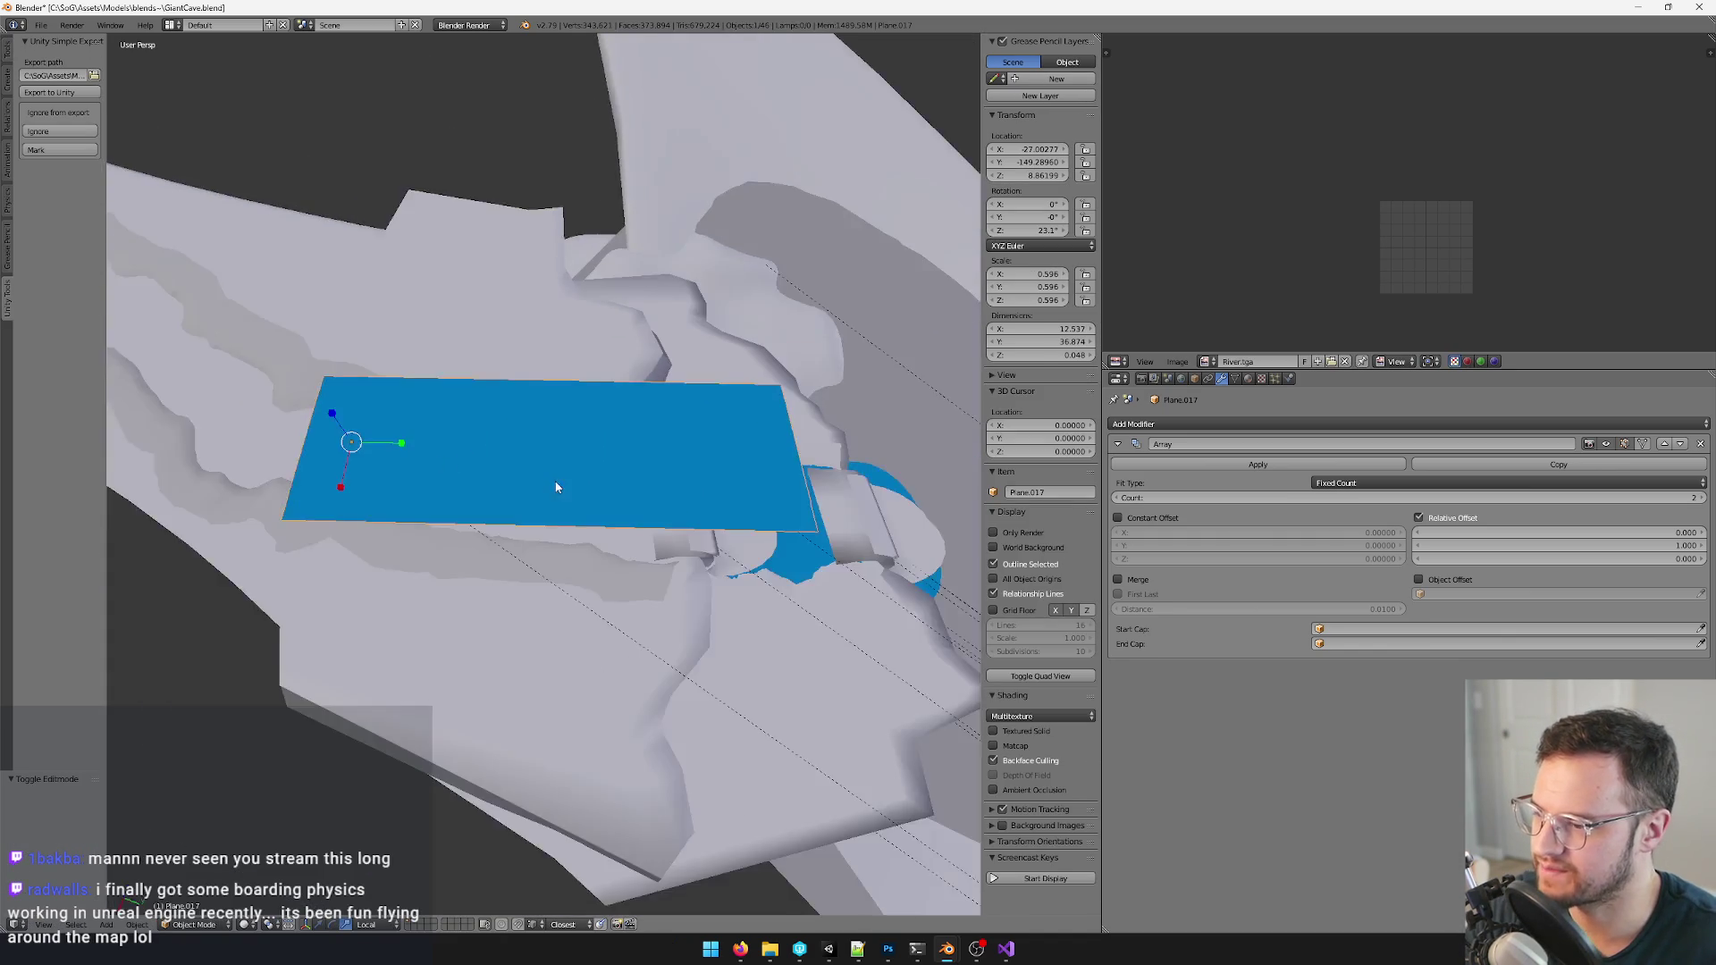
{"action": "scroll", "coordinate": [587, 451], "scroll_direction": "down", "scroll_amount": 2}
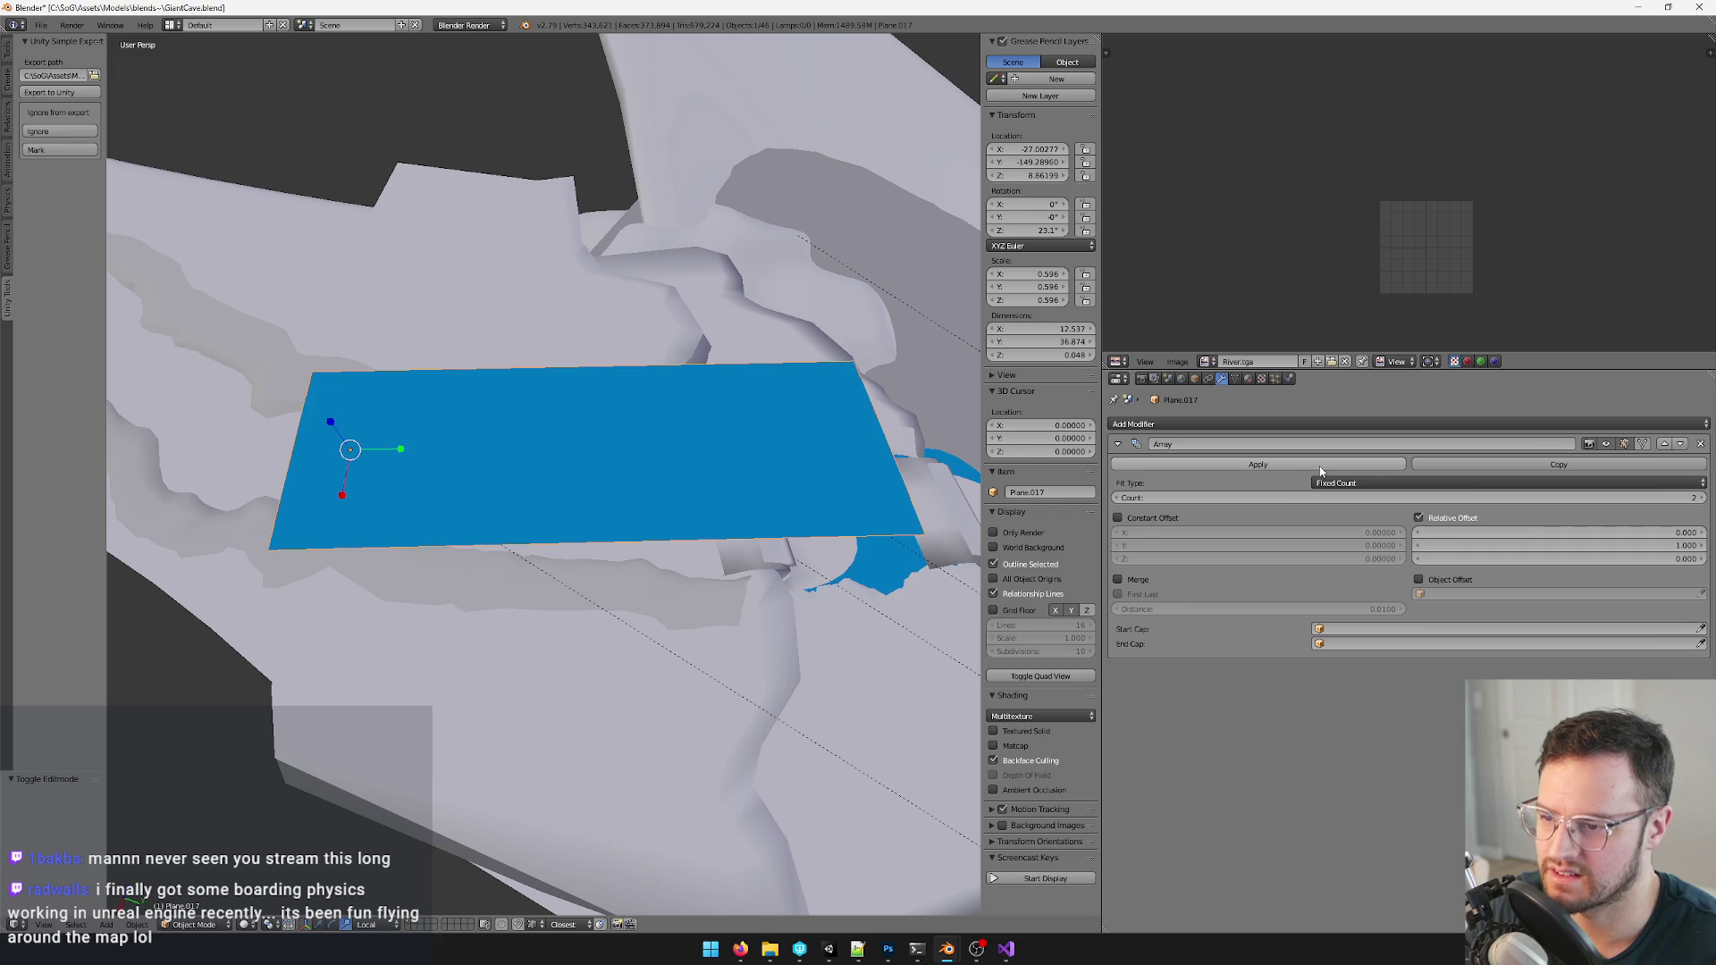
{"action": "scroll", "coordinate": [536, 471], "scroll_direction": "down", "scroll_amount": 5}
- Move the arrayed plane to the fork, raise Count to 10, rotate it along the branch and reposition
{"action": "middle_click_drag", "start_coordinate": [537, 471], "coordinate": [555, 594]}
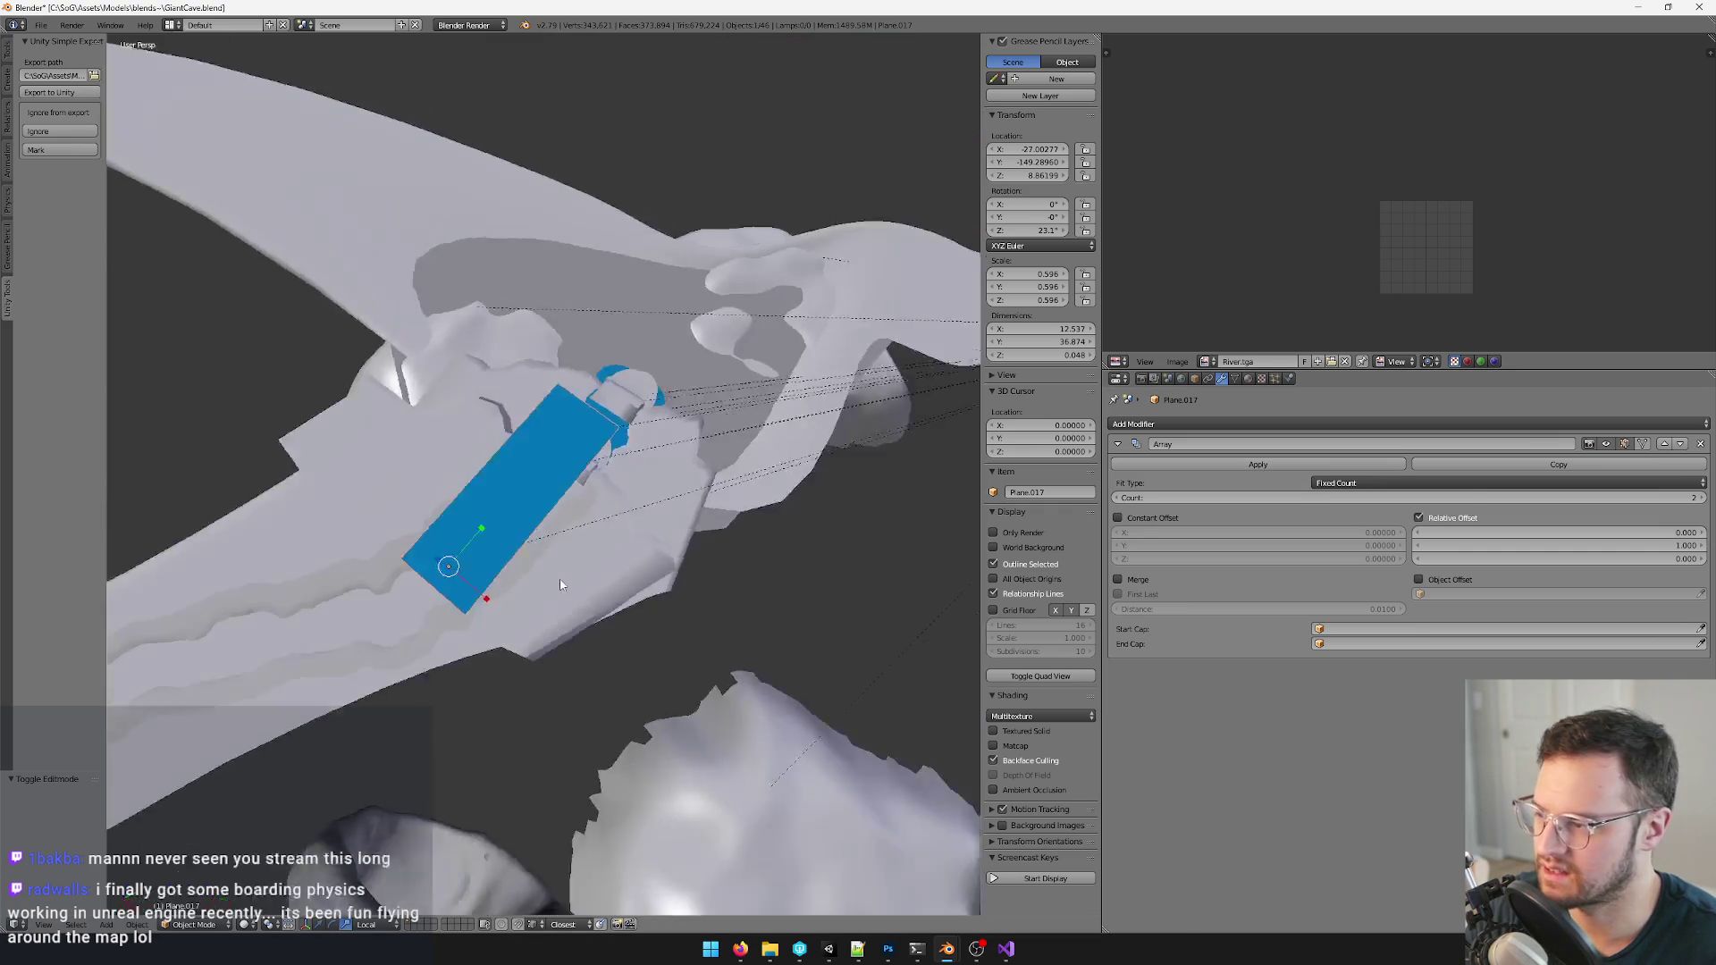
{"action": "scroll", "coordinate": [555, 594], "scroll_direction": "down", "scroll_amount": 3}
{"action": "scroll", "coordinate": [555, 593], "scroll_direction": "up", "scroll_amount": 2}
{"action": "key", "text": "g"}
{"action": "left_click", "coordinate": [416, 523]}
{"action": "left_click_drag", "start_coordinate": [1676, 498], "coordinate": [1705, 498]}
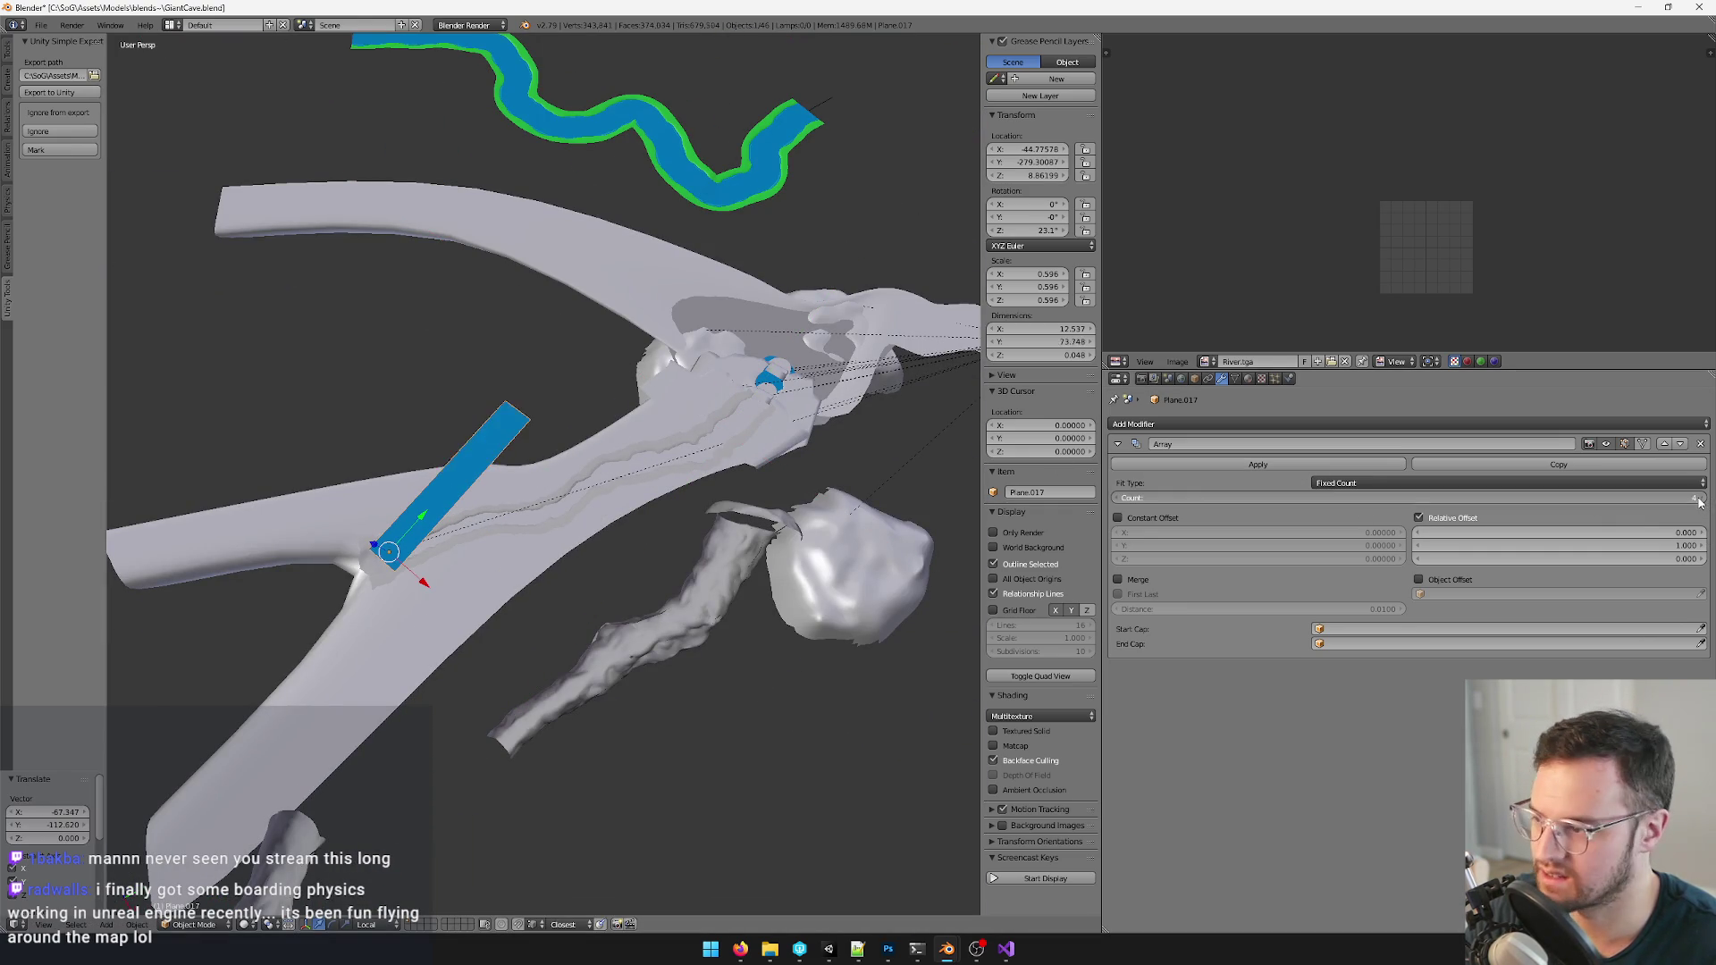
{"action": "middle_click_drag", "start_coordinate": [691, 502], "coordinate": [390, 503]}
{"action": "key", "text": "r"}
{"action": "left_click", "coordinate": [346, 534]}
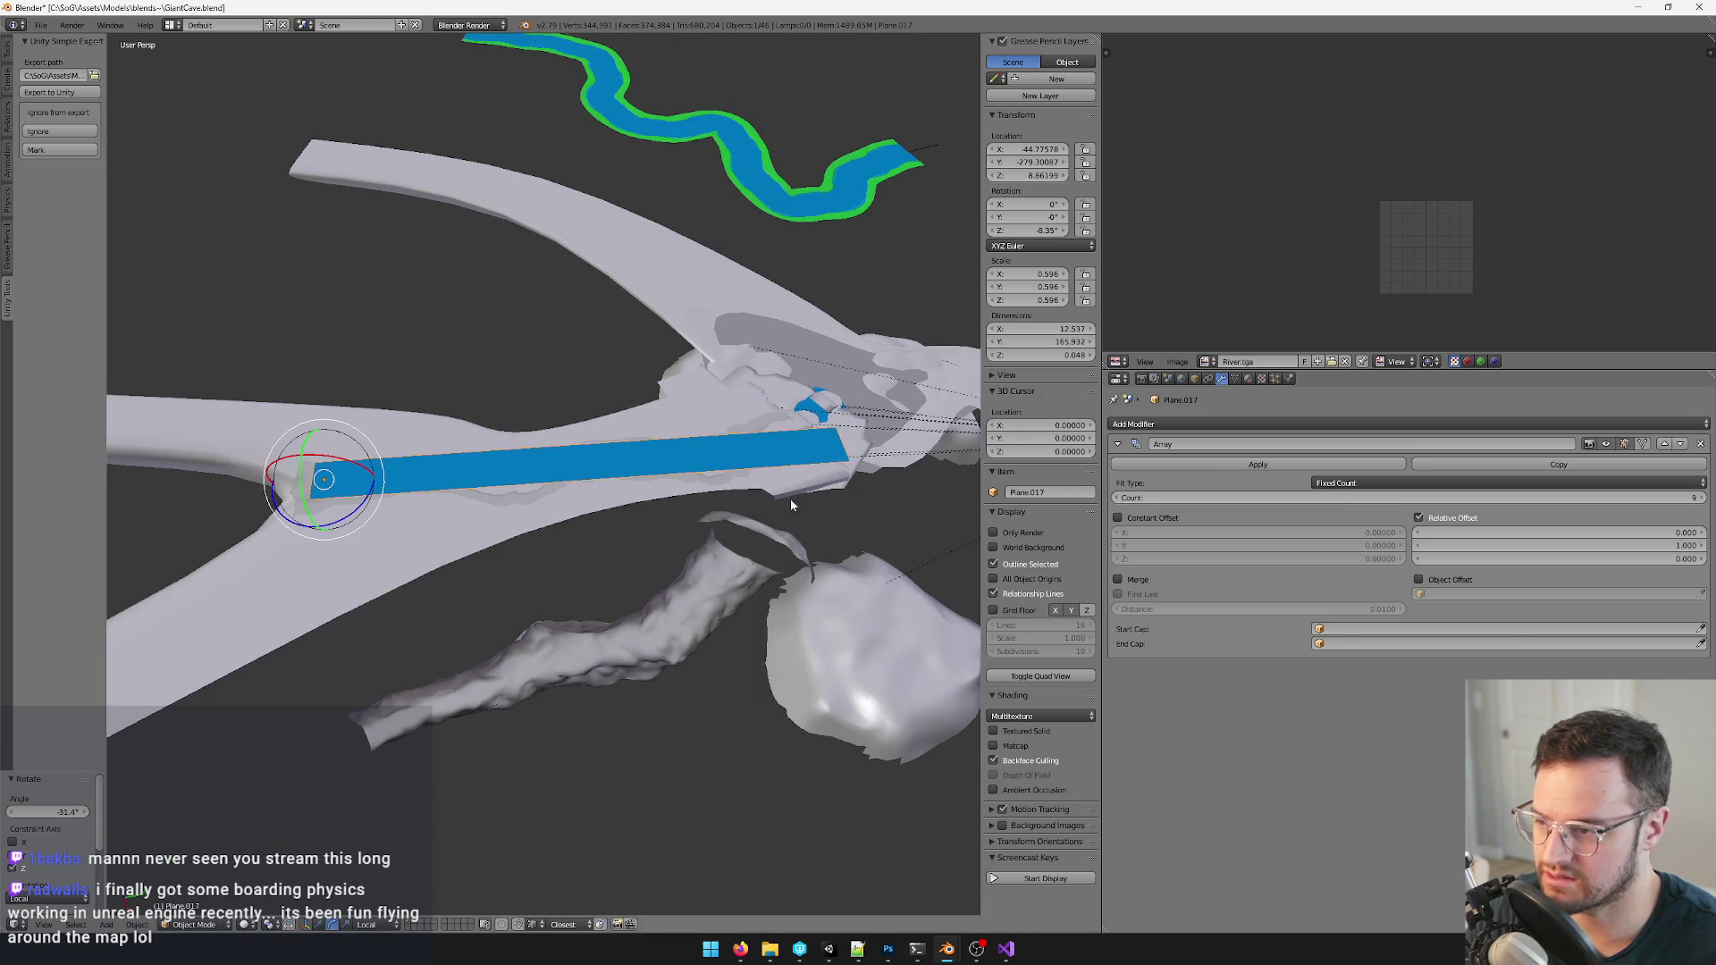
{"action": "scroll", "coordinate": [643, 483], "scroll_direction": "up", "scroll_amount": 3}
{"action": "scroll", "coordinate": [536, 456], "scroll_direction": "up", "scroll_amount": 2}
{"action": "scroll", "coordinate": [462, 464], "scroll_direction": "down", "scroll_amount": 2}
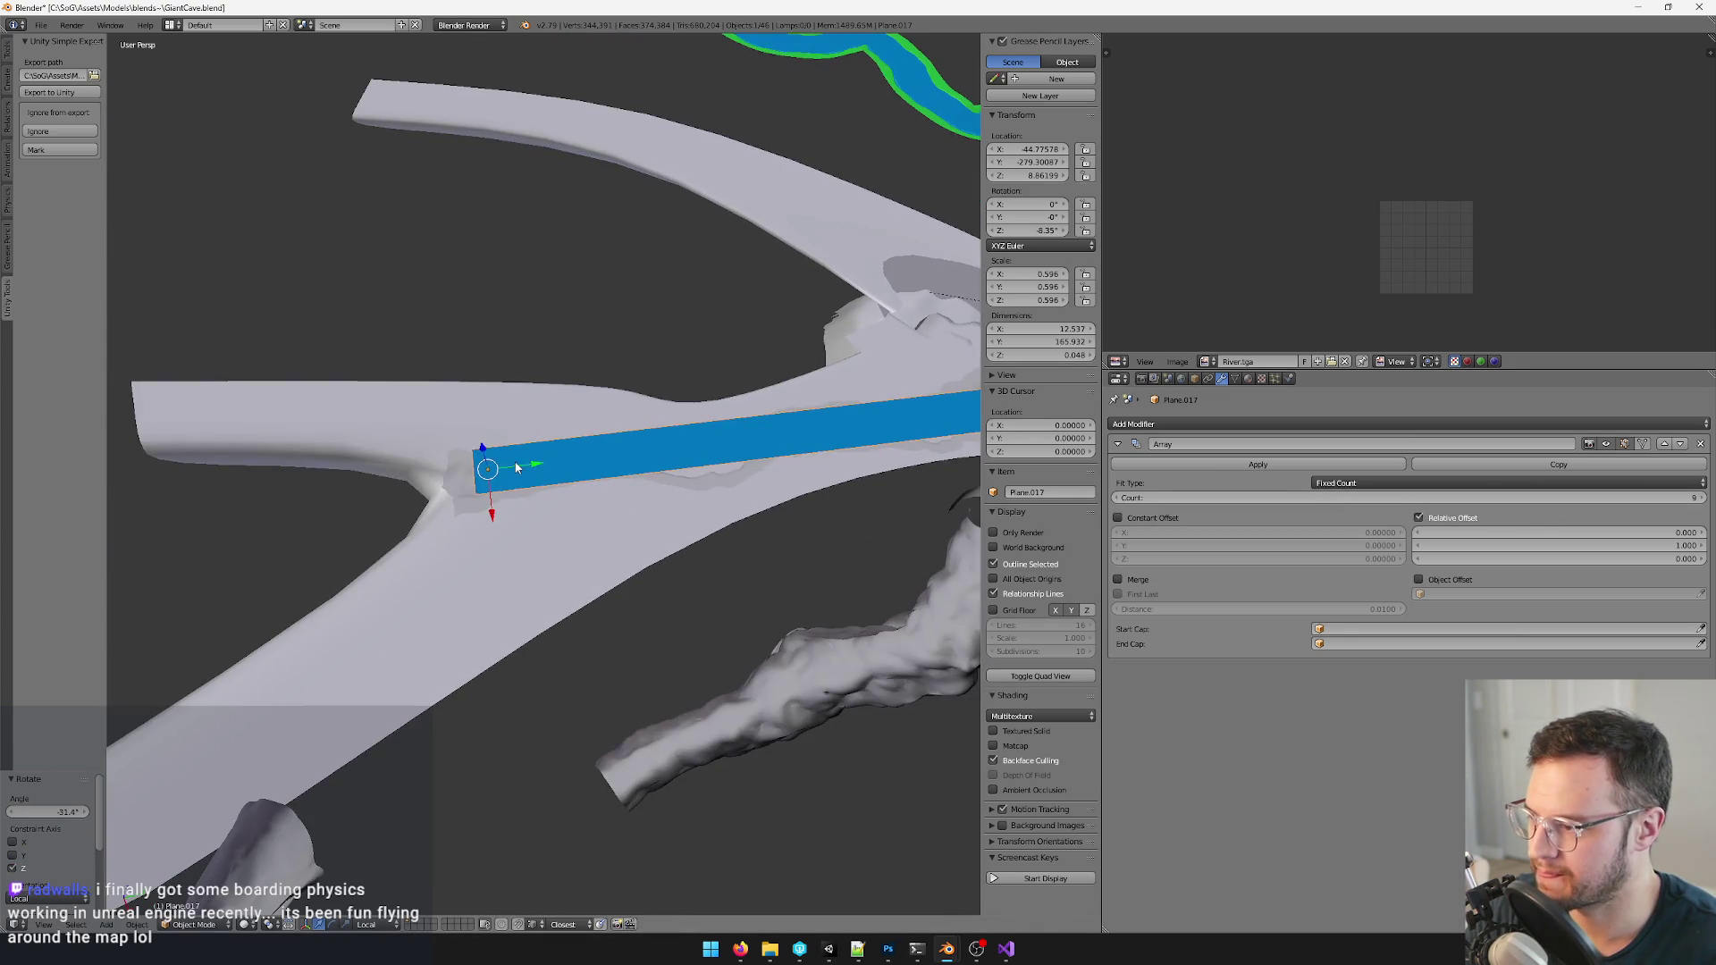
{"action": "key", "text": "g"}
{"action": "left_click", "coordinate": [482, 481]}
{"action": "scroll", "coordinate": [569, 478], "scroll_direction": "down", "scroll_amount": 2}
{"action": "mouse_move", "coordinate": [570, 477]}
{"action": "middle_mouse_down"}
{"action": "mouse_move", "coordinate": [507, 426]}
{"action": "mouse_move", "coordinate": [626, 549]}
{"action": "middle_mouse_up"}
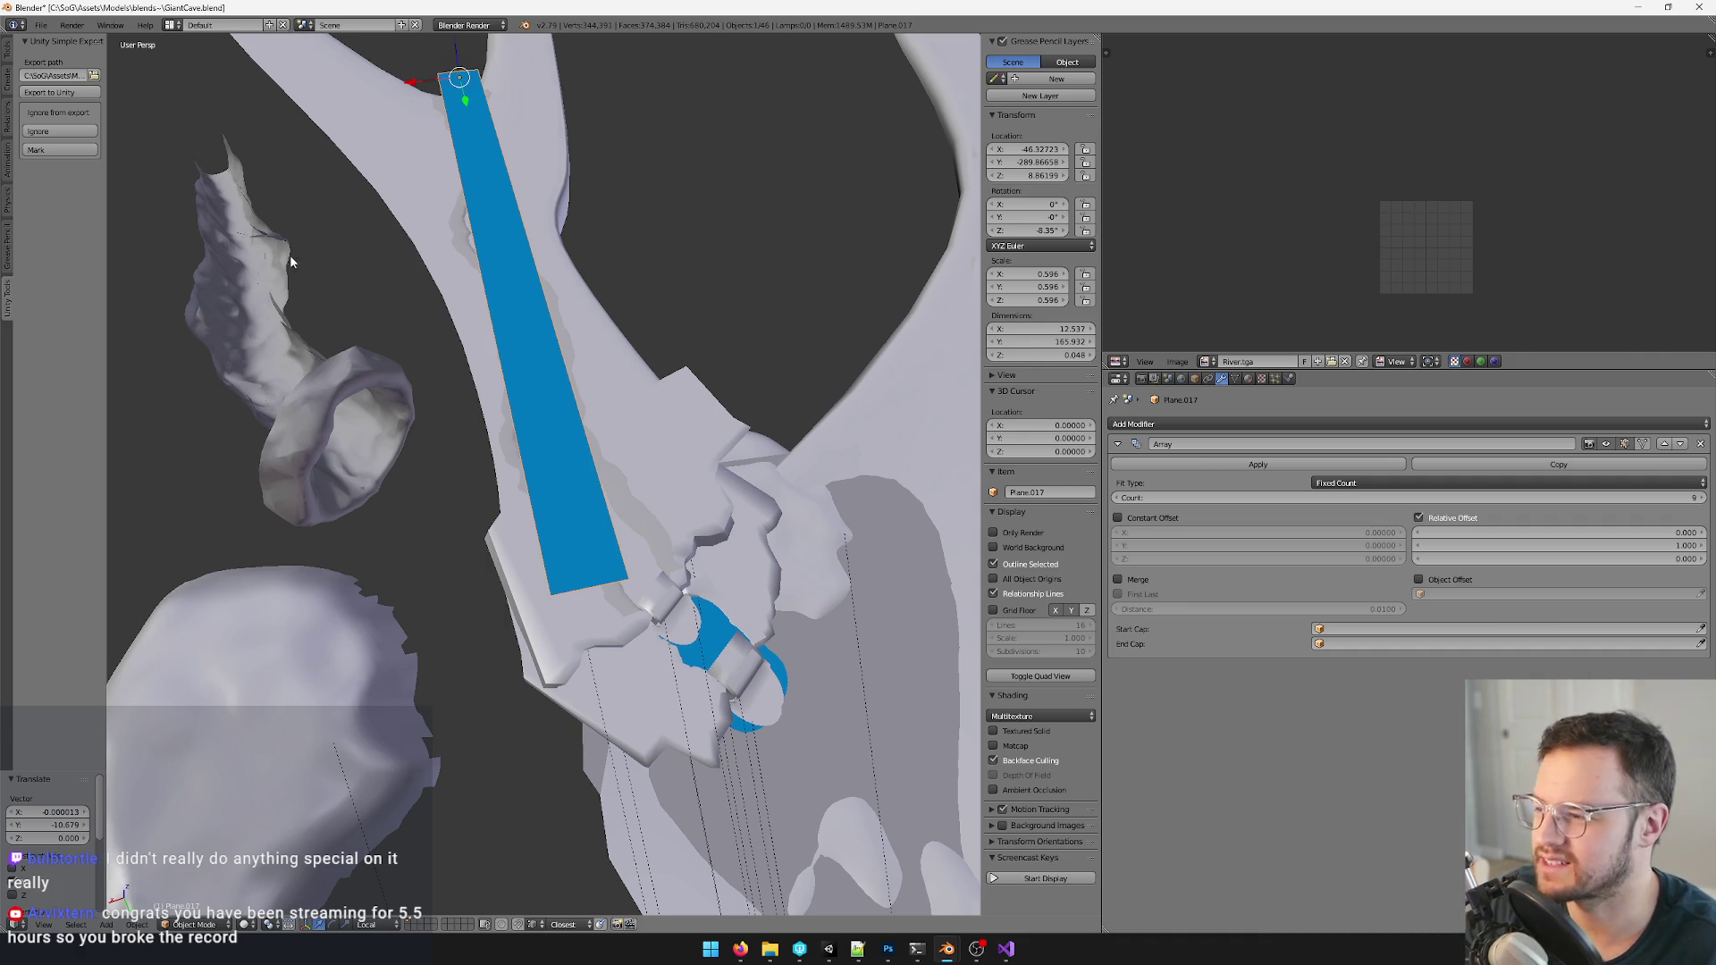
{"action": "scroll", "coordinate": [403, 282], "scroll_direction": "down", "scroll_amount": 3}
- Apply the strip's Array into the mesh and review all its faces selected in Edit Mode
{"action": "mouse_move", "coordinate": [290, 255]}
{"action": "middle_mouse_down"}
{"action": "mouse_move", "coordinate": [528, 315]}
{"action": "mouse_move", "coordinate": [480, 285]}
{"action": "middle_mouse_up"}
{"action": "scroll", "coordinate": [490, 287], "scroll_direction": "down", "scroll_amount": 2}
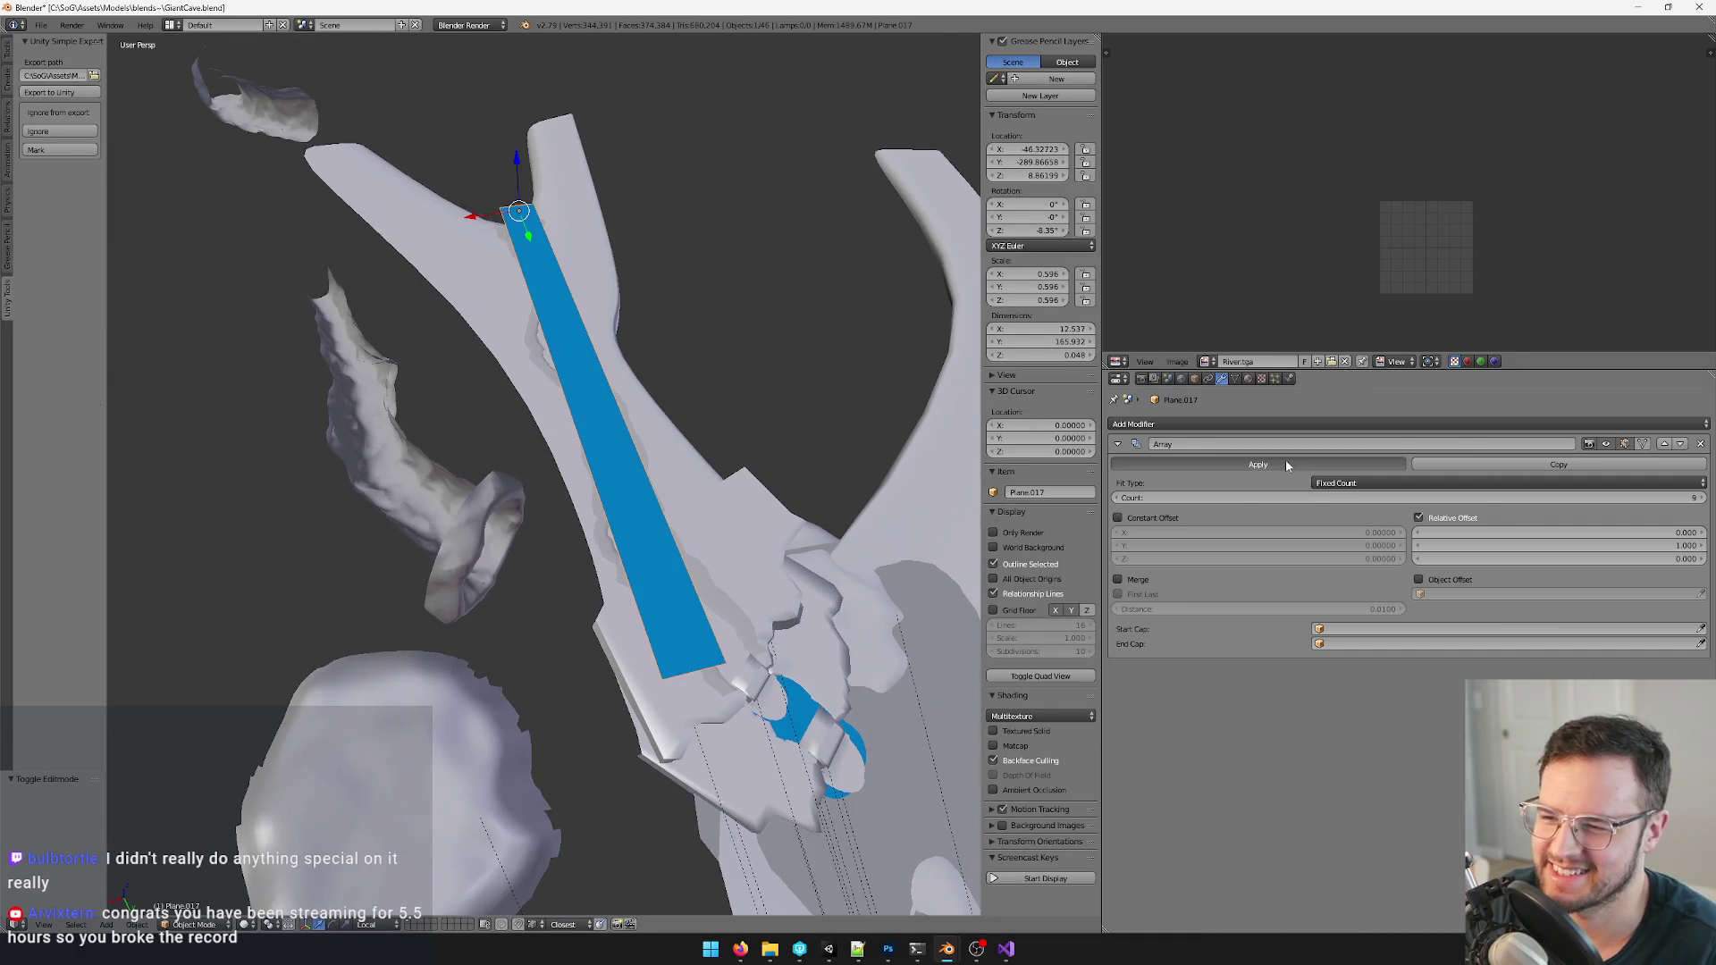
{"action": "left_click", "coordinate": [1258, 465]}
{"action": "key", "text": "Tab"}
{"action": "scroll", "coordinate": [555, 433], "scroll_direction": "up", "scroll_amount": 4}
{"action": "mouse_move", "coordinate": [556, 433]}
{"action": "middle_mouse_down"}
{"action": "mouse_move", "coordinate": [589, 442]}
{"action": "mouse_move", "coordinate": [630, 564]}
{"action": "mouse_move", "coordinate": [709, 553]}
{"action": "mouse_move", "coordinate": [636, 513]}
{"action": "mouse_move", "coordinate": [687, 553]}
{"action": "middle_mouse_up"}
{"action": "key", "text": "a"}
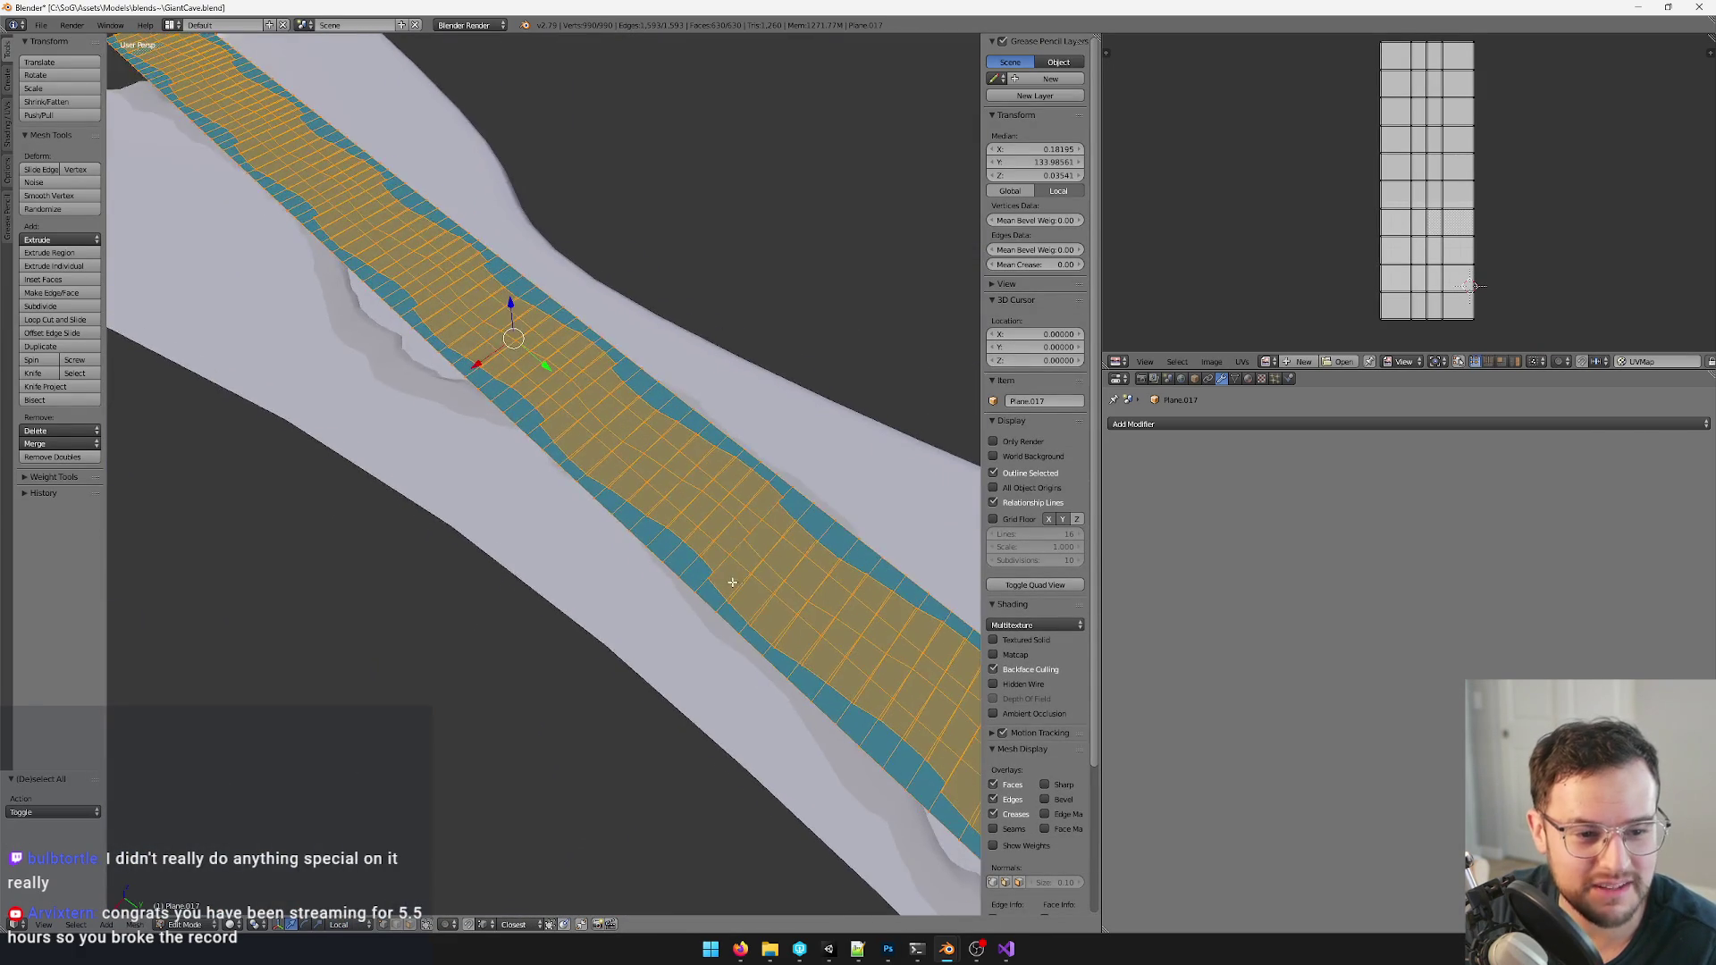
{"action": "mouse_move", "coordinate": [579, 536]}
{"action": "middle_mouse_down"}
{"action": "mouse_move", "coordinate": [554, 503]}
{"action": "mouse_move", "coordinate": [618, 459]}
{"action": "mouse_move", "coordinate": [570, 476]}
{"action": "middle_mouse_up"}
{"action": "scroll", "coordinate": [557, 503], "scroll_direction": "up", "scroll_amount": 2}
{"action": "scroll", "coordinate": [560, 503], "scroll_direction": "up", "scroll_amount": 3}
{"action": "scroll", "coordinate": [563, 499], "scroll_direction": "up", "scroll_amount": 2}
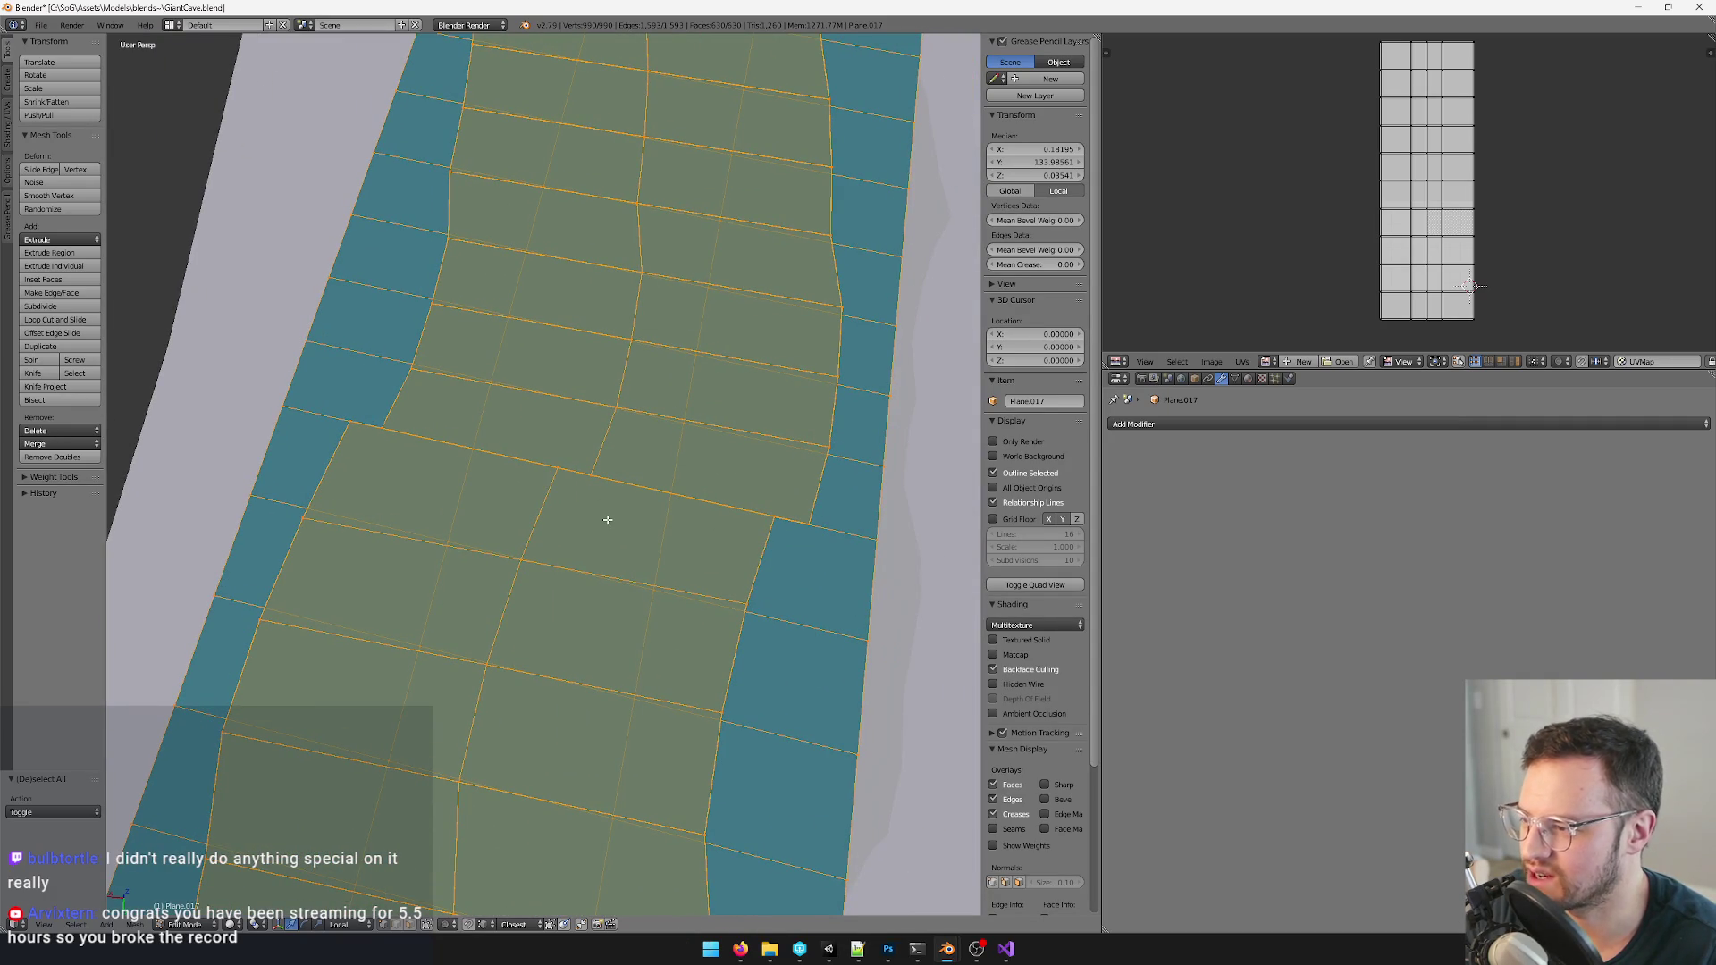
{"action": "key", "text": "a"}
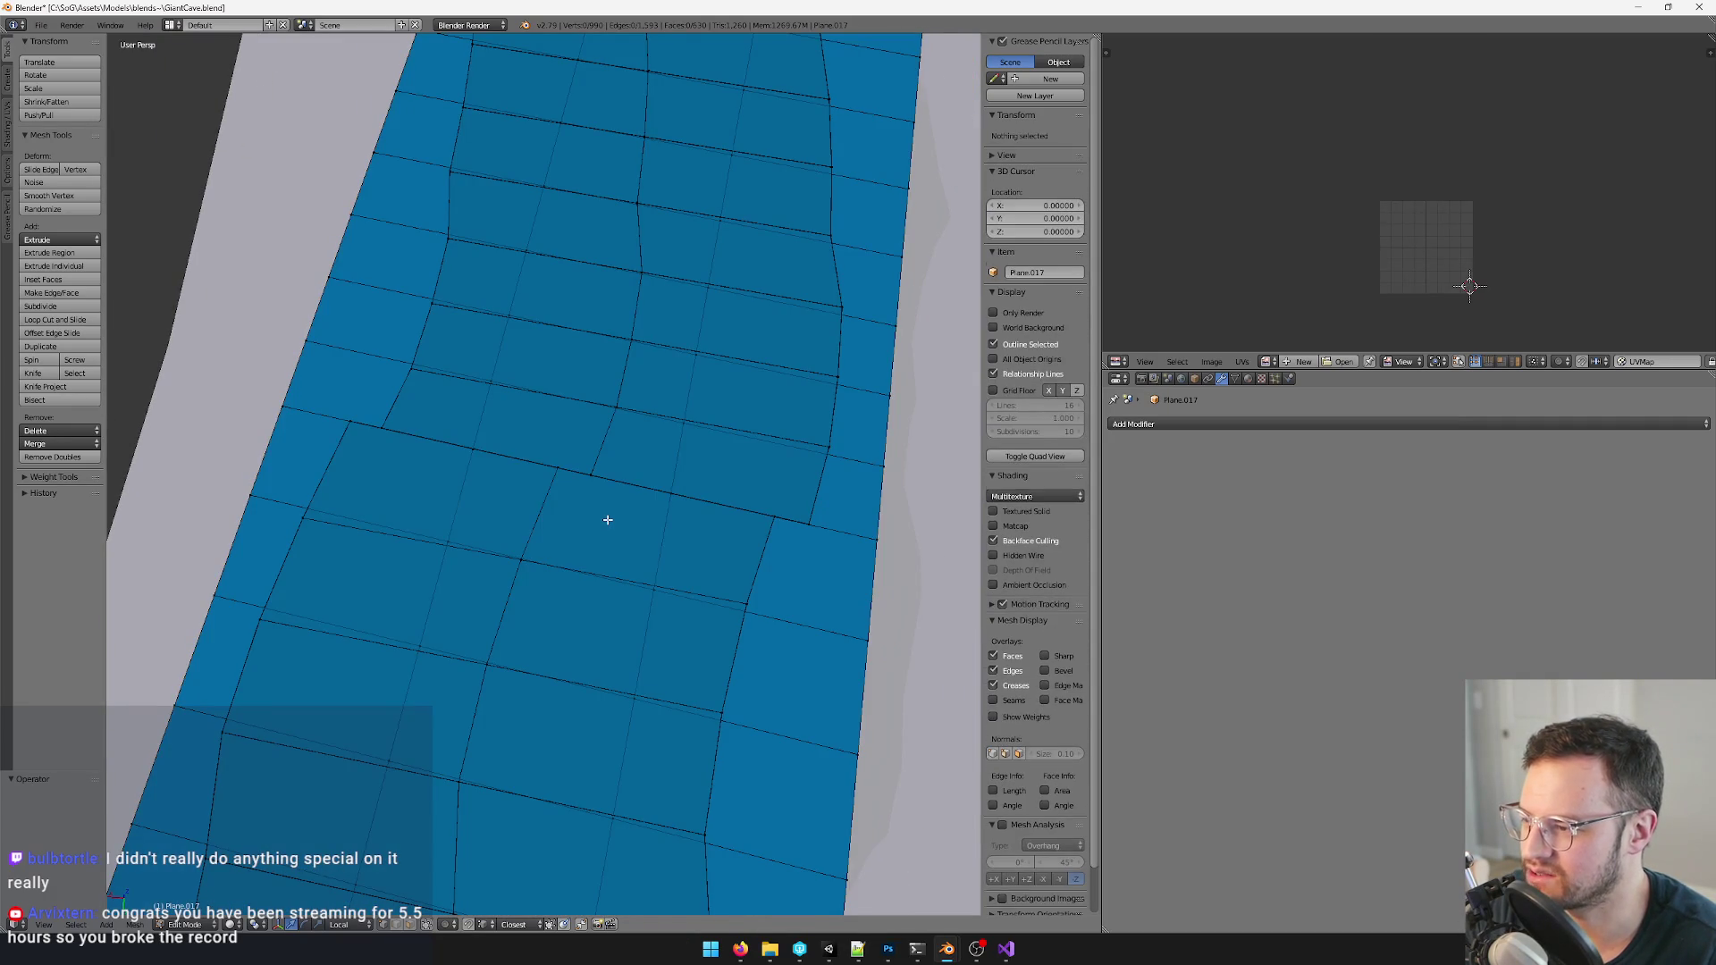
{"action": "key", "text": "Tab"}
{"action": "scroll", "coordinate": [608, 519], "scroll_direction": "down", "scroll_amount": 3}
{"action": "scroll", "coordinate": [608, 519], "scroll_direction": "down", "scroll_amount": 4}
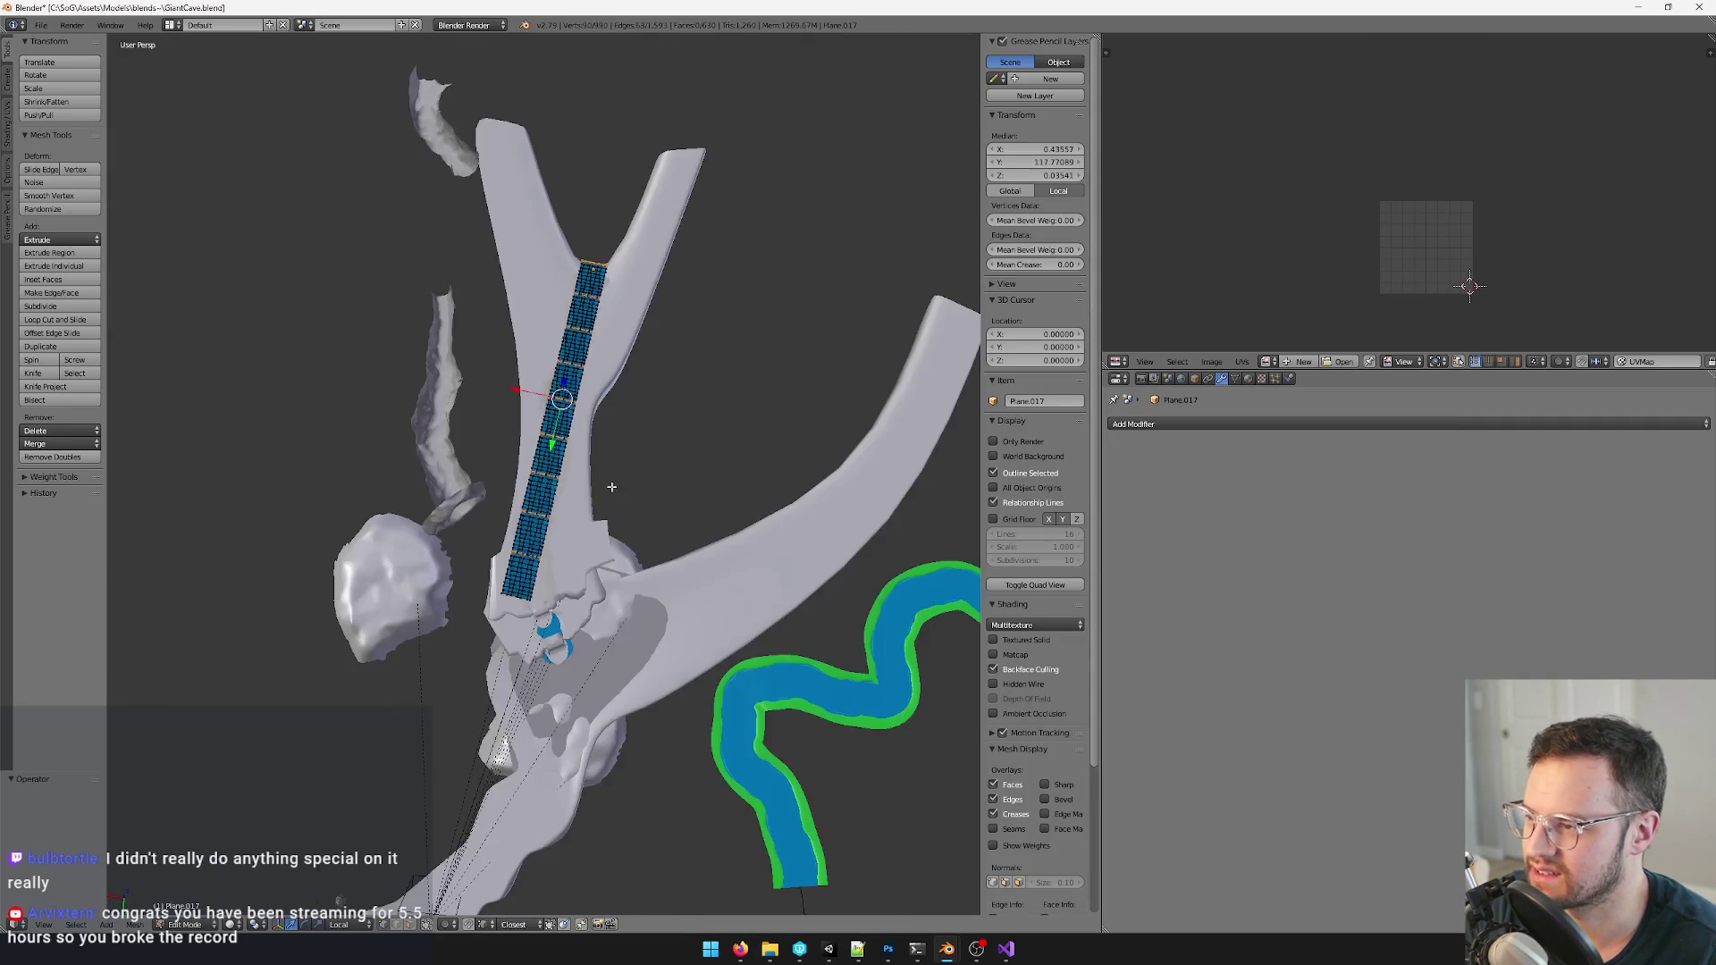
{"action": "scroll", "coordinate": [603, 497], "scroll_direction": "up", "scroll_amount": 3}
- Add a new Array modifier to the blue strip and start editing its base tile's vertices
{"action": "middle_click_drag", "start_coordinate": [603, 496], "coordinate": [600, 476]}
{"action": "key", "text": "Tab"}
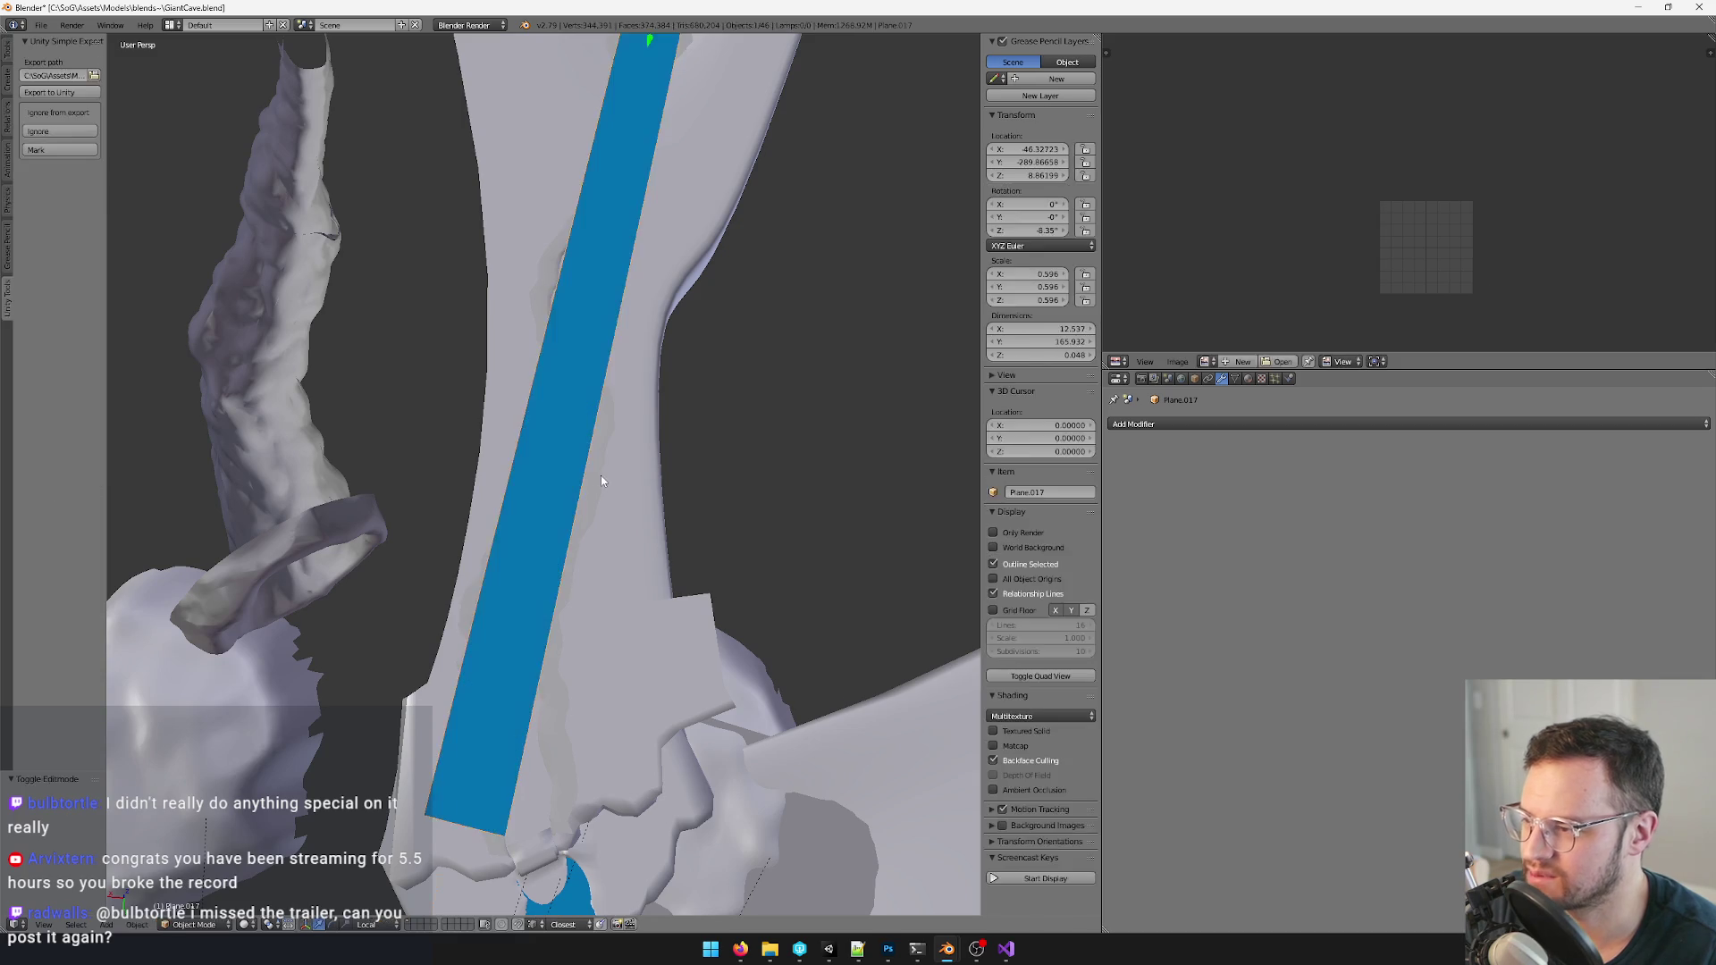
{"action": "key", "text": "shift+r"}
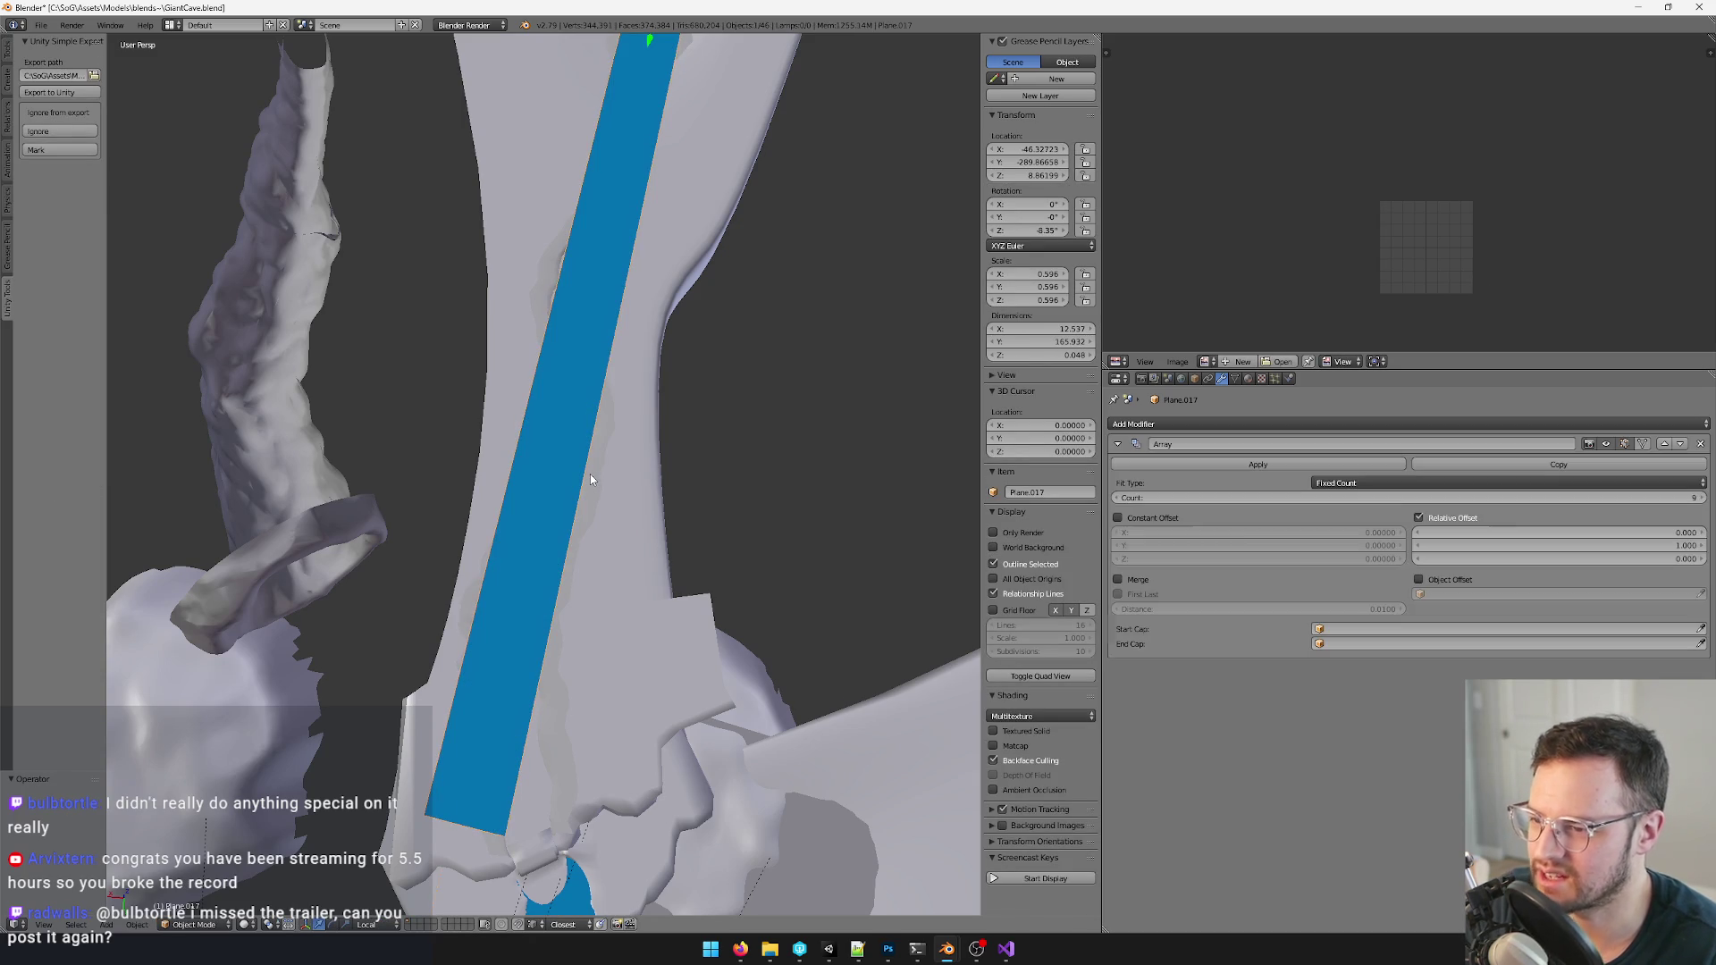
{"action": "middle_click_drag", "start_coordinate": [545, 437], "coordinate": [638, 438]}
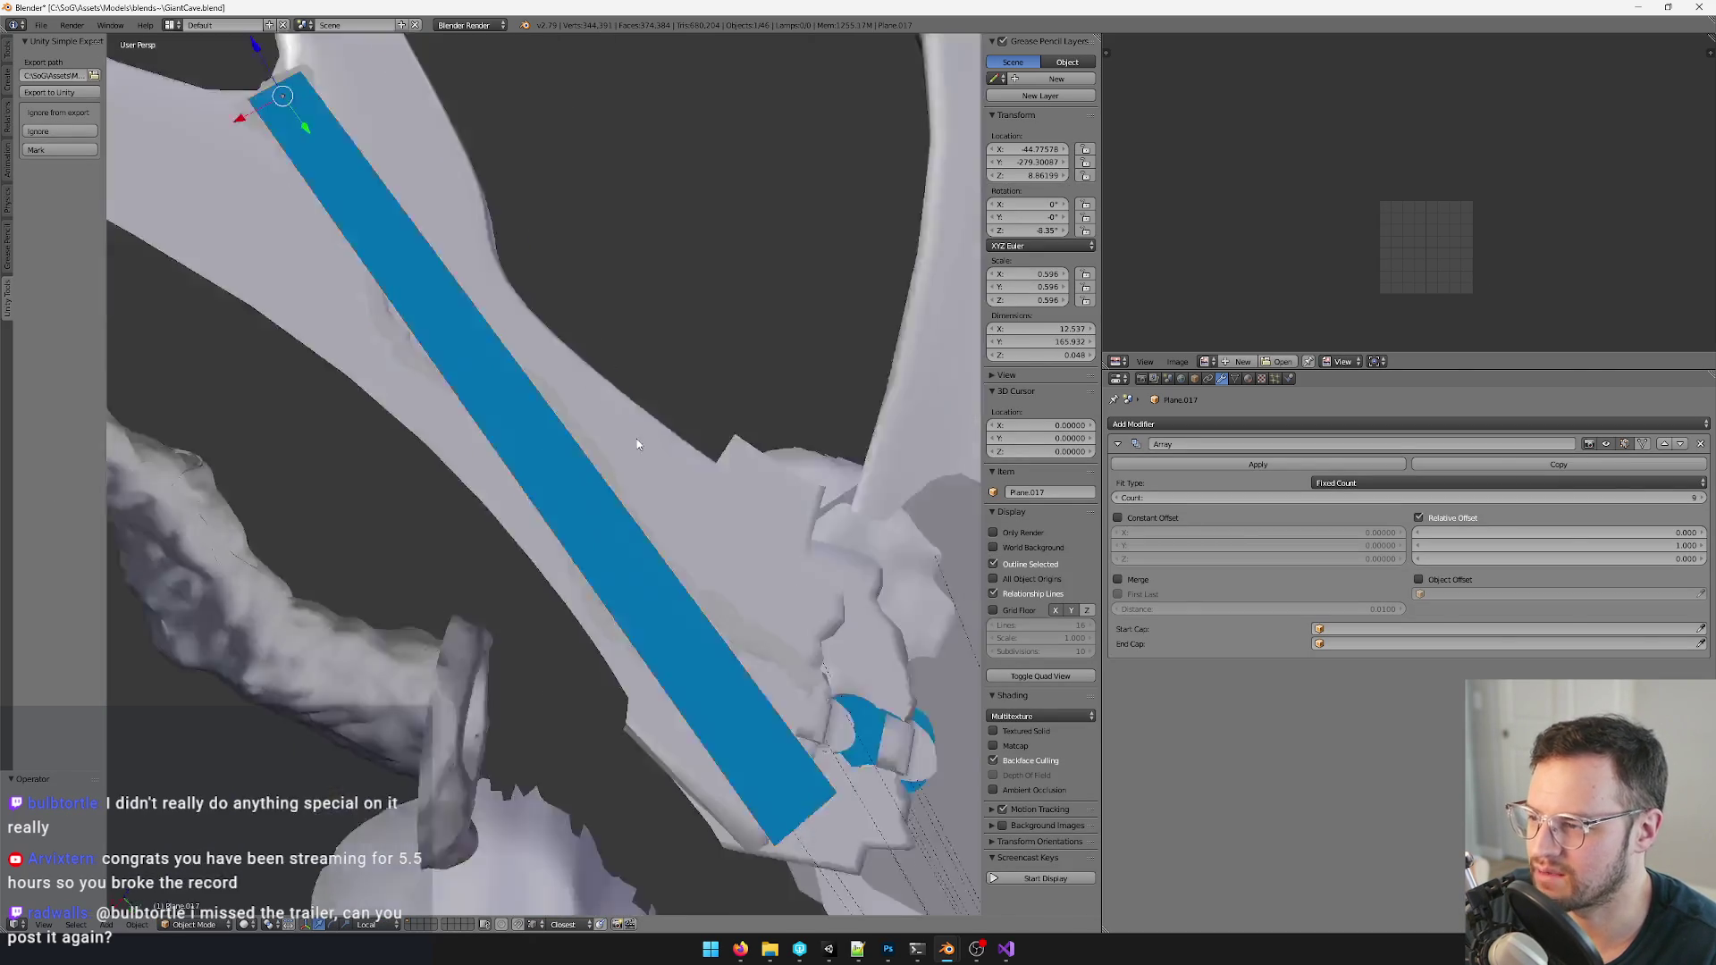
{"action": "key", "text": "Tab"}
{"action": "mouse_move", "coordinate": [468, 412]}
{"action": "middle_mouse_down"}
{"action": "mouse_move", "coordinate": [551, 480]}
{"action": "mouse_move", "coordinate": [616, 355]}
{"action": "mouse_move", "coordinate": [590, 536]}
{"action": "middle_mouse_up"}
{"action": "scroll", "coordinate": [509, 430], "scroll_direction": "up", "scroll_amount": 3}
{"action": "scroll", "coordinate": [551, 480], "scroll_direction": "up", "scroll_amount": 3}
{"action": "left_click", "coordinate": [563, 536]}
- Move a near-edge vertex and set a far-edge vertex's X to 0 in the N panel
{"action": "right_click", "coordinate": [577, 547]}
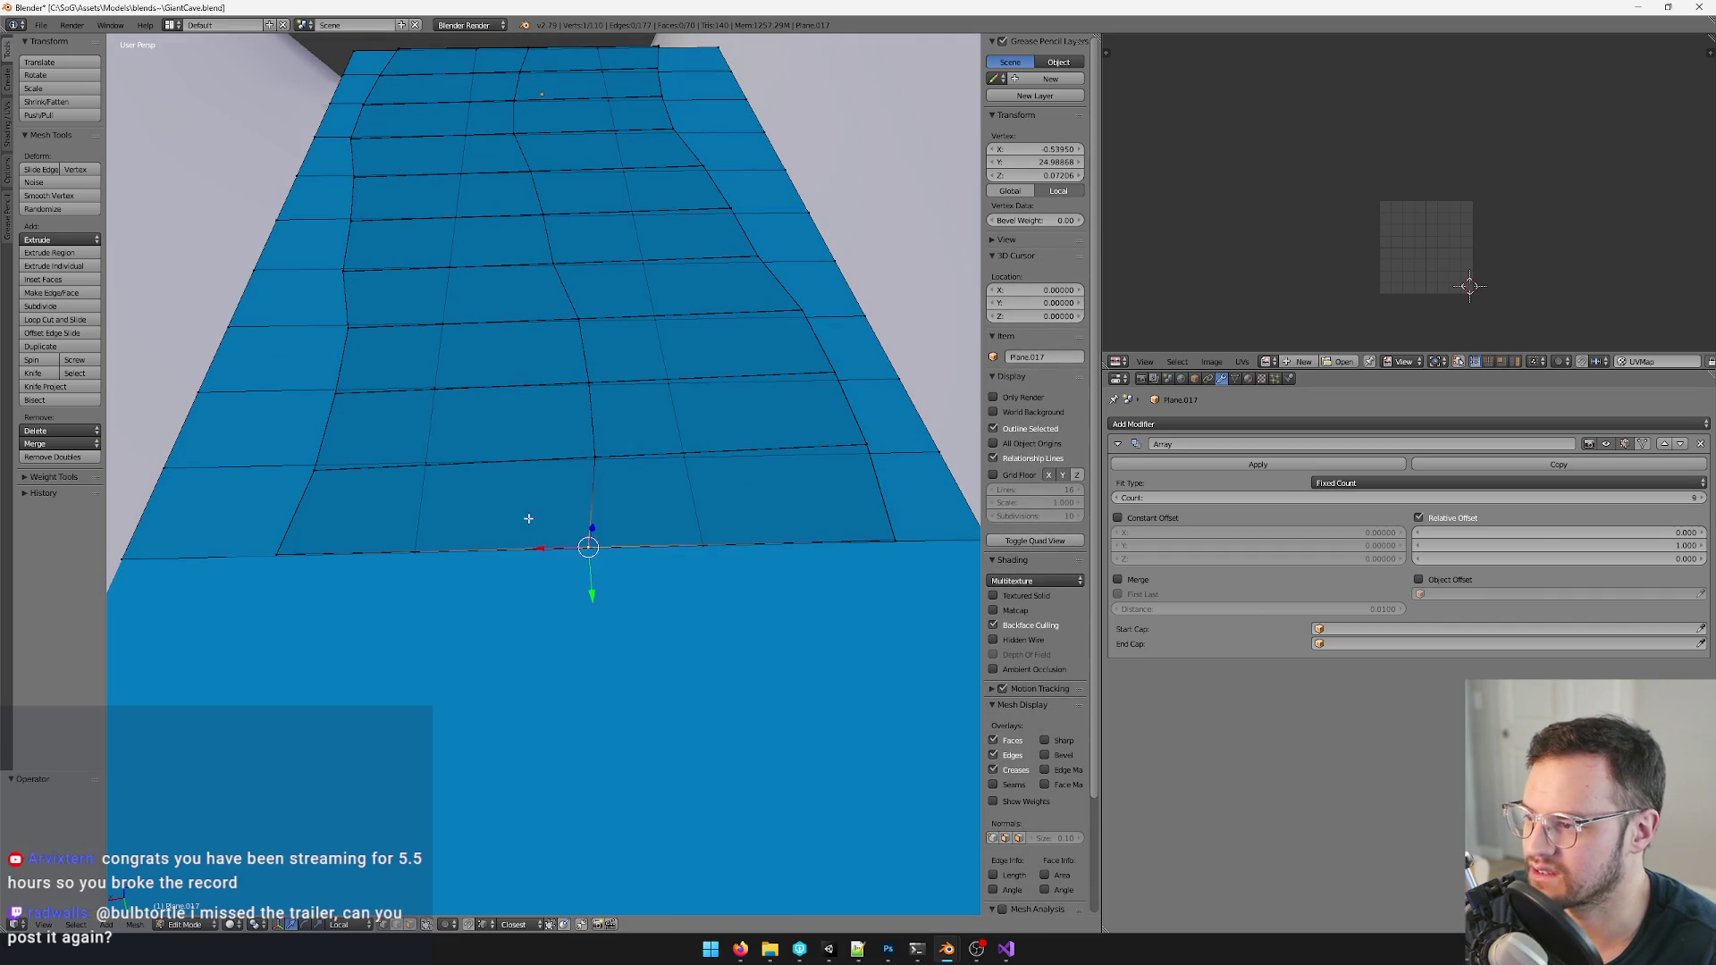
{"action": "key", "text": "g"}
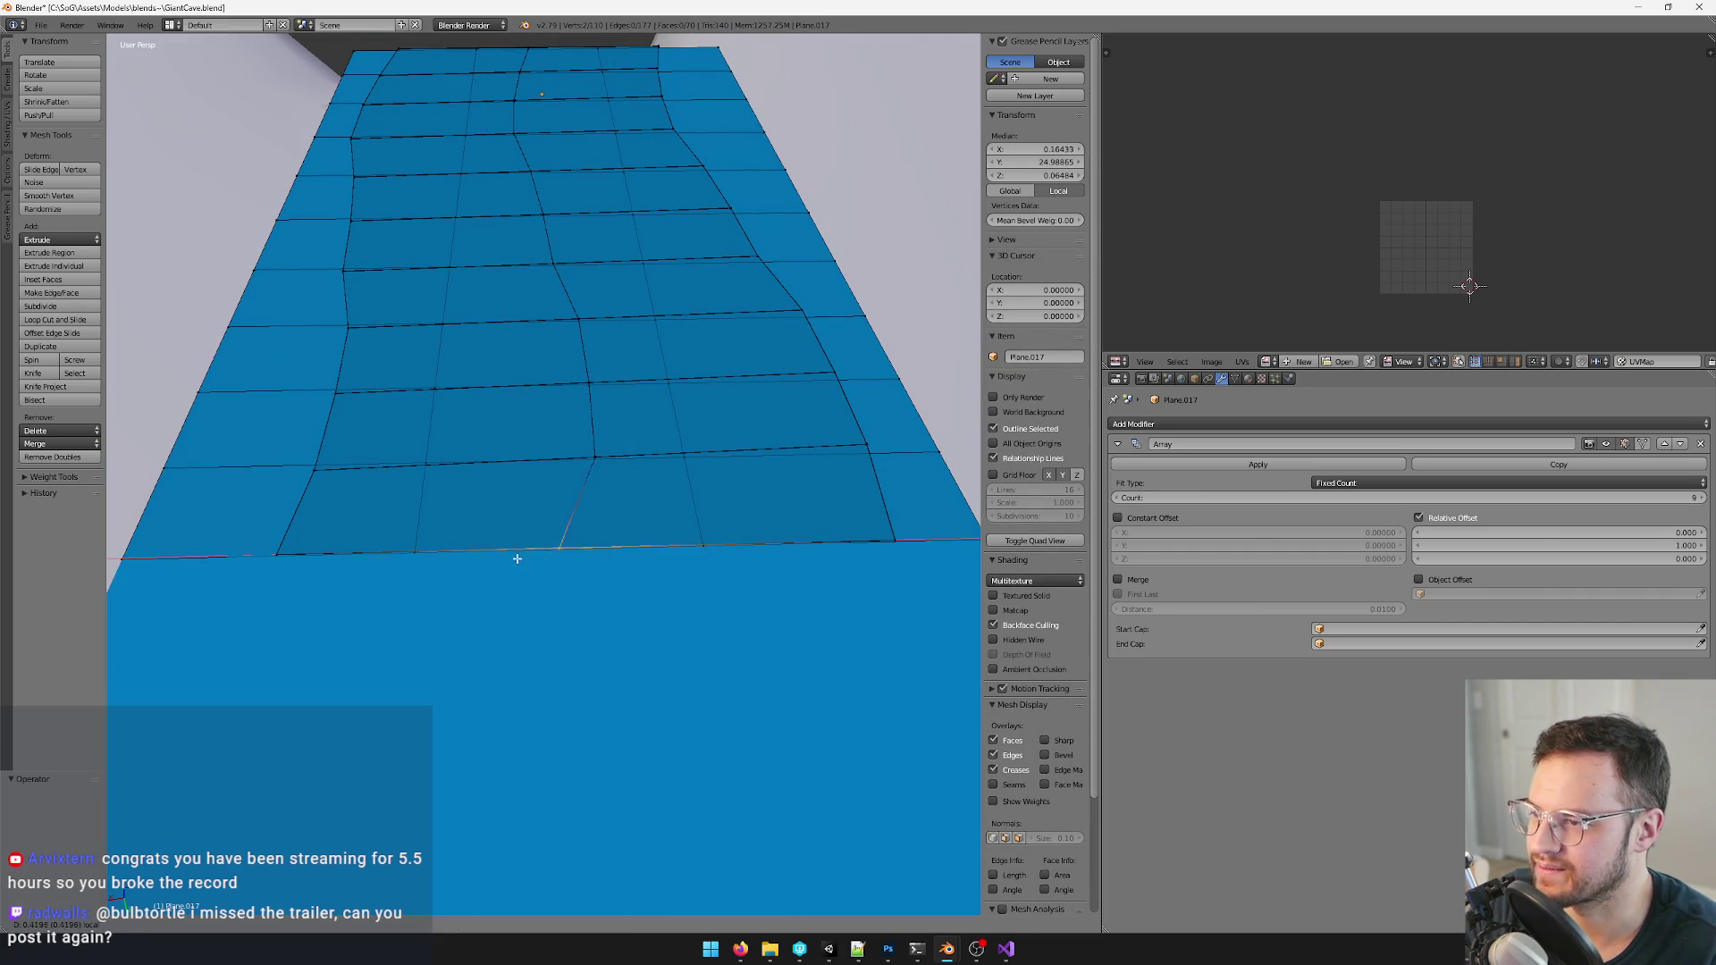
{"action": "left_click", "coordinate": [525, 558]}
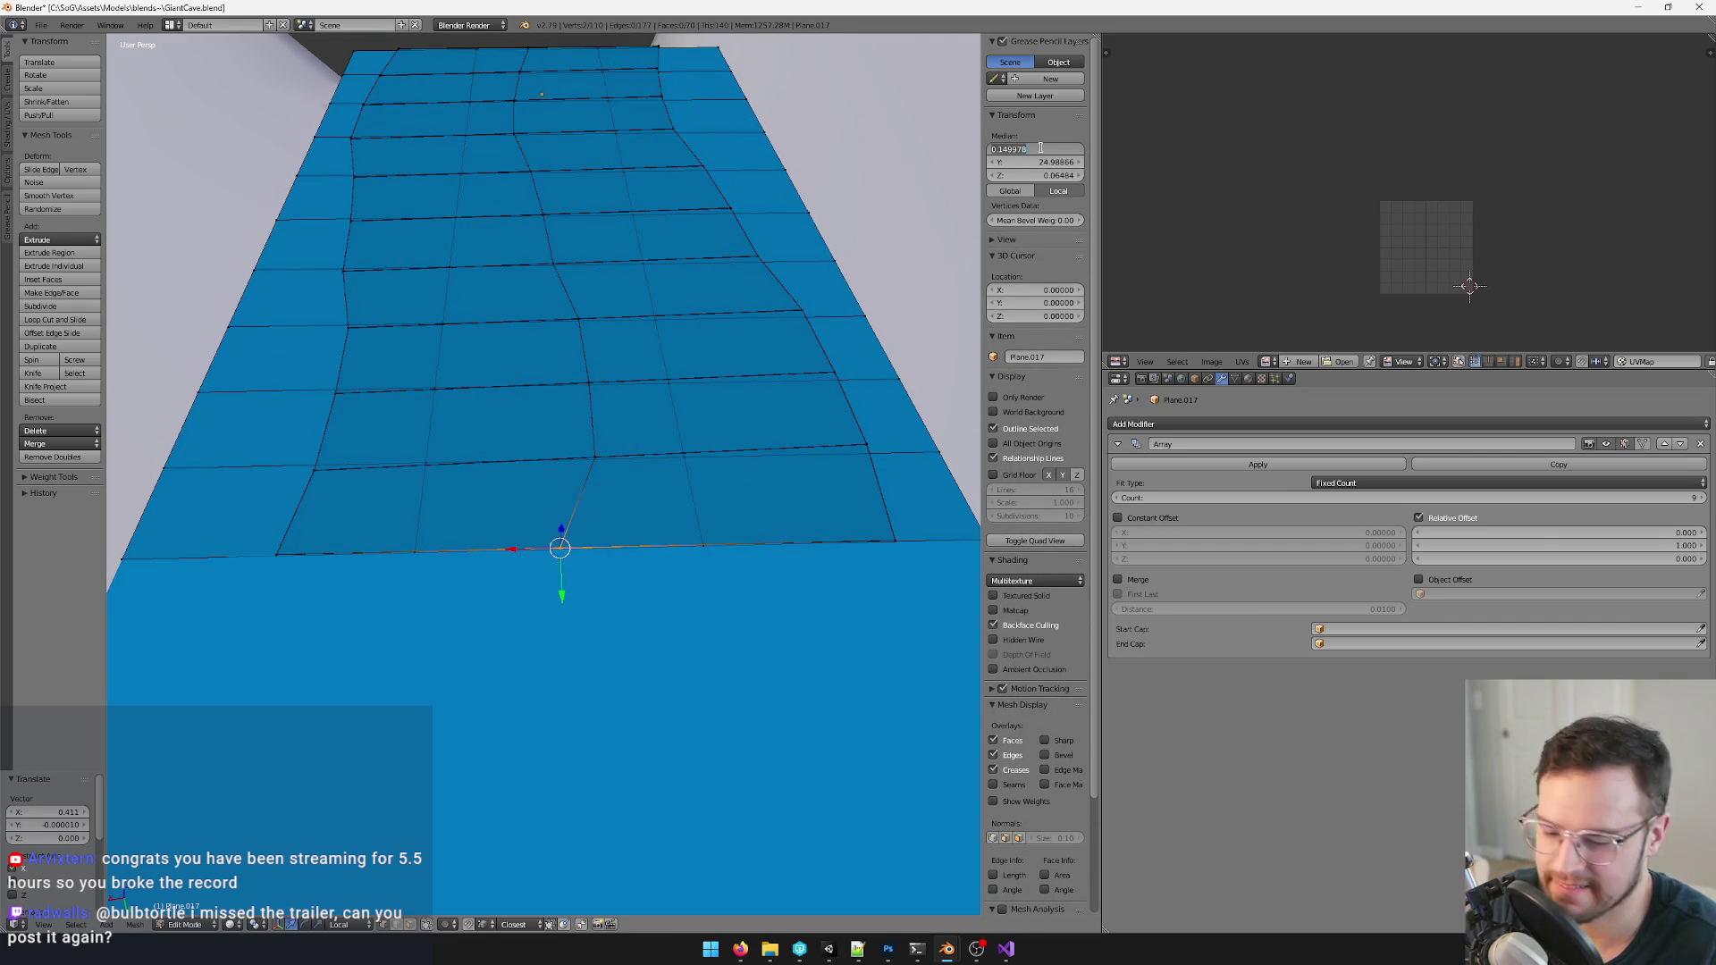
{"action": "middle_click_drag", "start_coordinate": [590, 161], "coordinate": [599, 194]}
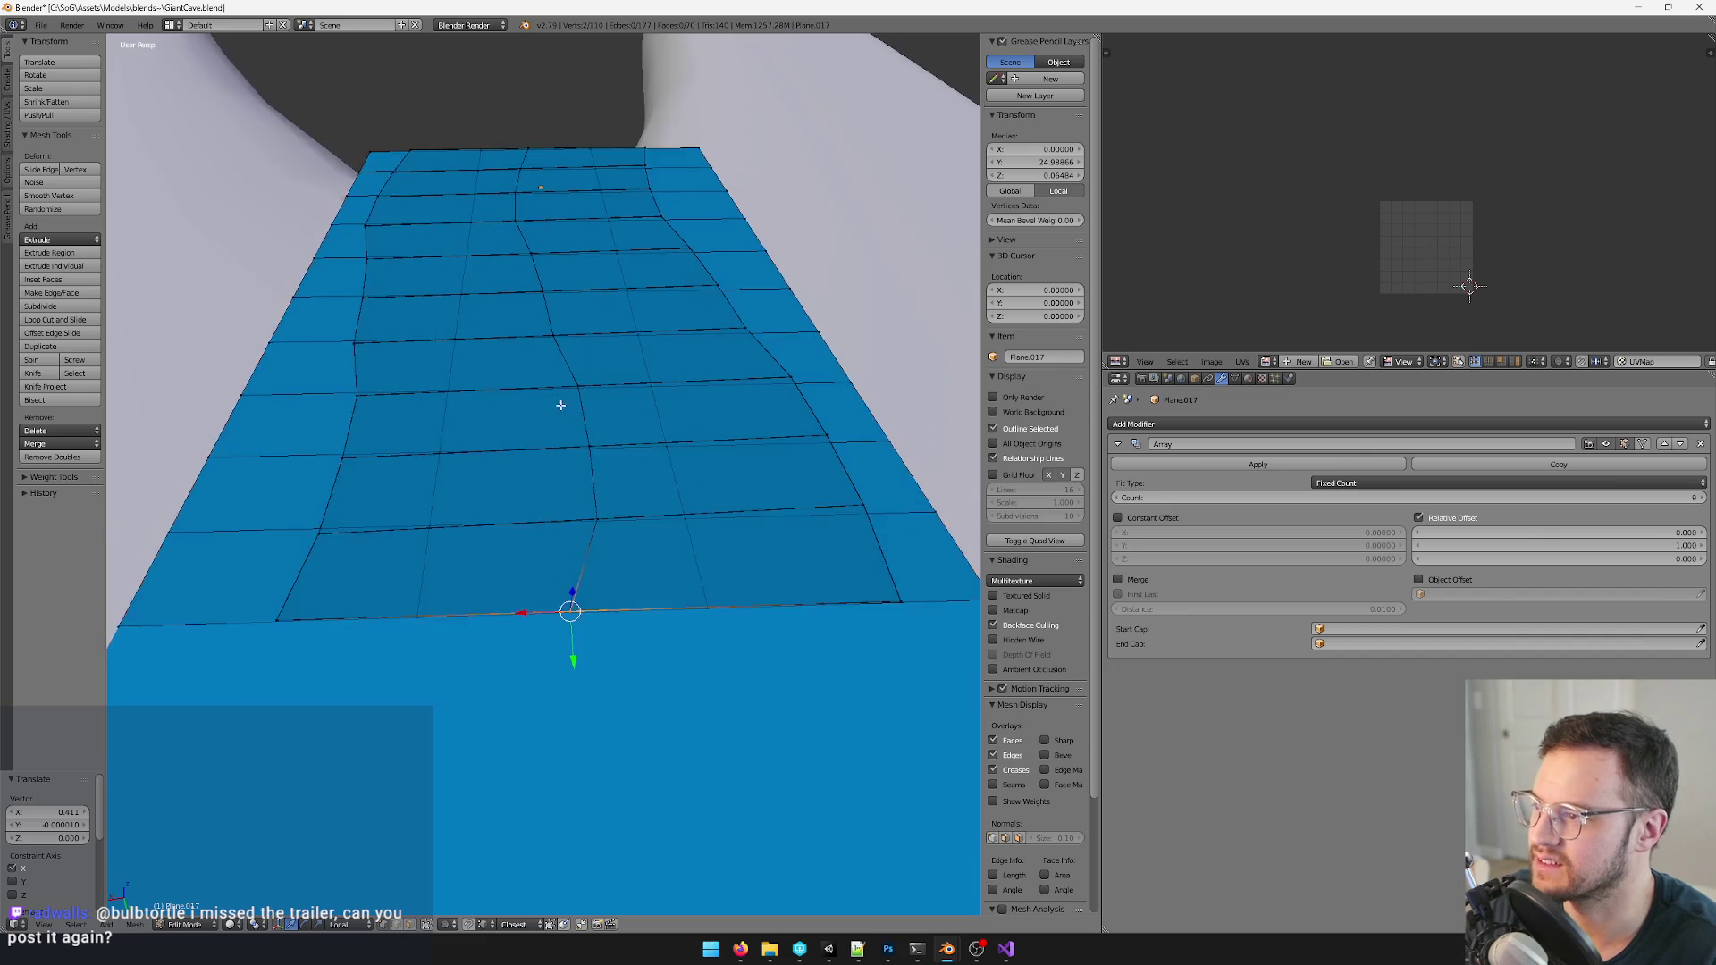
{"action": "left_click_drag", "start_coordinate": [505, 138], "coordinate": [544, 172]}
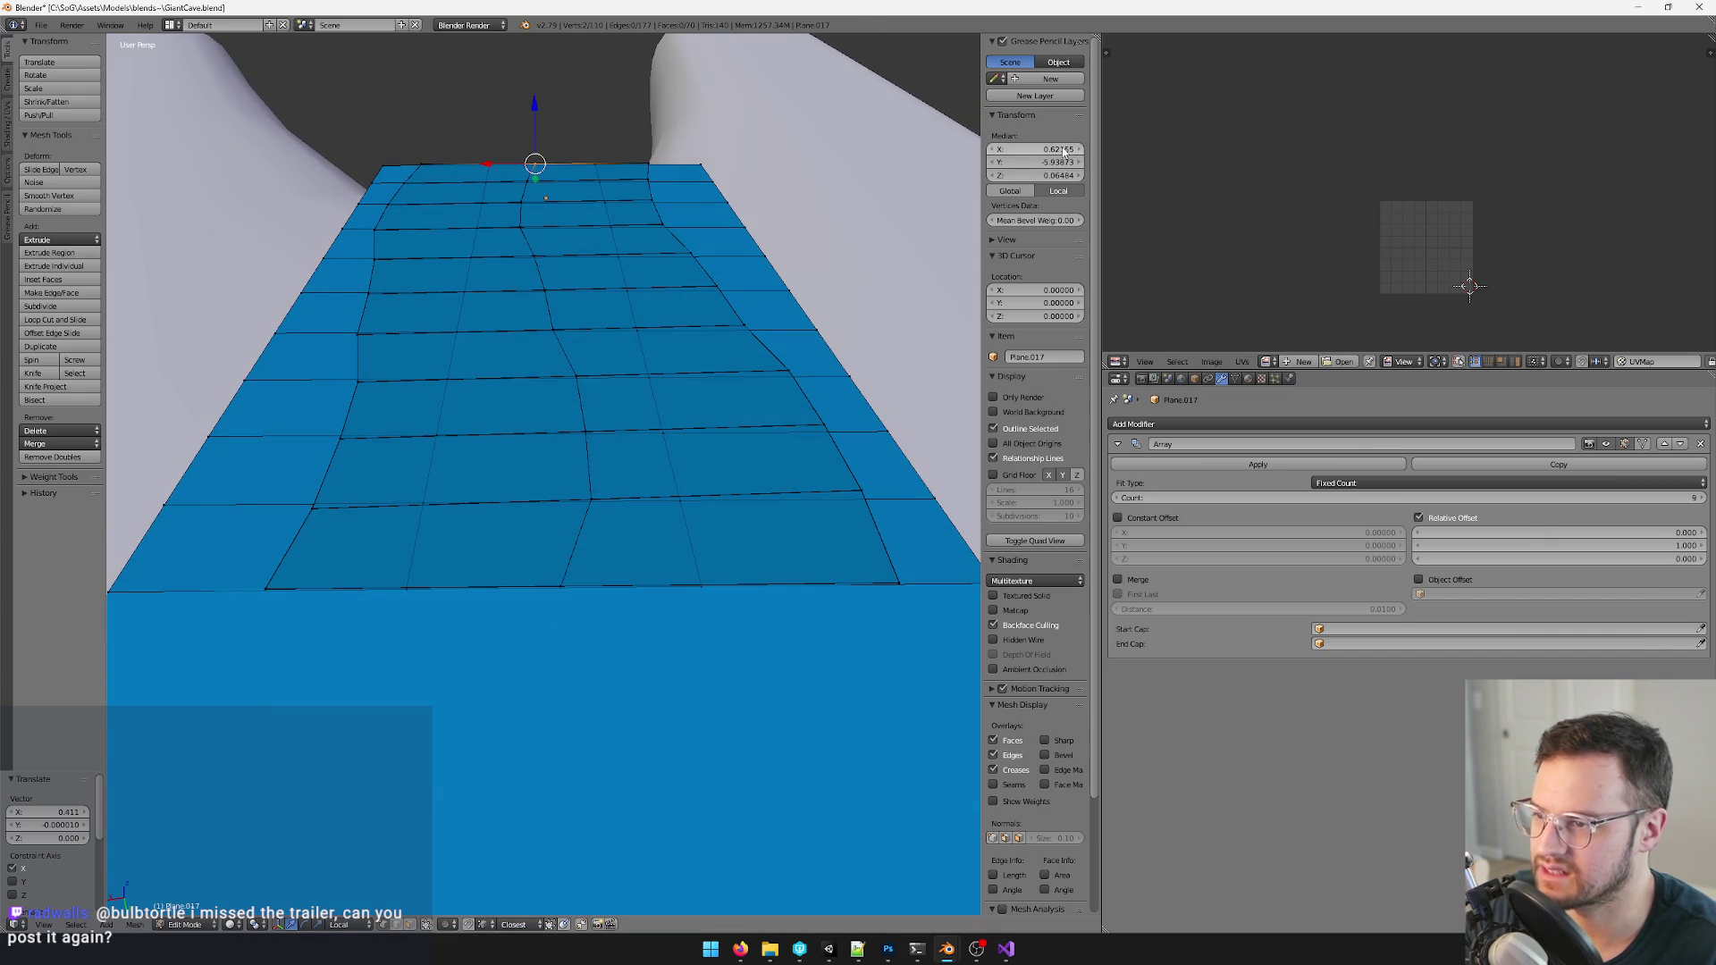
{"action": "type", "text": "0"}
{"action": "key", "text": "Return"}
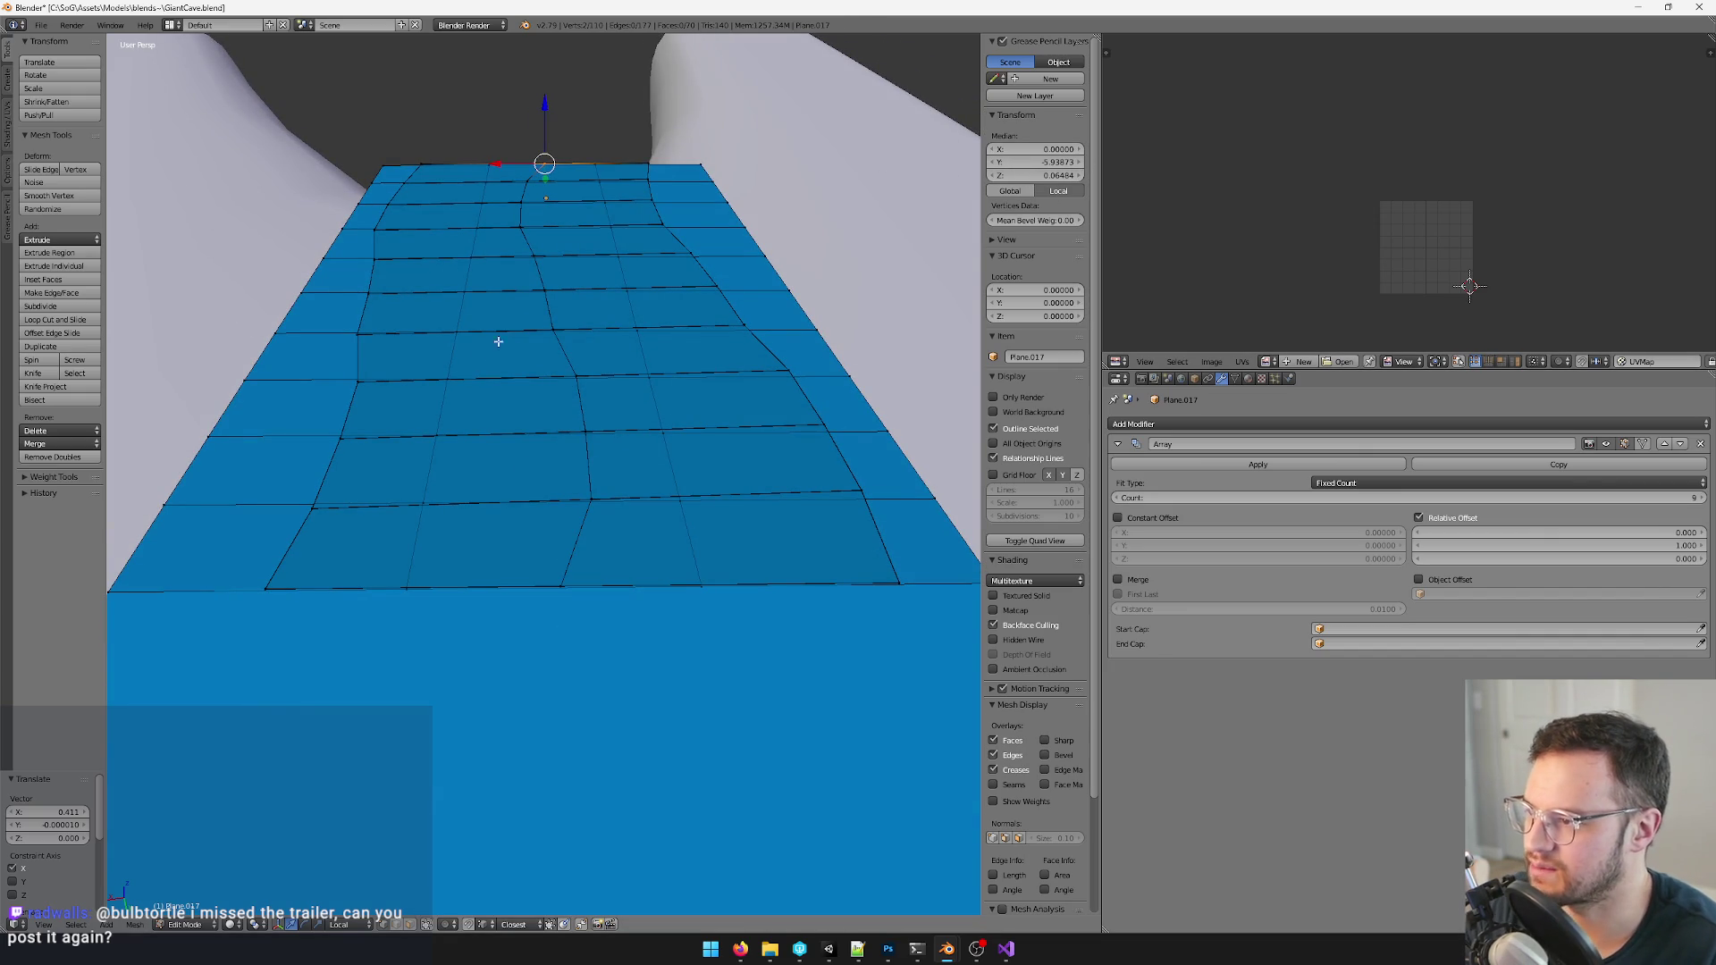
{"action": "scroll", "coordinate": [510, 355], "scroll_direction": "up", "scroll_amount": 1}
{"action": "scroll", "coordinate": [510, 355], "scroll_direction": "up", "scroll_amount": 1}
- Pick several vertices around the plane's edges from different angles, then clear the selection
{"action": "right_click", "coordinate": [599, 186]}
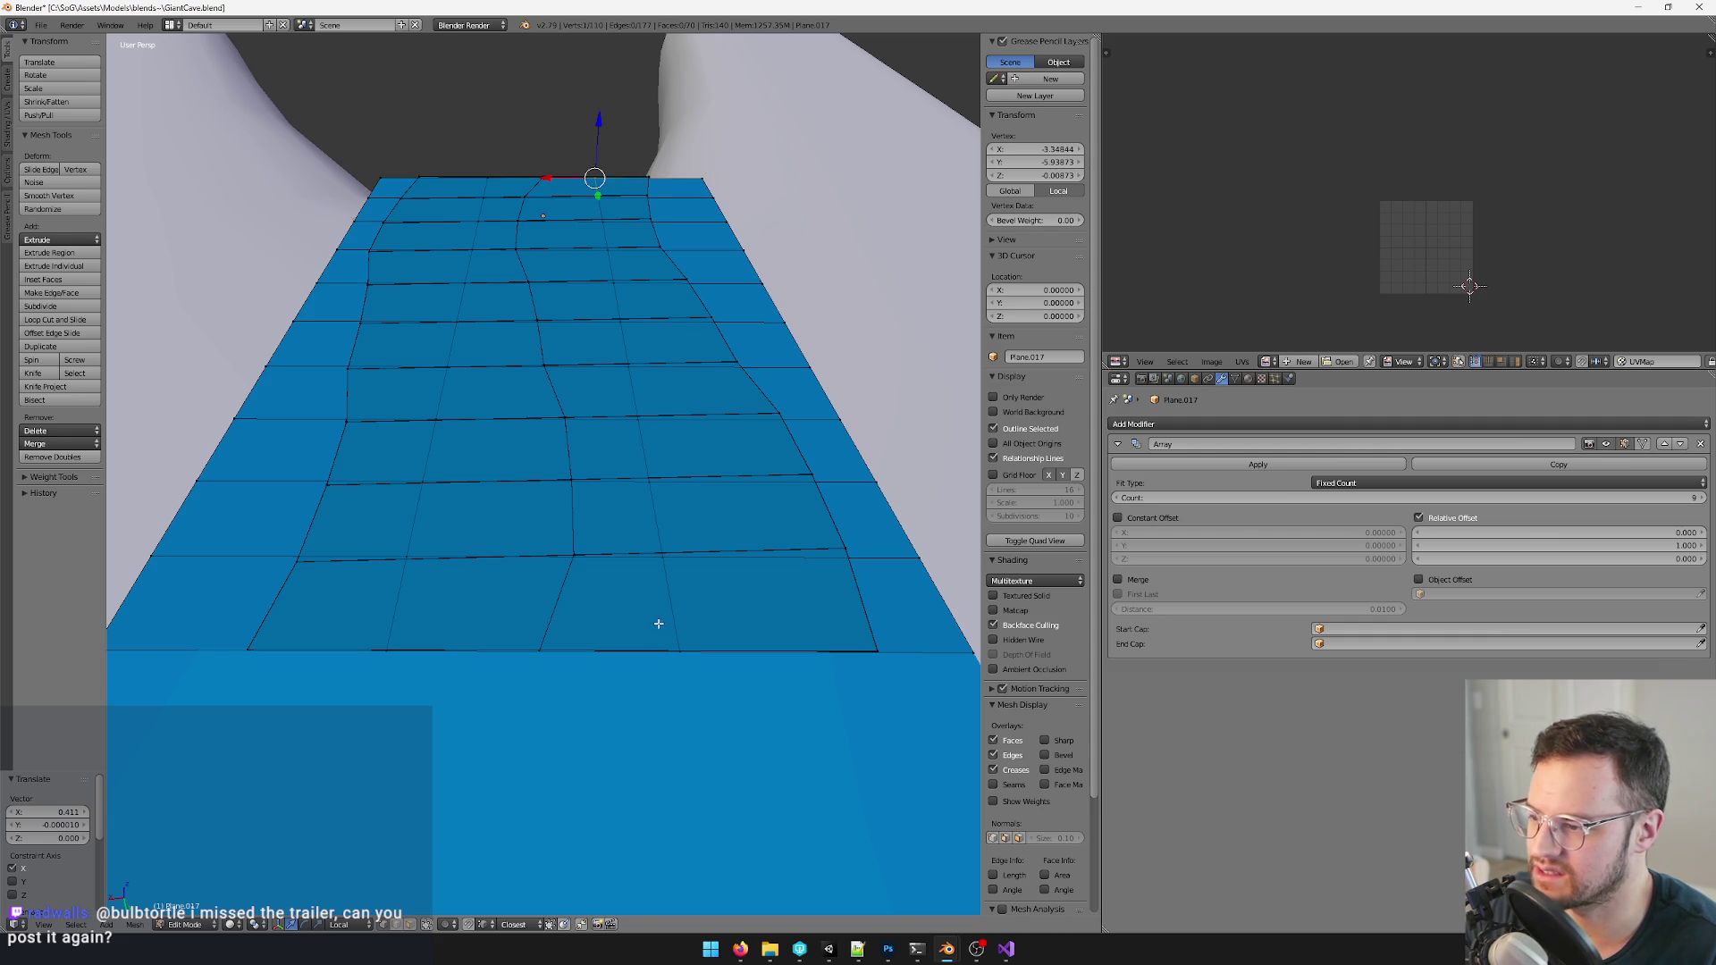
{"action": "left_click_drag", "start_coordinate": [666, 621], "coordinate": [679, 671]}
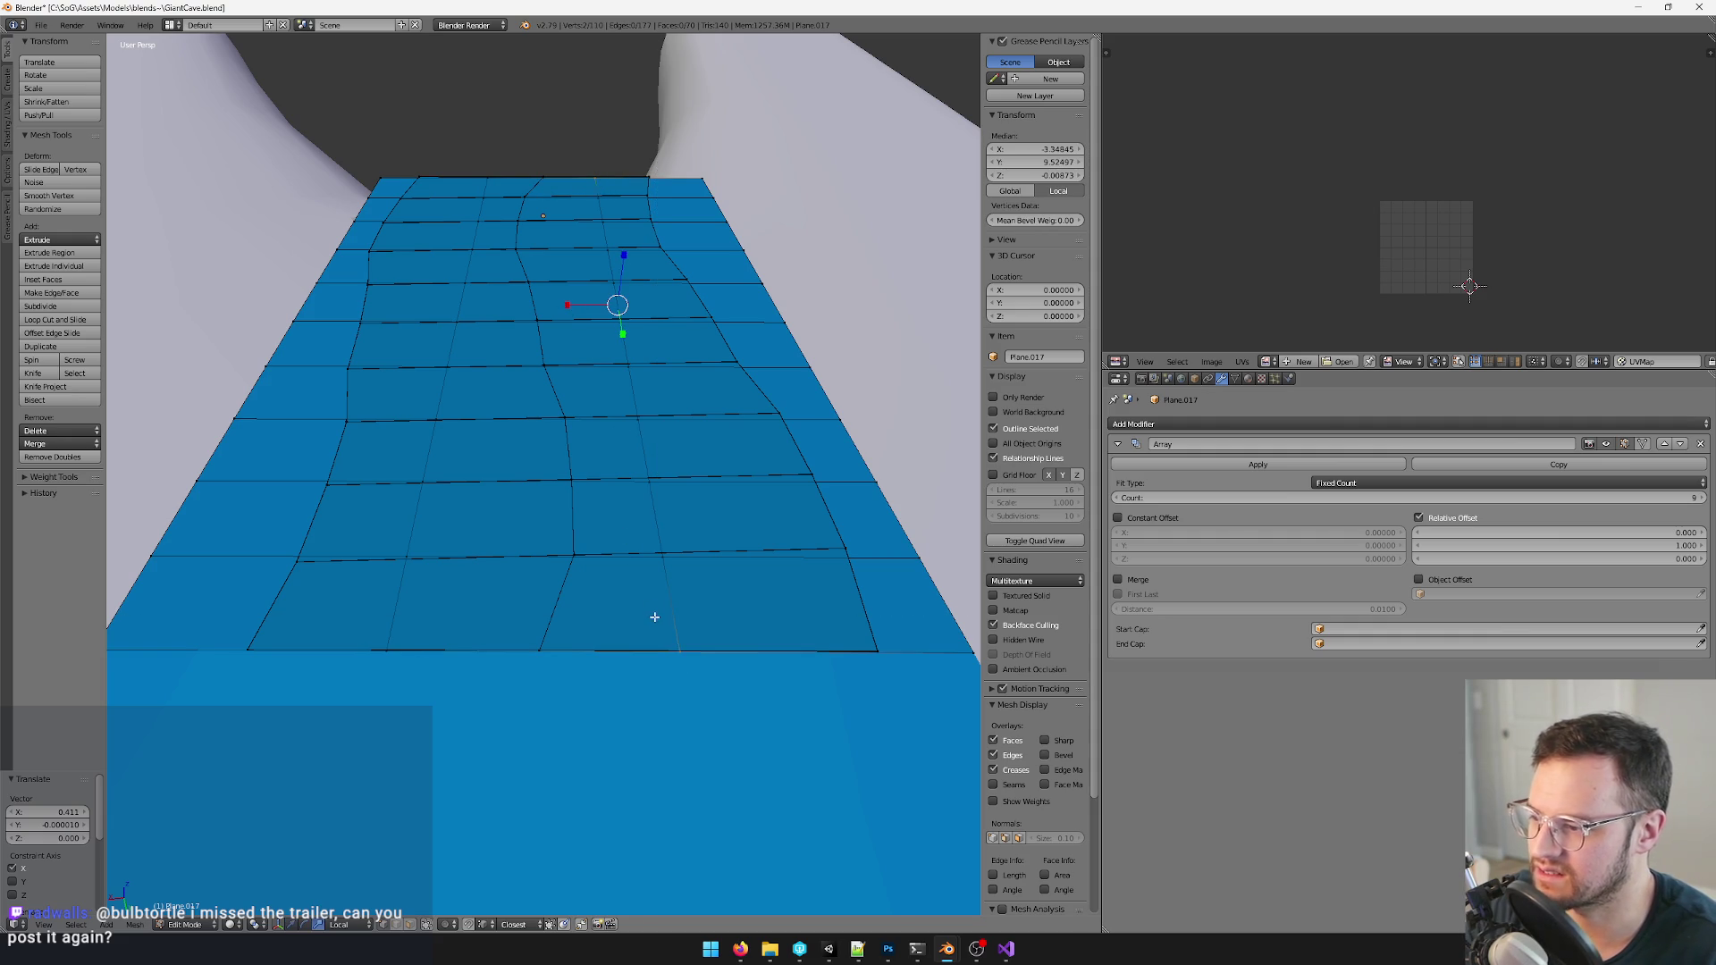
{"action": "mouse_move", "coordinate": [601, 342]}
{"action": "middle_mouse_down"}
{"action": "mouse_move", "coordinate": [626, 498]}
{"action": "mouse_move", "coordinate": [644, 523]}
{"action": "mouse_move", "coordinate": [670, 495]}
{"action": "middle_mouse_up"}
{"action": "left_click", "coordinate": [476, 714]}
{"action": "mouse_move", "coordinate": [523, 711]}
{"action": "middle_mouse_down"}
{"action": "mouse_move", "coordinate": [603, 657]}
{"action": "mouse_move", "coordinate": [743, 211]}
{"action": "middle_mouse_up"}
{"action": "mouse_move", "coordinate": [706, 733]}
{"action": "middle_mouse_down"}
{"action": "mouse_move", "coordinate": [681, 649]}
{"action": "mouse_move", "coordinate": [726, 270]}
{"action": "middle_mouse_up"}
{"action": "right_click", "coordinate": [681, 337]}
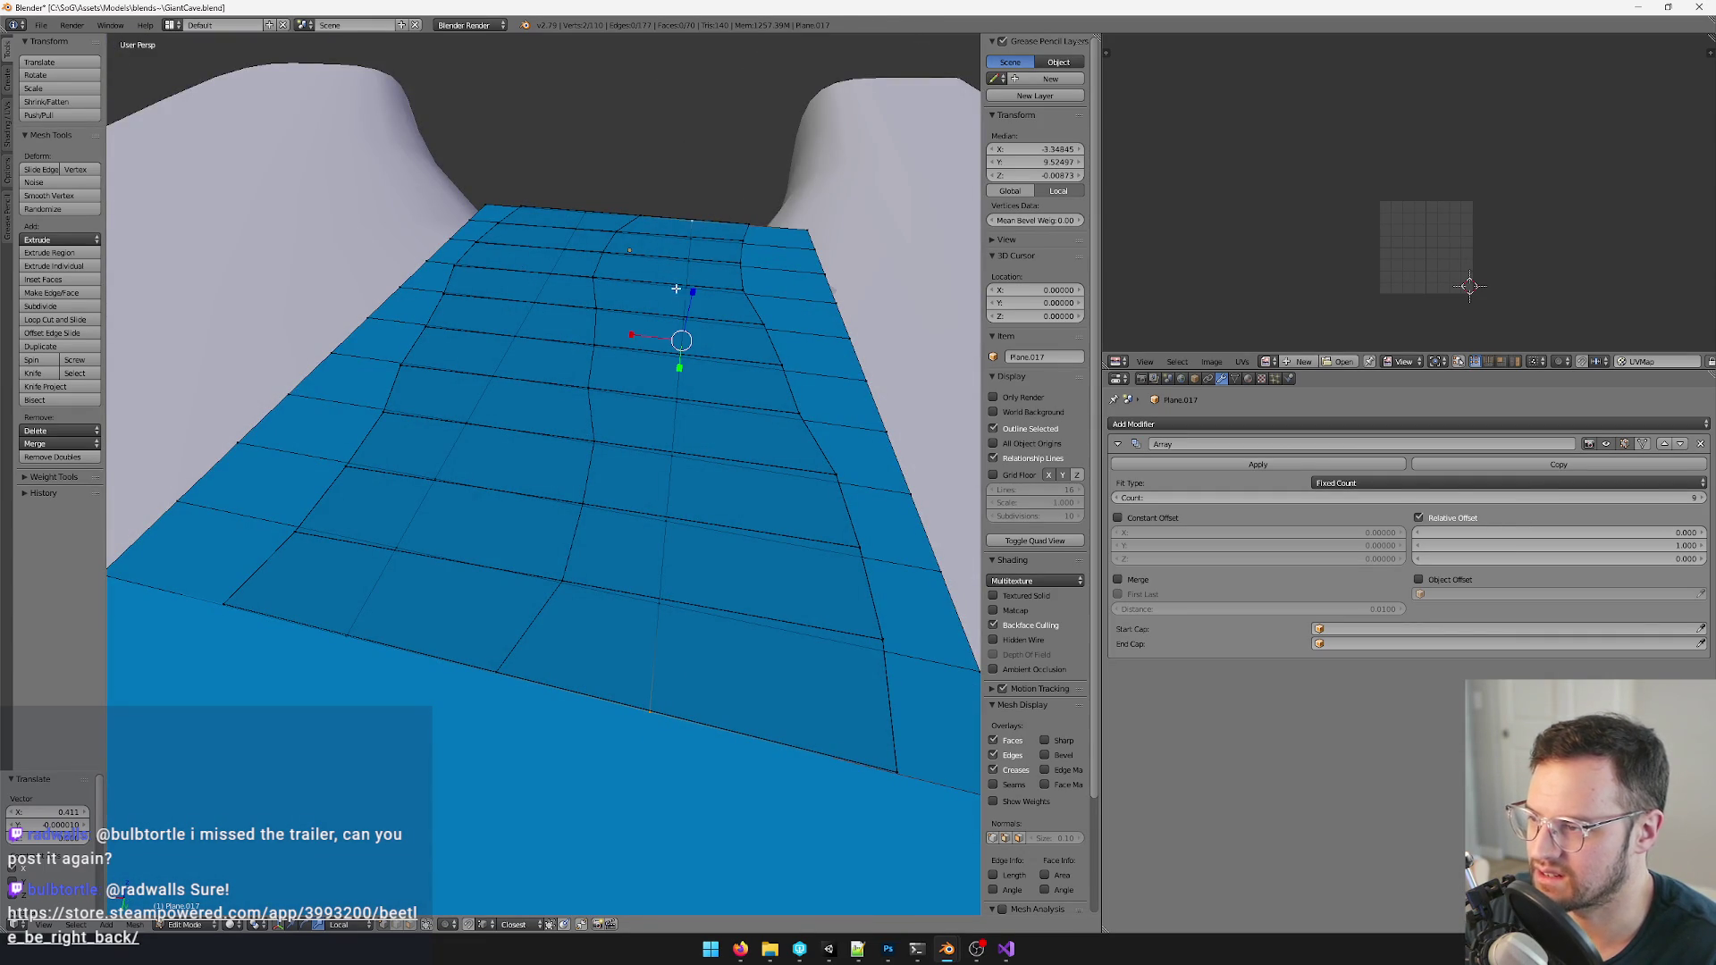
{"action": "middle_click_drag", "start_coordinate": [632, 335], "coordinate": [519, 581]}
{"action": "right_click", "coordinate": [566, 665]}
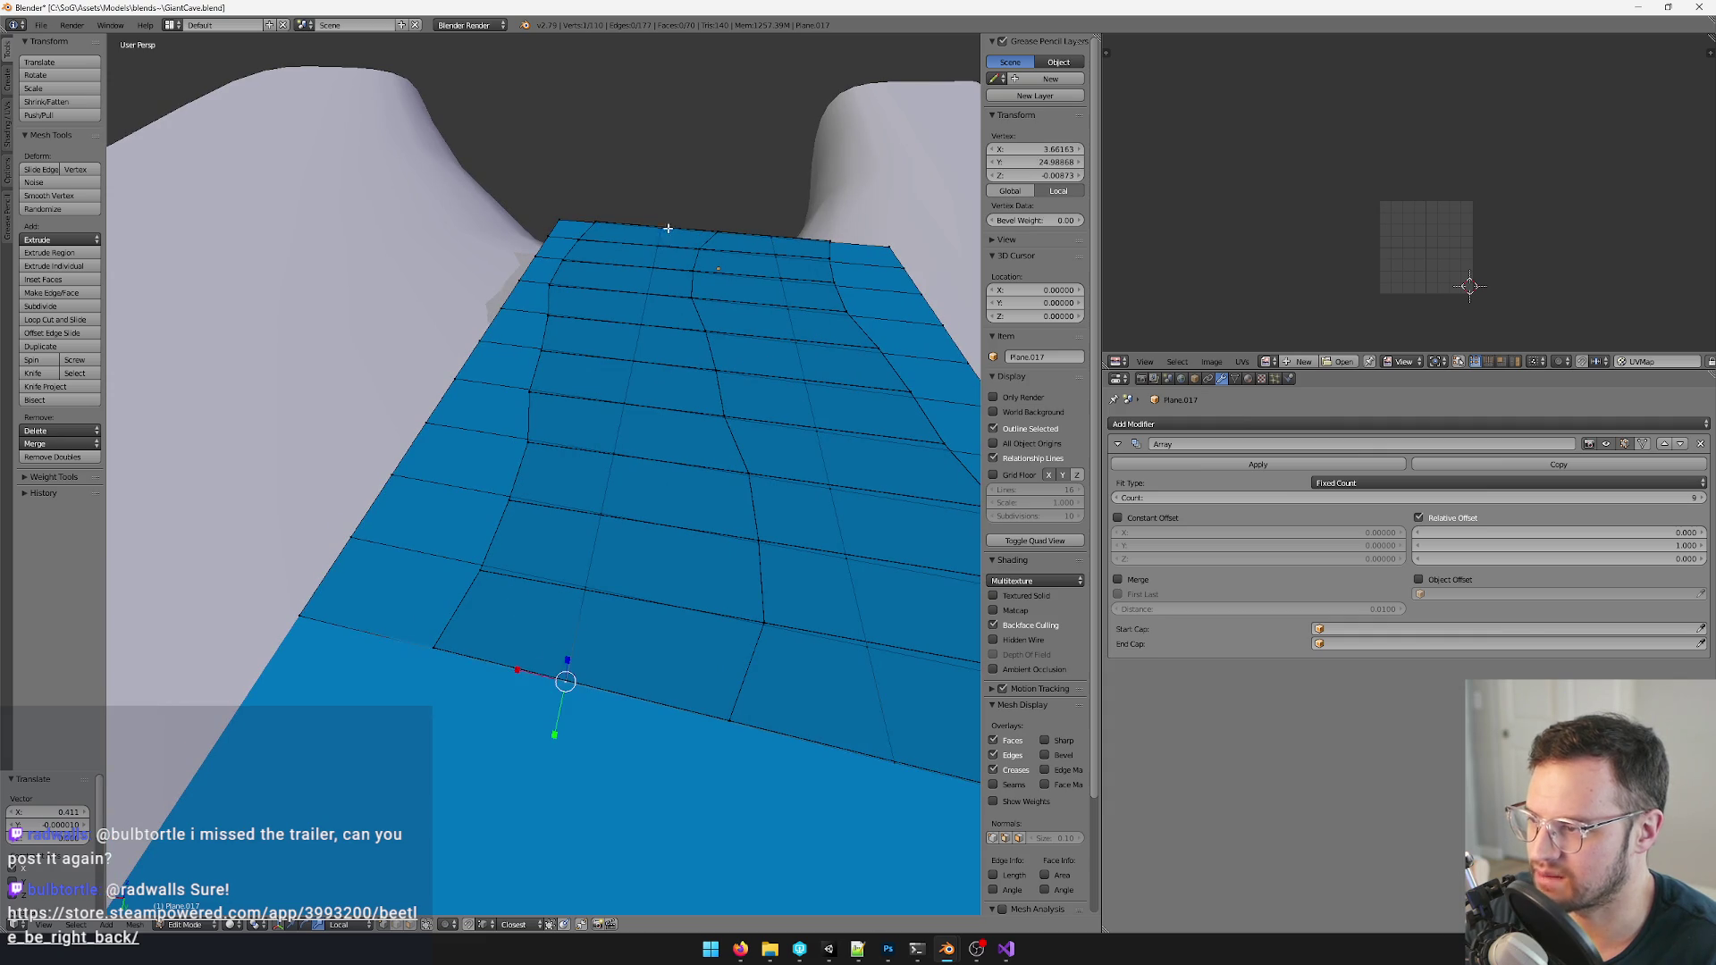
{"action": "middle_click_drag", "start_coordinate": [552, 319], "coordinate": [511, 402]}
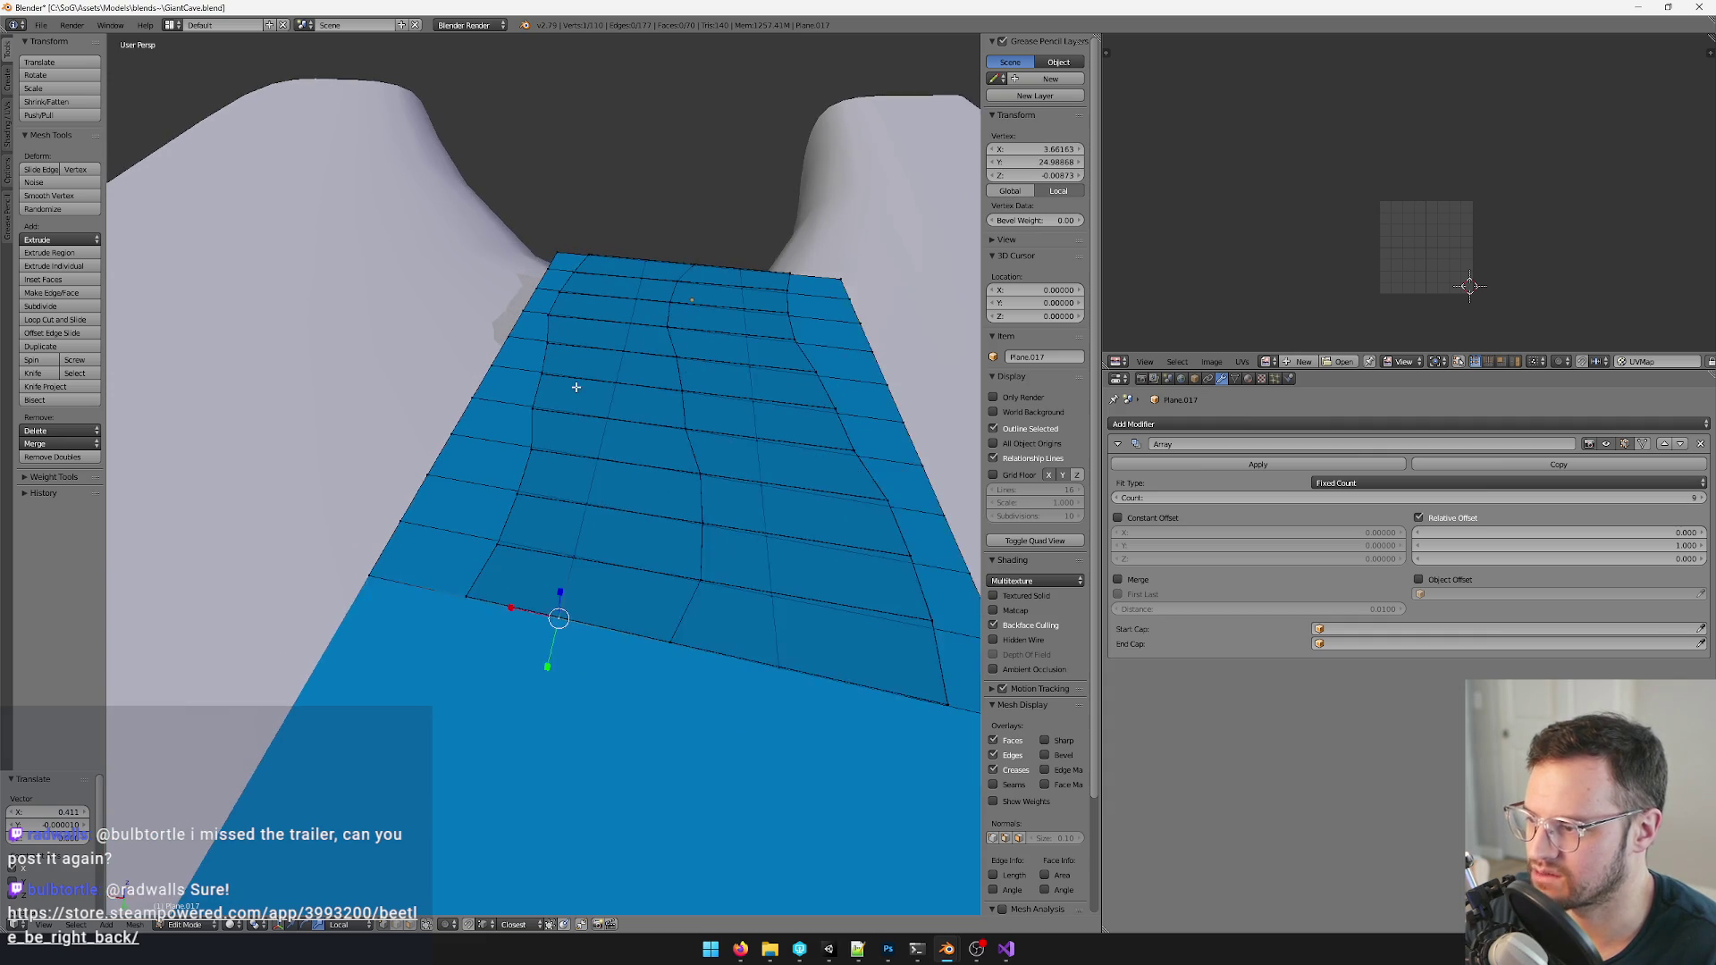
{"action": "key", "text": "x"}
- Select three scattered vertices, shift them along X for a wavy grid, and leave Edit Mode
{"action": "right_click", "coordinate": [550, 357]}
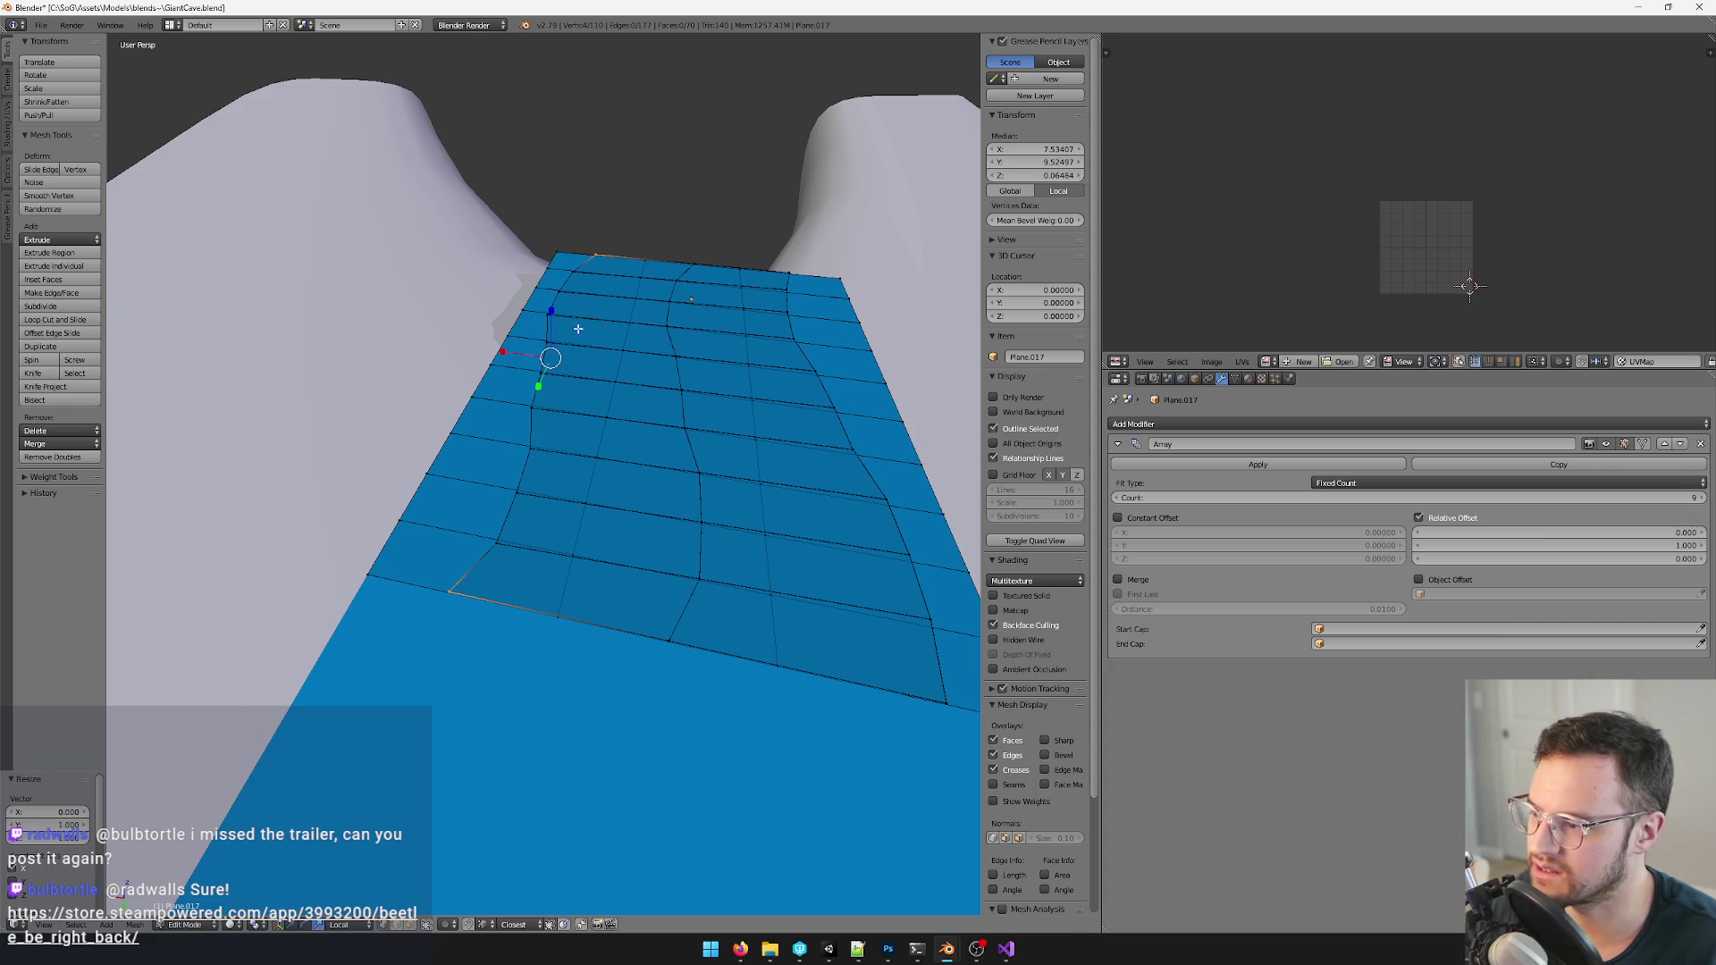
{"action": "right_click", "coordinate": [789, 271]}
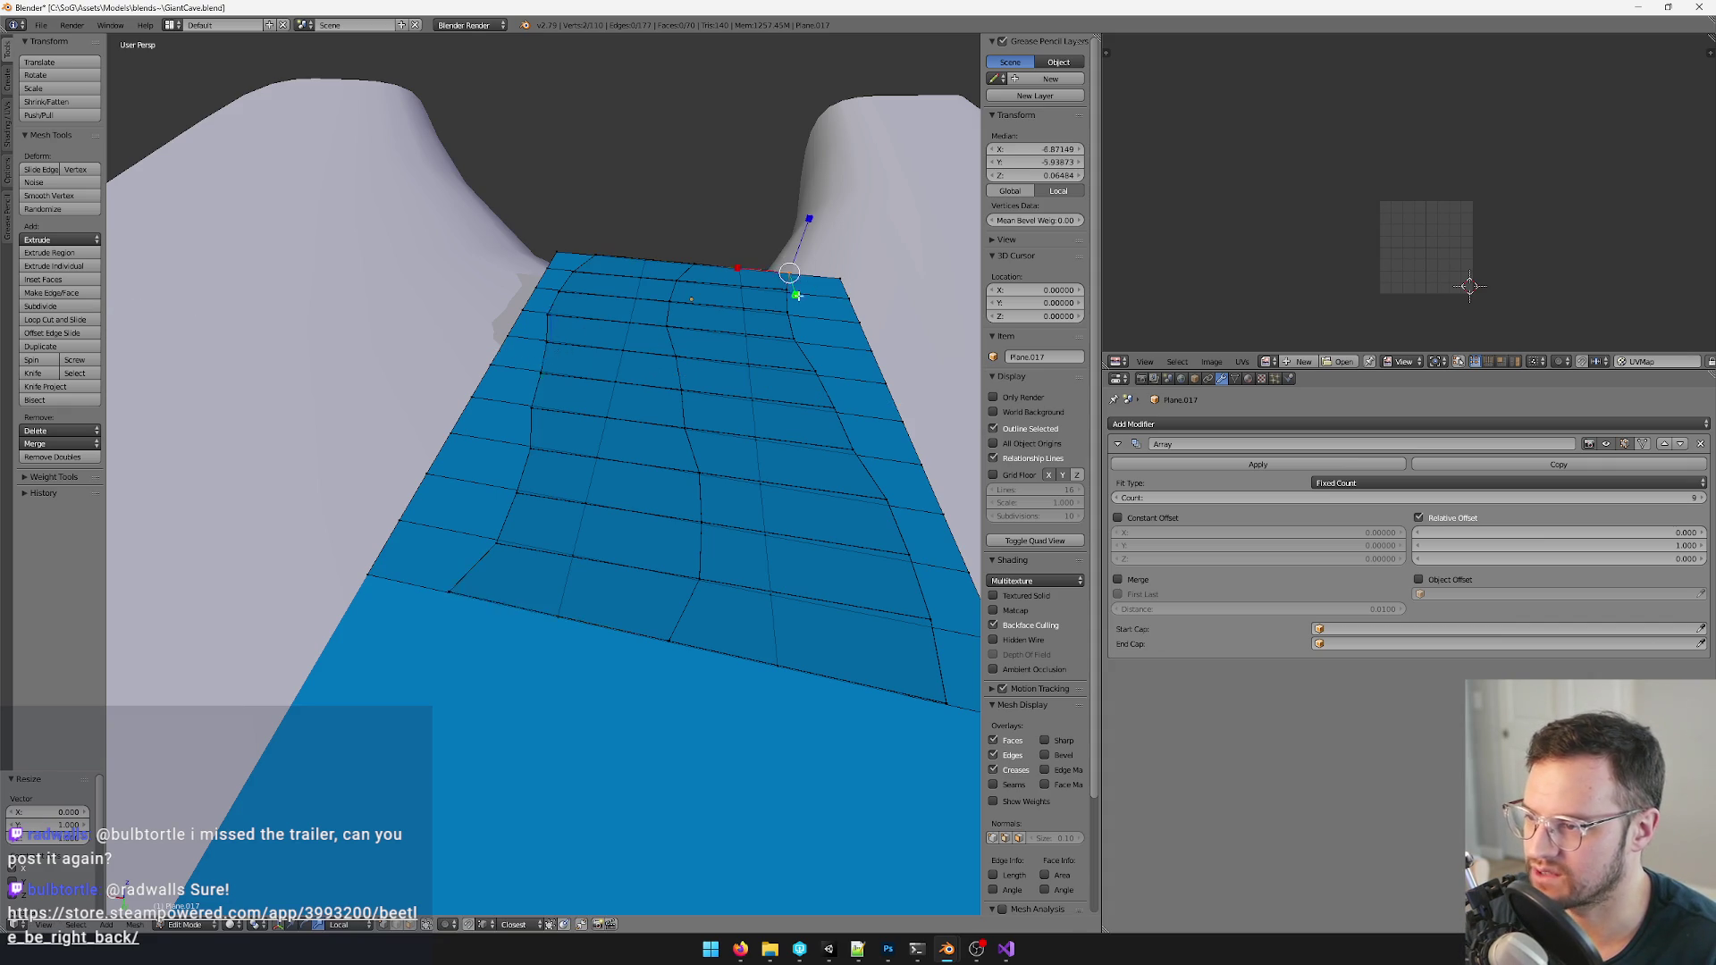
{"action": "right_click", "coordinate": [938, 691], "text": "shift"}
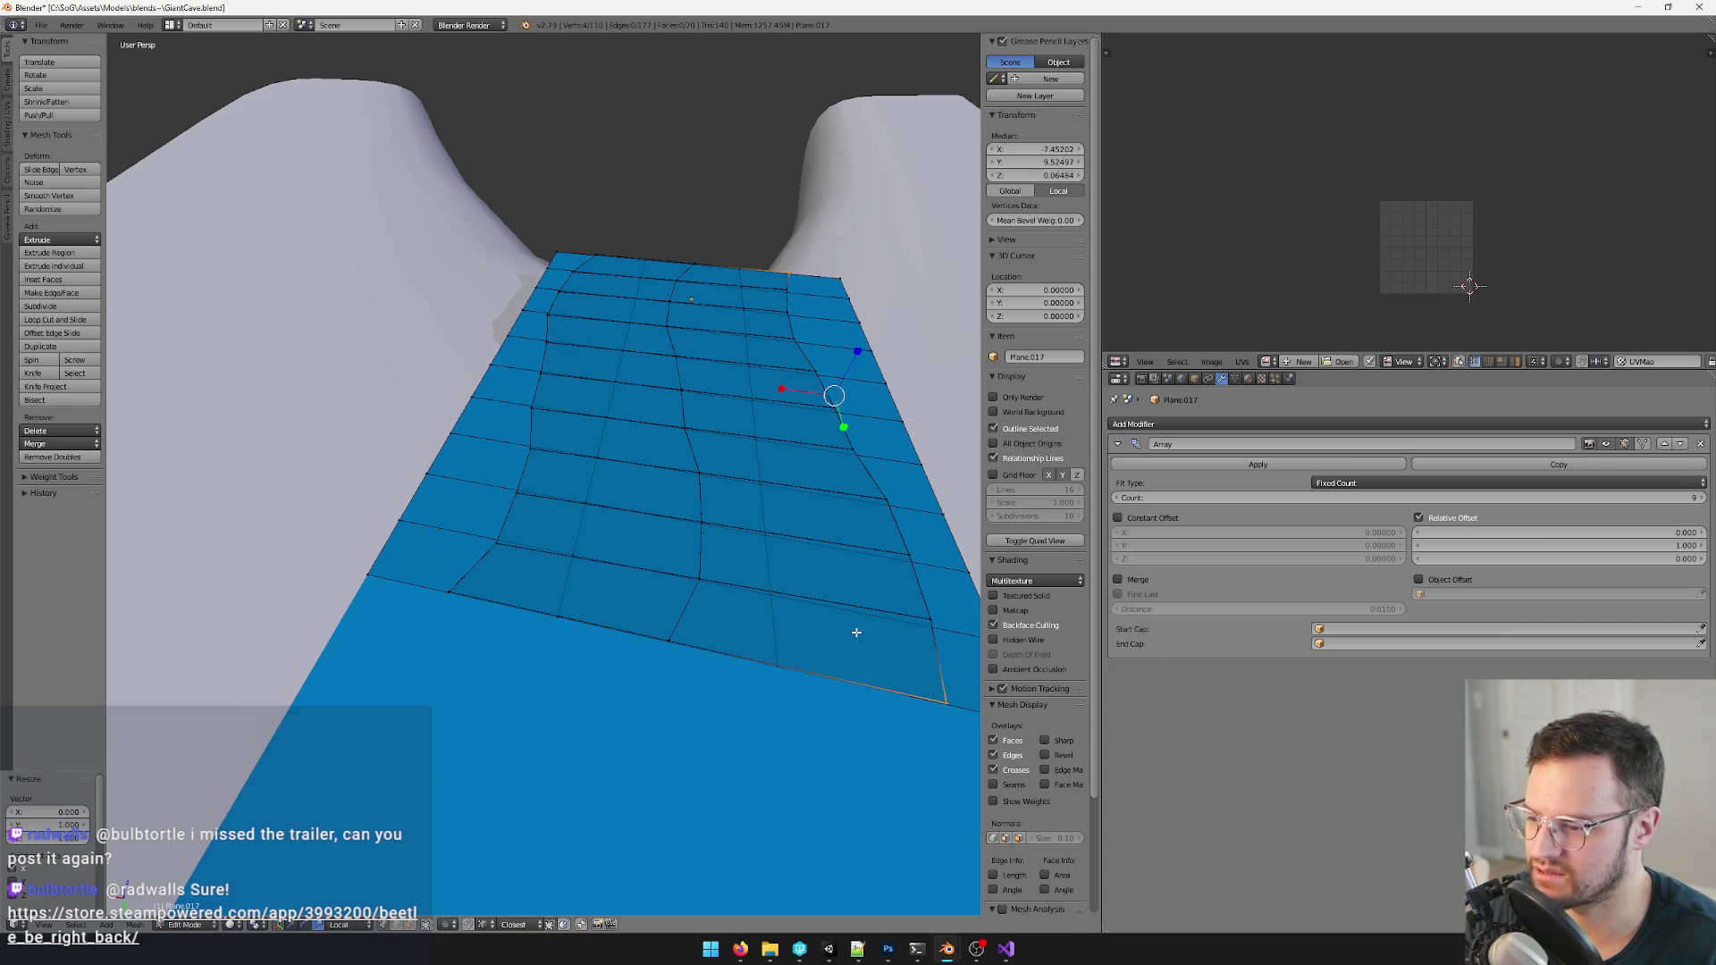
{"action": "key", "text": "g"}
{"action": "key", "text": "x"}
{"action": "left_click", "coordinate": [787, 393]}
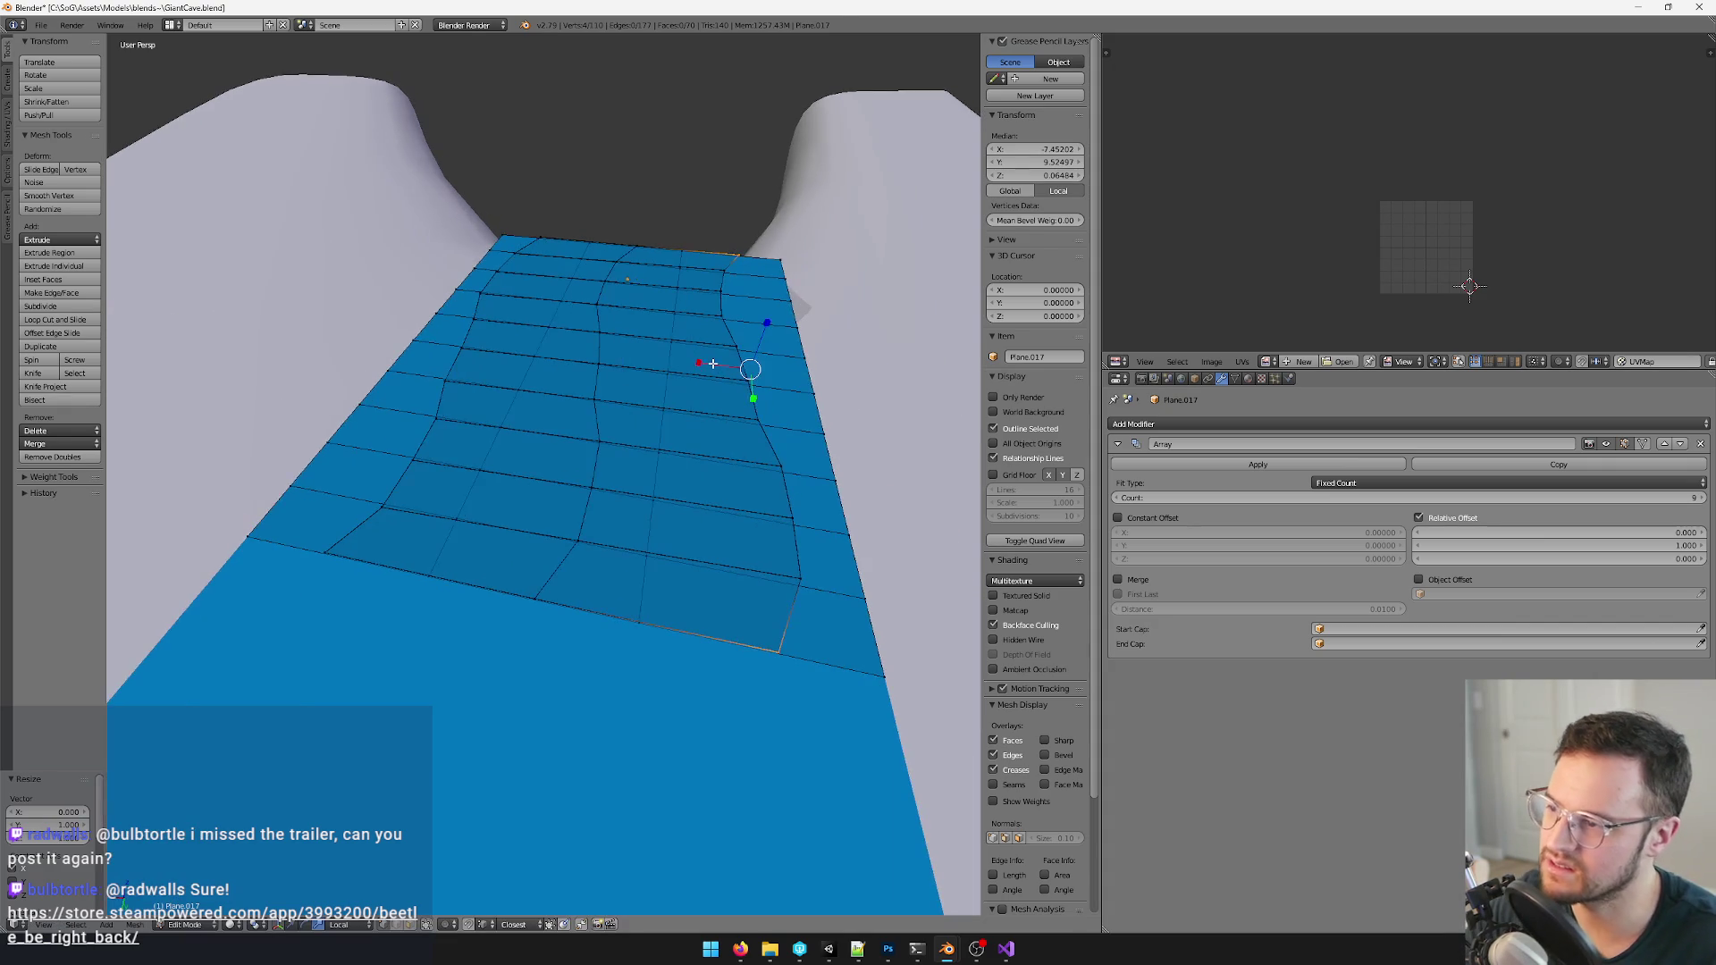
{"action": "key", "text": "Tab"}
- Apply the Array with Ctrl+A, select all and run Remove Doubles with adjusted Merge Distance
{"action": "key", "text": "ctrl+a"}
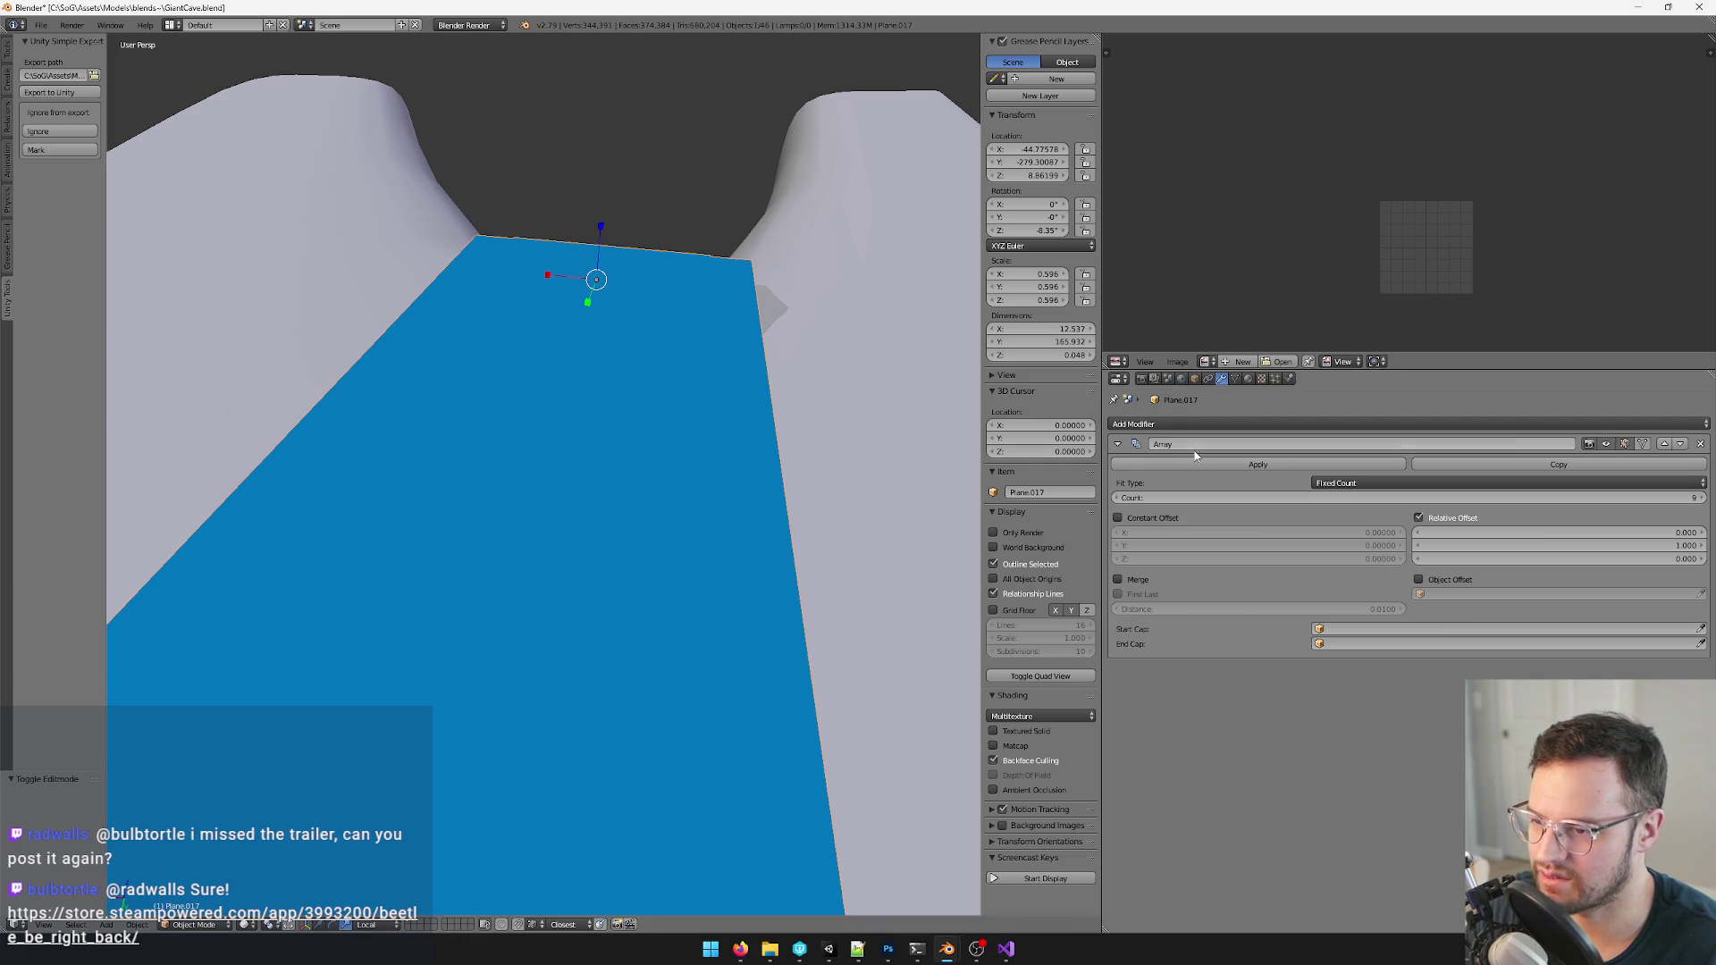
{"action": "key", "text": "Tab"}
{"action": "middle_click_drag", "start_coordinate": [557, 551], "coordinate": [622, 534]}
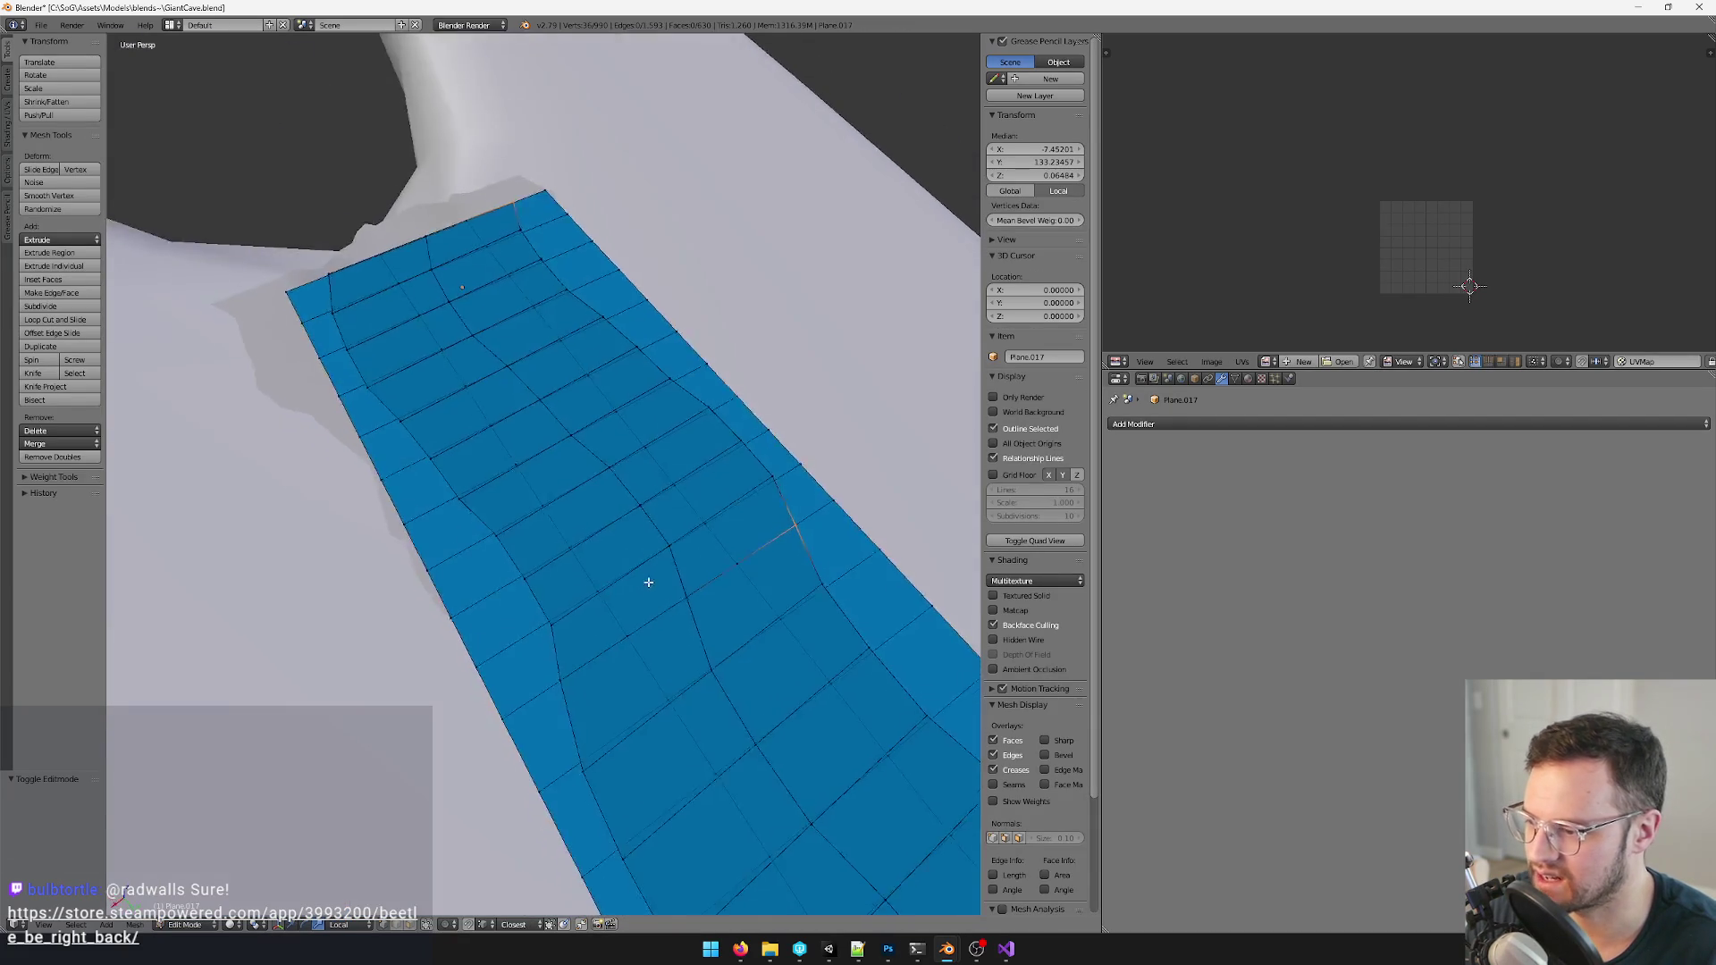
{"action": "key", "text": "a"}
{"action": "key", "text": "space"}
{"action": "type", "text": "doubl"}
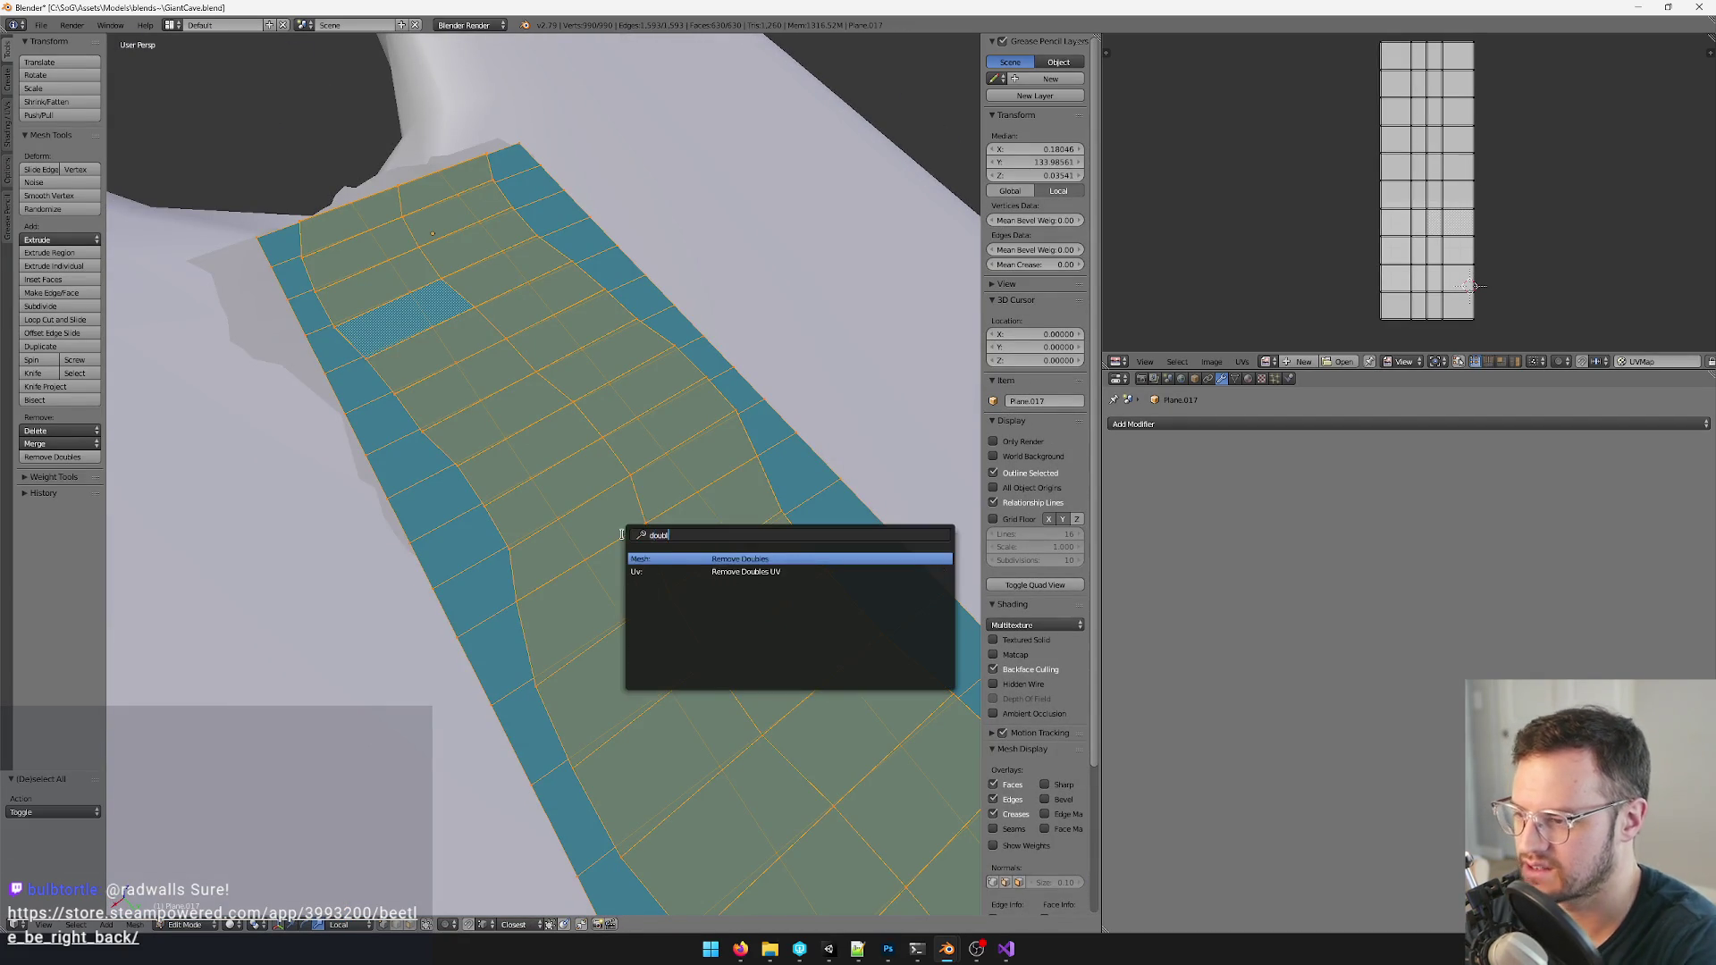
{"action": "key", "text": "Return"}
{"action": "left_click_drag", "start_coordinate": [77, 813], "coordinate": [97, 815]}
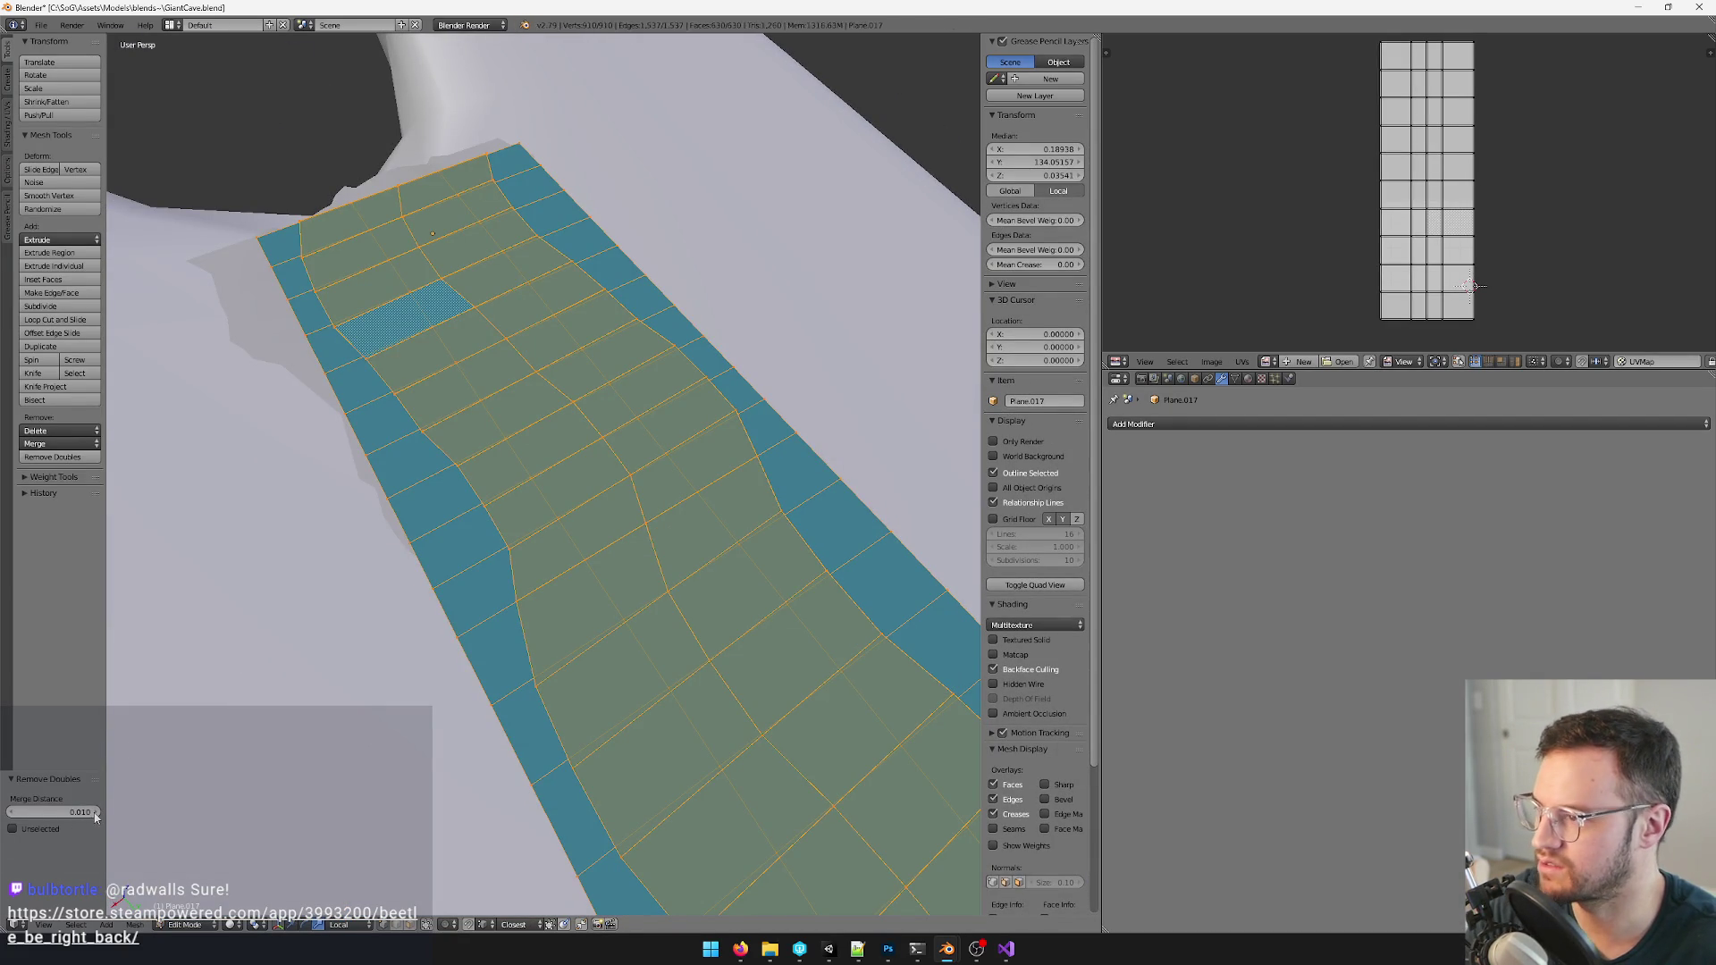
{"action": "left_click", "coordinate": [19, 813]}
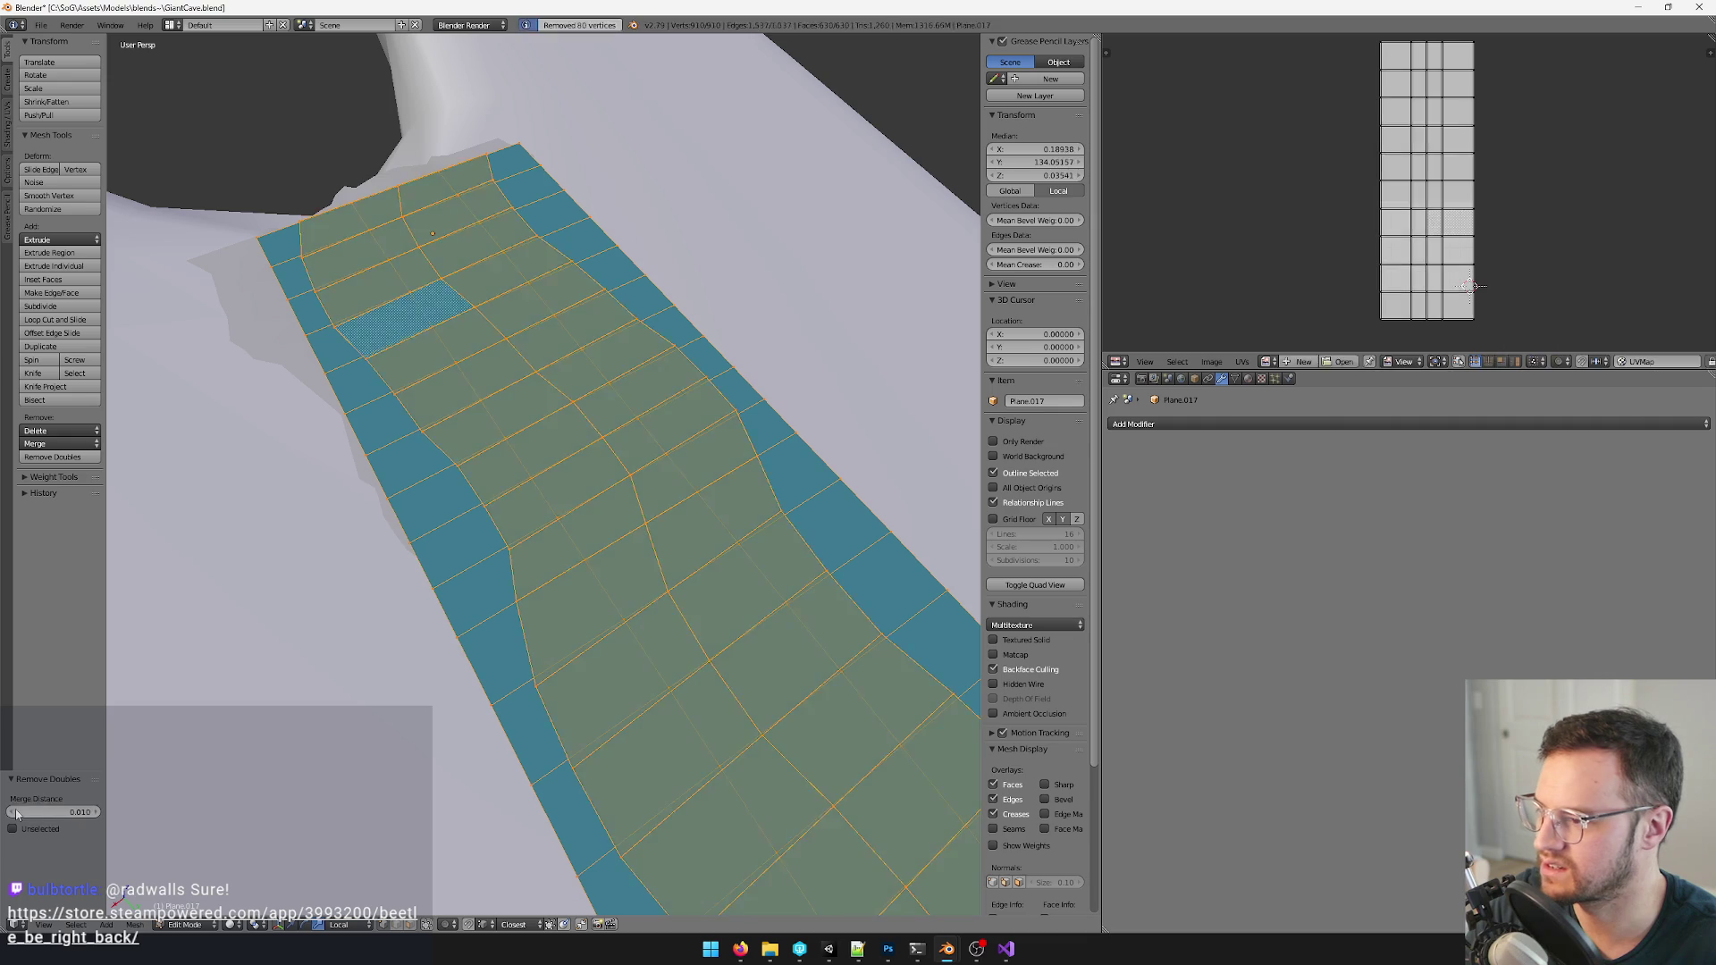
{"action": "scroll", "coordinate": [546, 519], "scroll_direction": "down", "scroll_amount": 3}
{"action": "key", "text": "Tab"}
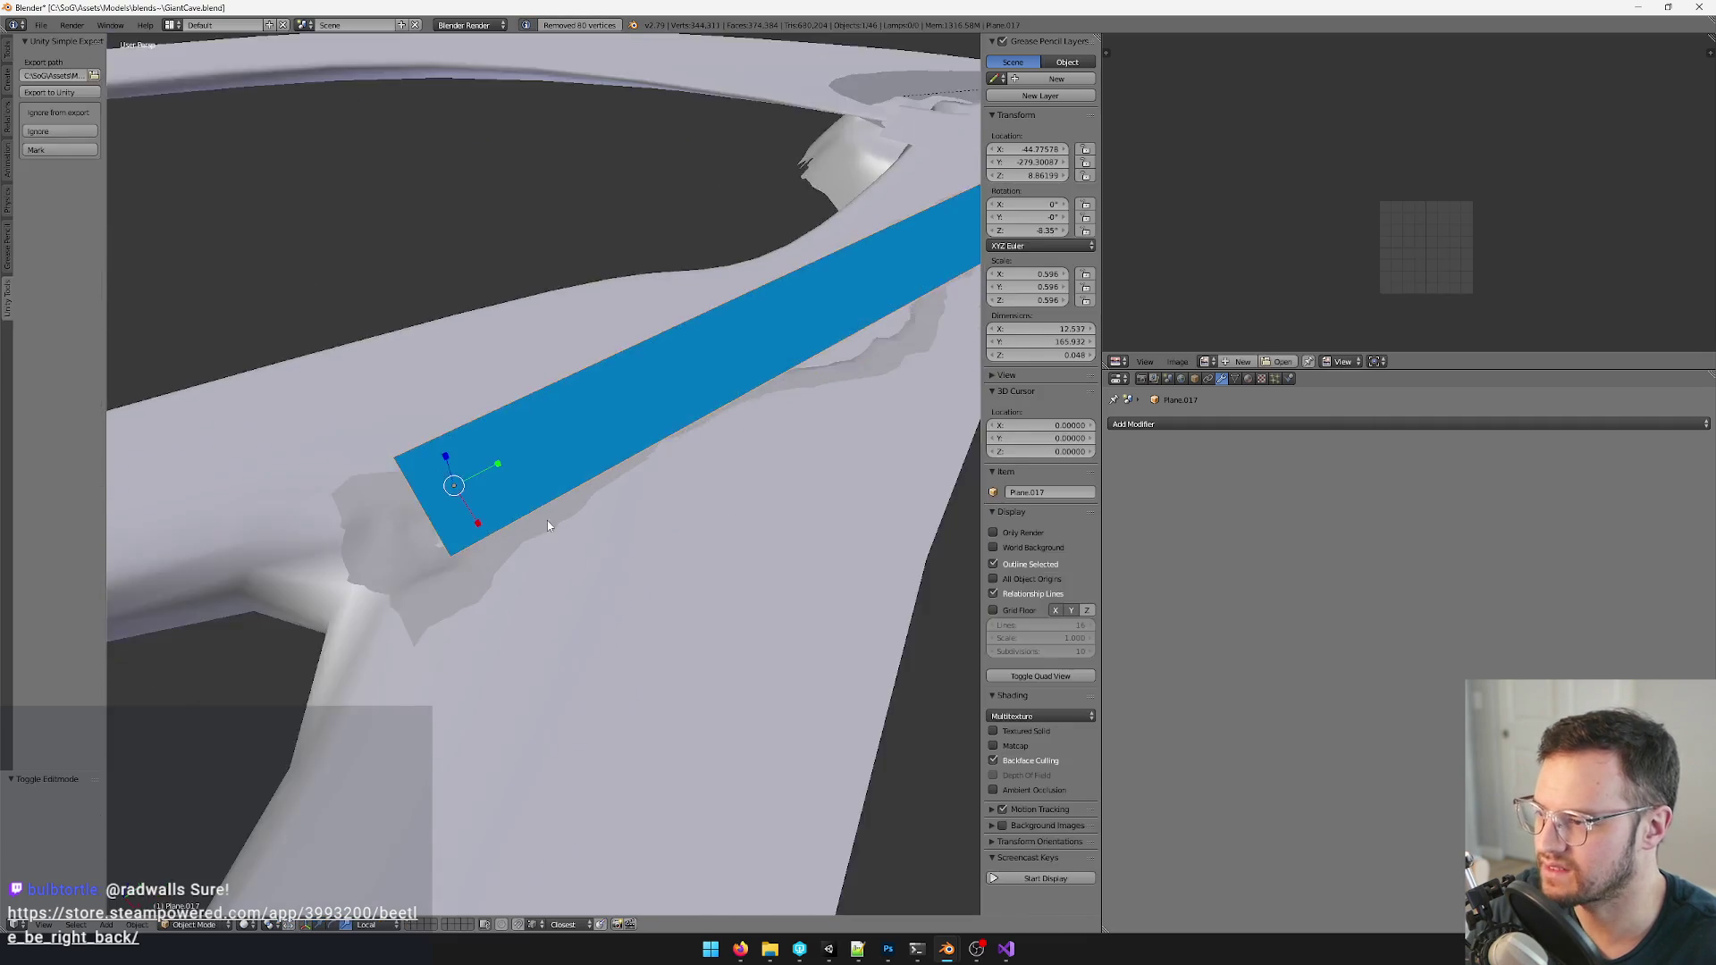